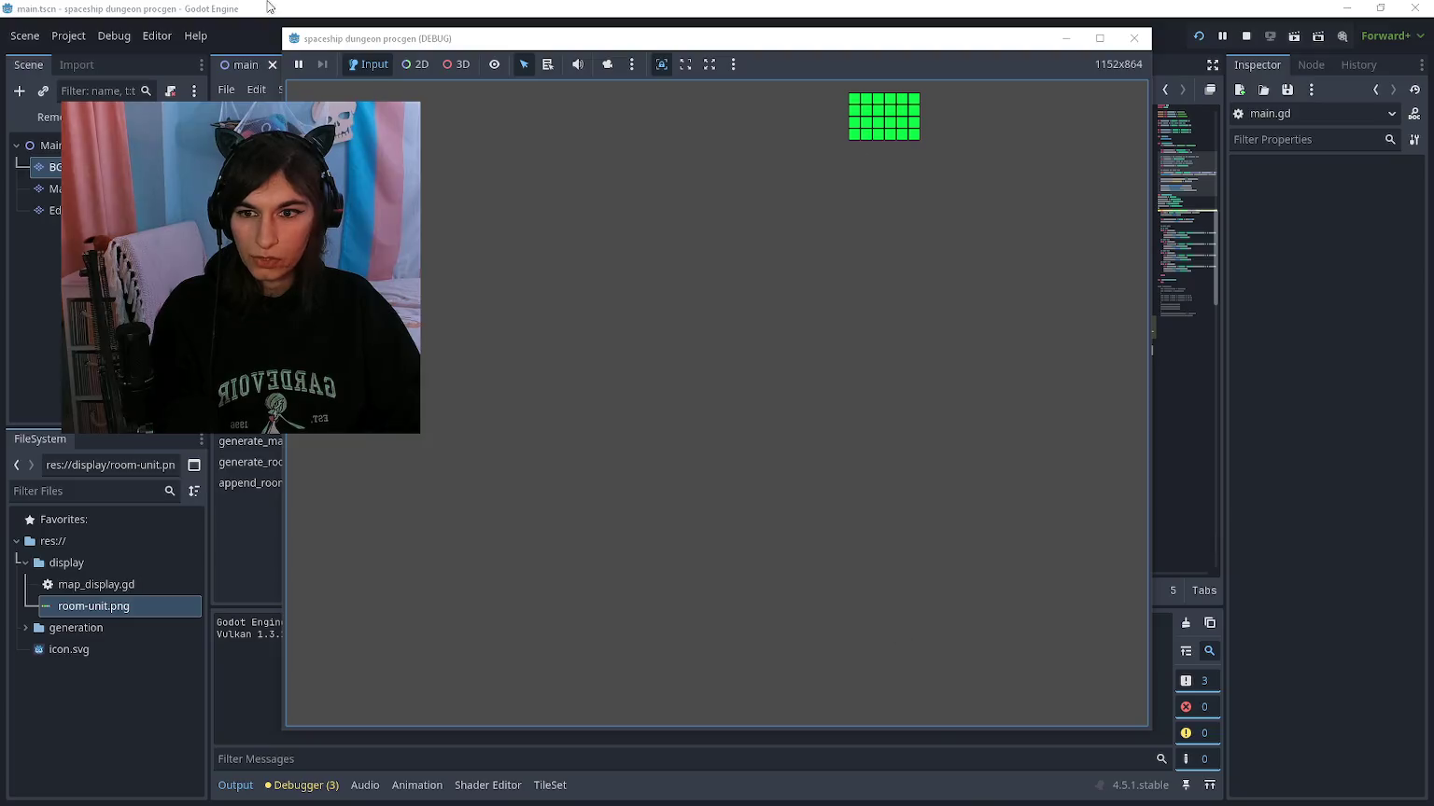
Step: Toggle the room display layer's visibility off and on to compare
click(178, 188)
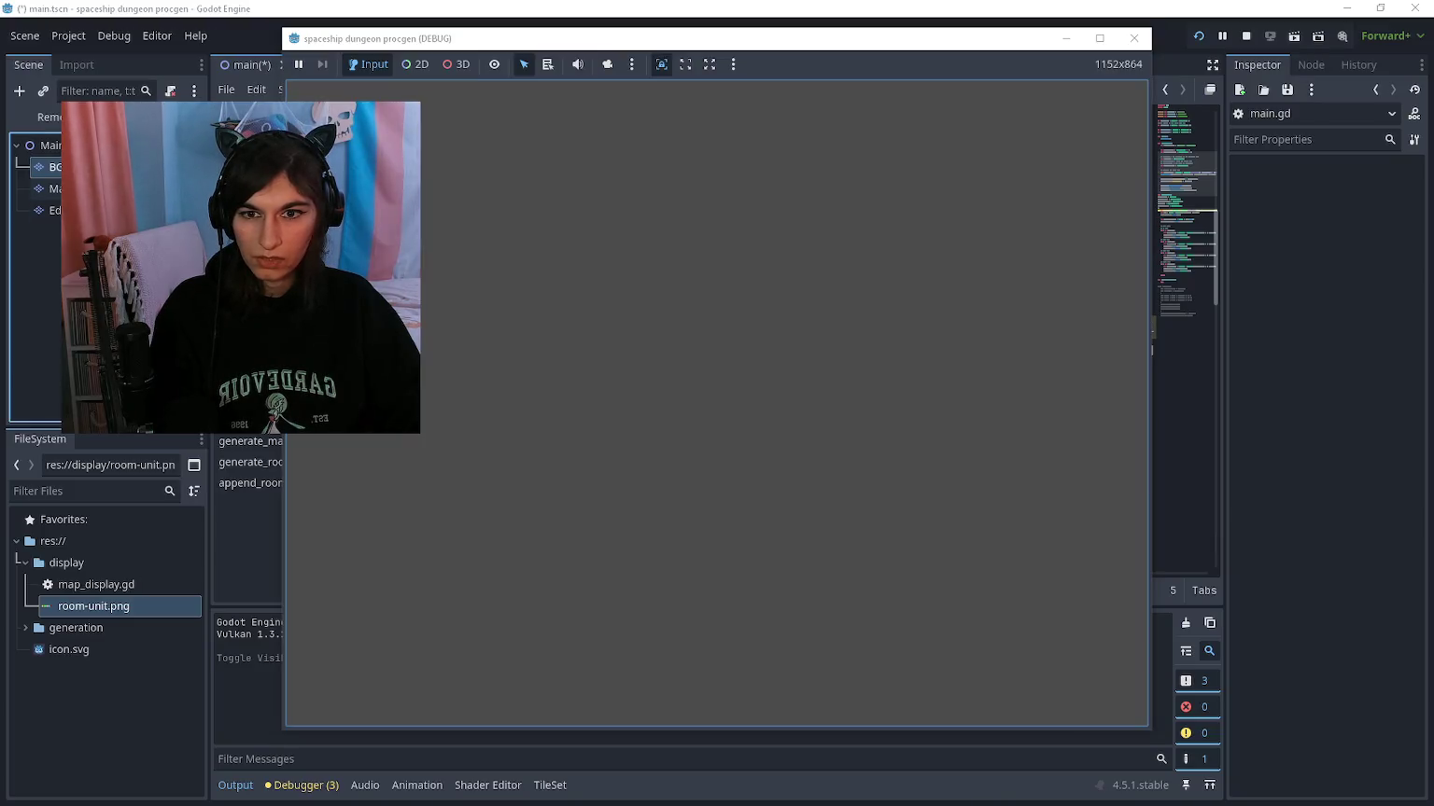
click(178, 189)
click(177, 189)
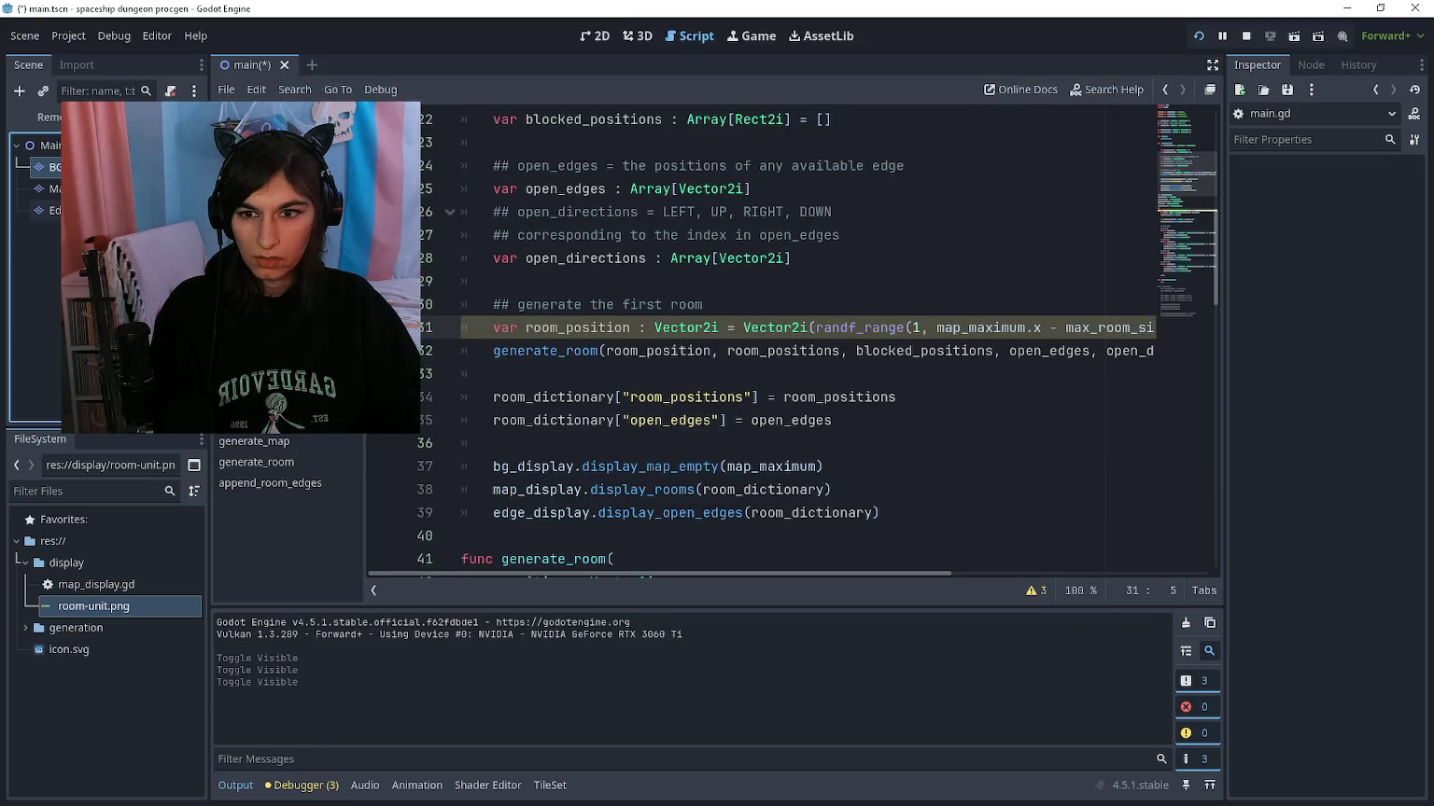
Step: Show the Debugger's Errors list and select the third narrowing-conversion warning
click(756, 444)
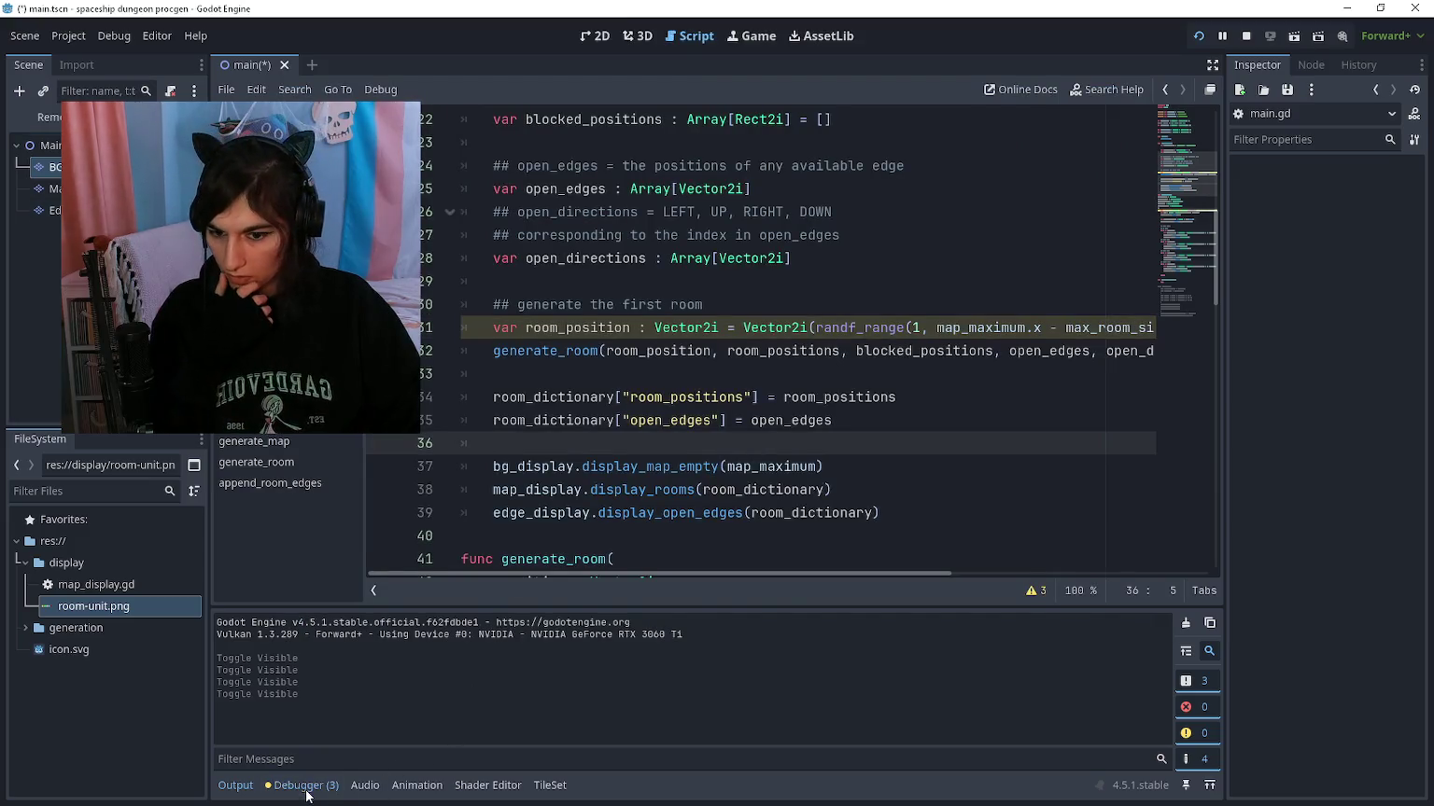
click(280, 784)
click(317, 598)
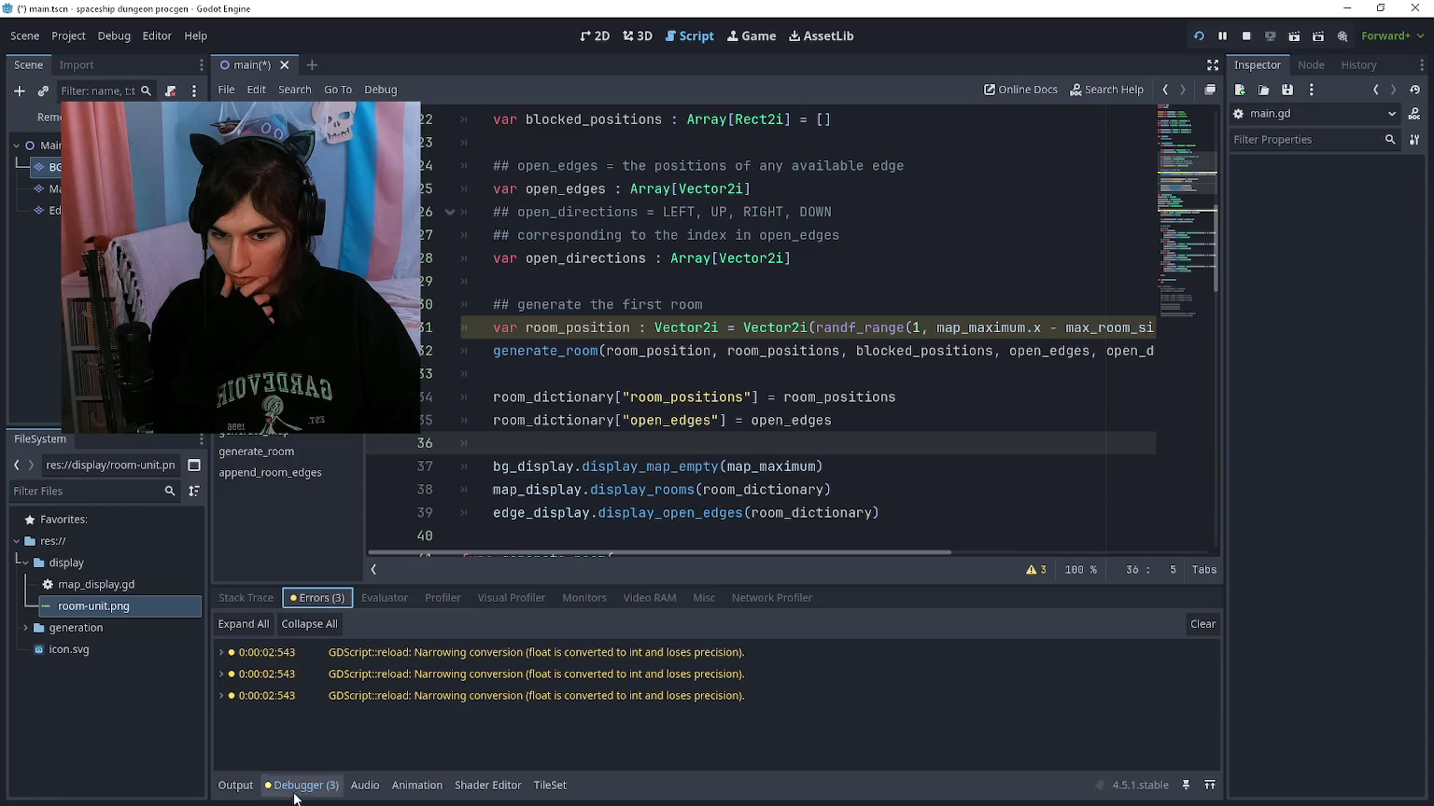
click(385, 674)
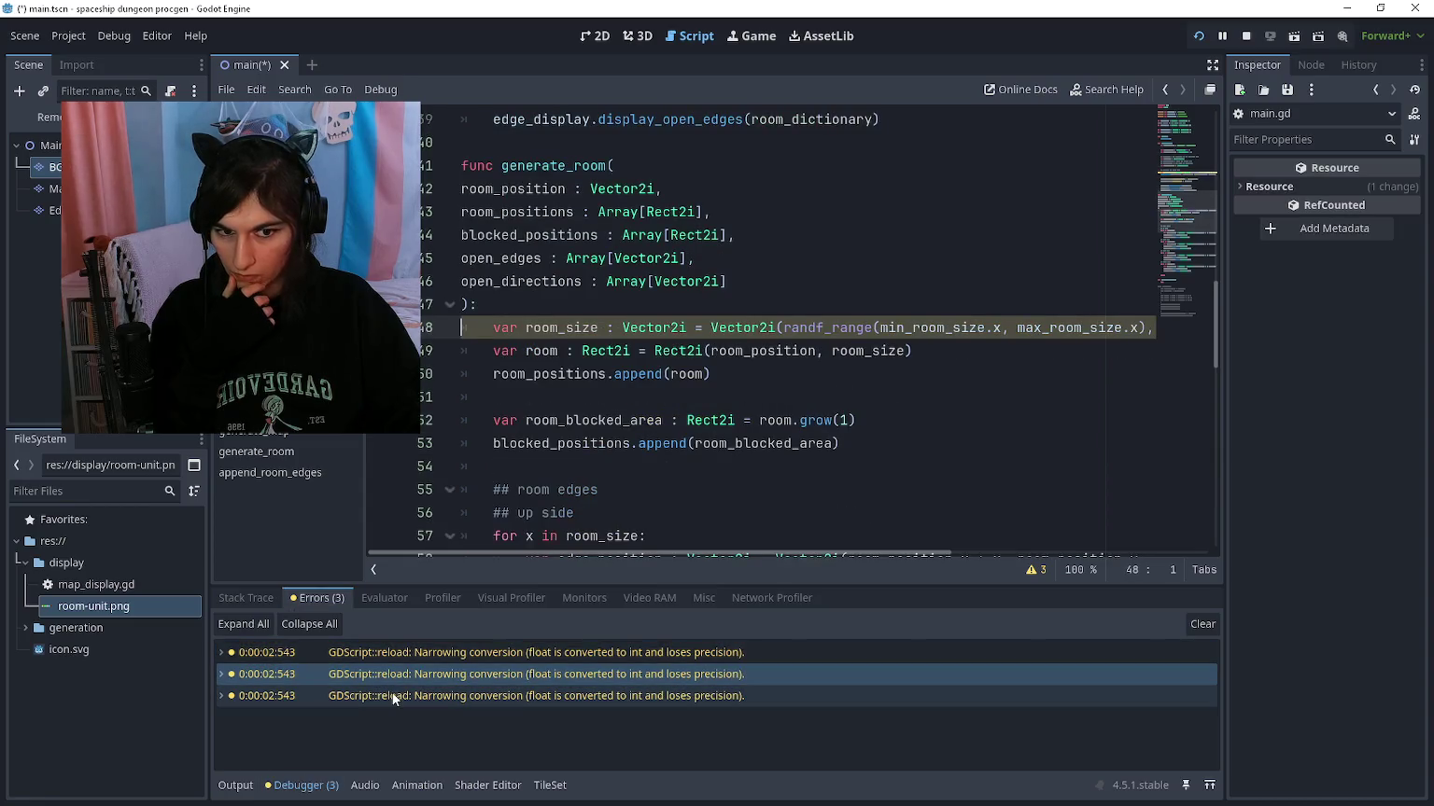
mouse_move(393, 699)
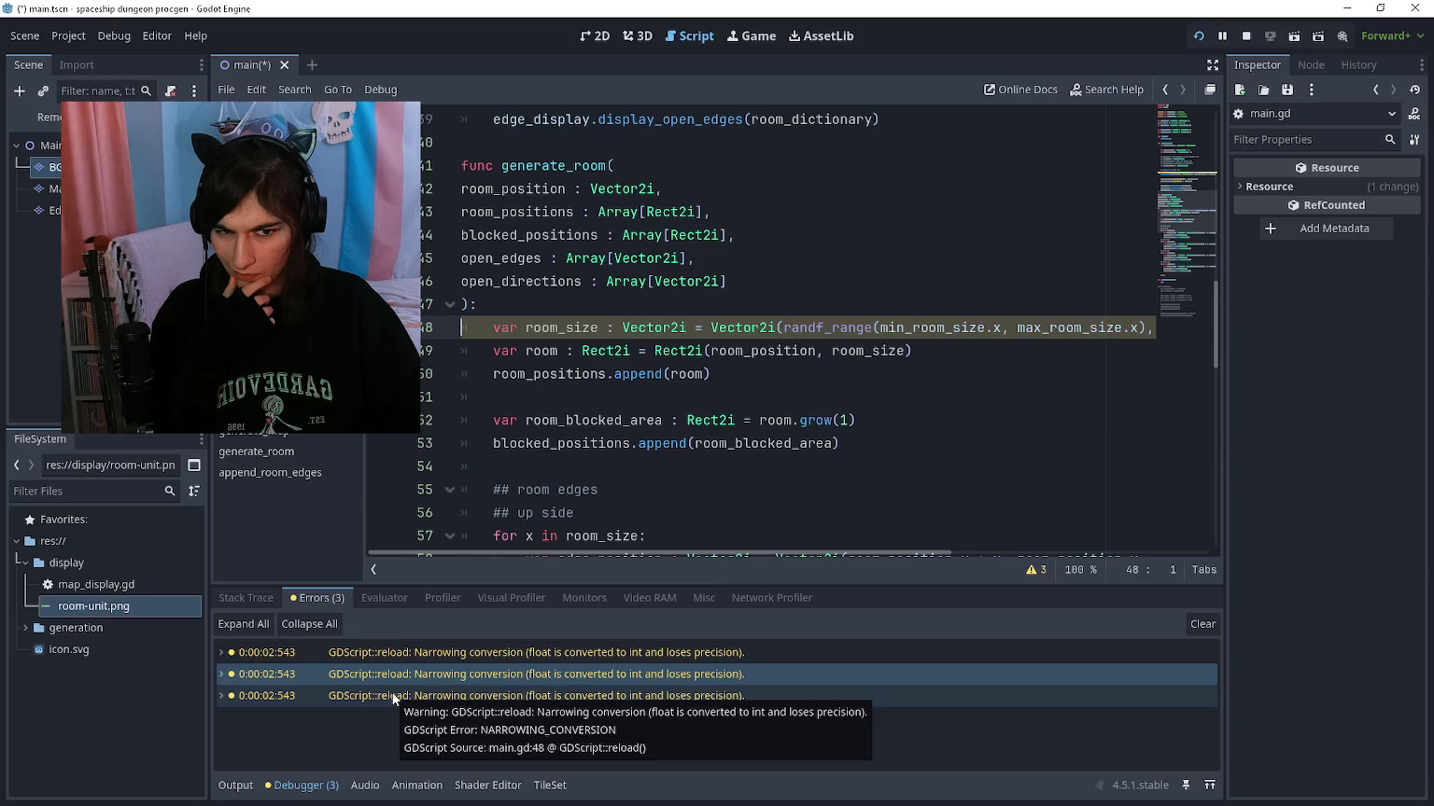
click(393, 697)
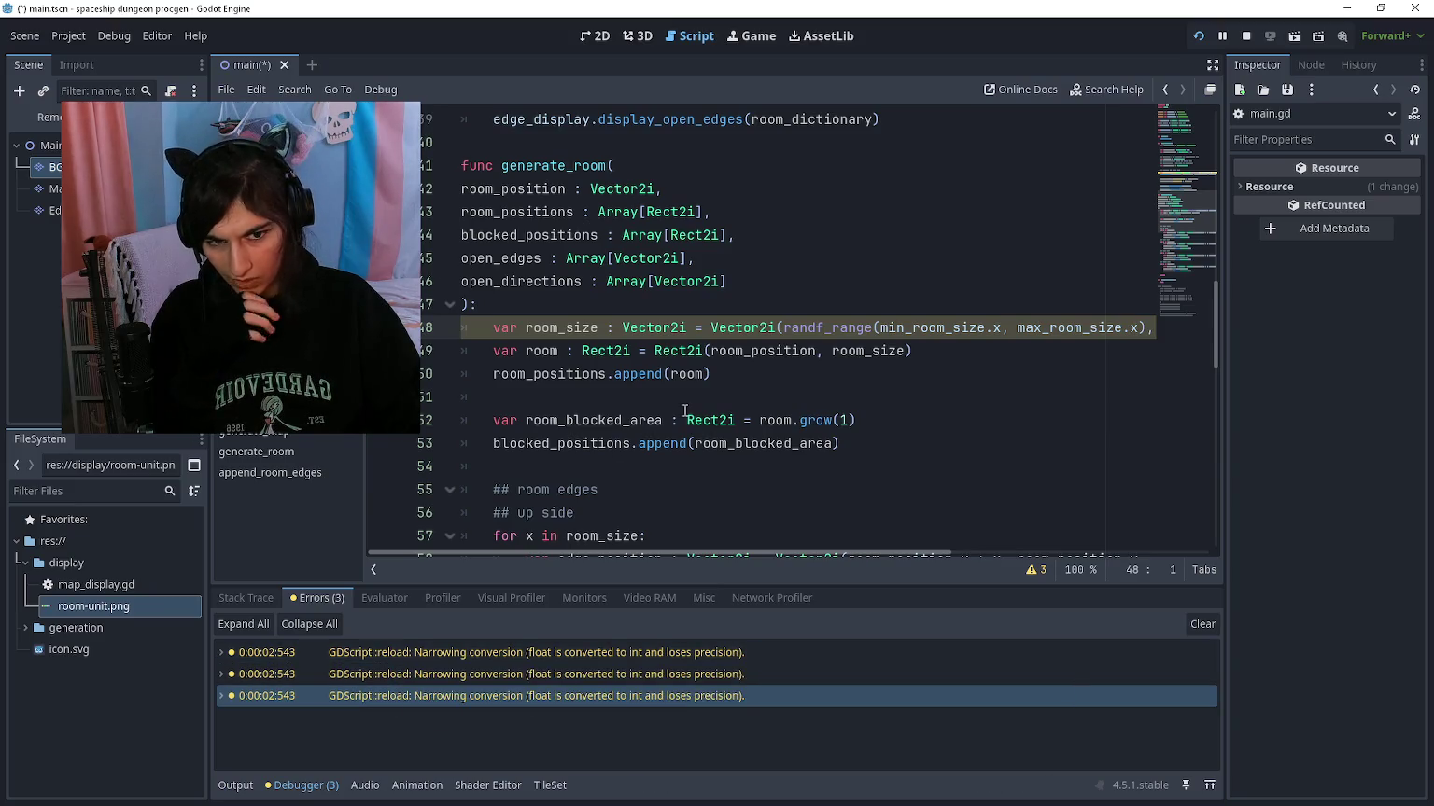
Step: Change the second randf_range call on line 48 to randi_range
click(823, 326)
scroll(819, 325, right, 3)
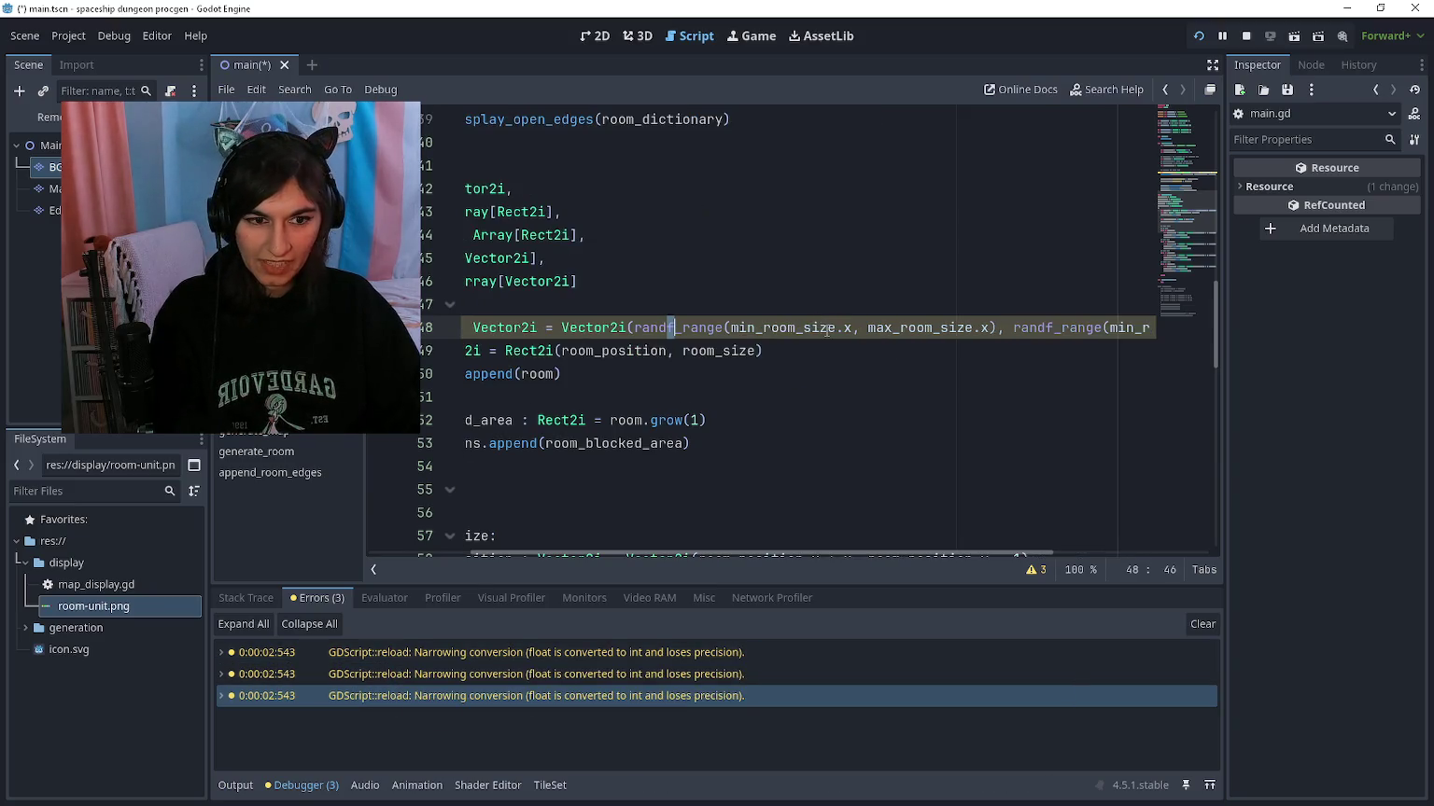
click(977, 327)
text(i)
Step: Change randf_range to randi_range on line 31, recheck the remaining warnings, and run the project
double_click(296, 653)
key(Delete)
text(i)
scroll(802, 327, right, 5)
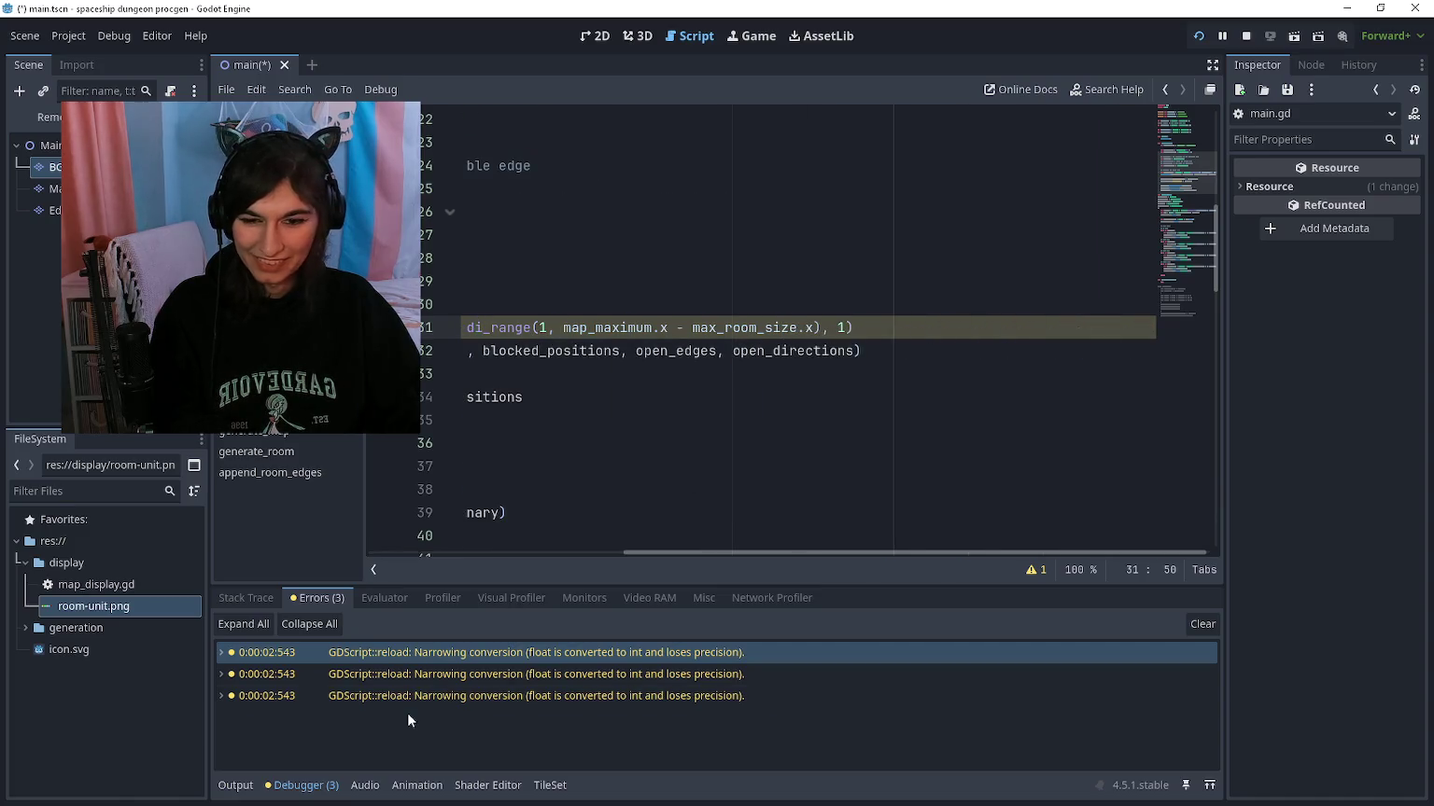
double_click(439, 672)
double_click(485, 696)
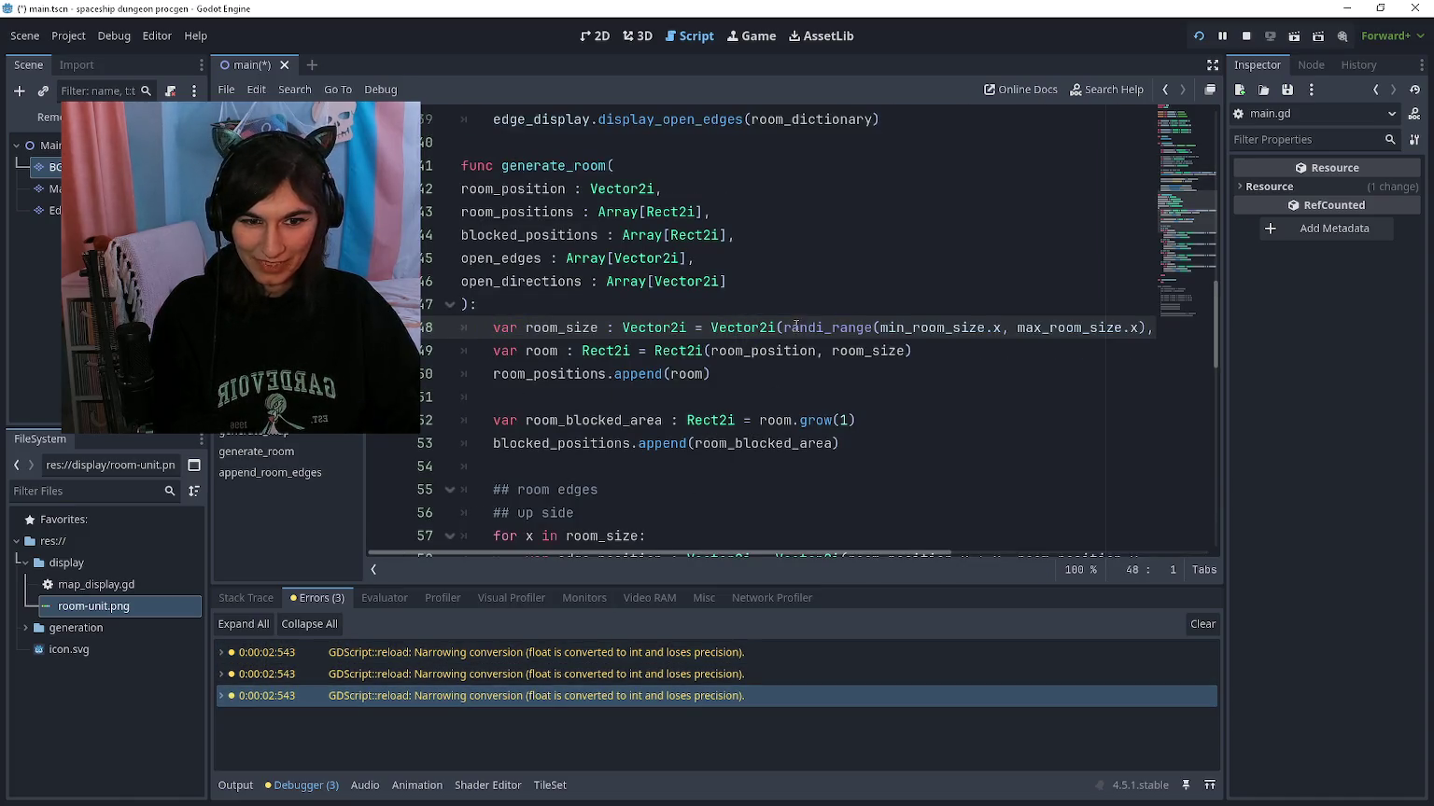
scroll(791, 344, right, 3)
scroll(792, 345, left, 2)
key(F5)
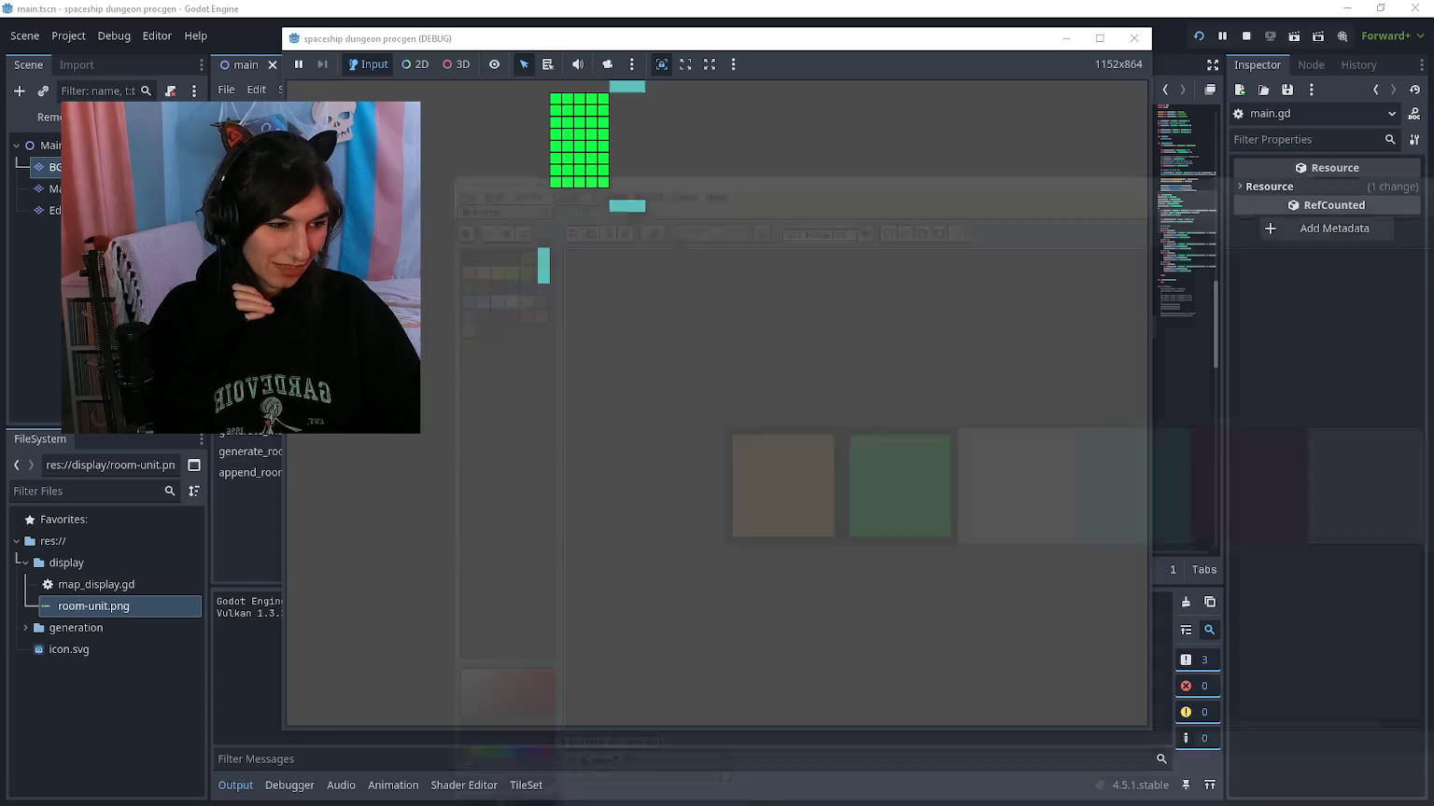
scroll(822, 400, up, 1)
Step: Sample black and try a black line on the teal block, then undo it
scroll(524, 328, up, 1)
key(i)
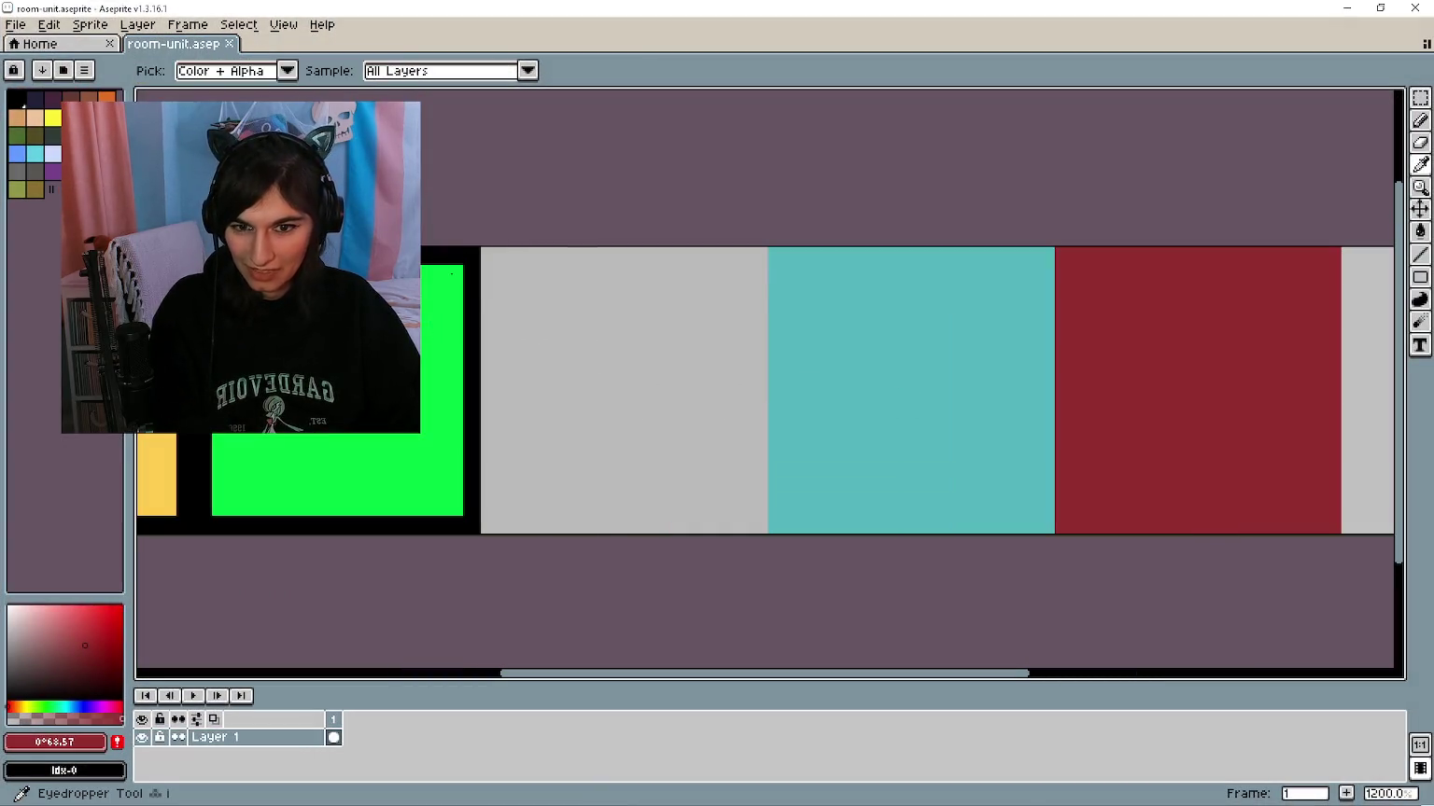
click(460, 252)
key(b)
click(790, 255)
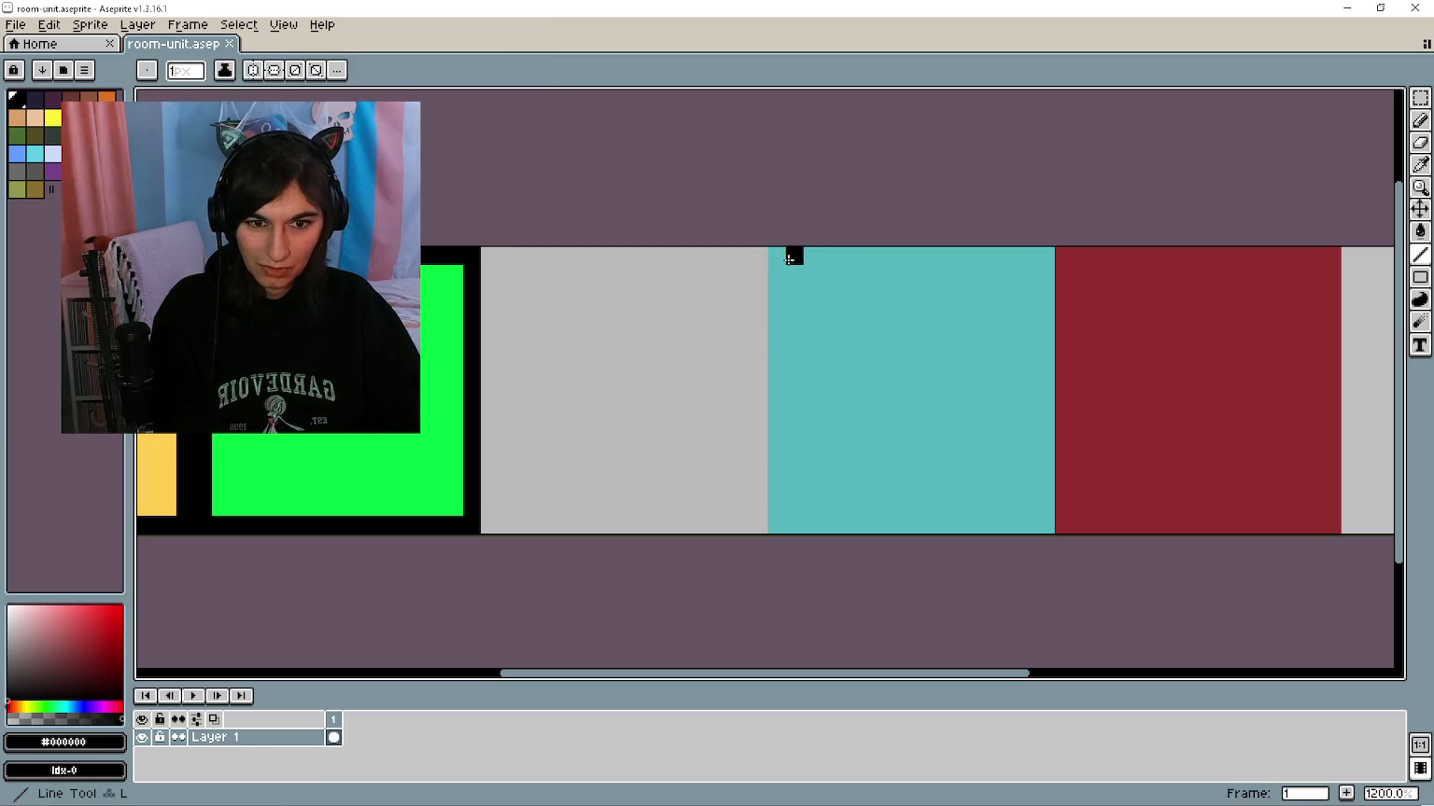
shift+click(794, 276)
key(ctrl+z)
key(v)
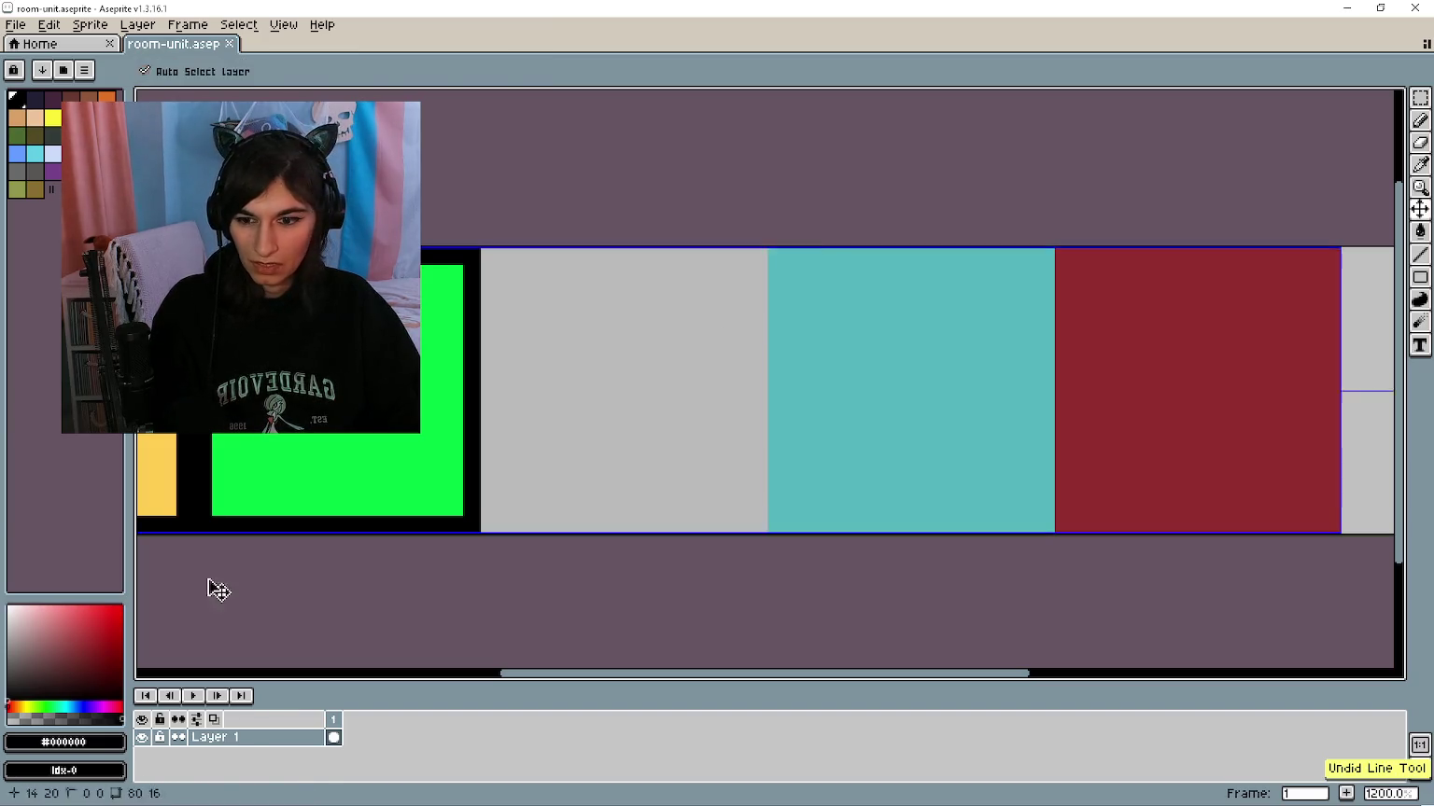
Step: Draw a dark navy border around the teal block's left, bottom, right and top edges
click(18, 675)
click(87, 699)
key(b)
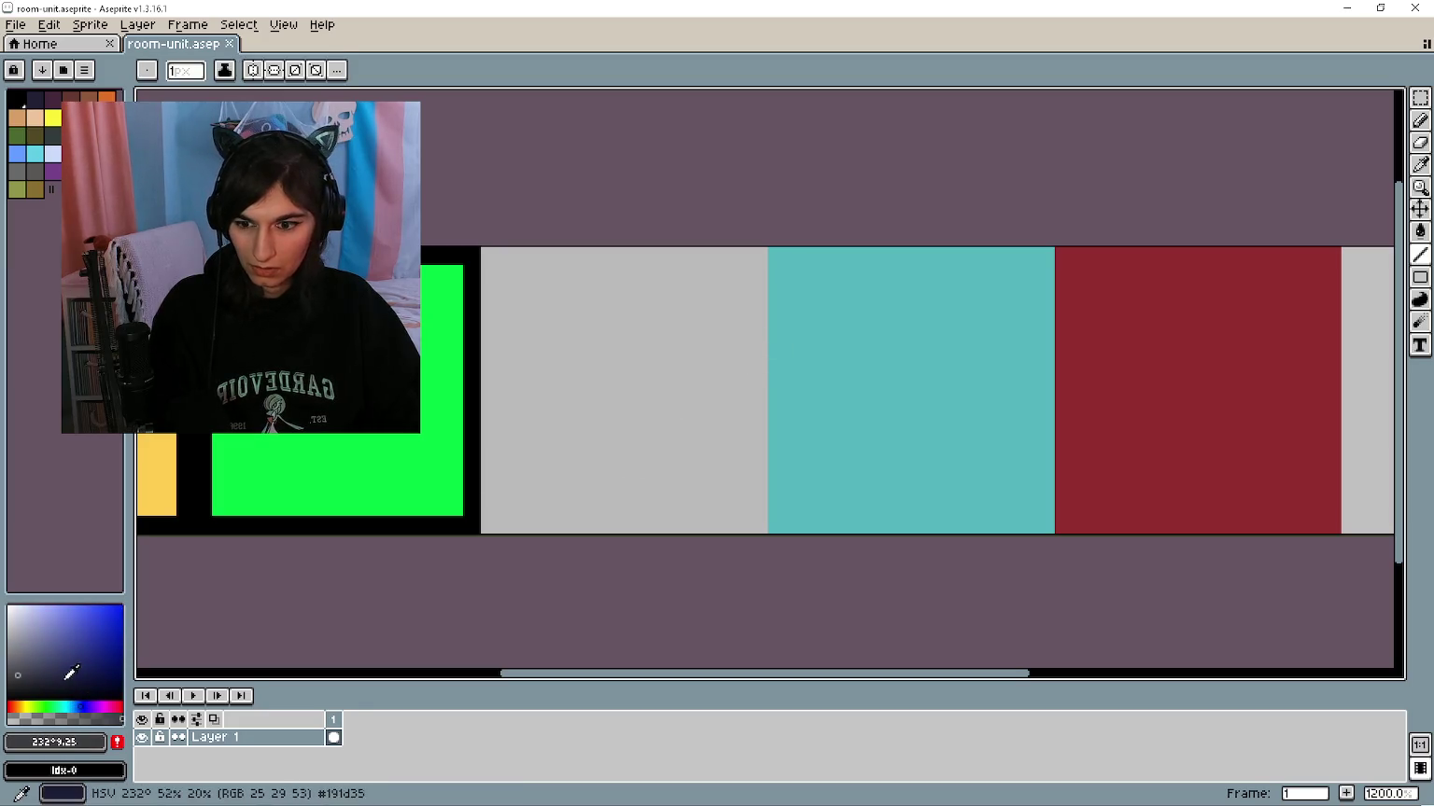
click(81, 670)
drag(775, 254, 777, 530)
shift+click(1046, 525)
shift+click(1045, 255)
drag(1045, 255, 789, 254)
scroll(960, 430, right, 3)
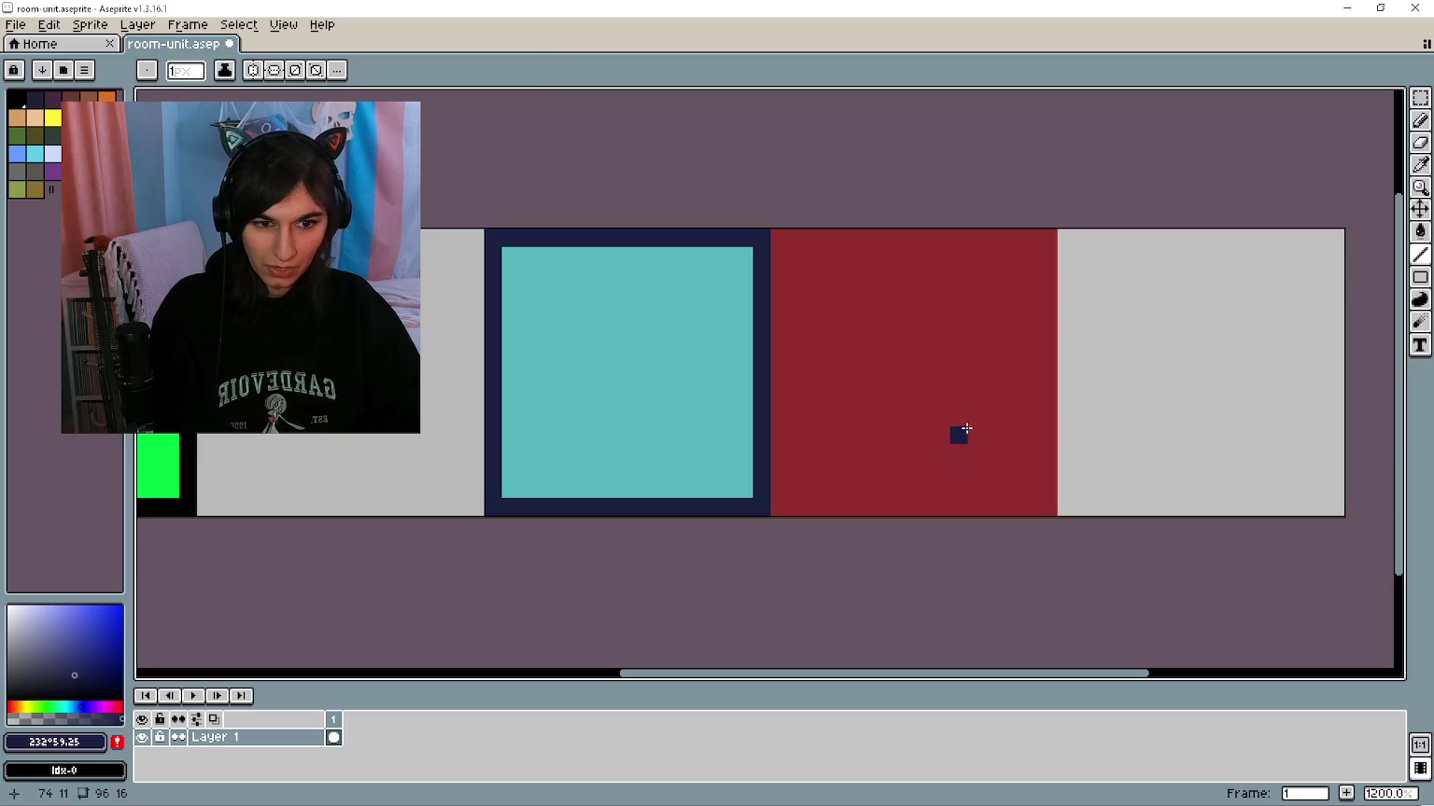
Step: Sample the red block's colour, darken it, and draw a dark-red border on the red block
key(i)
click(970, 407)
click(98, 664)
key(l)
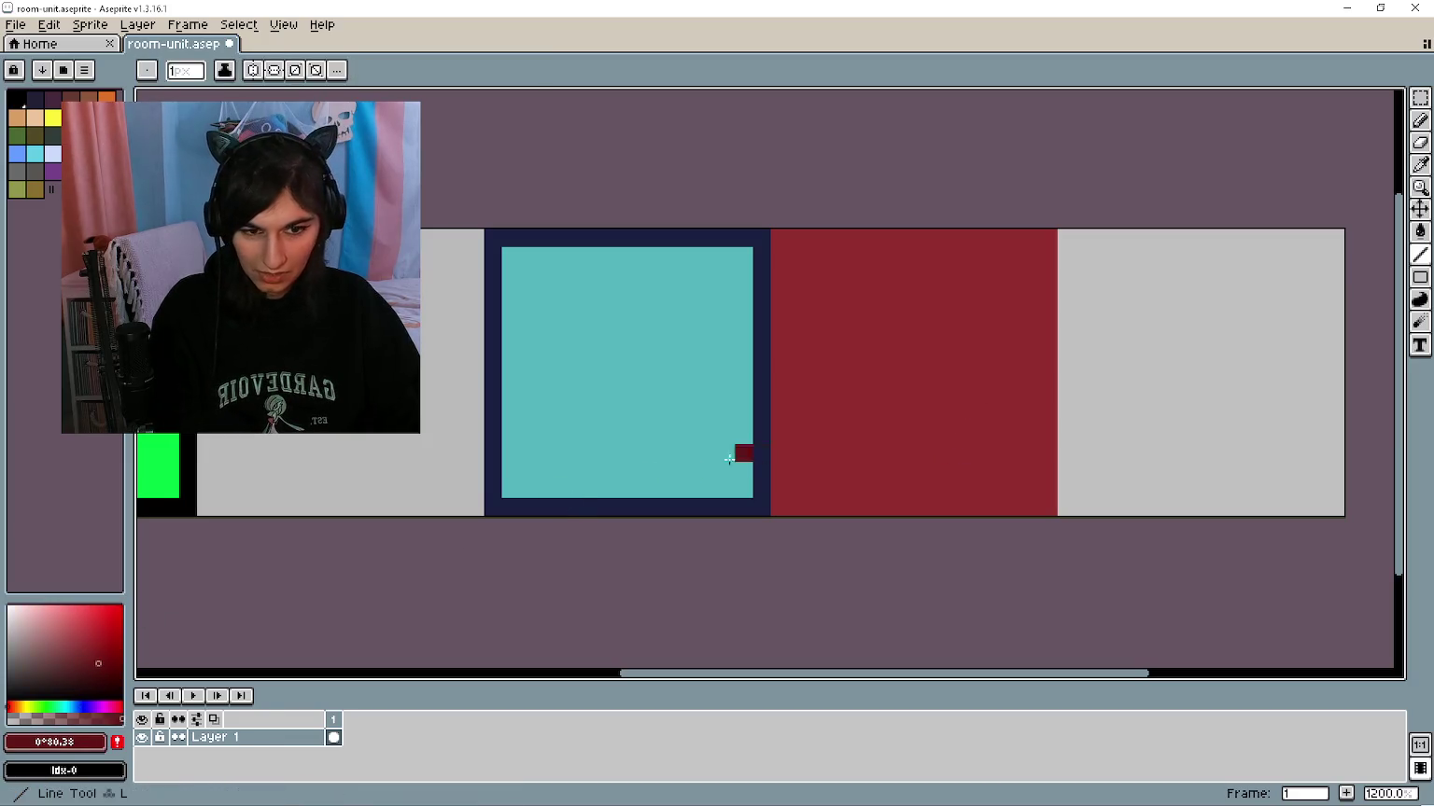
mouse_move(775, 505)
mouse_down()
mouse_move(791, 256)
mouse_move(778, 239)
mouse_move(1043, 236)
mouse_move(1046, 502)
mouse_move(789, 500)
mouse_up()
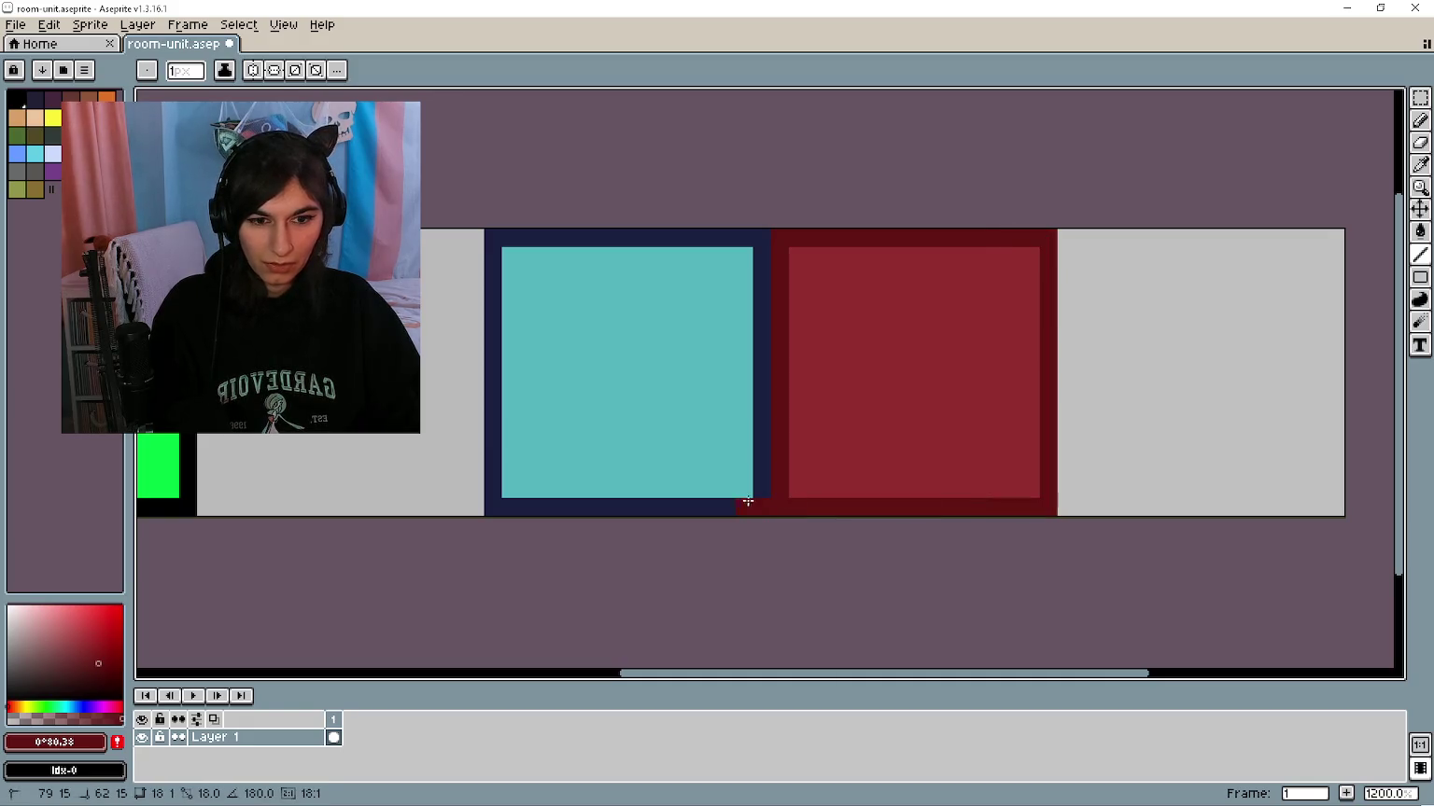
Step: Export the sprite, overwriting room-unit.png, and return to Godot
key(ctrl+alt+shift+s)
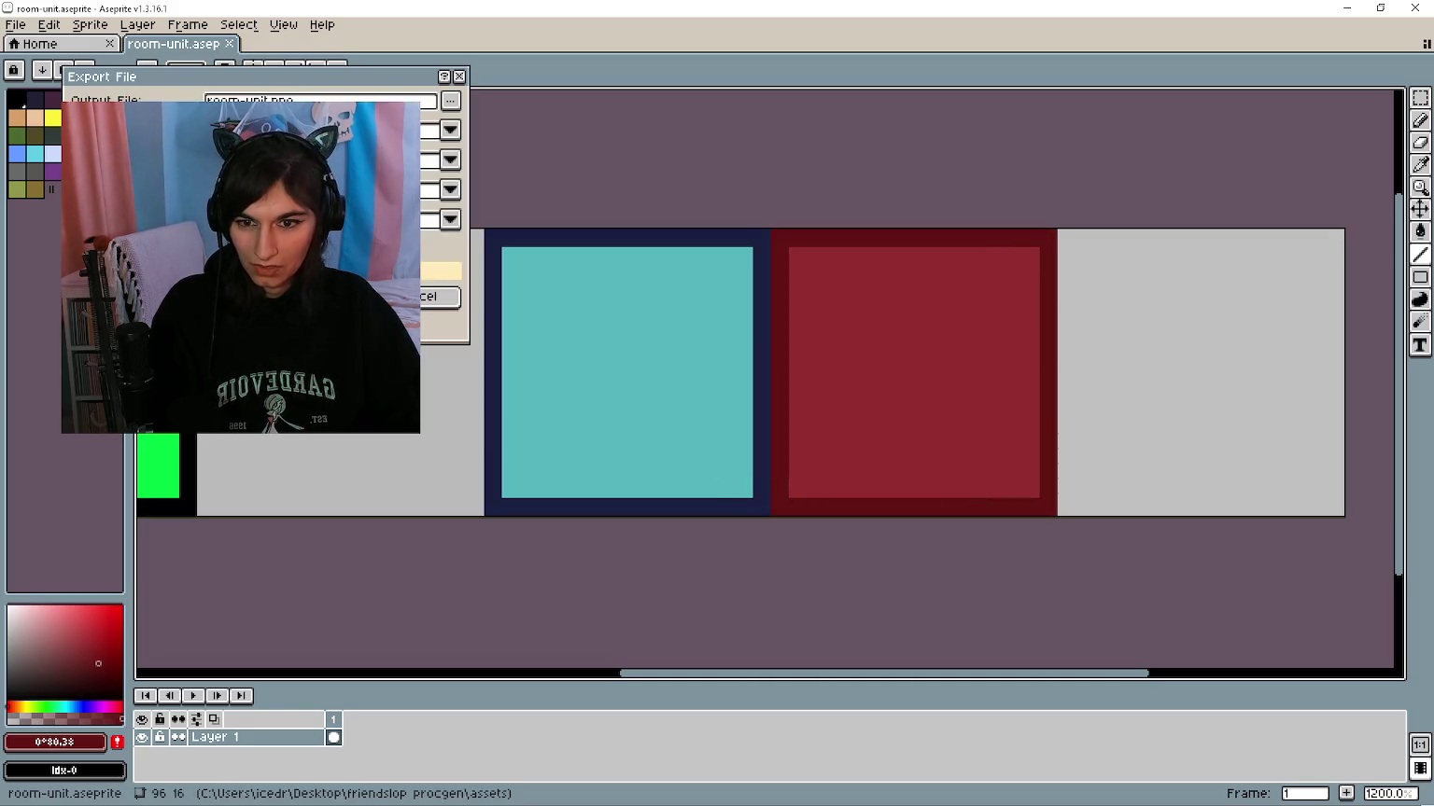
key(Return)
click(665, 455)
click(1347, 8)
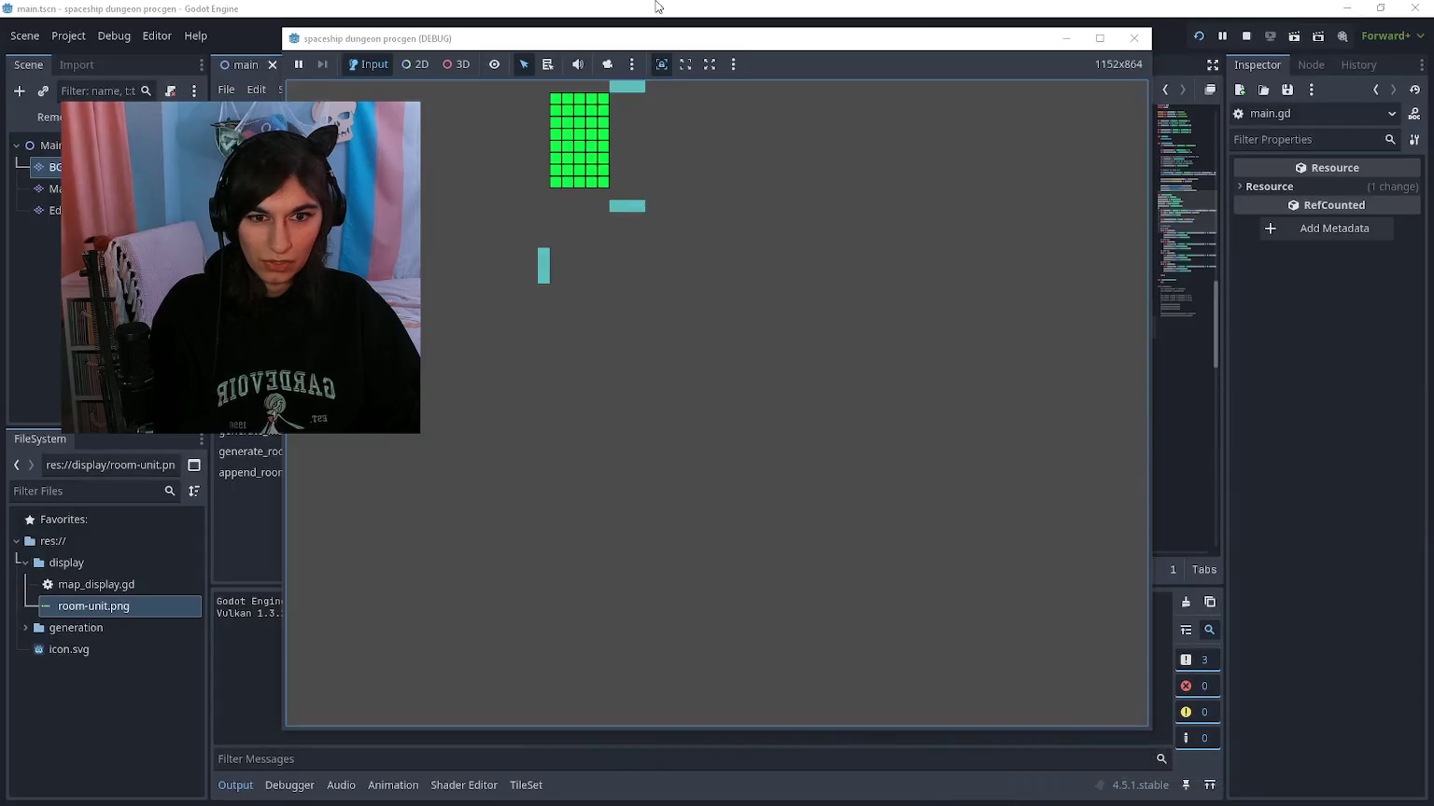
Step: Run the game three times to view new layouts with the updated tiles, then close it
key(F5)
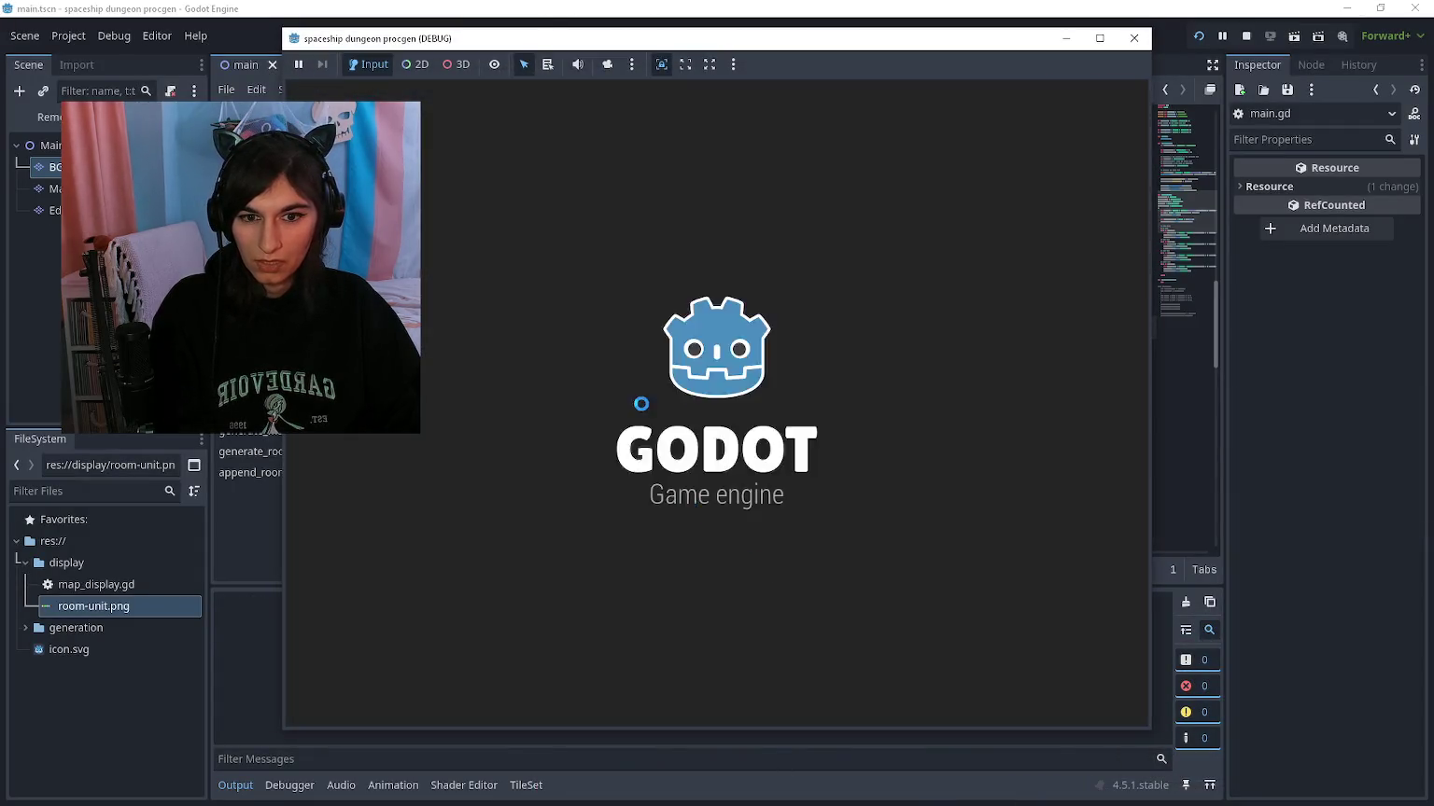
key(F5)
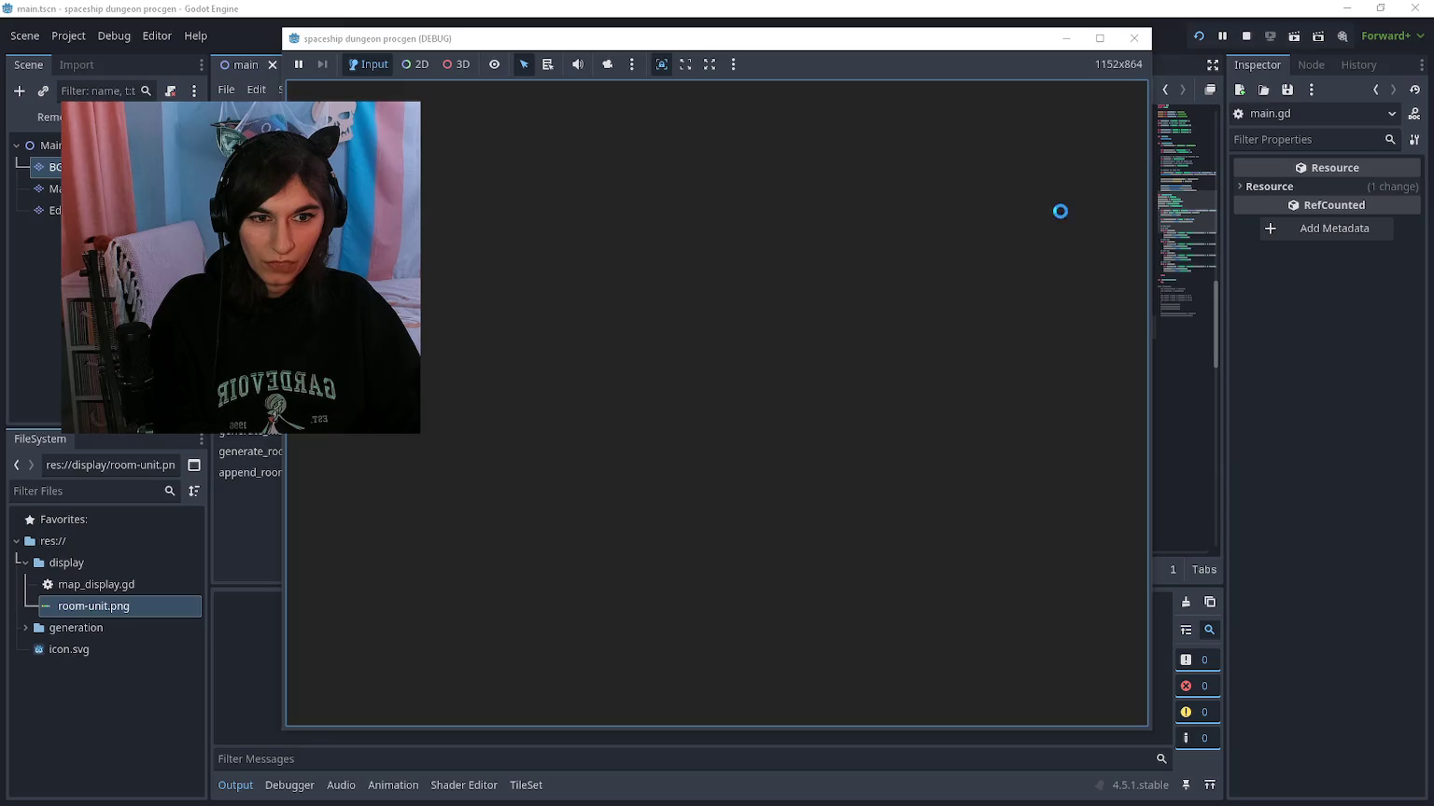
key(F5)
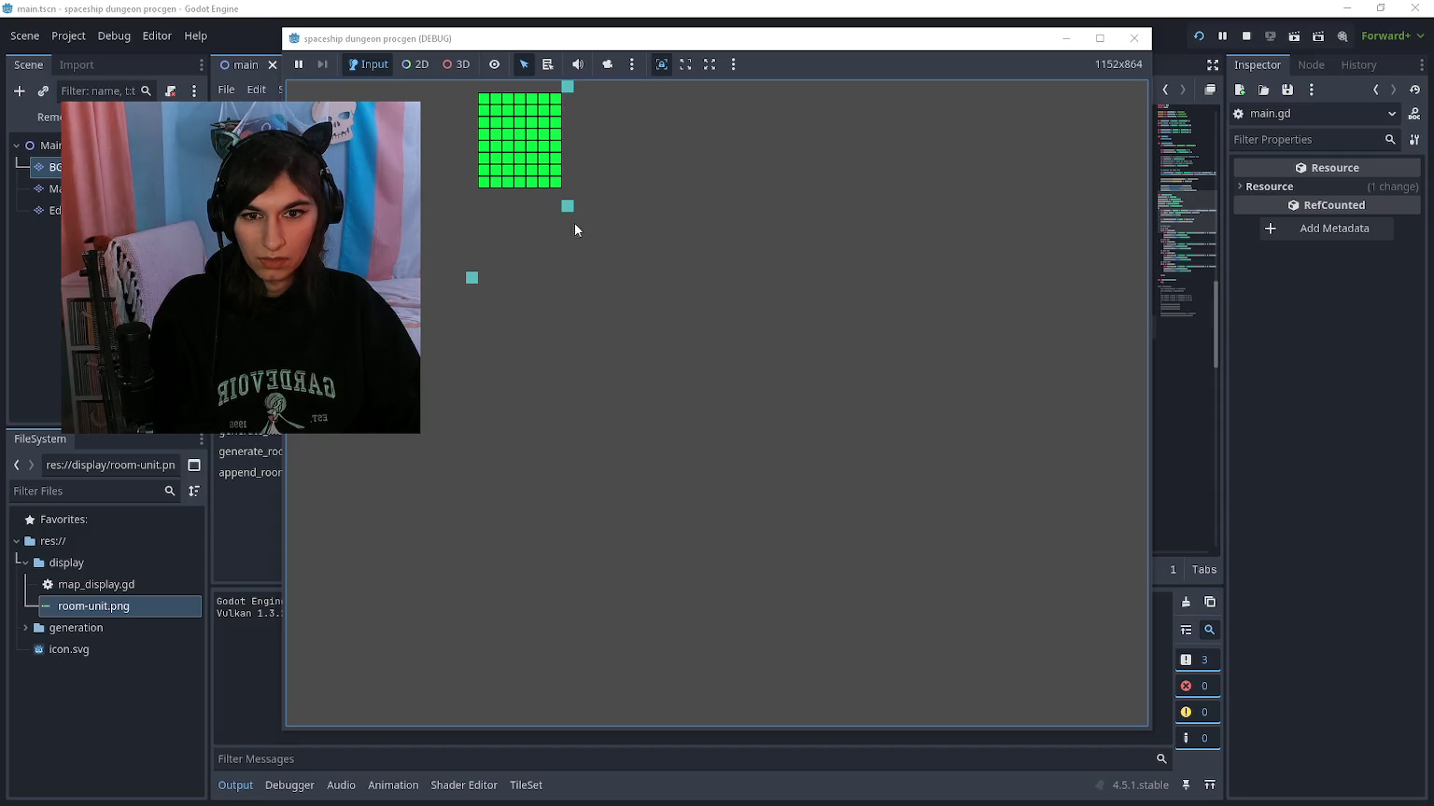
key(F8)
Step: Select the down, left and right edge loops on lines 62–75 and comment them out
click(679, 377)
scroll(678, 379, up, 4)
scroll(679, 380, down, 1)
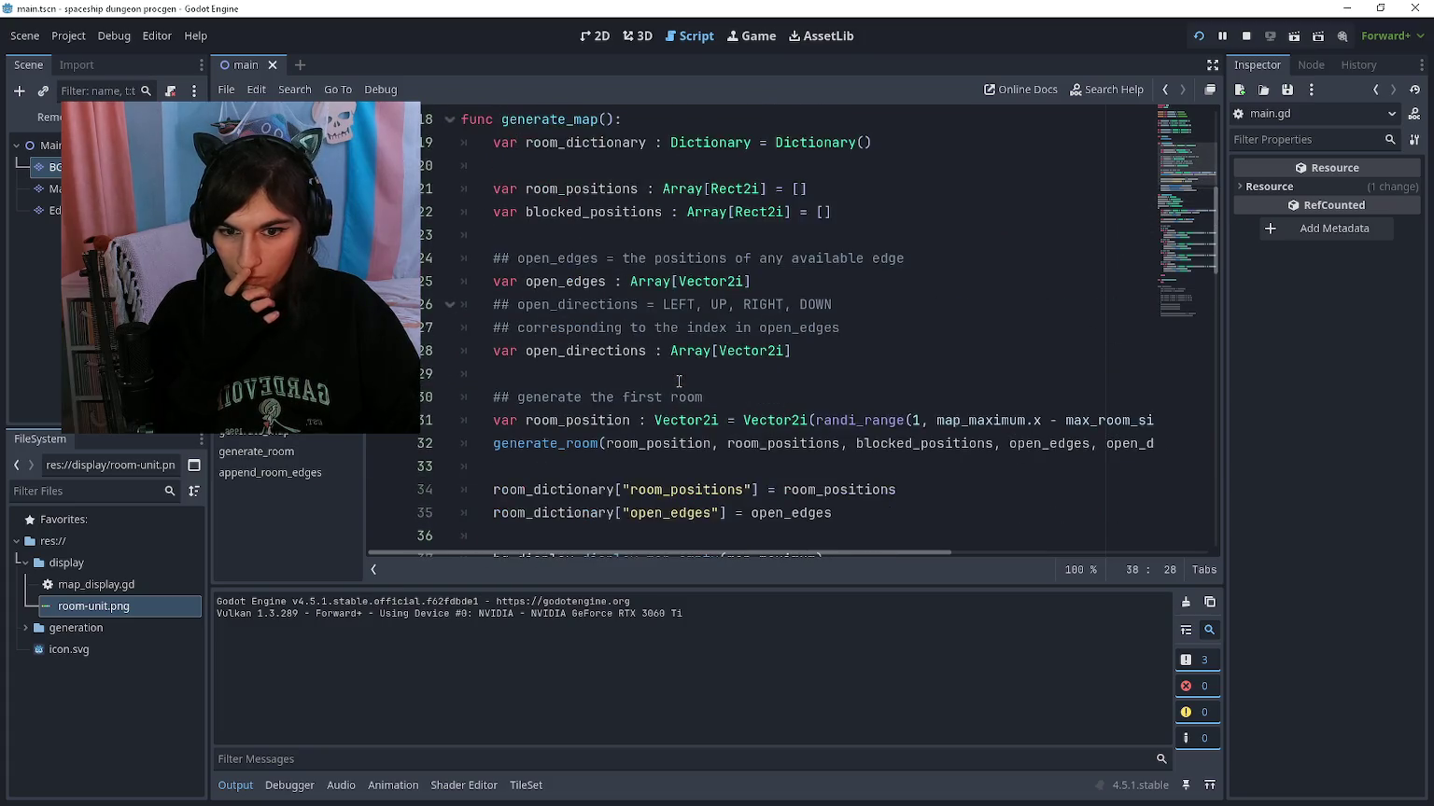
scroll(680, 373, up, 5)
scroll(683, 364, down, 13)
scroll(682, 362, down, 7)
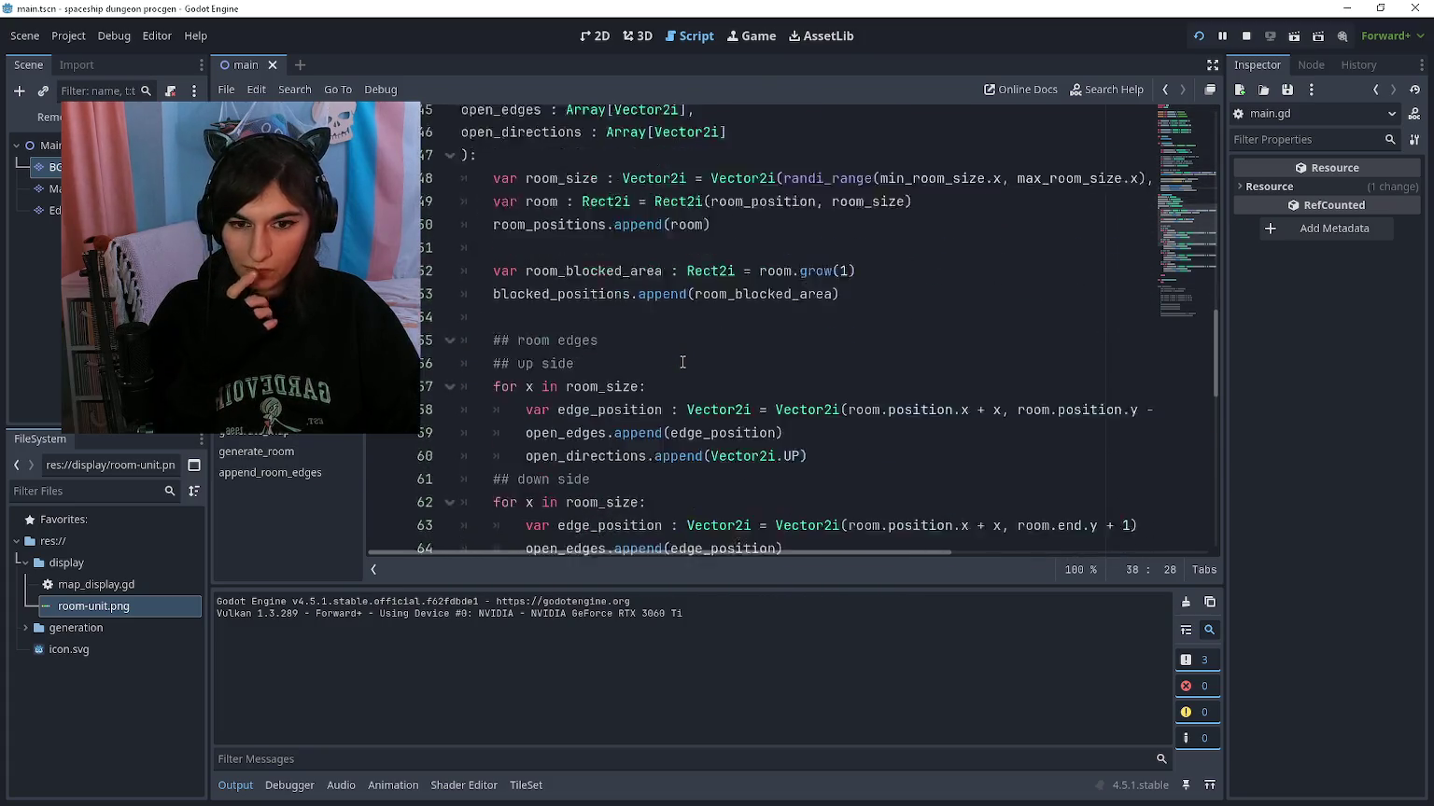
mouse_move(860, 464)
mouse_down()
mouse_move(504, 397)
mouse_move(479, 312)
mouse_up()
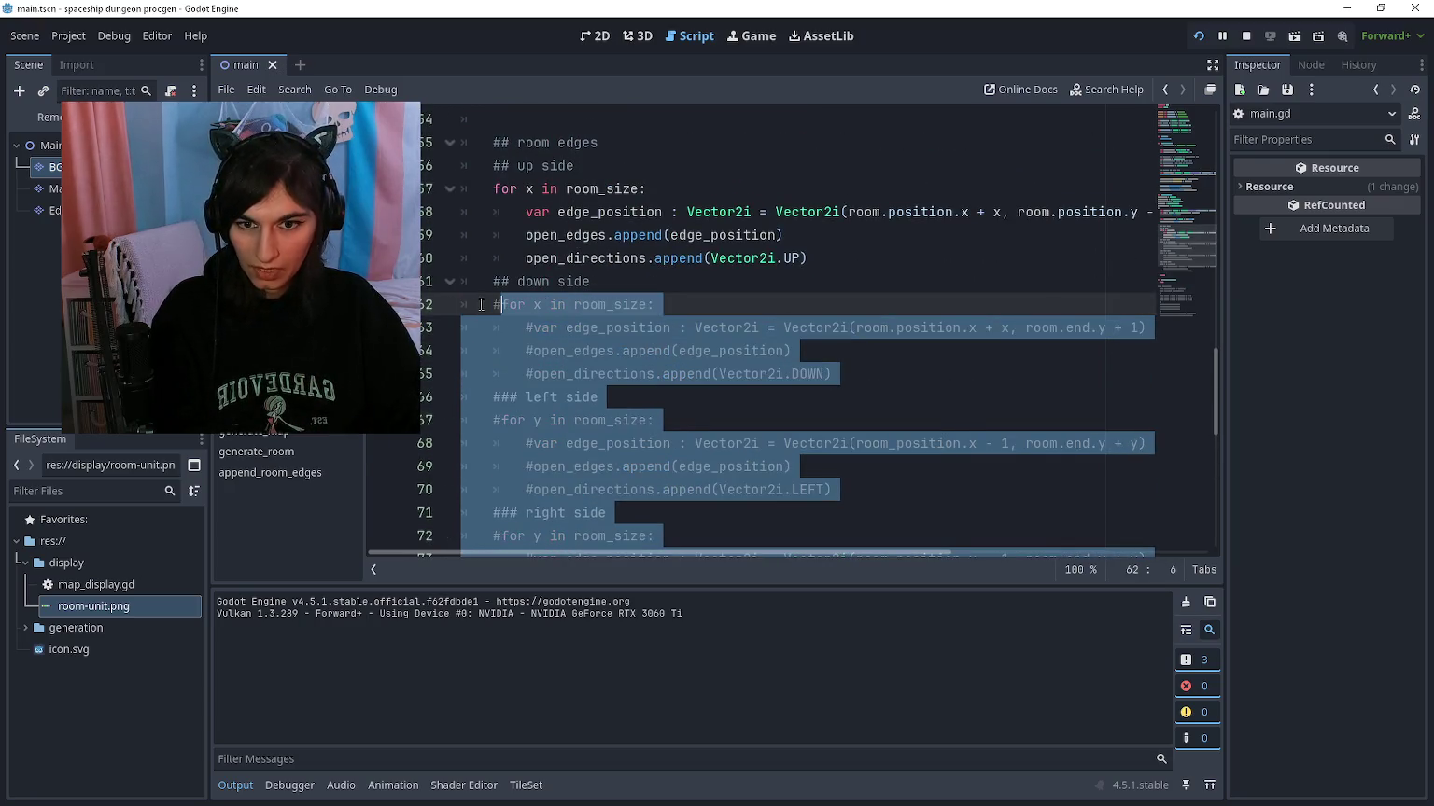
scroll(579, 308, up, 1)
click(682, 282)
Step: Run the game twice with only up-side edges, then close it
key(F5)
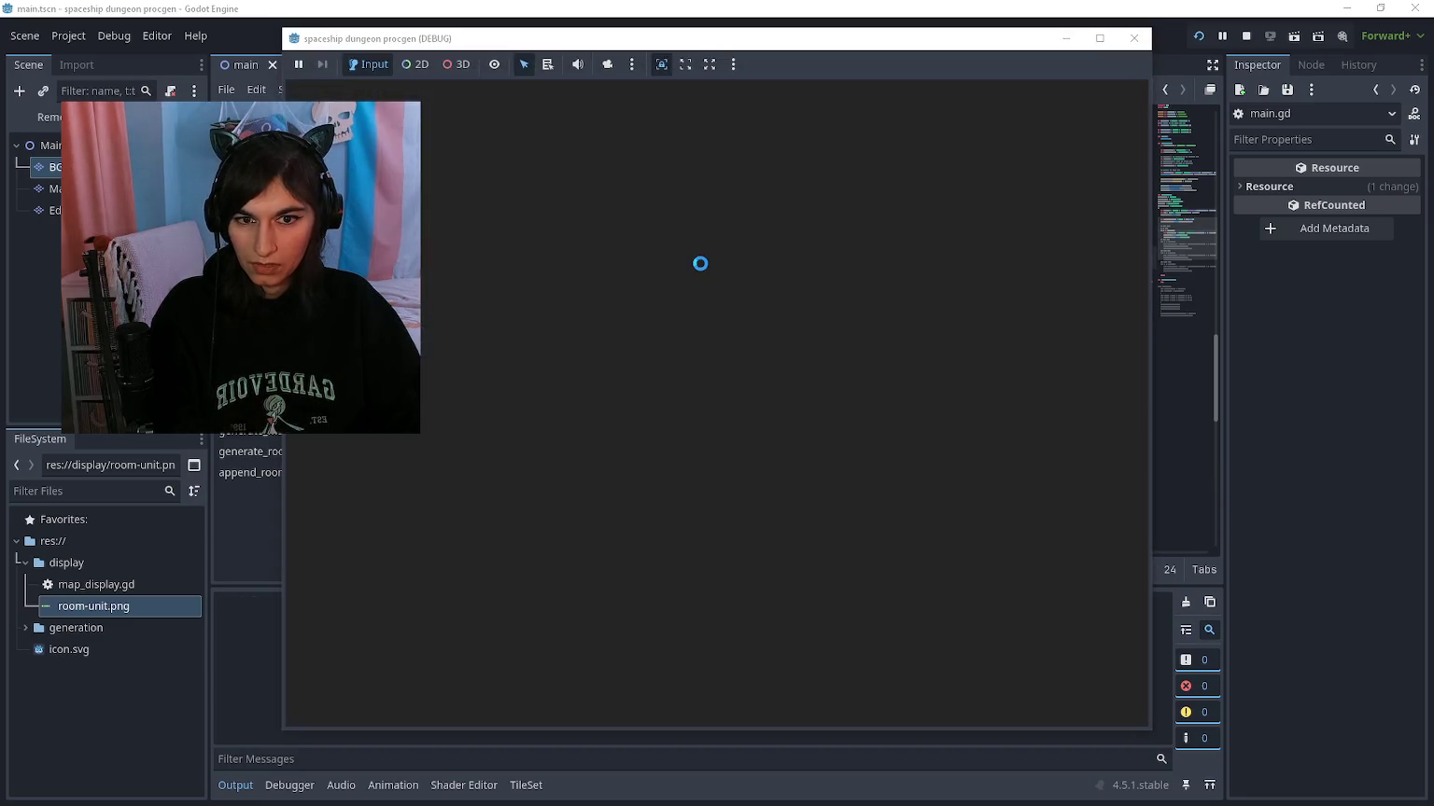
key(F5)
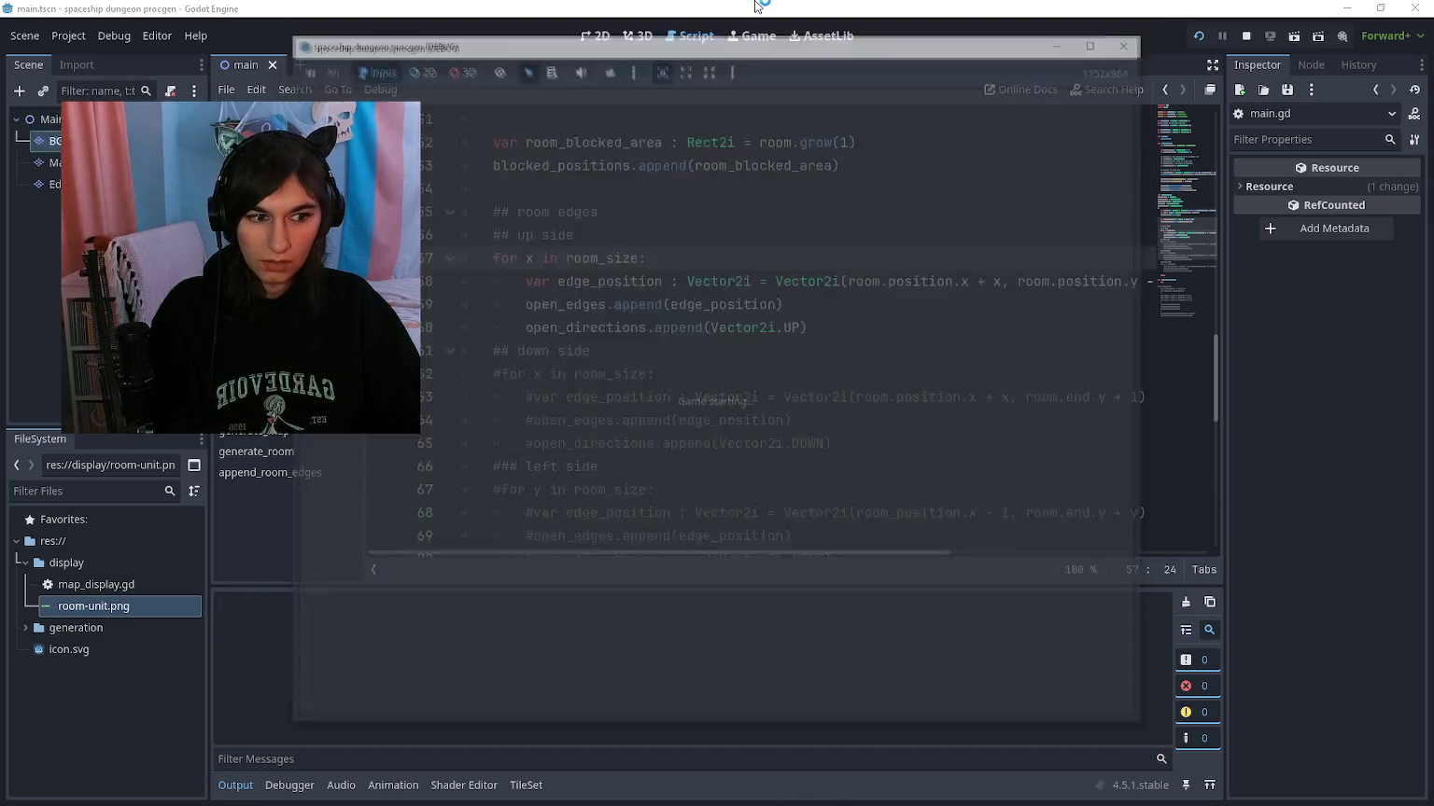
key(F8)
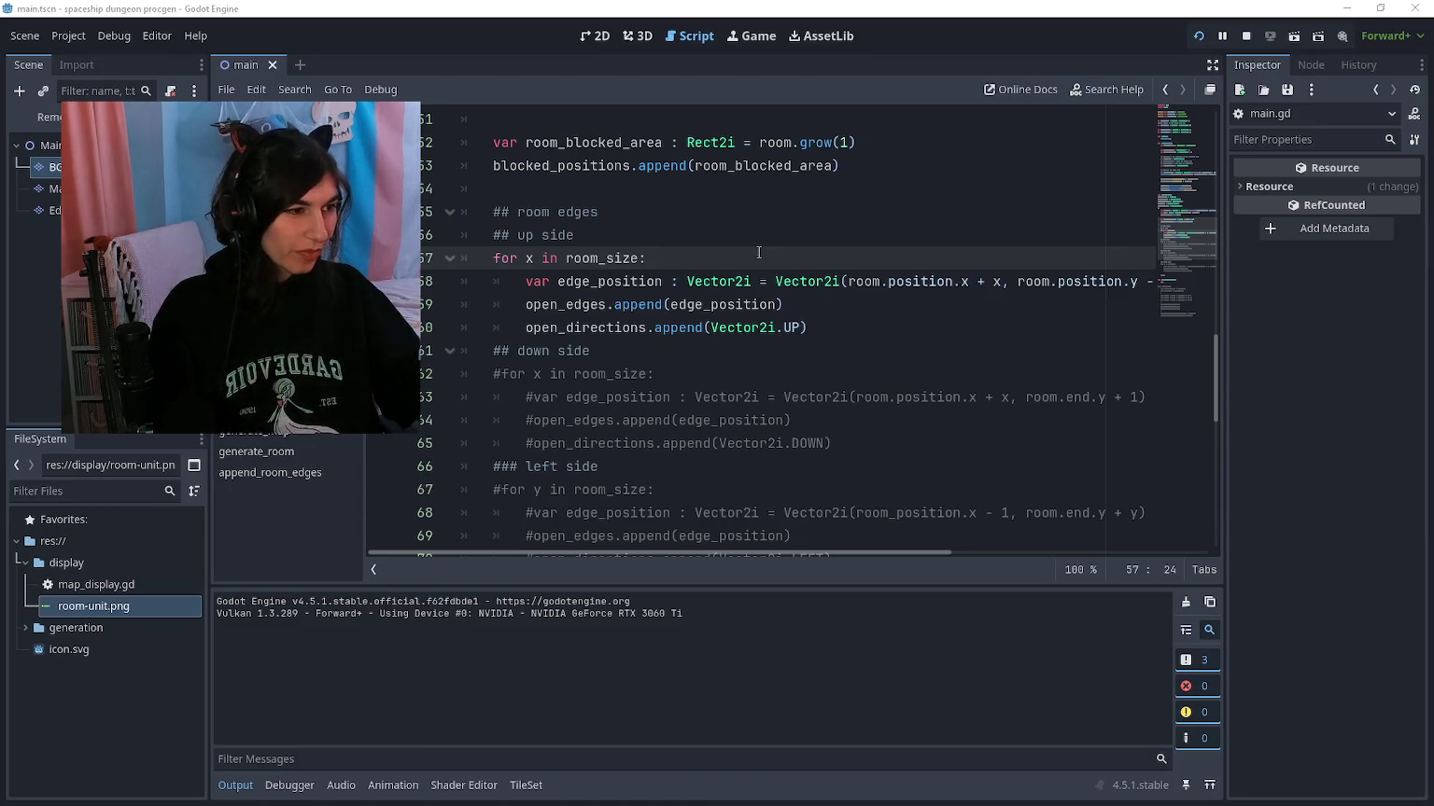
key(alt+Tab)
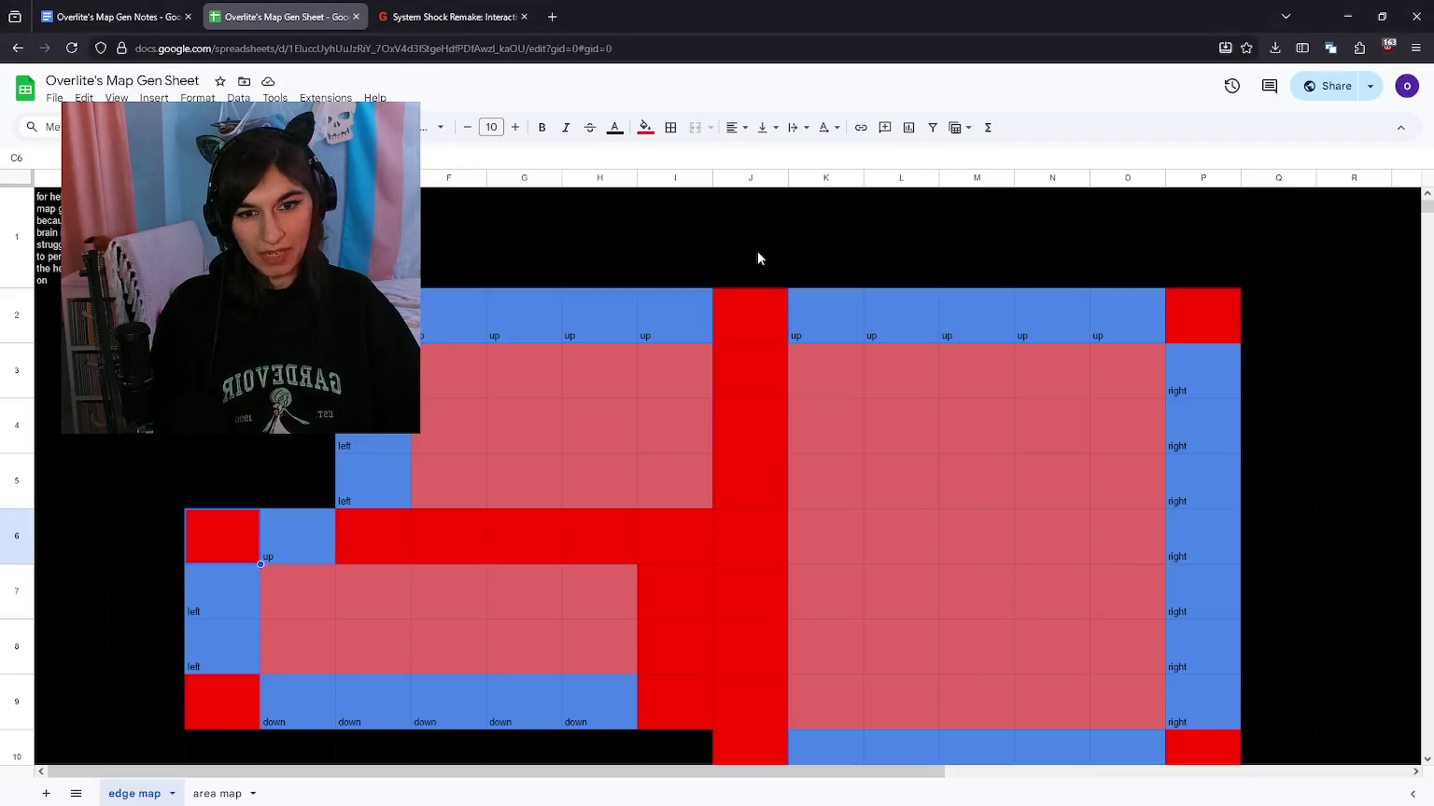
scroll(757, 251, down, 1)
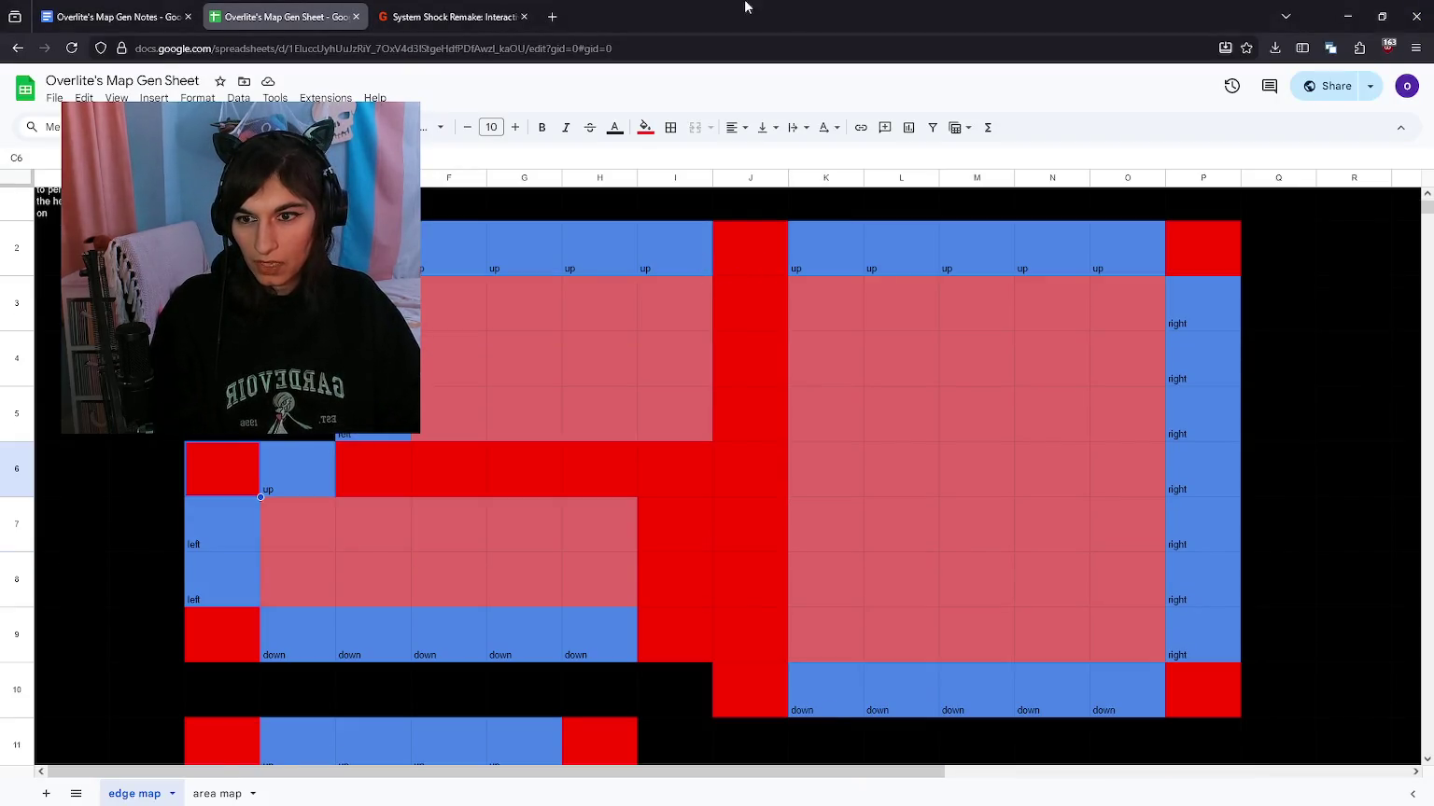
scroll(723, 442, up, 1)
scroll(486, 399, down, 5)
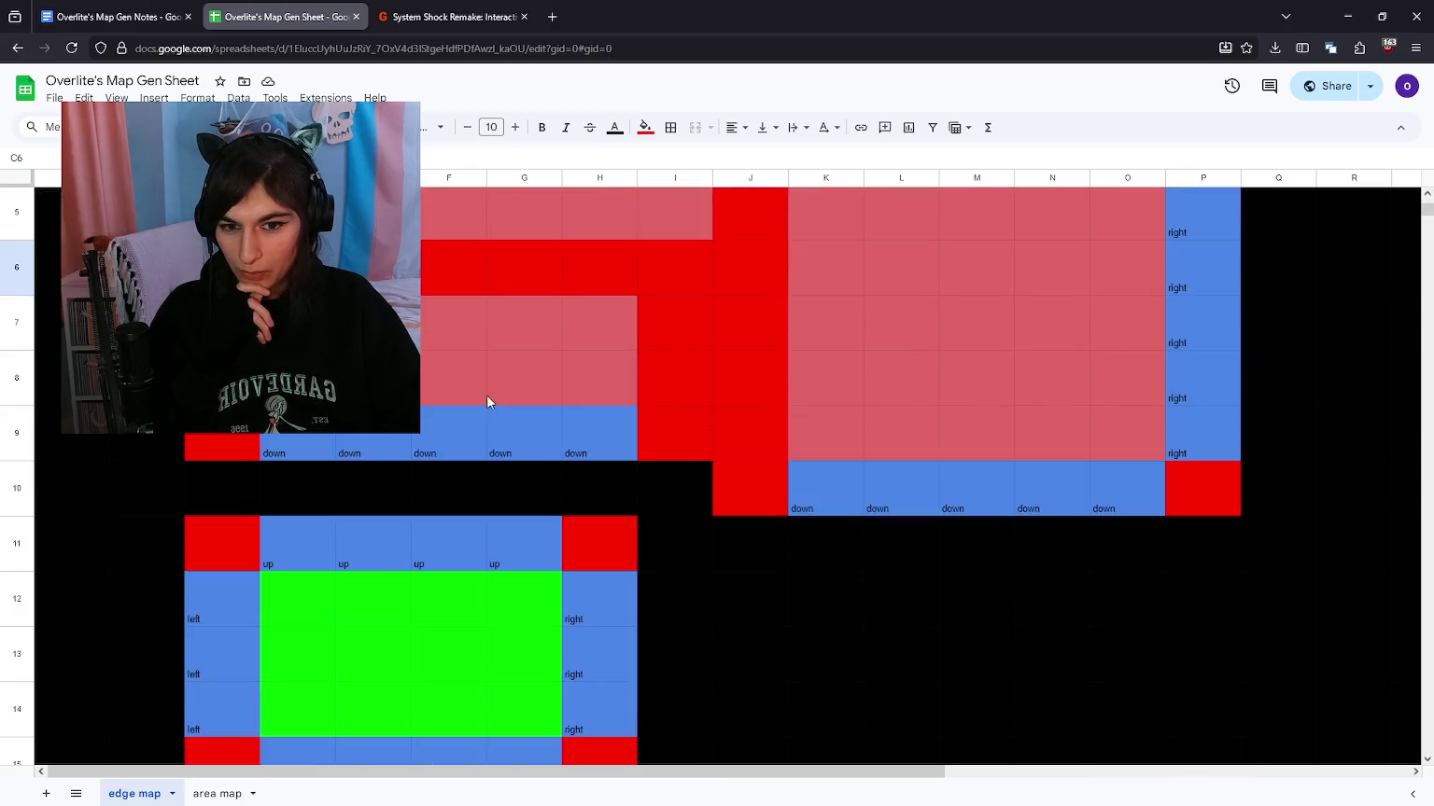
mouse_move(499, 413)
mouse_down()
mouse_move(614, 470)
mouse_move(624, 588)
mouse_up()
click(516, 652)
drag(222, 532, 247, 457)
scroll(494, 504, up, 3)
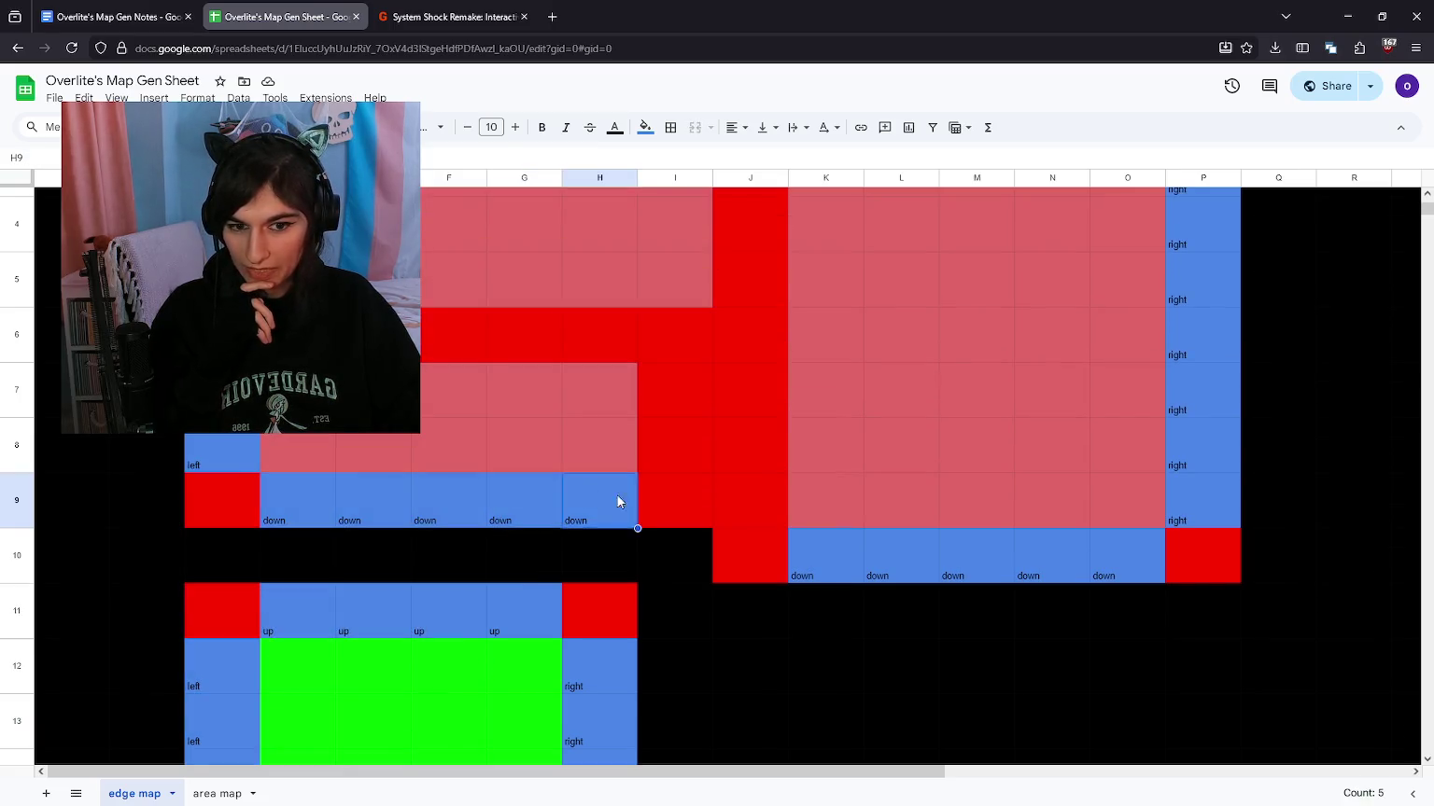
click(616, 493)
scroll(776, 556, up, 3)
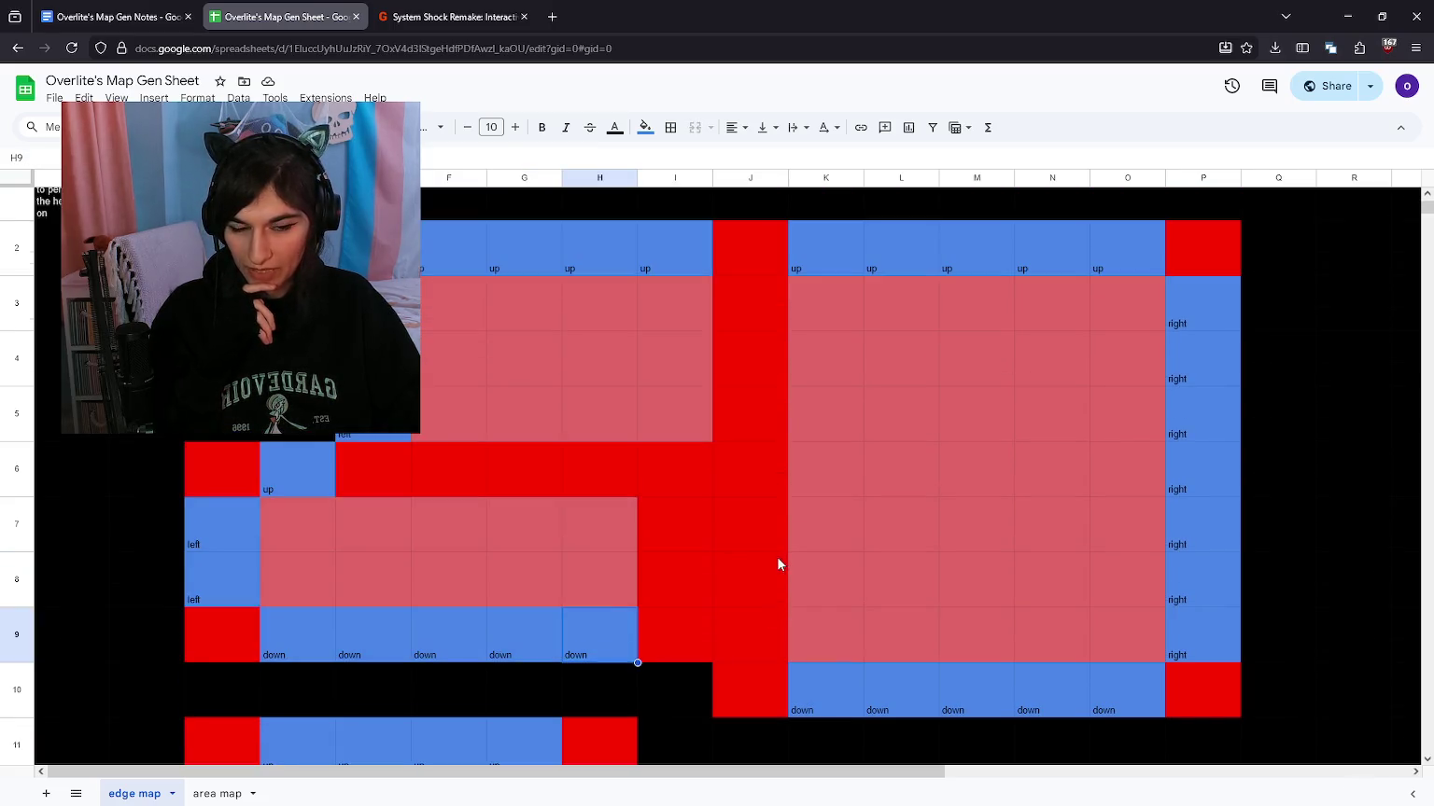
click(1345, 7)
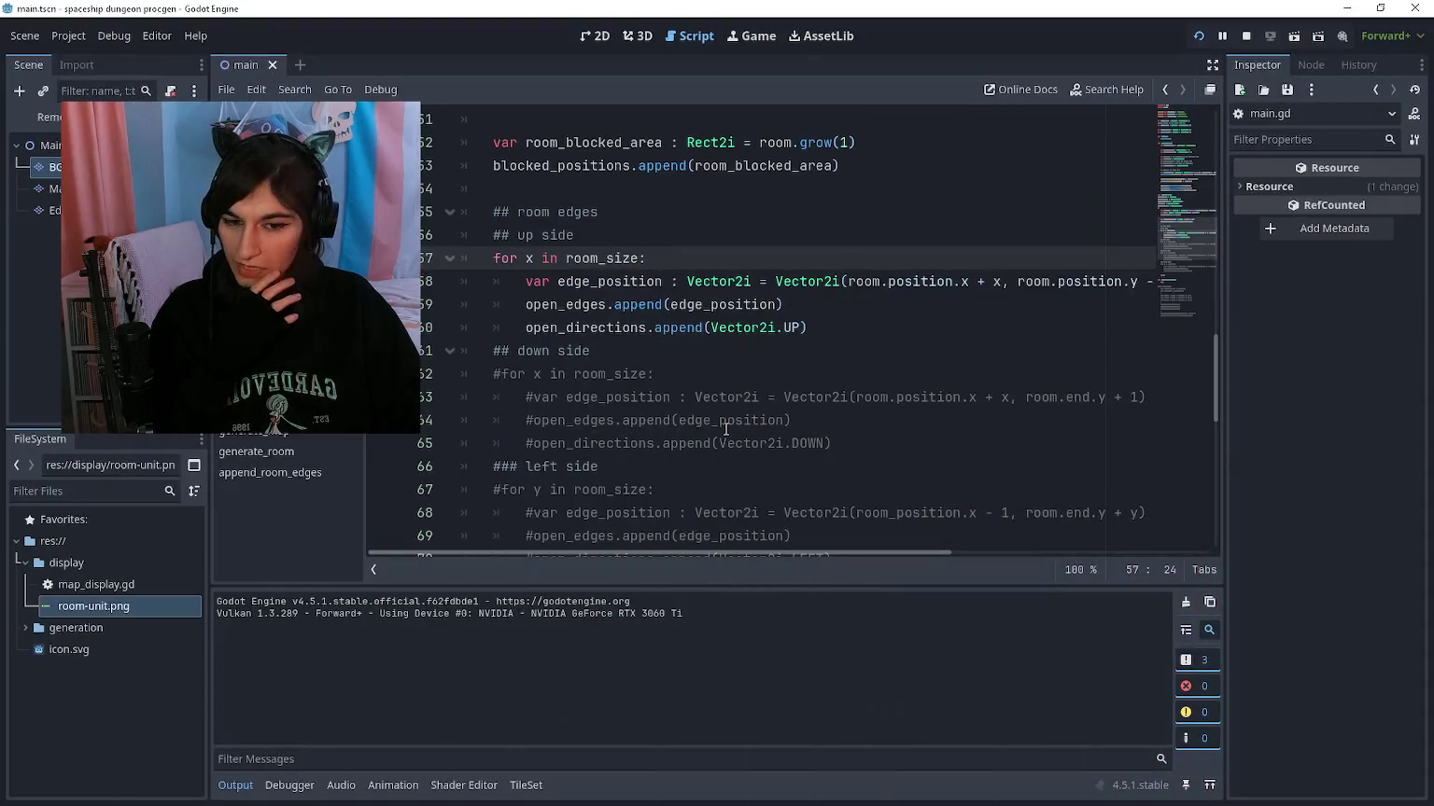
Step: Review the up-side edge loop on lines 58–60, including the open_edges append and Vector2i type
click(739, 345)
click(851, 324)
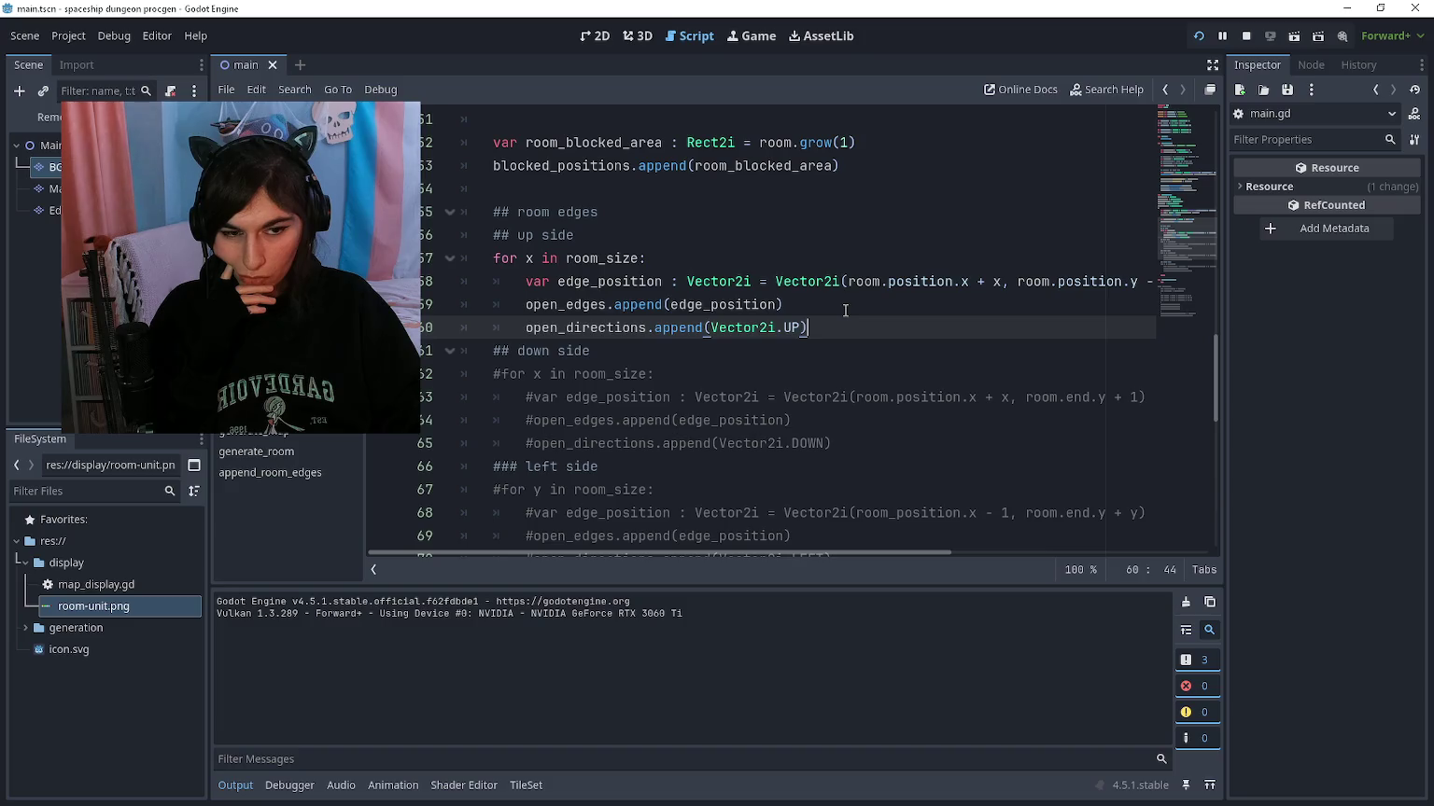
click(844, 310)
click(838, 321)
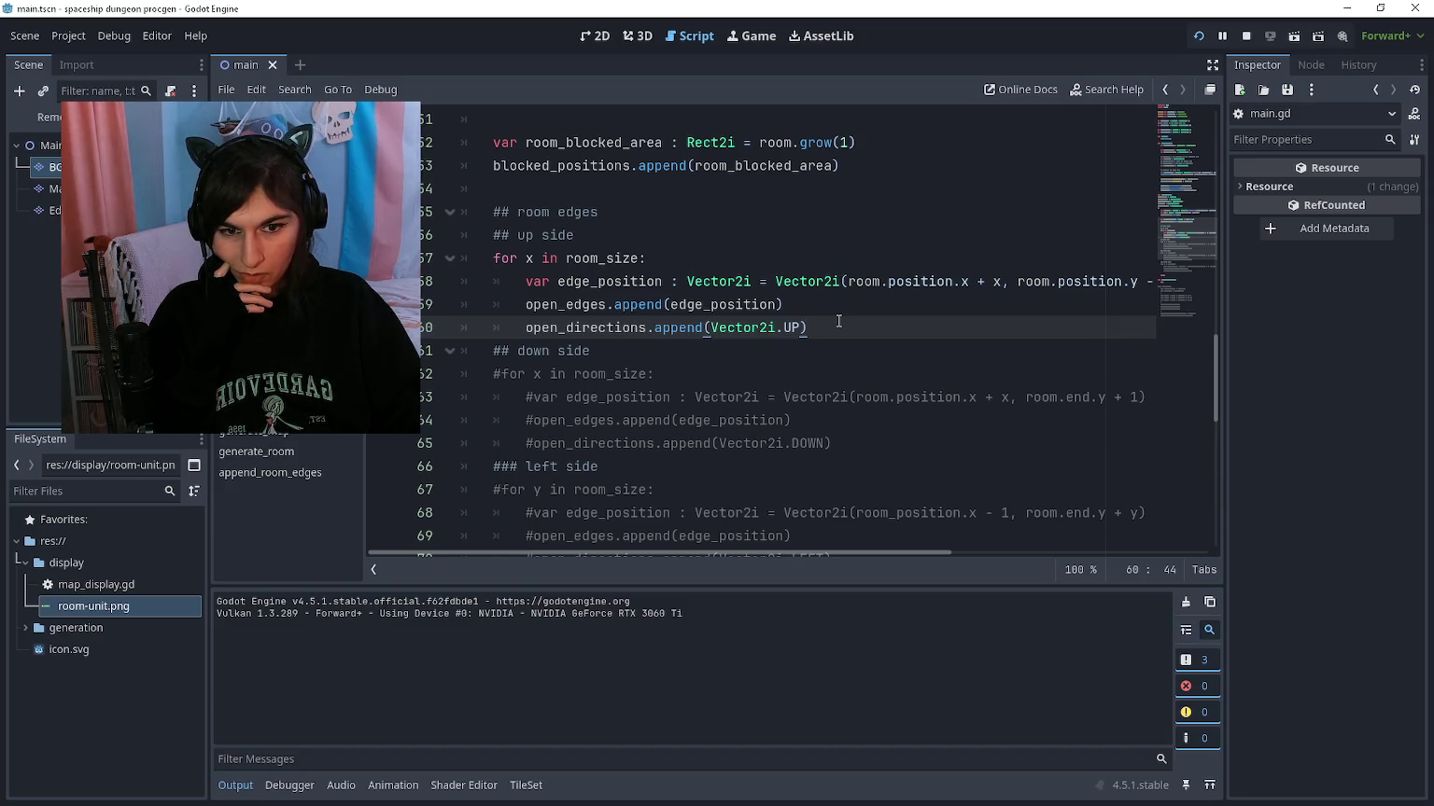
scroll(829, 321, up, 1)
mouse_move(768, 397)
mouse_down()
mouse_move(793, 420)
mouse_move(756, 355)
mouse_up()
click(712, 351)
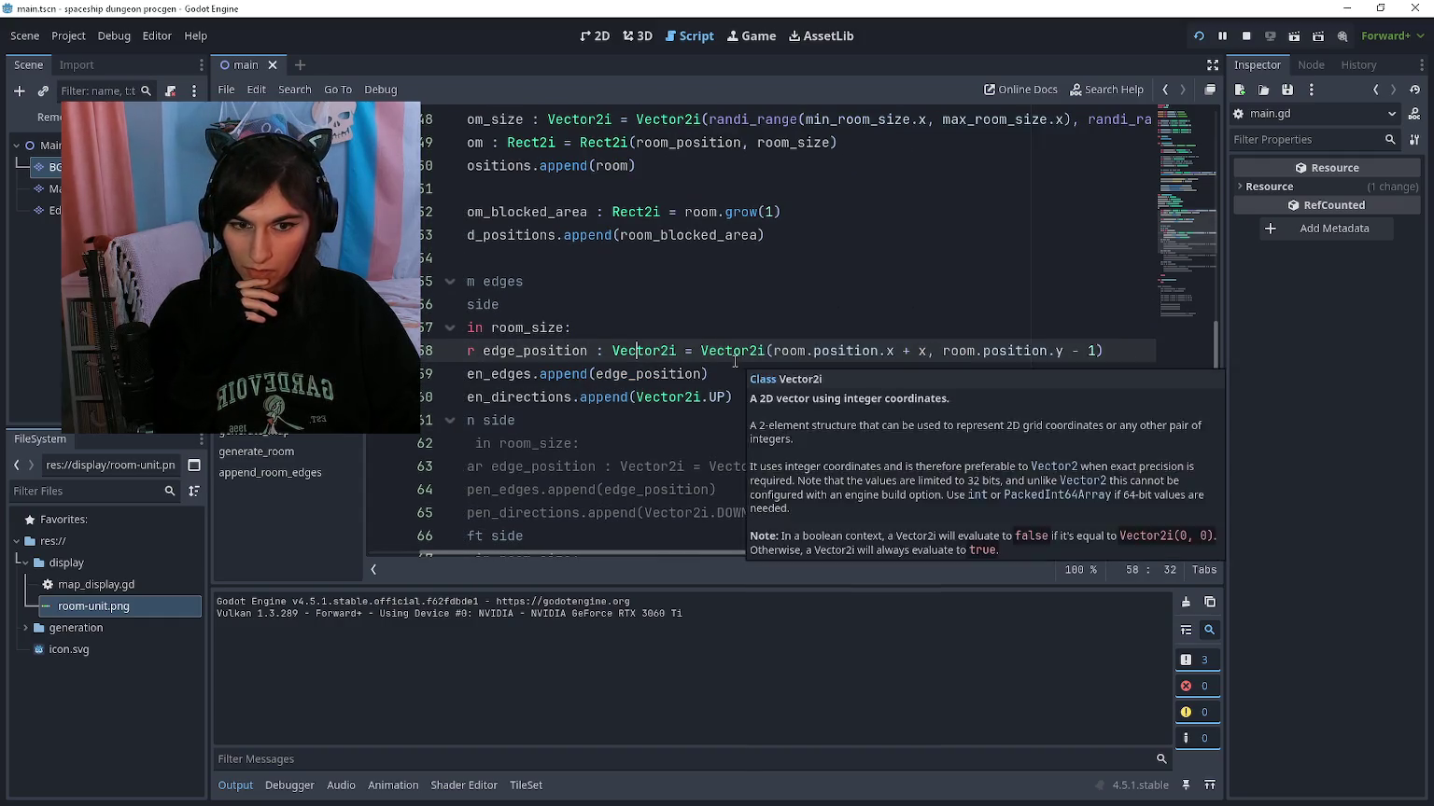
scroll(661, 347, up, 1)
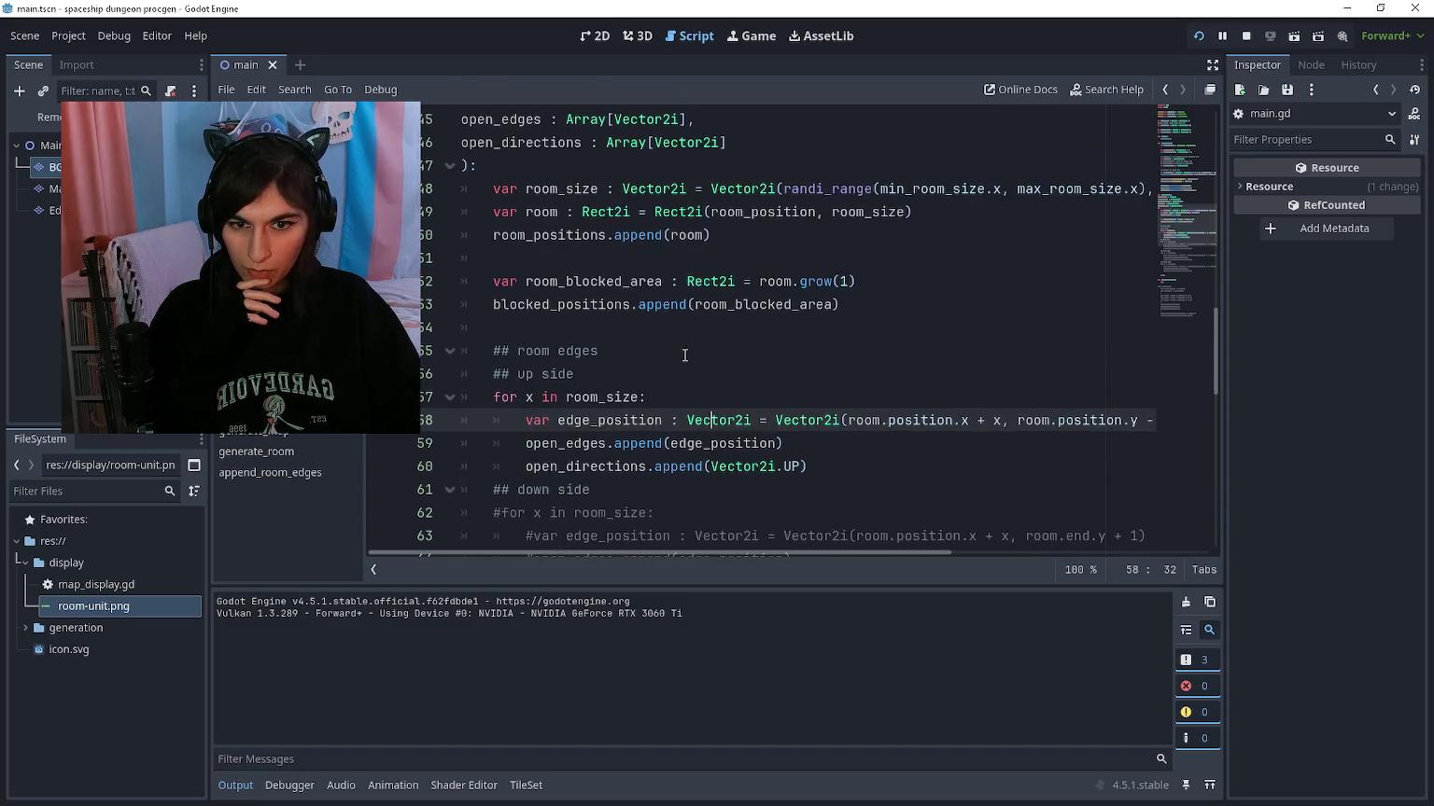
scroll(667, 364, right, 3)
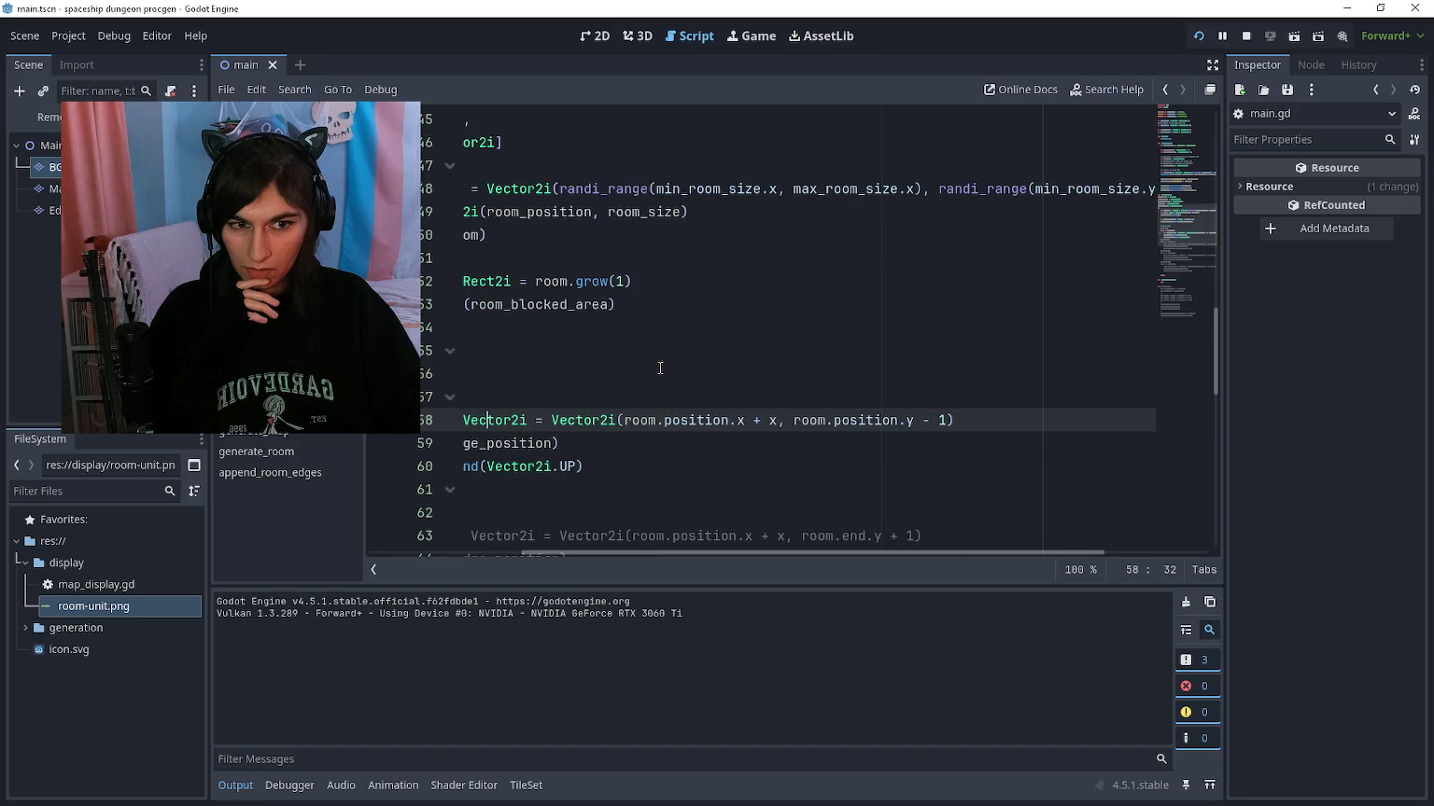
scroll(656, 368, right, 2)
scroll(656, 364, left, 3)
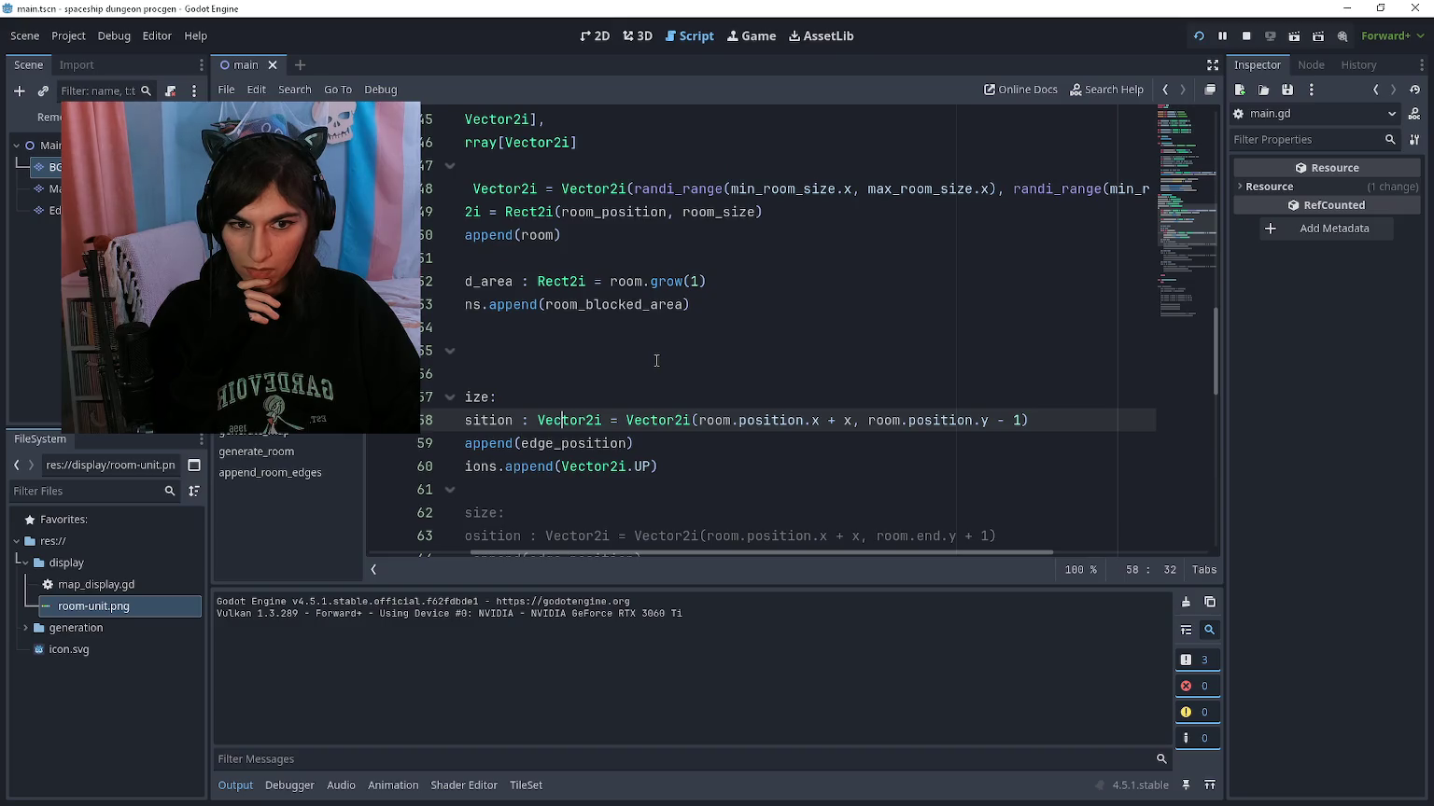
scroll(656, 361, left, 2)
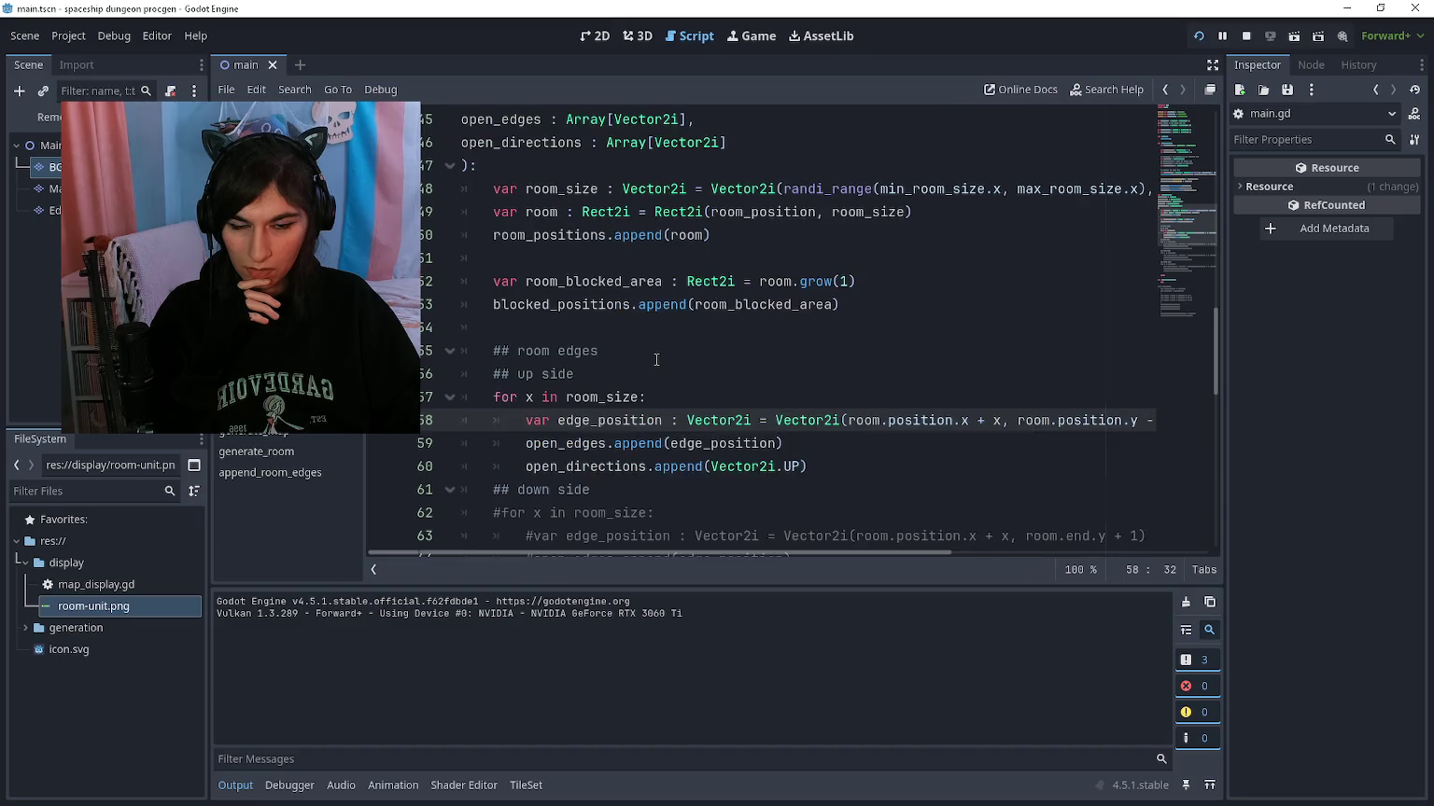
Step: Select the x part and then the room.position.y term of line 58's edge position
click(648, 213)
click(825, 418)
scroll(877, 425, right, 1)
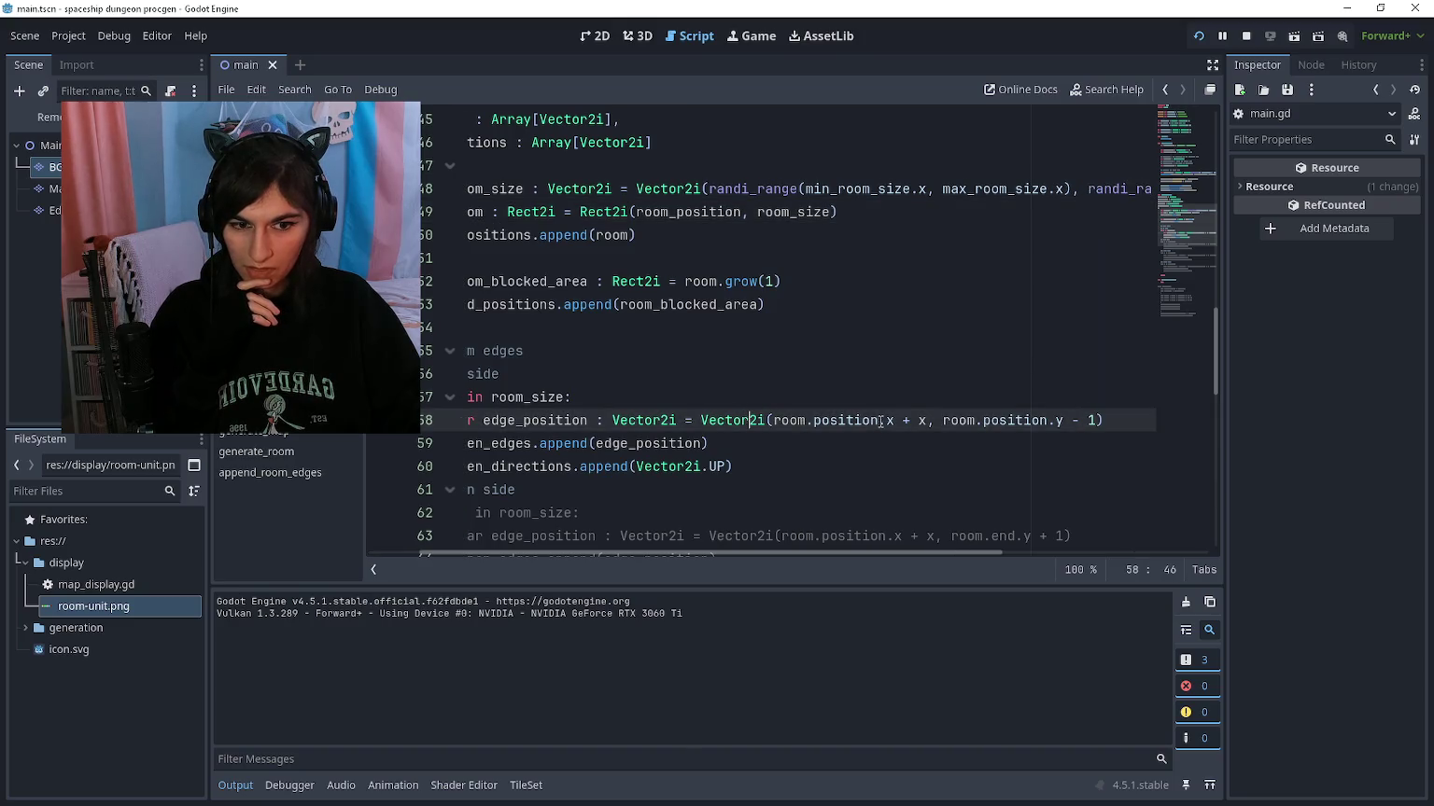
drag(923, 420, 772, 420)
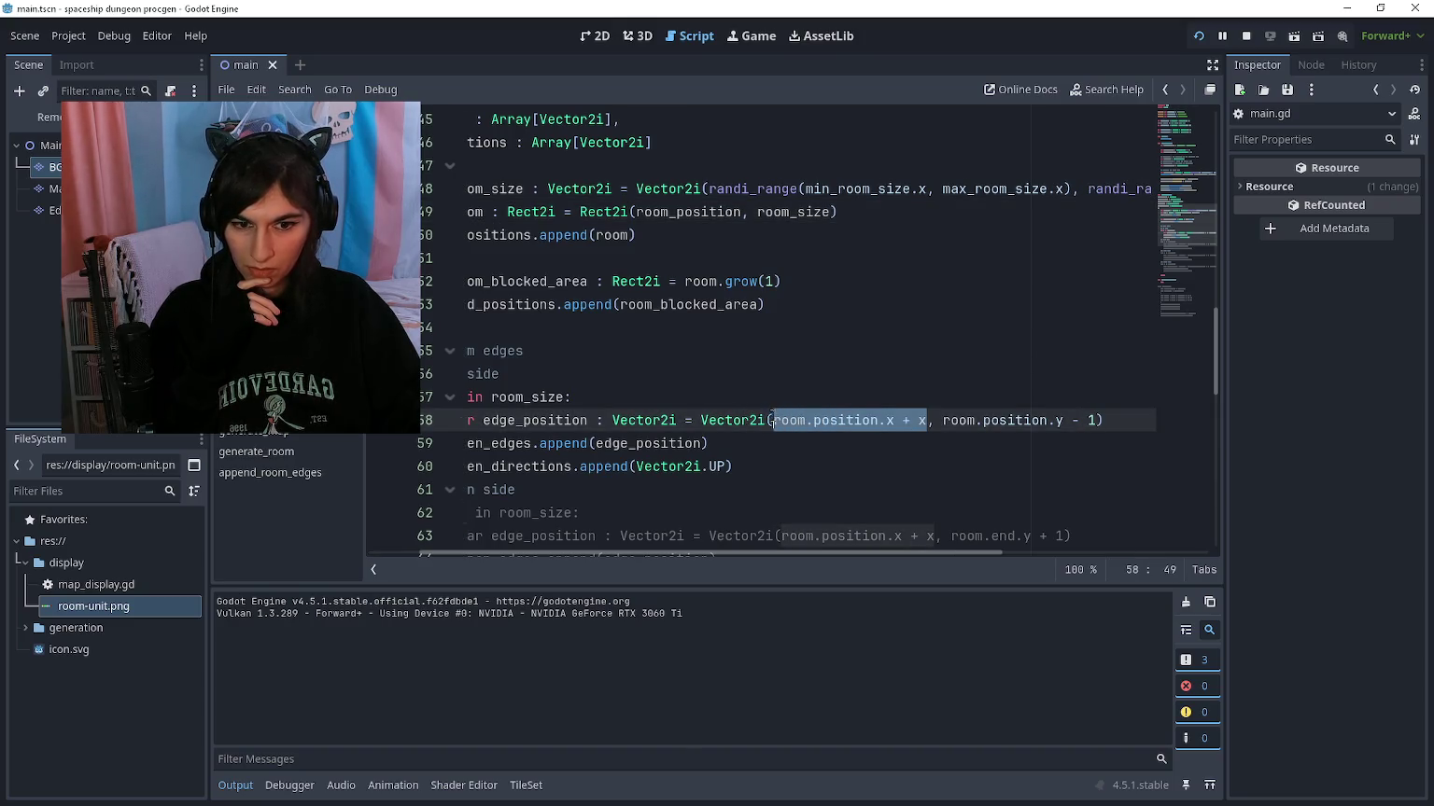
click(813, 420)
drag(941, 420, 1064, 420)
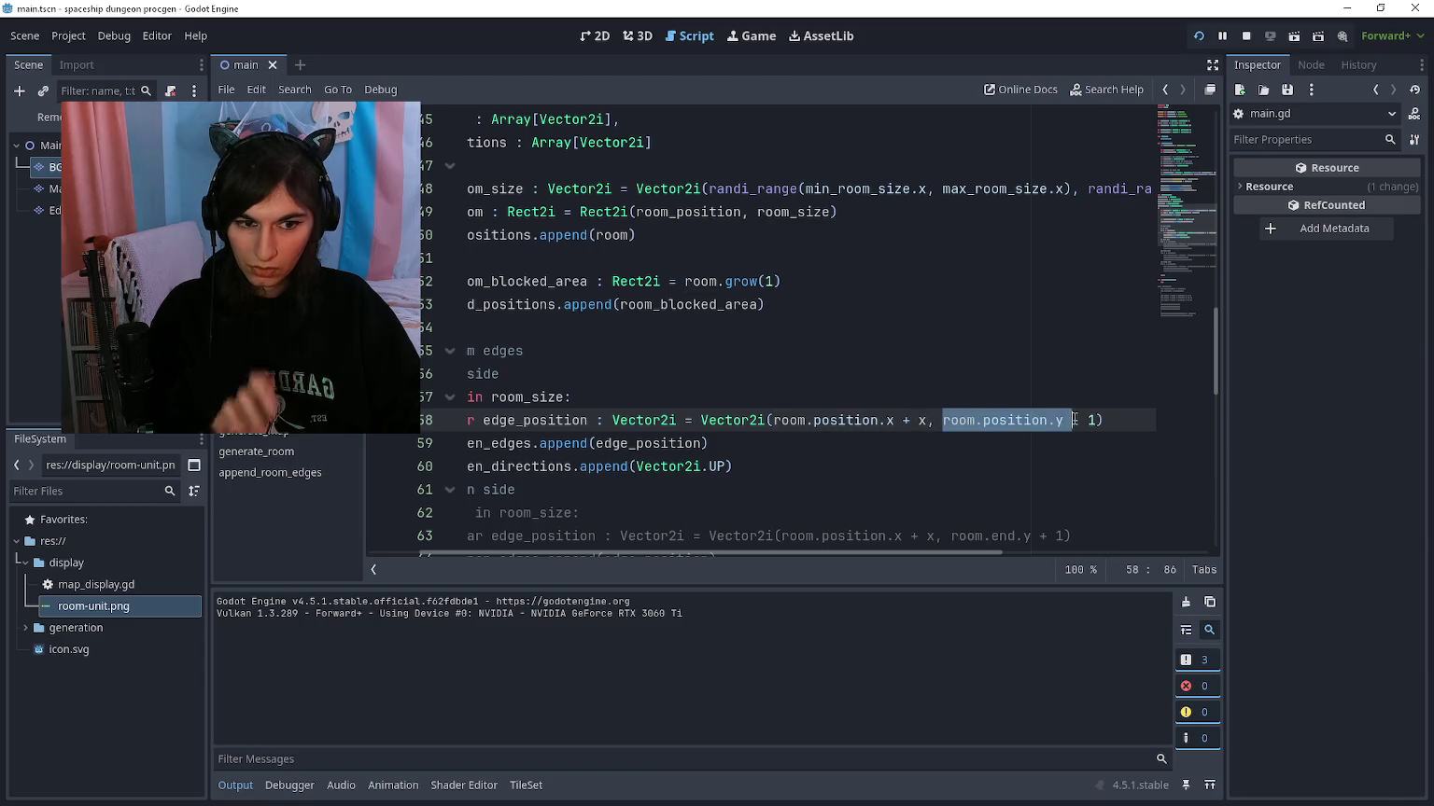
Step: Run the project, enable 2D inspection of the game, and toggle the game window's visibility
key(F5)
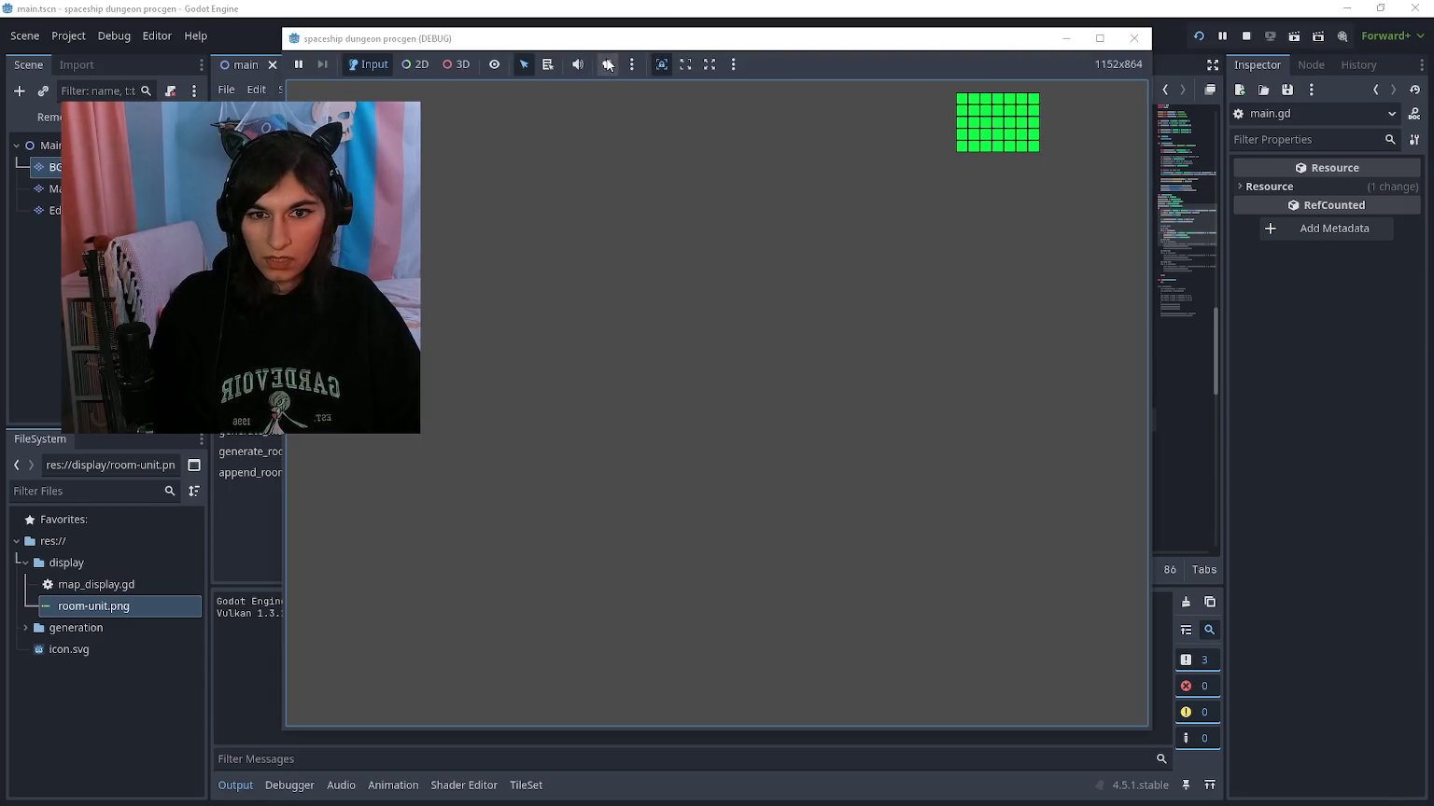
drag(772, 379, 627, 319)
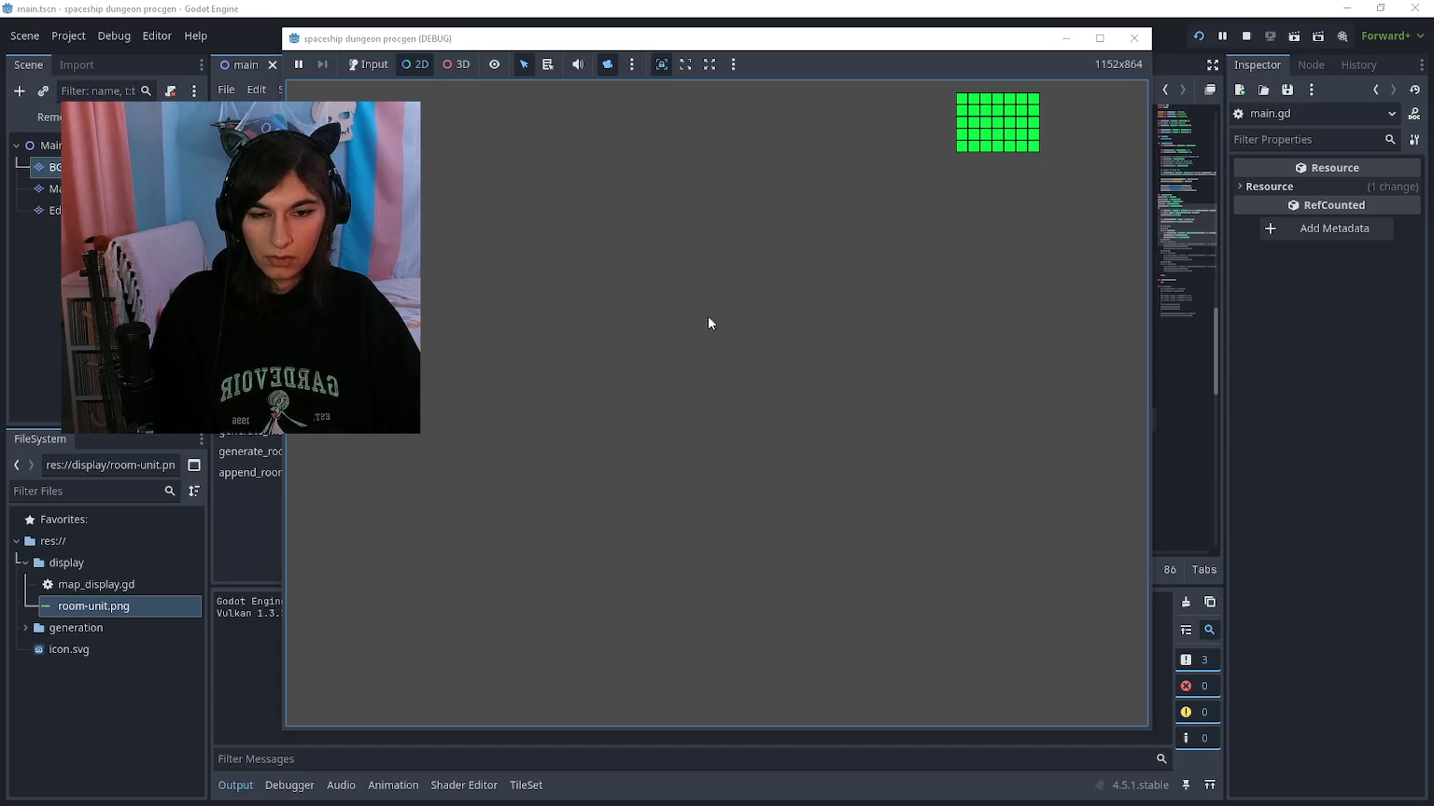
click(425, 64)
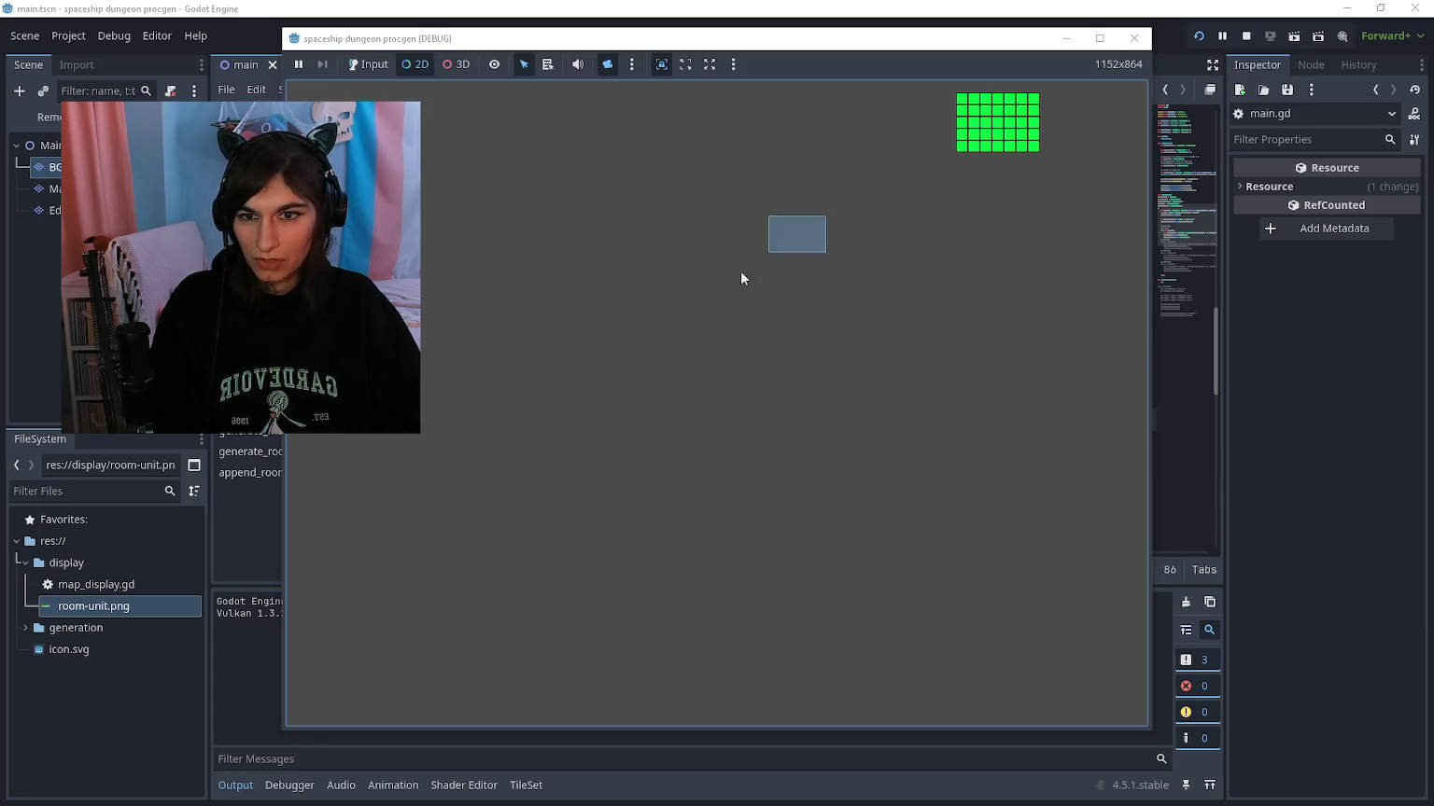
scroll(738, 290, down, 10)
scroll(827, 190, up, 3)
scroll(728, 462, up, 10)
key(space)
key(space)
key(space)
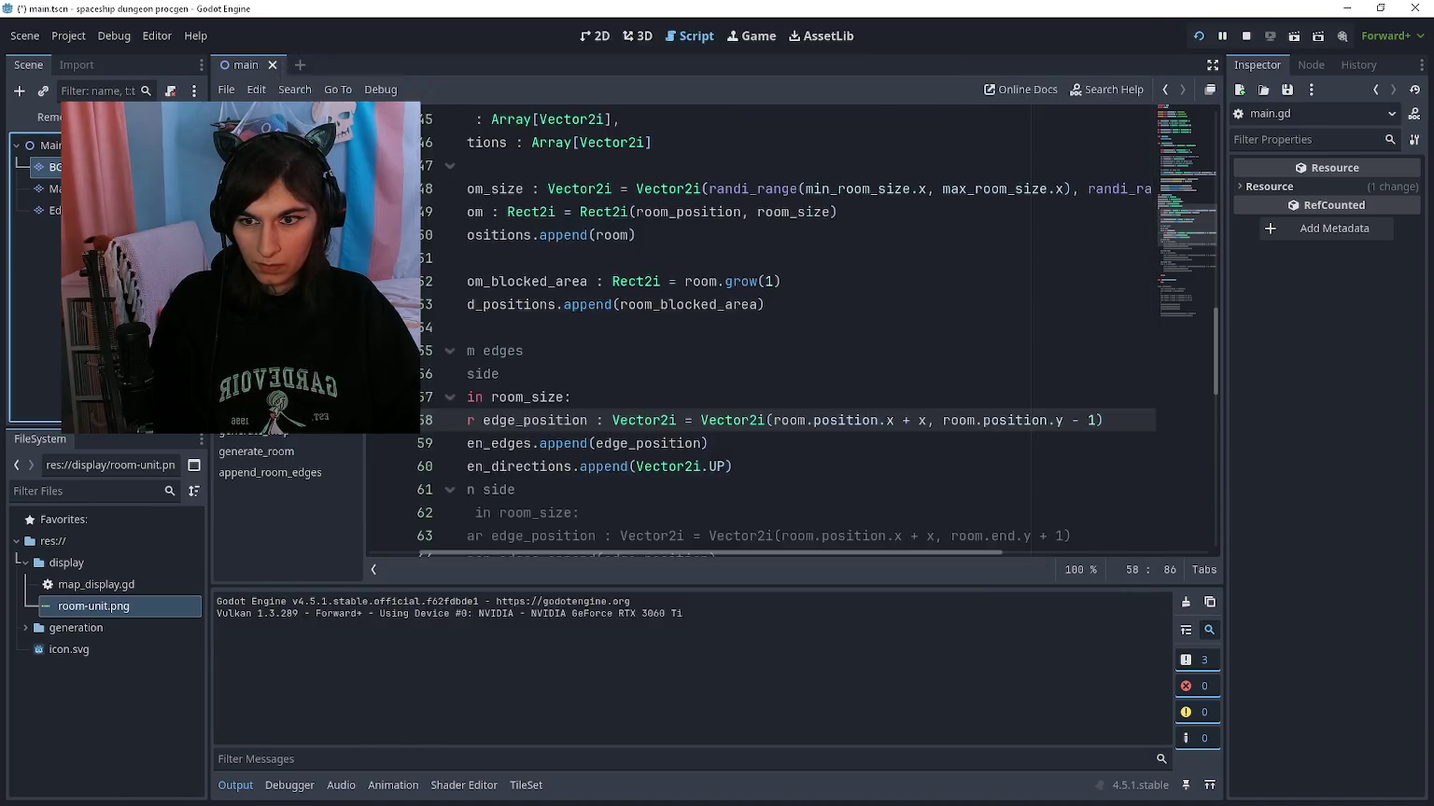
key(space)
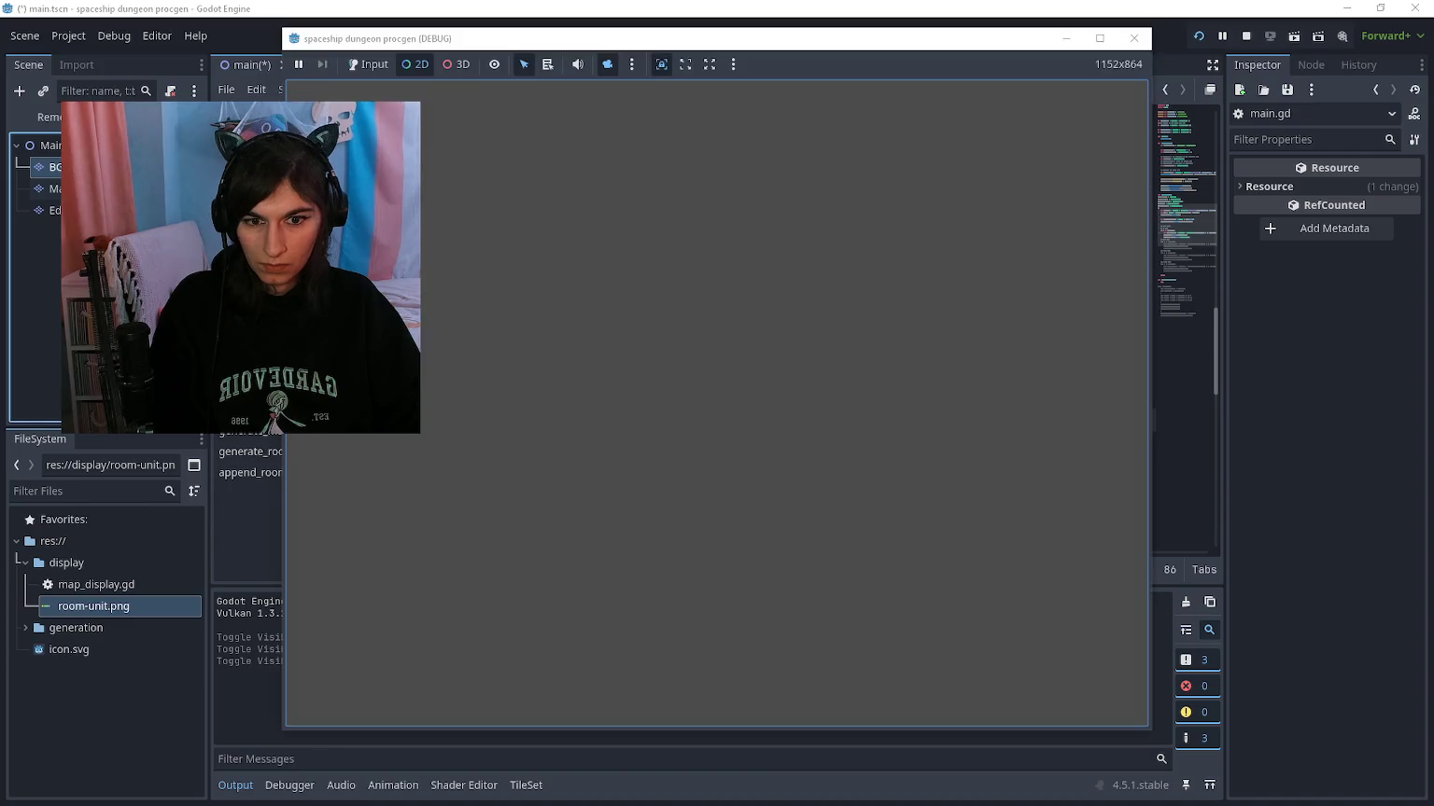
key(space)
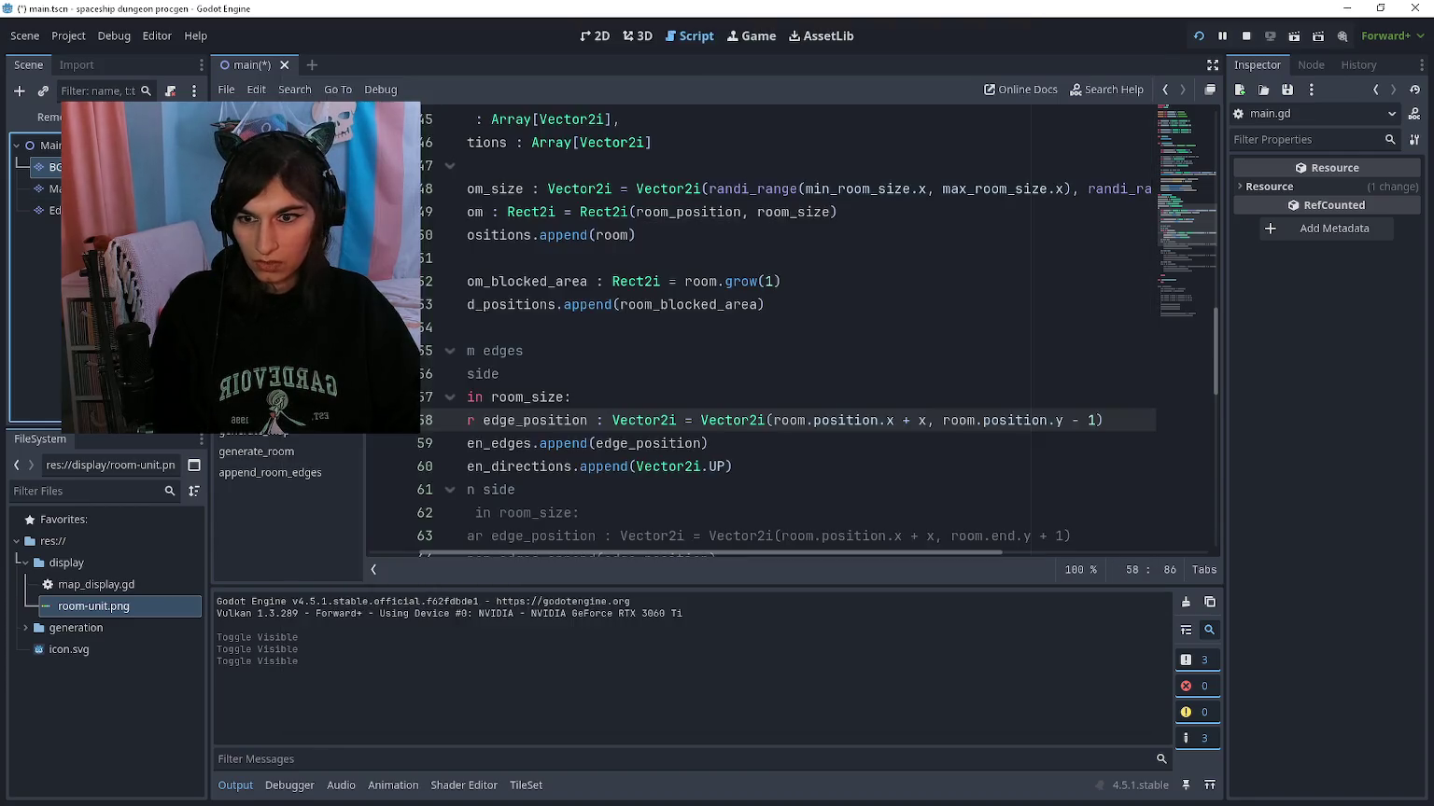
Step: Add print(open_edges) after the up-side loop, run the game, and close it to read the output
click(790, 433)
scroll(791, 429, left, 2)
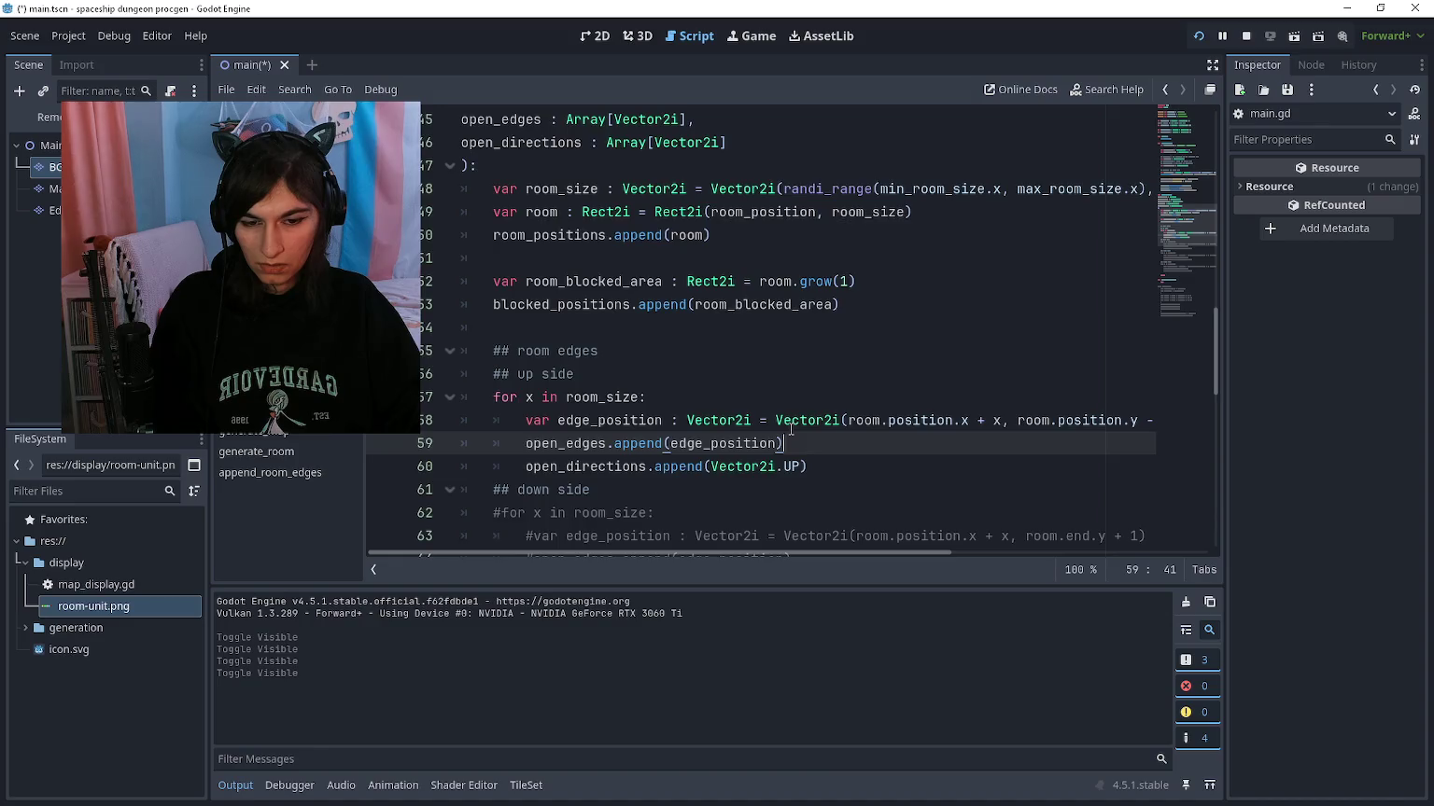
scroll(790, 427, down, 2)
click(856, 325)
key(Return)
key(BackSpace)
text(print(open_edge)
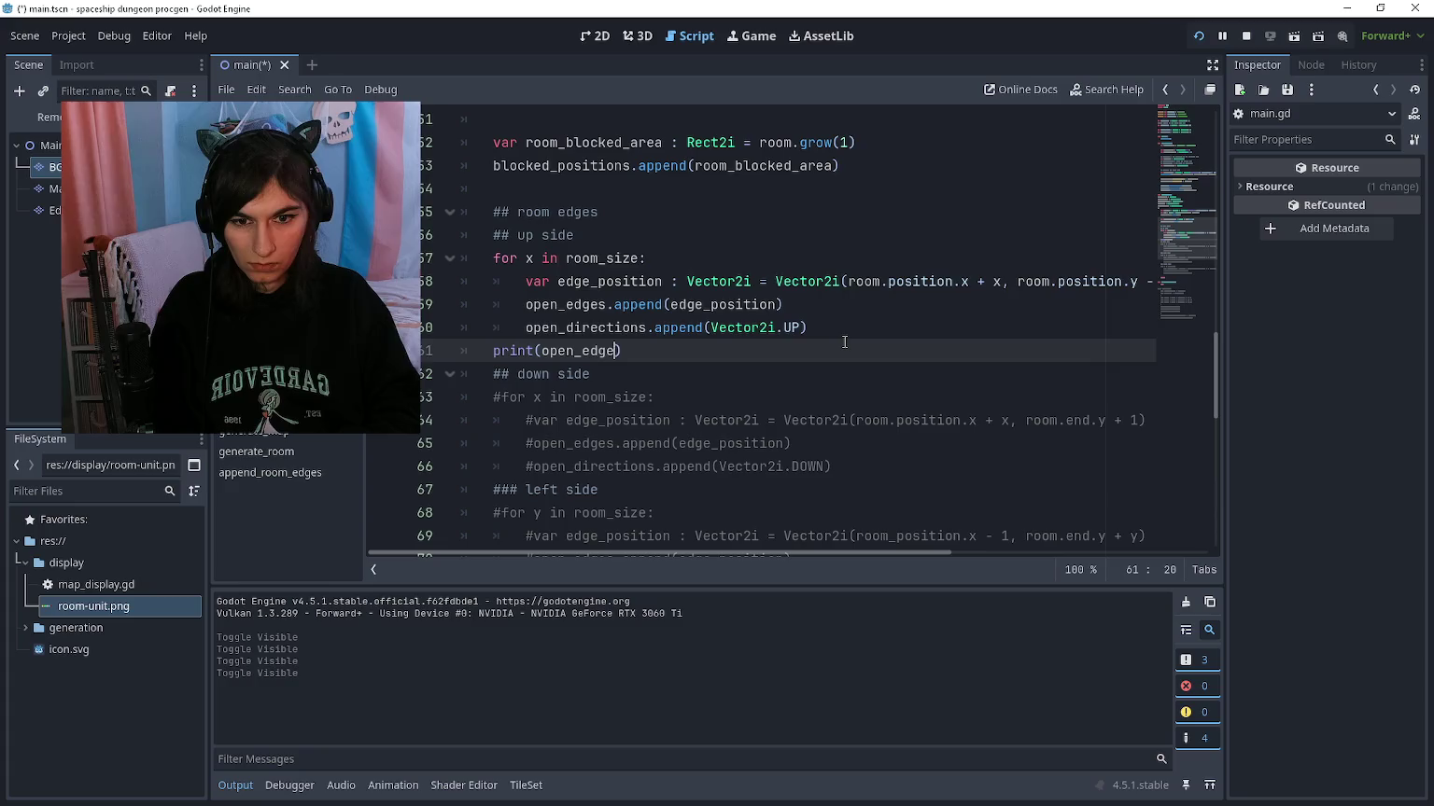
text(es)
key(F5)
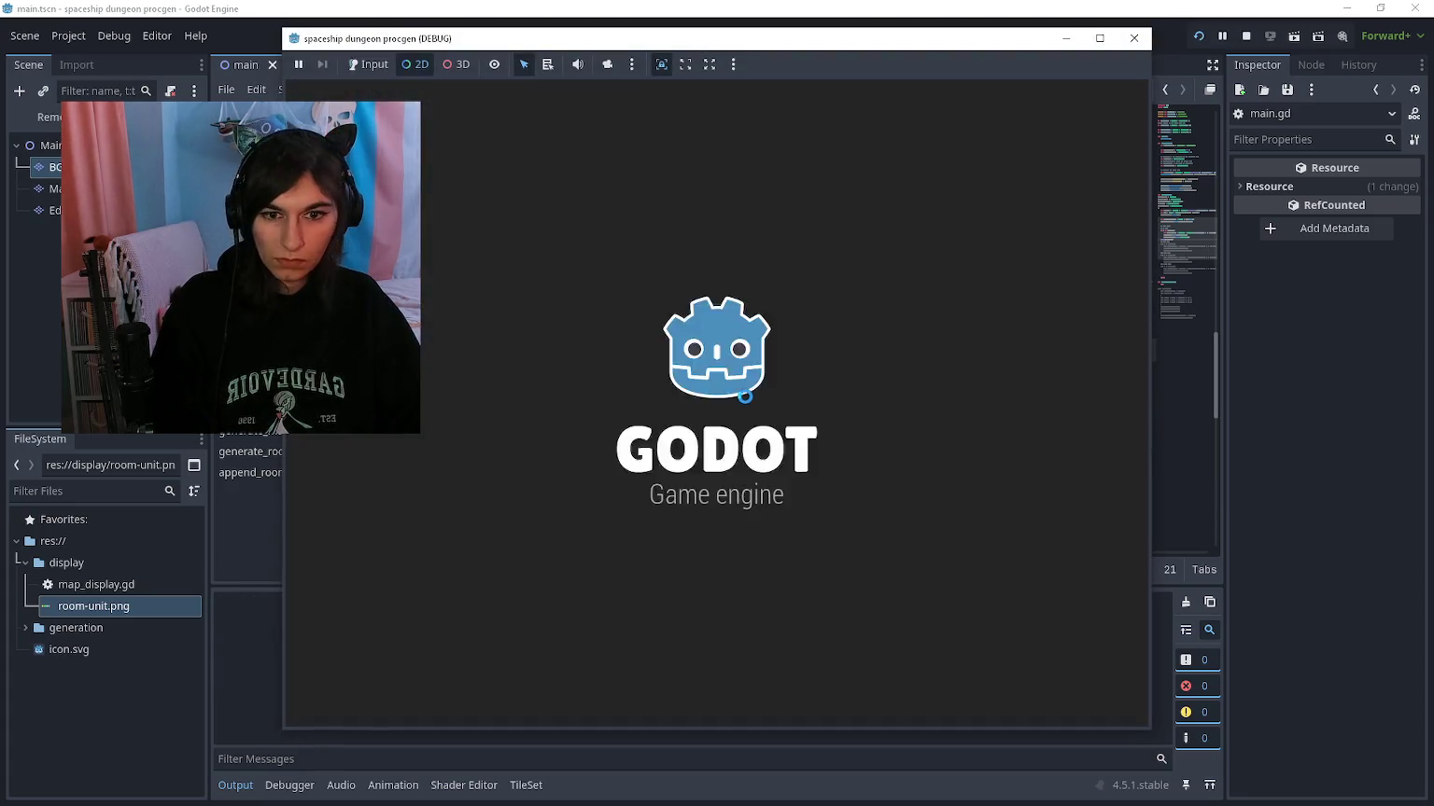
key(F8)
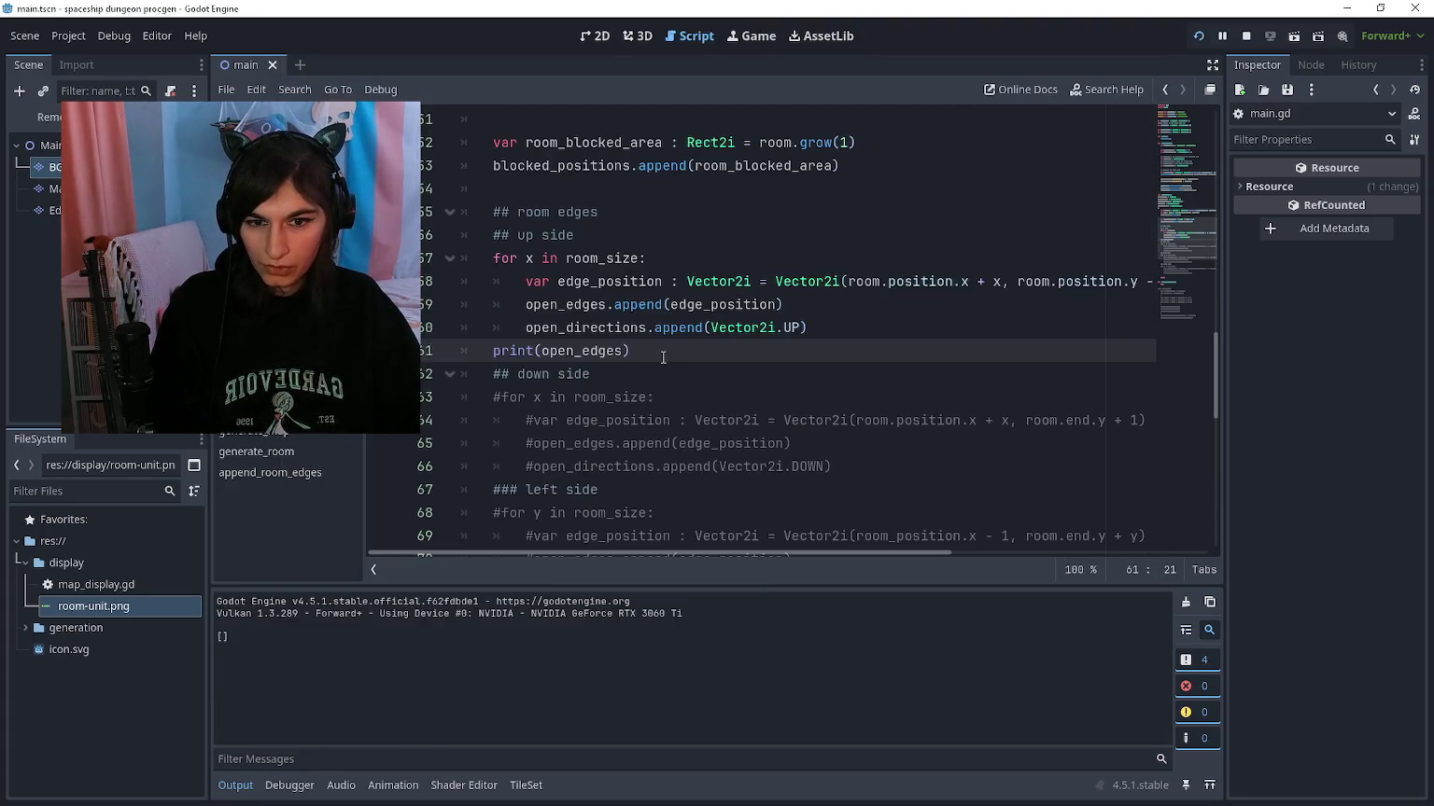
Step: Delete the print(open_edges) line, make the loop iterate over room_size.x, and rerun the project
key(ctrl+shift+k)
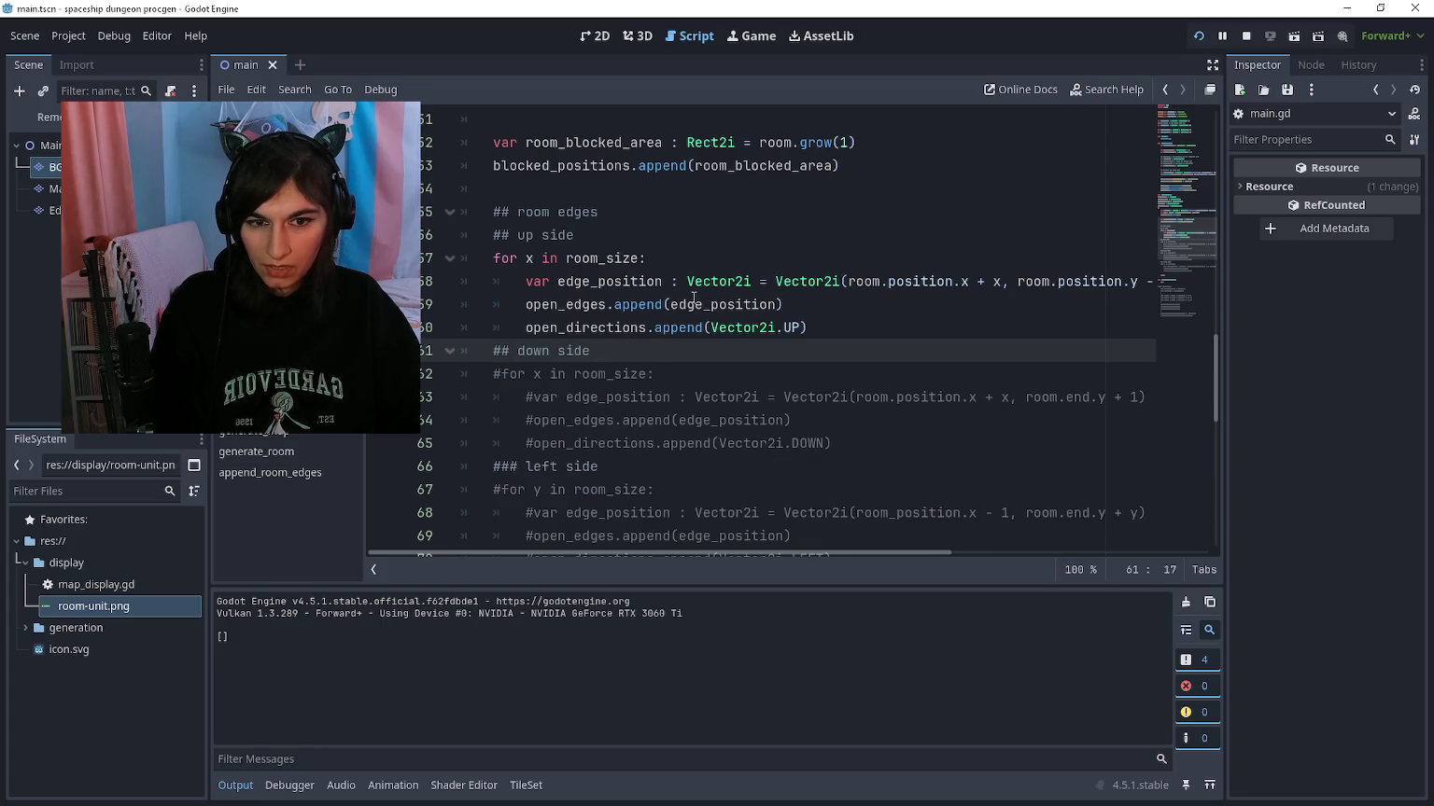
scroll(645, 294, up, 2)
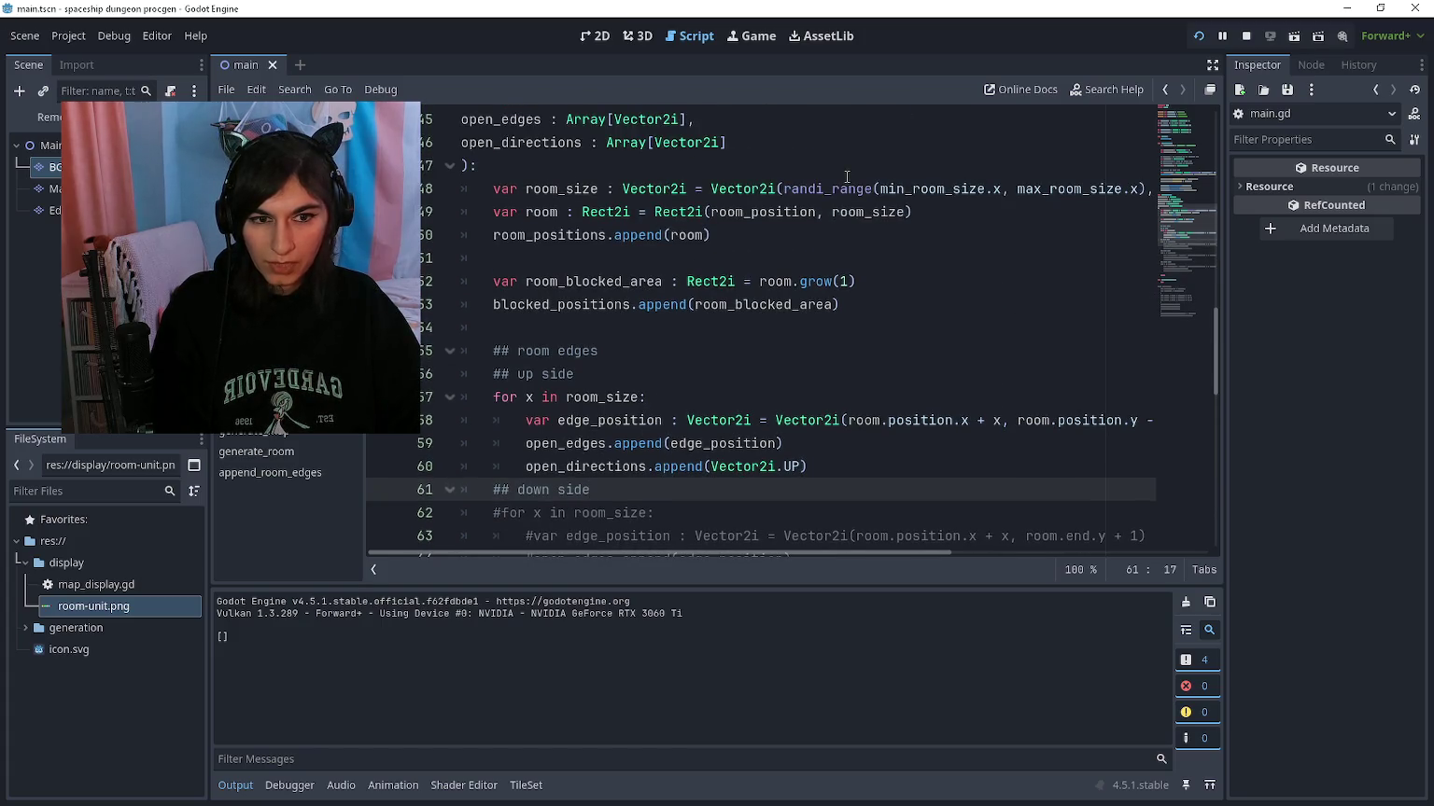
key(F5)
key(F8)
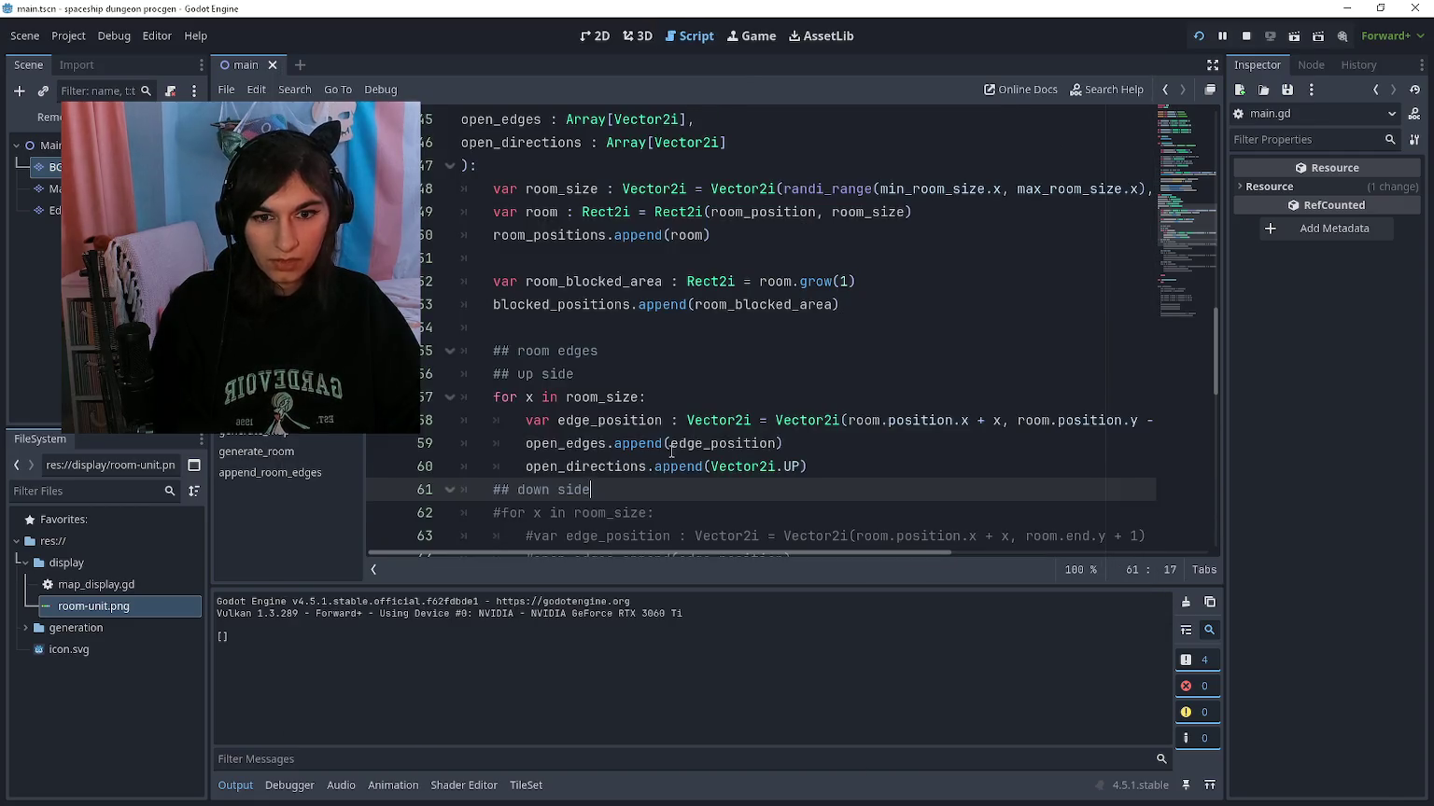
click(644, 398)
text(.x)
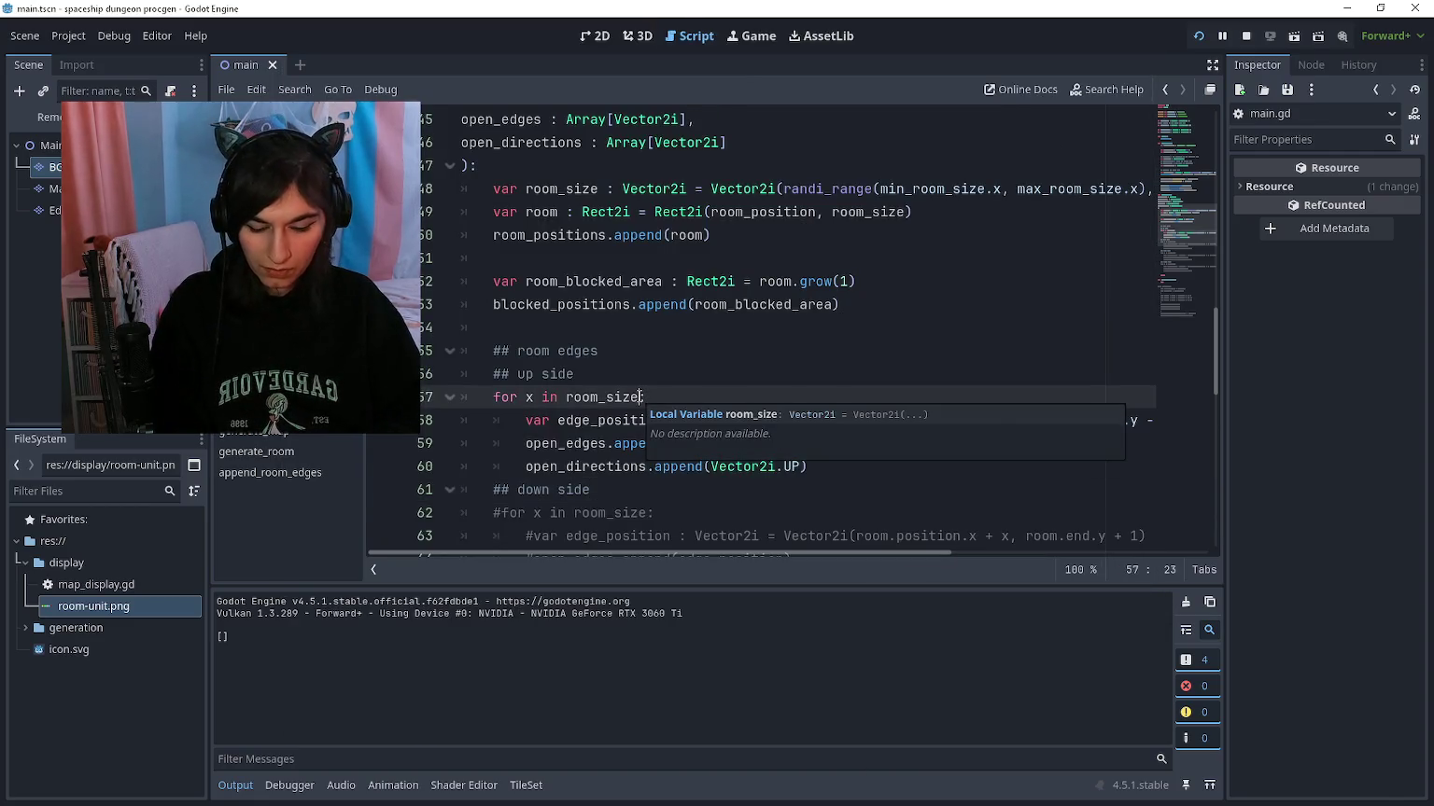
key(F5)
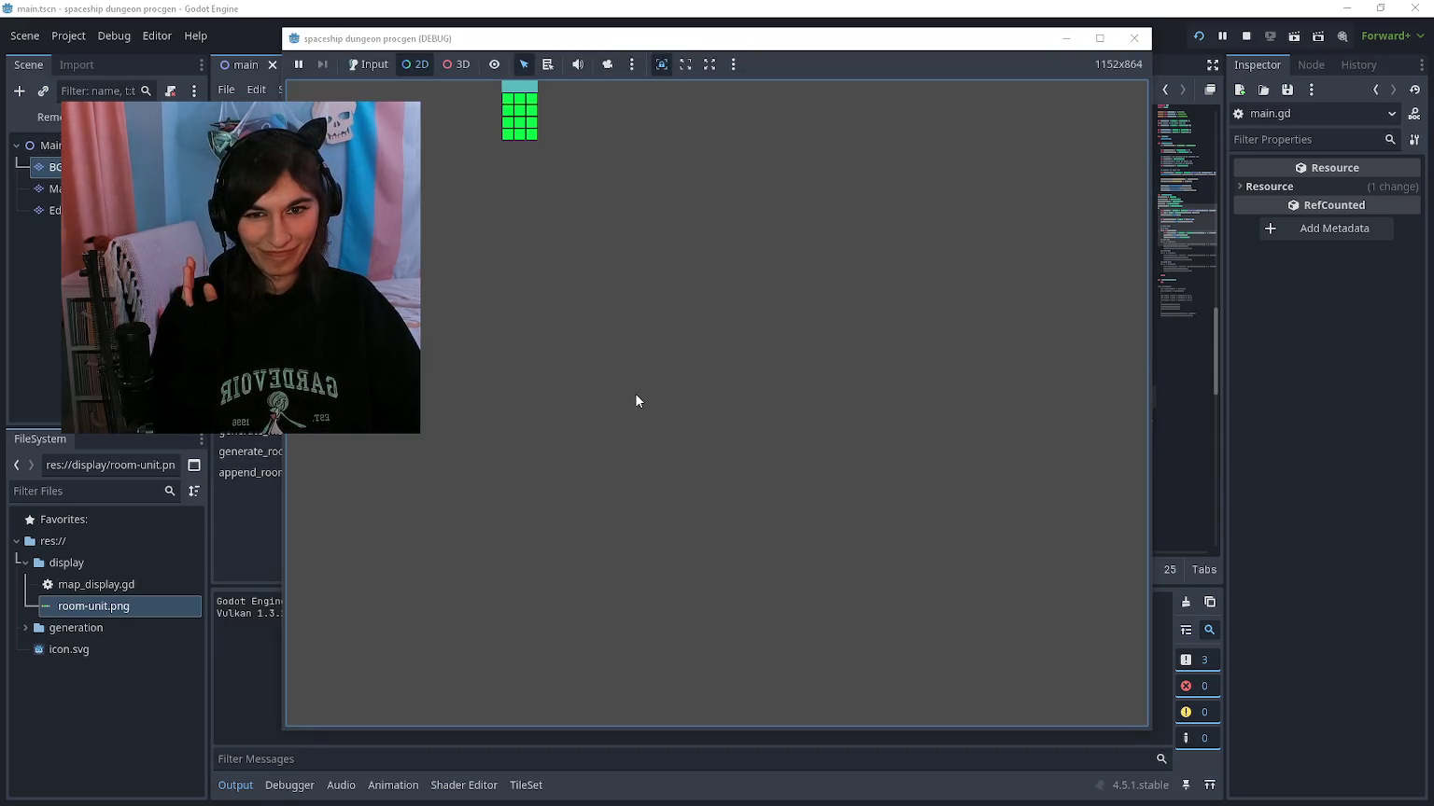
Step: Stop the game and uncomment the down, left and right edge loops on lines 62–75
key(F8)
click(608, 420)
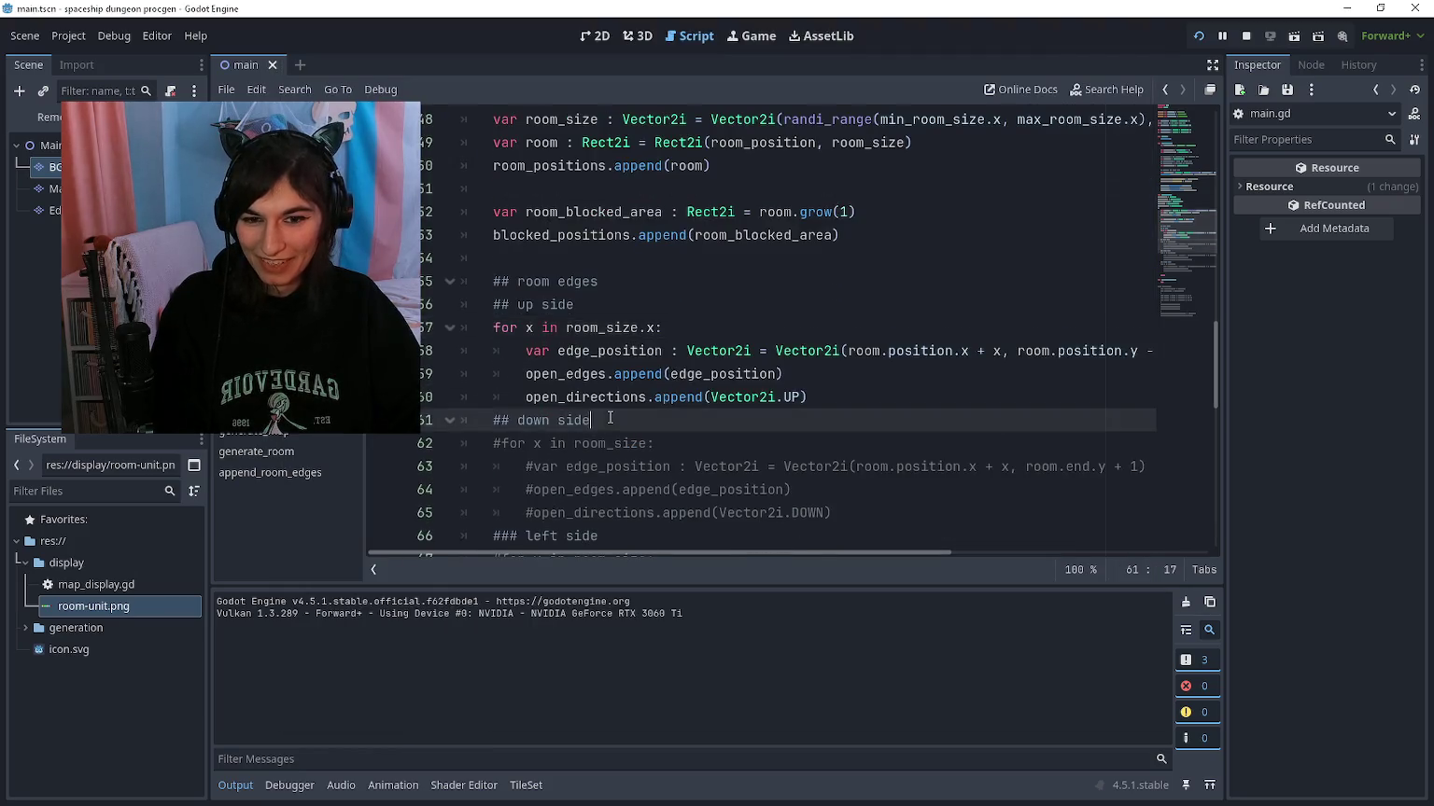
scroll(626, 401, down, 3)
scroll(625, 401, down, 2)
mouse_move(833, 467)
mouse_down()
mouse_move(733, 420)
mouse_move(451, 160)
mouse_up()
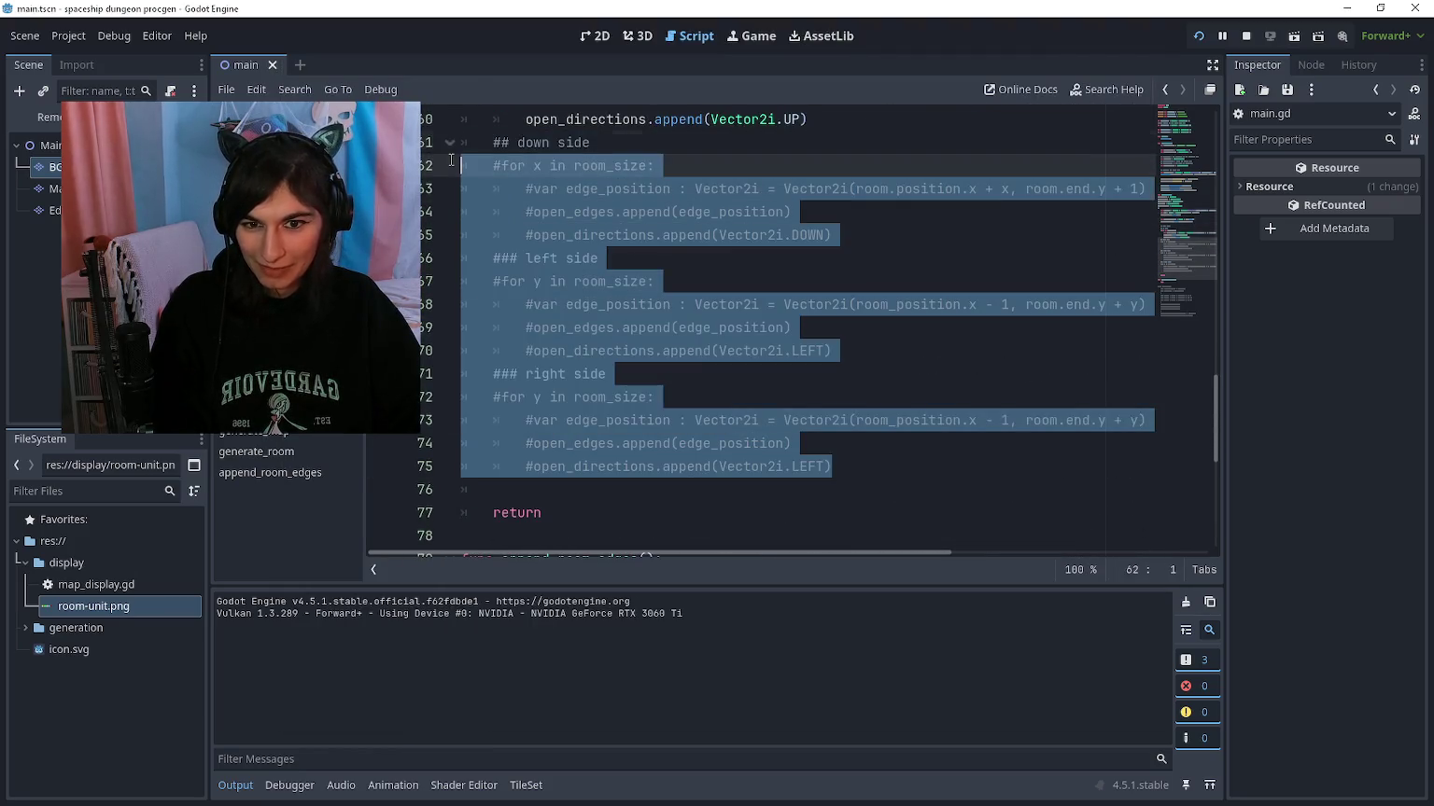
key(ctrl+k)
scroll(634, 280, up, 2)
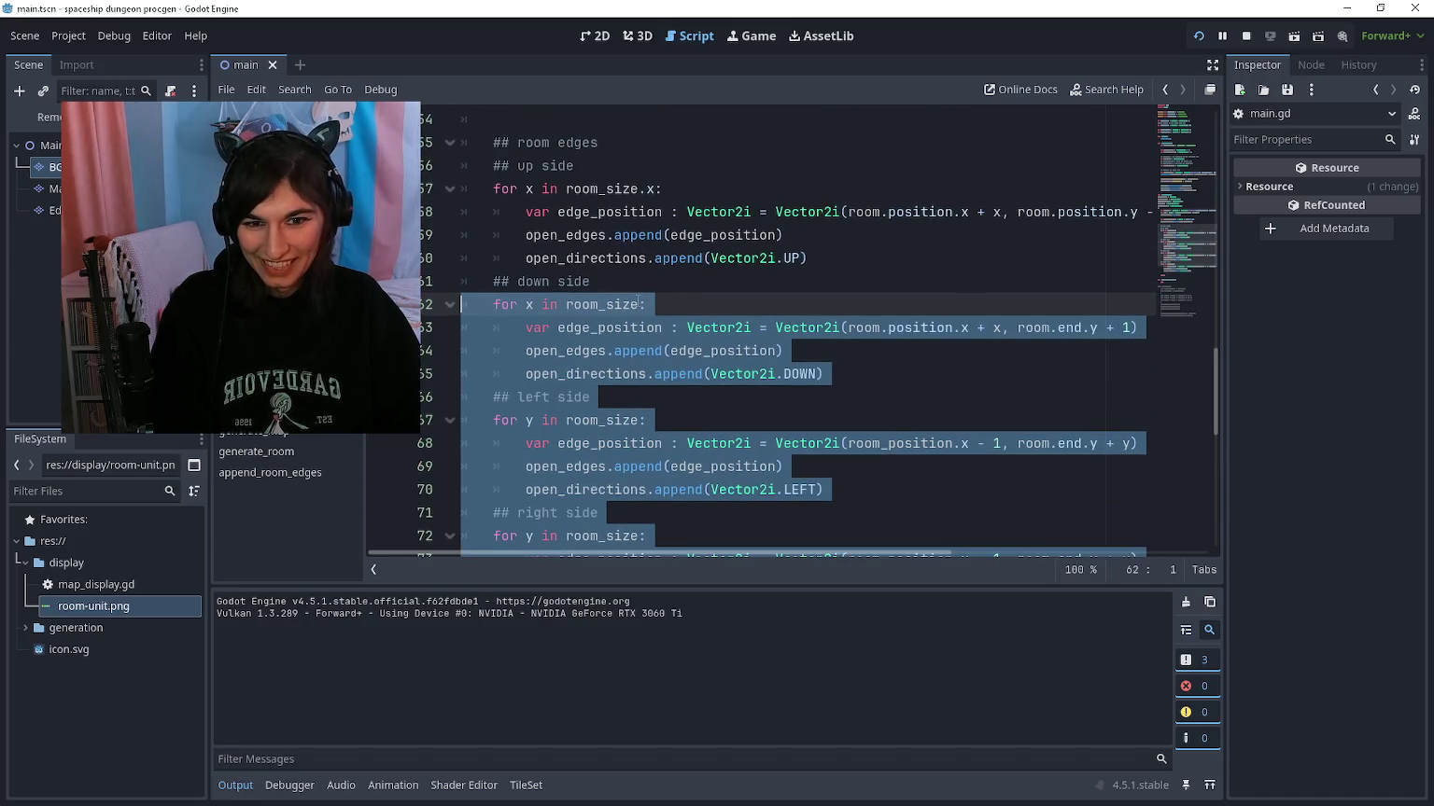
Step: Append .x/.y to room_size in the edge loops, with left and right using room_size.y, then test-run
click(638, 302)
text(.x)
click(633, 370)
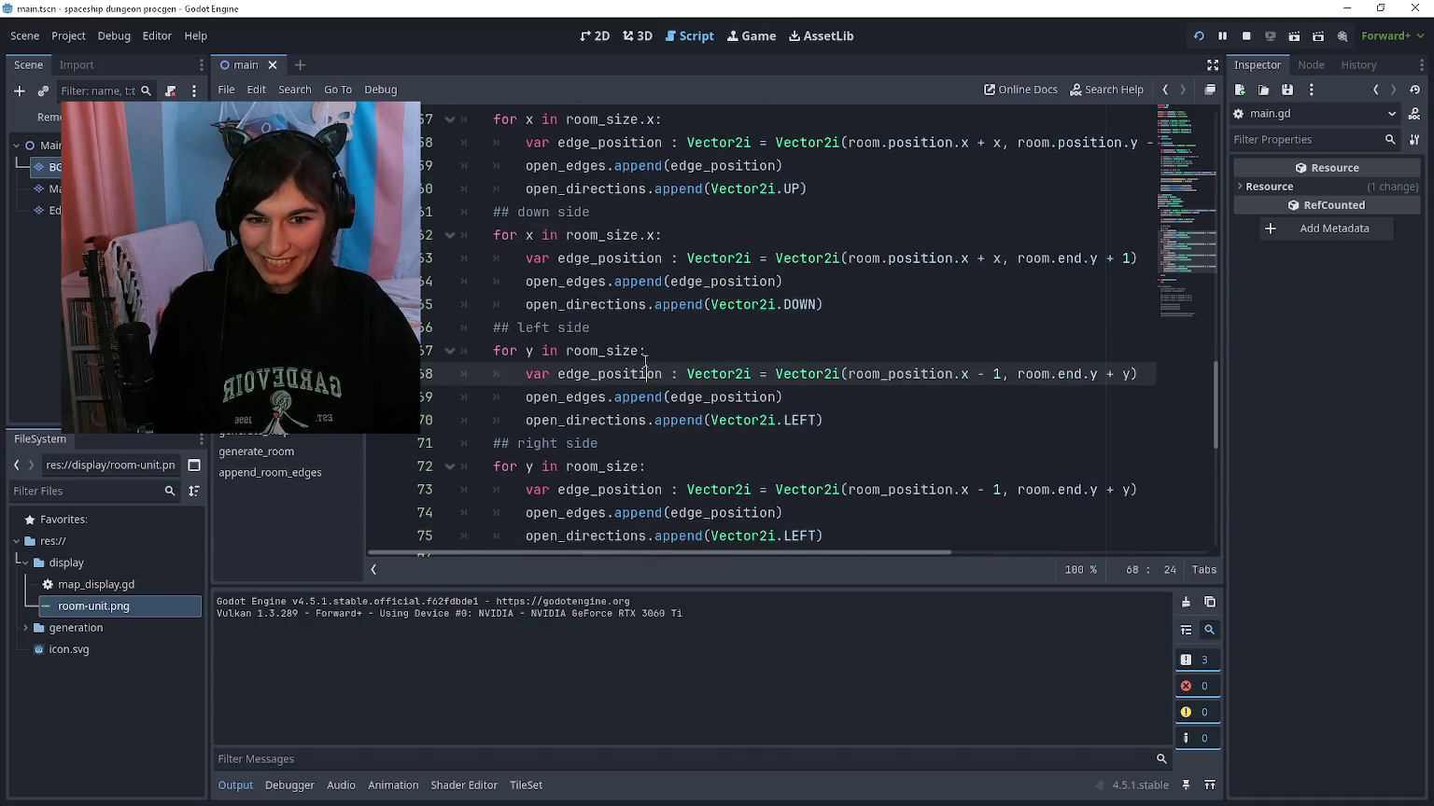
click(643, 351)
text(.y)
scroll(557, 353, down, 2)
click(644, 333)
text(.y)
scroll(634, 327, up, 3)
key(F5)
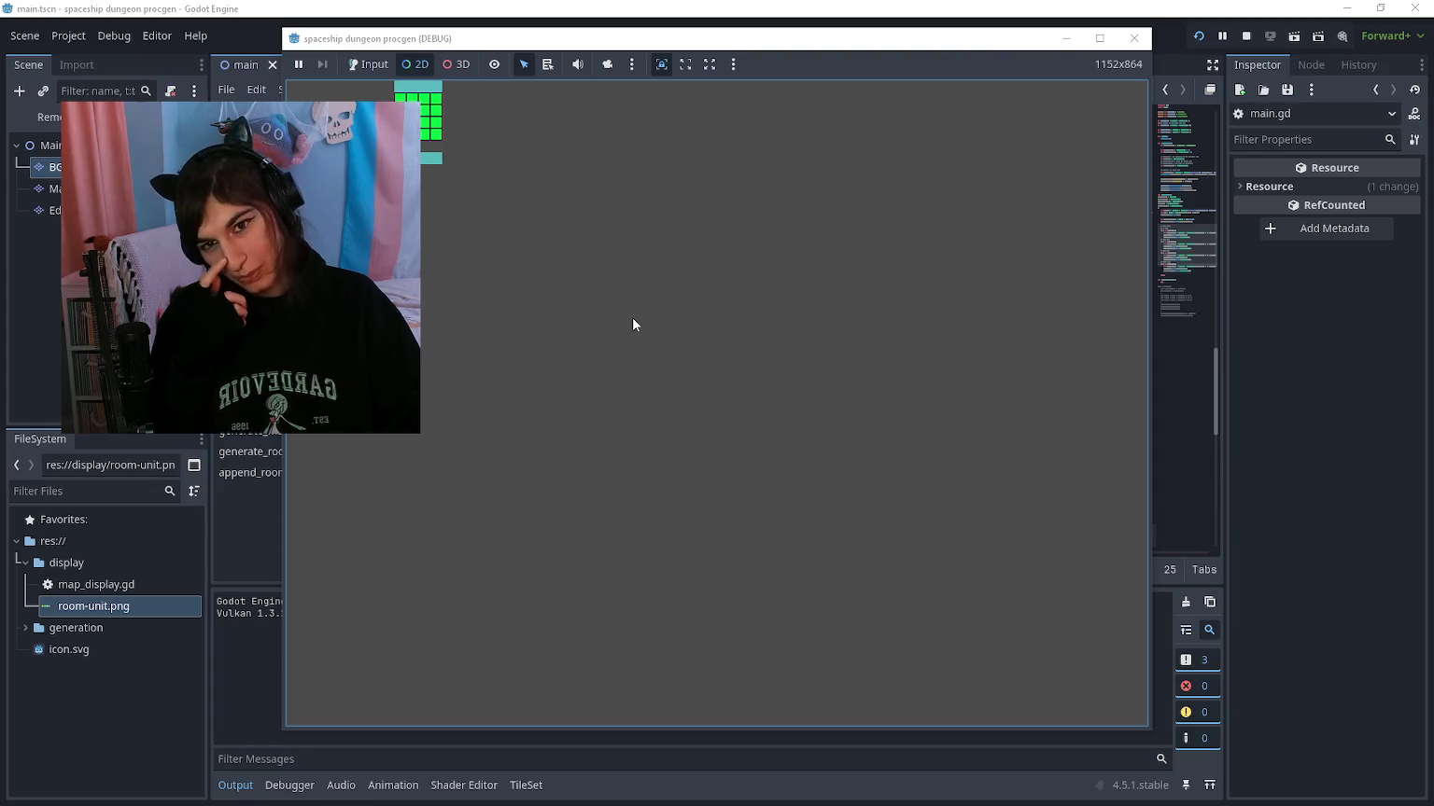
key(F8)
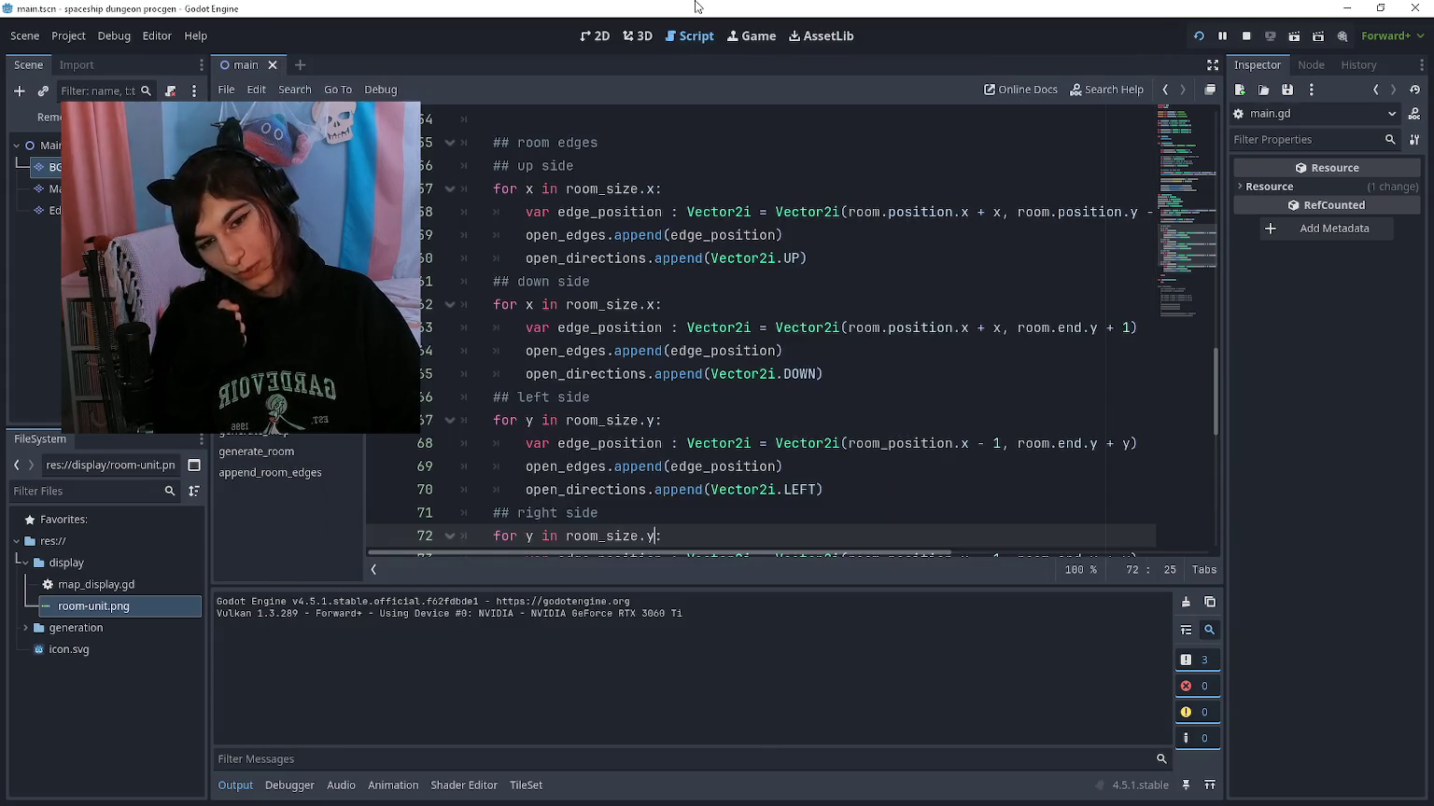
Step: Comment out the up-side edge code on lines 57–60 and run the project again
drag(807, 259, 457, 187)
key(ctrl+k)
click(741, 298)
key(F5)
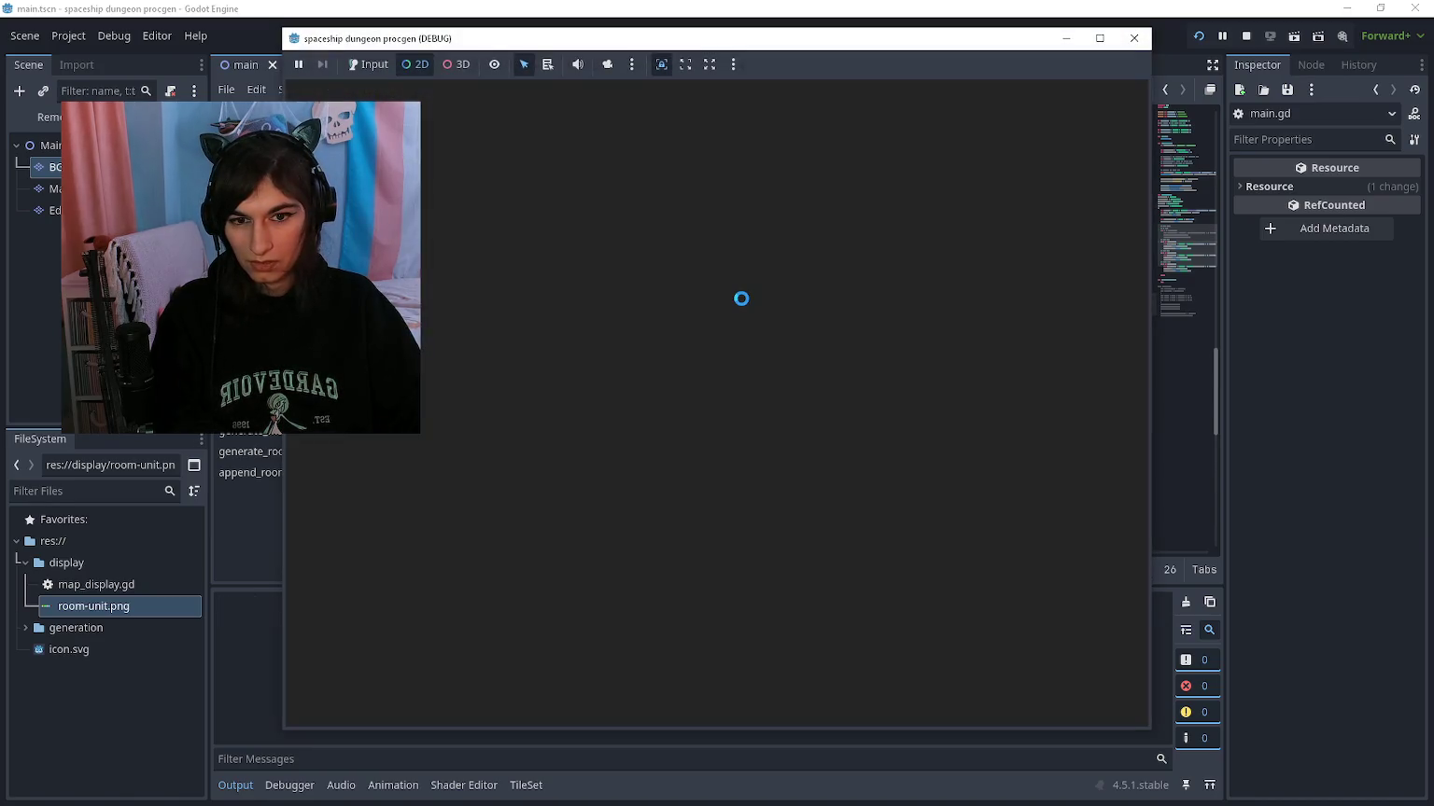
Step: Comment out the left and right edge code on lines 67–75 and run the game
key(F8)
scroll(738, 383, down, 2)
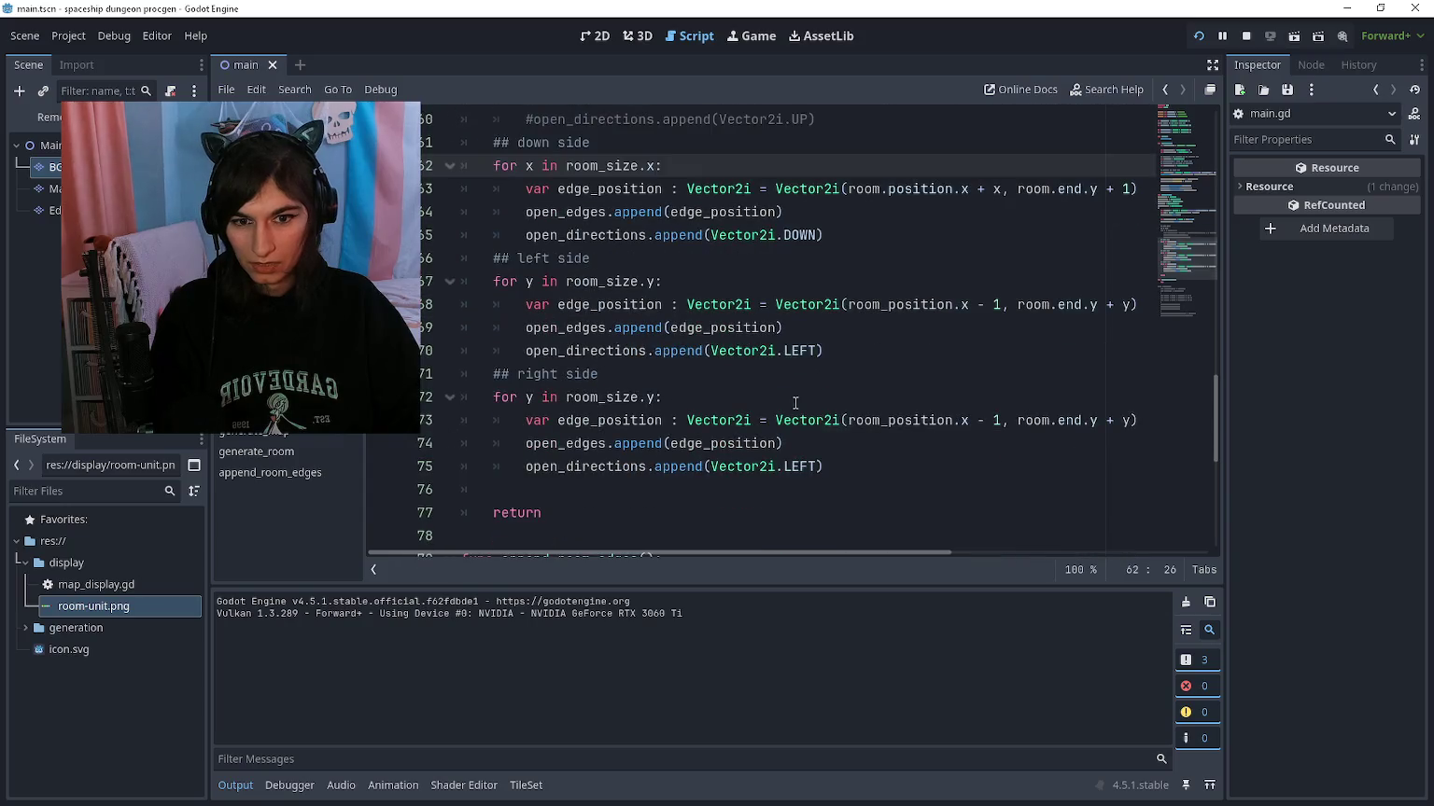
drag(827, 469, 481, 280)
key(ctrl+k)
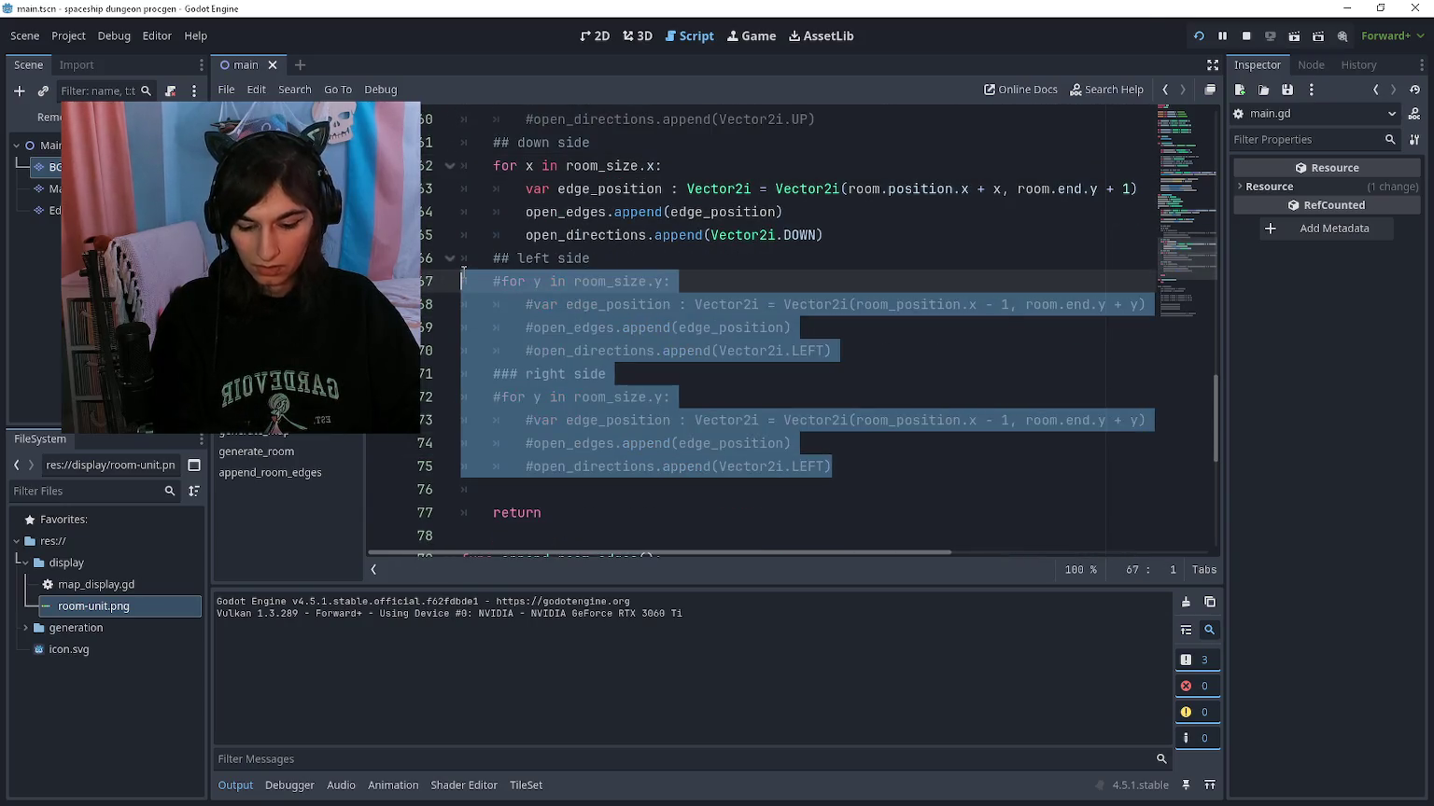
key(F5)
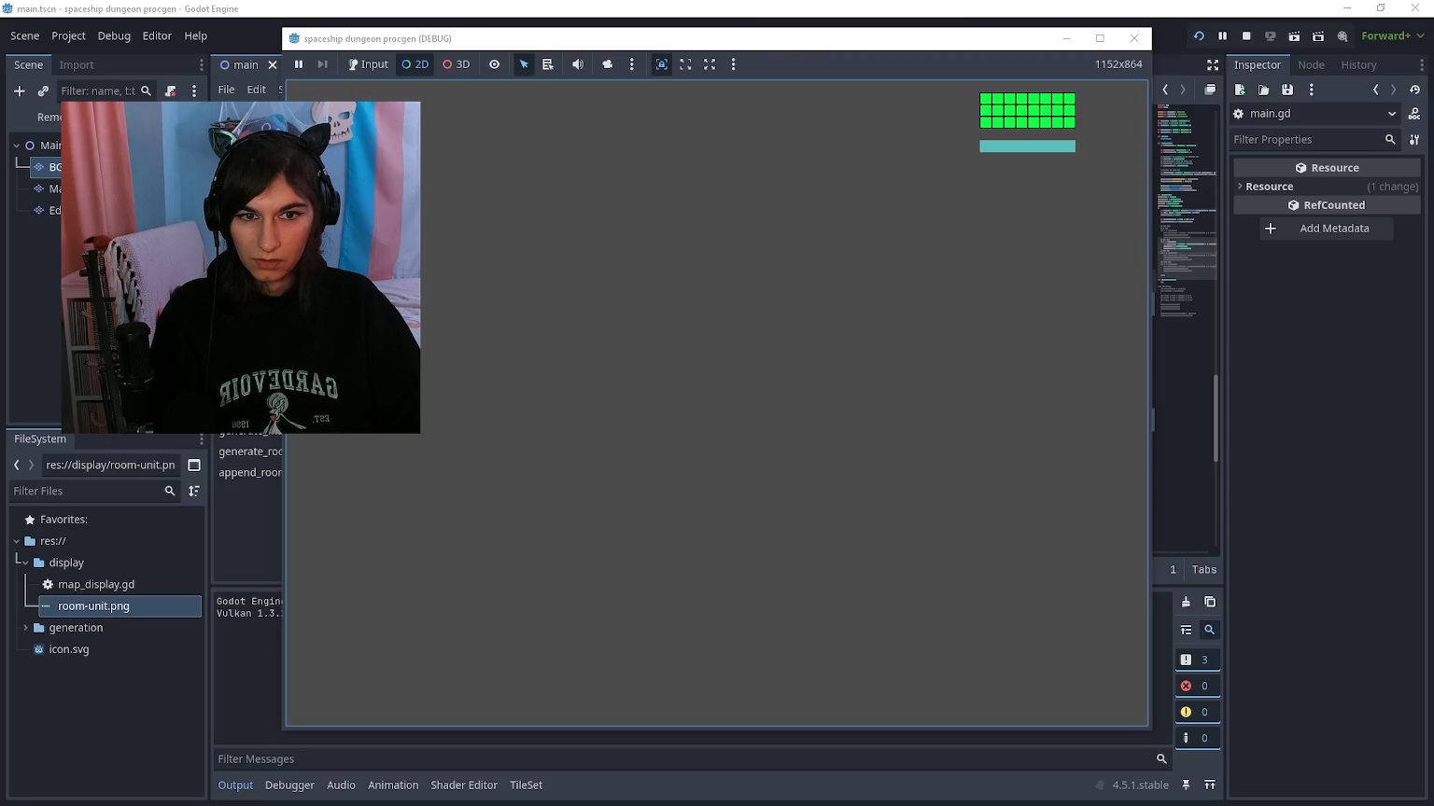
Step: Remove the ' + 1' offset from the down edge on line 63 and test-run the game
key(F8)
scroll(933, 336, up, 1)
click(1116, 348)
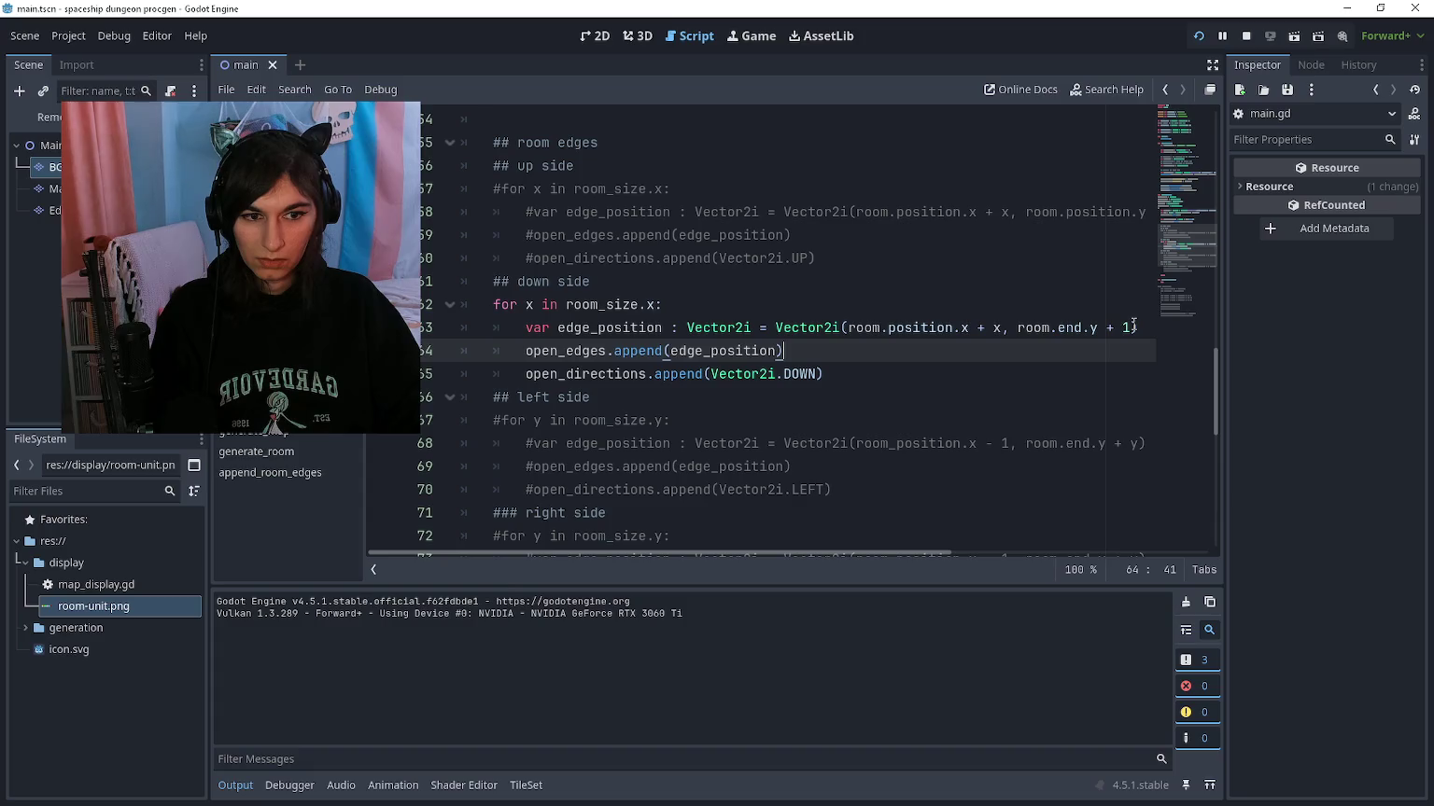
key(F5)
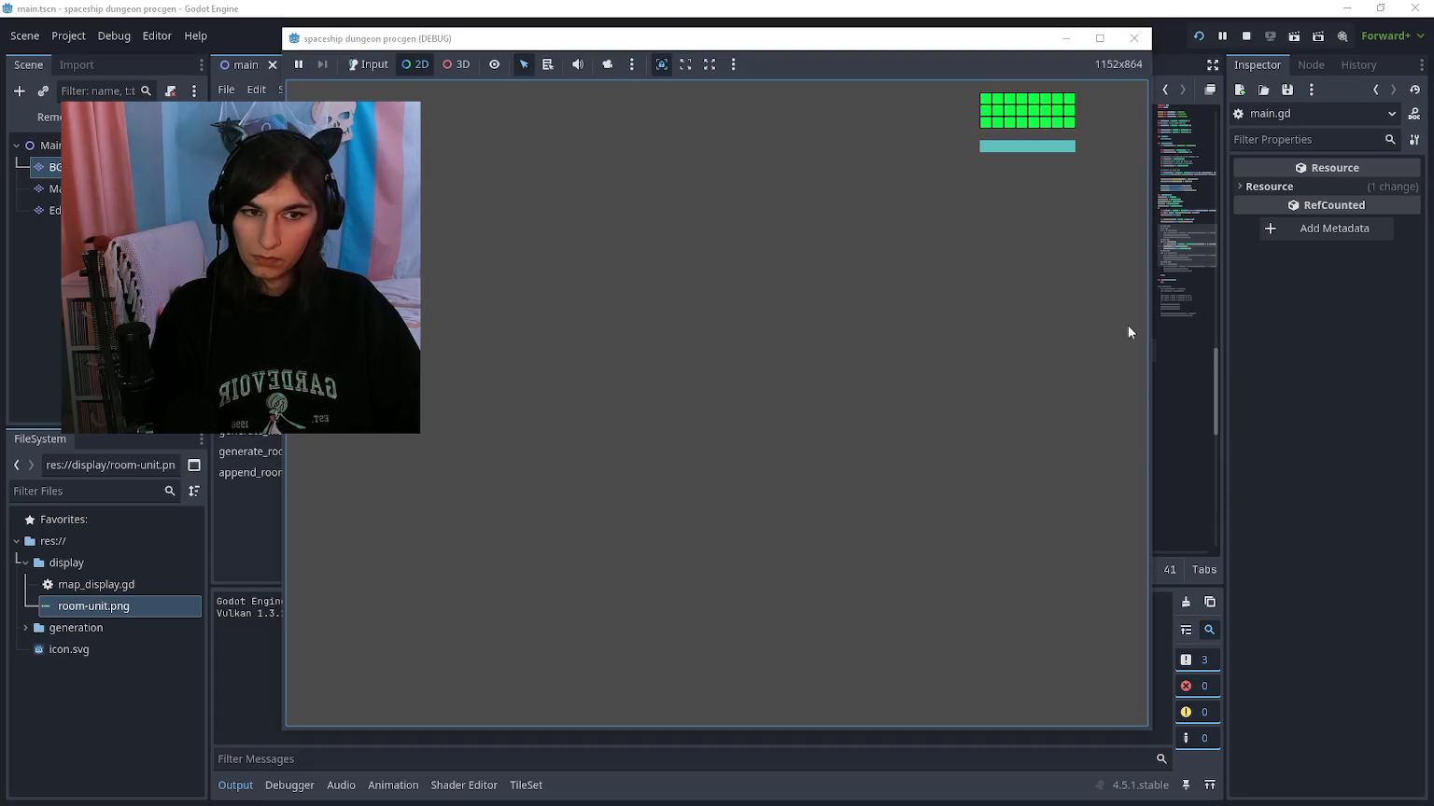
key(F8)
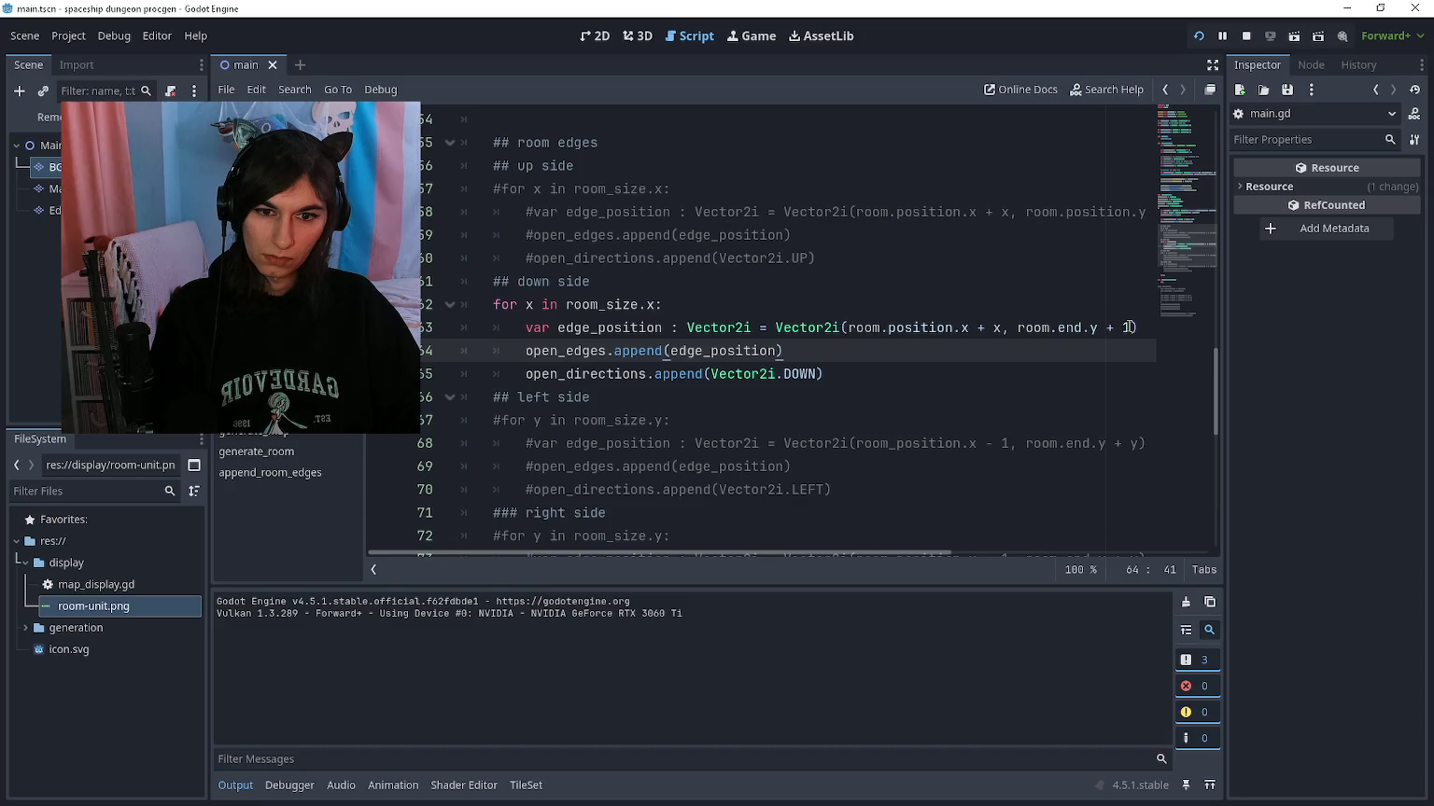
drag(1136, 328, 1101, 328)
key(BackSpace)
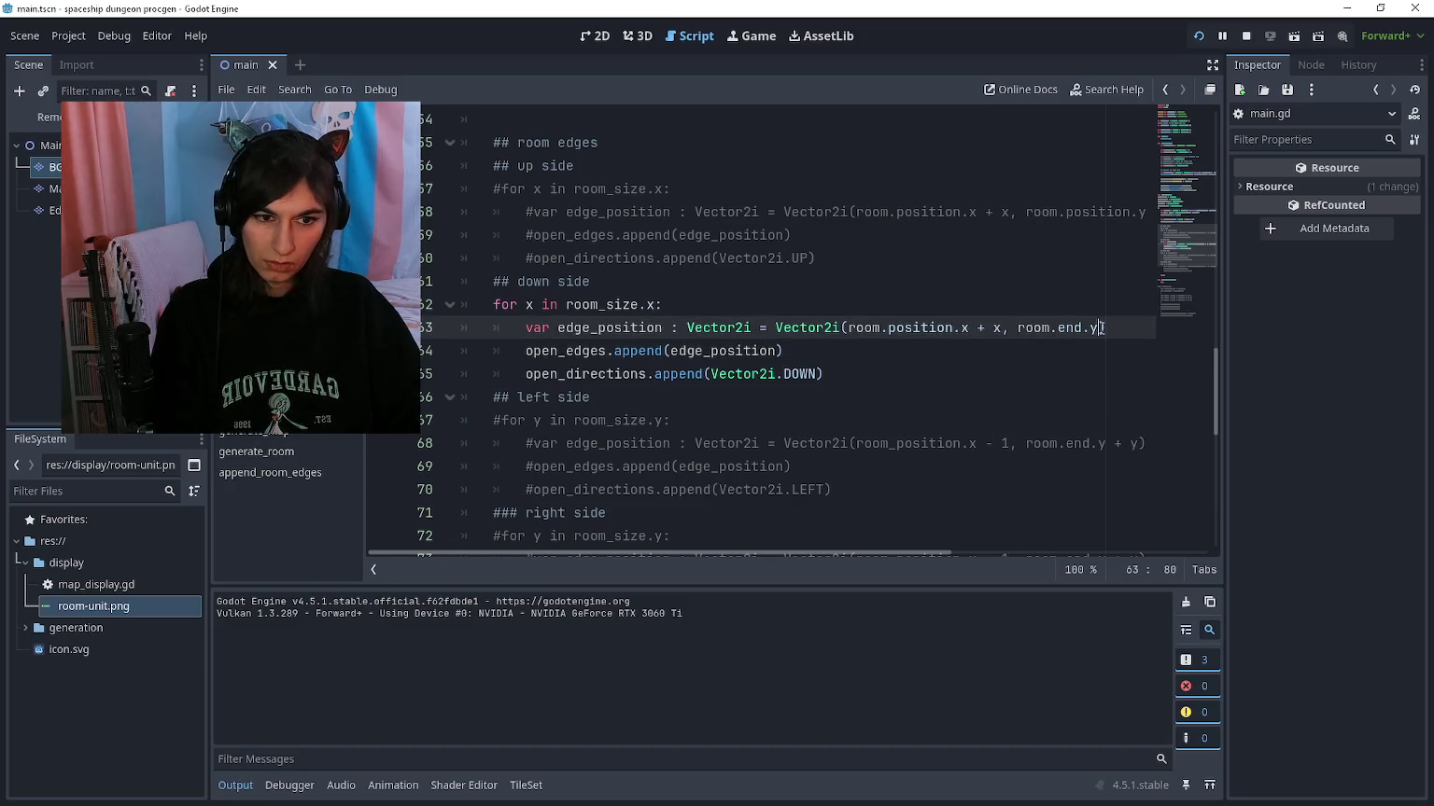
key(F5)
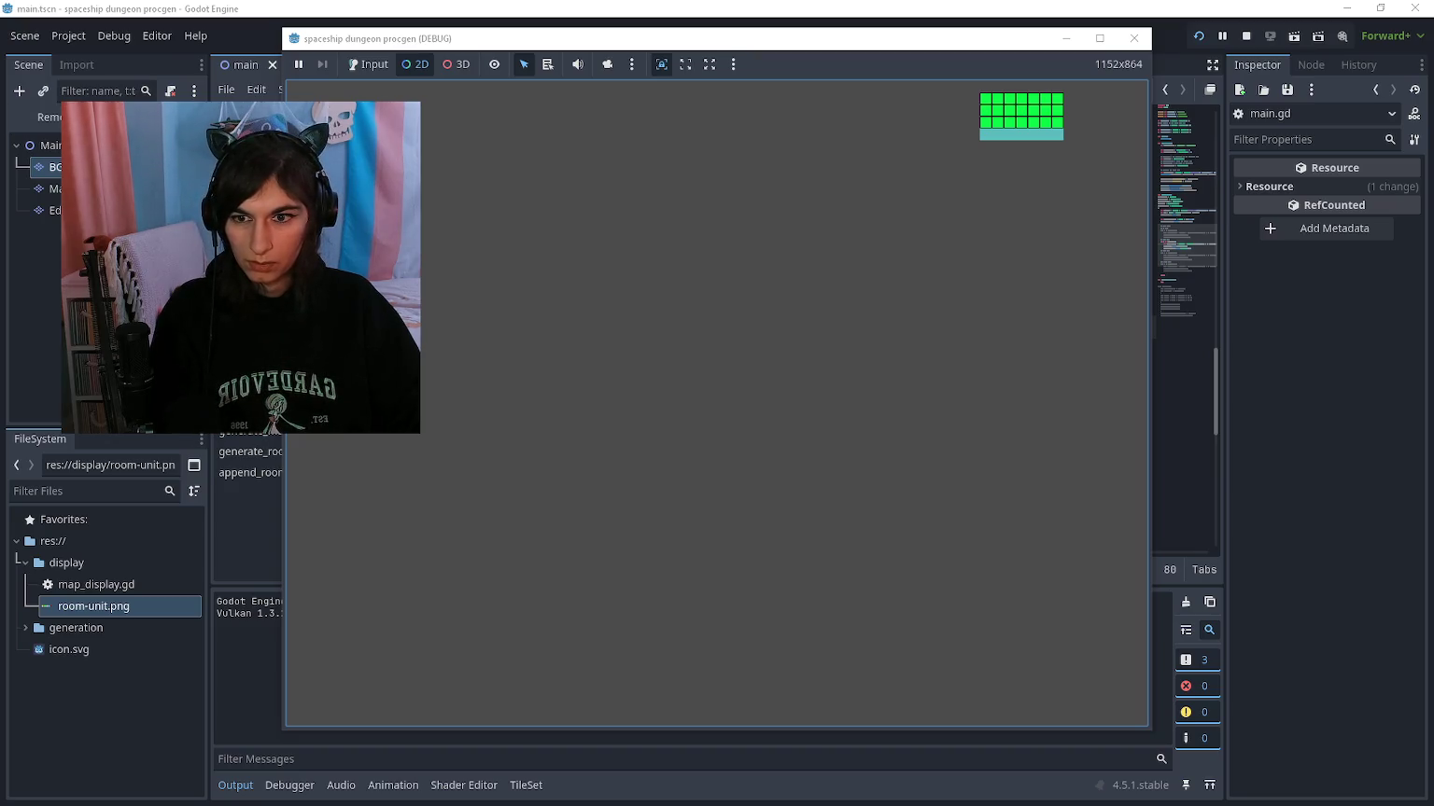
key(space)
key(space)
key(space)
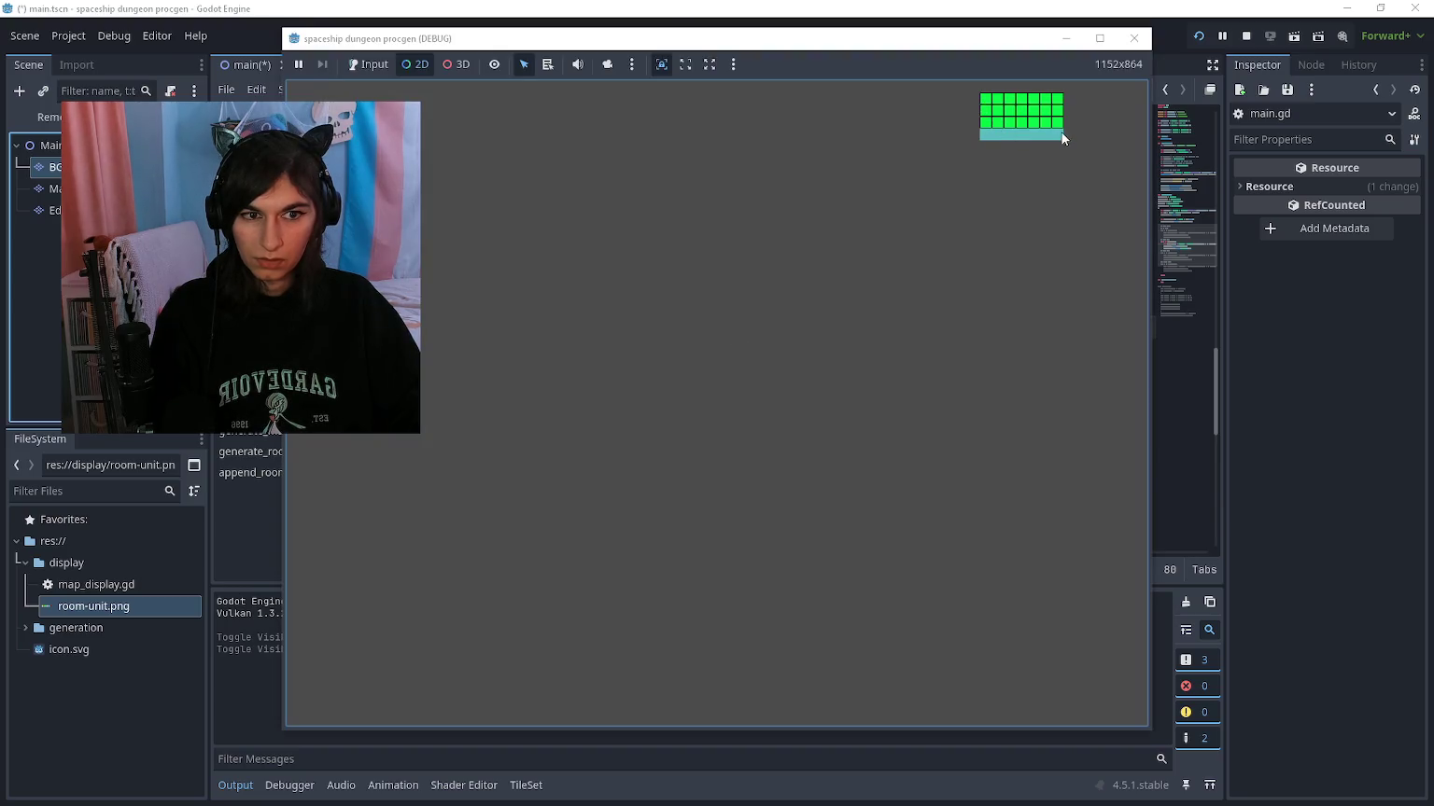
key(space)
Step: Uncomment the left and right edge code on lines 67–75
click(765, 376)
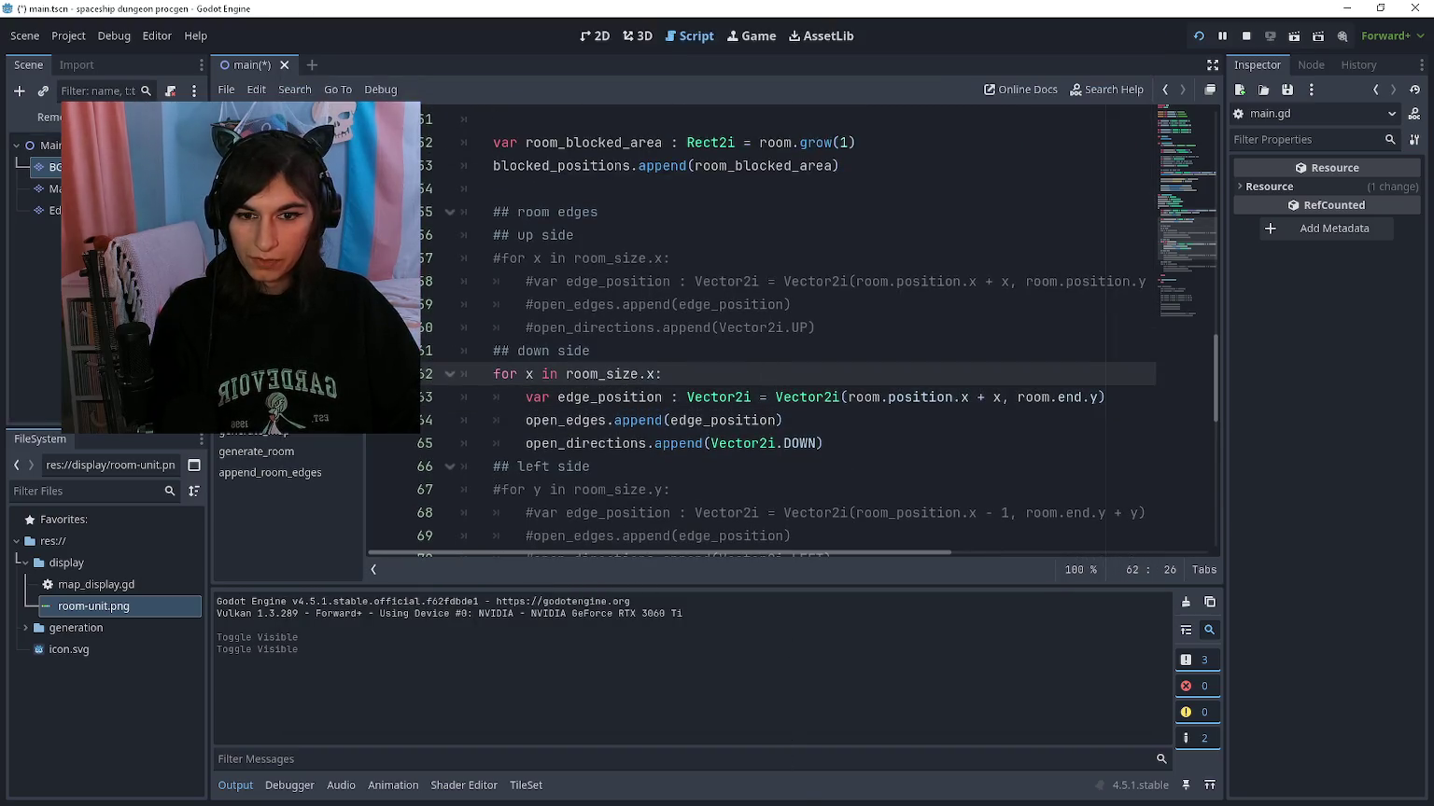
scroll(780, 433, up, 1)
scroll(717, 440, up, 1)
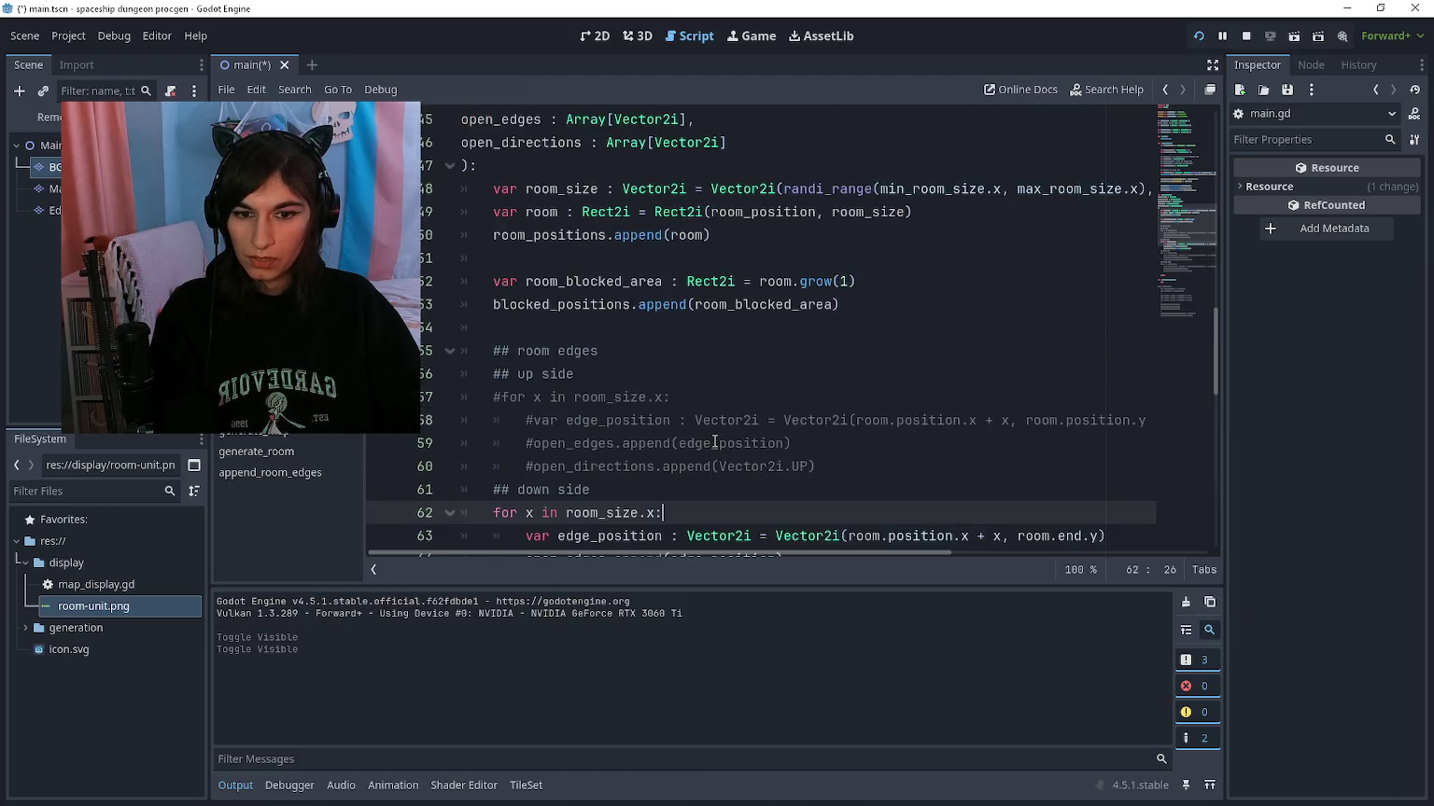
scroll(715, 441, down, 1)
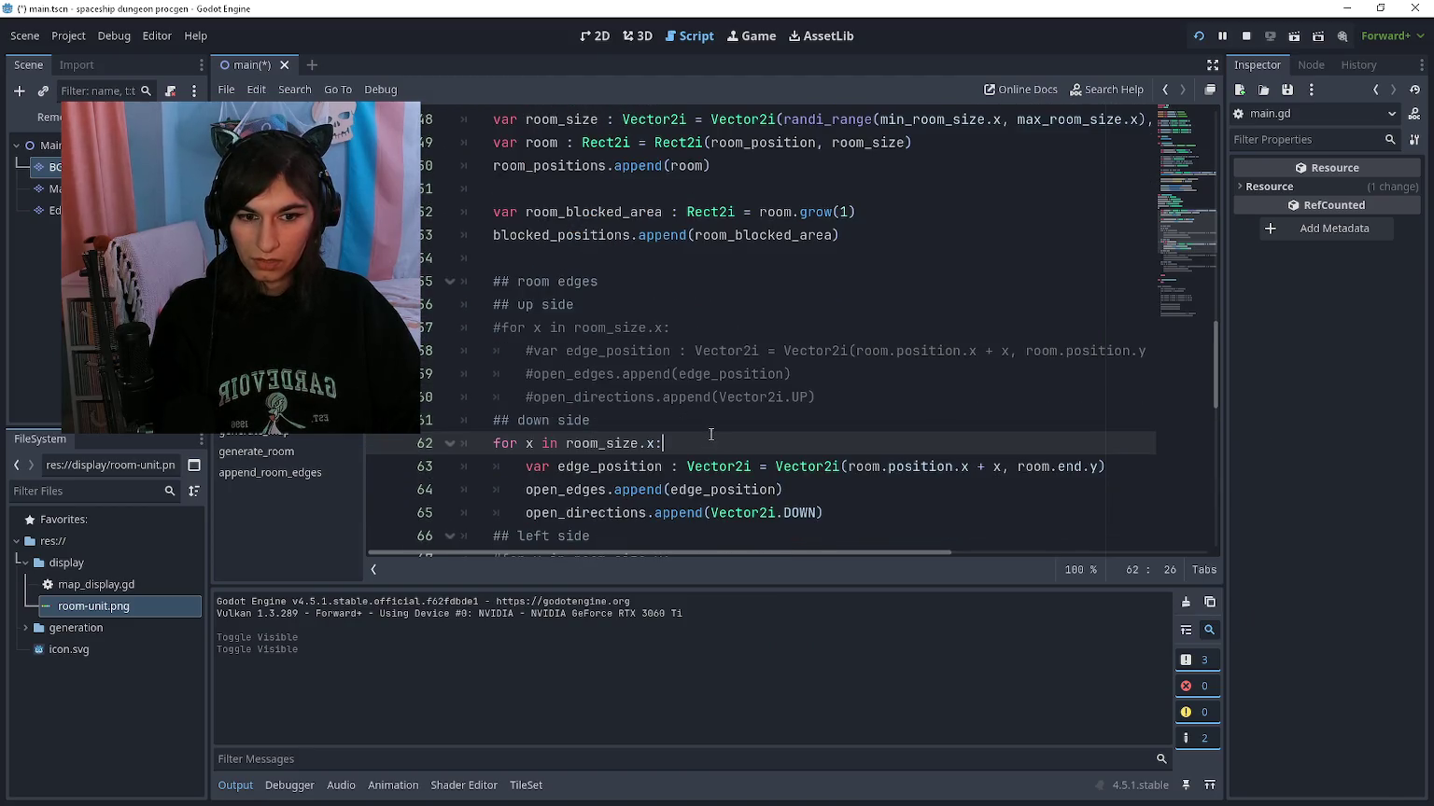
scroll(915, 415, down, 4)
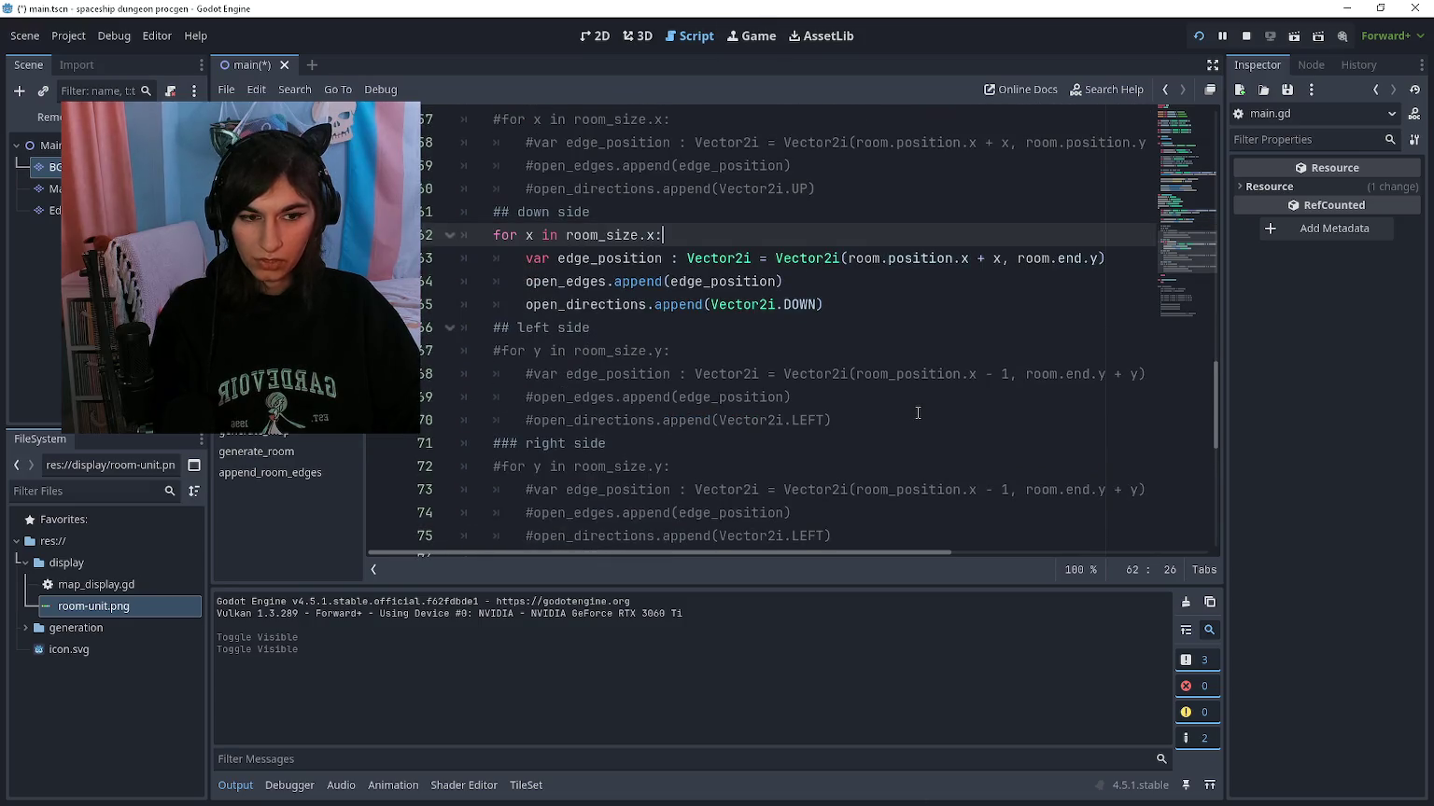
mouse_move(911, 460)
mouse_down()
mouse_move(654, 396)
mouse_move(462, 281)
mouse_up()
key(ctrl+k)
click(888, 338)
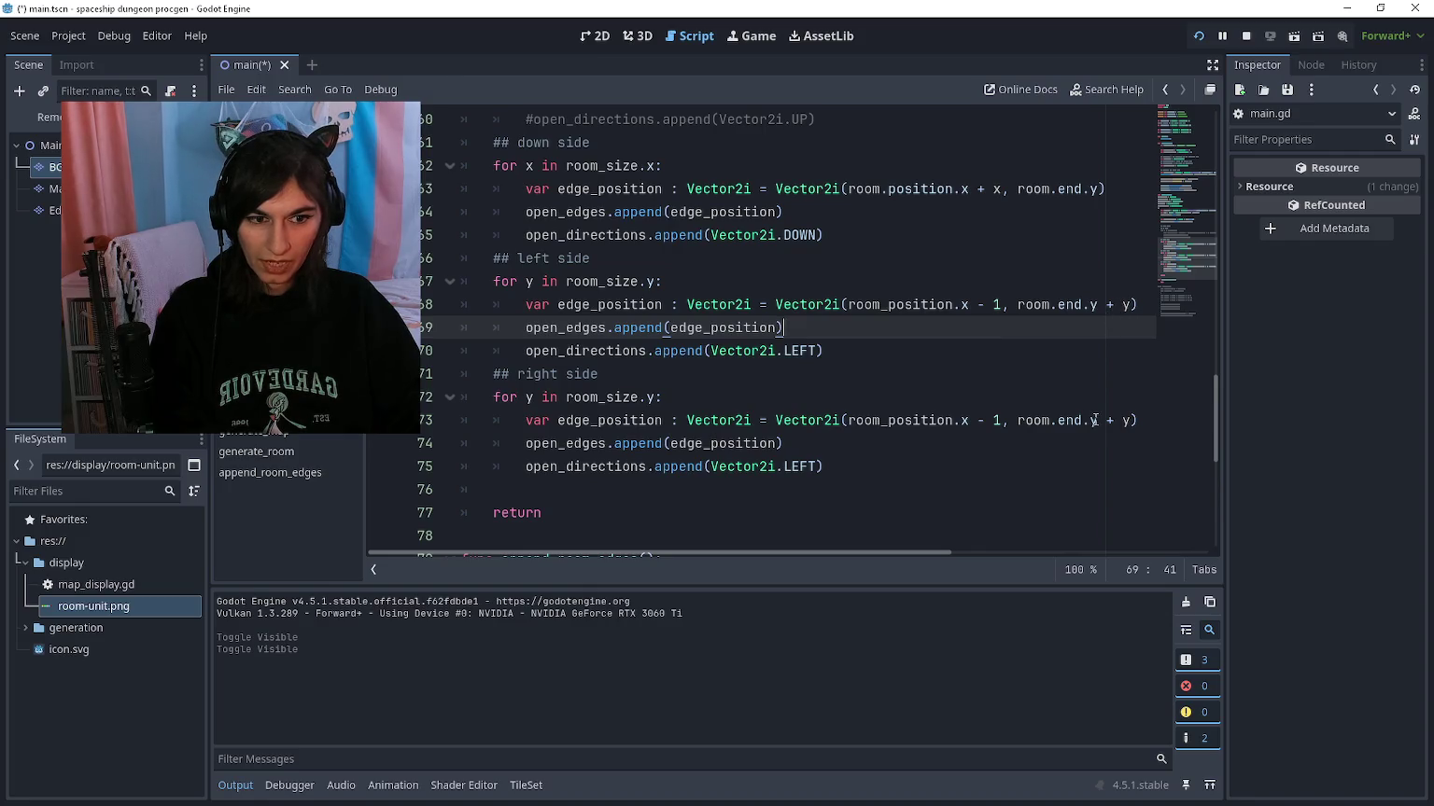
Step: Delete the '- 1' from the right-edge x on line 73 and test-run the game
drag(976, 306, 987, 304)
click(988, 304)
scroll(977, 422, up, 1)
drag(976, 490, 1002, 490)
key(BackSpace)
key(BackSpace)
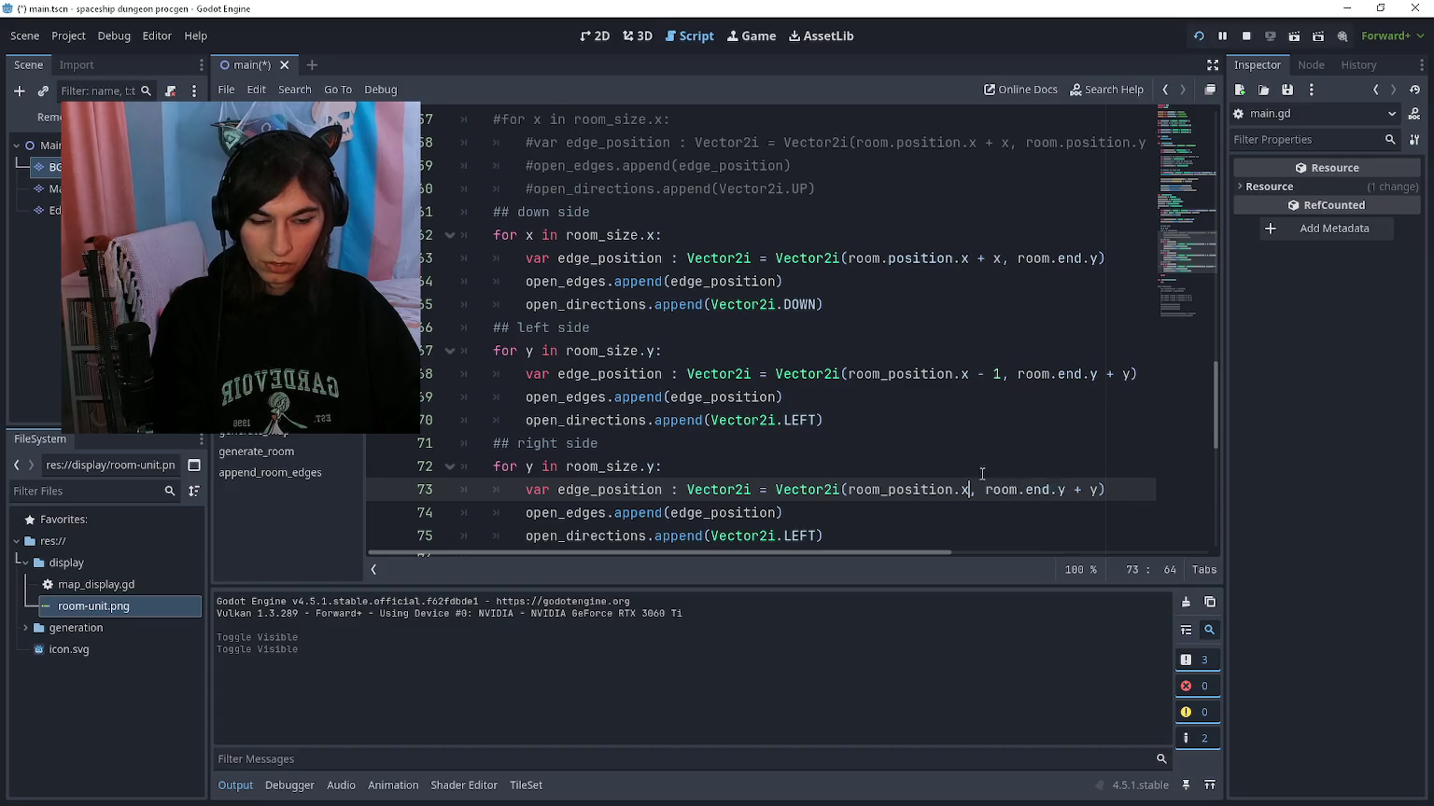
key(F5)
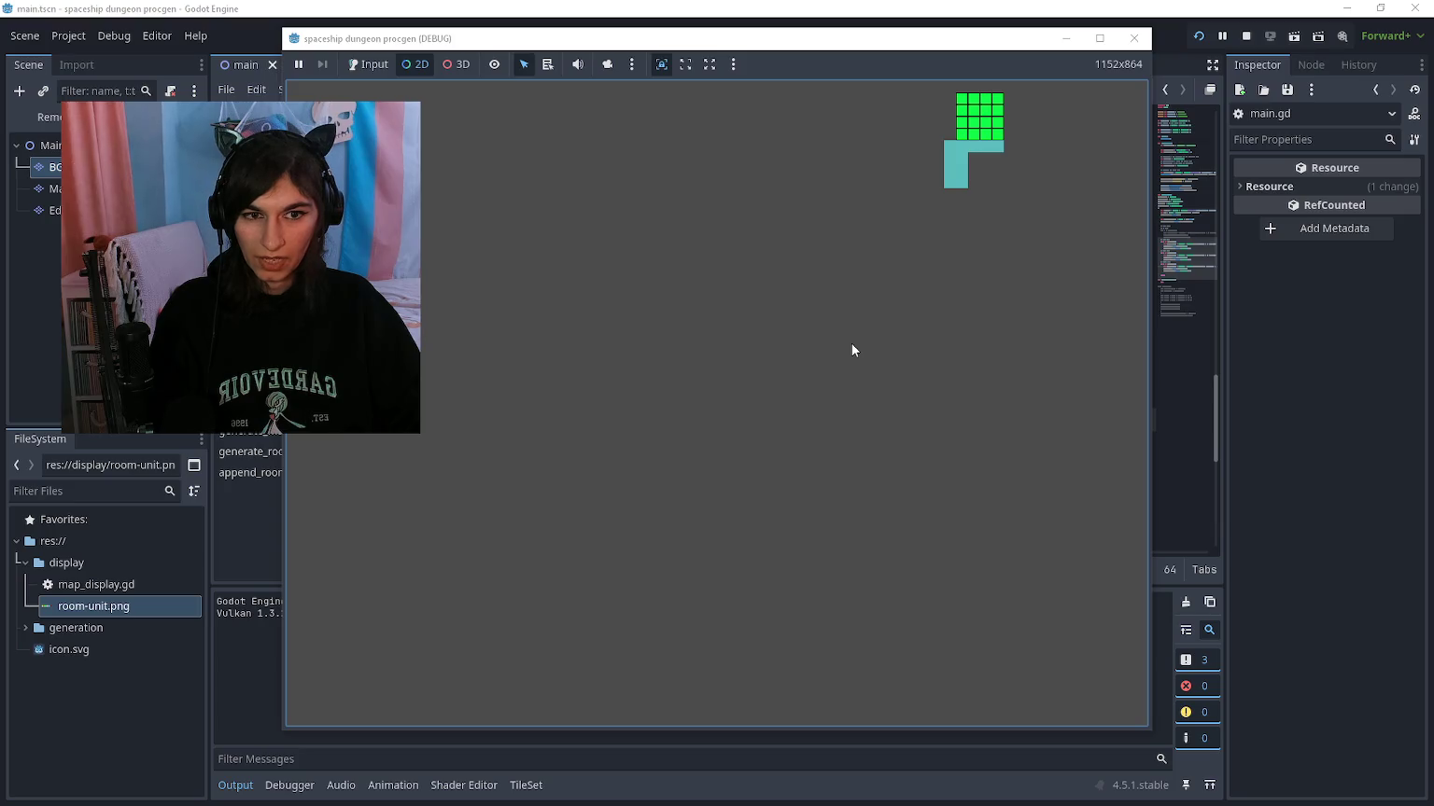
key(F8)
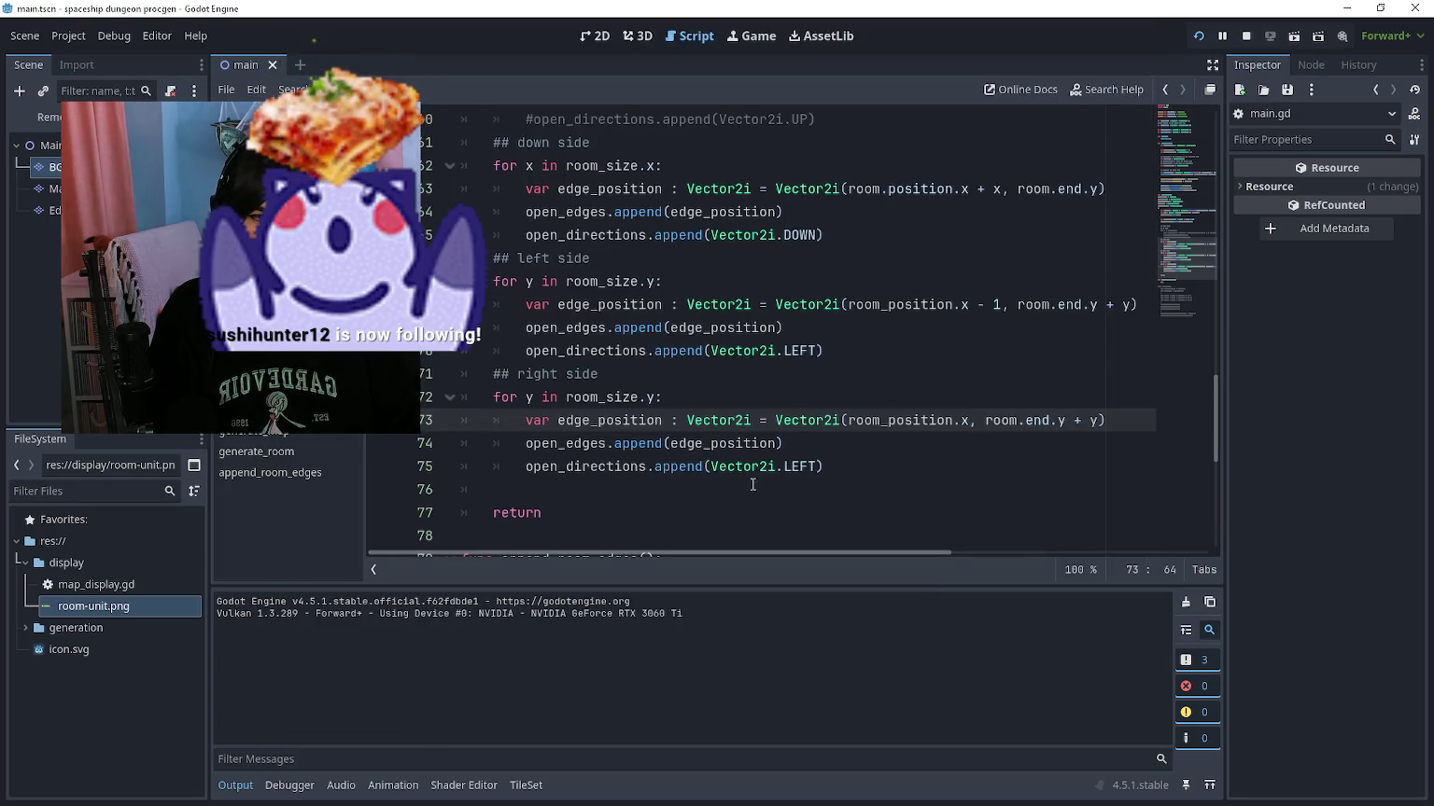
Step: Replace '_position' with '.end' on line 73 and test-run the game
click(953, 420)
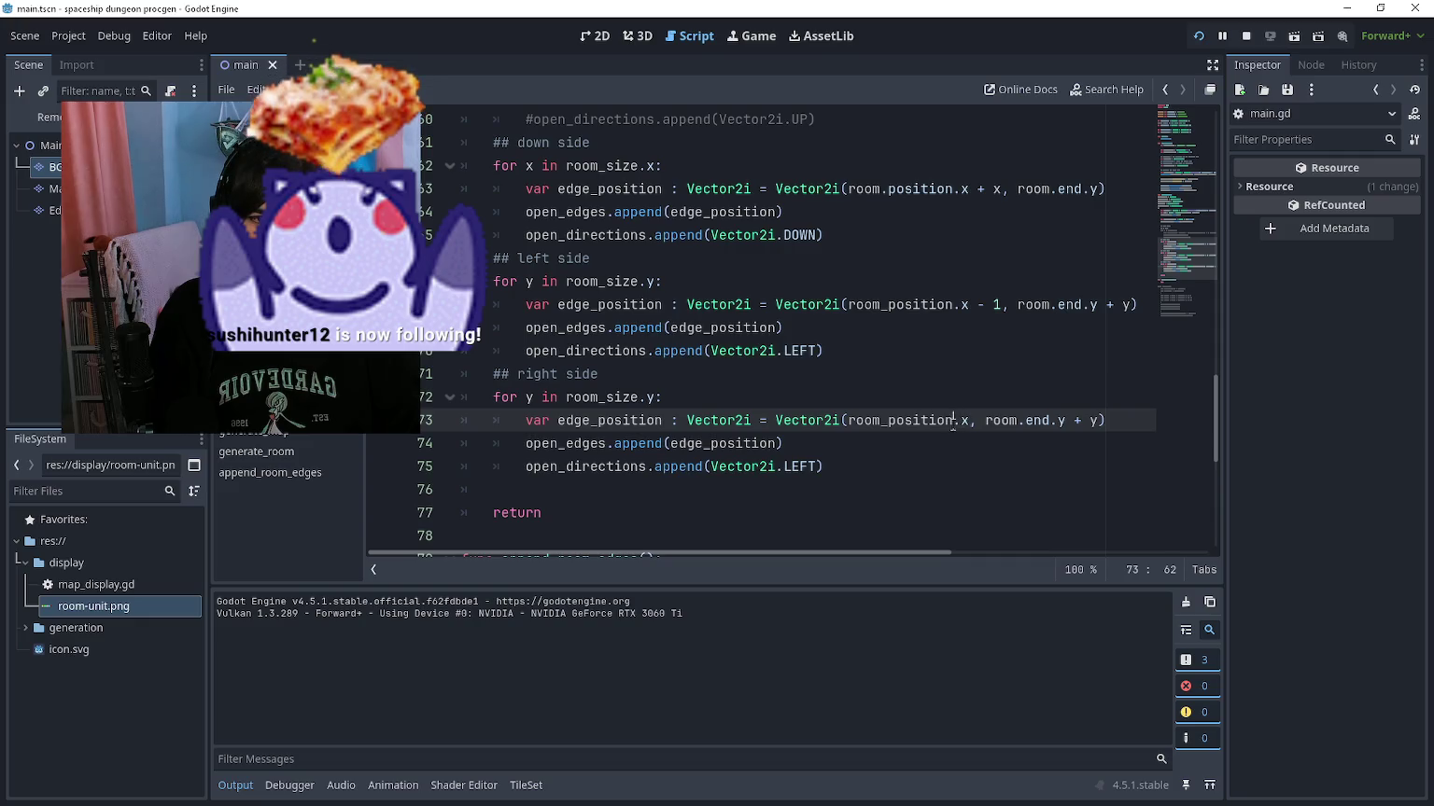
drag(953, 420, 880, 420)
text(.end)
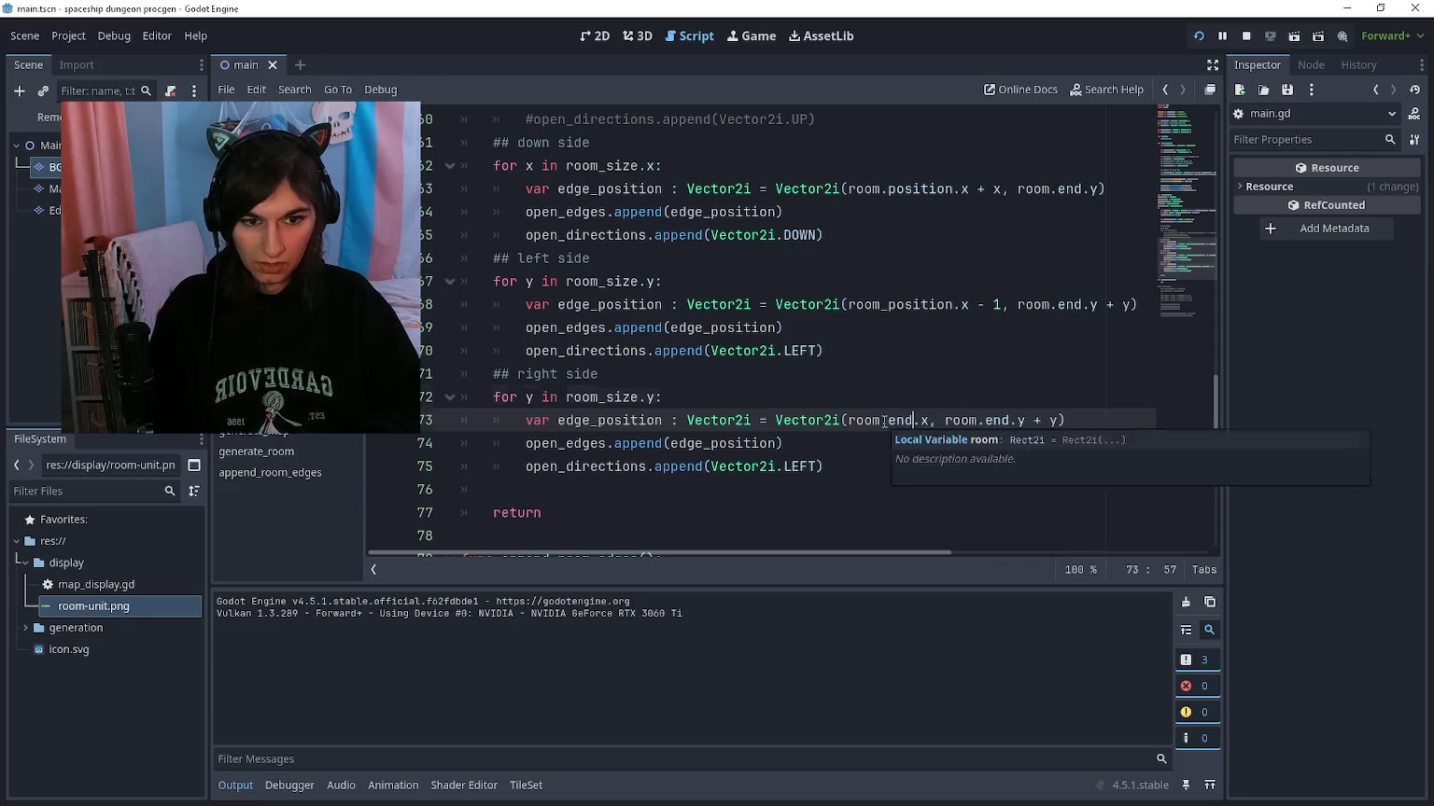
key(Up)
key(Up)
key(Up)
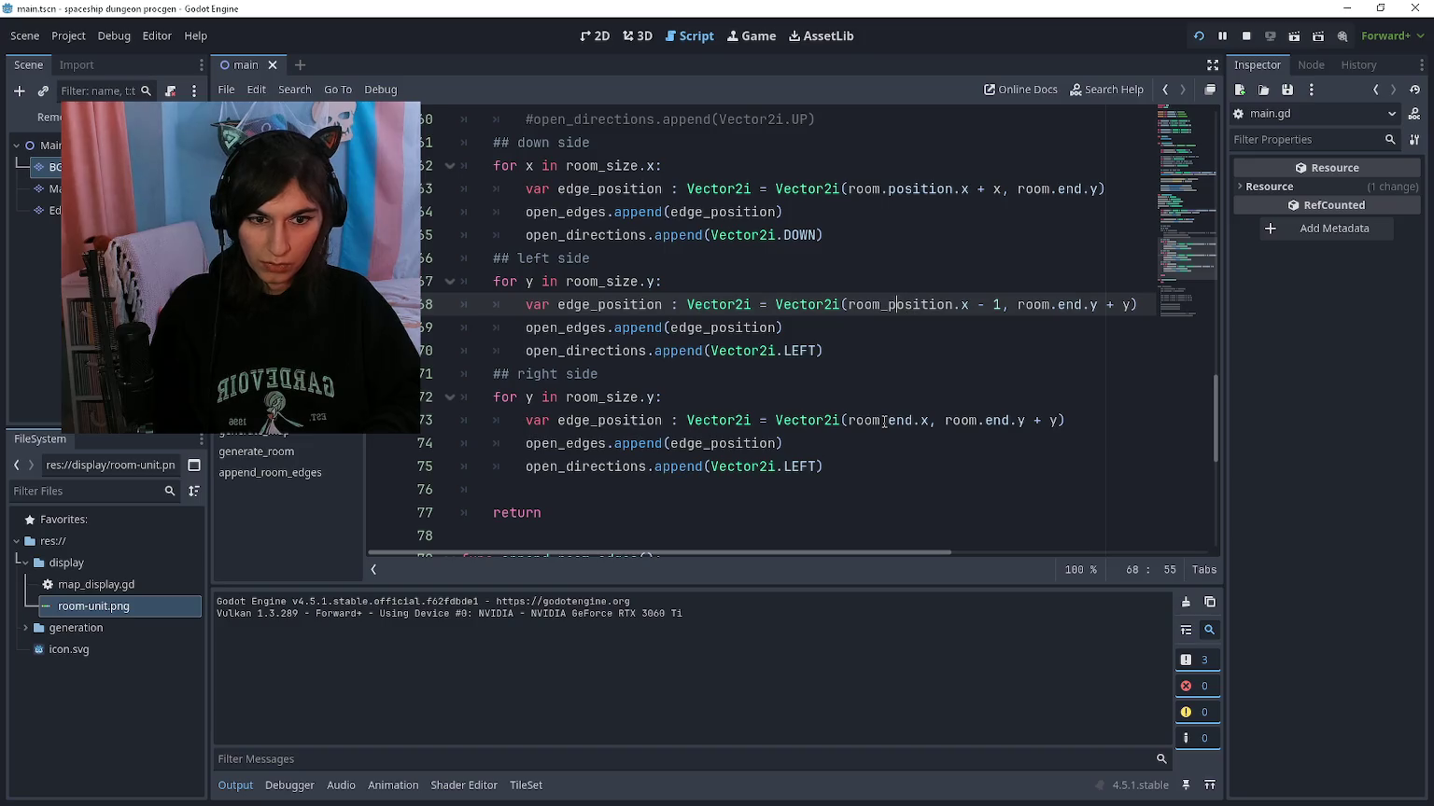
key(F5)
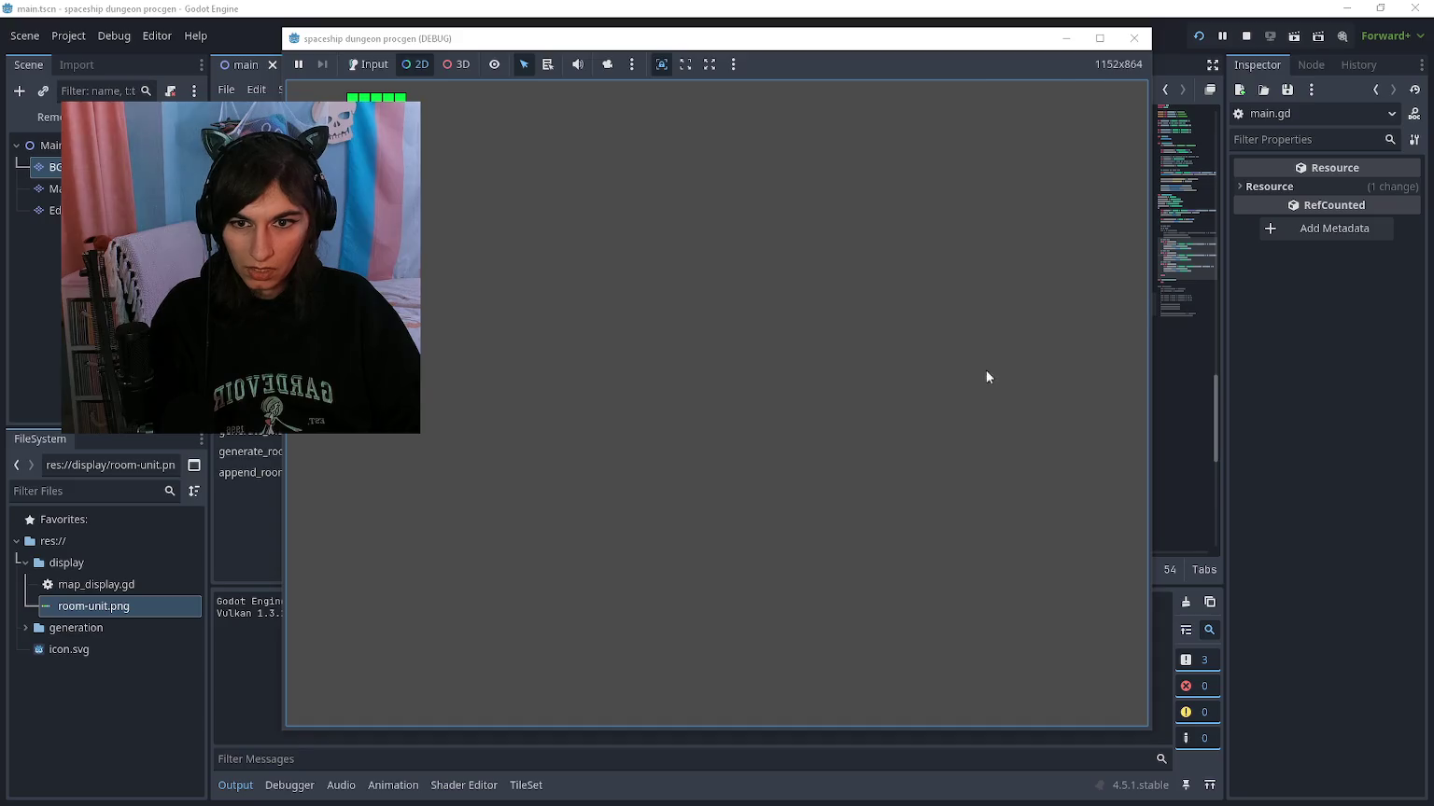
key(F8)
Step: Change 'end' to 'position' on lines 73 and 68 and test-run the edges
click(1103, 306)
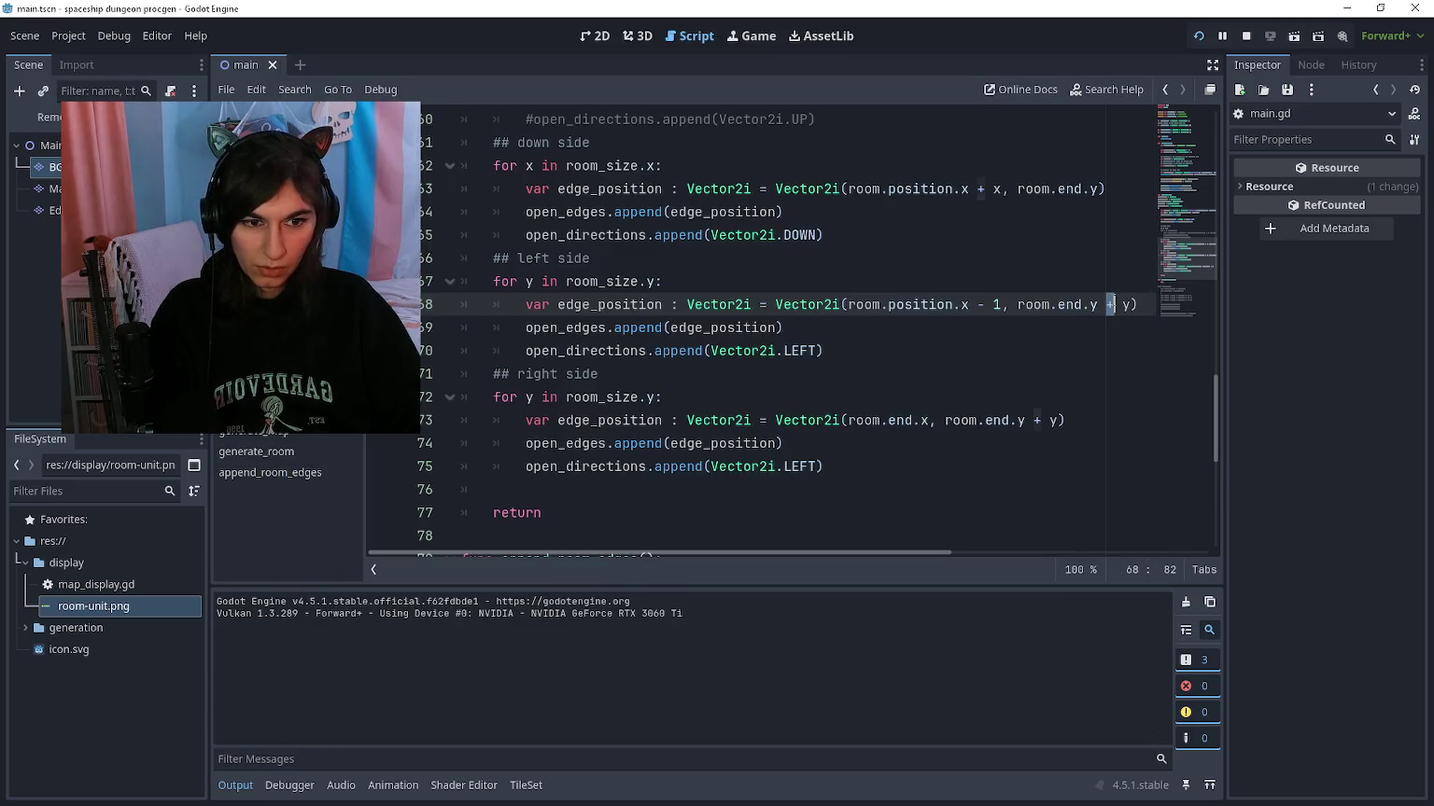
click(1034, 421)
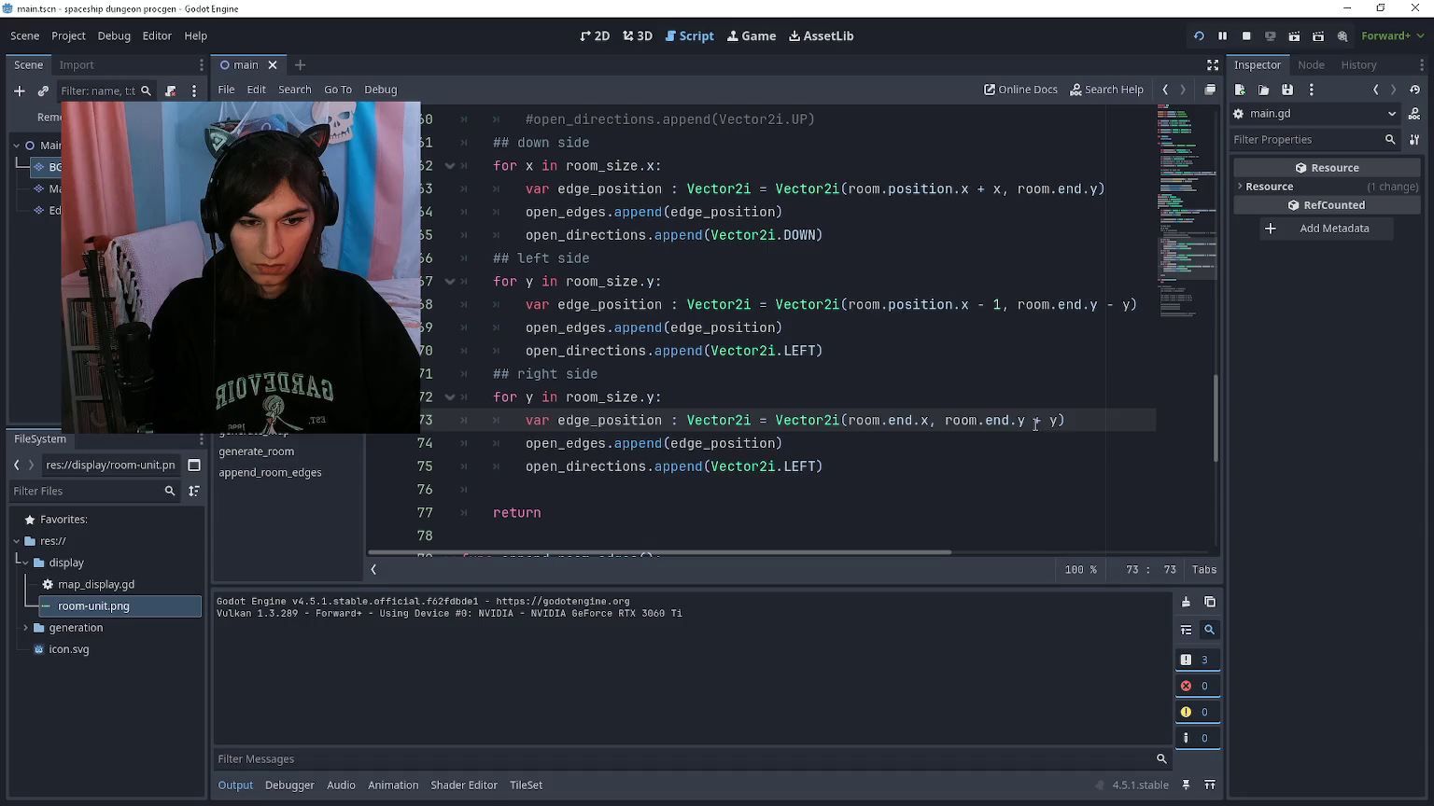
key(F5)
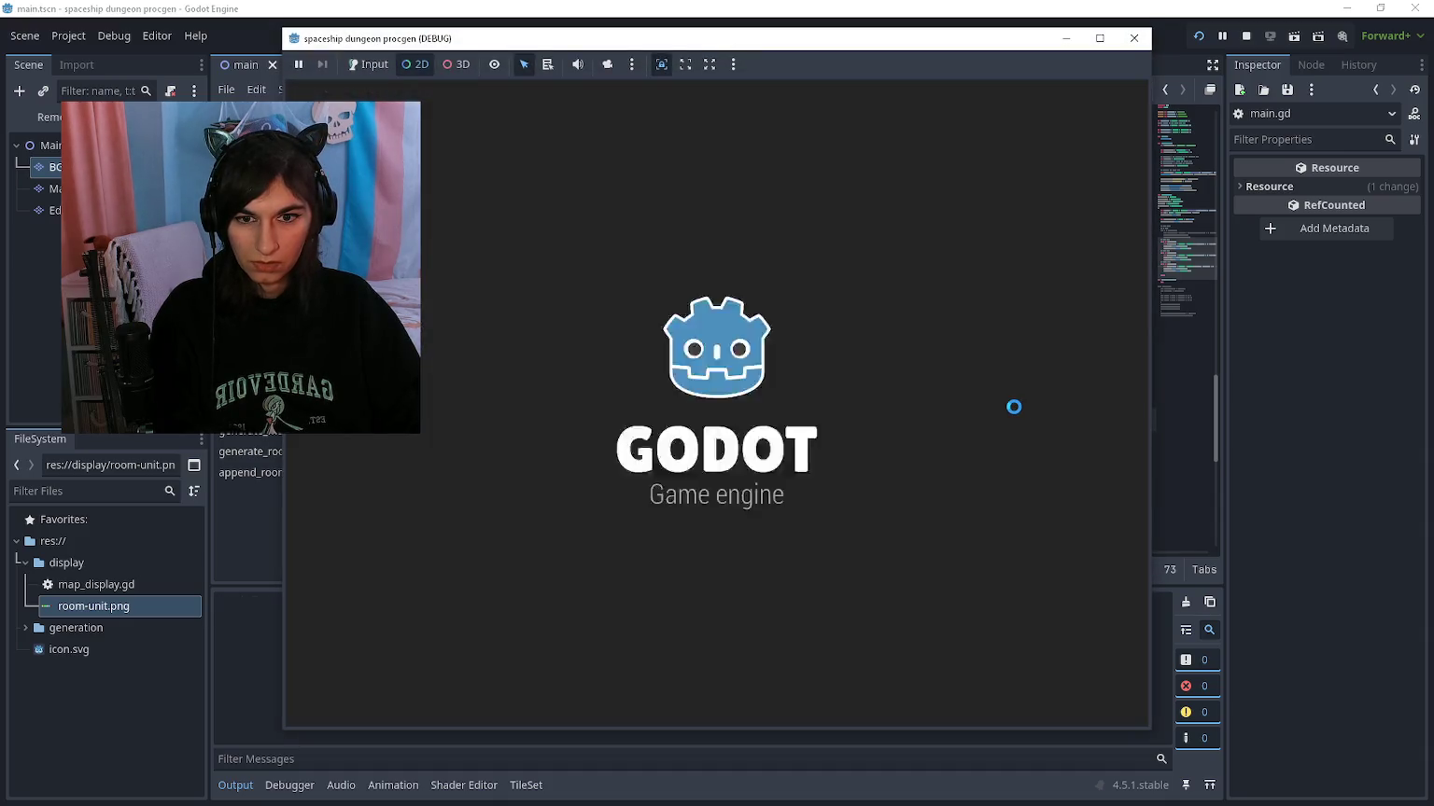
key(F8)
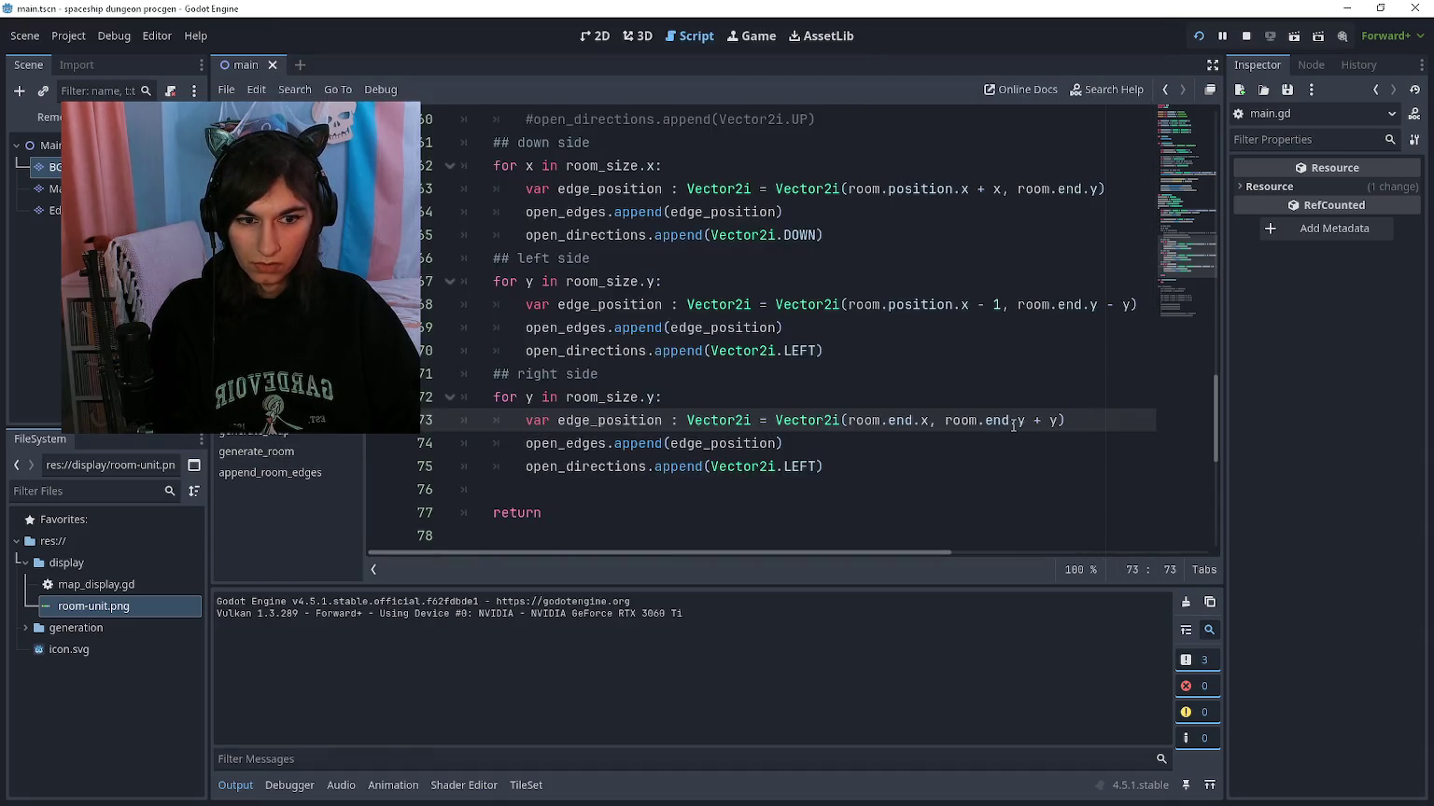
double_click(989, 421)
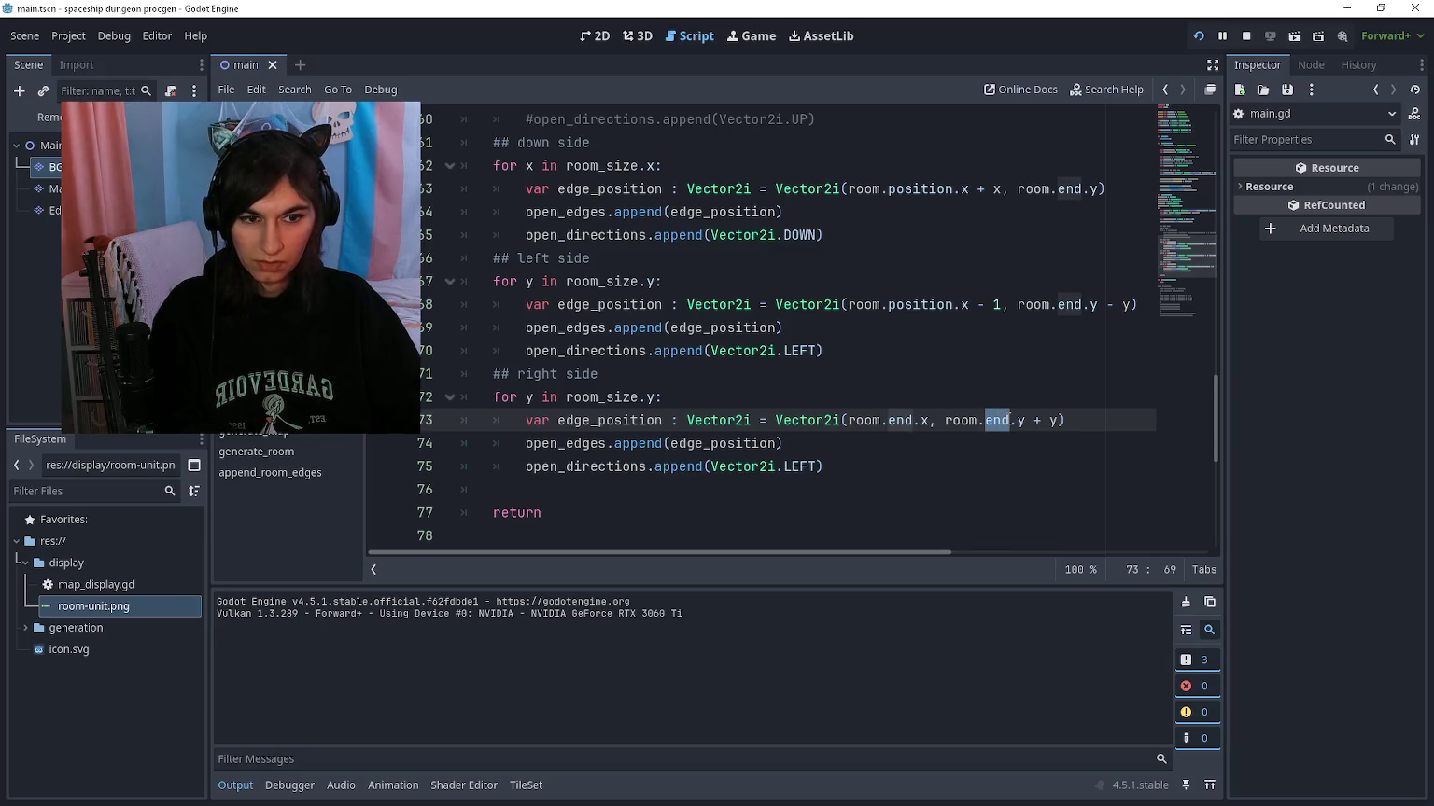
text(position)
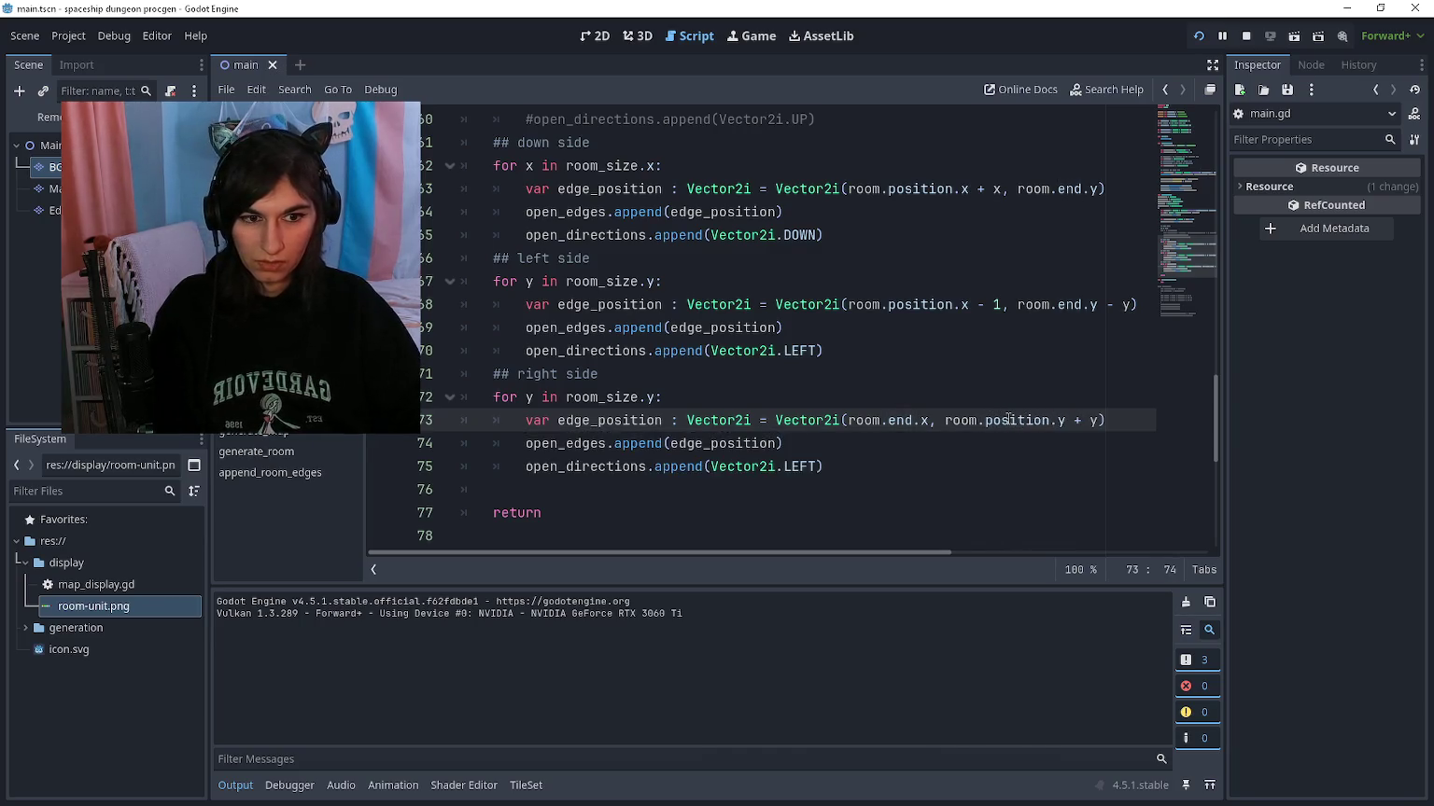
double_click(1081, 304)
text(position)
key(Right)
key(Right)
key(Right)
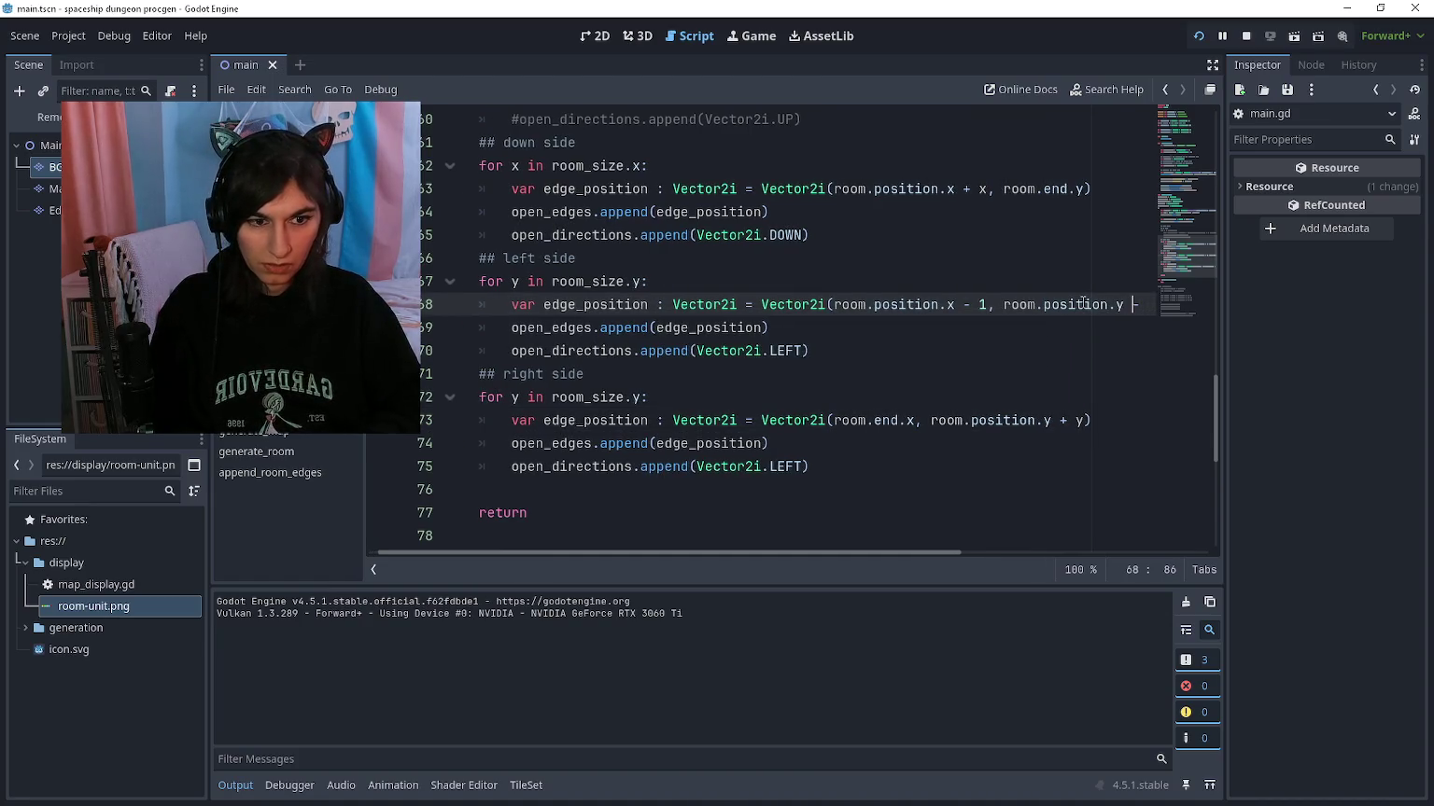
key(F5)
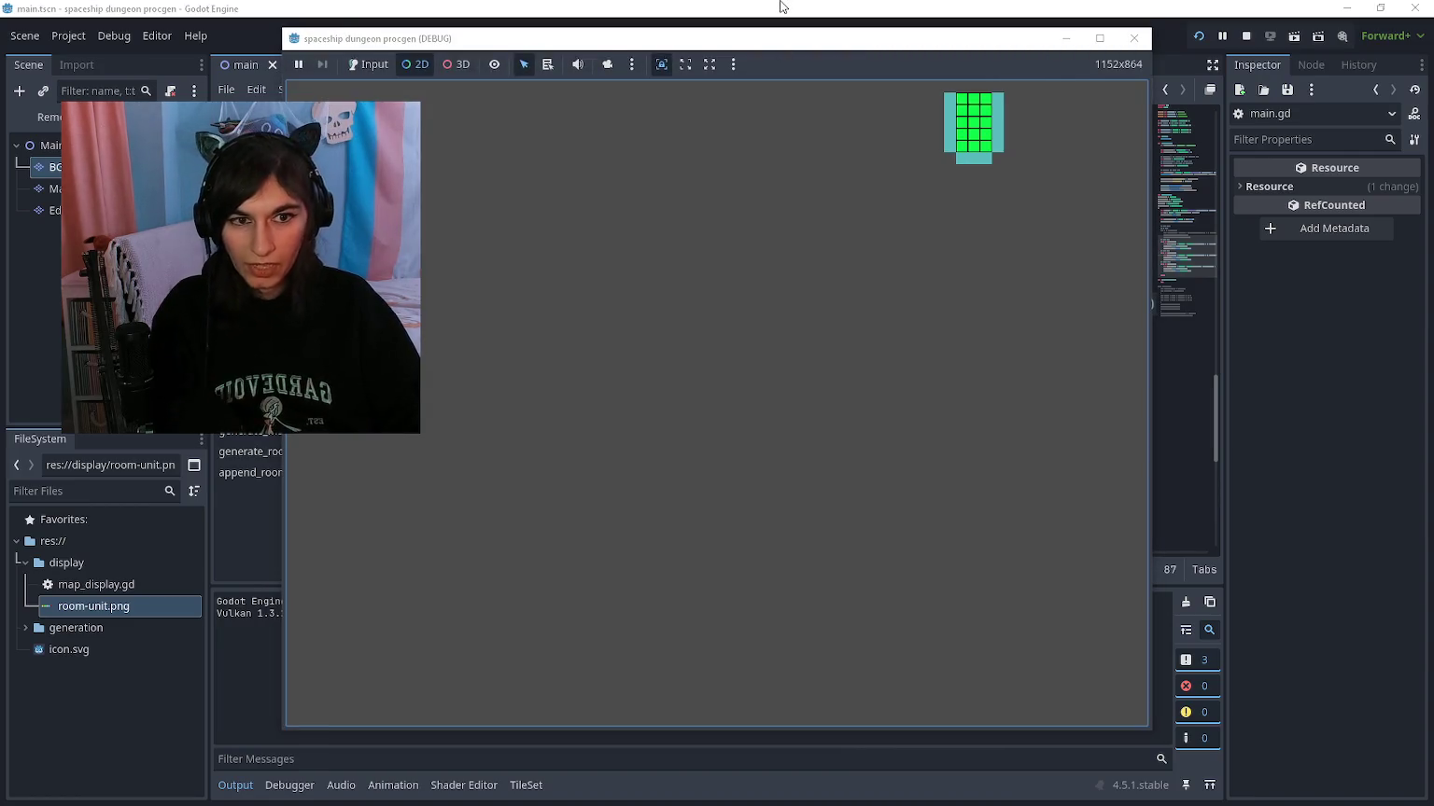
key(F8)
drag(798, 397, 461, 304)
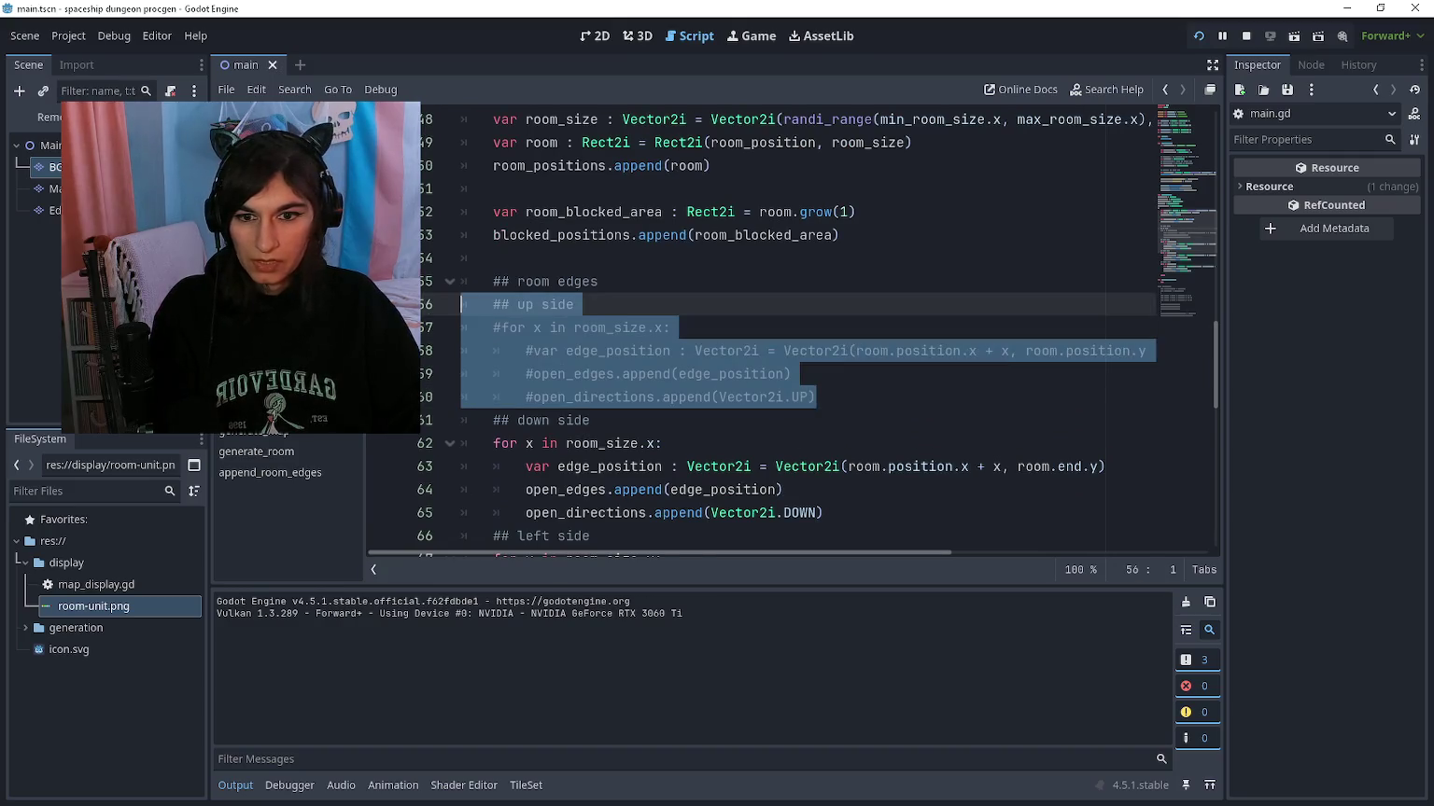
Step: Re-enable the up-side edge loop and inspect the generated rooms using the camera override
key(ctrl+k)
click(782, 396)
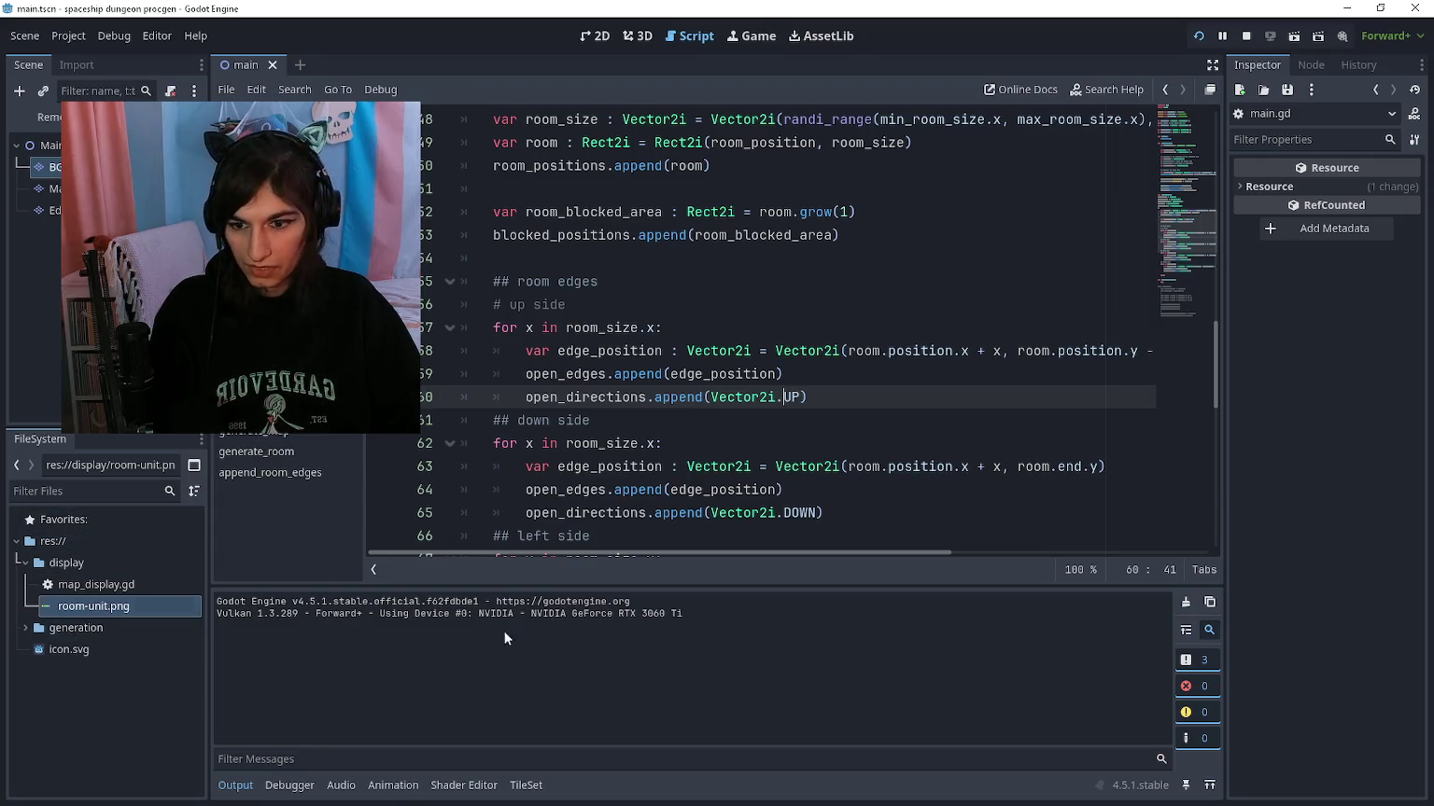
key(F5)
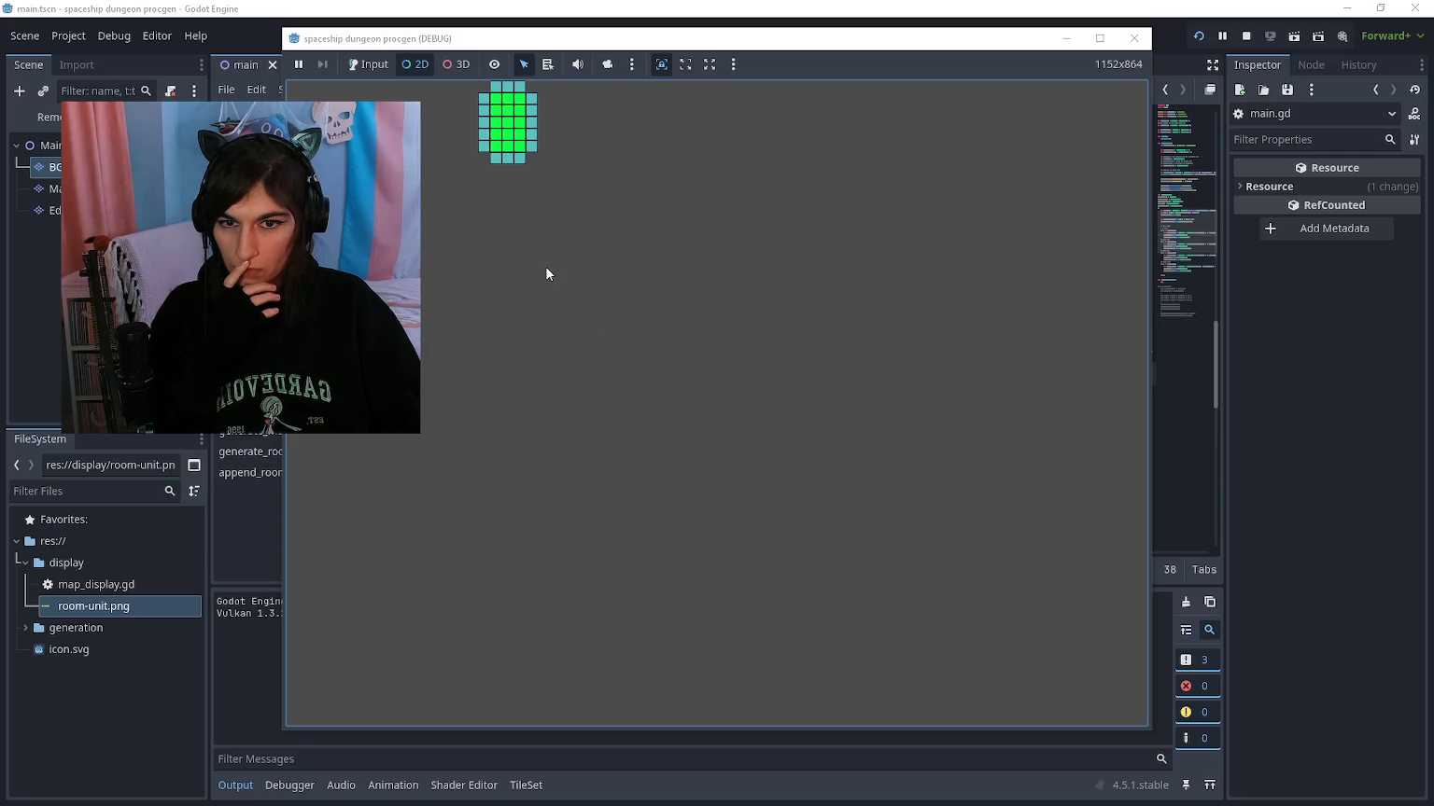
click(608, 64)
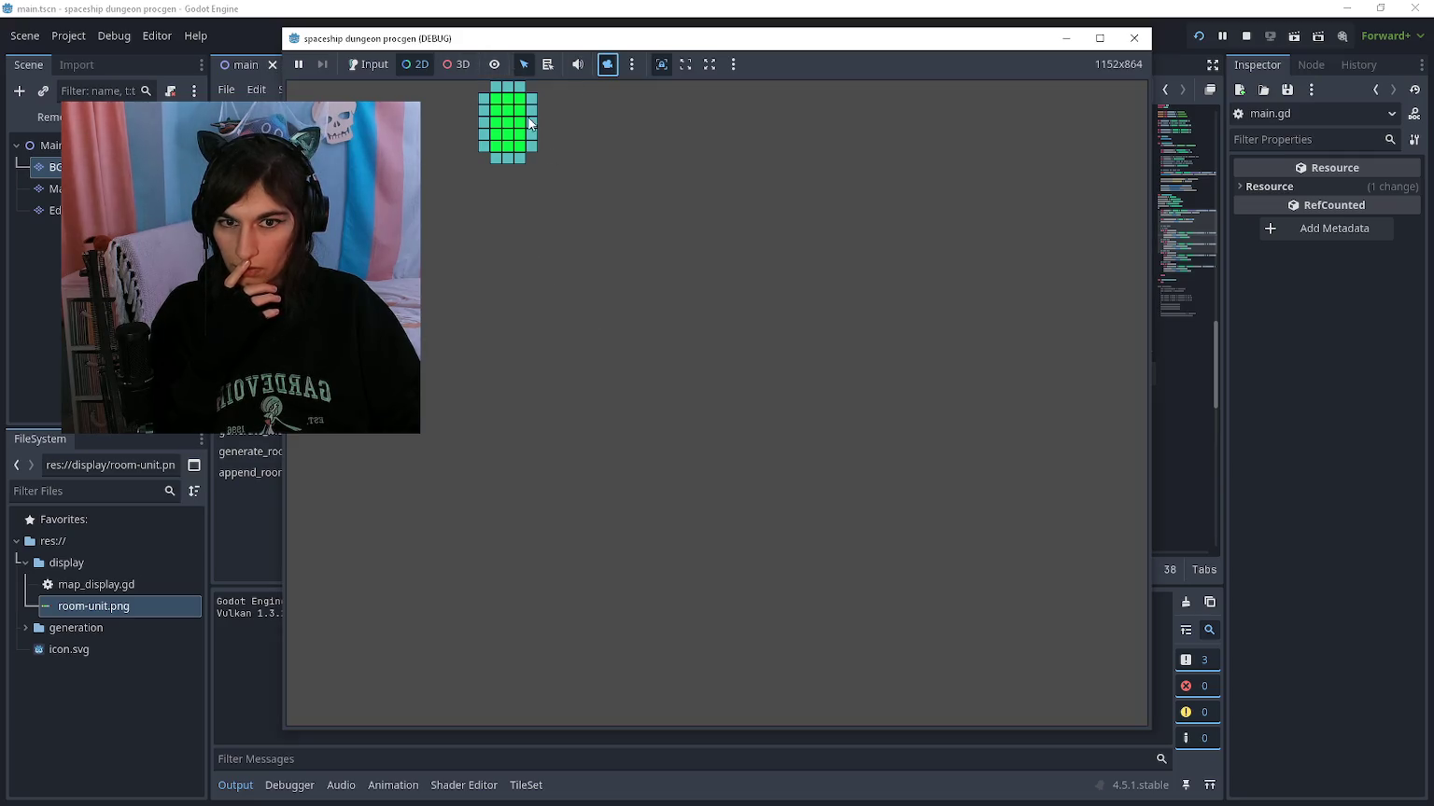
scroll(530, 123, up, 6)
scroll(500, 332, down, 10)
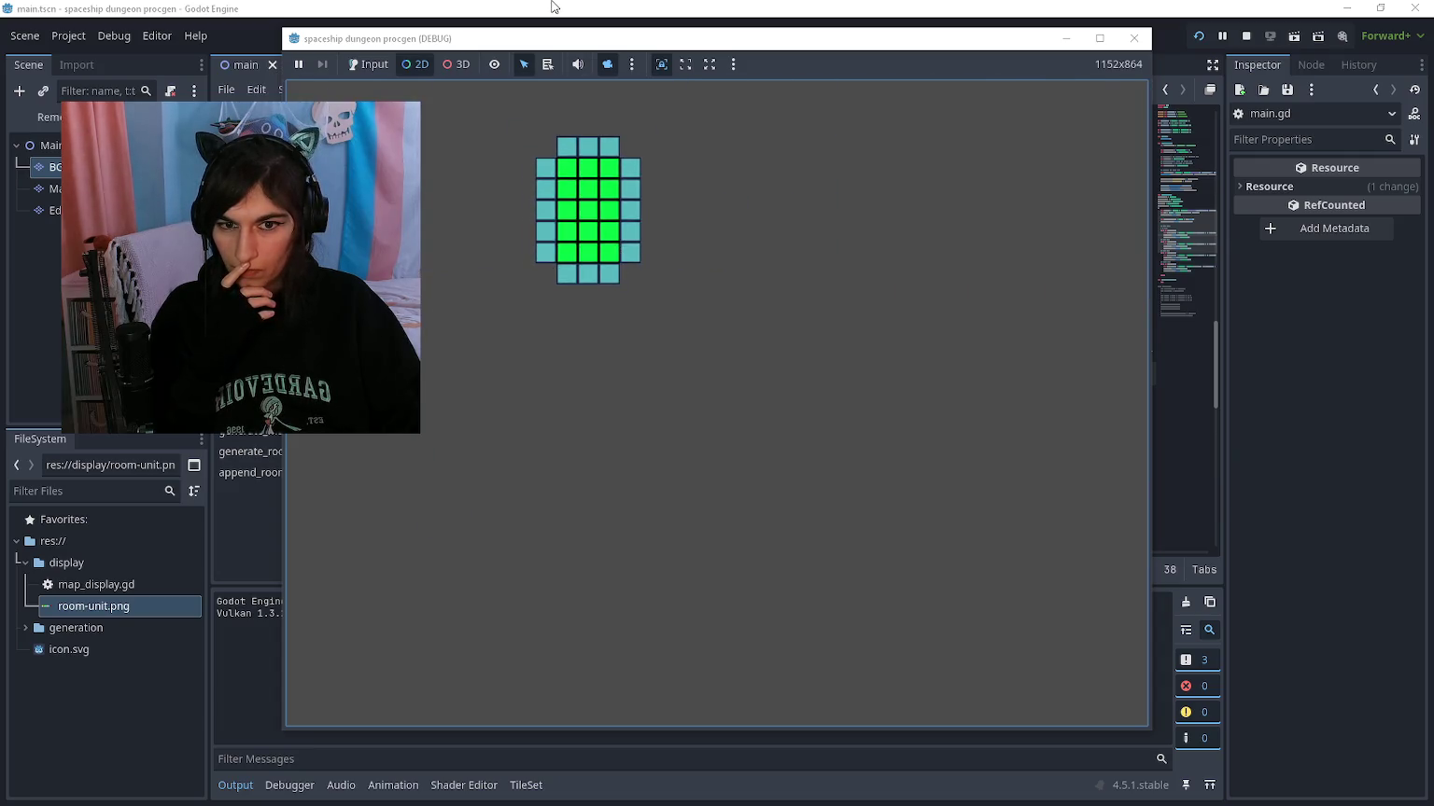
click(552, 6)
key(alt+Tab)
click(608, 64)
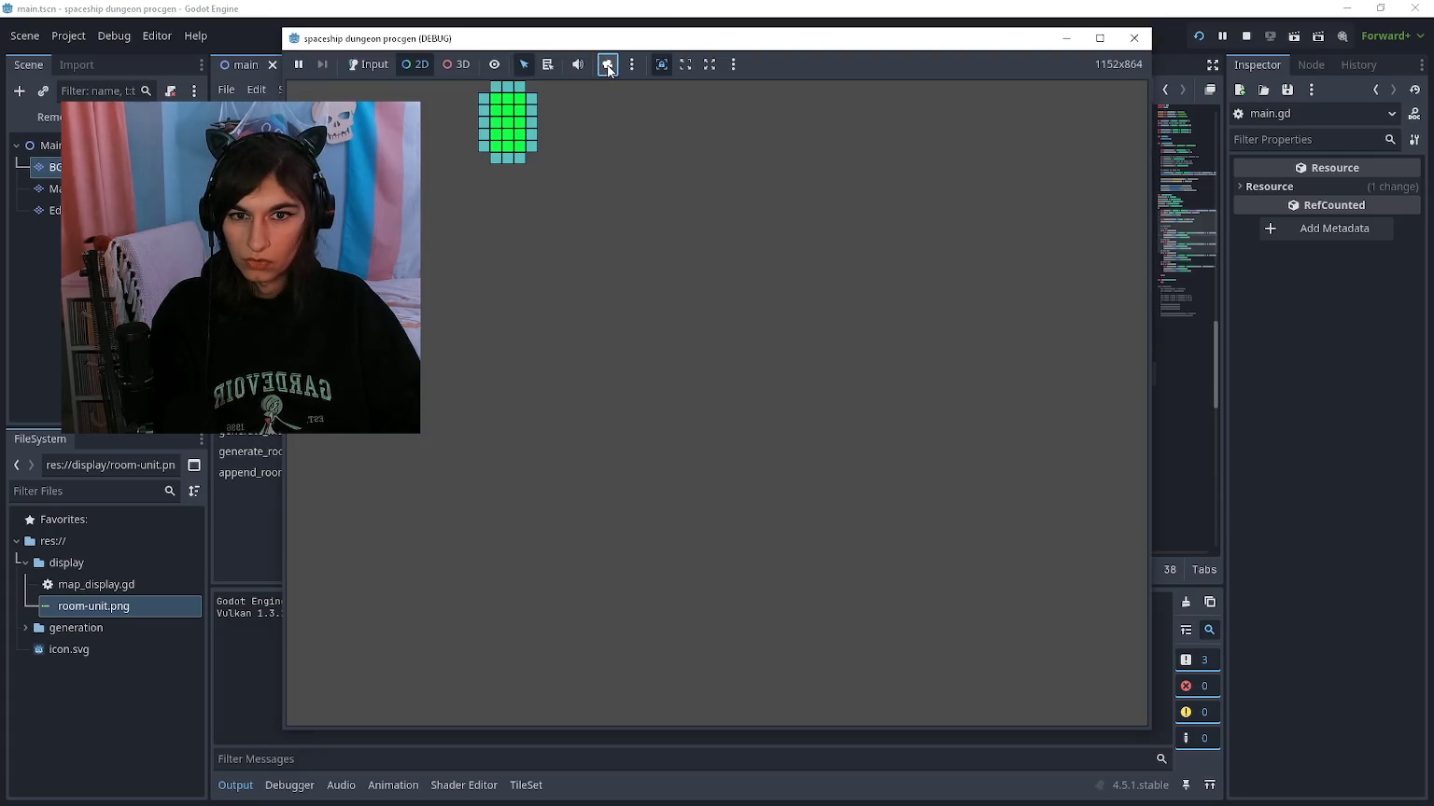
key(alt+Tab)
click(896, 420)
Step: Duplicate the EdgeDisplay node in the main scene
scroll(896, 409, down, 7)
click(896, 405)
click(714, 284)
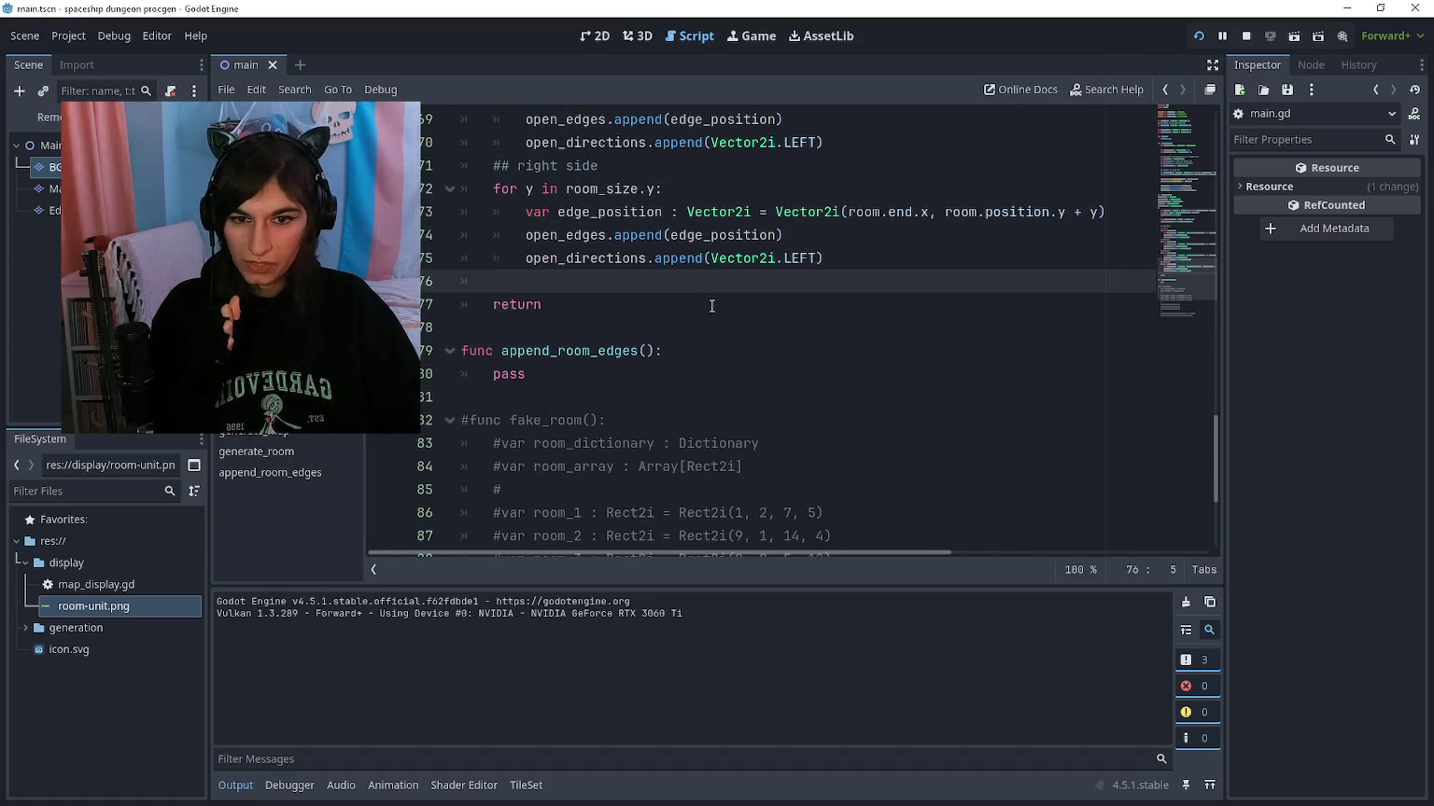
scroll(712, 305, up, 1)
scroll(712, 304, up, 2)
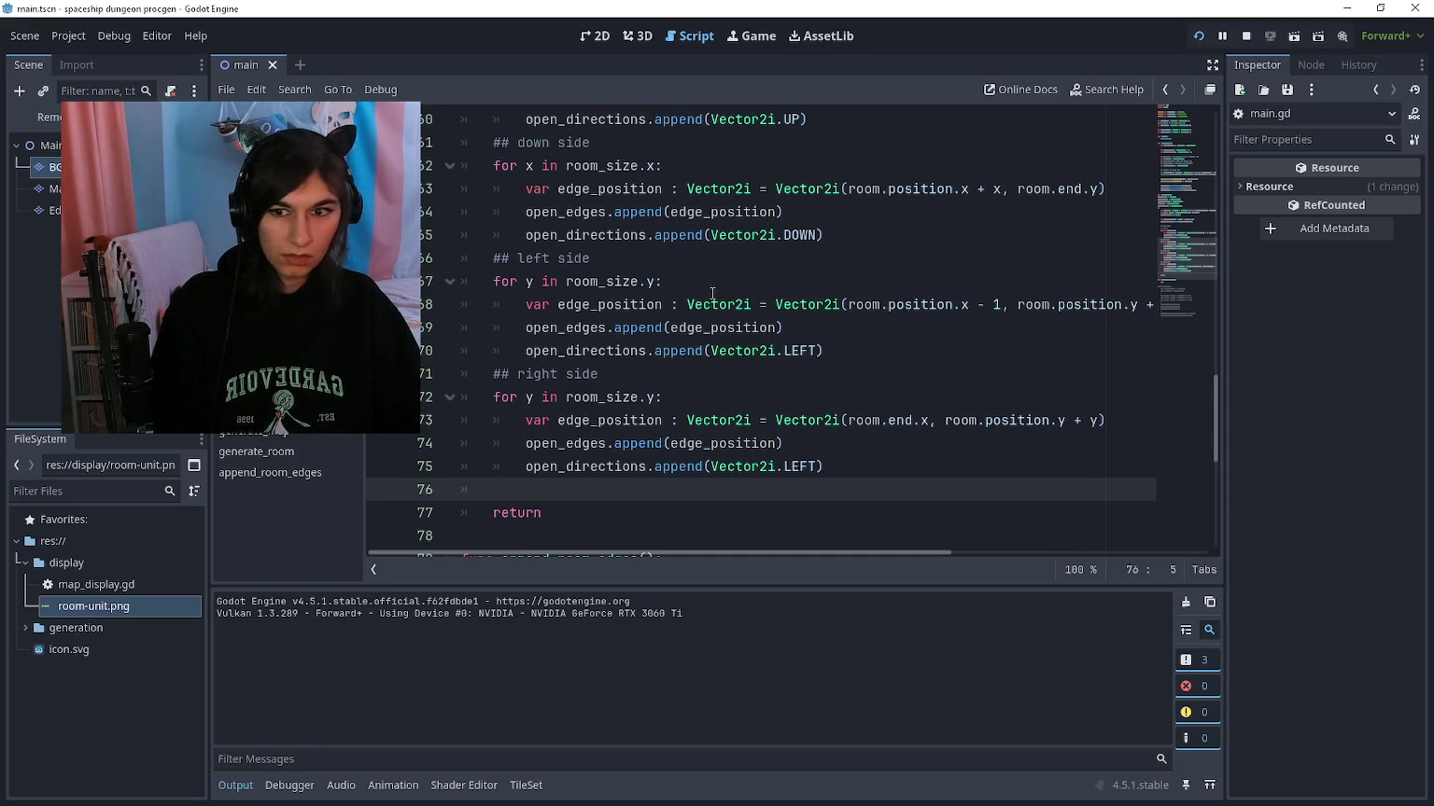
click(47, 209)
key(ctrl+d)
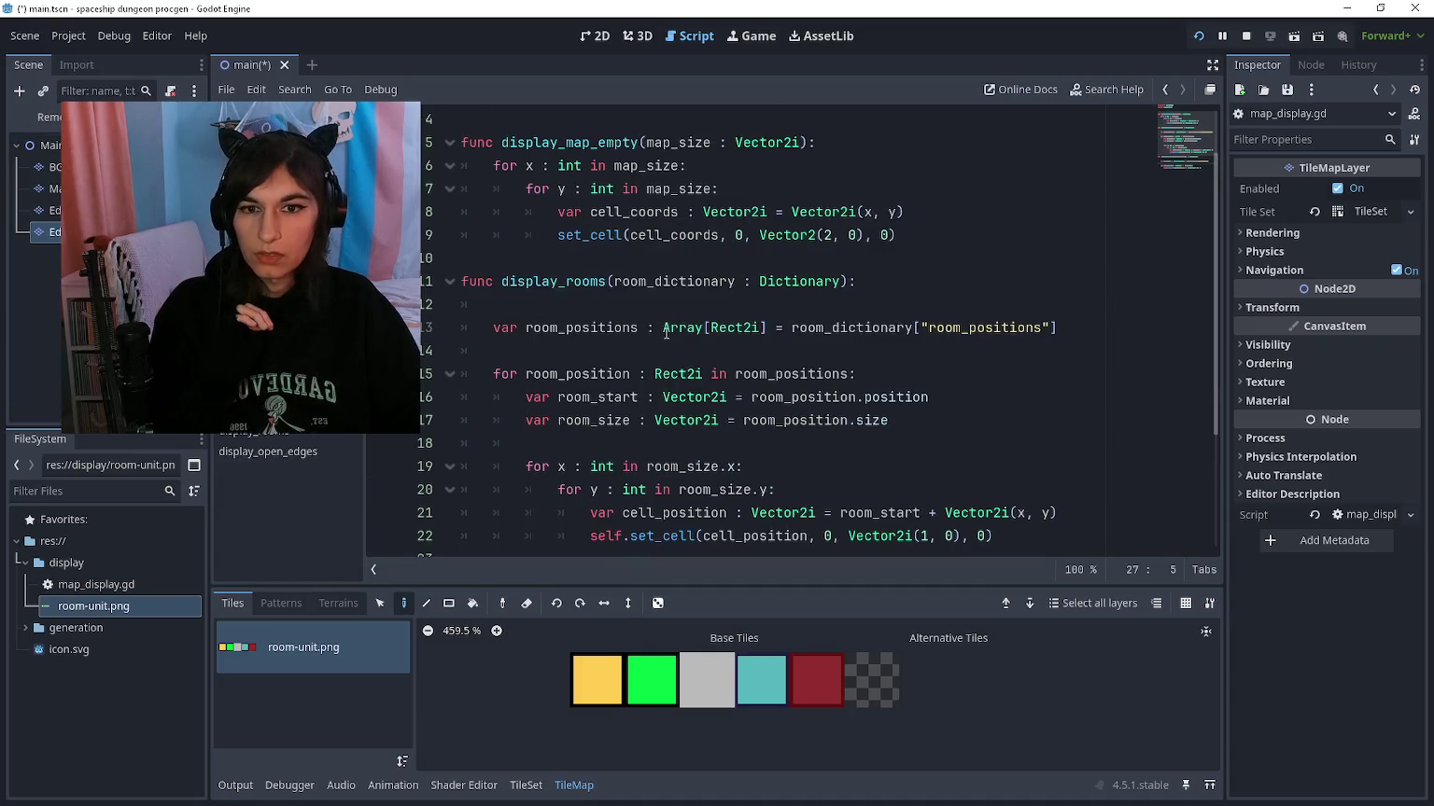
Step: Add a new line 'func display_open_edge_directions(room_dictionary : Dc' after display_open_edges
scroll(661, 329, down, 3)
click(609, 526)
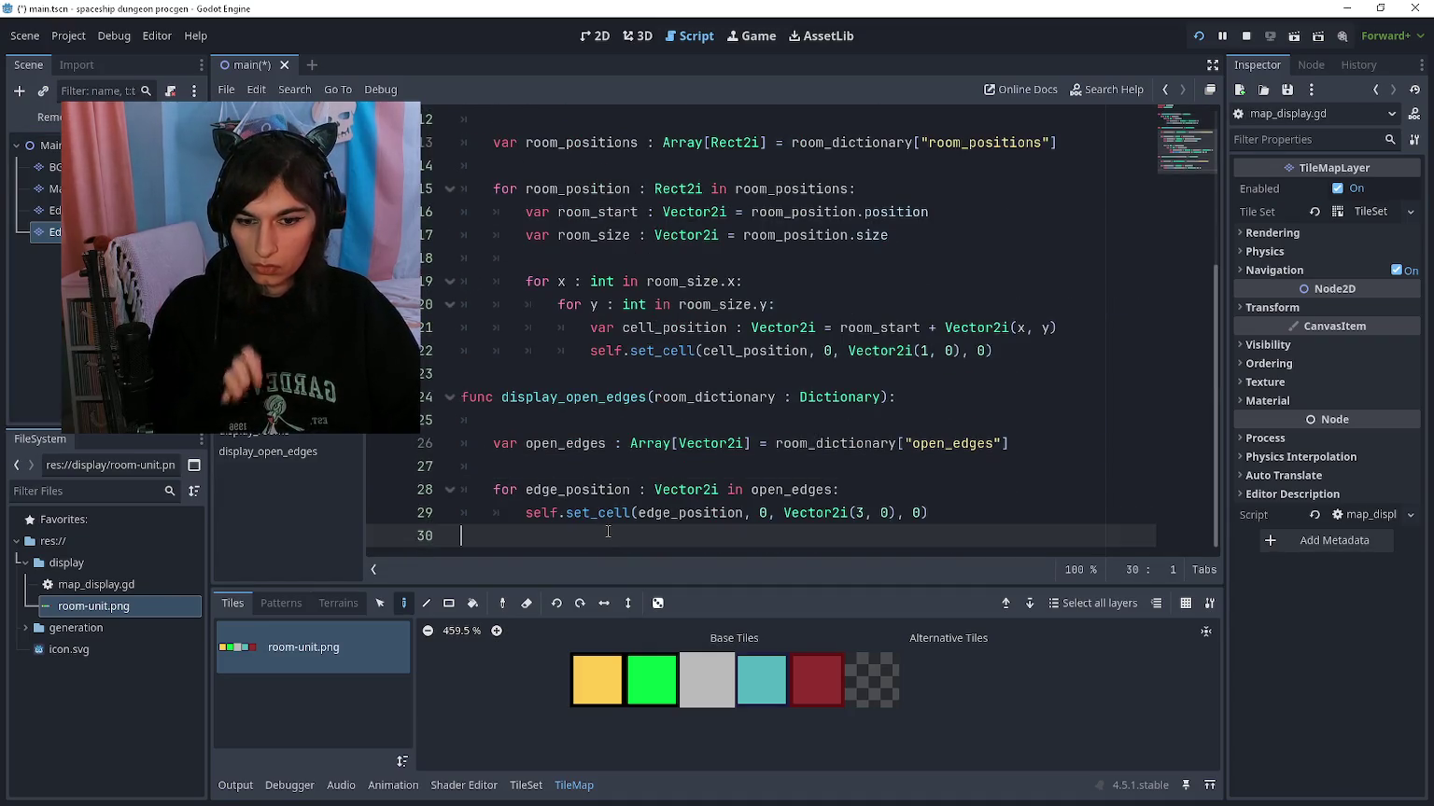
key(Return)
text(func display_open_edge_directions(room_di)
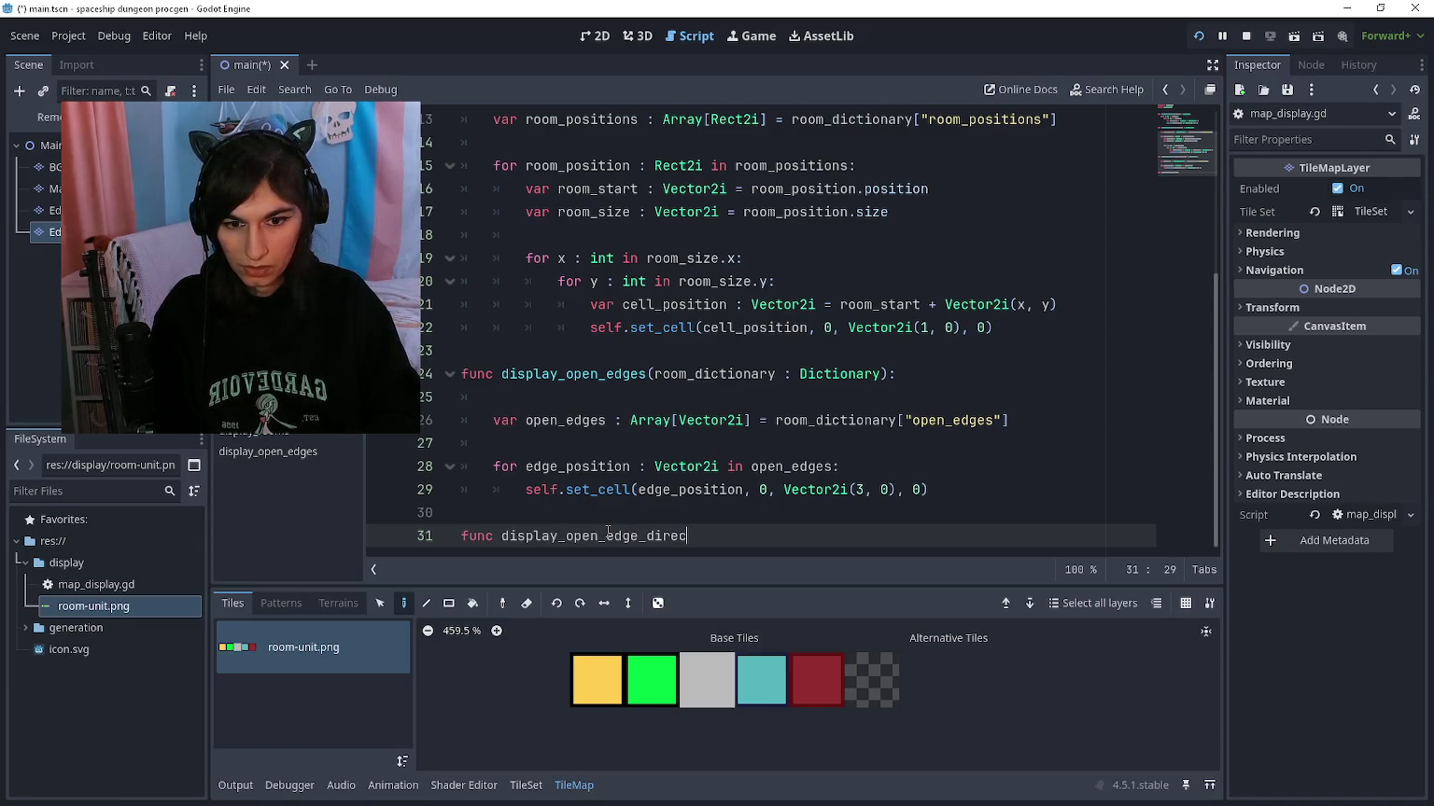
text(ctionary : Dc)
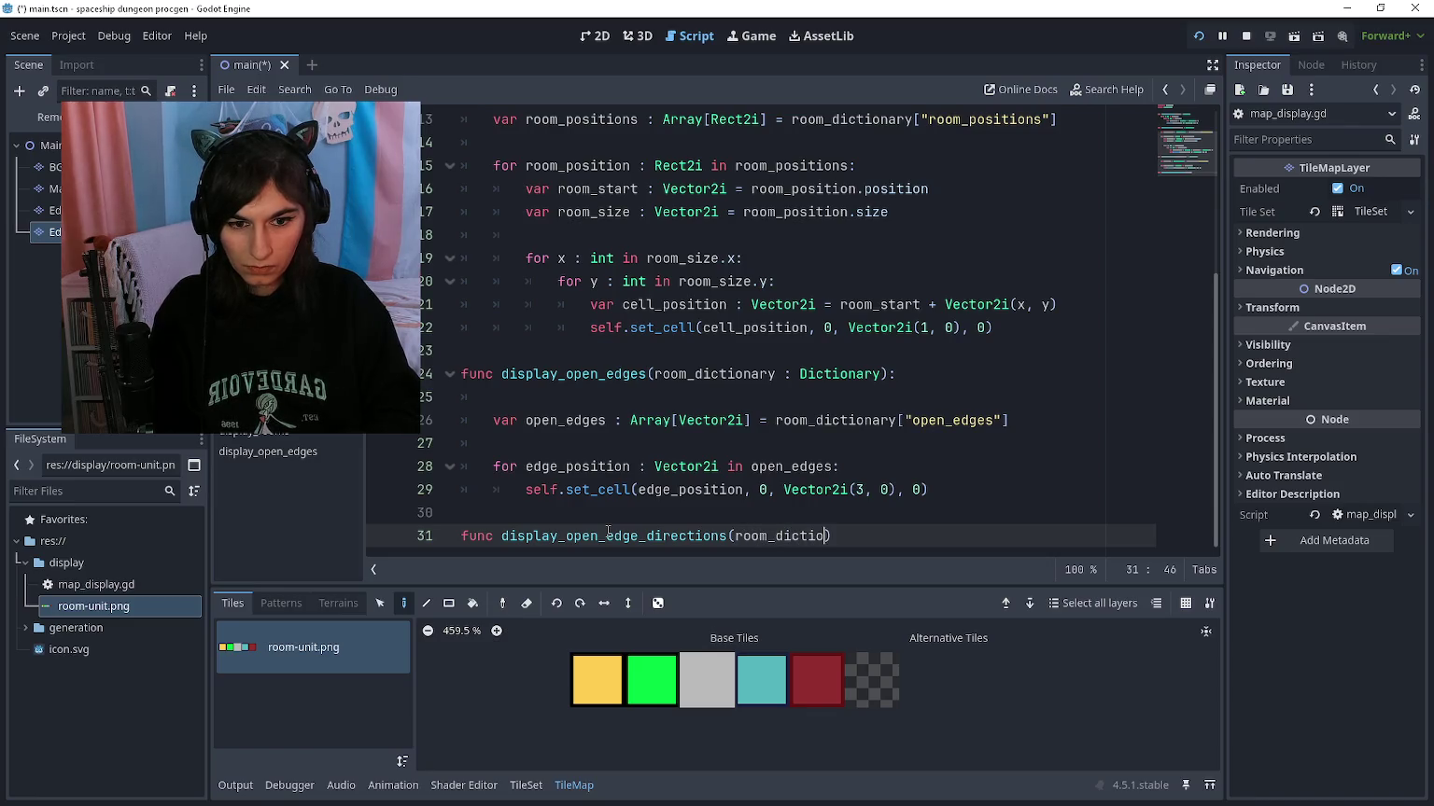
key(Escape)
Step: Copy the display_open_edges body and paste it over the new function's parameter list
key(Up)
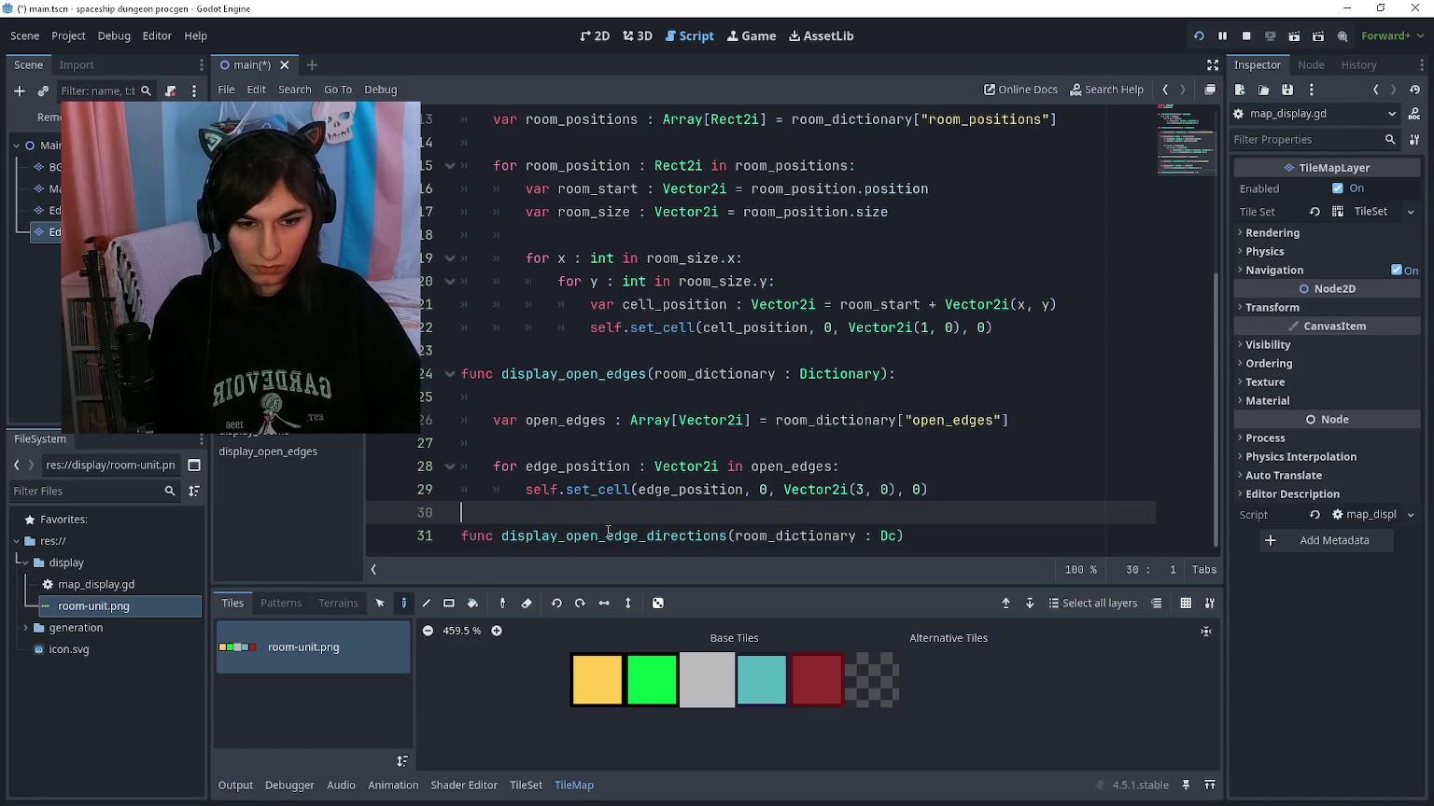
key(shift+Up)
key(shift+Up)
key(shift+Up)
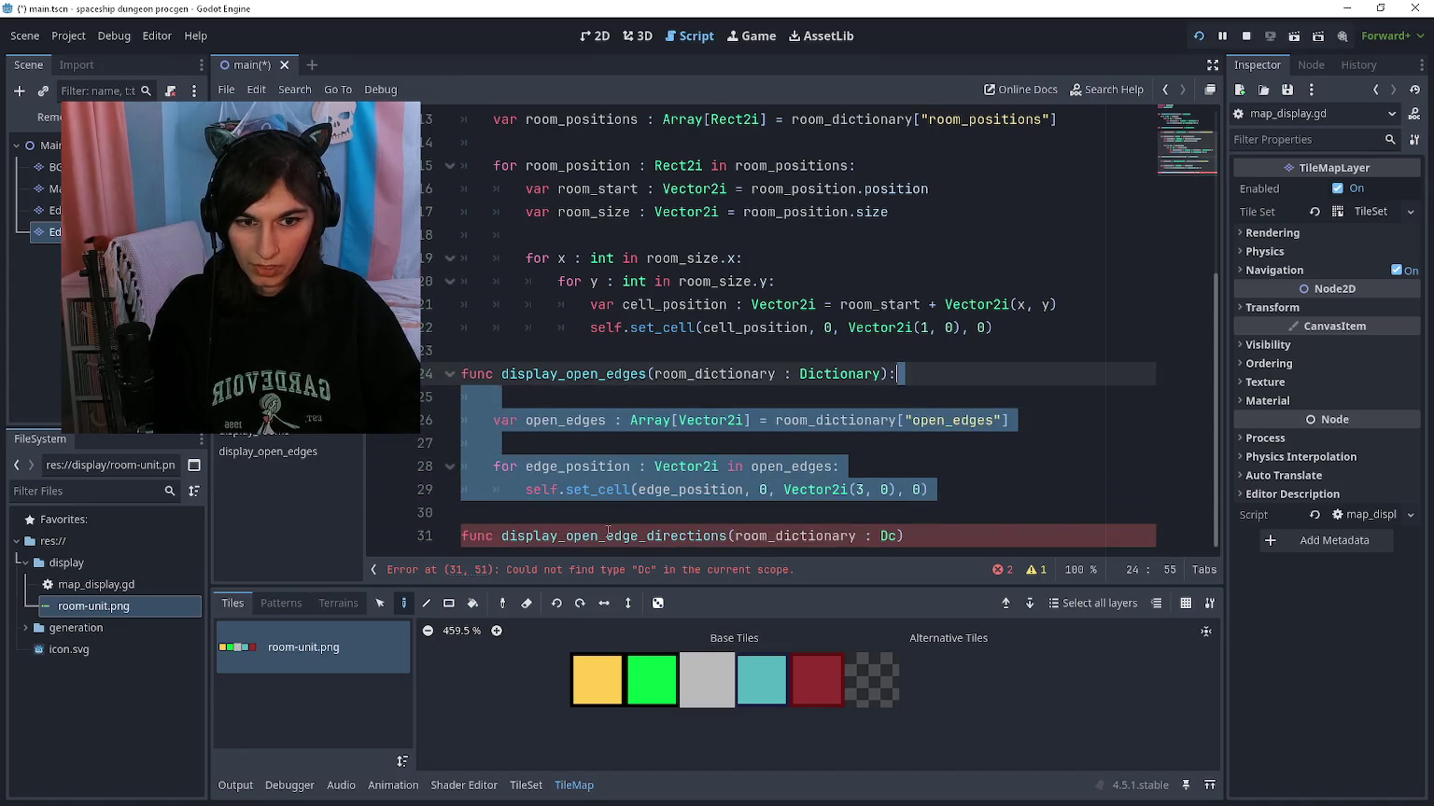
key(ctrl+x)
key(ctrl+z)
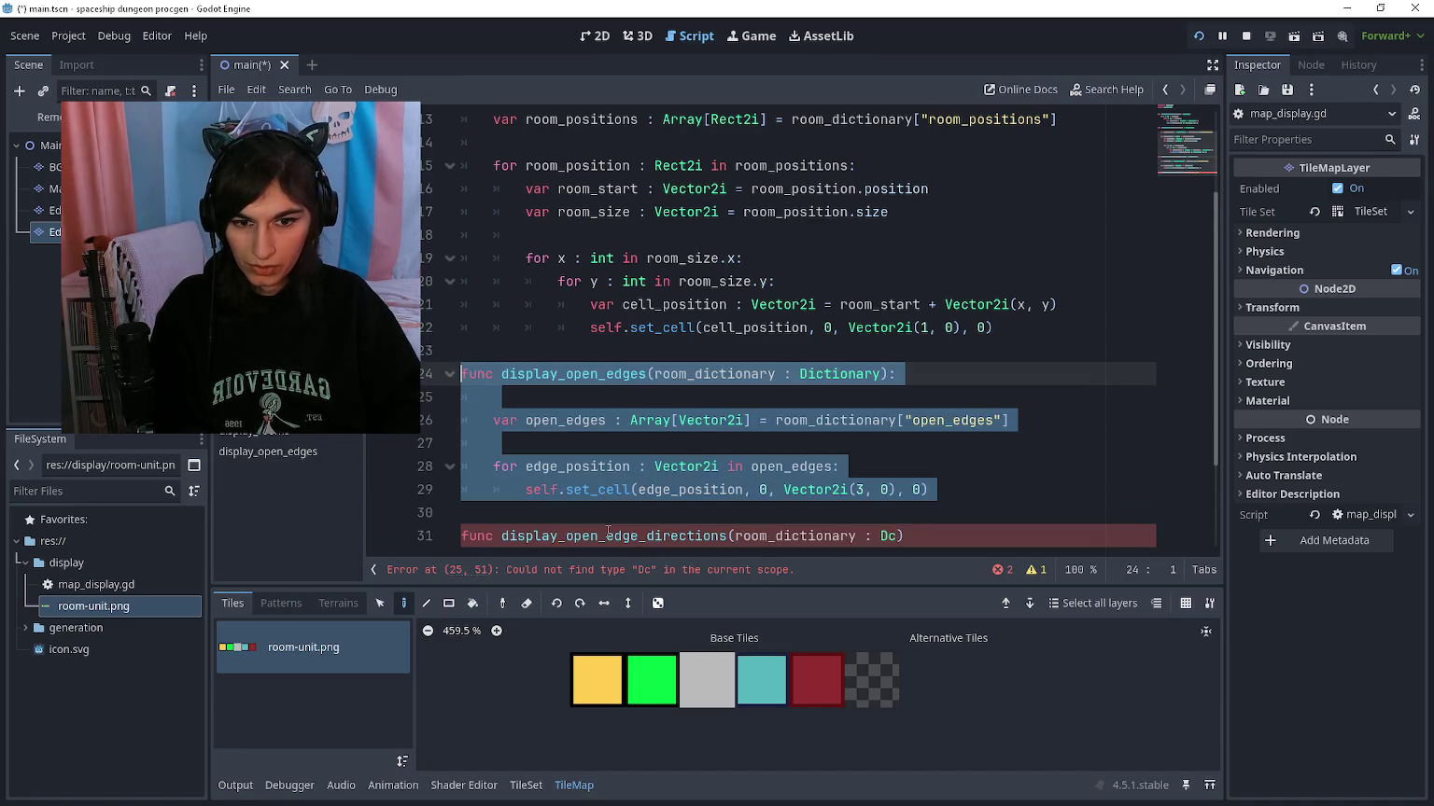
key(ctrl+shift+Right)
key(ctrl+shift+Right)
key(ctrl+shift+Right)
key(Down)
key(Down)
key(Down)
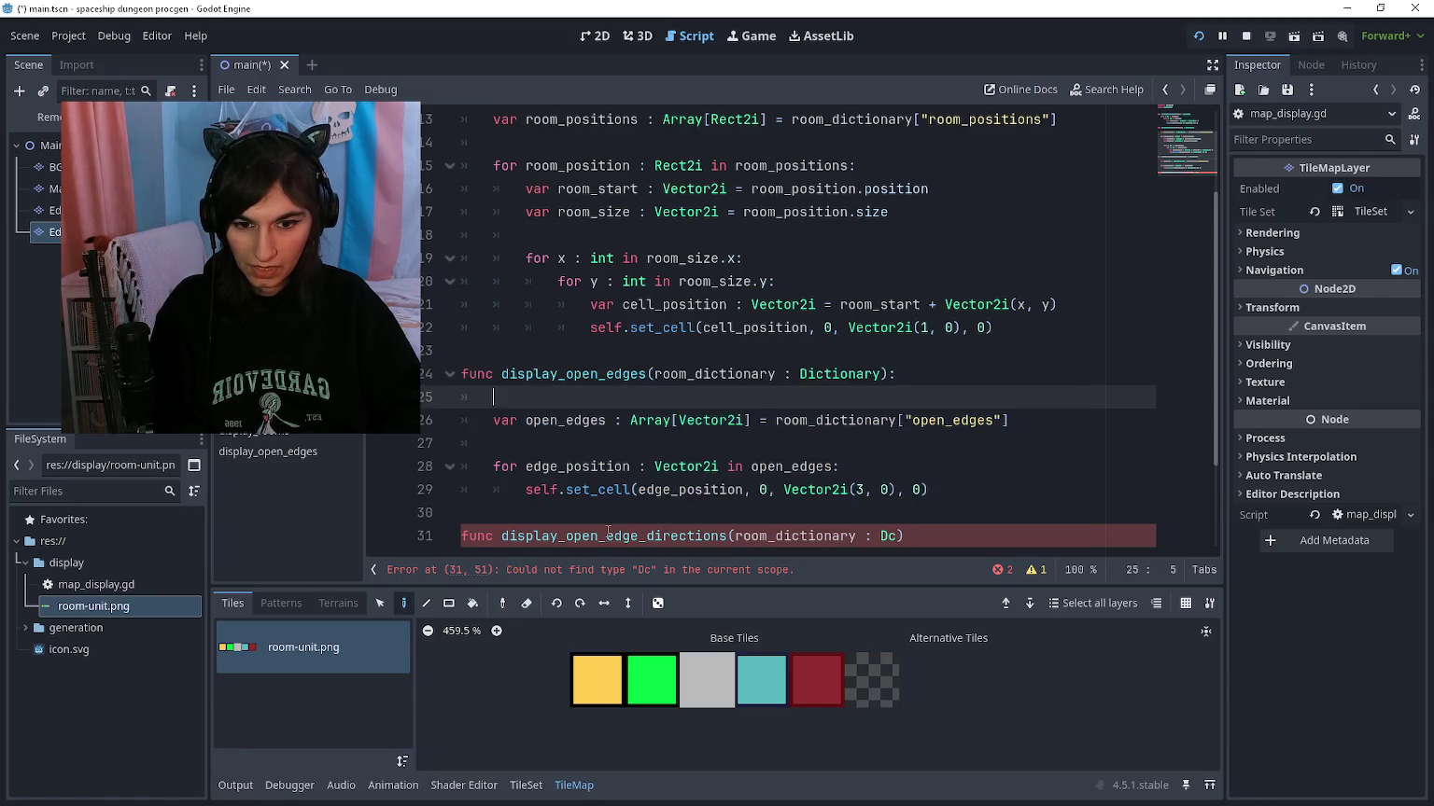
key(Down)
key(Down)
key(Down)
key(shift+End)
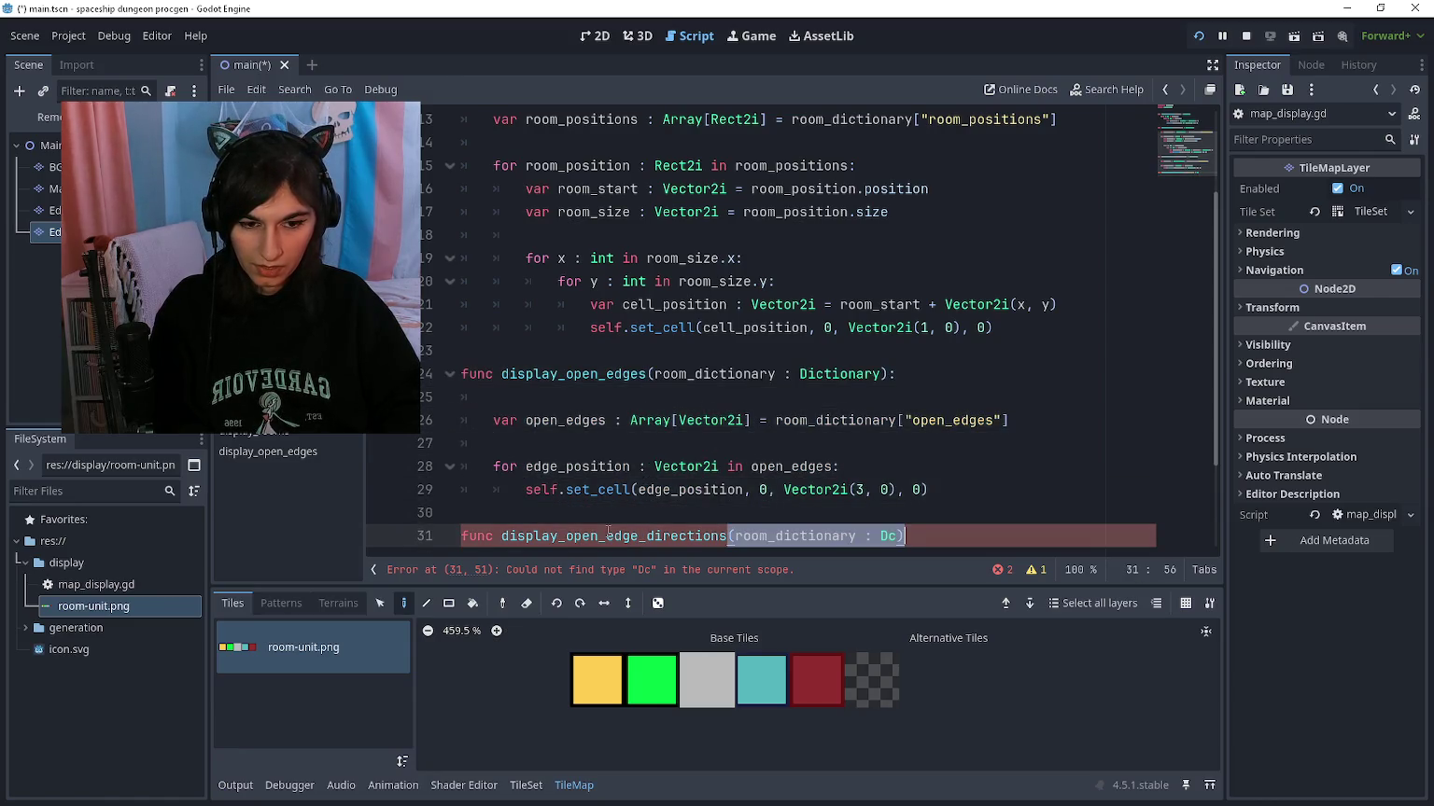
key(ctrl+v)
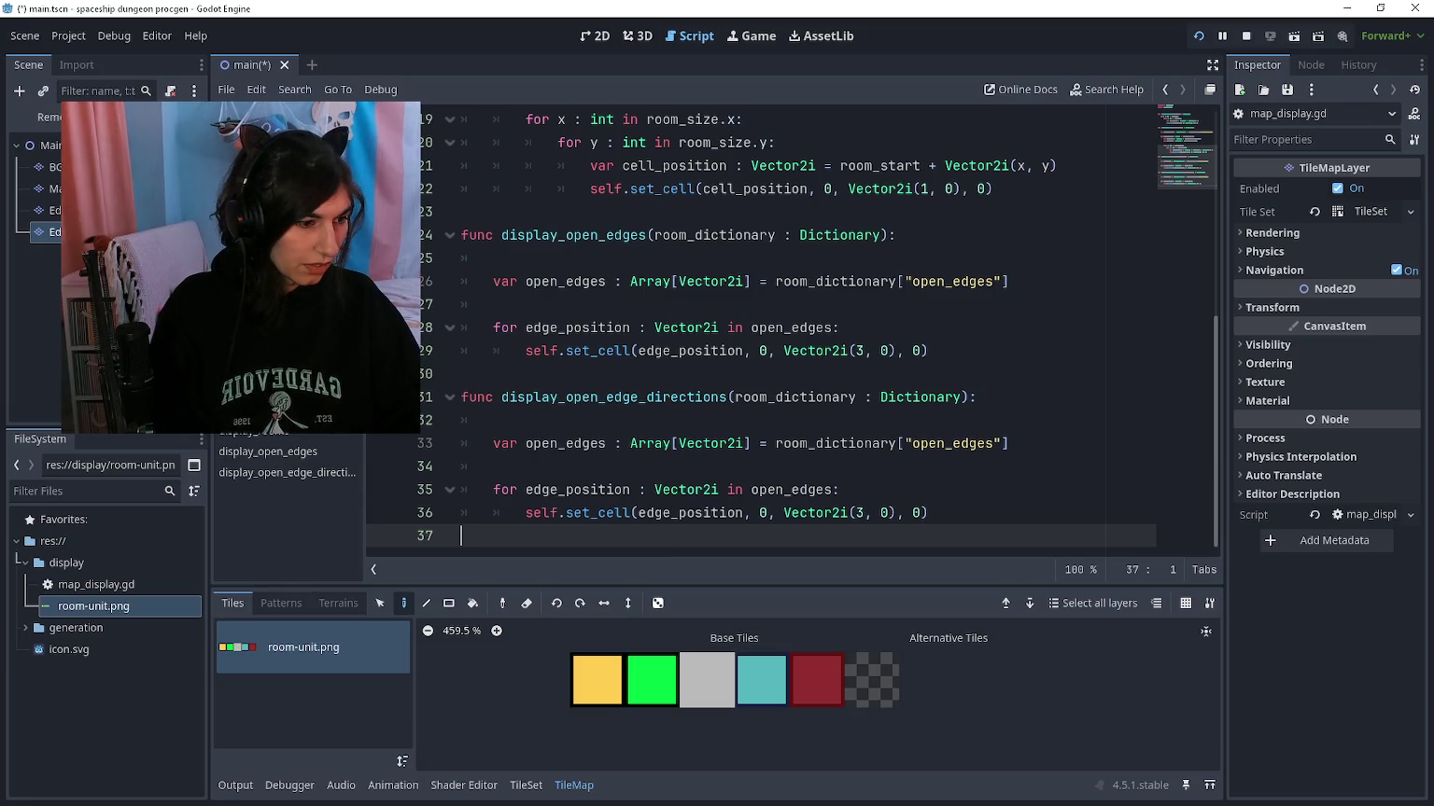
Step: Switch over to Aseprite with room-unit.aseprite open
key(alt+Tab)
scroll(1088, 128, down, 3)
scroll(513, 192, up, 3)
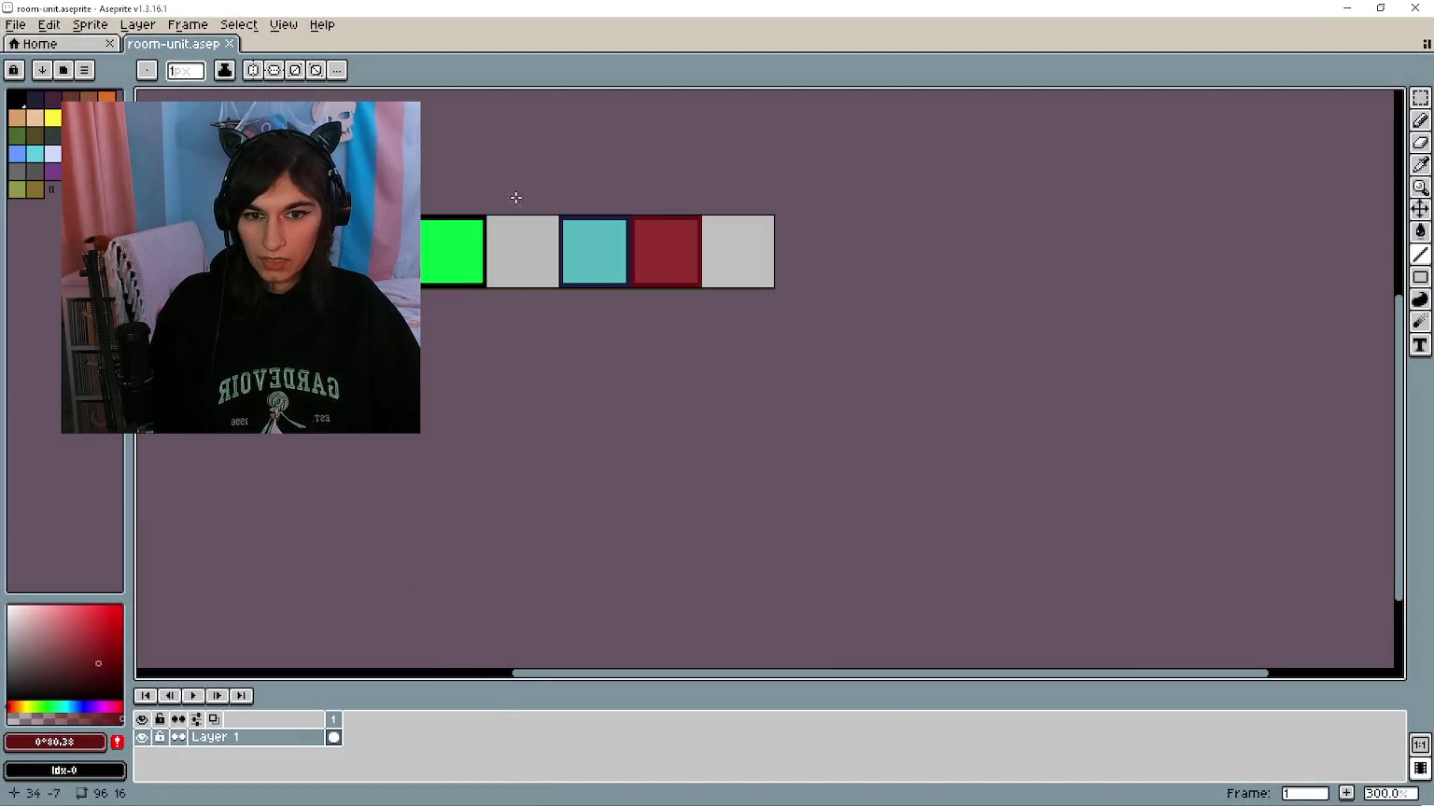
Step: Set the canvas height to 32 with a top anchor, giving a 96×32 sprite
click(90, 24)
click(121, 125)
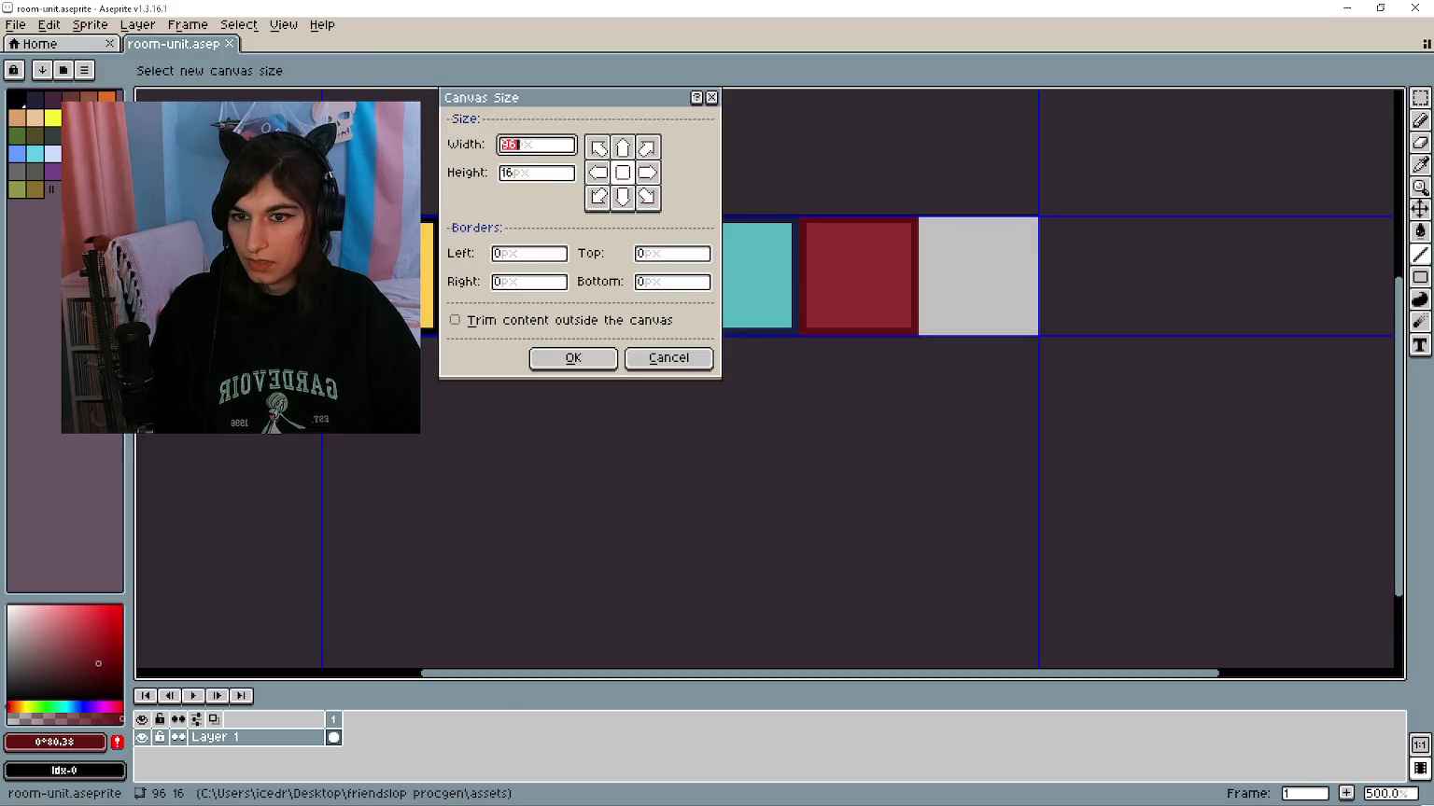
click(622, 147)
double_click(556, 173)
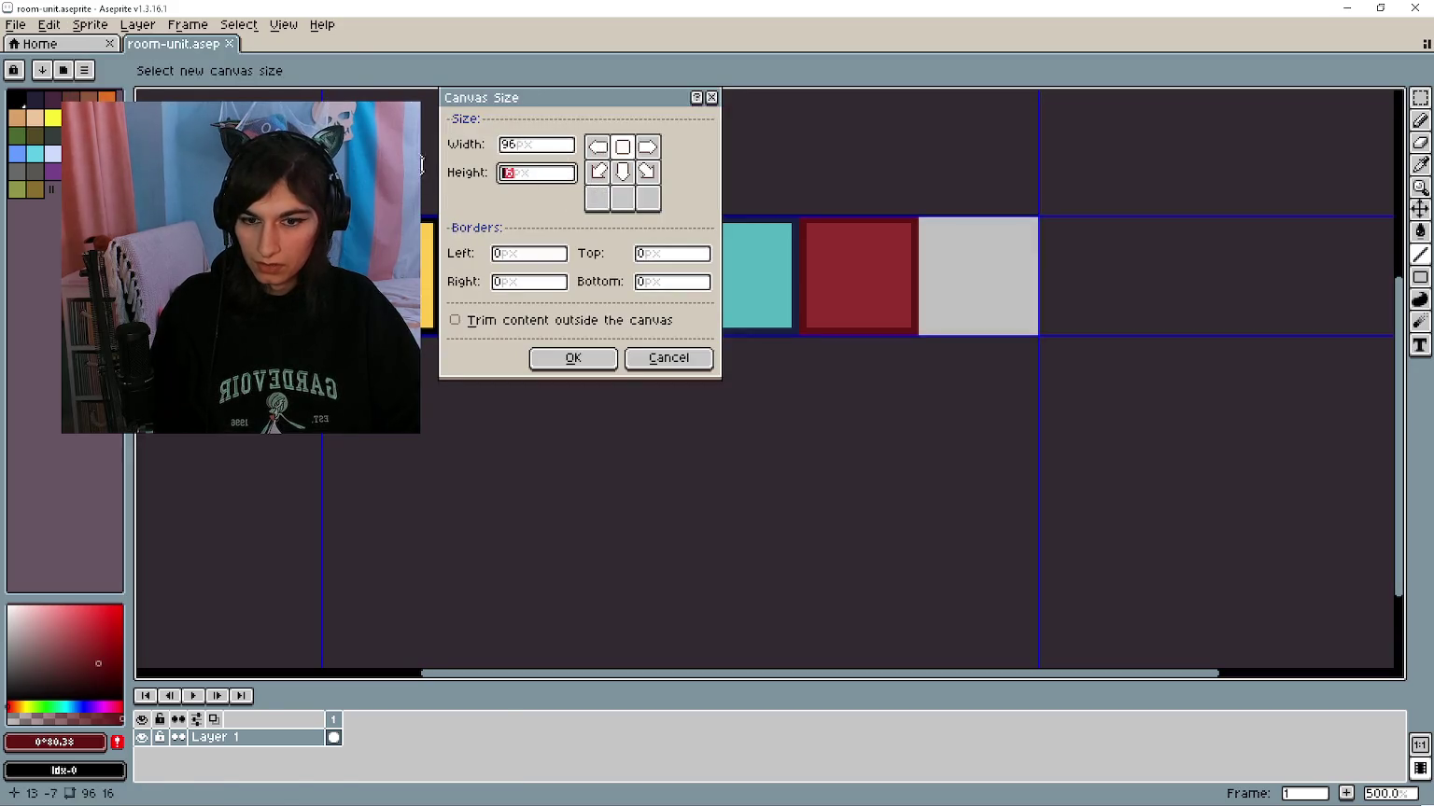
text(32)
key(Return)
scroll(737, 318, down, 1)
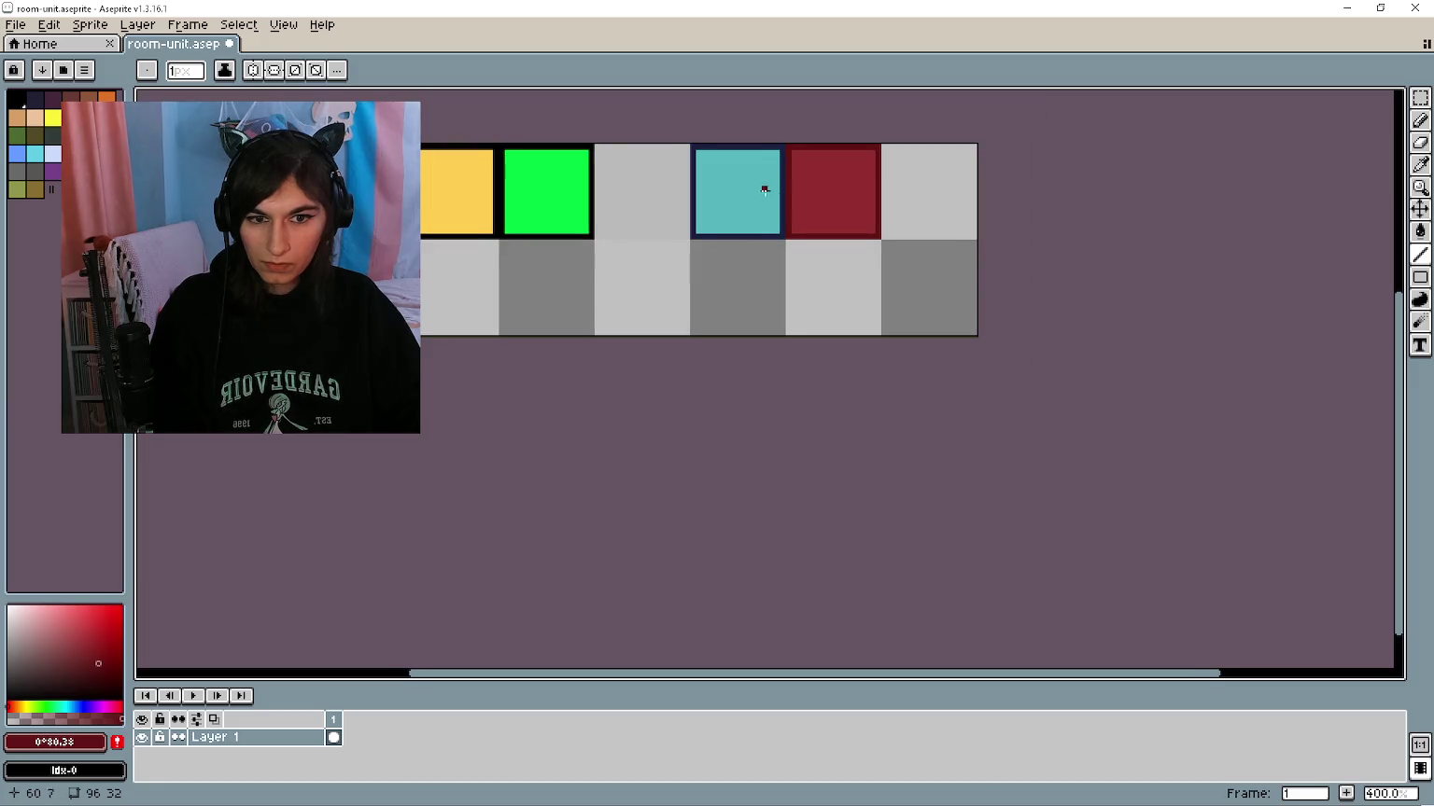
scroll(649, 276, up, 2)
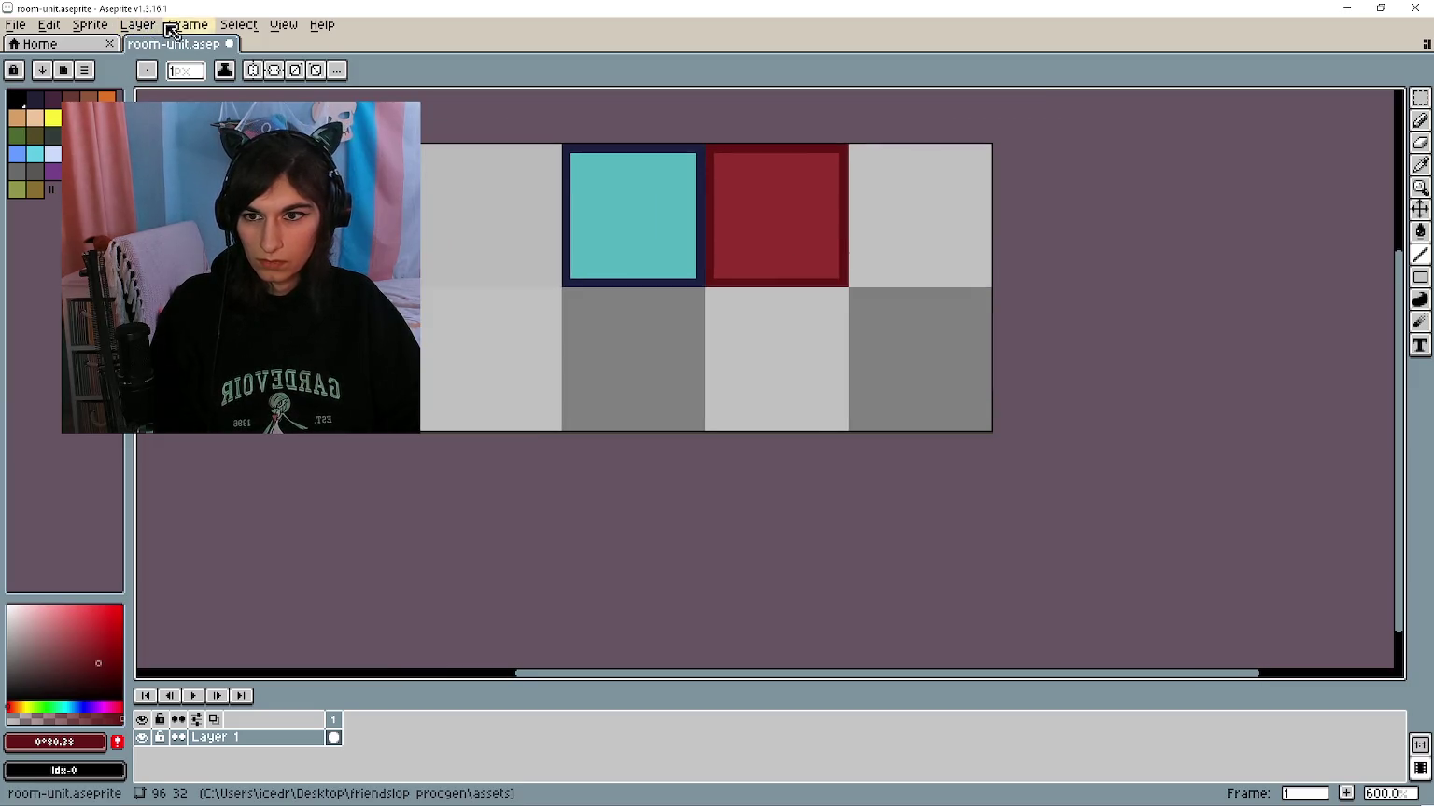
Step: Widen the canvas to 112 pixels using the left-middle anchor so space goes on the right
key(ctrl+alt+c)
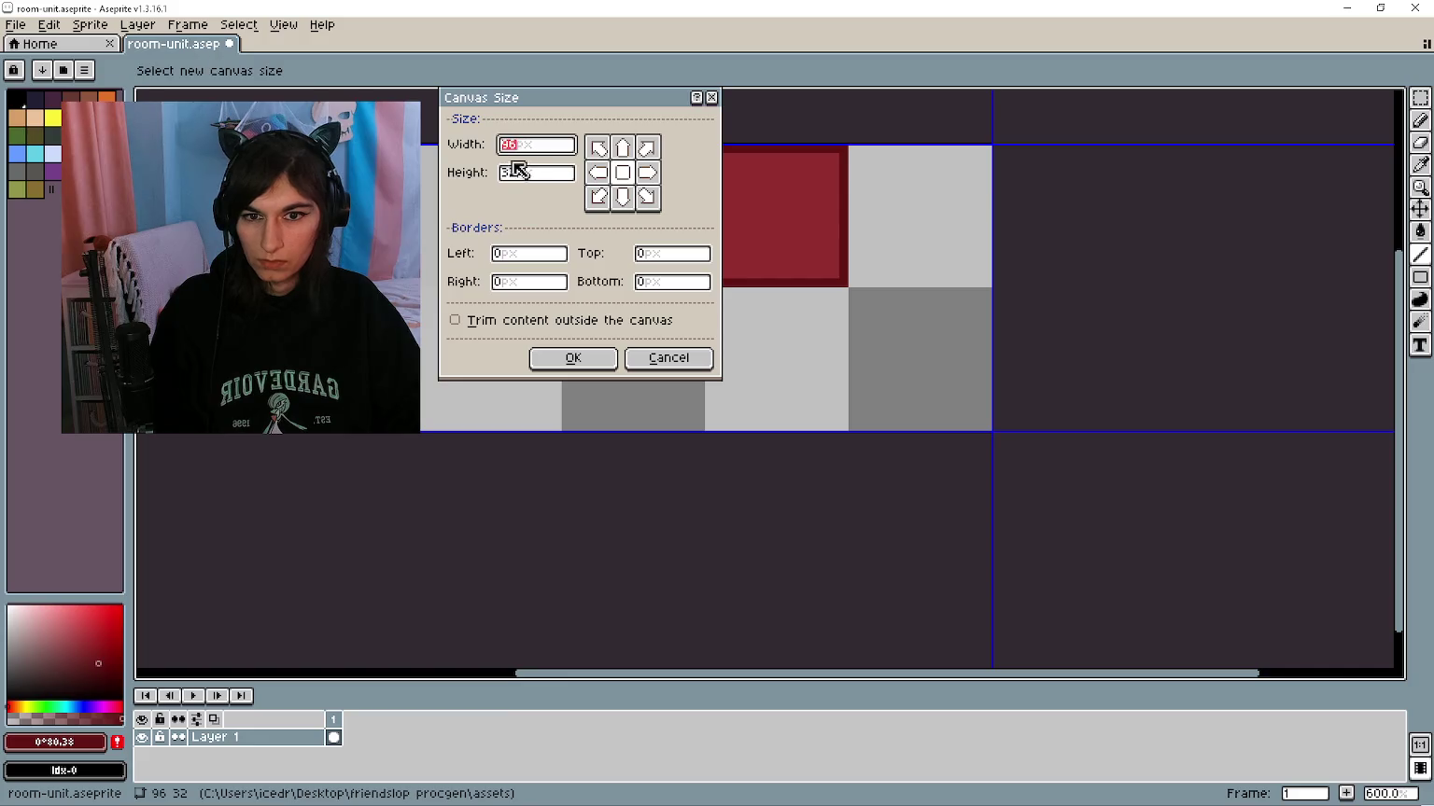
key(Right)
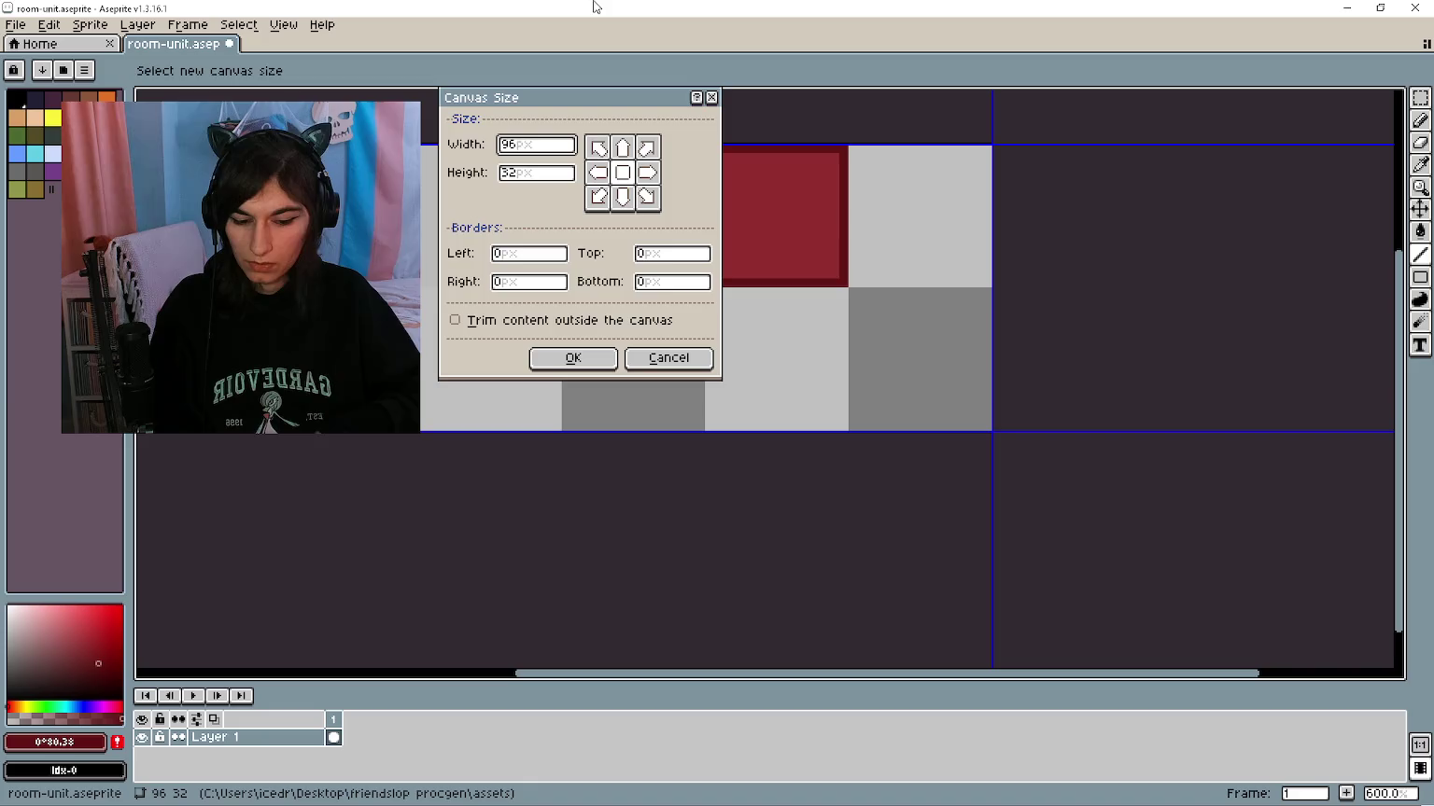
text(112)
key(Return)
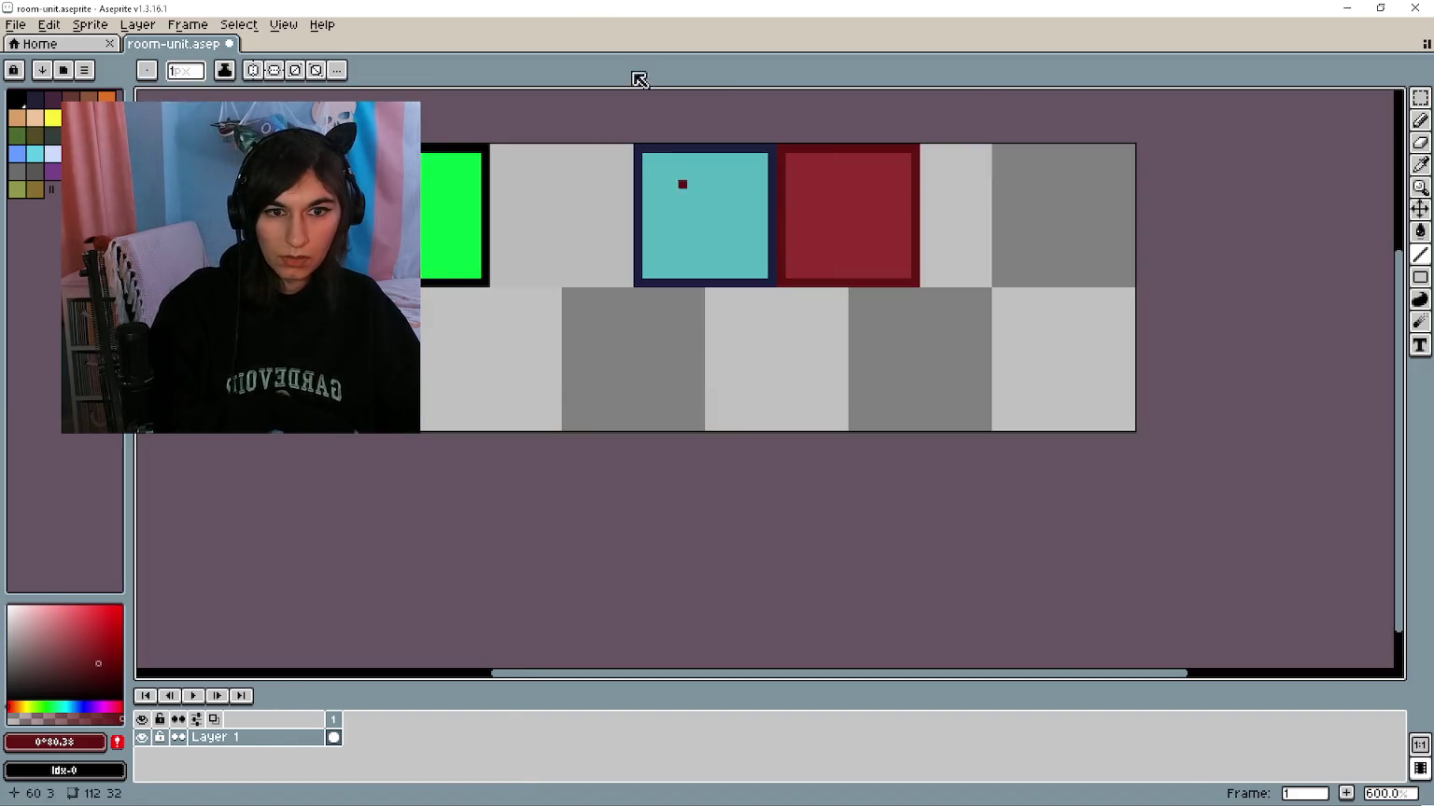
scroll(924, 300, down, 1)
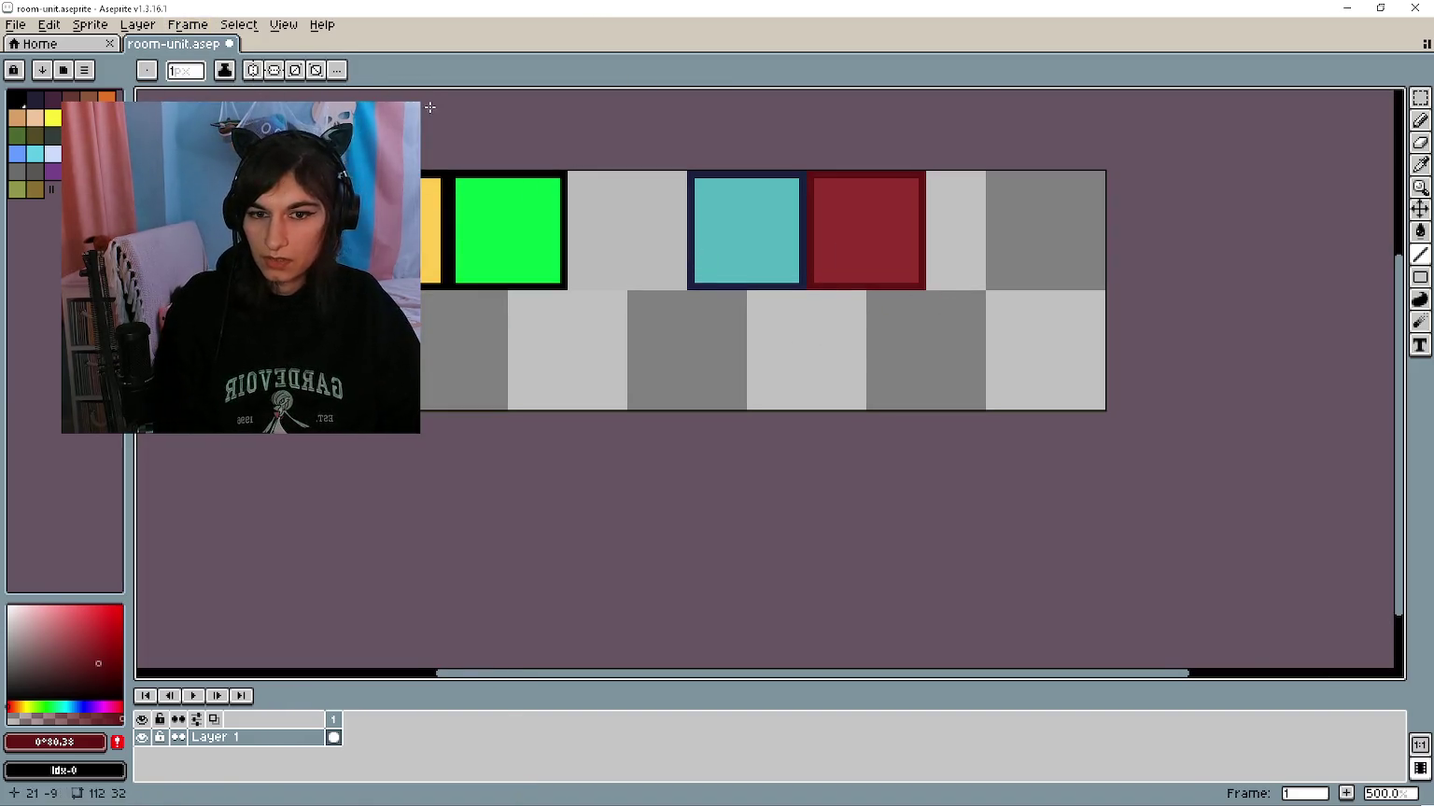
key(ctrl+z)
key(ctrl+alt+c)
click(597, 172)
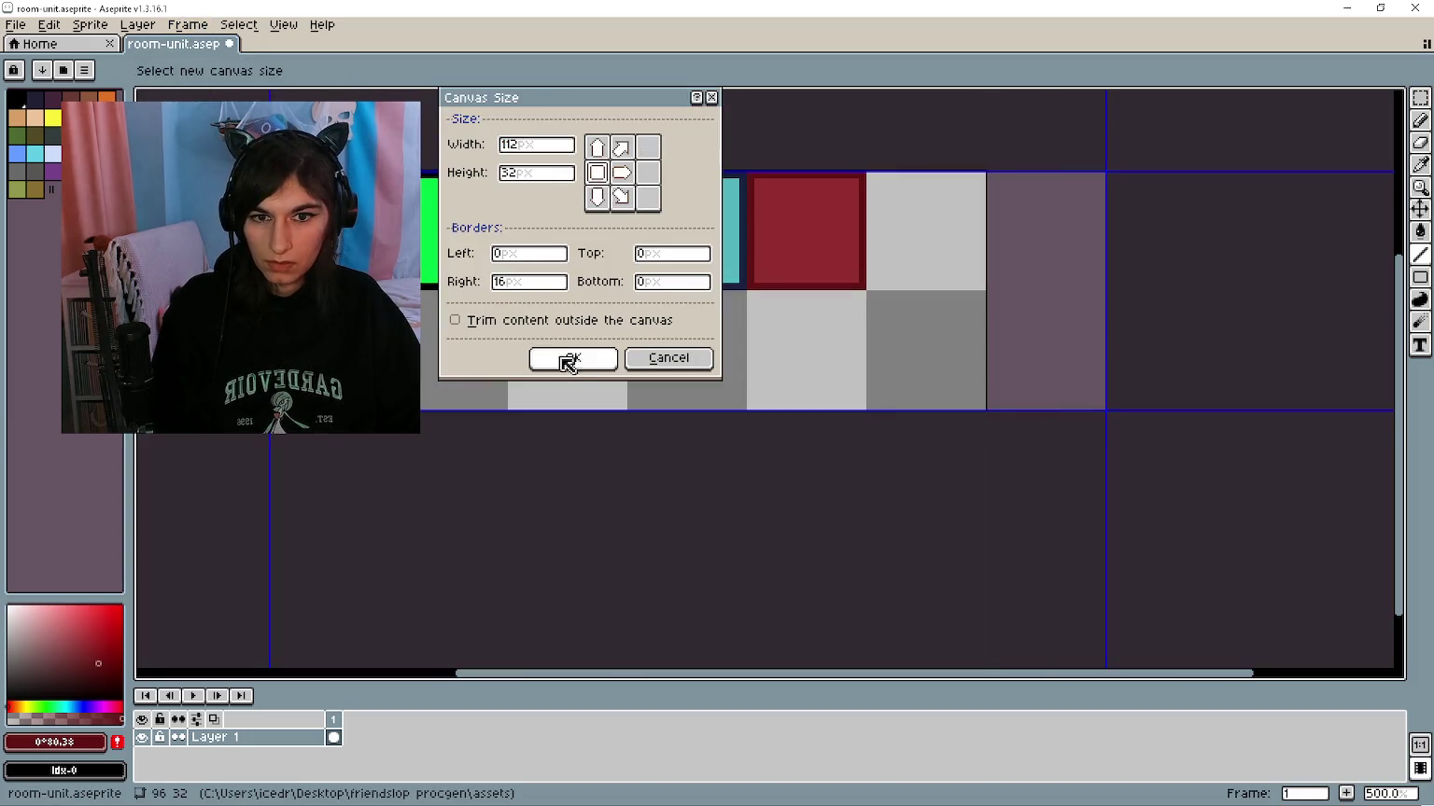
click(573, 357)
scroll(850, 273, up, 1)
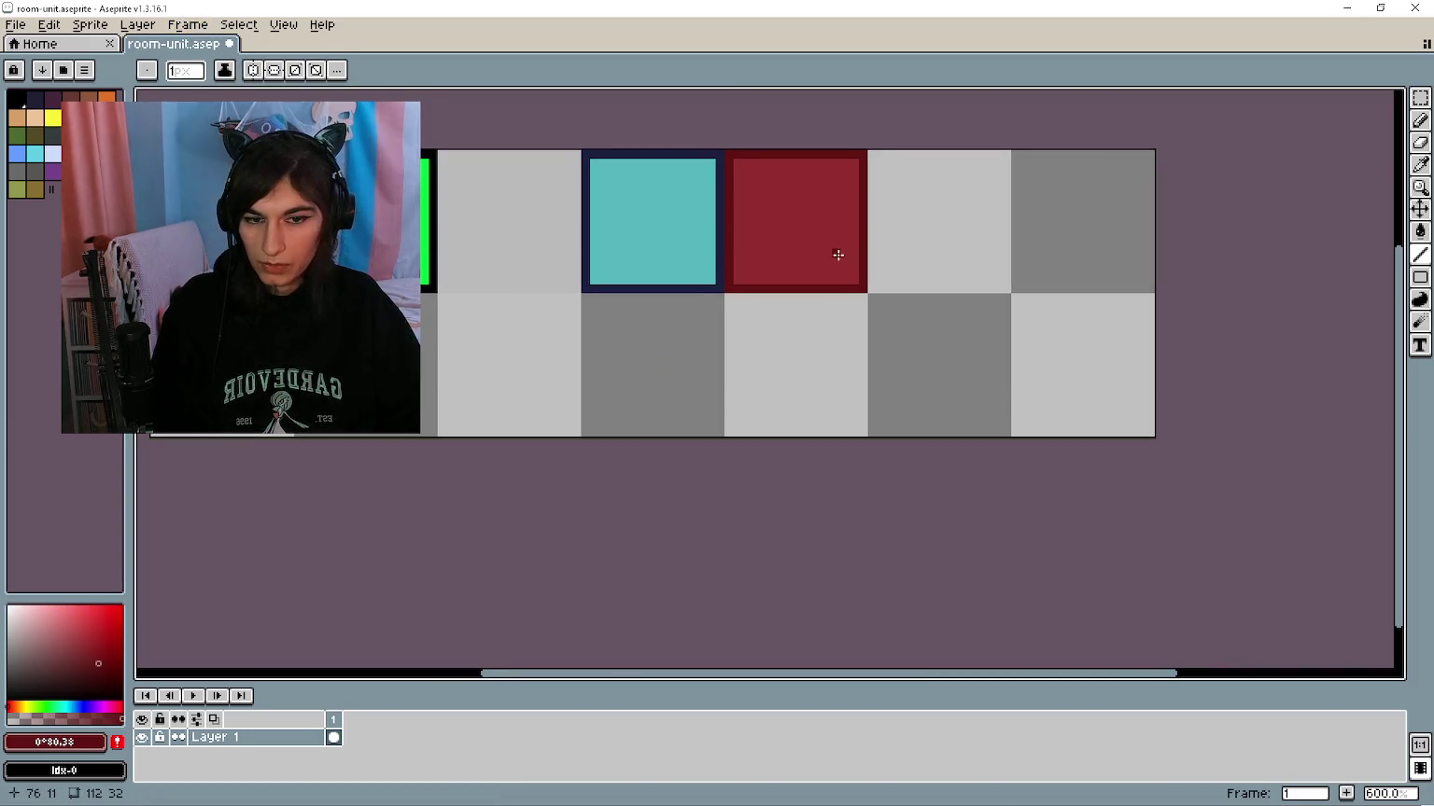
scroll(838, 254, up, 3)
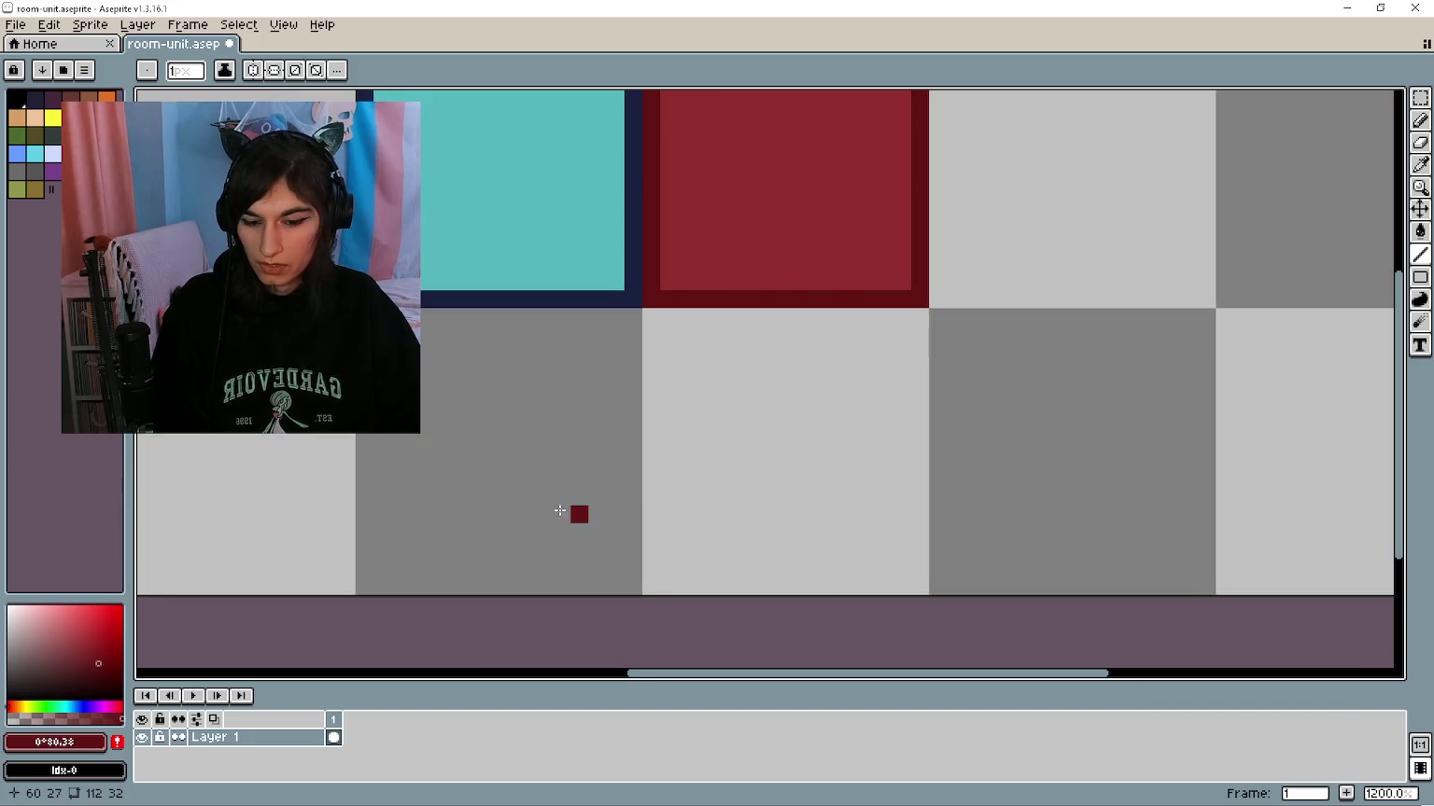
Step: Draw a black left arrow's two head diagonals and a two-row shaft
scroll(544, 513, down, 2)
scroll(276, 512, up, 3)
click(16, 97)
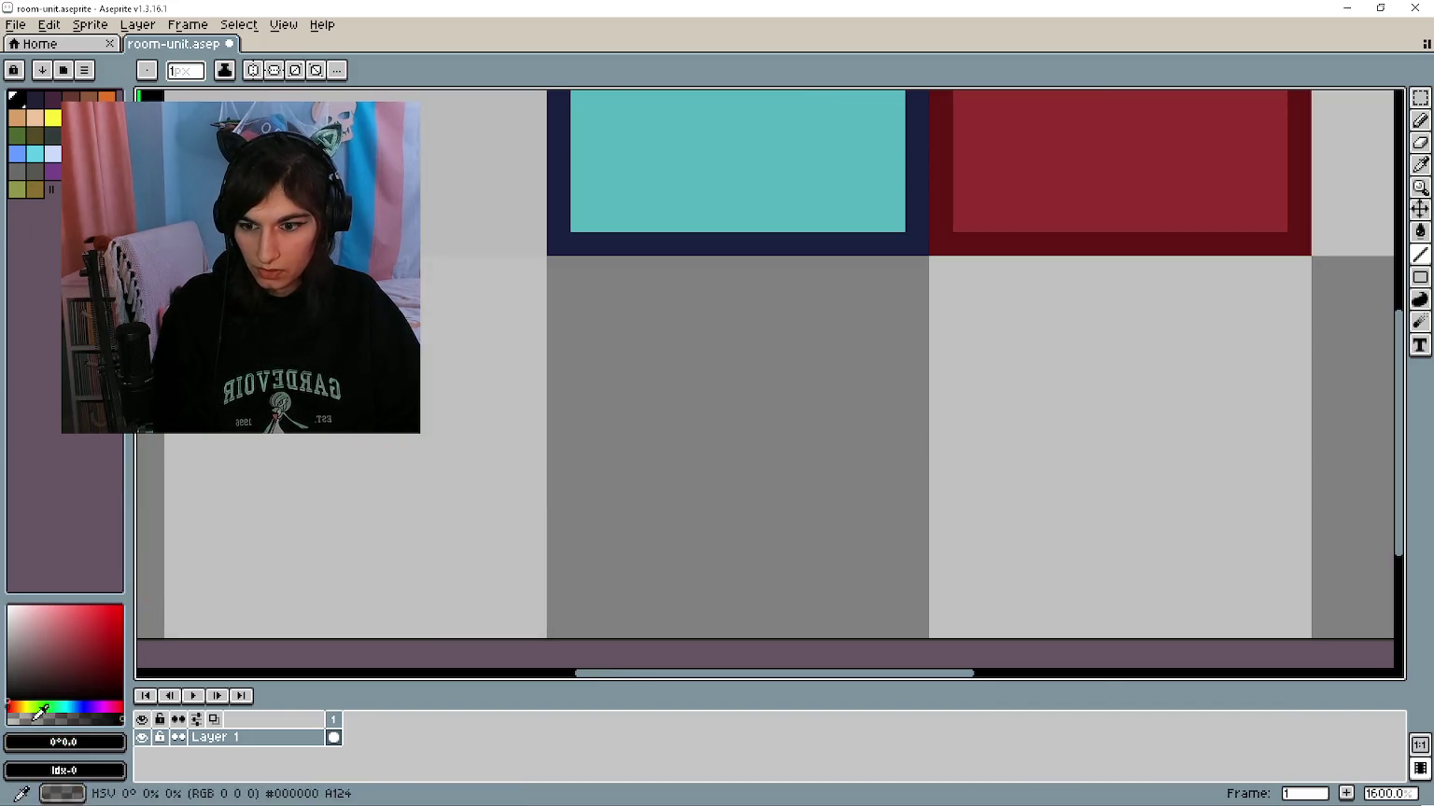
mouse_move(581, 444)
mouse_down()
mouse_move(677, 338)
mouse_move(678, 291)
mouse_move(719, 295)
mouse_up()
mouse_move(583, 436)
mouse_down()
mouse_move(739, 573)
mouse_move(650, 543)
mouse_move(586, 455)
mouse_up()
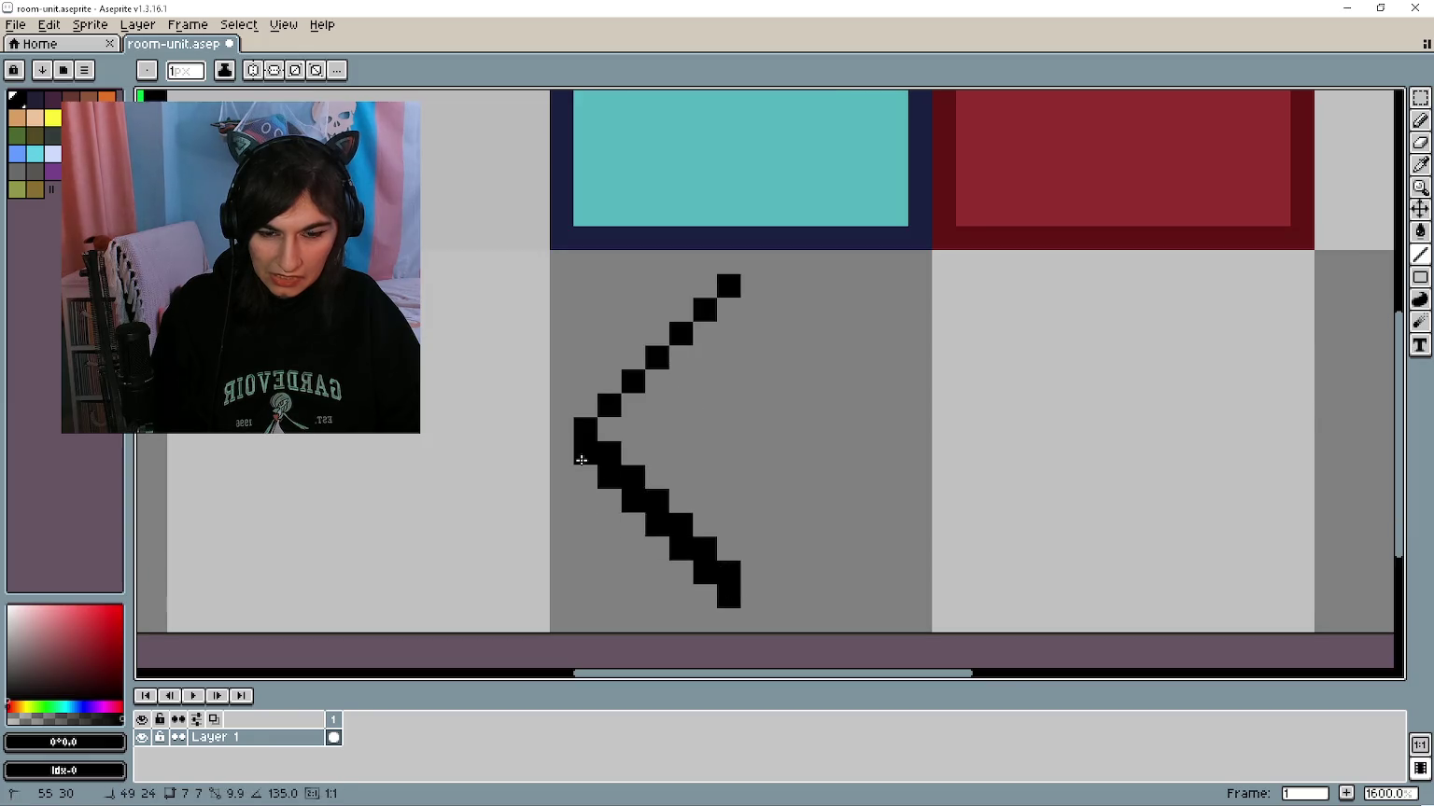
key(ctrl+z)
key(ctrl+z)
drag(705, 600, 733, 602)
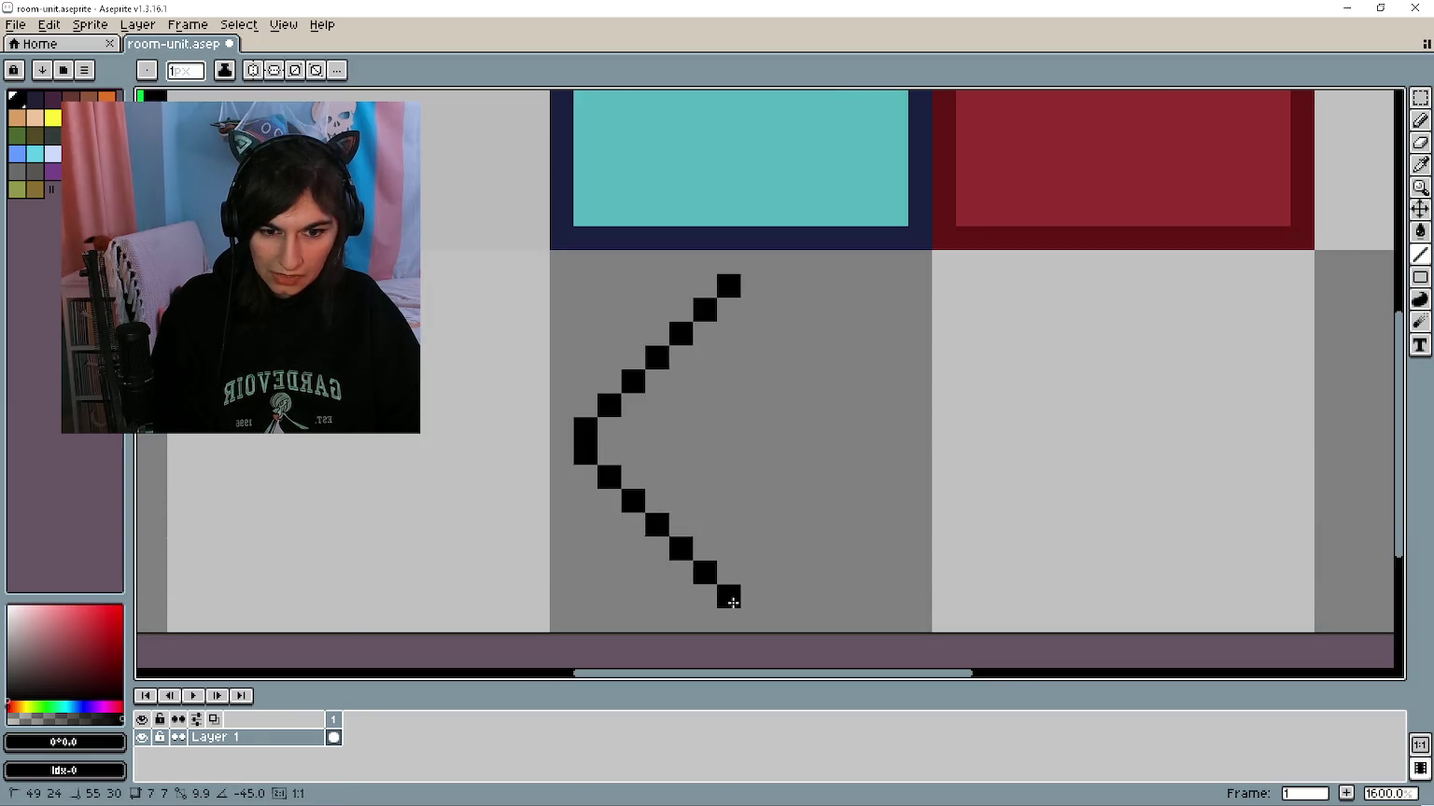
mouse_move(586, 453)
mouse_down()
mouse_move(880, 455)
mouse_move(864, 455)
mouse_up()
mouse_move(634, 429)
mouse_down()
mouse_move(602, 427)
mouse_move(871, 432)
mouse_up()
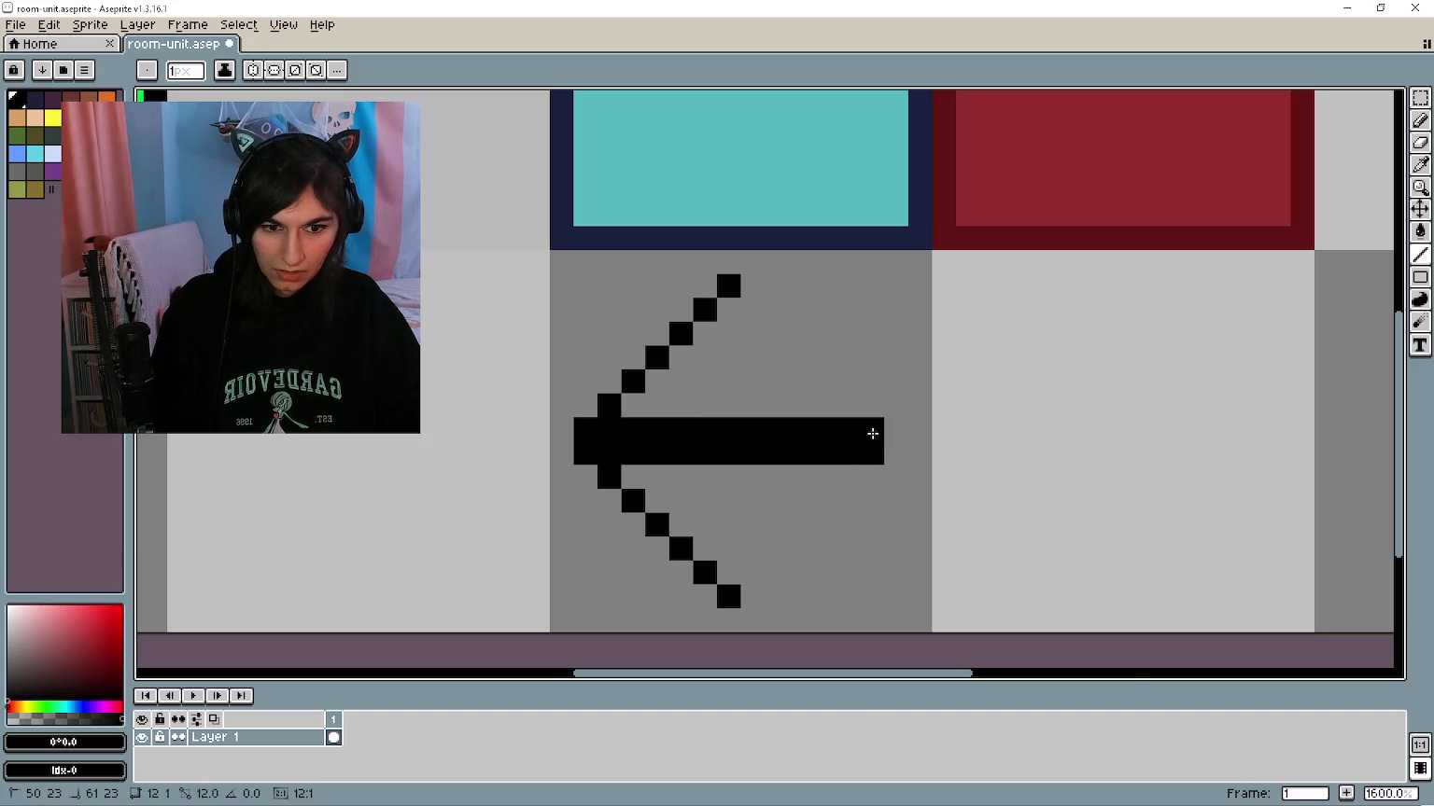
Step: Marquee-select the arrow's tile and extend the shaft one pixel right
scroll(515, 451, down, 3)
key(m)
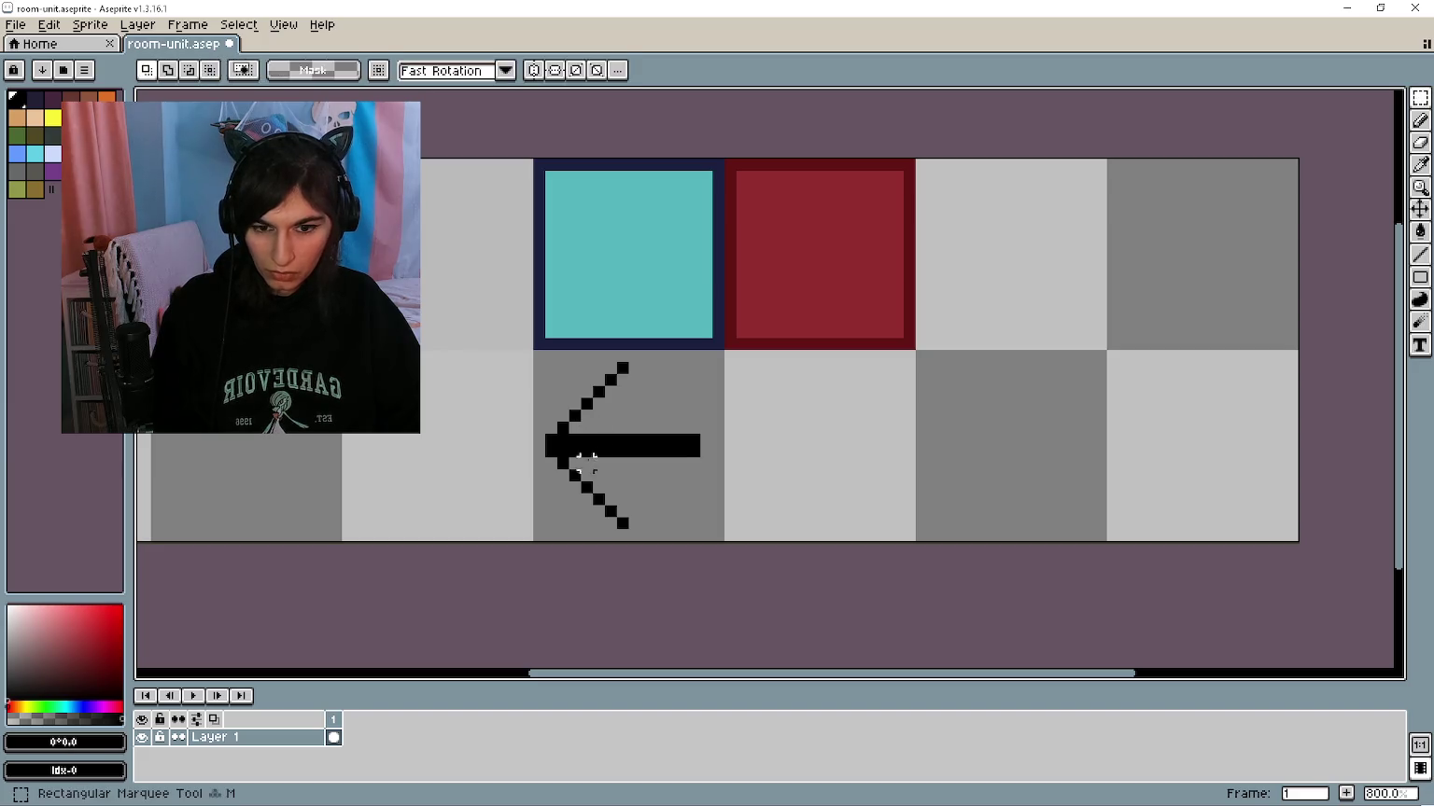
mouse_move(536, 540)
mouse_down()
mouse_move(688, 439)
mouse_move(722, 354)
mouse_up()
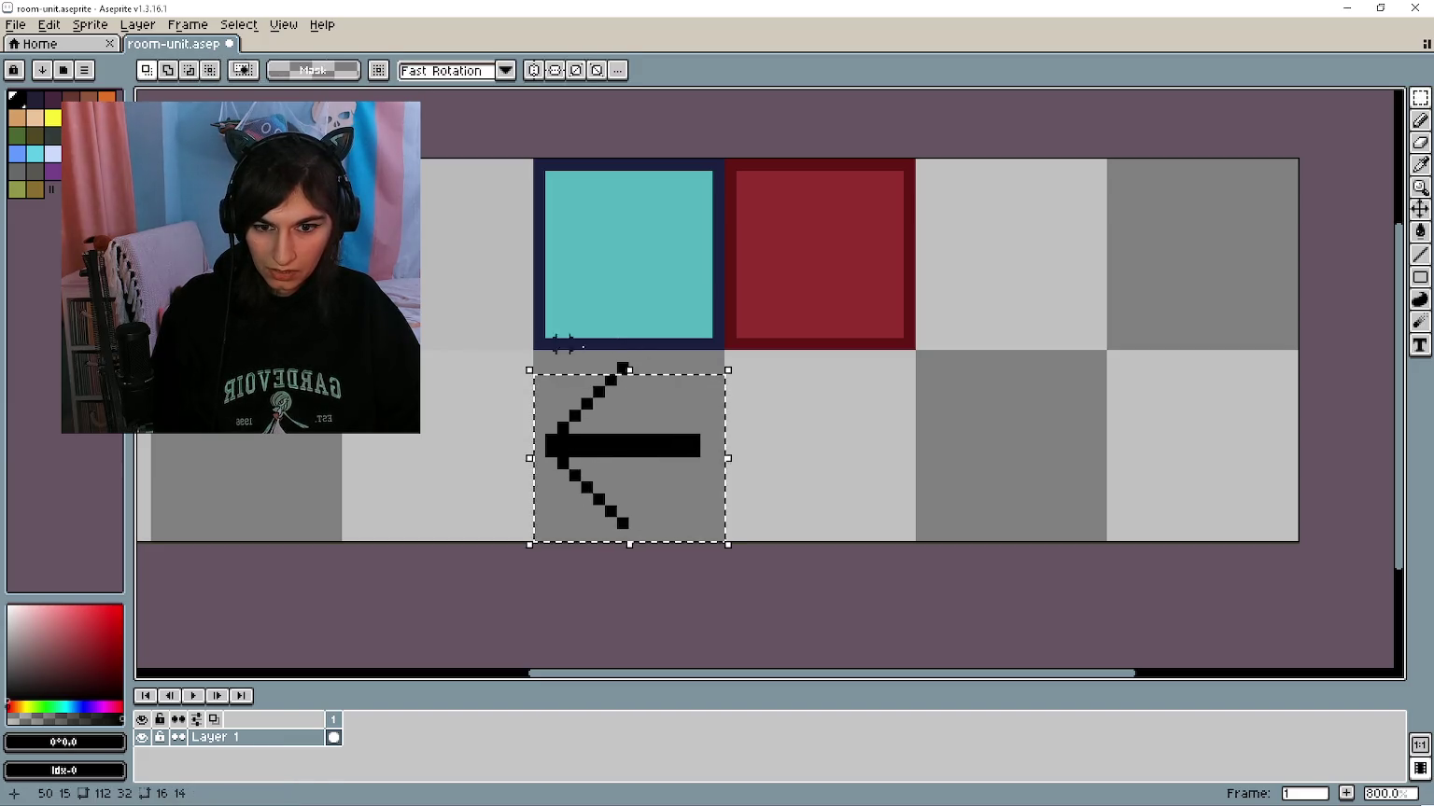
scroll(702, 435, up, 3)
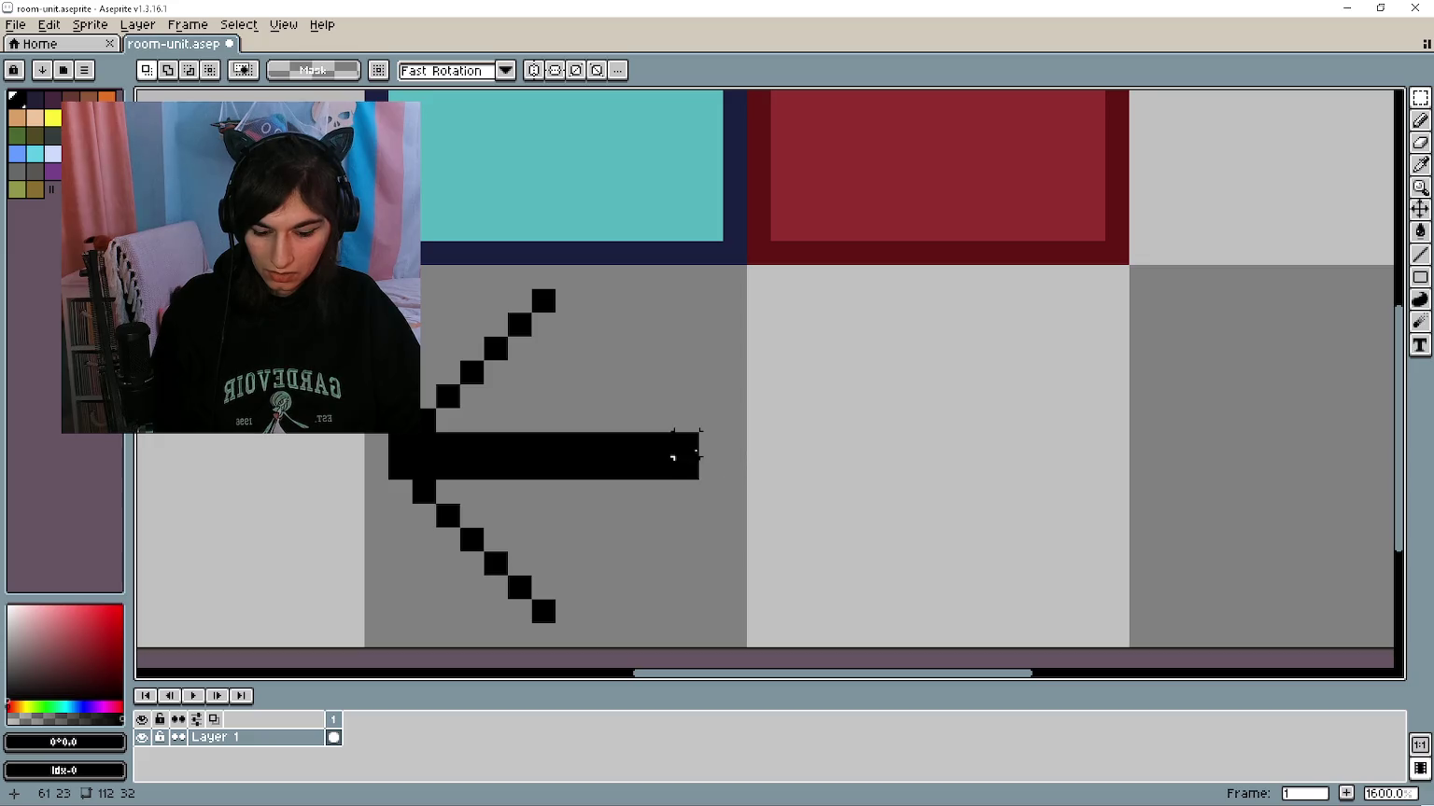
key(b)
drag(711, 445, 710, 467)
scroll(742, 441, down, 2)
scroll(492, 450, up, 2)
Step: Thicken both arrowhead diagonals and fill the gaps along them
click(434, 386)
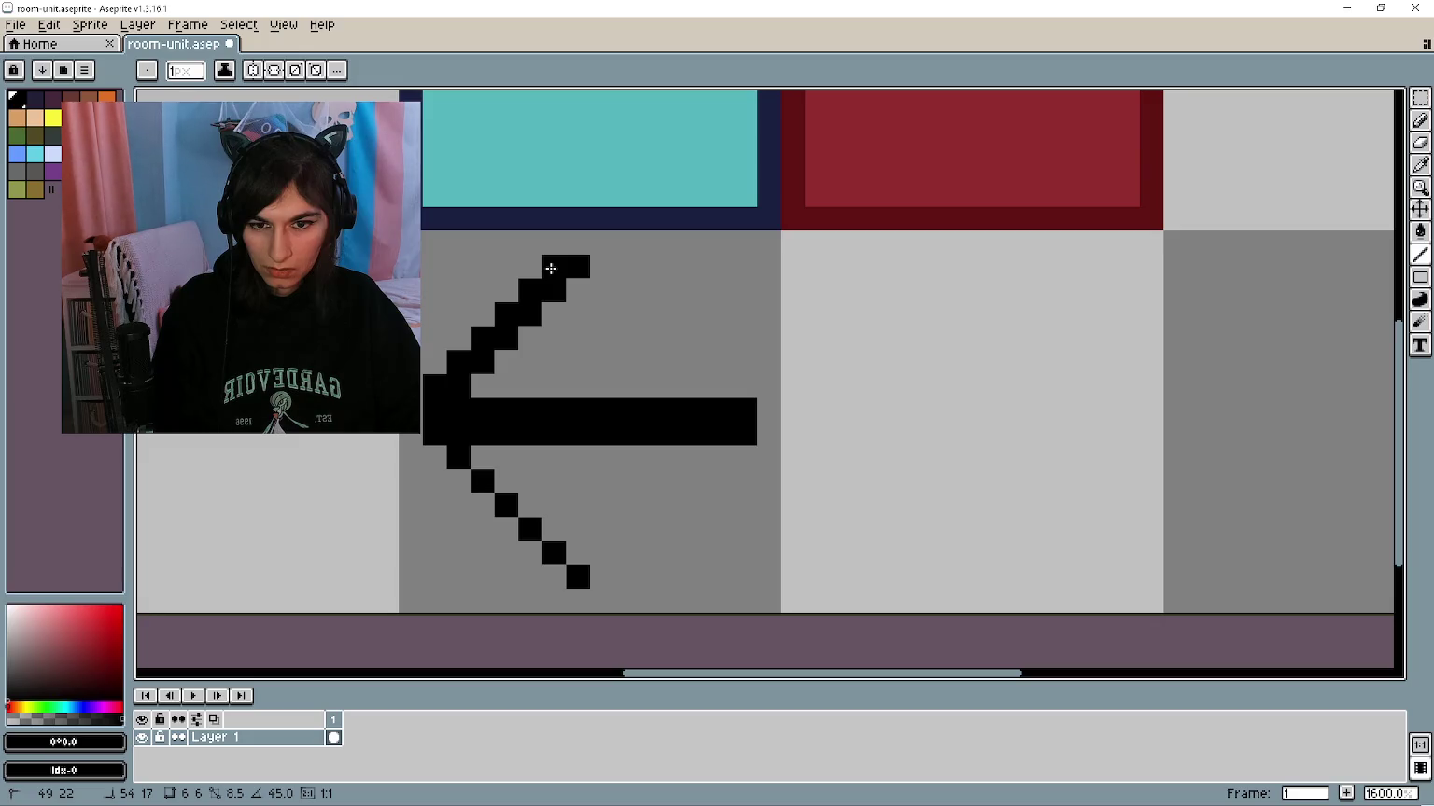
click(434, 457)
shift+click(564, 585)
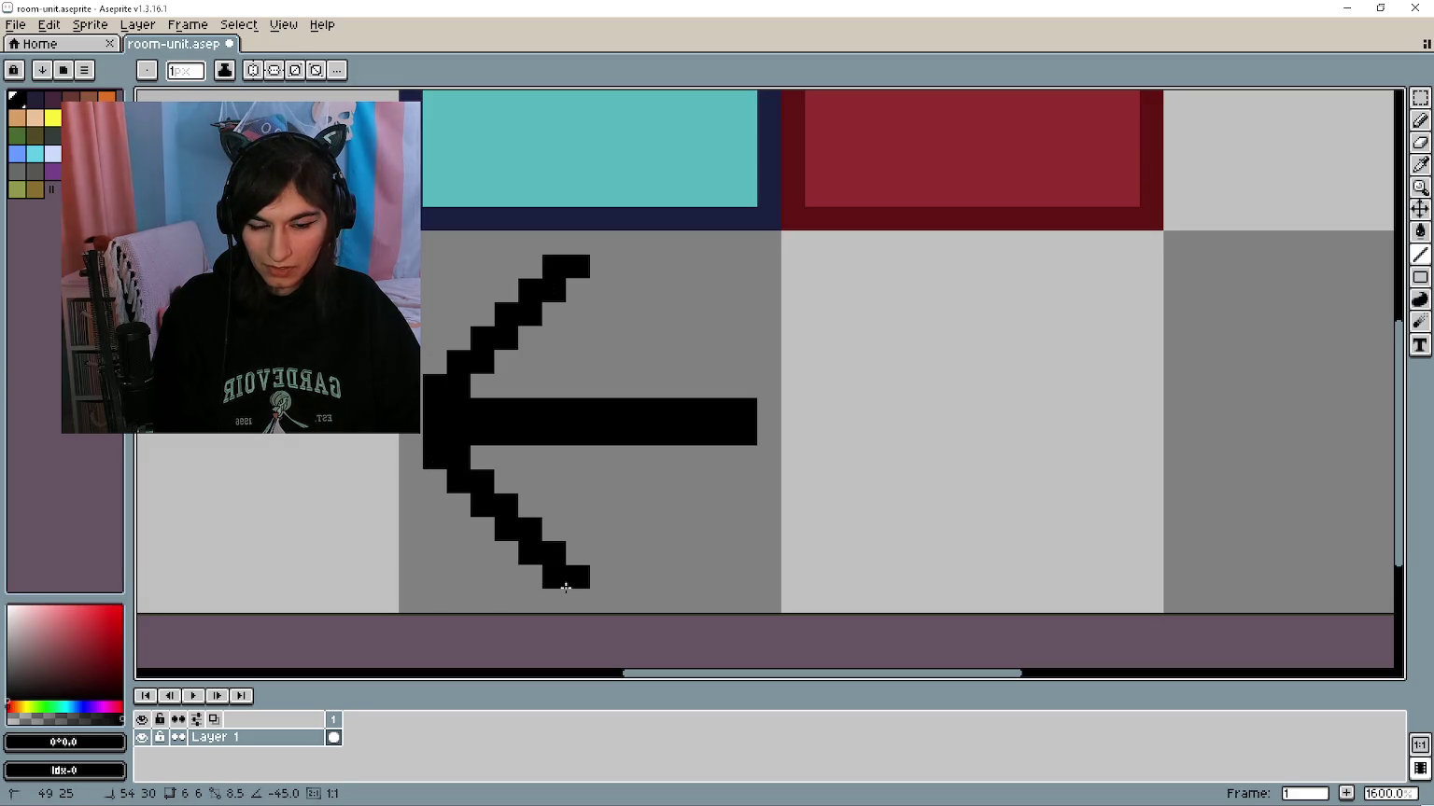
drag(576, 553, 466, 445)
drag(483, 387, 578, 291)
scroll(668, 358, down, 1)
click(669, 357)
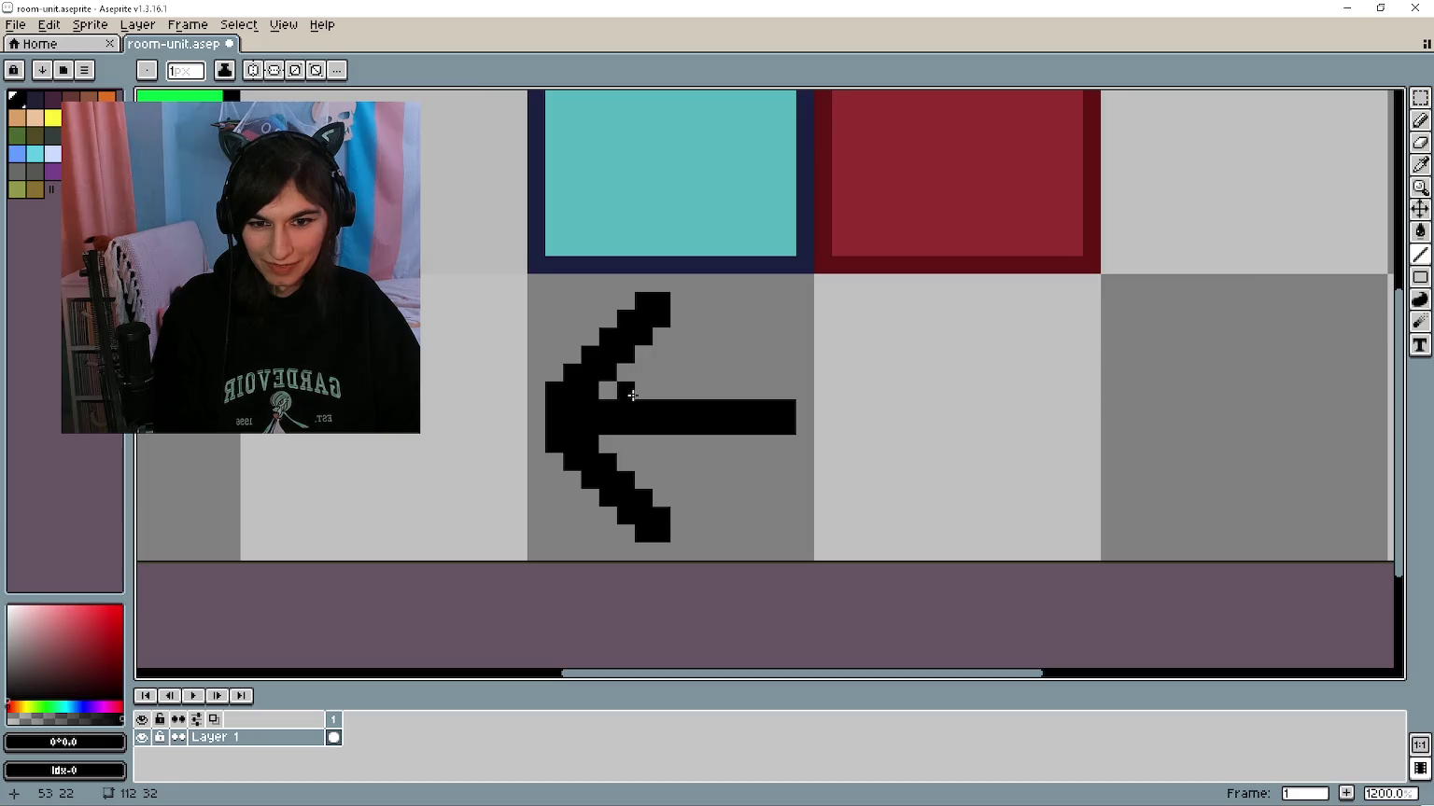
scroll(627, 397, up, 1)
Step: Undo a stray stroke while switching between the Move and Pencil tools
key(v)
key(b)
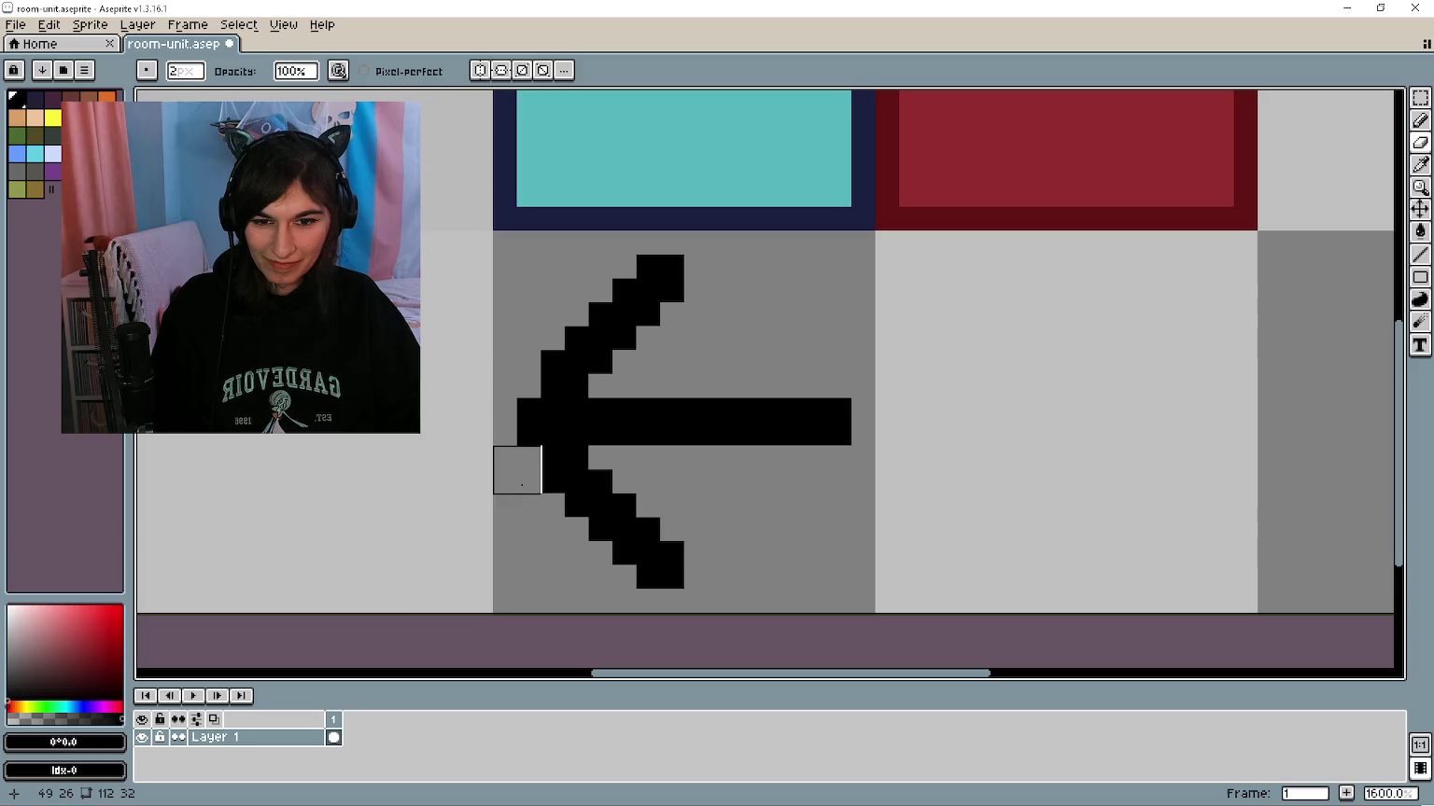
key(ctrl+z)
key(v)
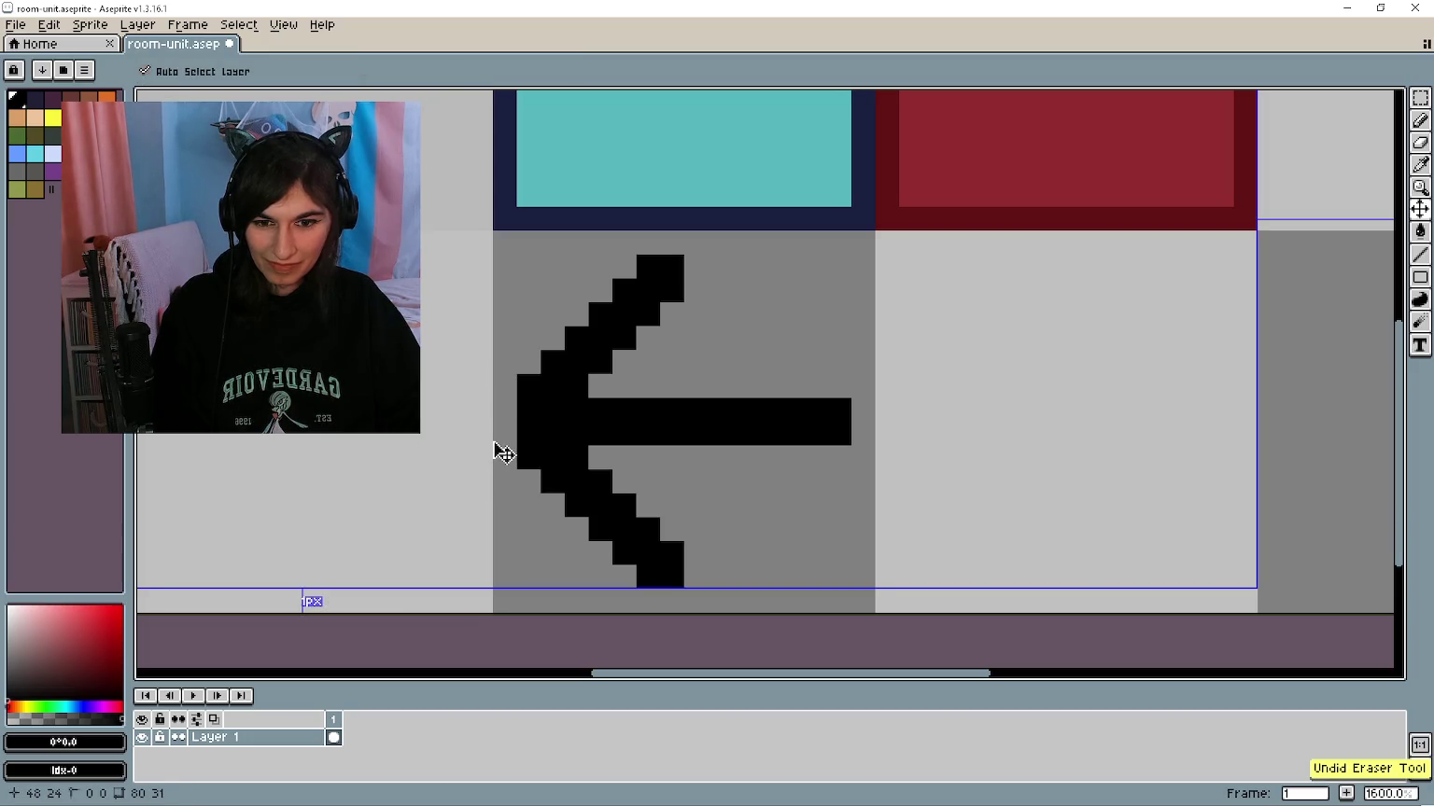
key(b)
scroll(642, 408, down, 7)
scroll(642, 408, up, 6)
Step: Select the arrow's 16x16 tile and look through the Sprite menu for a rotate command
key(m)
mouse_move(478, 269)
mouse_down()
mouse_move(688, 457)
mouse_move(759, 529)
mouse_move(768, 559)
mouse_up()
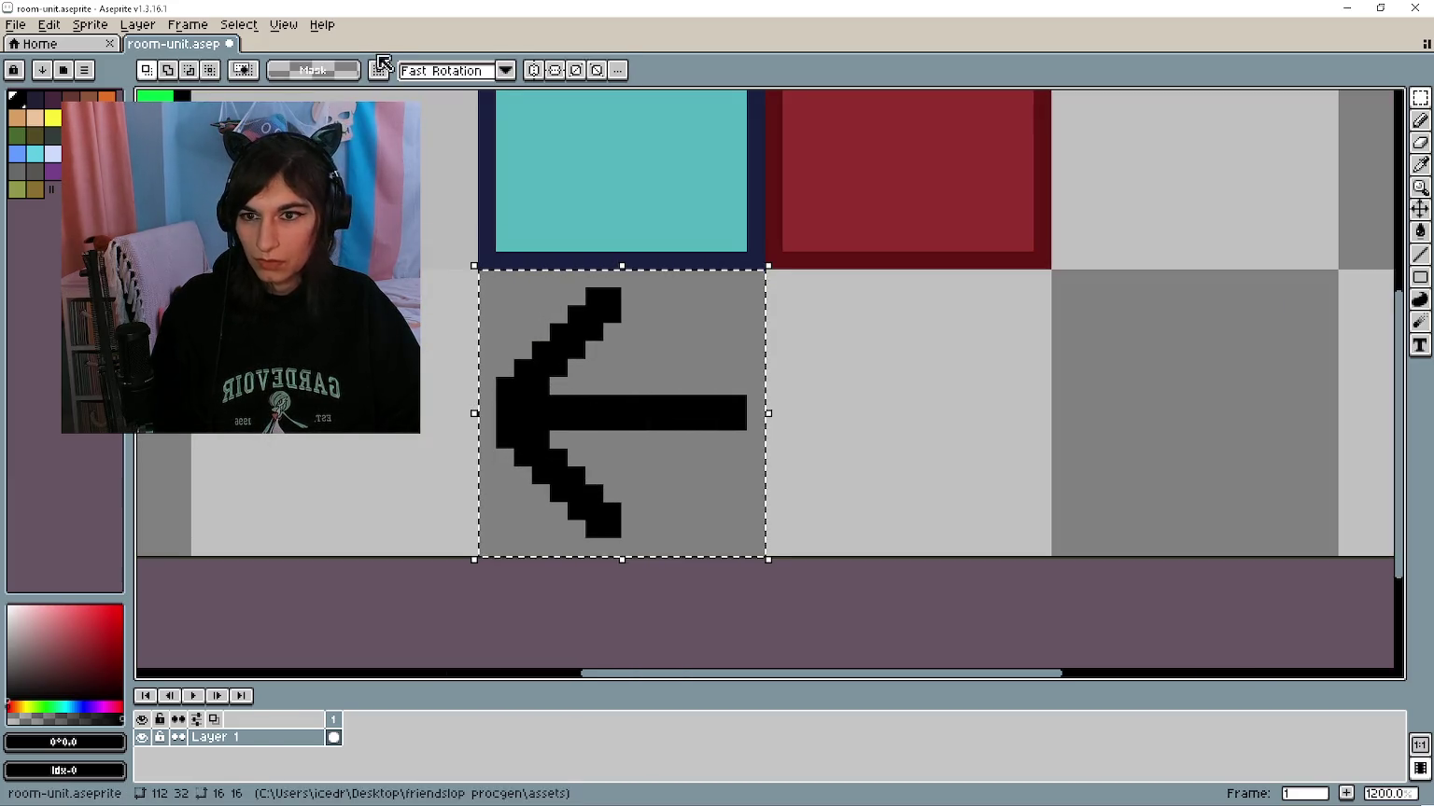
click(93, 25)
mouse_move(165, 32)
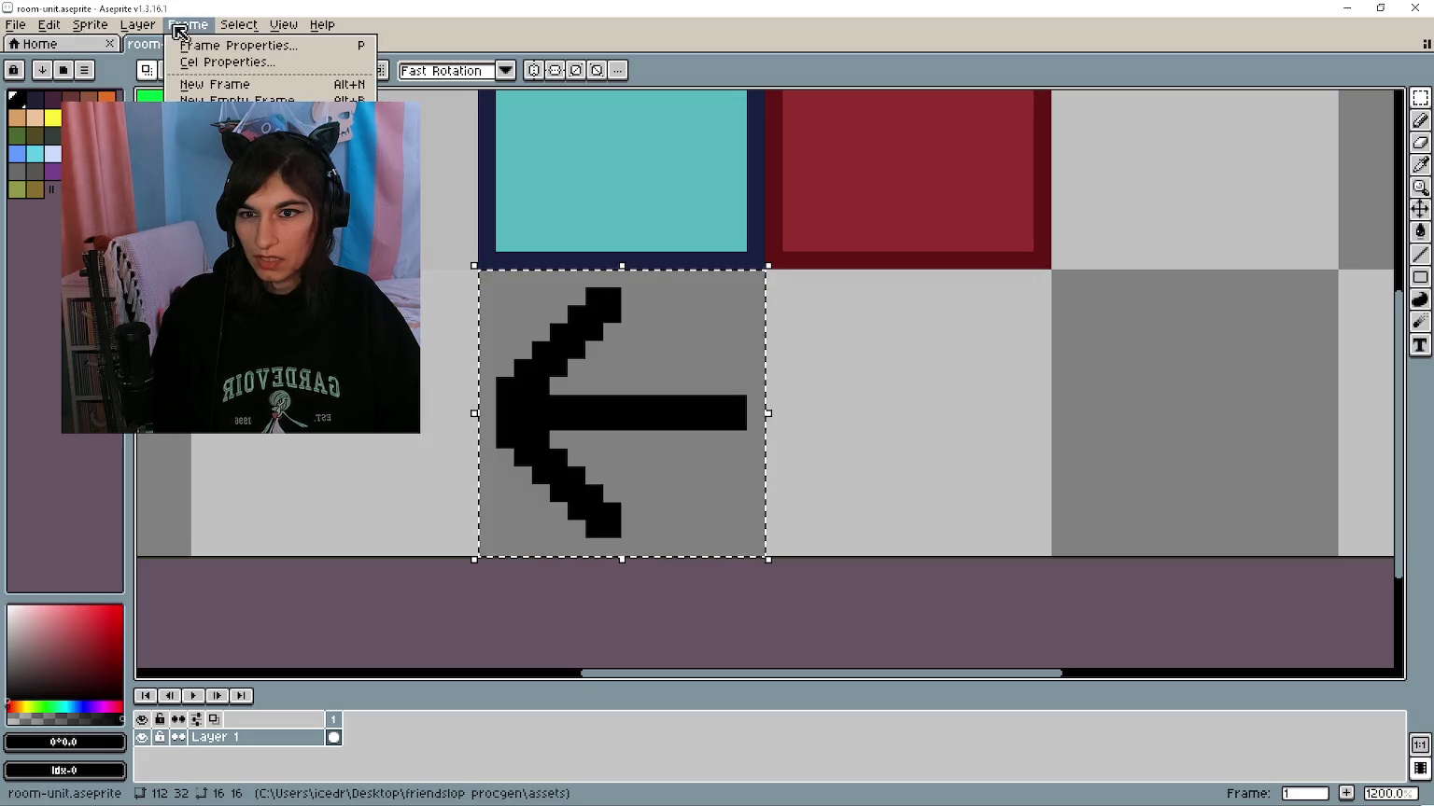
mouse_move(238, 24)
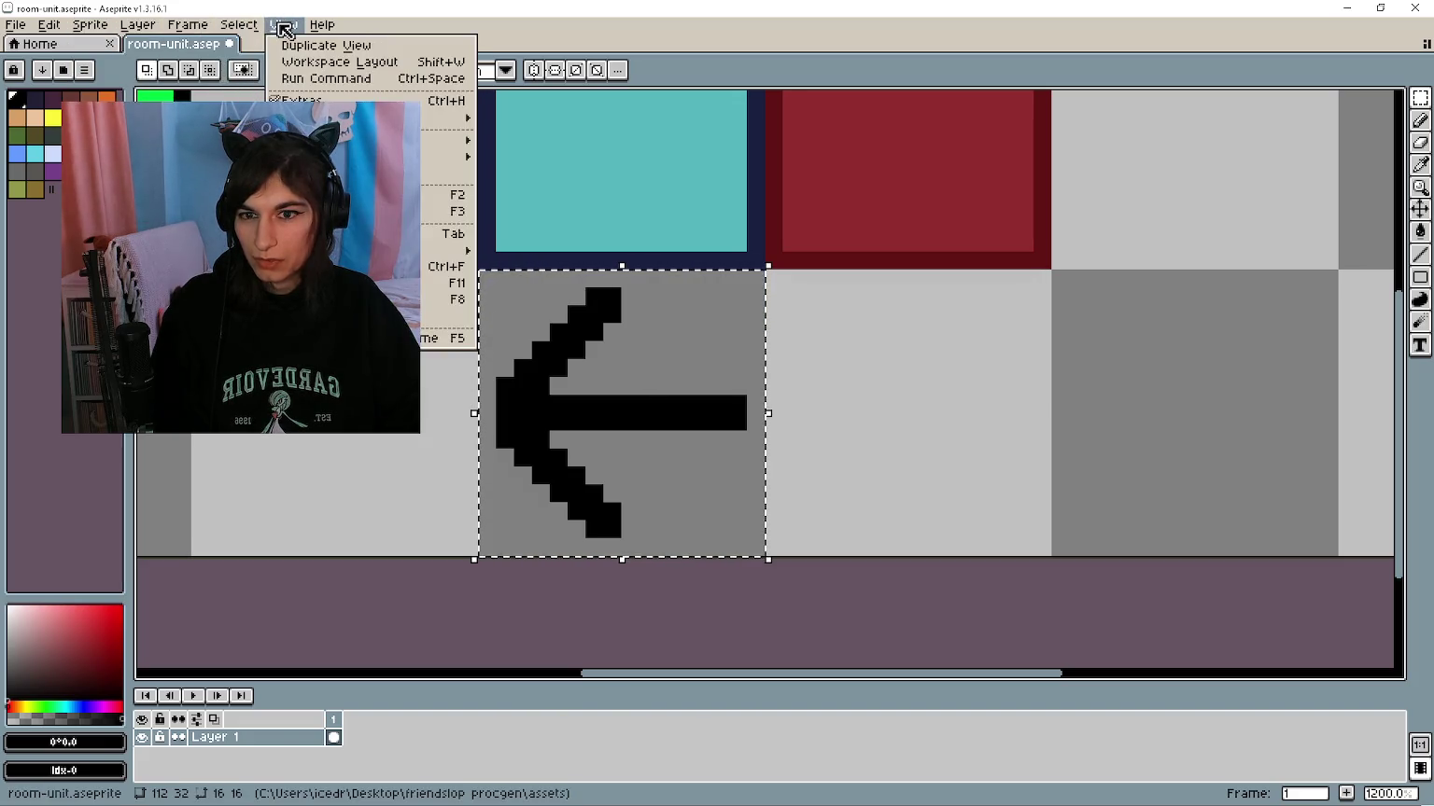
Step: Rotate the selected arrow to point up and copy it into the next tile
mouse_move(54, 25)
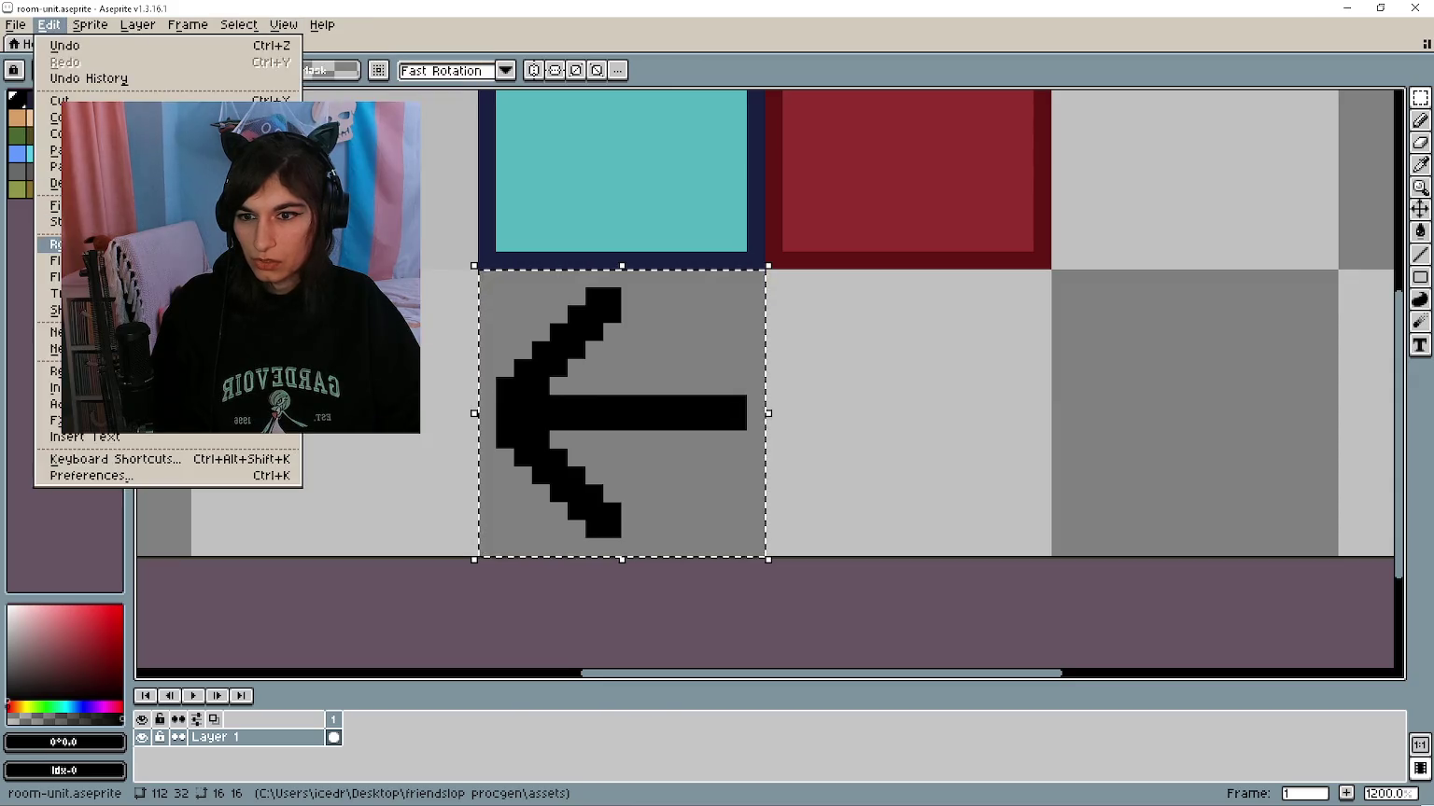
click(336, 261)
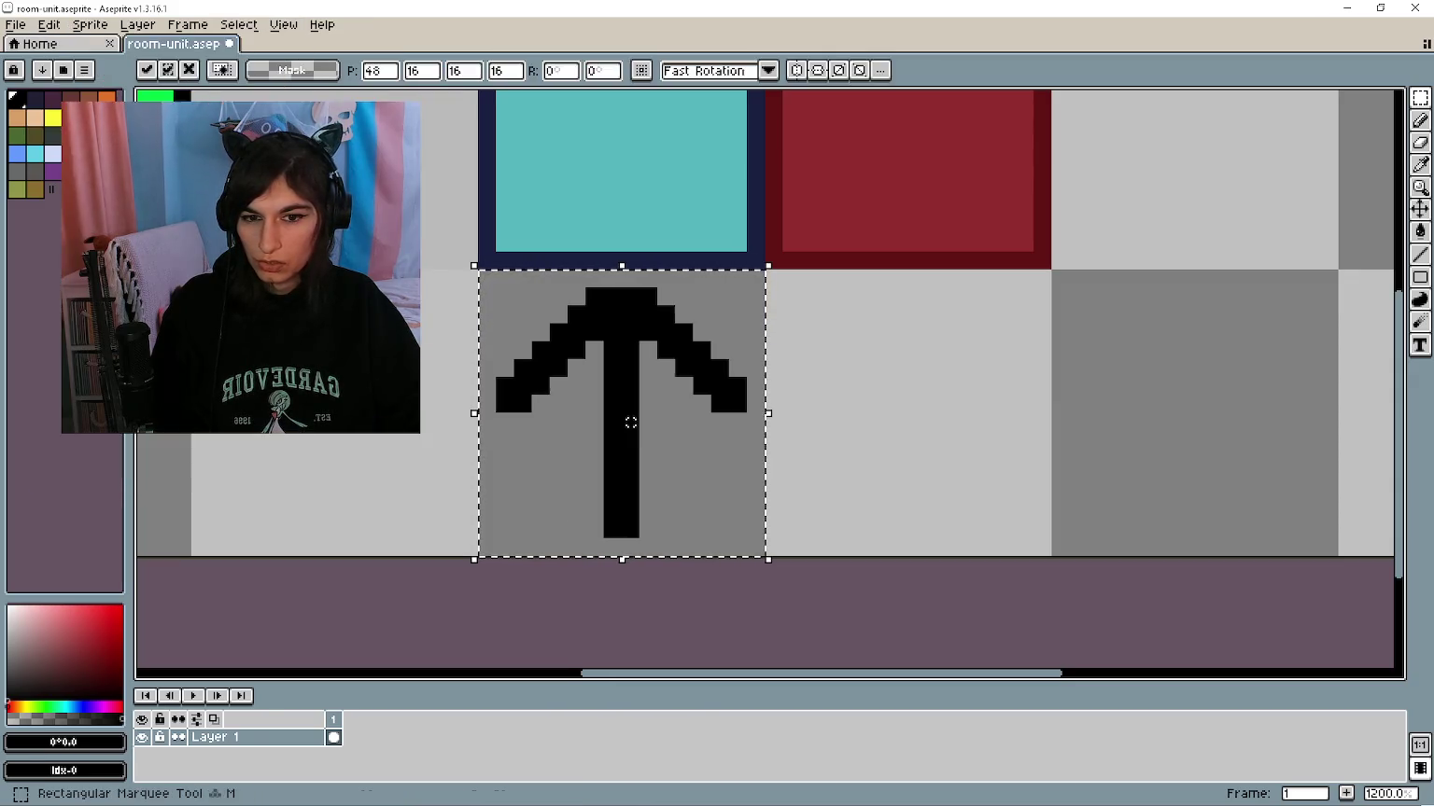
drag(579, 428, 857, 425)
scroll(795, 422, down, 2)
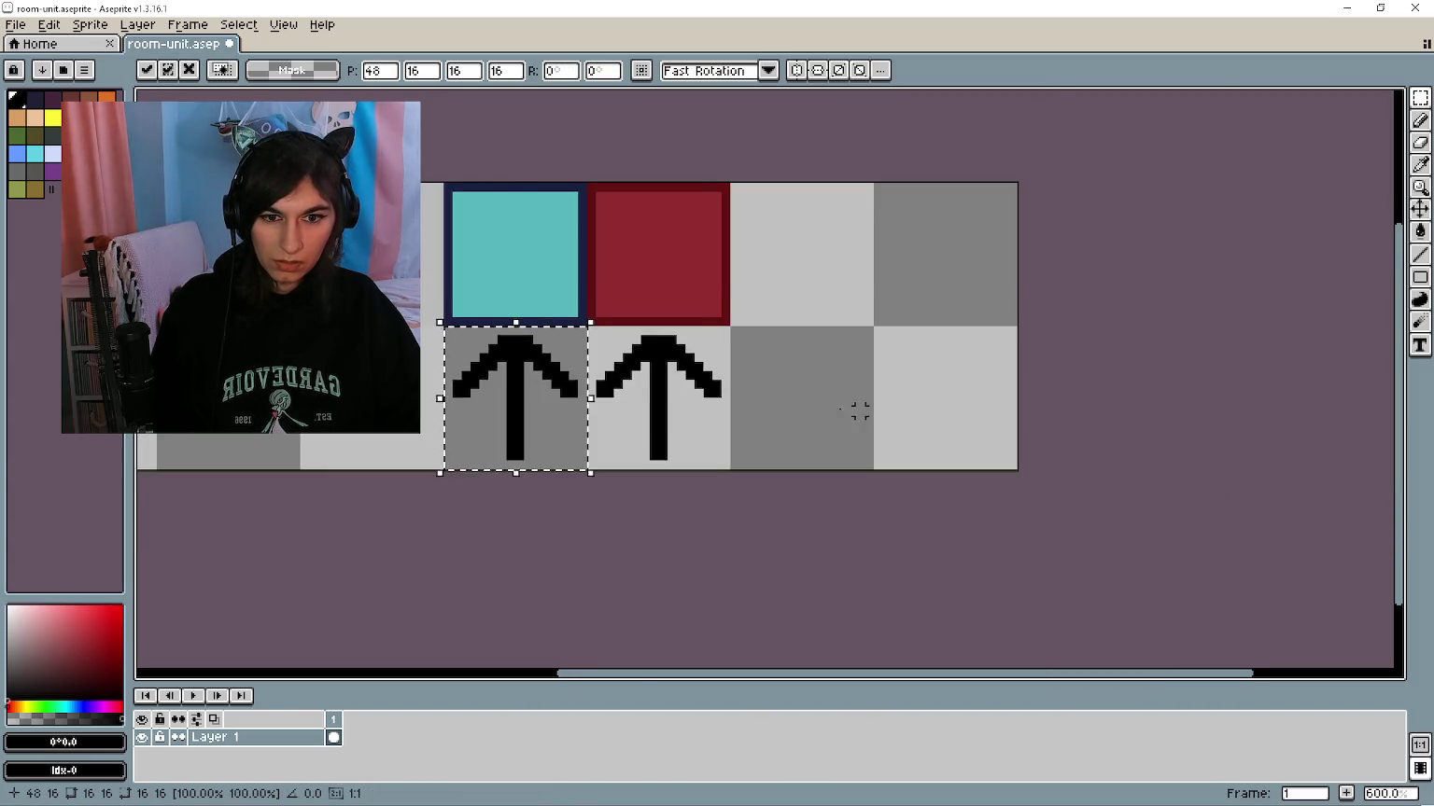
scroll(742, 384, up, 2)
key(Return)
Step: Flip a copy into a down arrow in the grey tile, then make a left arrow in the next tile
click(49, 24)
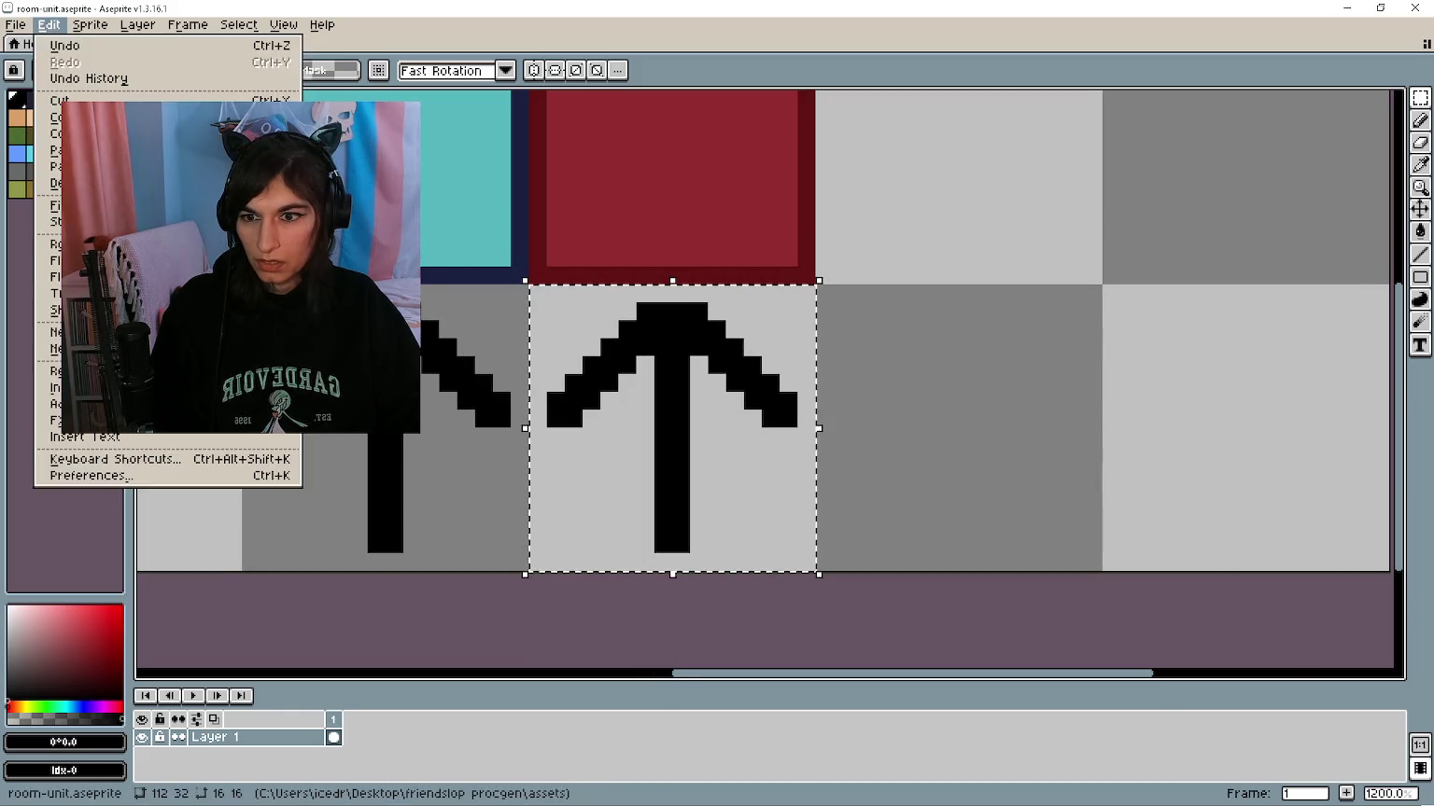
click(140, 261)
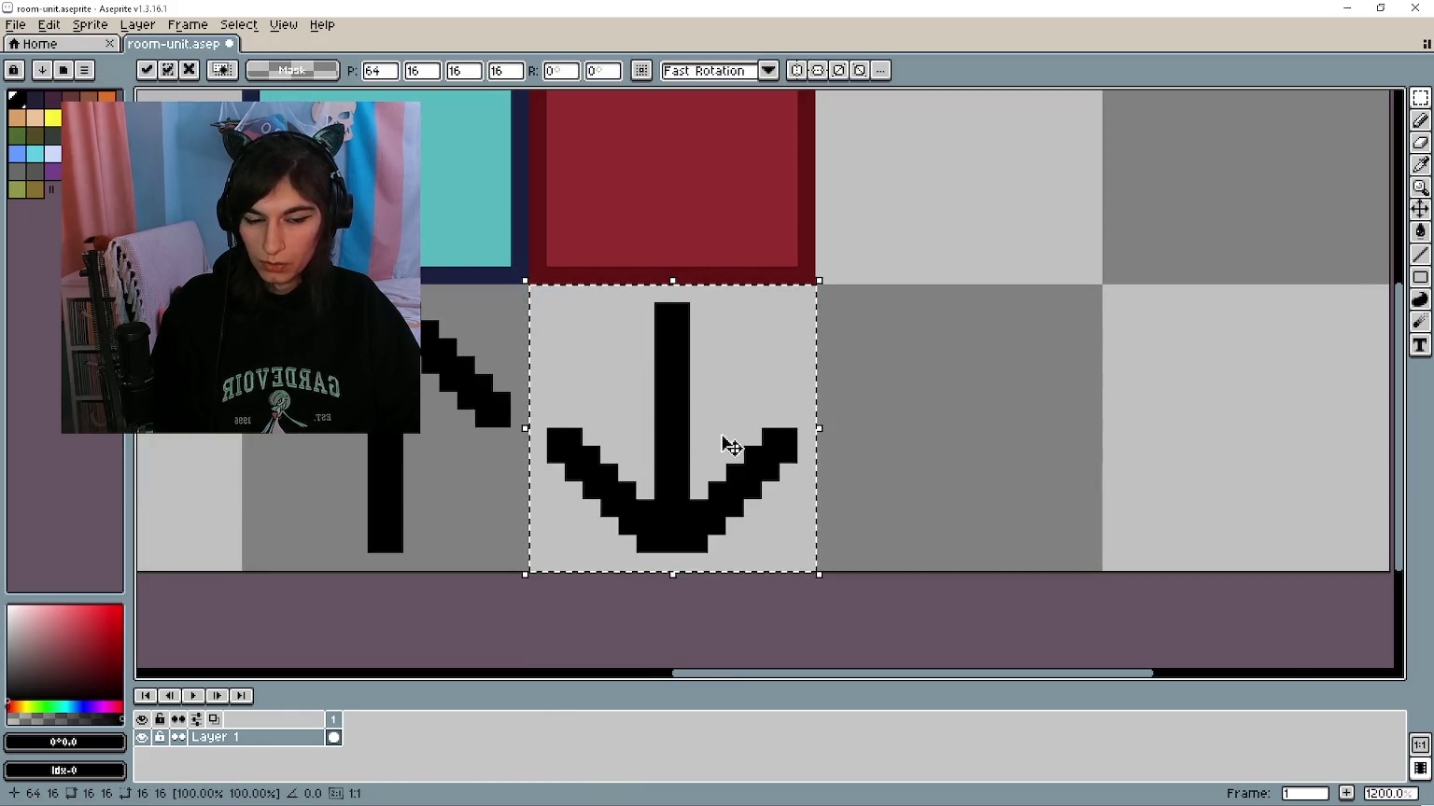
drag(743, 448, 934, 439)
click(49, 25)
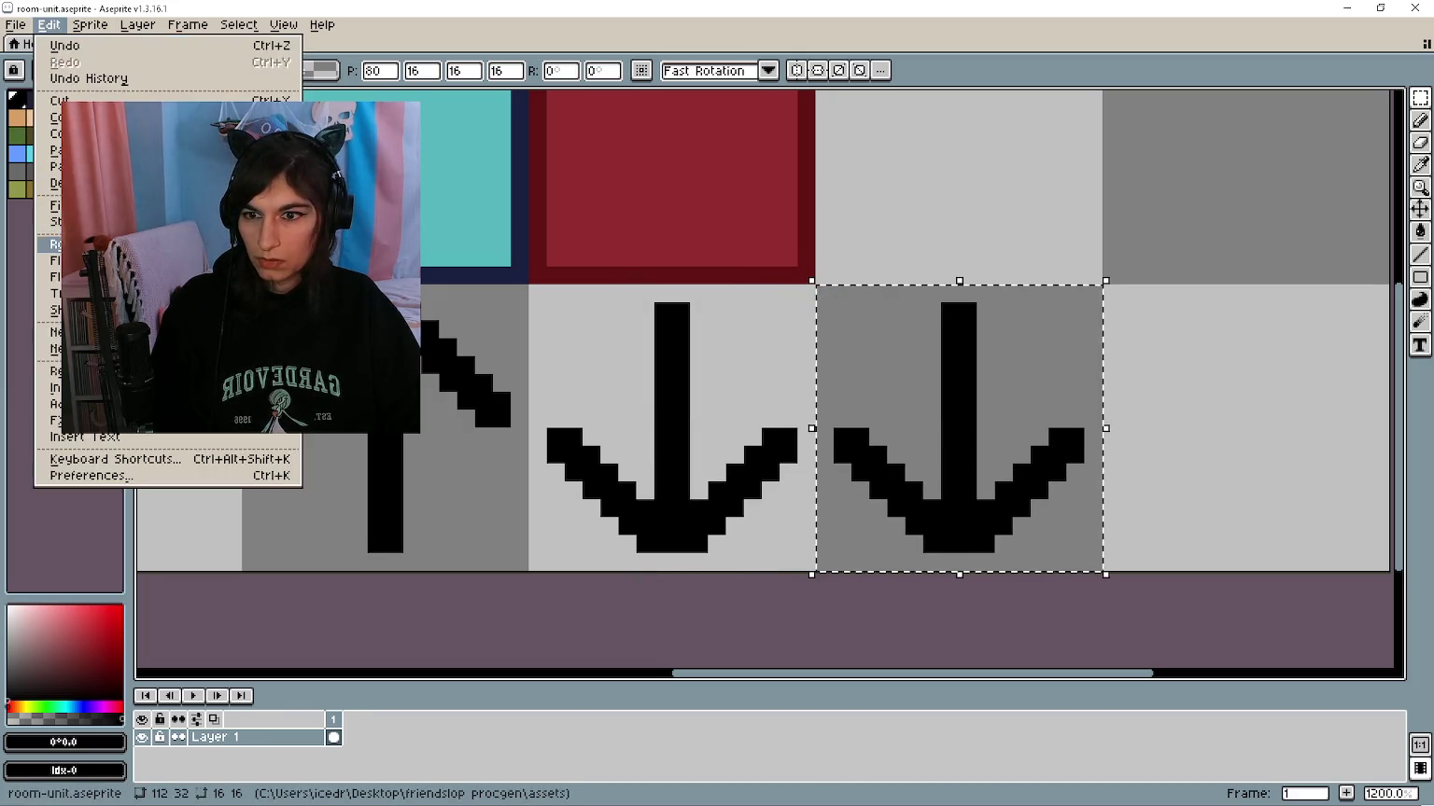
click(336, 261)
mouse_move(912, 432)
mouse_down()
mouse_move(1142, 448)
mouse_move(1185, 435)
mouse_up()
scroll(695, 385, down, 3)
scroll(695, 385, up, 1)
Step: Flip the copied arrow to point right and deselect it
click(15, 24)
click(49, 25)
click(49, 24)
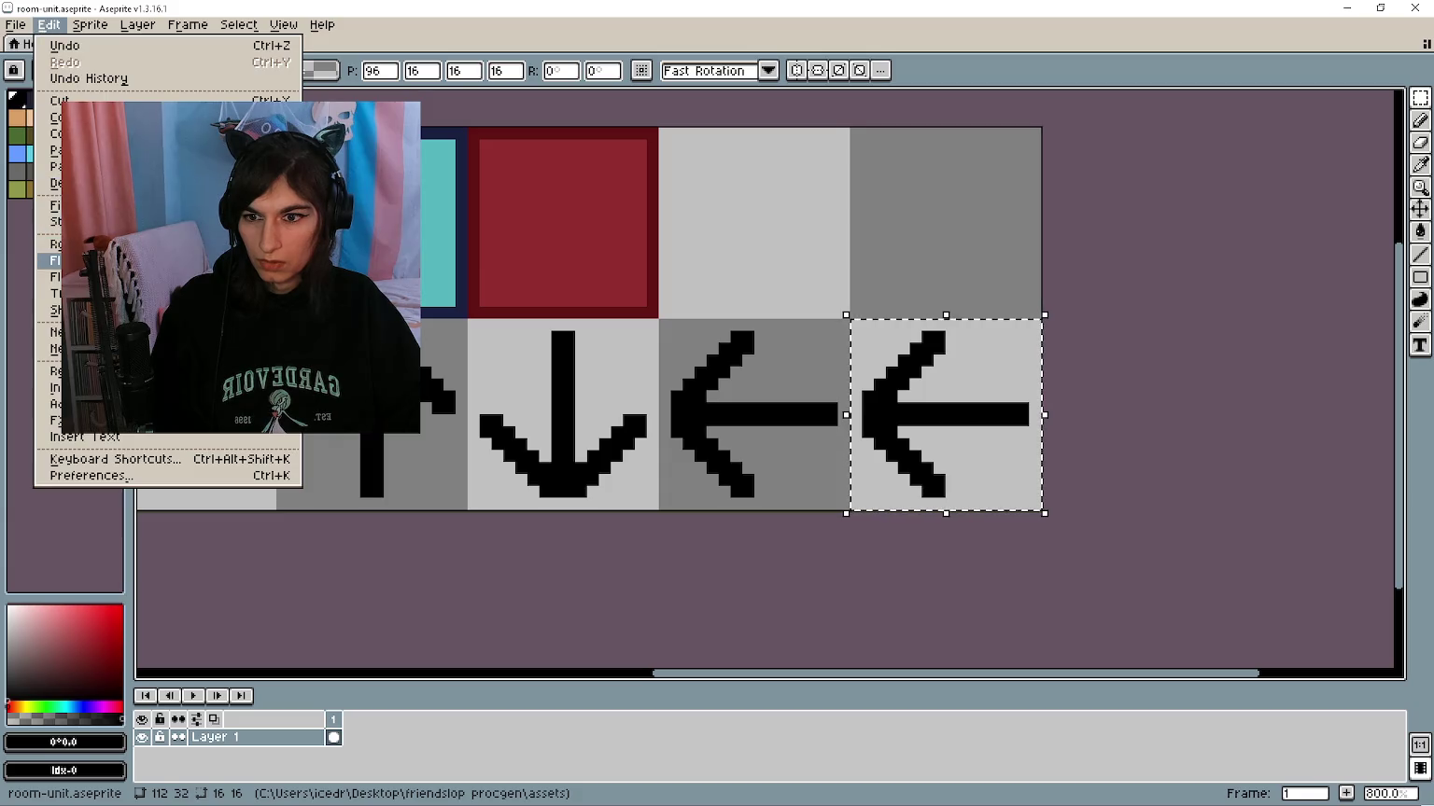
click(93, 260)
click(1051, 480)
scroll(1050, 479, down, 2)
Step: Save the sprite and export it over room-unit.png, confirming the overwrite
key(ctrl+s)
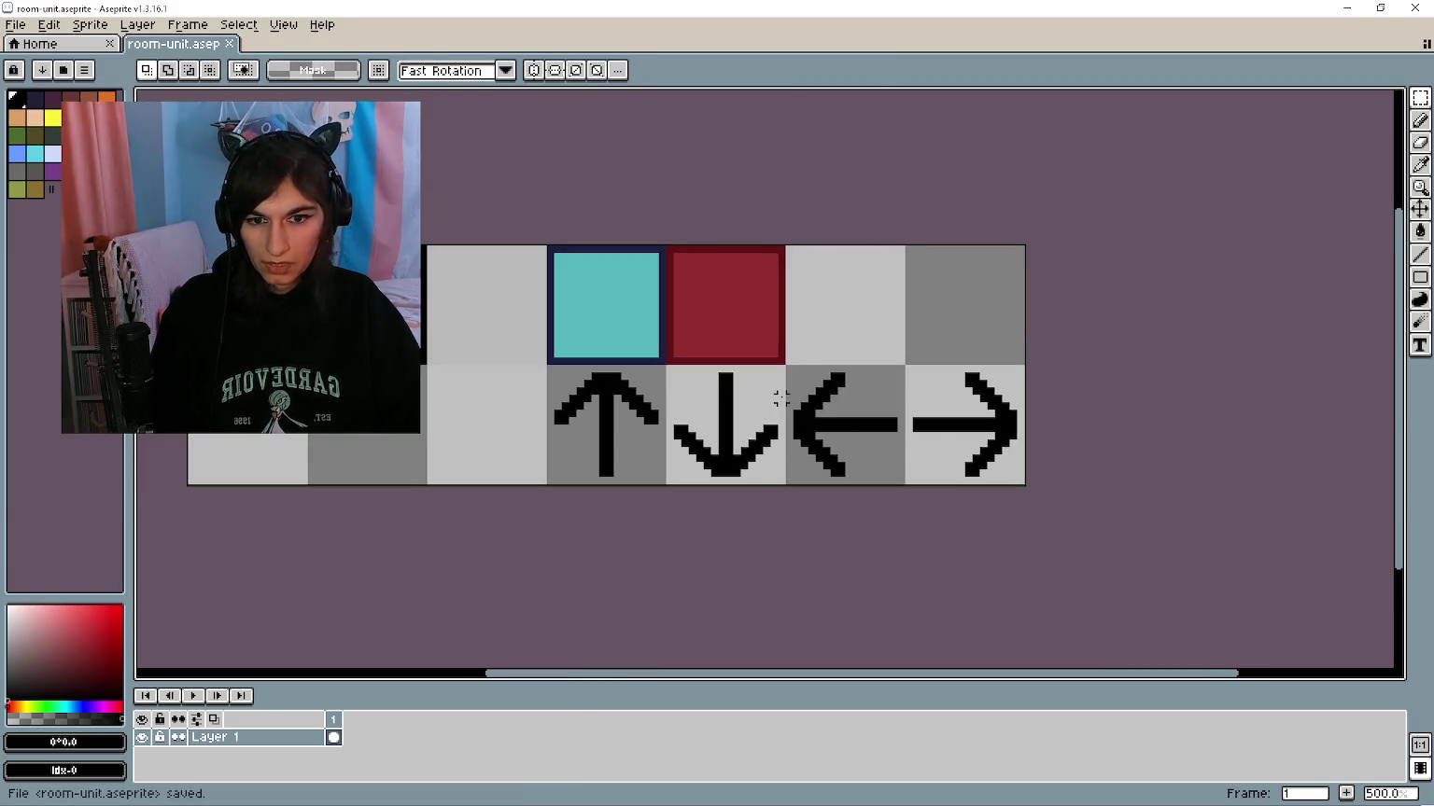
key(ctrl+alt+shift+s)
click(464, 310)
click(668, 458)
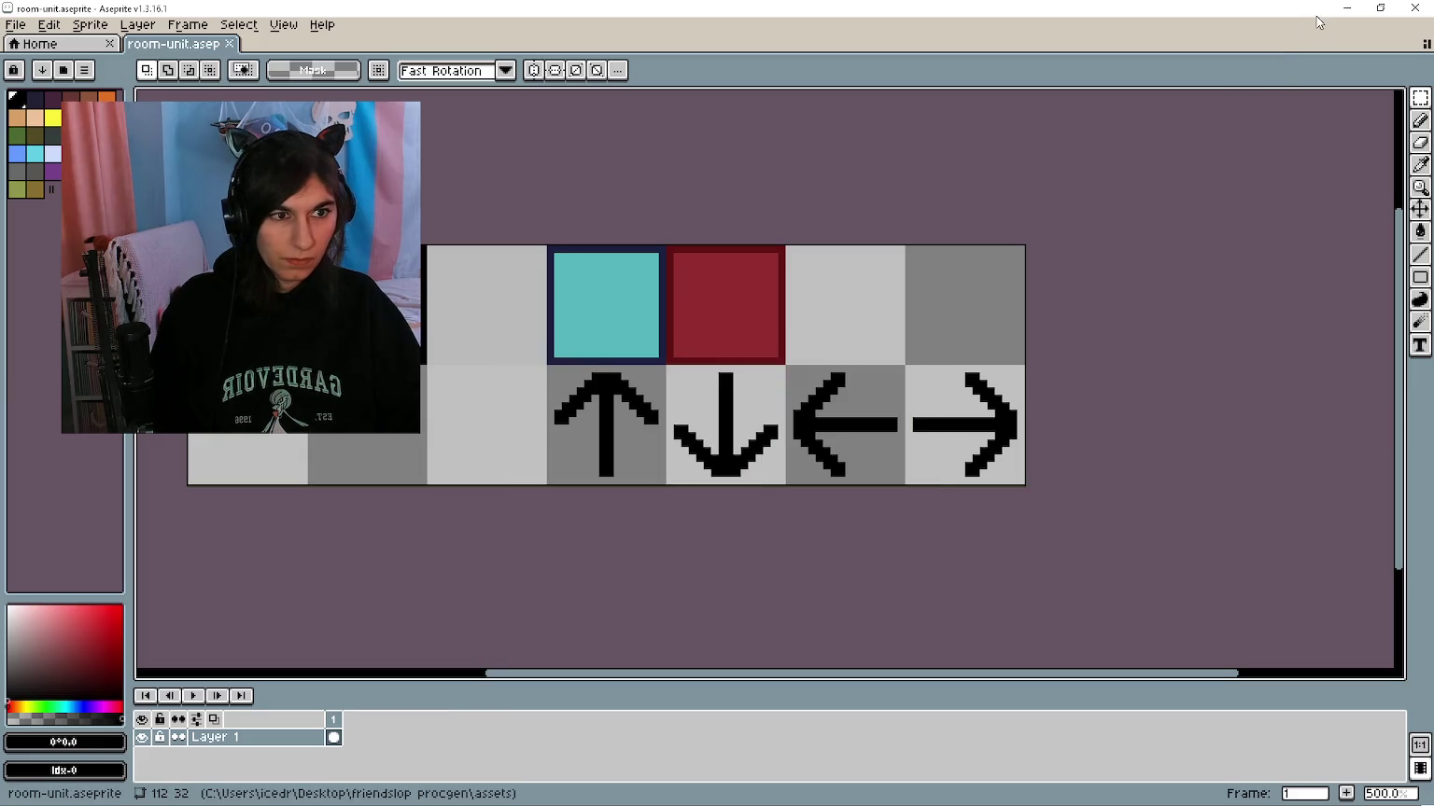
key(alt+Tab)
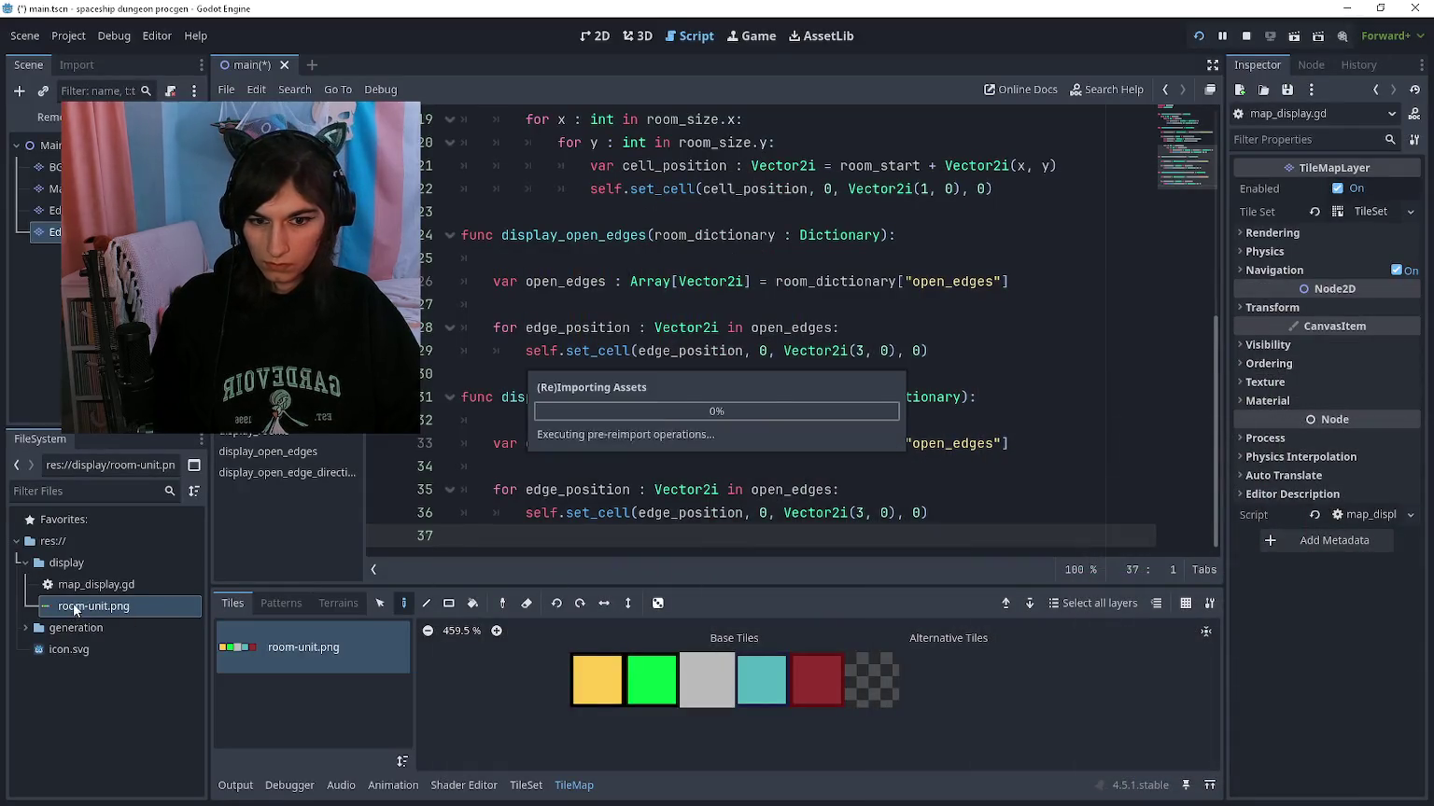
Step: Check the four new arrow tiles in the TileSet tab, then return to TileMap and line 36
scroll(710, 379, up, 2)
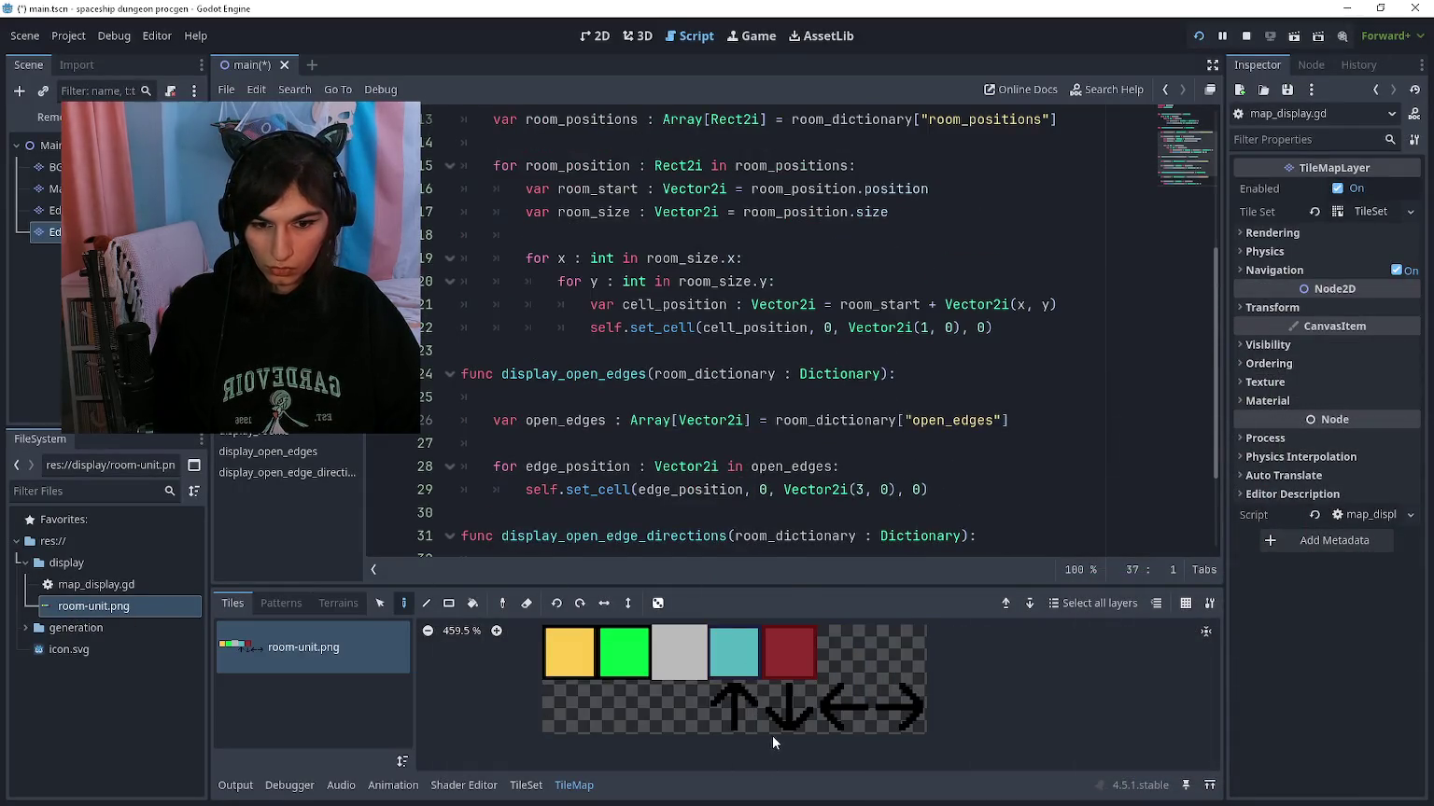
click(529, 785)
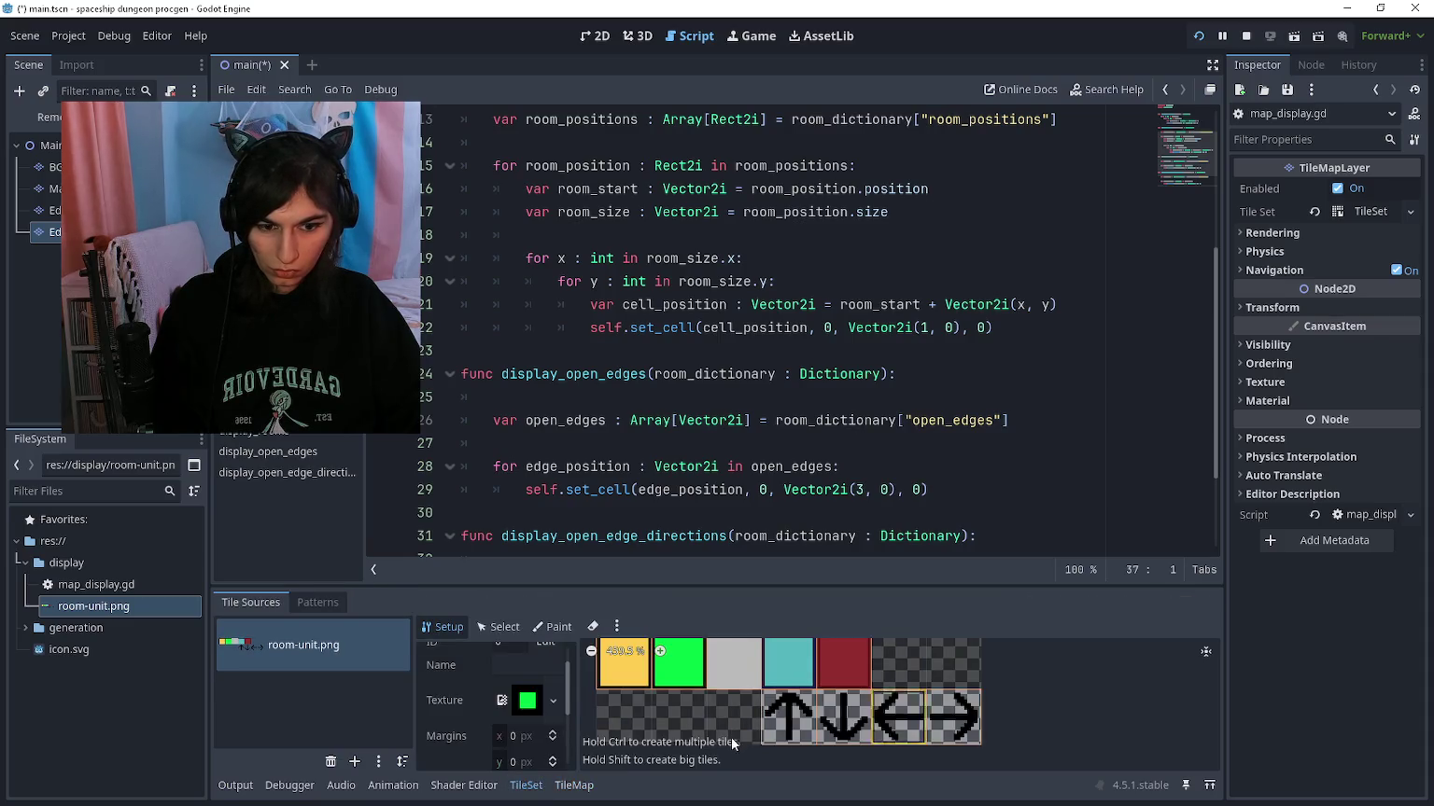
click(575, 785)
scroll(696, 411, down, 2)
click(960, 515)
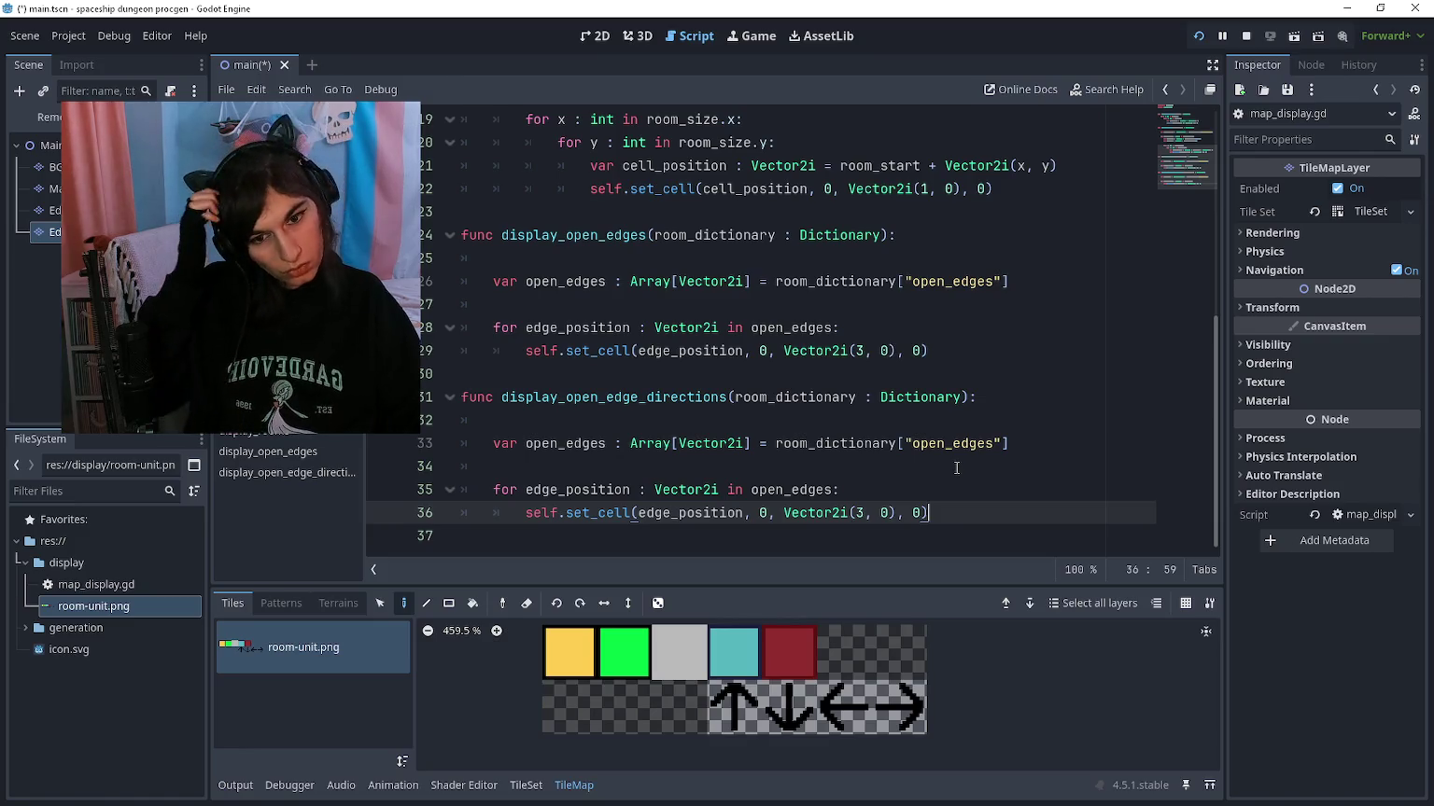
Step: Loop edge_position_index over open_edges.size() and declare a Vector2i edge_position variable above set_cell
click(632, 489)
text(_index)
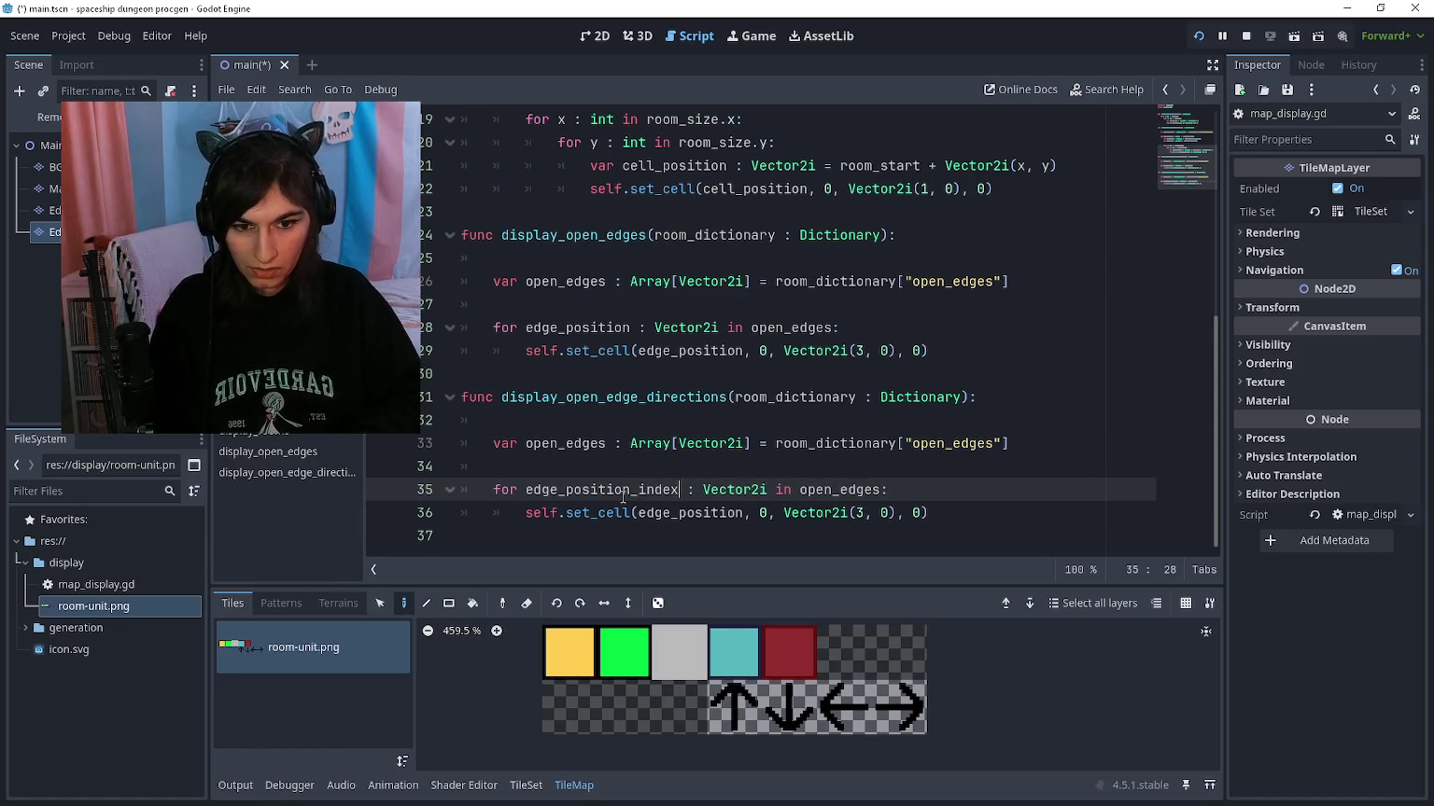
text(.size())
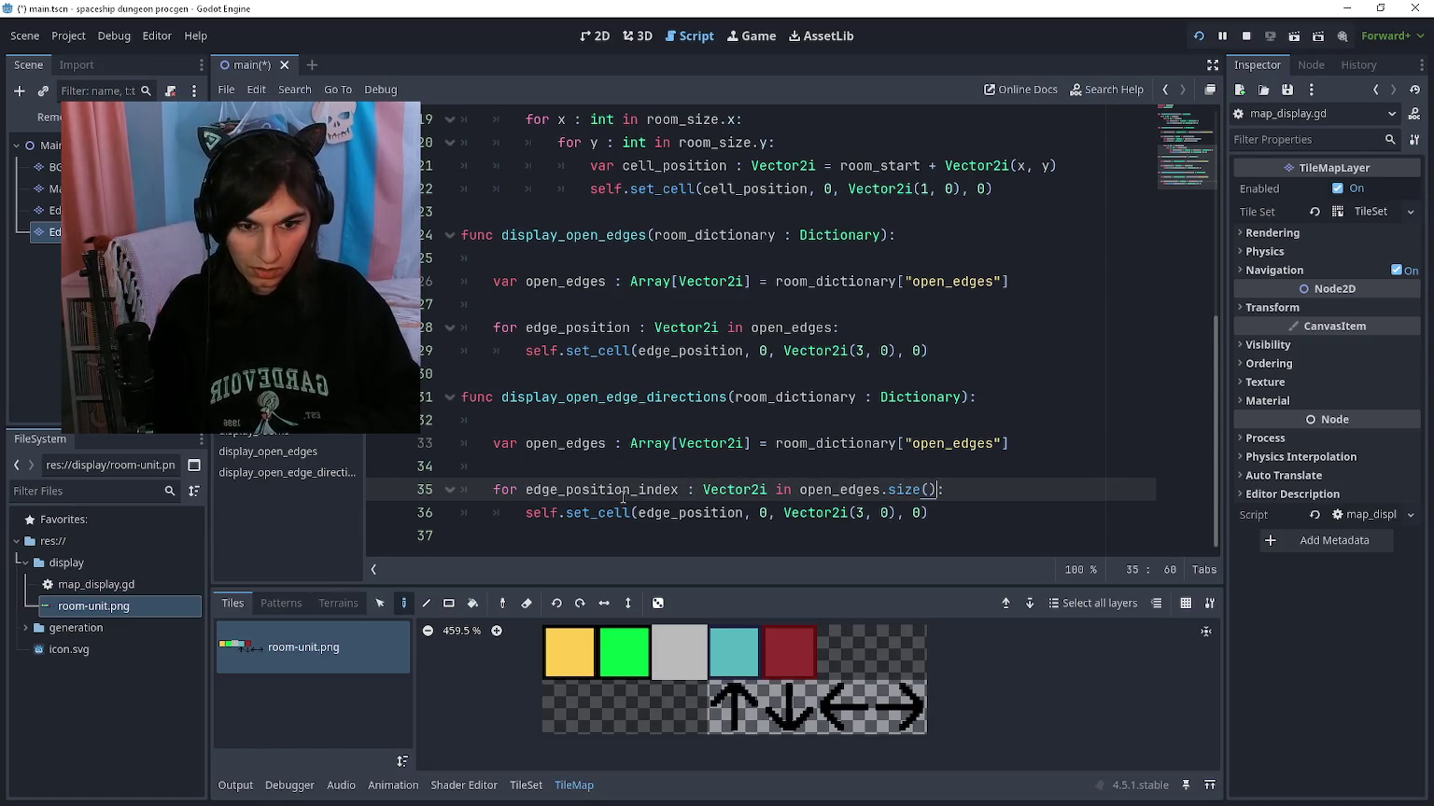
key(Down)
key(Return)
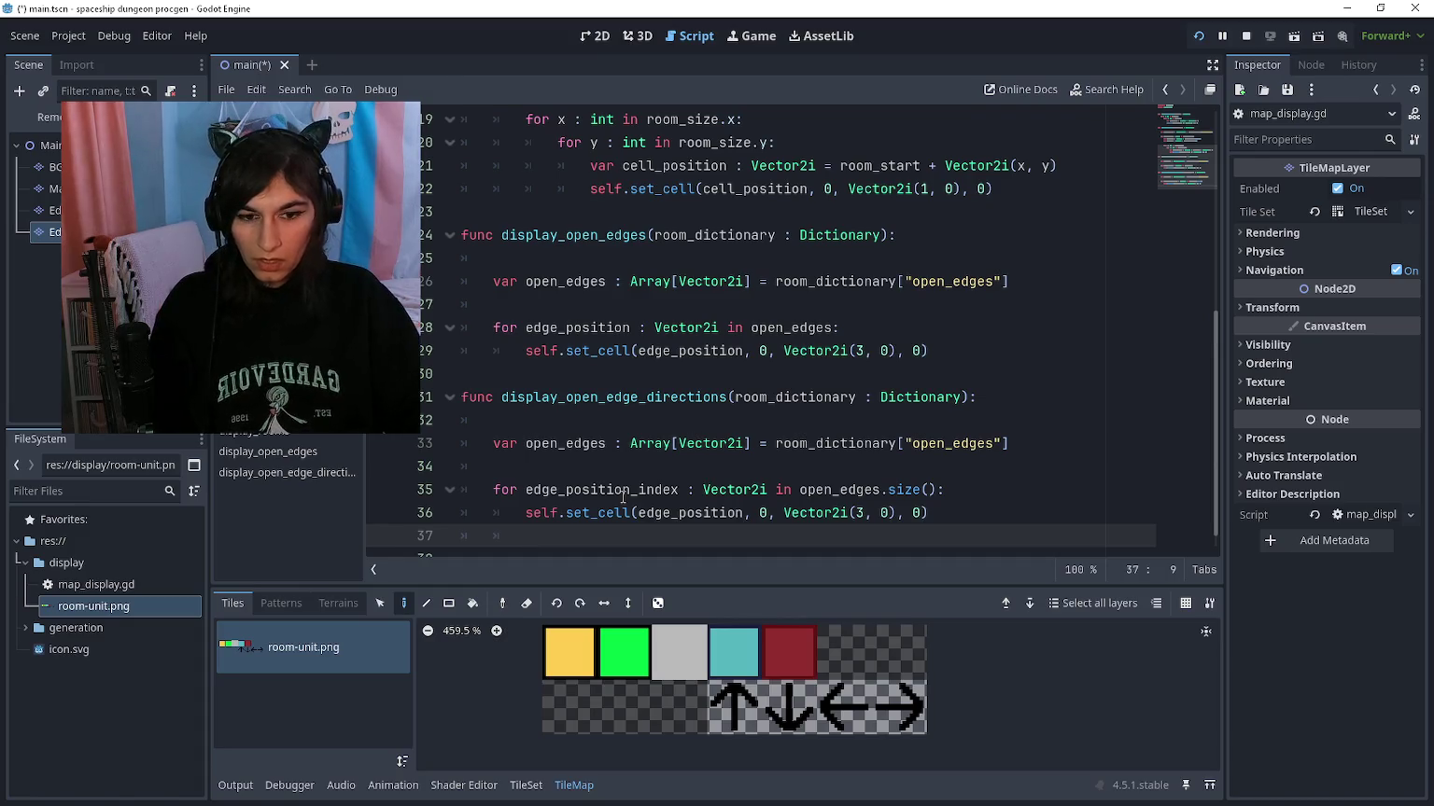
key(Up)
key(Up)
key(End)
key(Return)
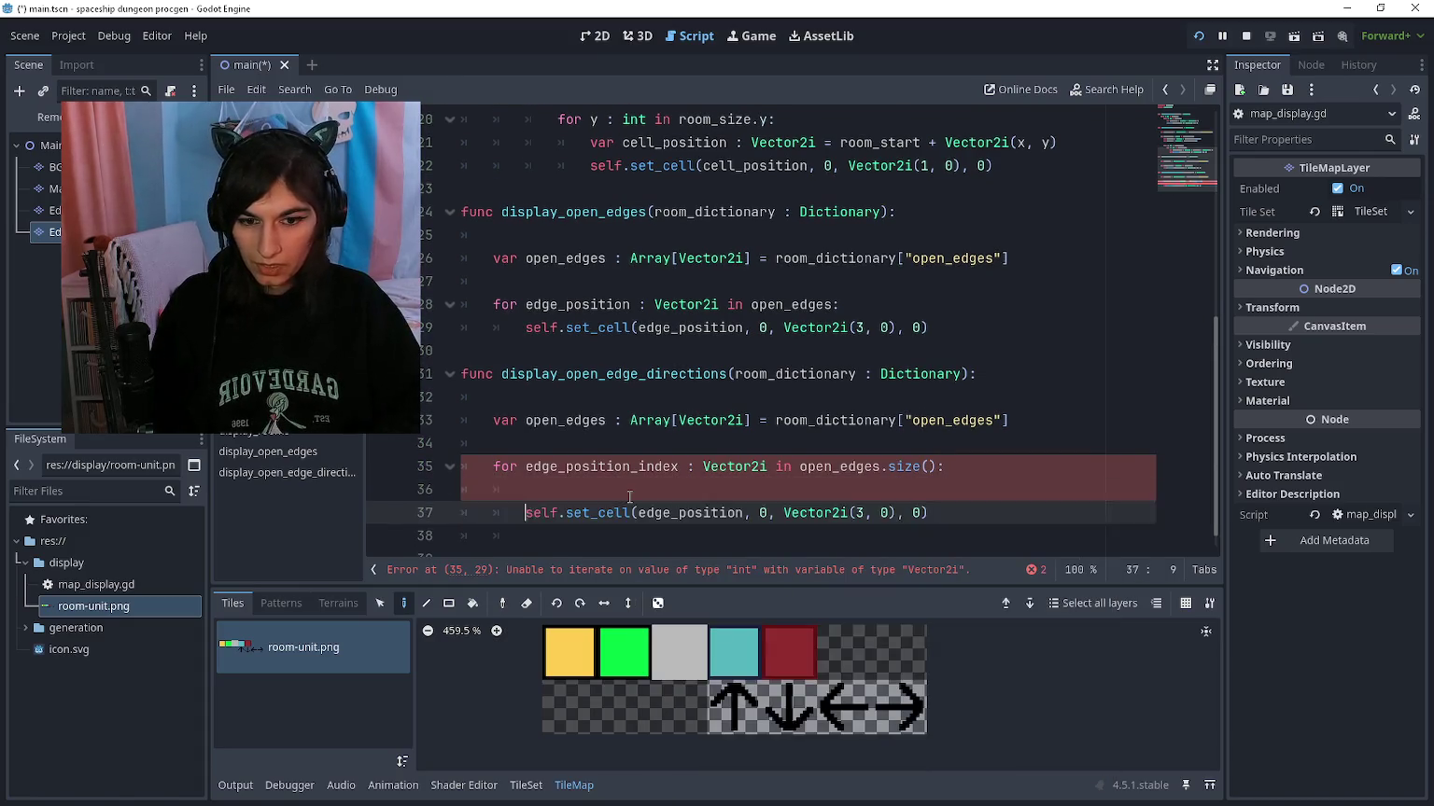
text(var edge_position)
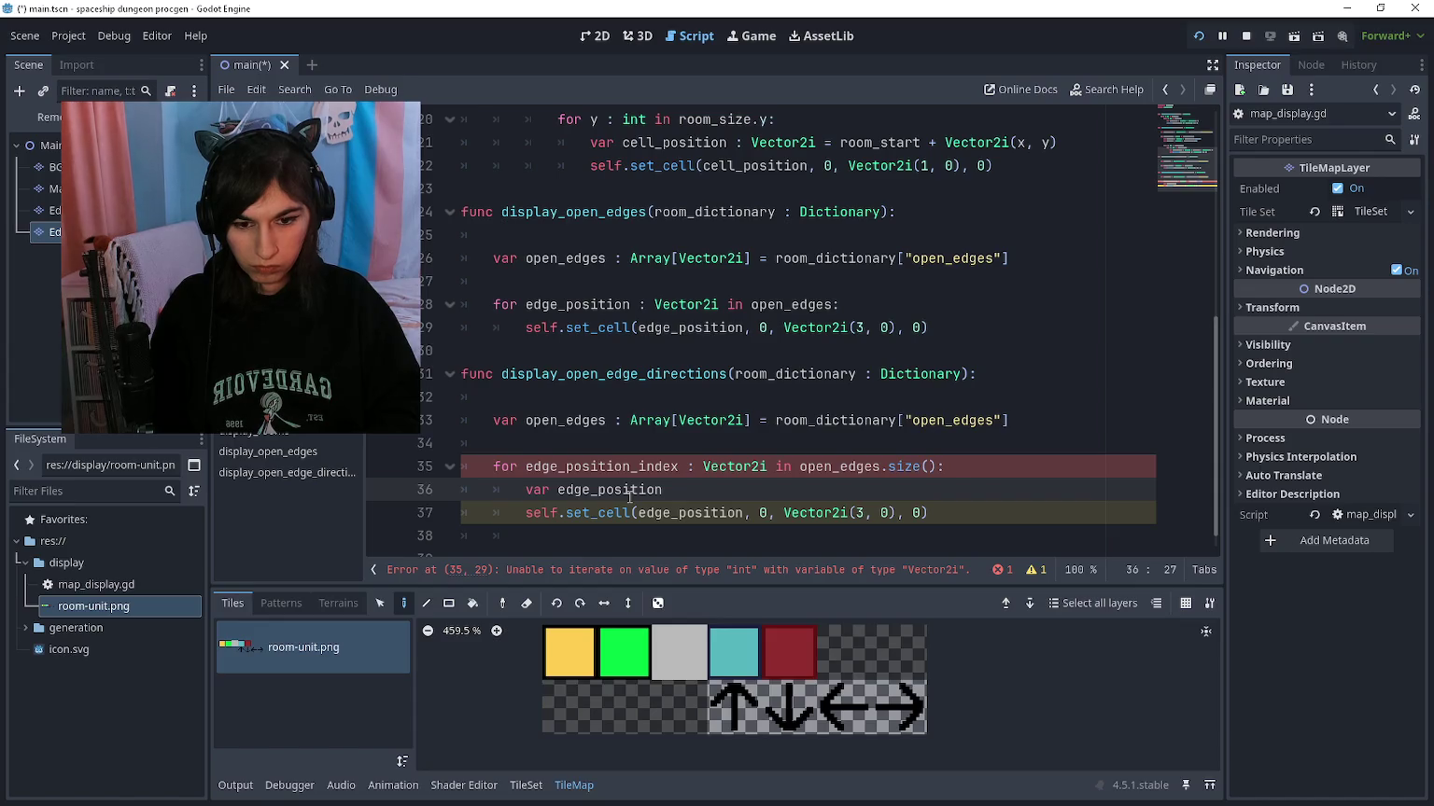
text(: Vector2i)
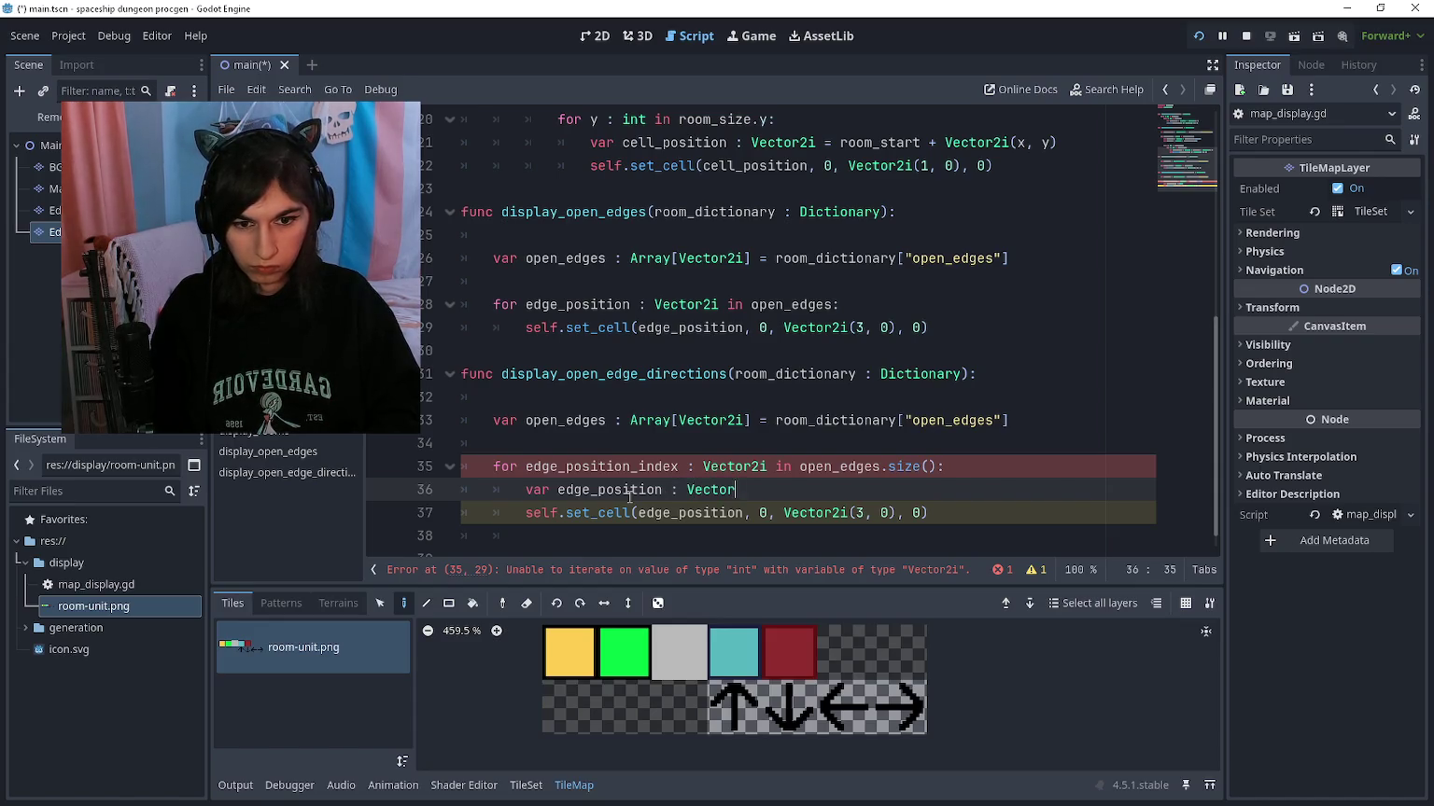
Step: Change the loop variable's type from Vector2i to int
key(Up)
key(Right)
key(Right)
key(ctrl+BackSpace)
text(int)
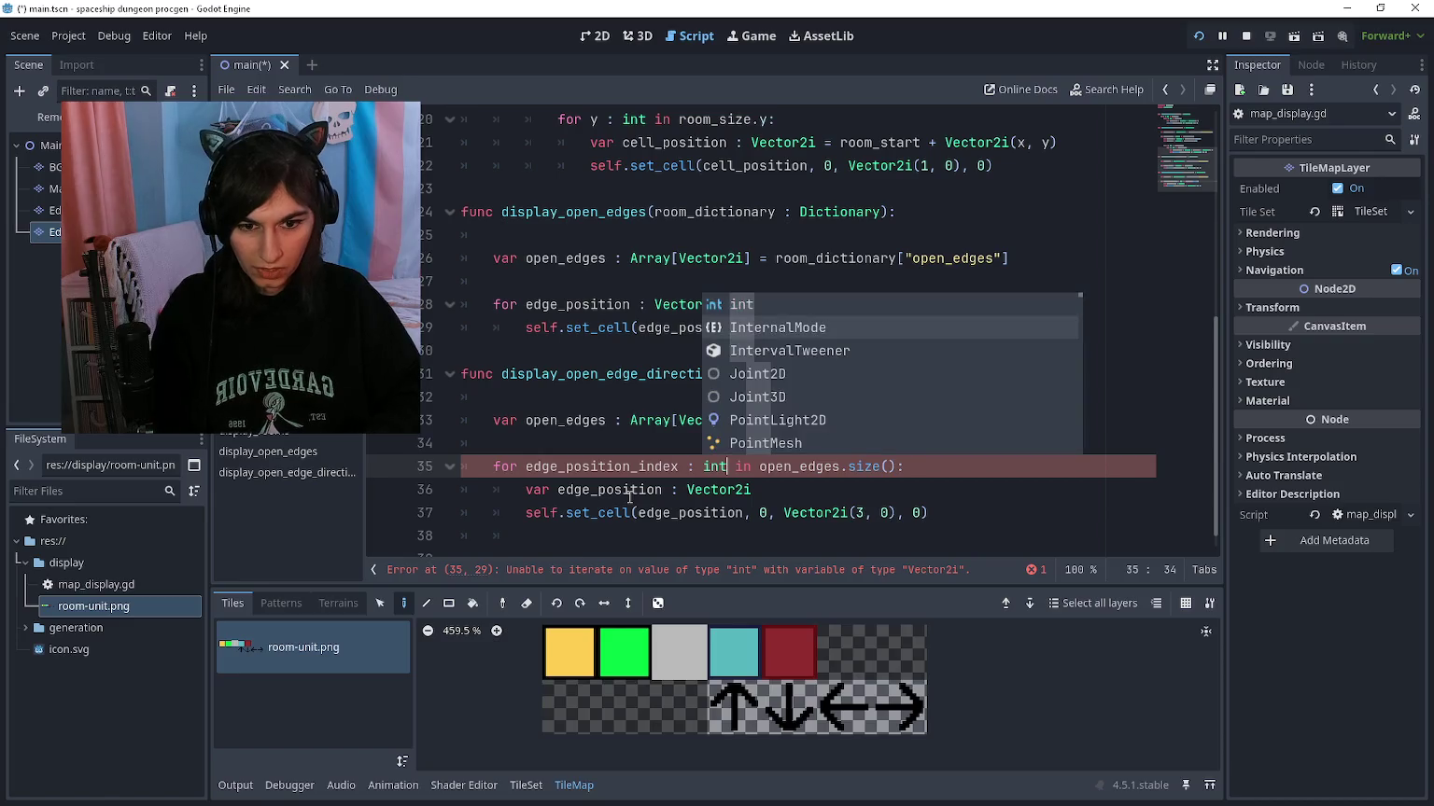
key(Return)
Step: Assign edge_position = open_edges[edge_position_index]
key(Down)
text(open)
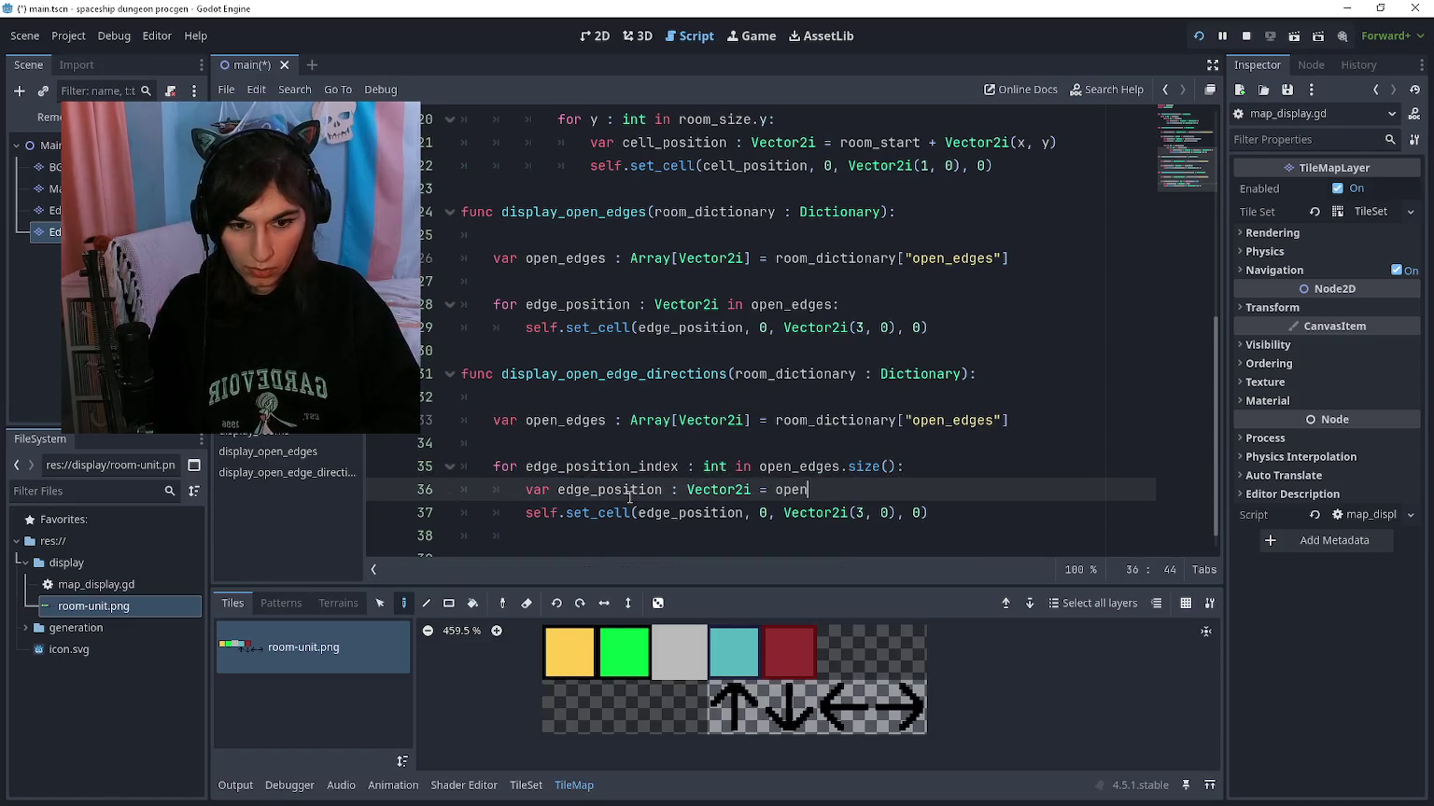
text(_edges[edgepositioiun)
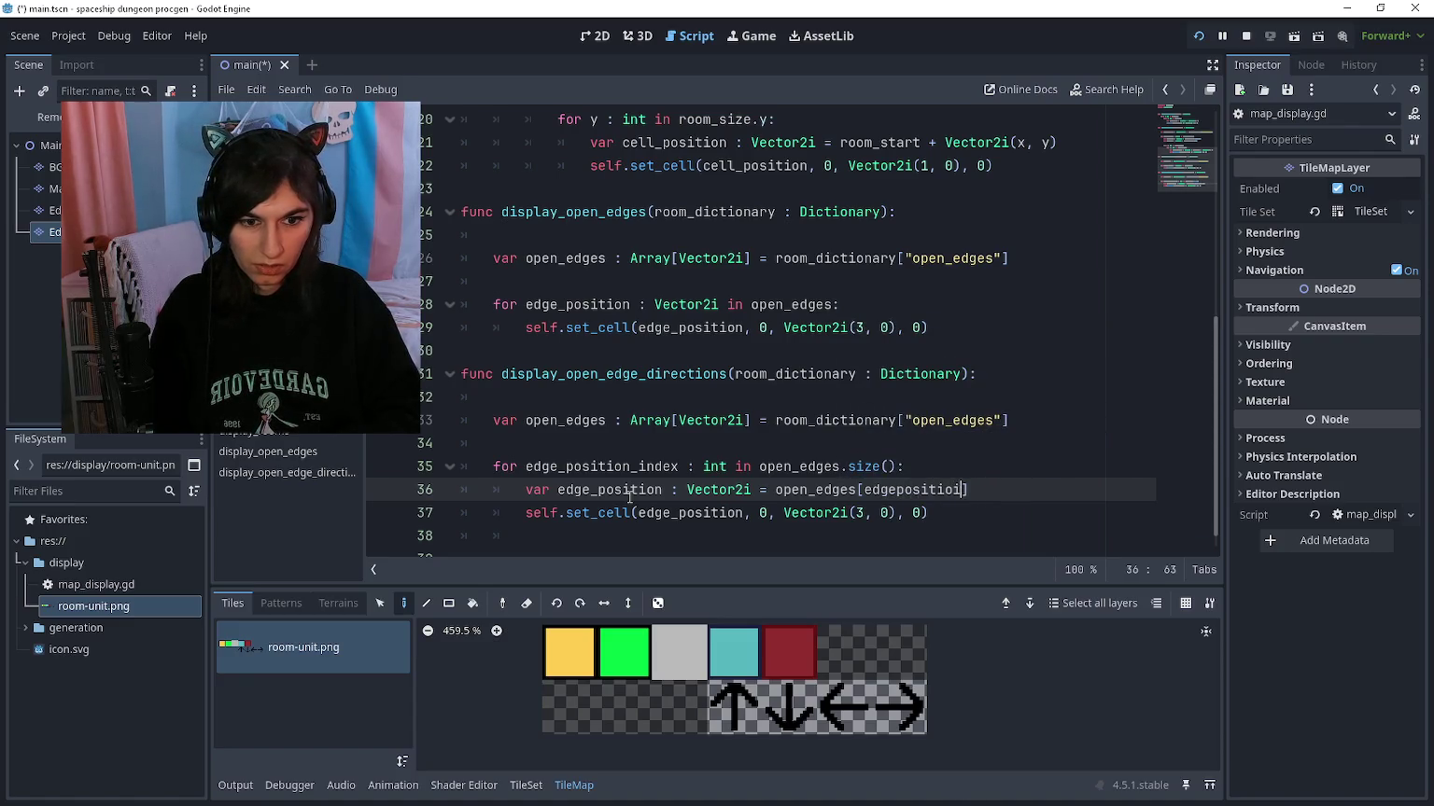
key(BackSpace)
text(nd)
key(Return)
key(Down)
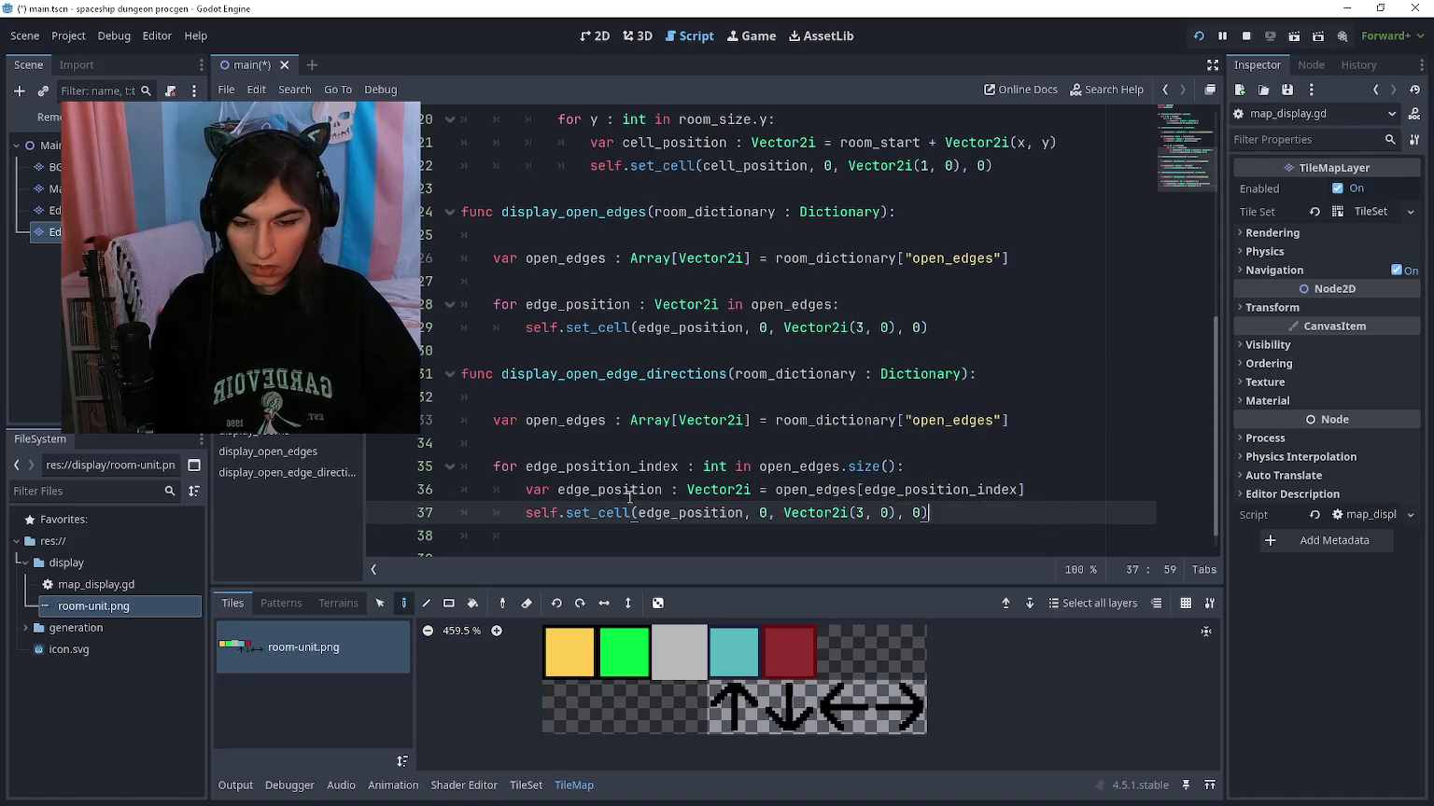
scroll(630, 498, down, 1)
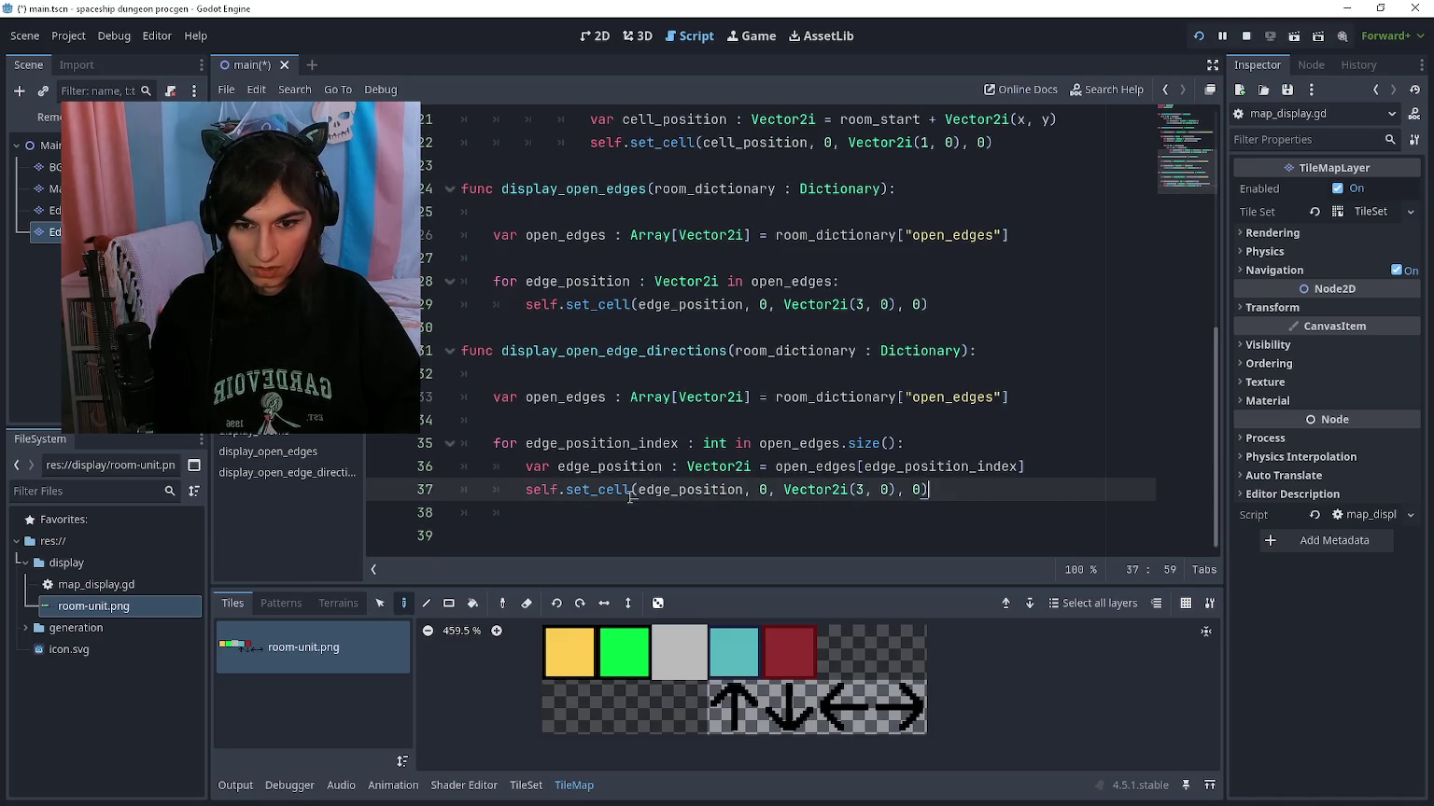
Step: Declare edge_direction and arrow_direction_atlas_coords as Vector2i variables inside the loop
key(Return)
key(Up)
text(var edge_di)
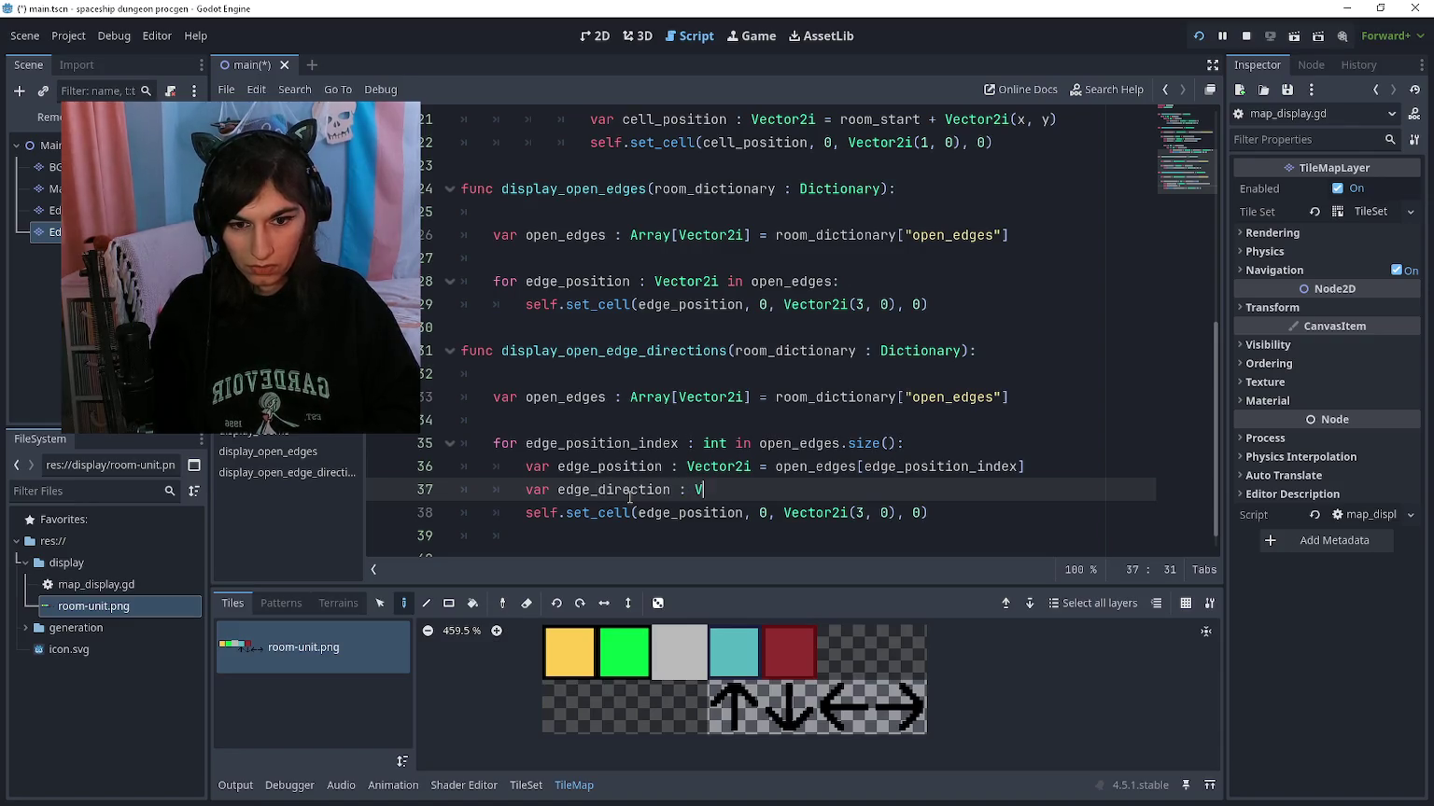
key(Return)
text(if)
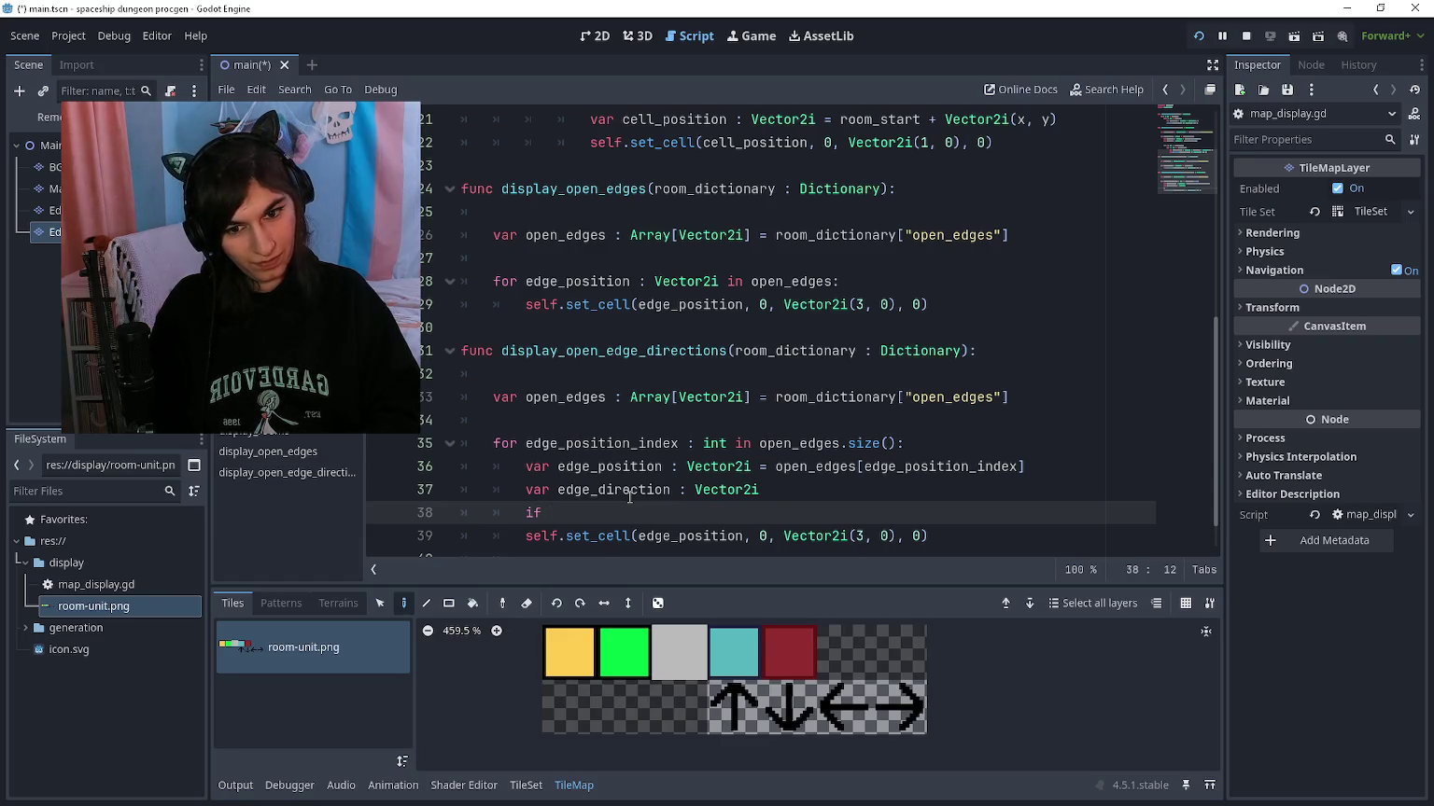
key(BackSpace)
key(BackSpace)
key(BackSpace)
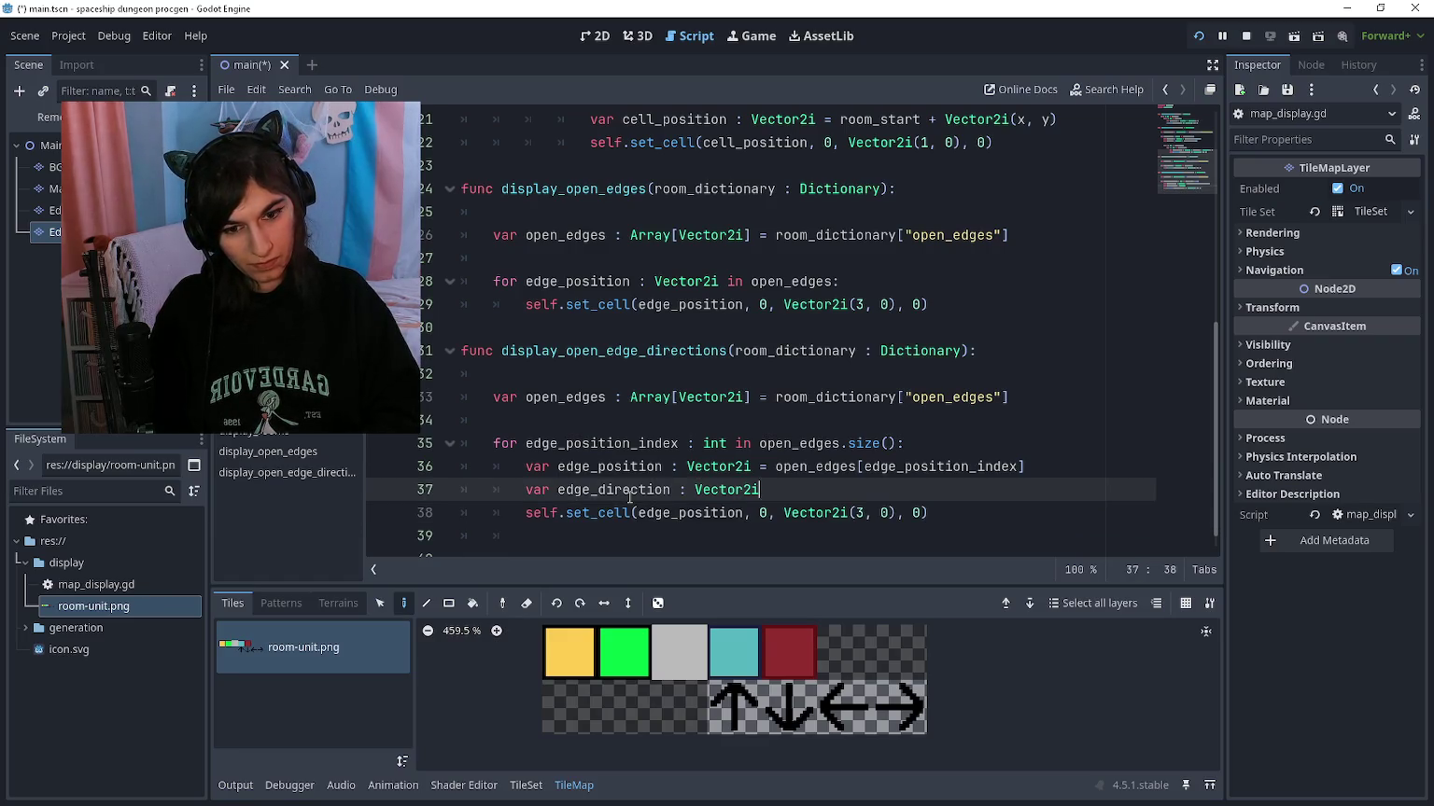
key(Return)
text(va)
text(arrpo)
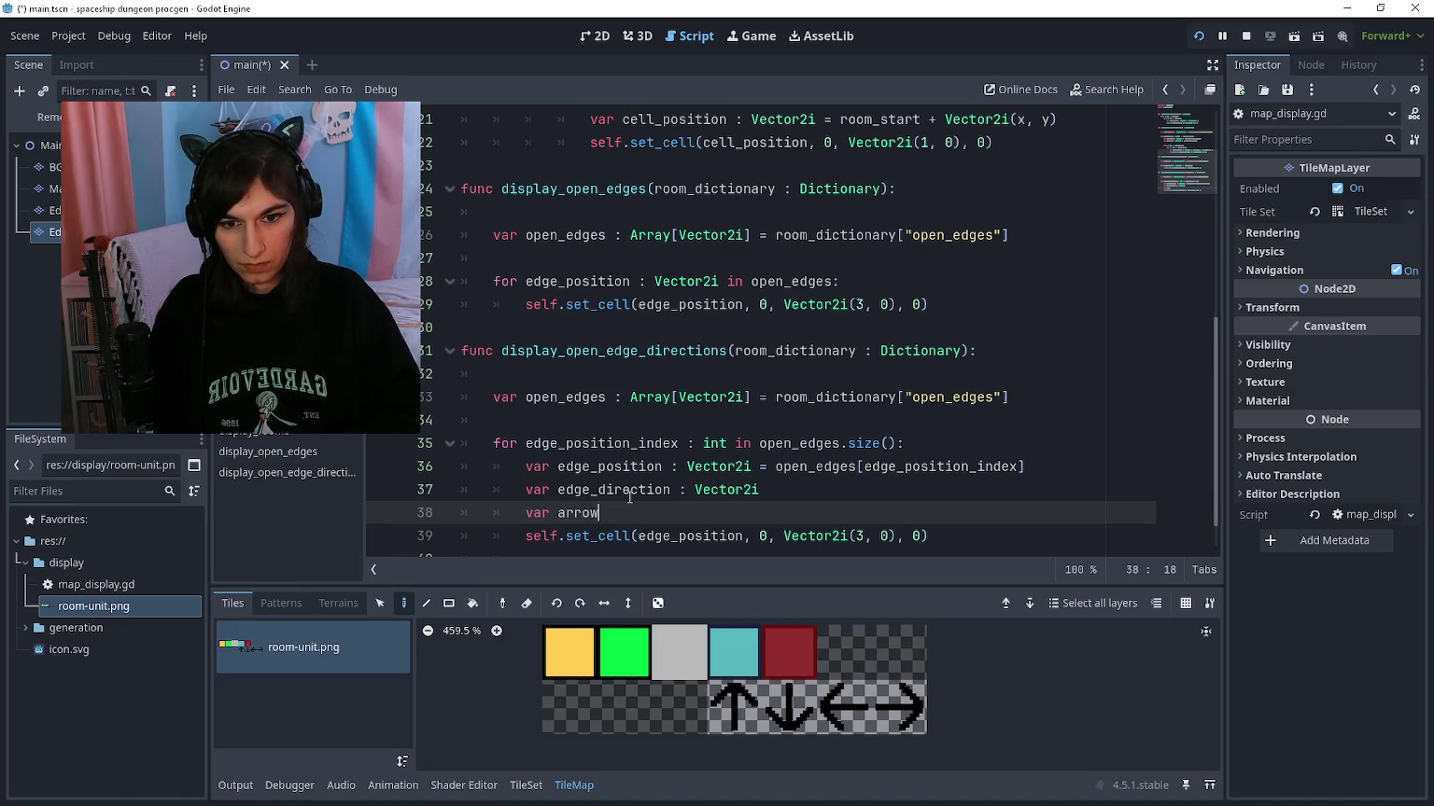
text(ecti)
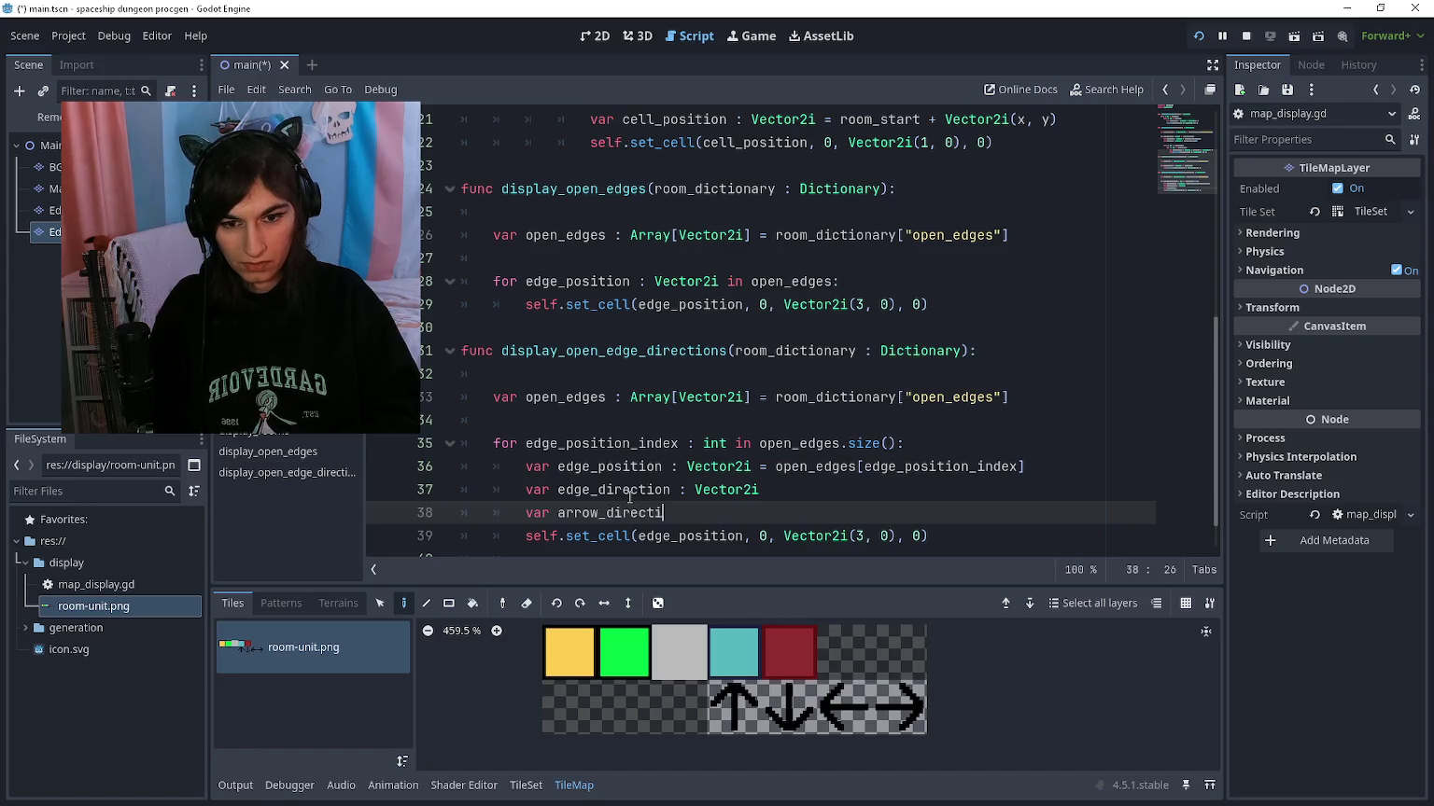
text(on_atlas_coords)
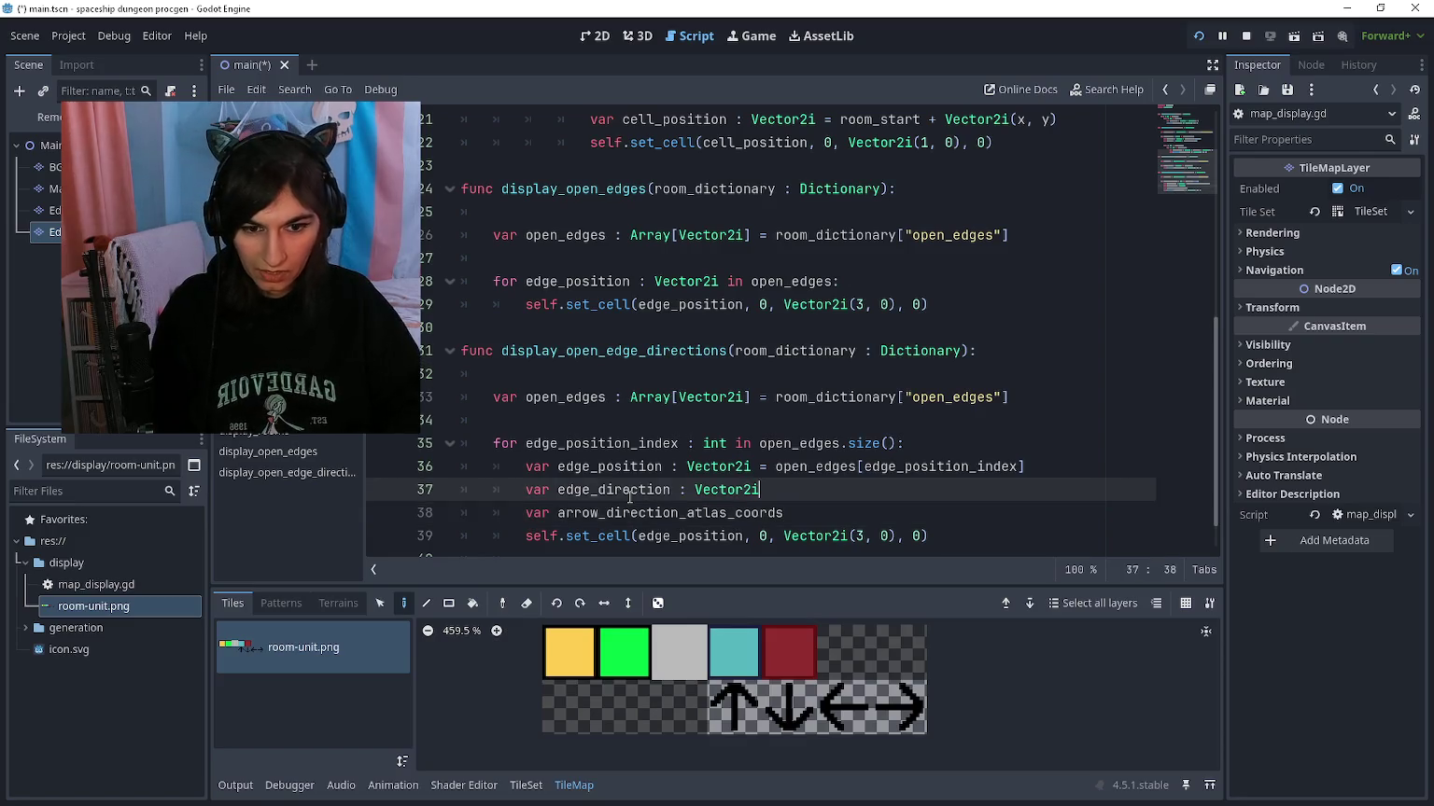
text( ctor)
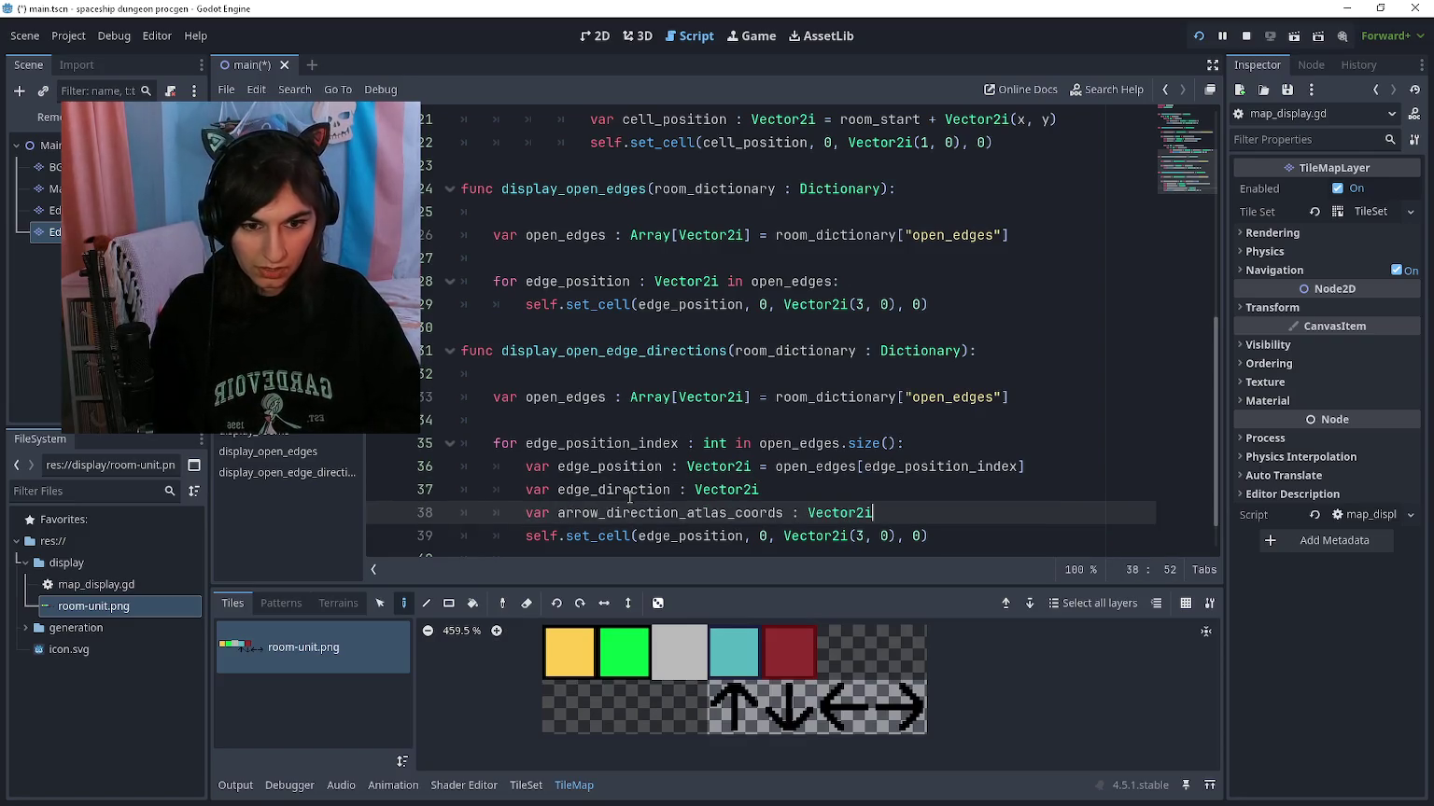
Step: Begin assigning edge_direction from open…, and start a var open_ line below open_edges
key(Up)
text(= open)
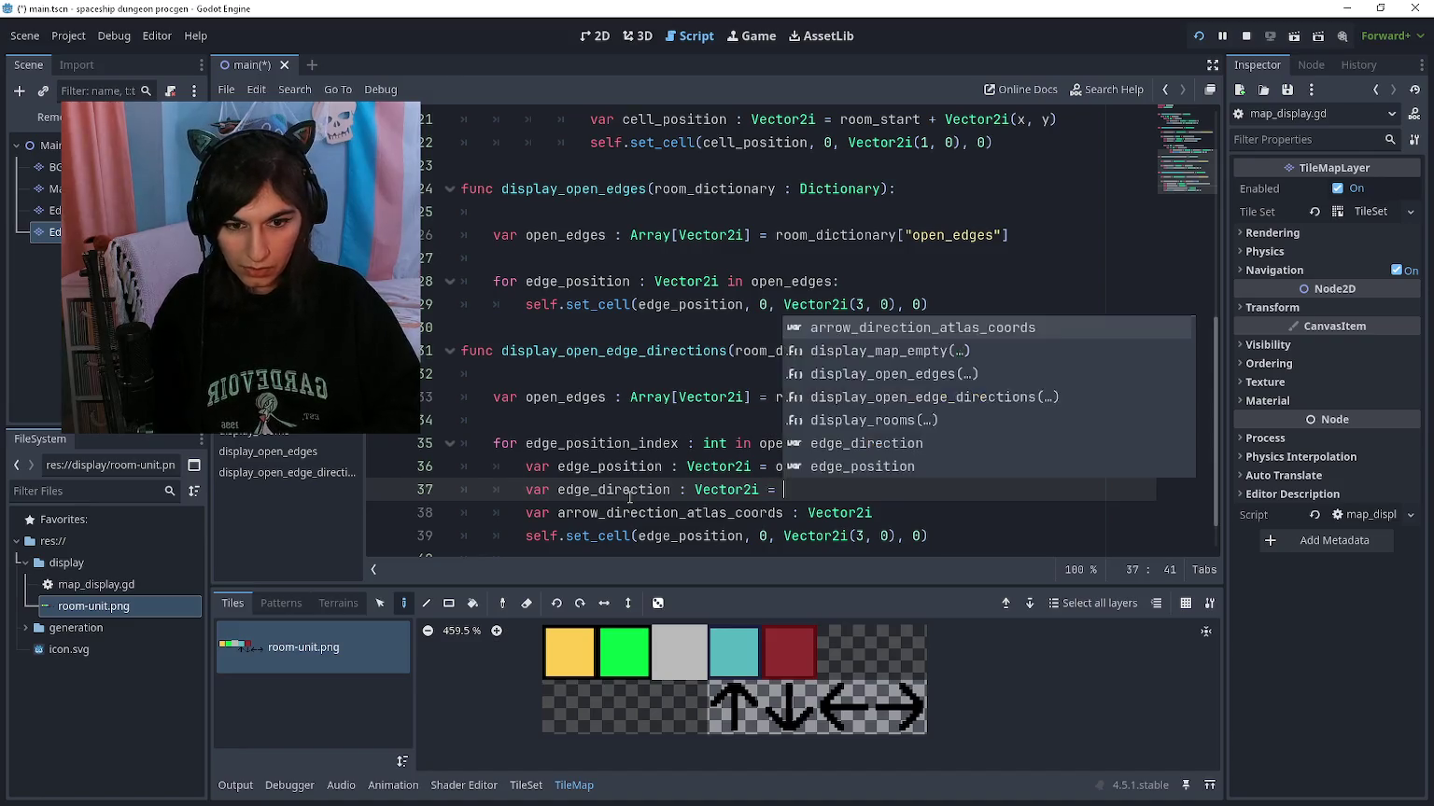
key(Escape)
key(Up)
key(Up)
key(Up)
key(End)
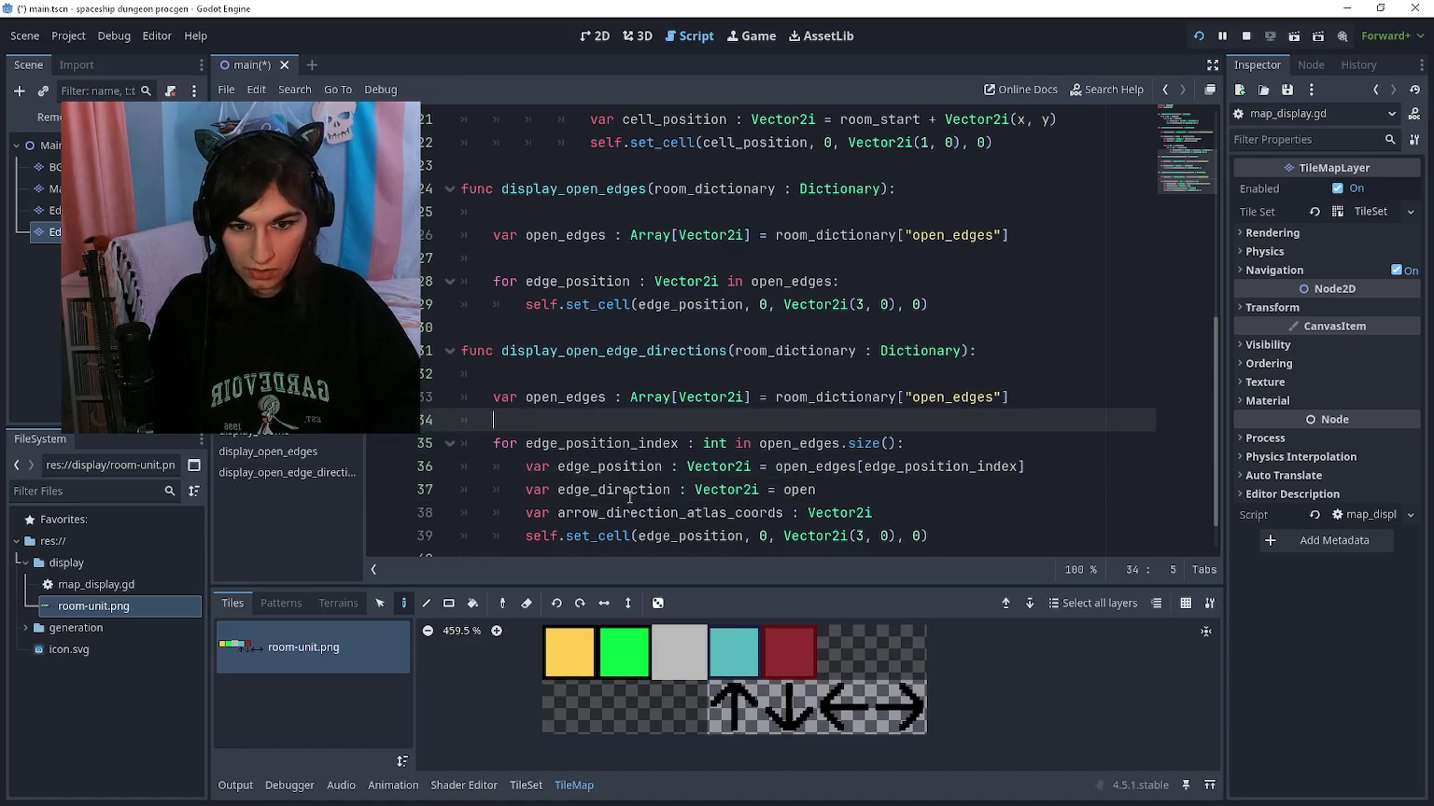
key(Return)
text(var open_)
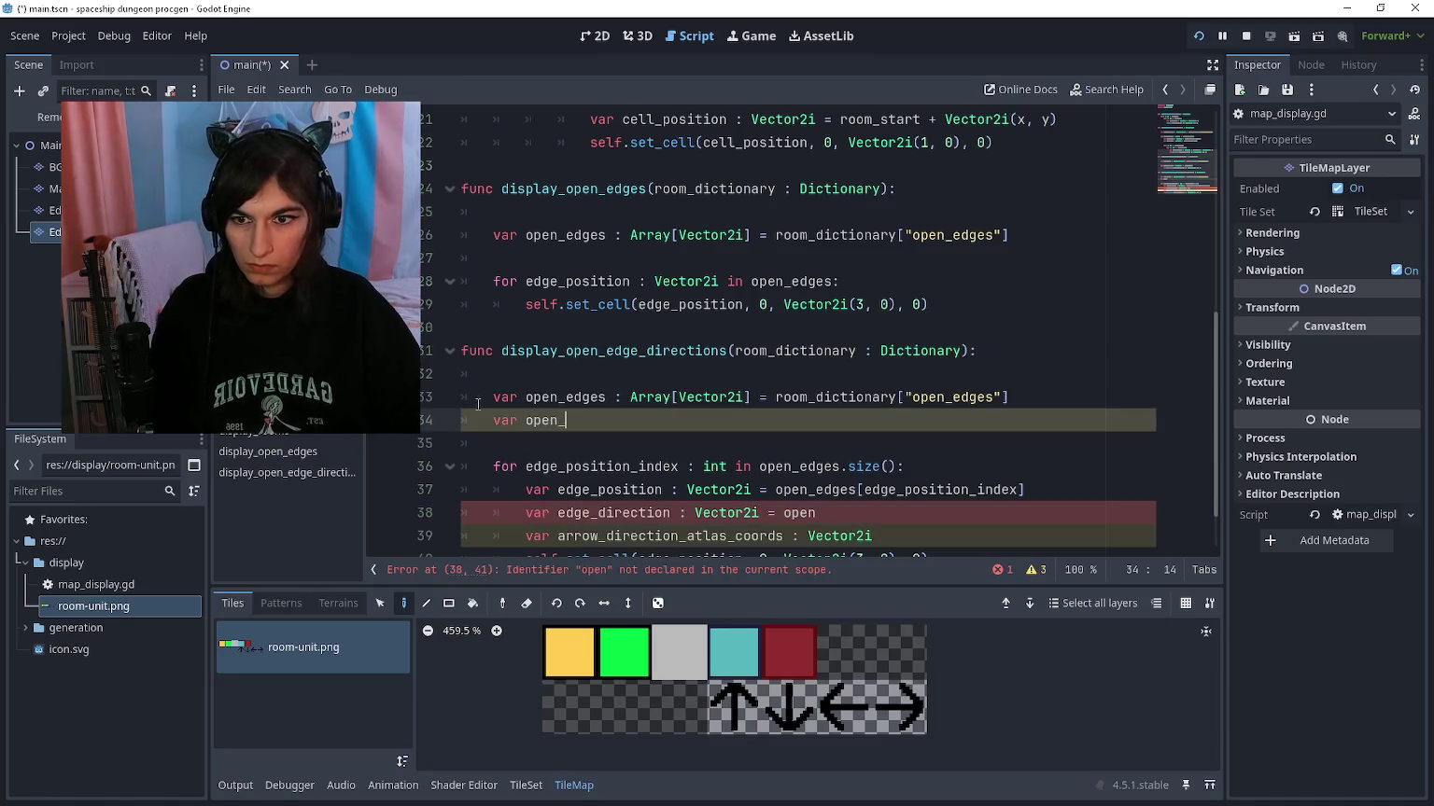
key(alt+Left)
Step: Add room_dictionary["open_directions"] = open_directions below the open_edges entry in main.gd
scroll(735, 383, up, 8)
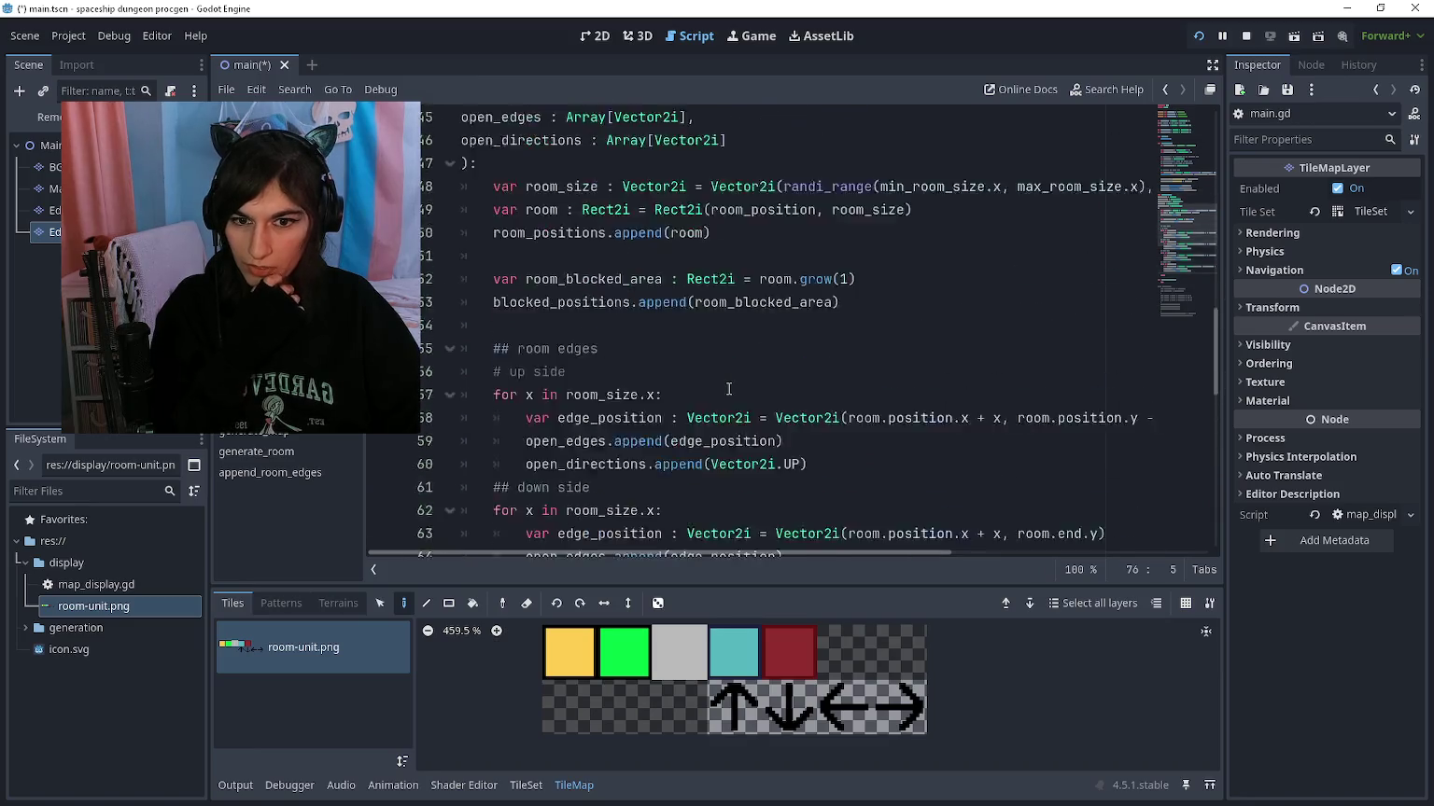
scroll(711, 365, up, 1)
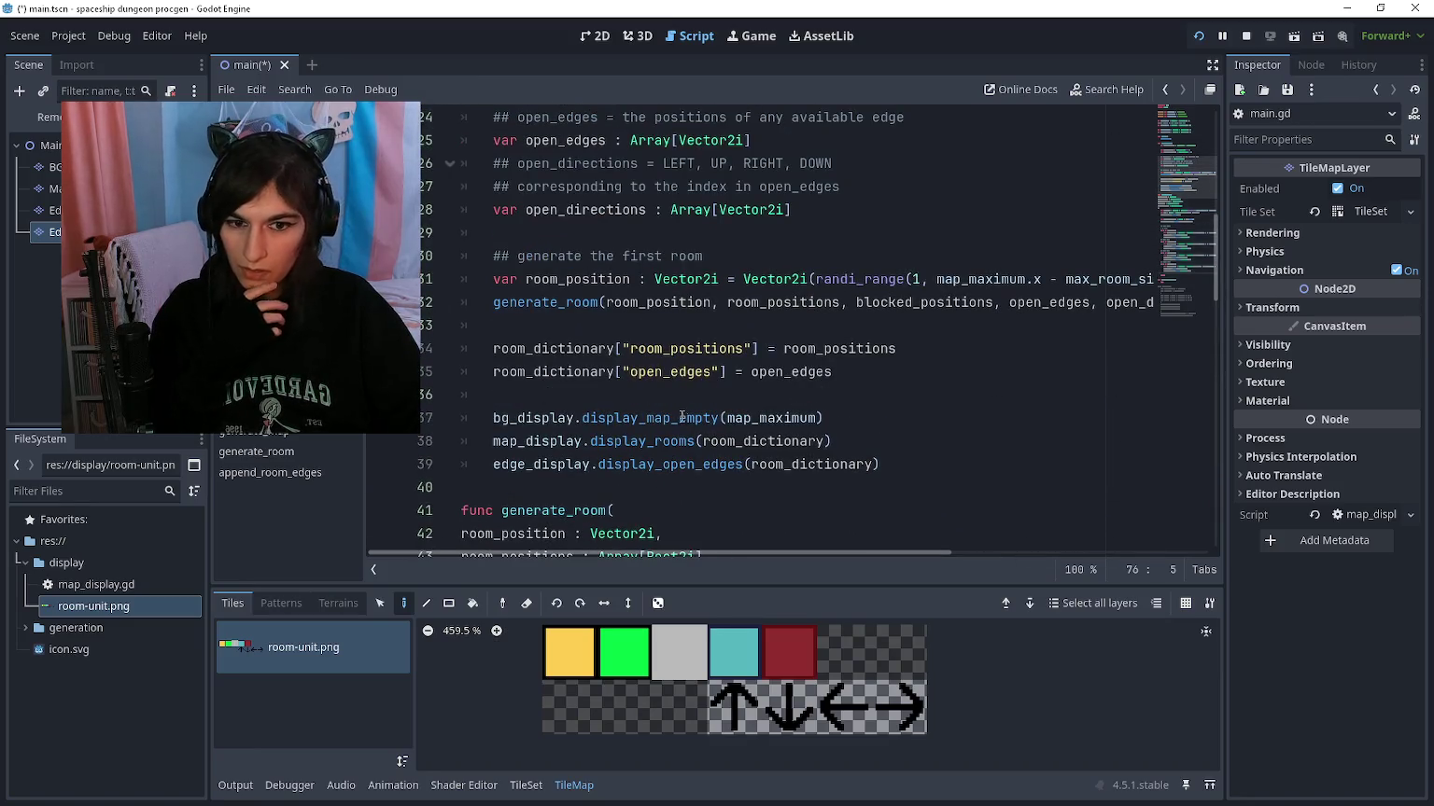
click(692, 389)
key(ctrl+shift+Return)
text(om_d)
key(Return)
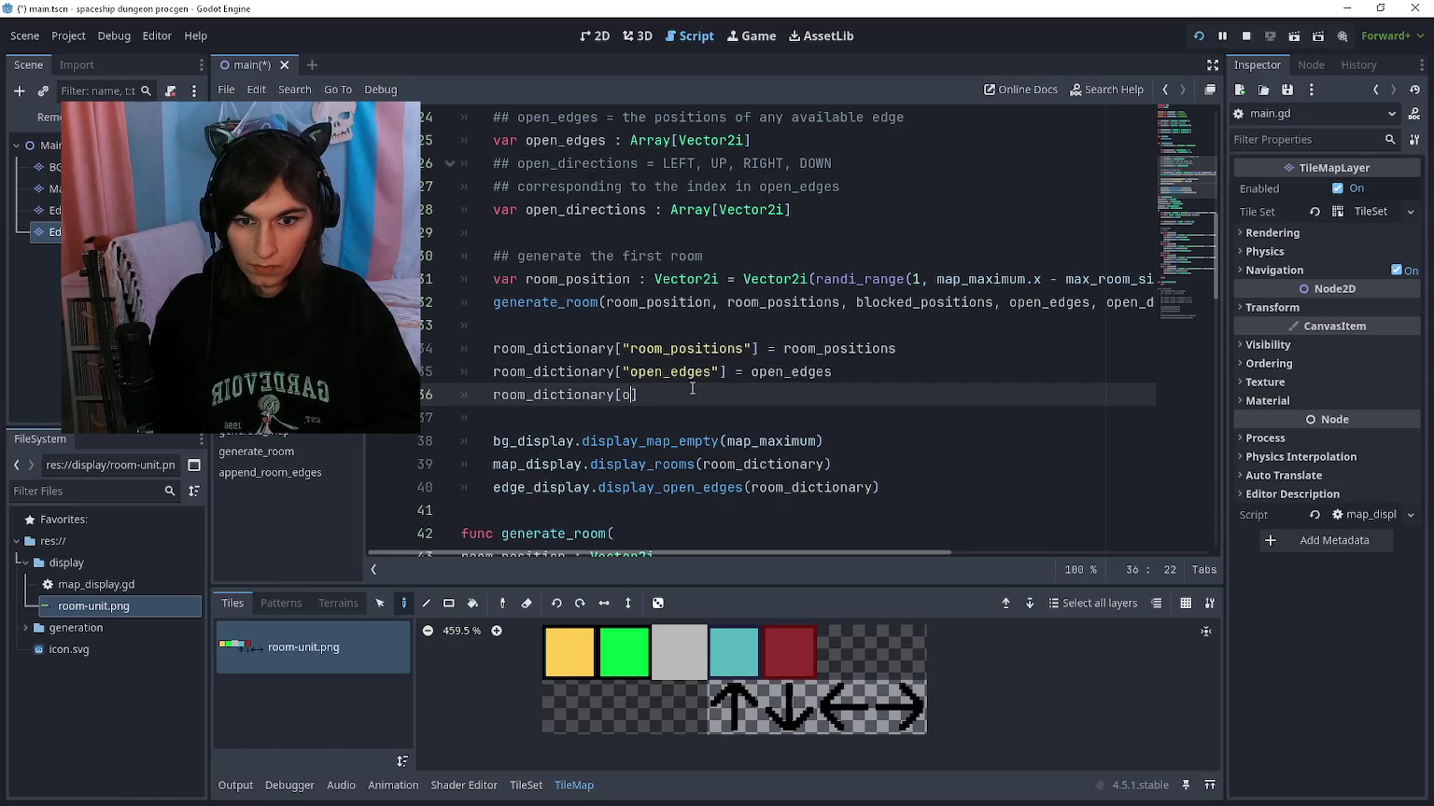
key(BackSpace)
text("open_directions")
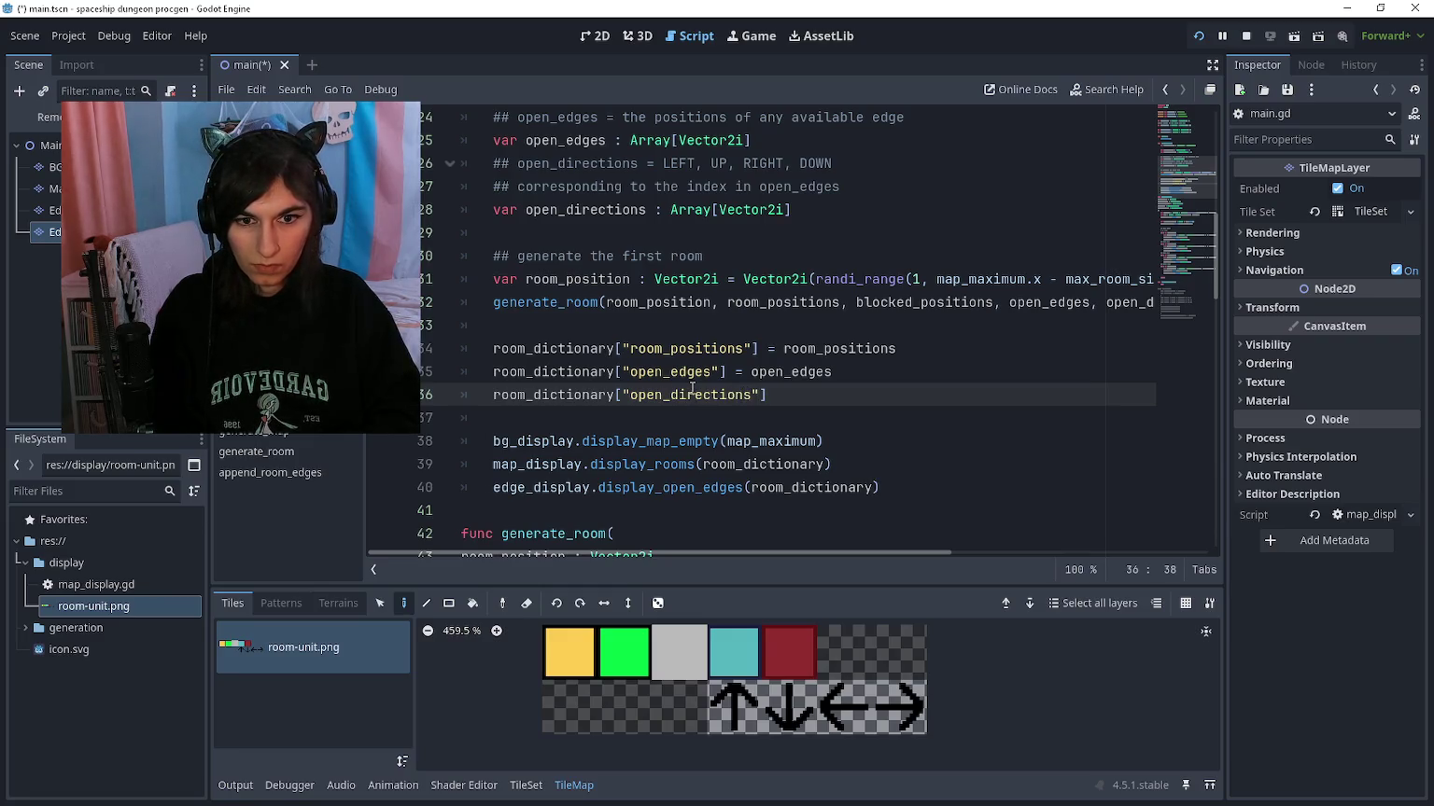
text(] = open)
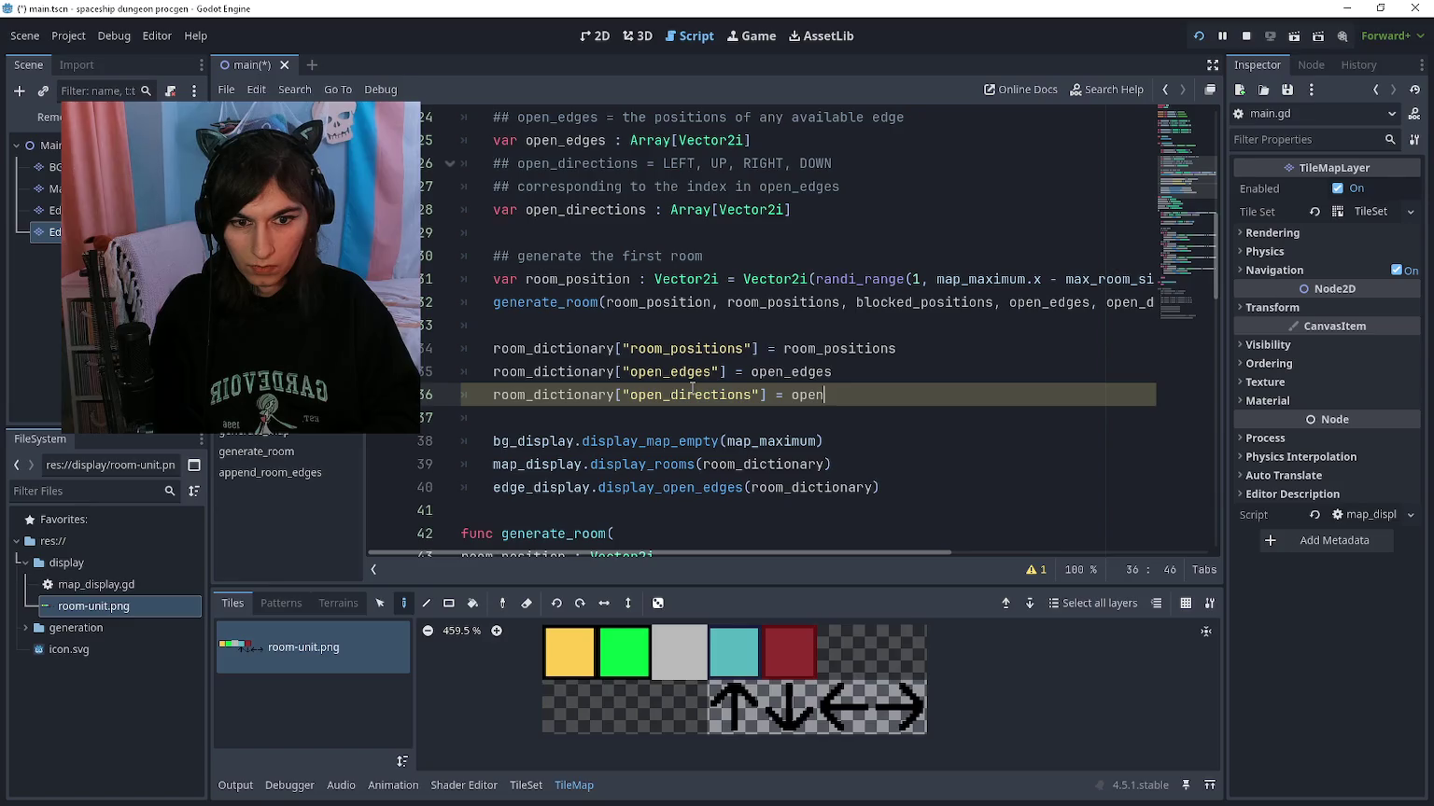
text(_directions)
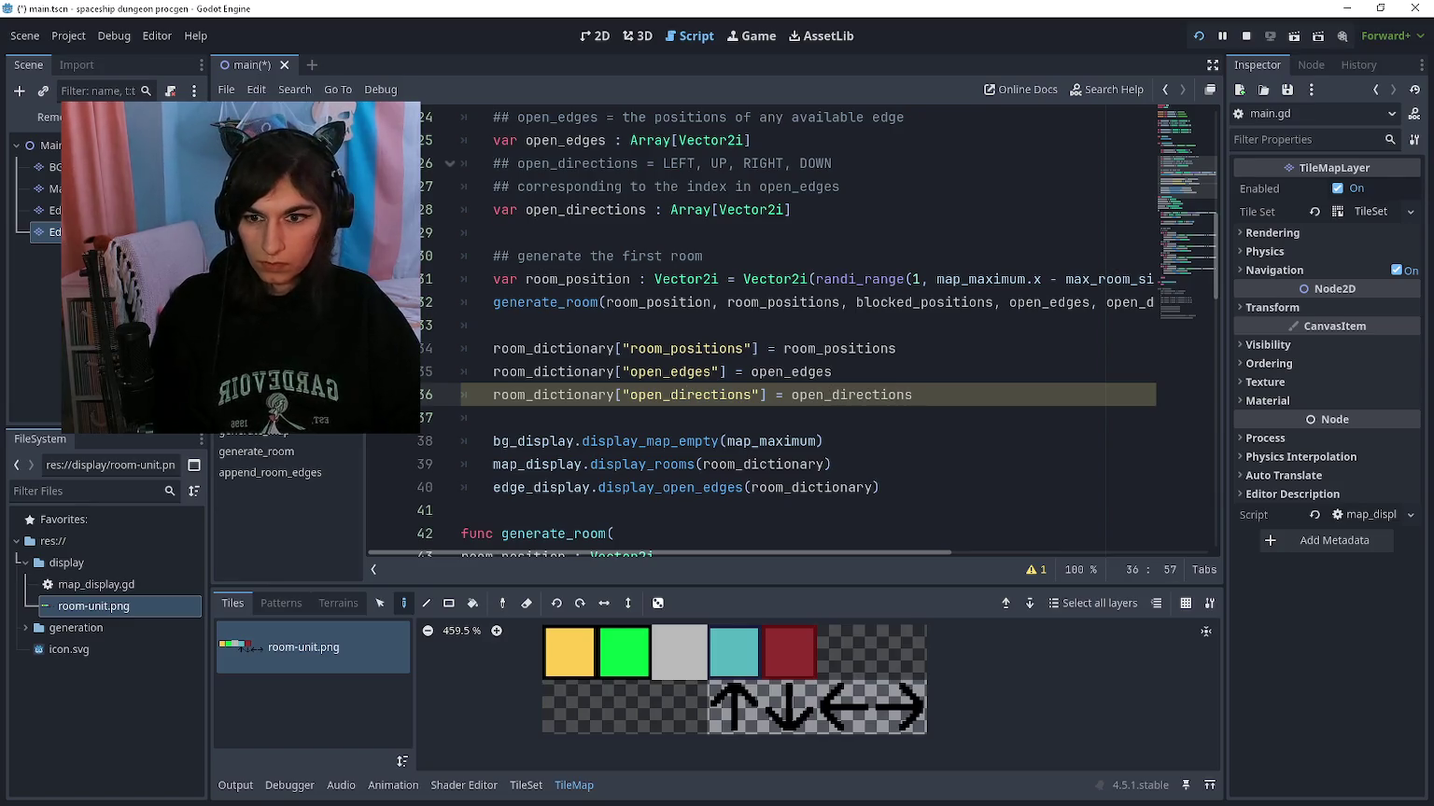
key(alt+Left)
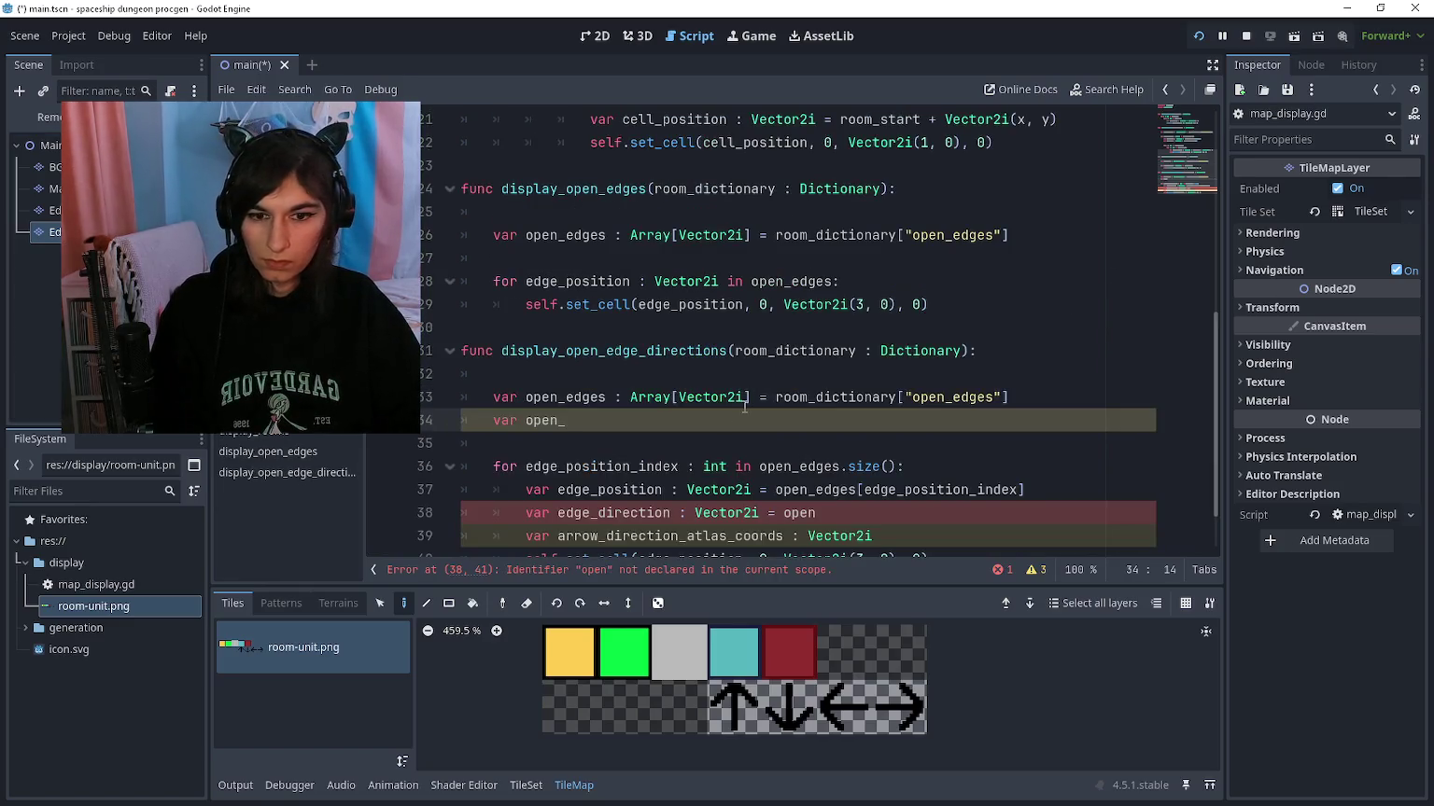
Step: Declare var open_directions : Array[Vector2i] = room_dictionary["open_directions"]
text(directions )
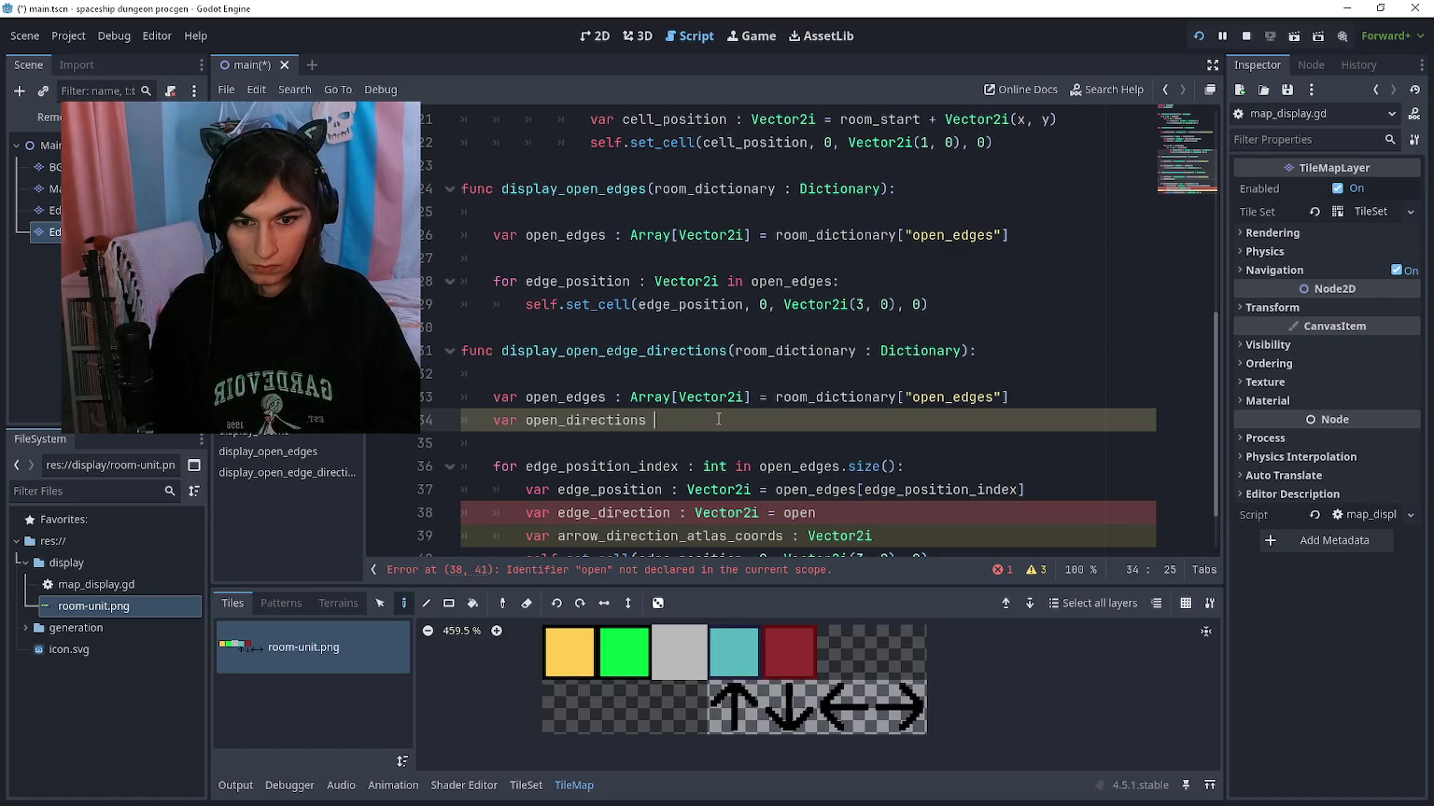
text(: Array[V)
text(ector2i])
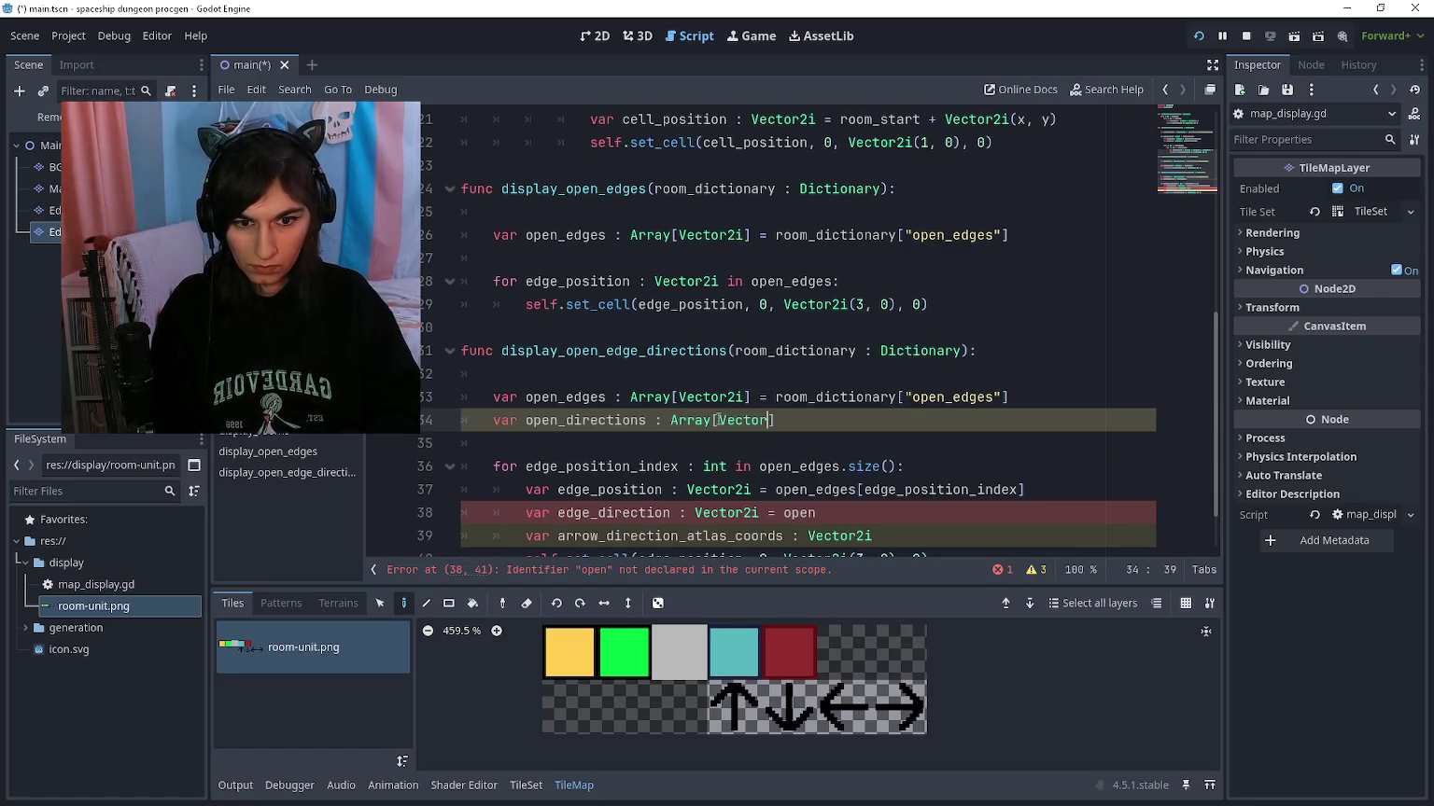
text( = )
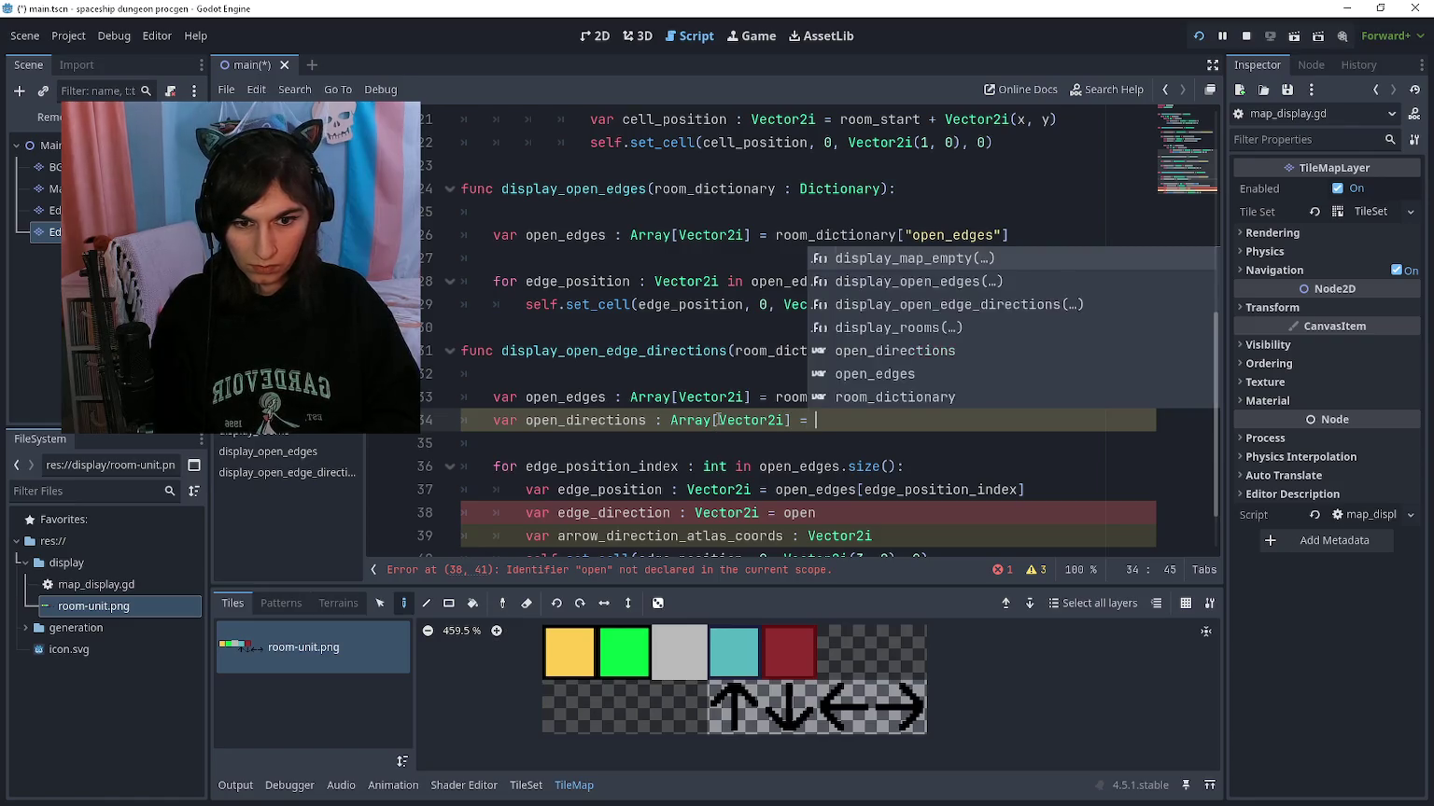
text(room_dic)
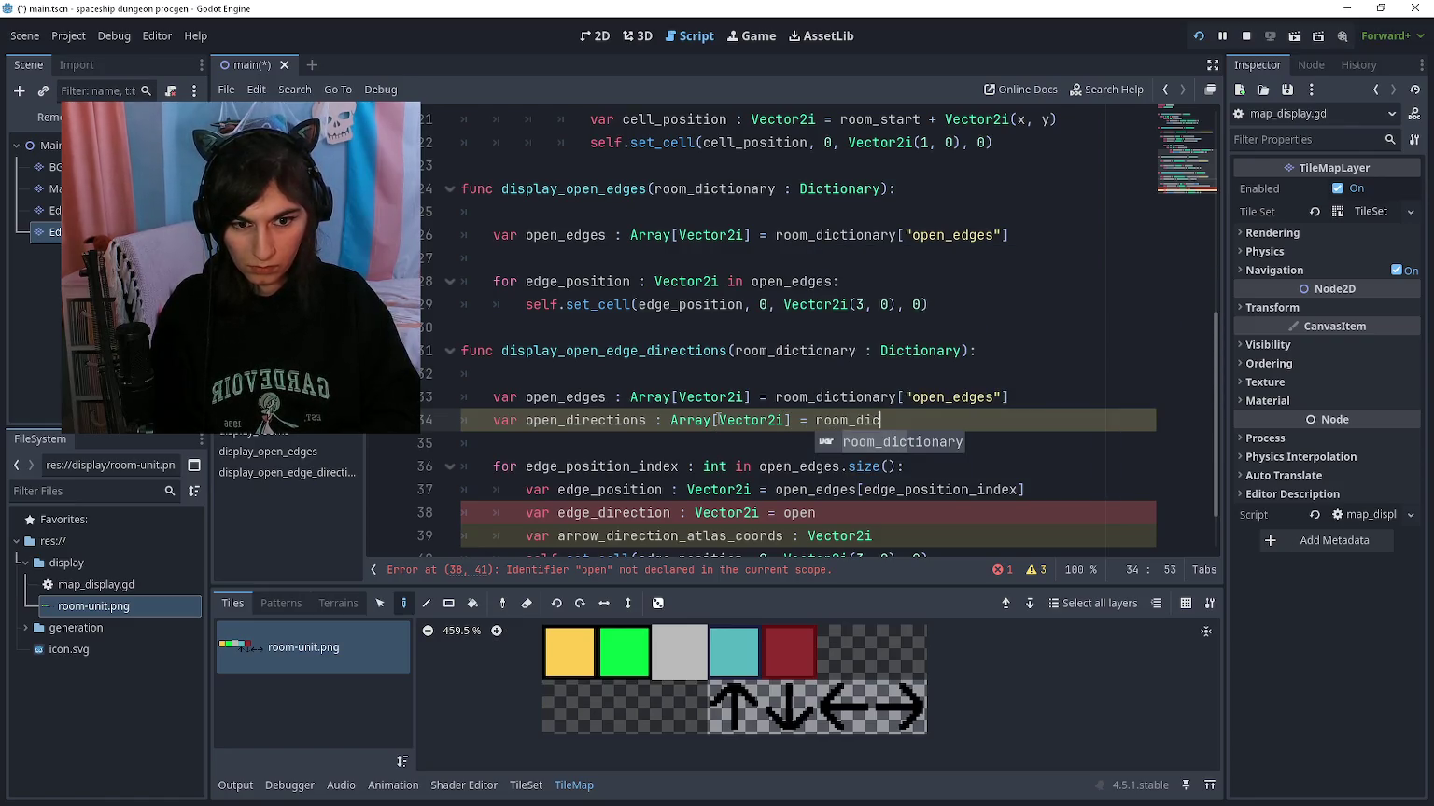
text(tionary["open_directions")
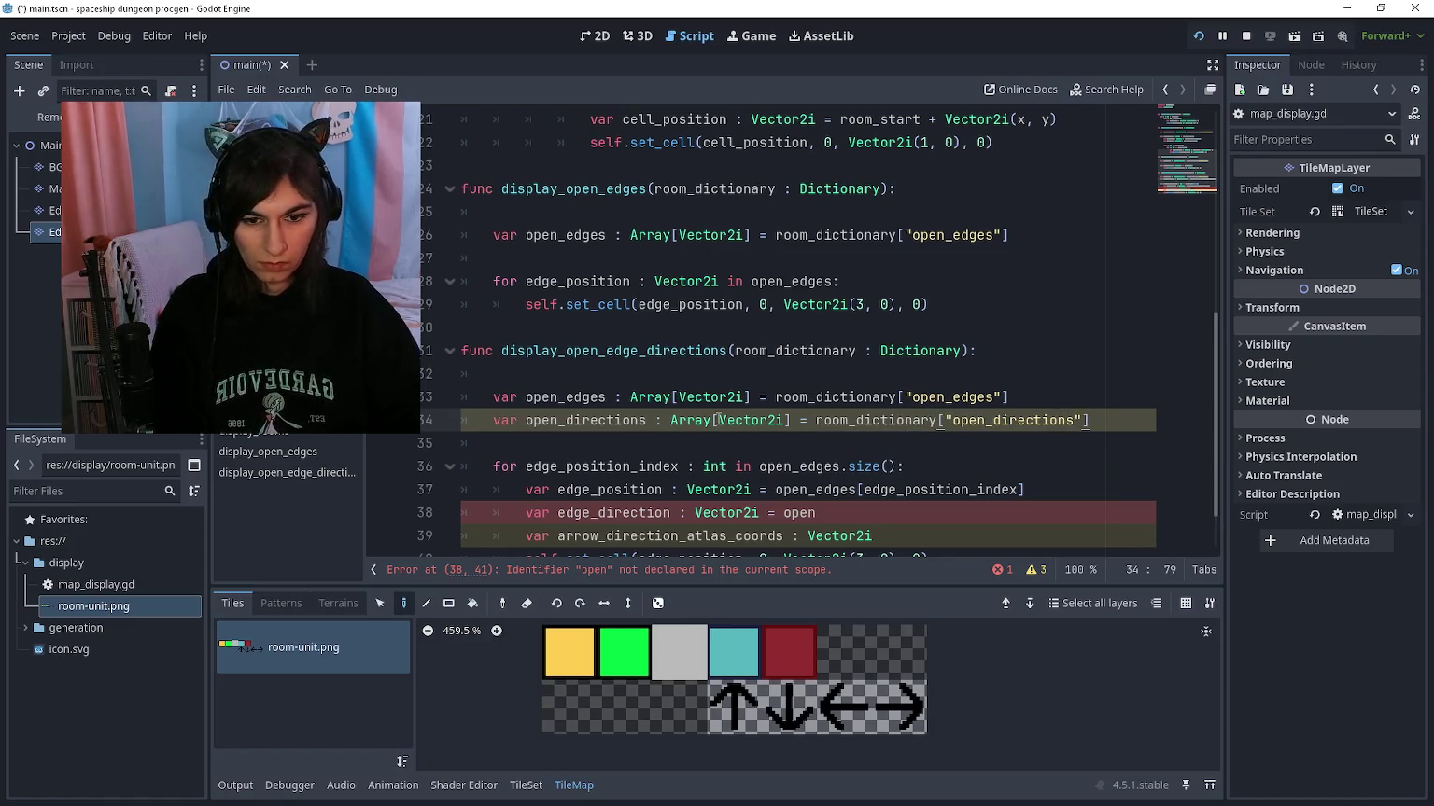
scroll(718, 420, down, 1)
click(961, 486)
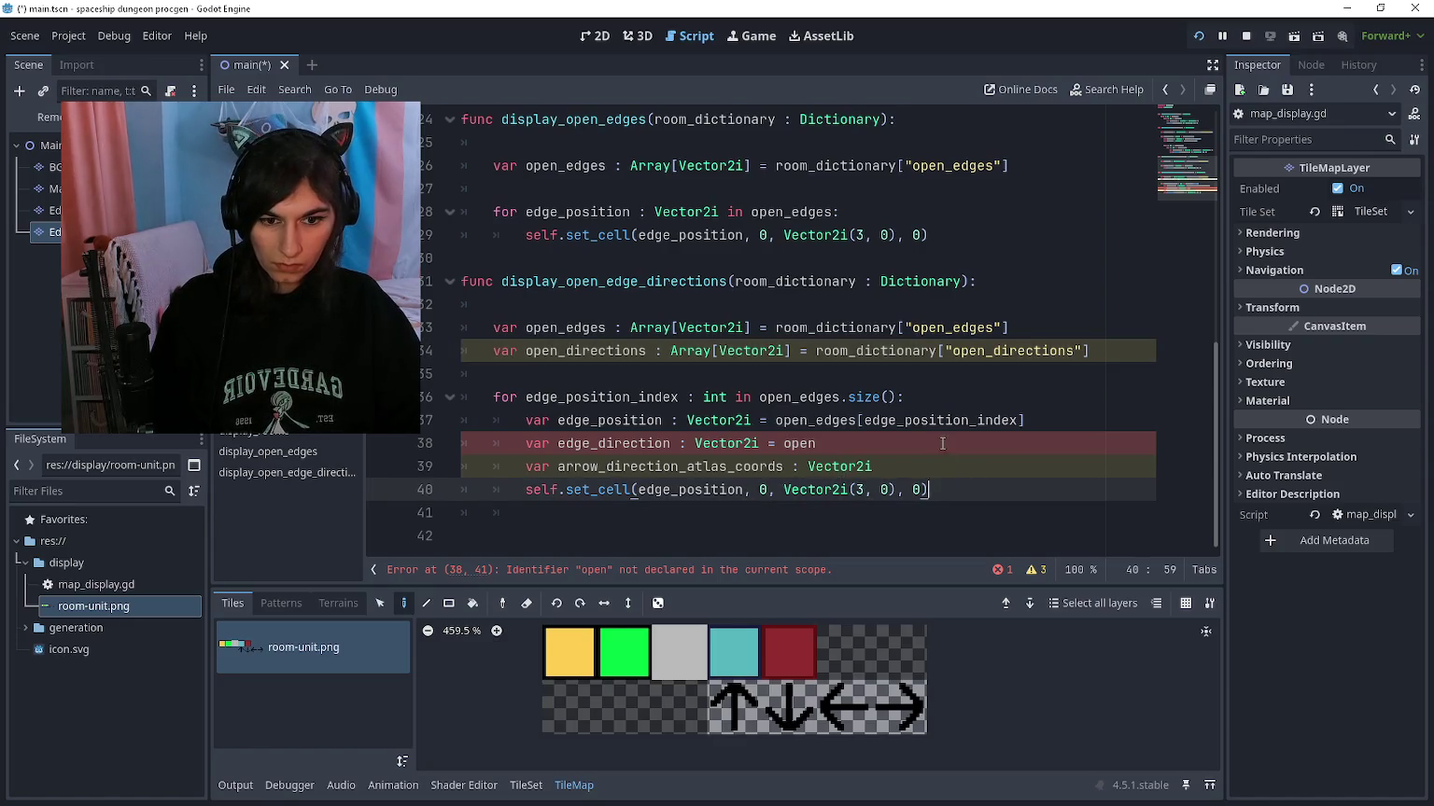
Step: Set edge_direction to open_directions[edge_position_index] and add blank lines after line 39
click(943, 443)
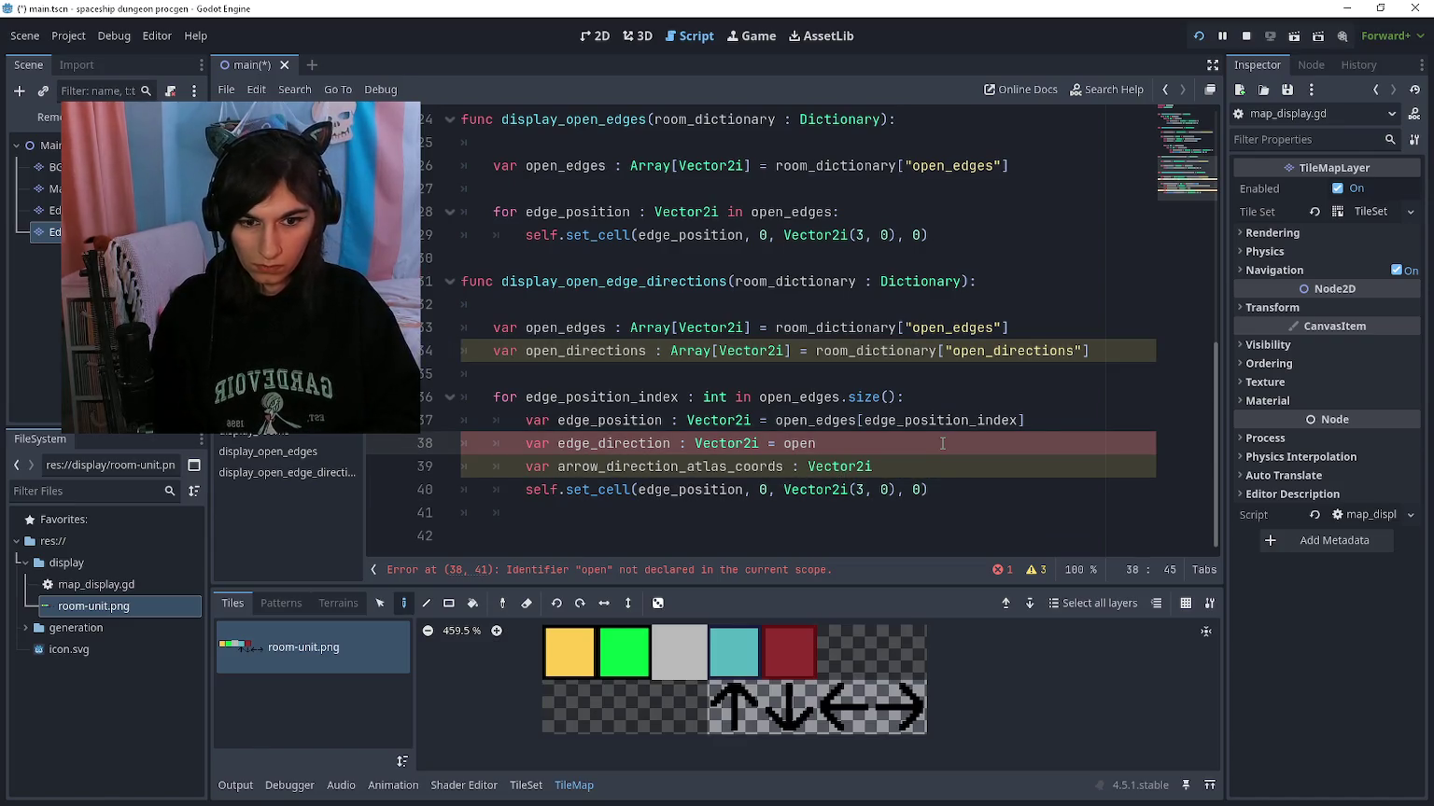
text(_directions)
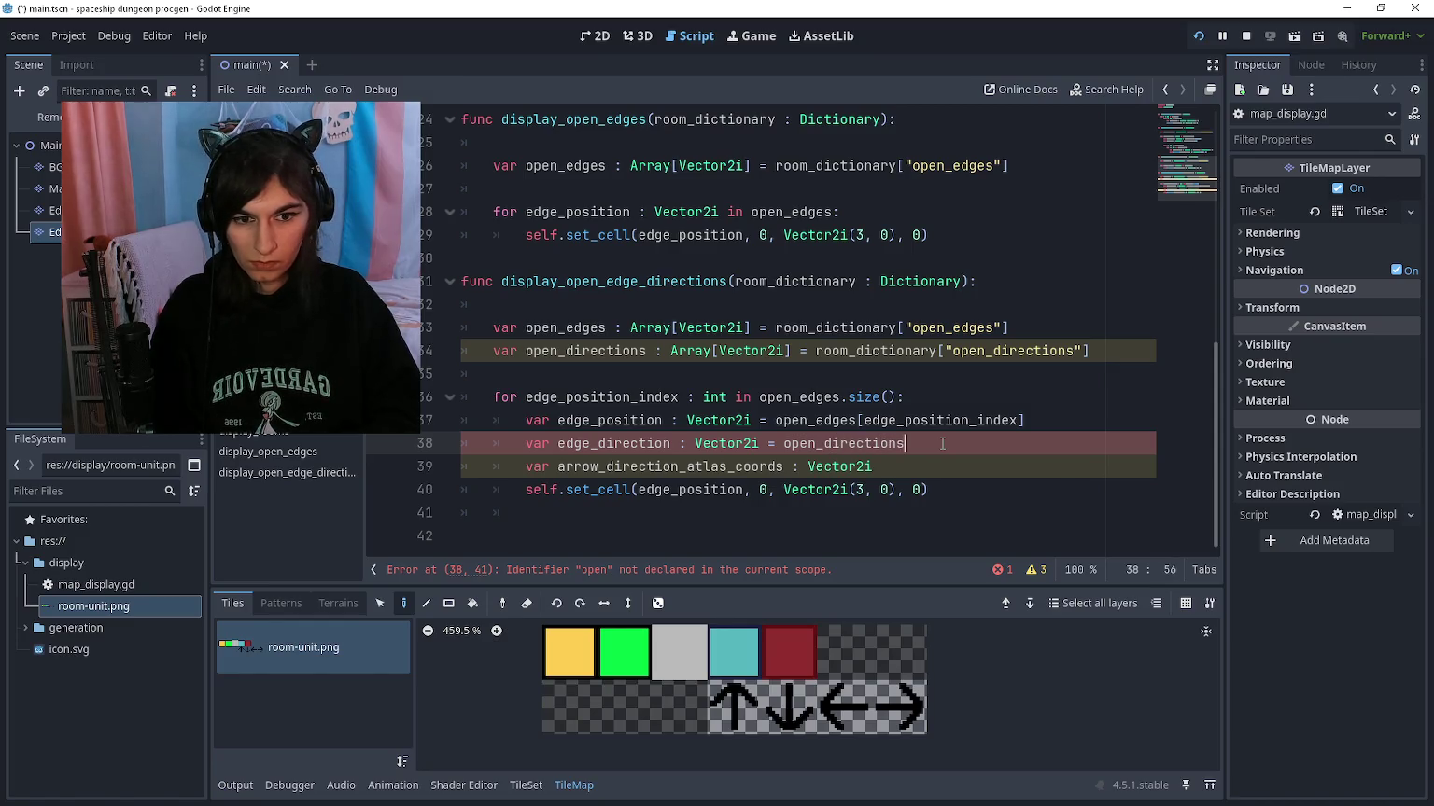
text([edge)
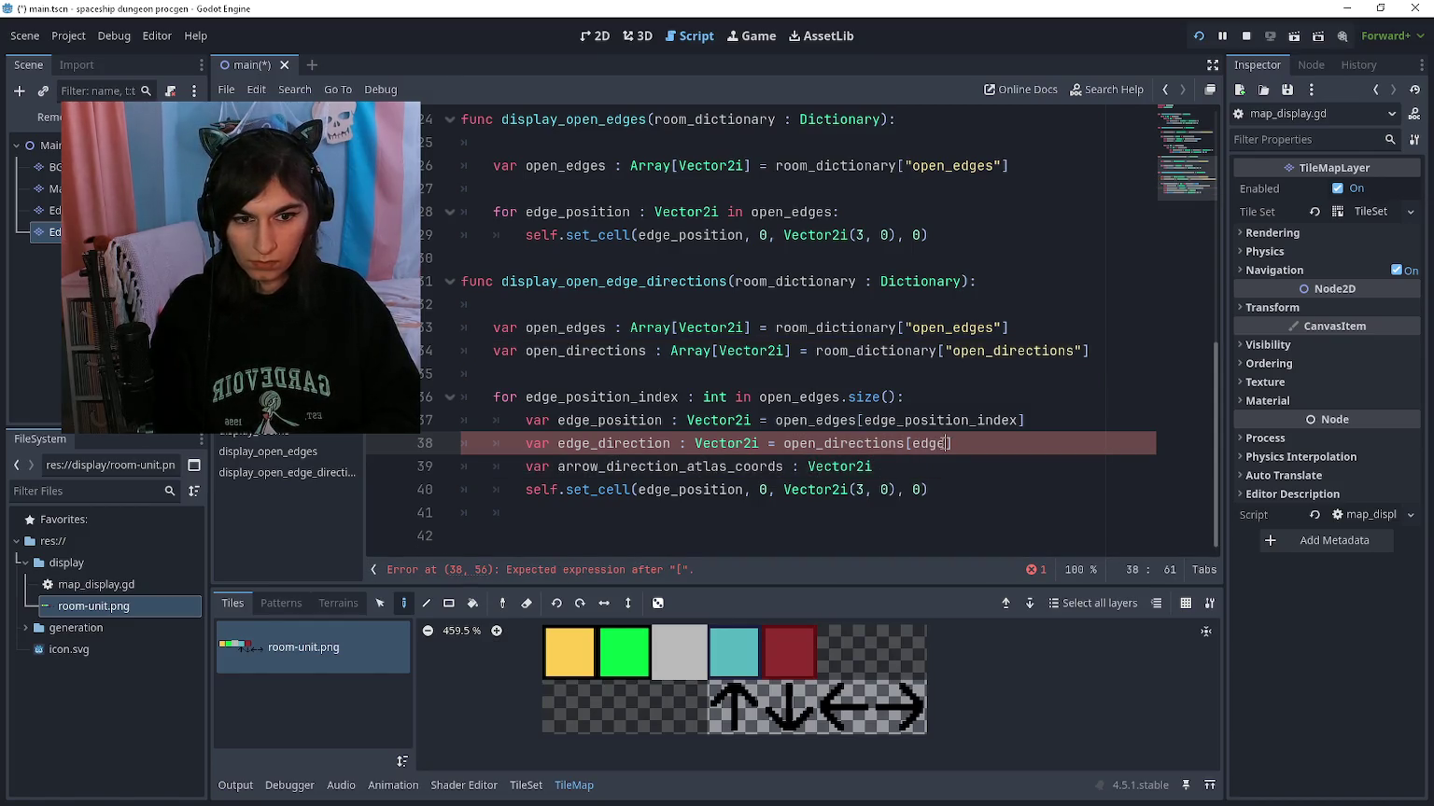
text(_position_index)
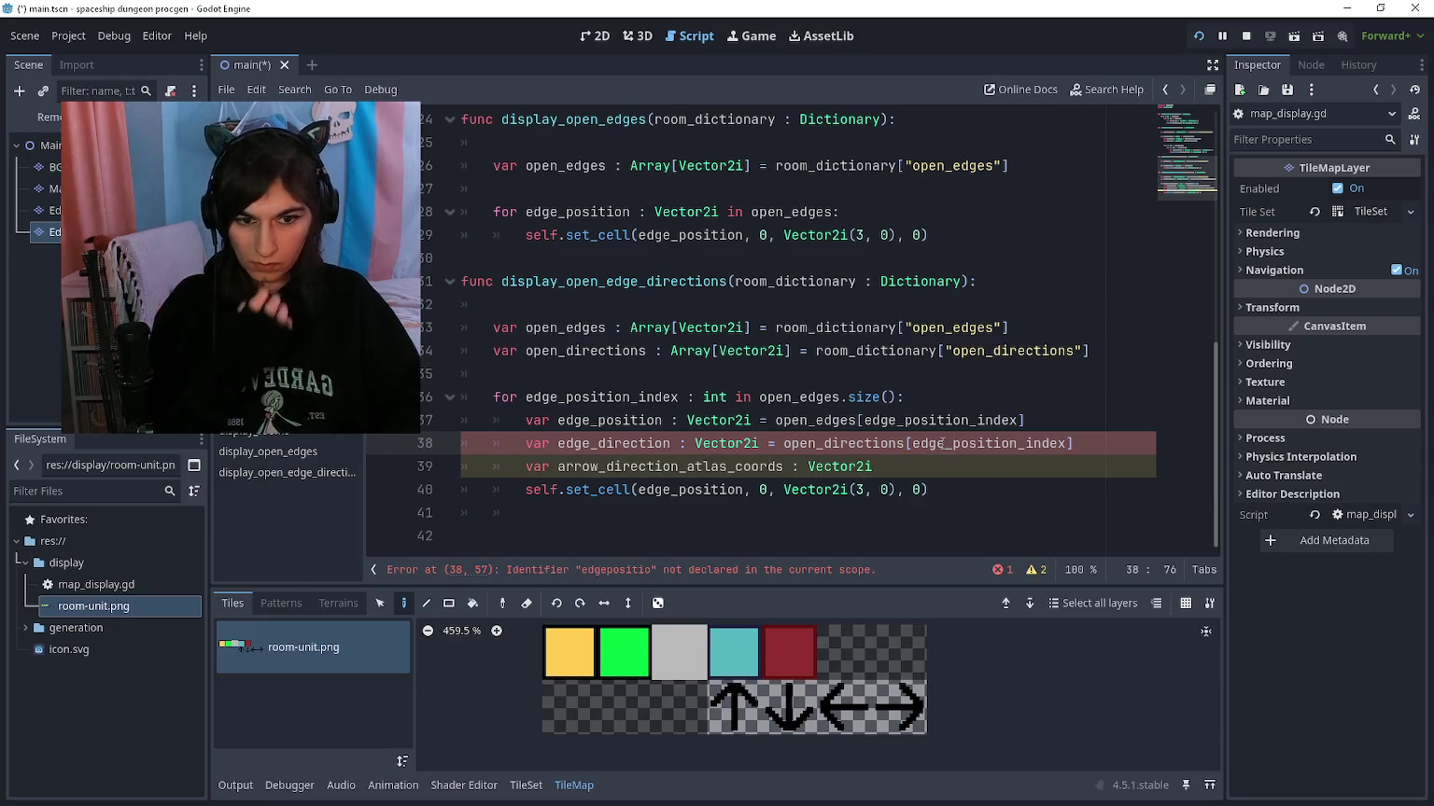
key(Down)
key(Down)
key(Up)
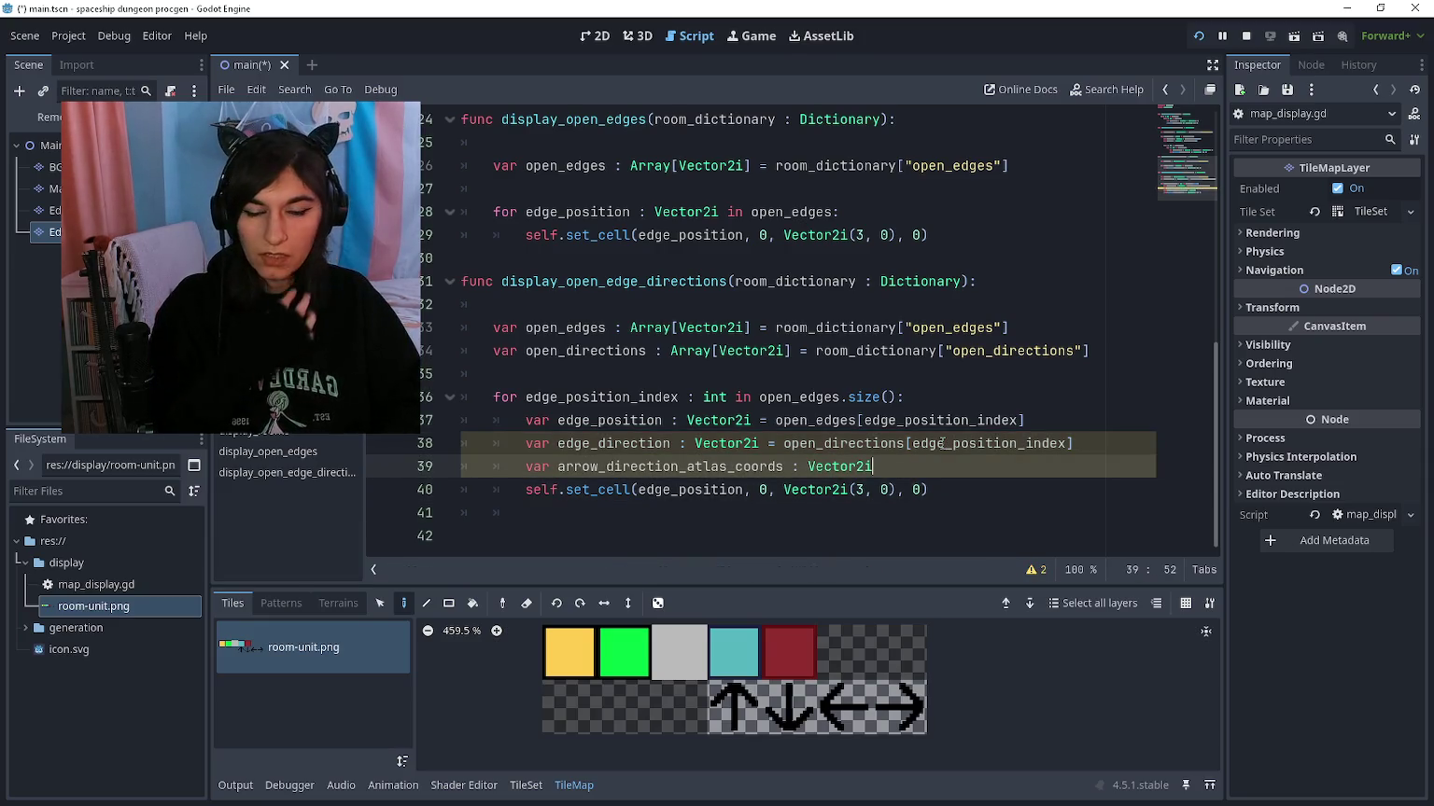
key(Return)
key(Return)
key(Up)
scroll(942, 443, down, 1)
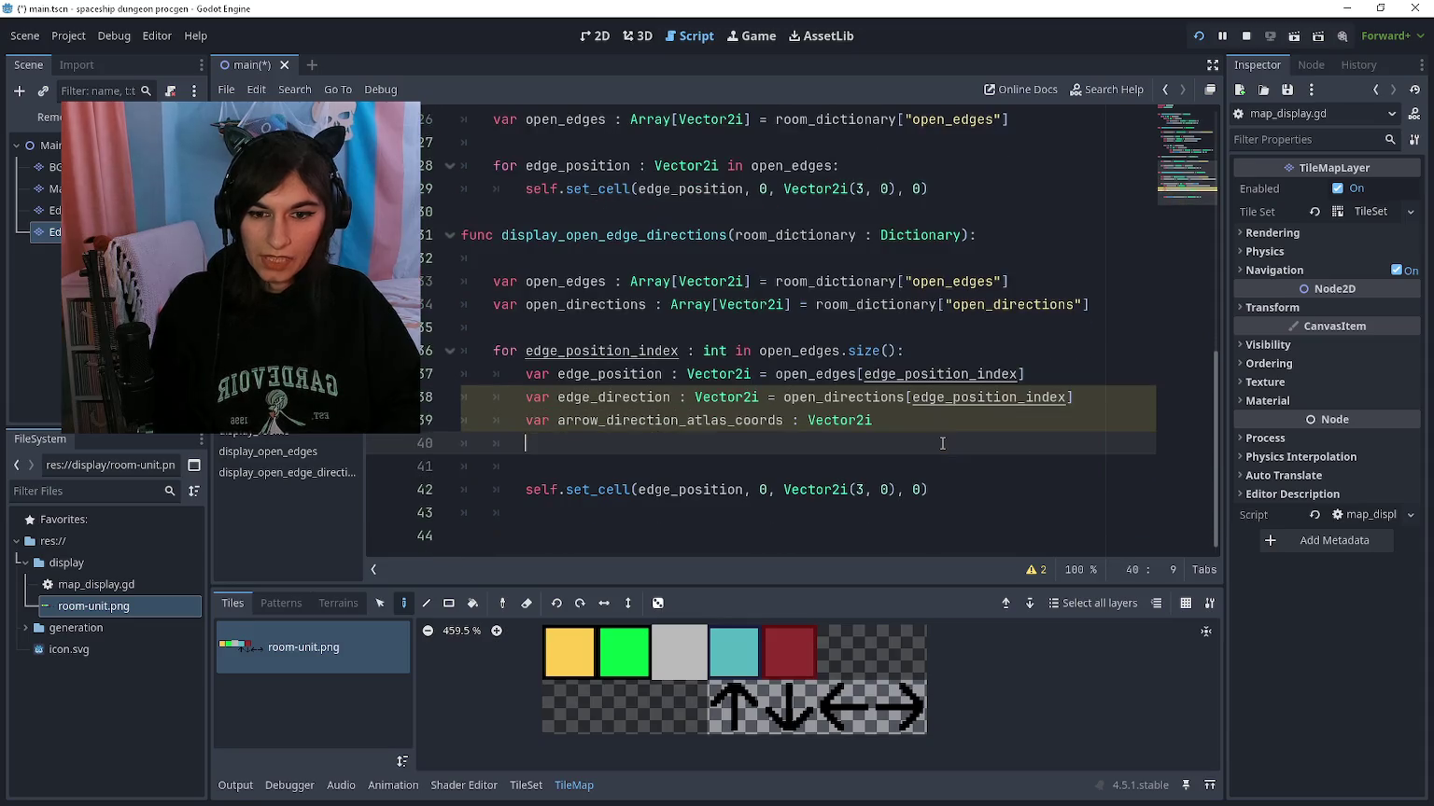
Step: Add an 'if dir == Vector2i.UP' check setting arrow_direction_atlas_coords to Vector2i(3, 1)
key(Return)
key(Return)
key(Up)
text(if)
text(_direction == Vec)
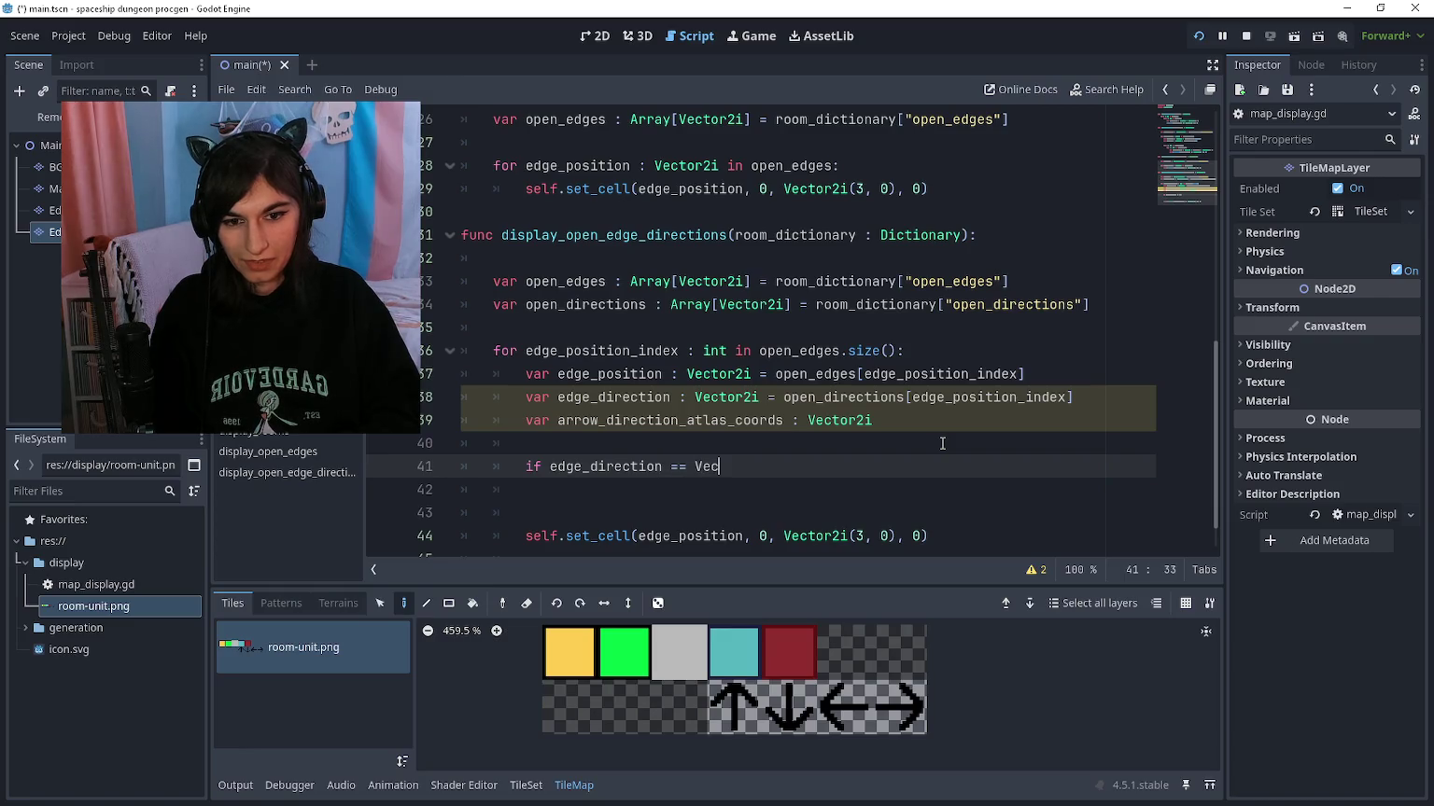
text(i.up)
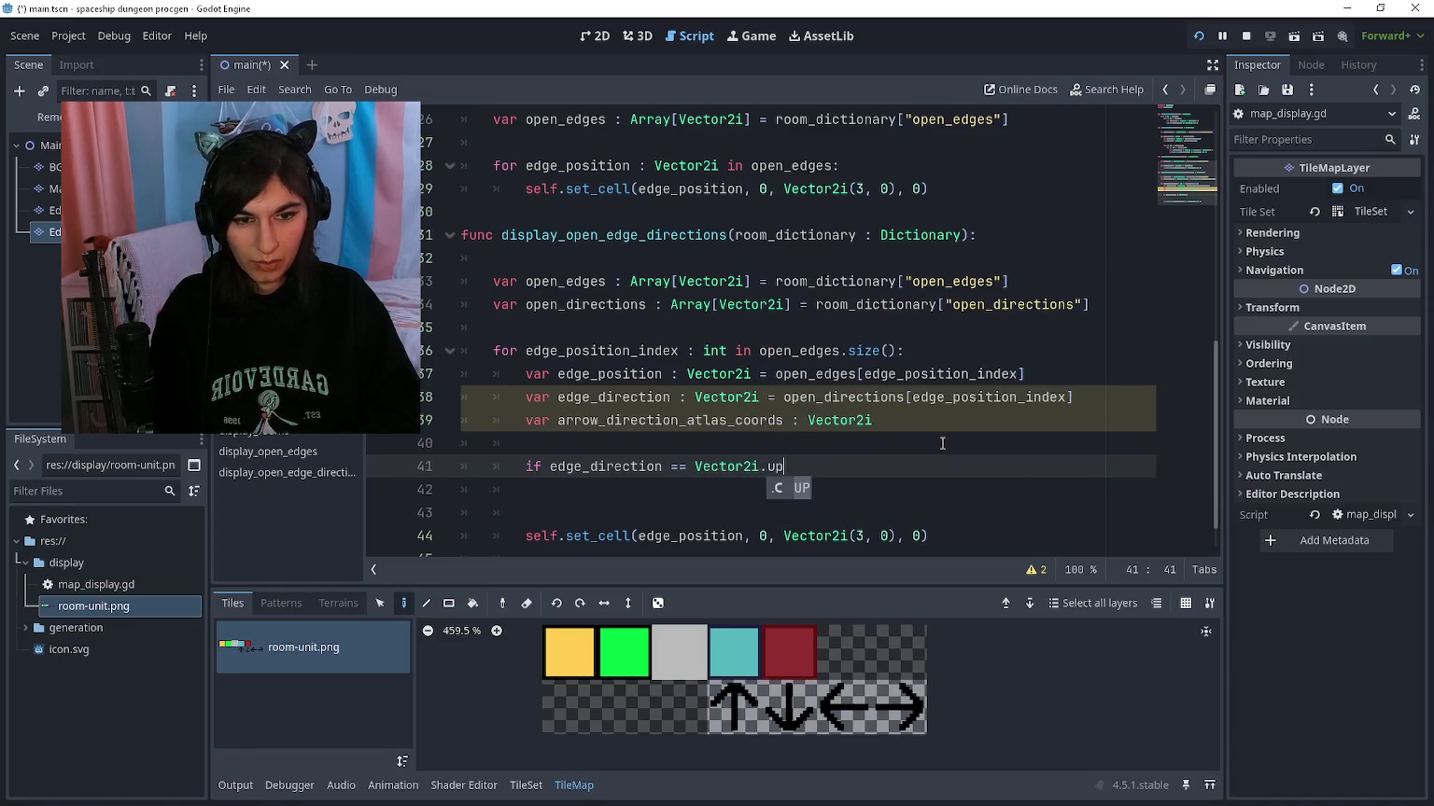
key(Return)
key(Return)
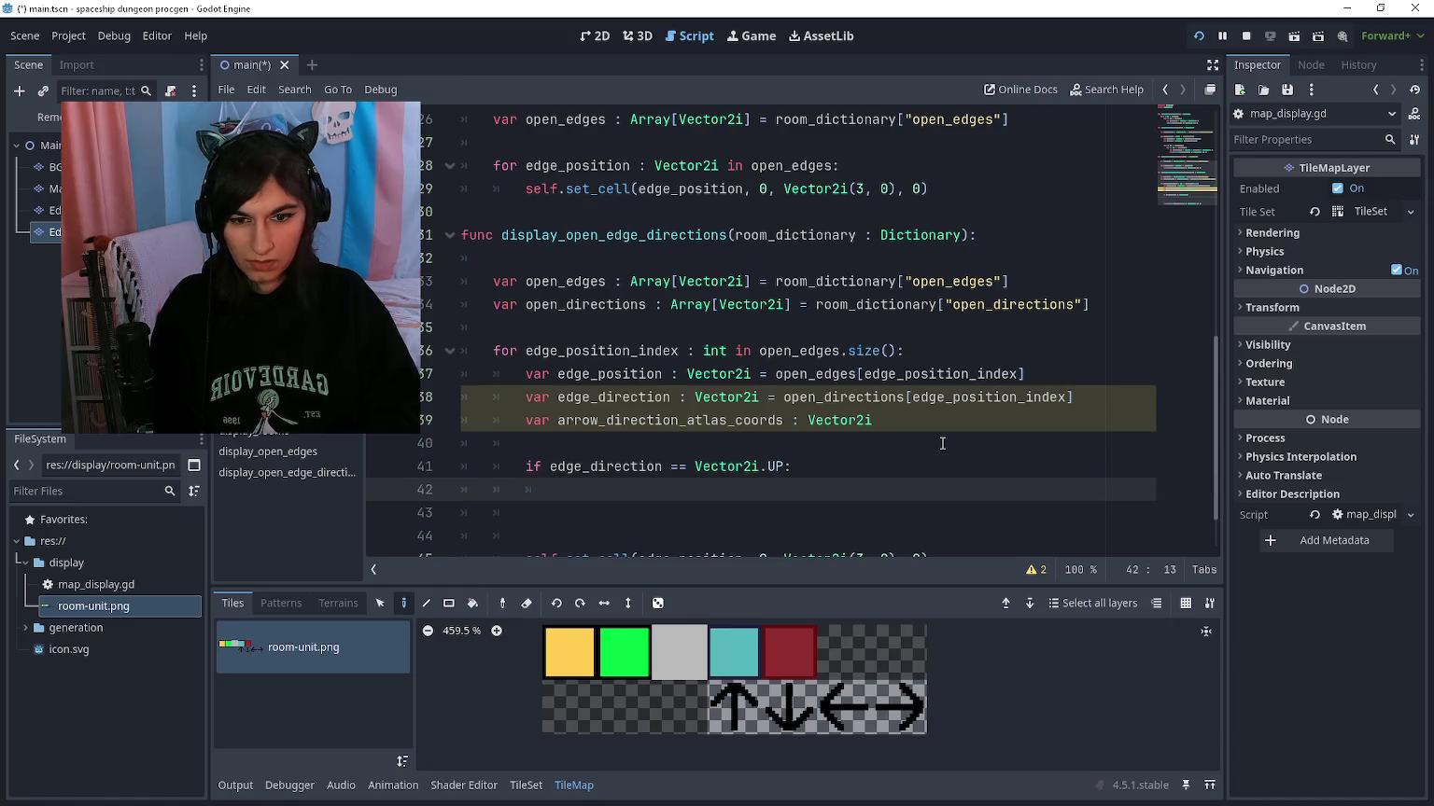
text(arrow_)
key(Return)
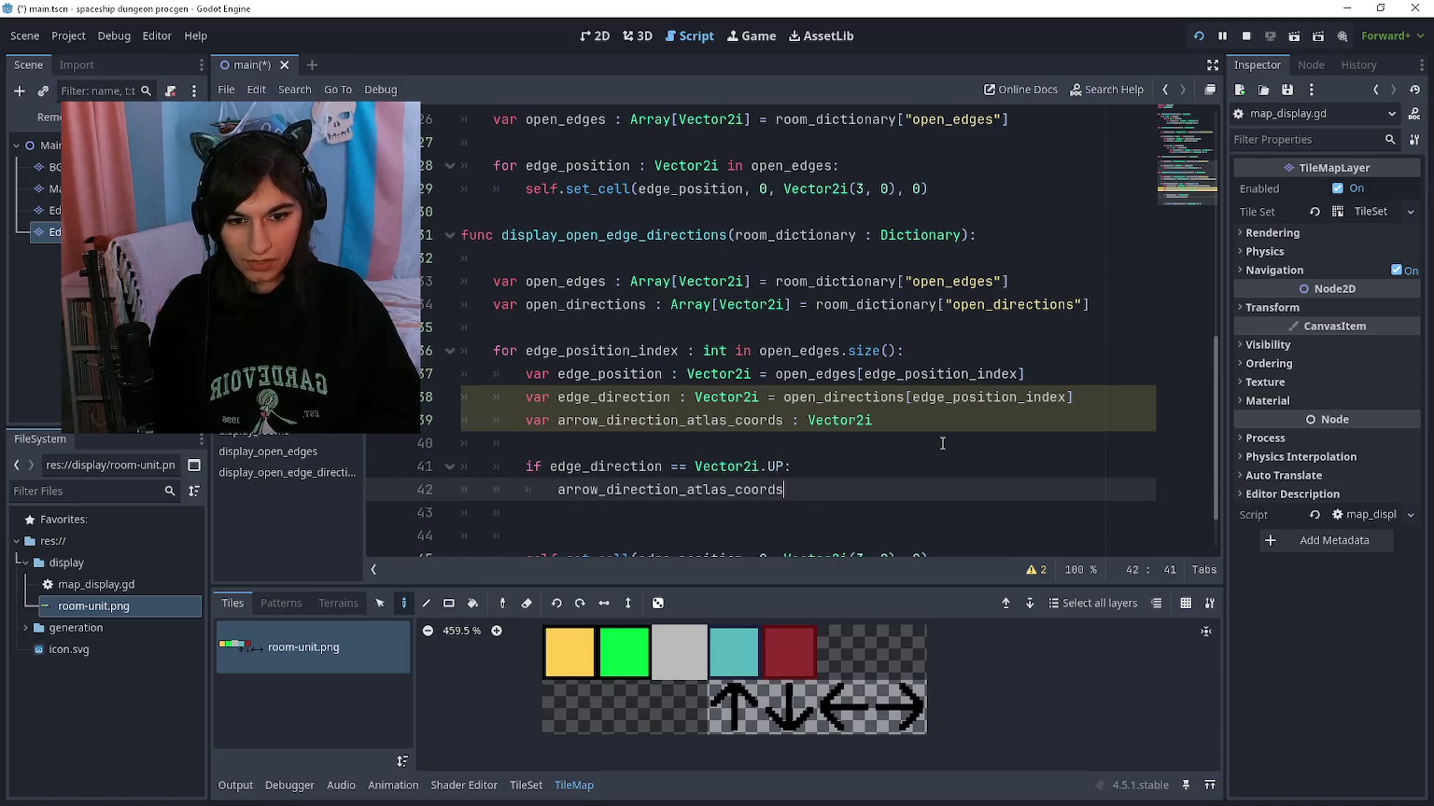
text( =)
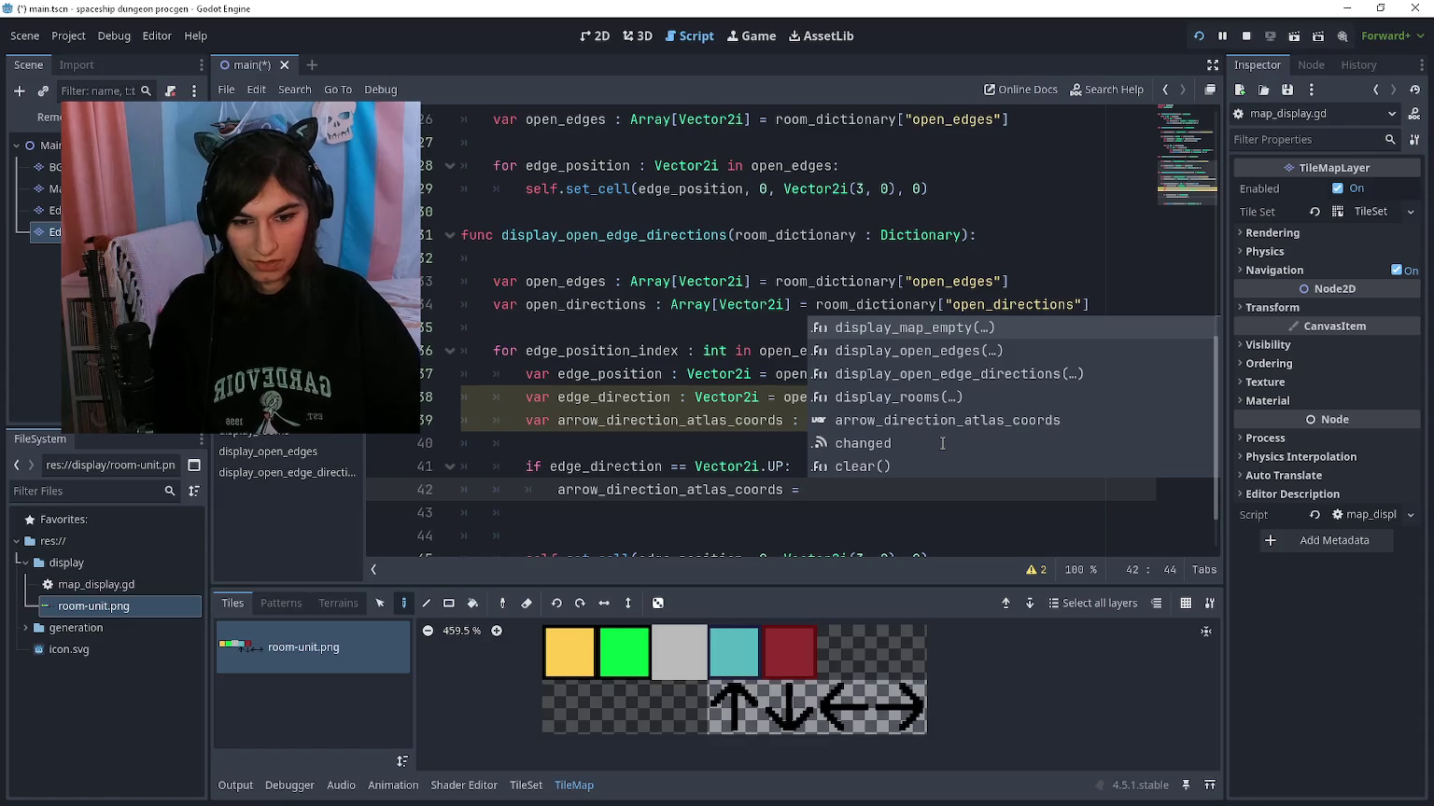
mouse_move(729, 717)
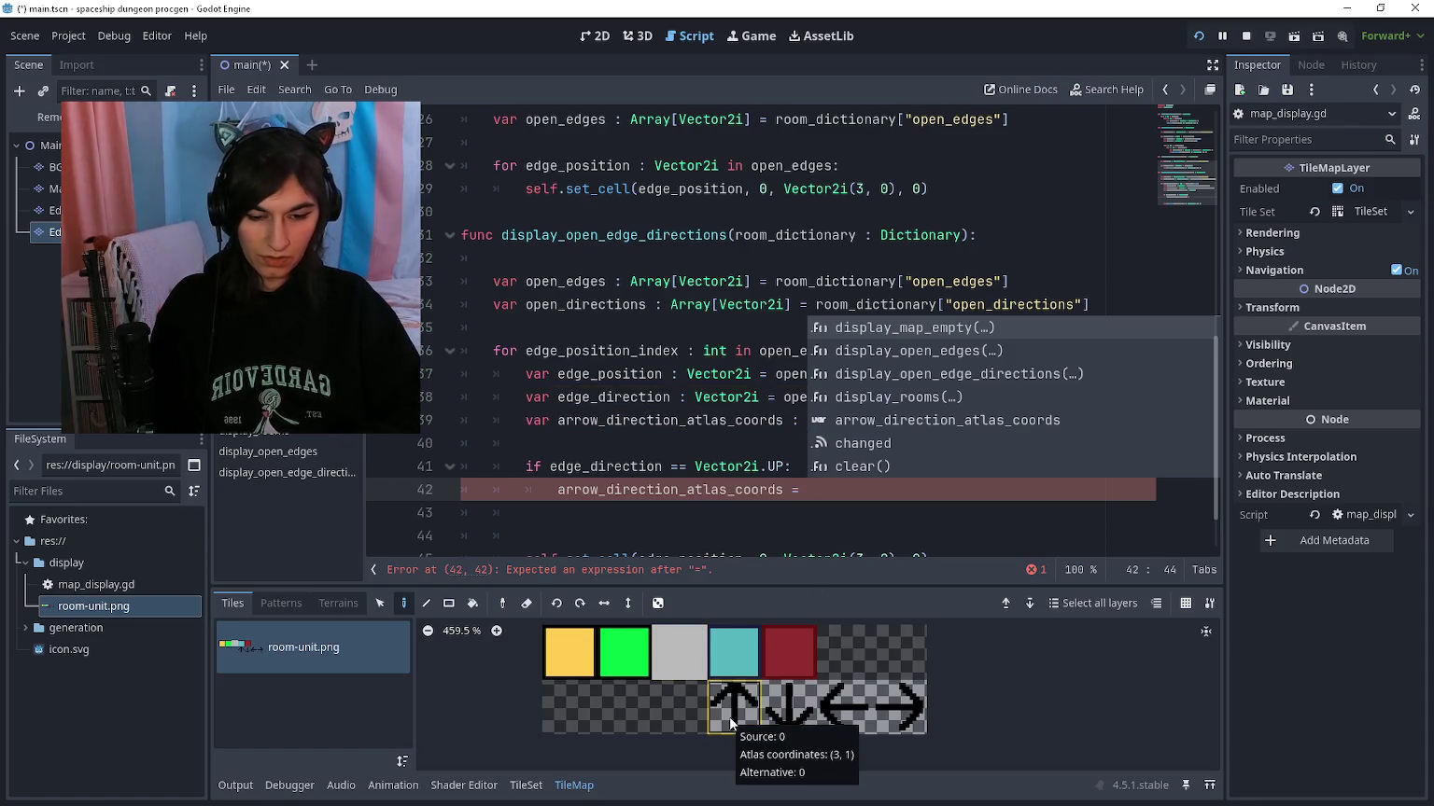
text(Vector2i(3,1)
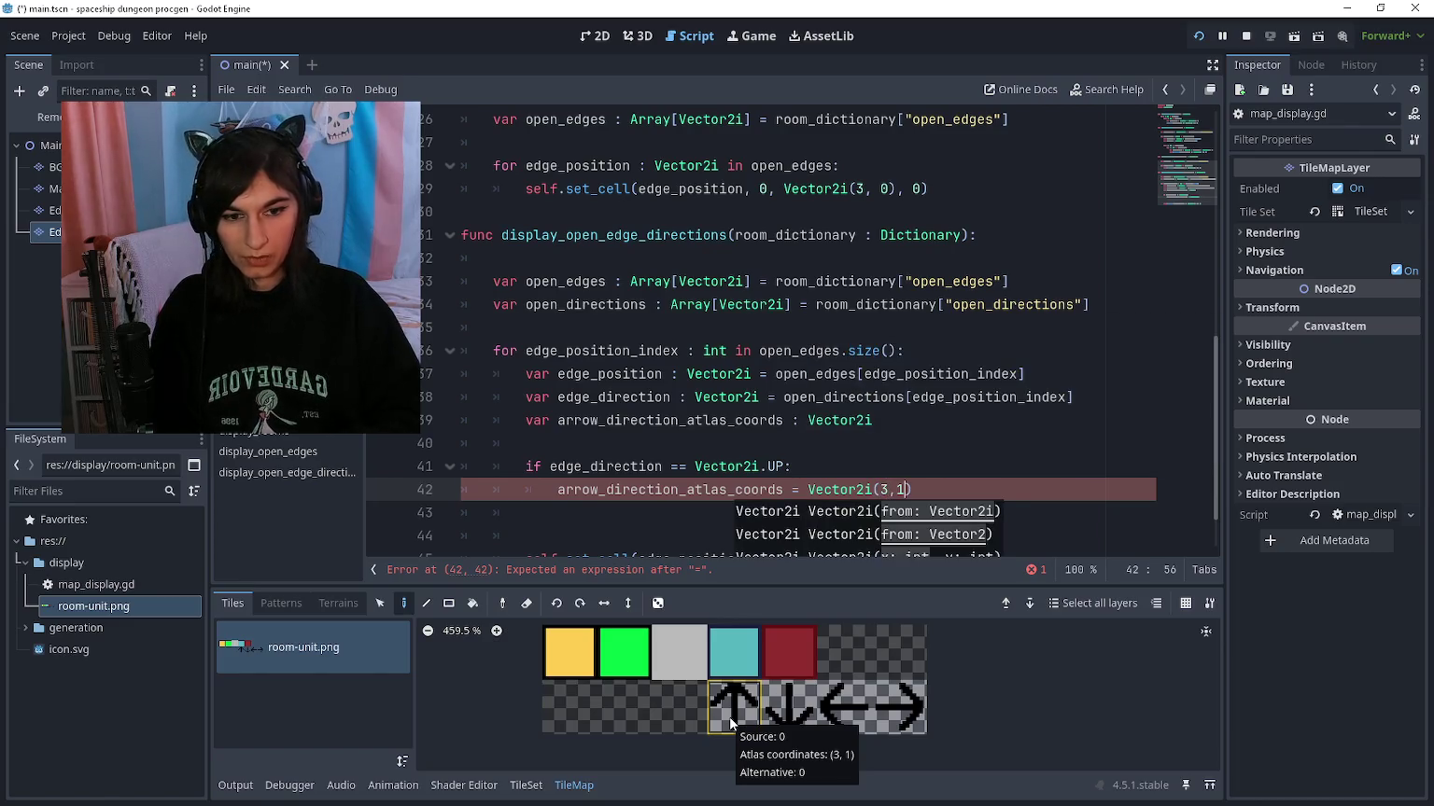
key(Left)
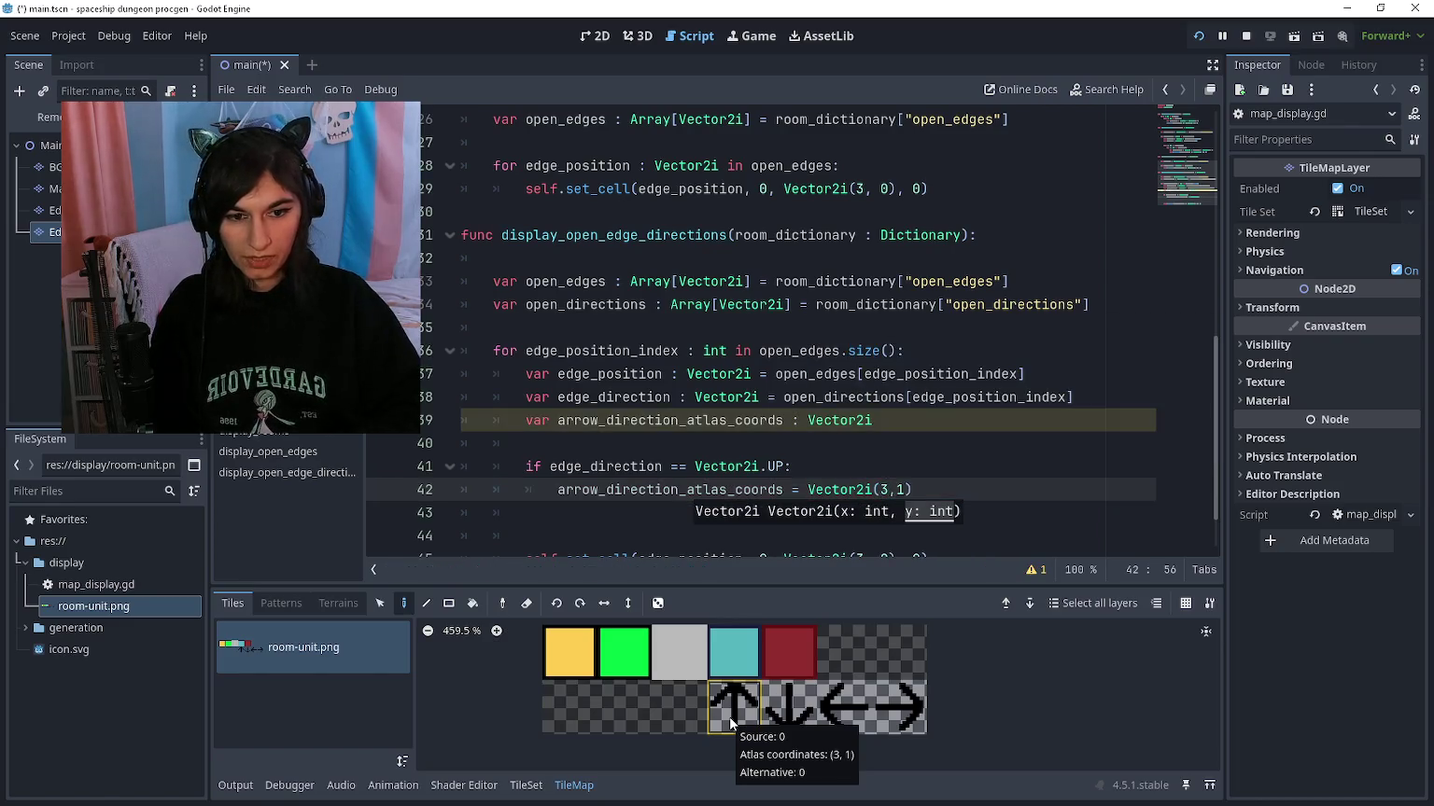
Step: Duplicate the two-line UP check block into four copies
key(shift+Up)
key(shift+Down)
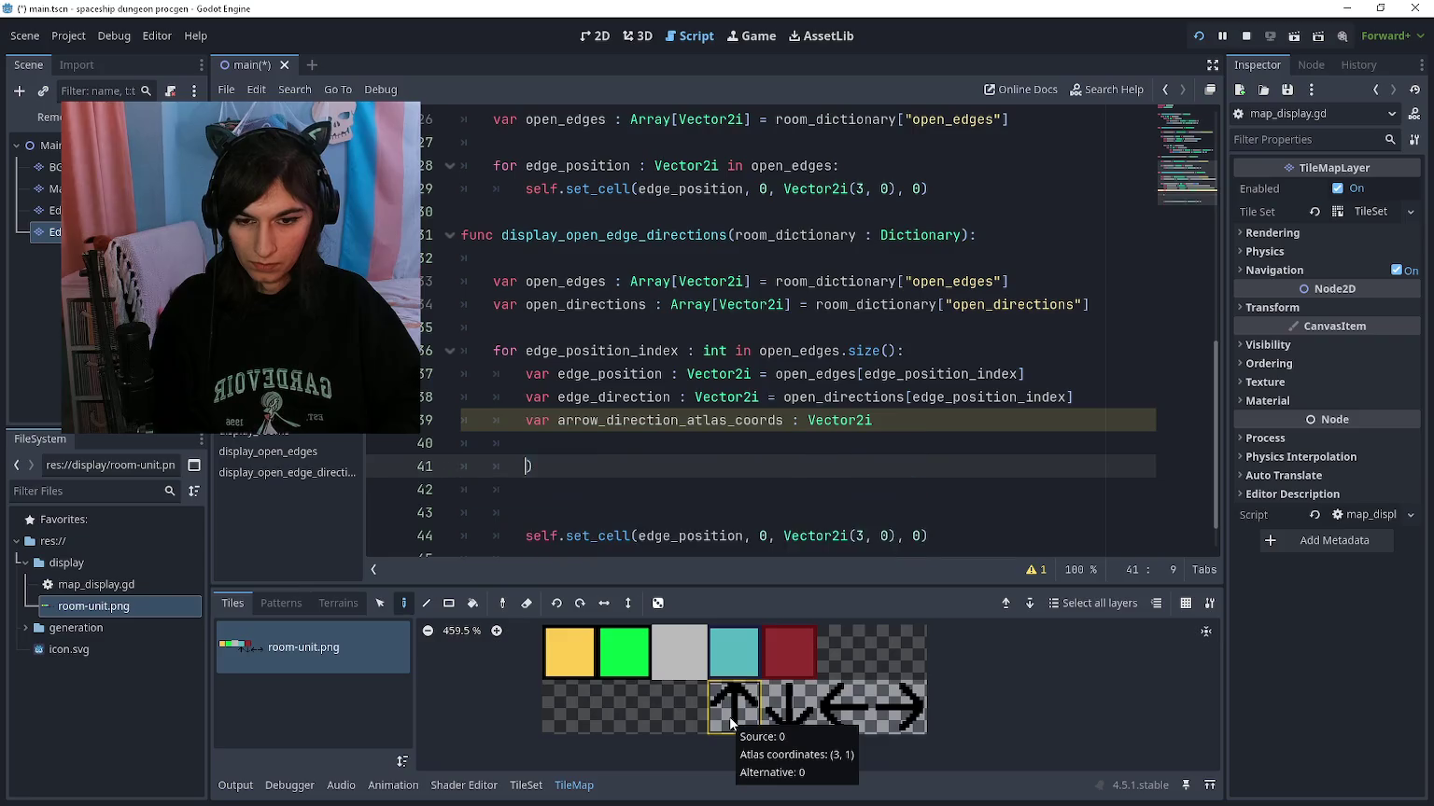
key(shift+Up)
key(shift+Home)
key(BackSpace)
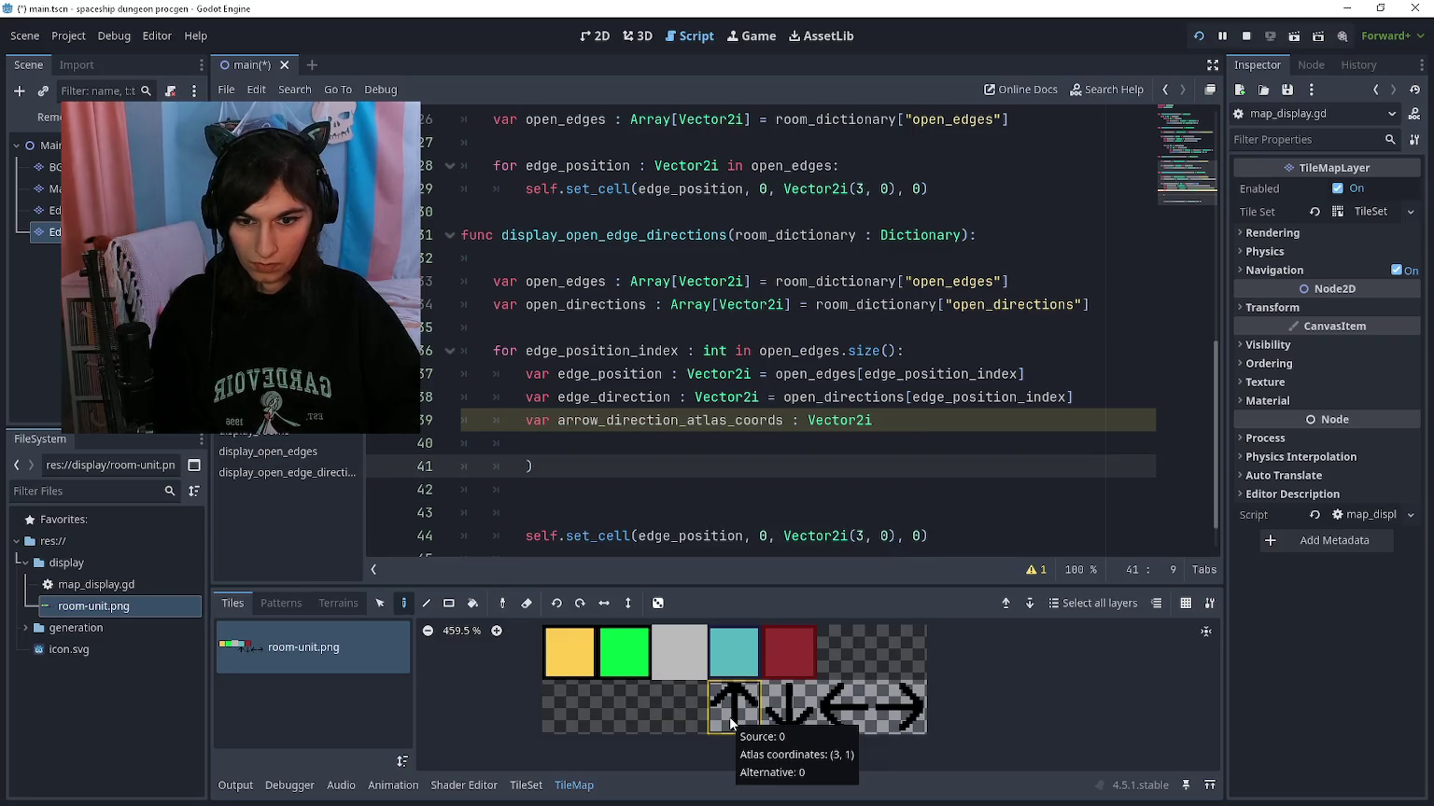
key(ctrl+z)
key(Right)
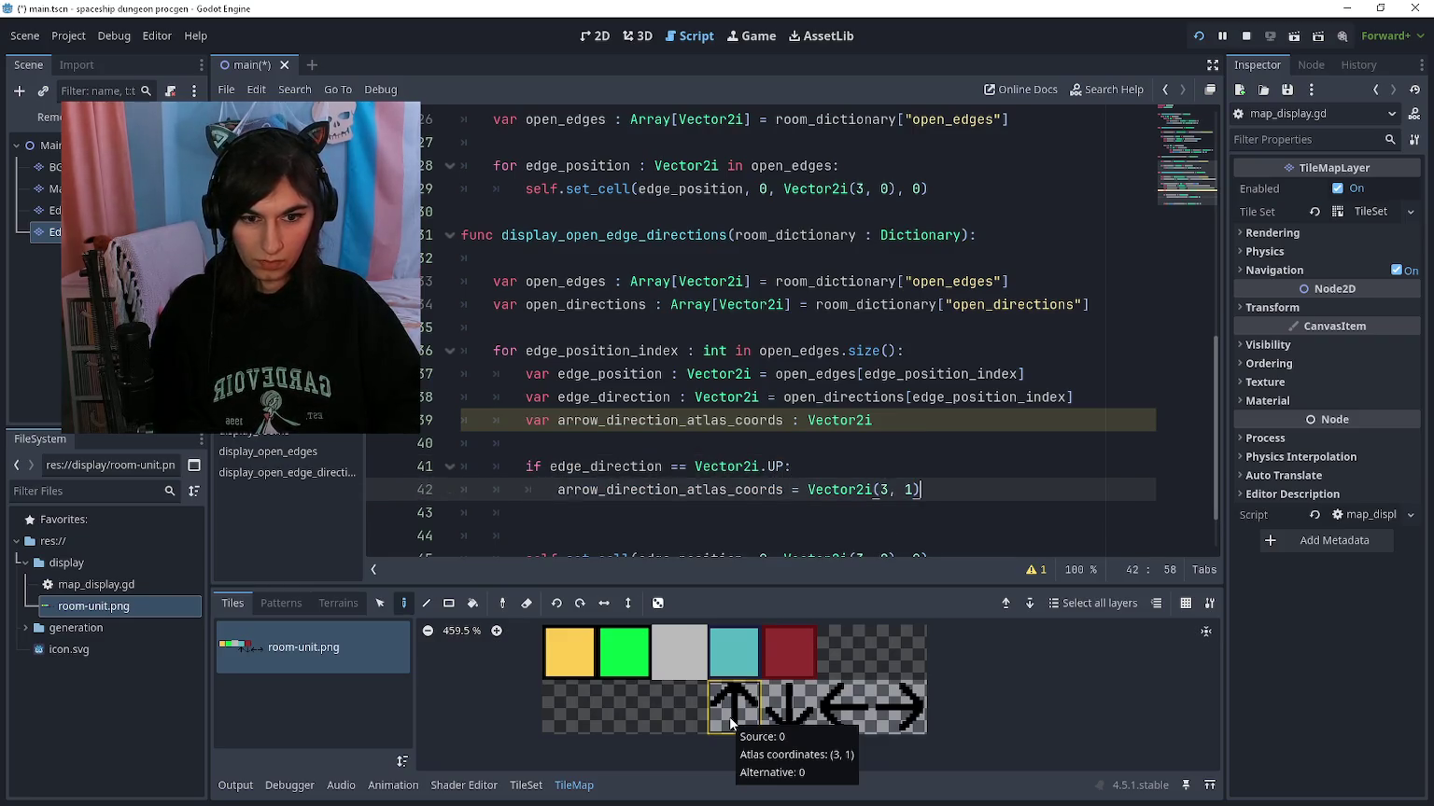
key(shift+Up)
key(shift+Home)
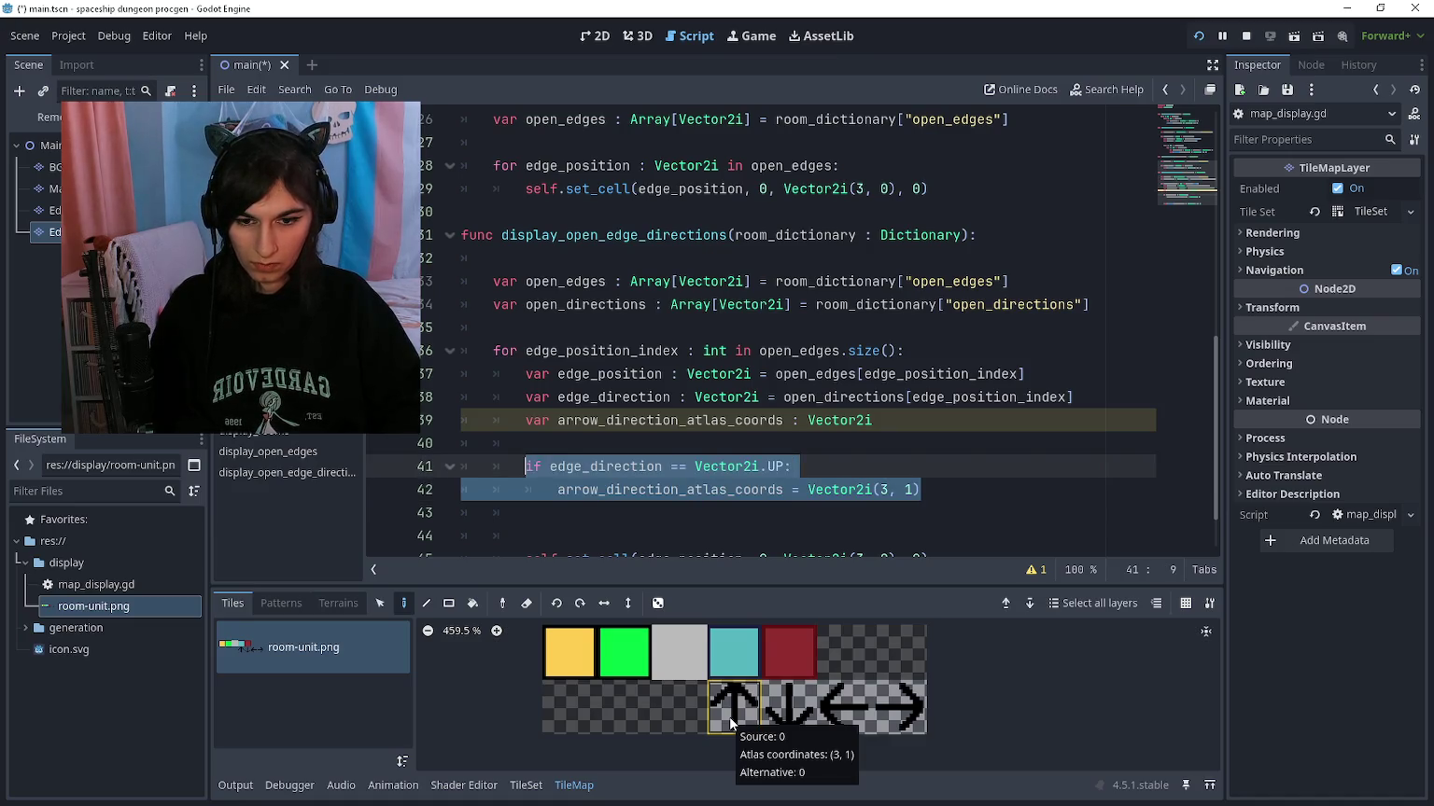
key(ctrl+x)
key(ctrl+v)
key(ctrl+v)
key(ctrl+z)
key(Return)
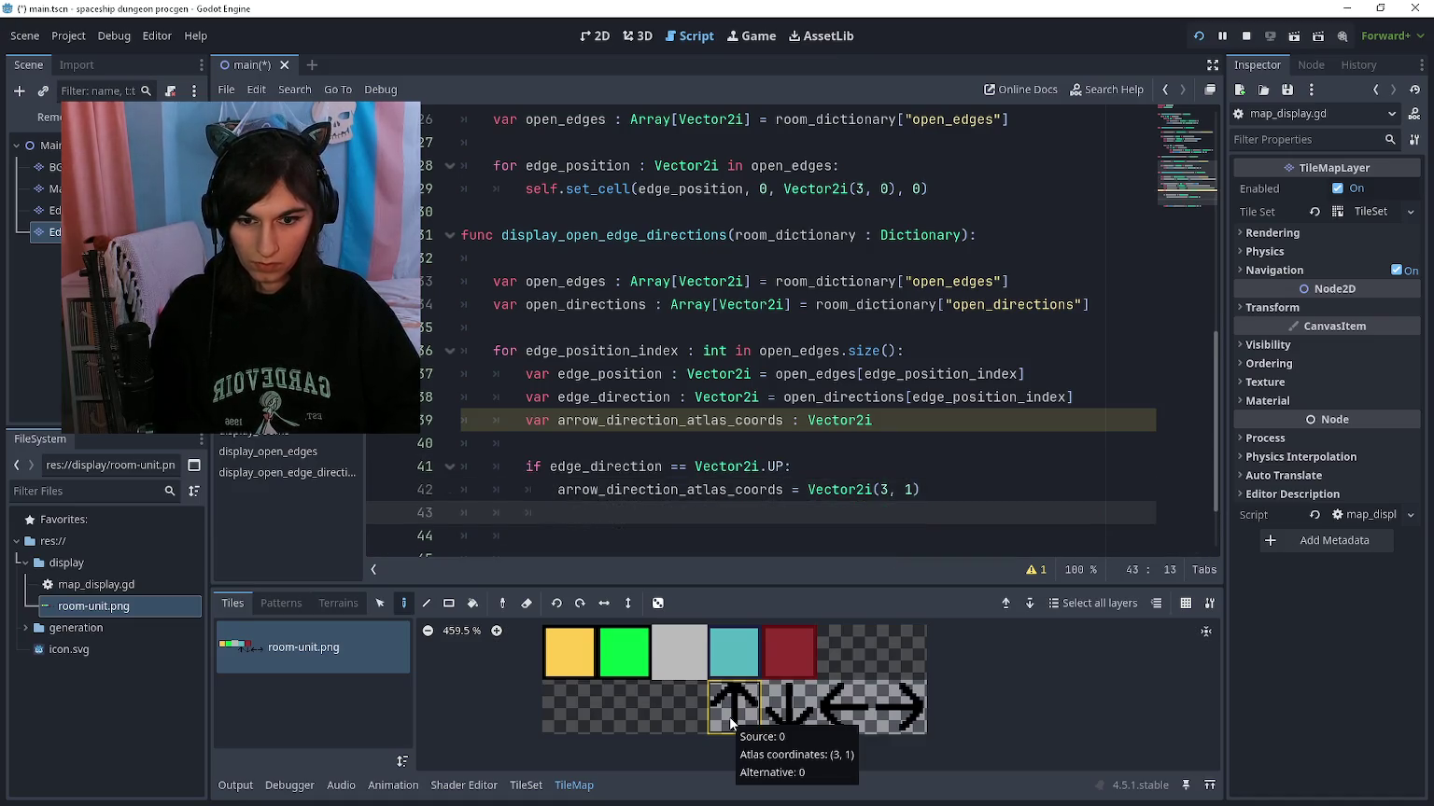
key(ctrl+v)
key(Return)
key(ctrl+v)
key(Return)
key(ctrl+v)
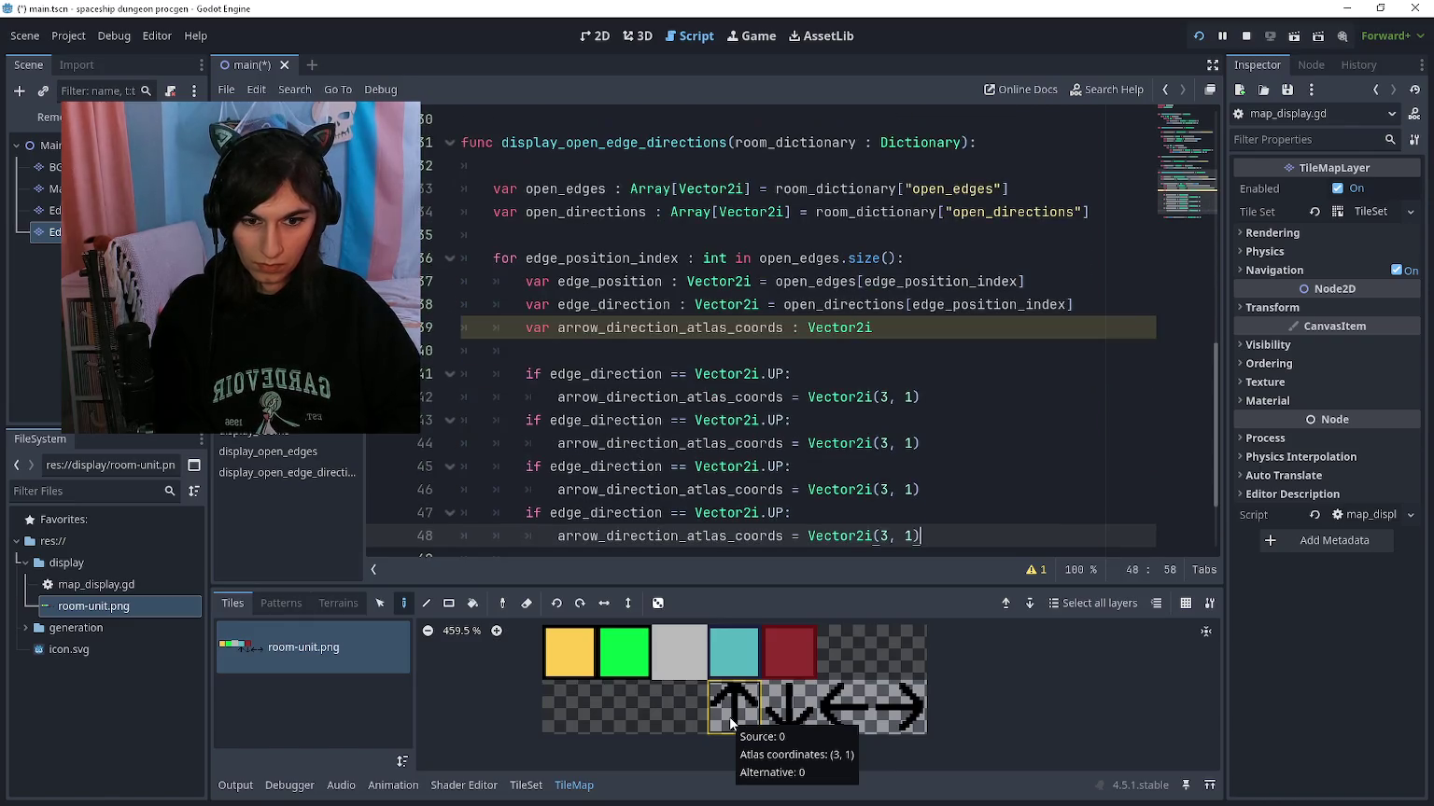
Step: Change the second check to DOWN and the copies' tile x values to 4, 5 and 6
key(Up)
key(Up)
key(Up)
key(Left)
key(ctrl+shift+Left)
text(DOWN)
key(Down)
key(ctrl+Right)
key(ctrl+Right)
key(Delete)
text(4)
key(Down)
key(Down)
key(BackSpace)
text(5)
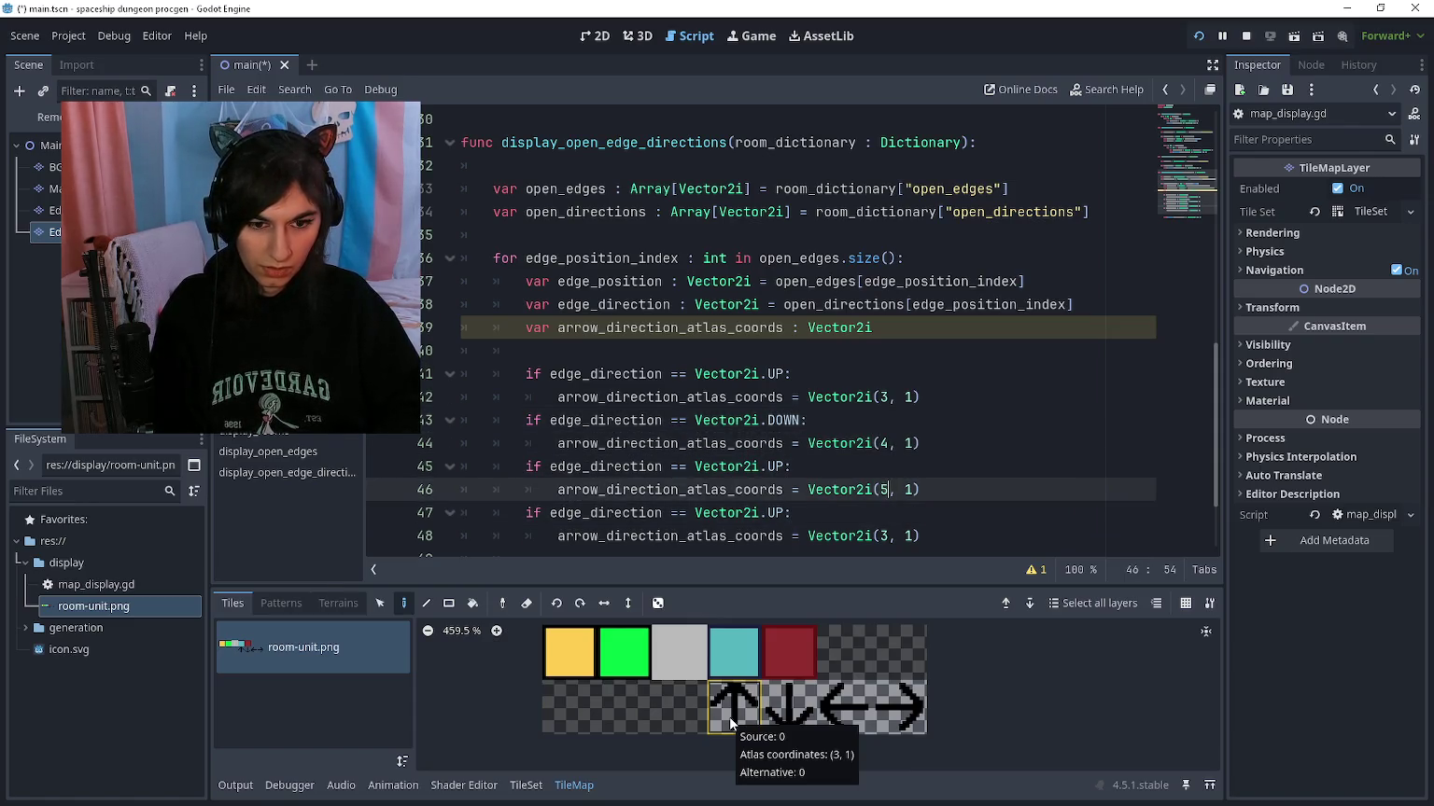
key(Down)
key(Down)
key(BackSpace)
text(6)
Step: Change the third check to Vector2i.LEFT and the fourth to Vector2i.RIGHT
key(Up)
key(Up)
key(Up)
key(Left)
key(ctrl+shift+Left)
text(LEFT)
key(Down)
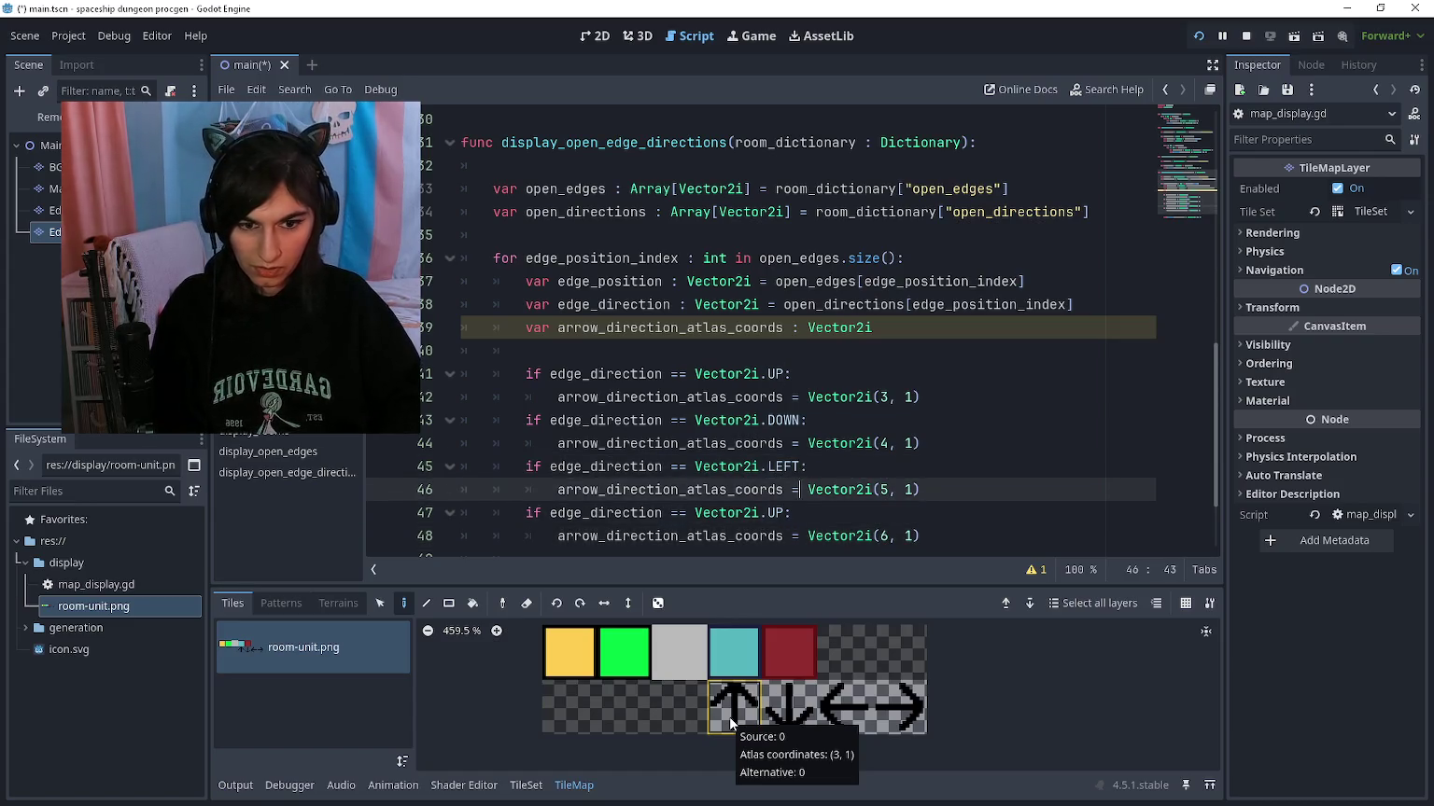
key(Down)
key(Left)
key(ctrl+shift+Left)
text(RIGHT)
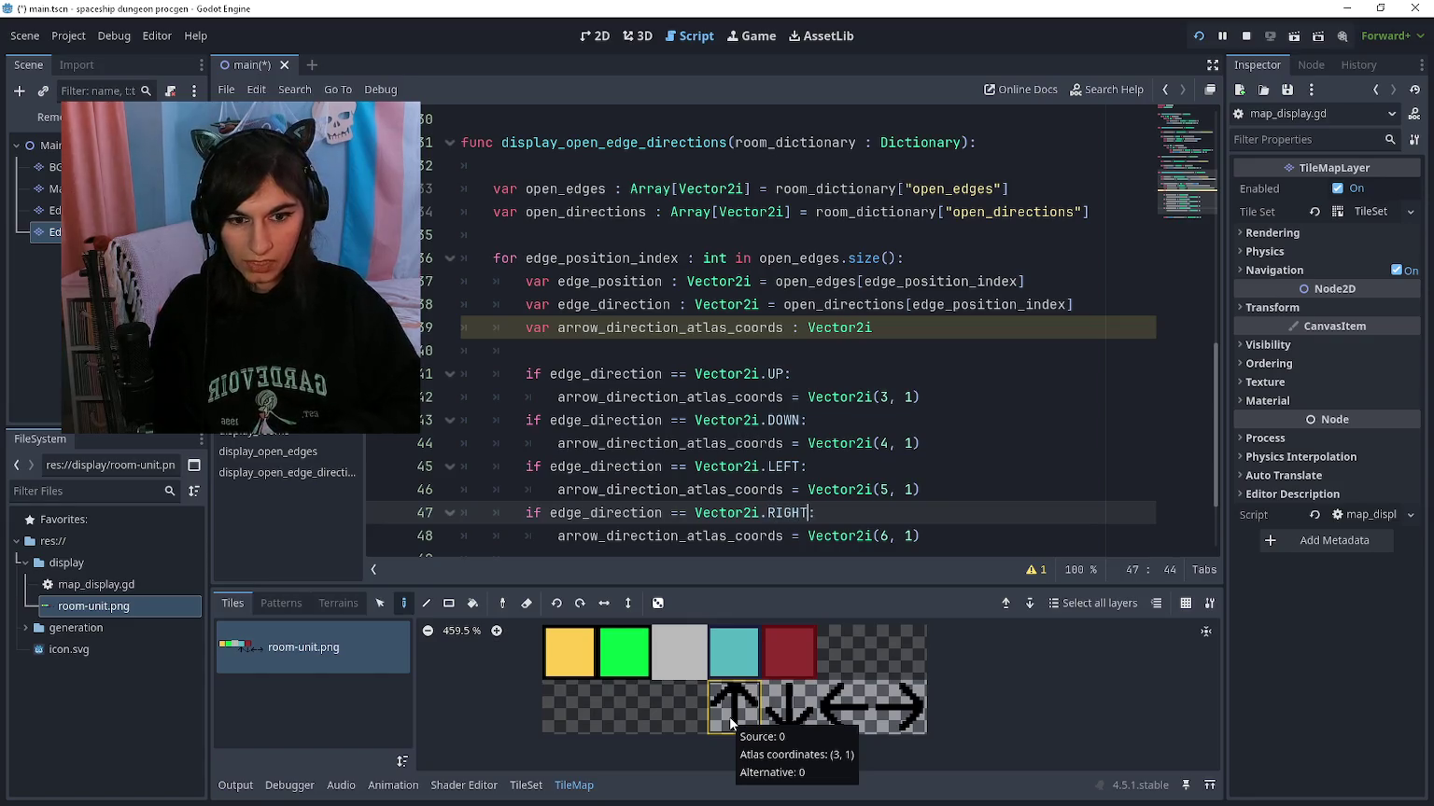
Step: Replace Vector2i(3, 0) in set_cell with arrow_direction_atlas_coords and run the game
key(Down)
key(Down)
key(Down)
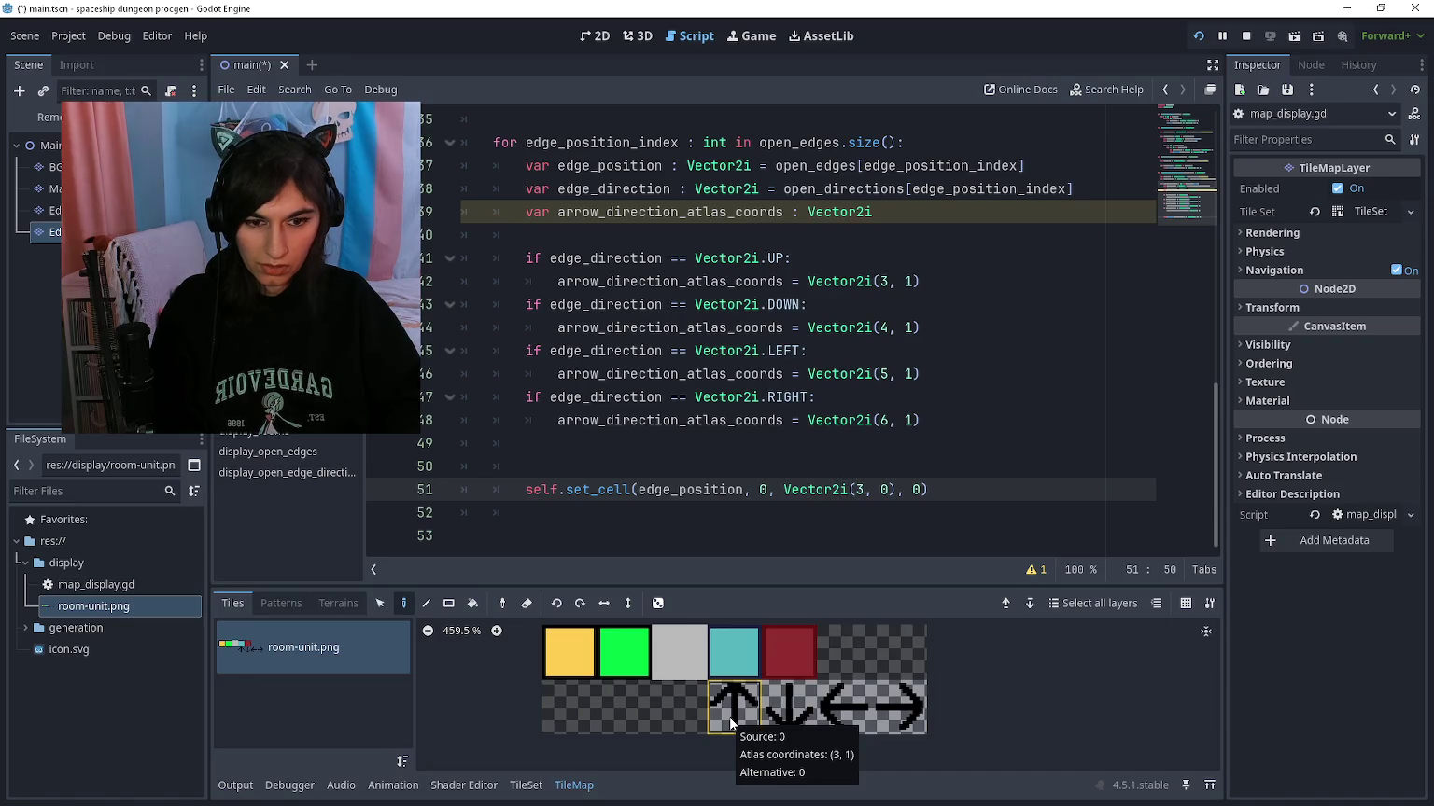
key(ctrl+Left)
key(ctrl+shift+Right)
key(shift+Right)
key(shift+Right)
key(shift+Right)
key(shift+Right)
key(shift+Right)
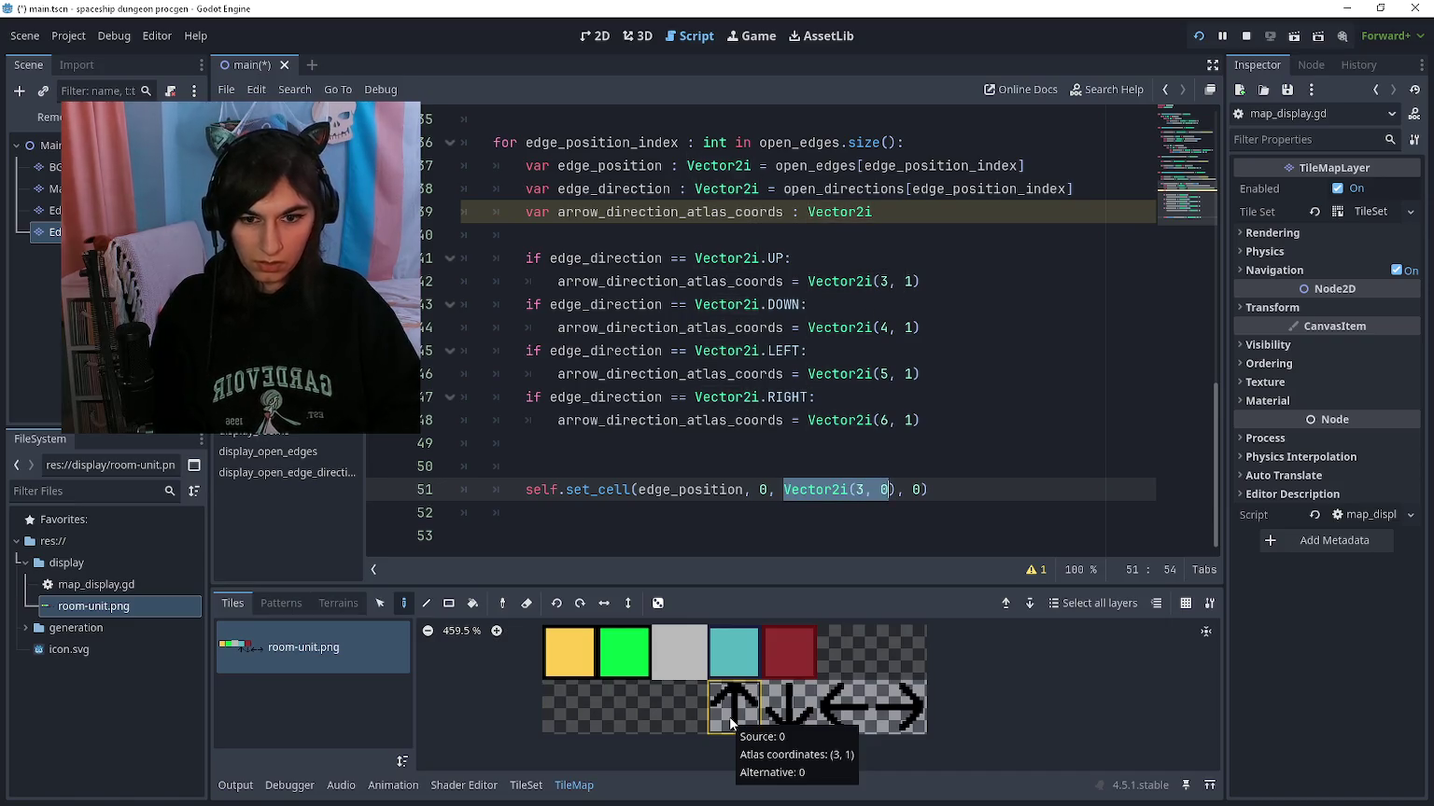
text(arrow_dire)
text(ction_atlas_coord)
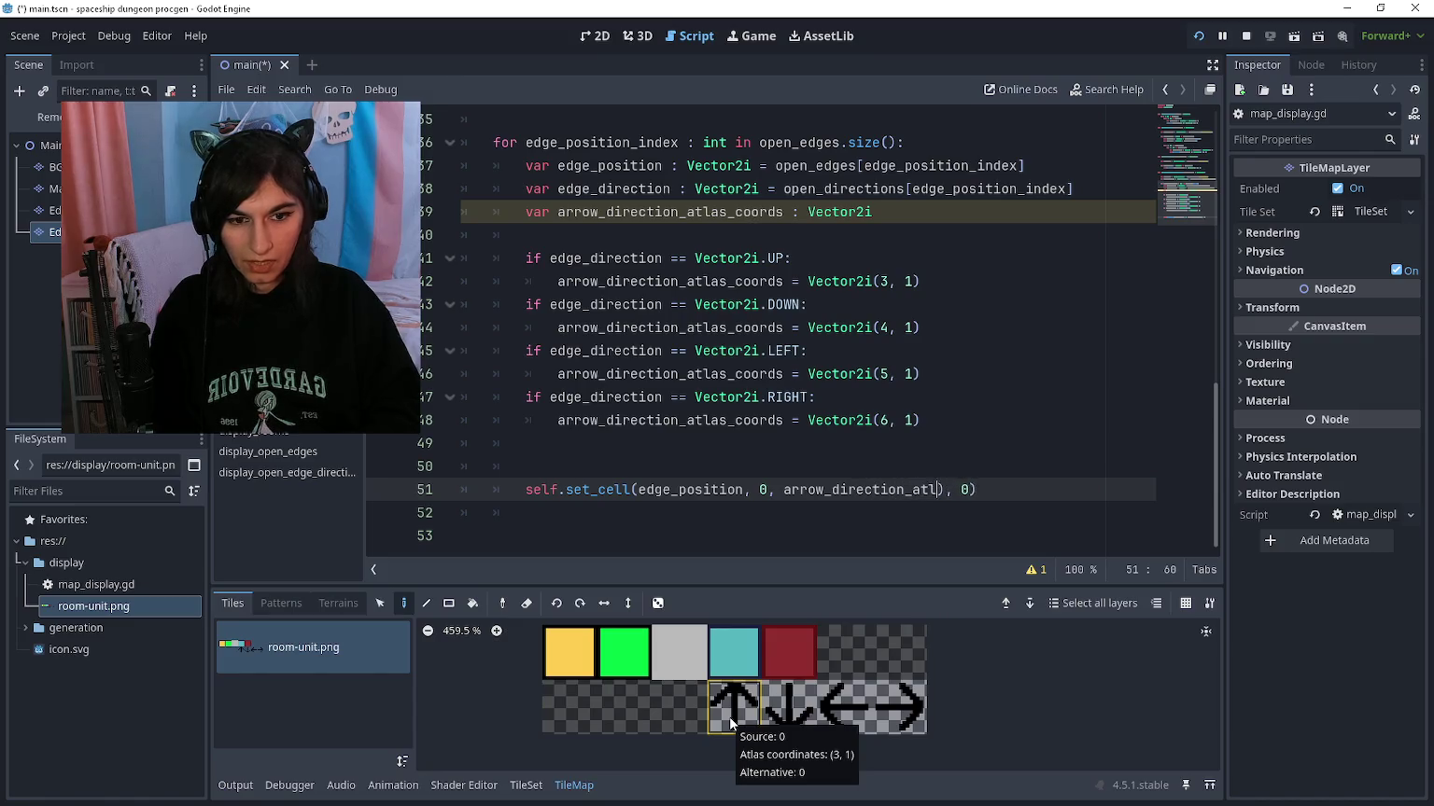
text(s)
key(F5)
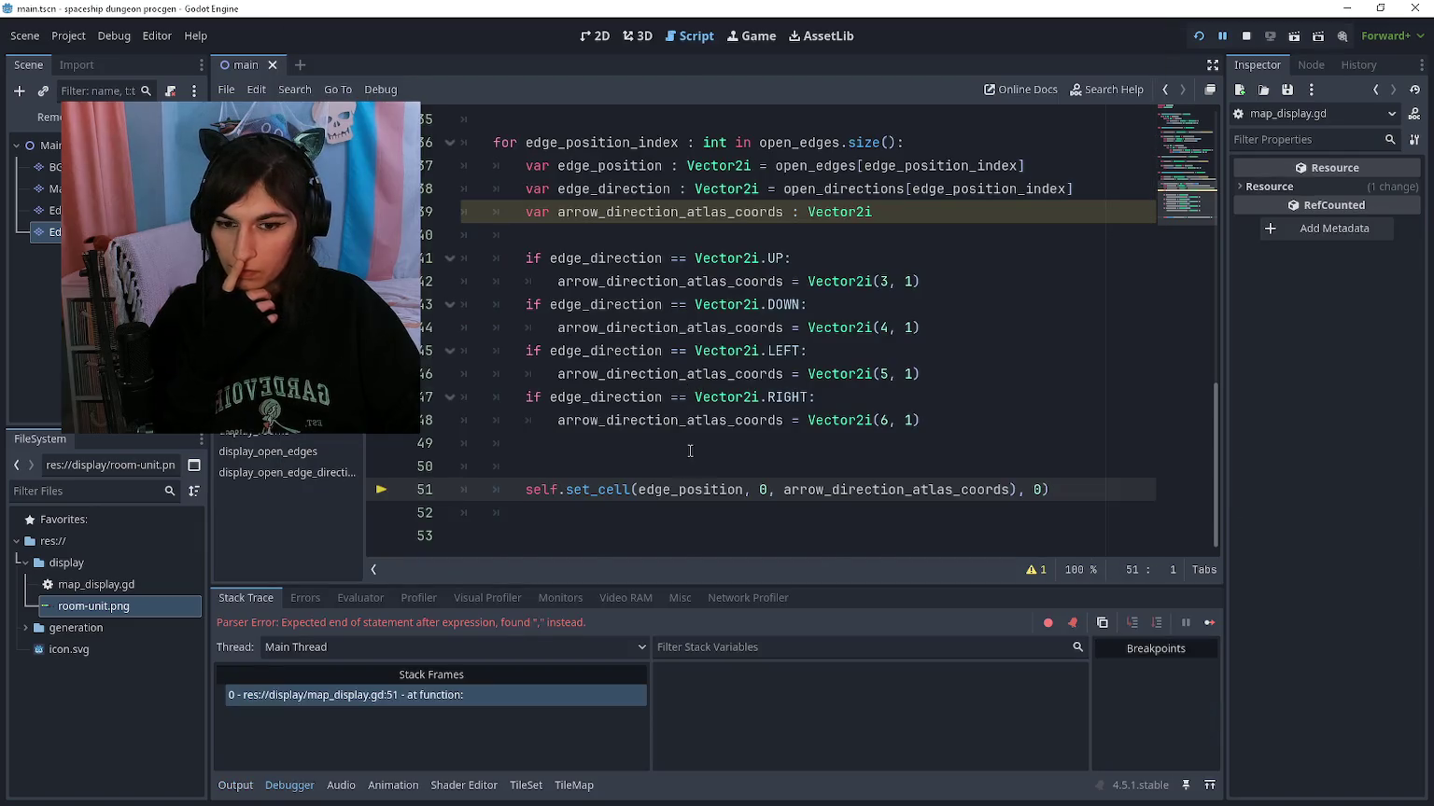
Step: Delete the stray ')' after arrow_direction_atlas_coords on line 51 and rerun the game
click(666, 511)
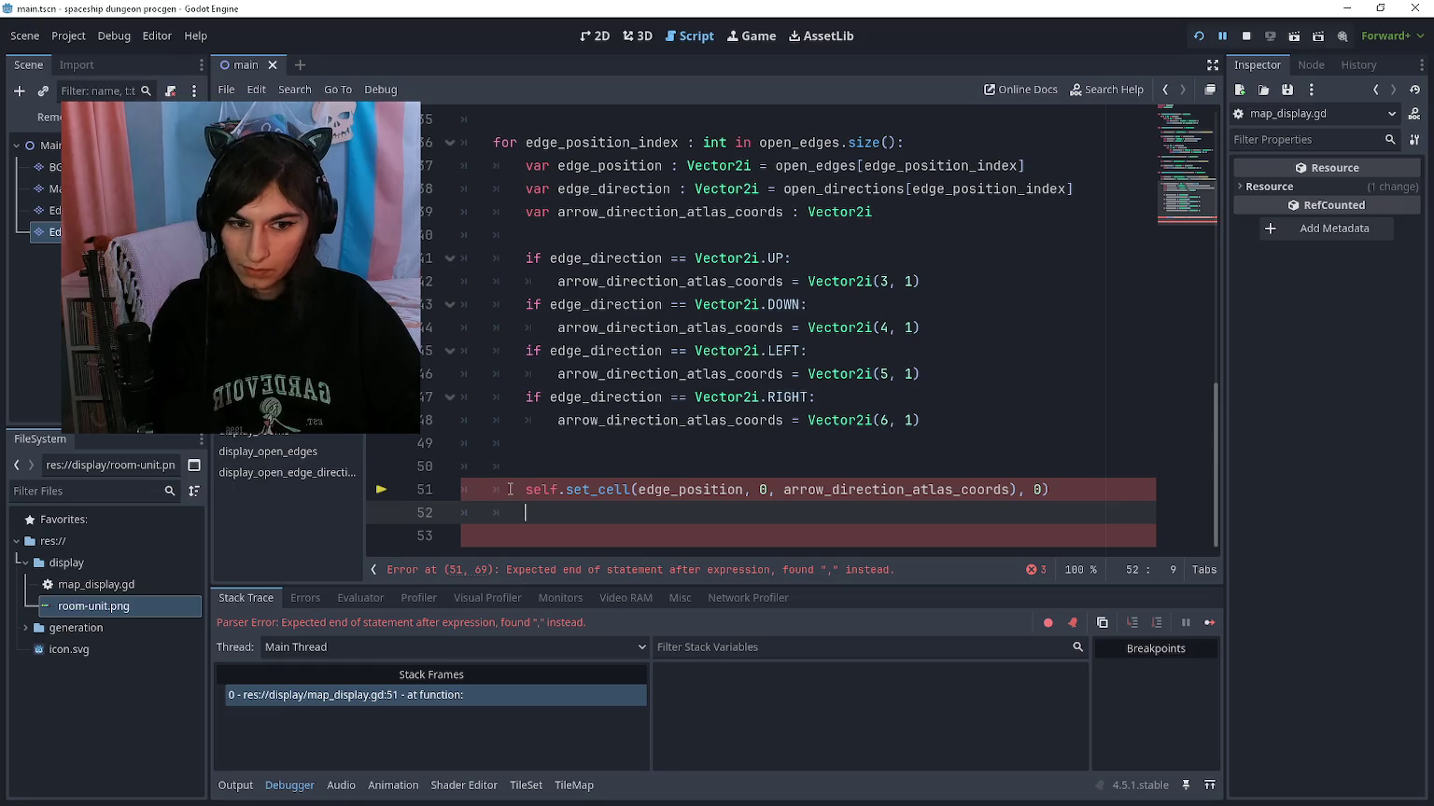
click(737, 573)
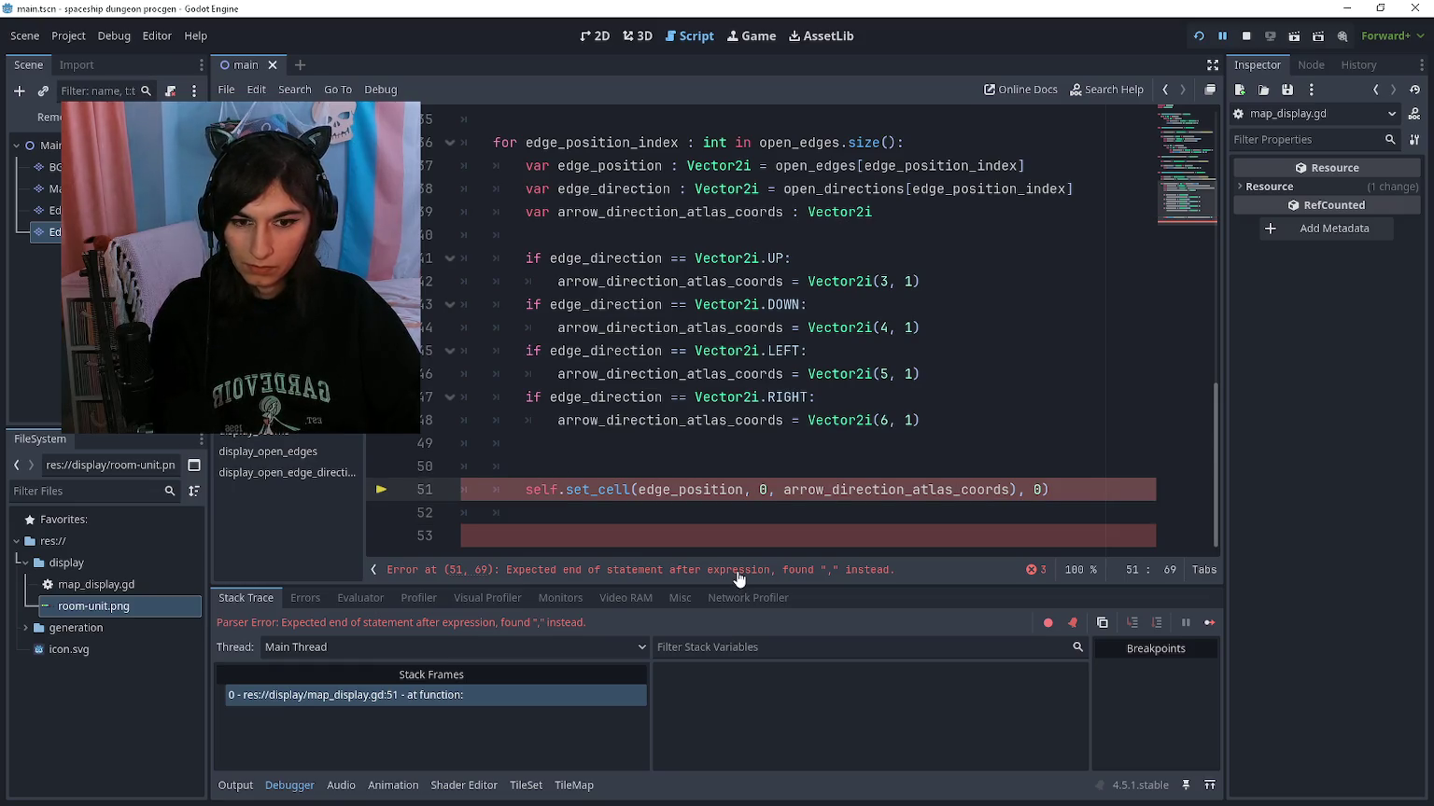
click(1016, 489)
key(BackSpace)
key(F5)
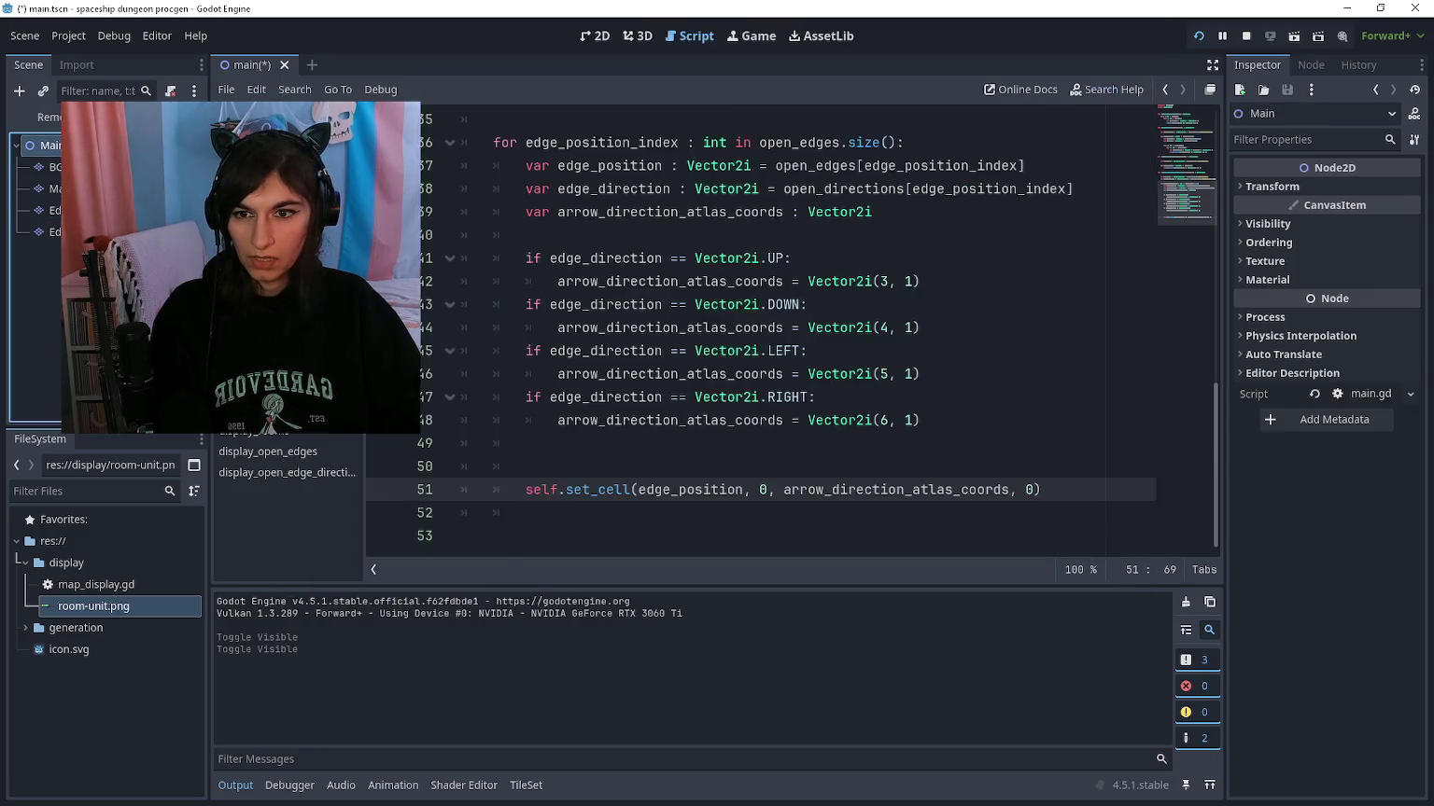
click(280, 168)
scroll(877, 327, down, 2)
click(887, 350)
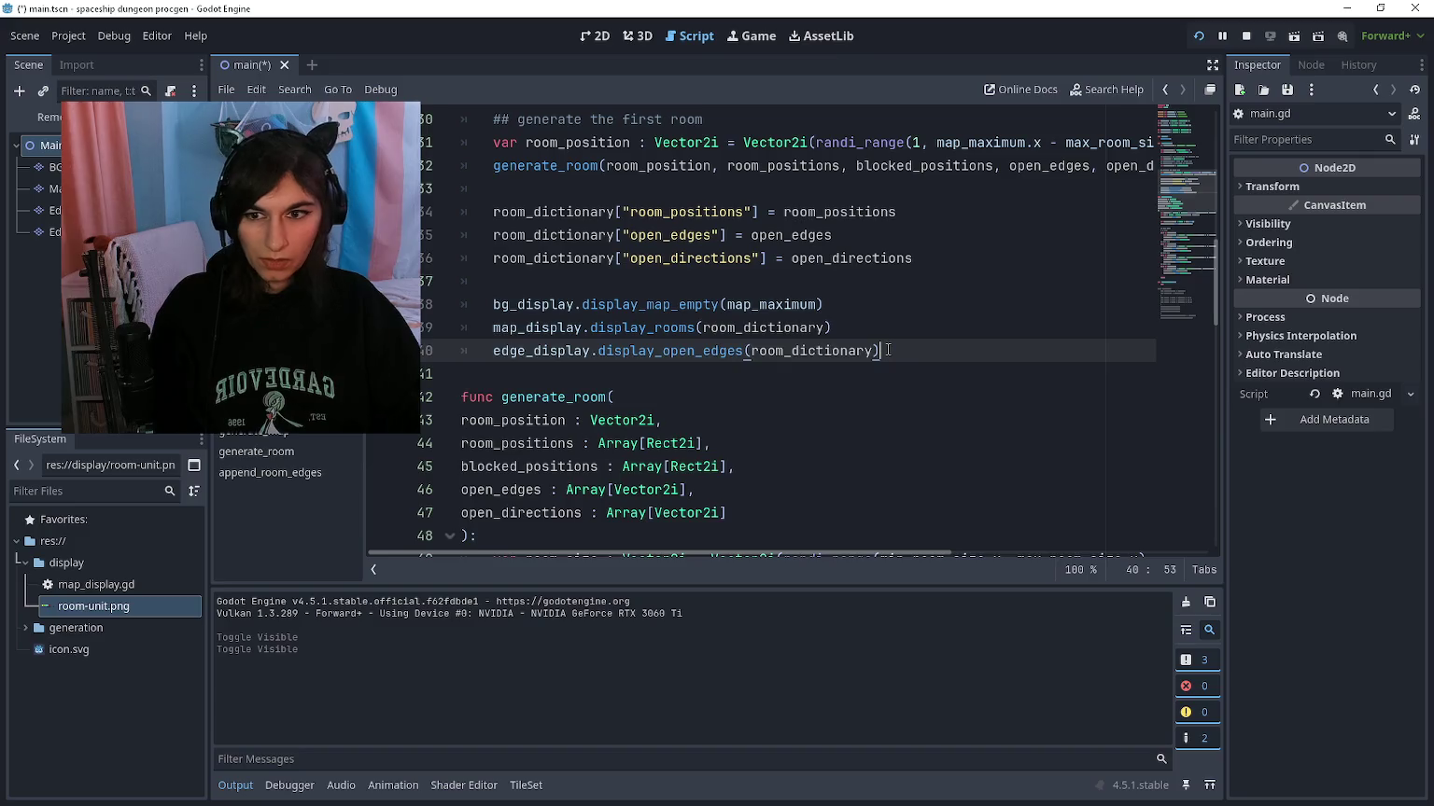
key(Return)
scroll(571, 328, up, 10)
drag(49, 231, 476, 271)
Step: Call edge_direction_display.display_open_edge_directions(room_dictionary) on line 42, then test-run and close the game
scroll(594, 288, down, 6)
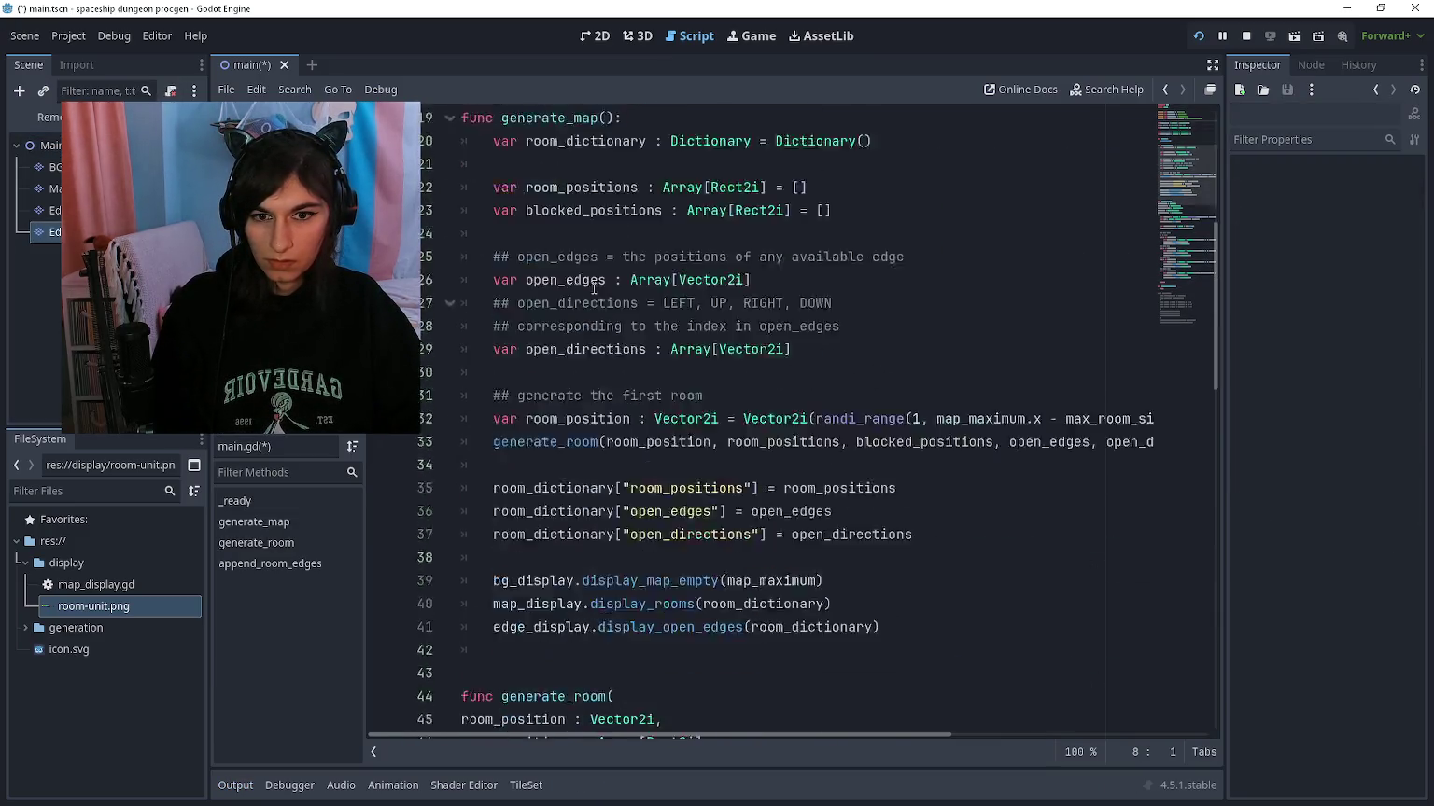
scroll(593, 289, down, 3)
click(587, 440)
text(edge_dire)
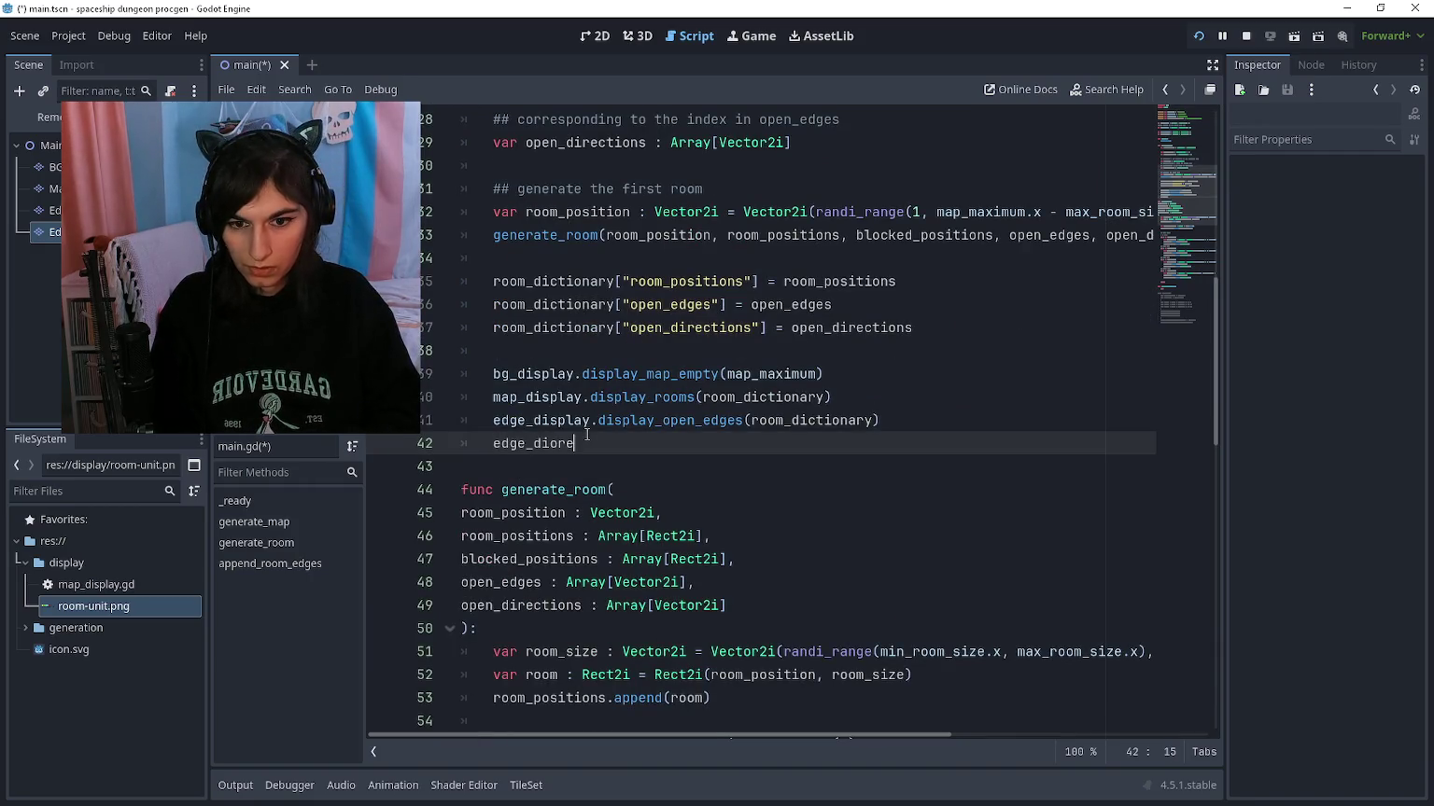
key(BackSpace)
key(BackSpace)
text(rection_dis)
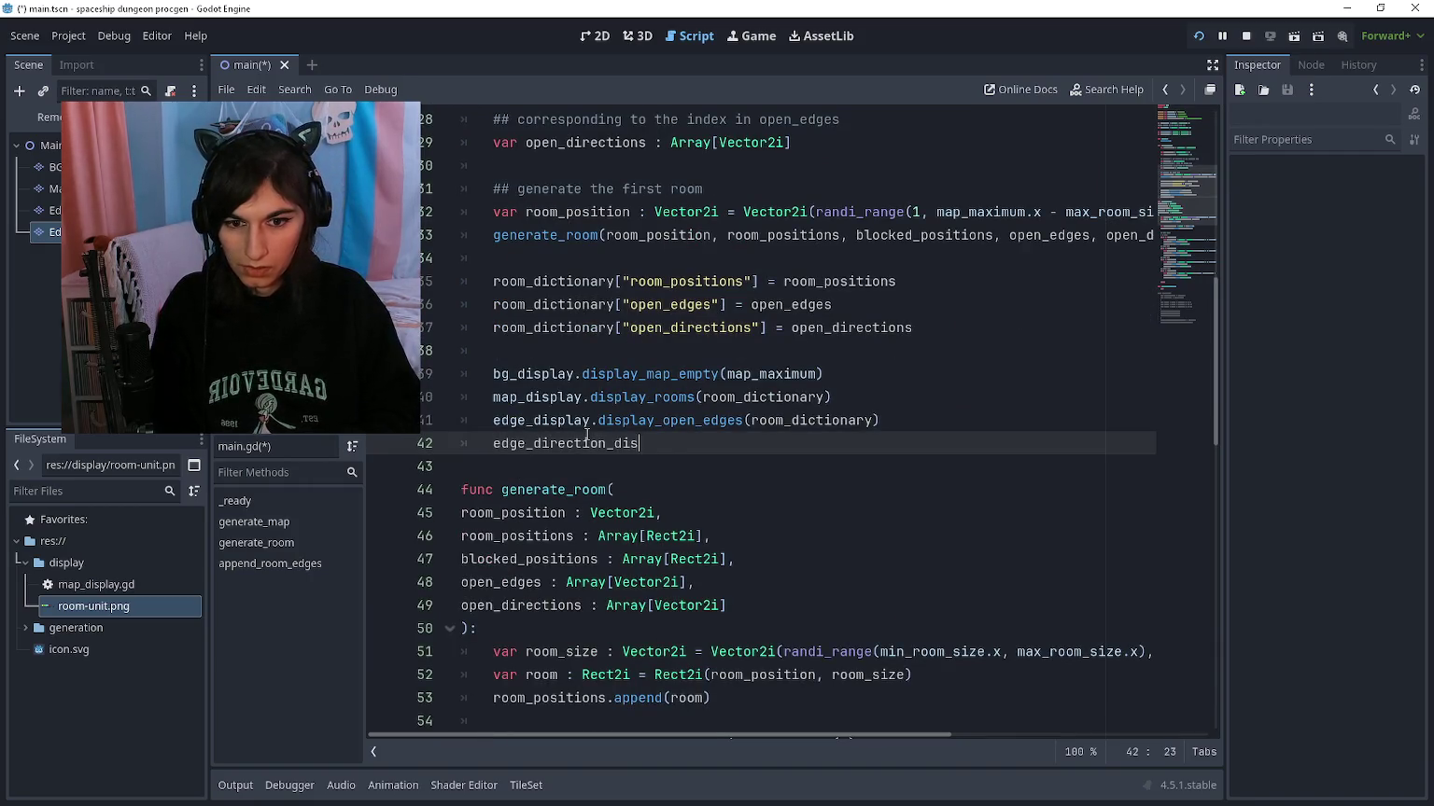
text(play.display)
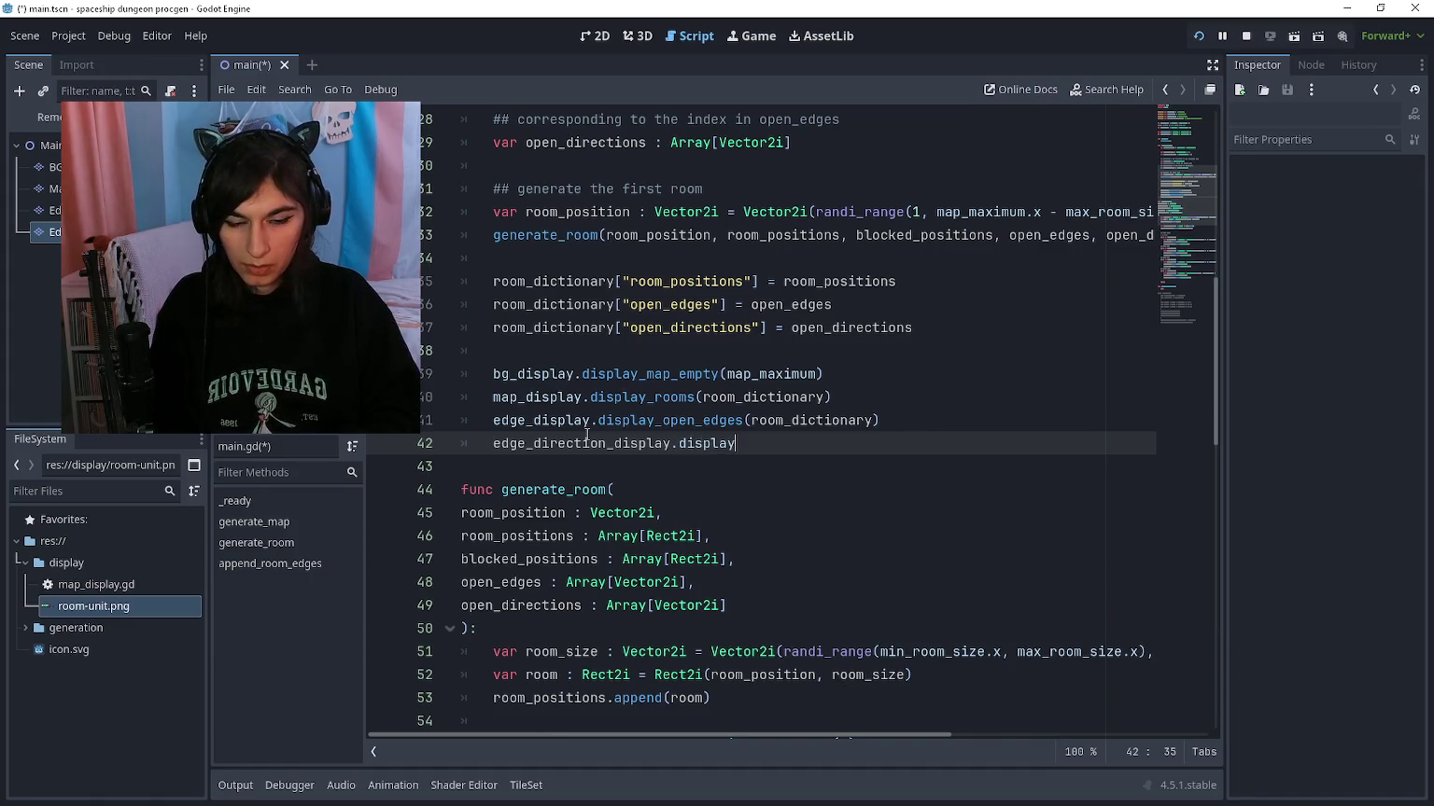
text(_open_edge_dir)
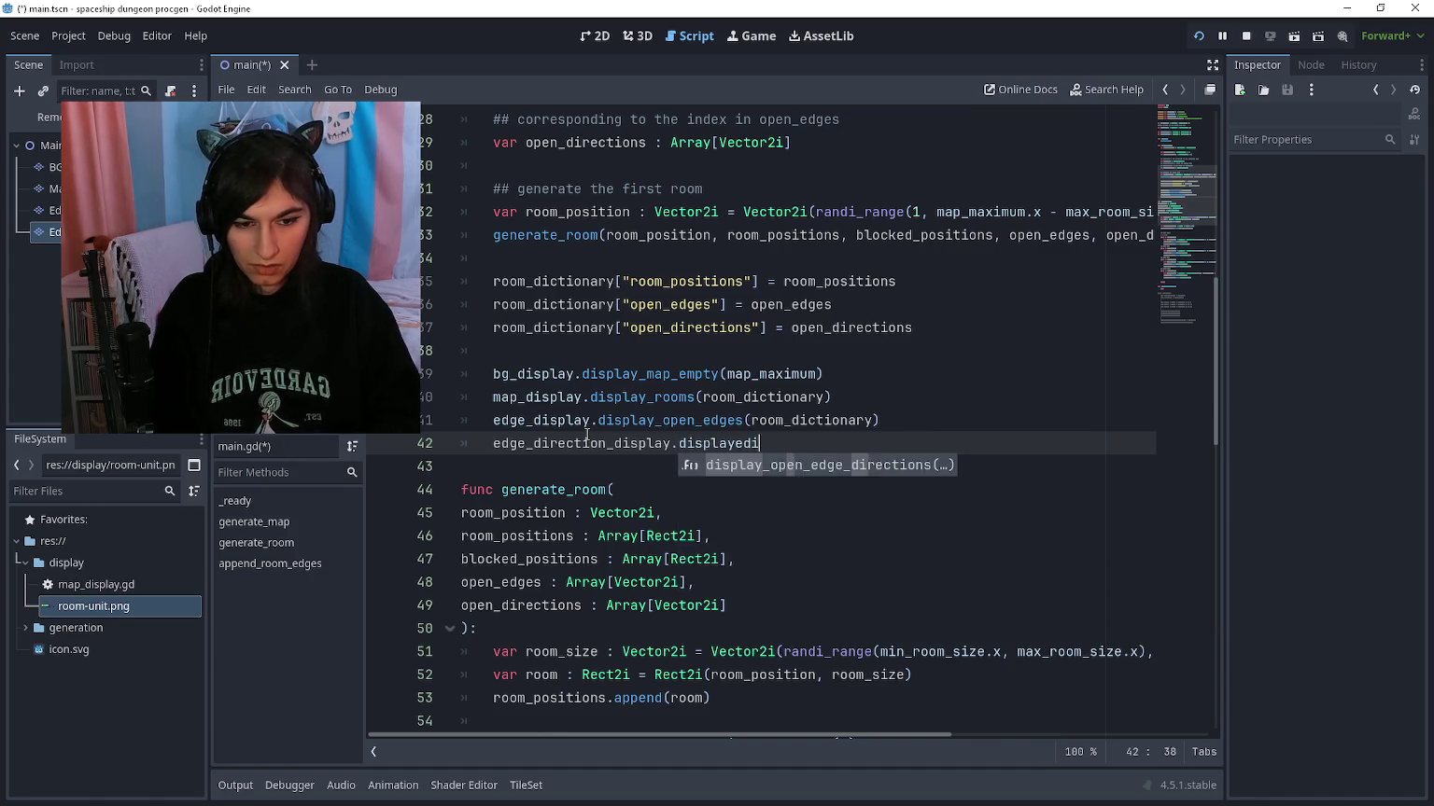
key(Return)
text(room_dictionary)
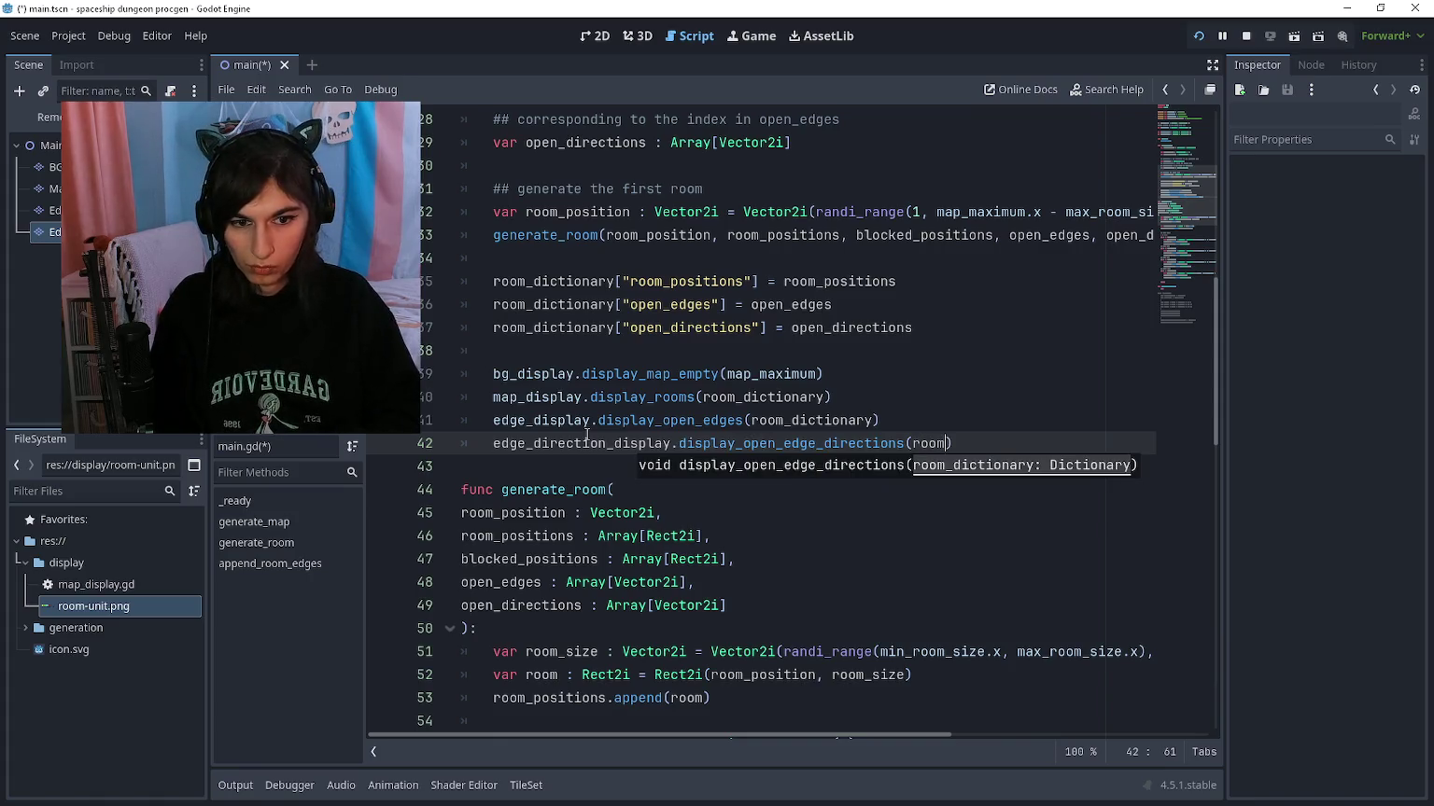
key(F5)
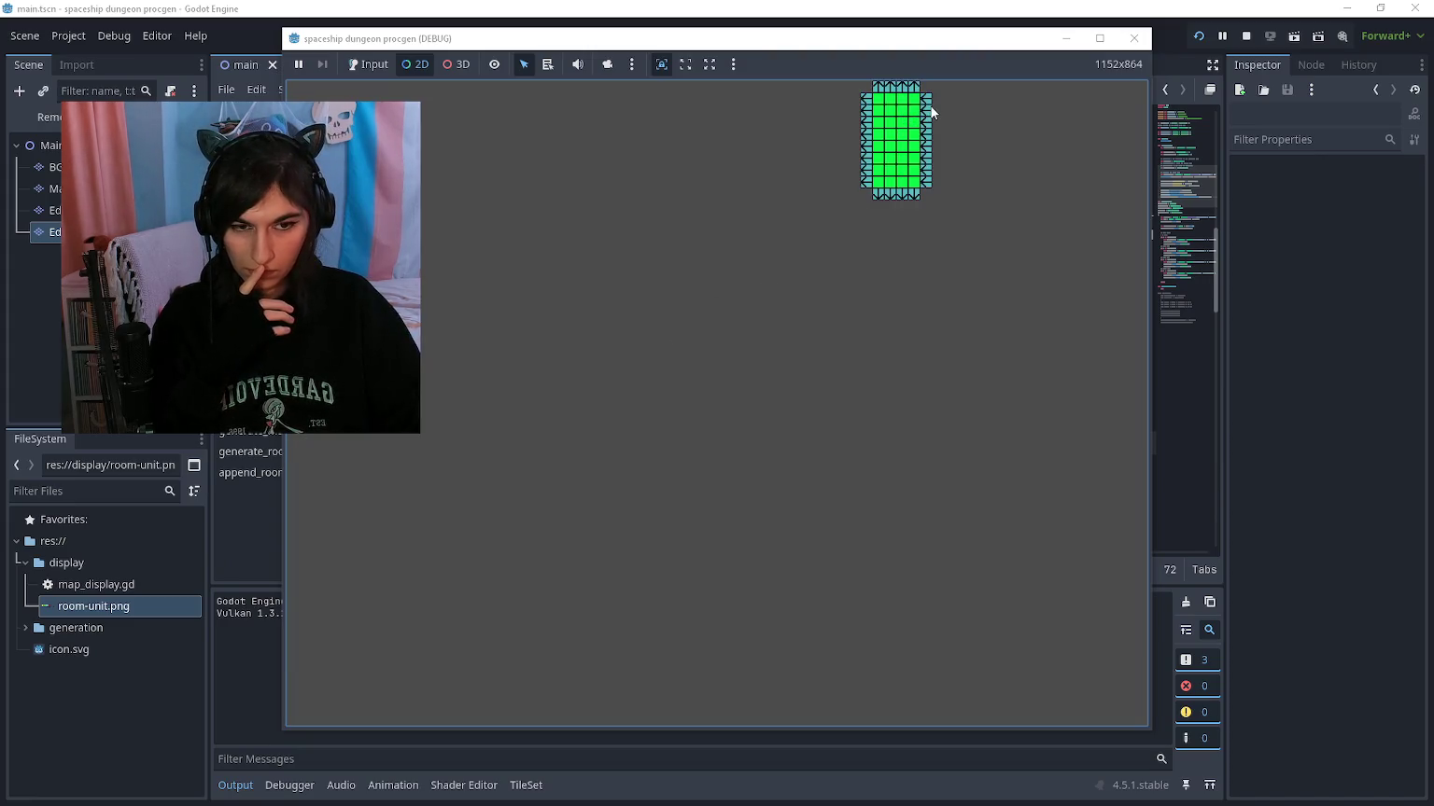
scroll(942, 162, up, 5)
key(F8)
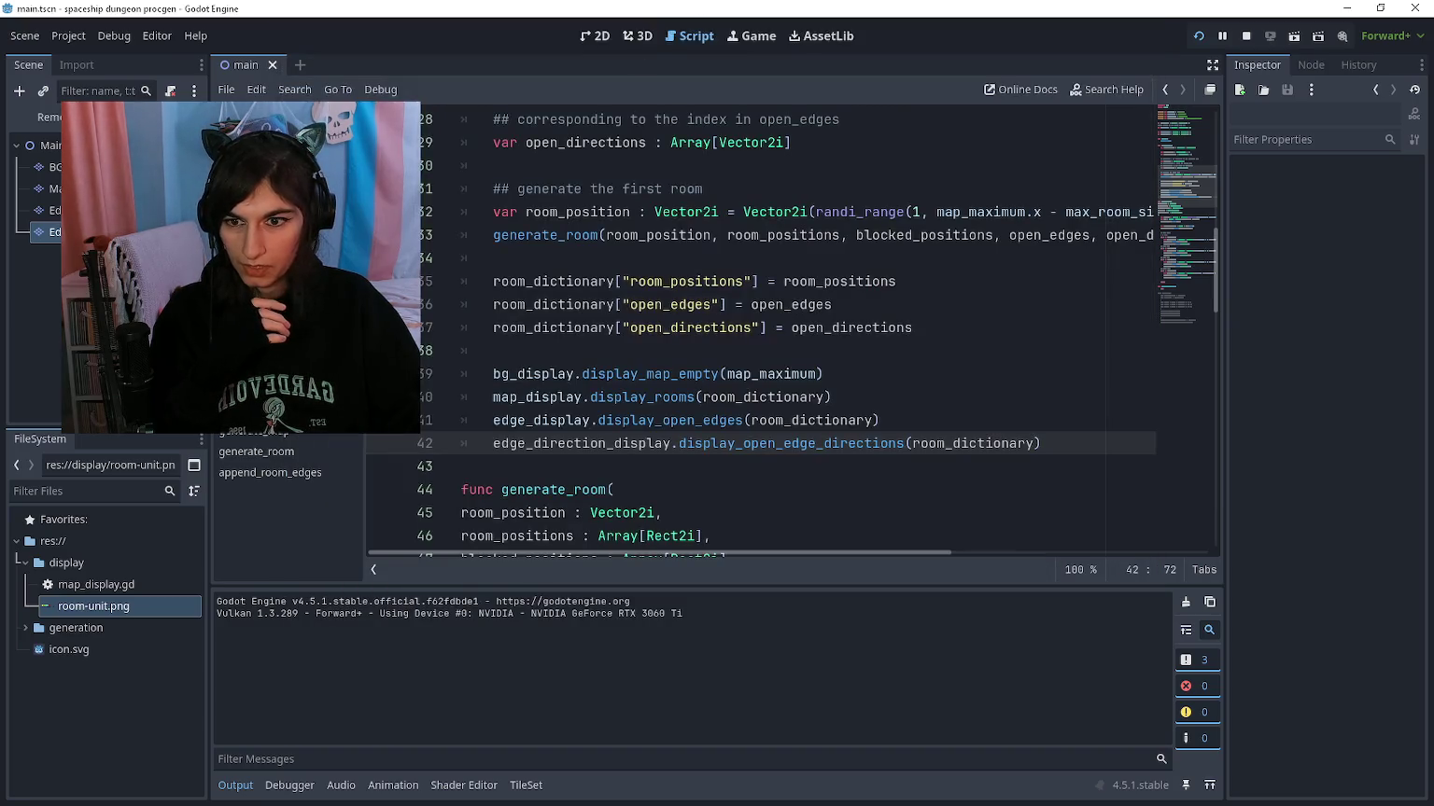
Step: Change LEFT to RIGHT on line 78 of main.gd's right-side loop and rerun
key(alt+Left)
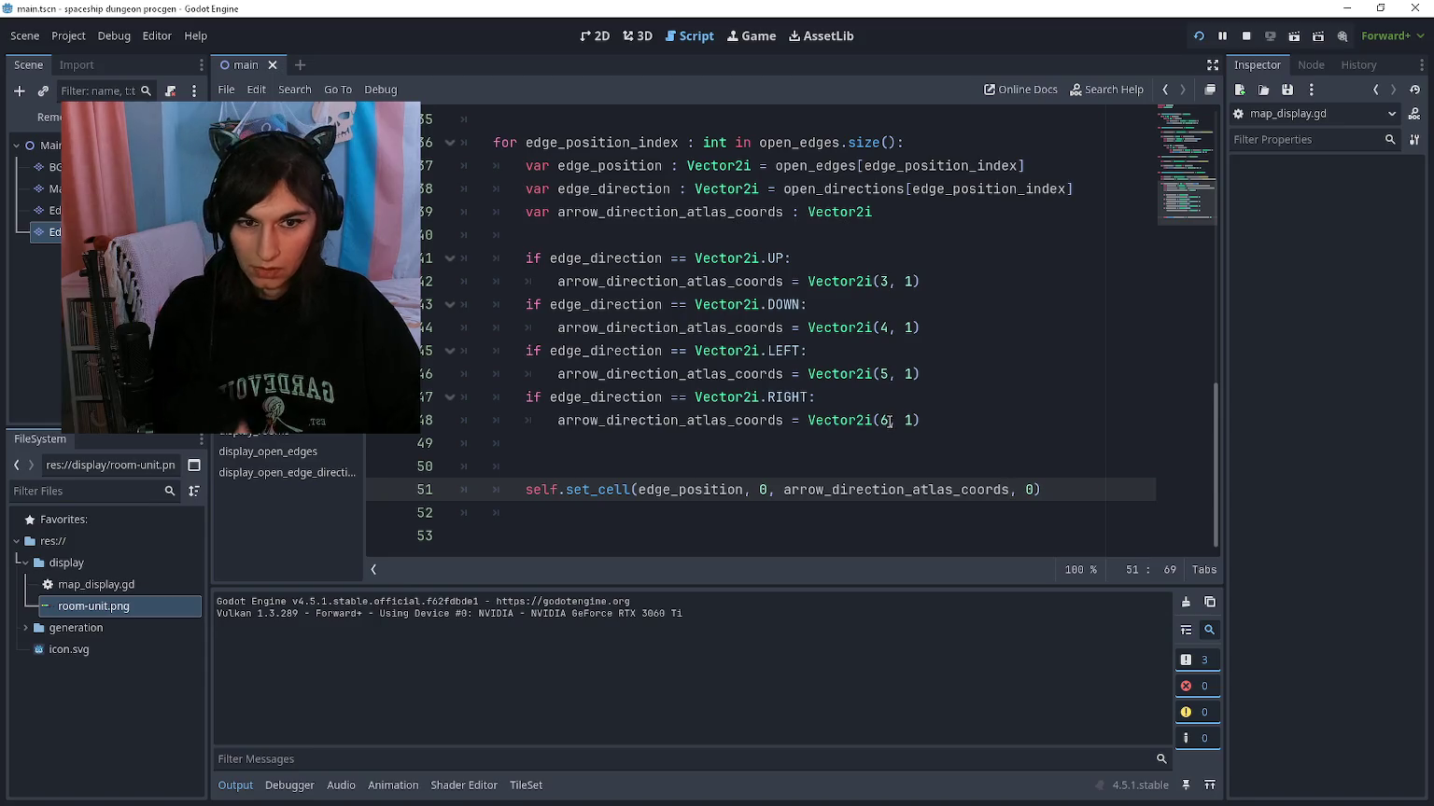
scroll(763, 424, up, 1)
key(alt+Left)
scroll(826, 364, down, 8)
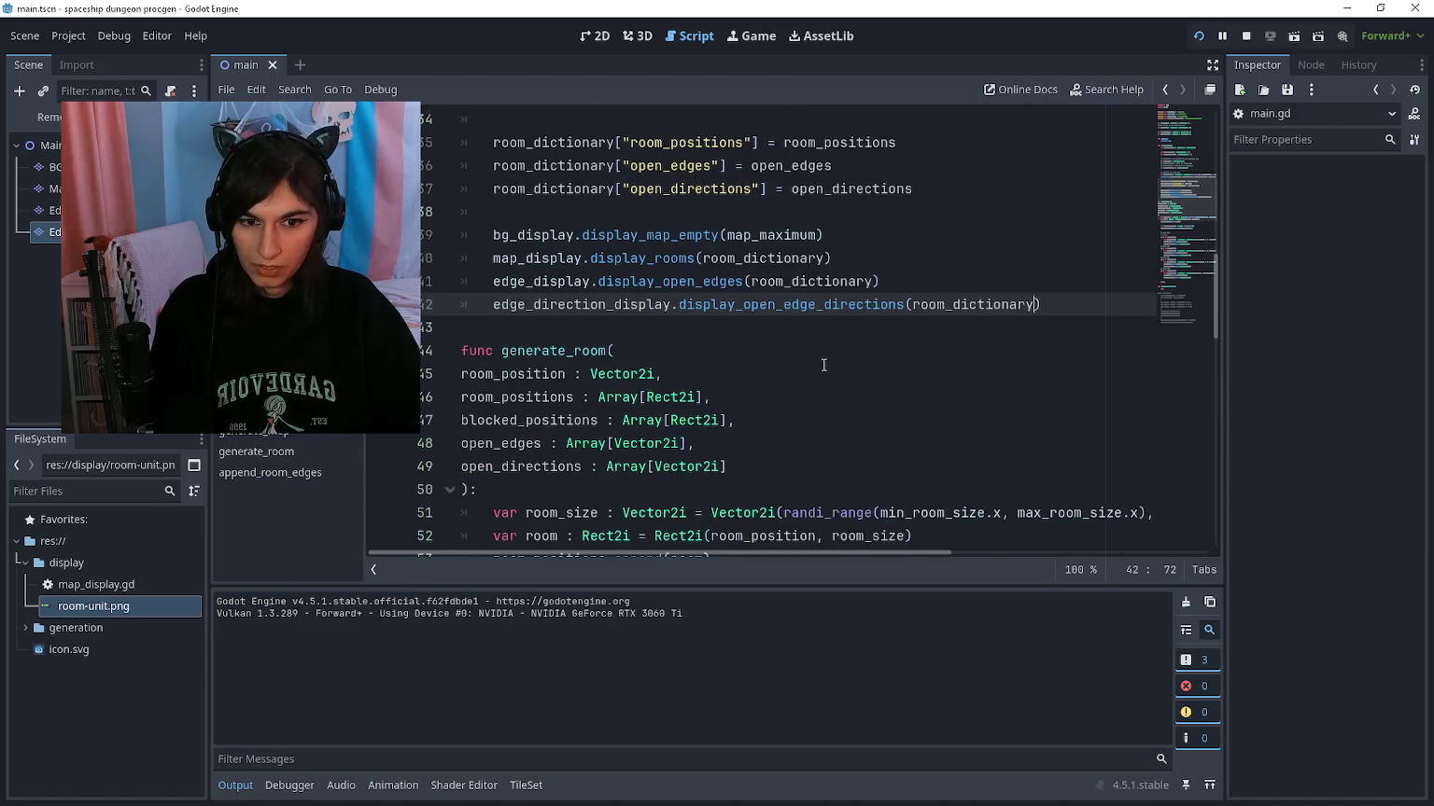
scroll(687, 339, down, 4)
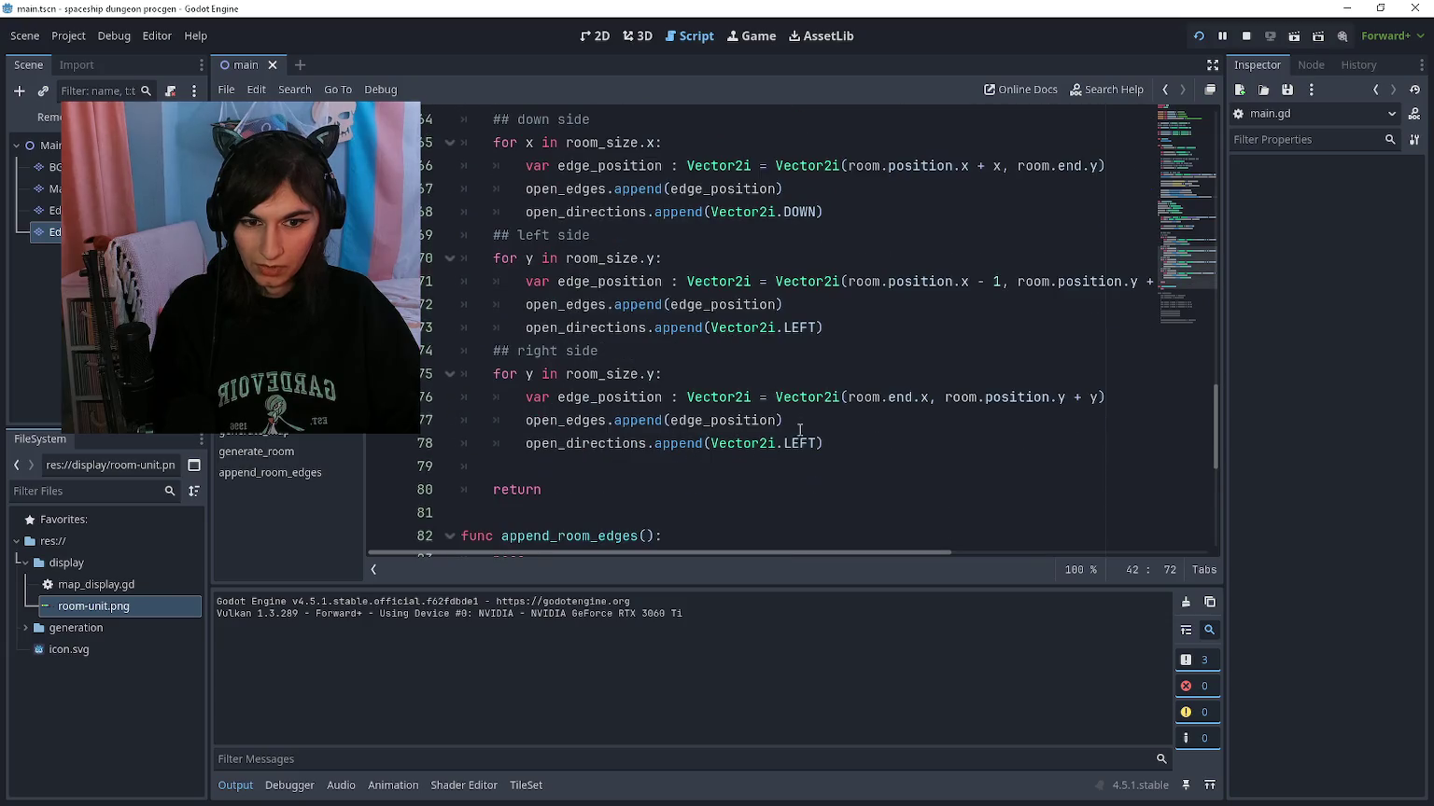
double_click(795, 444)
text(RIGHT)
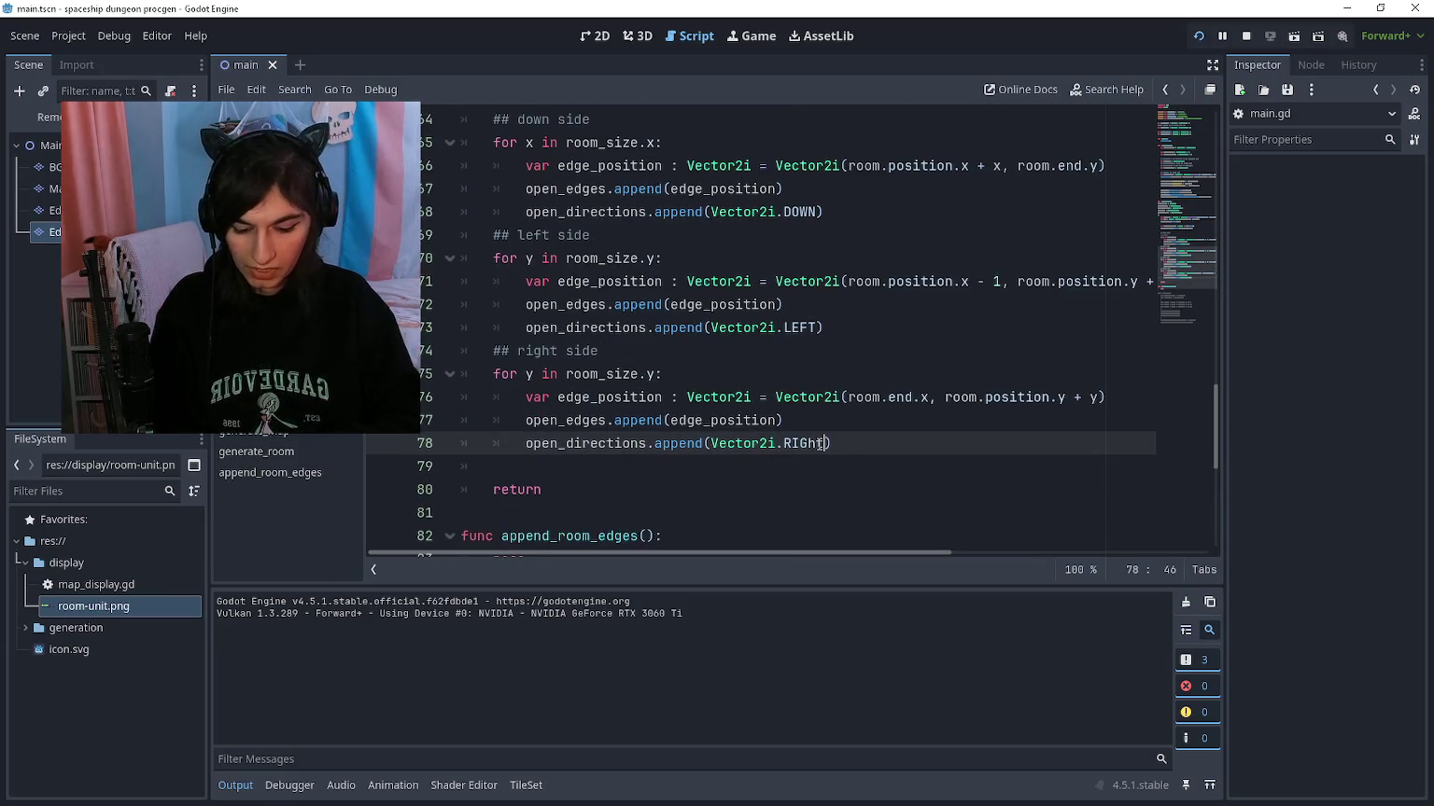
key(F5)
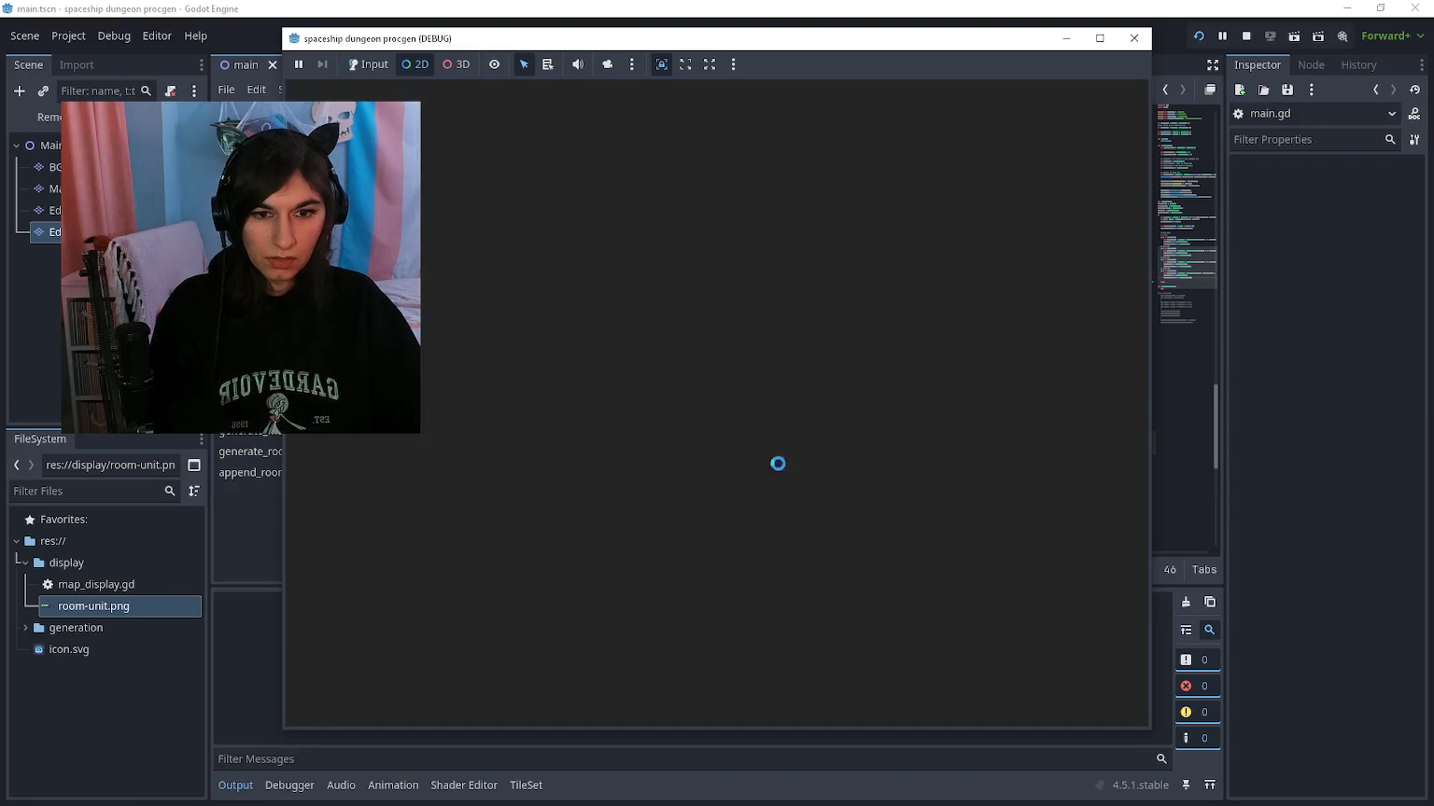
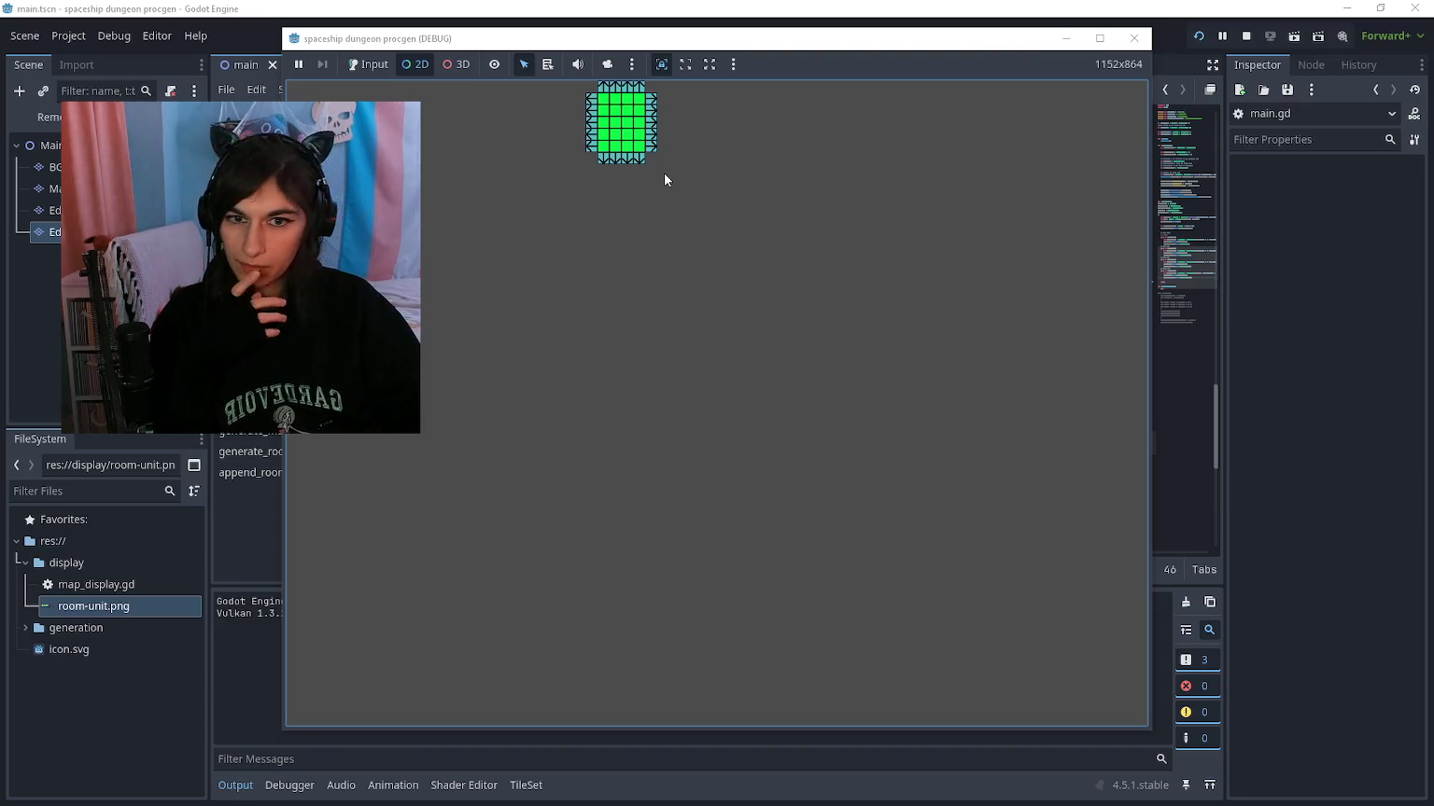
Step: Take over the game camera to zoom in, restore the game view, then stop the running game
click(607, 63)
scroll(620, 134, up, 2)
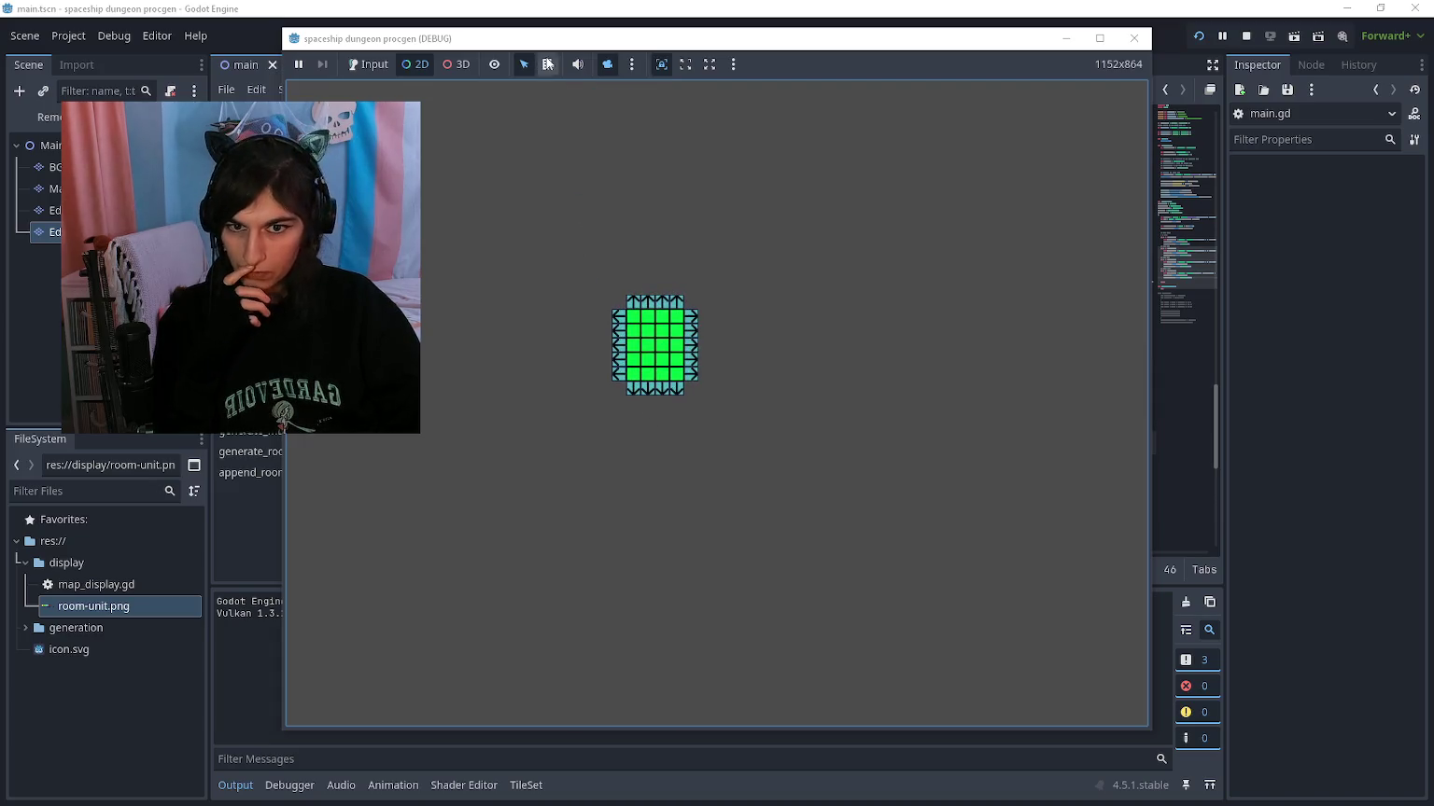
click(606, 63)
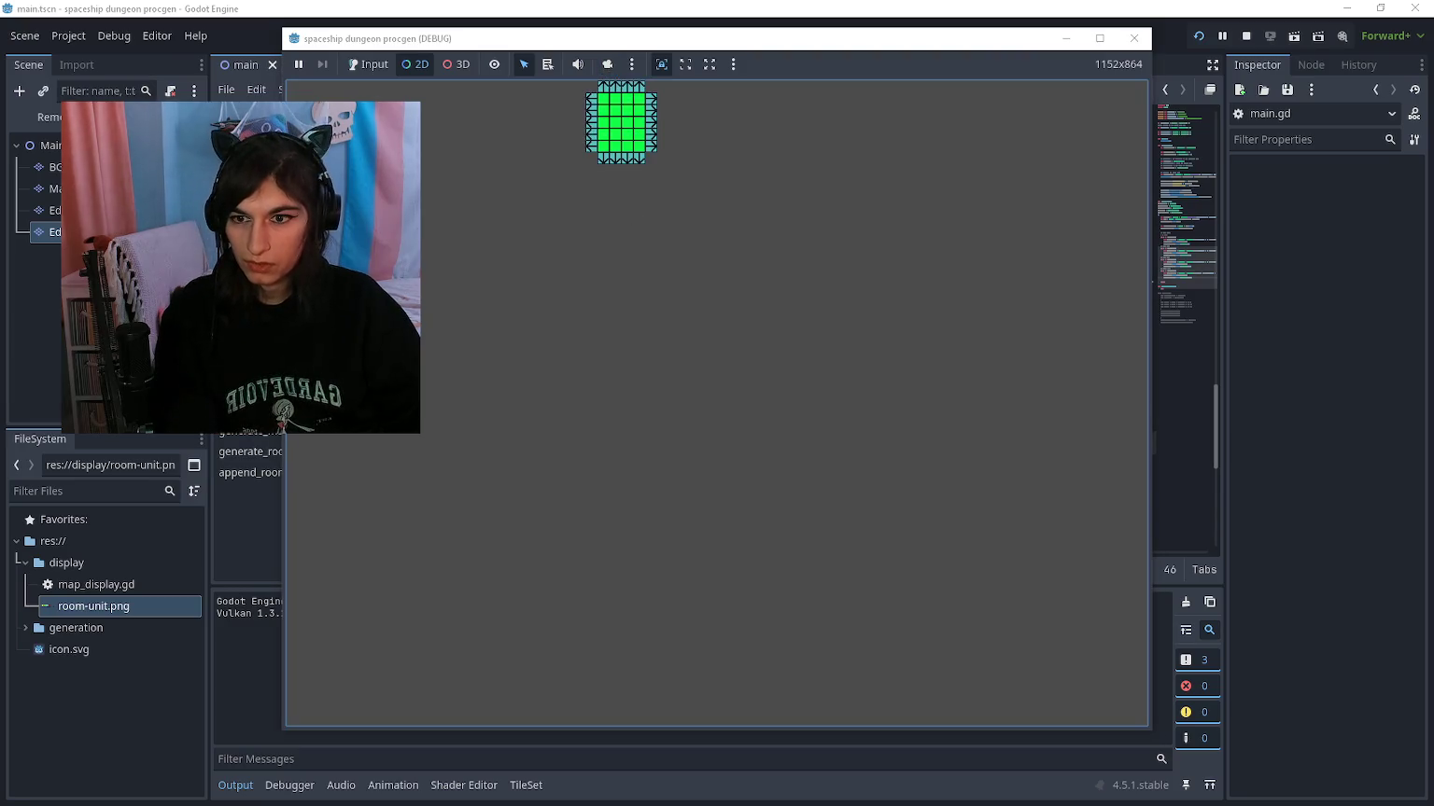
key(alt+Tab)
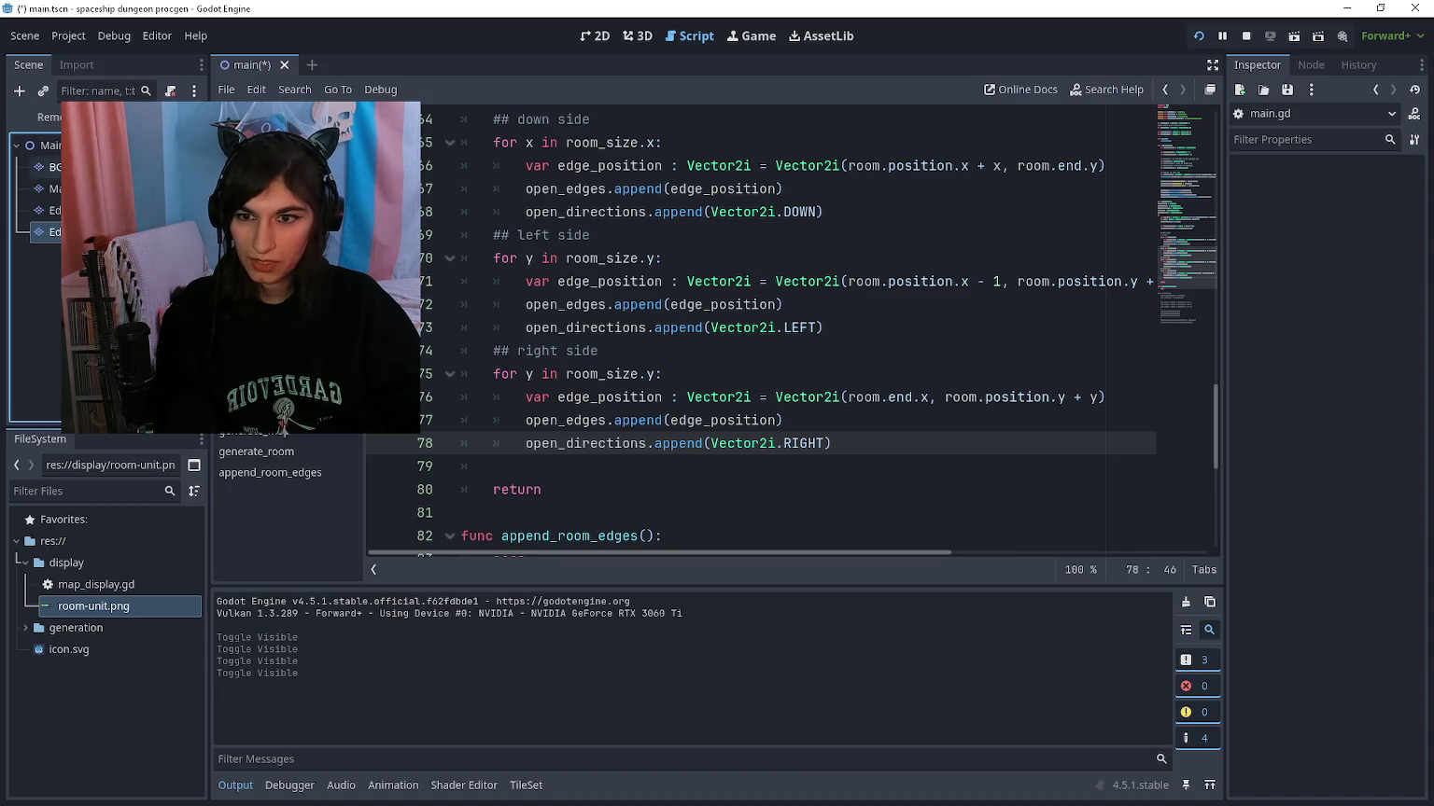
Step: Add a print("test") debug line to map_display.gd and run the game to check it
key(alt+Left)
scroll(696, 330, up, 10)
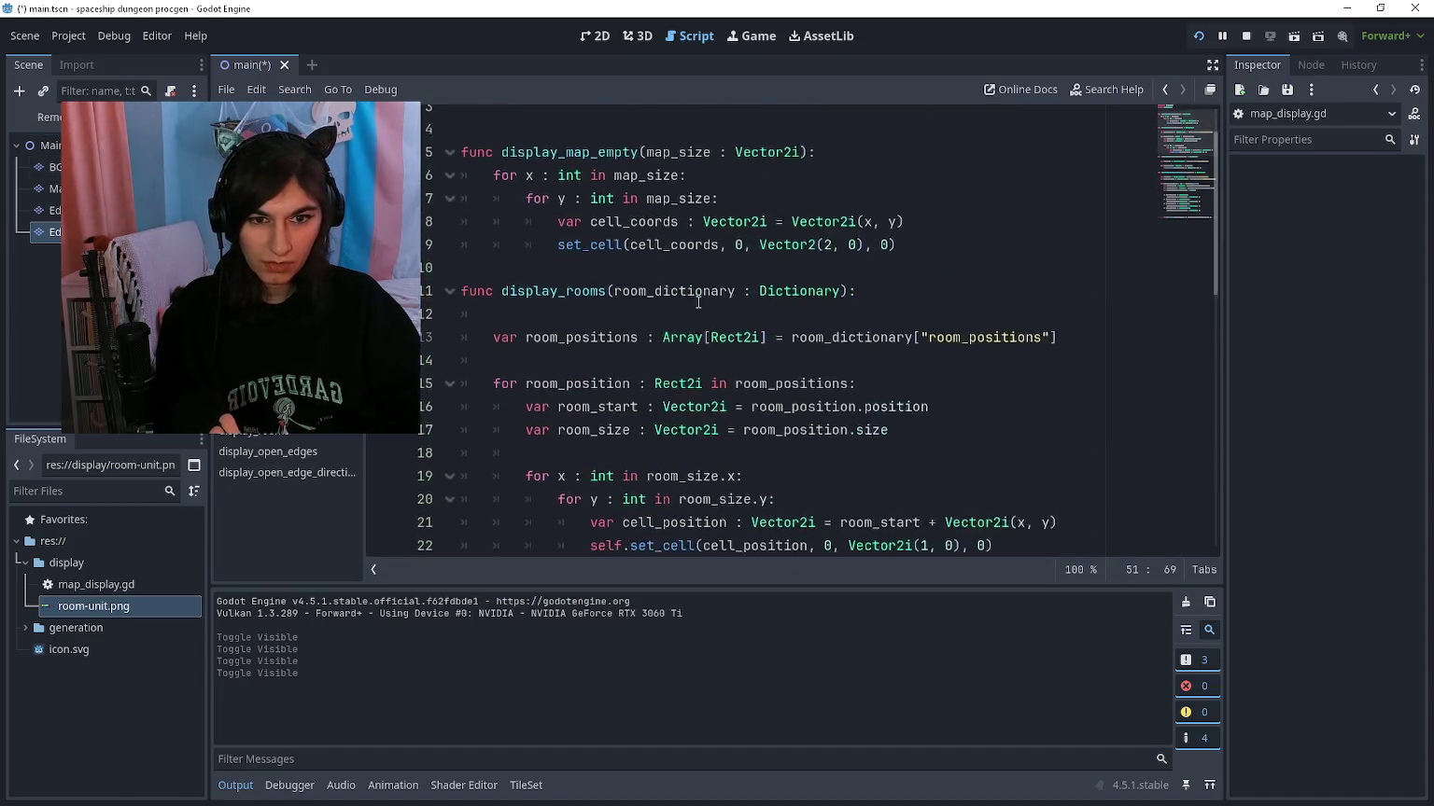
click(921, 305)
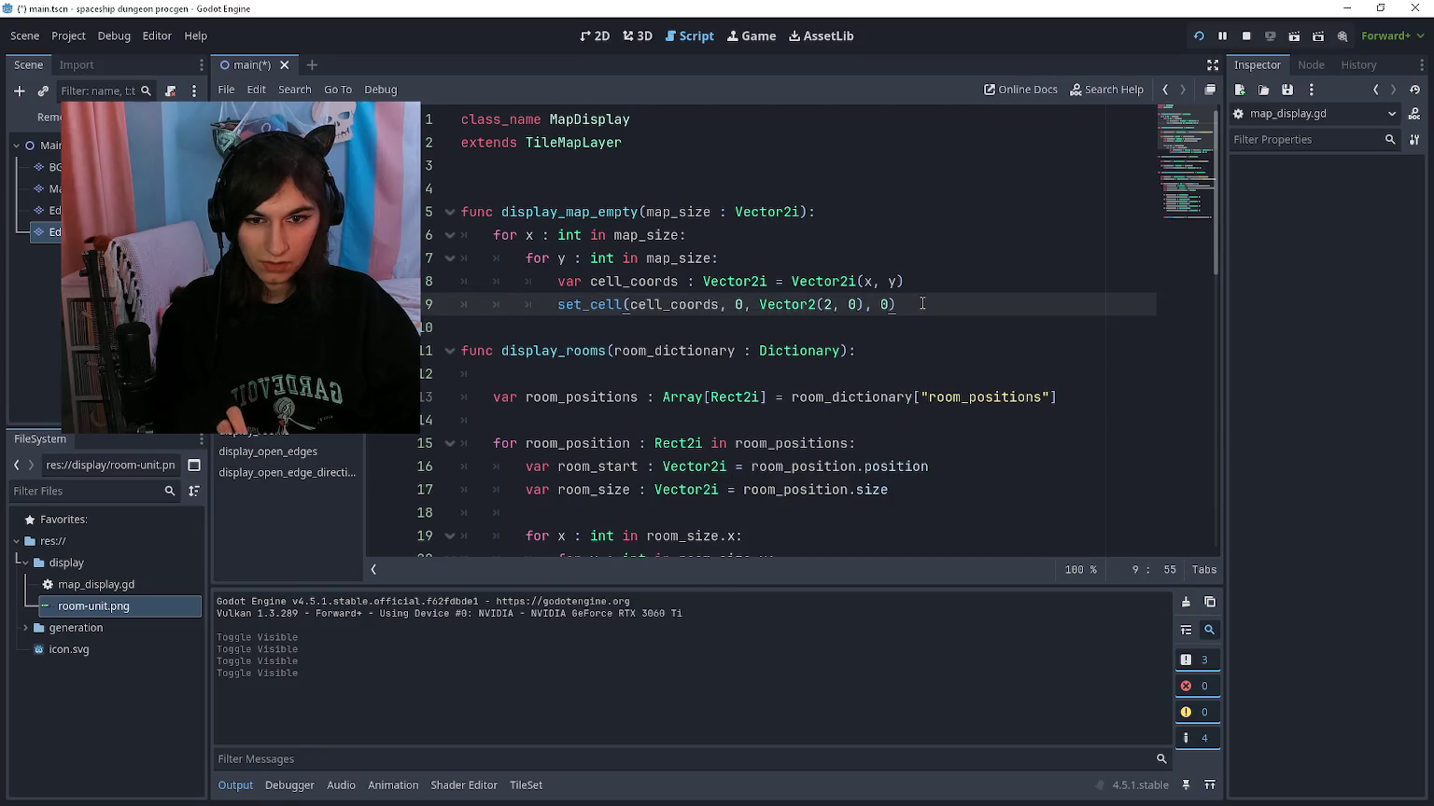
key(Return)
text(print()
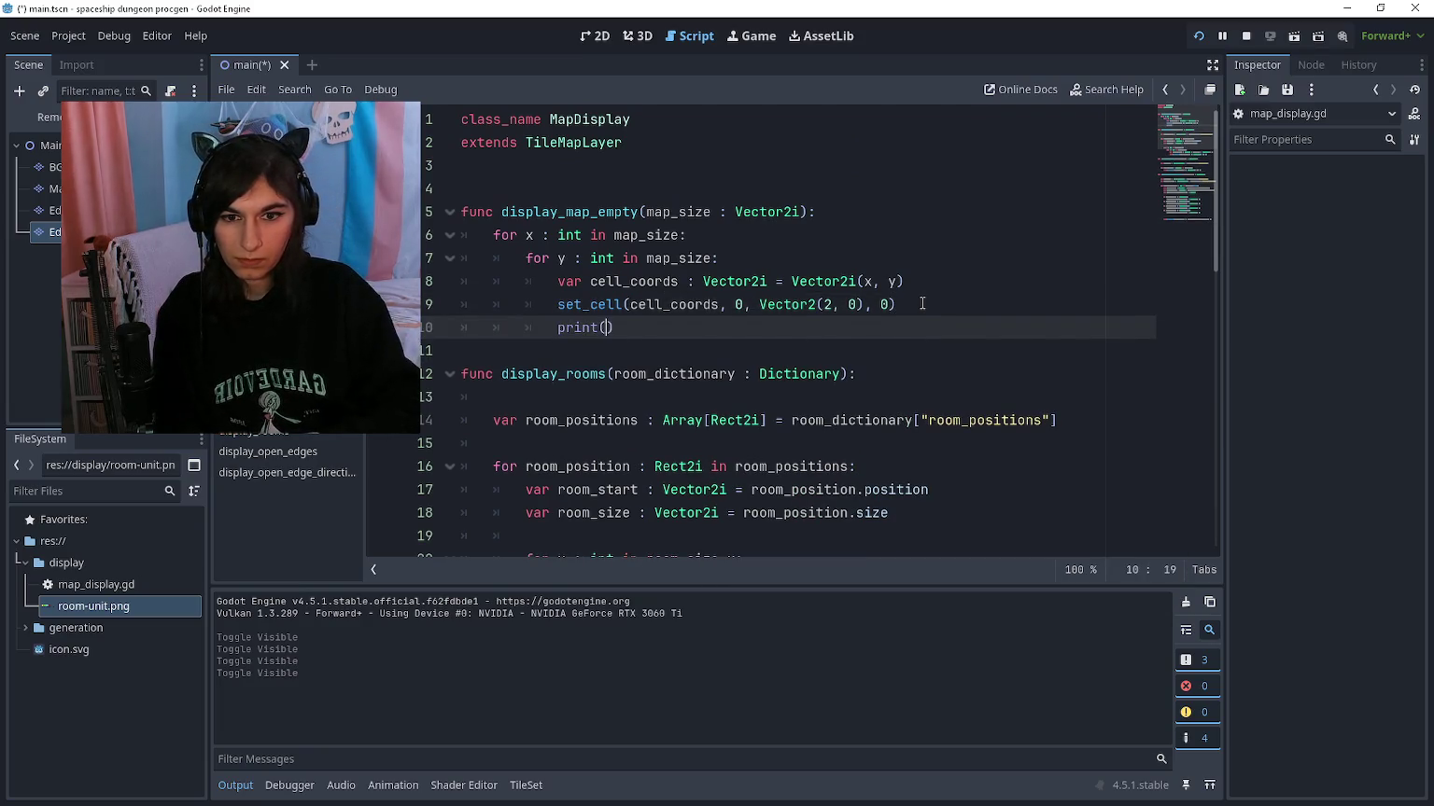
text("test)
key(F5)
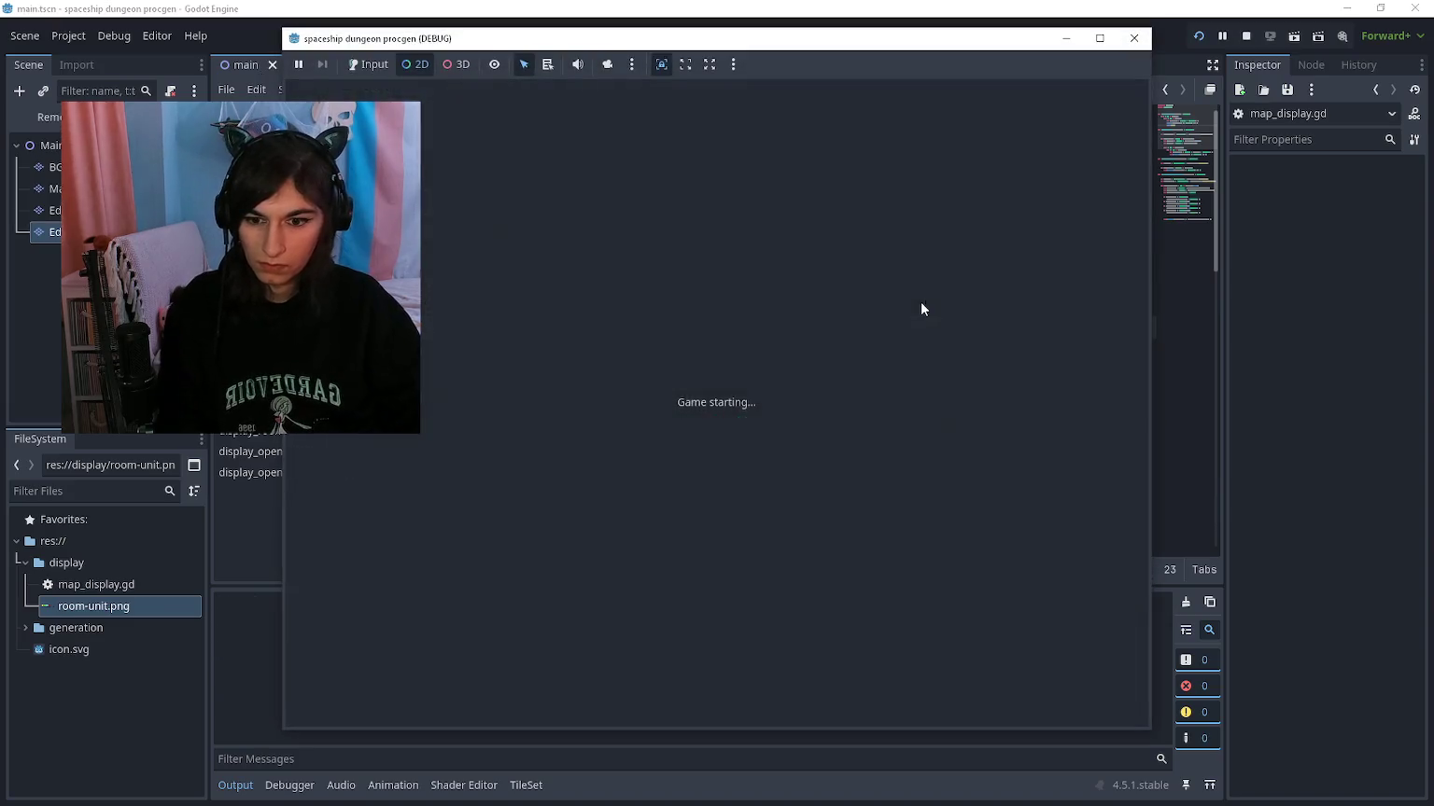
key(alt+Tab)
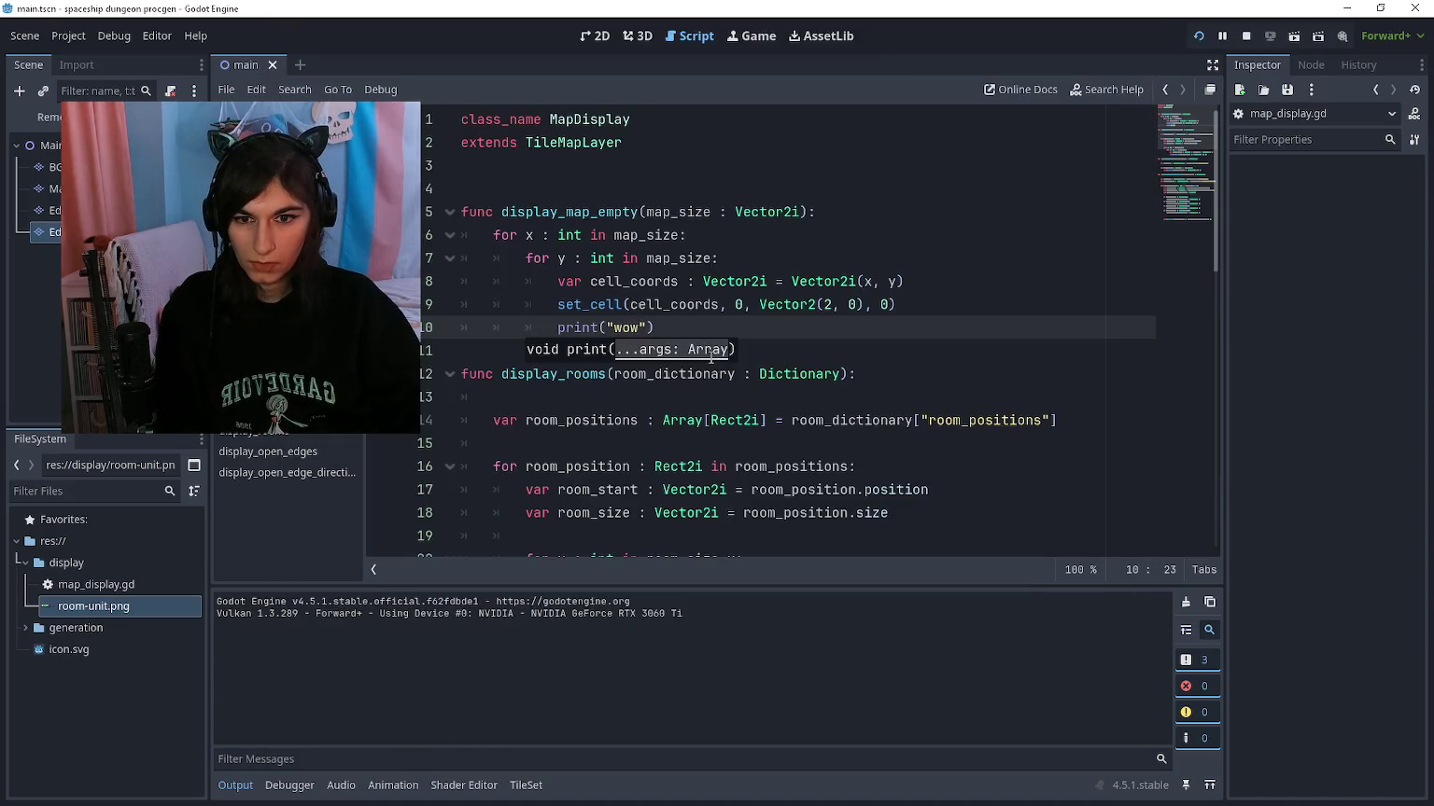
Step: Trace display_map_empty from its call on line 39 of main.gd, checking the map_maximum declaration
double_click(641, 212)
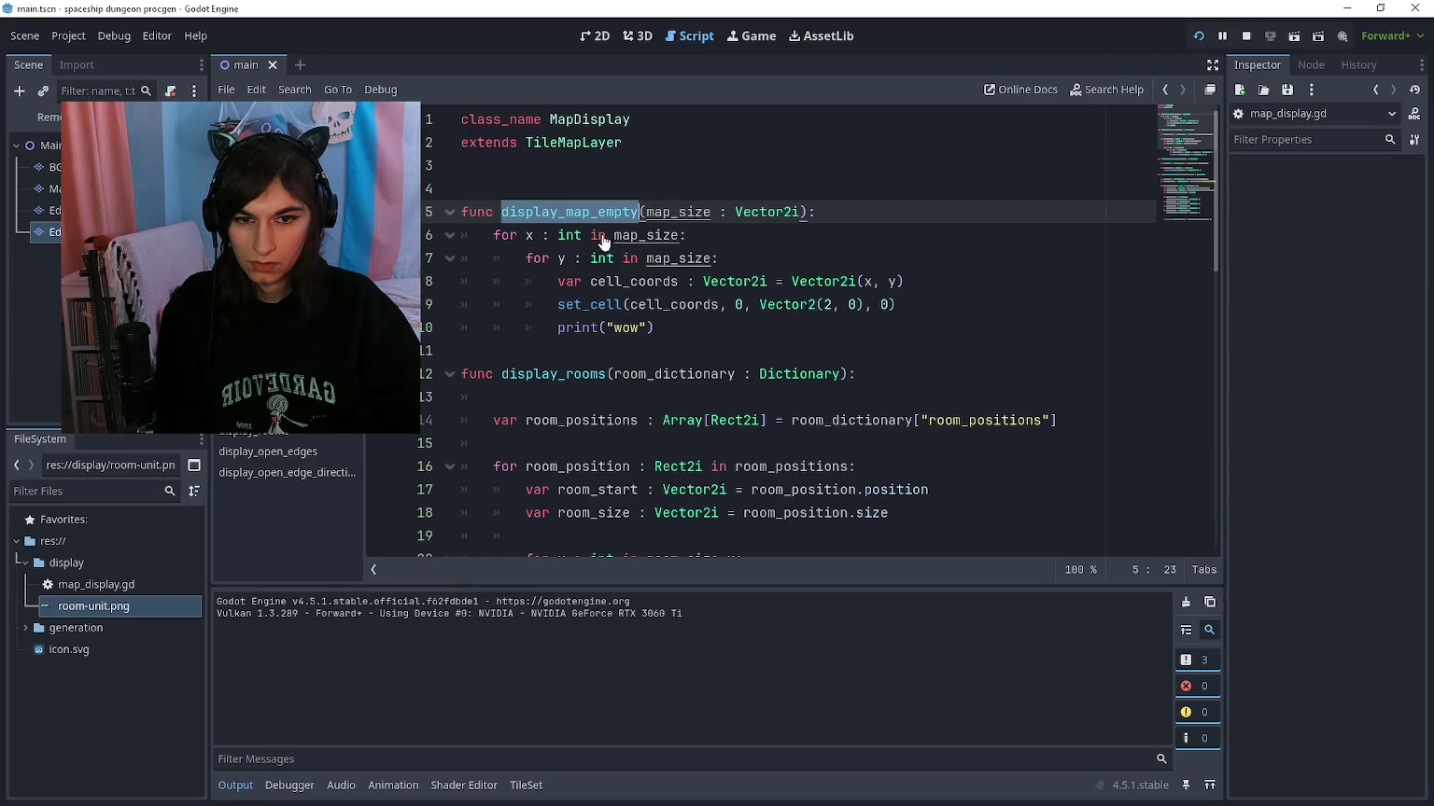
key(alt+Left)
scroll(660, 346, up, 15)
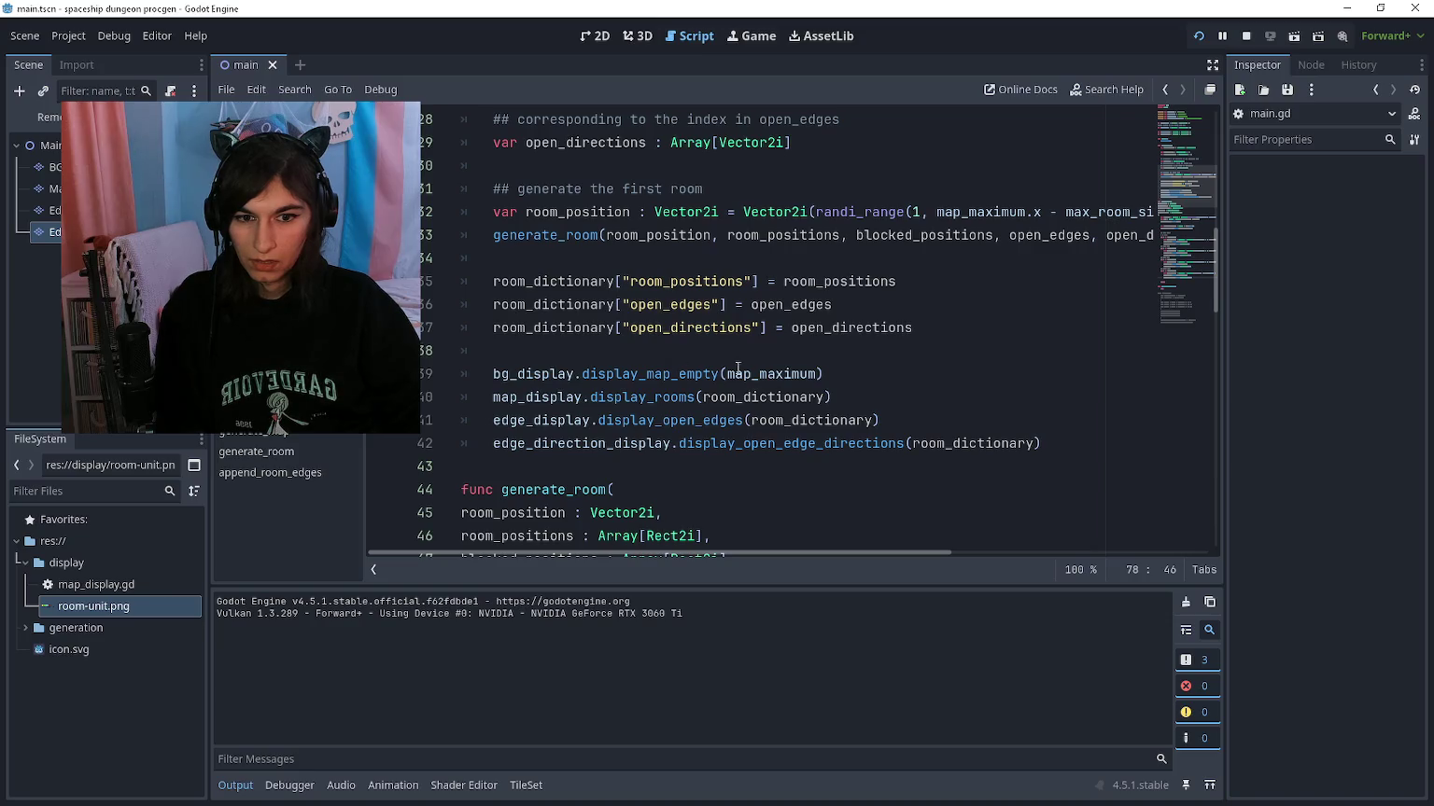
click(854, 371)
ctrl+click(775, 378)
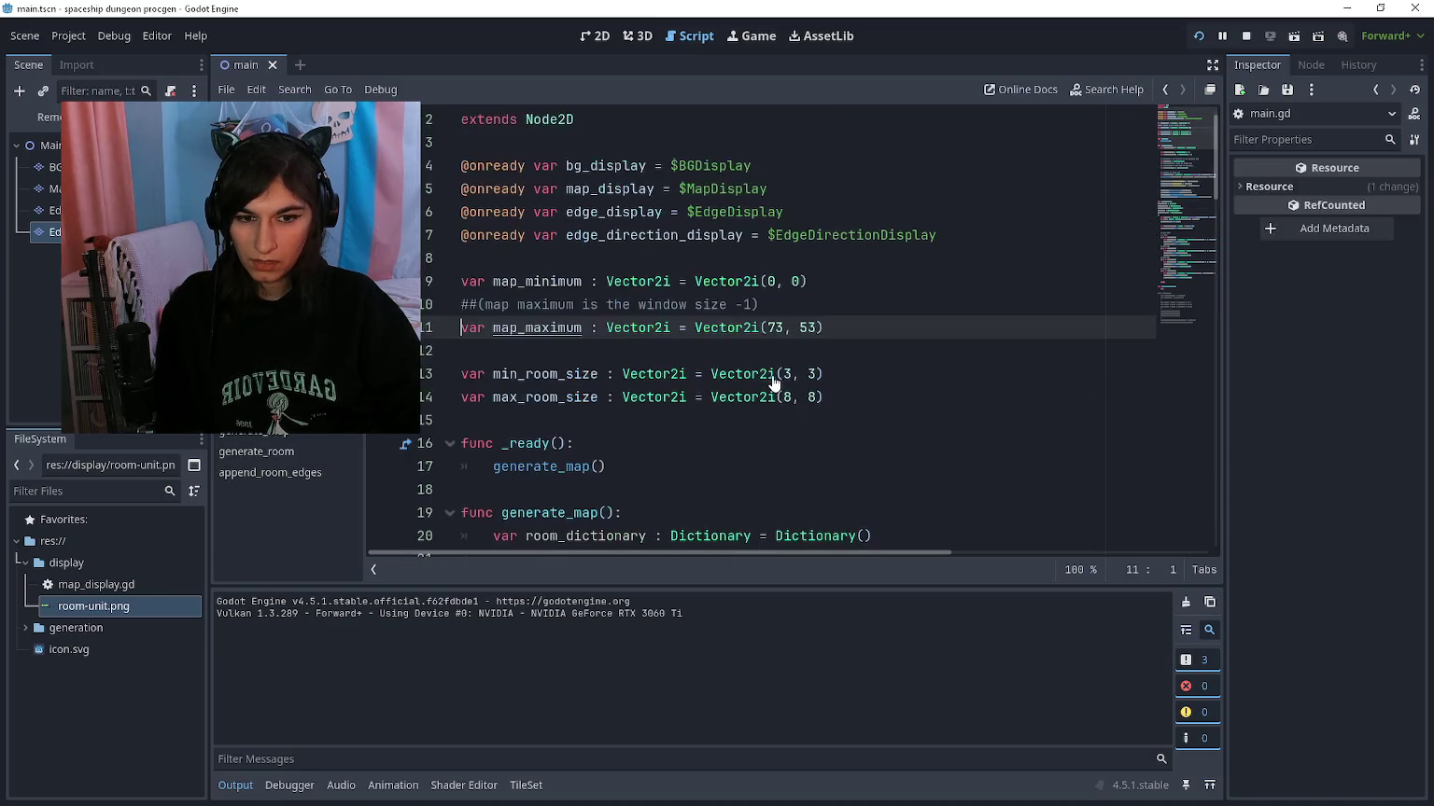
key(alt+Left)
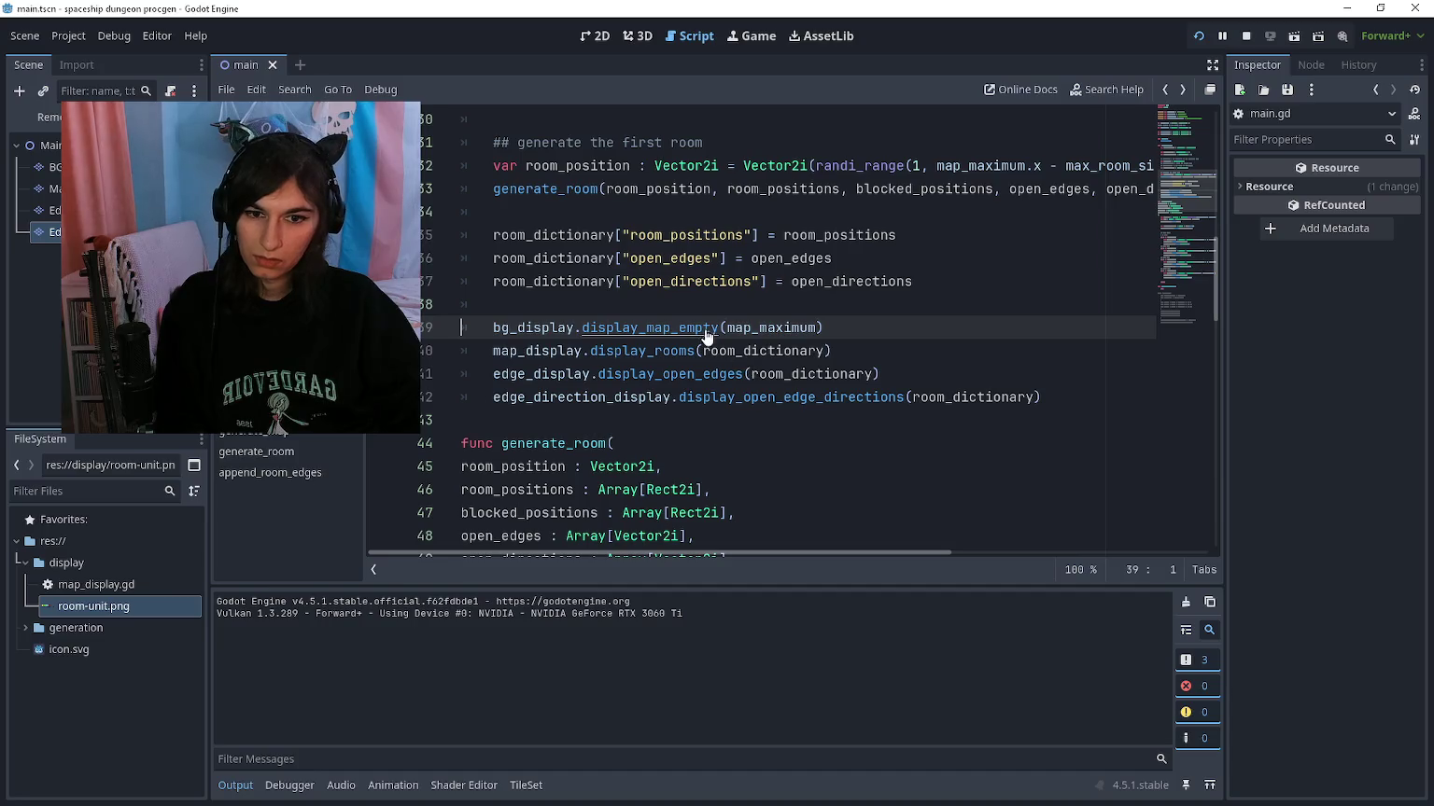
ctrl+click(710, 329)
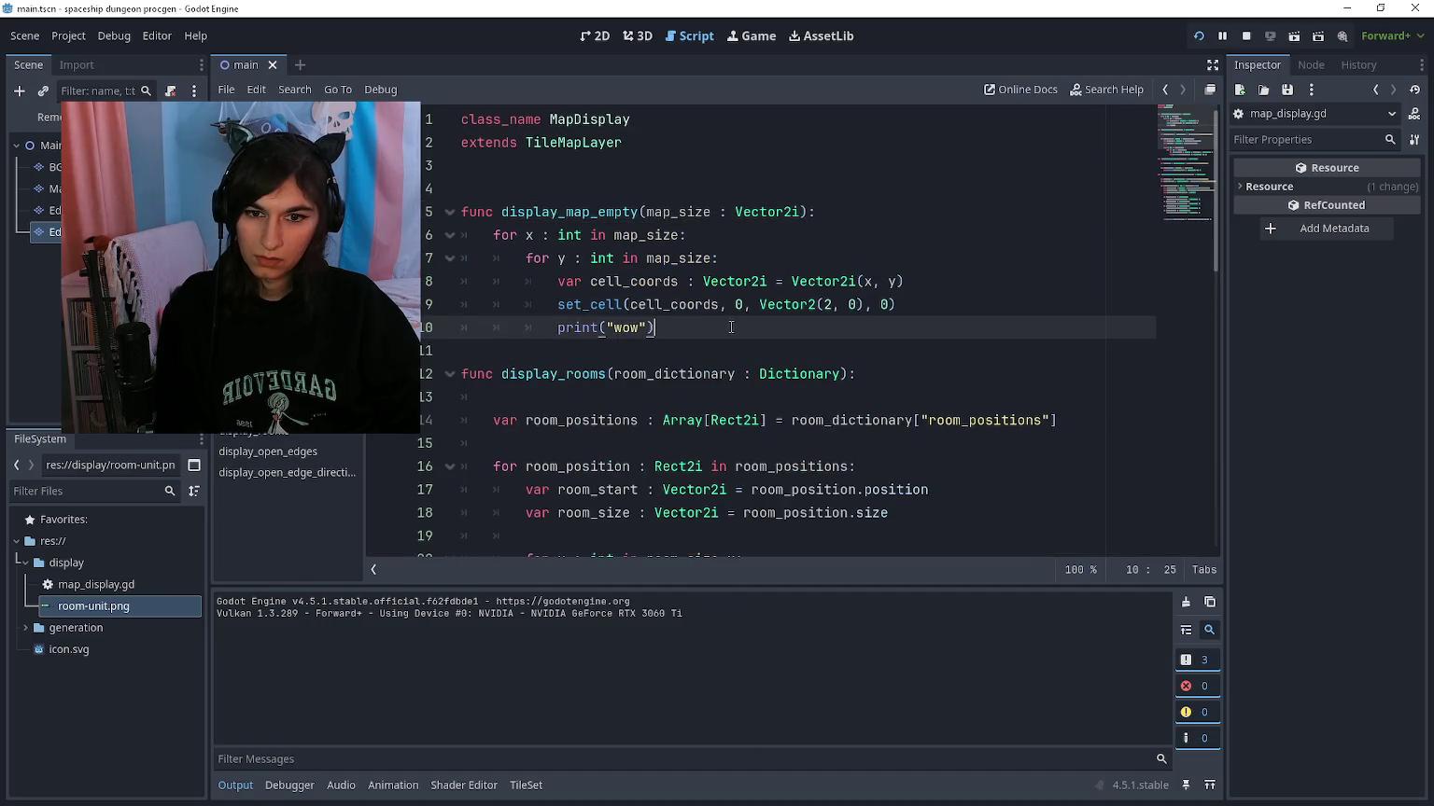
Step: Add print(map_size) inside display_map_empty and run the game to see the map size
click(832, 211)
key(Return)
text(print(map_size)
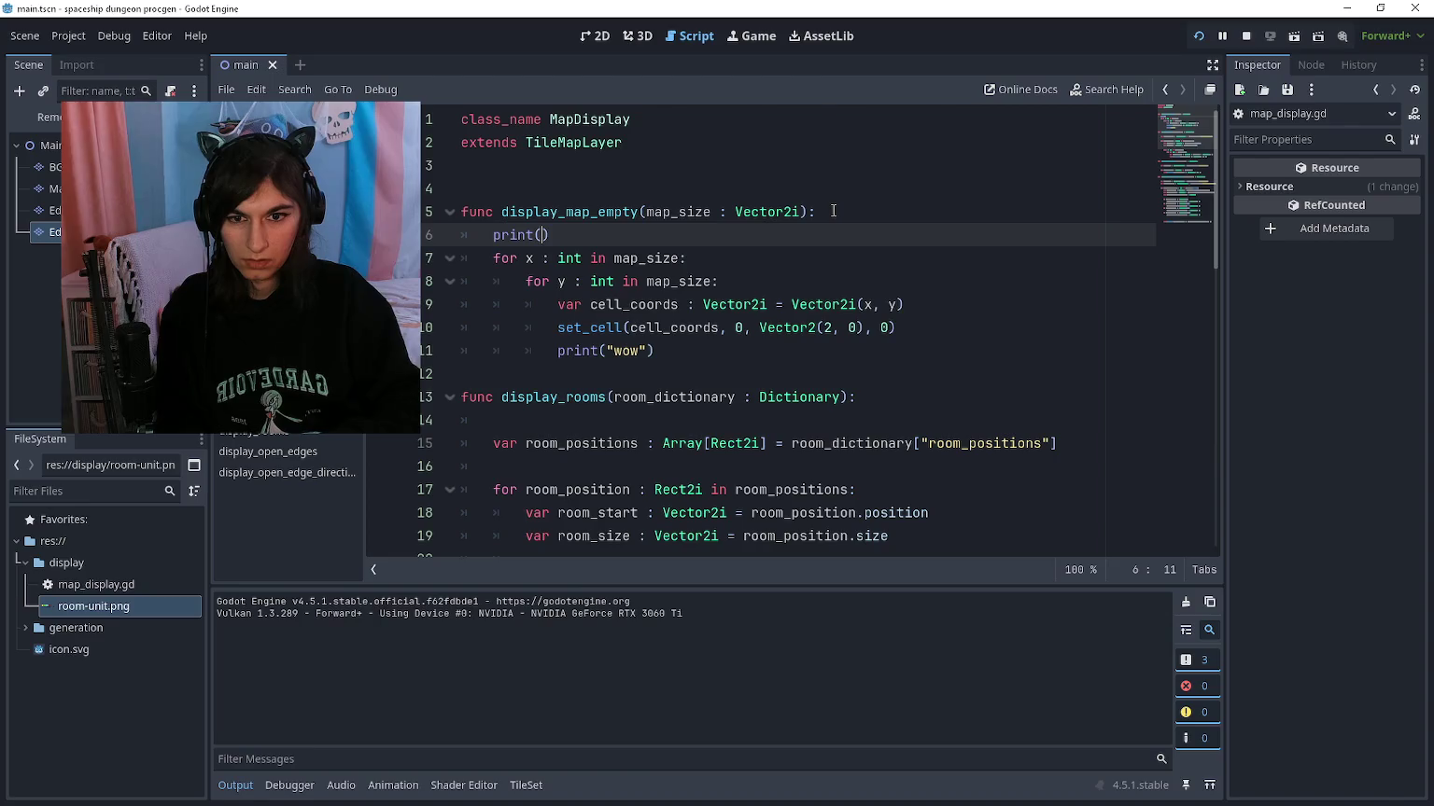
key(F5)
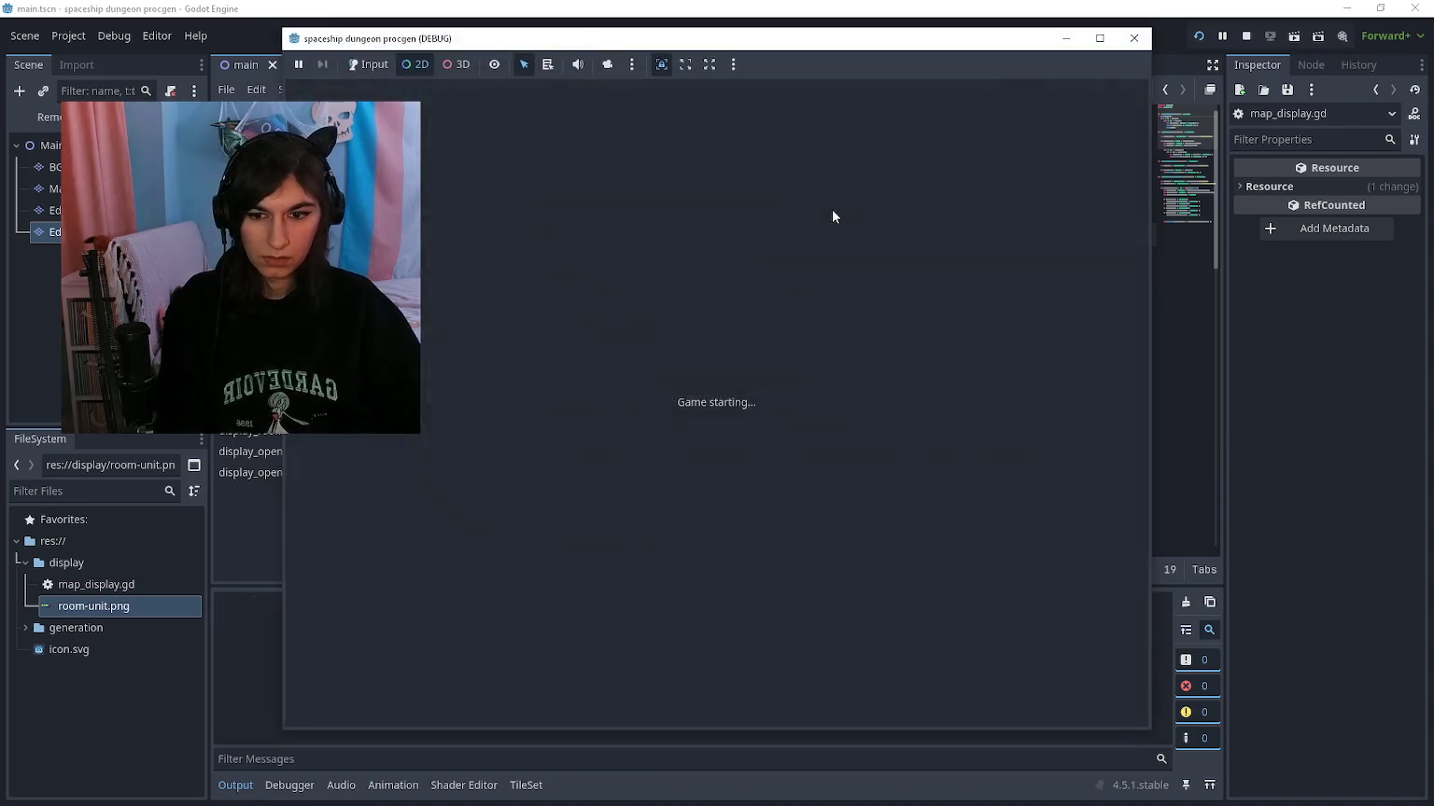
key(F8)
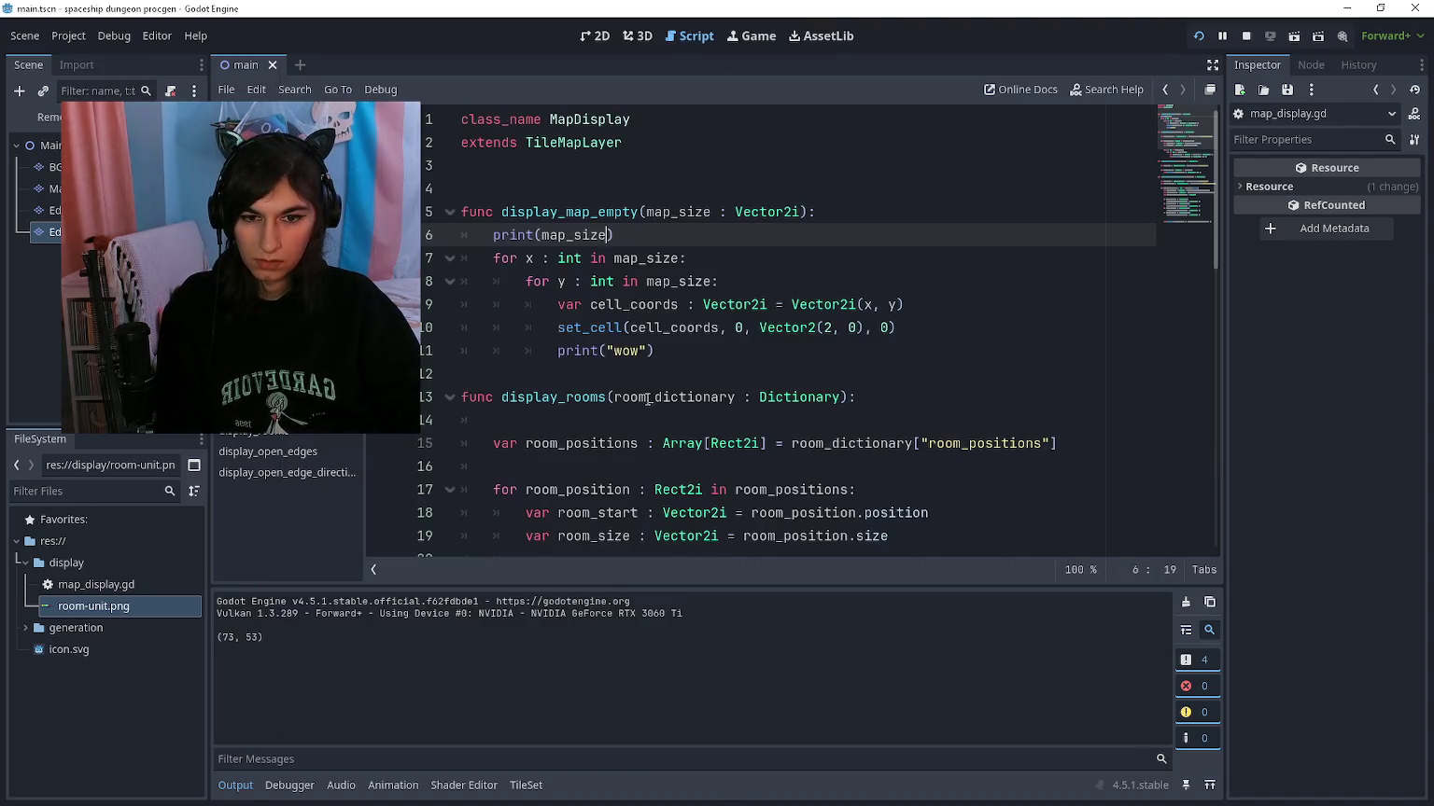
Step: Change the x and y loops to use map_size.x and map_size.y and rerun the game
click(641, 351)
click(683, 259)
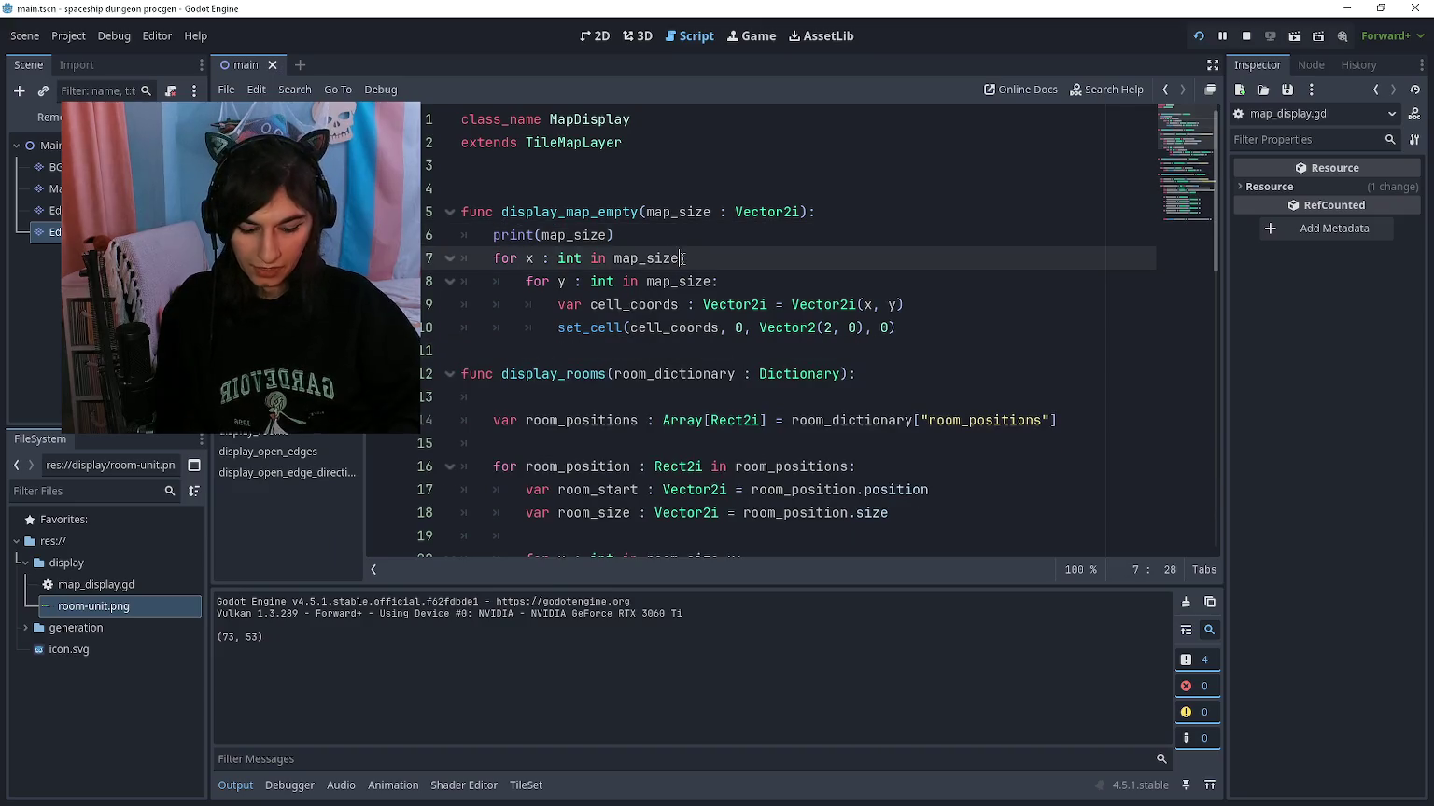
text(.x)
key(Down)
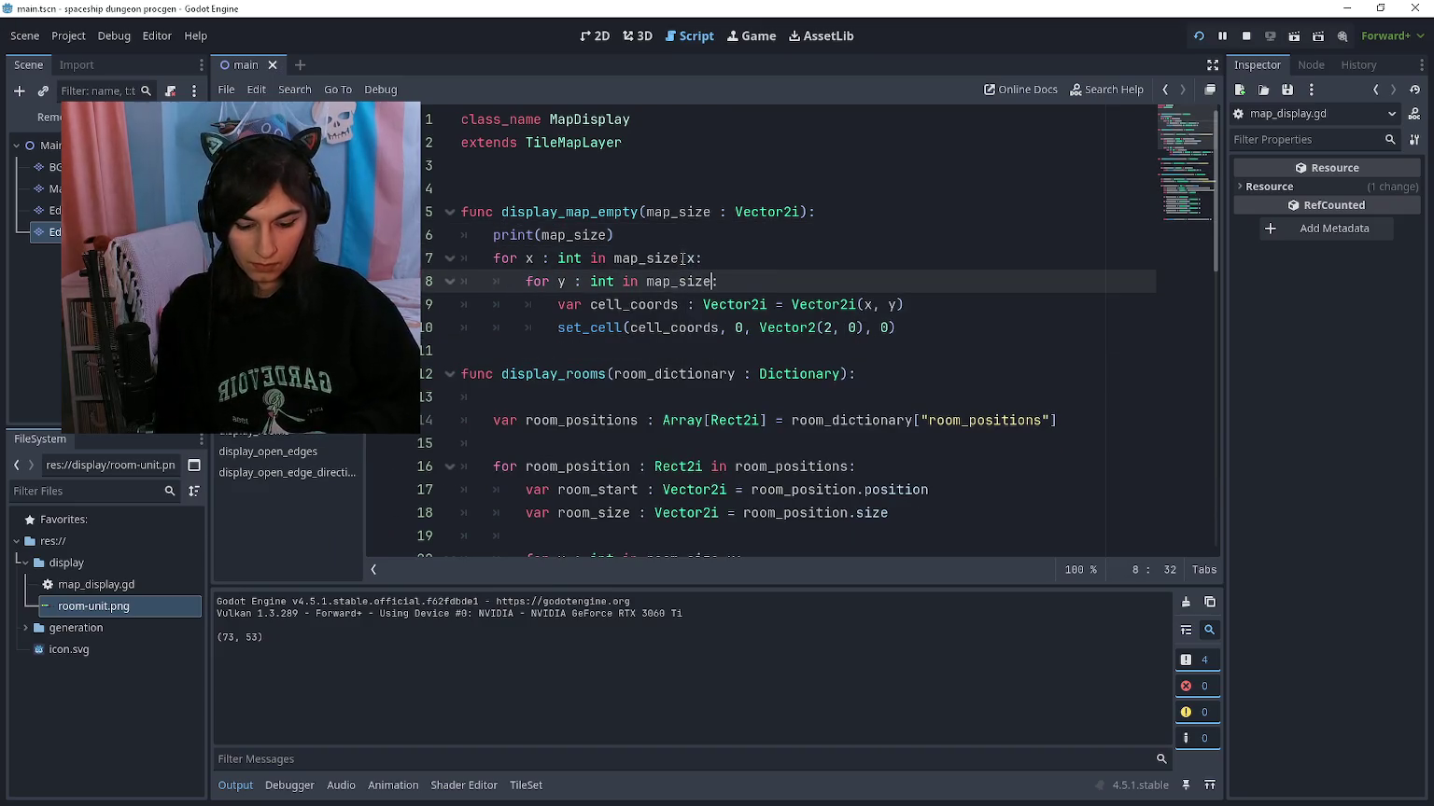
key(F5)
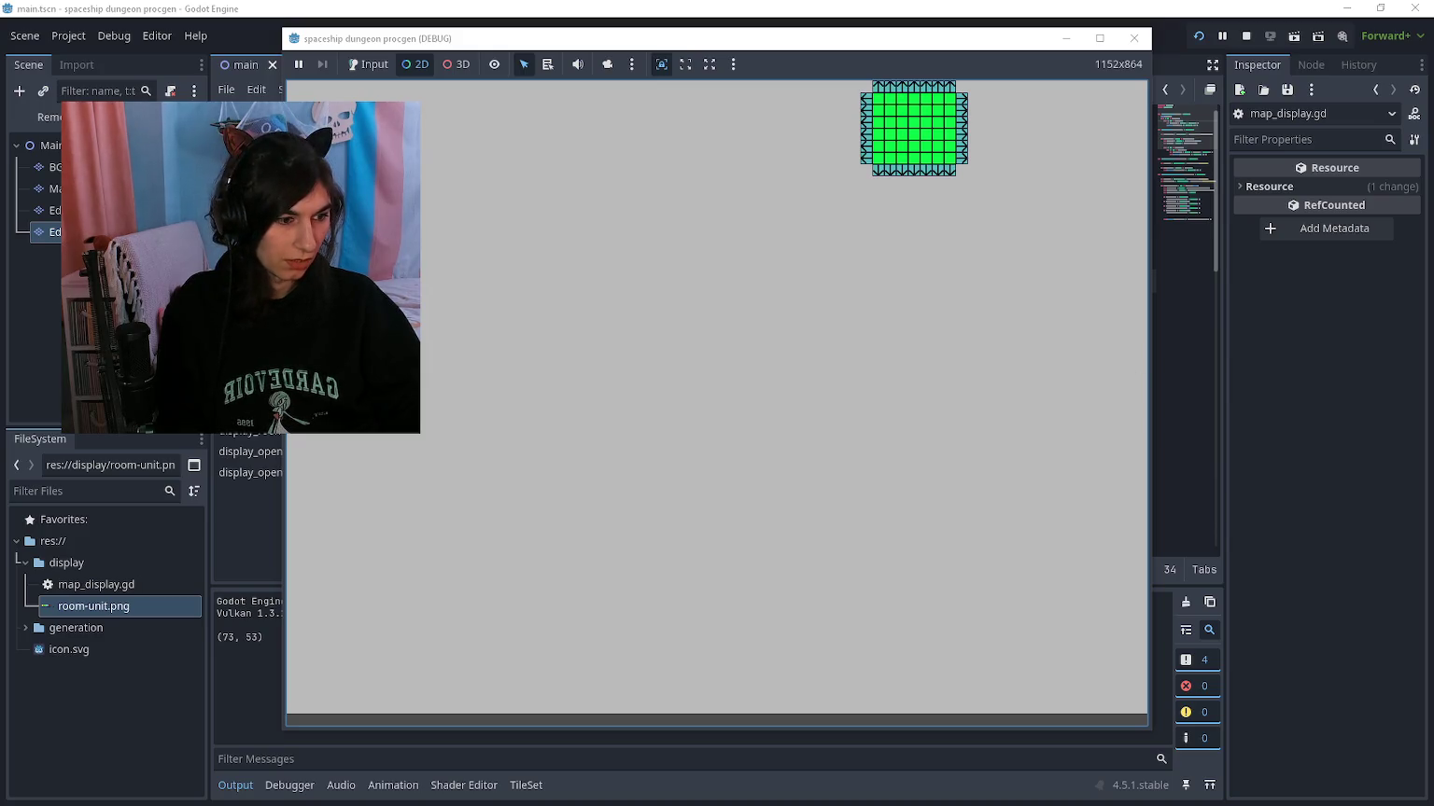
scroll(513, 336, up, 4)
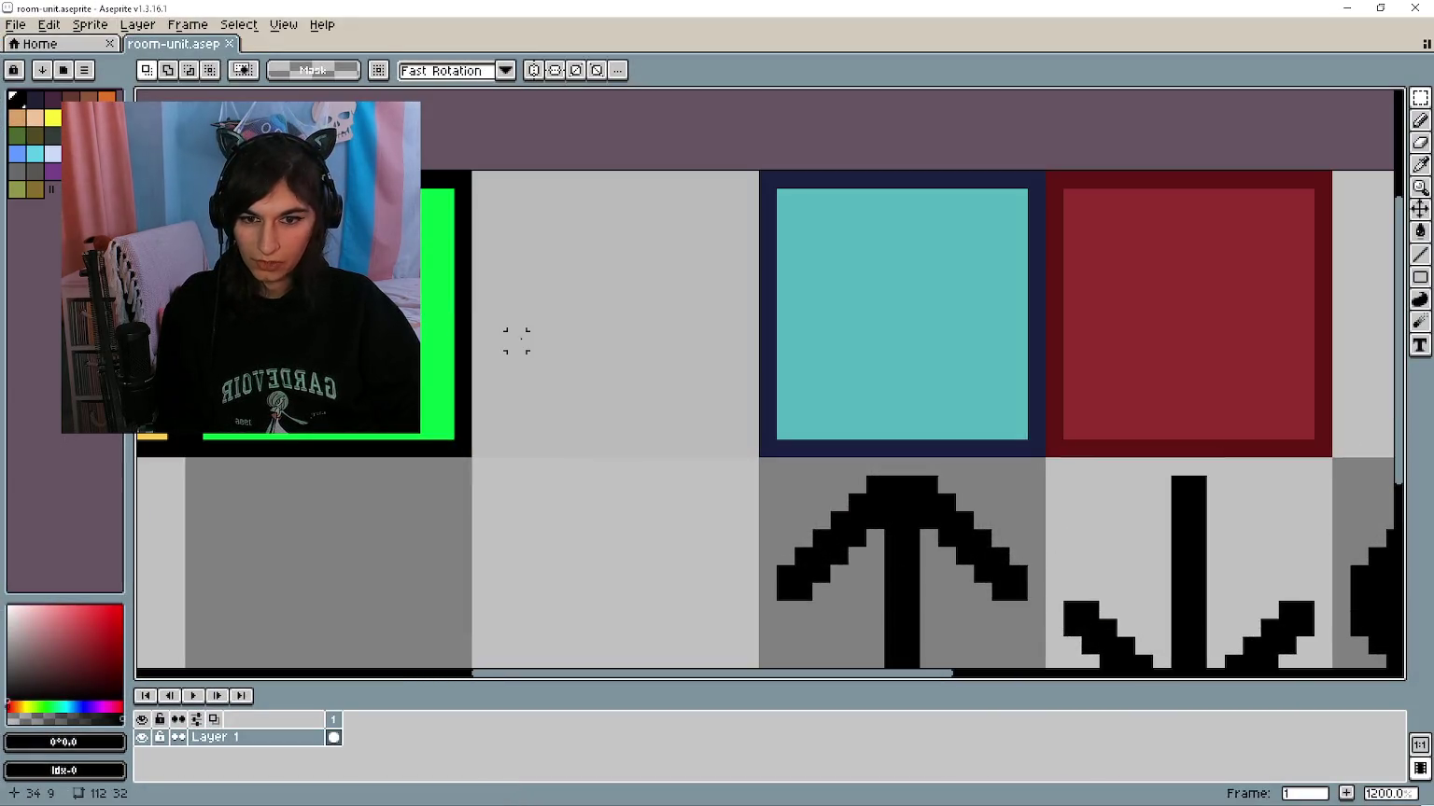
Step: Draw white lines on the grey tile's left and top edges, export over room-unit.png, and check the game
key(i)
click(9, 607)
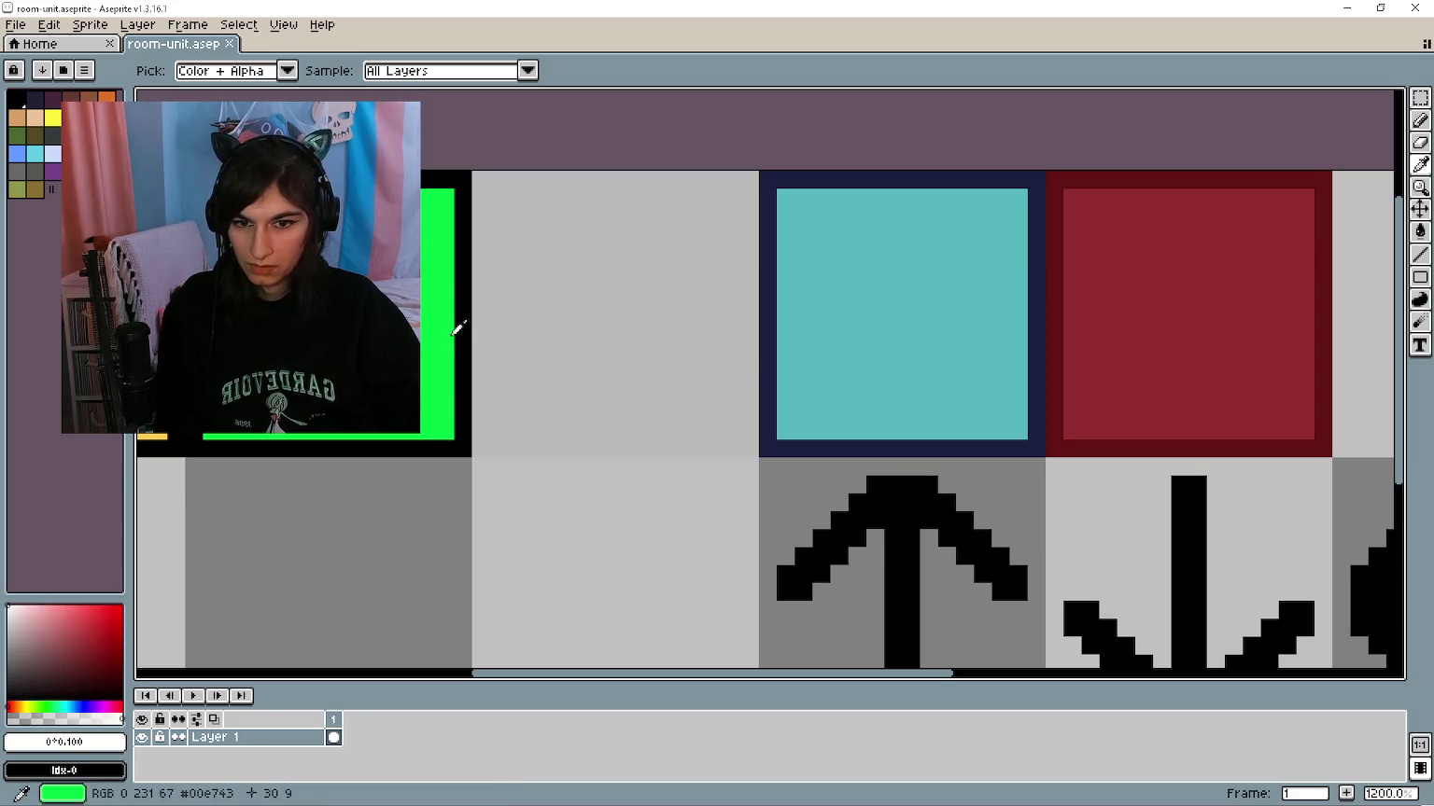
key(l)
mouse_move(481, 450)
mouse_down()
mouse_move(481, 177)
mouse_move(754, 172)
mouse_move(749, 450)
mouse_move(494, 444)
mouse_up()
scroll(709, 448, down, 2)
key(ctrl+s)
key(ctrl+alt+shift+s)
click(471, 358)
click(665, 454)
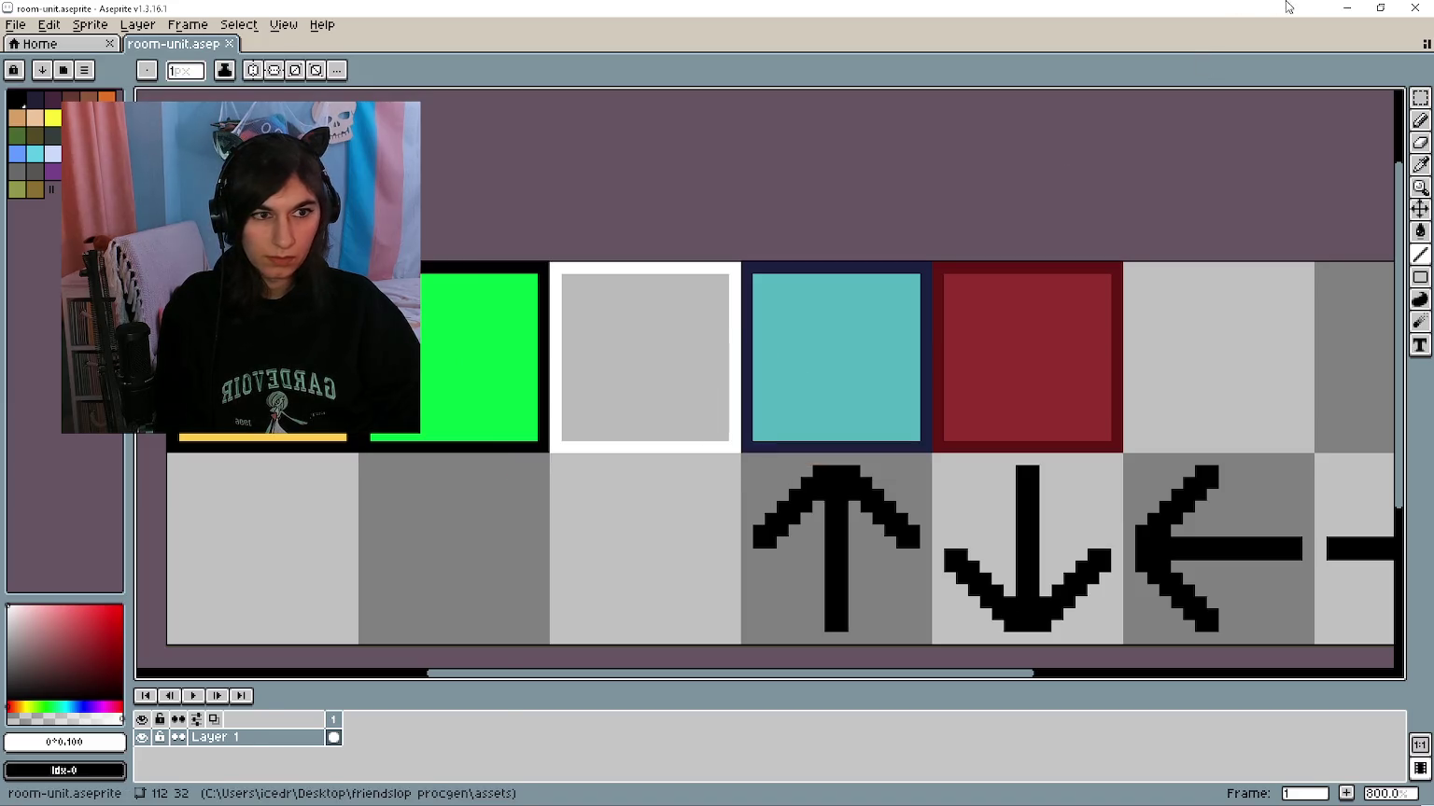
key(alt+Tab)
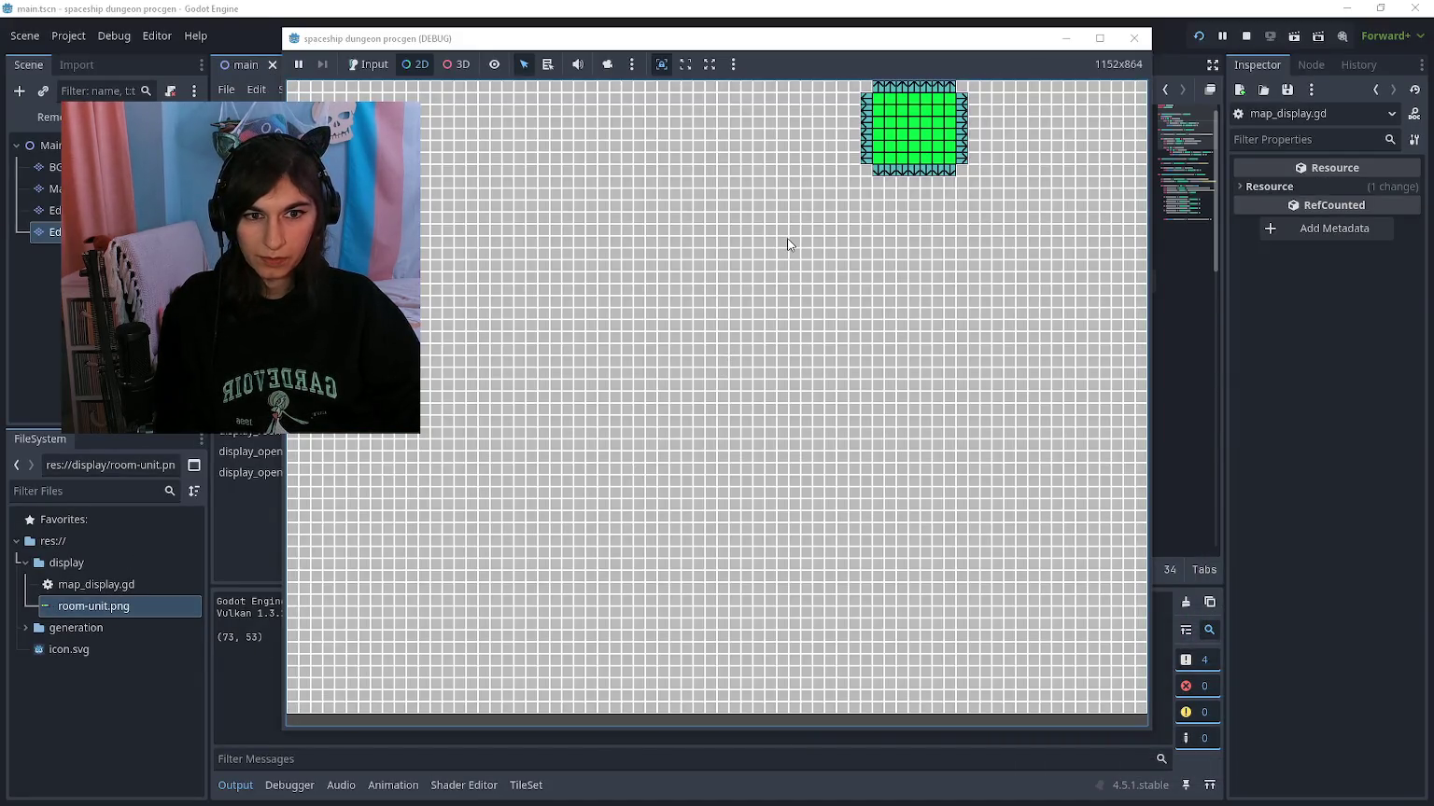
Step: Fill the tile's white border with dark grey, save, and re-export over room-unit.png
key(alt+Tab)
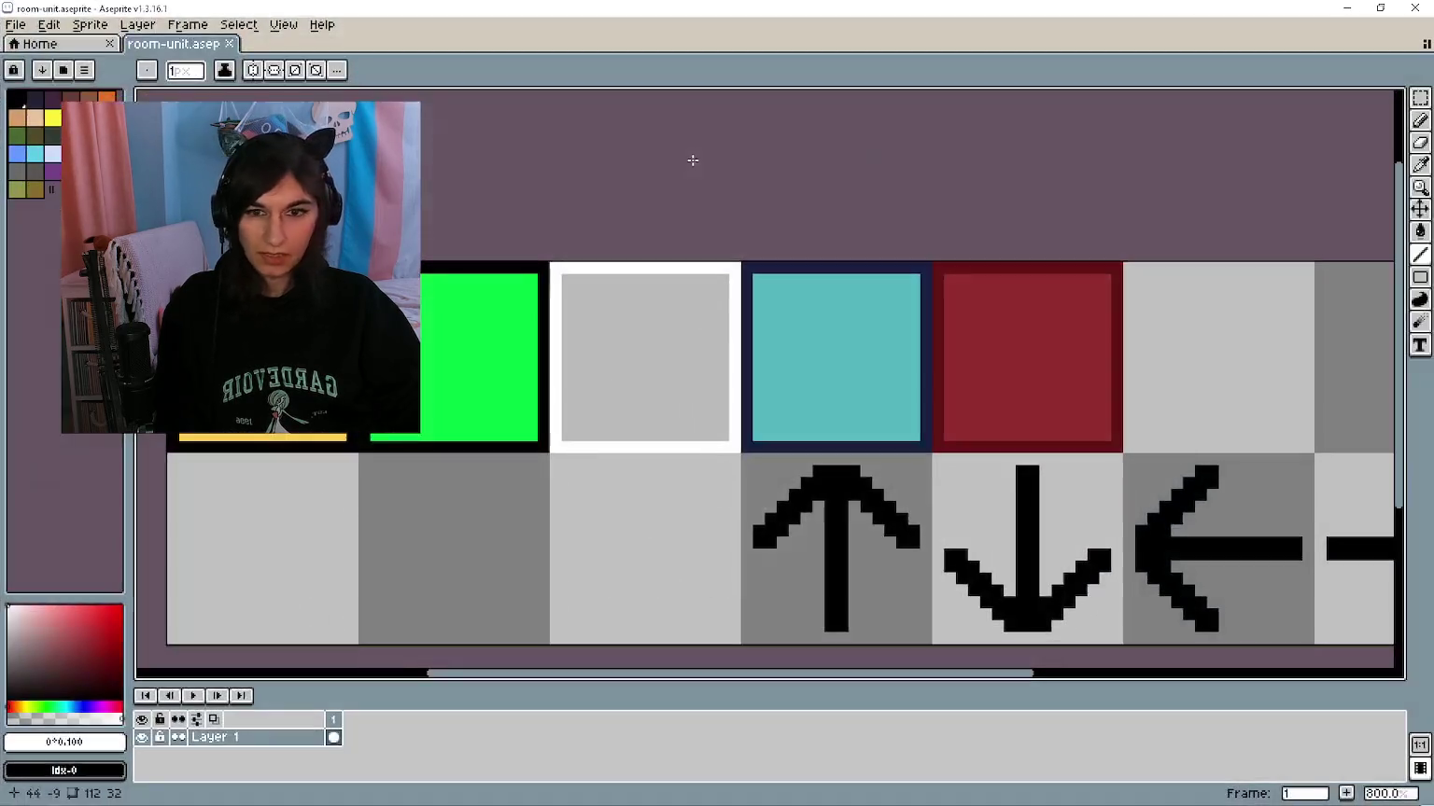
scroll(604, 338, up, 1)
key(i)
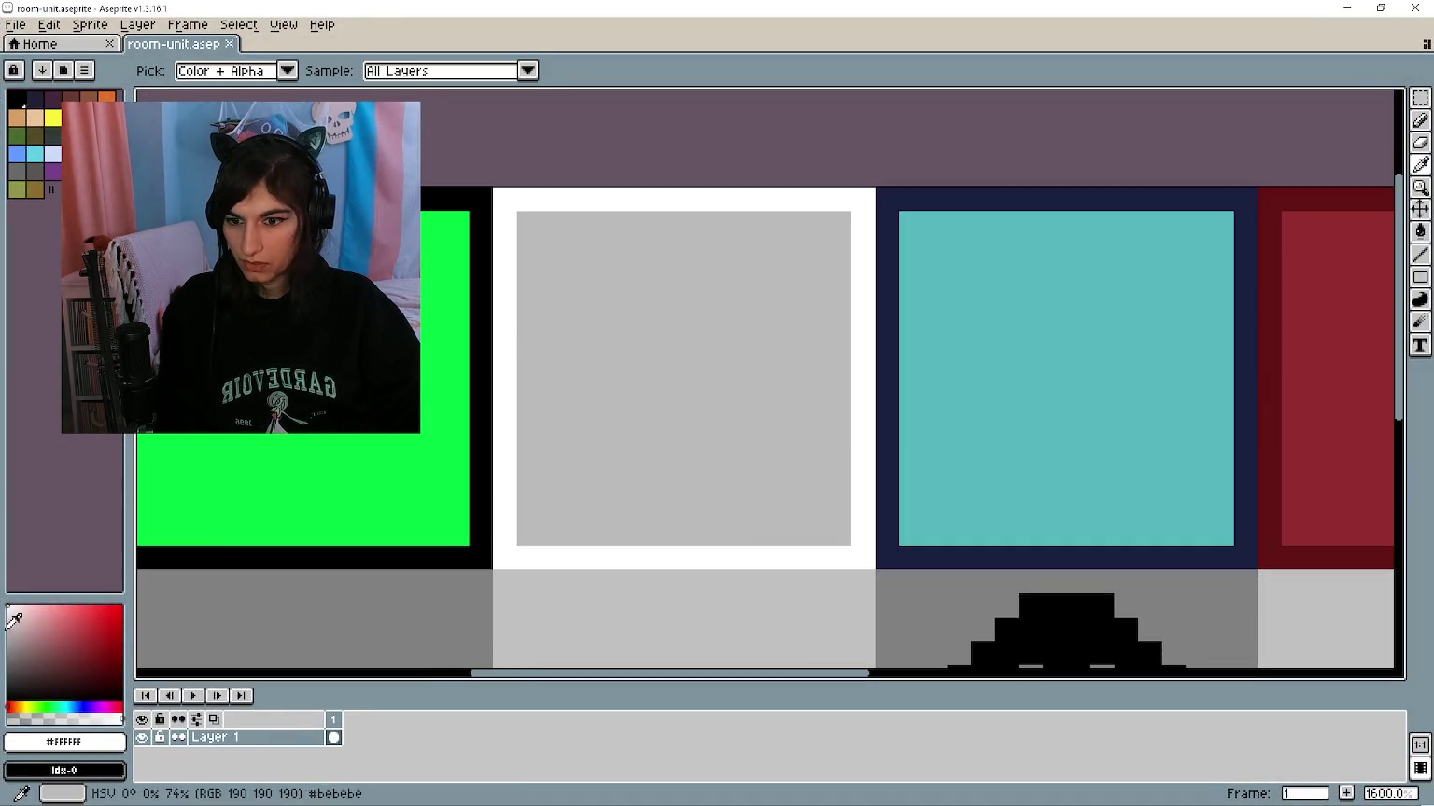
click(20, 665)
key(g)
click(503, 435)
scroll(625, 387, down, 3)
key(ctrl+s)
key(ctrl+alt+shift+s)
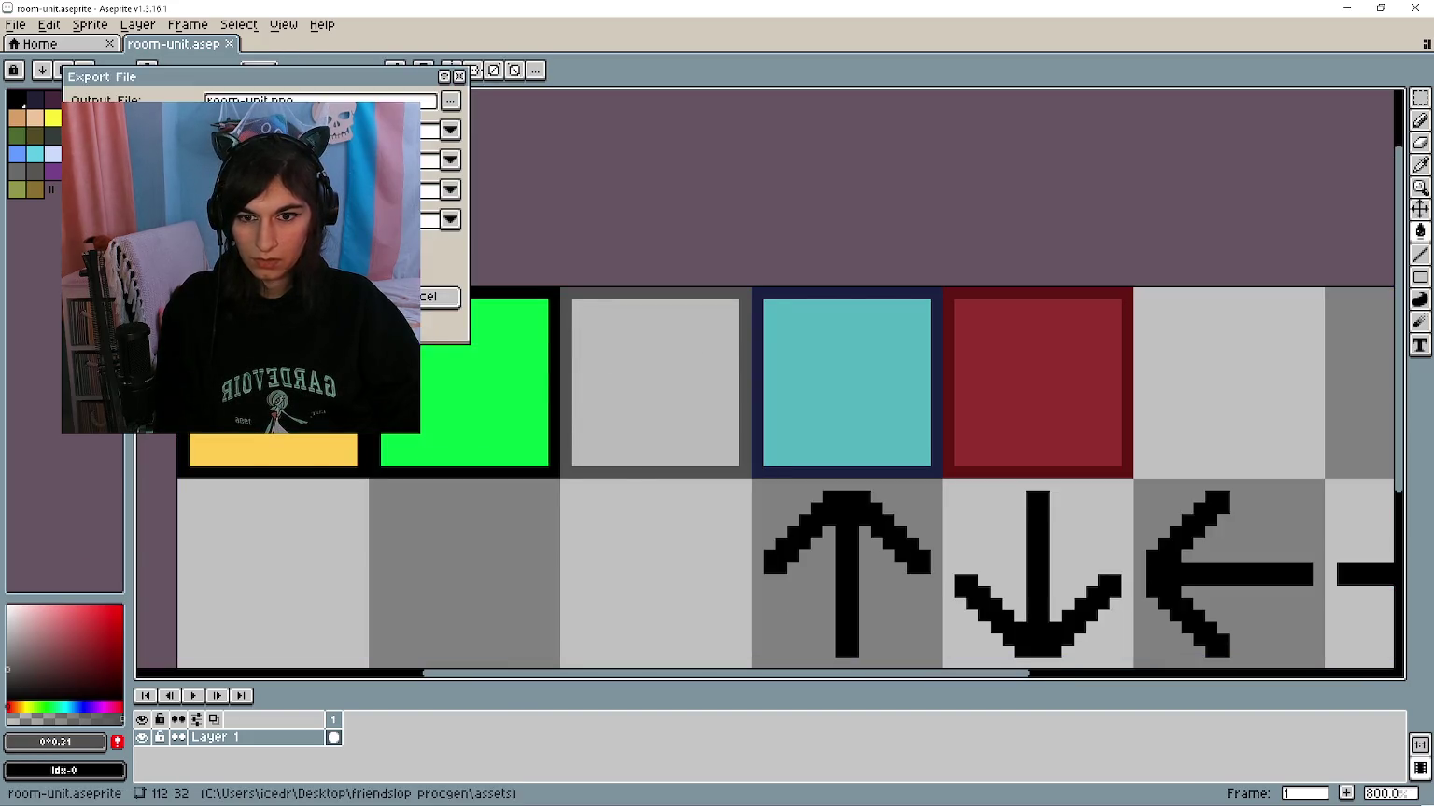
key(Return)
key(Return)
click(1347, 8)
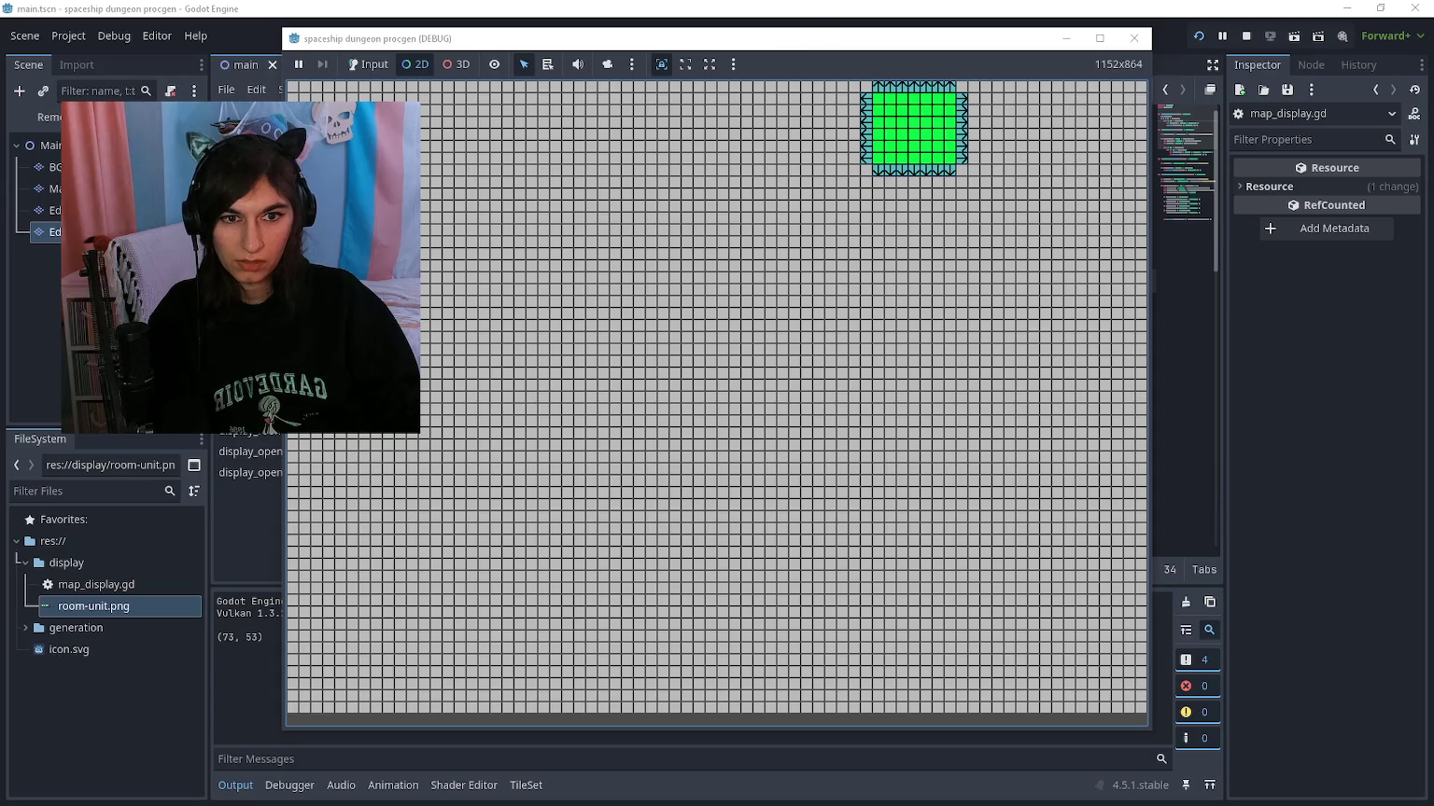
Step: Compare the sprite sheet with the game's outlined grey tiles, then stop the running game
key(alt+Tab)
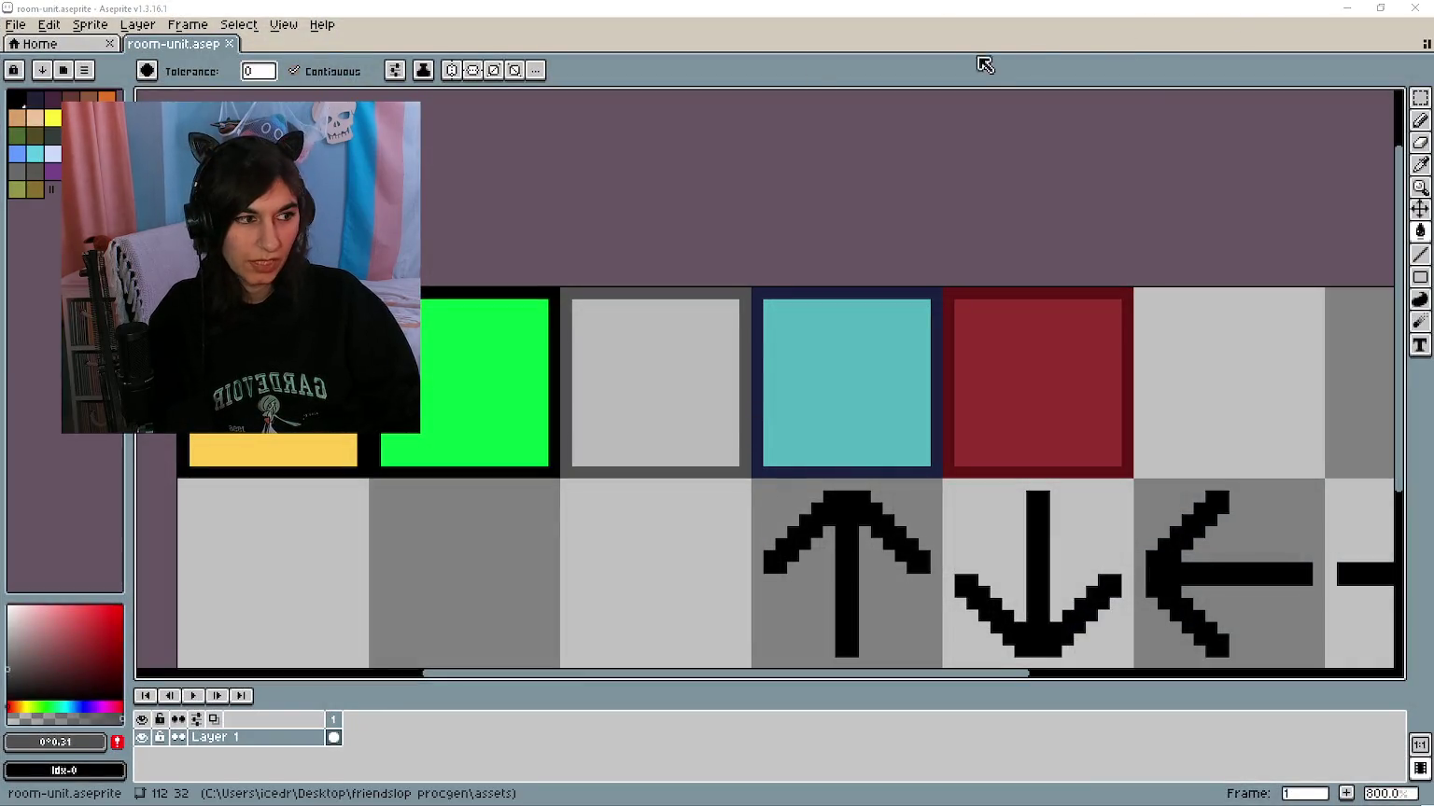
key(alt+Tab)
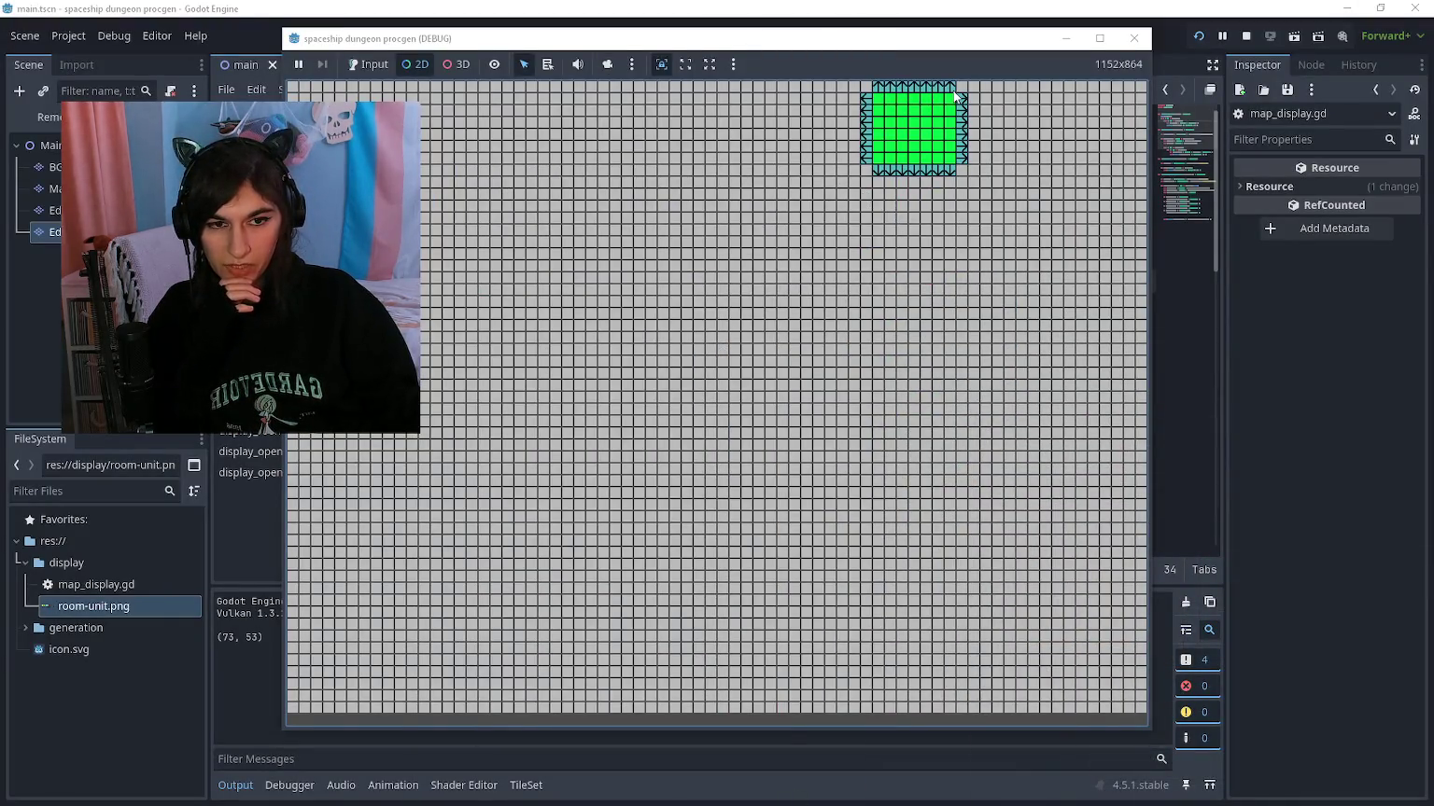
key(F8)
scroll(795, 380, down, 4)
Step: Delete the empty line 33 and the blank line under display_rooms in map_display.gd
scroll(795, 380, down, 5)
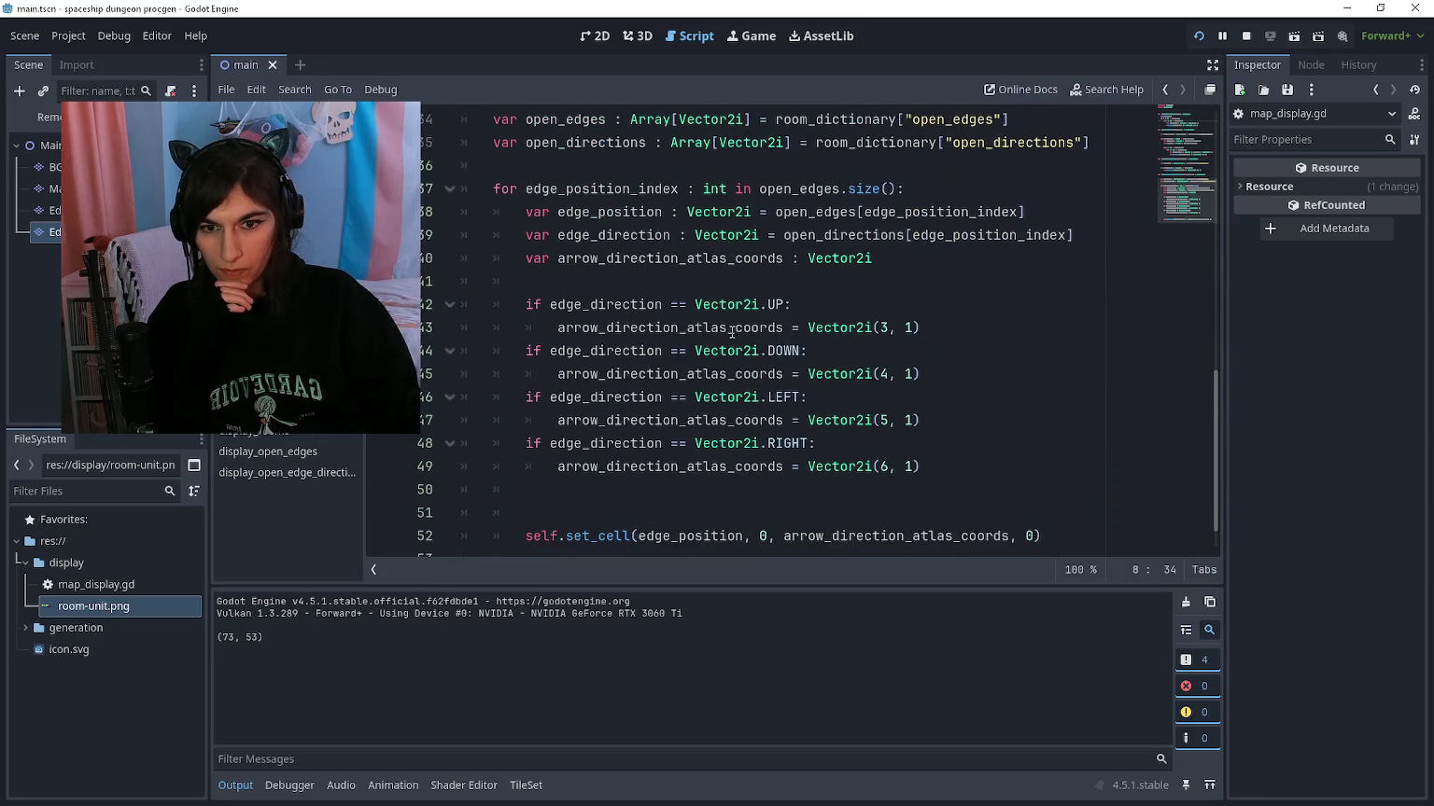
scroll(699, 321, down, 1)
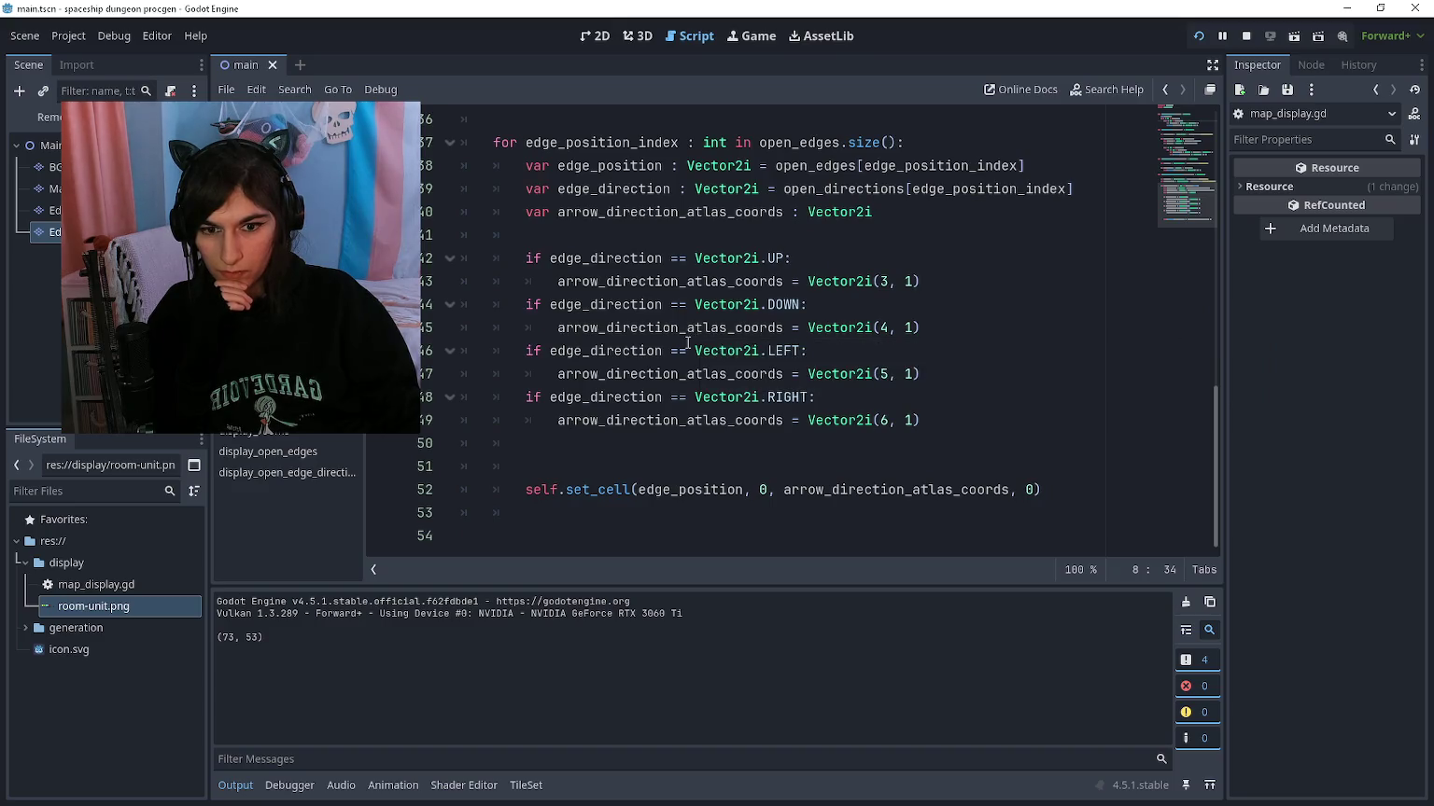
scroll(564, 541, up, 6)
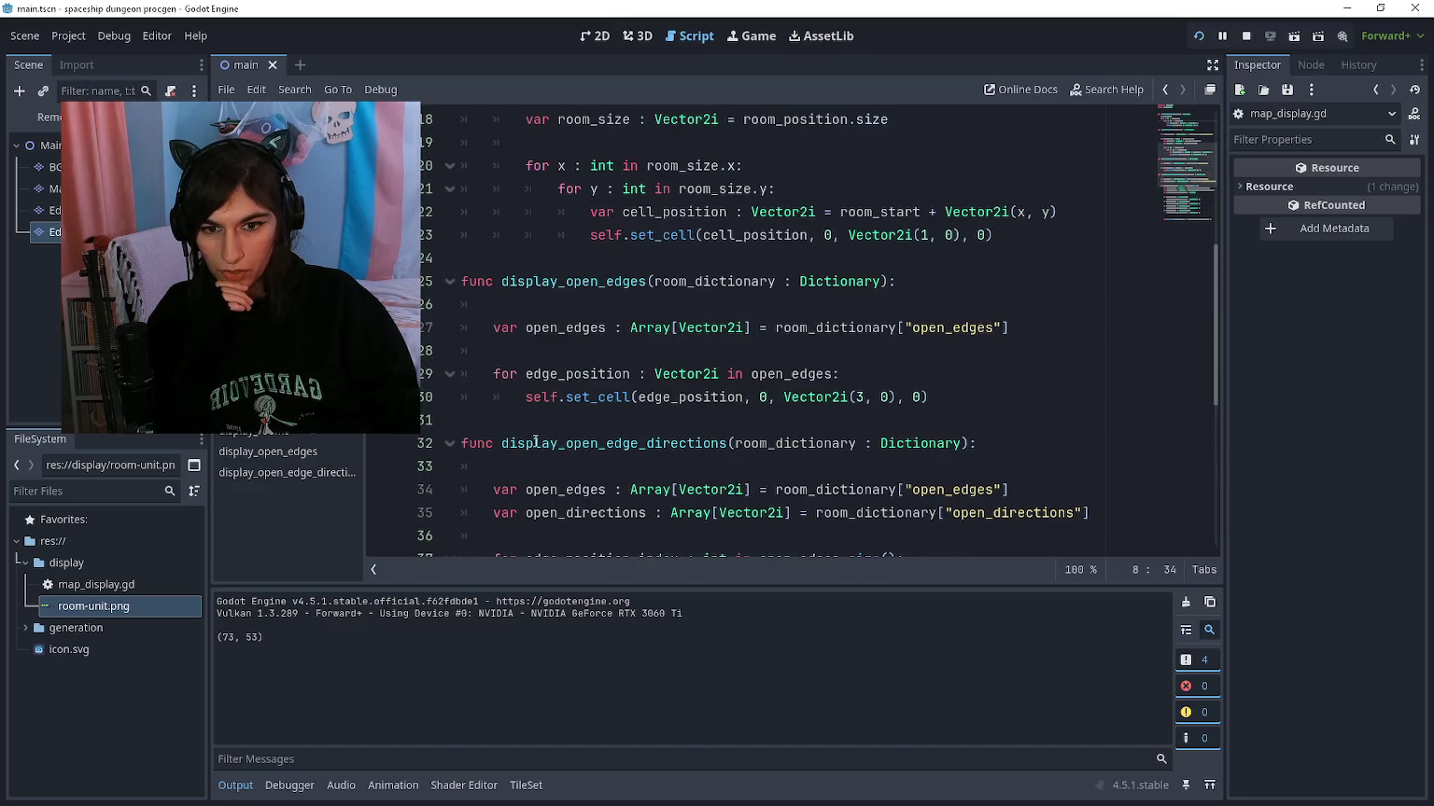
click(509, 467)
key(BackSpace)
key(BackSpace)
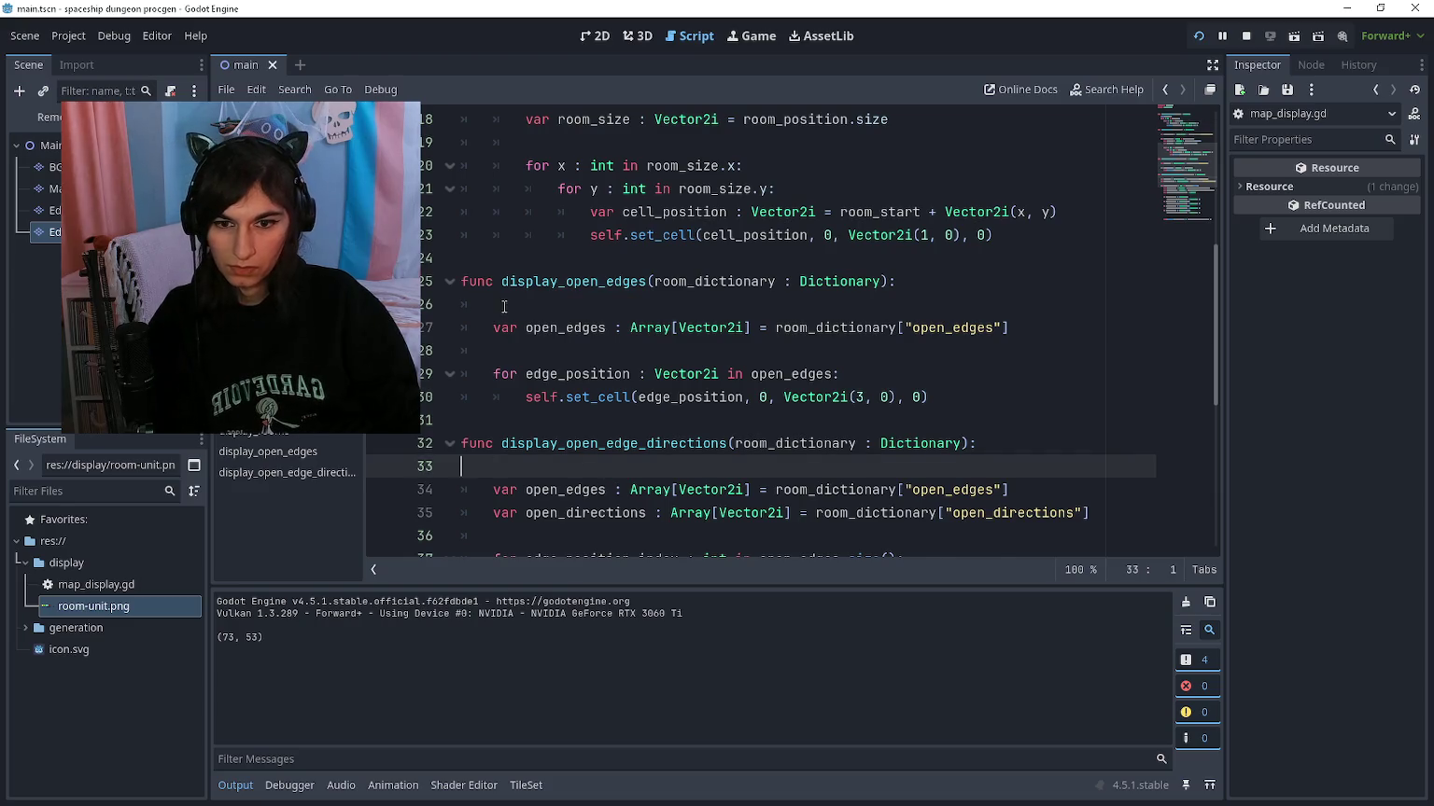
click(507, 305)
scroll(507, 305, up, 5)
click(494, 352)
key(BackSpace)
key(BackSpace)
Step: Remove the print(map_size) debug line and switch to main.gd
scroll(531, 240, up, 1)
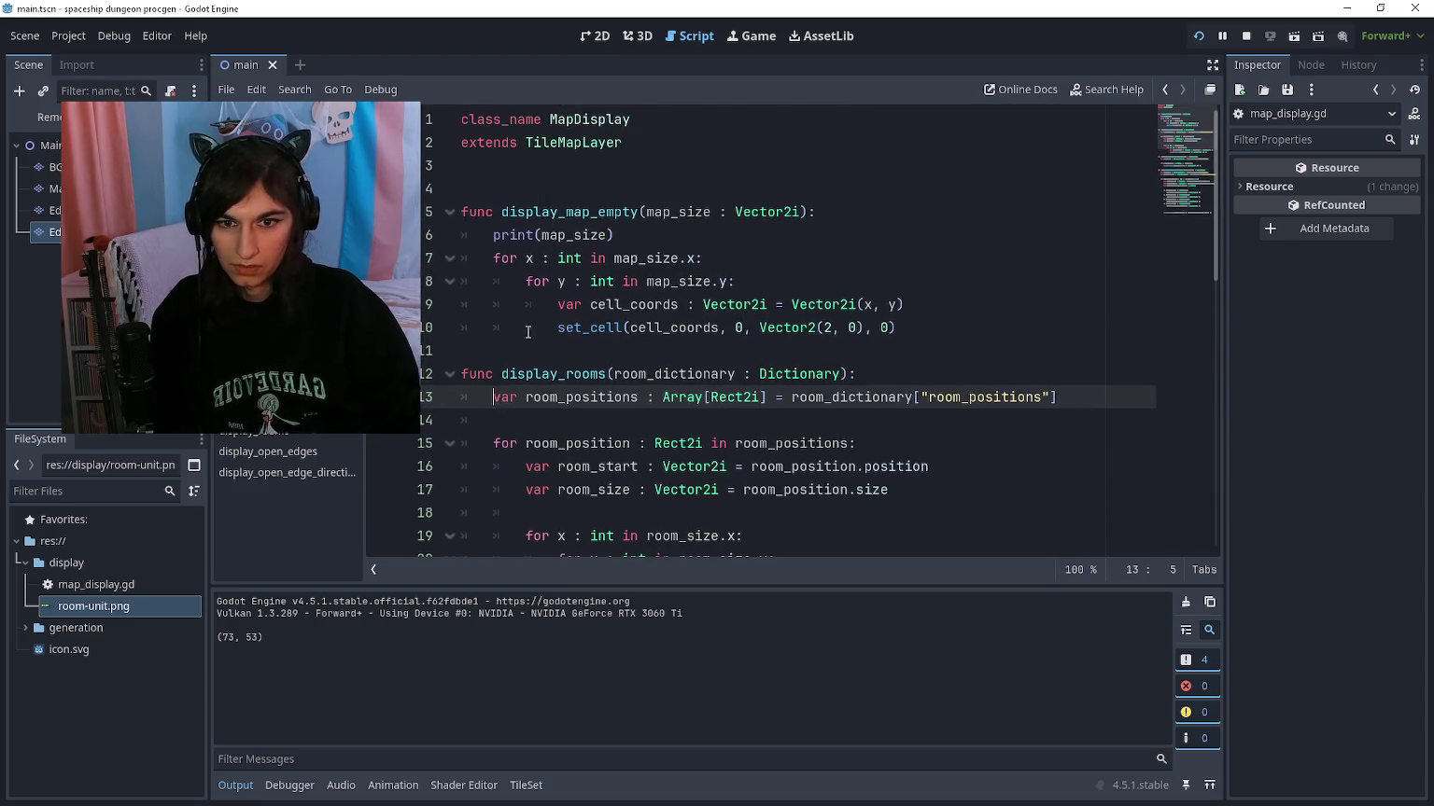
click(531, 240)
key(ctrl+shift+k)
key(alt+Left)
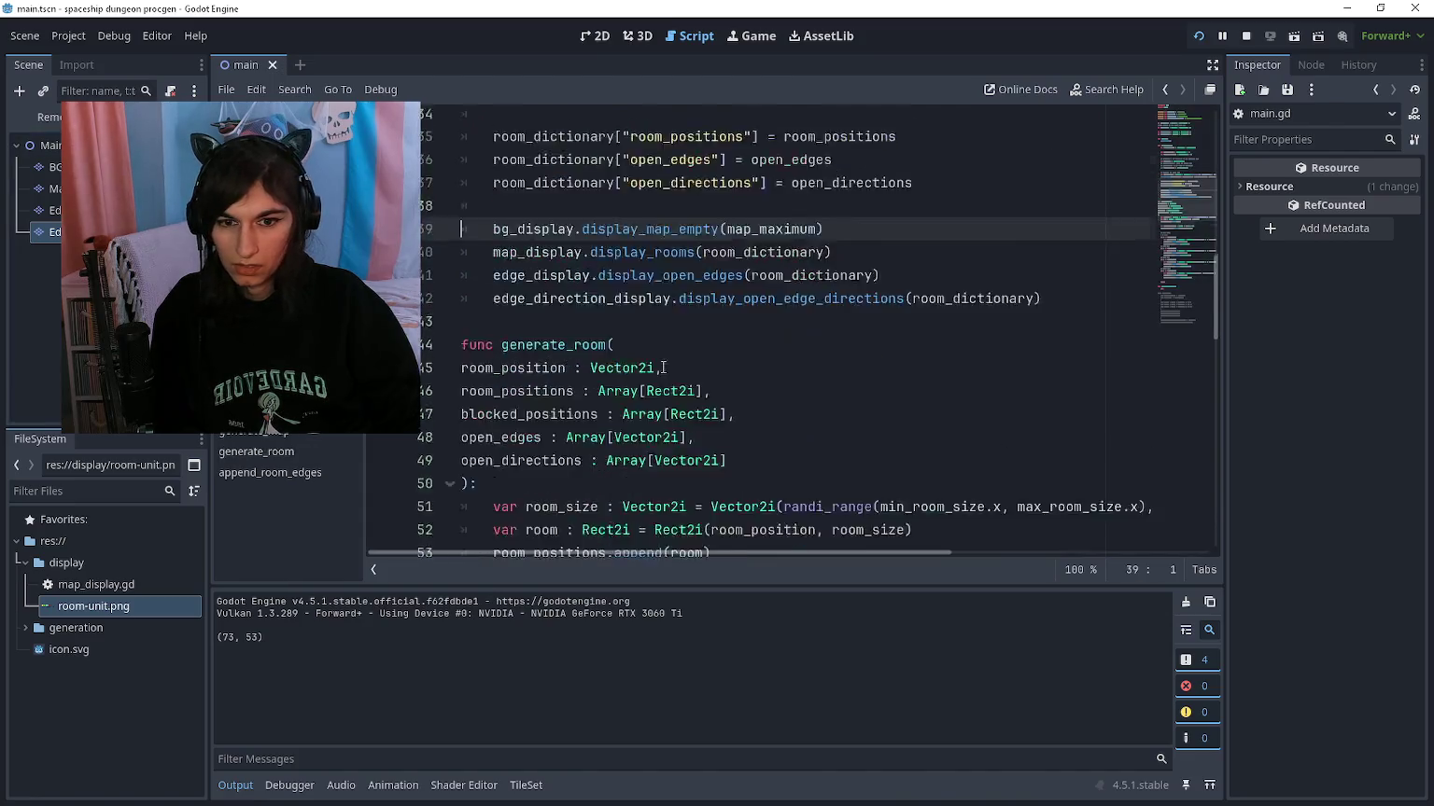
scroll(621, 331, down, 15)
scroll(621, 332, up, 10)
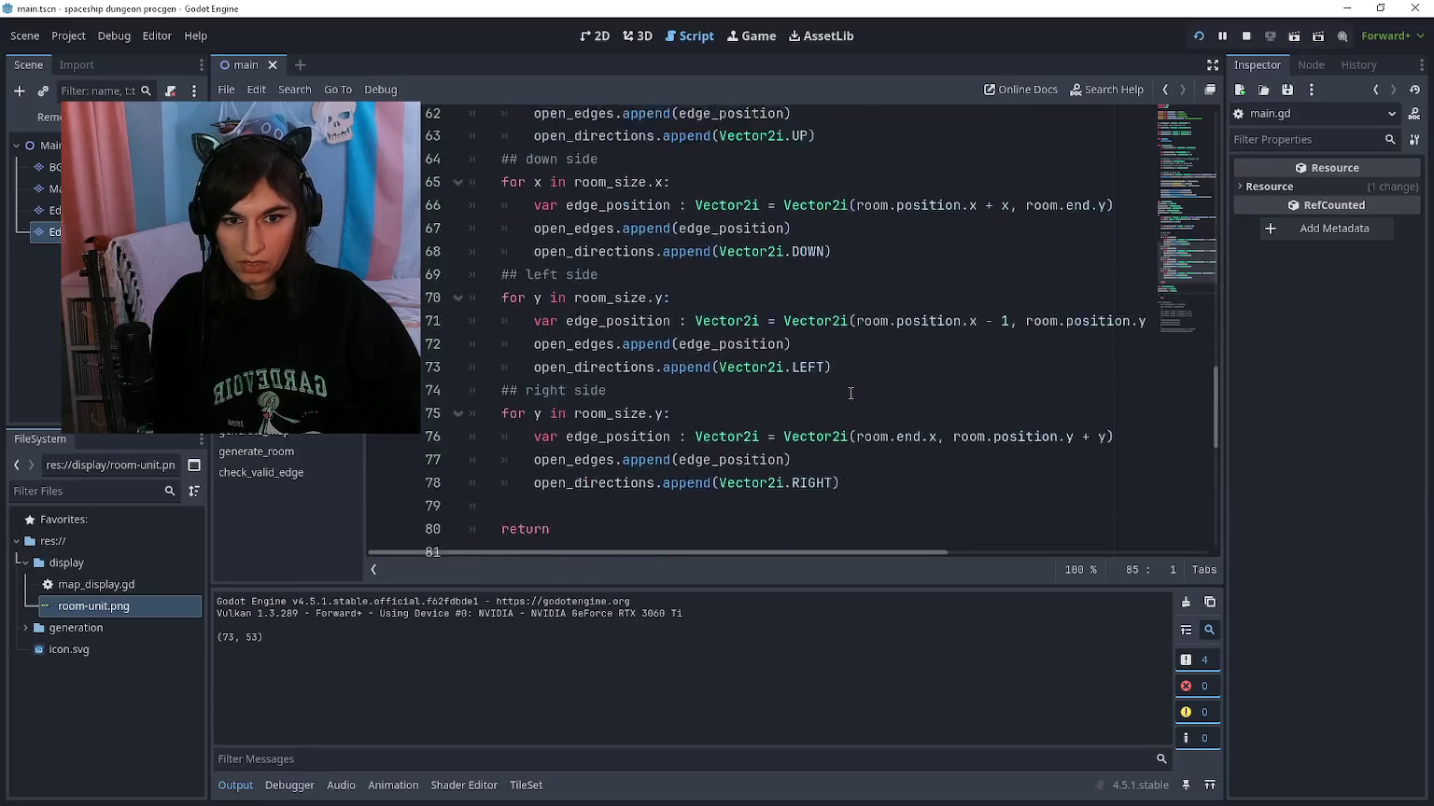
Step: Add the blocked_positions : Array[Rect2i] parameter and put the closing ): on its own line
scroll(724, 441, up, 1)
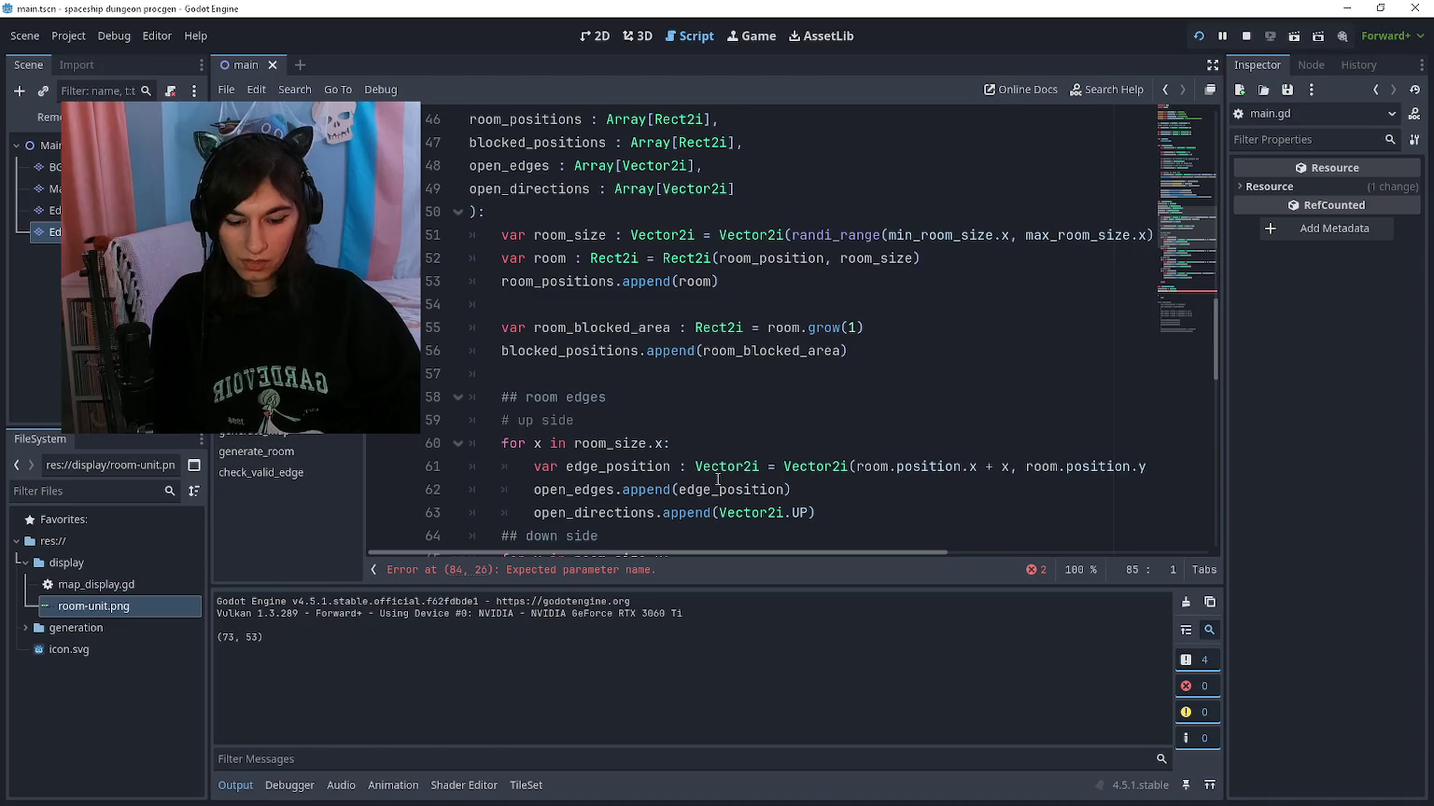
text(blocked_positions : )
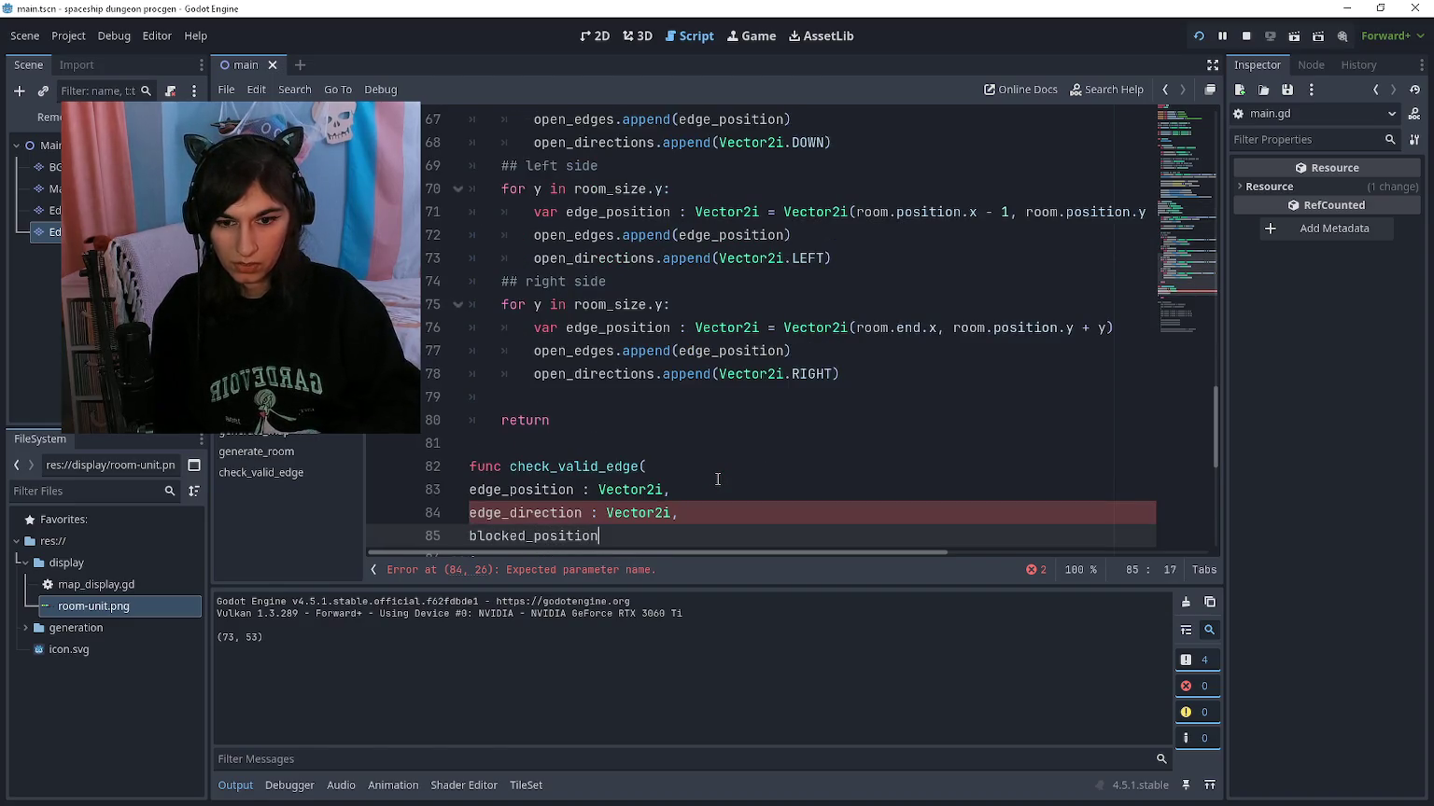
text(A)
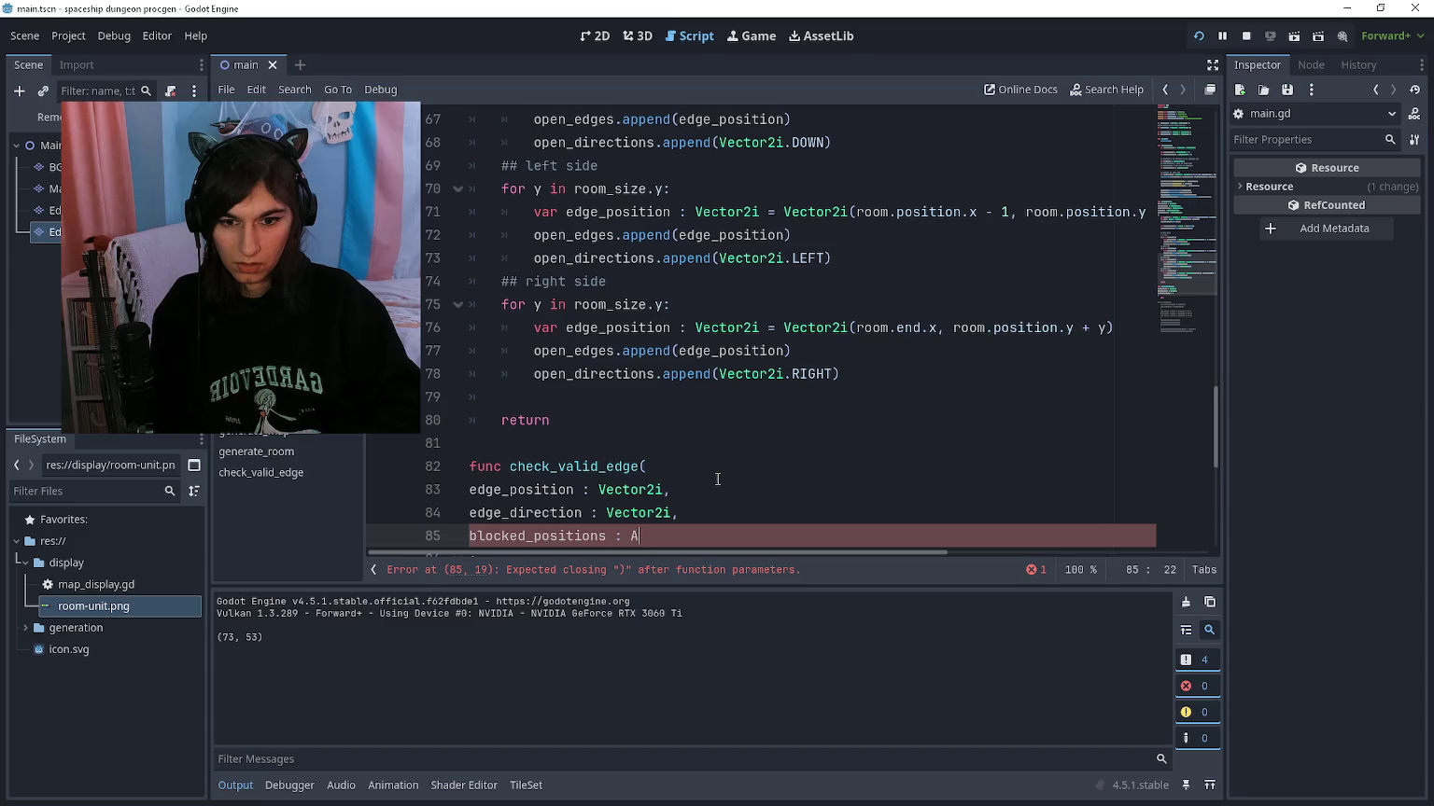
text(rray[Rect2i])
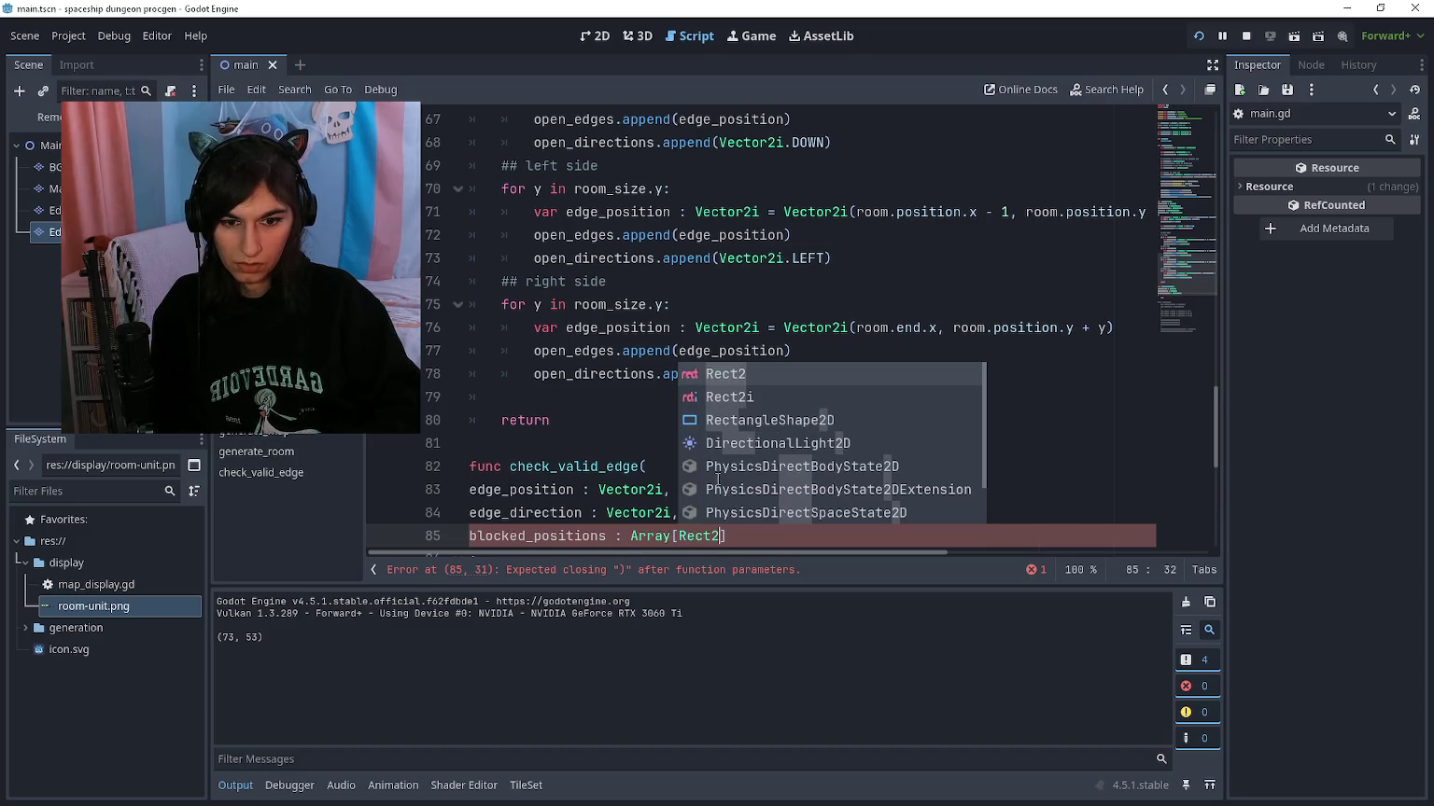
scroll(718, 479, down, 2)
text())
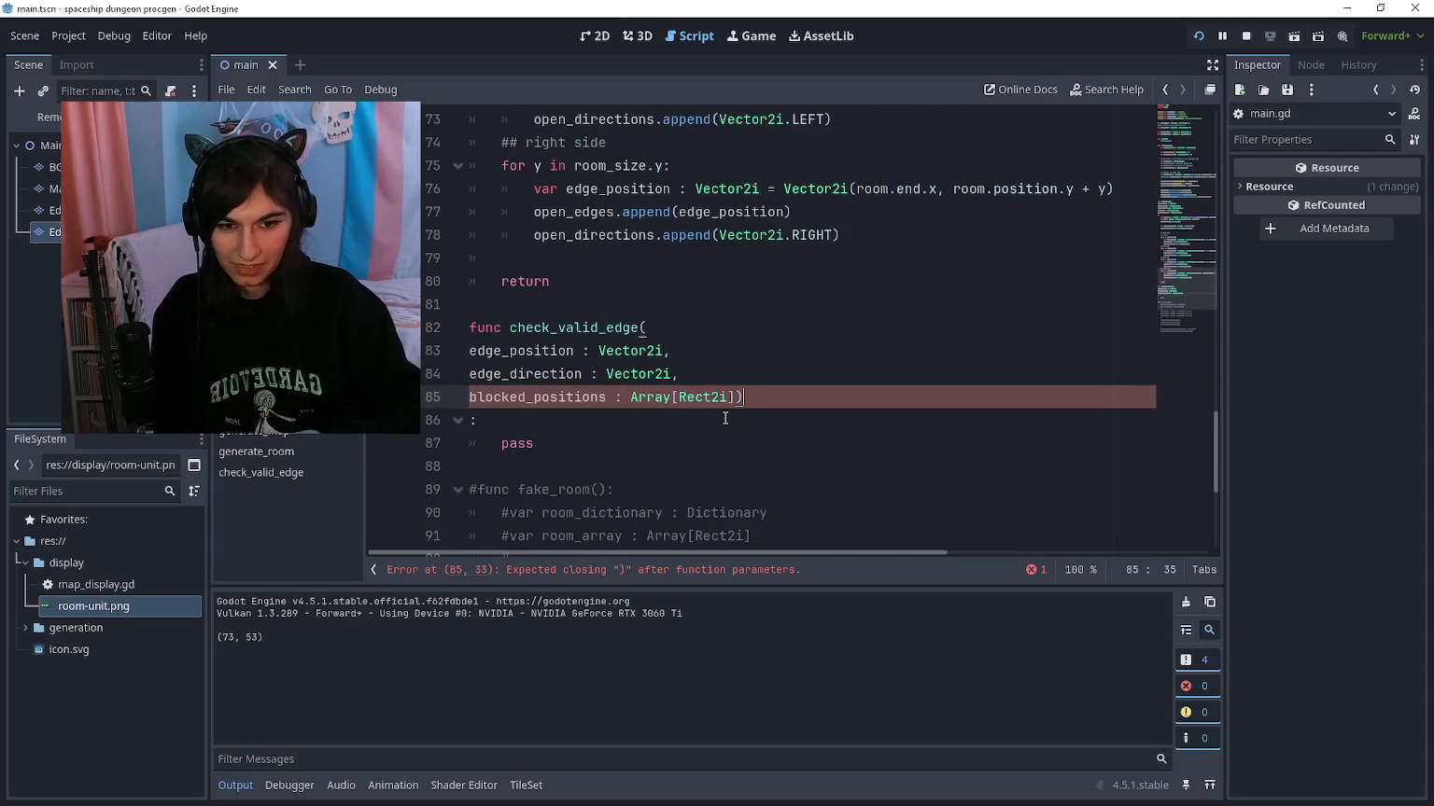
key(BackSpace)
key(Down)
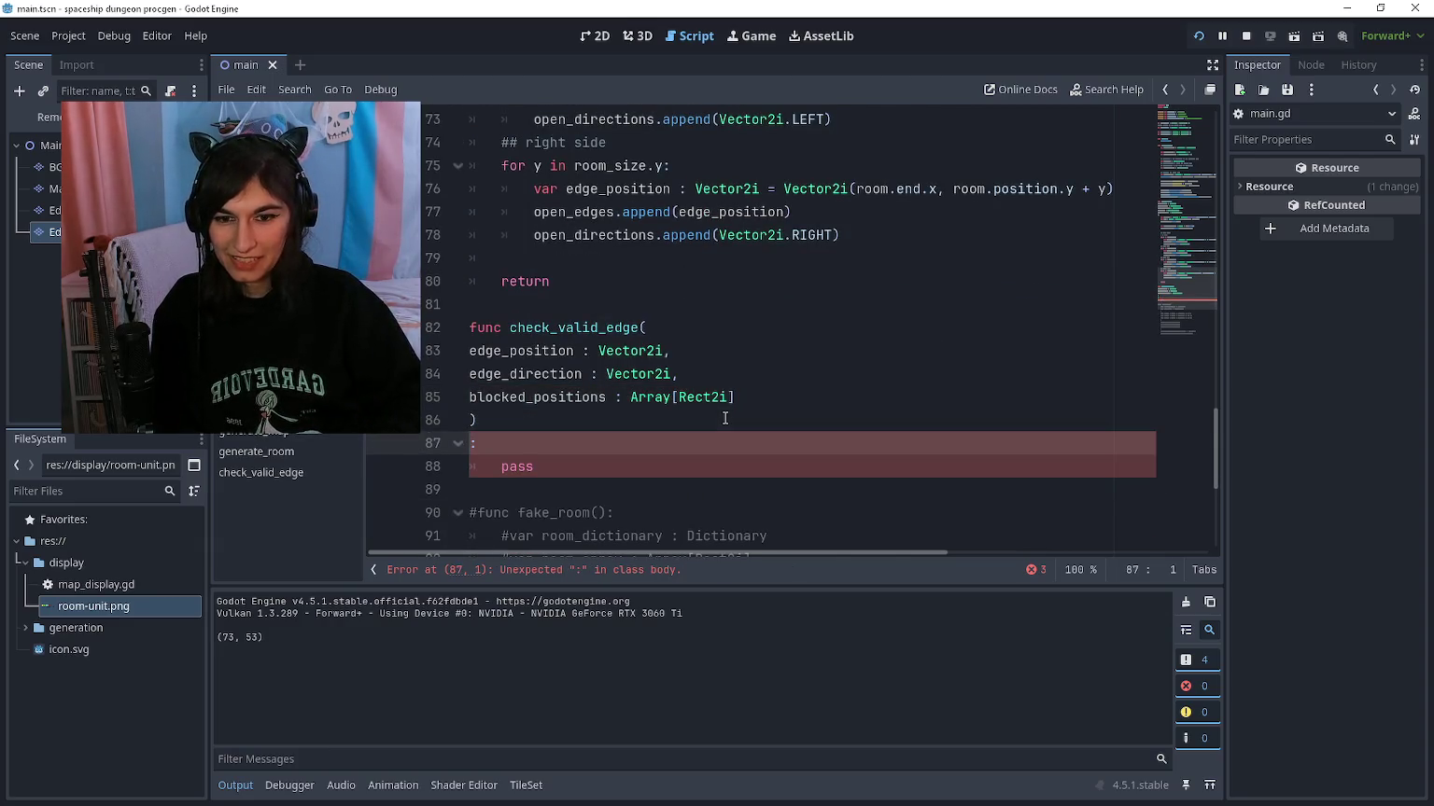
text())
key(Down)
Step: Replace the pass body with blank lines, begin a var declaration, and run the game
key(shift+Down)
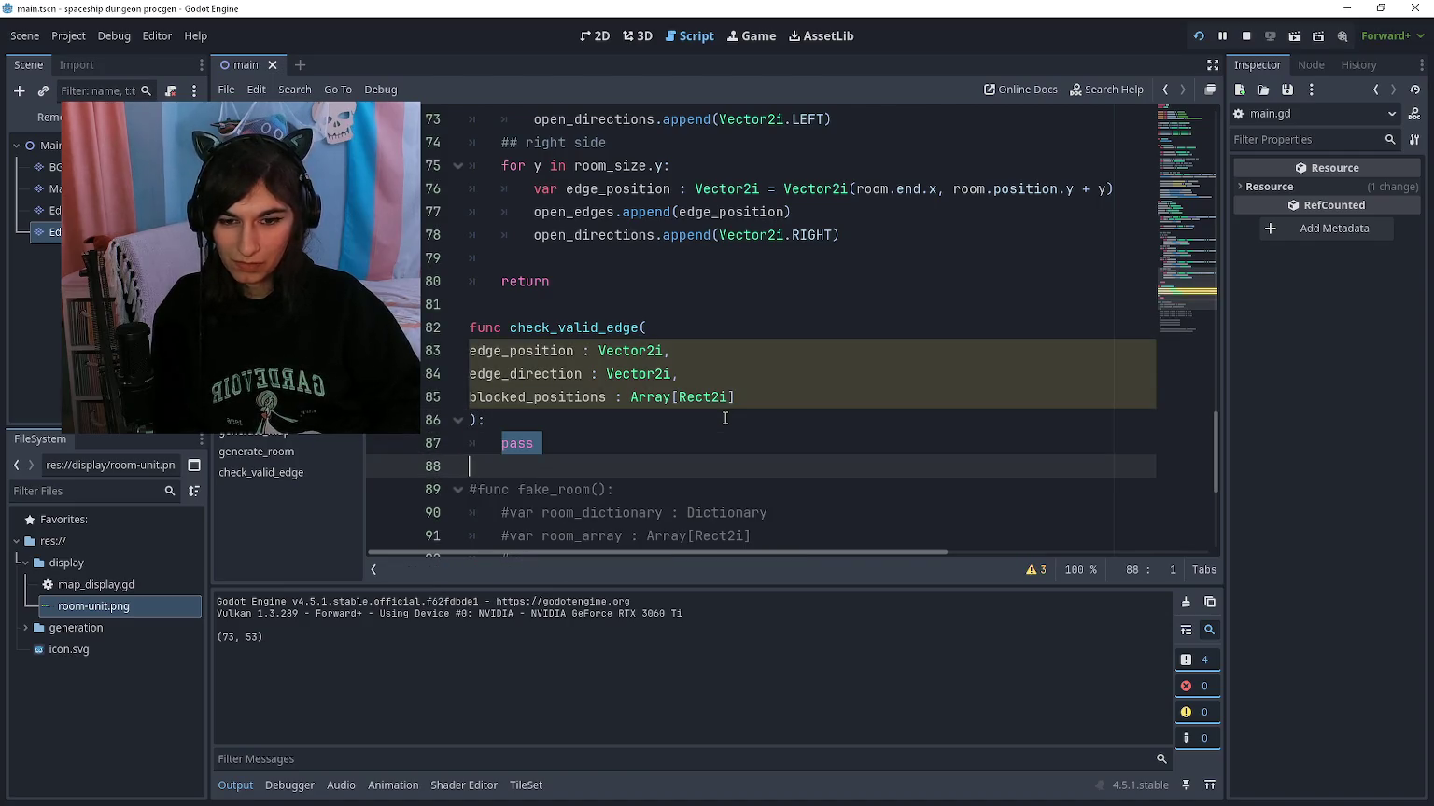
key(BackSpace)
key(Return)
key(Tab)
key(Return)
key(Return)
key(Up)
key(Up)
key(Up)
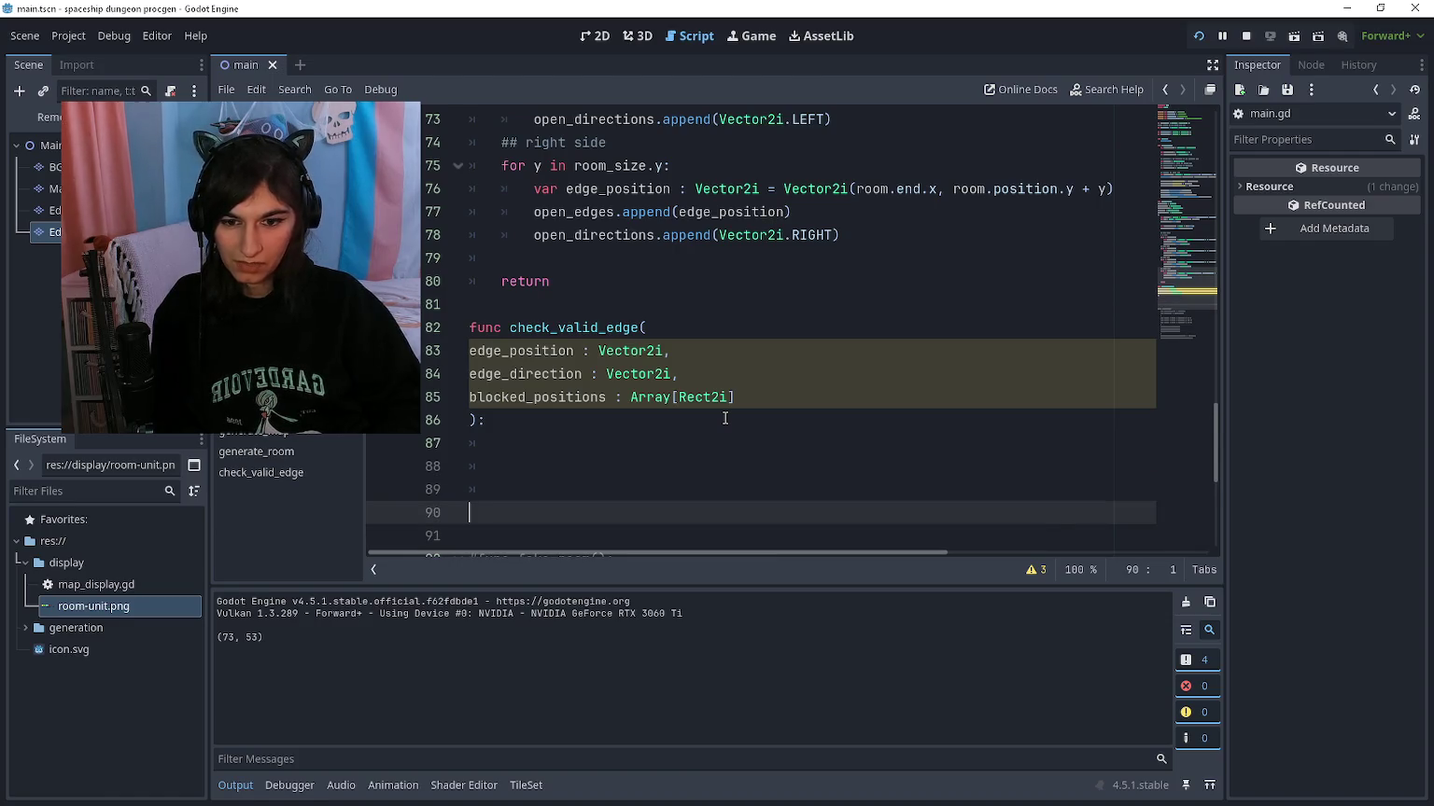
key(Up)
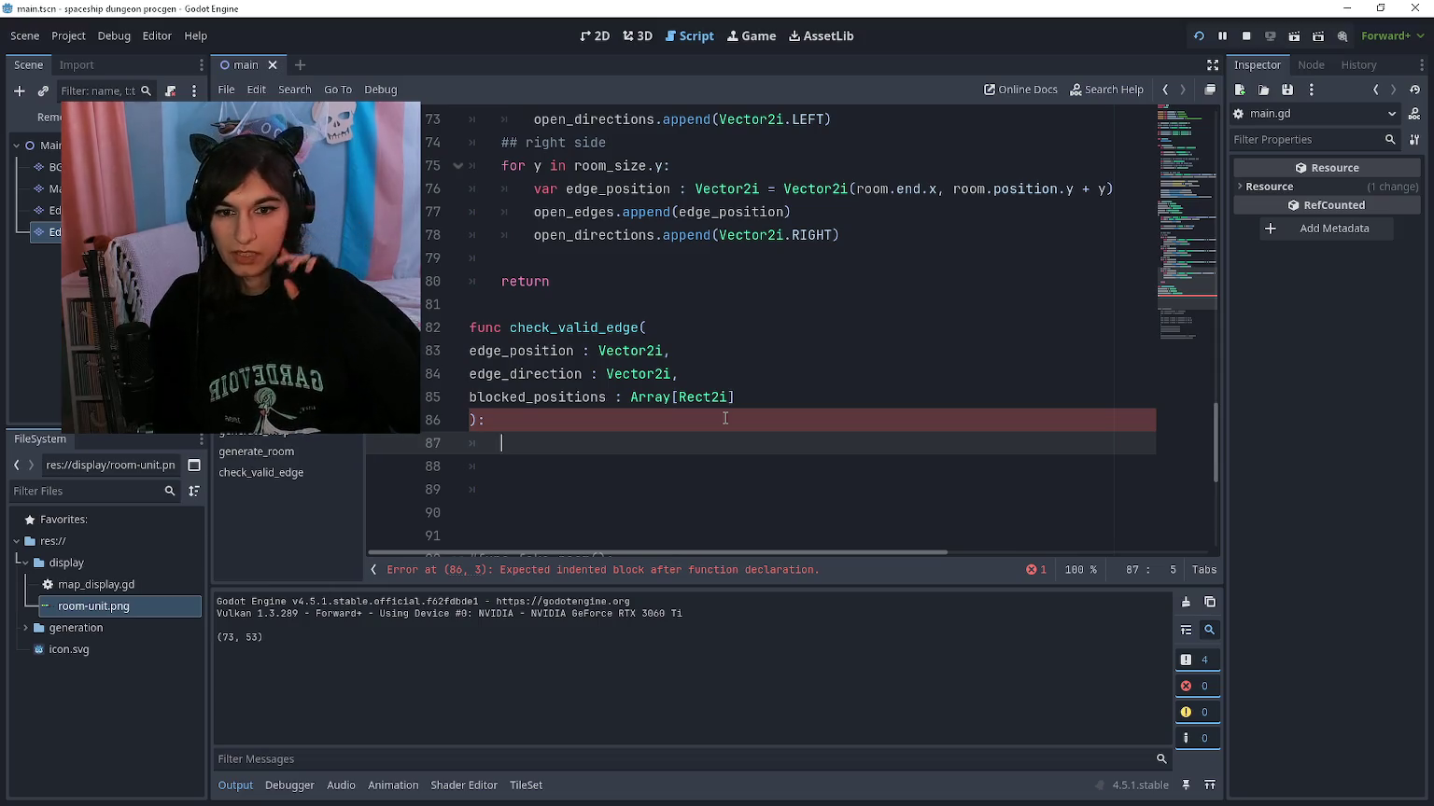
scroll(709, 396, up, 1)
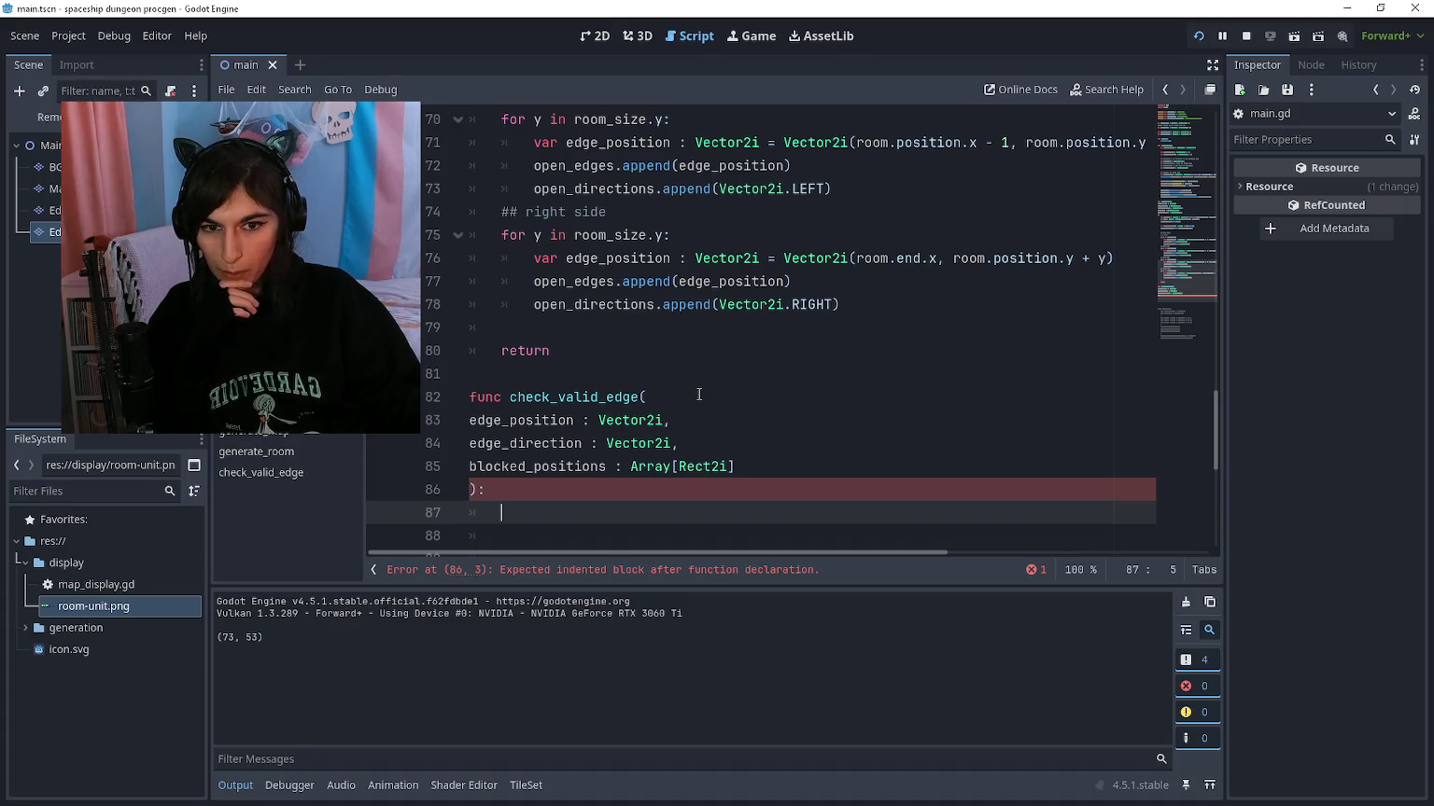
click(699, 395)
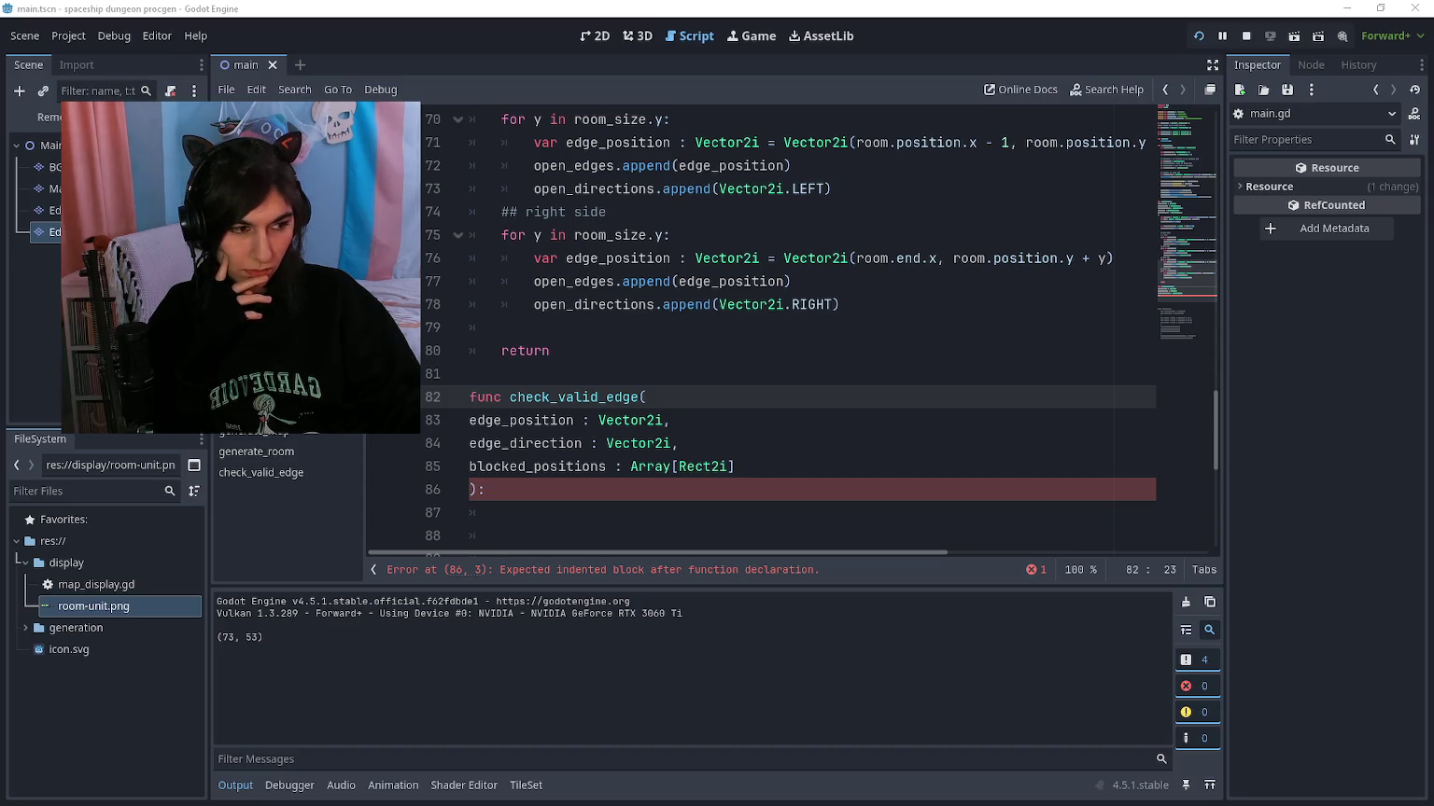
click(669, 512)
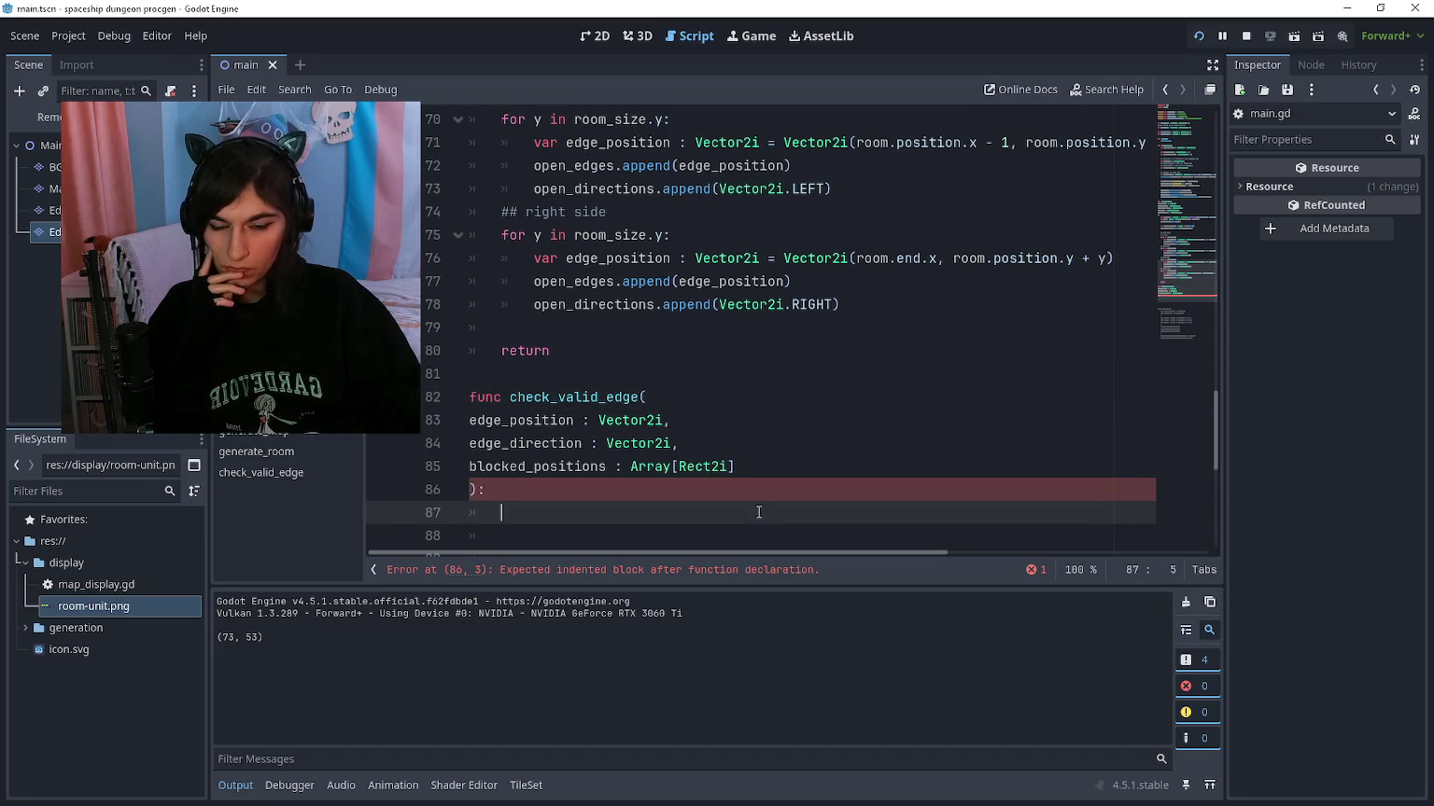
scroll(800, 456, down, 2)
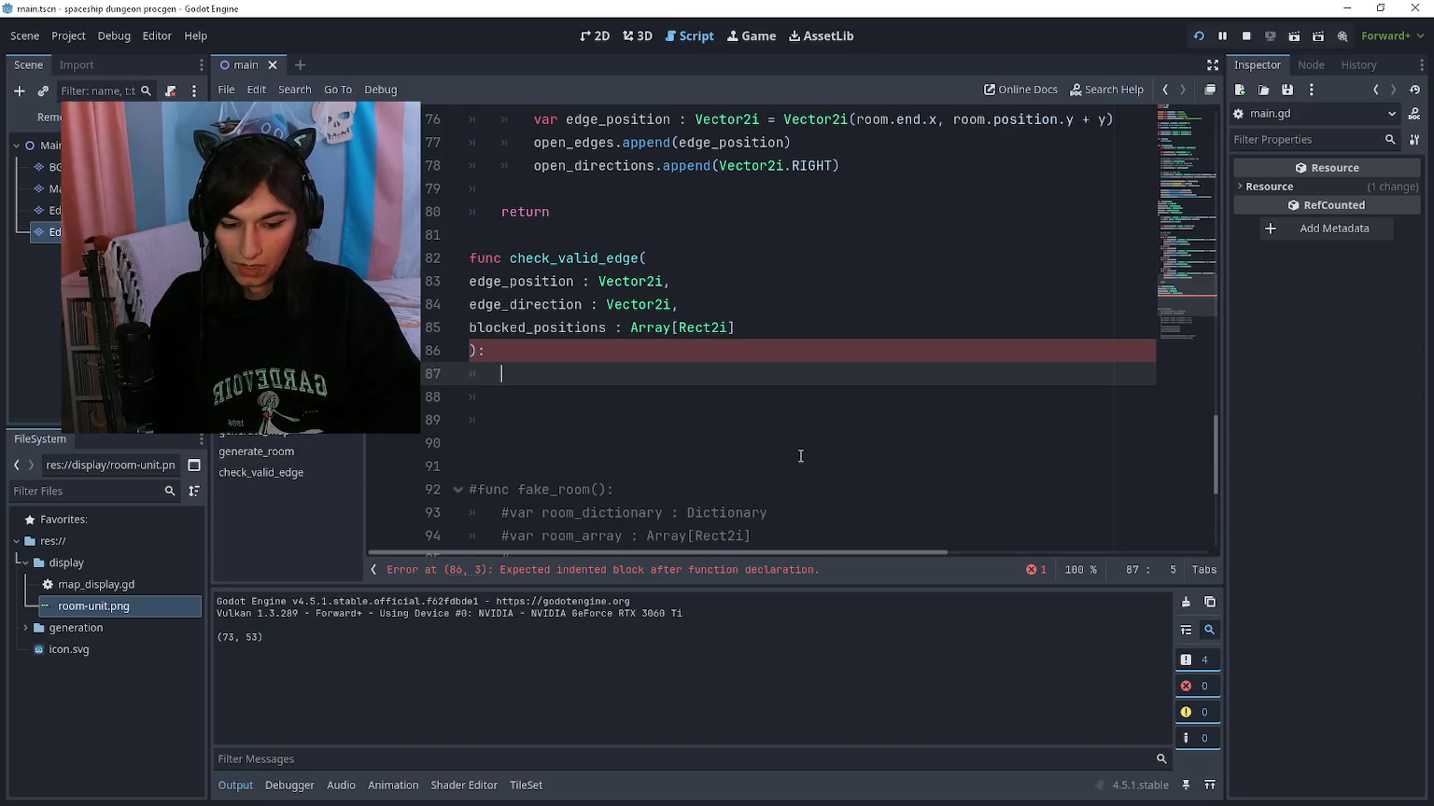
text(var)
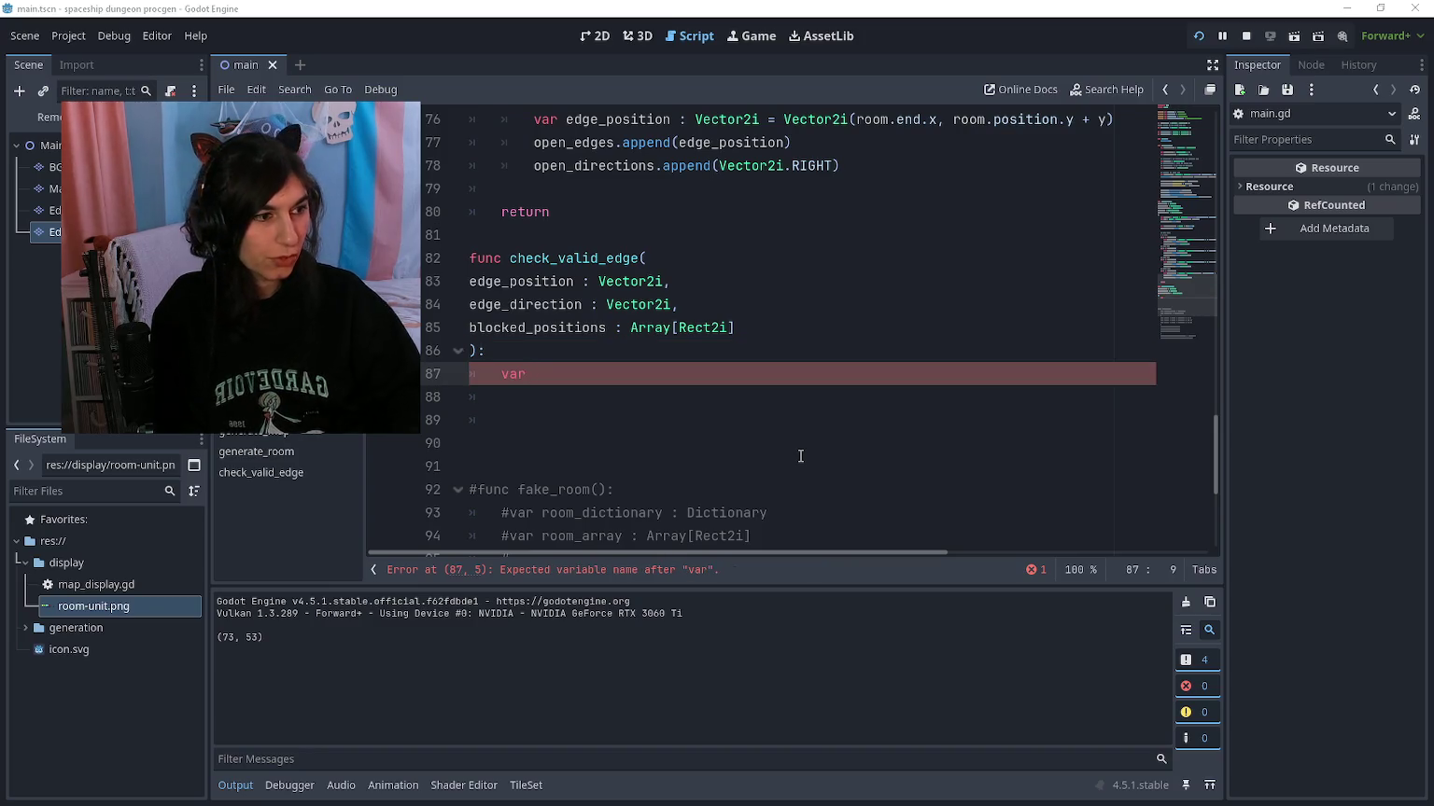
key(F5)
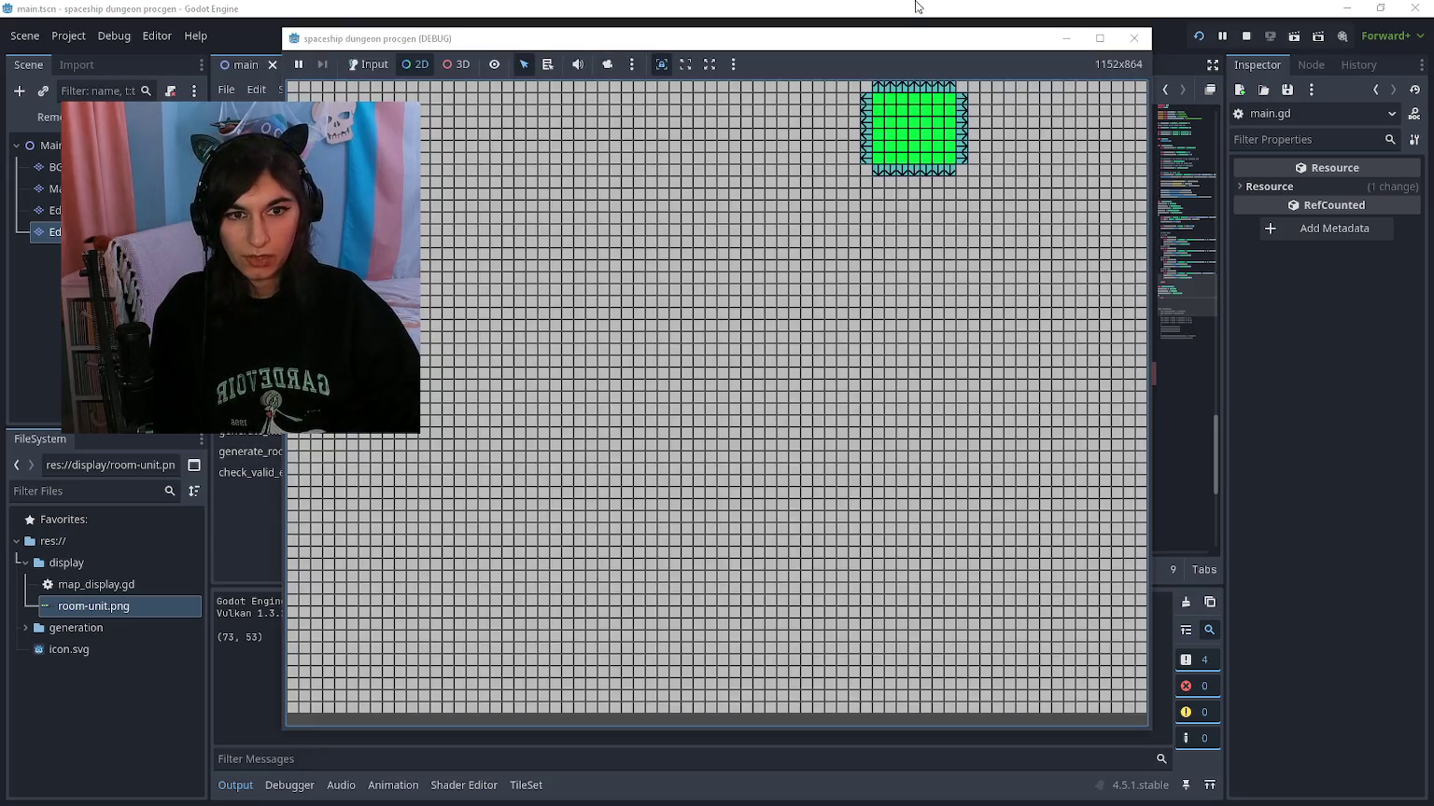
Step: Pick the tile map in the running game to inspect it, then stop the game
click(608, 64)
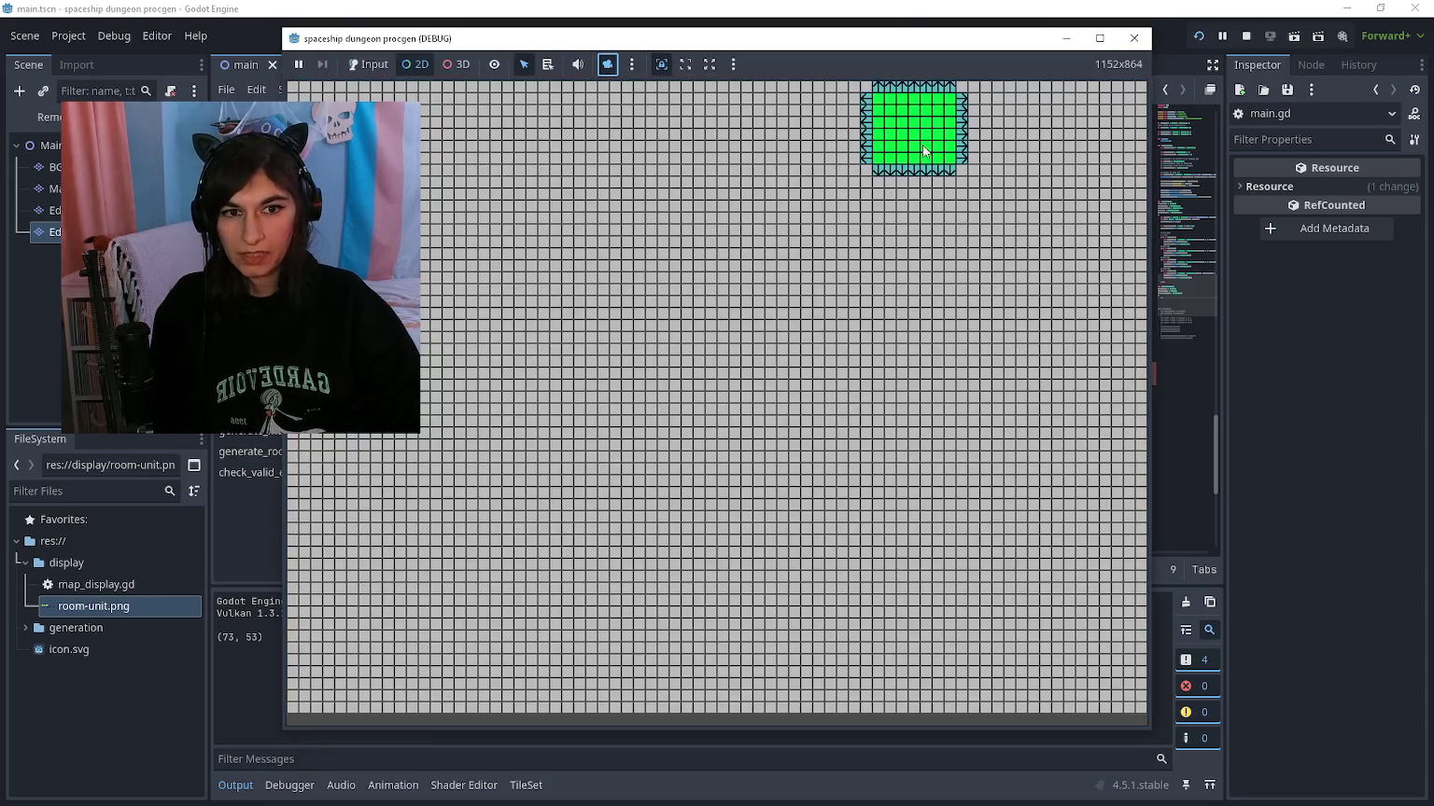
scroll(924, 151, up, 5)
click(784, 228)
scroll(651, 479, down, 2)
scroll(772, 318, up, 3)
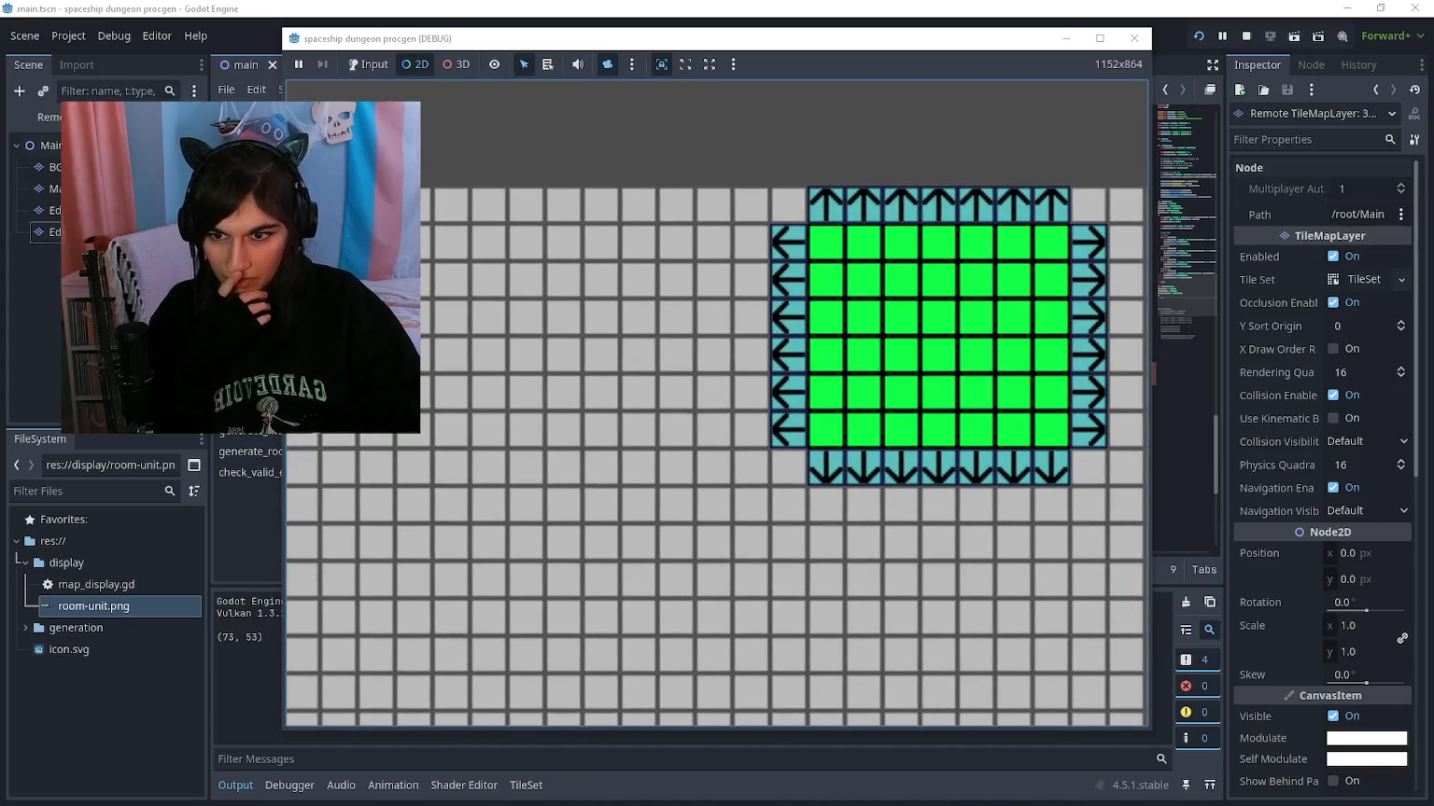
key(F8)
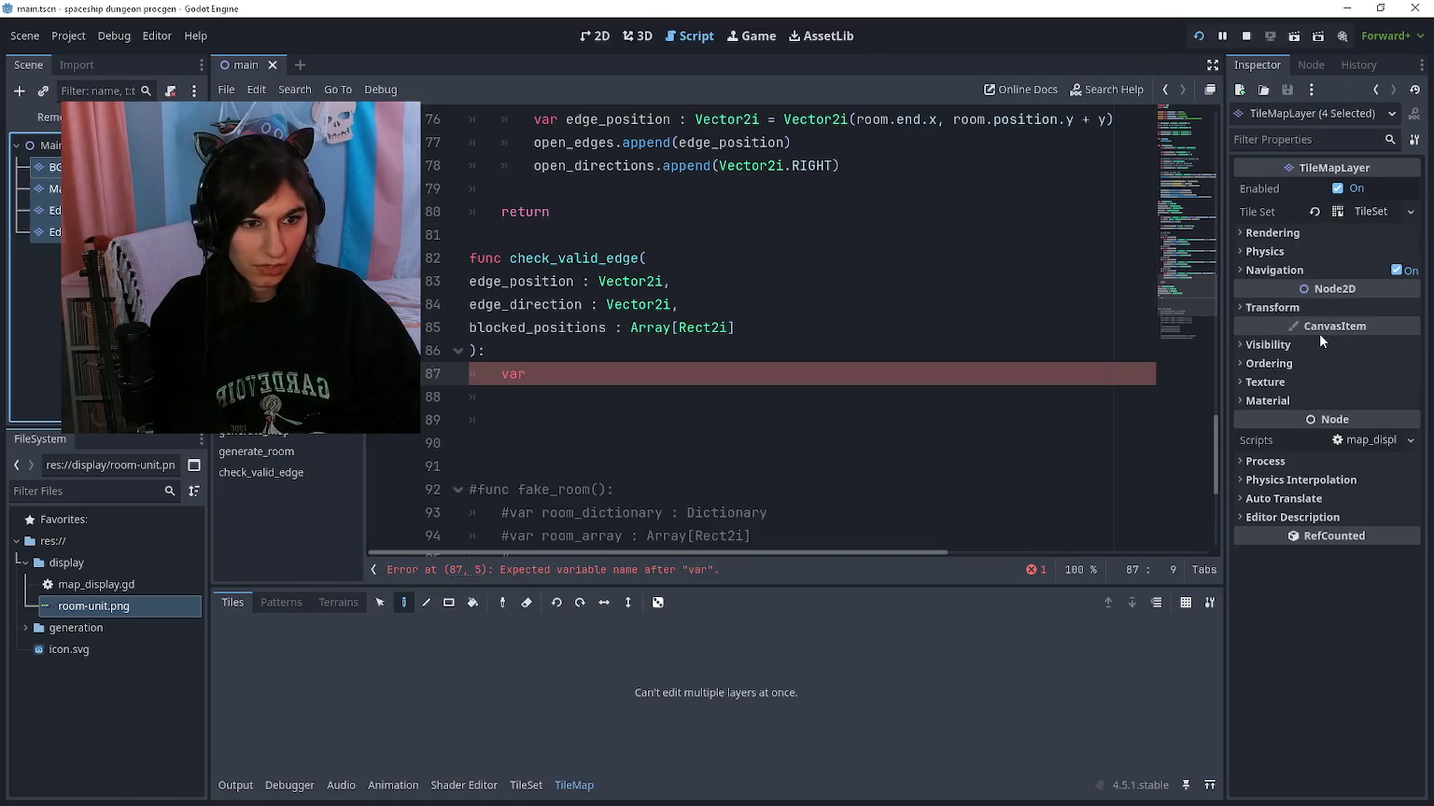
Step: Set the tile layers' texture filter to Nearest, rerun, then switch it to Nearest Mipmap
click(1296, 382)
click(1348, 402)
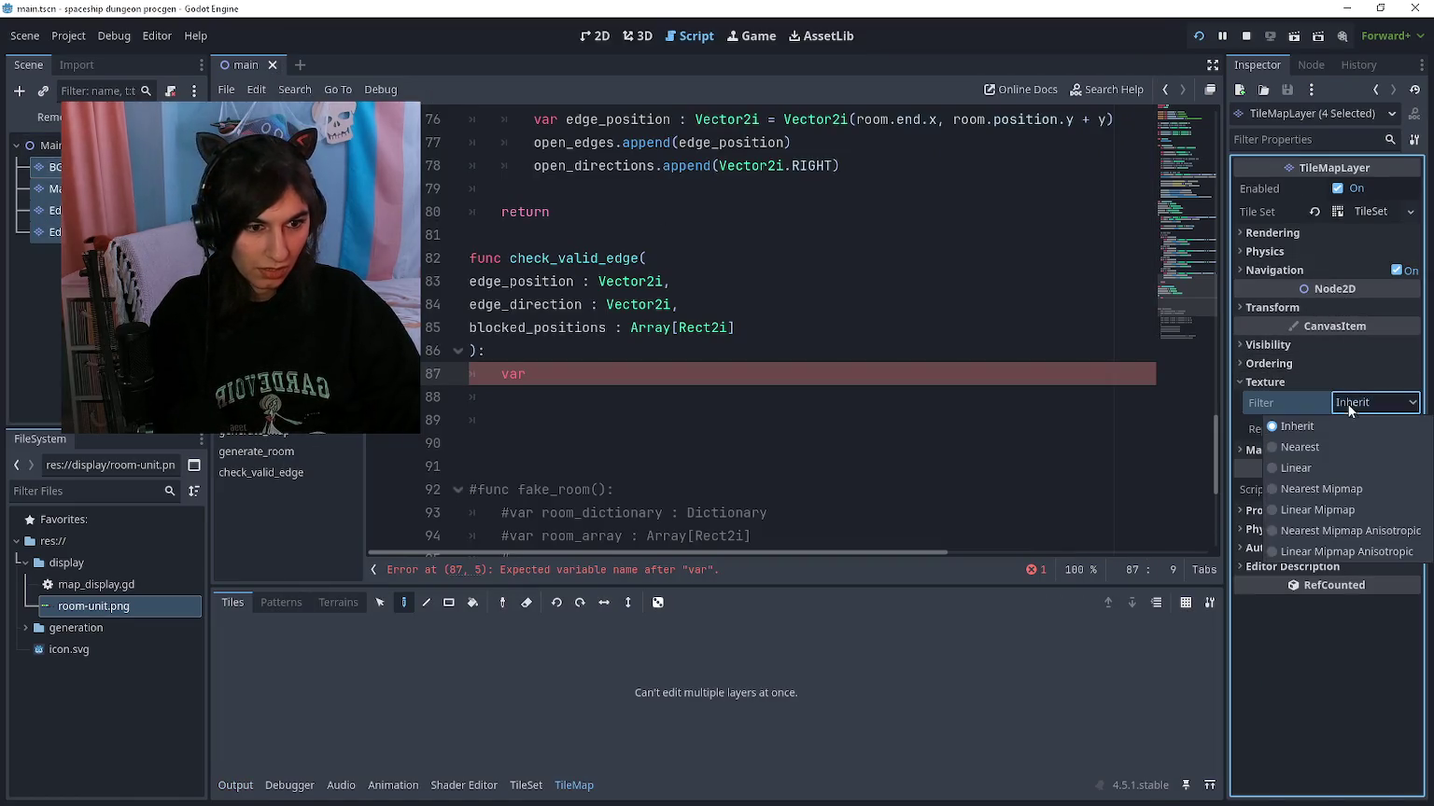
click(1348, 446)
key(F5)
scroll(756, 334, up, 2)
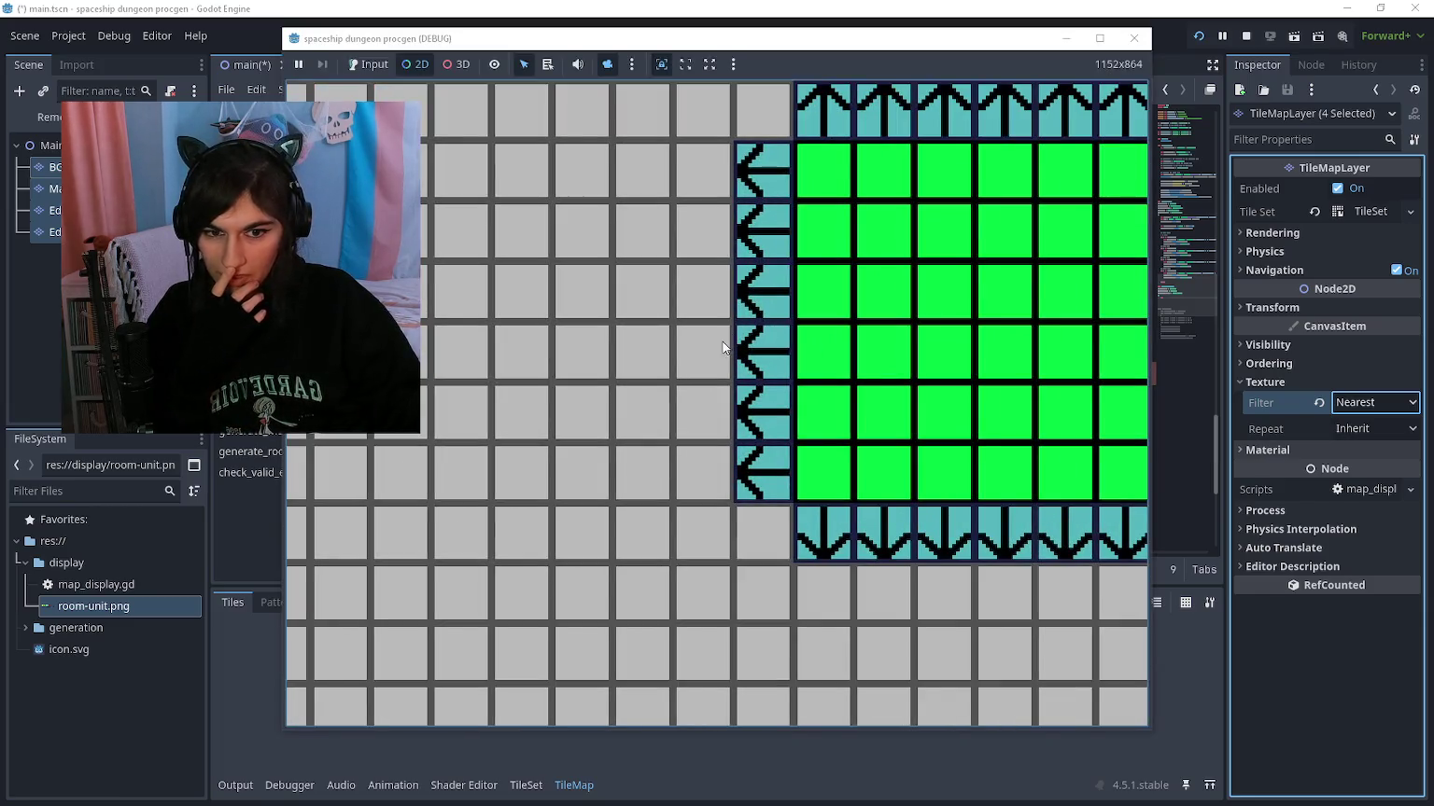
click(1374, 402)
click(1367, 499)
Step: Zoom in and out over the running game to compare the tiles, then stop it
key(alt+Tab)
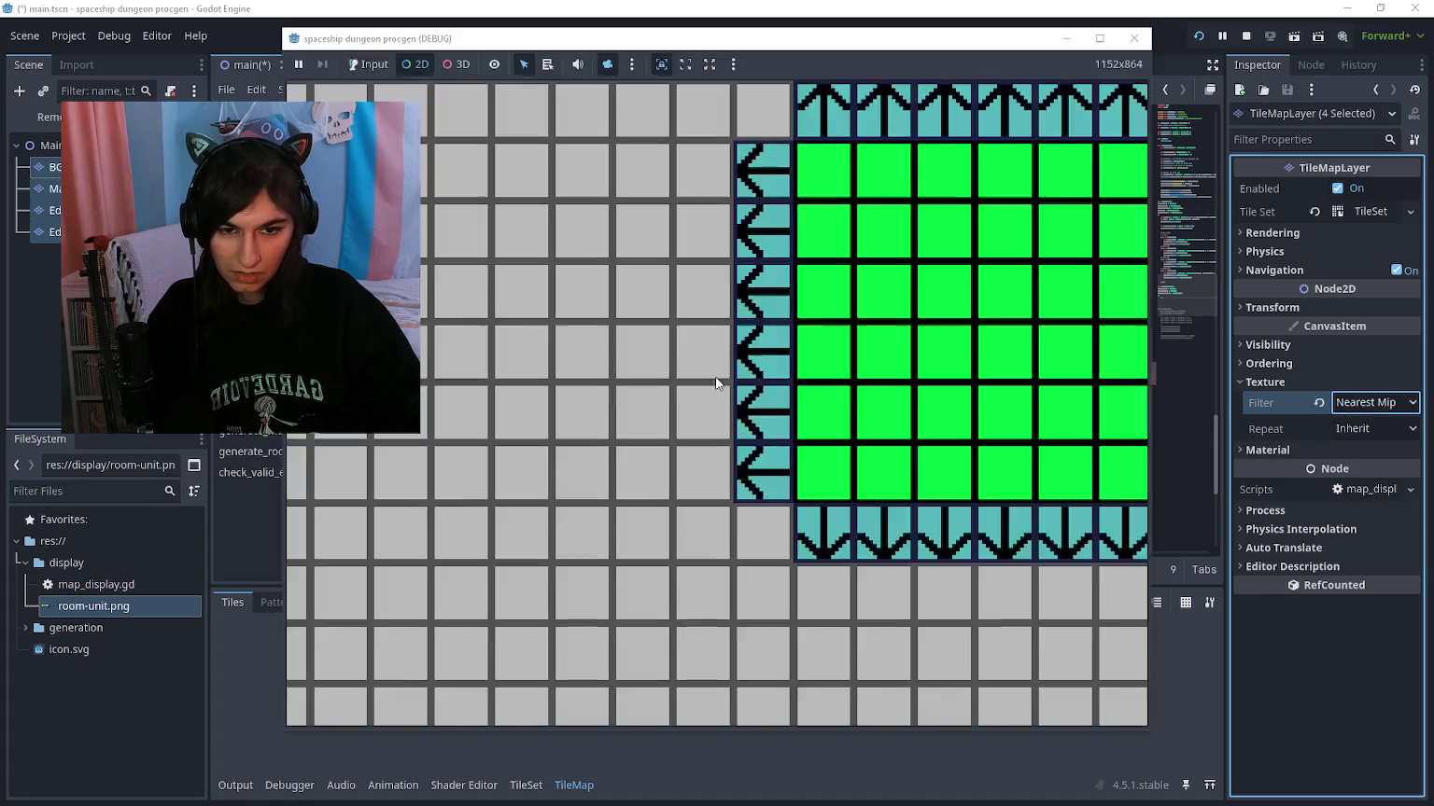
scroll(806, 372, down, 2)
scroll(633, 381, down, 1)
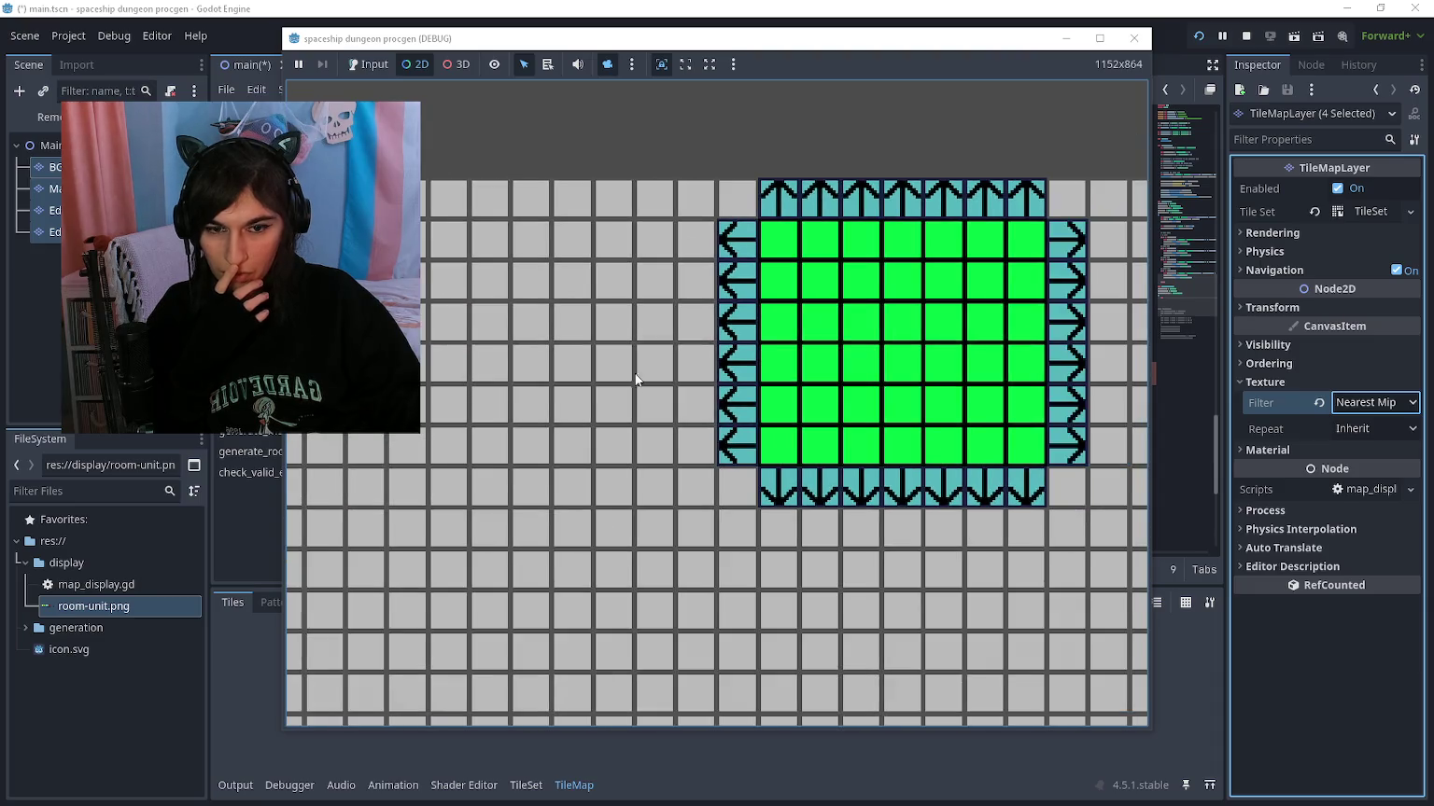
scroll(634, 374, up, 2)
scroll(631, 355, down, 2)
scroll(341, 448, up, 2)
scroll(939, 490, down, 1)
scroll(736, 550, up, 1)
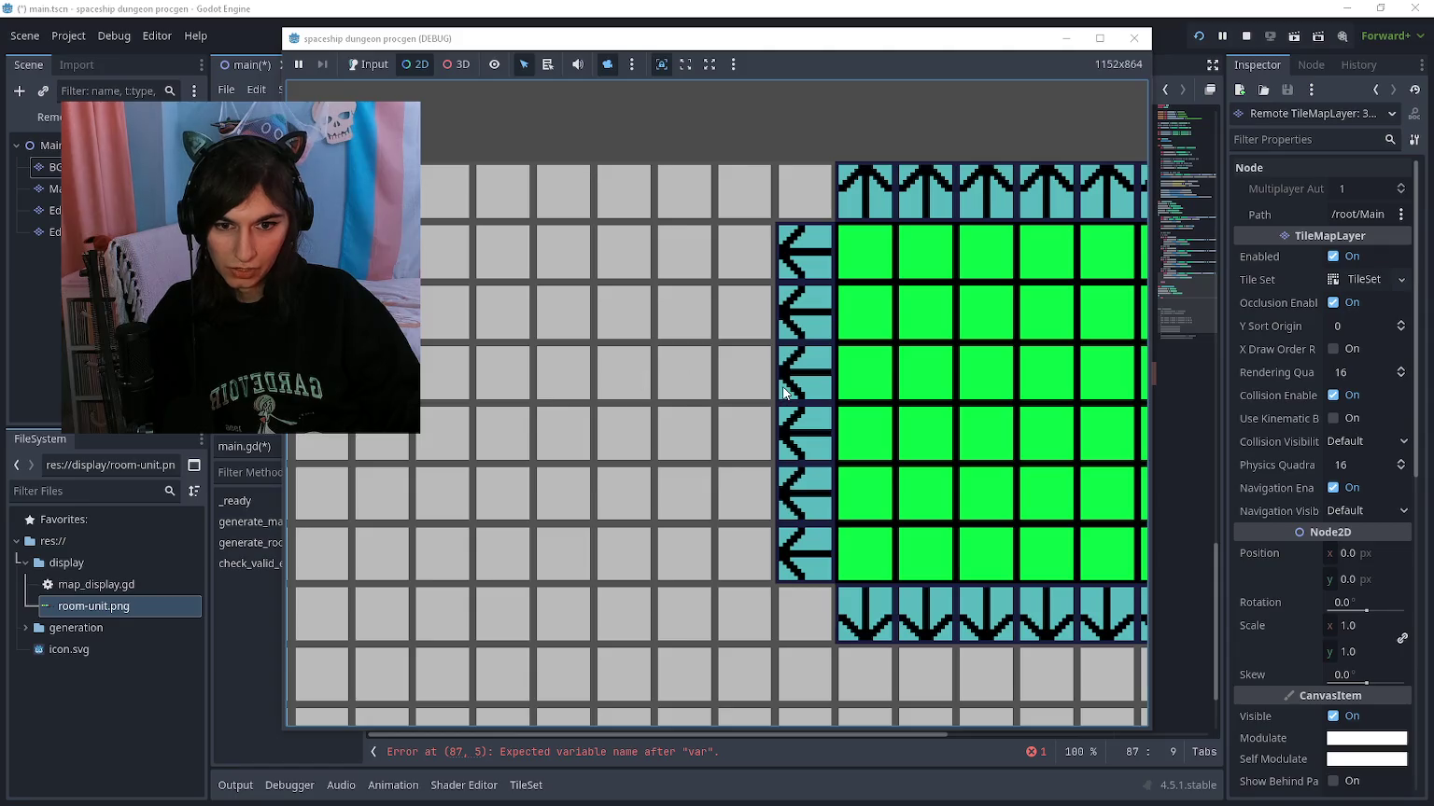
scroll(504, 400, down, 3)
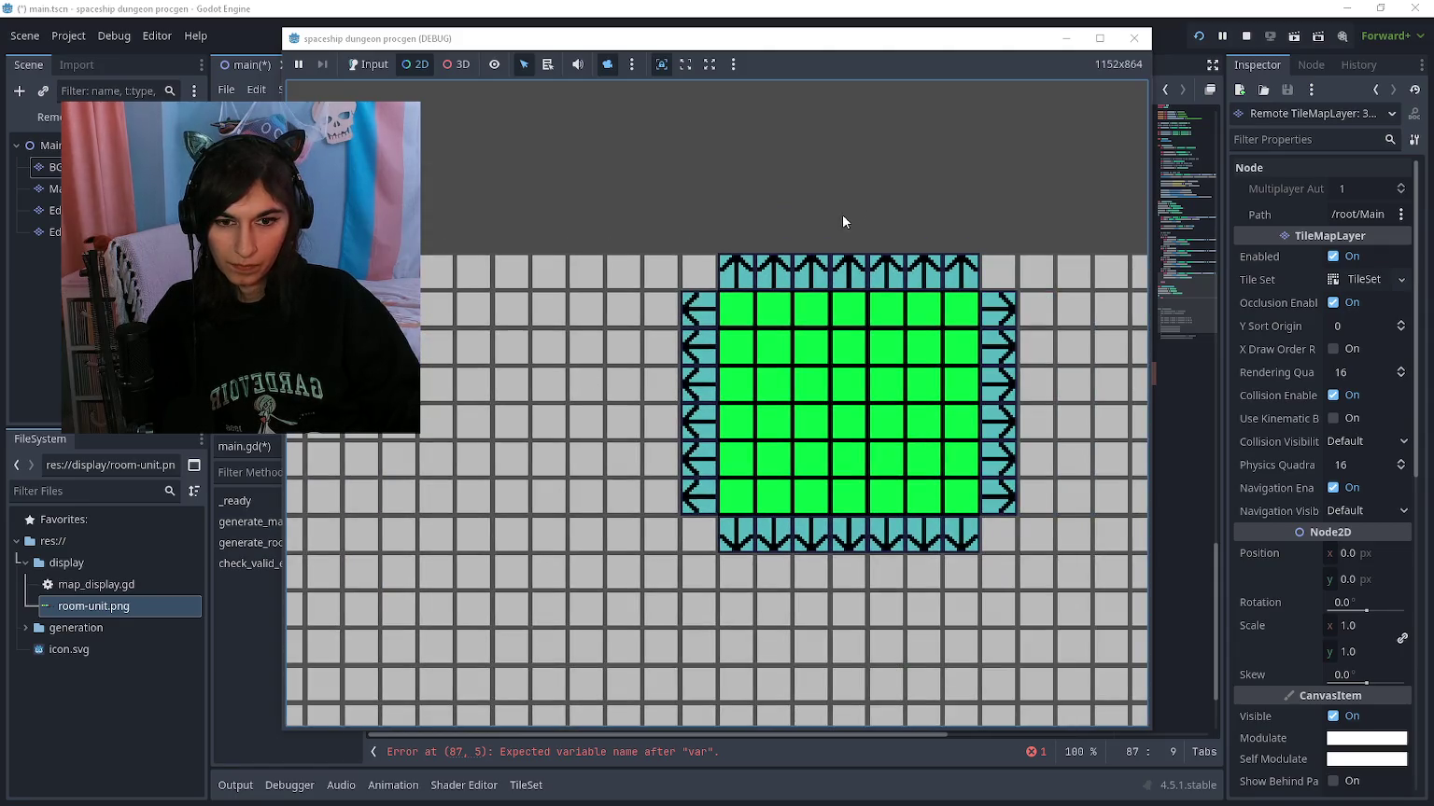
scroll(590, 397, up, 3)
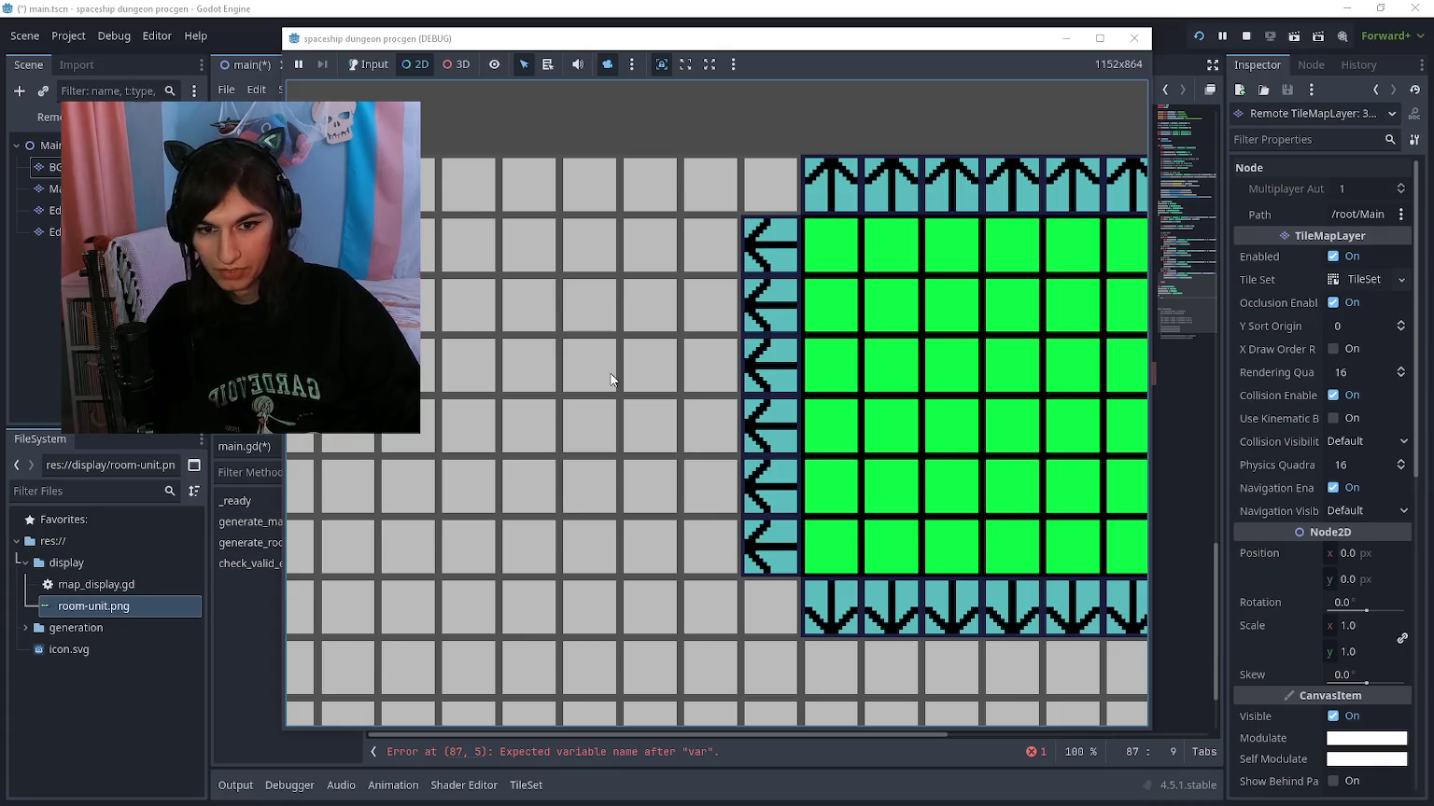
scroll(719, 365, down, 2)
key(F8)
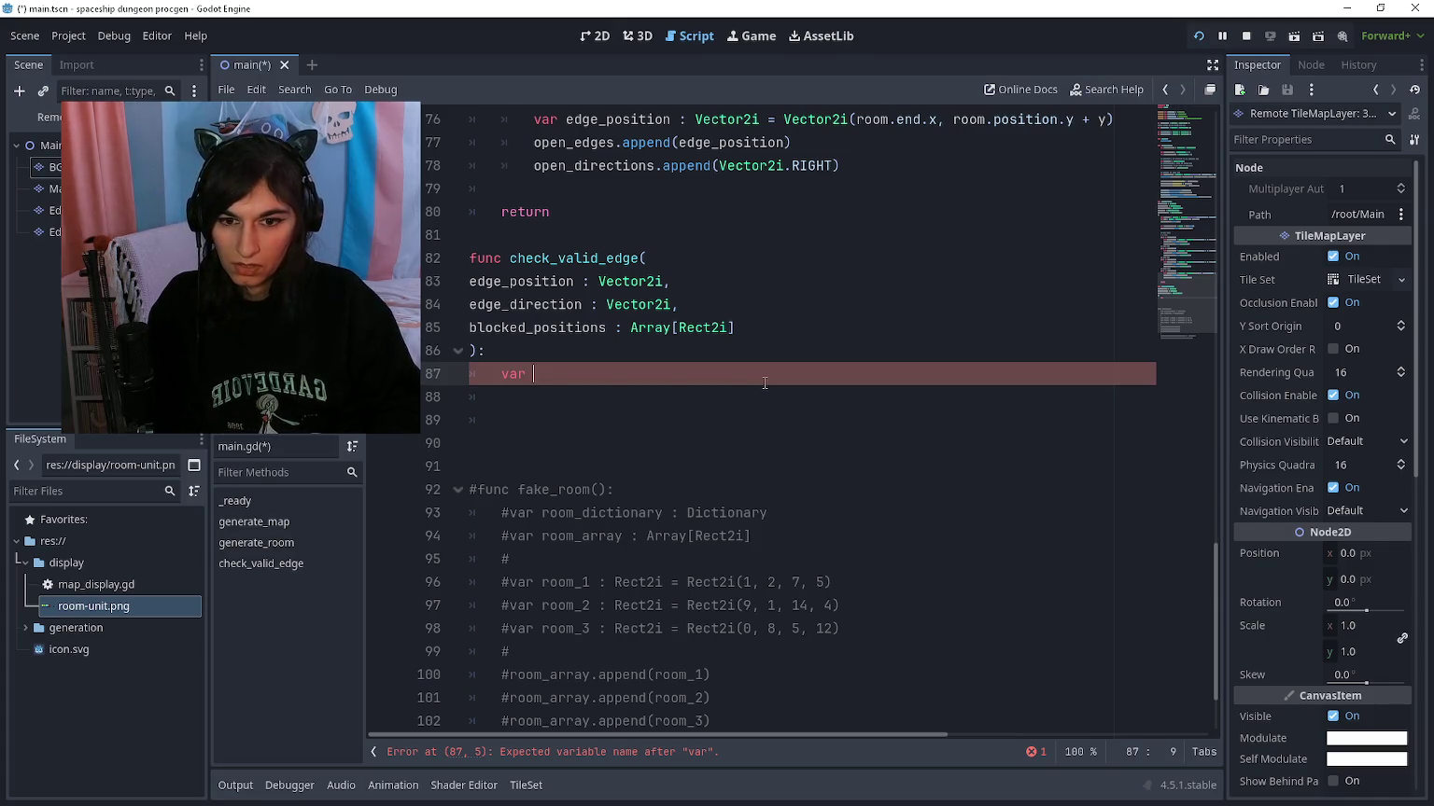
Step: Declare a distance_to_check variable on line 87 without a default value
text(distance_to_check : V)
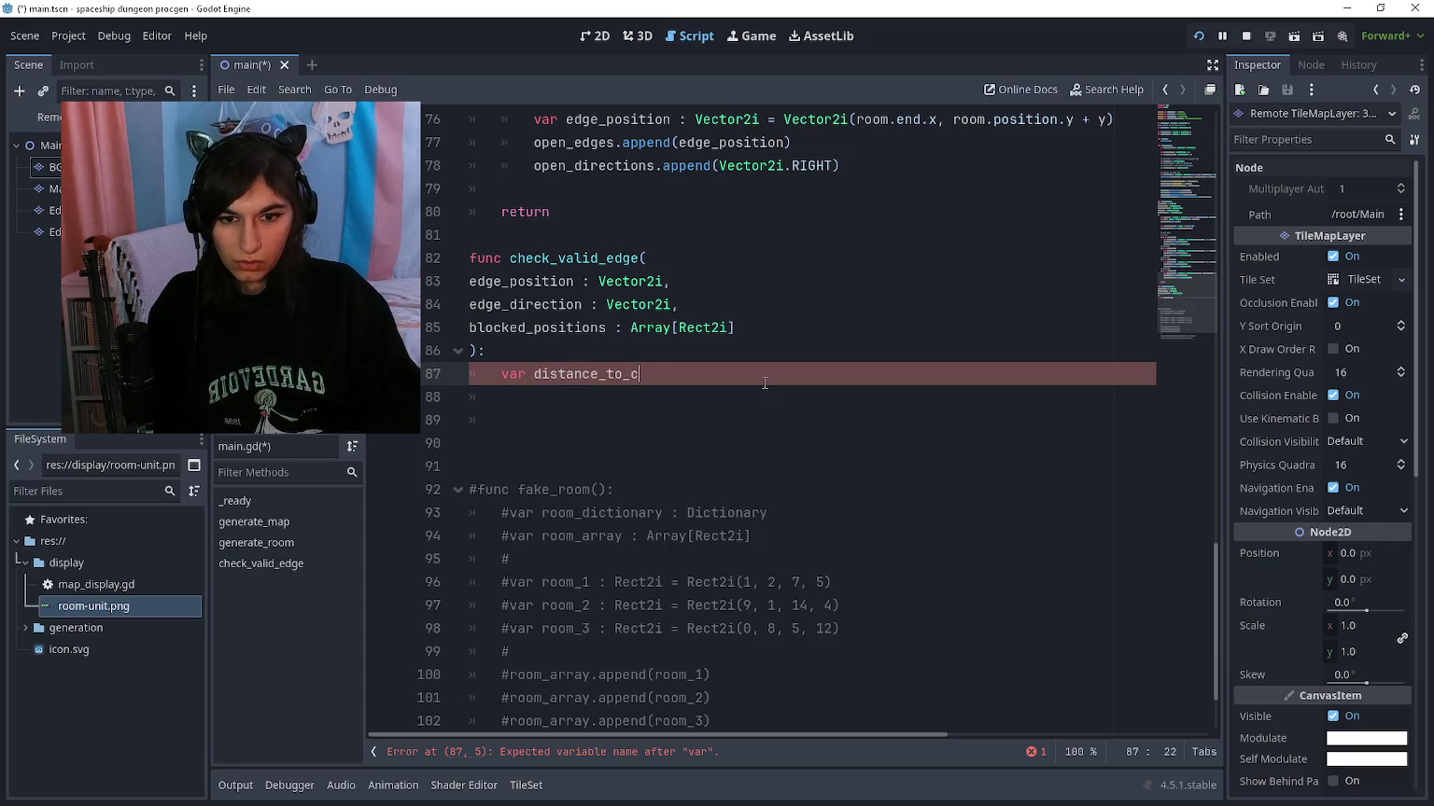
text(ector2i)
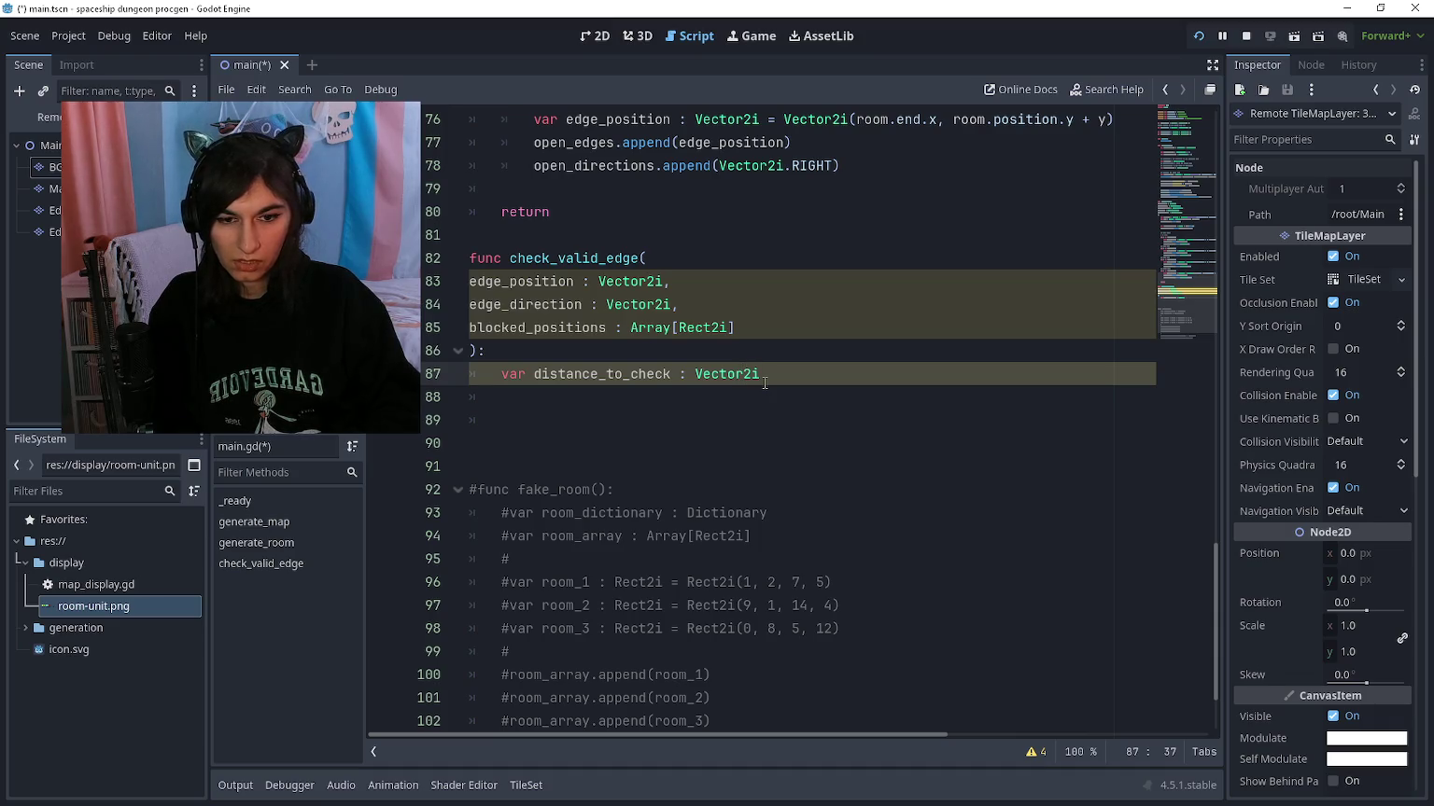
text( = )
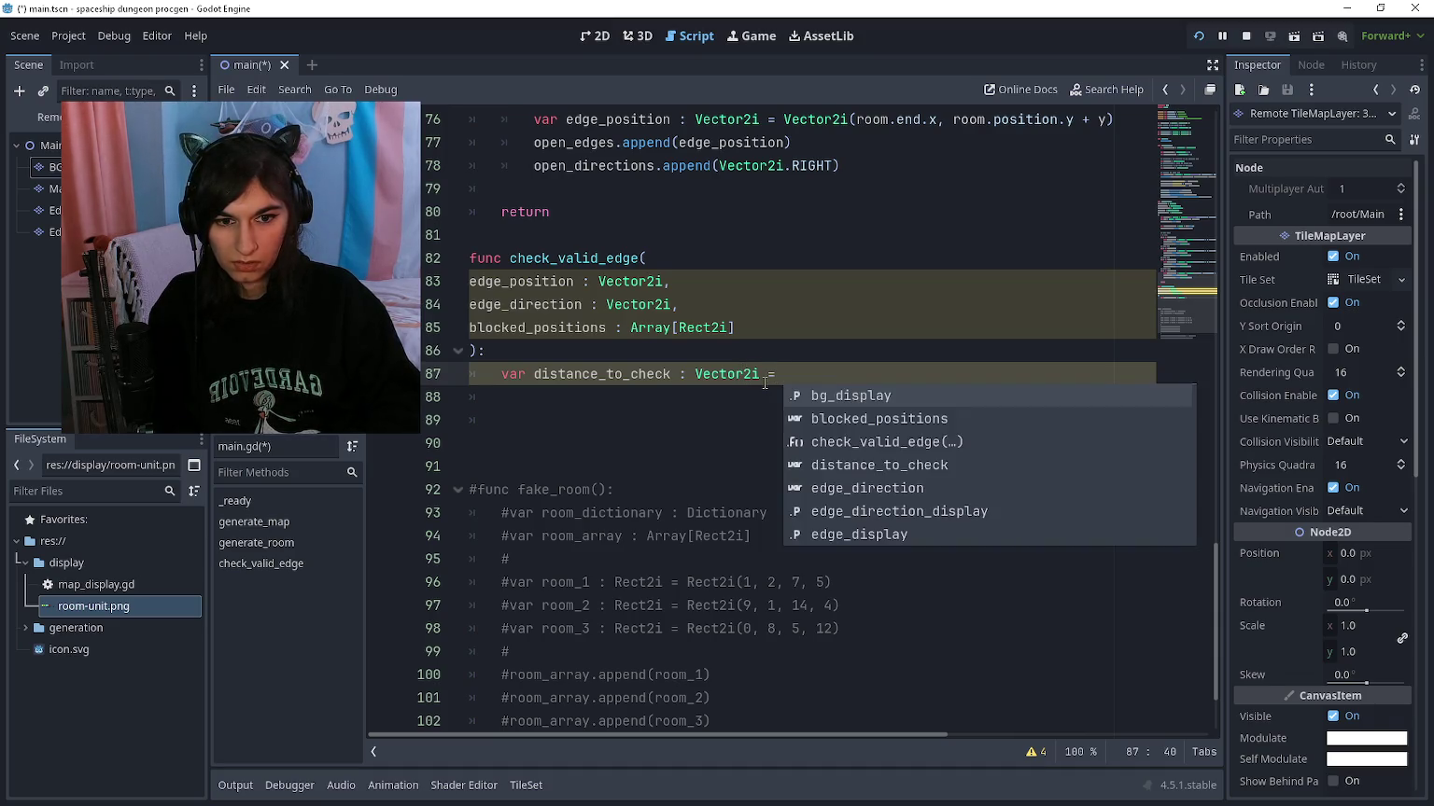
text(mini)
key(BackSpace)
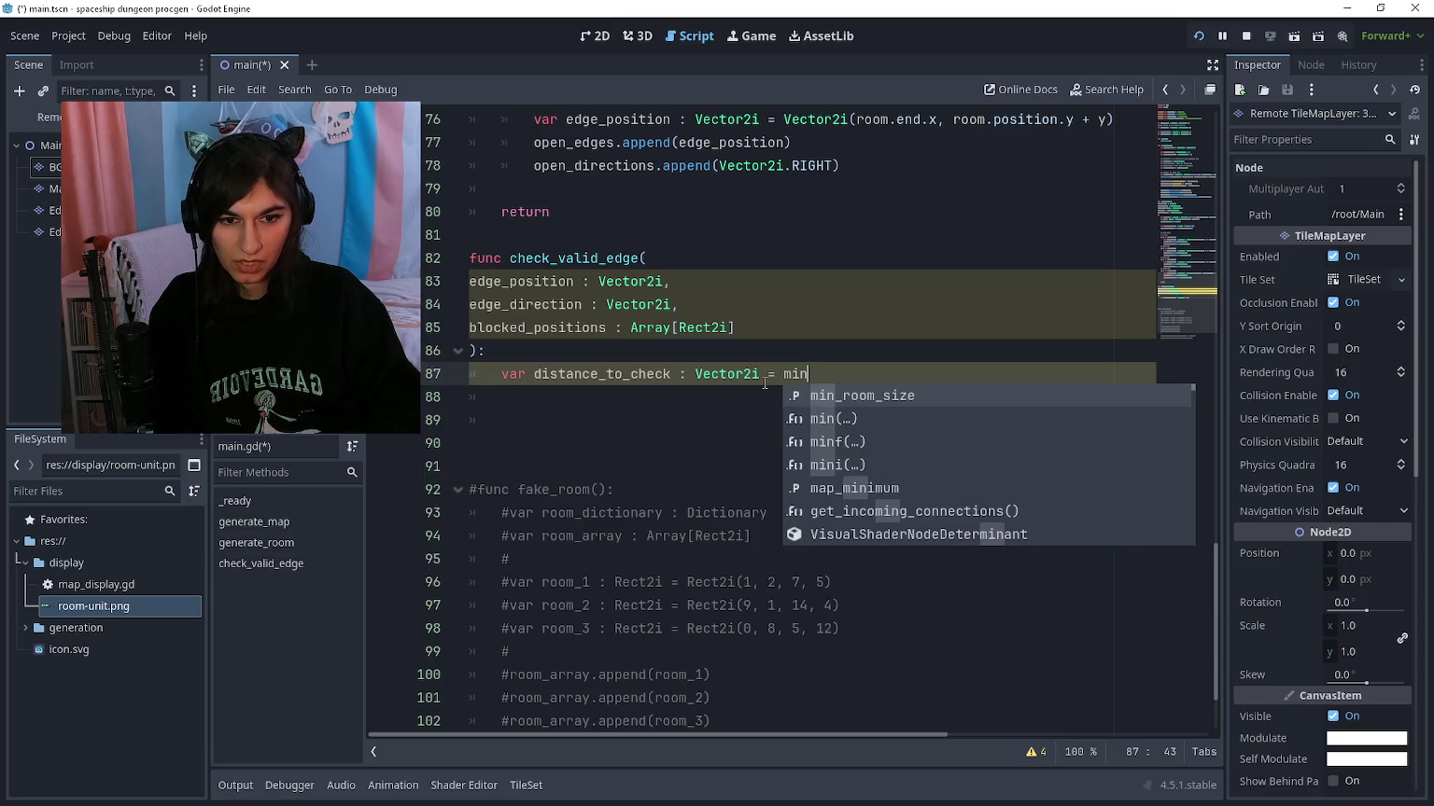
key(Return)
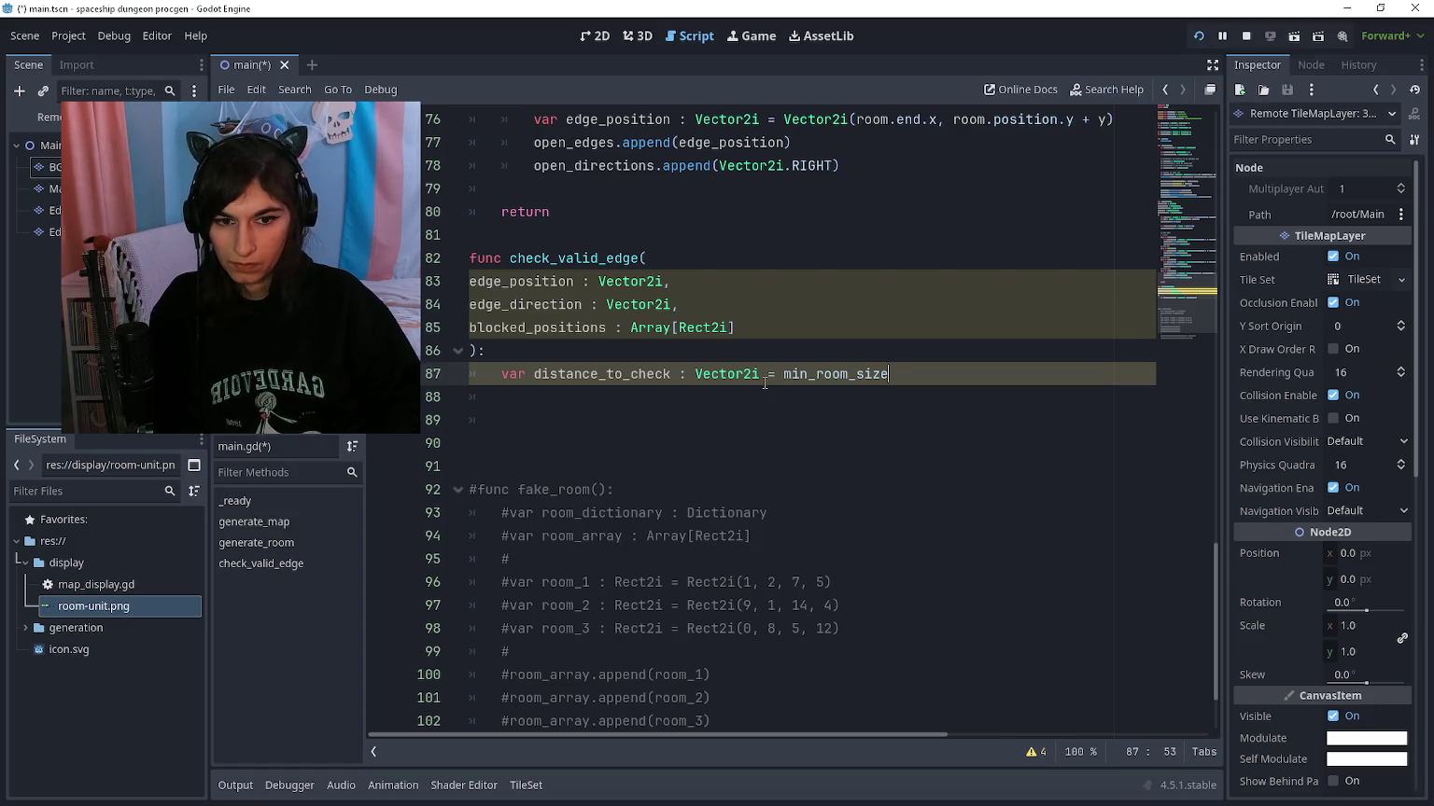
key(ctrl+shift+Left)
key(ctrl+shift+Left)
key(ctrl+shift+Right)
key(BackSpace)
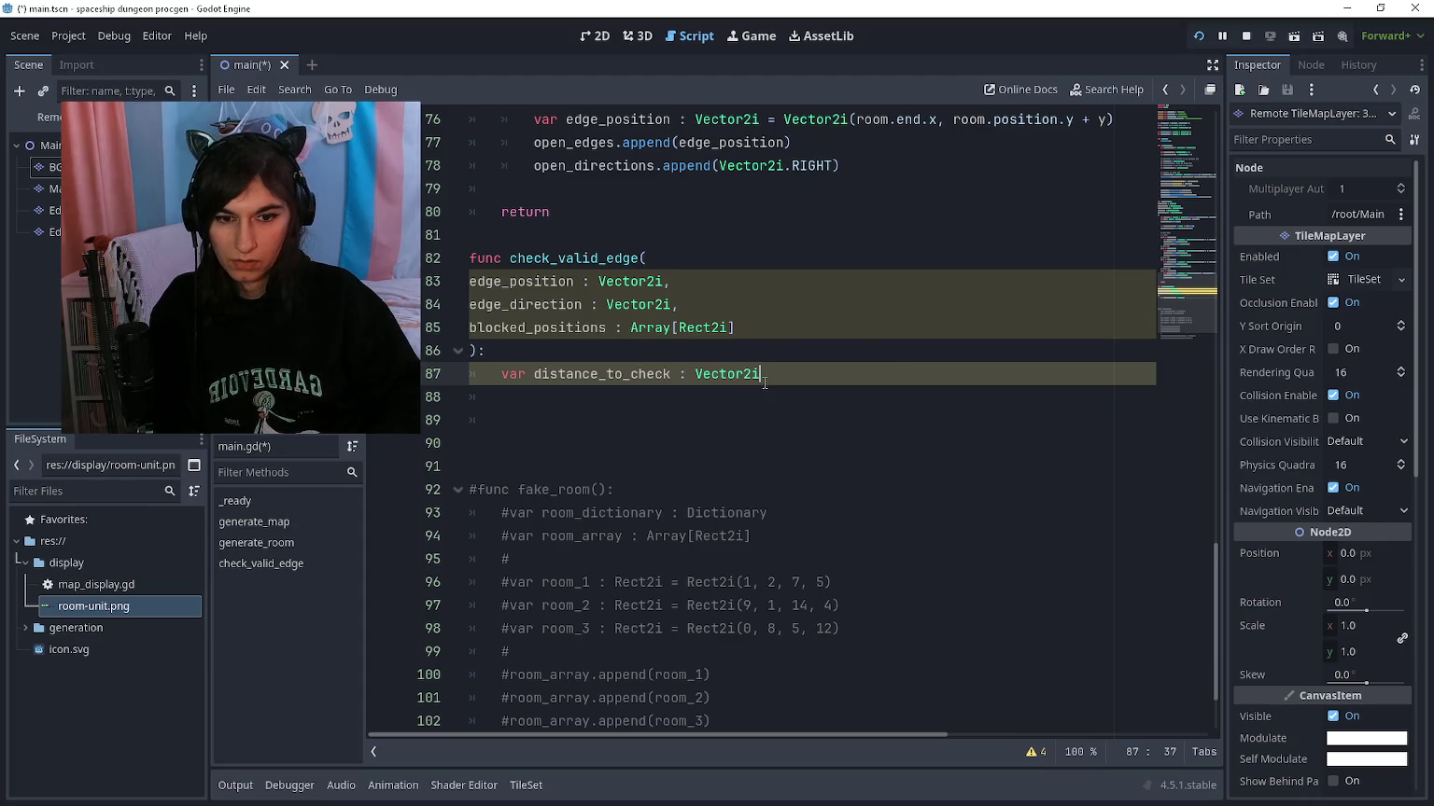
key(Return)
Step: Add an UP-or-DOWN edge_direction check that sets distance_to_check = min_room_size.y
text(if edge_direction)
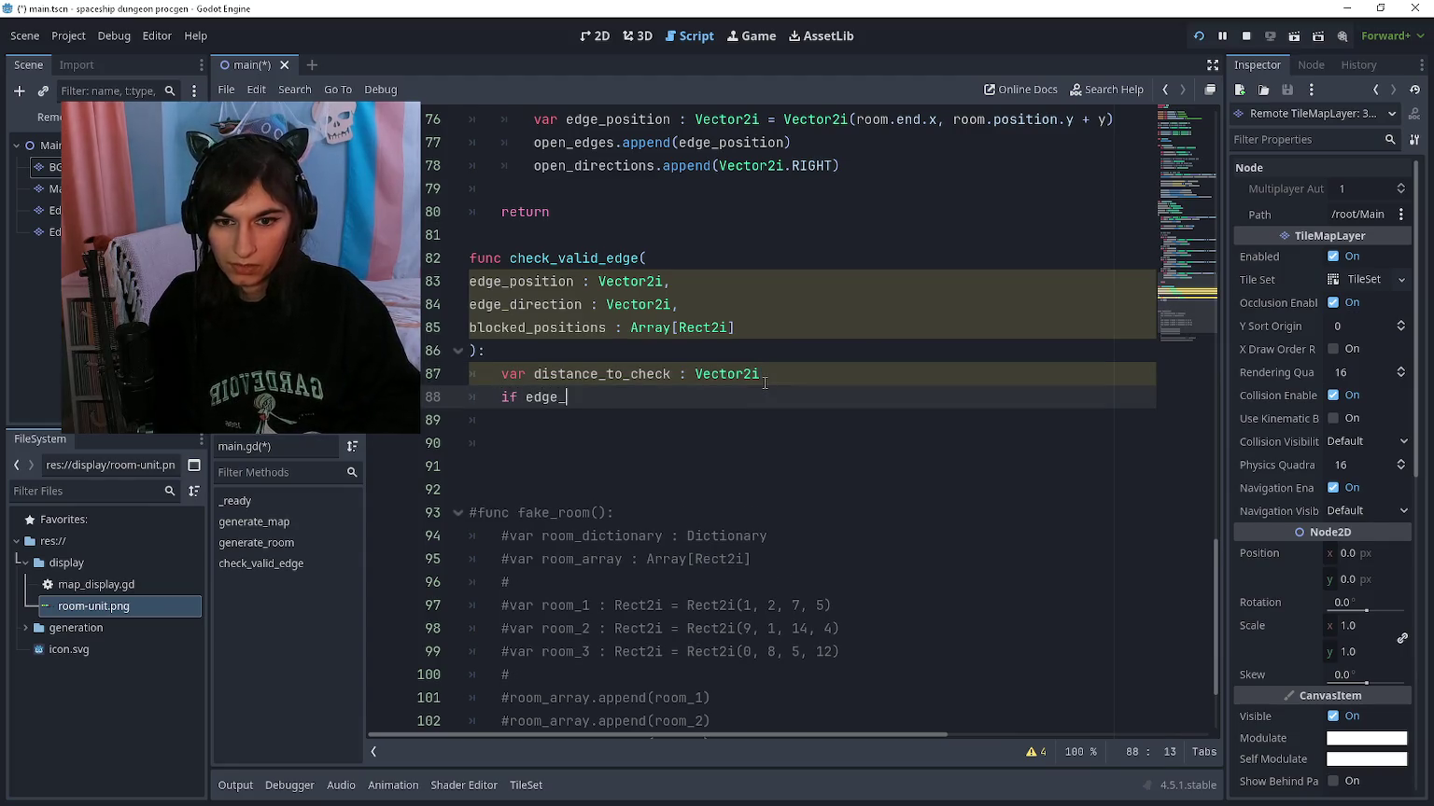
text( == )
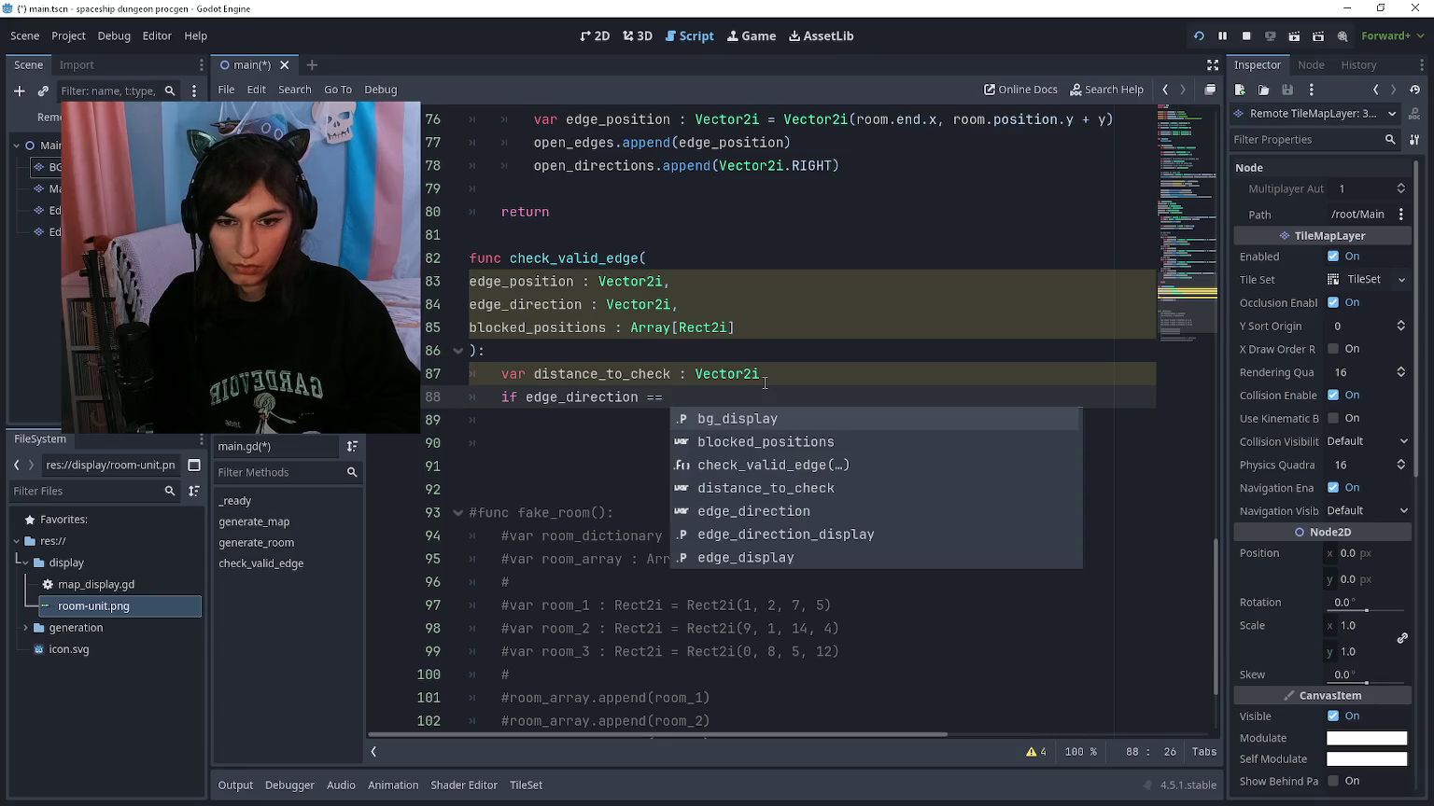
text(Vector2)
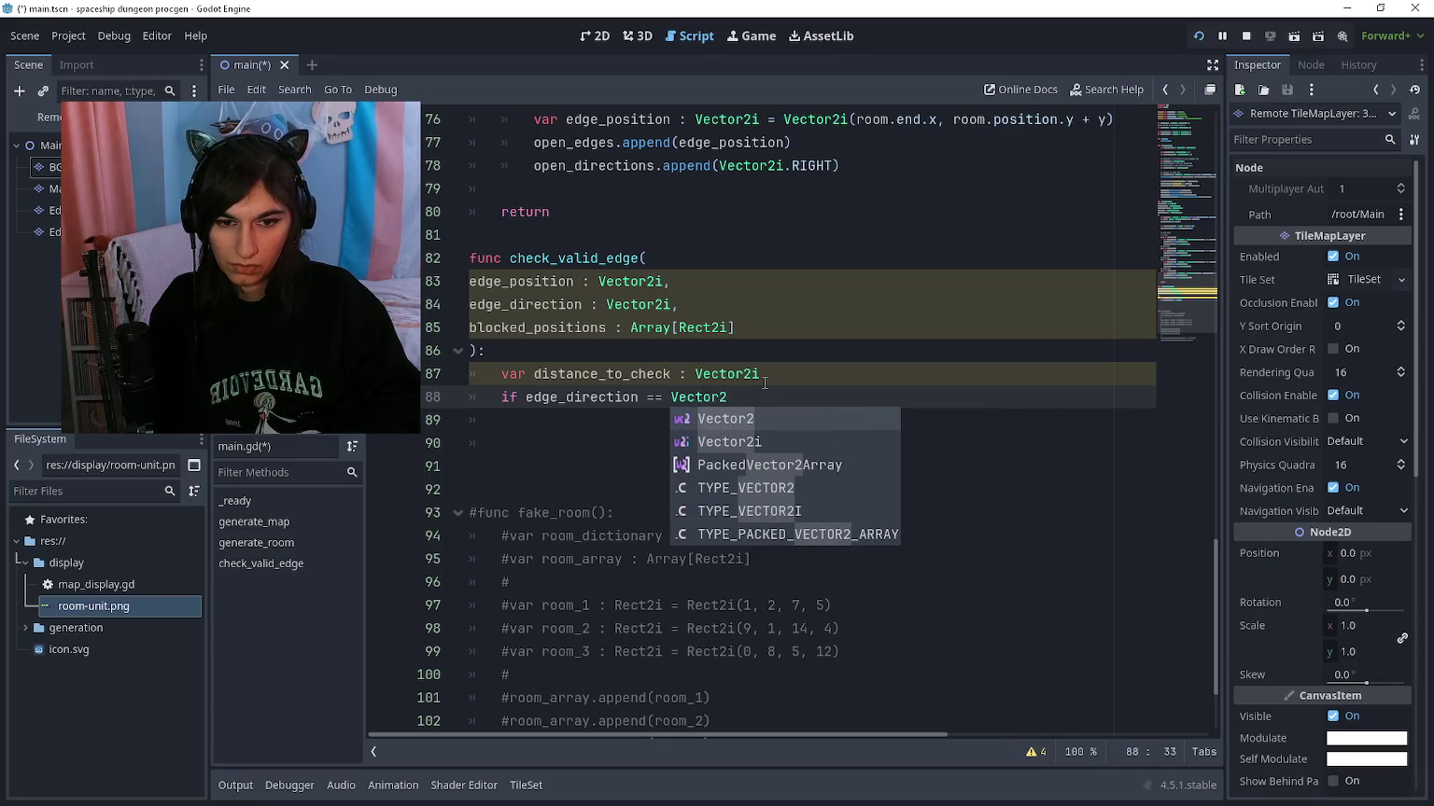
text(i.LEF)
key(BackSpace)
key(BackSpace)
key(BackSpace)
text(UP)
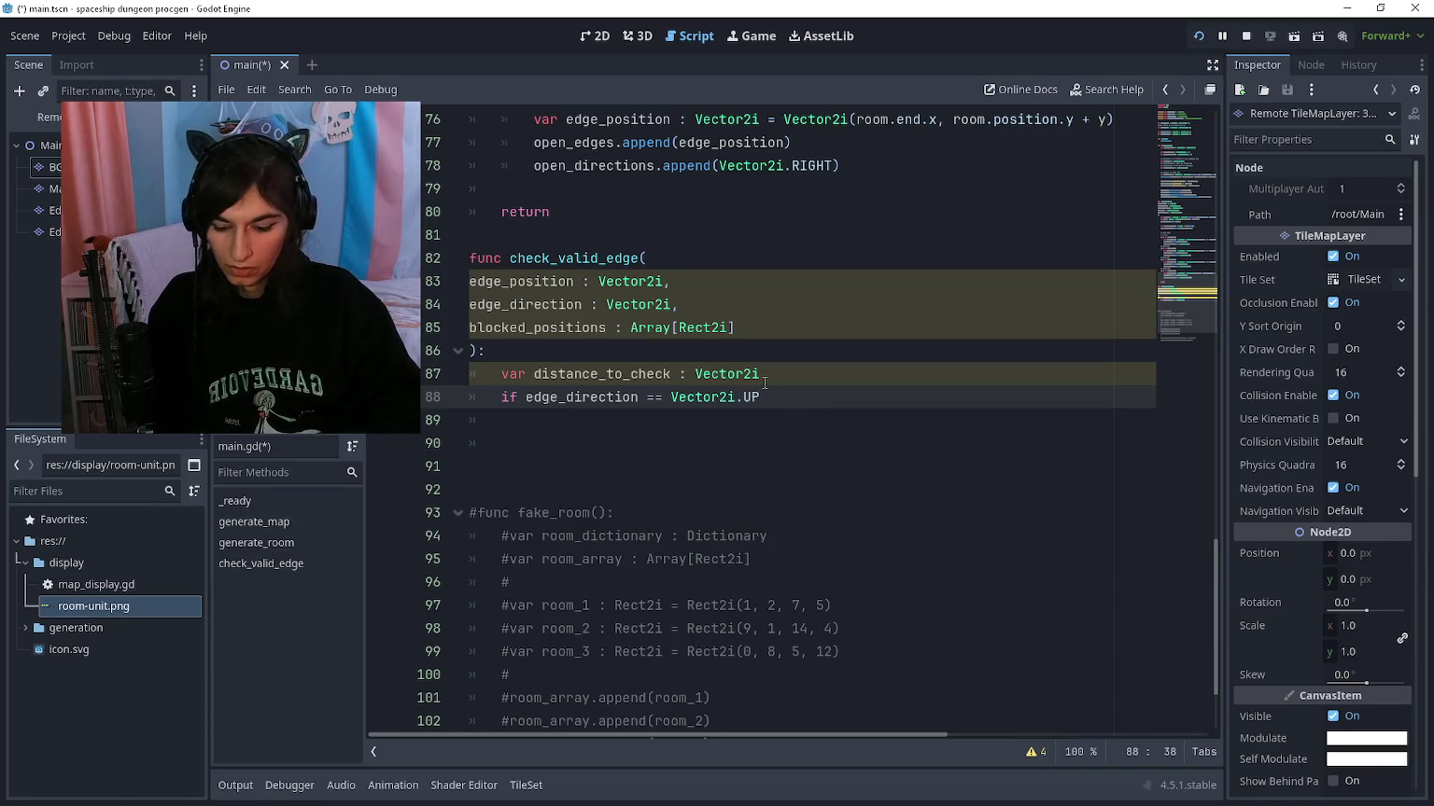
text(| V)
text(edge_direction)
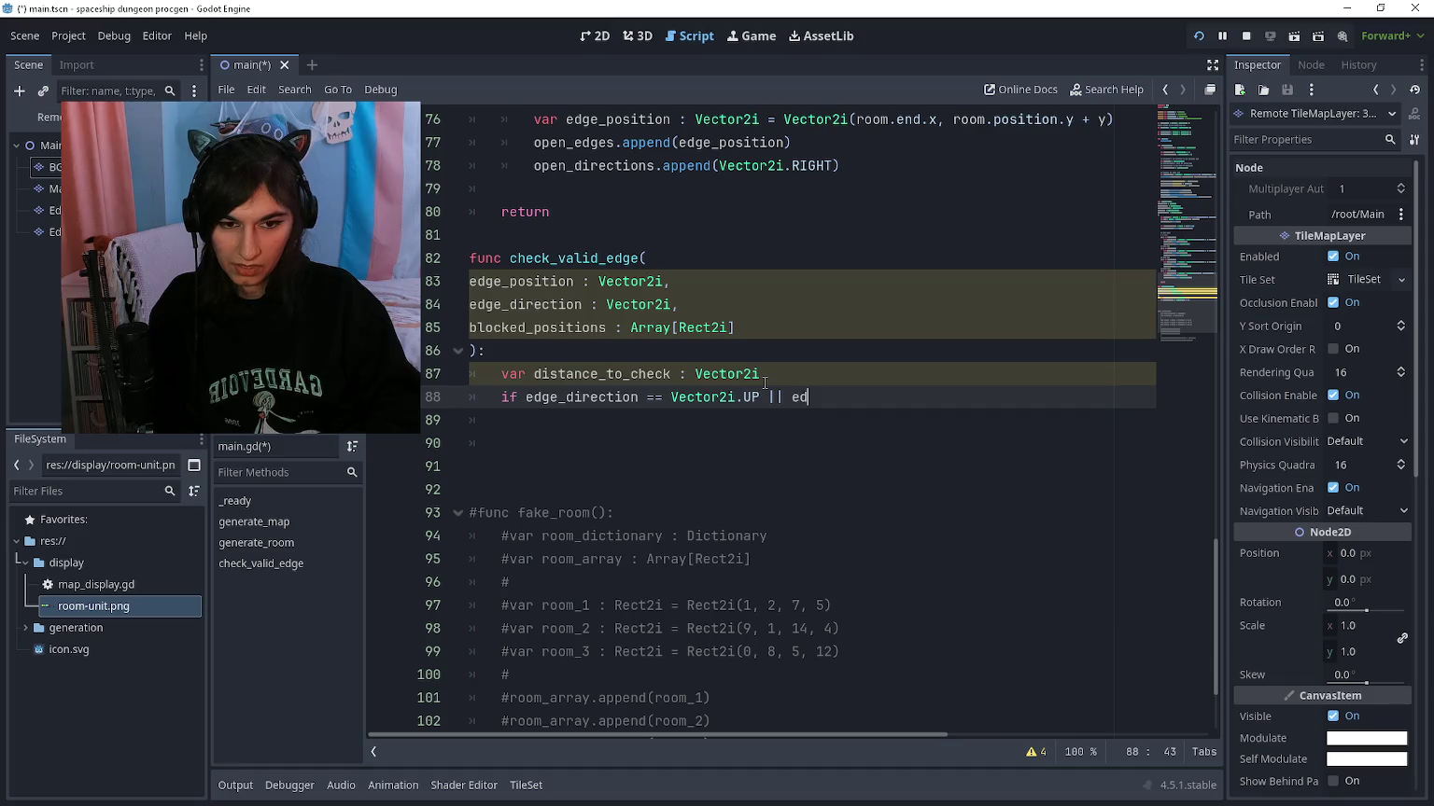
text( == vecto2)
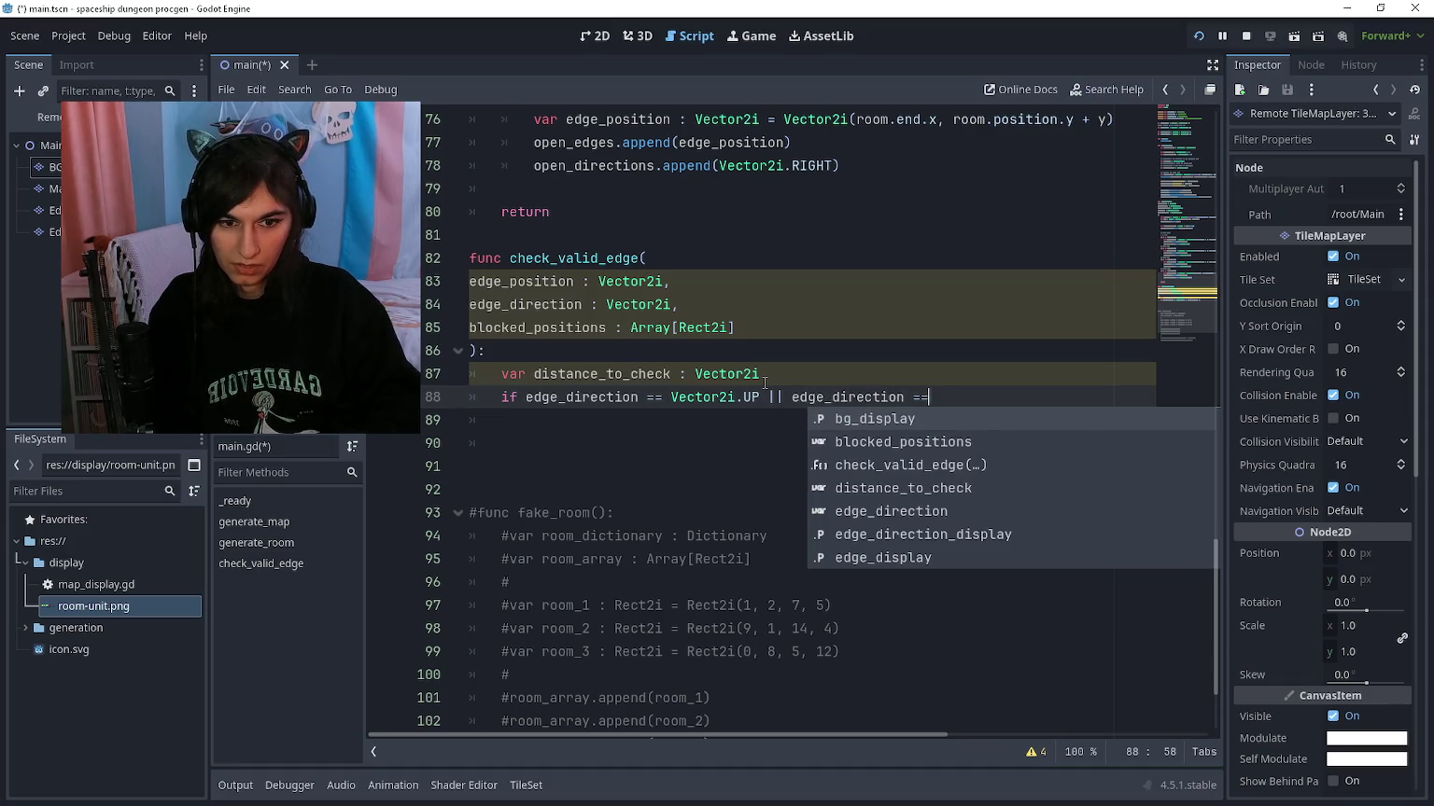
text(i)
key(Return)
text(.)
key(Return)
key(ctrl+z)
text(DOWN:)
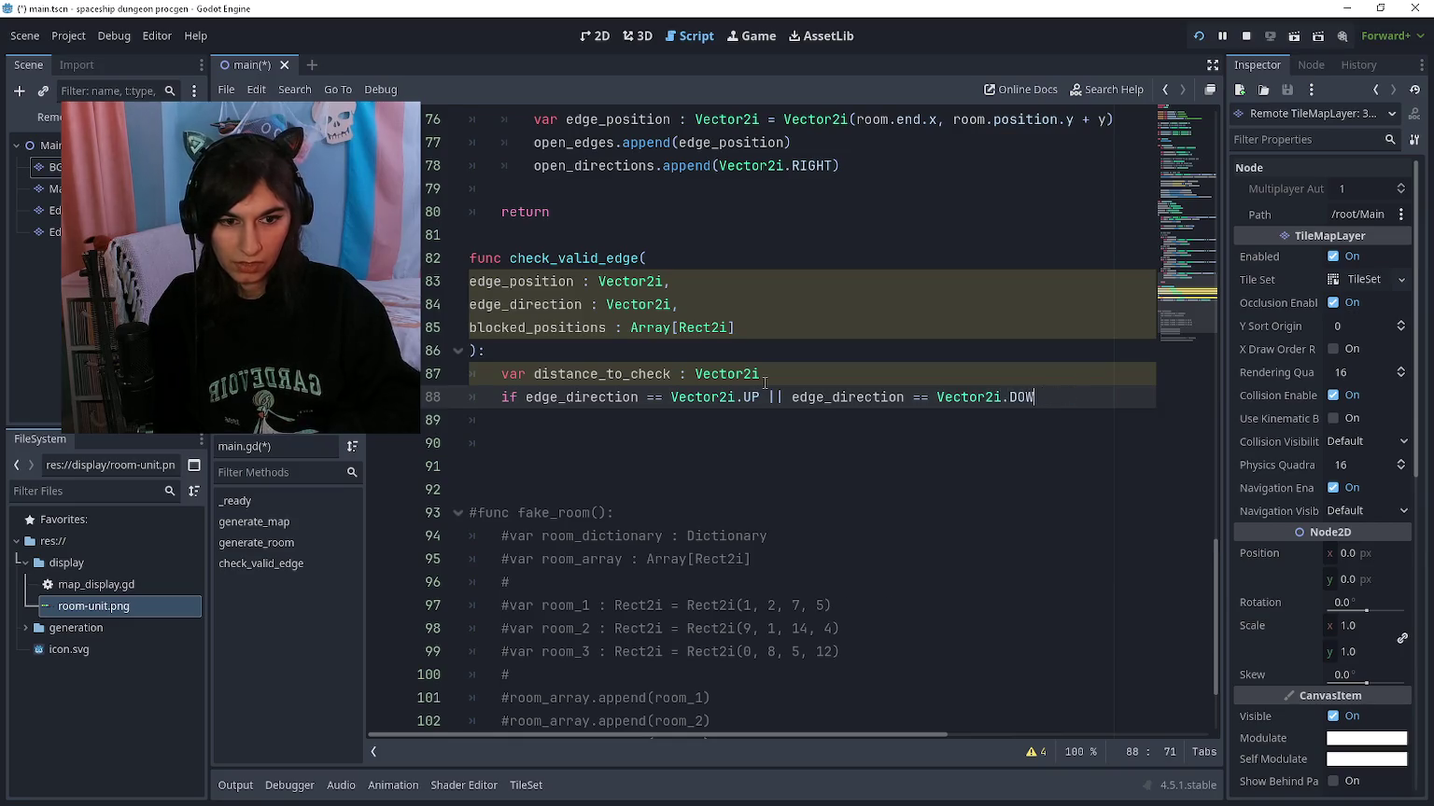
key(Return)
text(print(map_size))
key(Return)
key(BackSpace)
key(BackSpace)
key(ctrl+z)
key(ctrl+z)
key(ctrl+z)
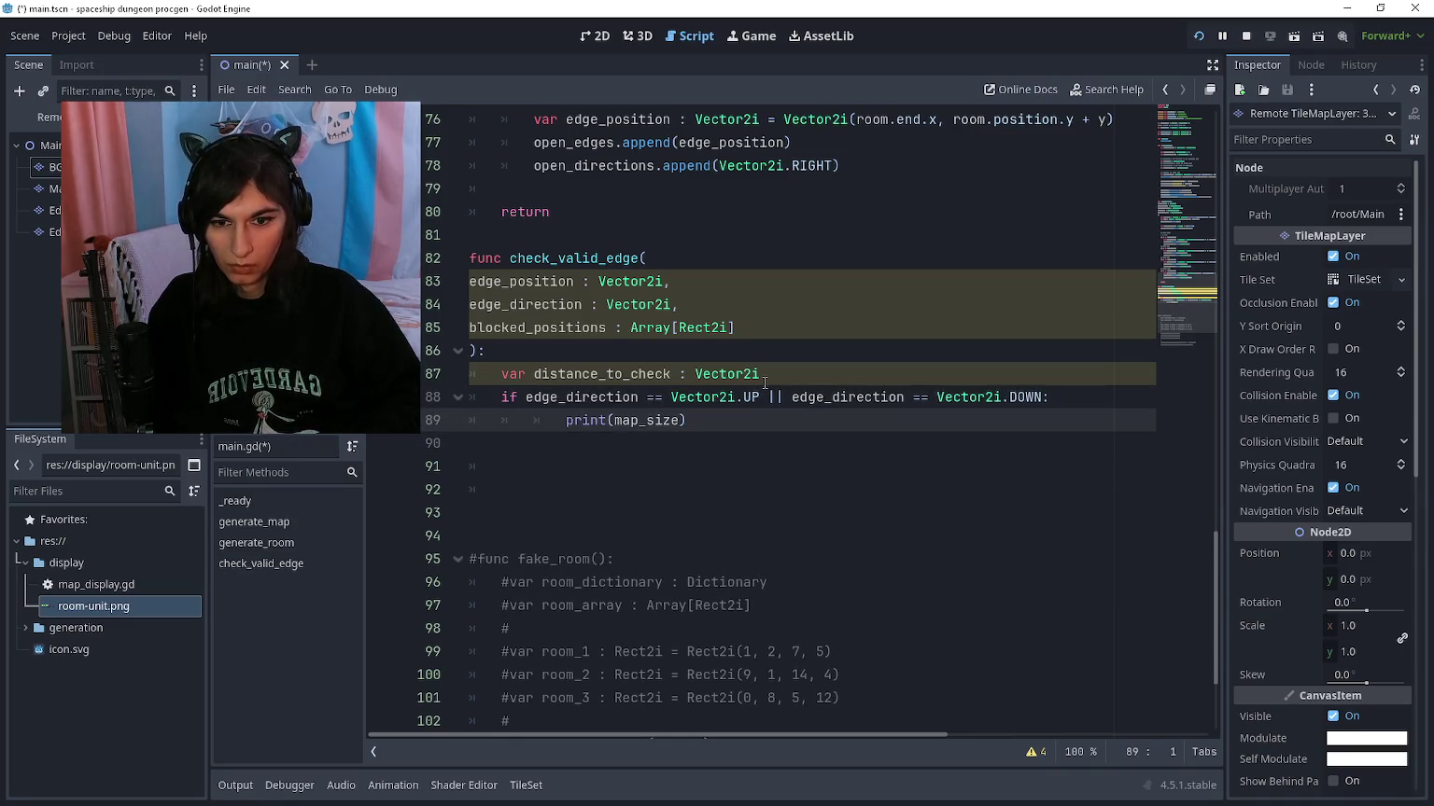
text(diustan)
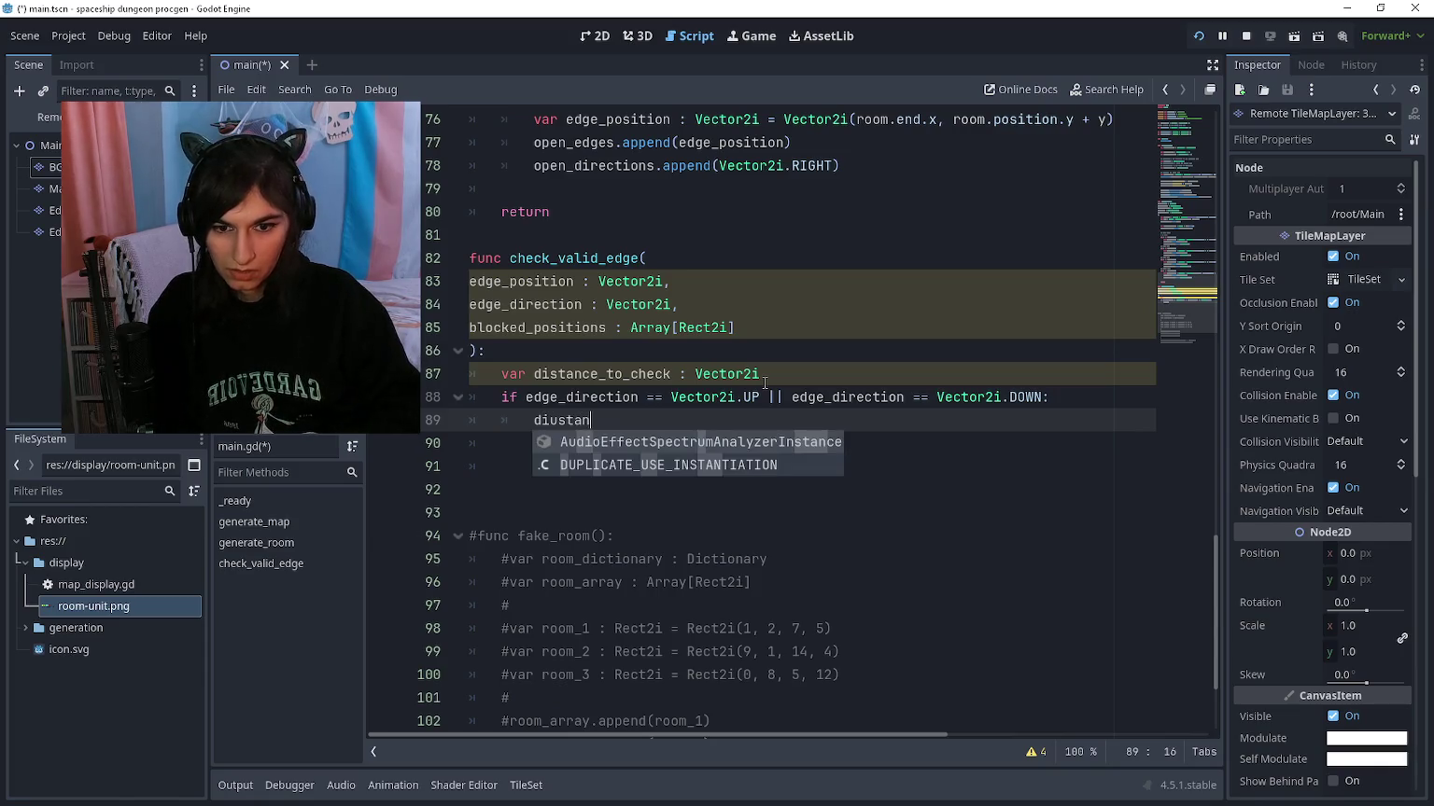
key(BackSpace)
key(BackSpace)
key(BackSpace)
text(sta)
key(Return)
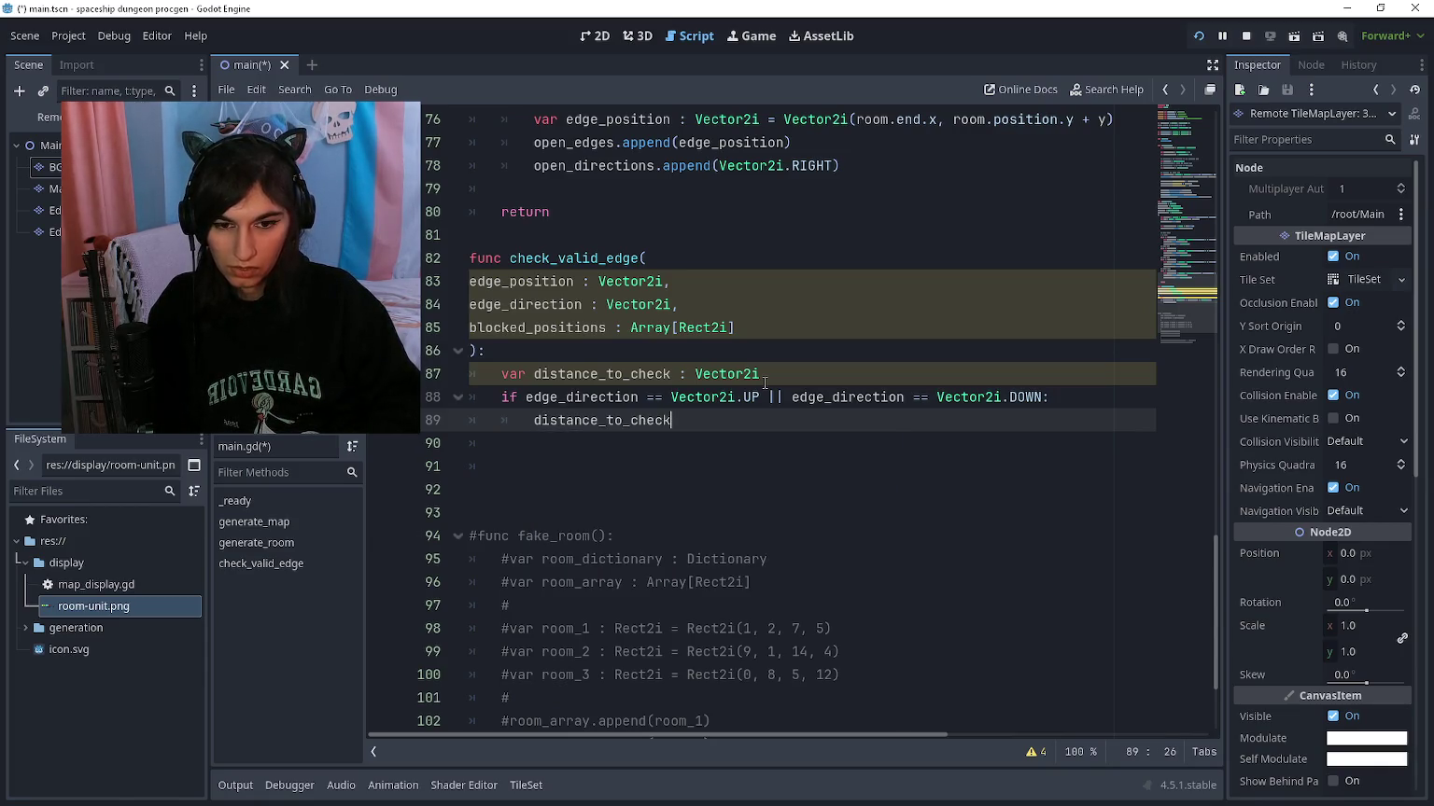
text( = m)
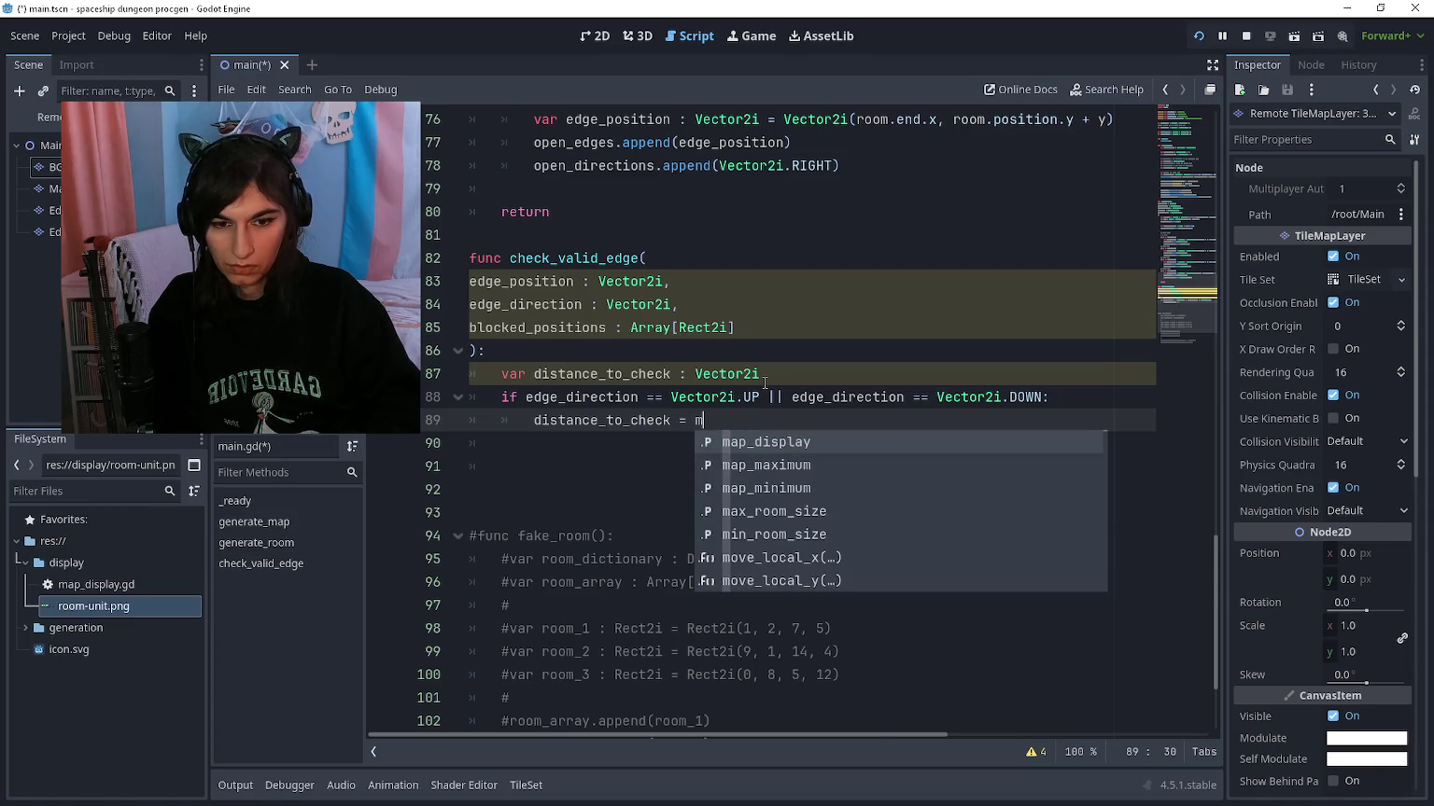
text(in)
key(Return)
text(.)
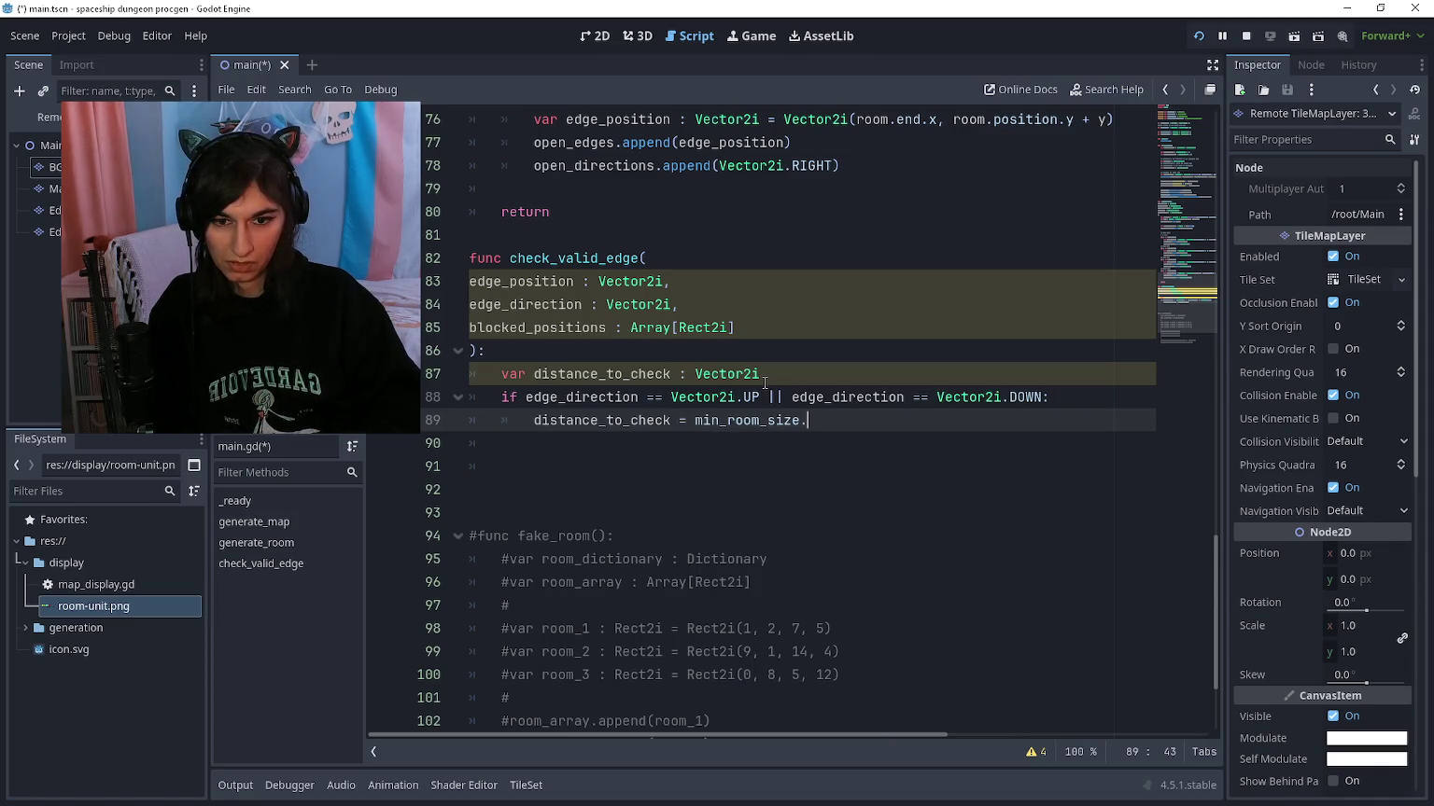
text(y)
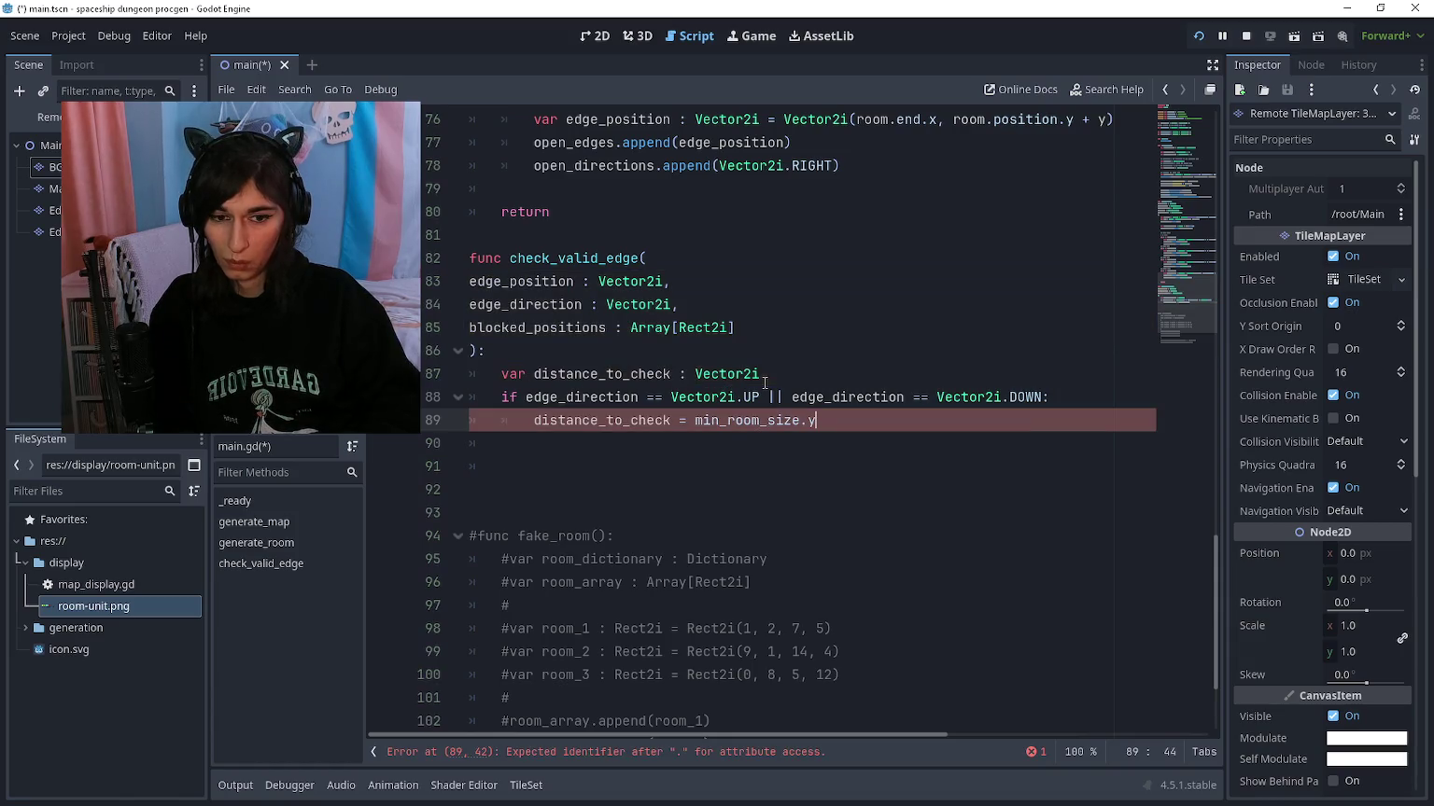
Step: Duplicate that if block for LEFT or RIGHT directions, using min_room_size.x instead
key(shift+Up)
key(shift+Home)
key(ctrl+z)
key(ctrl+shift+z)
key(ctrl+c)
key(End)
key(Return)
key(BackSpace)
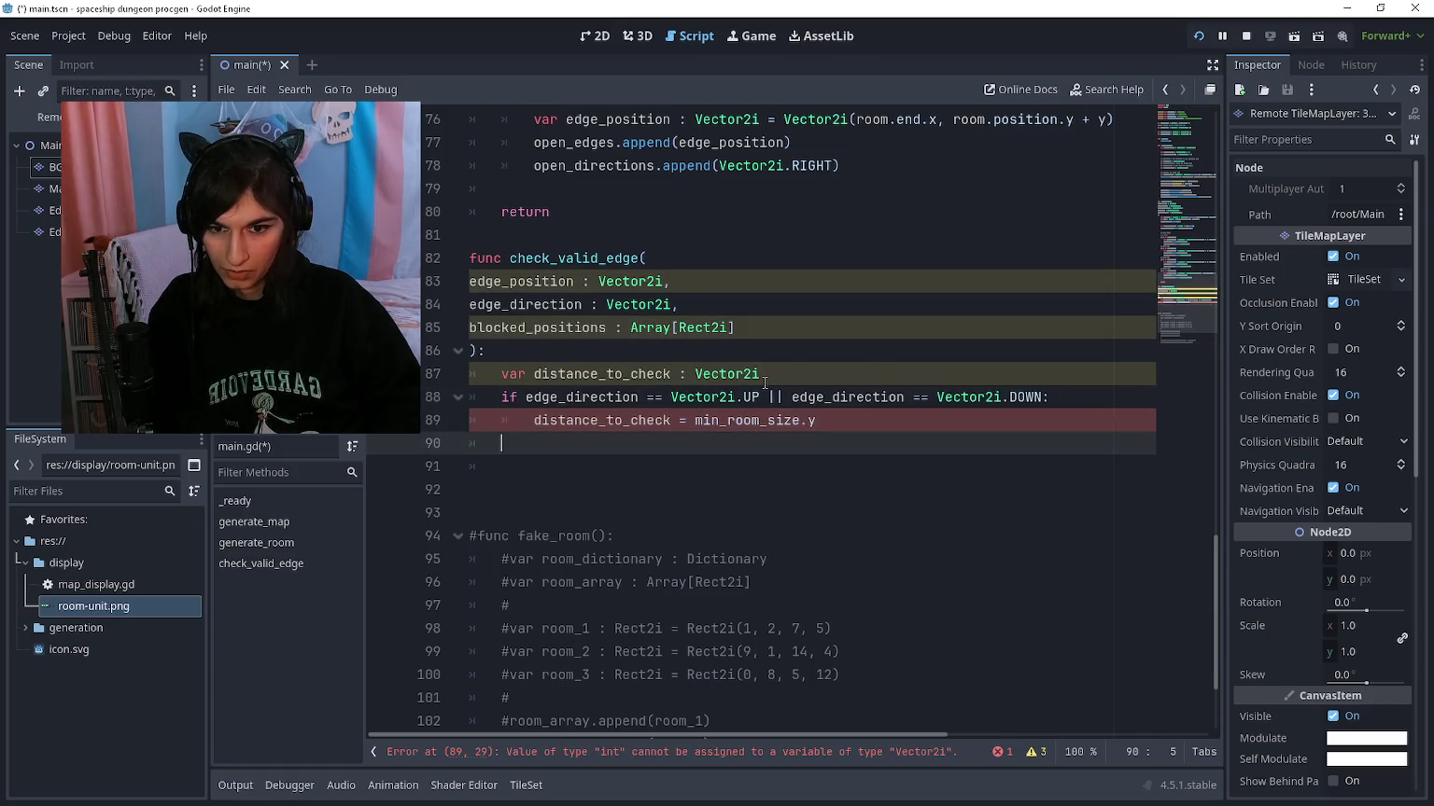
key(ctrl+v)
key(Up)
key(ctrl+Left)
key(ctrl+Left)
key(ctrl+Left)
key(ctrl+shift+Right)
text(LEFT)
key(ctrl+Right)
key(ctrl+Right)
key(ctrl+Right)
key(ctrl+shift+Left)
text(RIGHT)
key(Down)
key(shift+Left)
text(x)
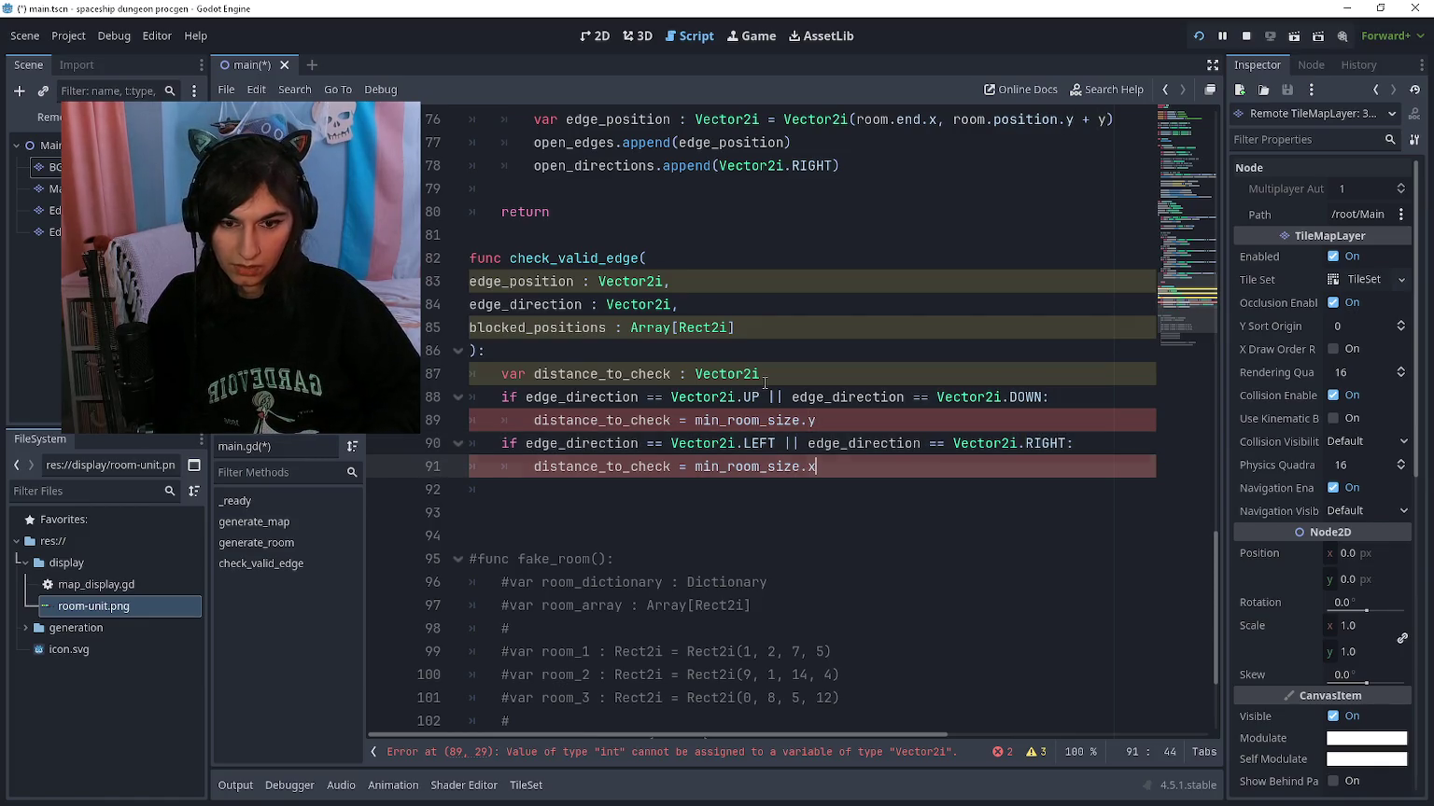
key(Down)
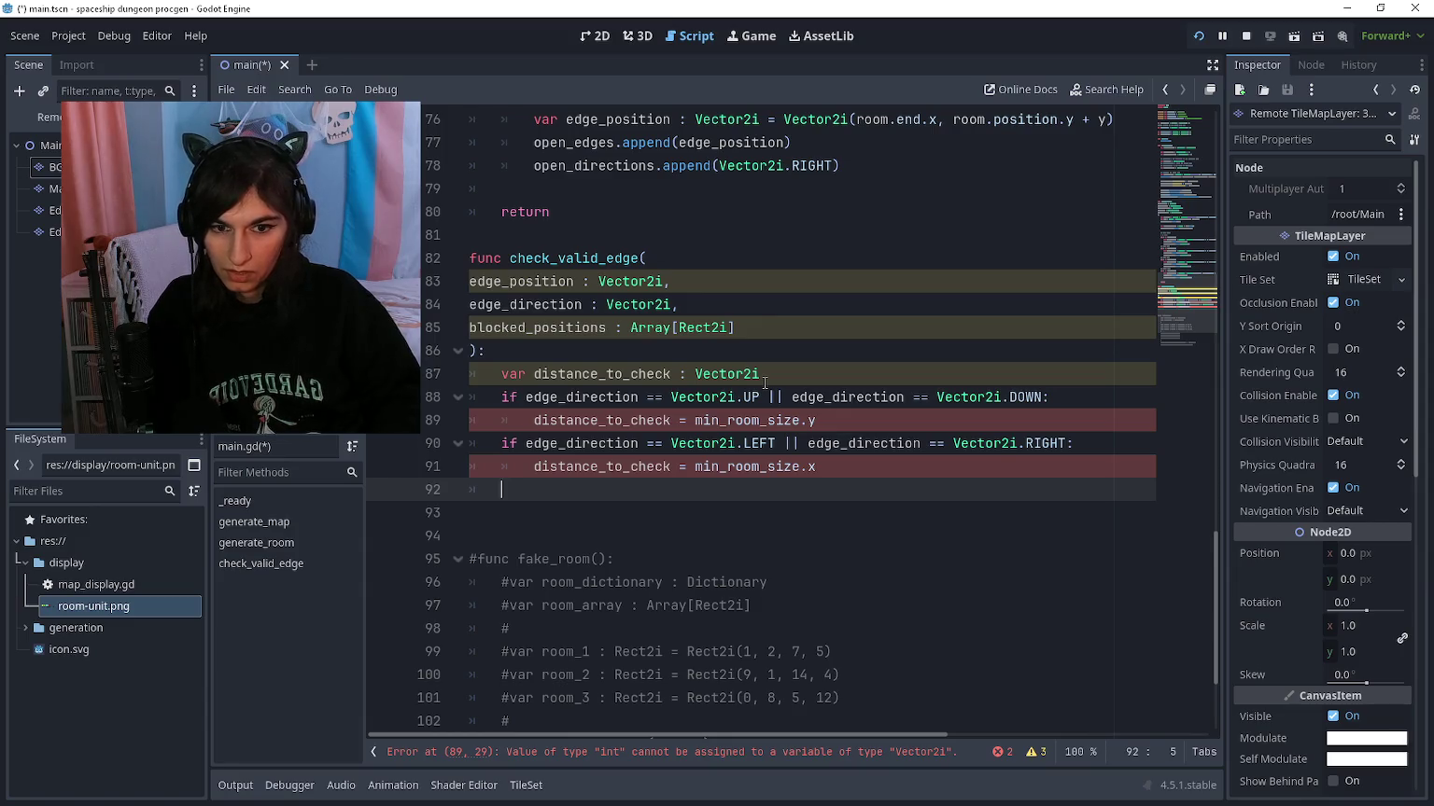
Step: Change distance_to_check's type from Vector2i to int and tidy the blank lines around the if blocks
key(Up)
key(Up)
key(Up)
key(End)
key(ctrl+shift+Left)
text(int)
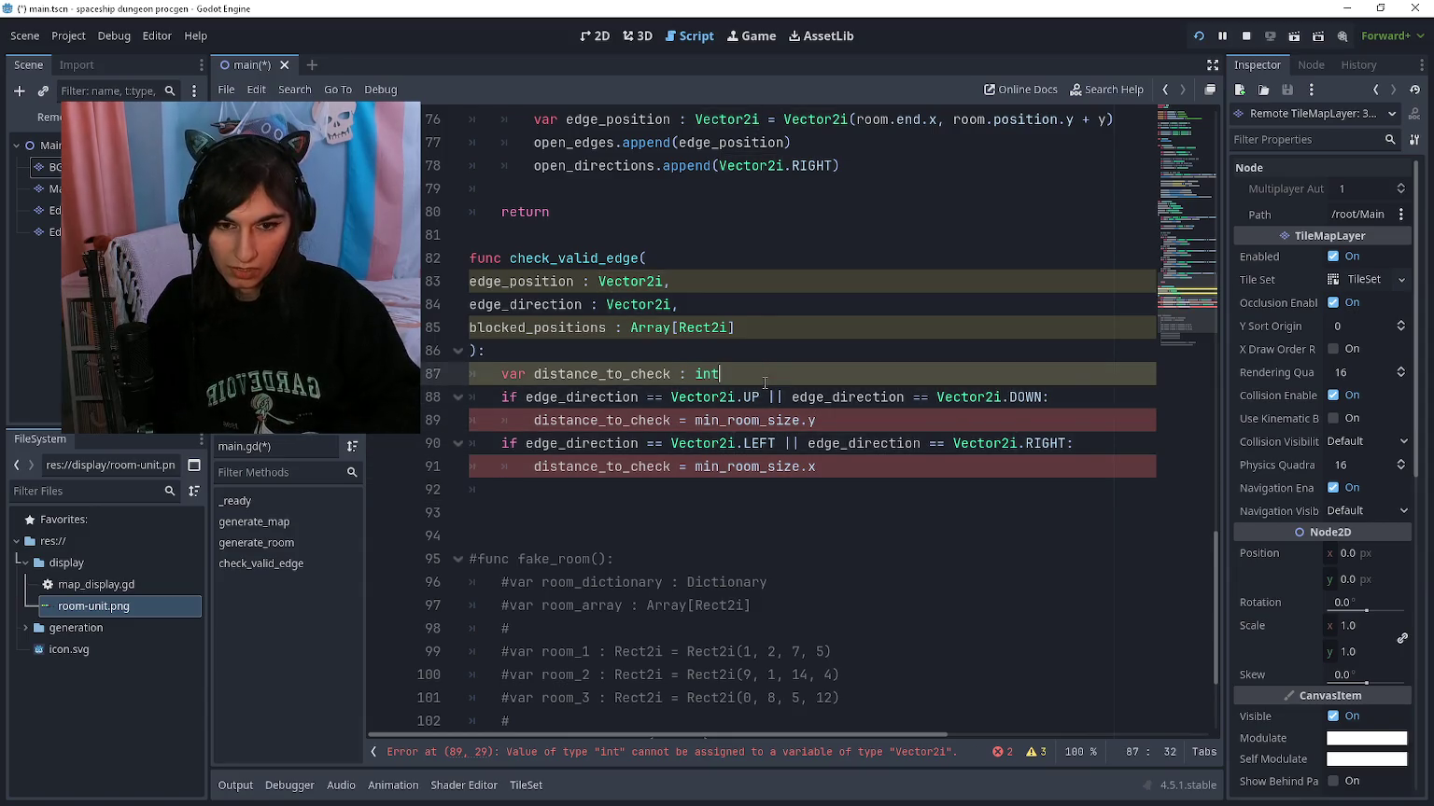
key(Up)
key(Escape)
key(Up)
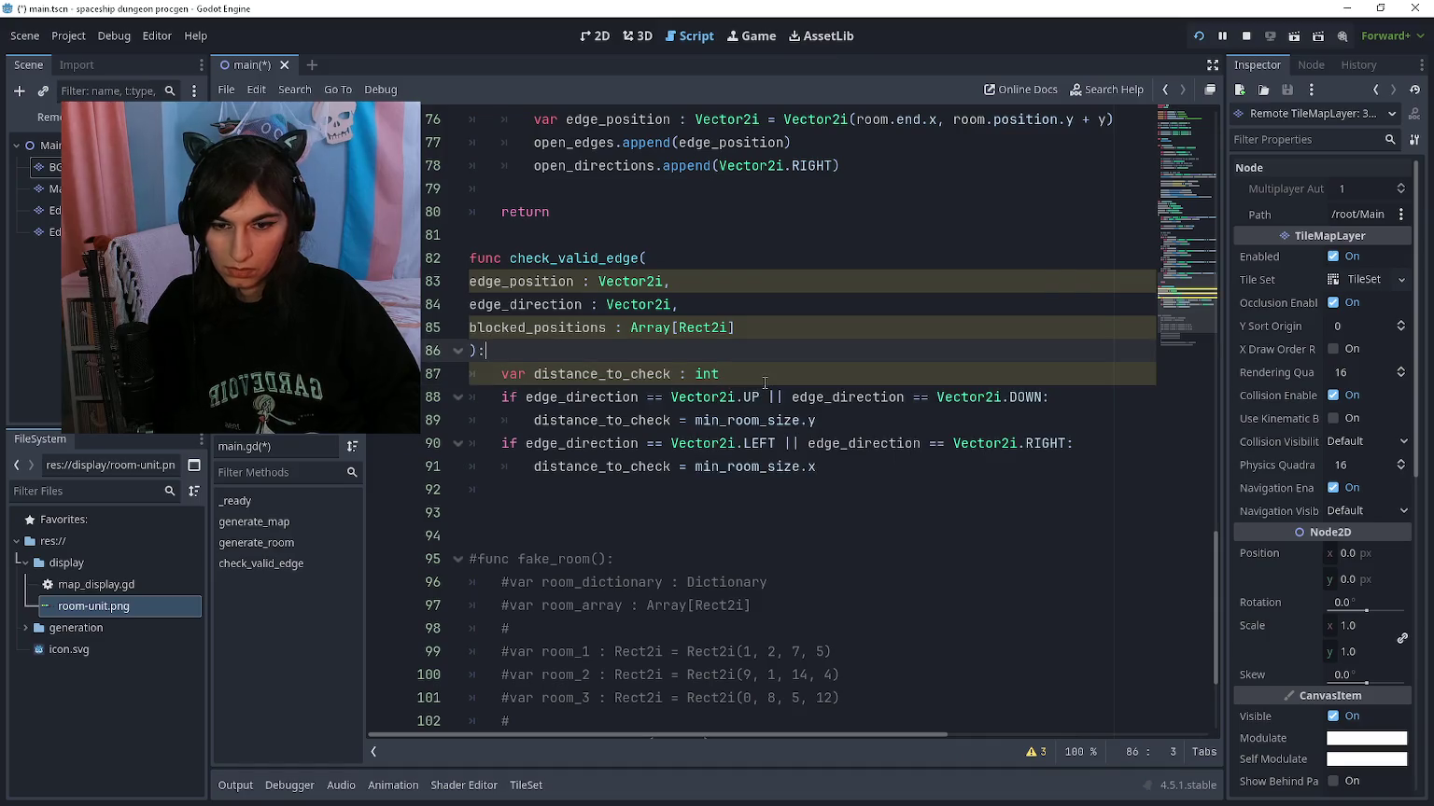
key(Down)
key(End)
key(Return)
key(Up)
key(Home)
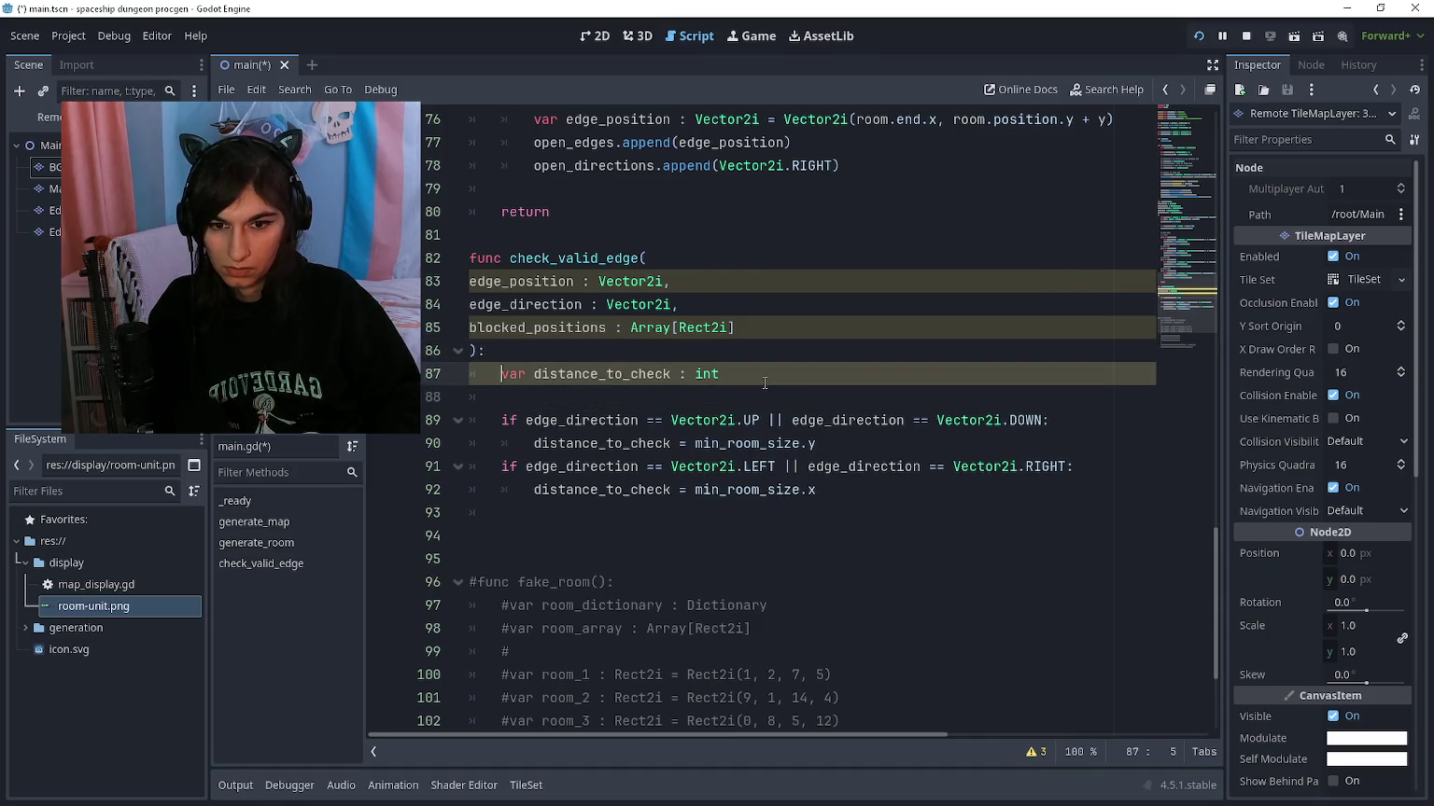
key(Return)
key(Down)
key(ctrl+shift+k)
key(Down)
key(Down)
key(Down)
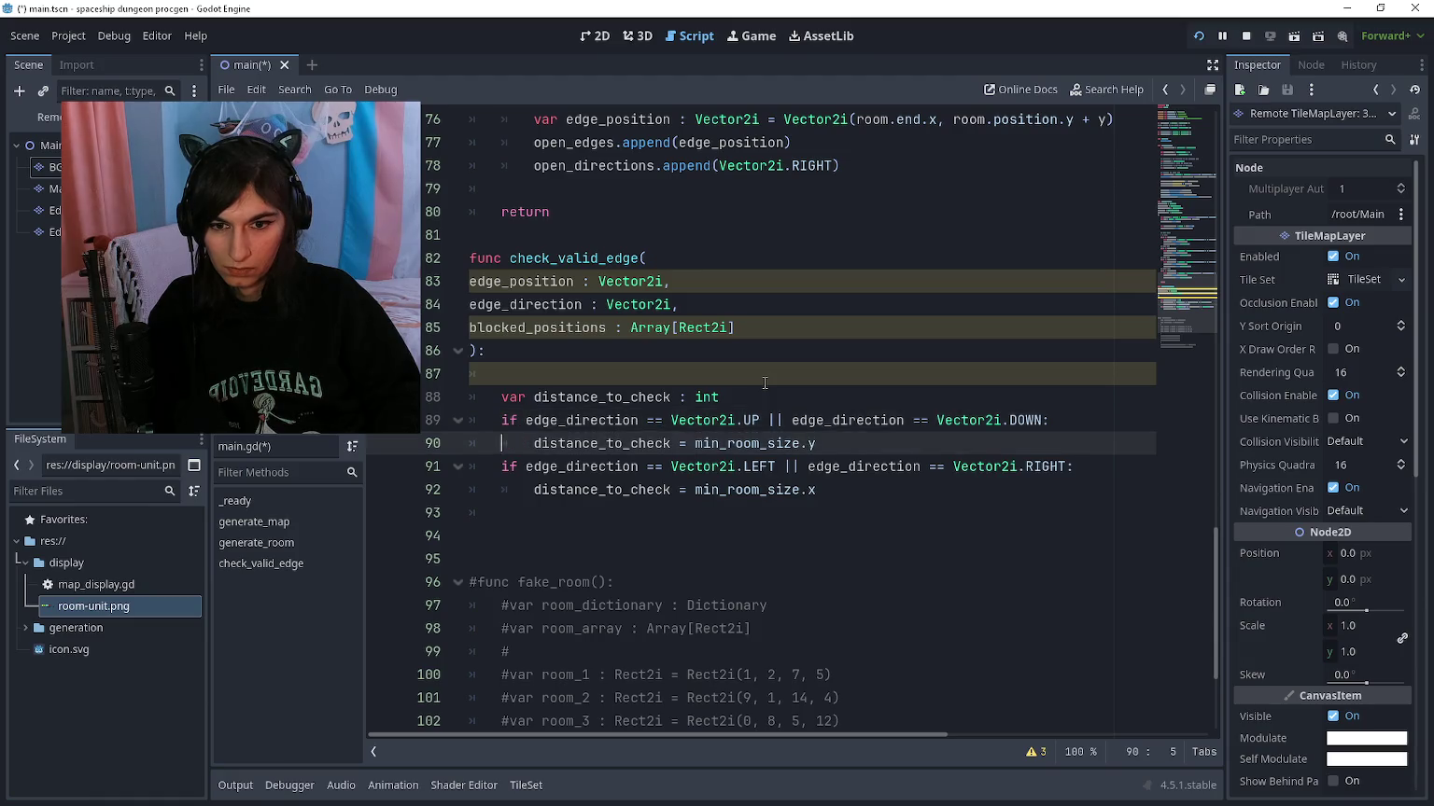
key(Down)
key(Return)
key(Return)
key(Up)
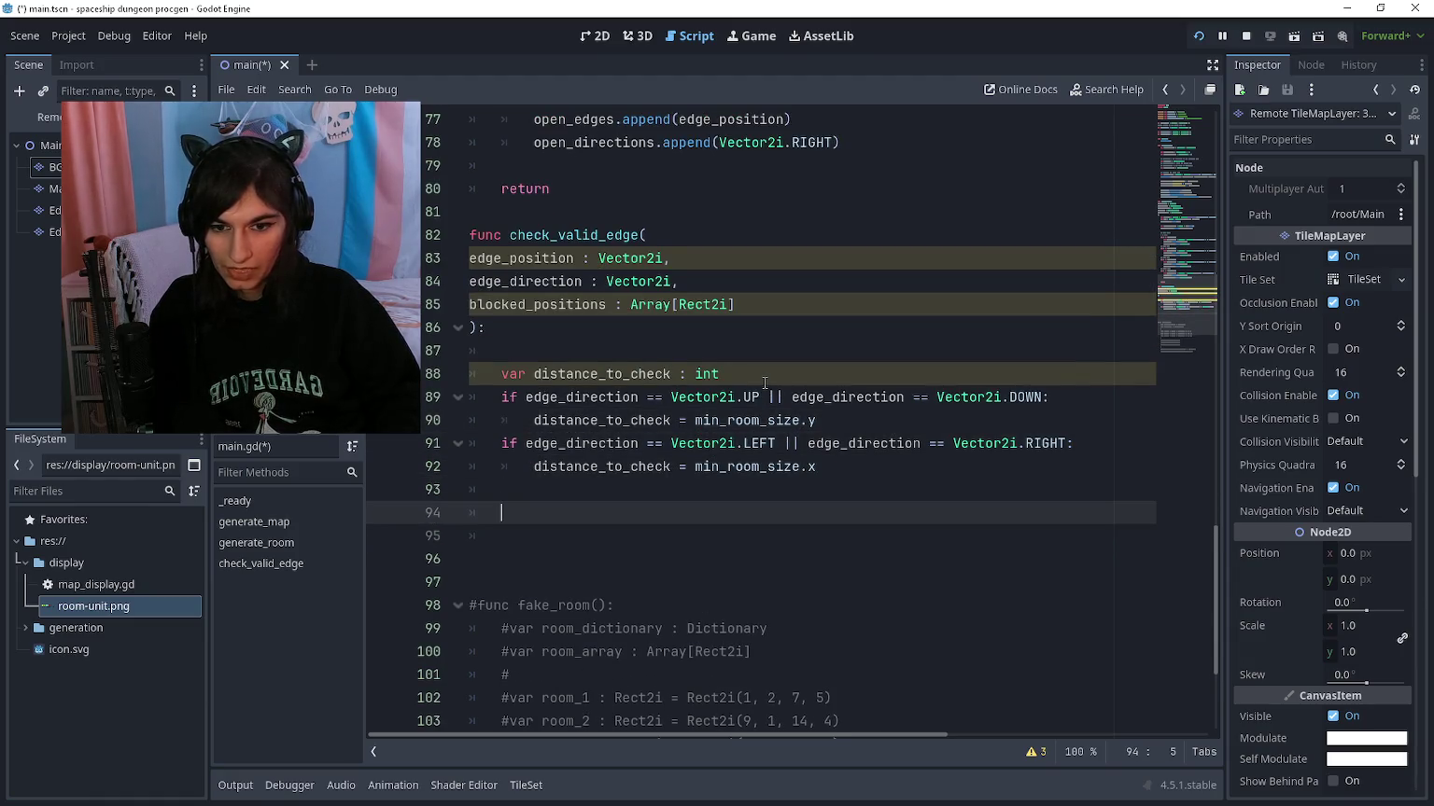
Step: Start a 'for blocking_room :' loop on line 94 and run the game
text(for blocked)
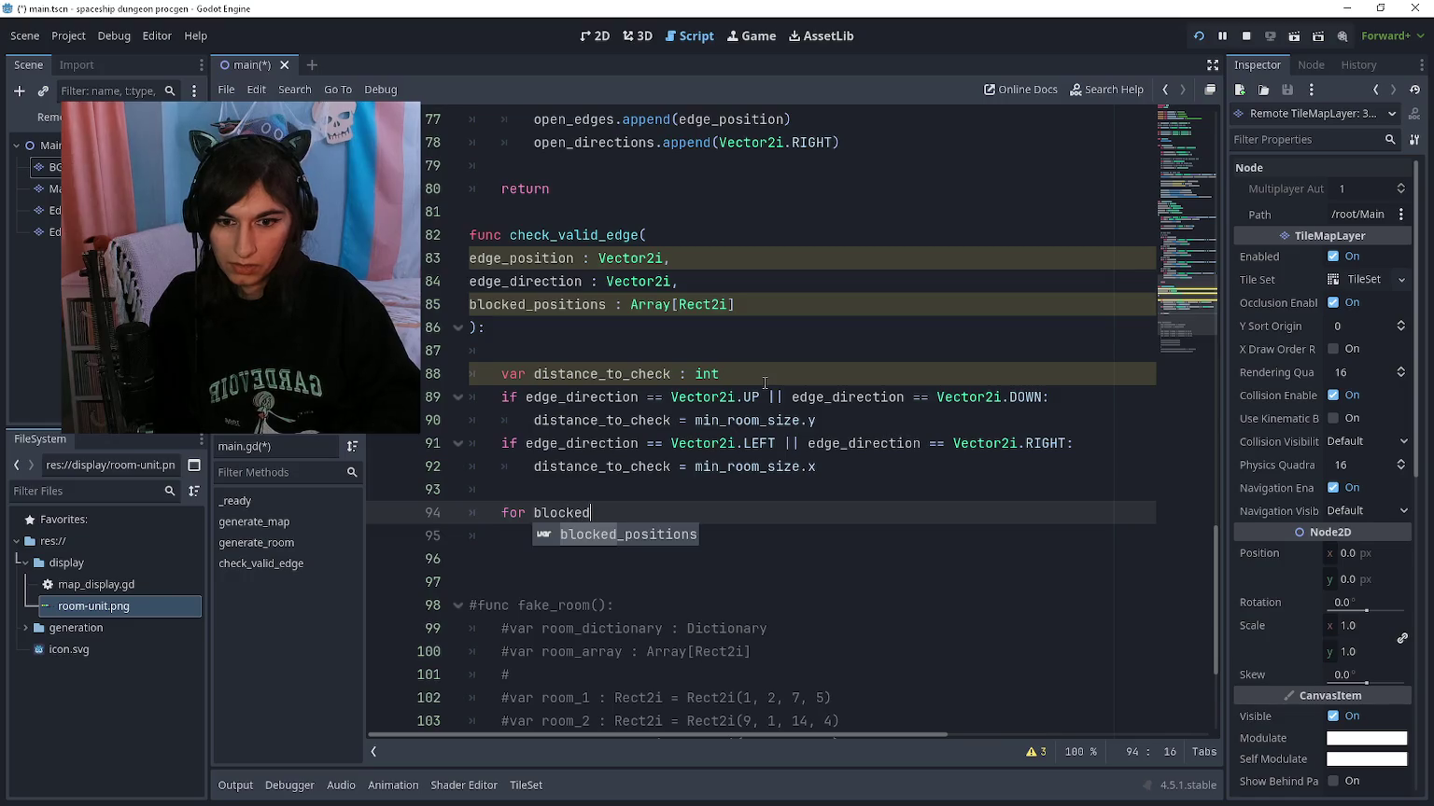
text(_position)
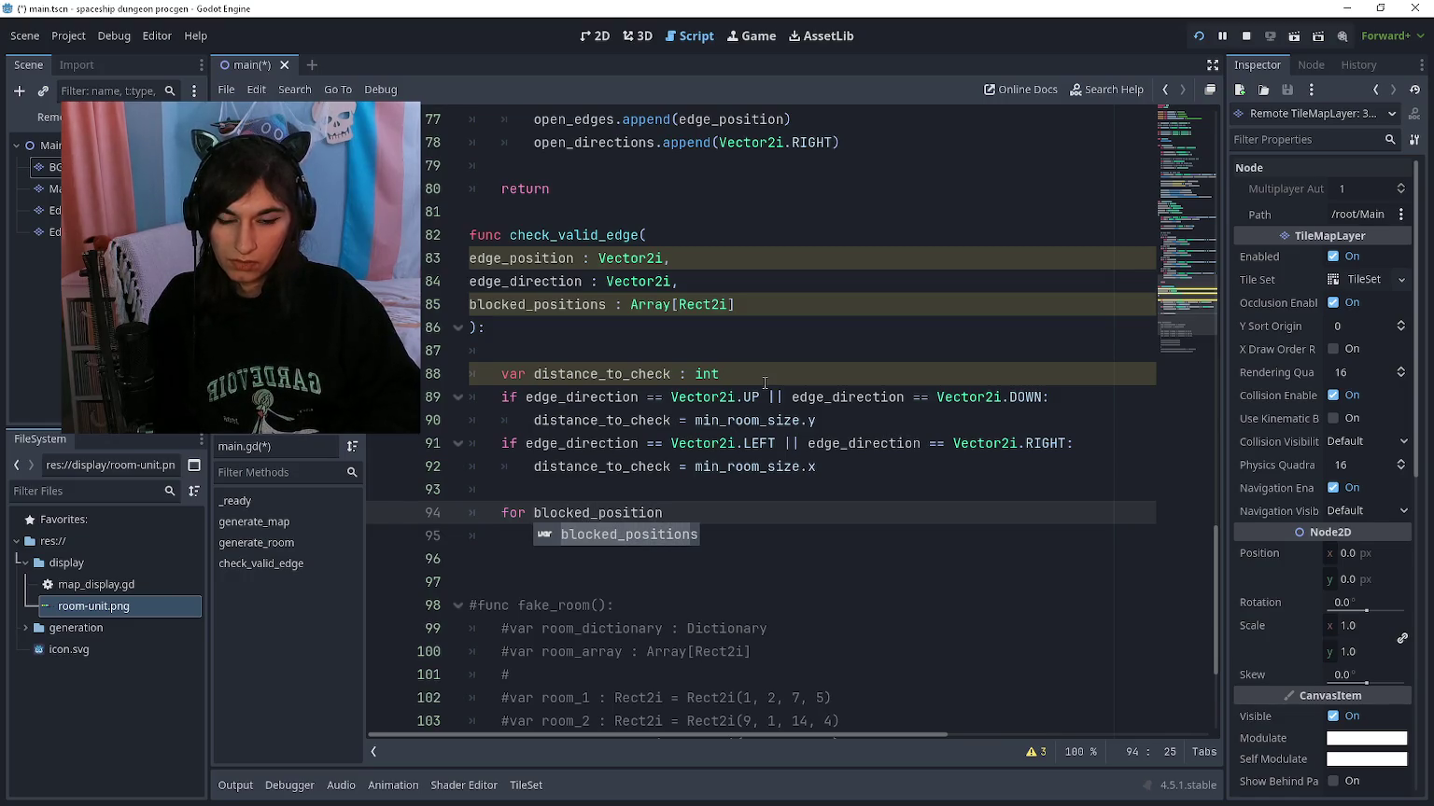
key(BackSpace)
key(BackSpace)
key(BackSpace)
text(ing)
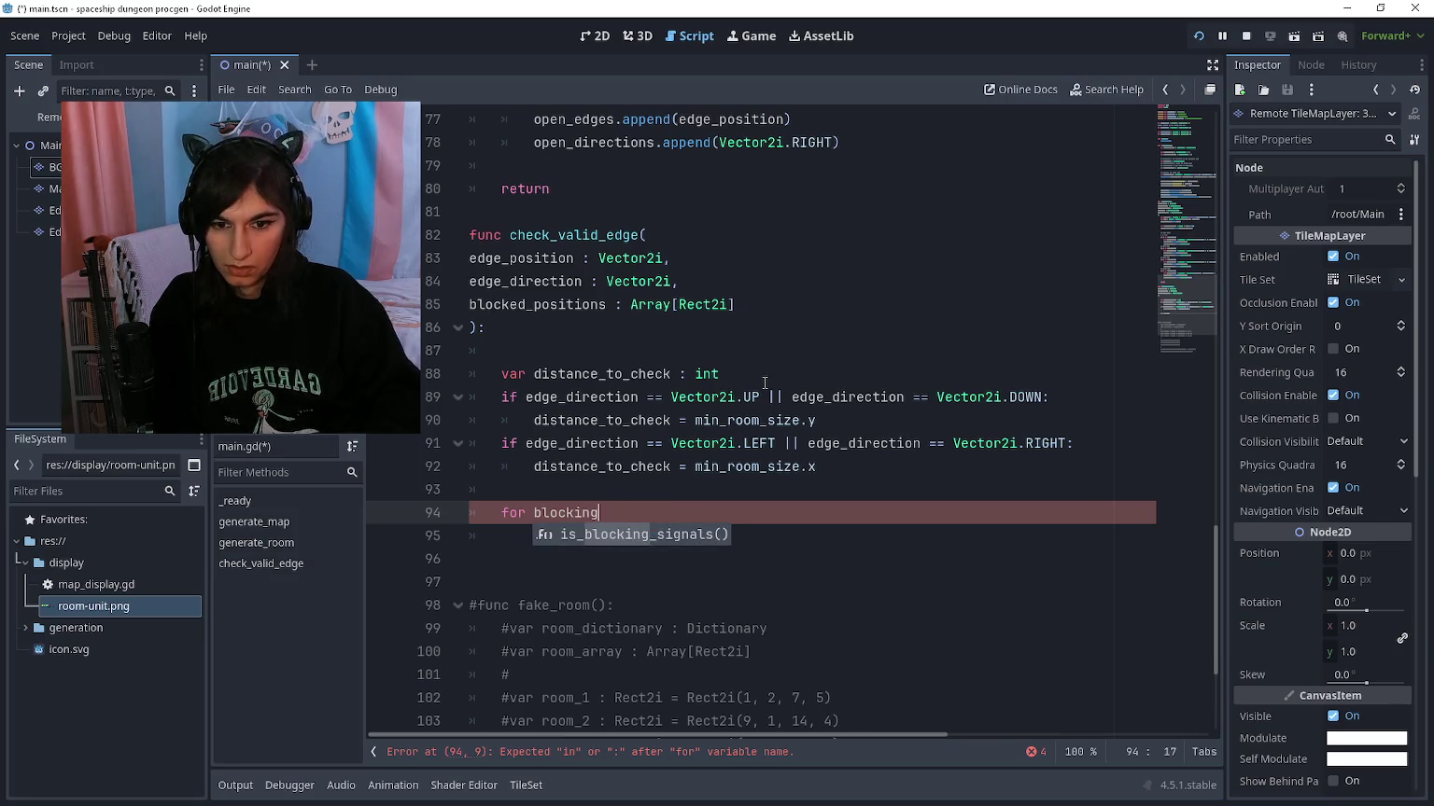
text(_room :)
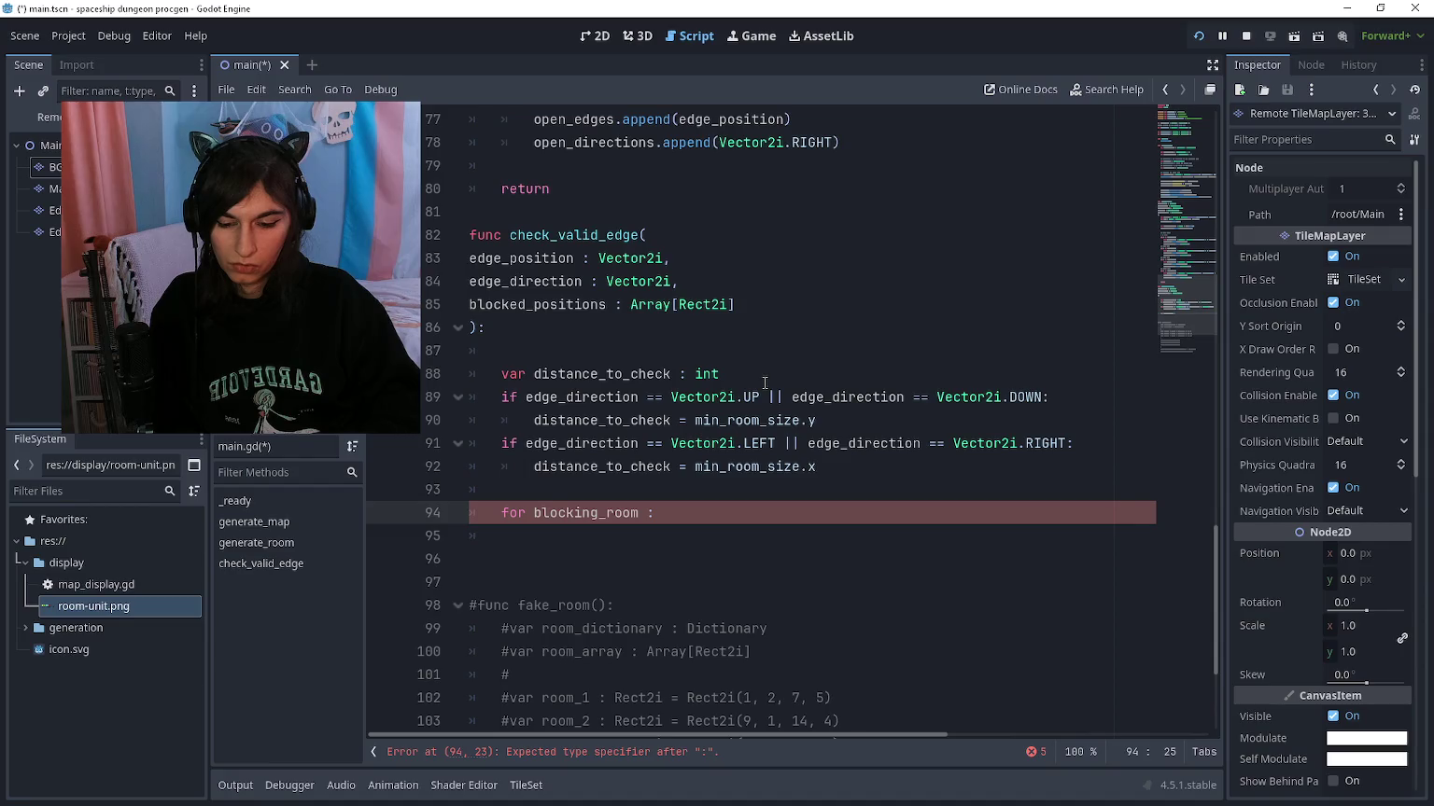
key(F5)
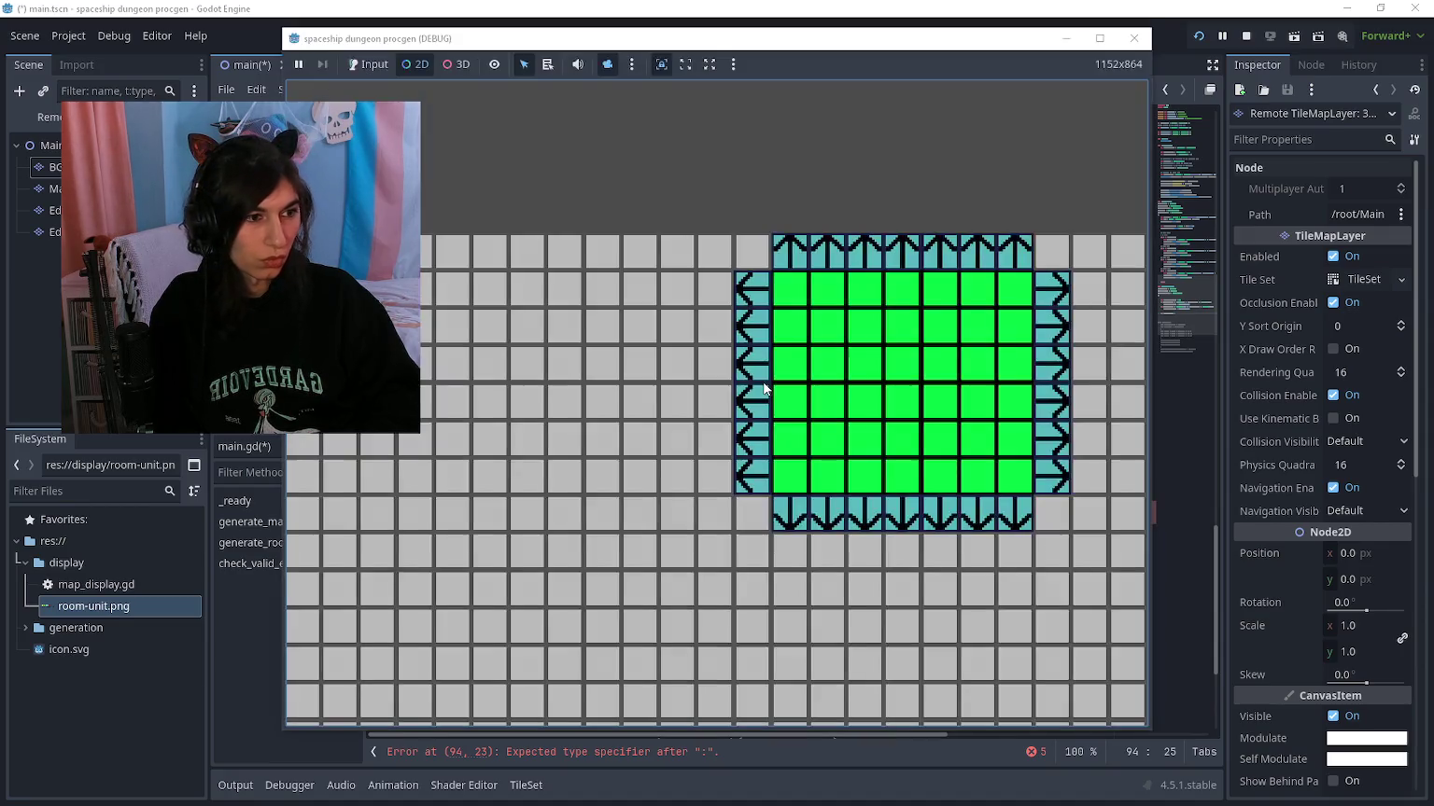
Step: Zoom in and out over the running dungeon map to inspect the green room, then stop the game
scroll(763, 389, up, 2)
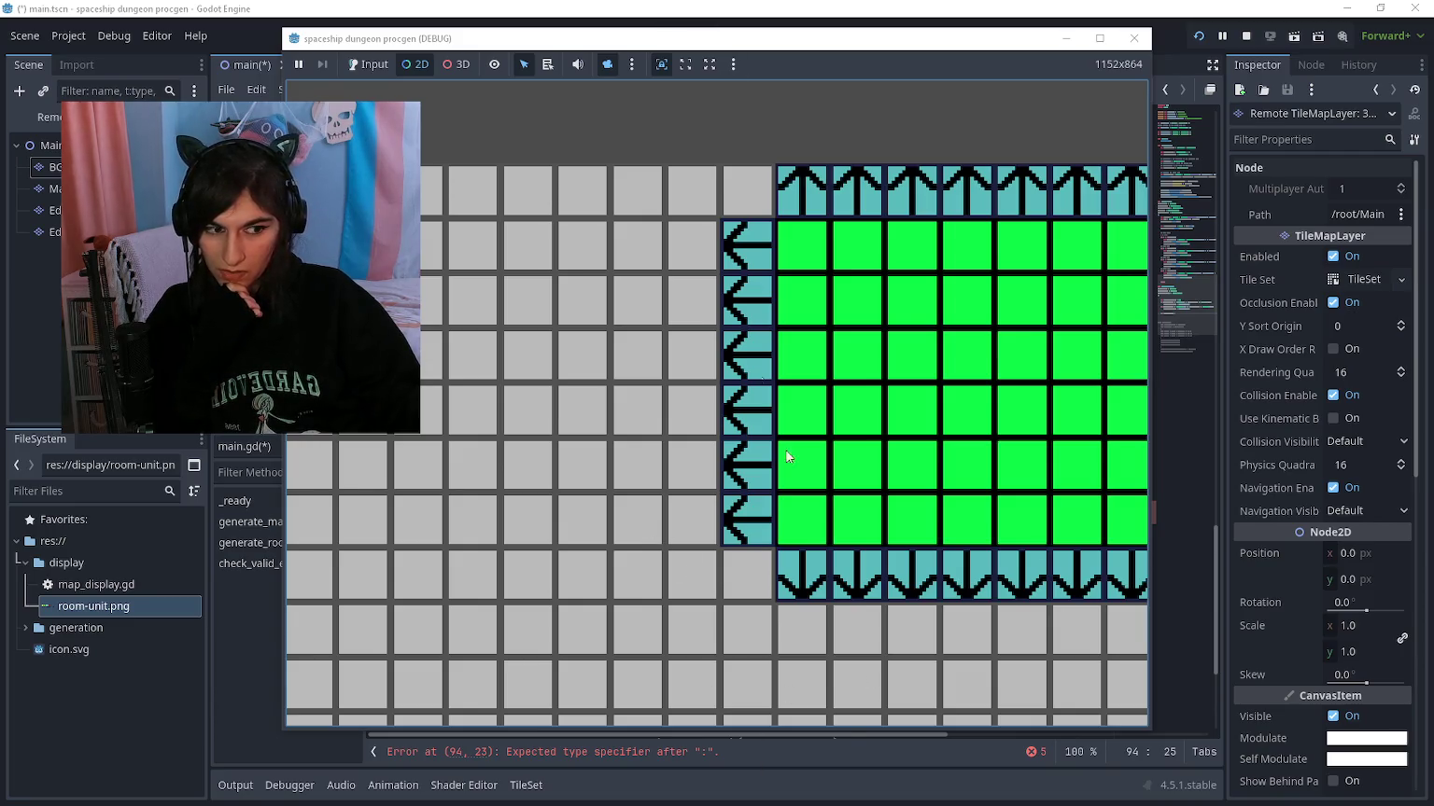
scroll(730, 326, down, 2)
scroll(730, 331, up, 2)
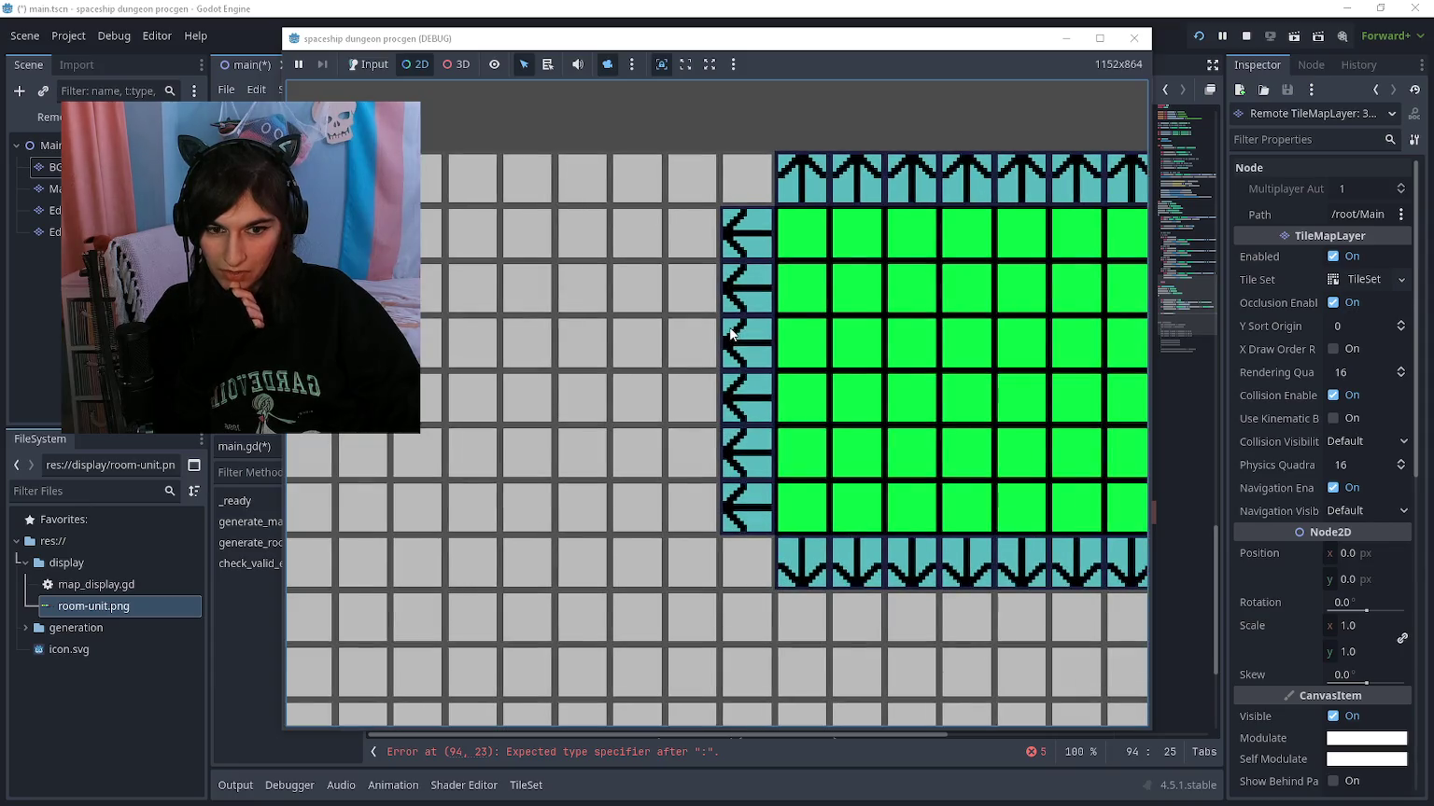
scroll(730, 332, down, 2)
scroll(716, 426, up, 2)
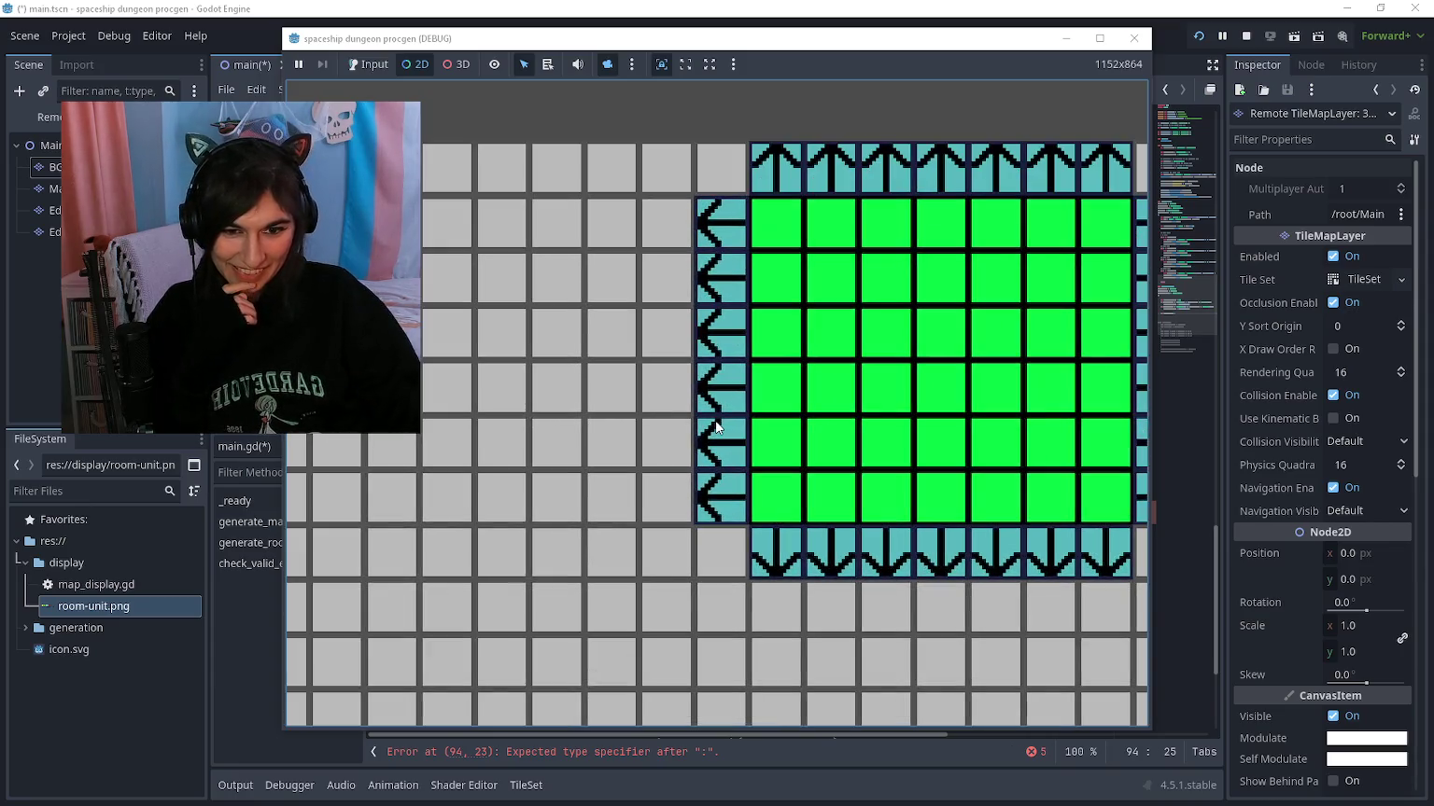
scroll(716, 426, down, 2)
scroll(802, 329, up, 2)
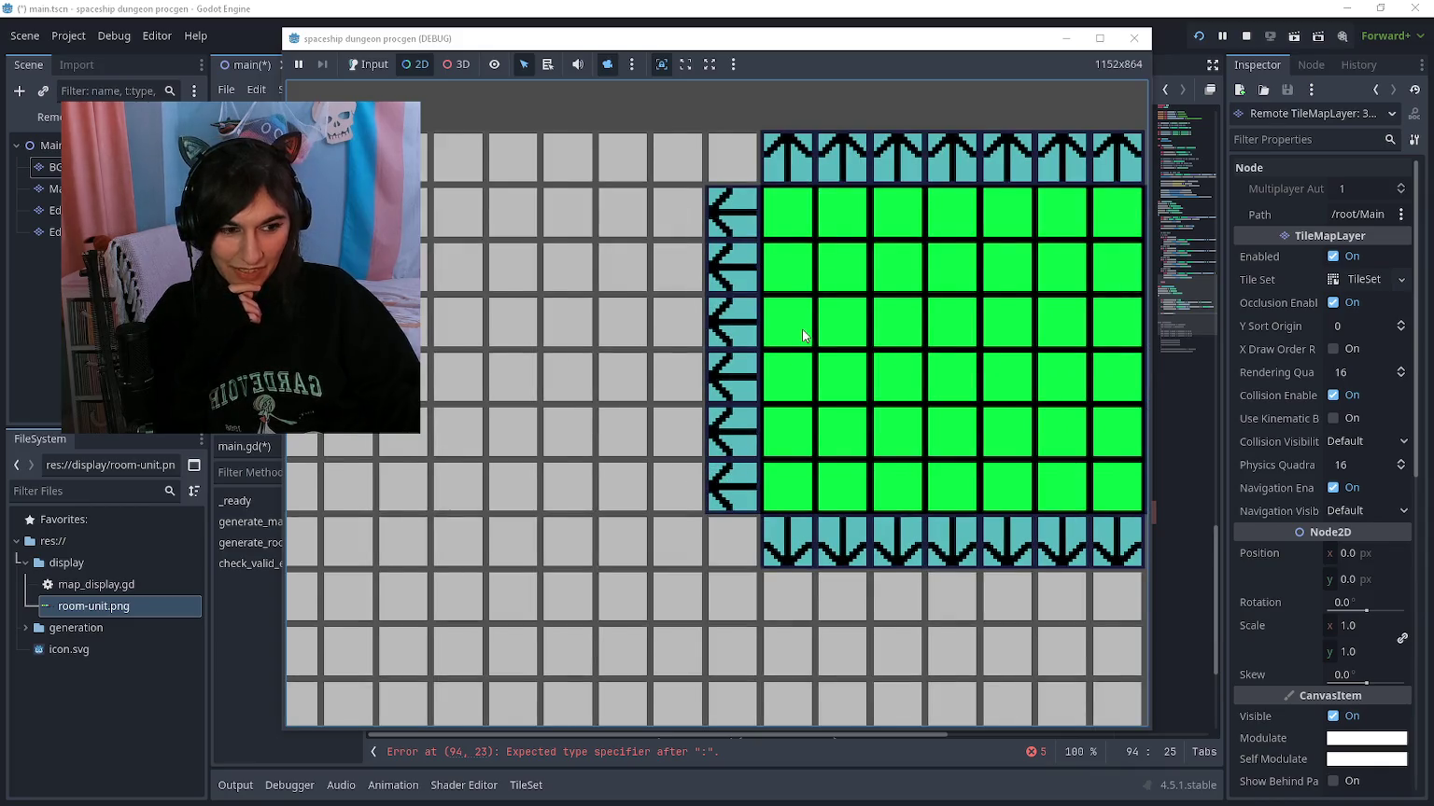
scroll(802, 328, down, 2)
scroll(650, 377, up, 1)
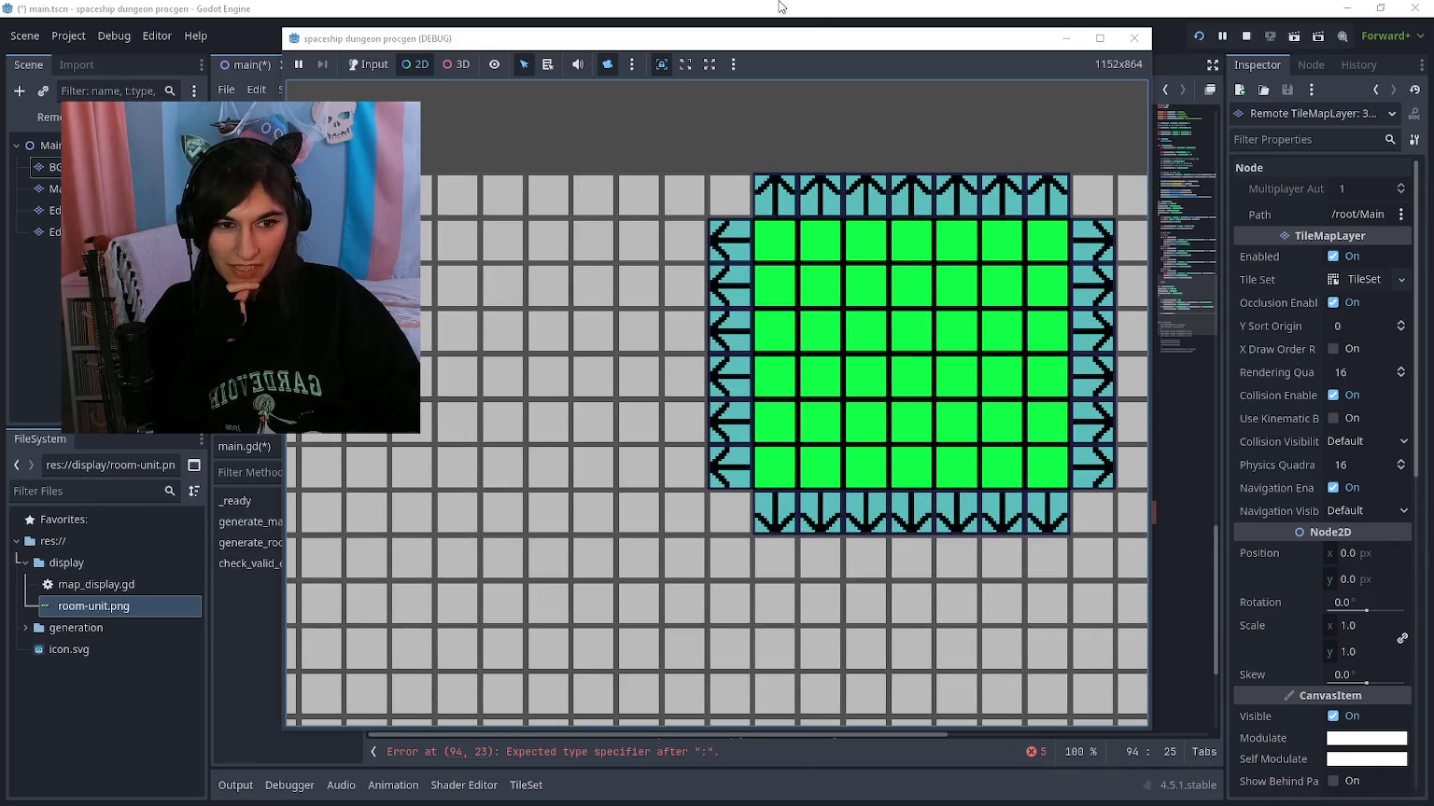
scroll(667, 338, down, 1)
scroll(678, 417, down, 2)
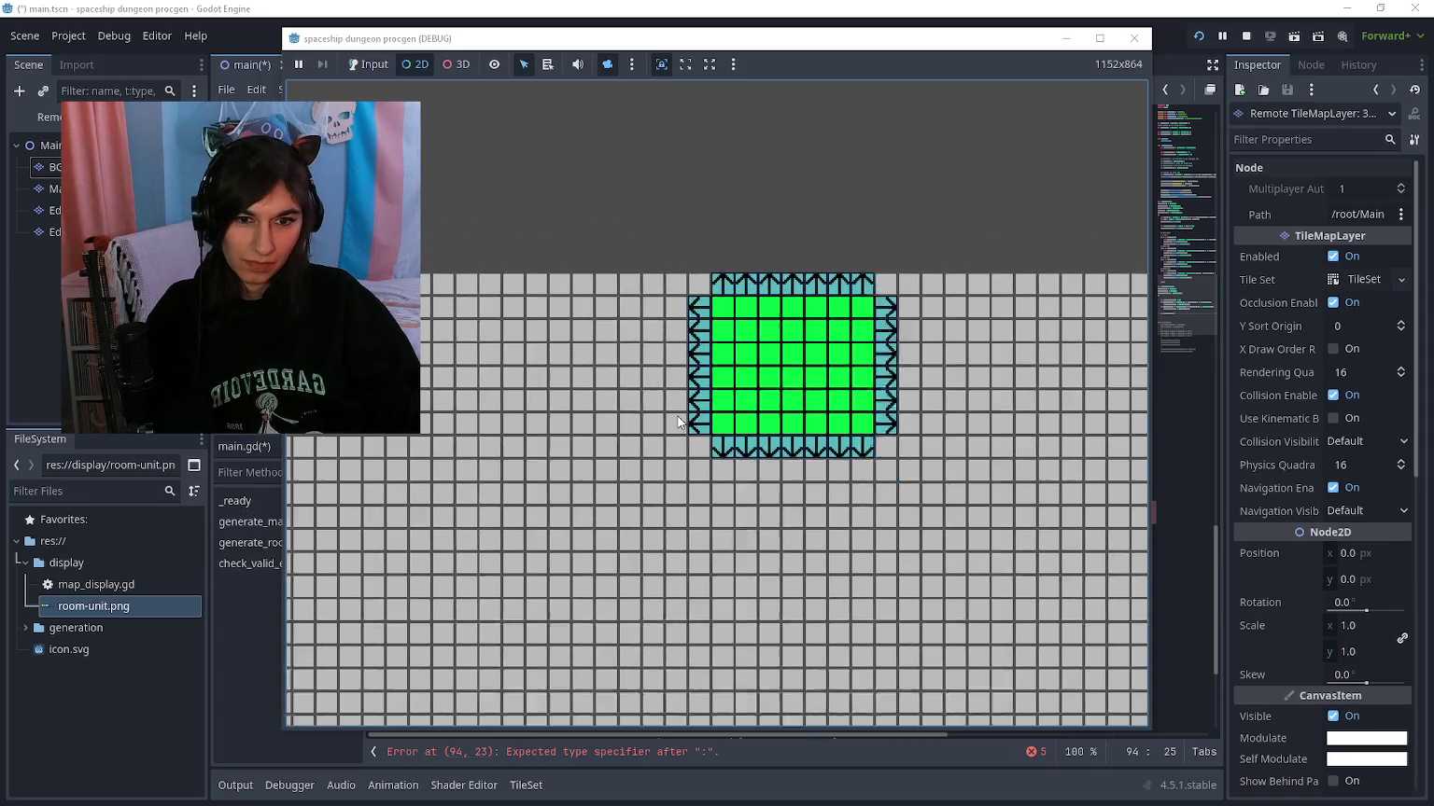
scroll(678, 416, down, 3)
scroll(730, 340, up, 1)
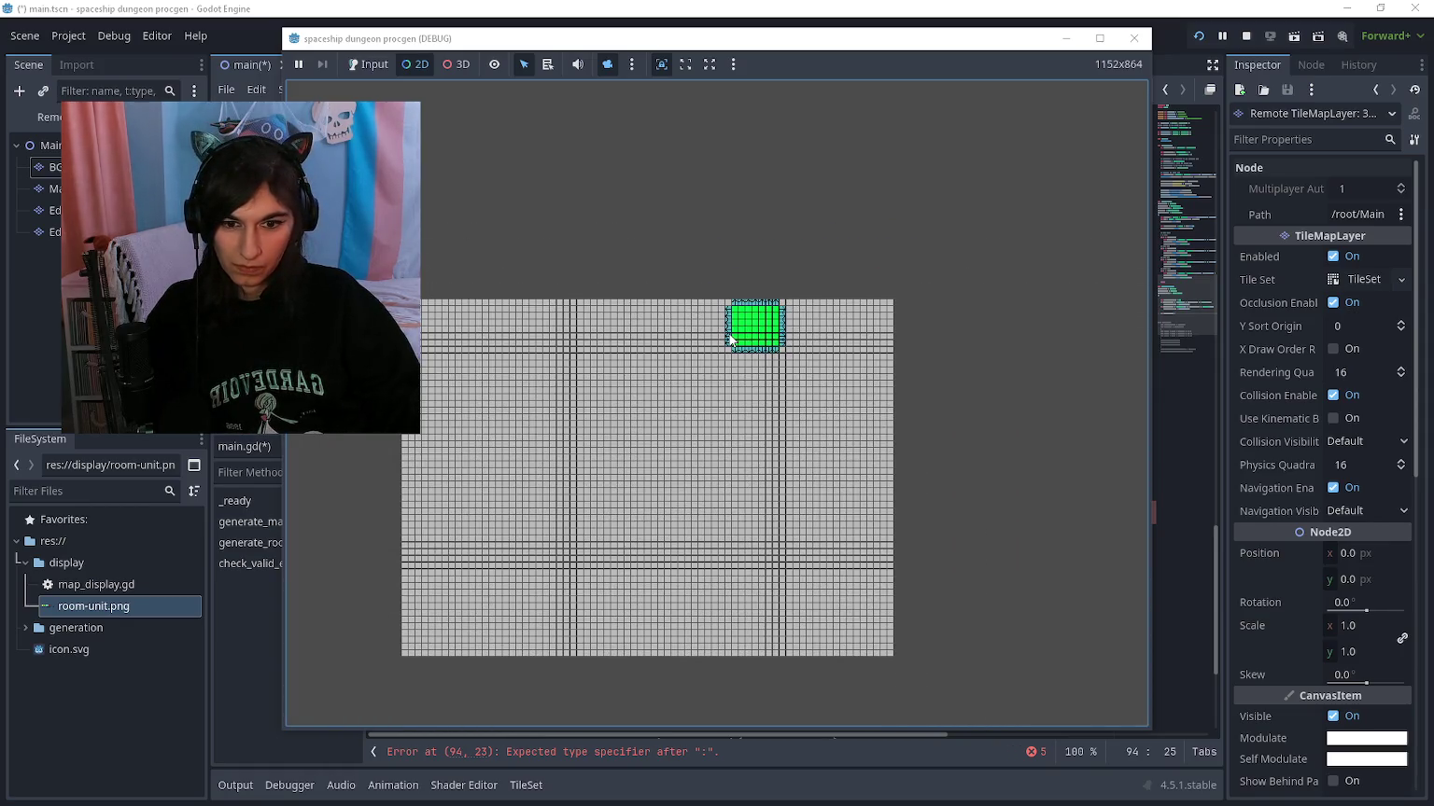
scroll(730, 340, up, 4)
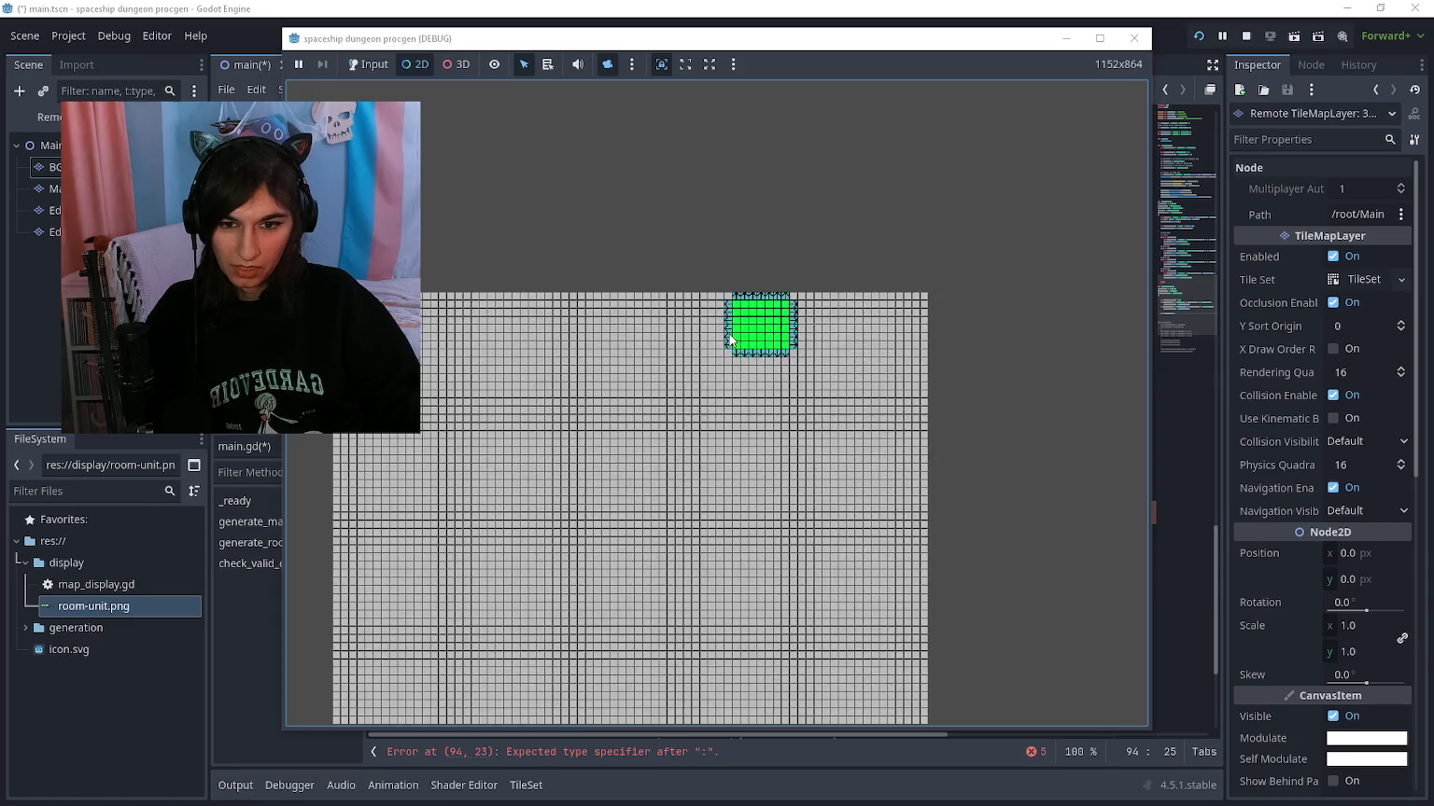
scroll(718, 343, up, 5)
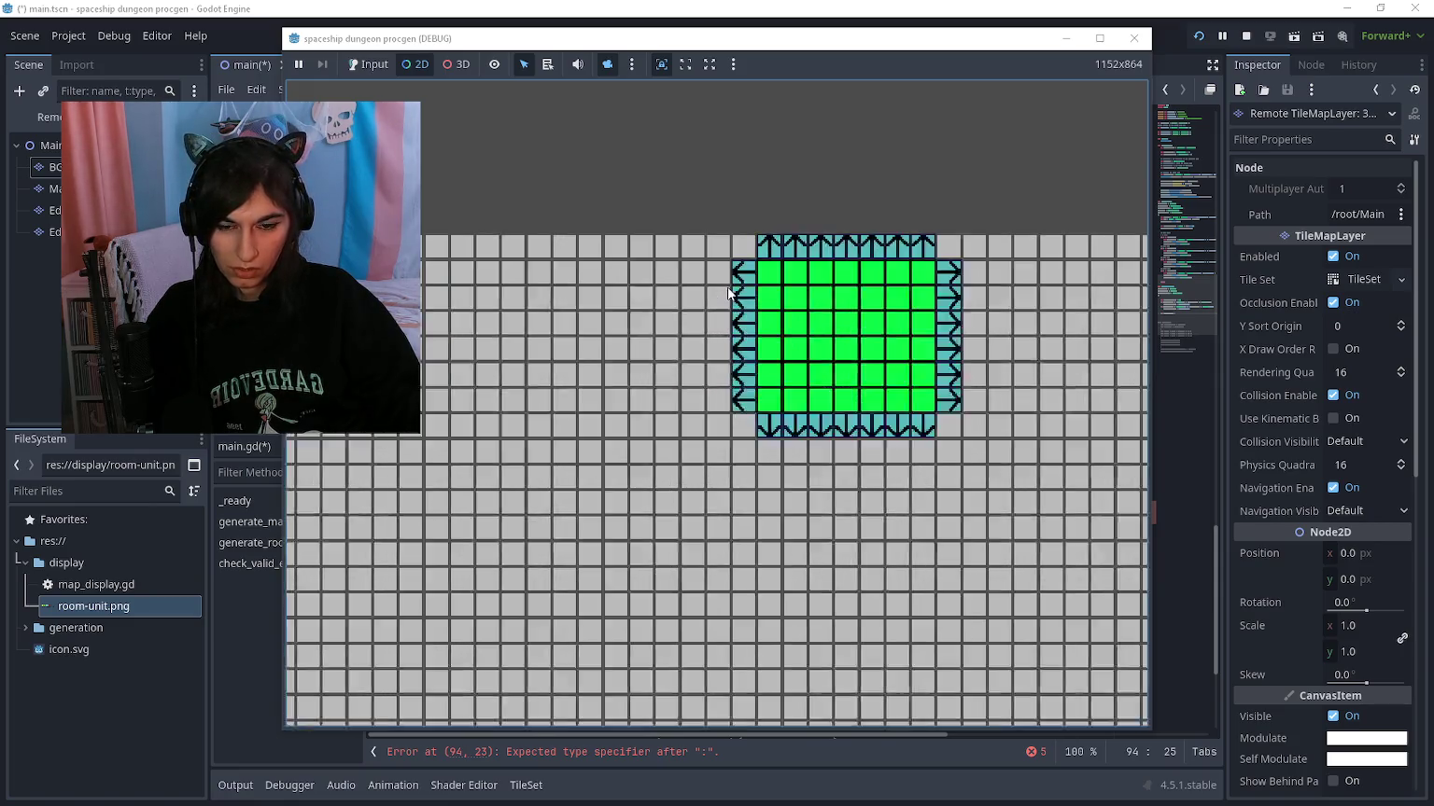
scroll(697, 327, up, 2)
scroll(609, 336, down, 2)
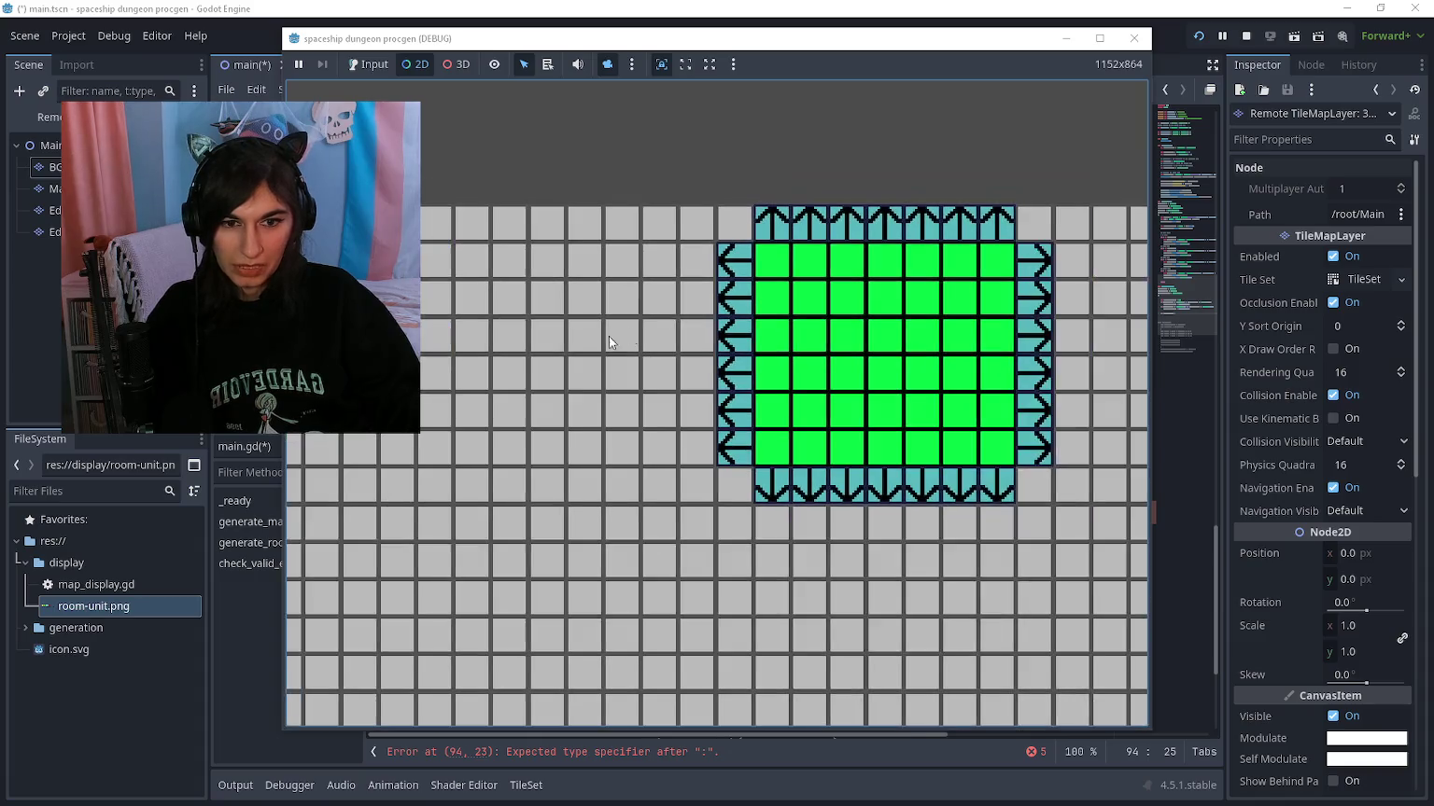
scroll(756, 366, up, 1)
scroll(634, 350, up, 2)
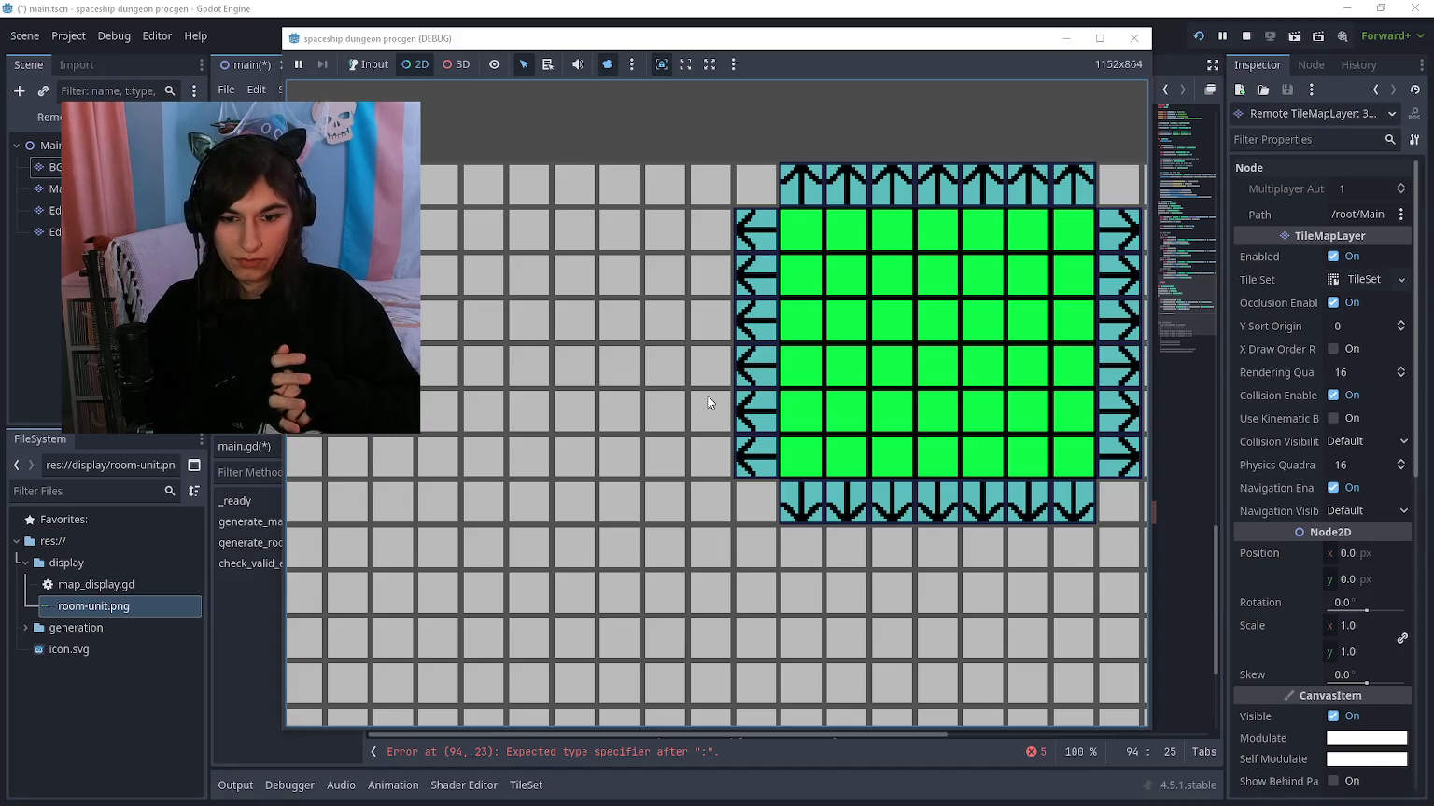
key(F8)
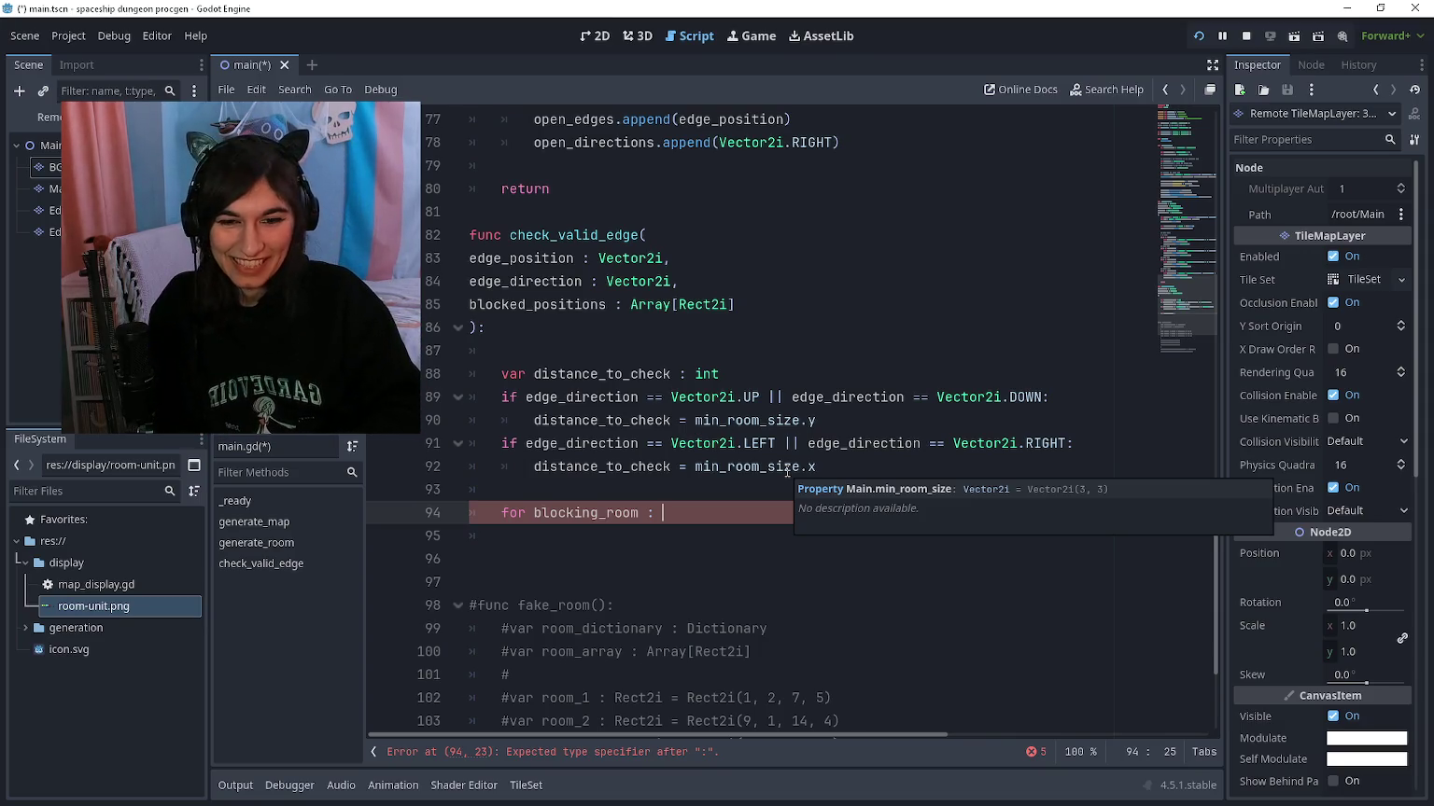
Step: Complete line 94 as 'for blocking_room : Rect2i in blocked_positions:' and start an if beneath it
text(Rect)
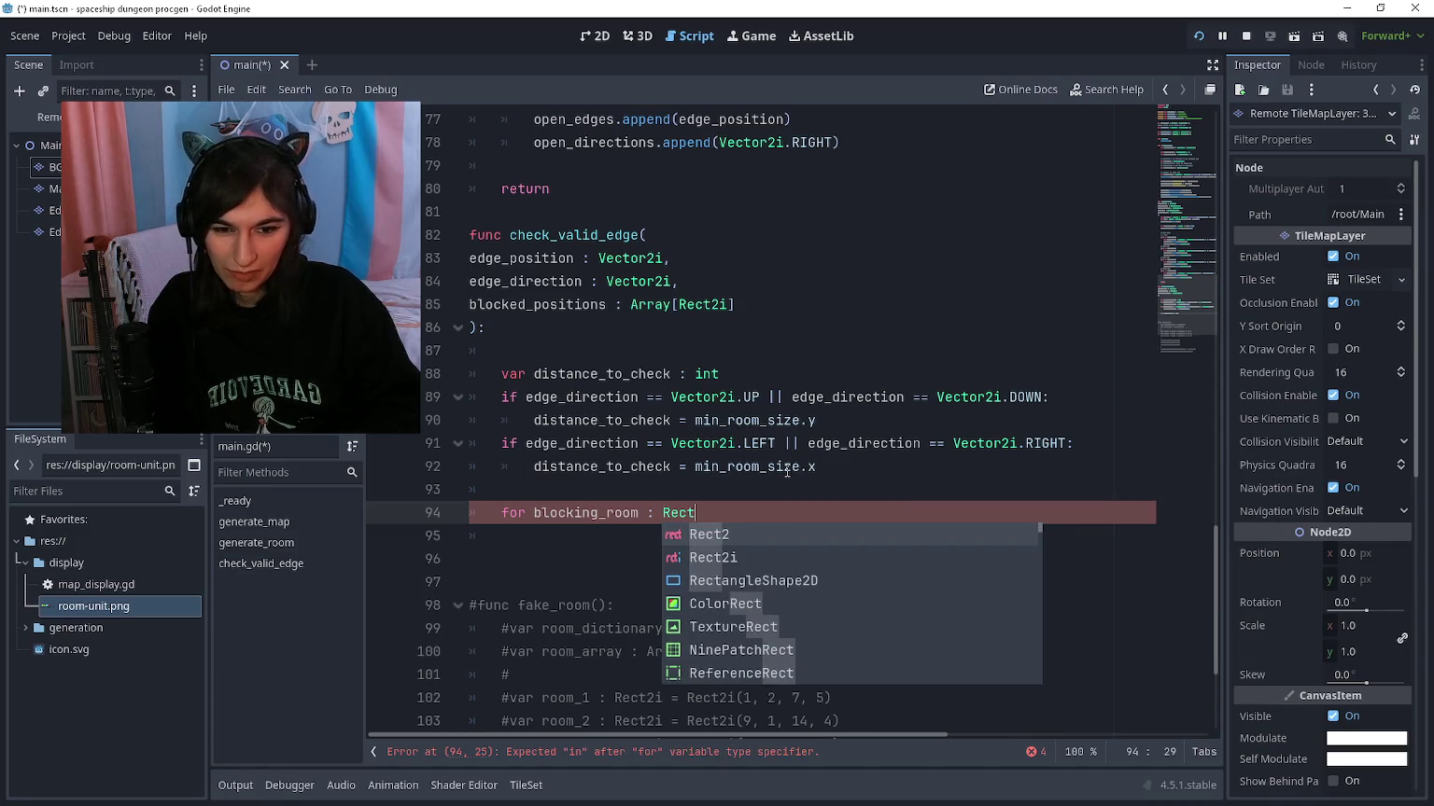
text(2i in blocked)
key(Return)
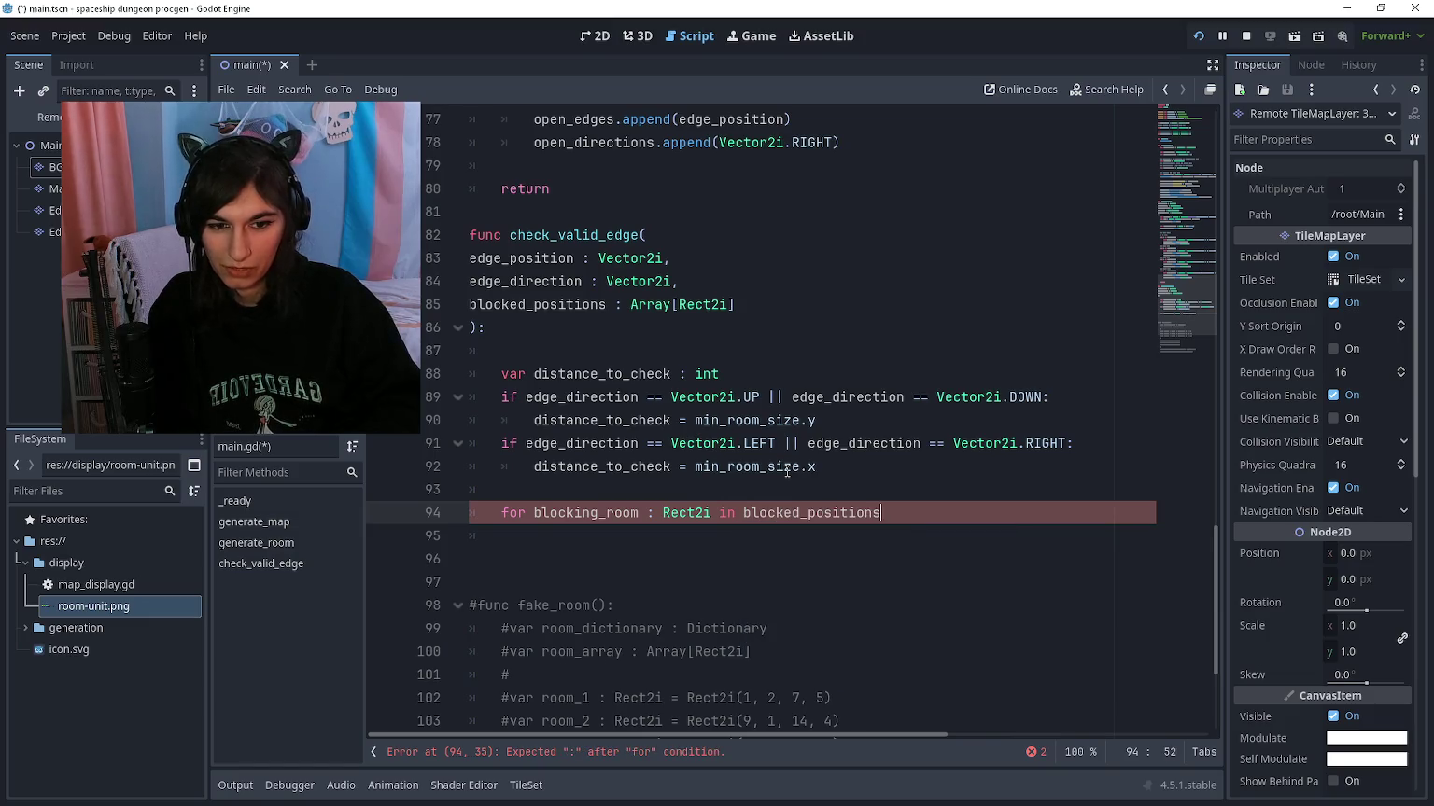
text(:)
key(Return)
text(if)
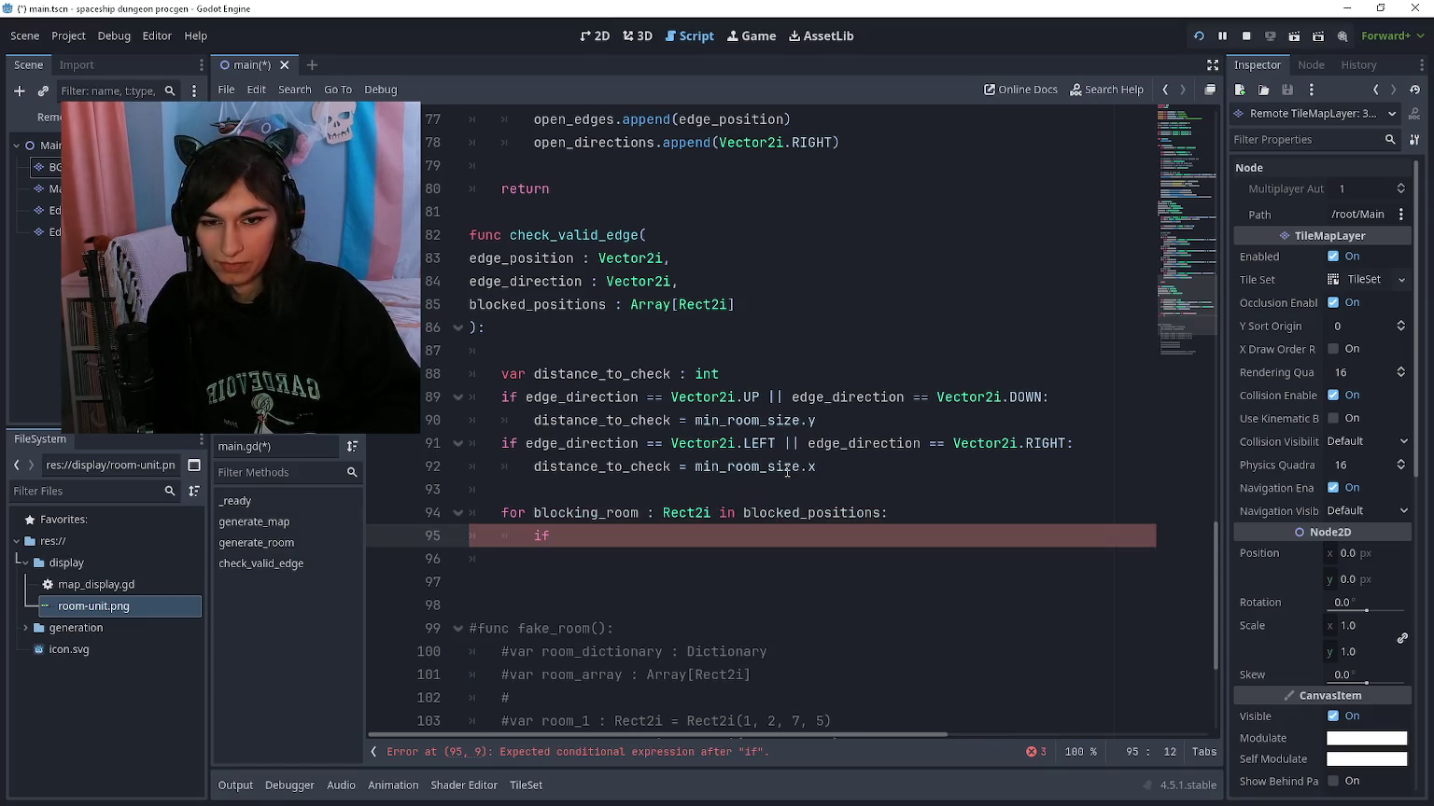
Step: Add a '-> bool' return type to check_valid_edge and finish the line as 'if blocking_room'
key(Up)
key(Up)
key(Up)
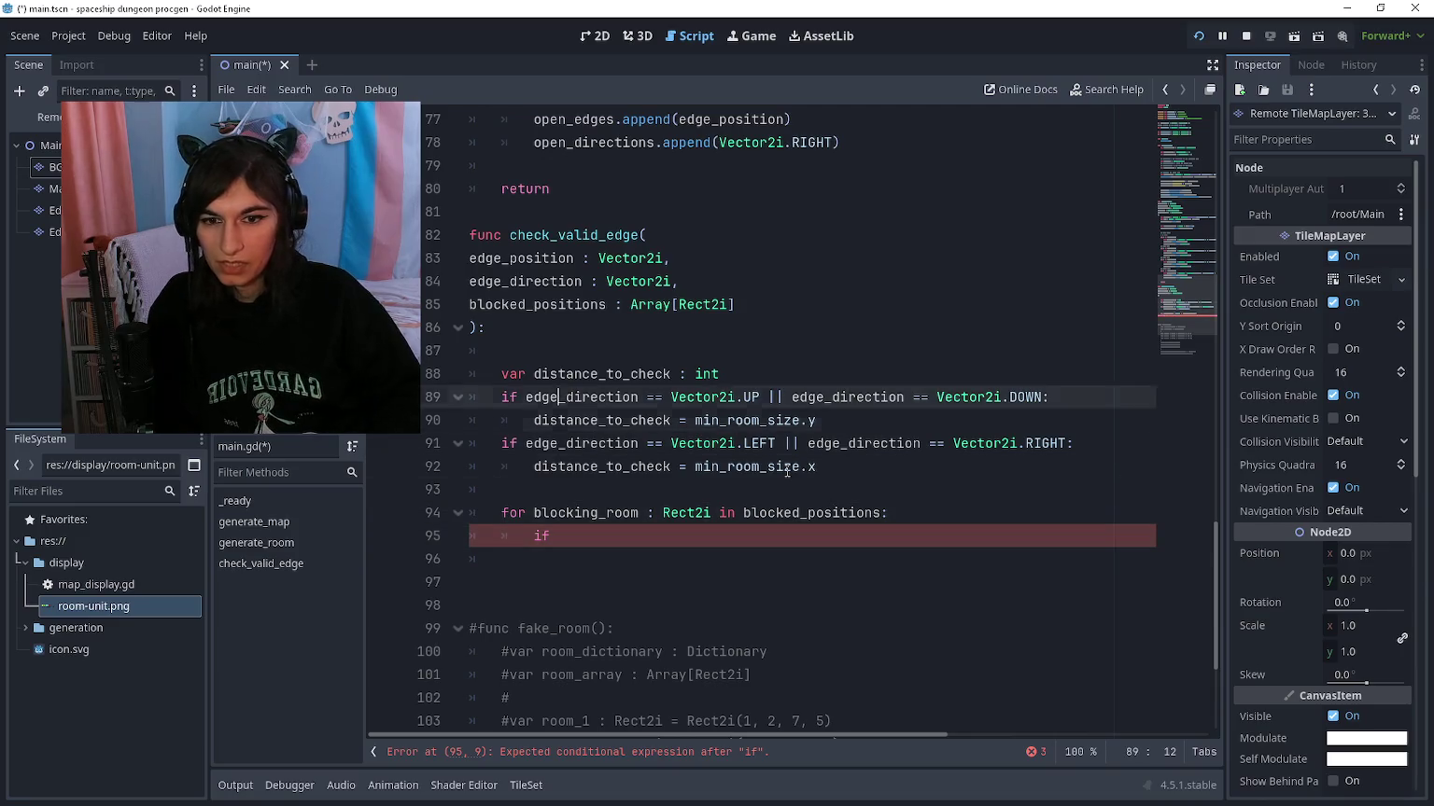
text(-> )
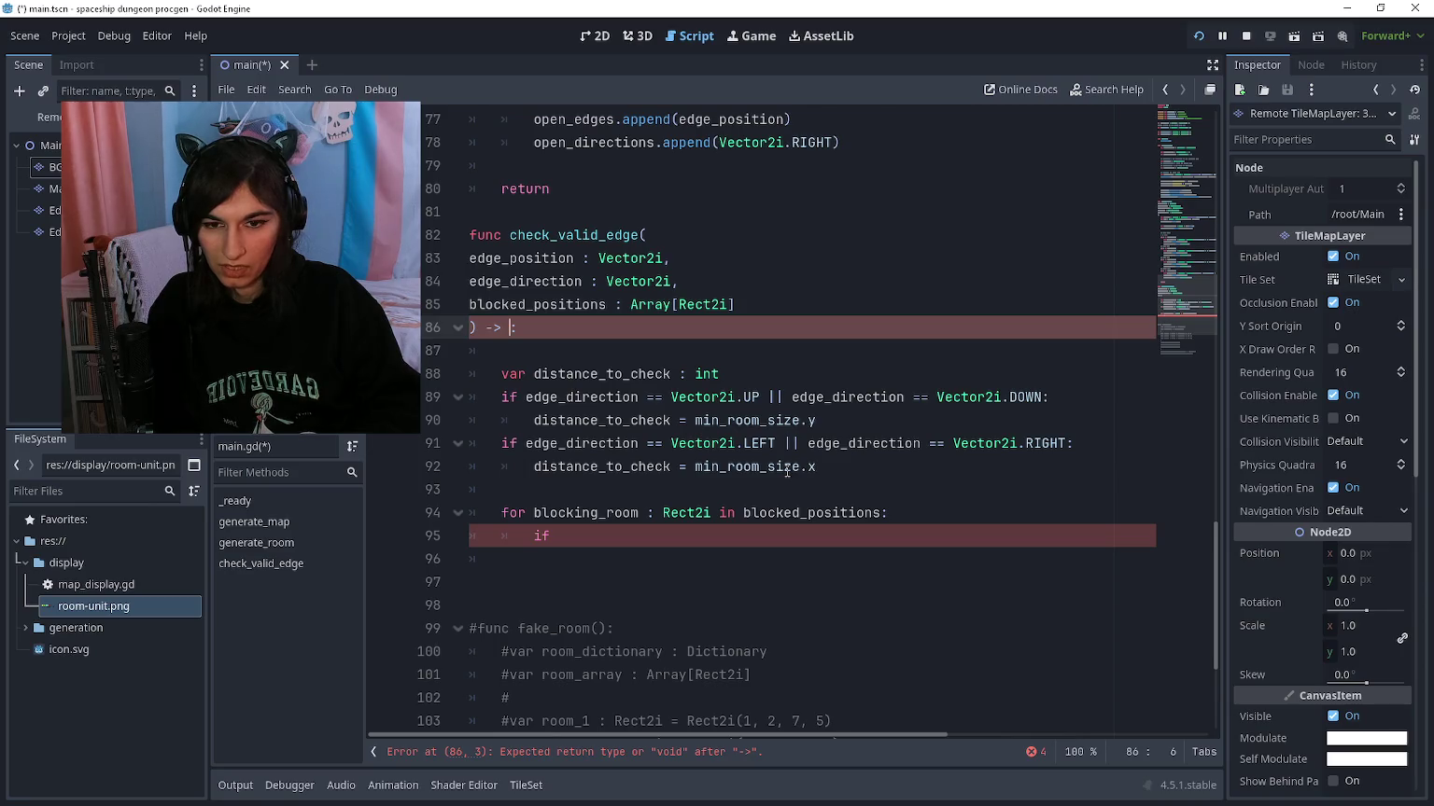
text(bool)
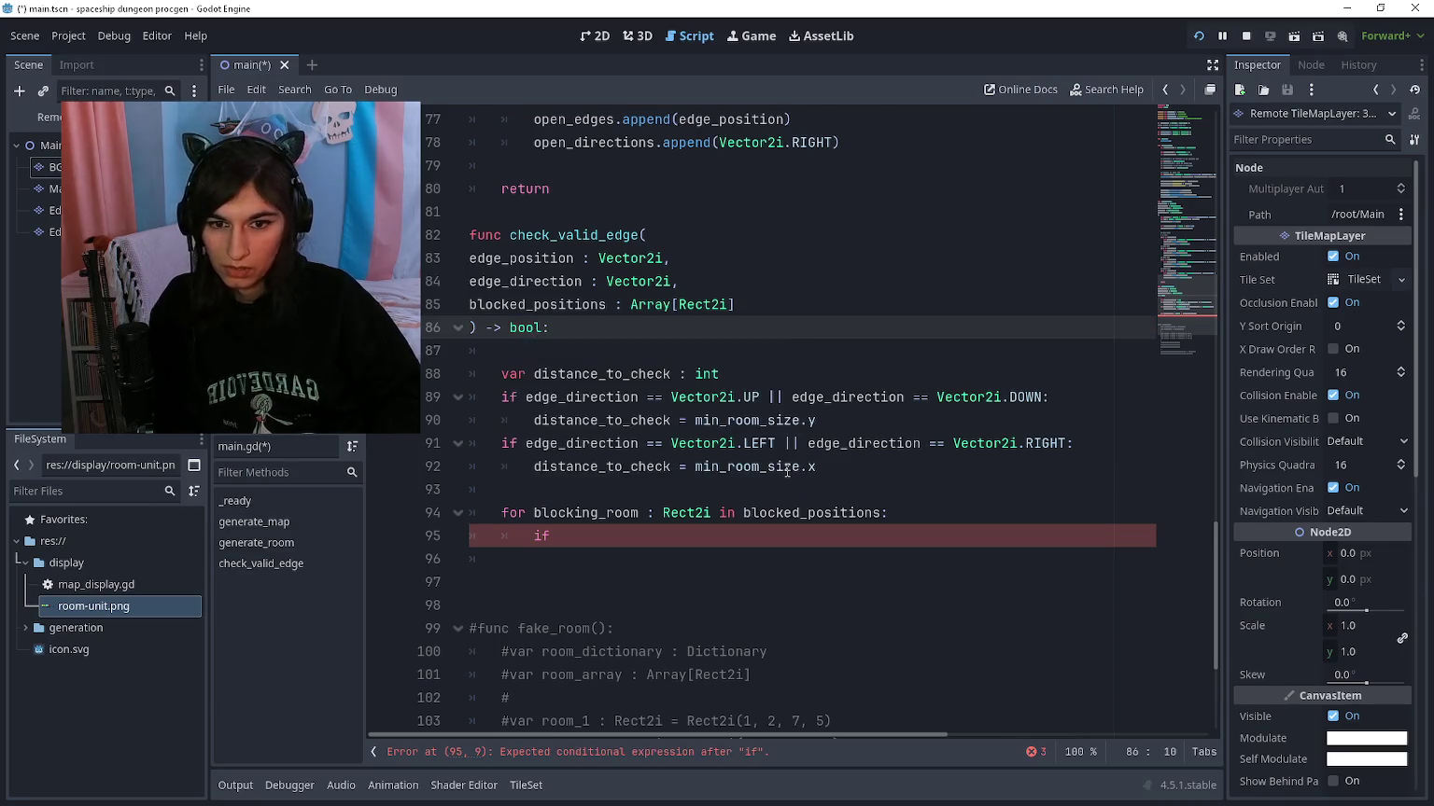
key(Down)
key(Down)
key(Down)
key(Down)
key(End)
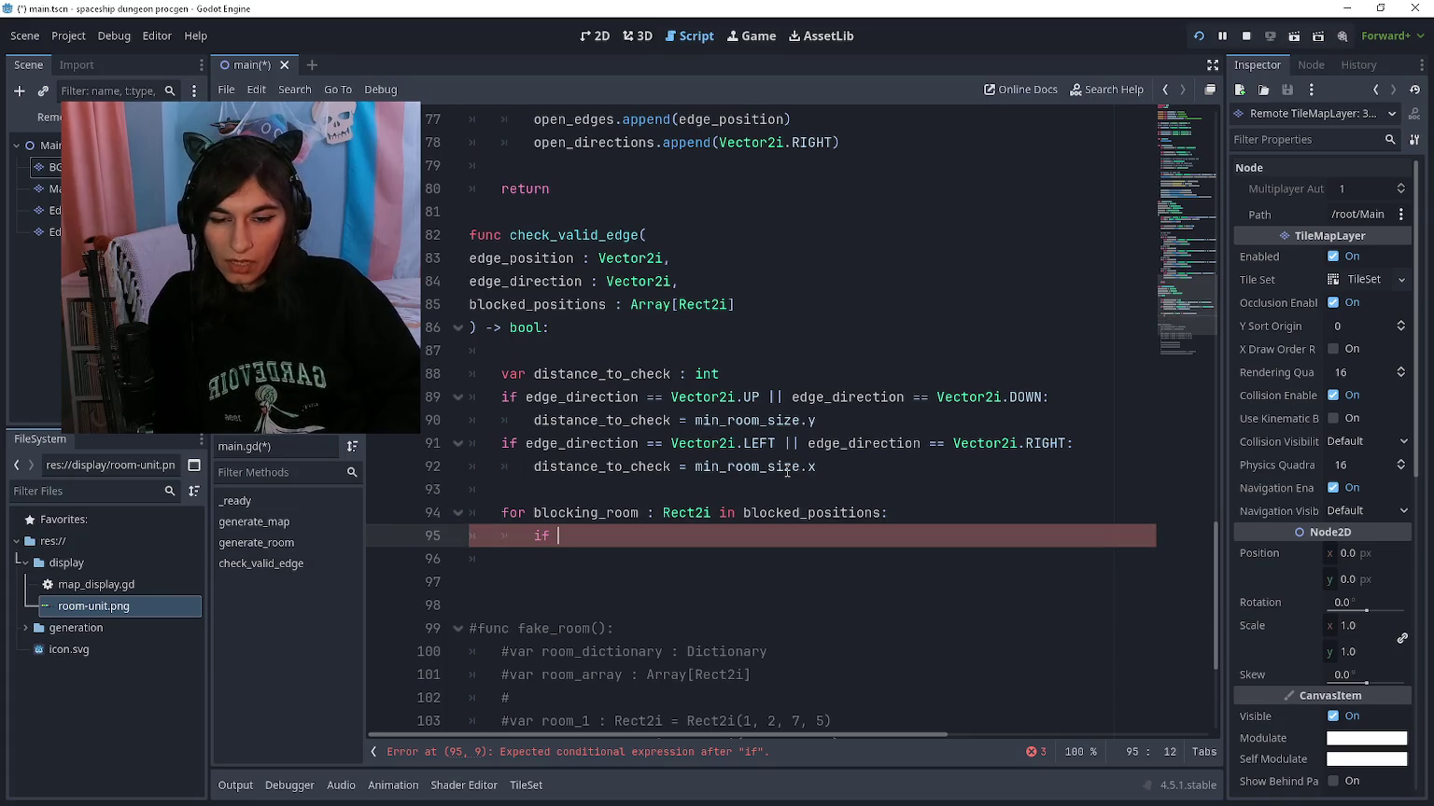
text(block)
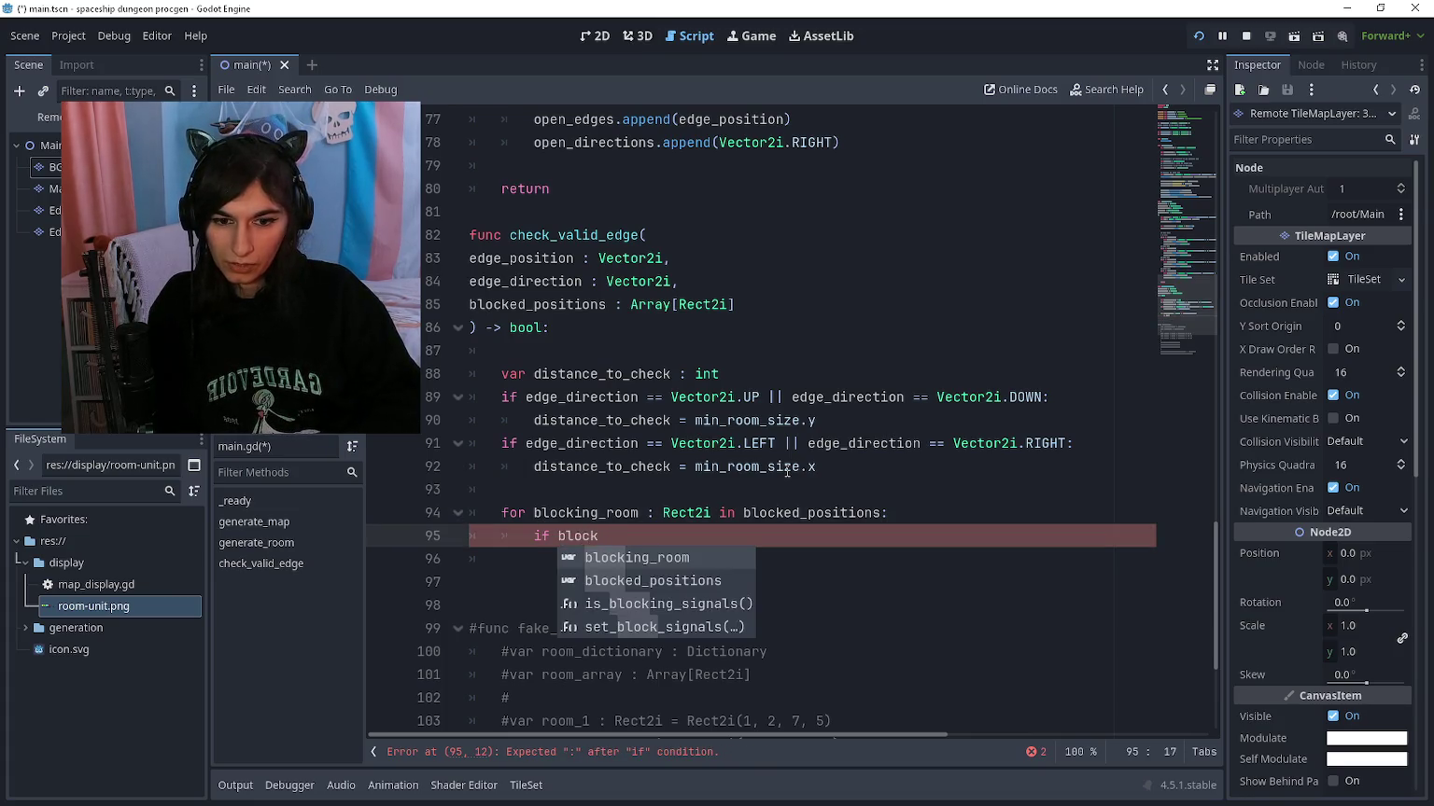
key(Return)
Step: Open a new line above the blocked-rooms loop and start another 'for' there
key(Up)
key(Up)
key(Return)
text(for)
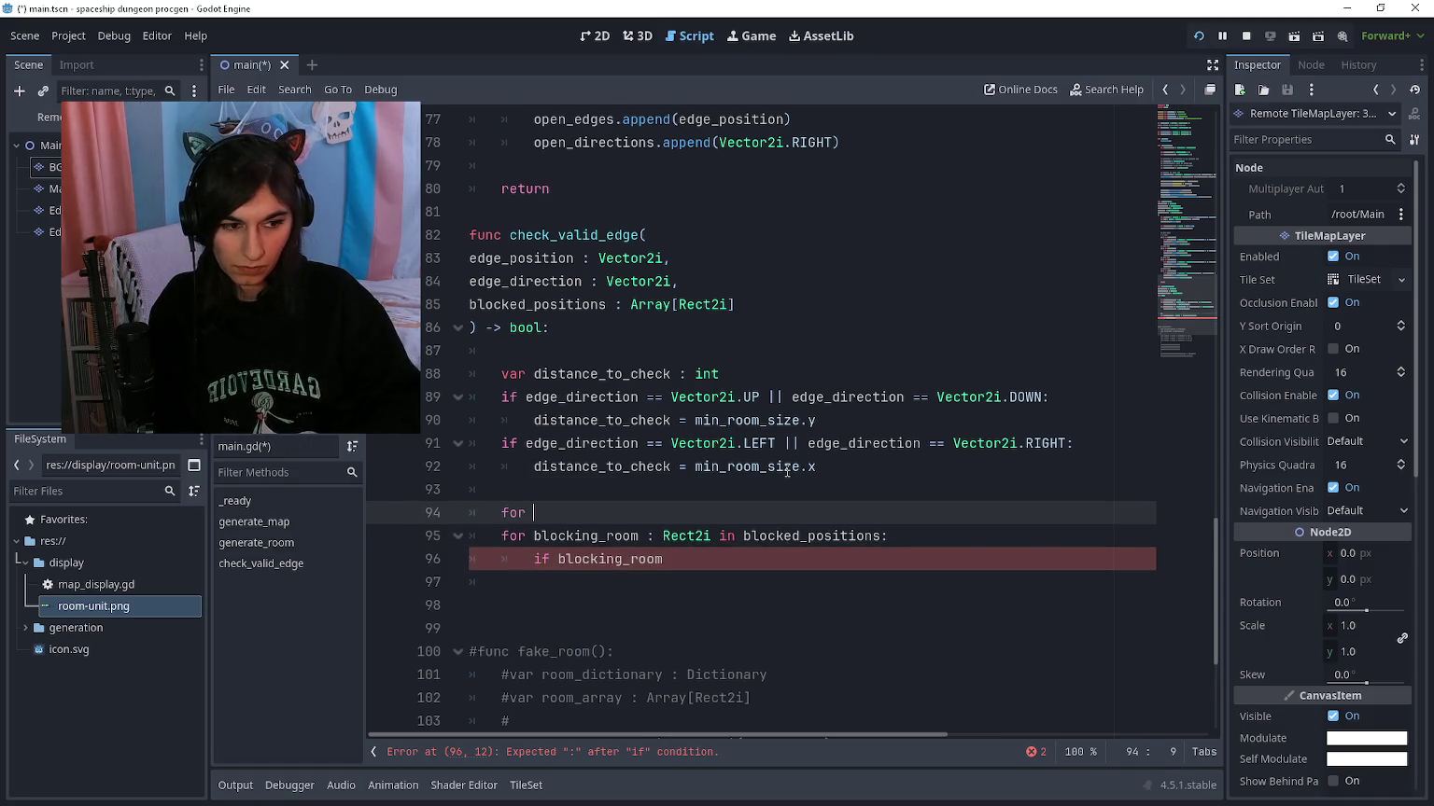
scroll(787, 472, down, 1)
scroll(787, 471, down, 1)
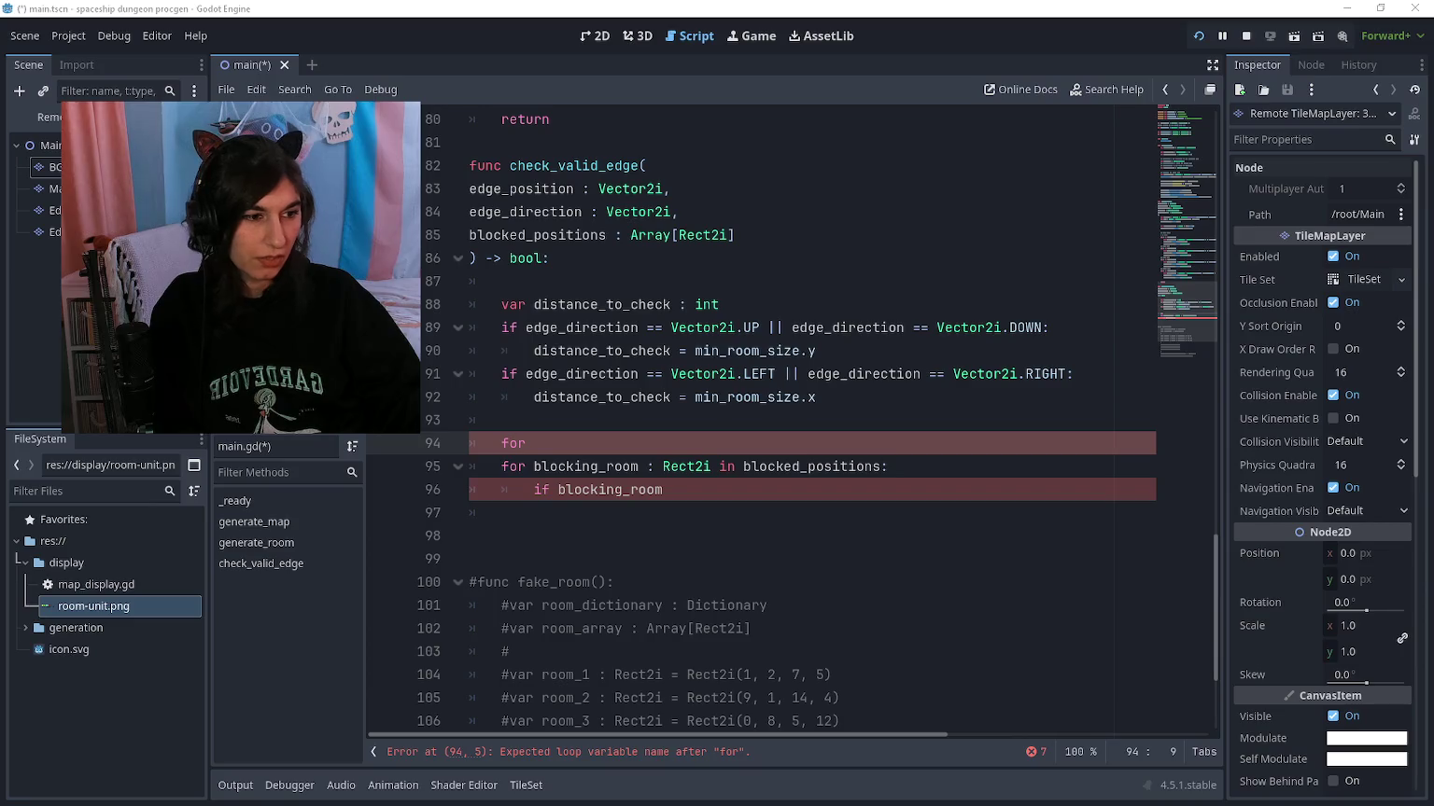
click(802, 484)
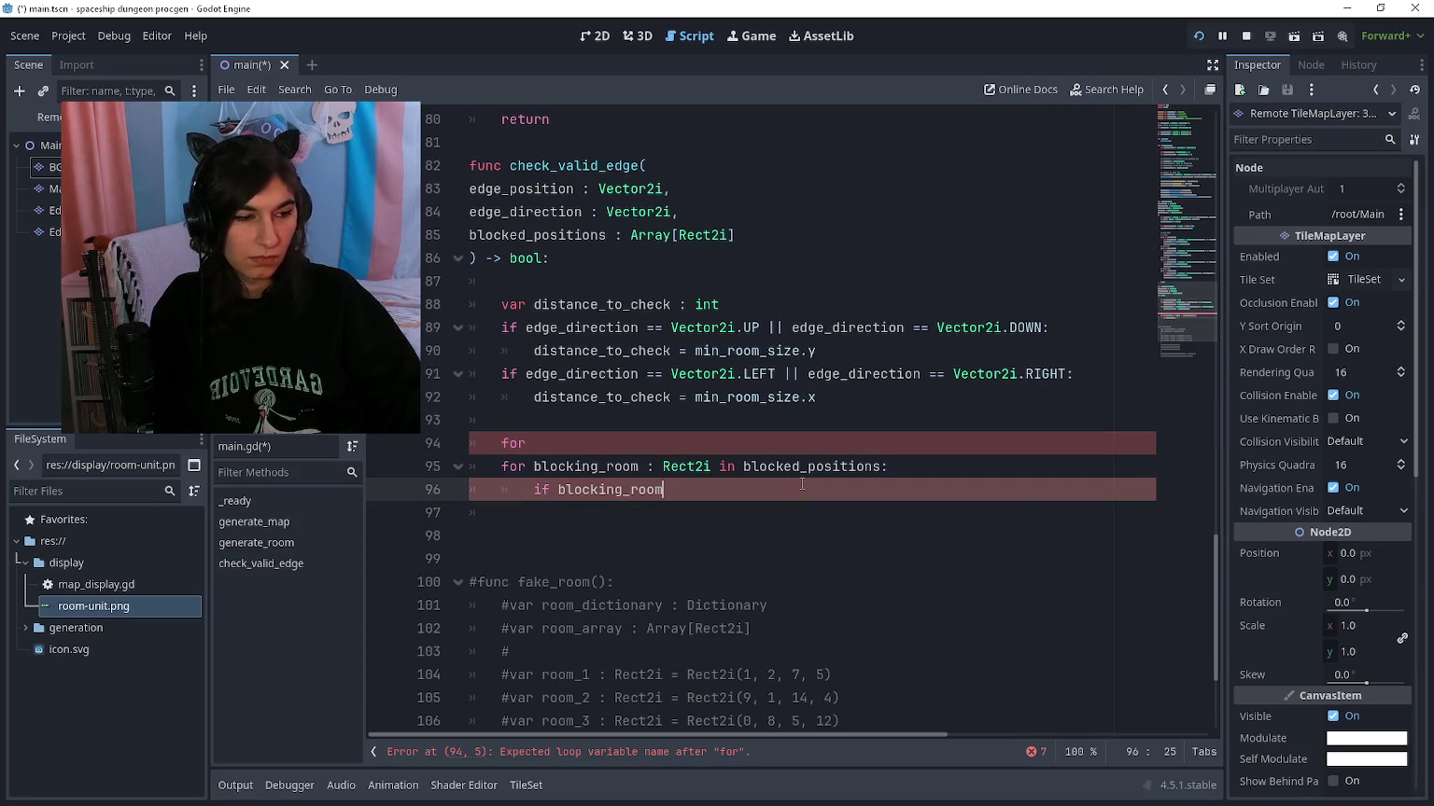
Step: Run the game, then indent the blocking-room loop on lines 95–96 one level deeper
key(F5)
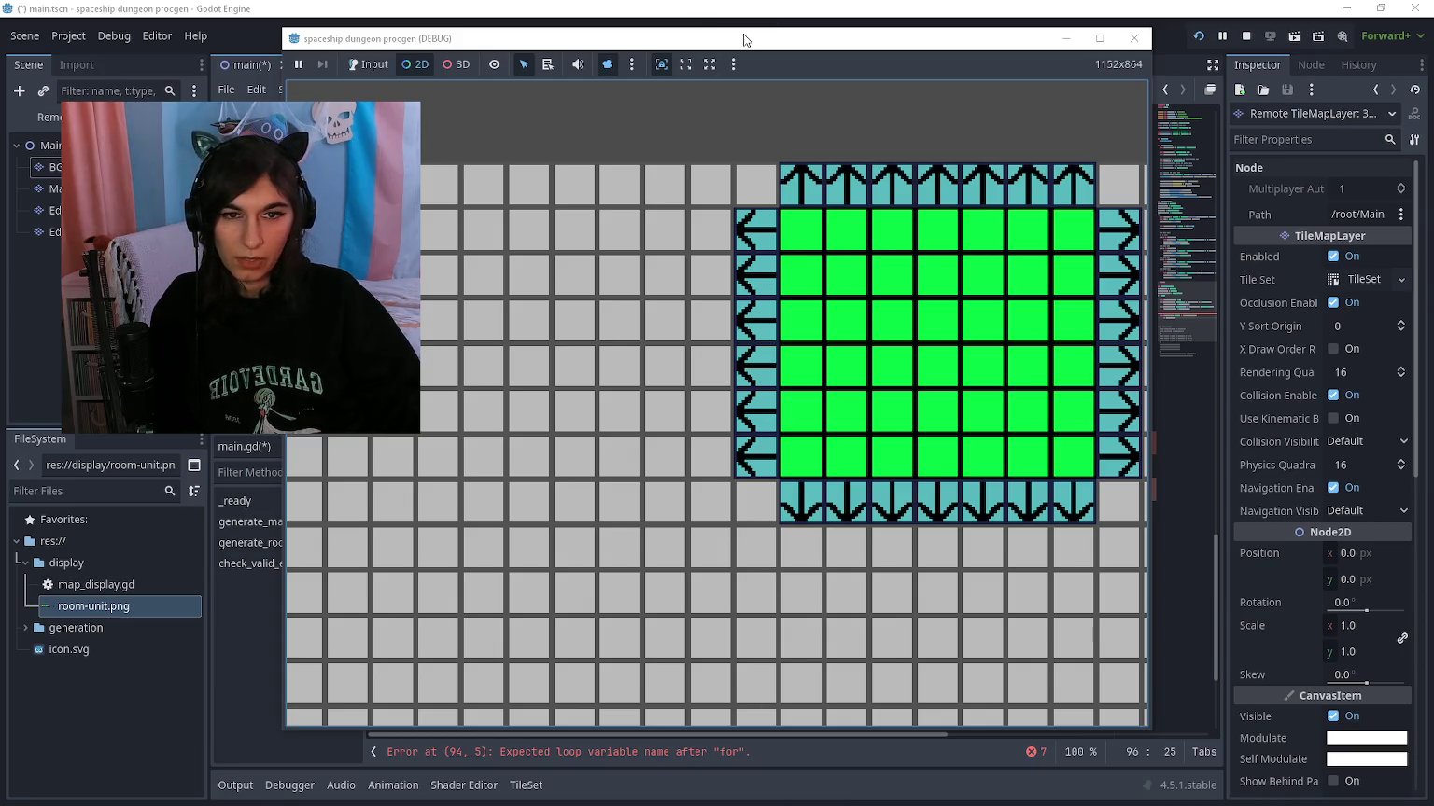
click(1064, 41)
click(672, 439)
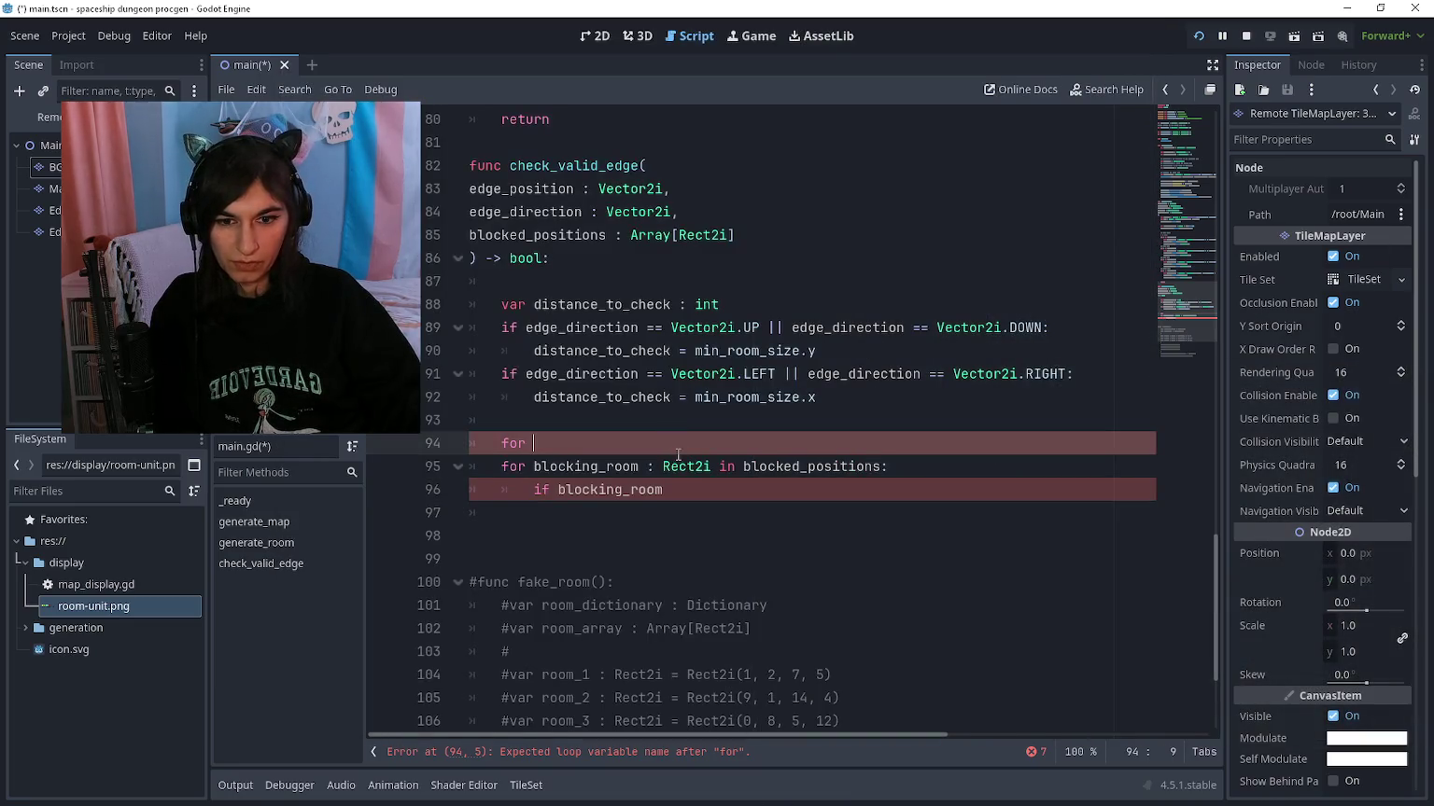
mouse_move(747, 480)
mouse_down()
mouse_move(511, 445)
mouse_move(500, 469)
mouse_up()
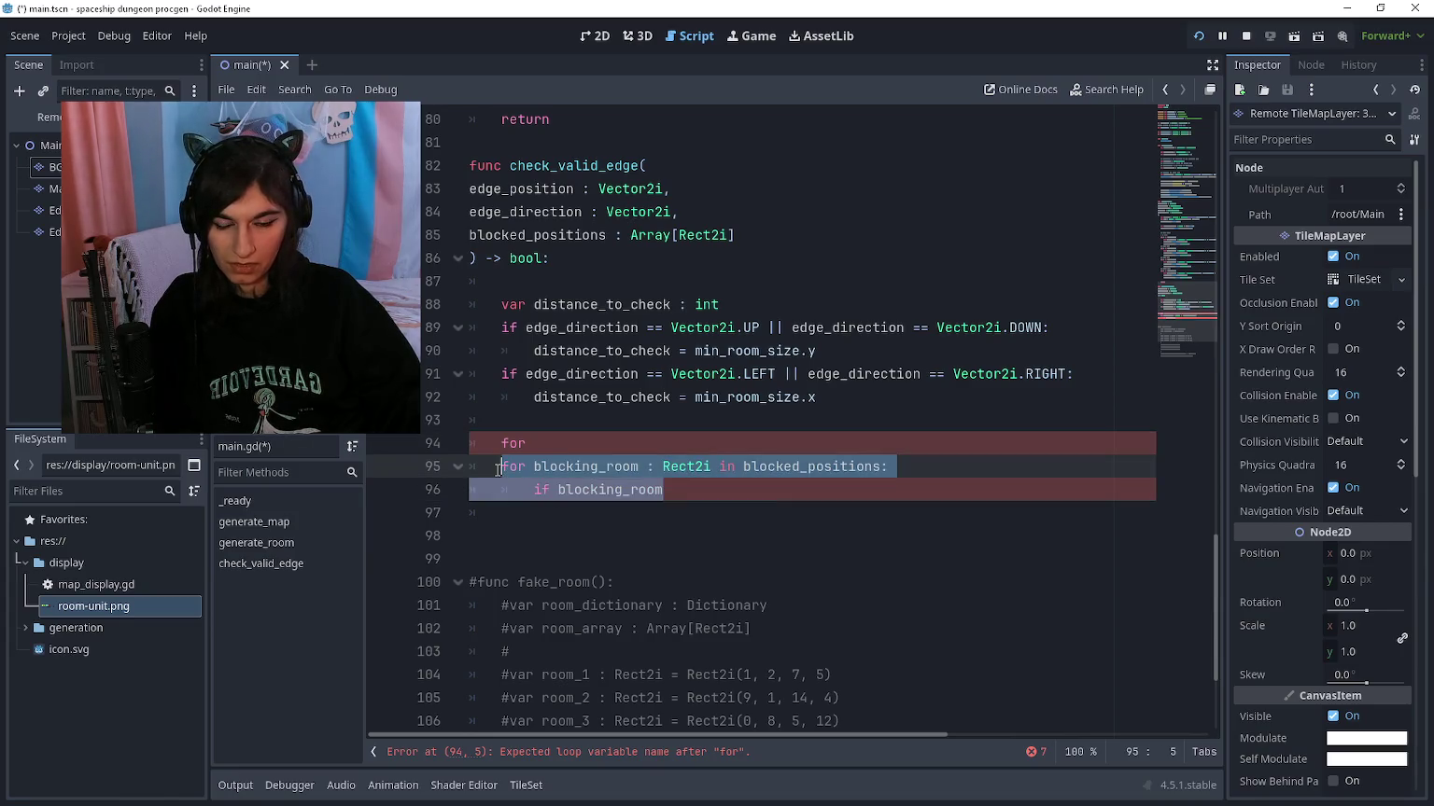
key(Tab)
key(Right)
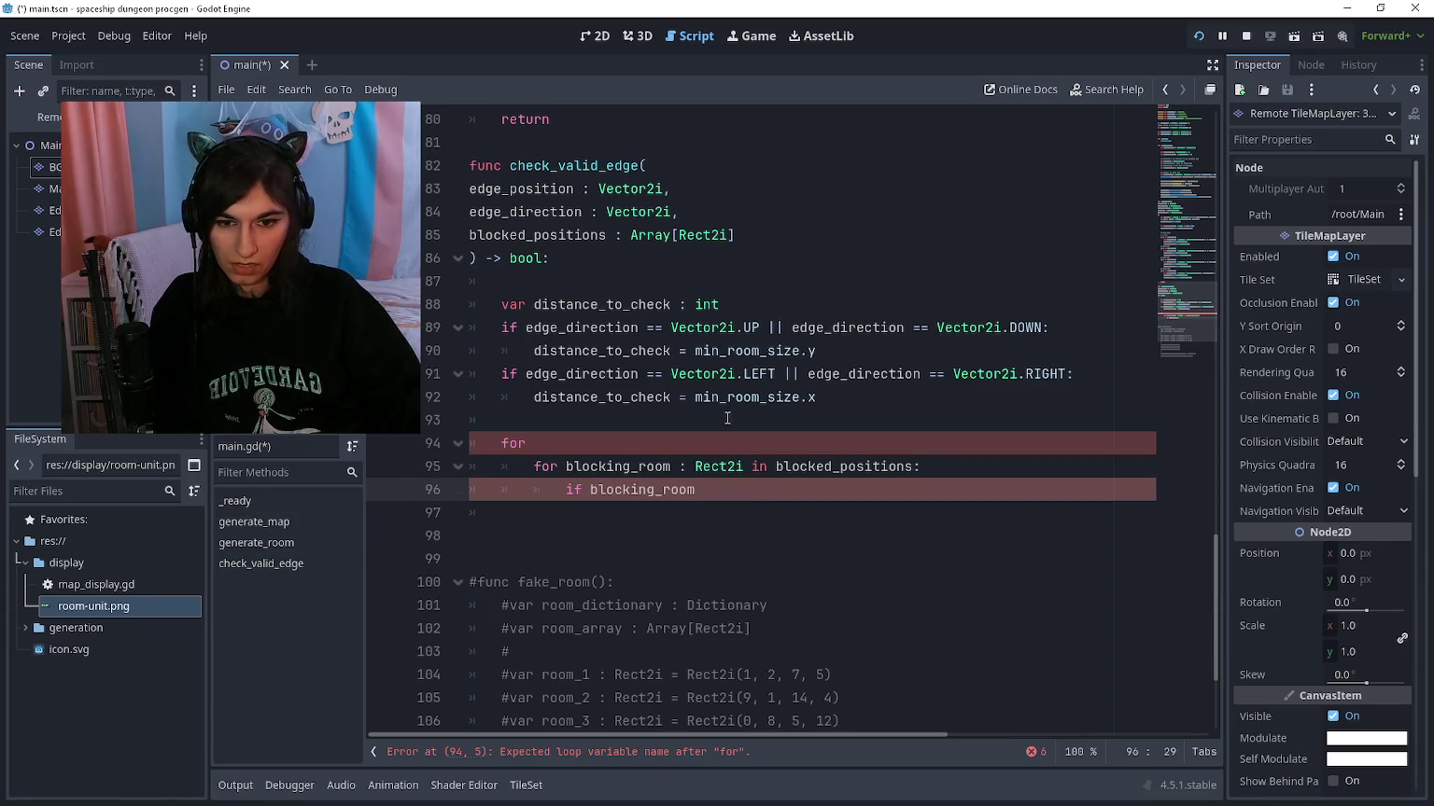
click(688, 448)
Step: Check the running game's map again and return to the script
key(alt+Tab)
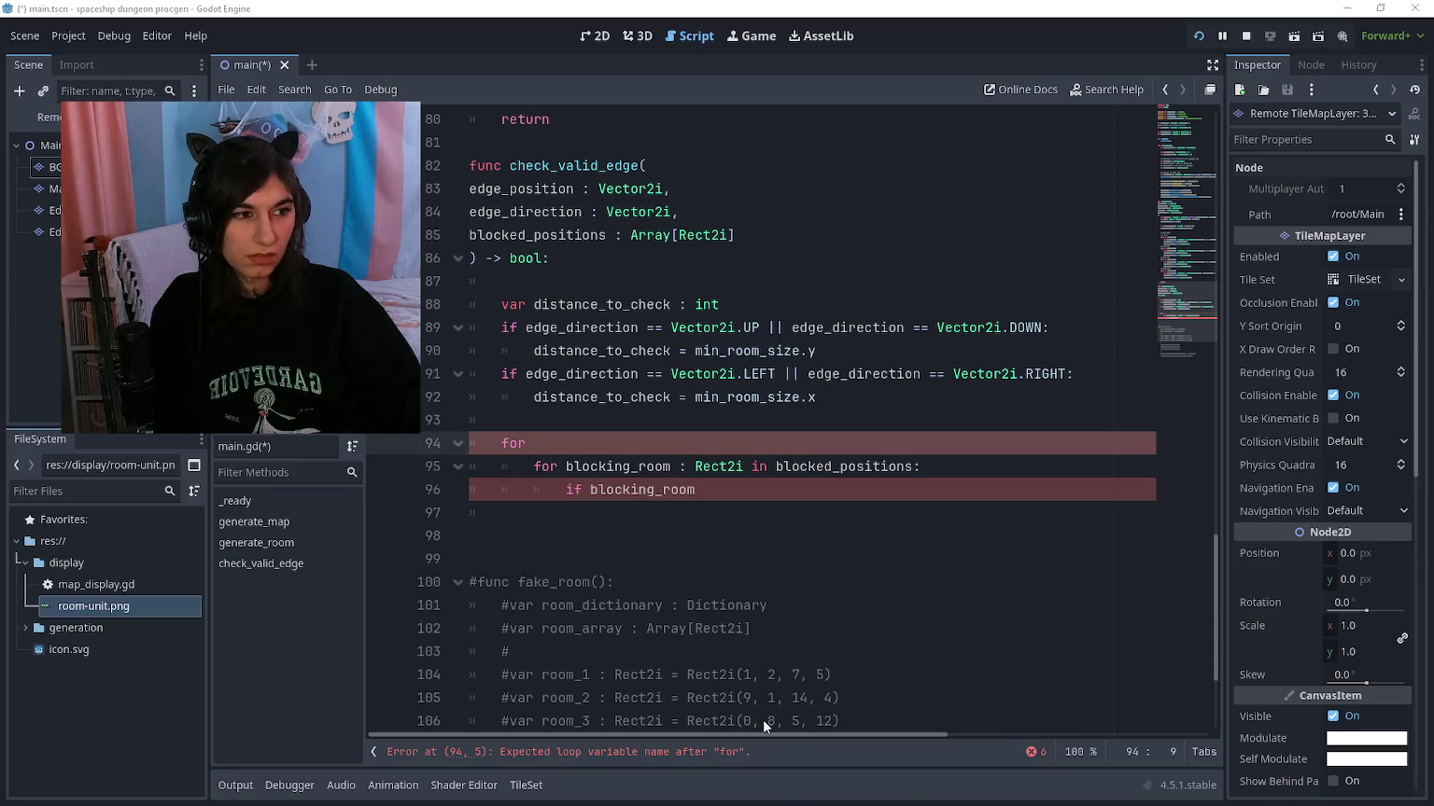
scroll(659, 394, down, 10)
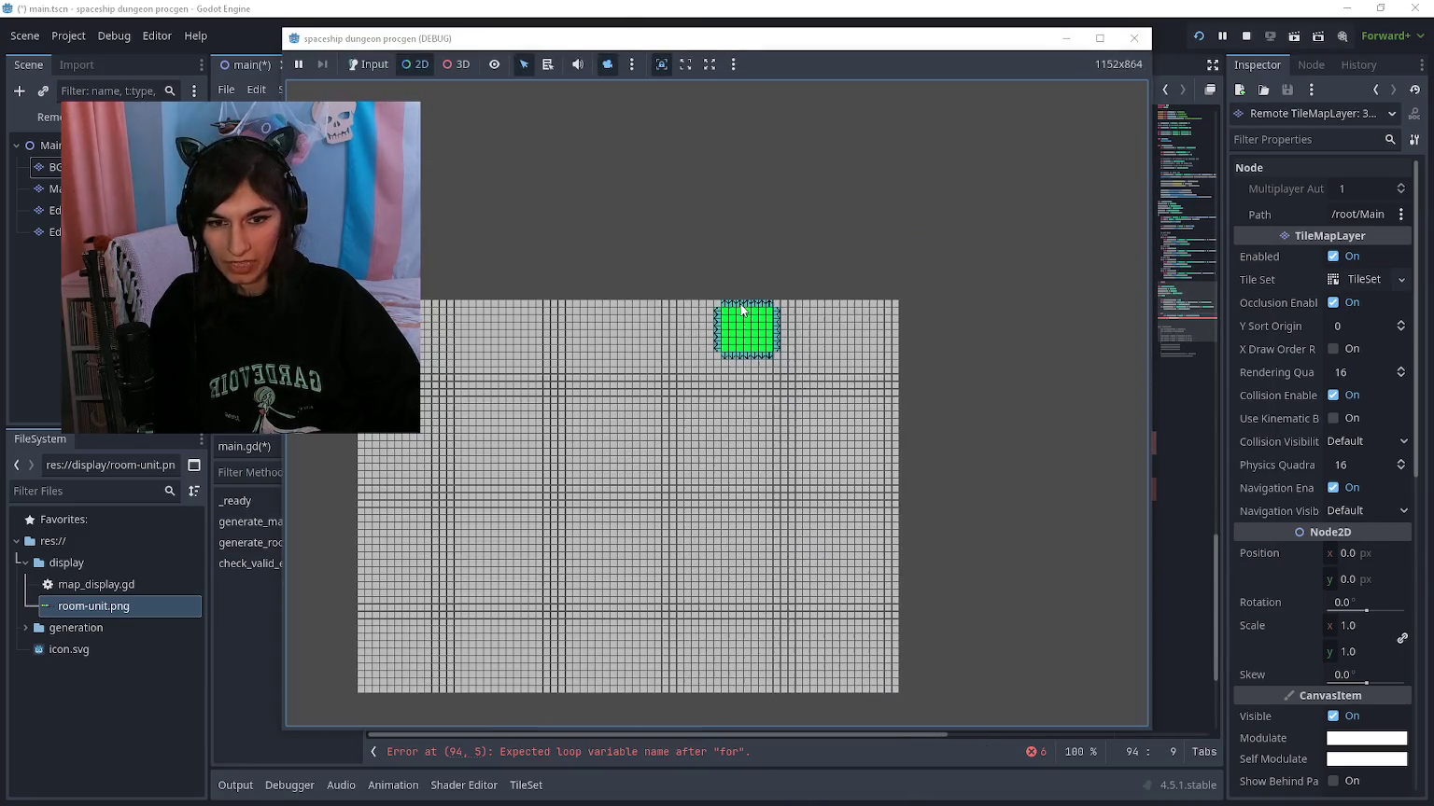
scroll(718, 332, up, 10)
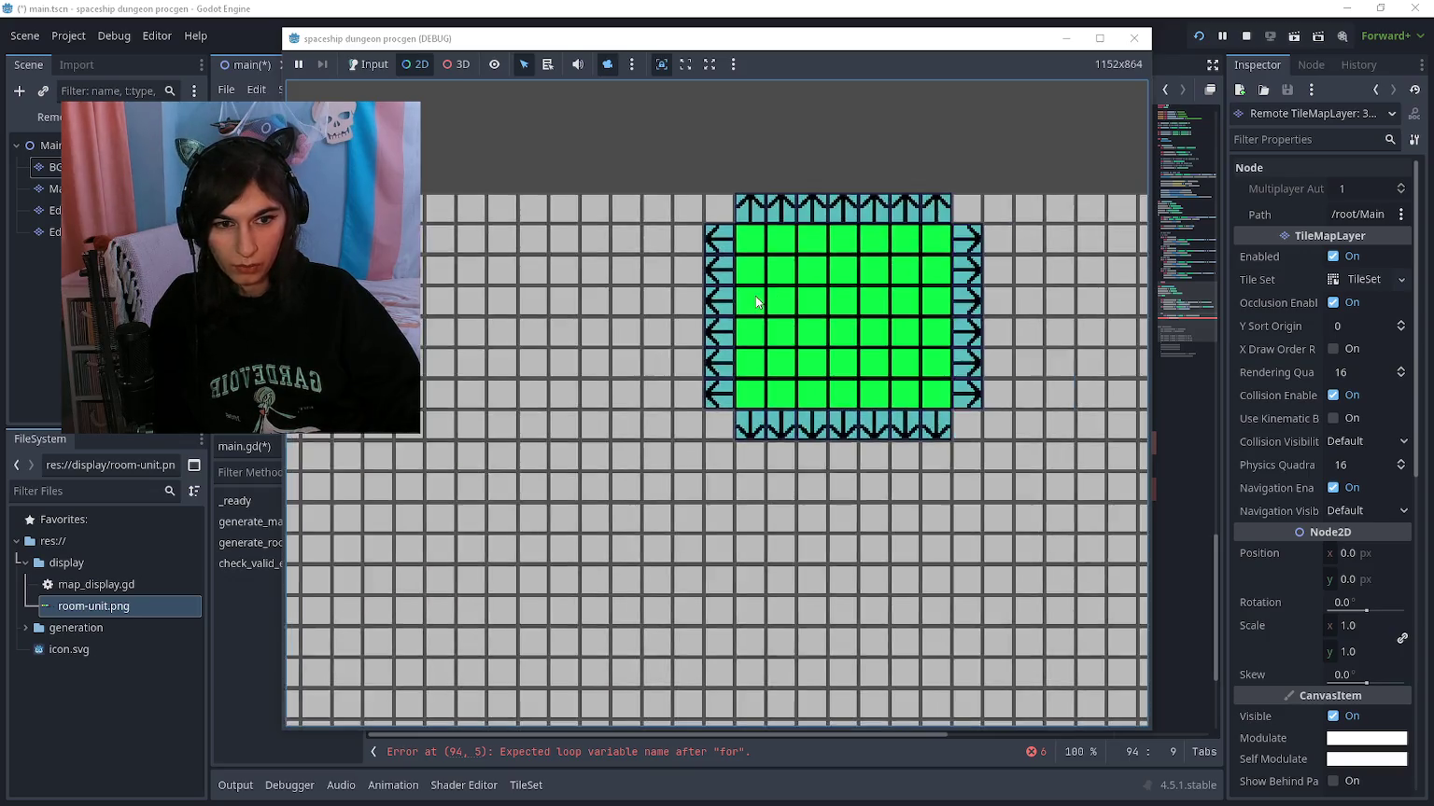
click(1065, 39)
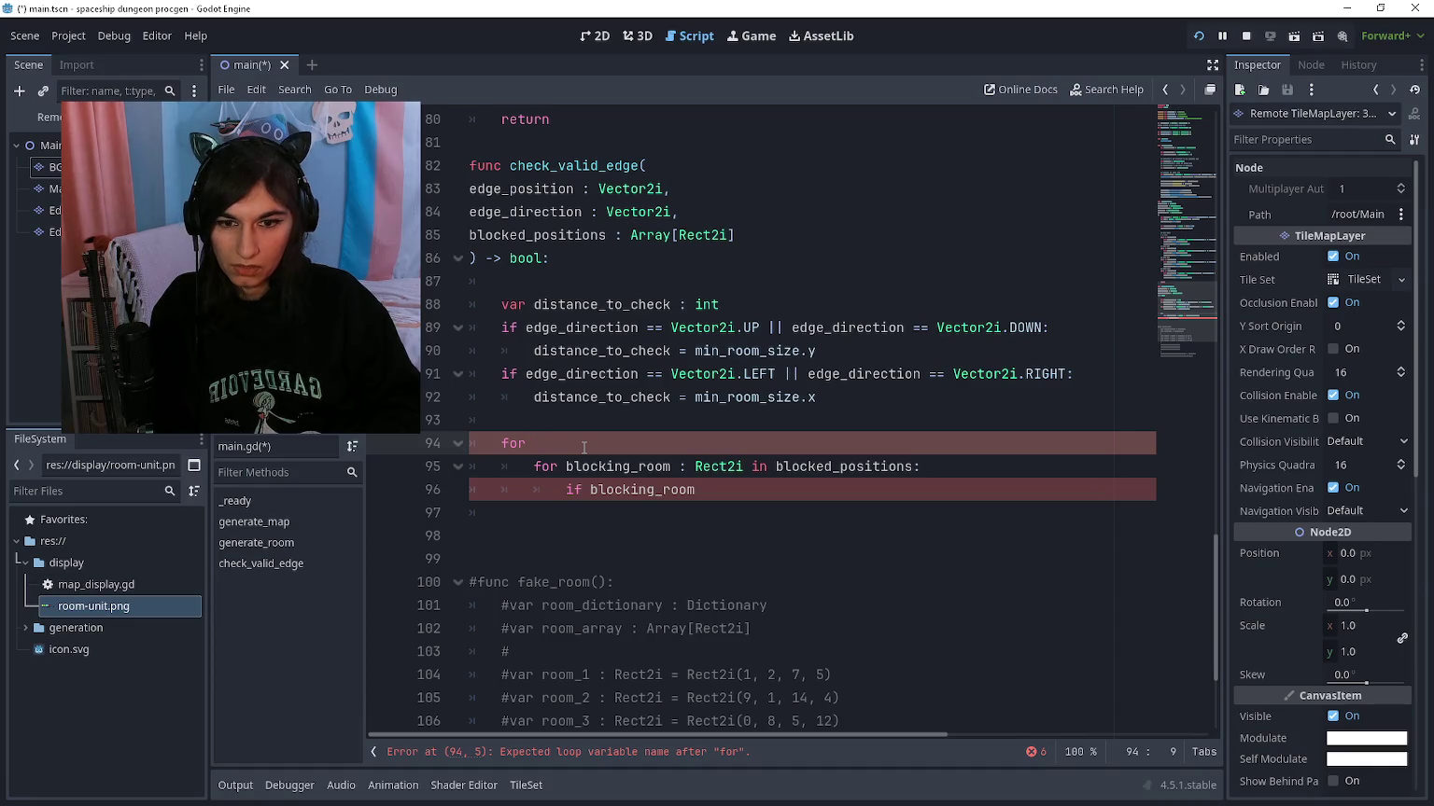
Step: Rewrite line 94 as 'for distance : int in distance_to_check:' and run the game
key(BackSpace)
key(BackSpace)
key(BackSpace)
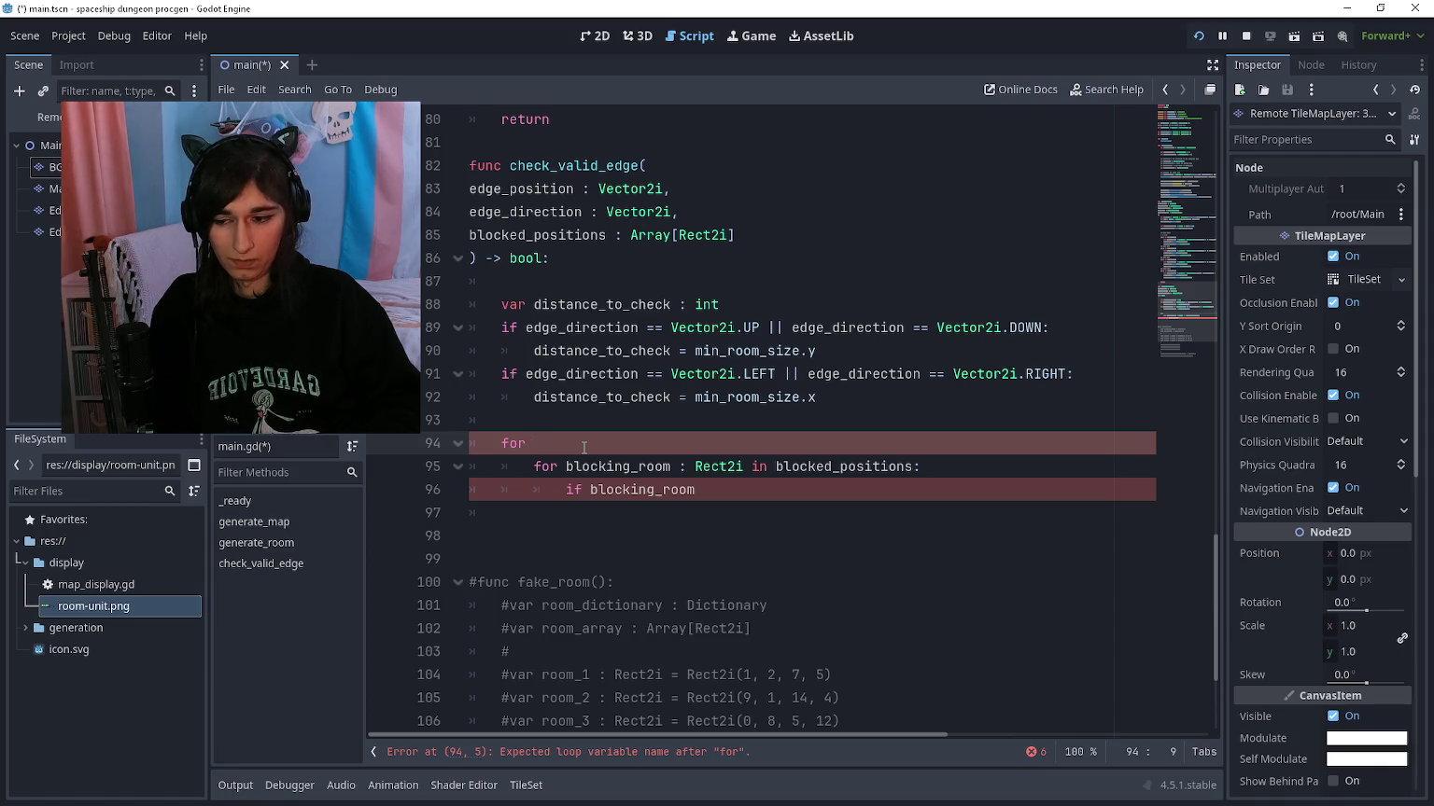
text(position)
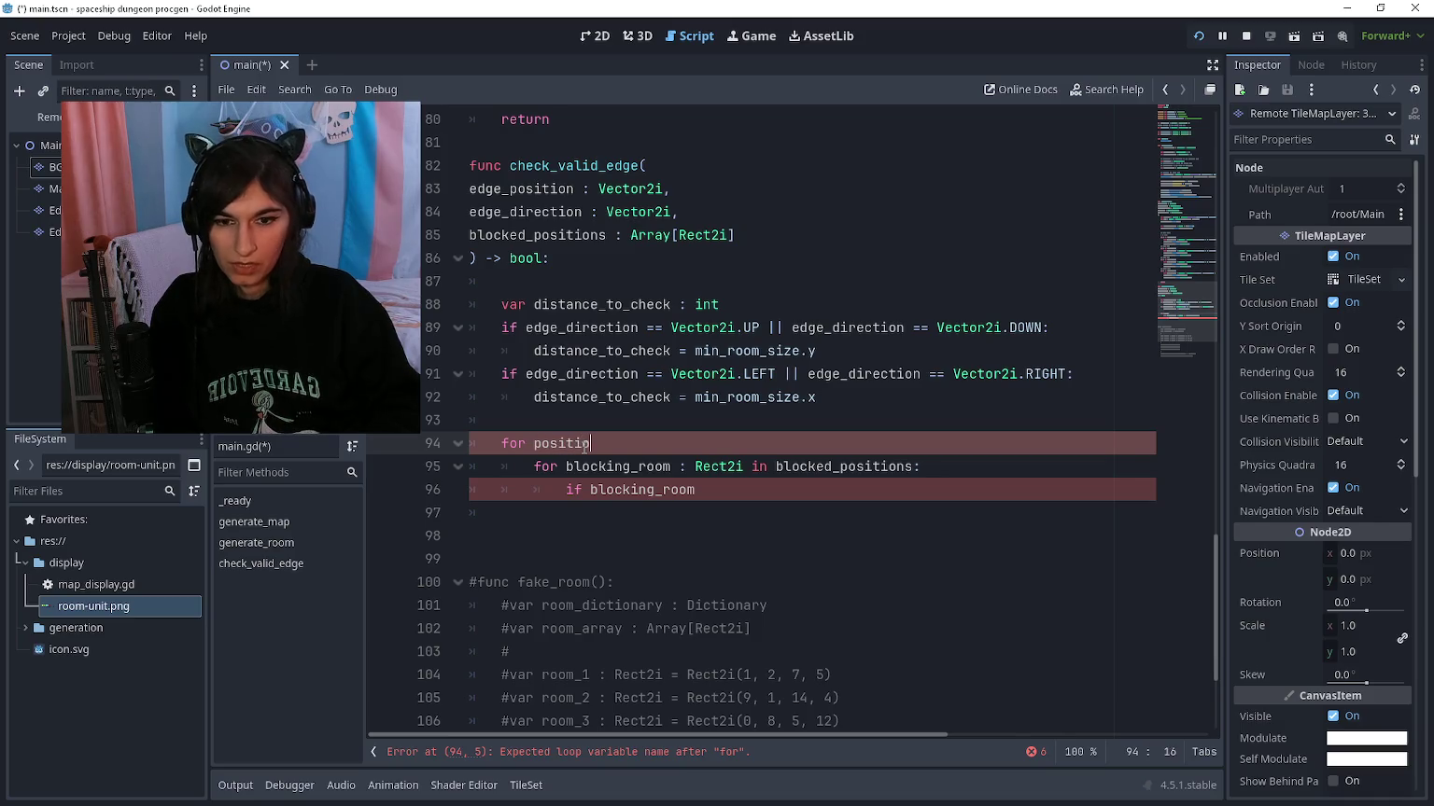
key(BackSpace)
key(BackSpace)
key(BackSpace)
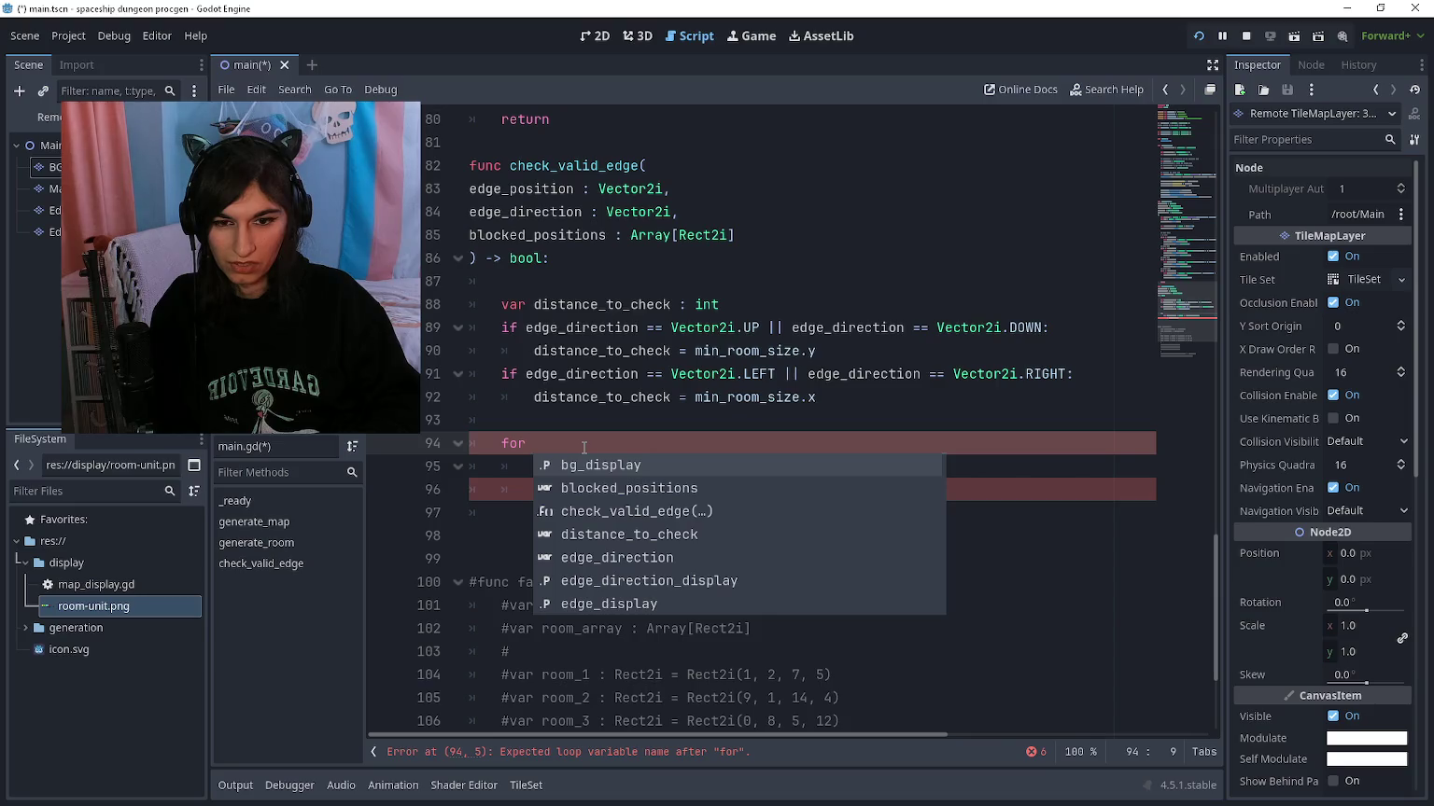
text(di)
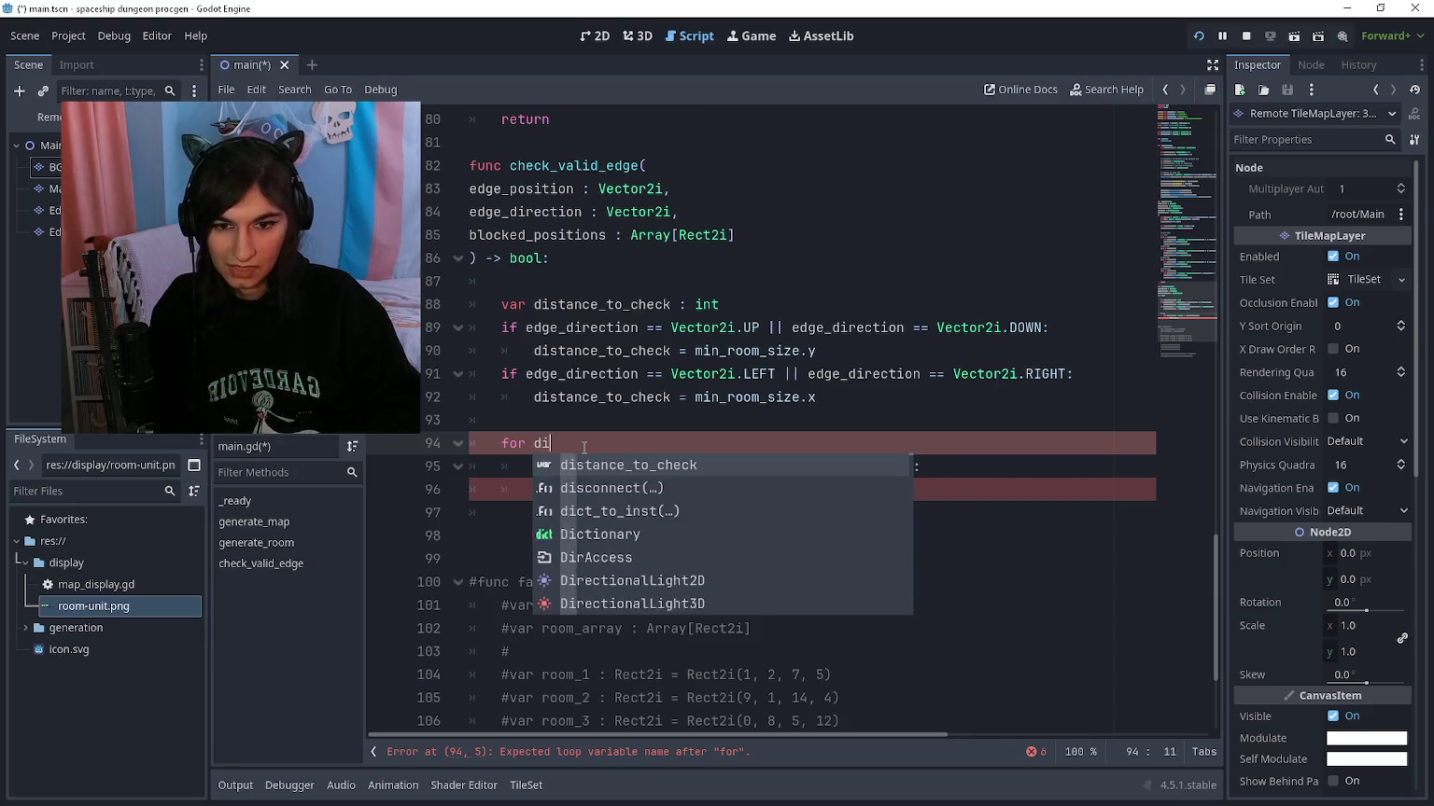
text(stance : int )
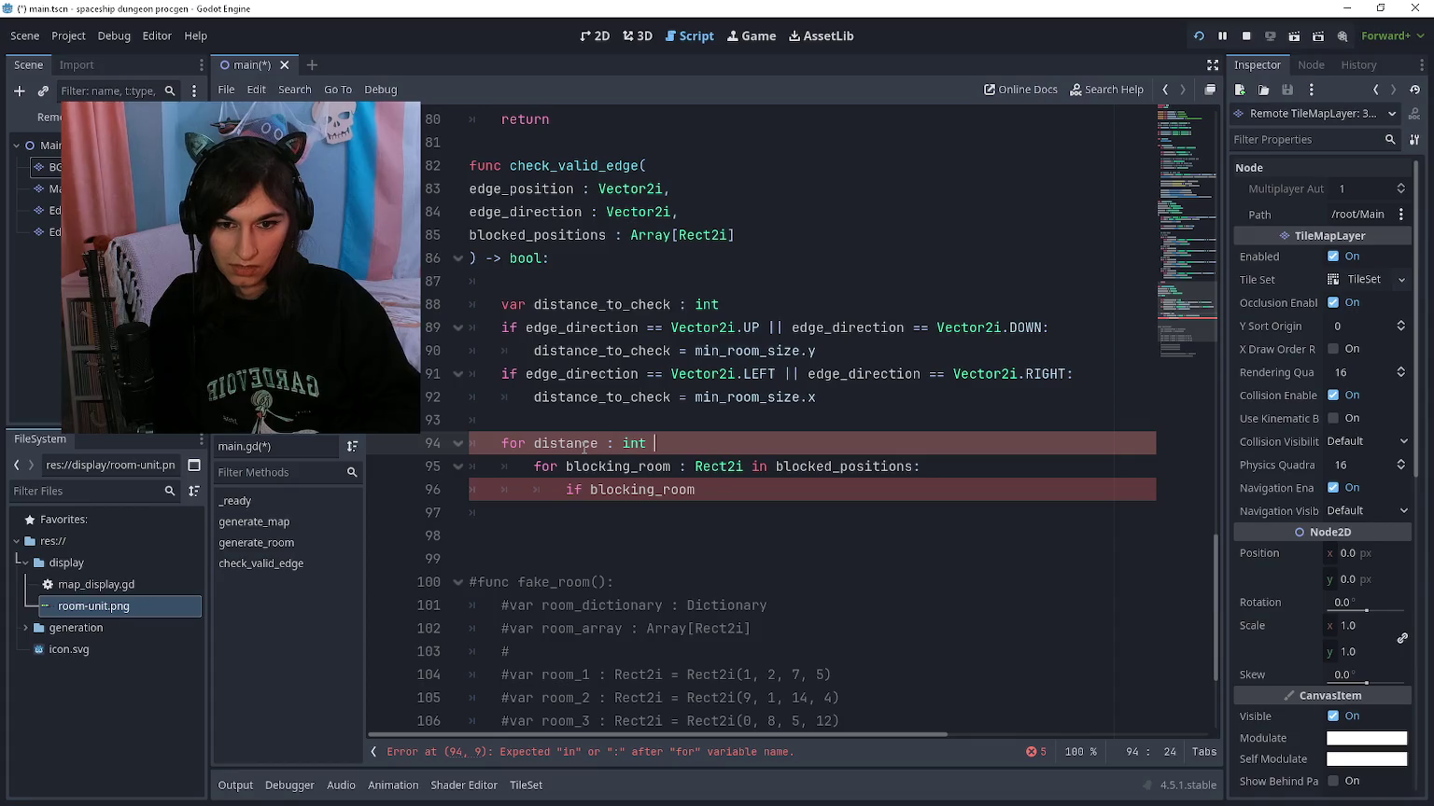
text(in distance_to)
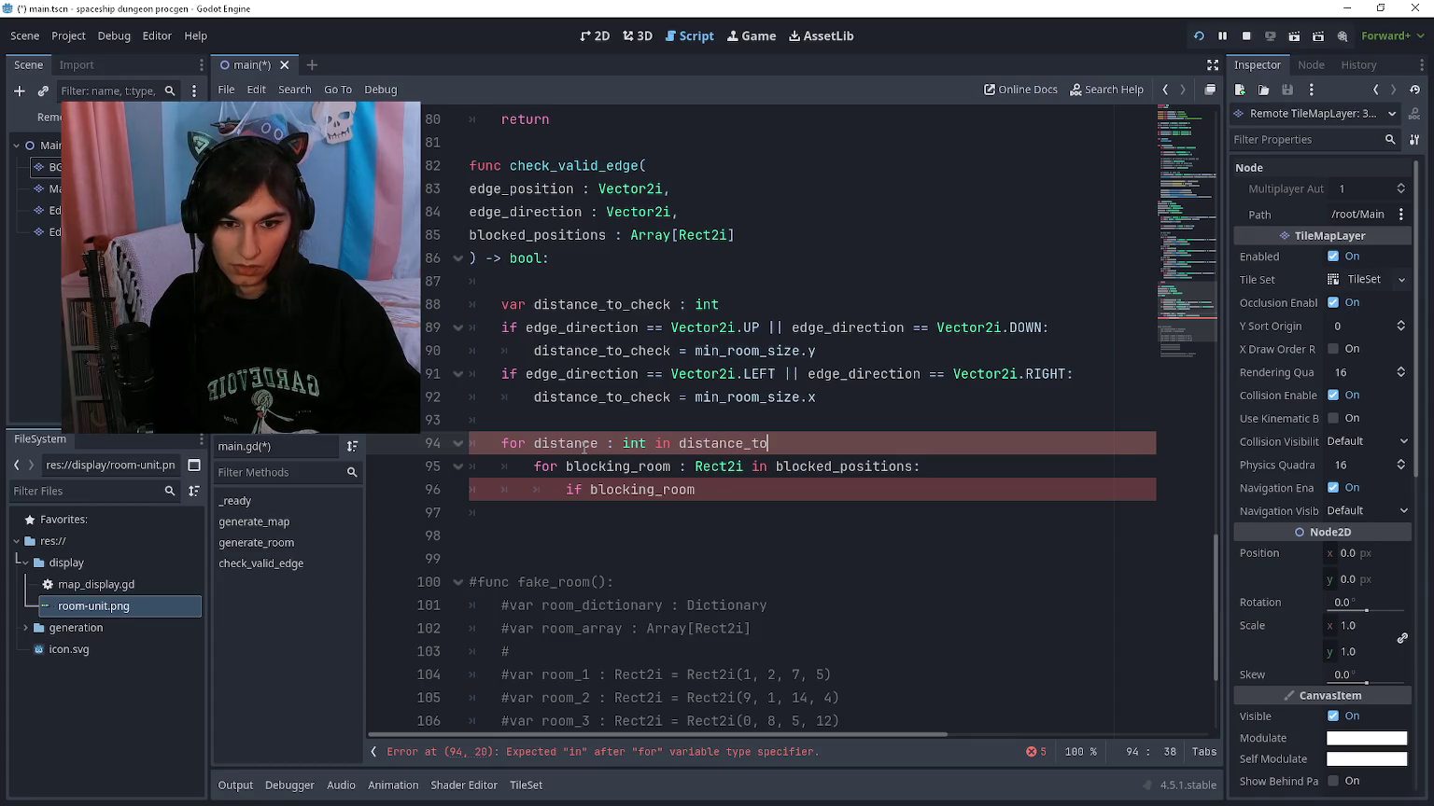
text(_check:)
key(Return)
key(F5)
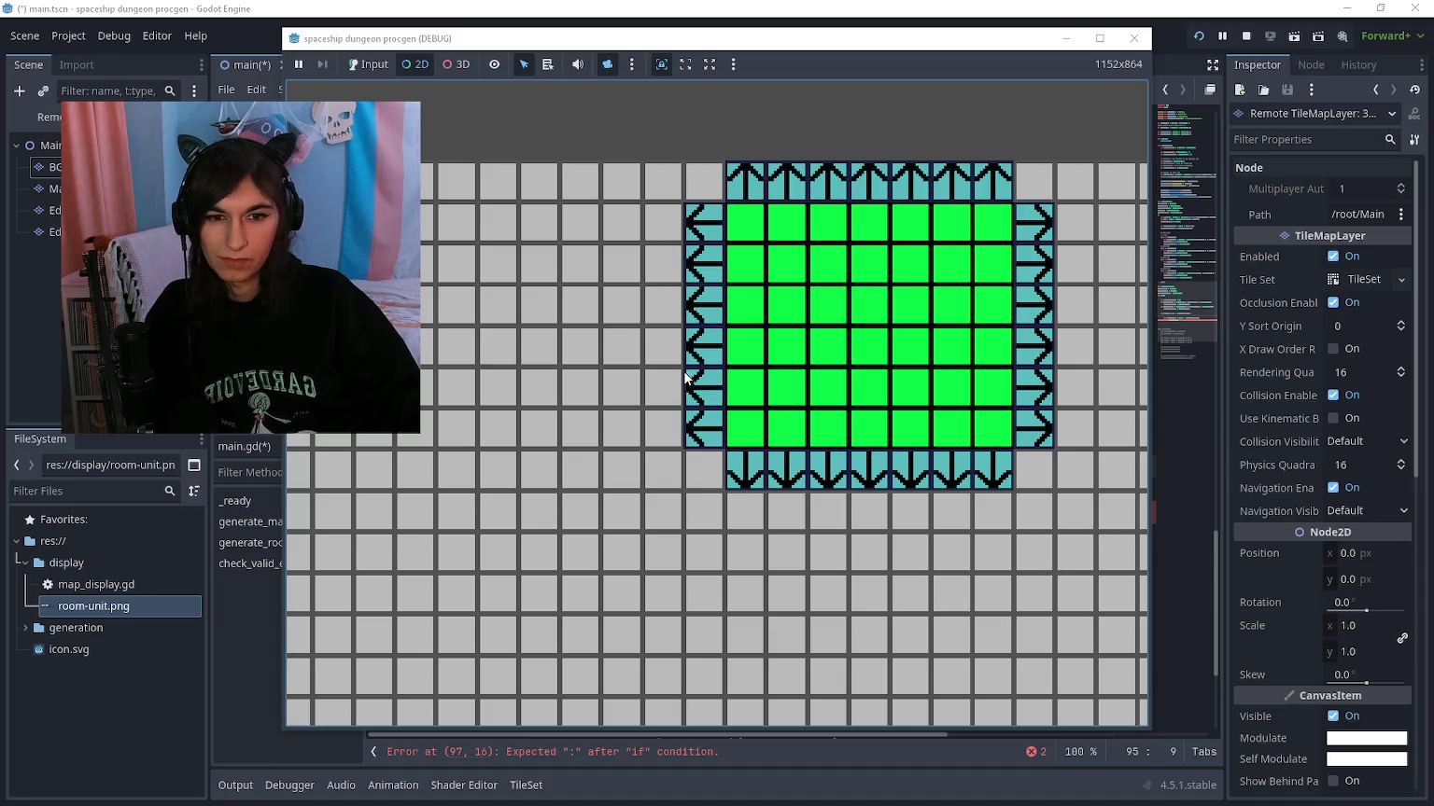
Step: Zoom around the running game's map to inspect the green room, then stop the game
scroll(686, 376, up, 2)
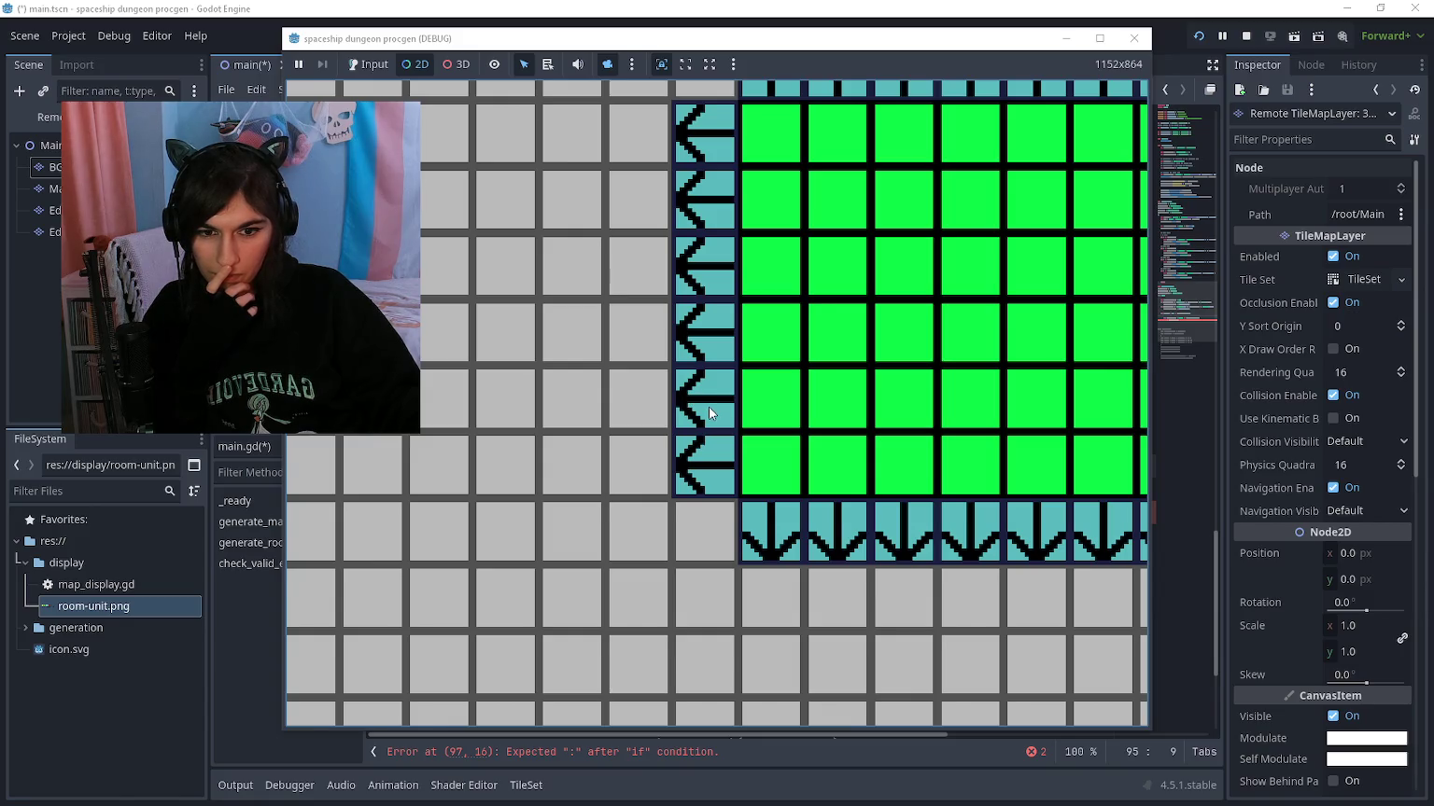
scroll(710, 413, down, 1)
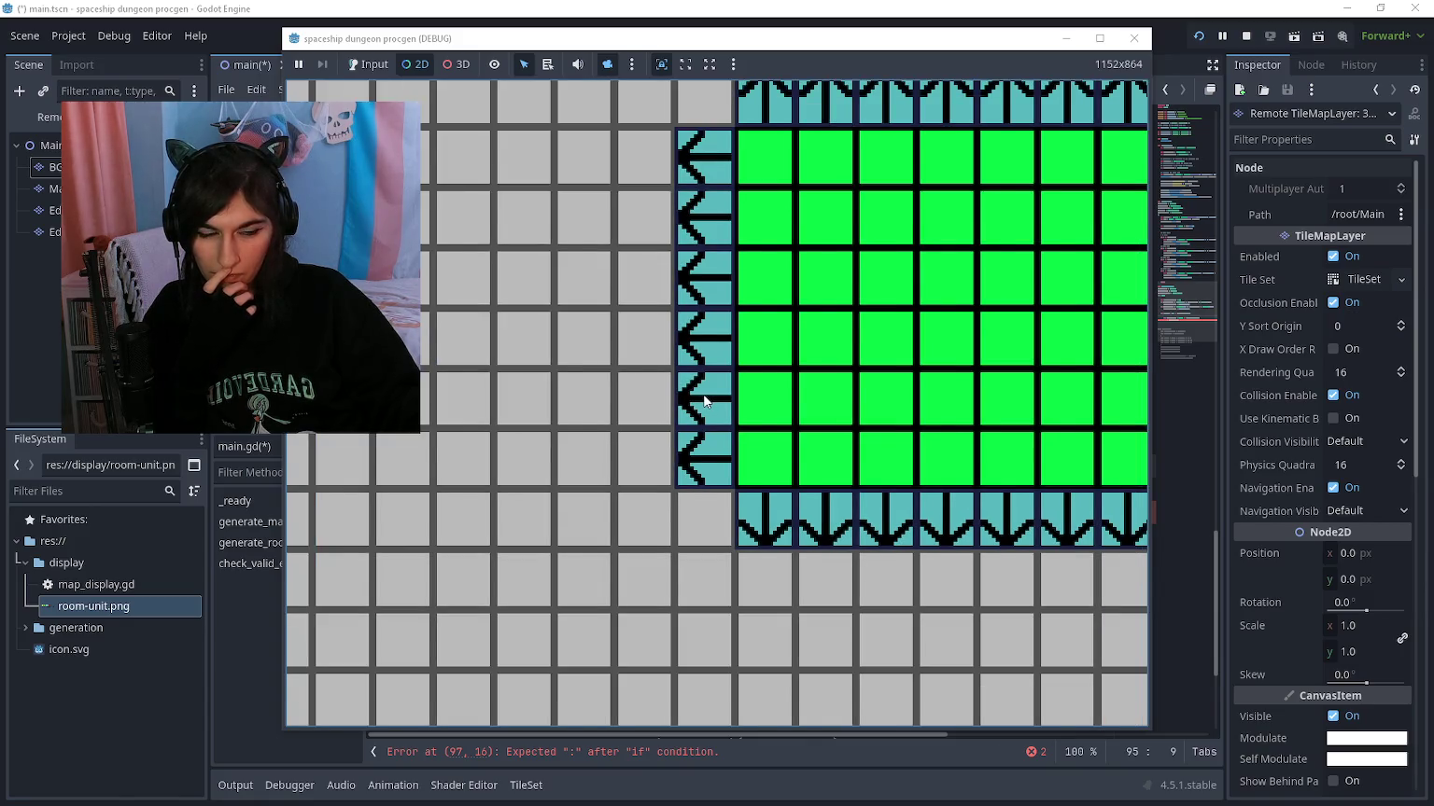
scroll(705, 402, down, 1)
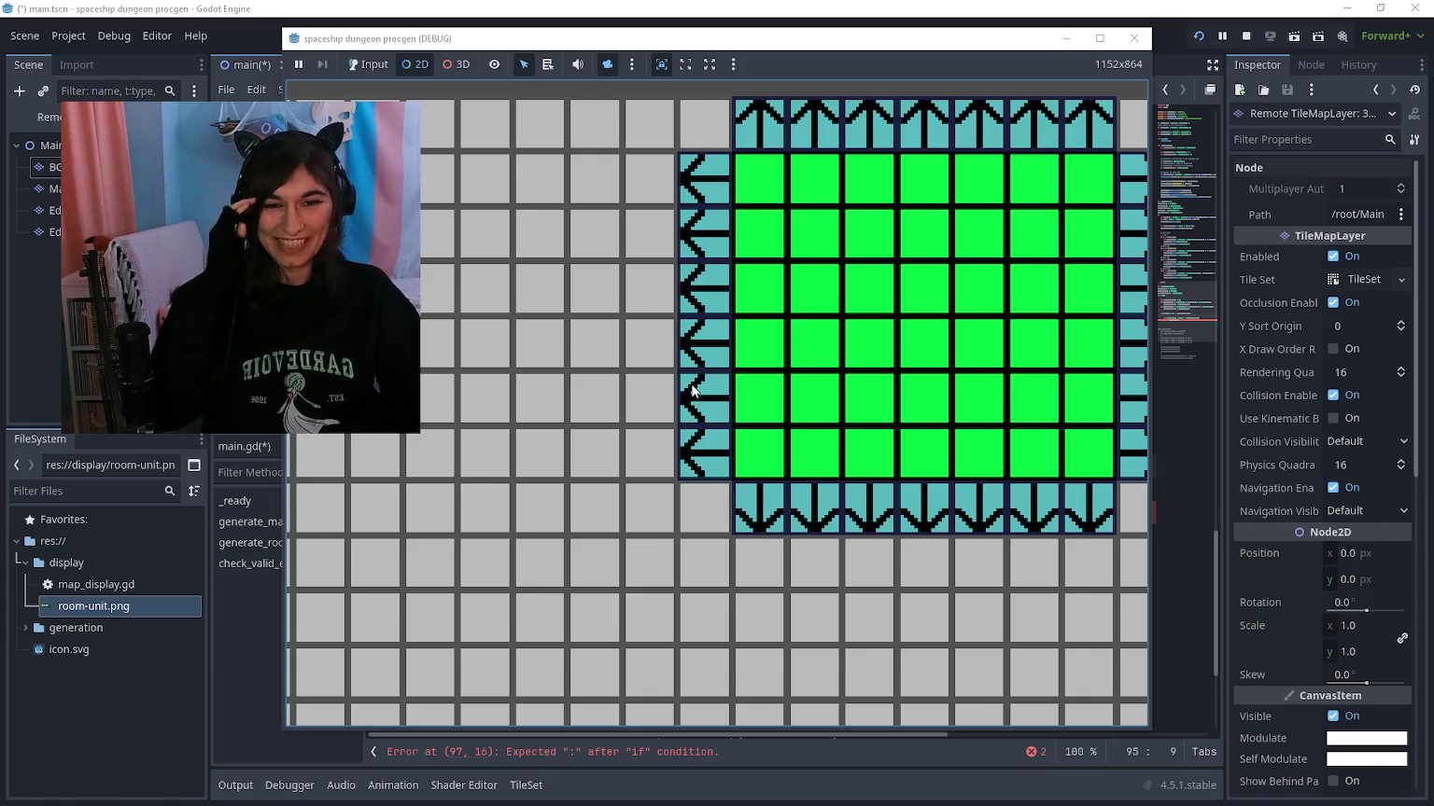
scroll(692, 390, down, 5)
scroll(693, 390, up, 3)
scroll(695, 392, down, 11)
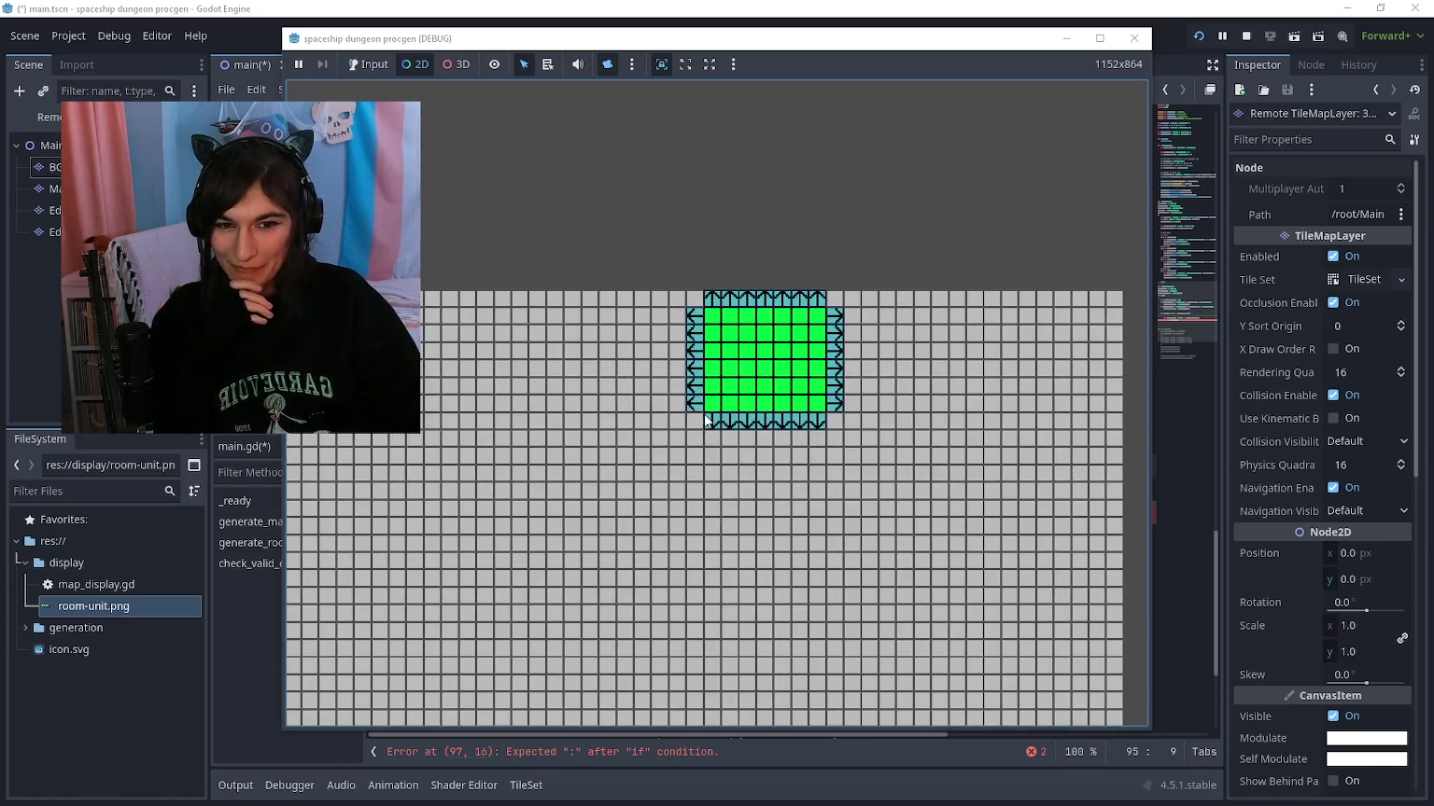
scroll(705, 420, up, 6)
scroll(679, 340, up, 3)
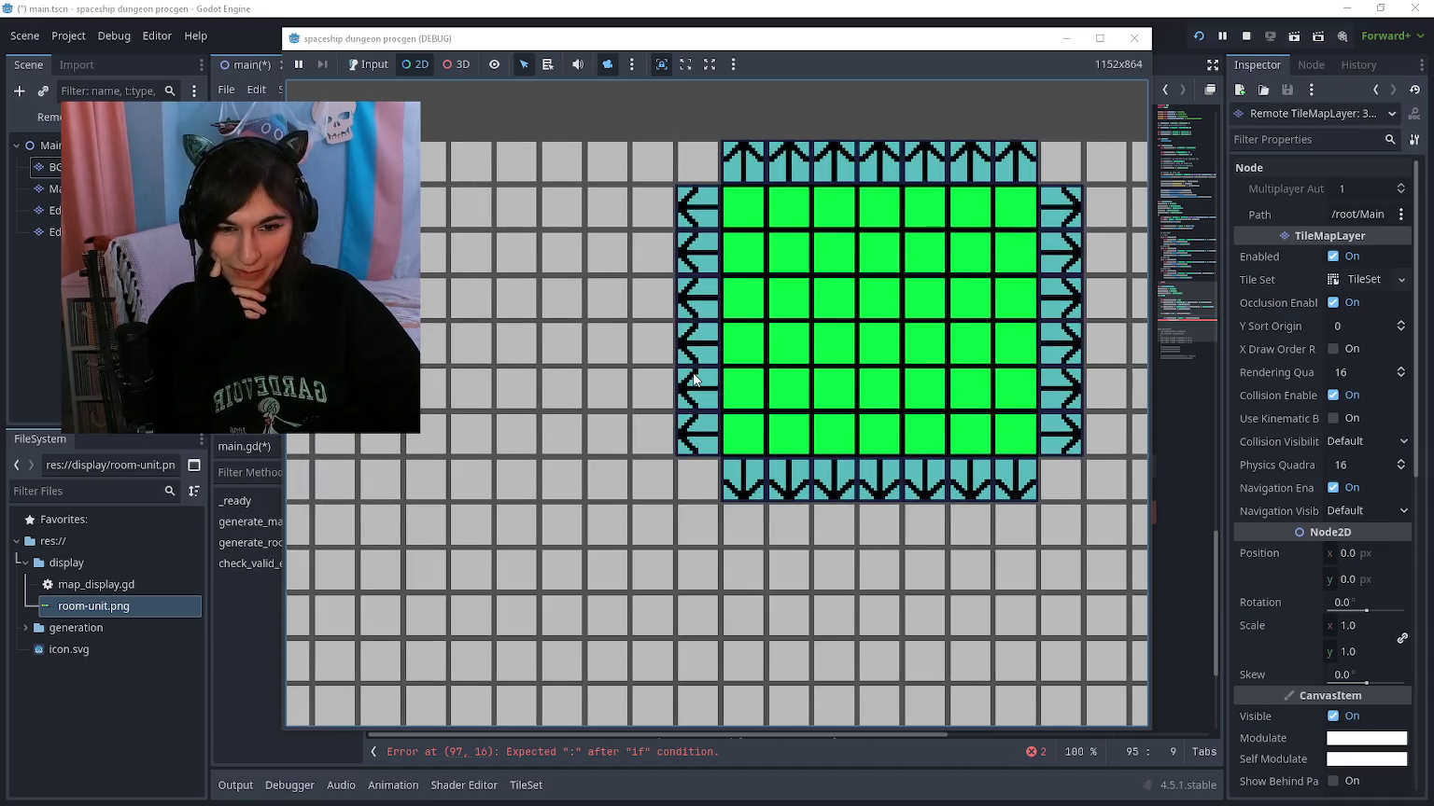
scroll(692, 381, up, 2)
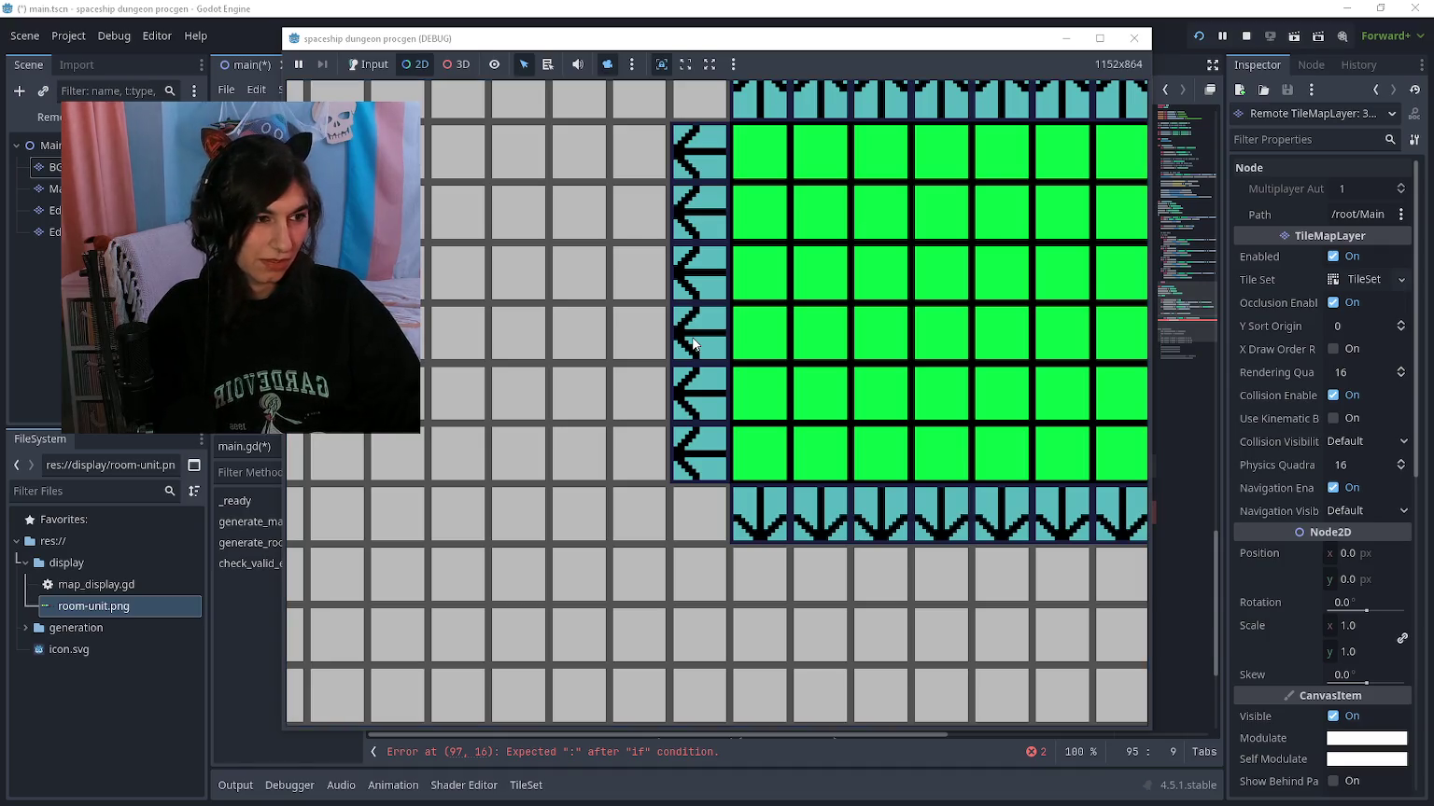
key(F8)
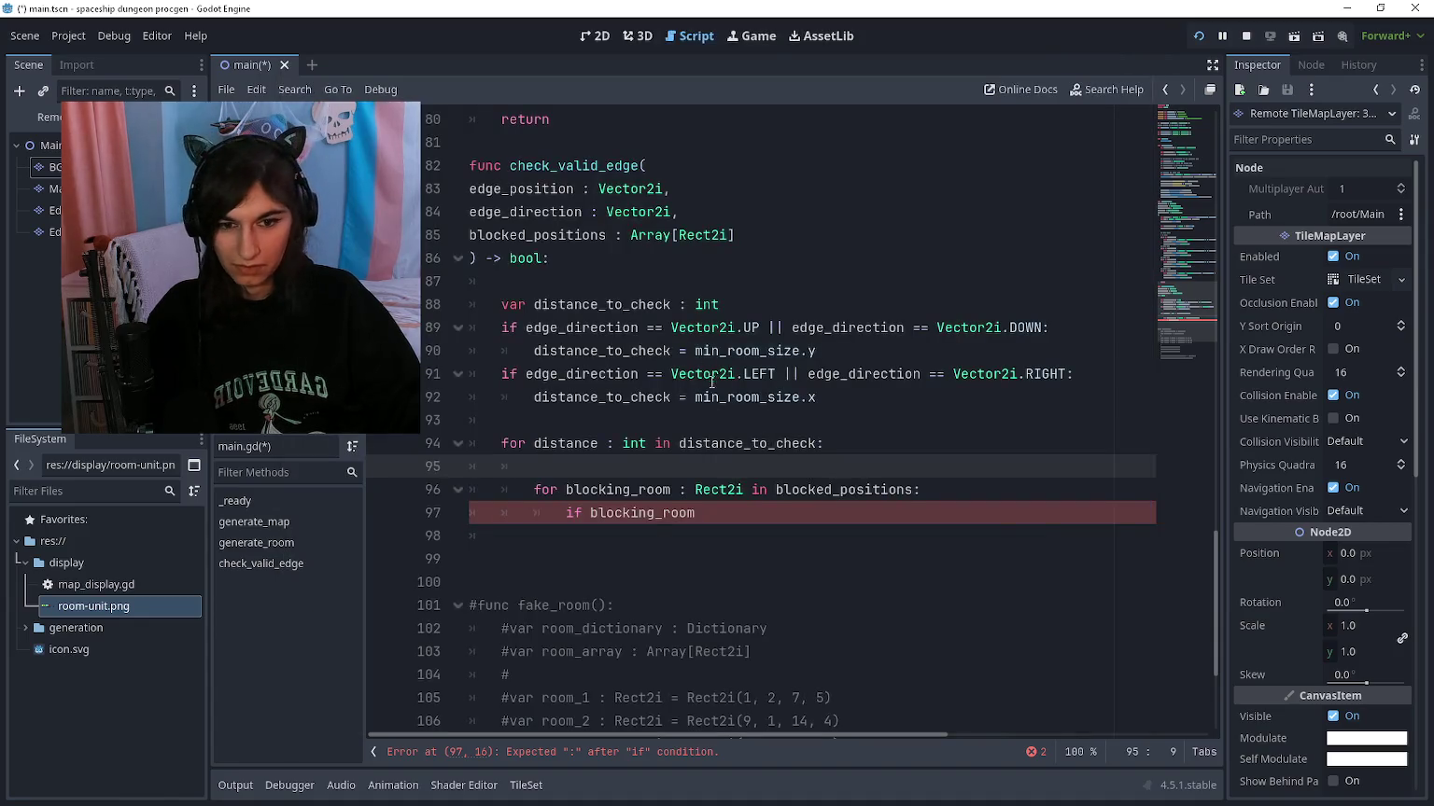
Step: Declare position_to_check : Vector2i = edge_position + edge_direction * distance_to_check, adding + 1 on line 94
text(var position)
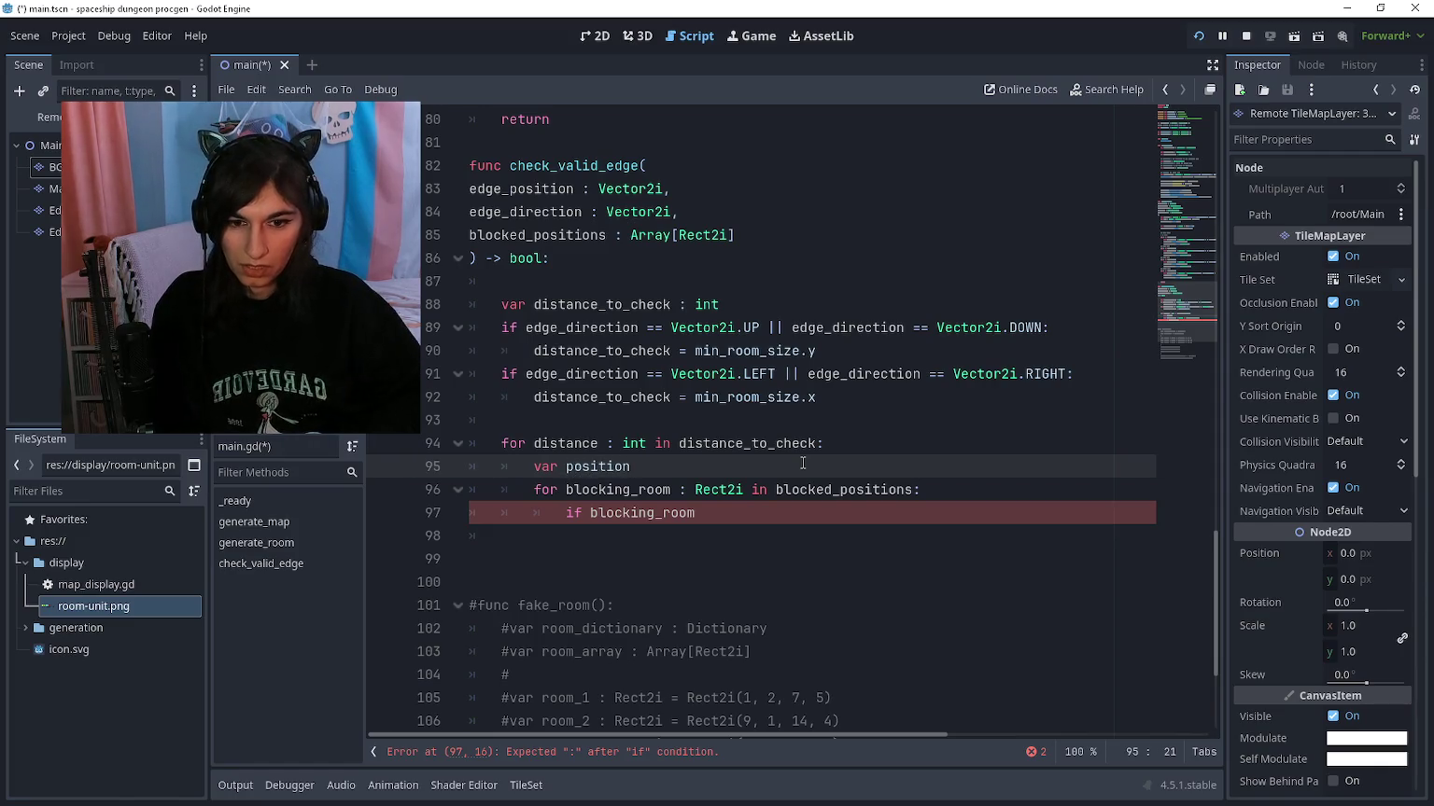
key(Up)
key(End)
key(Left)
text(+ 1)
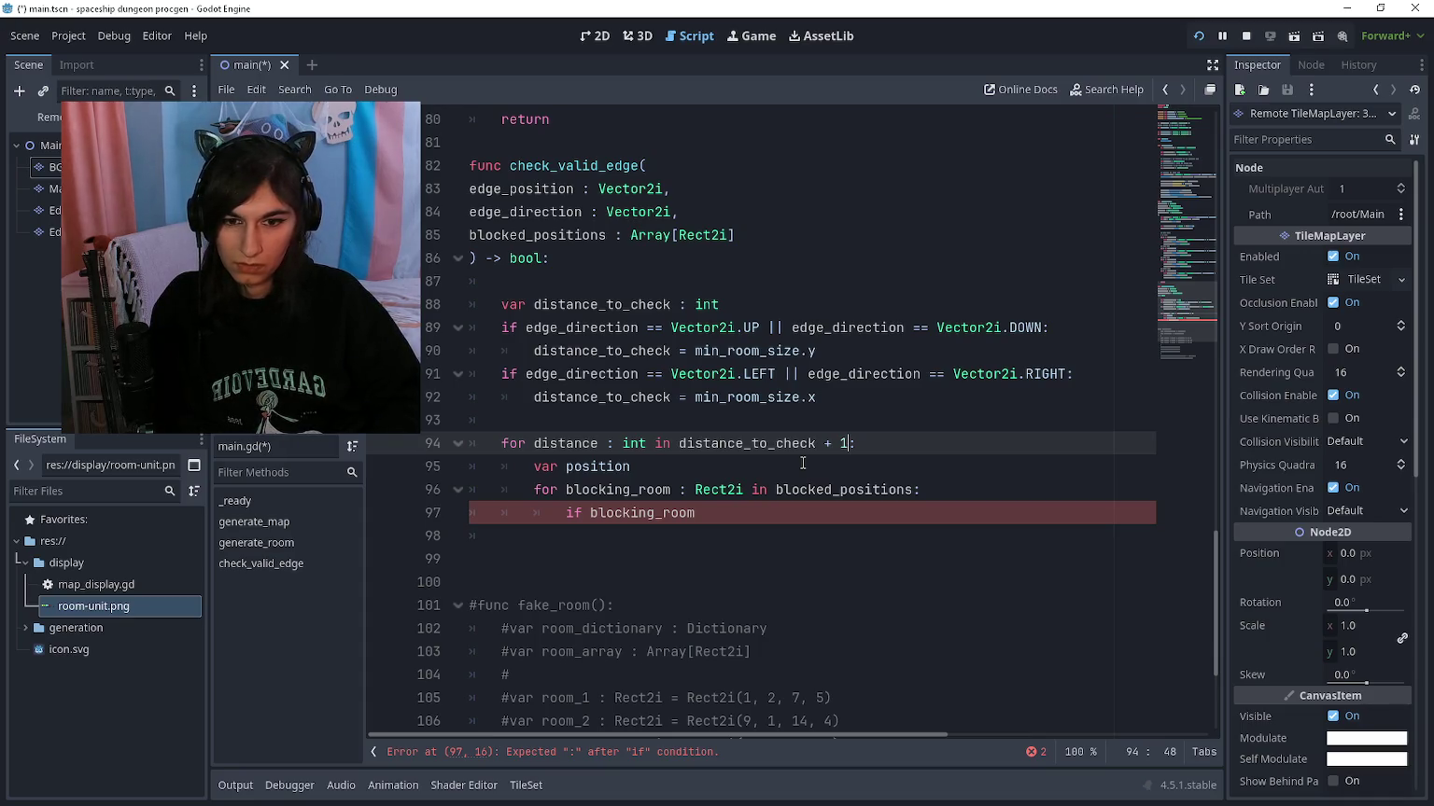
key(Down)
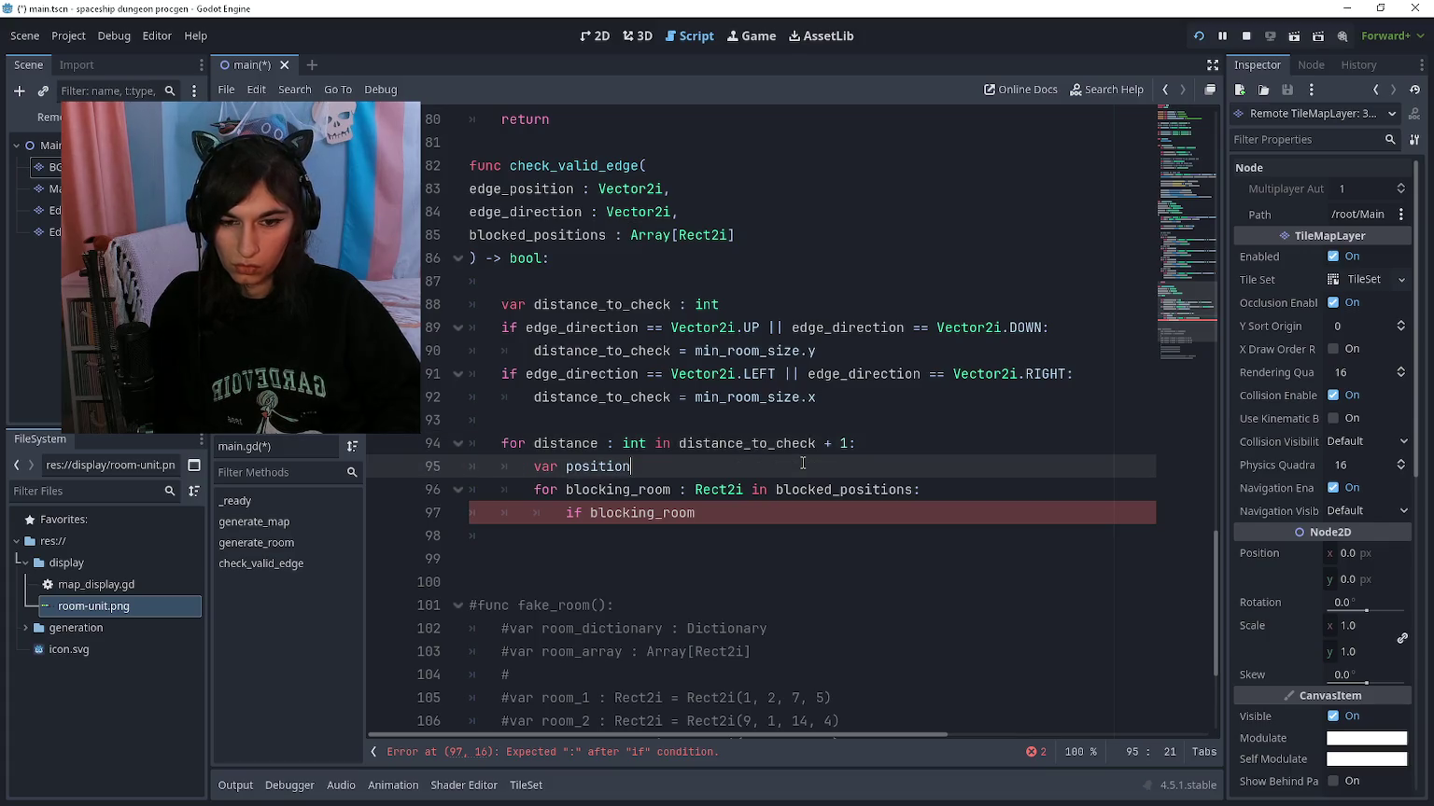
text(_to_check )
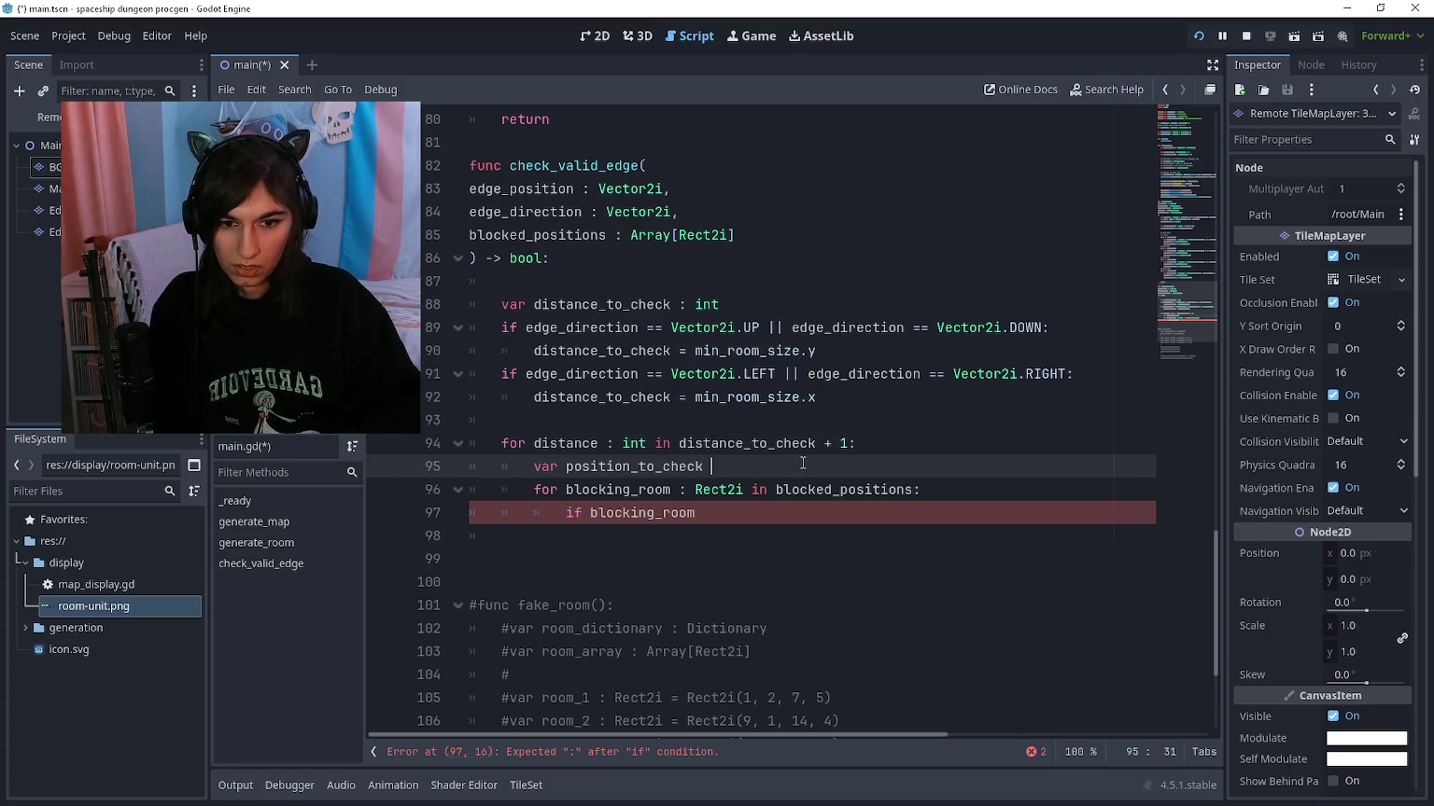
text(: Vector2i =)
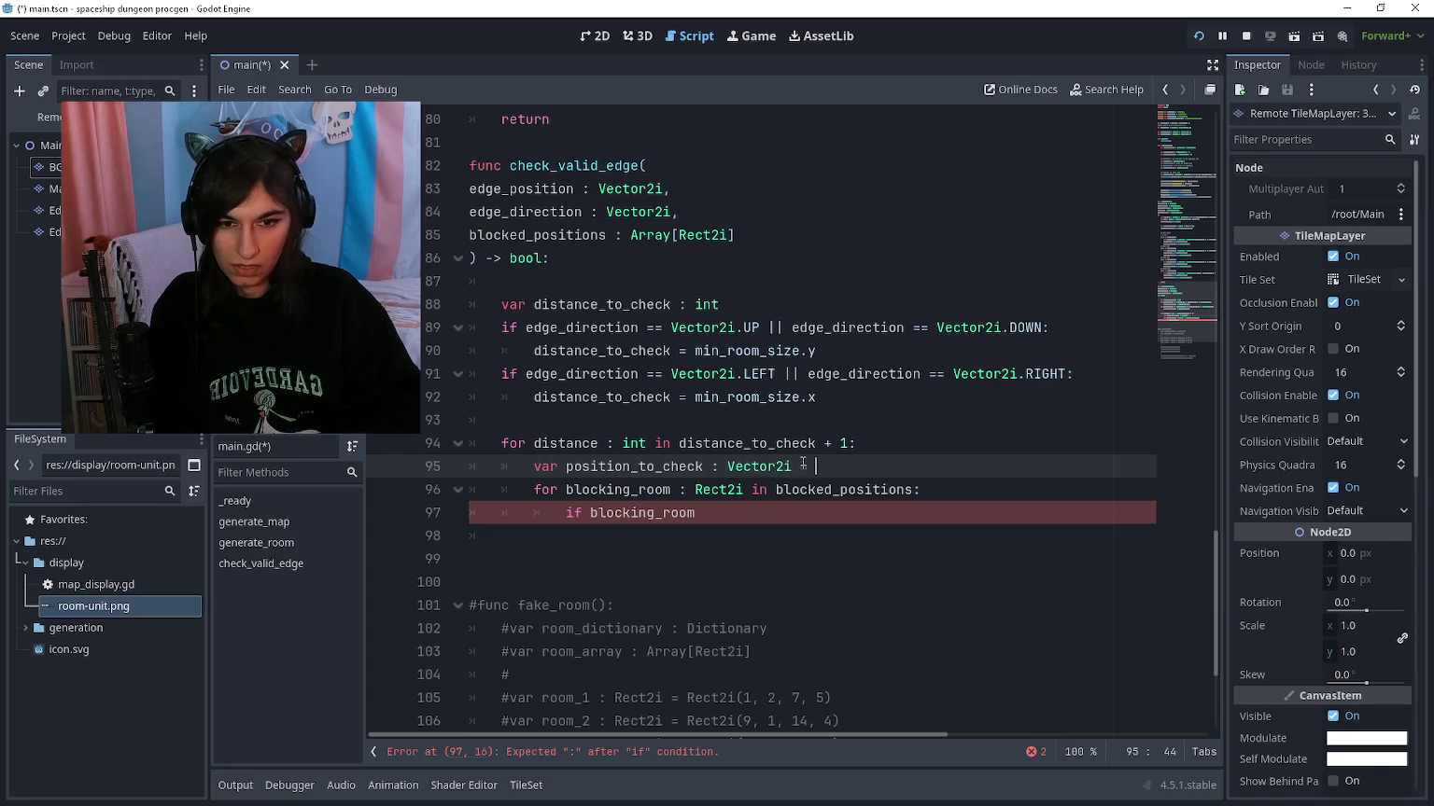
key(BackSpace)
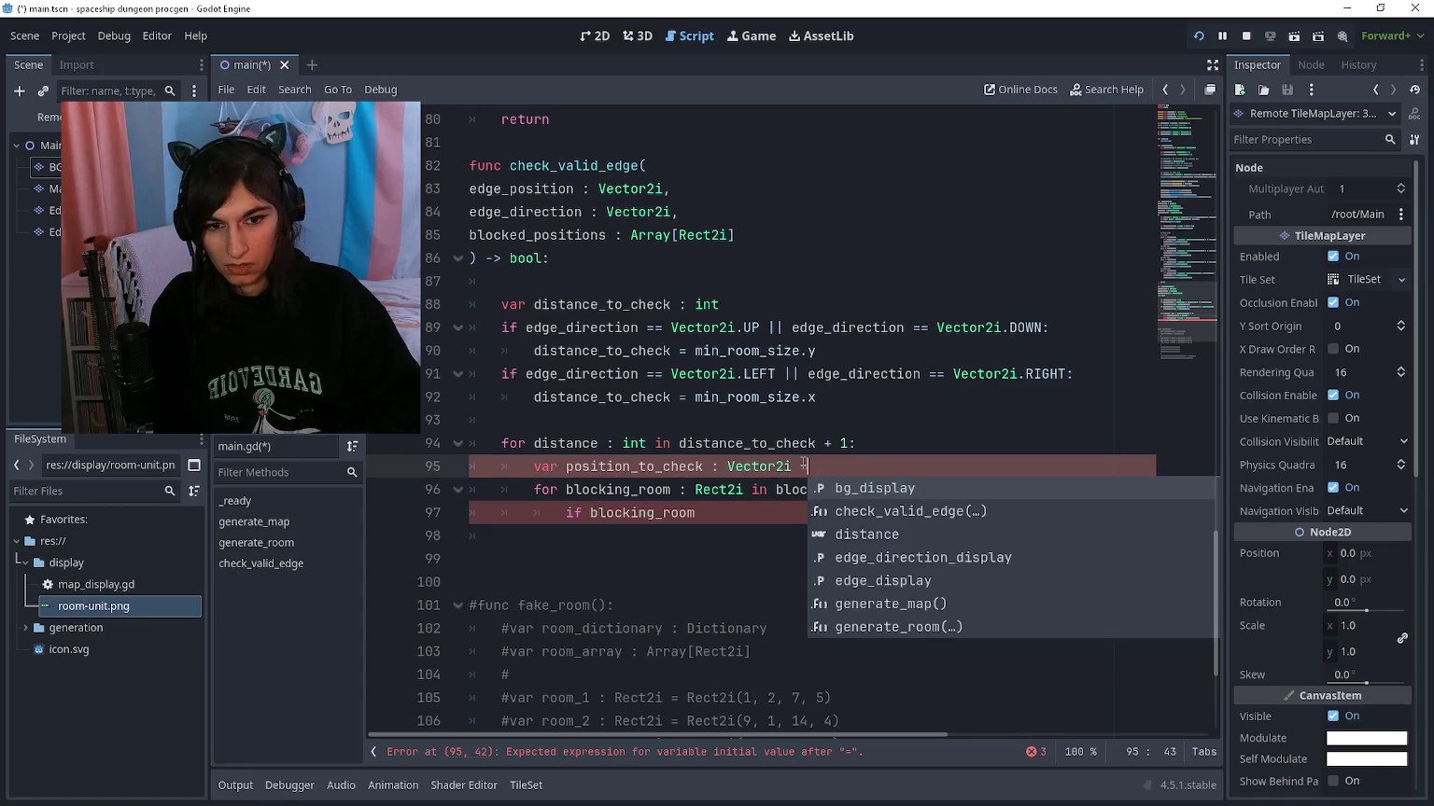
text( ed)
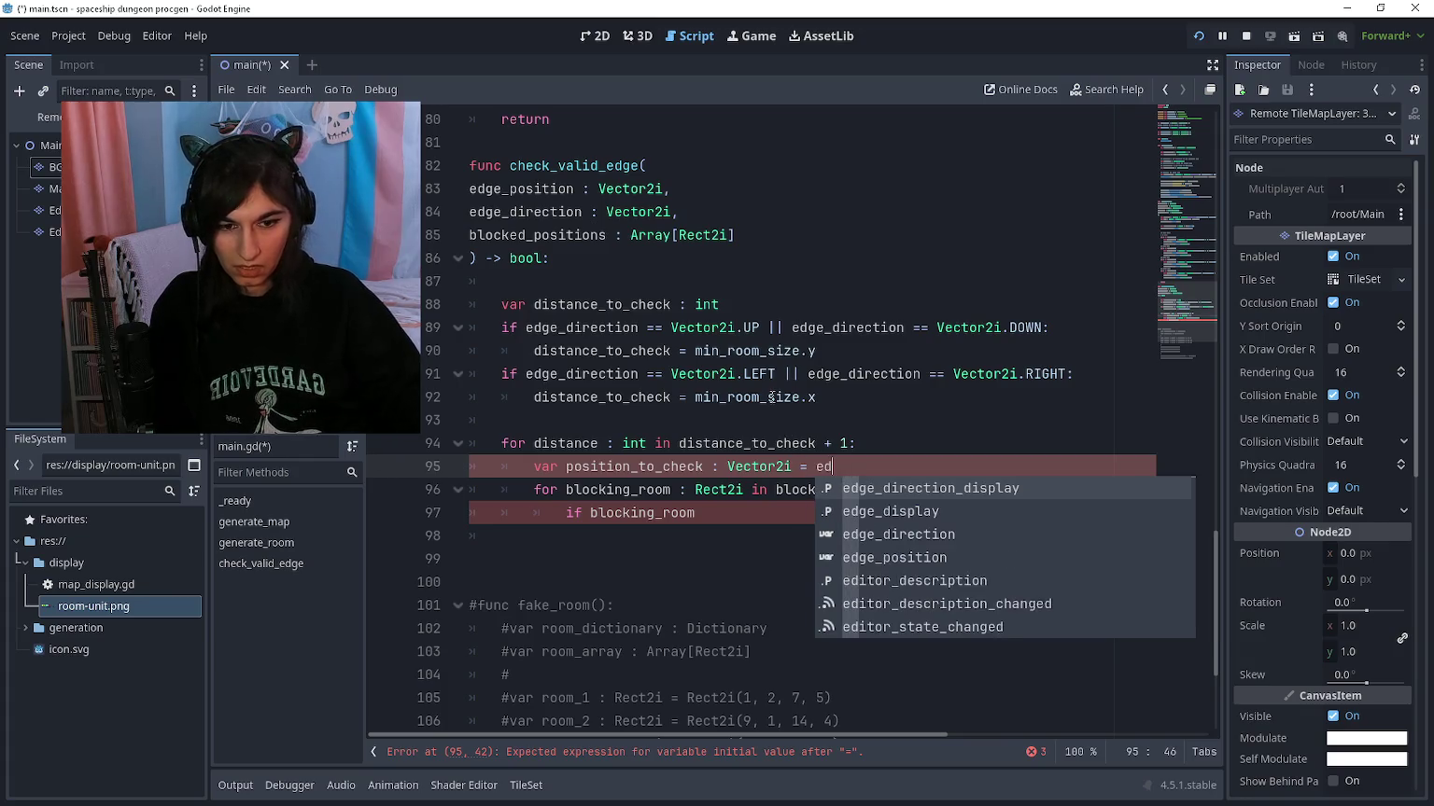
text(ge_position +_ )
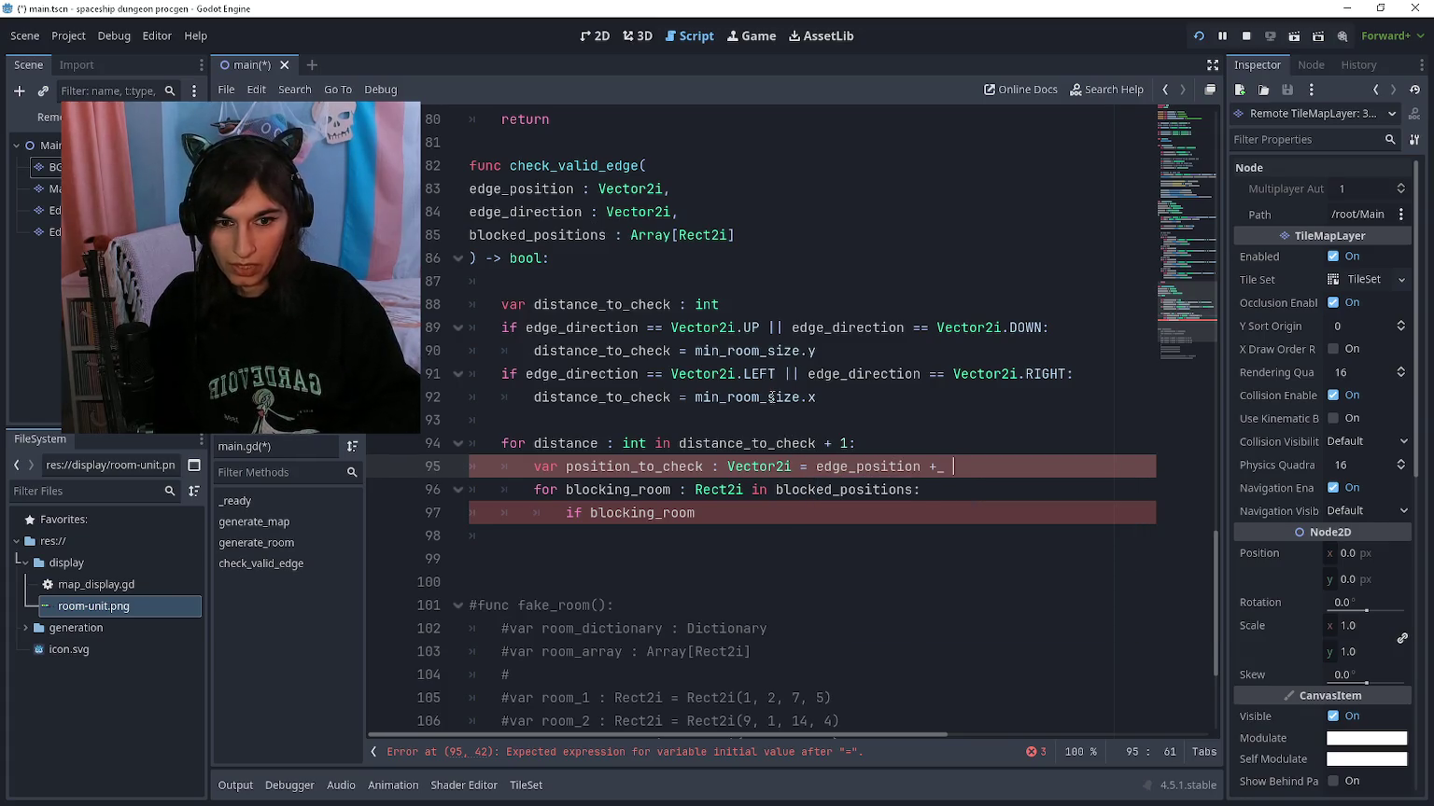
key(BackSpace)
key(BackSpace)
text( e)
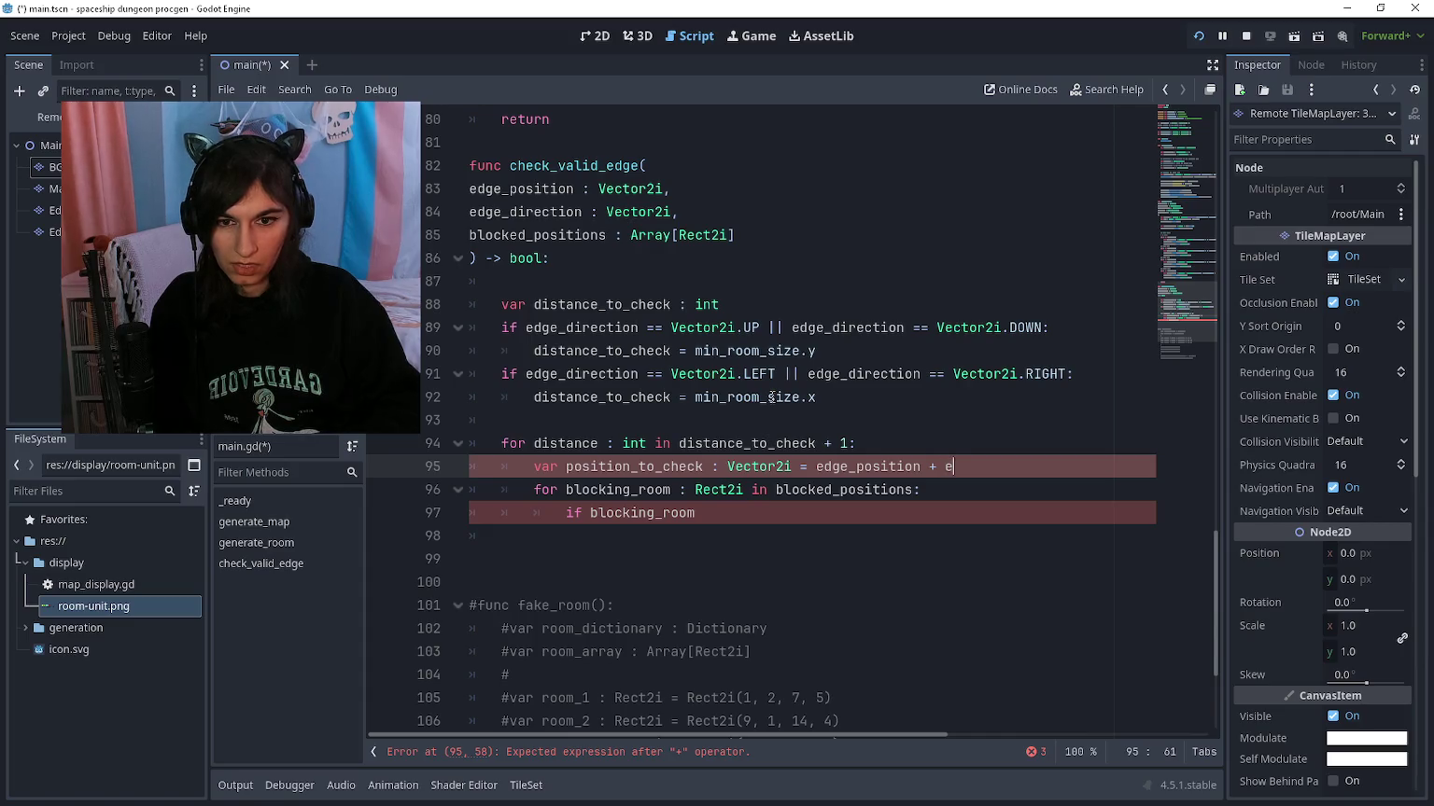
text(dge_direction * Dist)
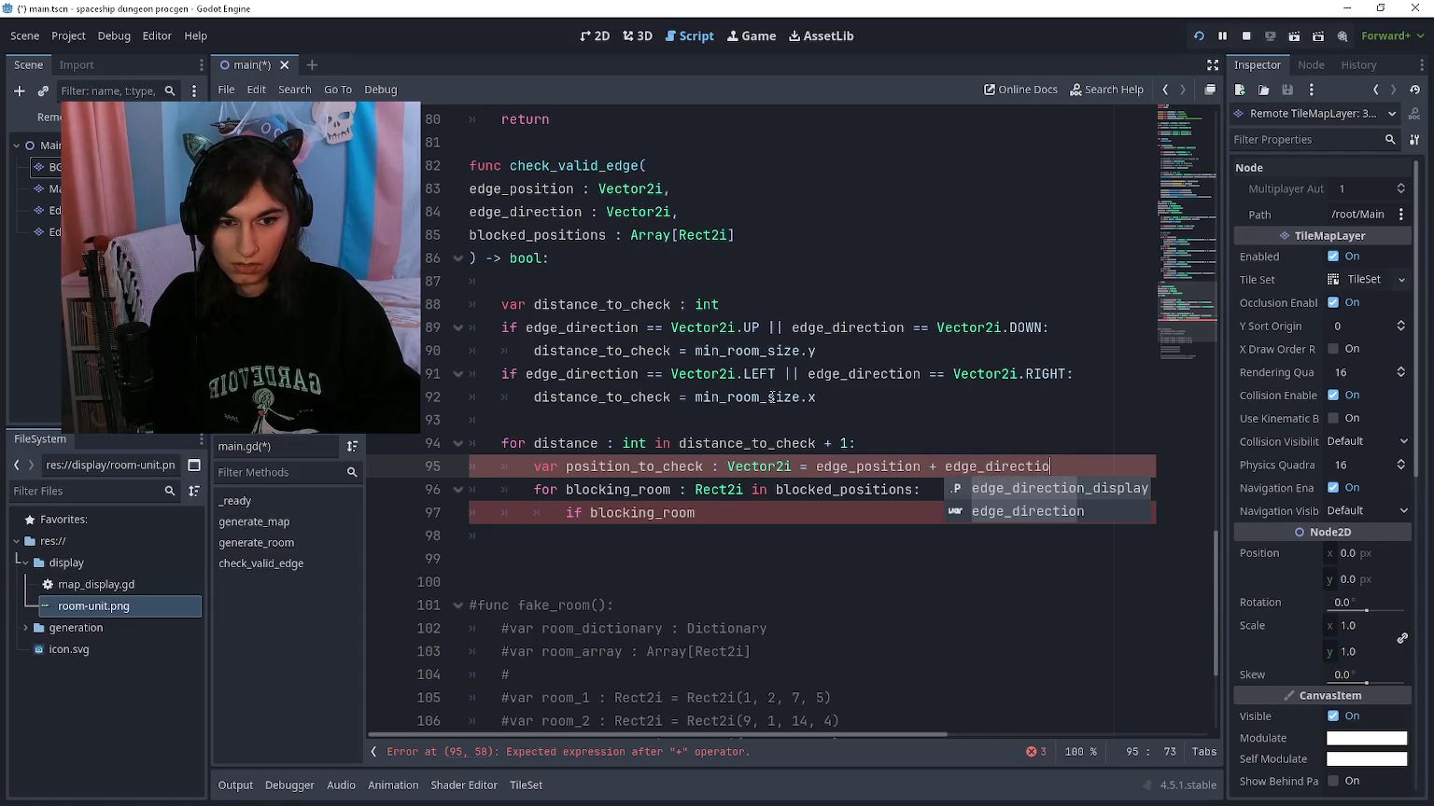
key(BackSpace)
key(BackSpace)
key(BackSpace)
text(distance_to_check)
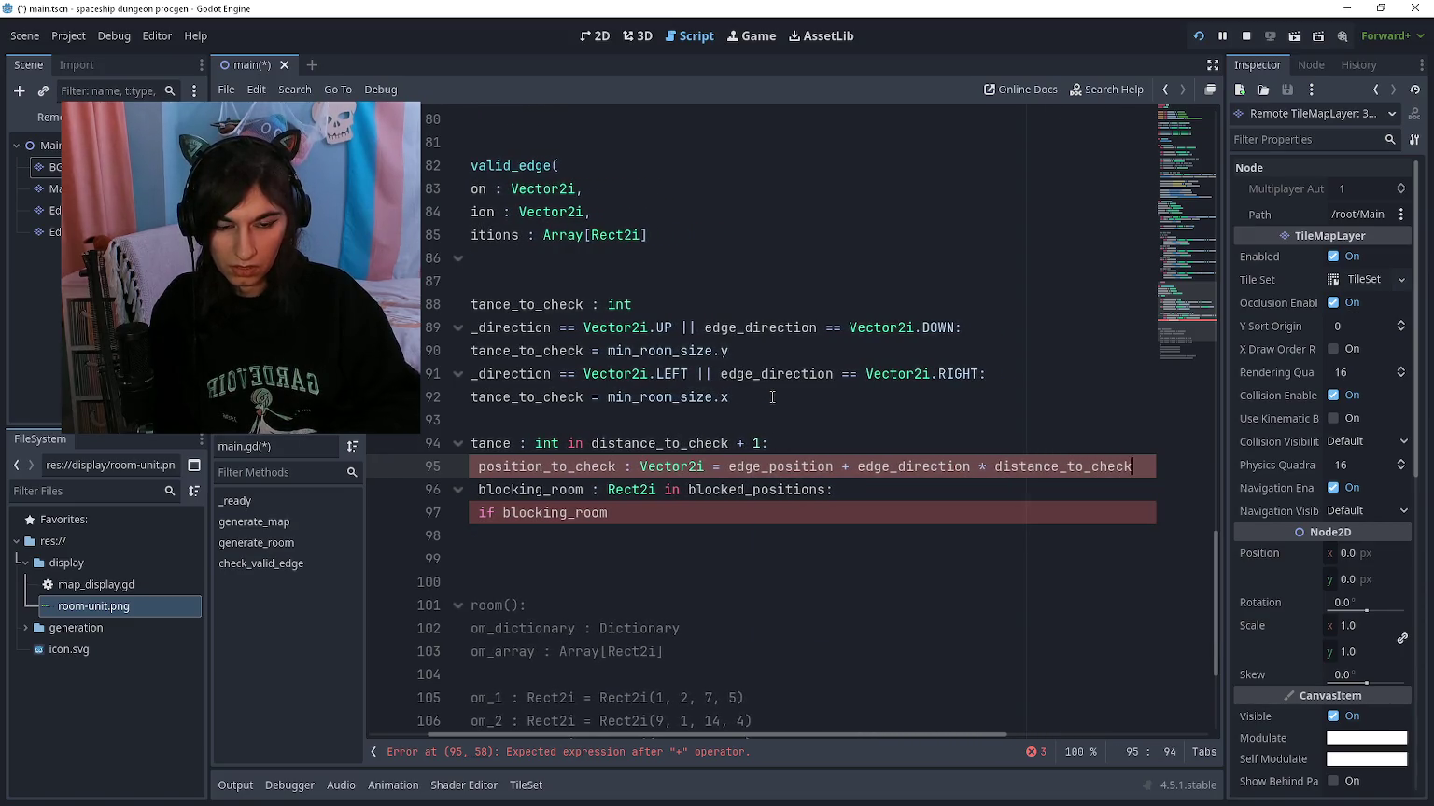
Step: Extend the if on line 97 with blocking_room.encloses( from autocomplete
key(Down)
key(Down)
key(End)
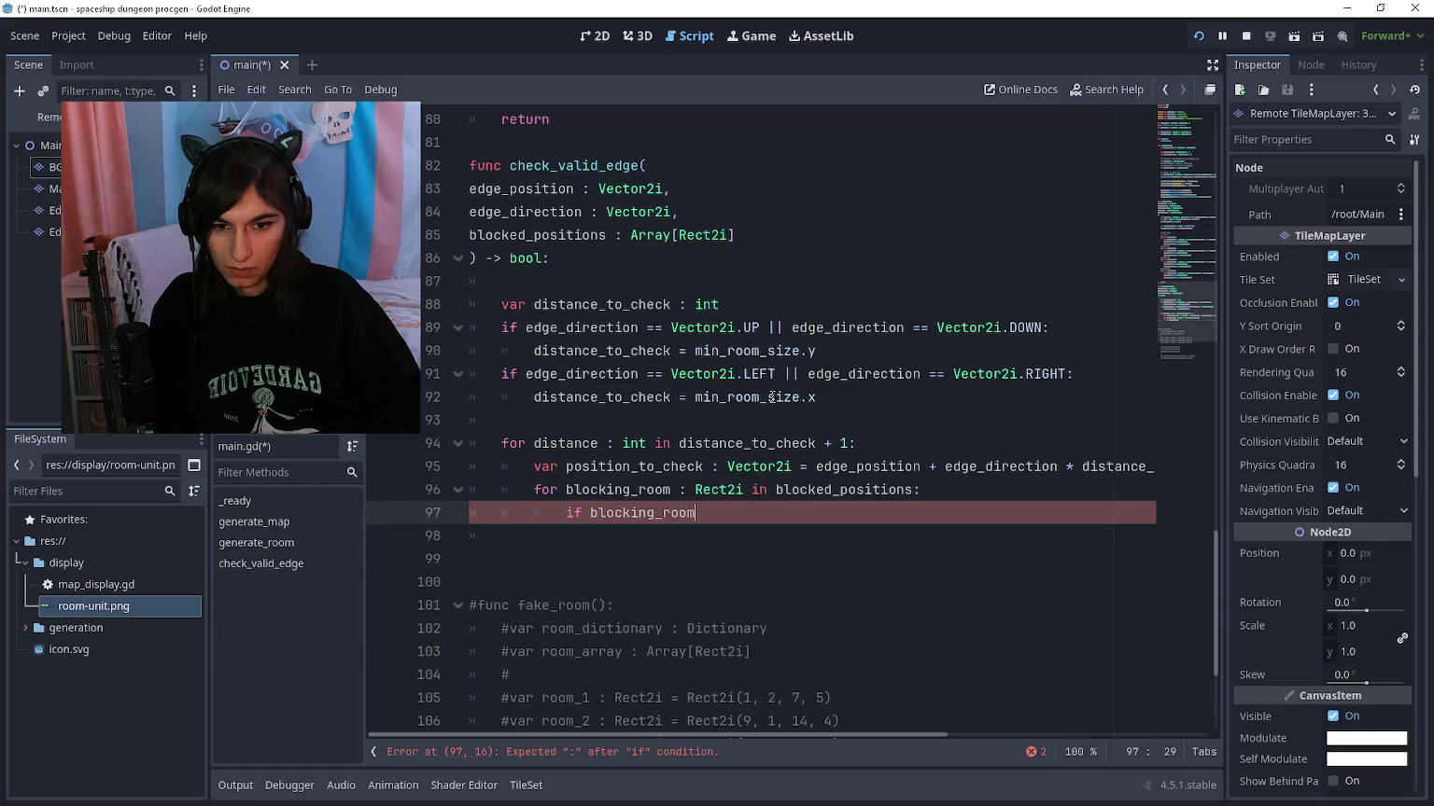
text(.)
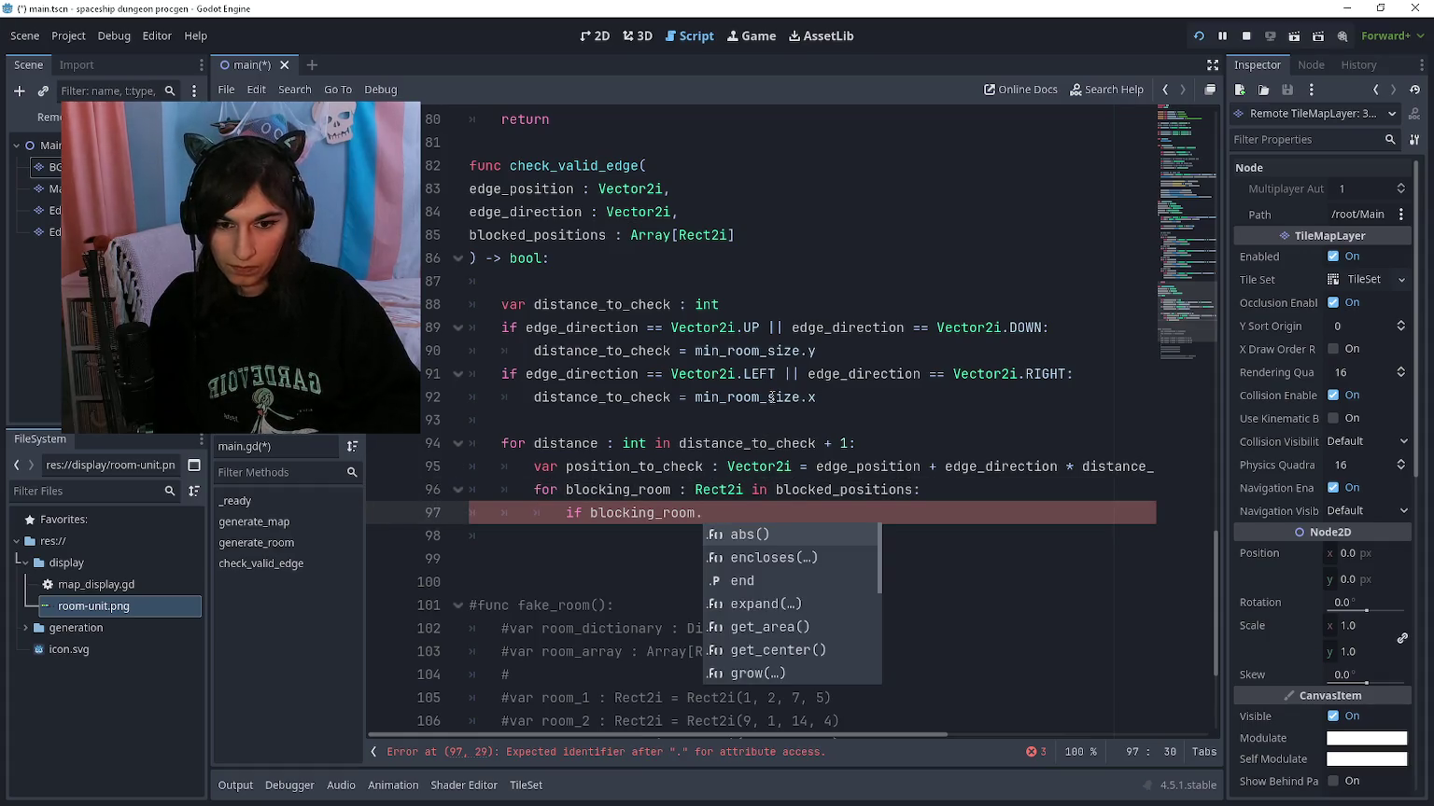
text(en)
key(Return)
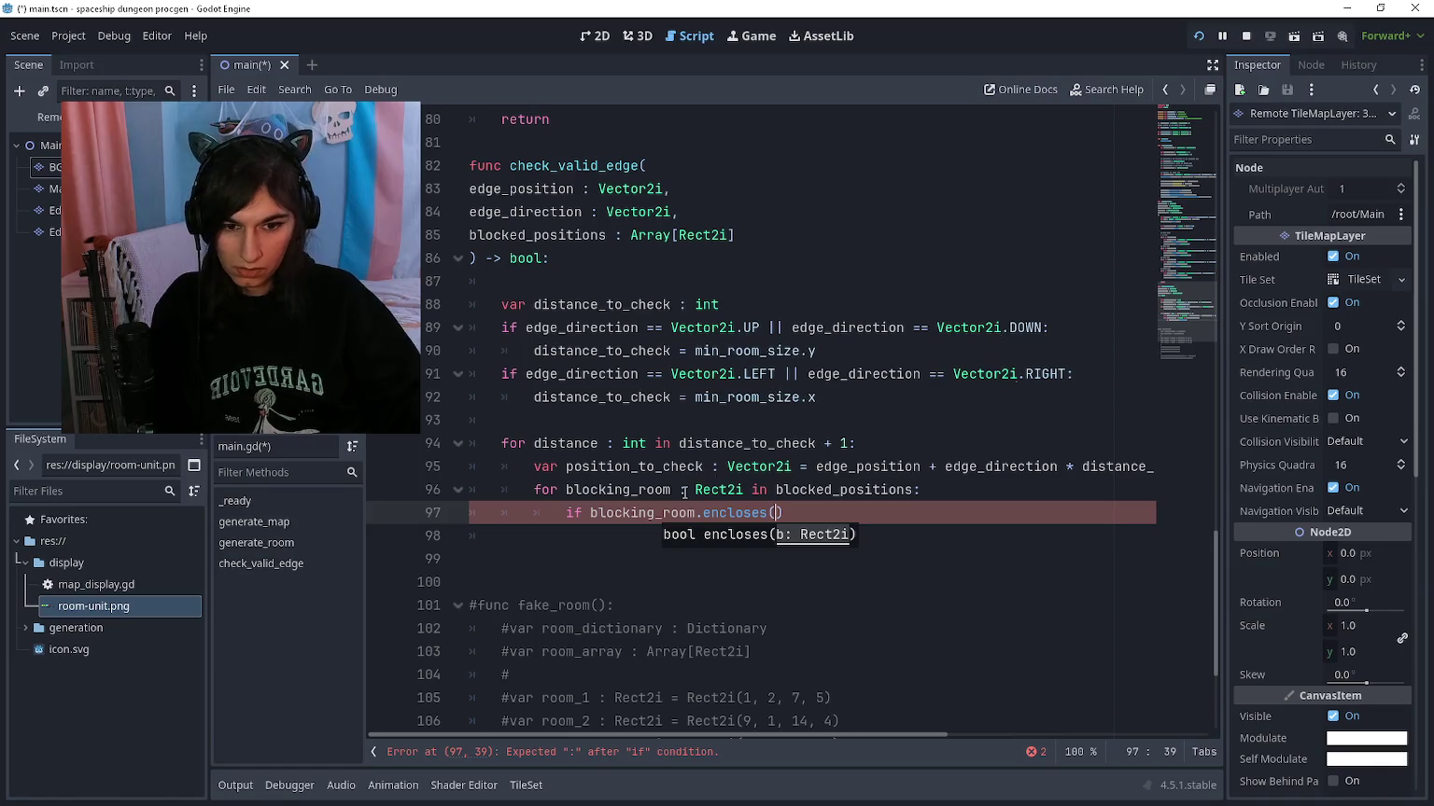
click(714, 514)
ctrl+click(711, 514)
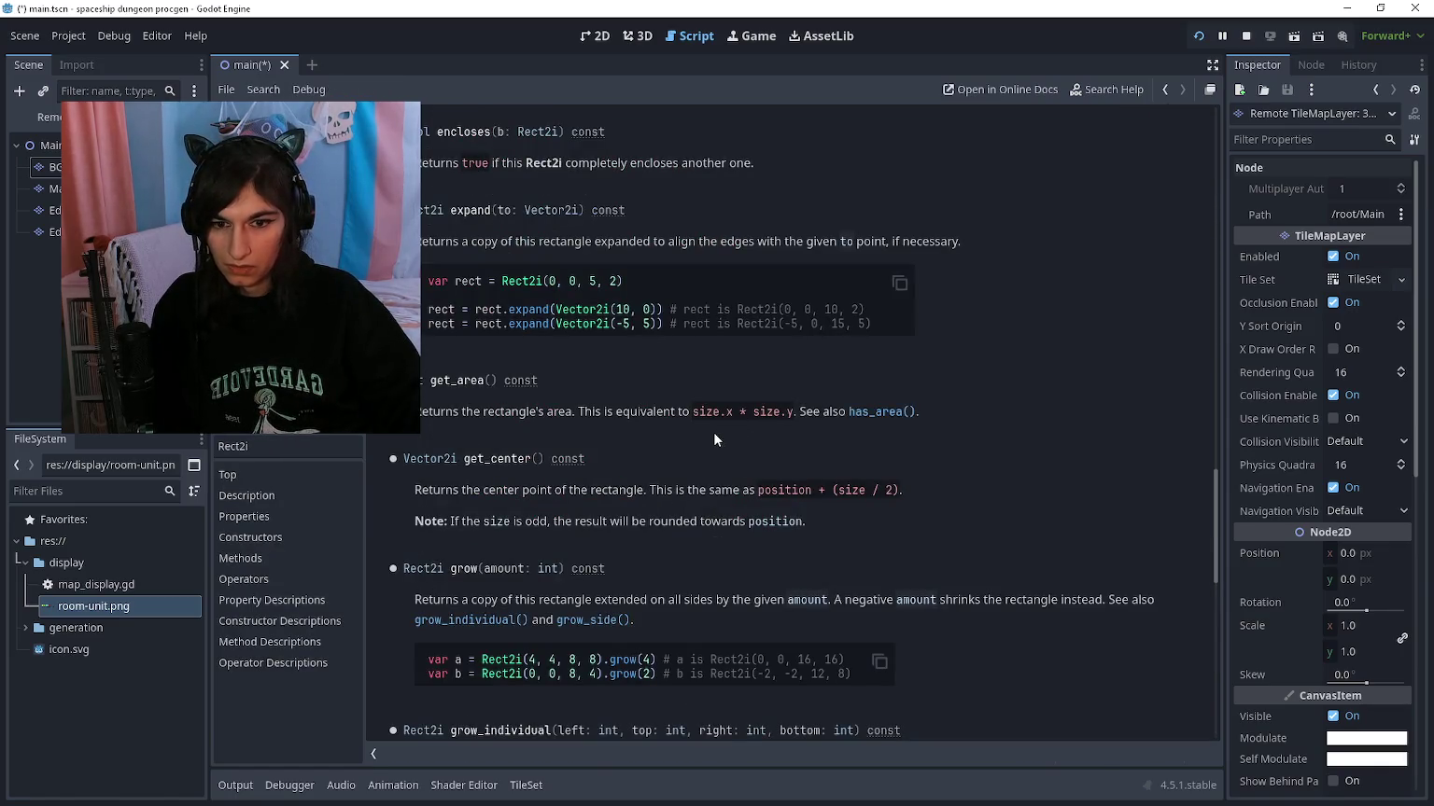
scroll(680, 426, up, 5)
scroll(679, 430, down, 8)
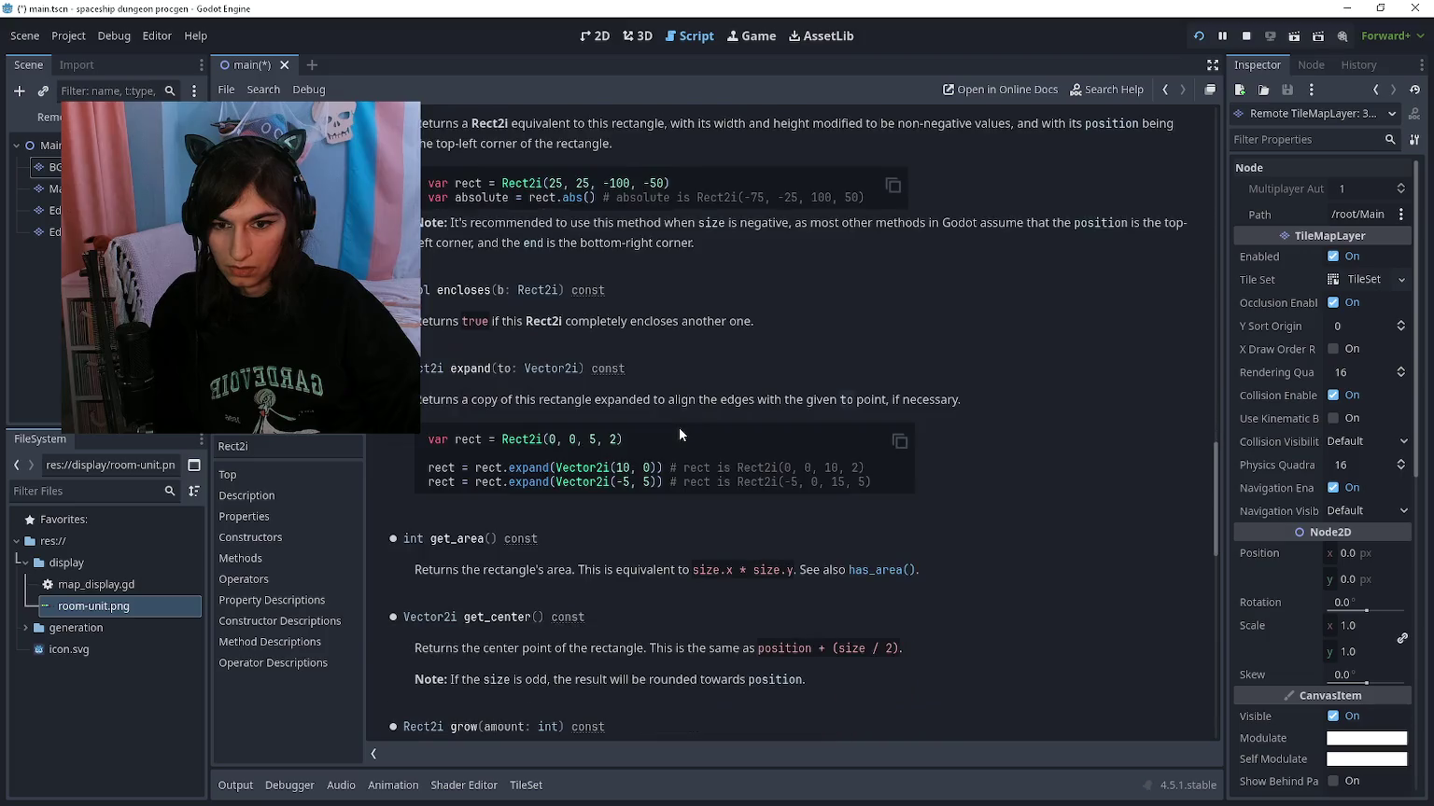
scroll(675, 427, down, 3)
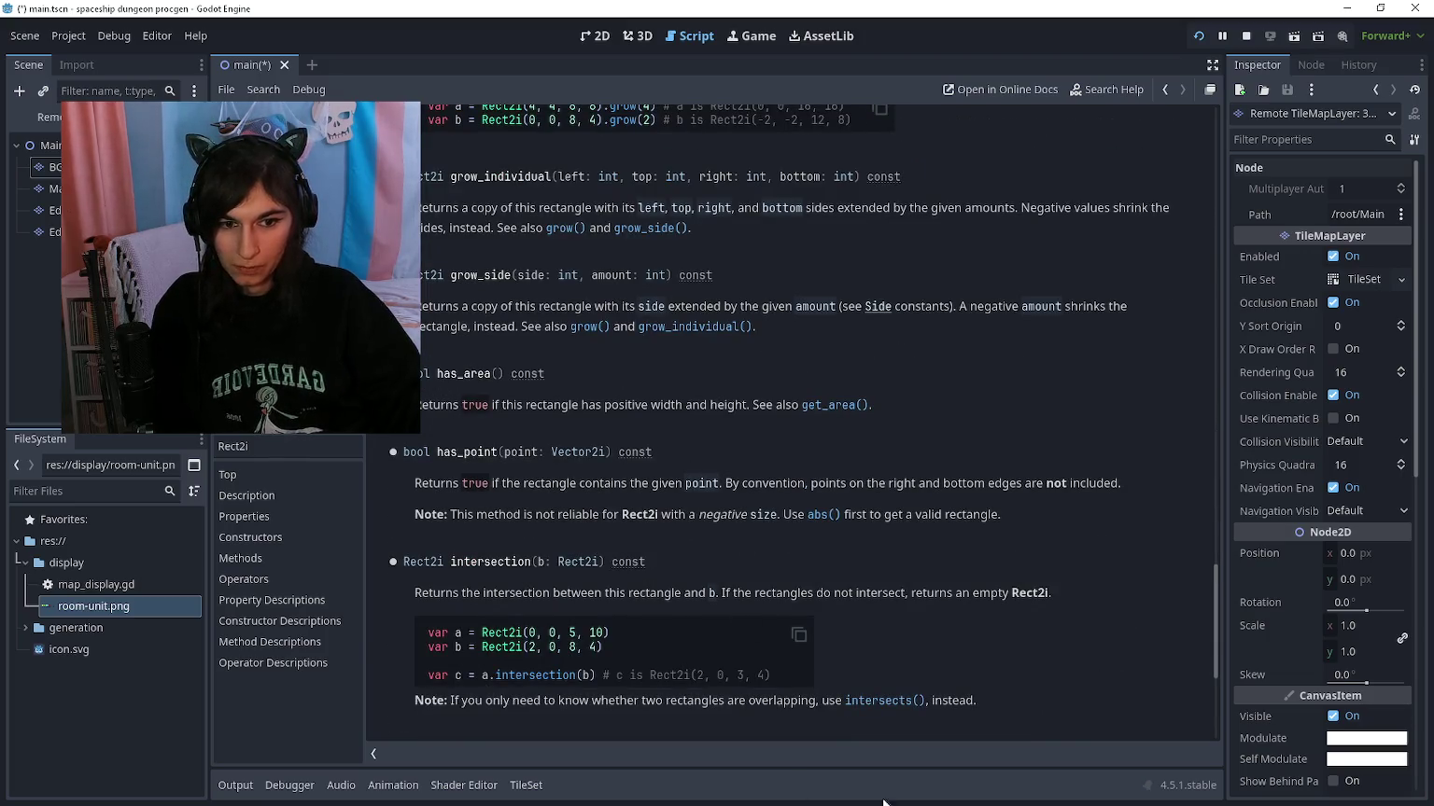
mouse_move(810, 484)
mouse_down()
mouse_move(1024, 484)
mouse_move(414, 483)
mouse_move(1122, 483)
mouse_up()
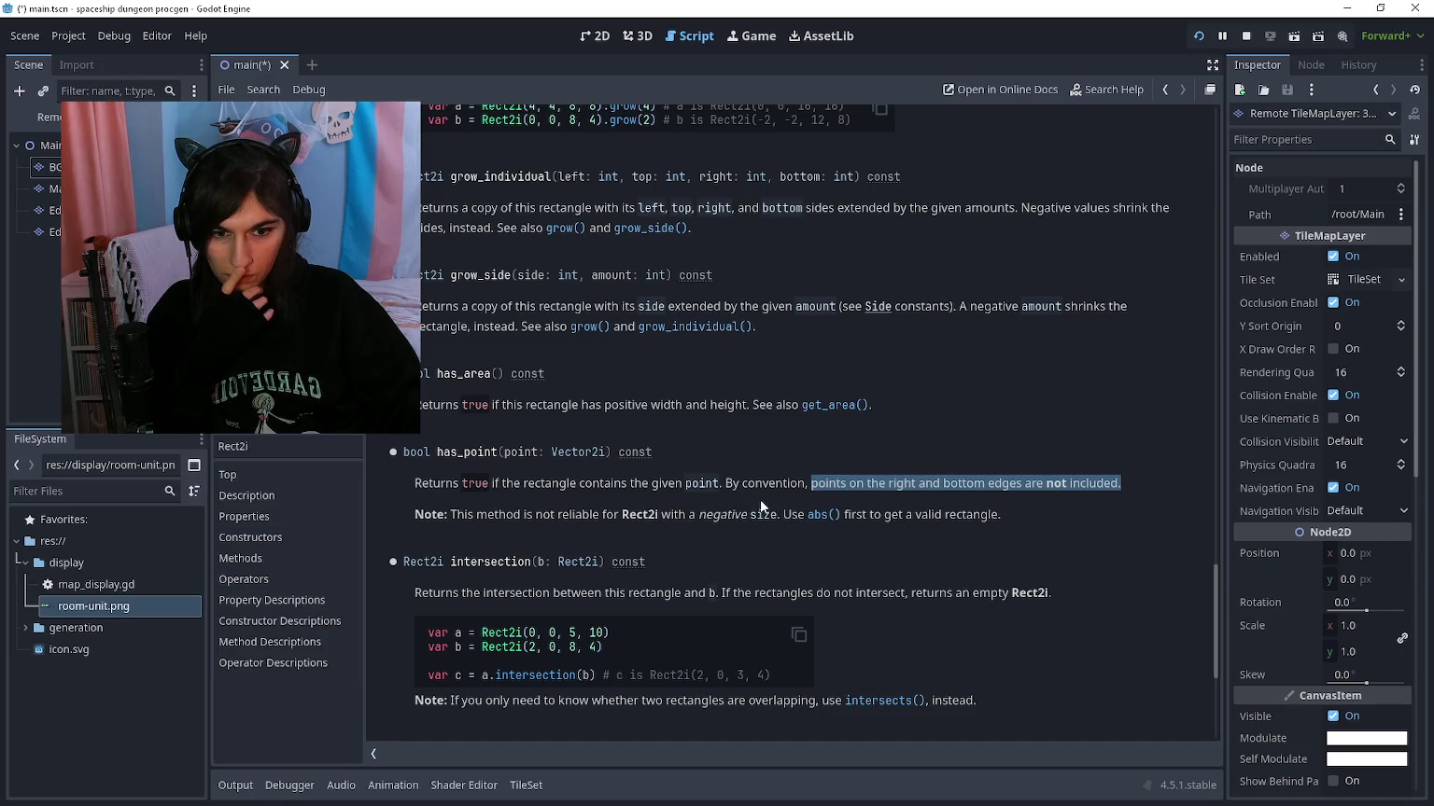
click(760, 499)
key(alt+Left)
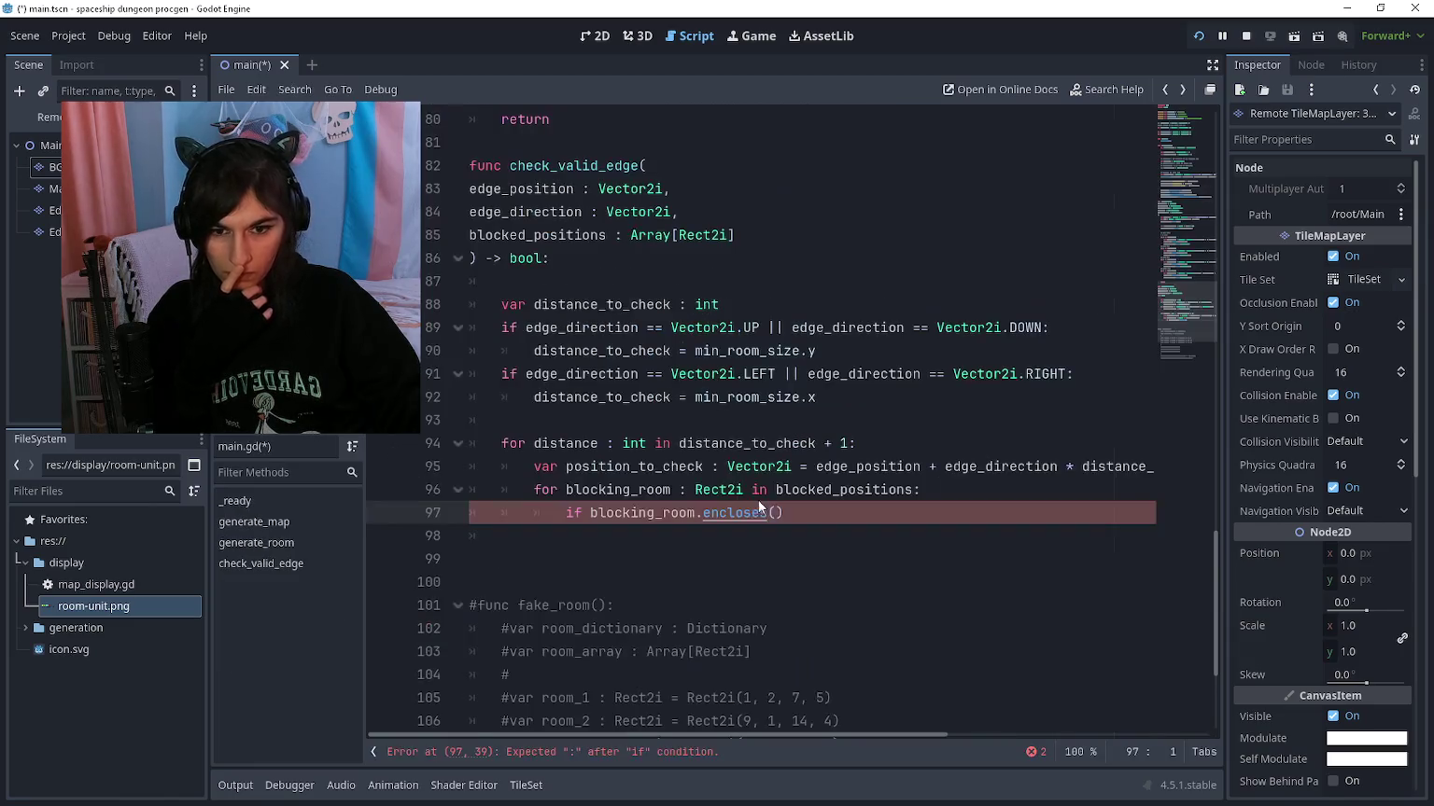
Step: Change the condition to blocking_room.has_point(position_to_check) == true: with return false beneath
drag(784, 515, 704, 521)
text(has)
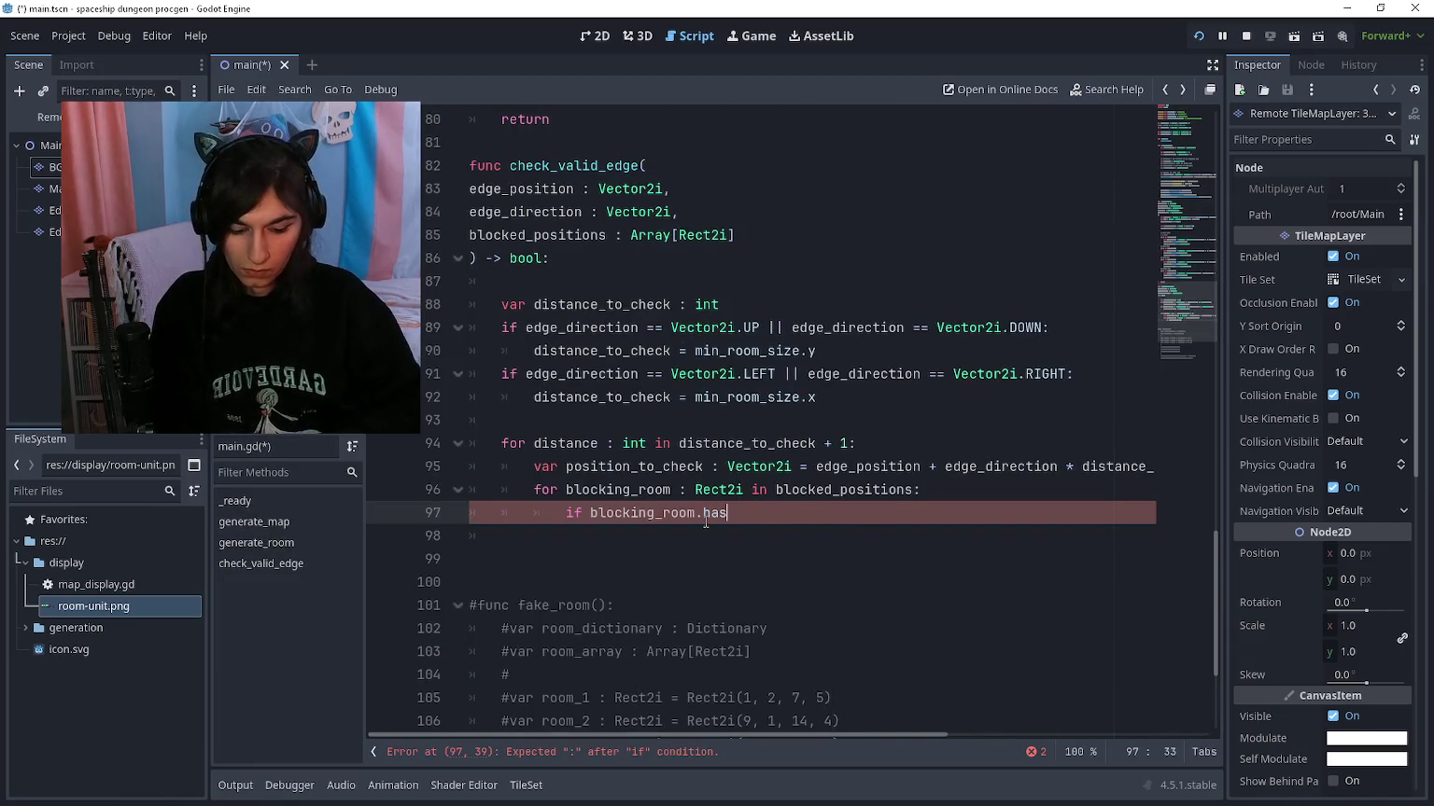
text(_point(position)
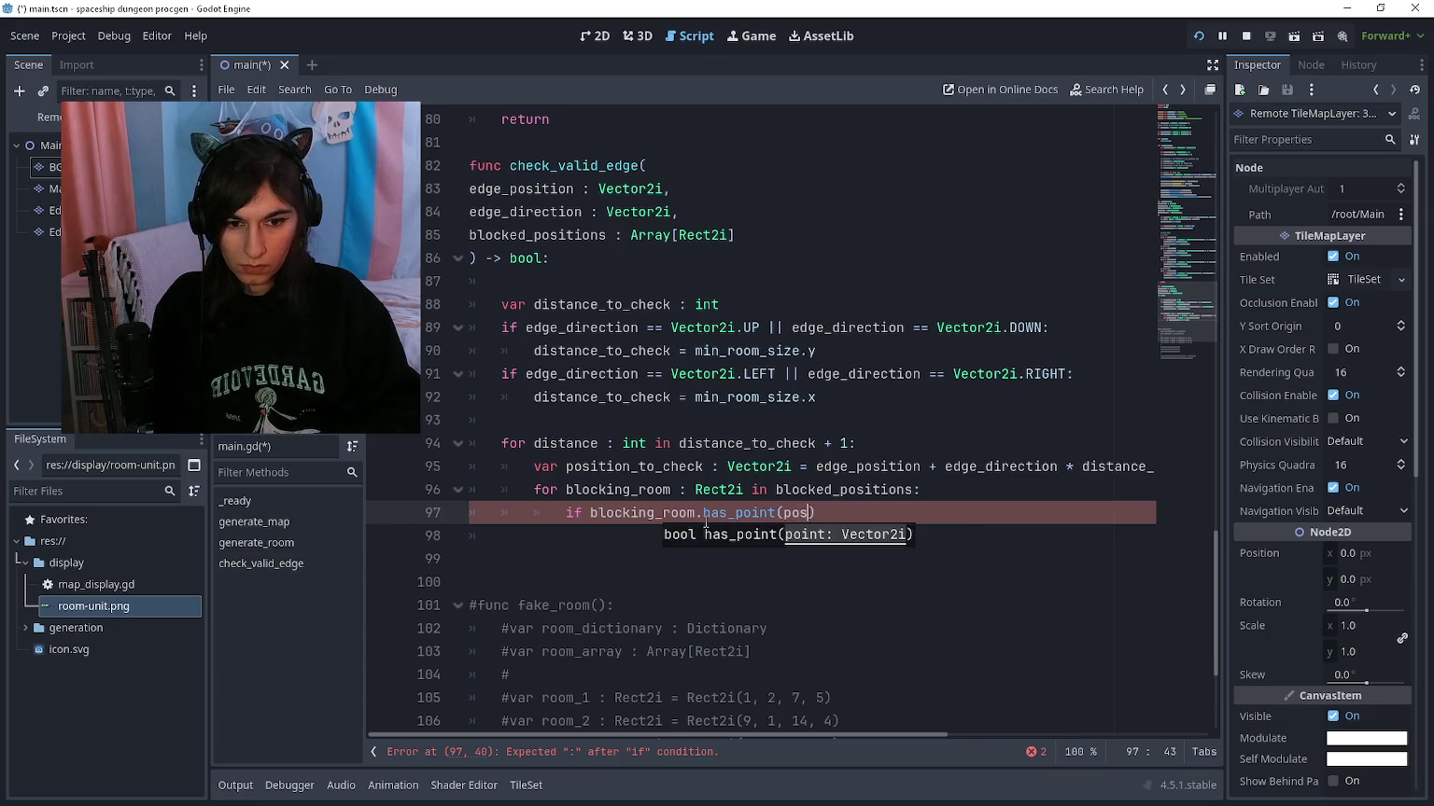
key(Delete)
text(_t)
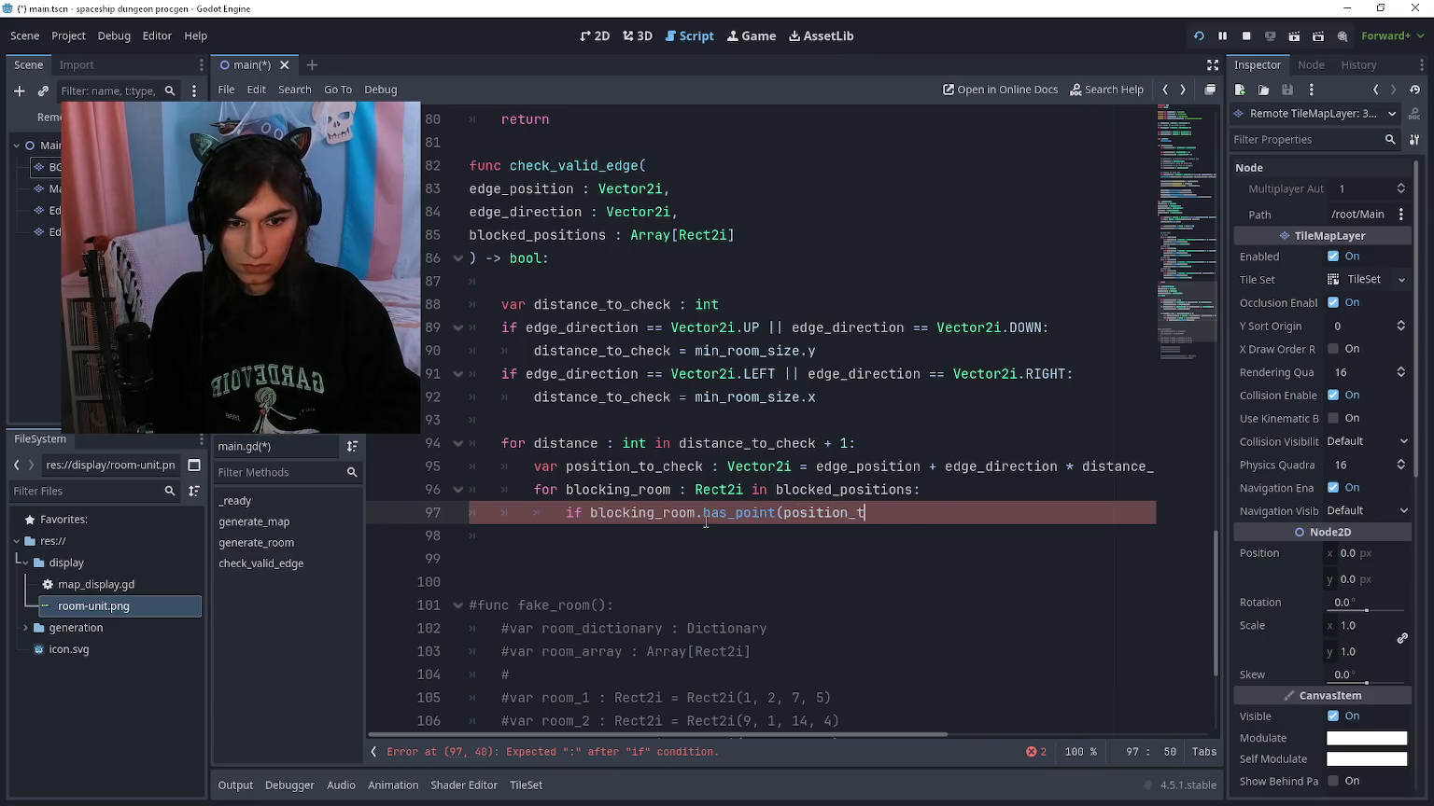
text(o_check) == true:)
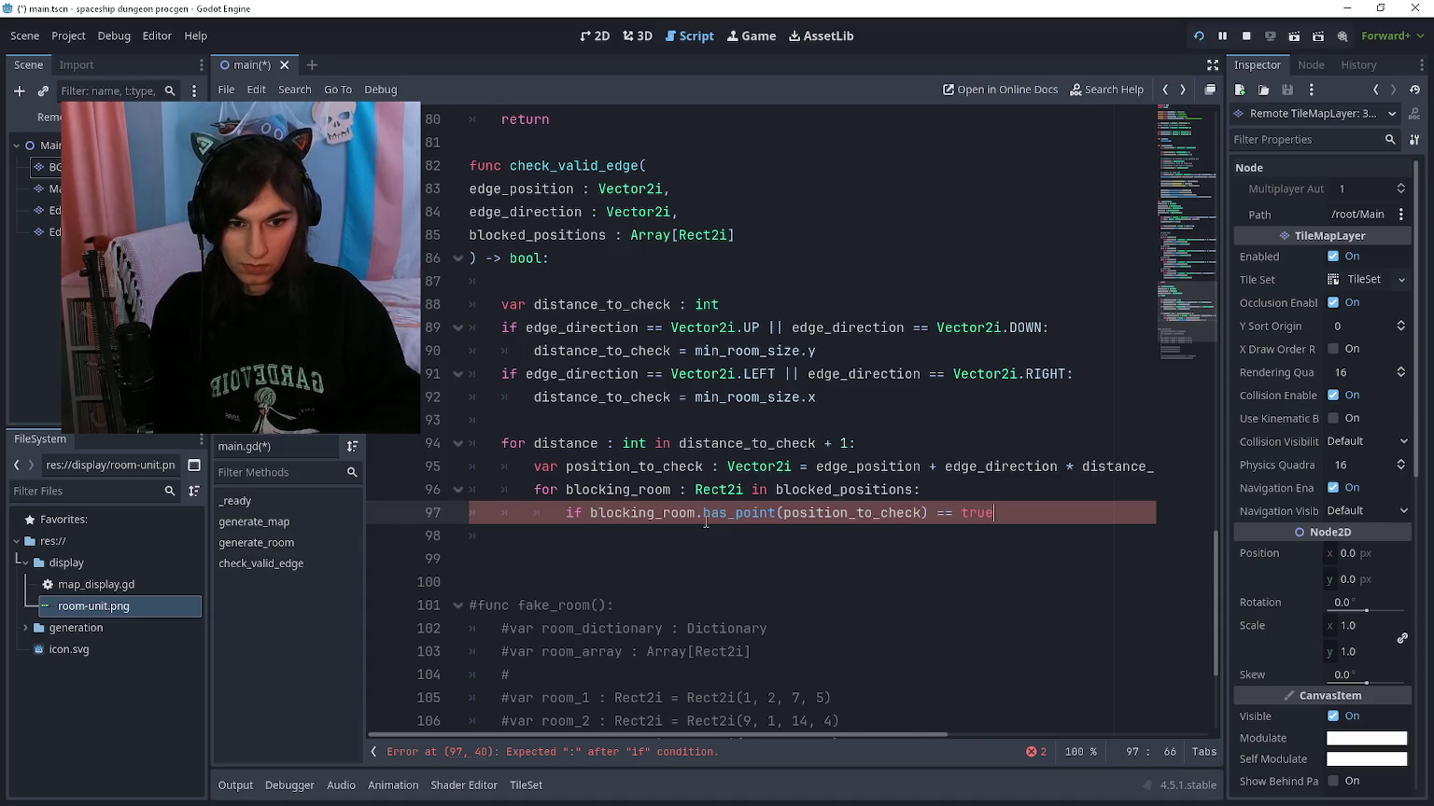
key(Return)
text(return false)
Step: Add return true at the function's top level, leaving an indented blank line inside the loop
key(Return)
key(BackSpace)
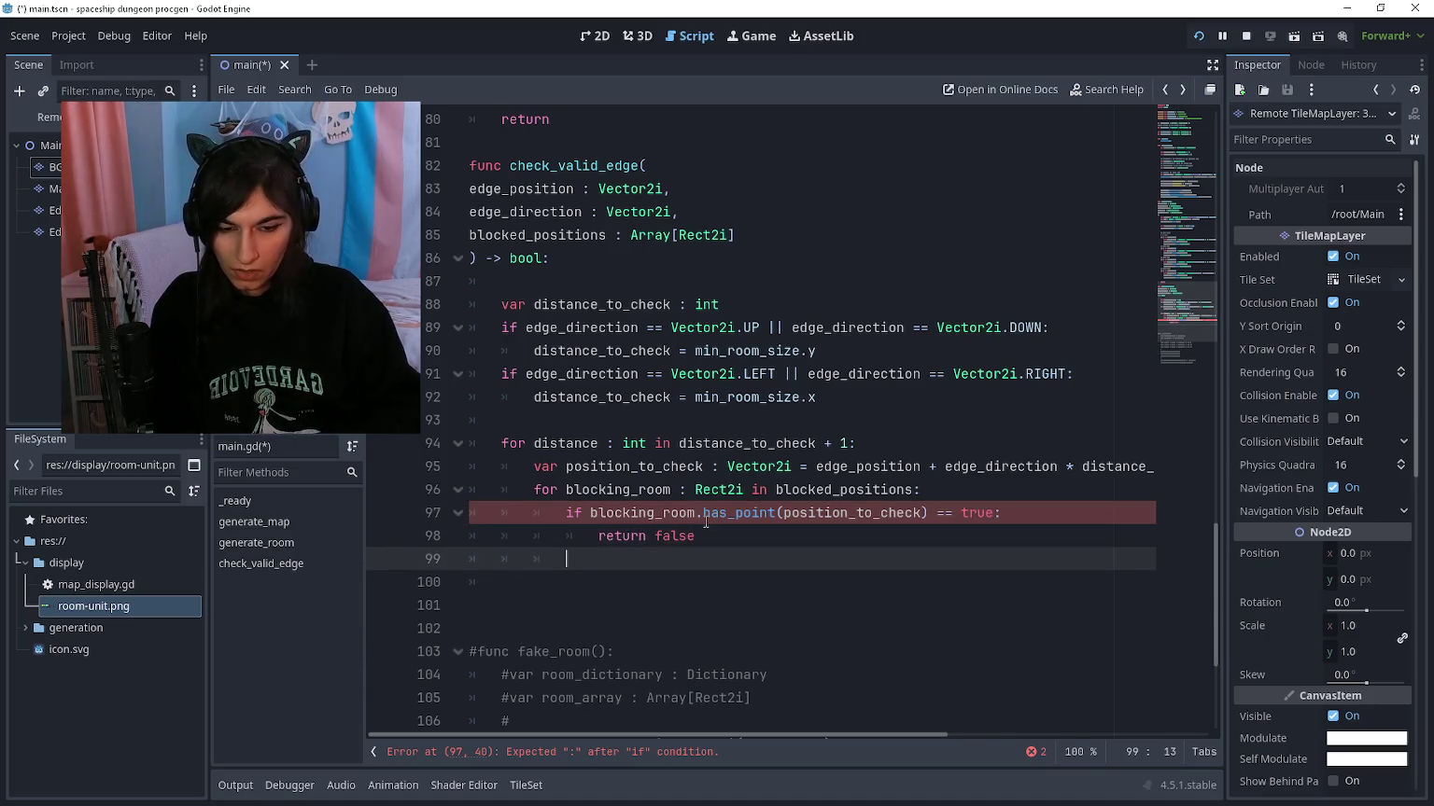
key(BackSpace)
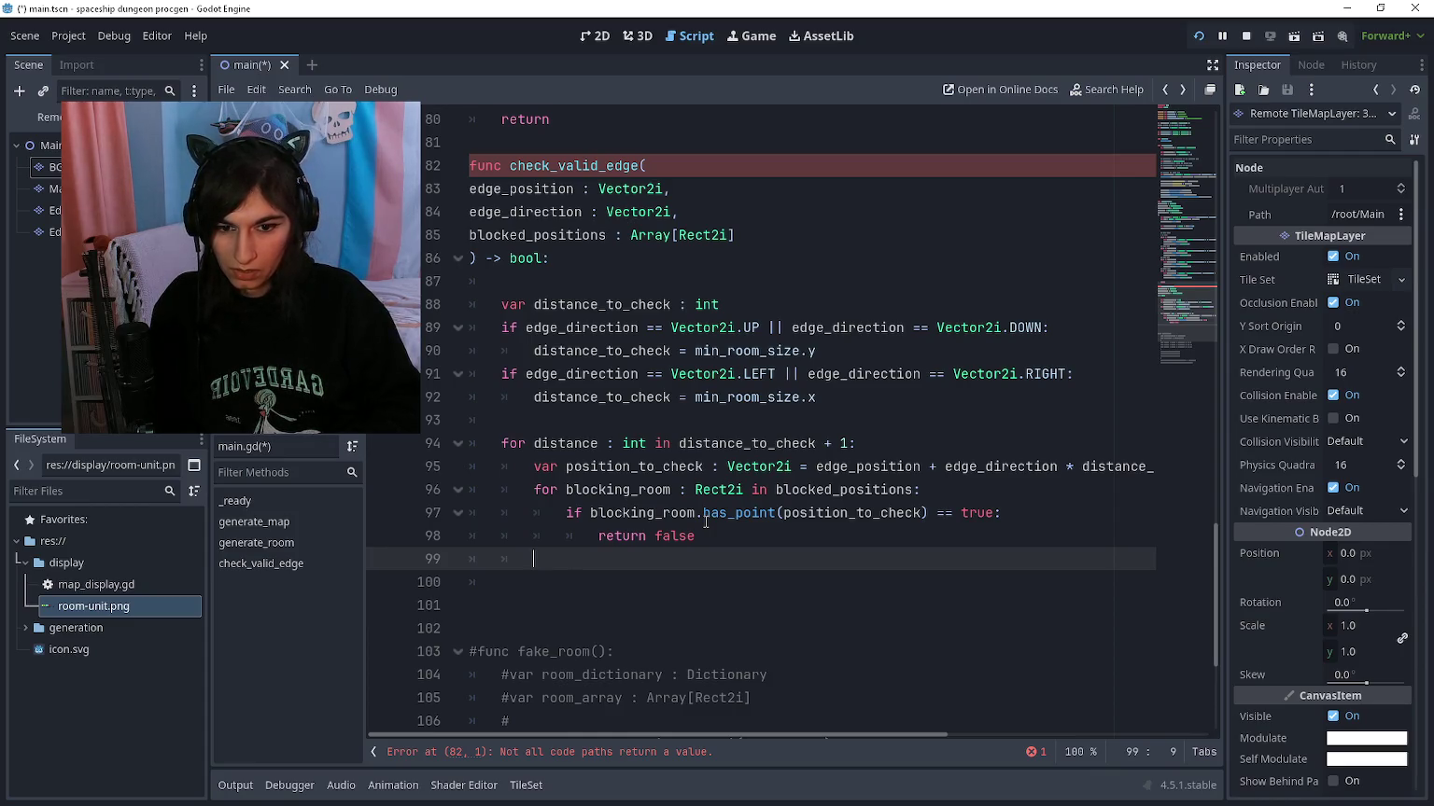
key(BackSpace)
key(Return)
text(return true)
key(Up)
key(Return)
key(Up)
key(Tab)
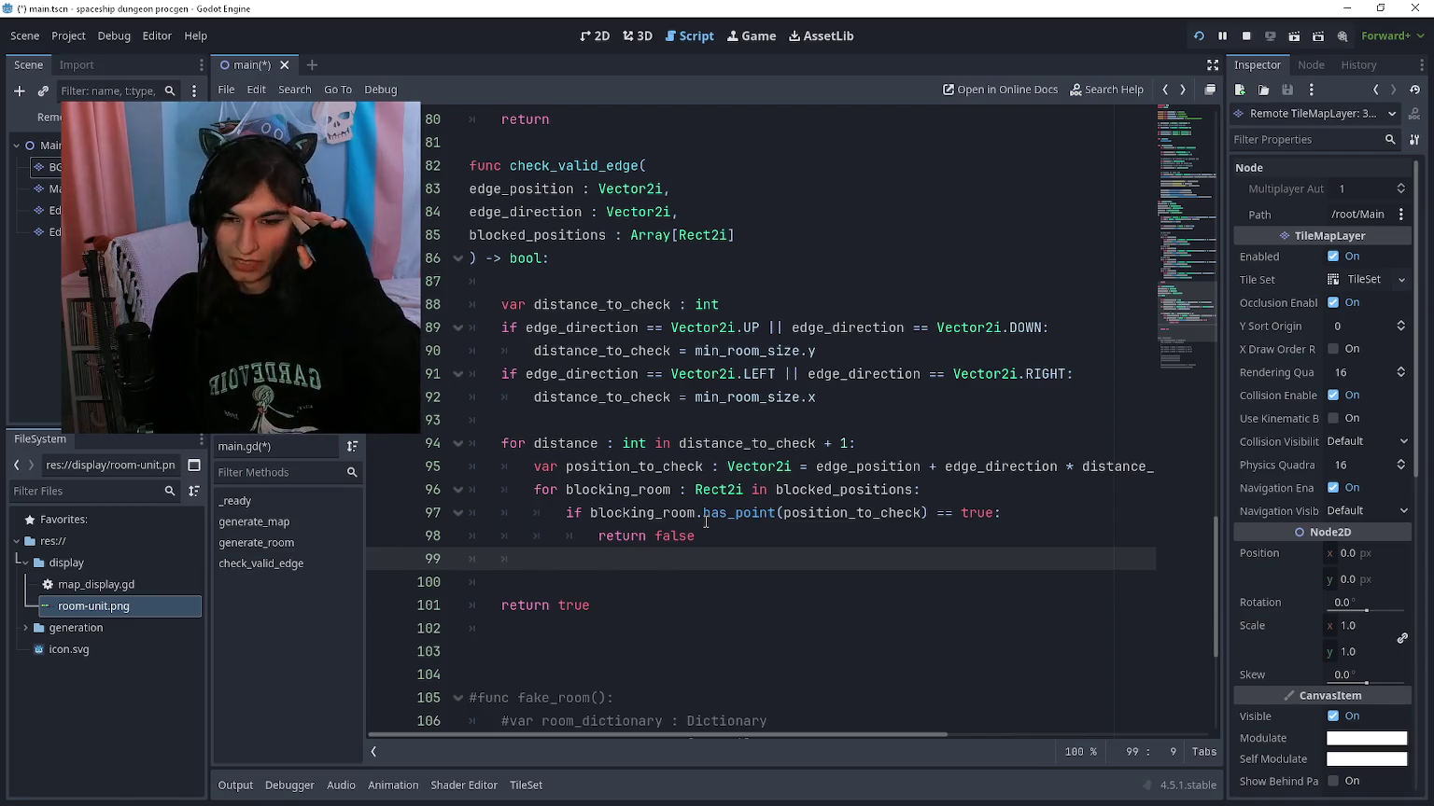
Step: Add '## check for overlapping rooms' above the loop and '## check within map bounds' below it
key(Return)
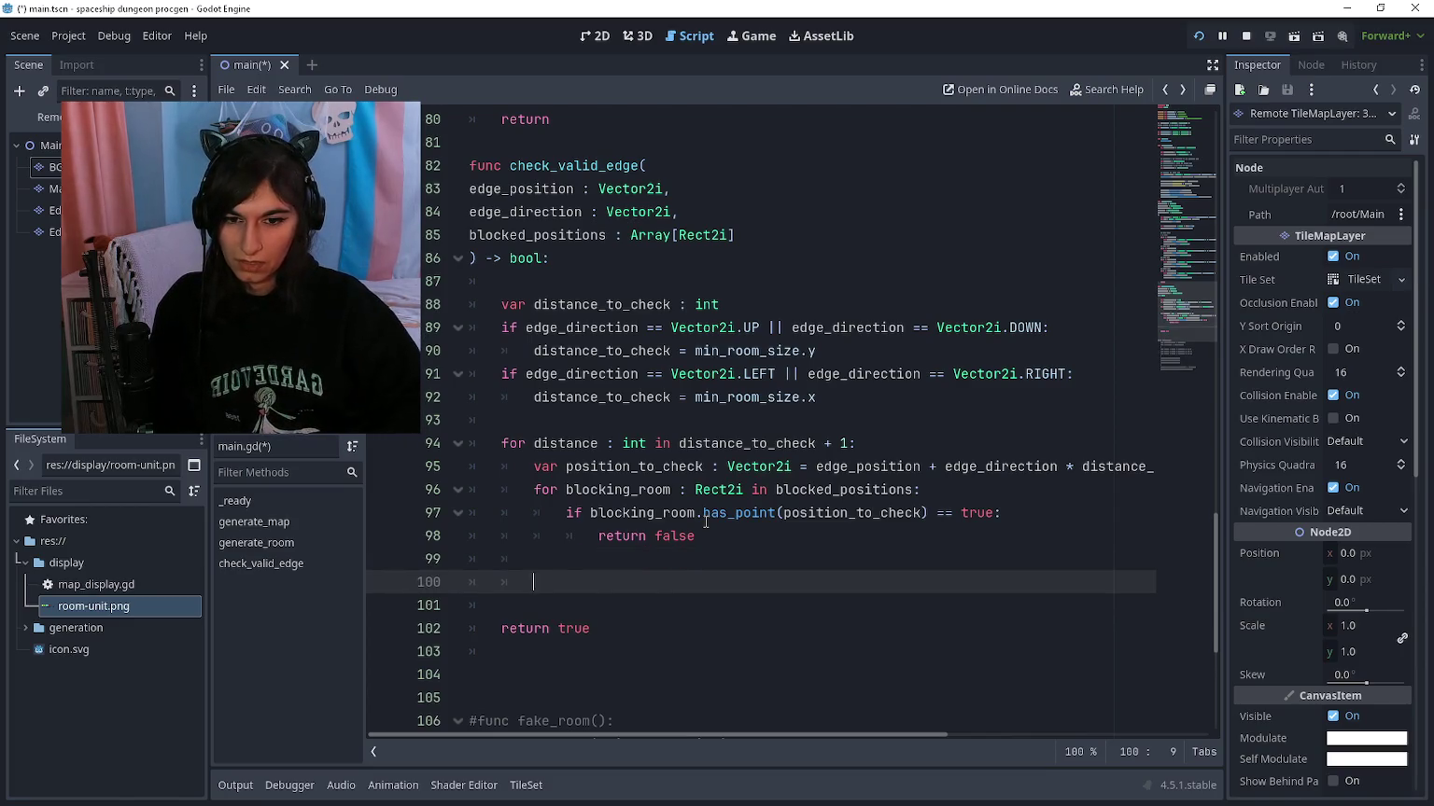
key(Up)
key(Up)
key(Up)
key(Return)
key(Return)
key(Up)
text(## check for overlapping rooms)
key(Down)
key(Down)
key(Down)
key(Return)
text(## check within map boun)
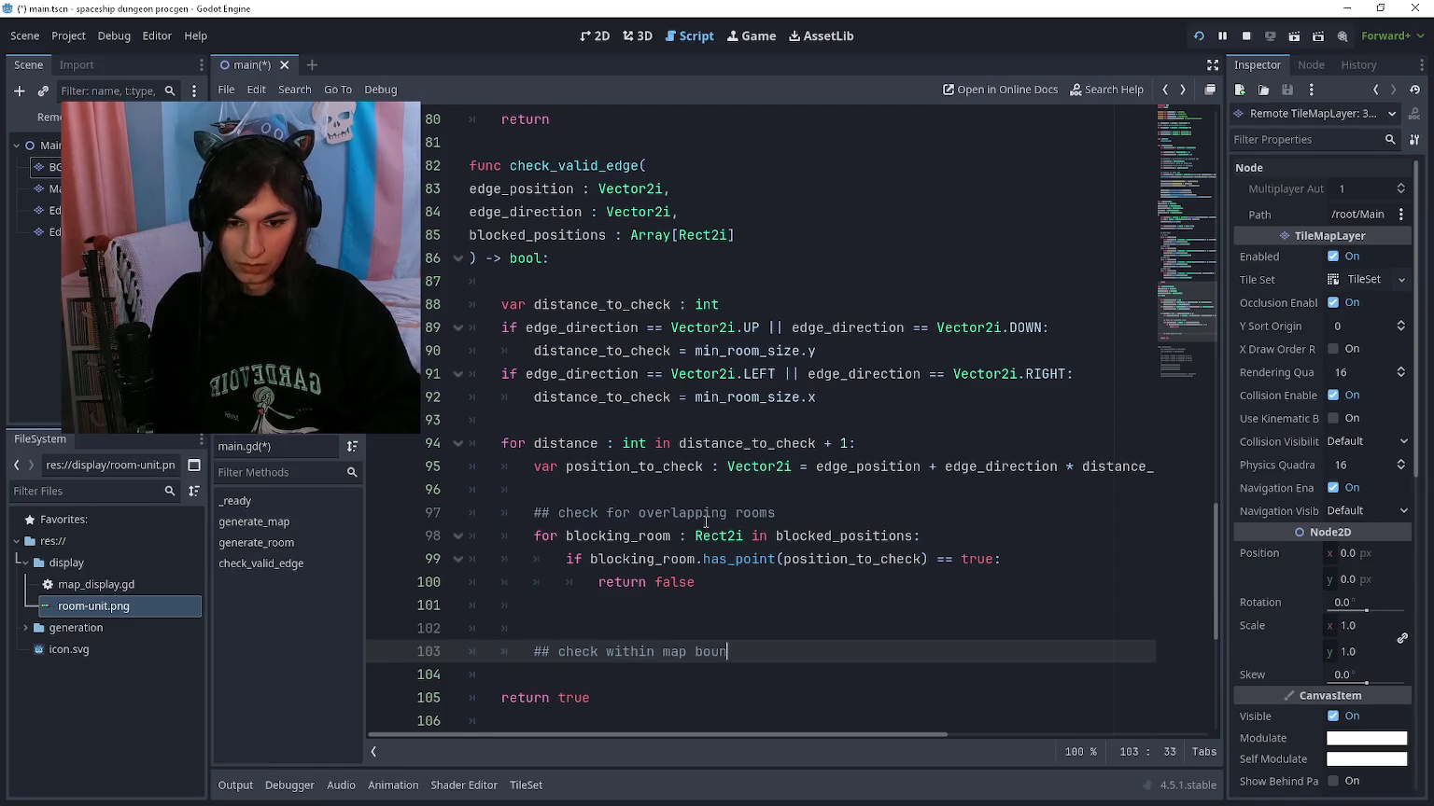
text(ds)
key(Return)
Step: Begin 'if position_to_check.' and browse the Vector2i documentation's methods
scroll(706, 522, down, 2)
text(if )
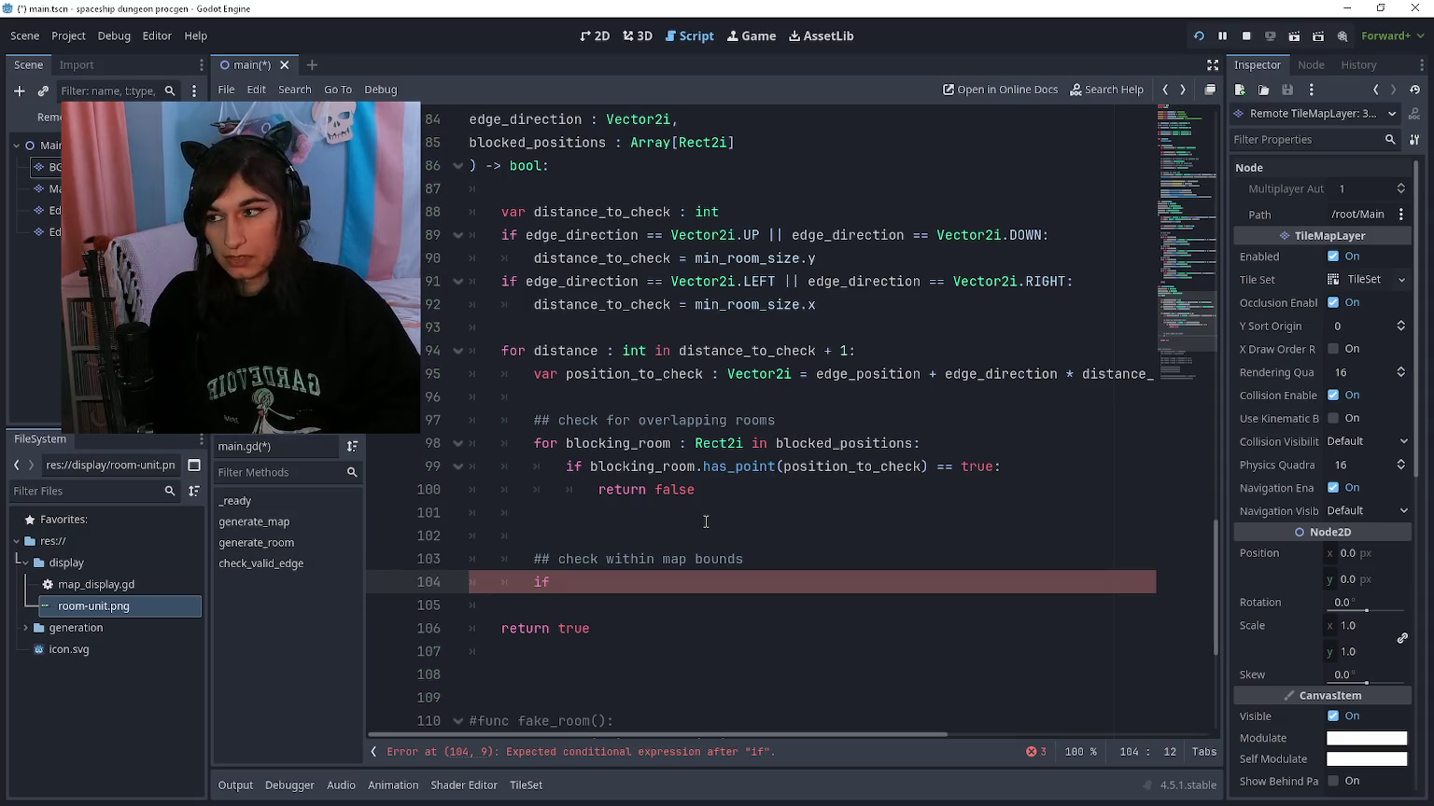
text(position)
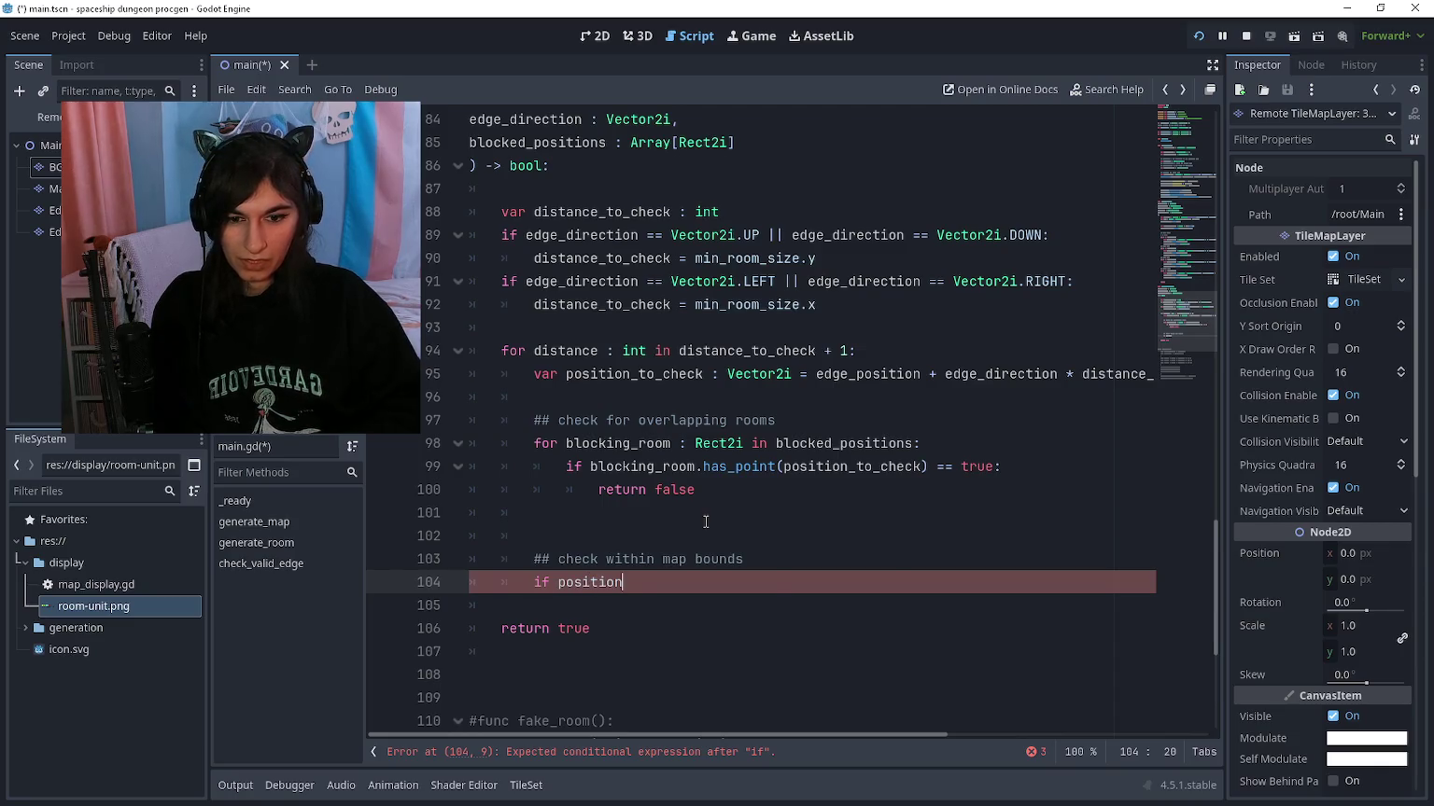
text(_)
key(Return)
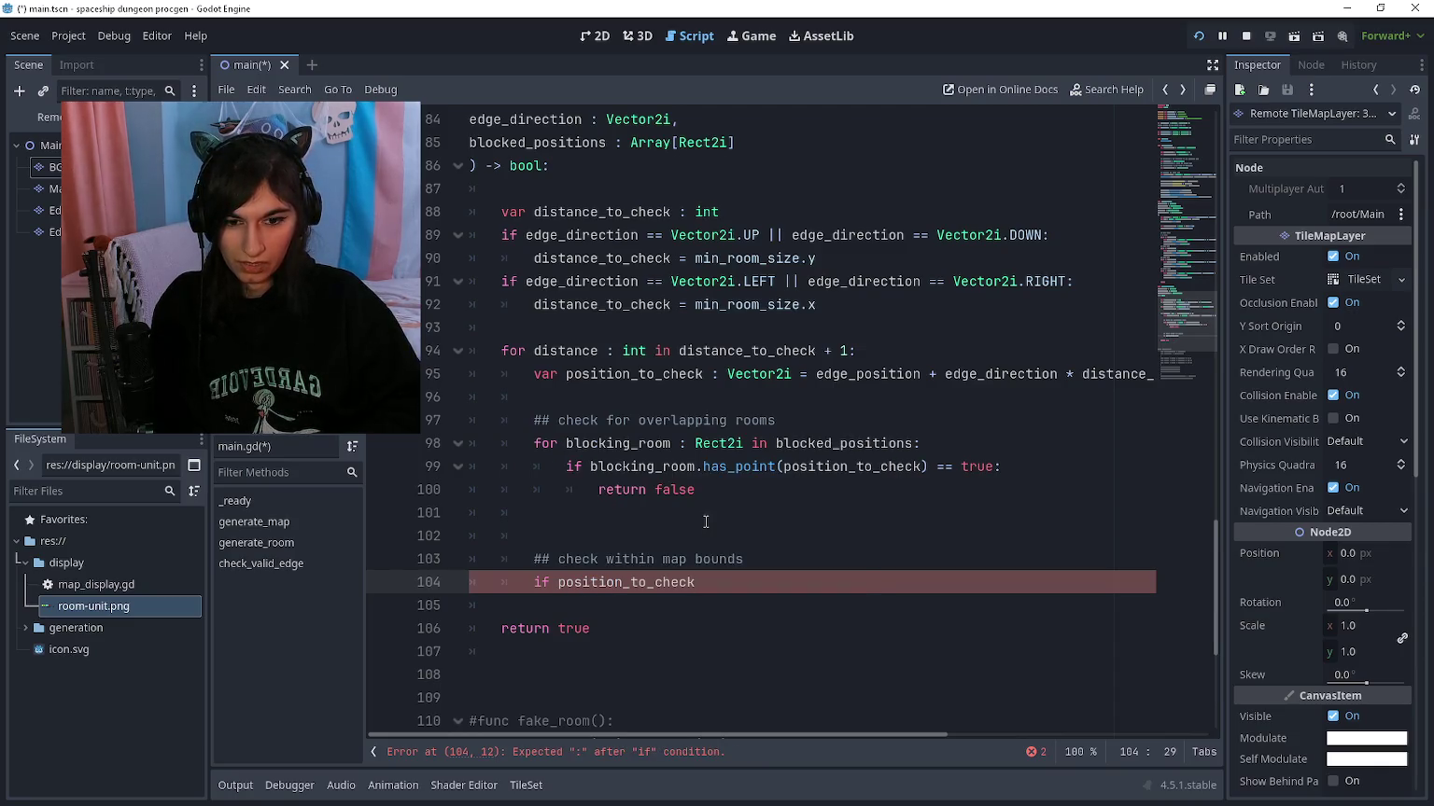
text(.)
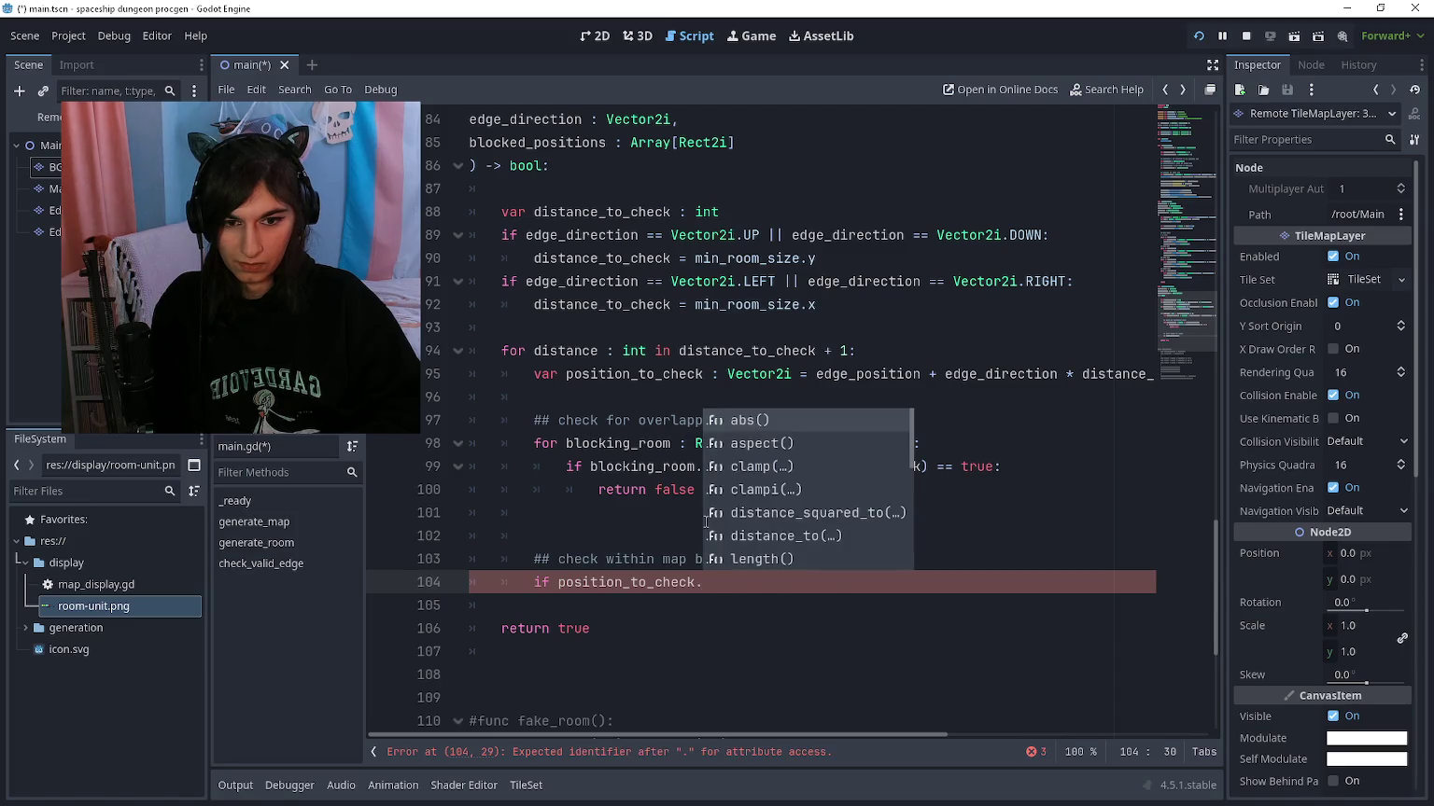
ctrl+click(683, 236)
scroll(771, 390, down, 10)
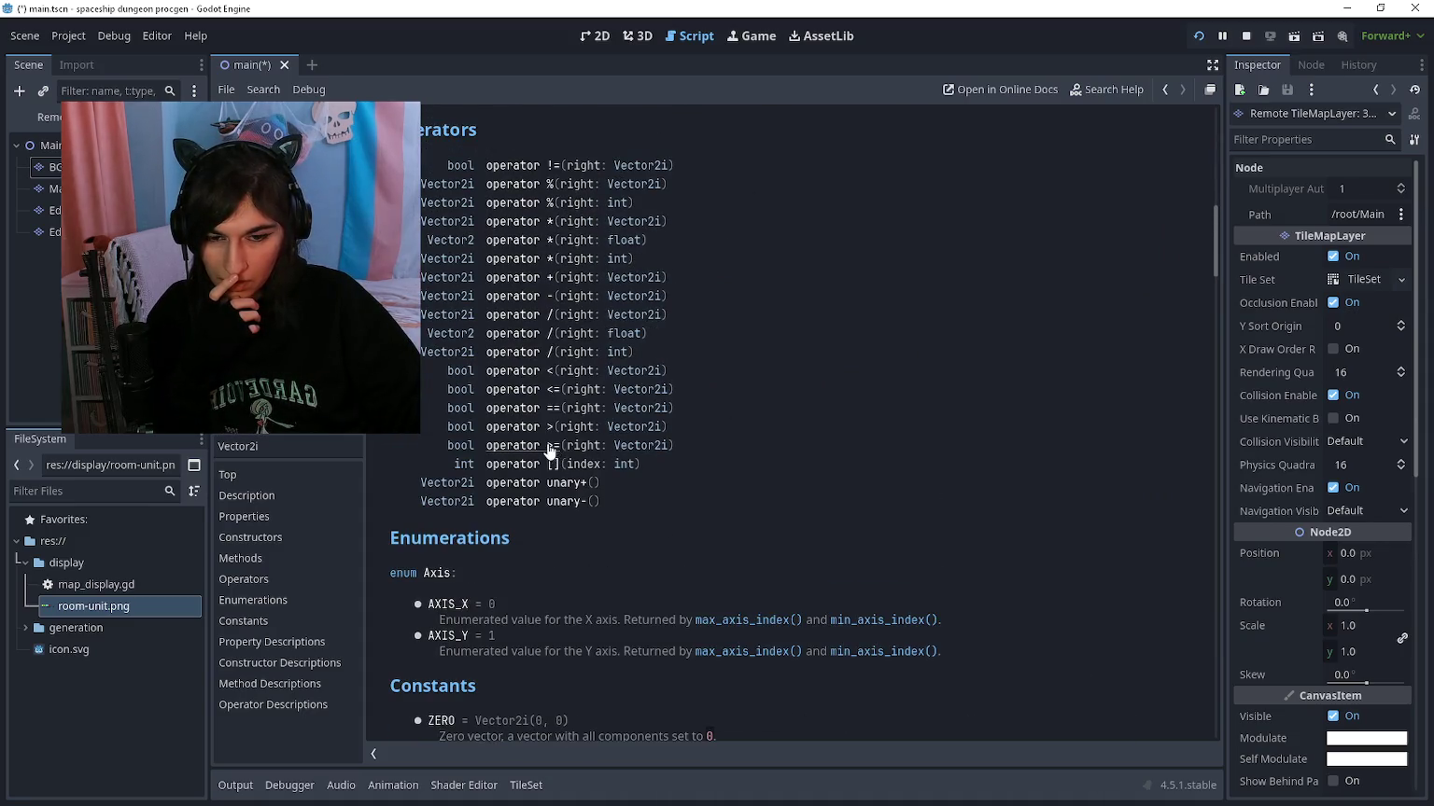
click(537, 428)
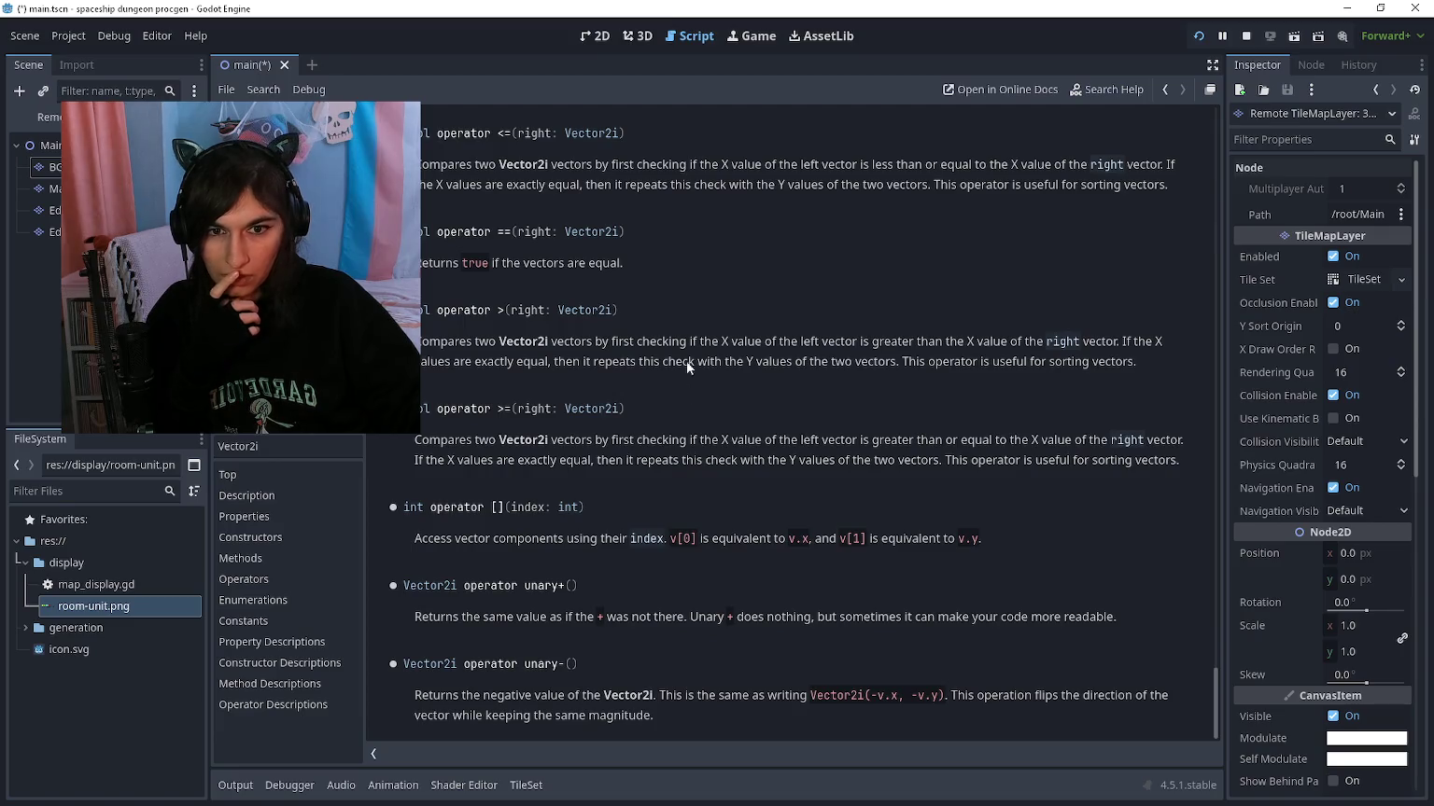
mouse_move(712, 165)
mouse_down()
mouse_move(974, 164)
mouse_move(905, 193)
mouse_move(1166, 187)
mouse_move(541, 191)
mouse_move(764, 189)
mouse_up()
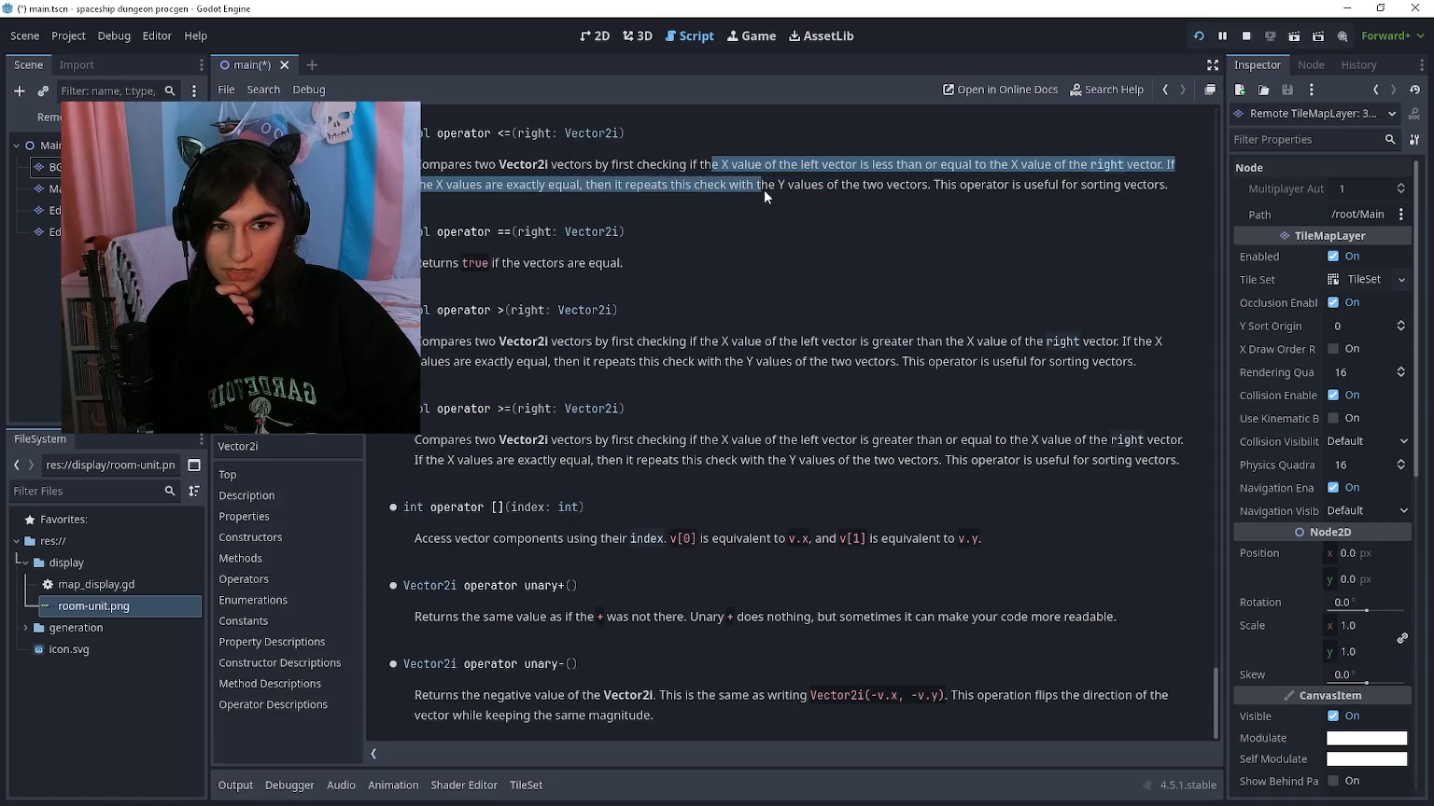
click(764, 189)
scroll(774, 277, up, 2)
key(alt+Left)
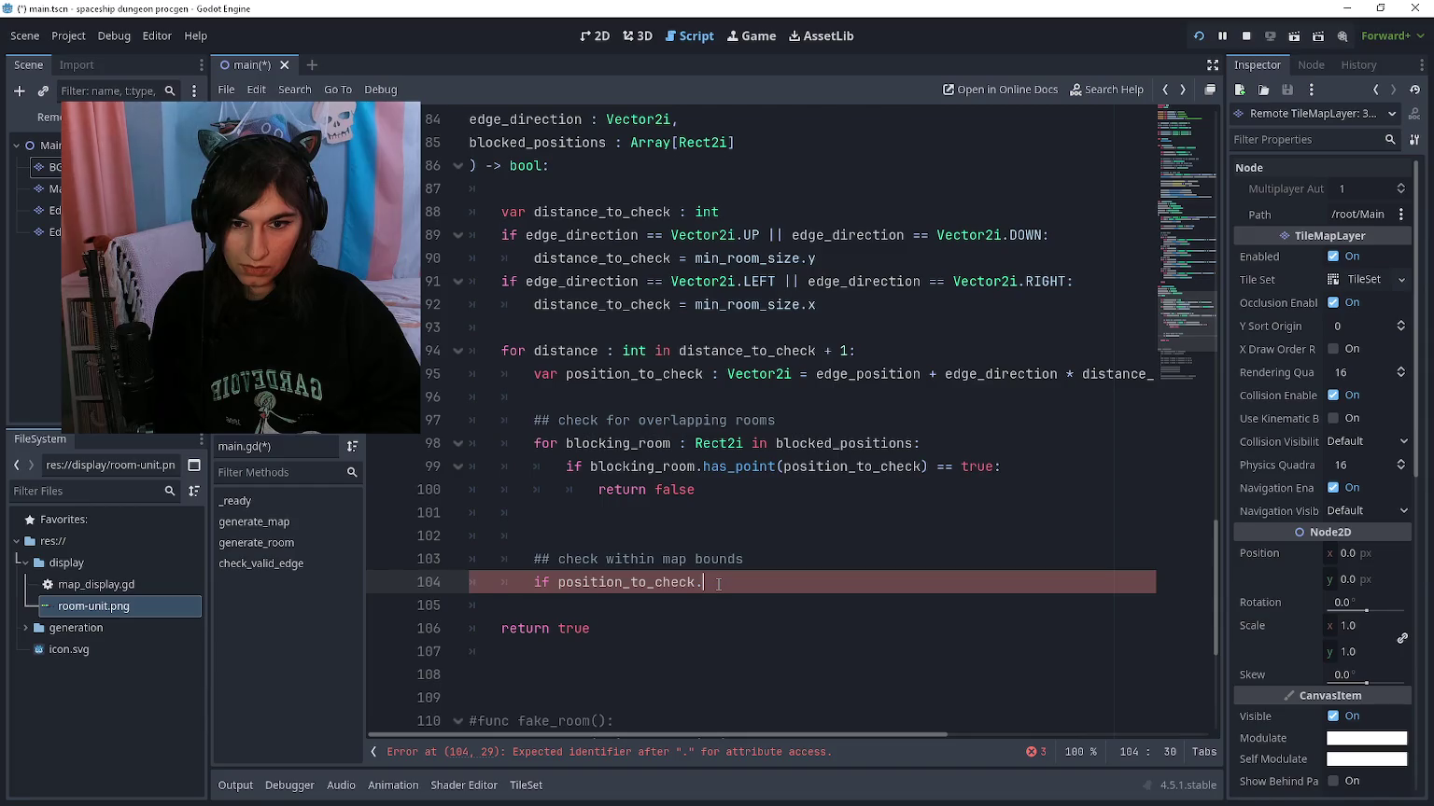
Step: Add 'if position_to_check <= map_minimum:' returning false
text(<)
key(BackSpace)
text(< )
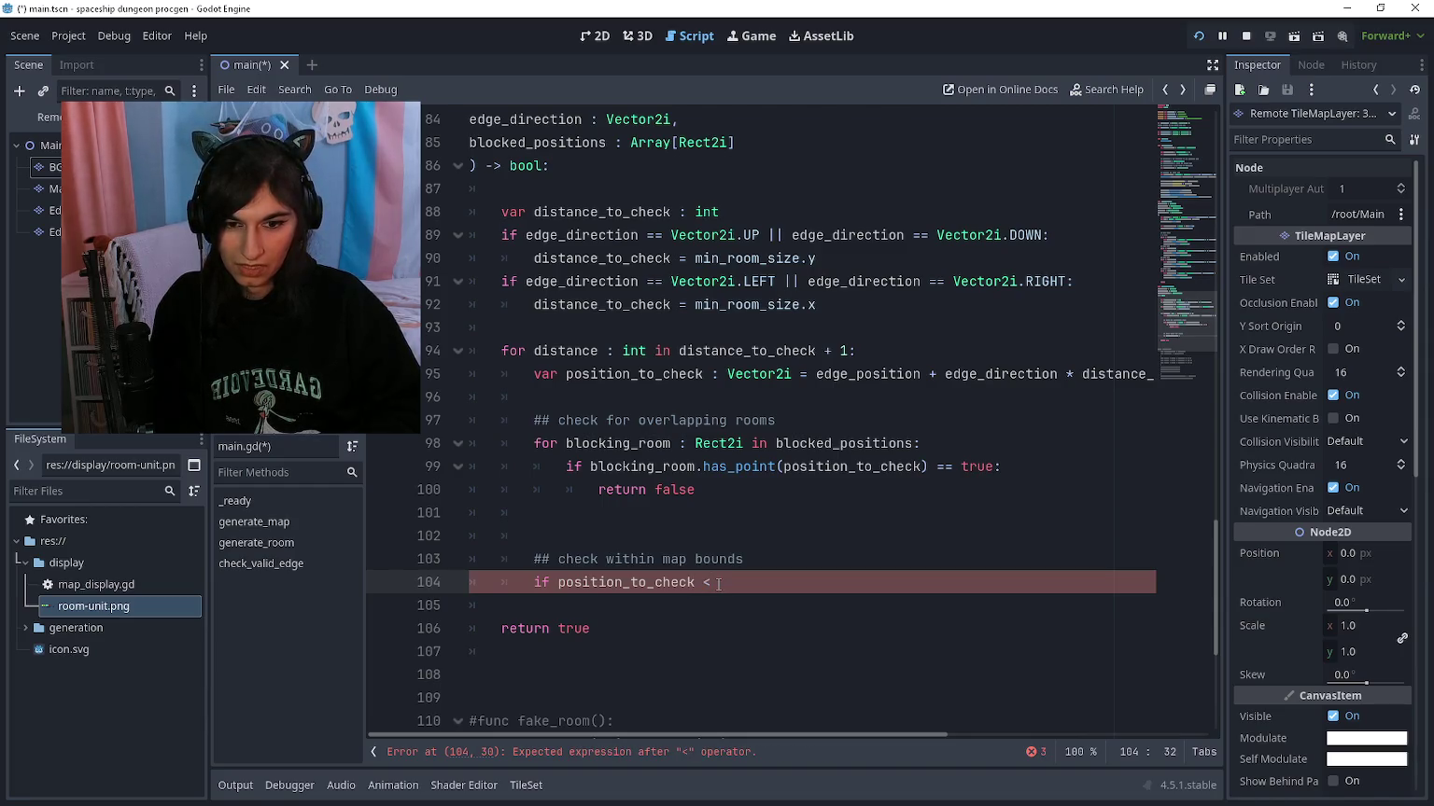
text(map)
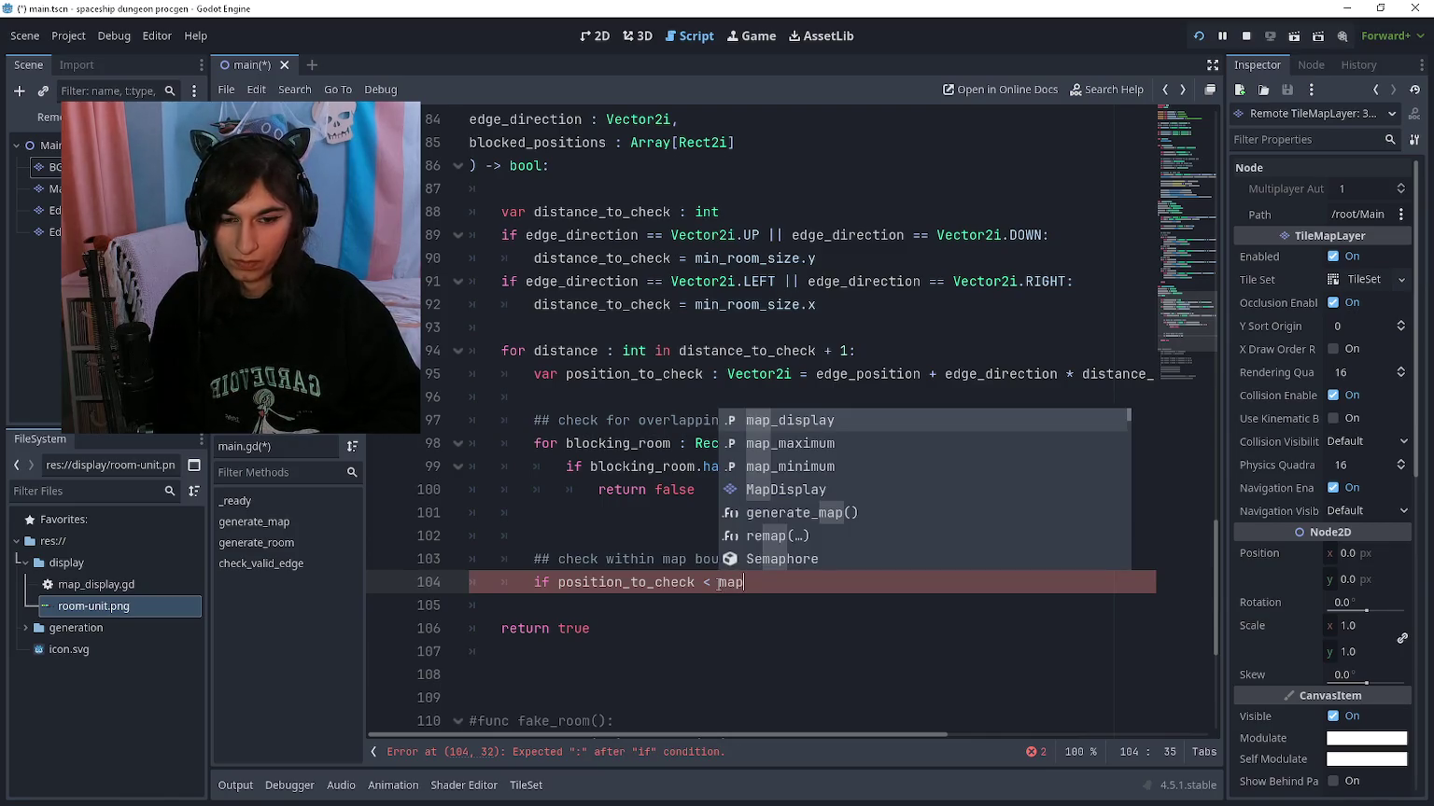
key(Left)
key(Left)
key(Left)
text(=)
key(End)
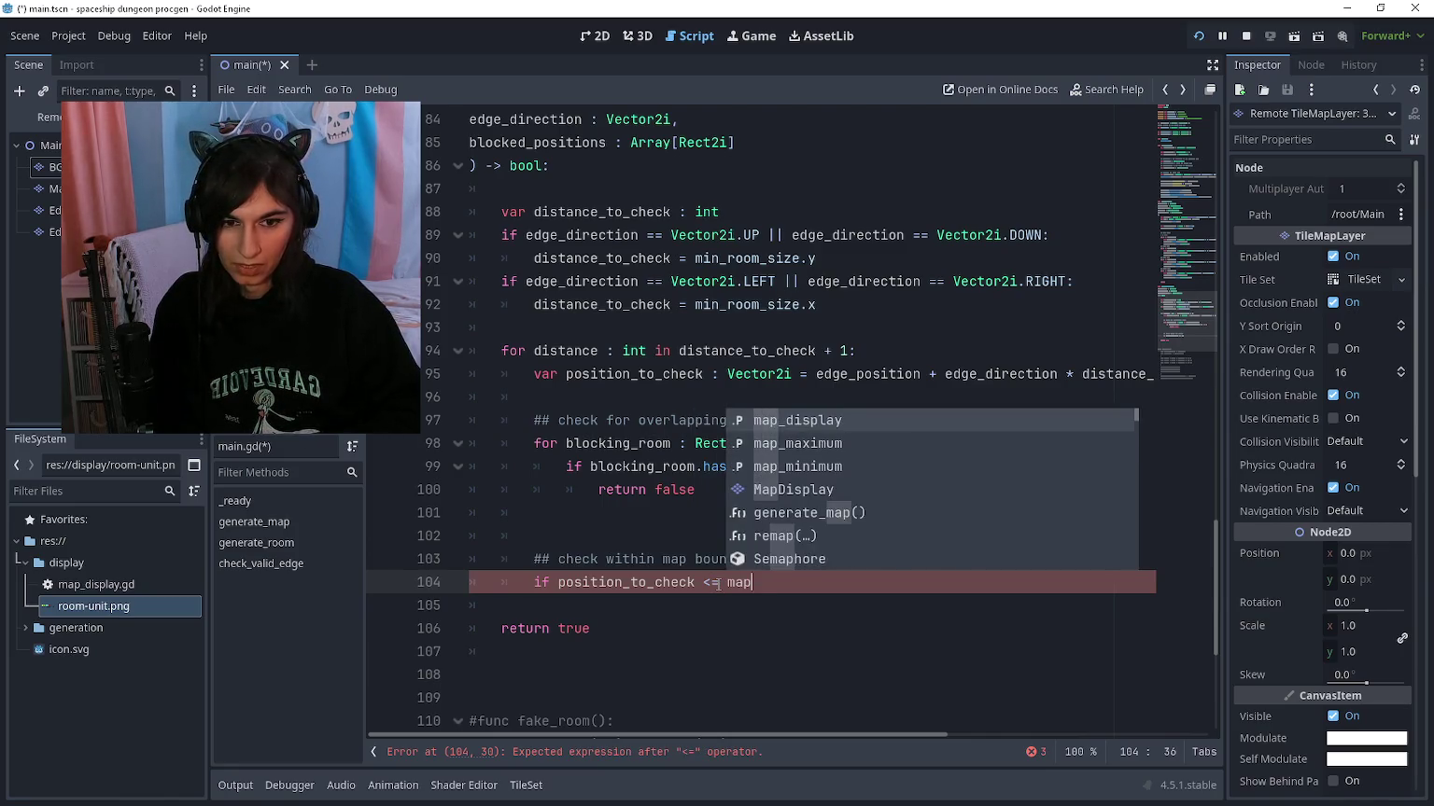
text(_m)
key(Return)
key(ctrl+BackSpace)
text(map_mini)
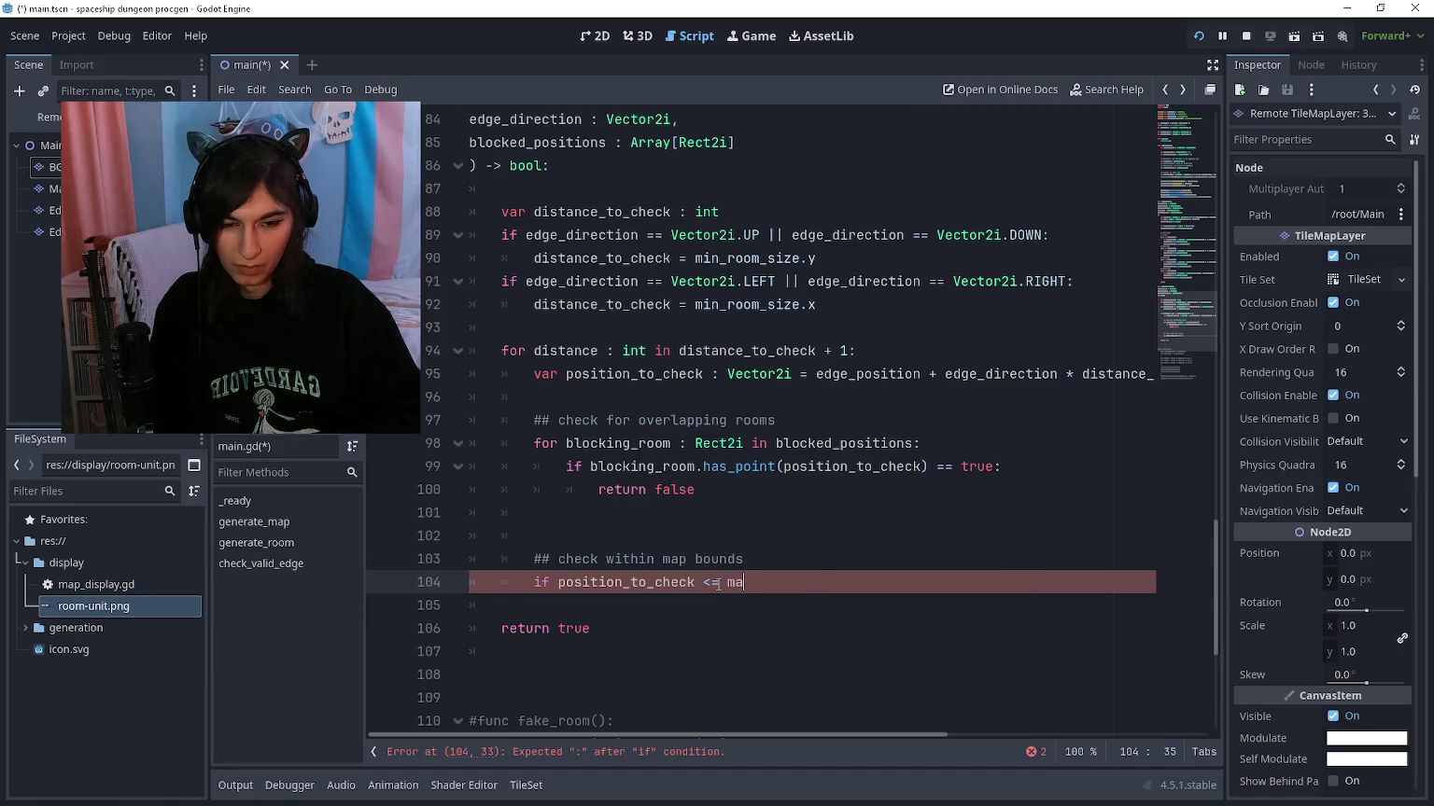
key(Return)
text(:L)
key(Return)
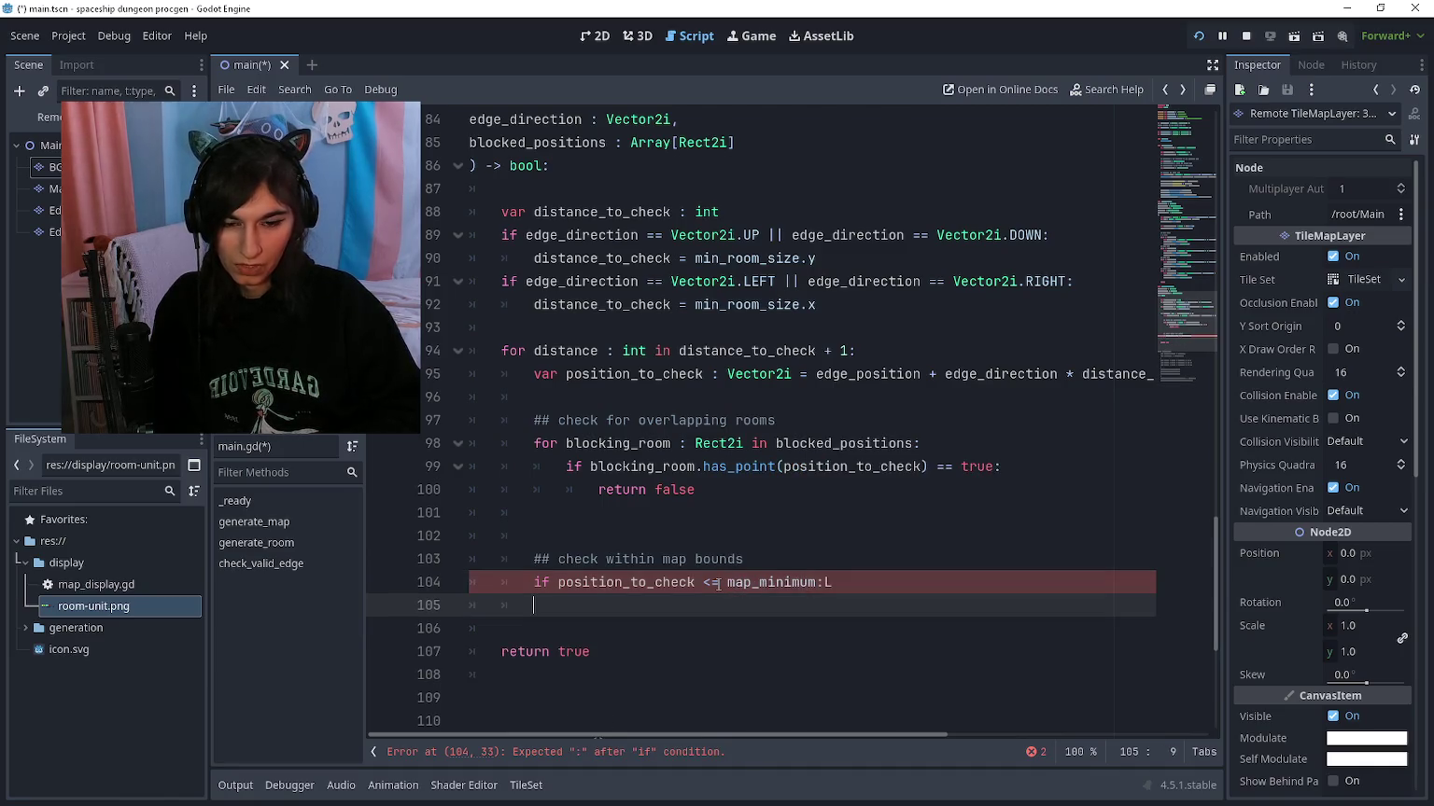
key(BackSpace)
key(BackSpace)
key(Return)
text(return)
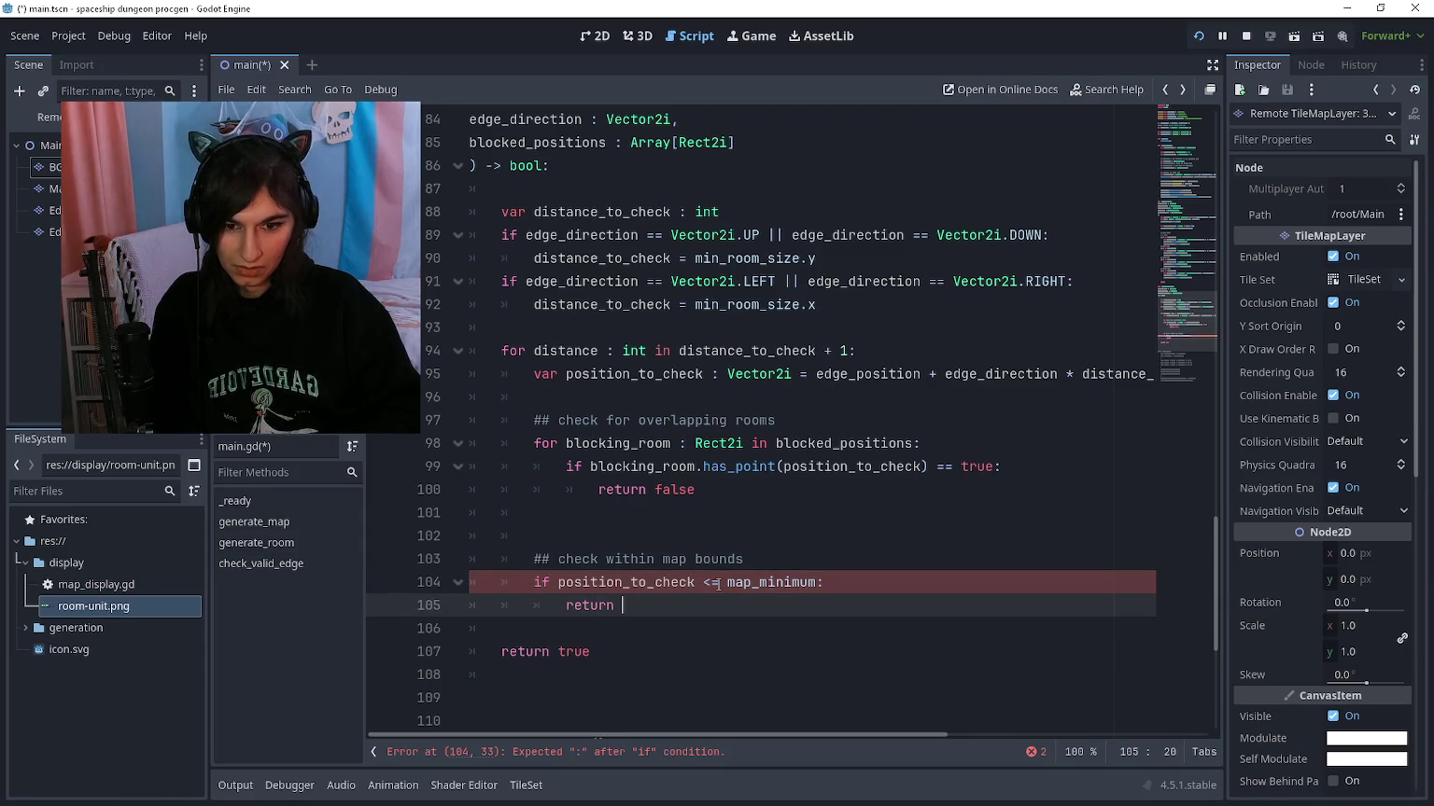
text( false)
Step: Add 'if position_to_check >= map_maximum:' returning false, and remove the leftover blank lines
key(Return)
key(BackSpace)
text(if posit)
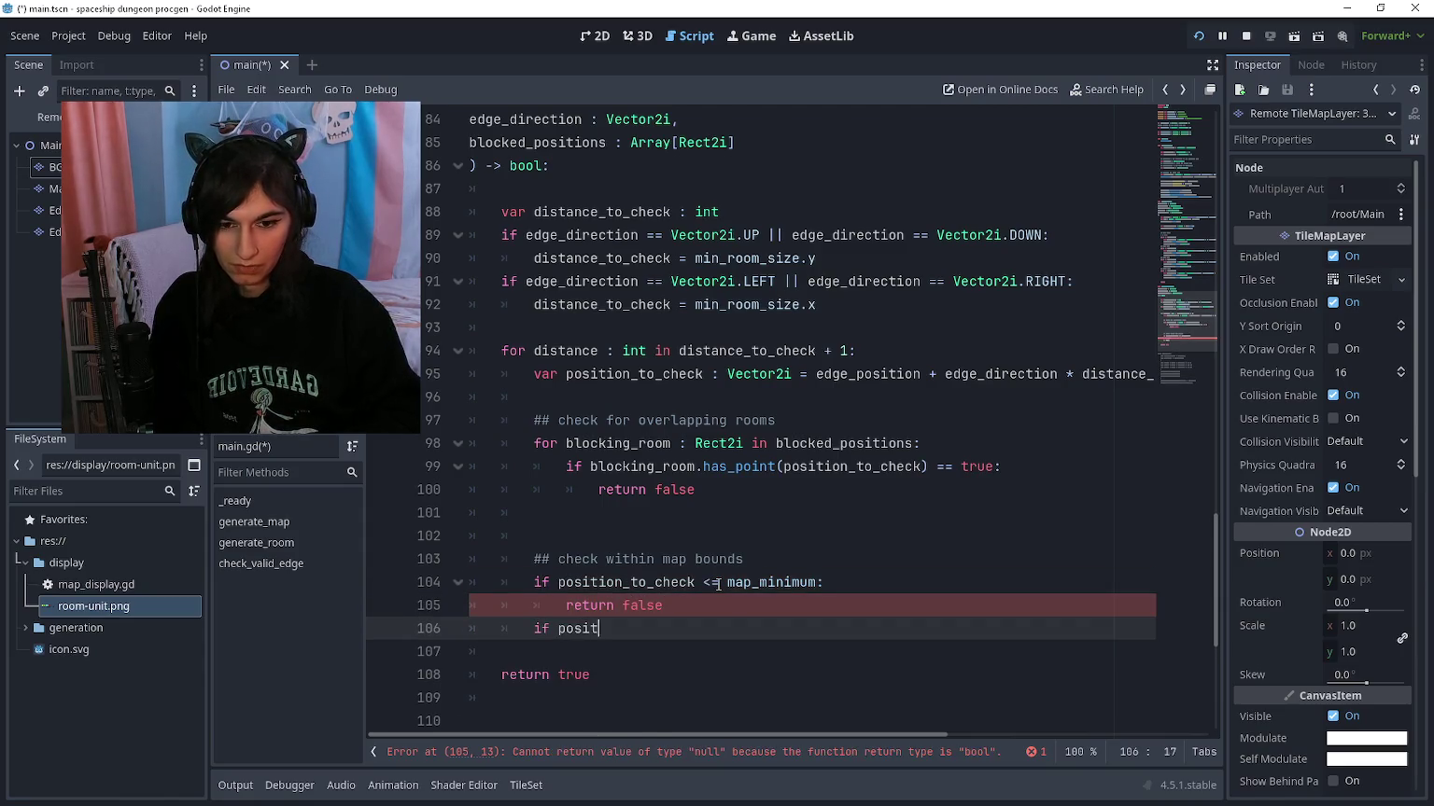
text(ion_to_check)
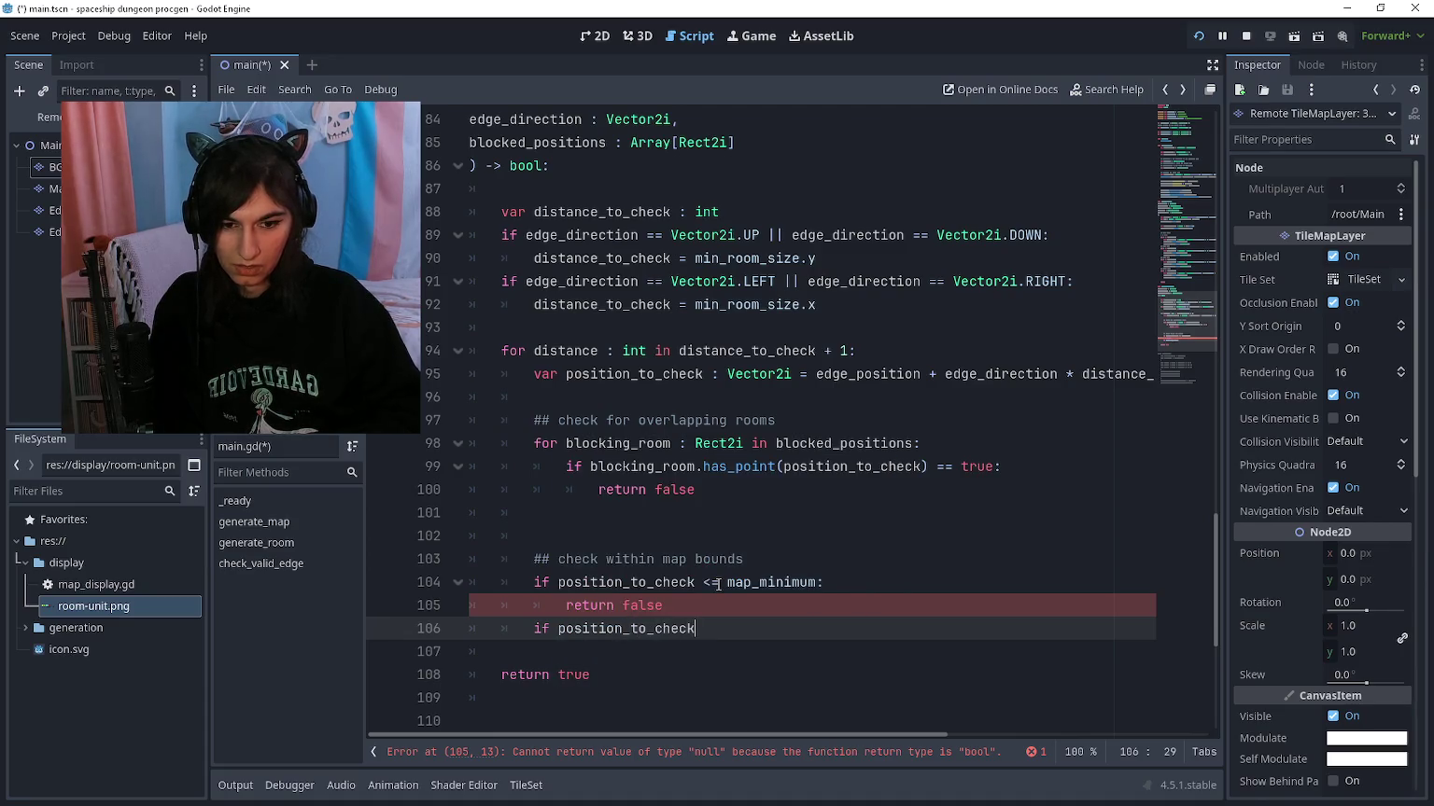
text( map)
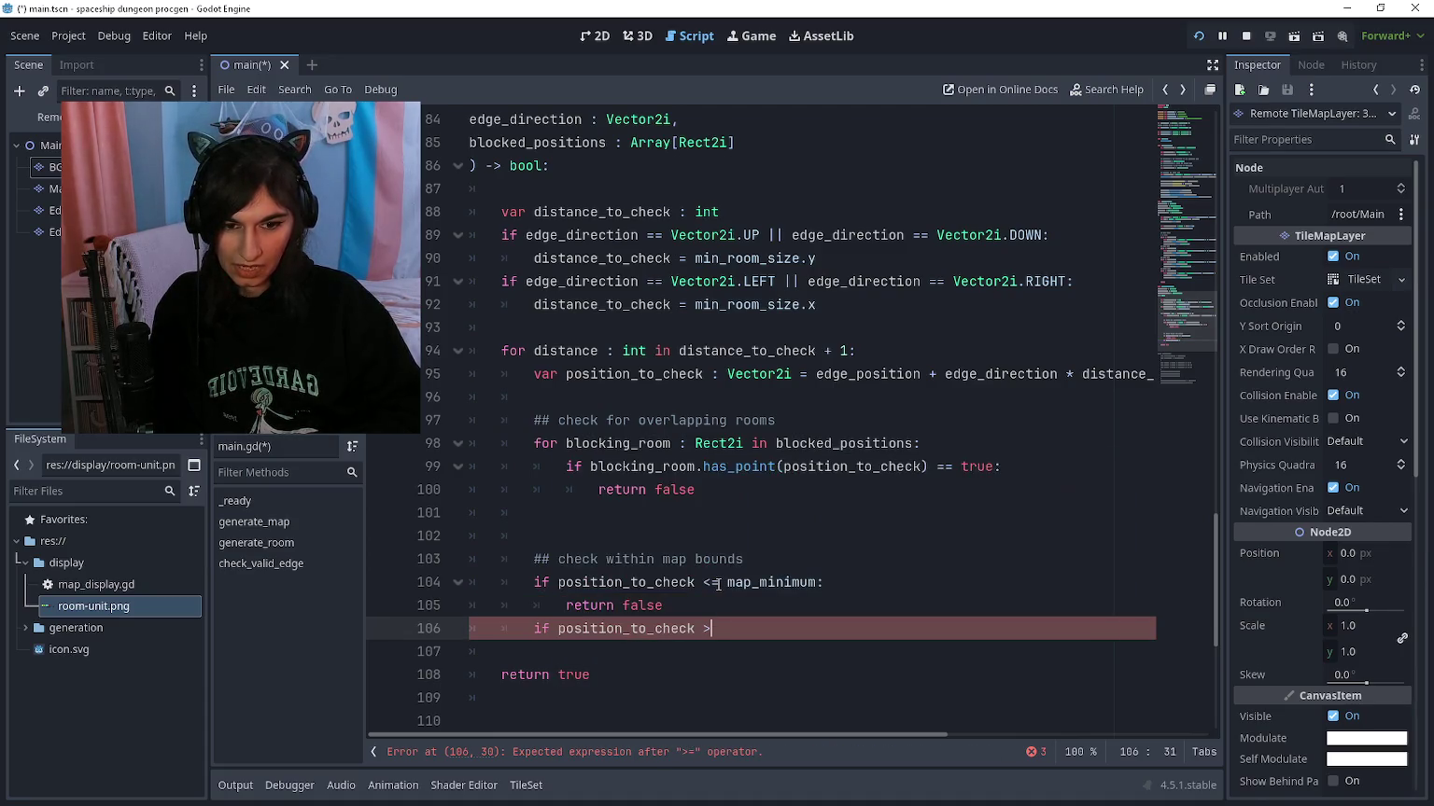
text(_maximum:)
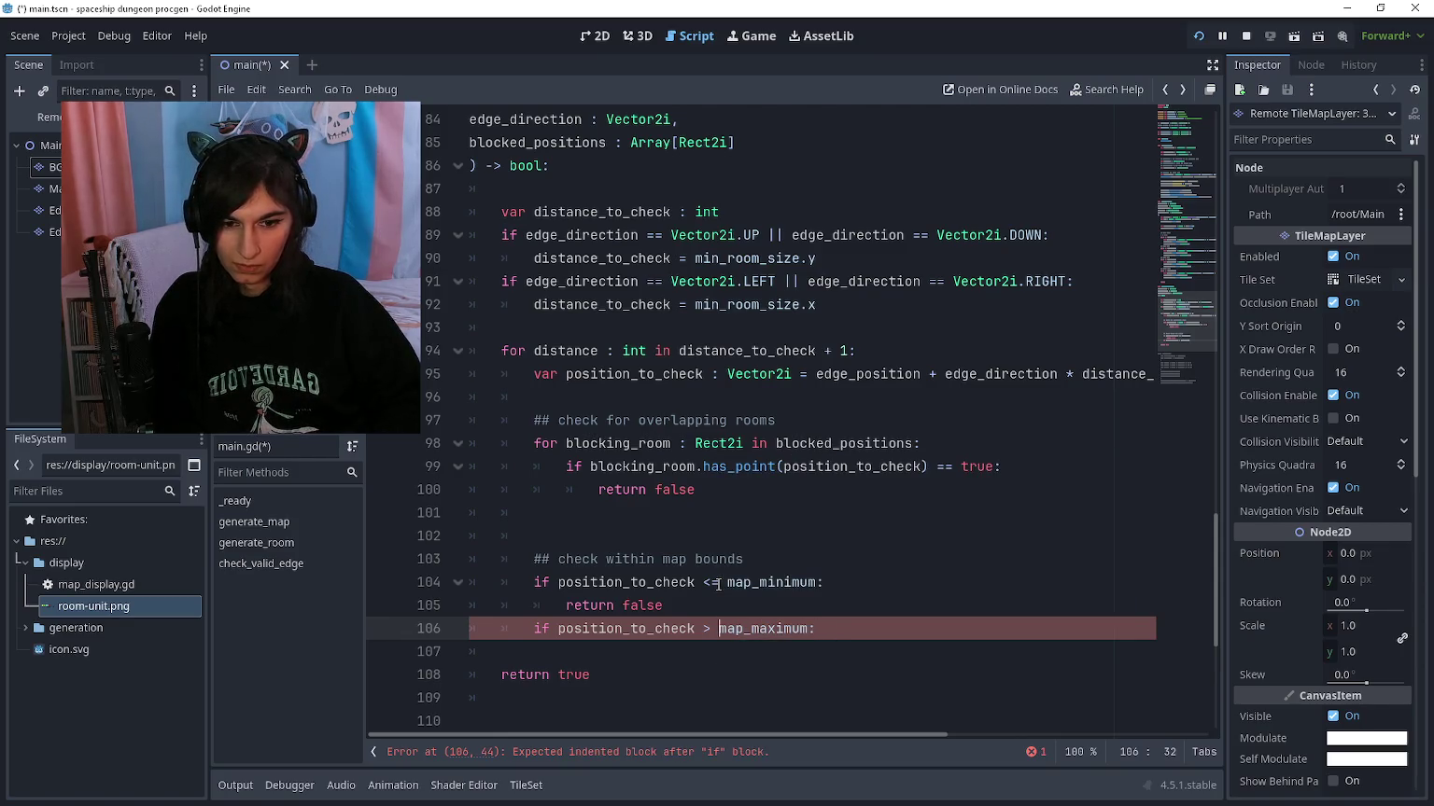
text(=)
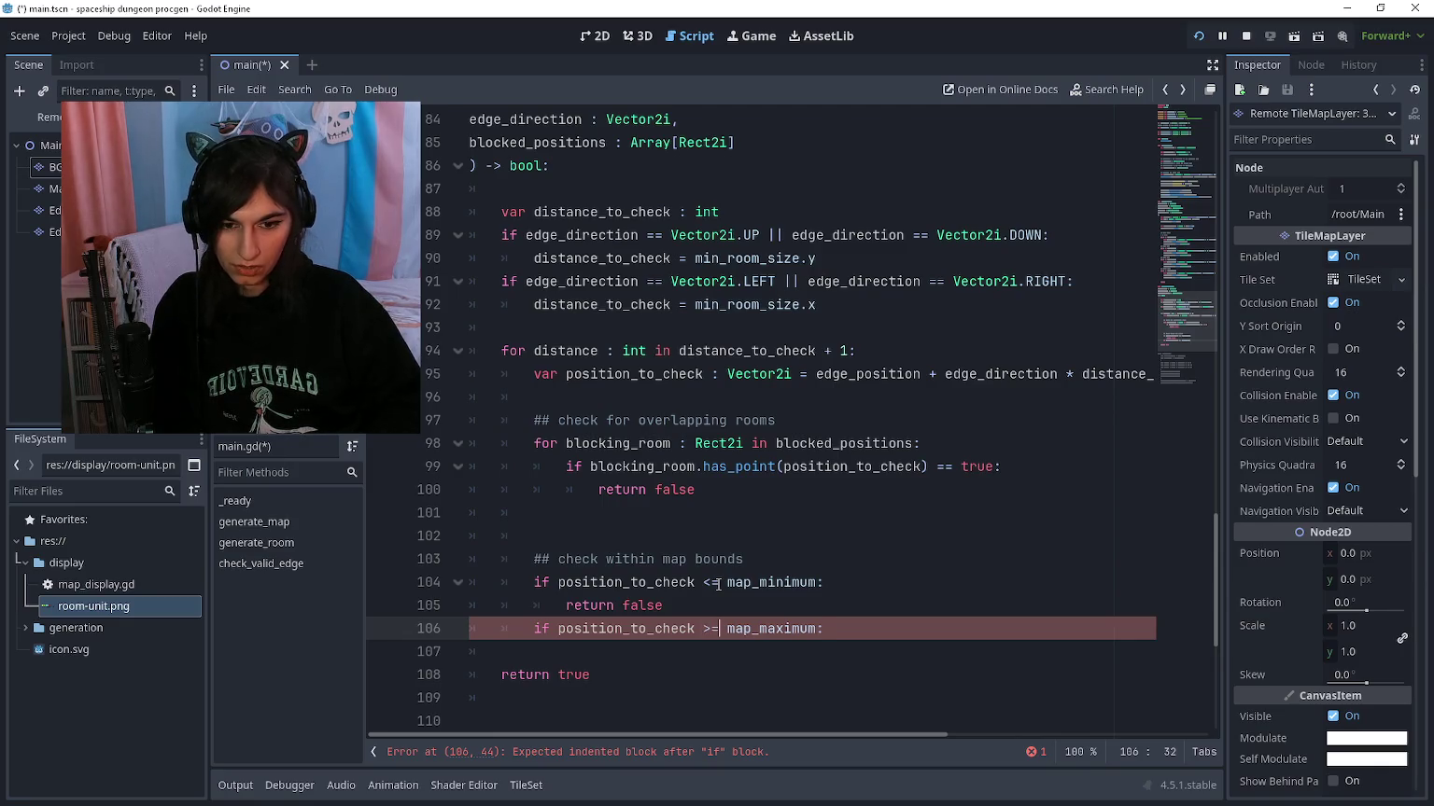
key(ctrl+Right)
key(Return)
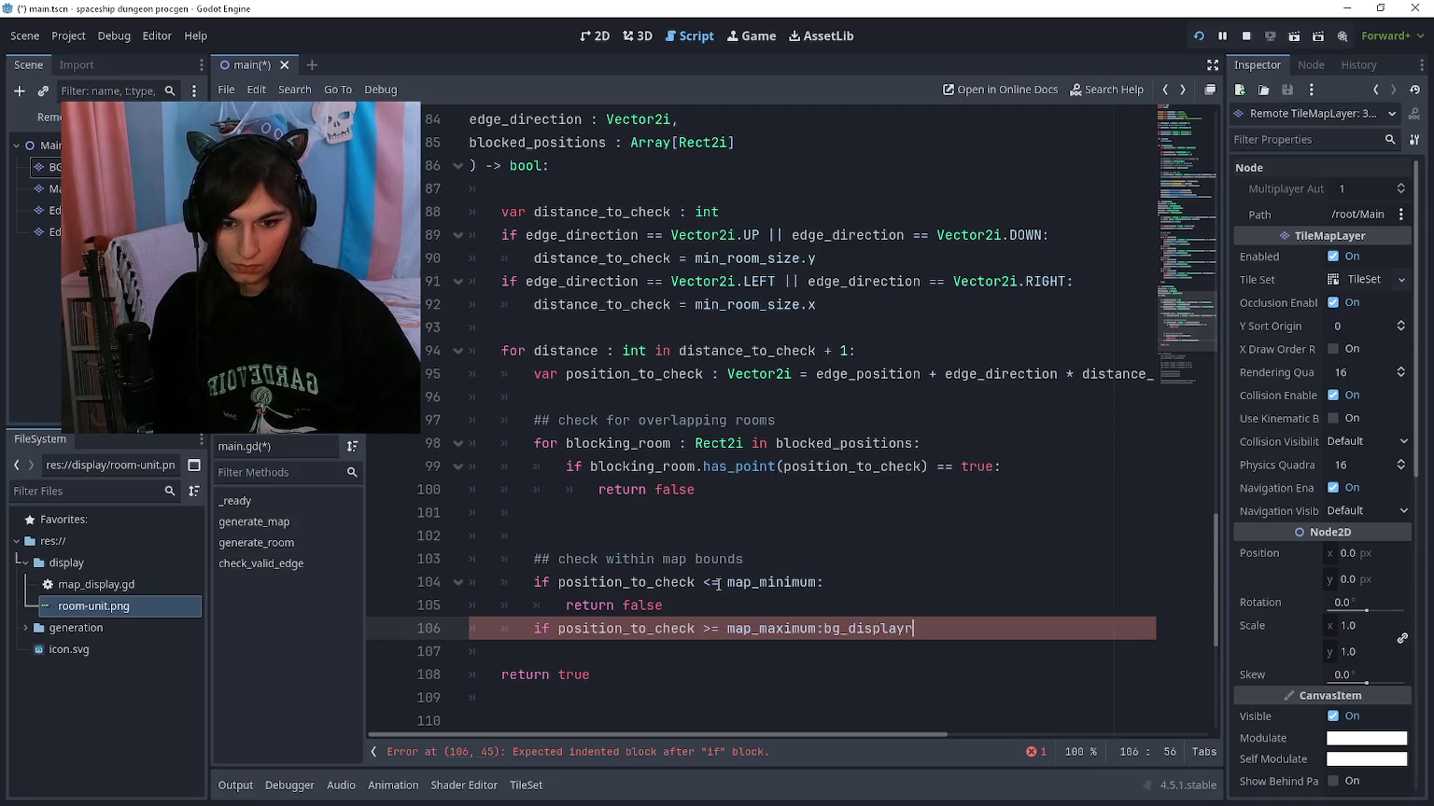
key(ctrl+BackSpace)
key(Return)
text(return false)
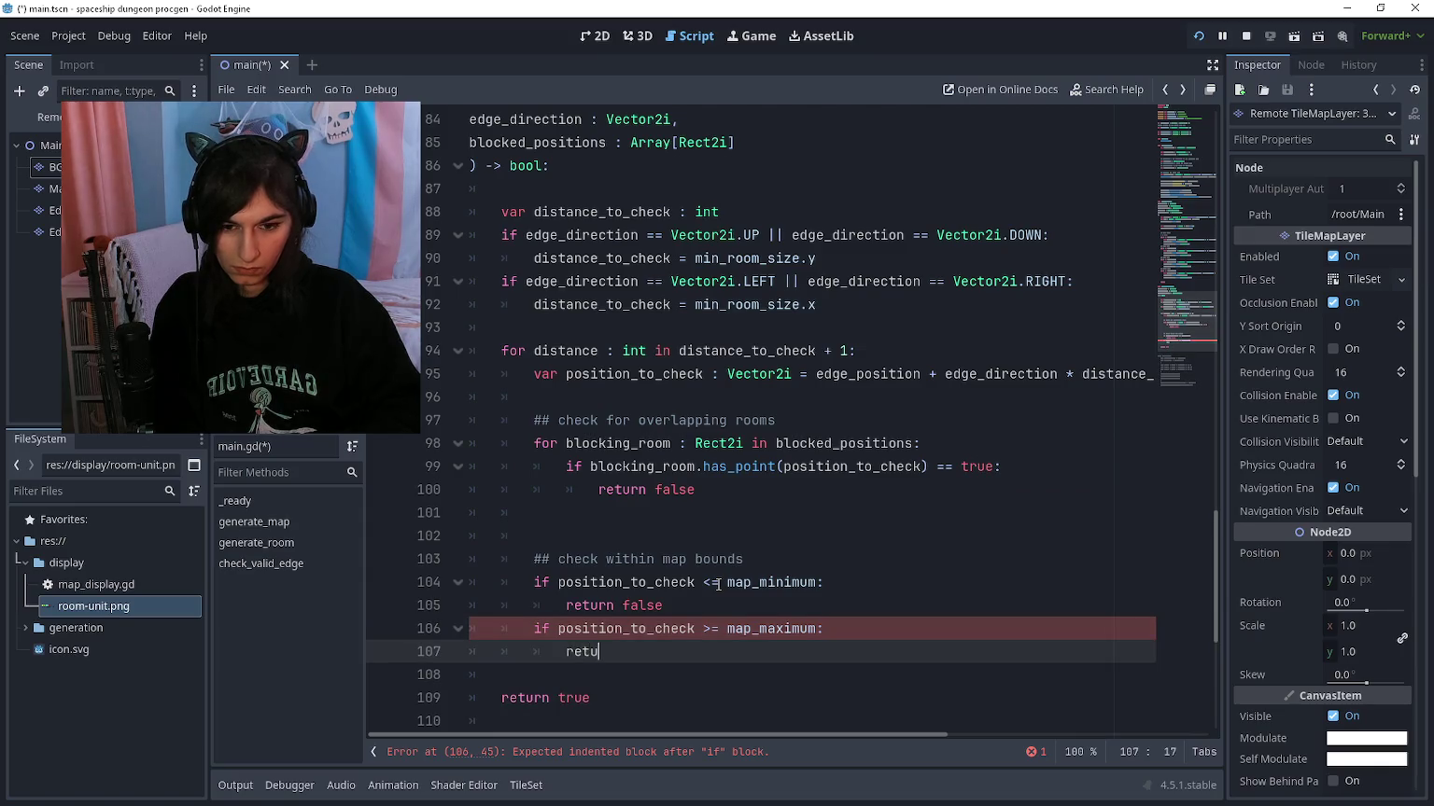
key(Down)
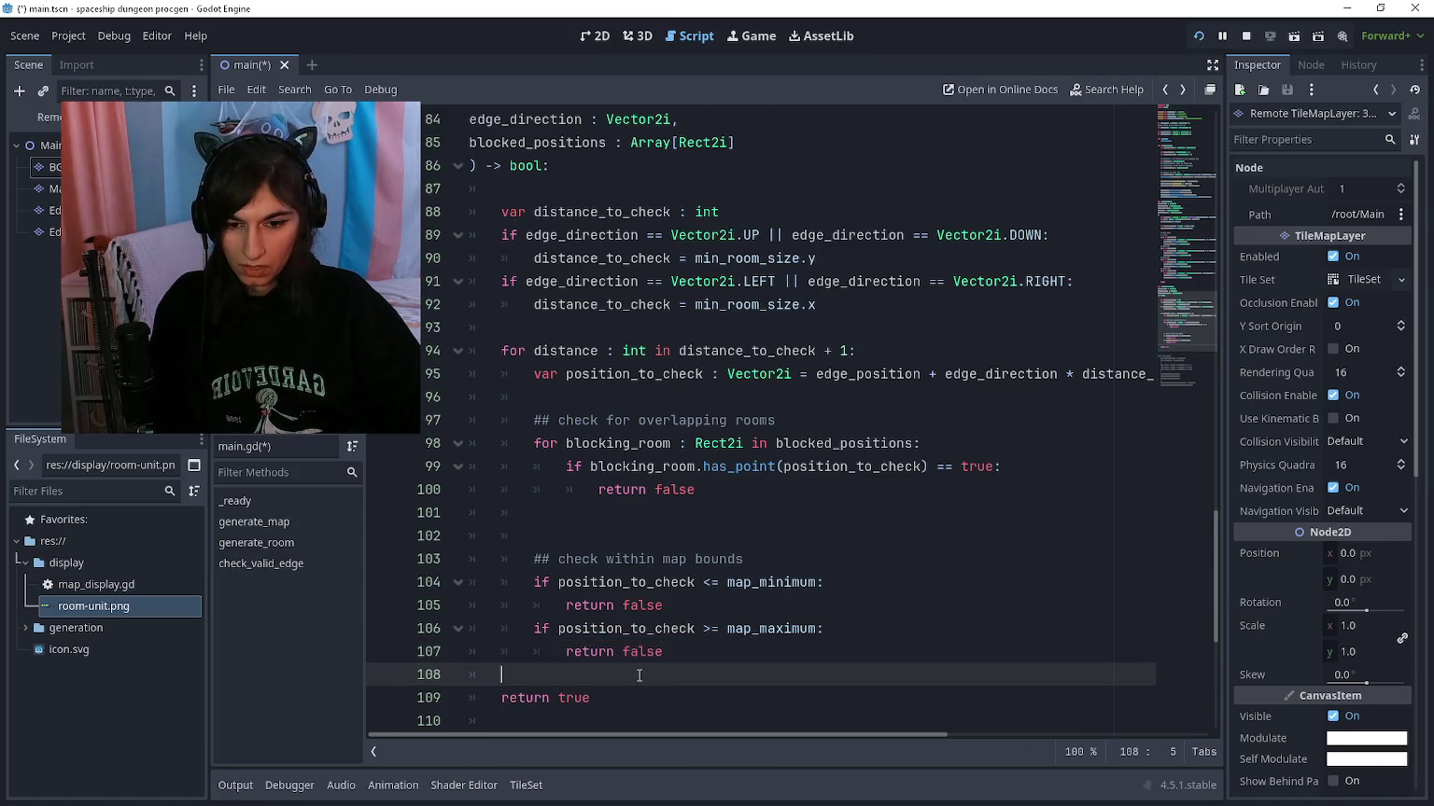
key(BackSpace)
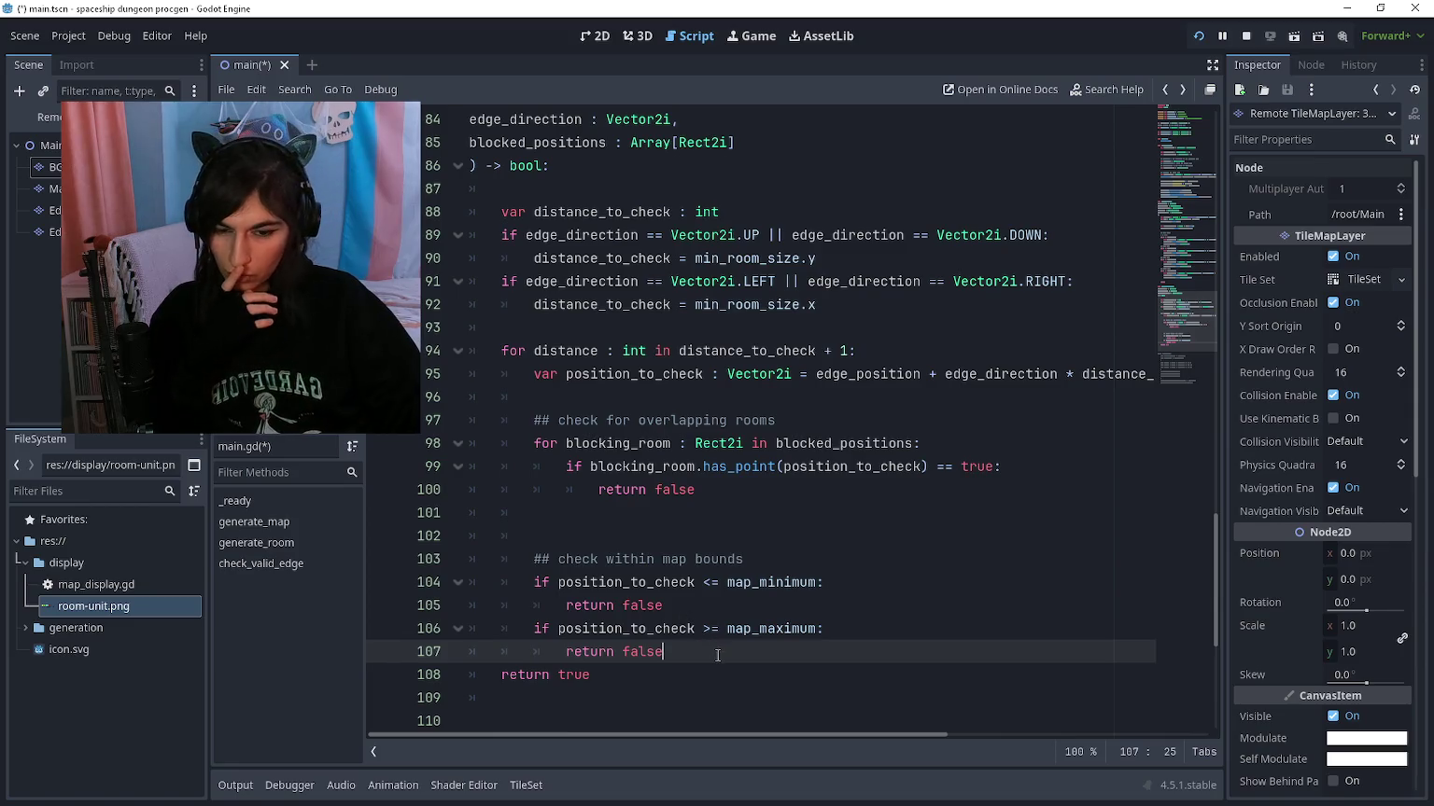
scroll(686, 606, up, 6)
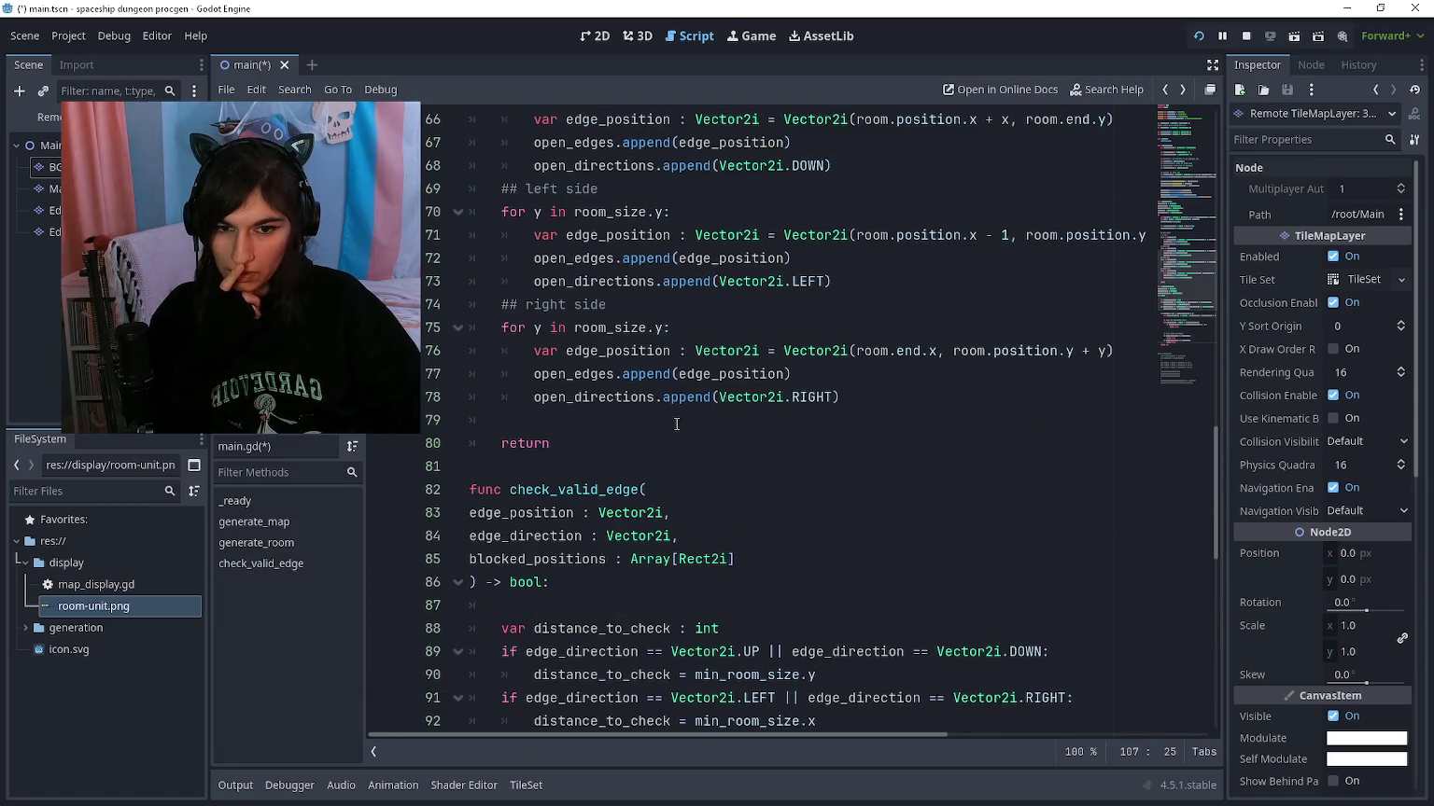
Step: Start 'func append_room_edge(edge_position, edge_direction' between the two existing functions
click(677, 418)
click(683, 466)
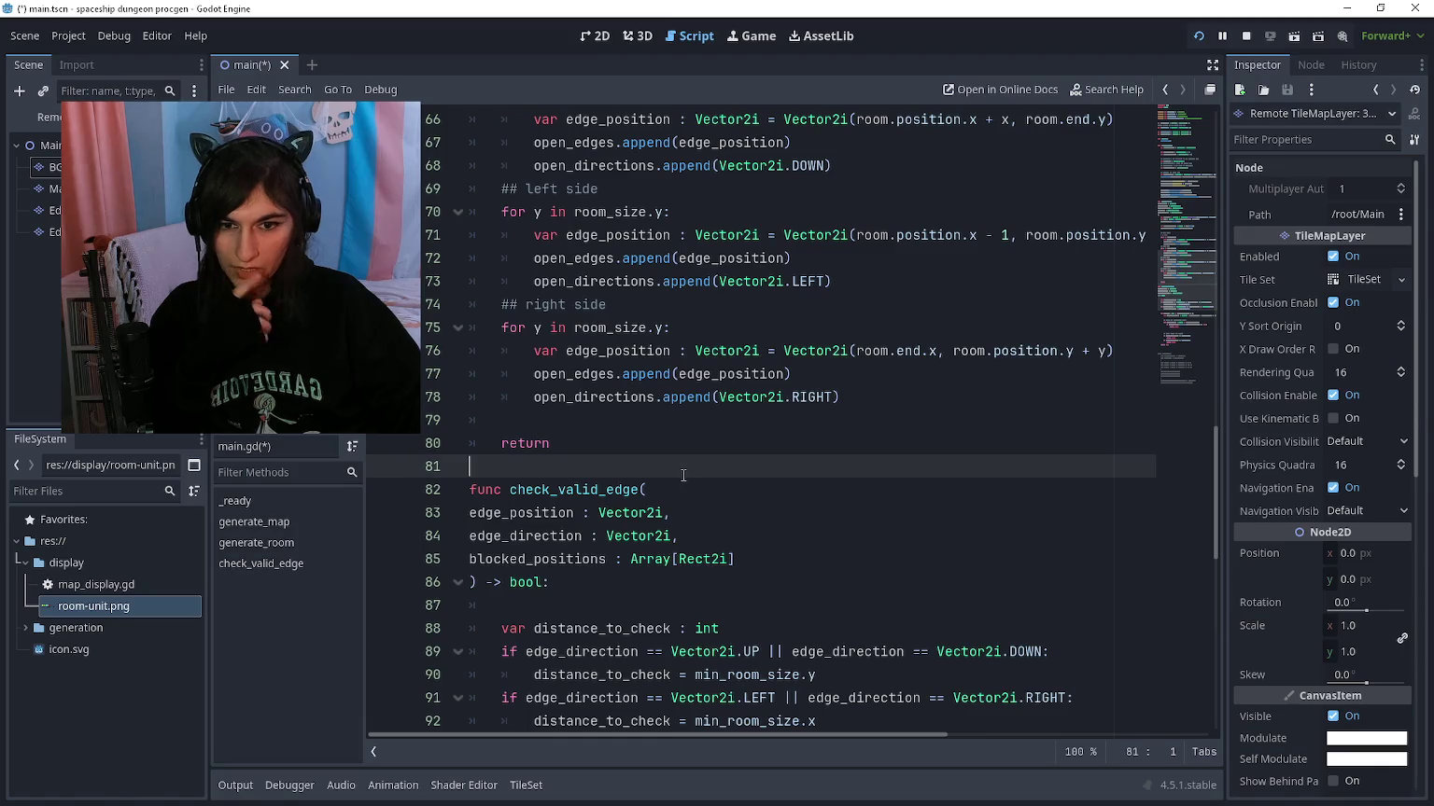
key(Return)
key(Return)
key(Up)
text(func)
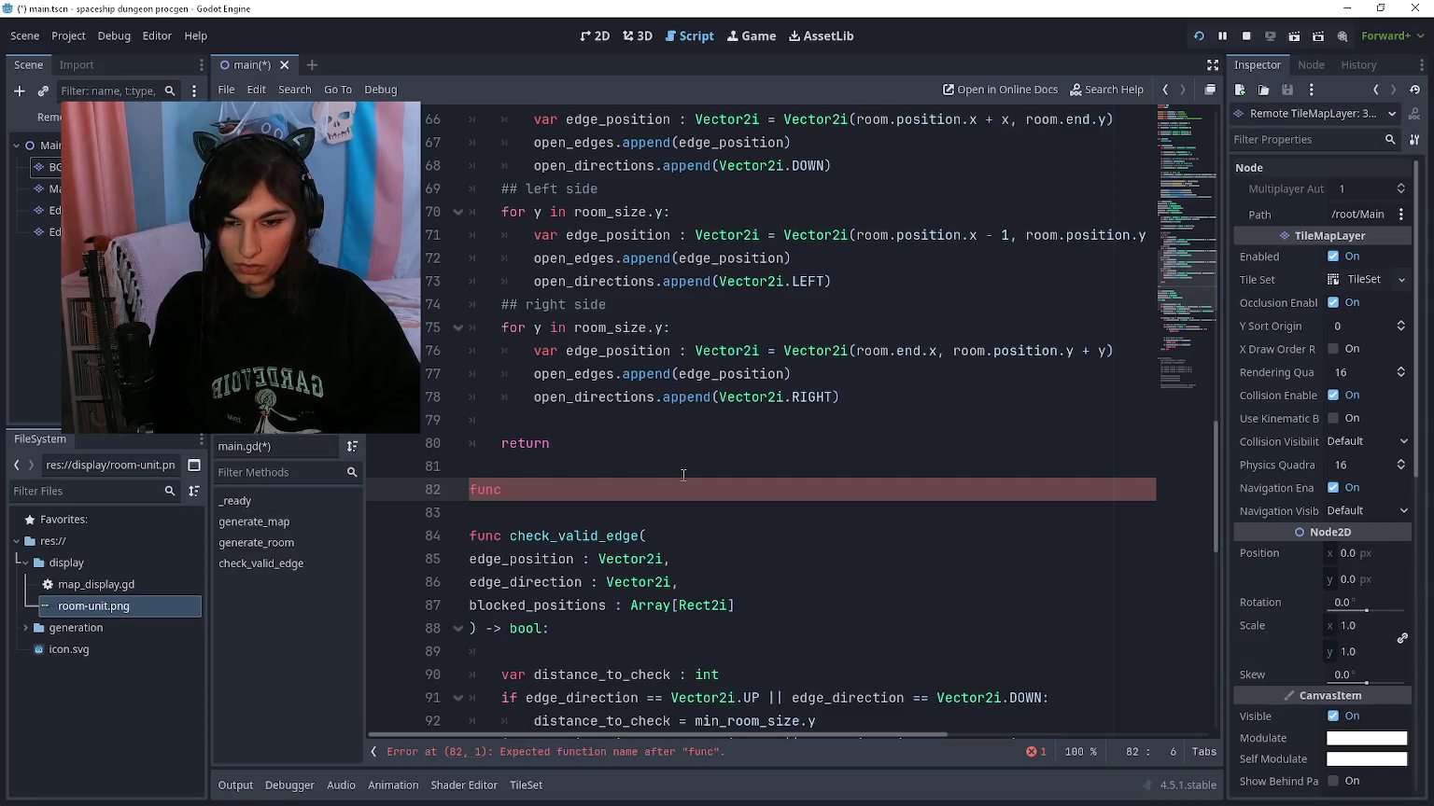
scroll(684, 475, up, 3)
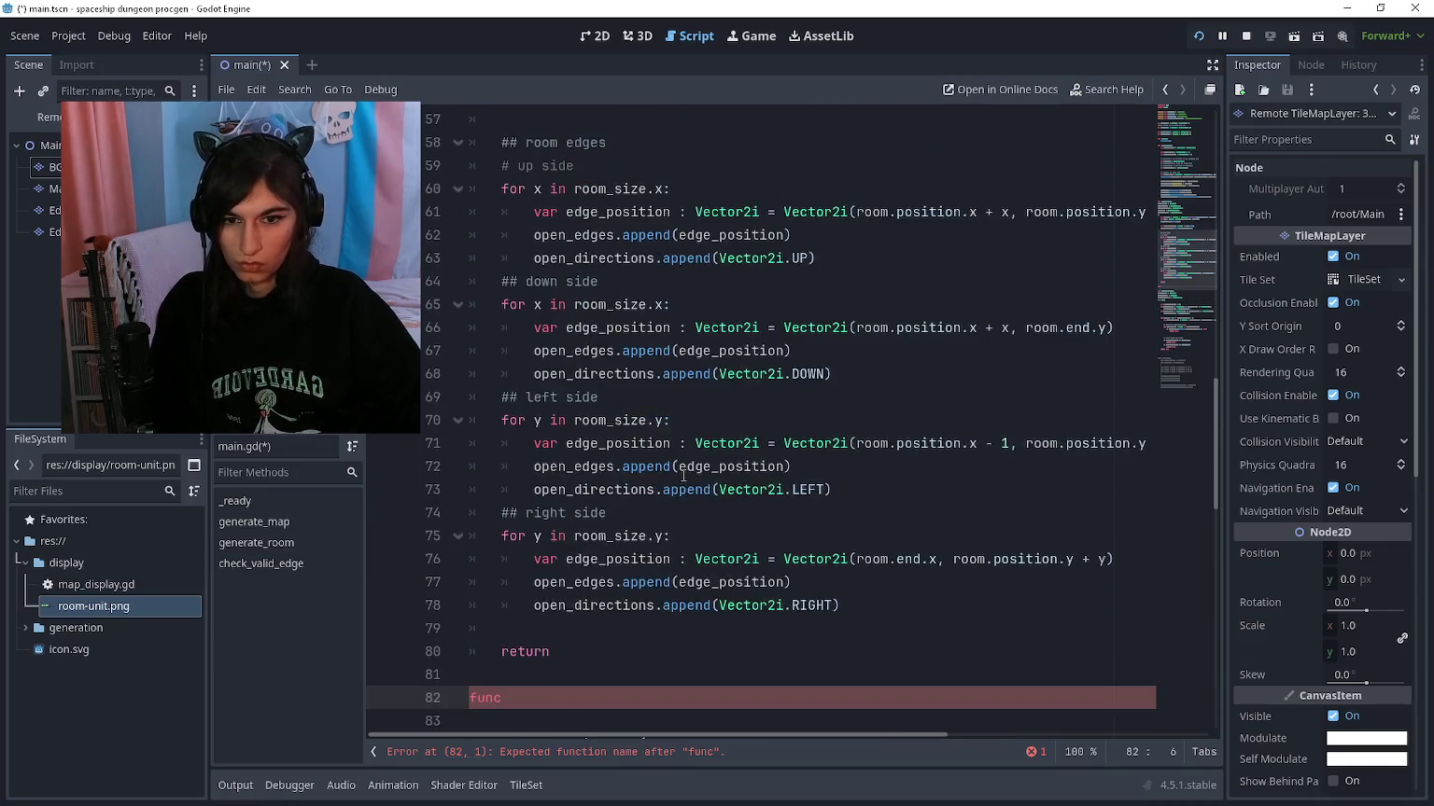
scroll(683, 475, down, 2)
text(append_room)
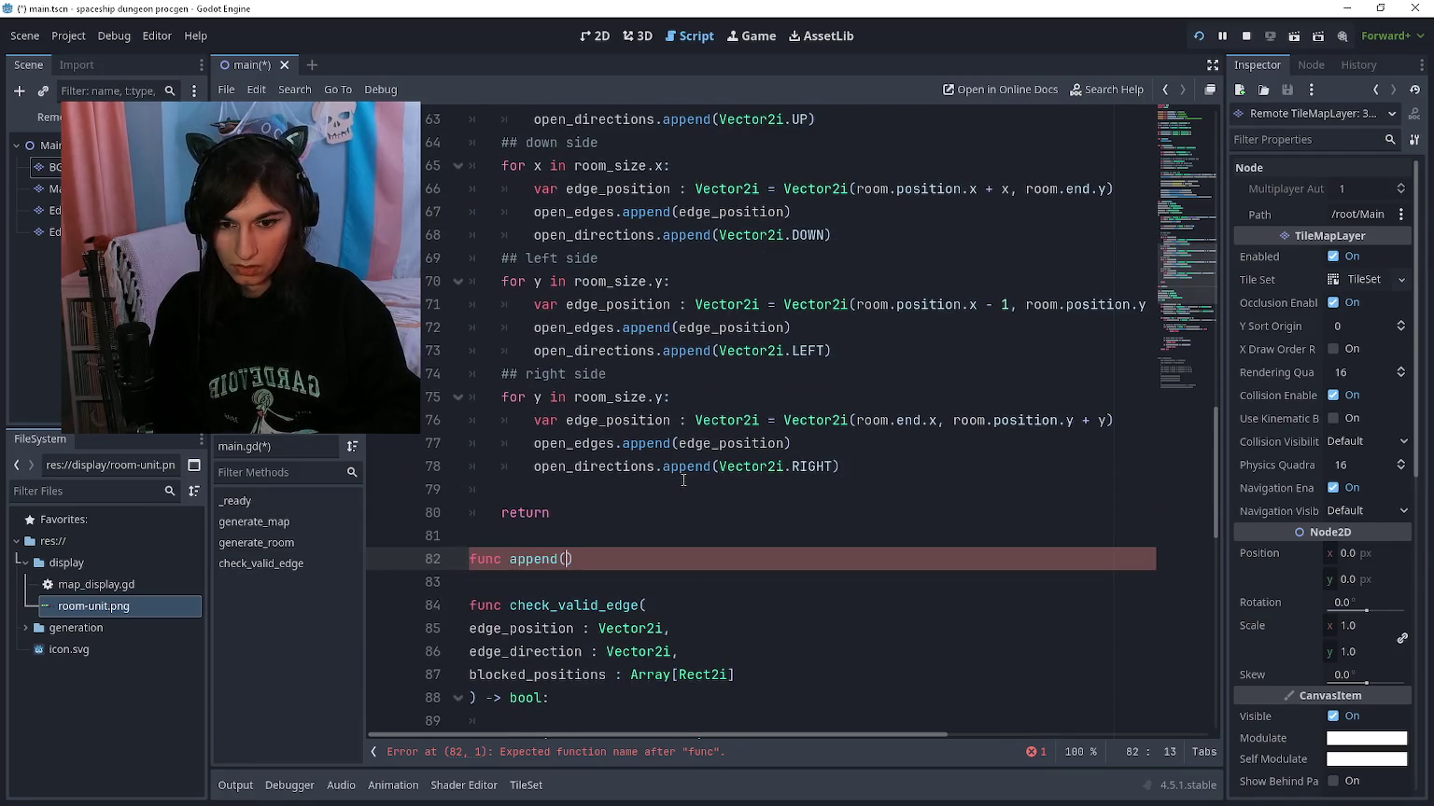
text(_edge()
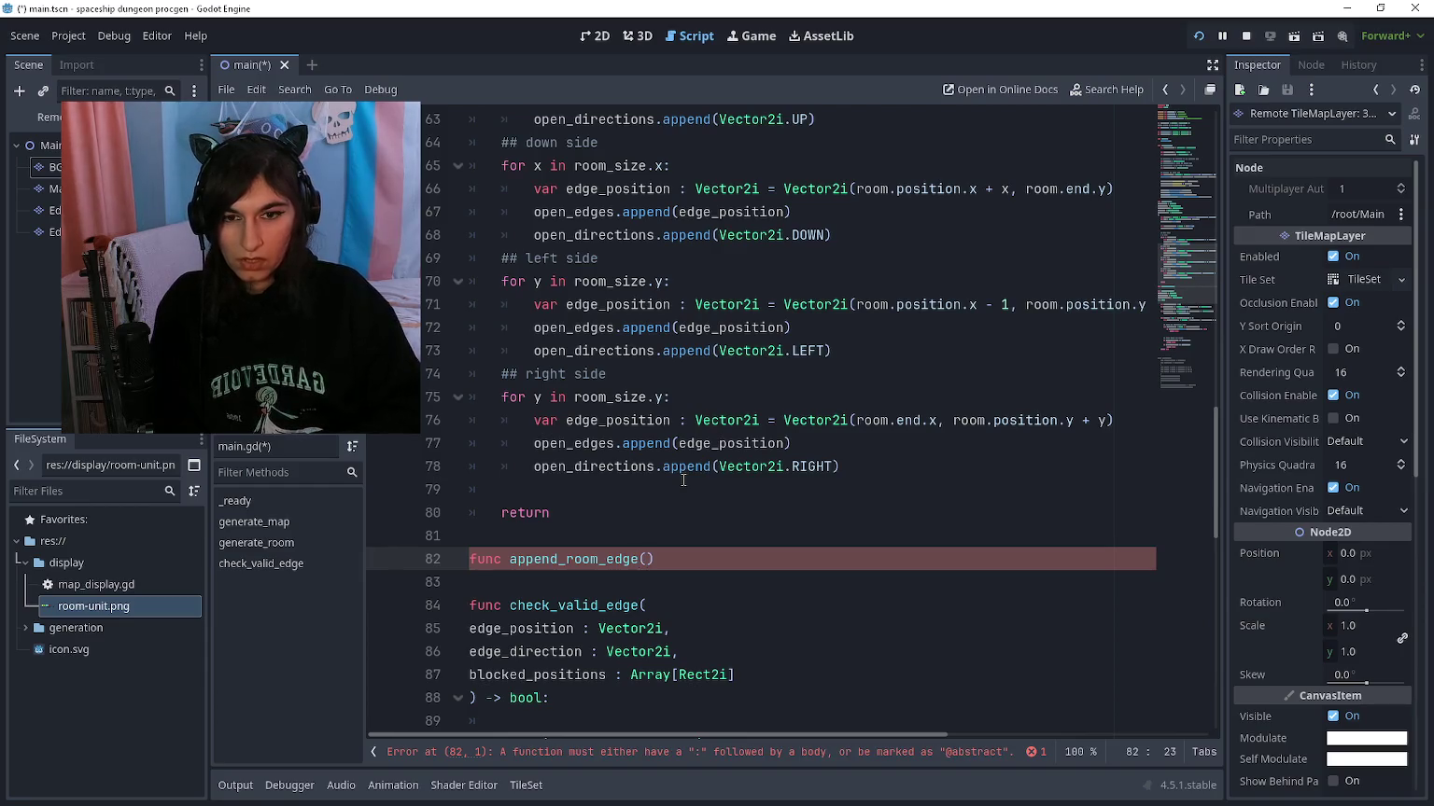
text(edge_position,)
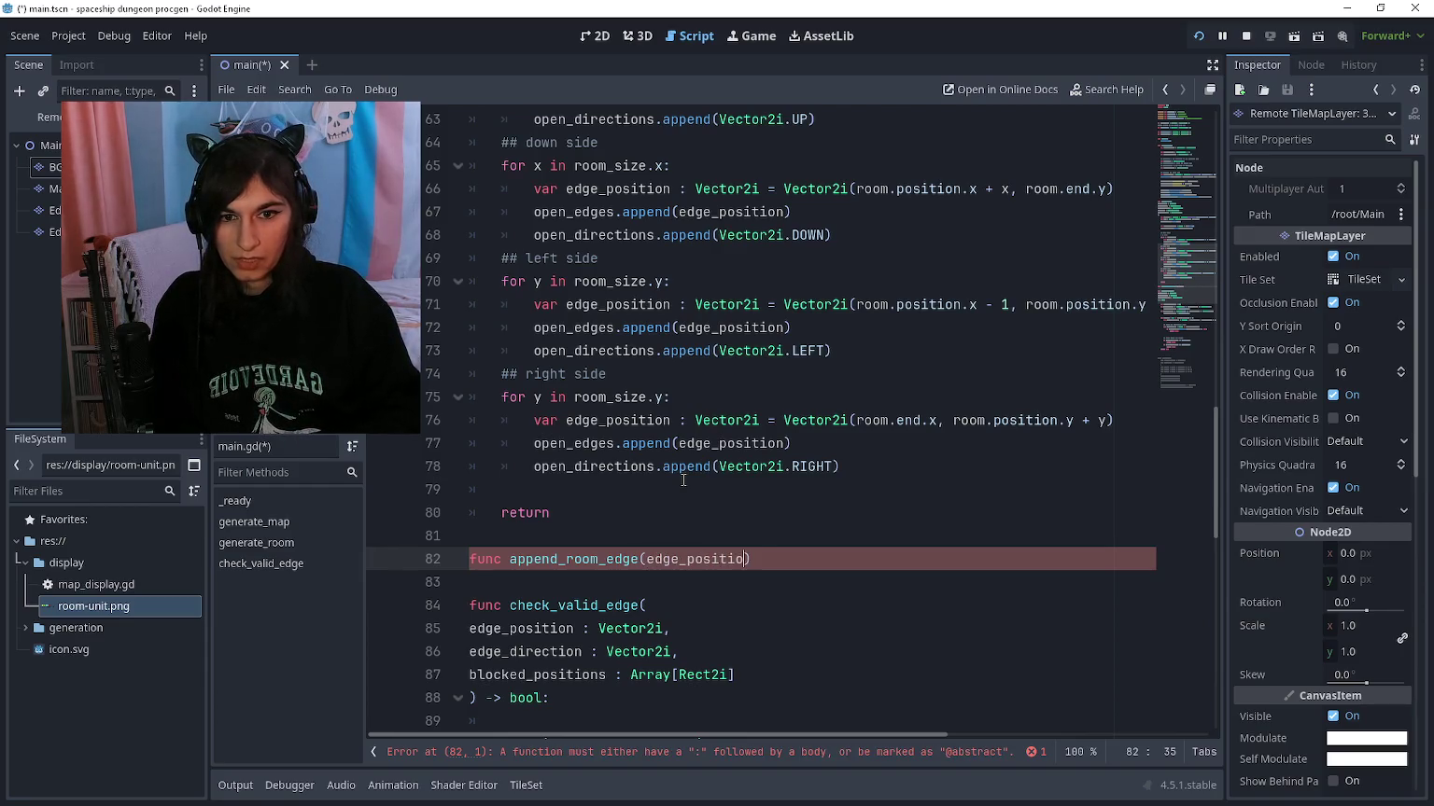
text( edge_)
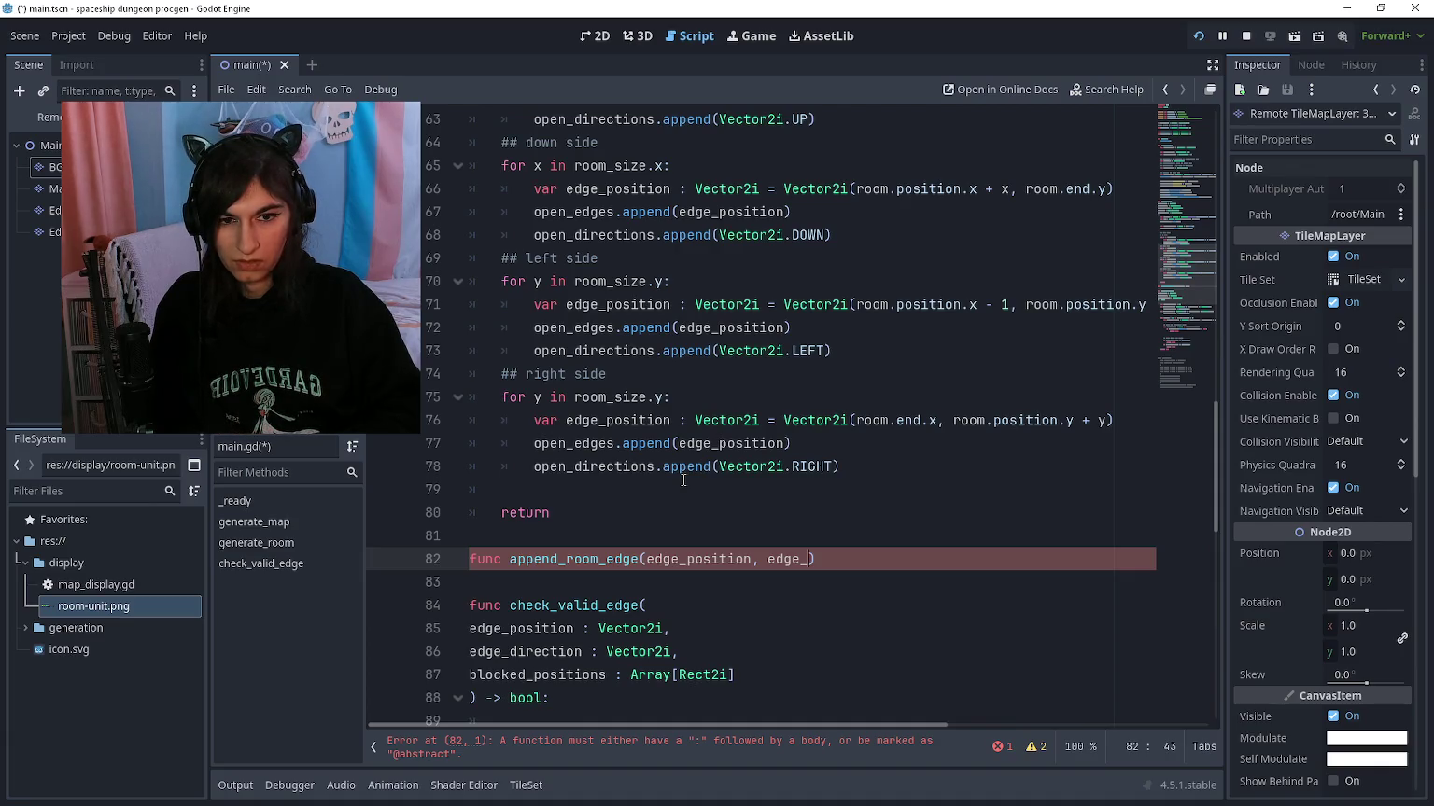
text(direction)
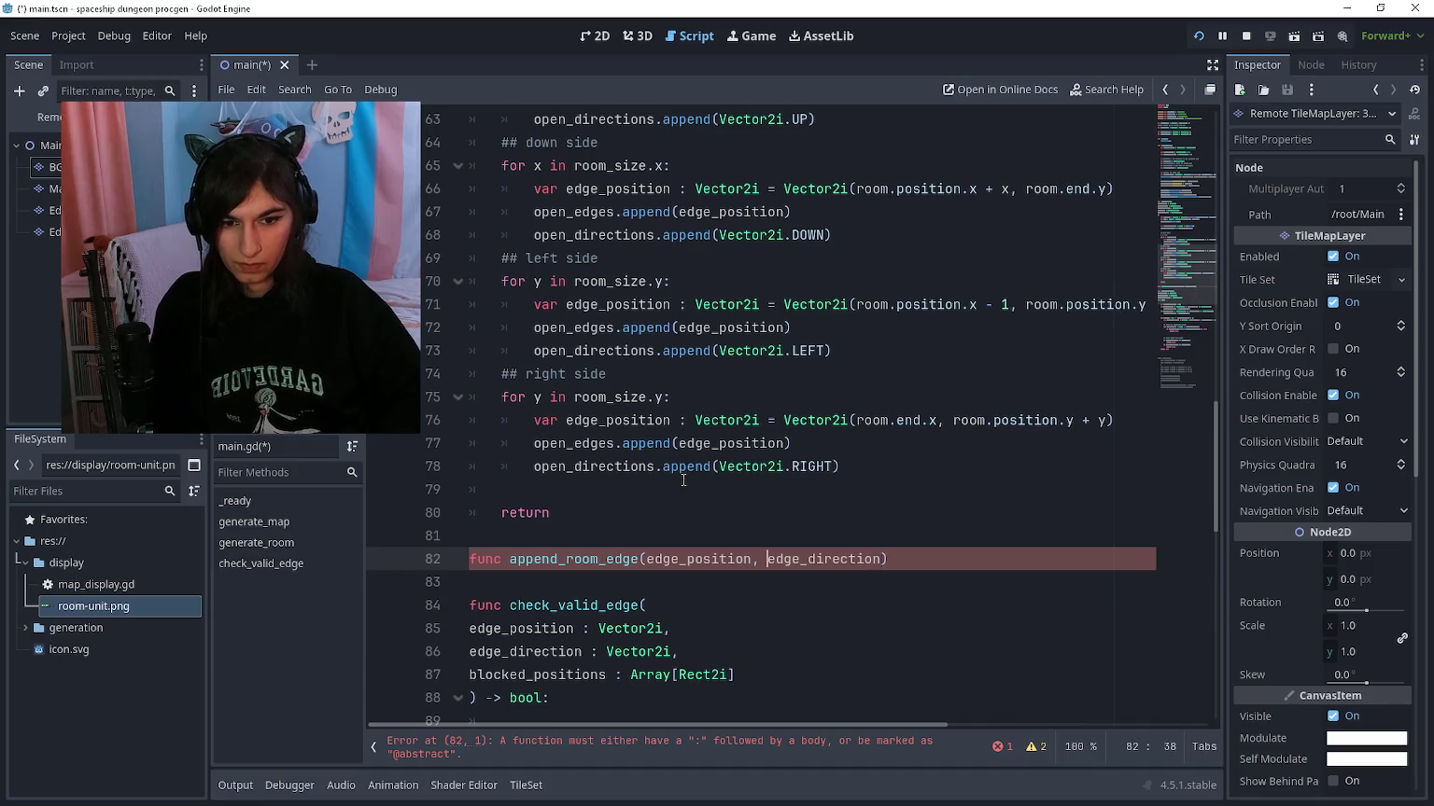
Step: Put edge_position and edge_direction each on their own line in the parameter list
key(ctrl+Left)
key(ctrl+Left)
key(Return)
key(ctrl+Right)
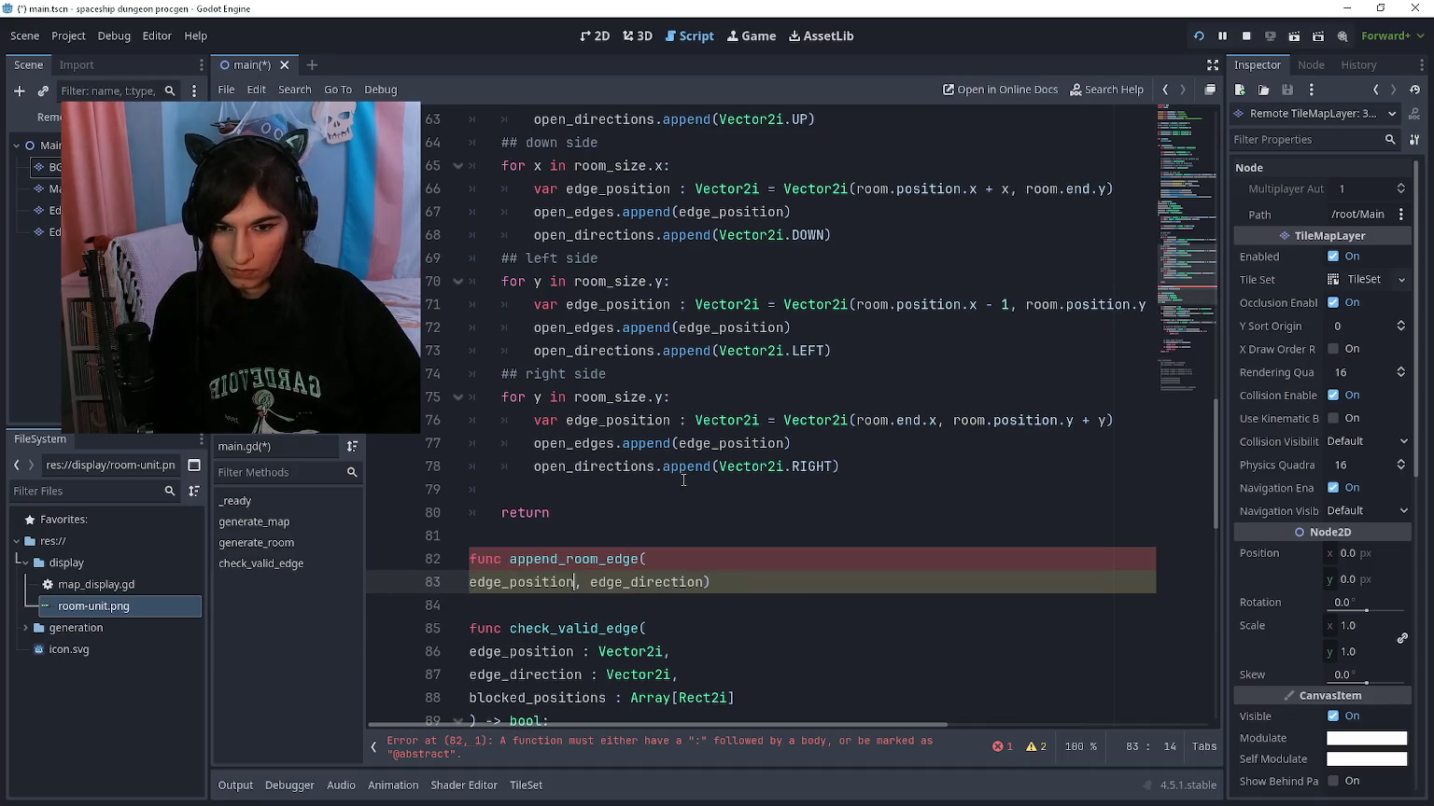
key(Return)
key(ctrl+Right)
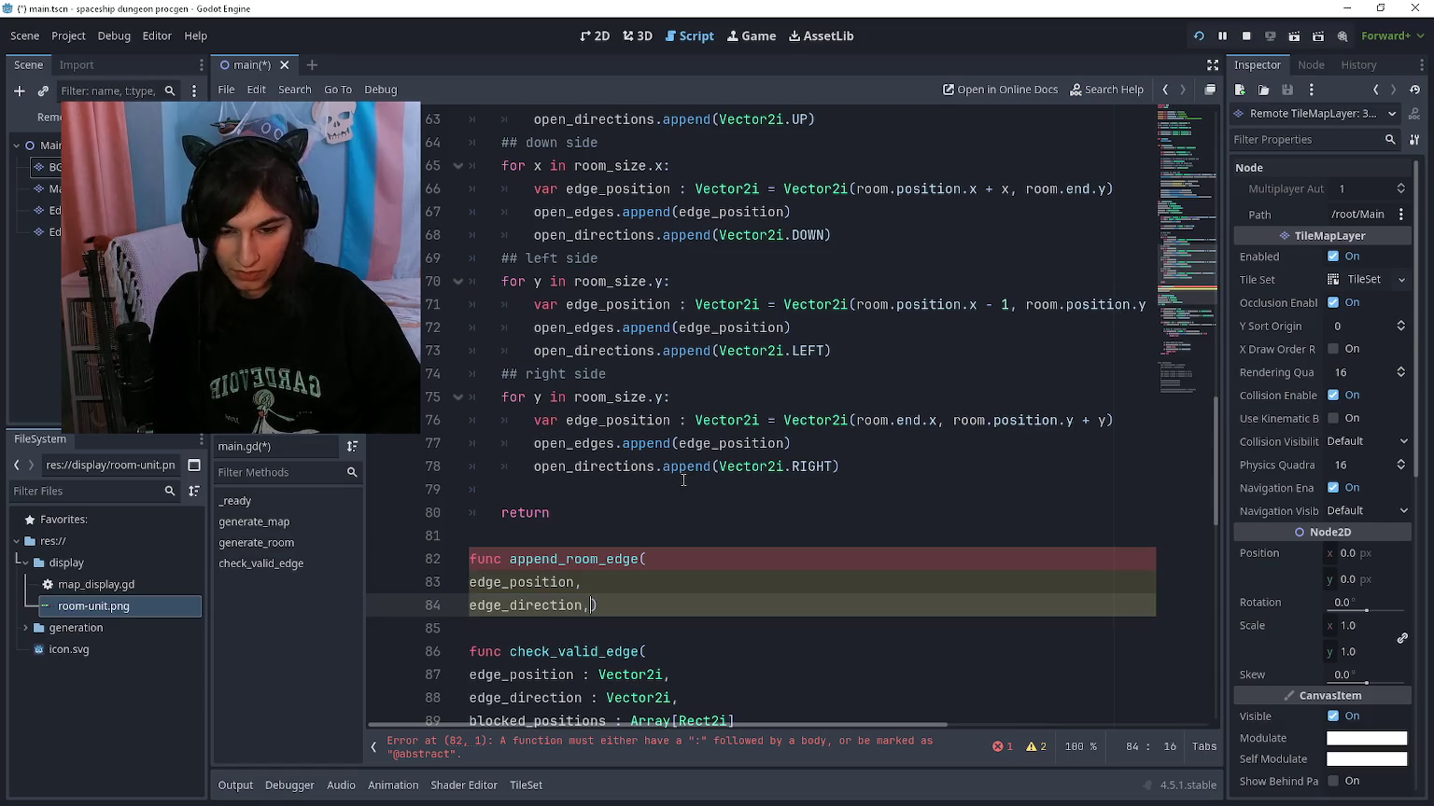
key(Return)
Step: Add parameters open_edges : Array[Vector2i] and open_directions : Array[Vector2i], closing parenthesis on its own line
text(edge_positions : Array[)
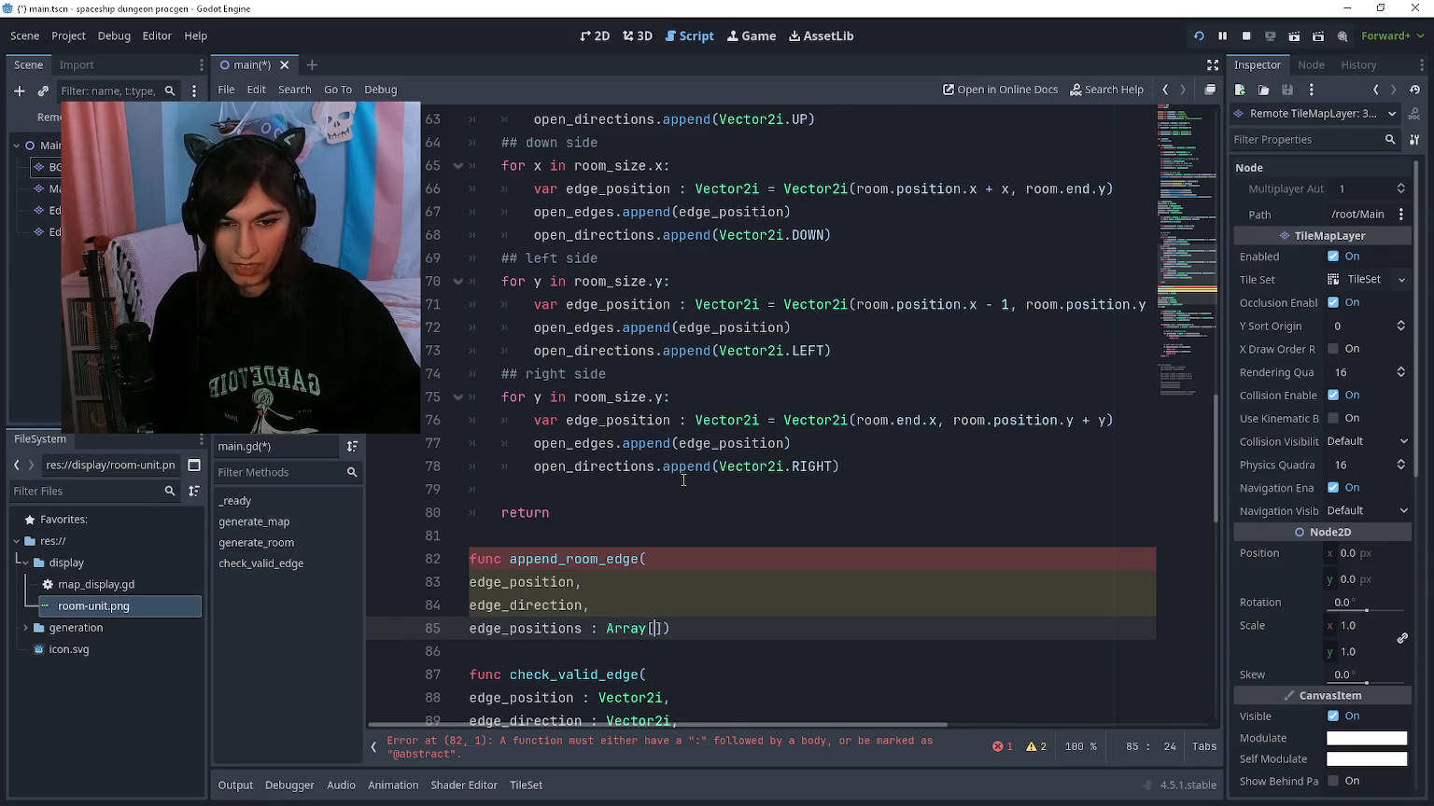
text(Vector2i)
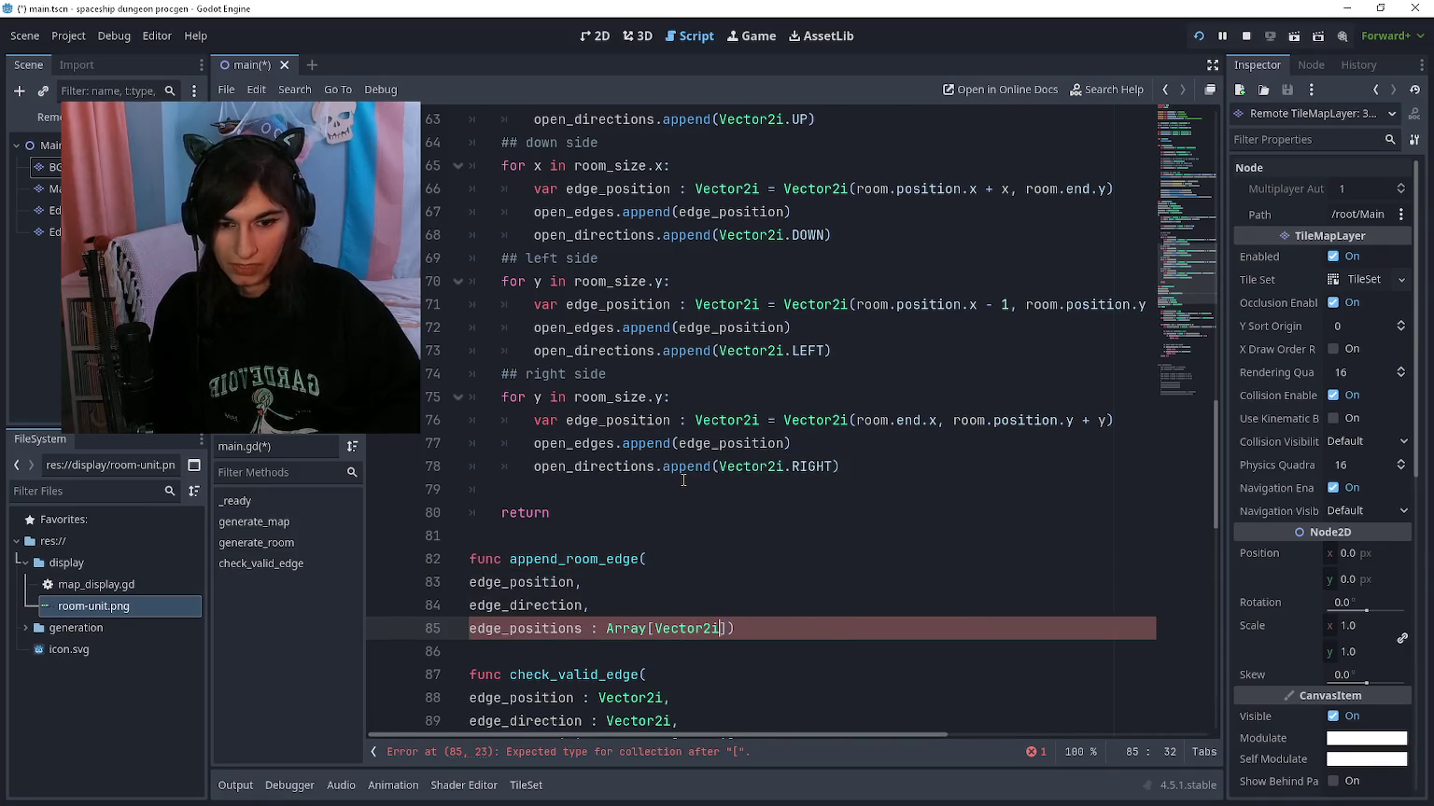
key(ctrl+Left)
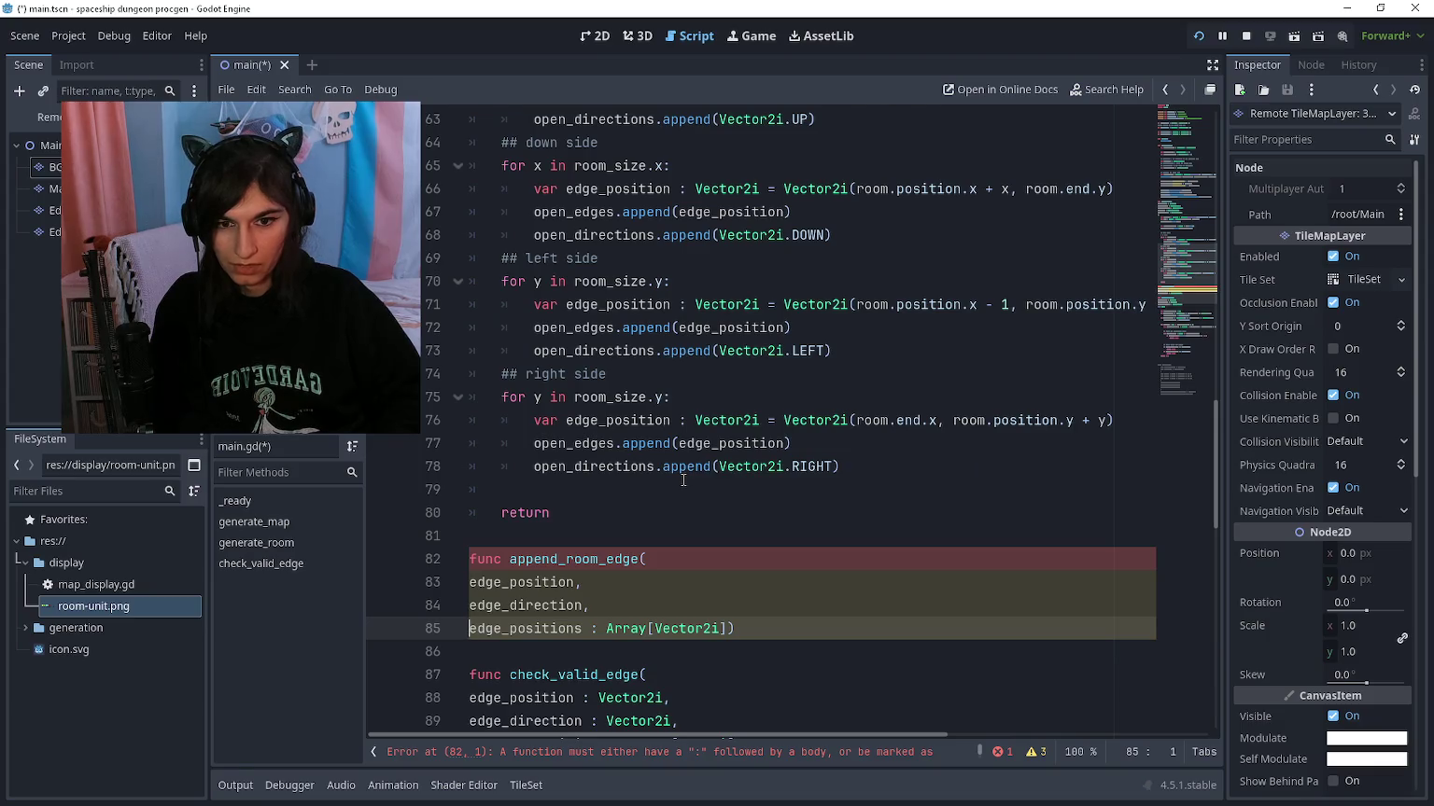
key(ctrl+shift+Right)
text(open_edge)
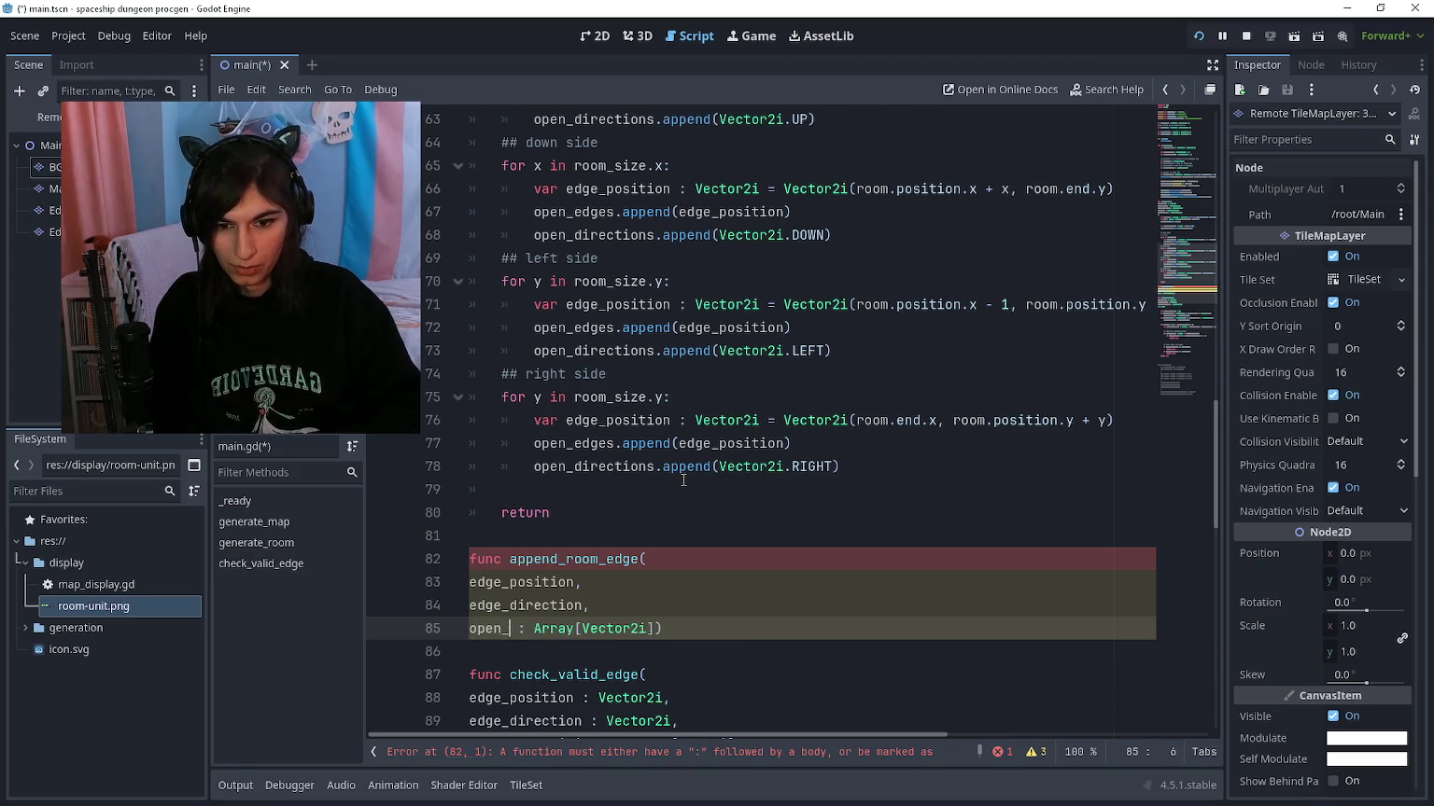
text(s)
key(End)
key(Left)
text(,)
key(Return)
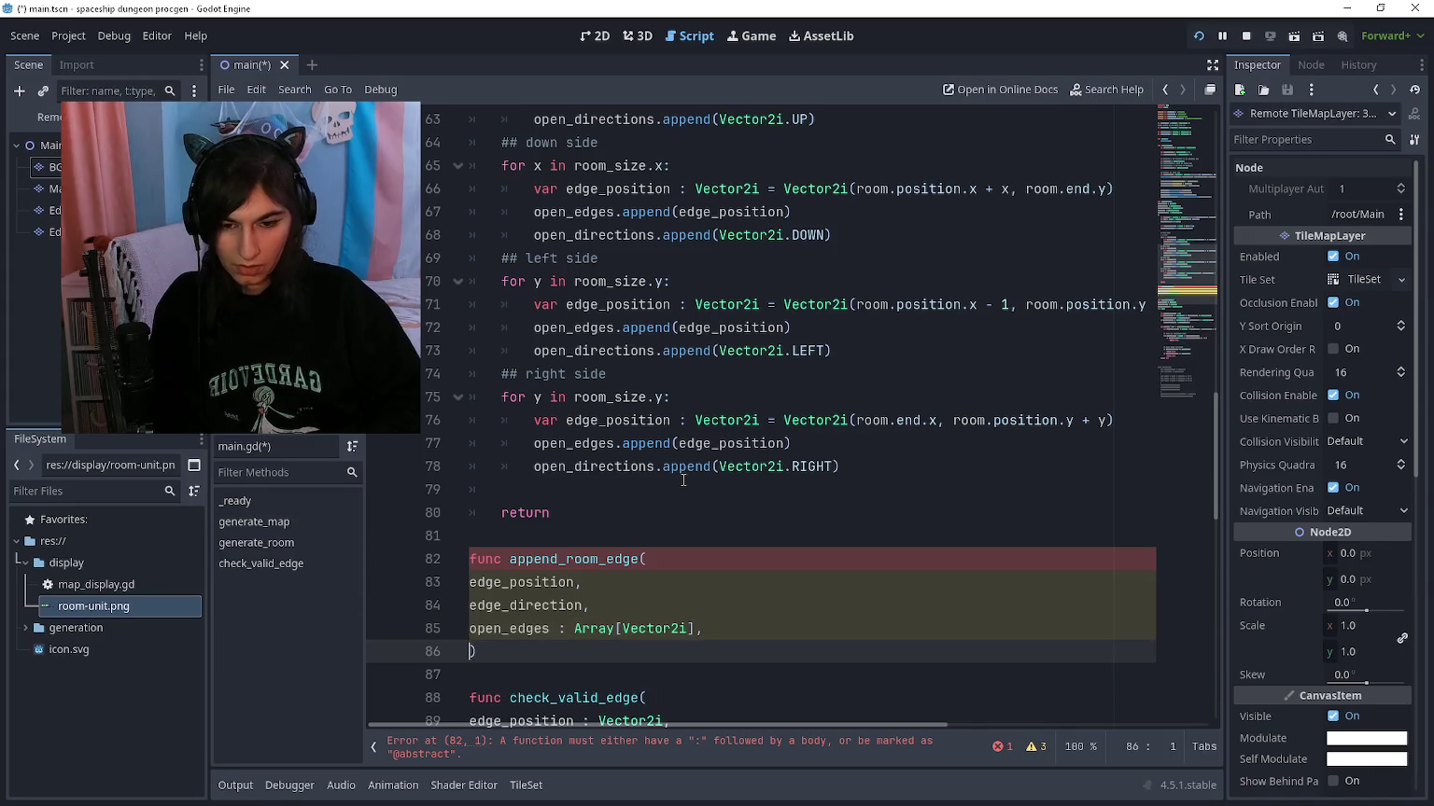
text(open_directi)
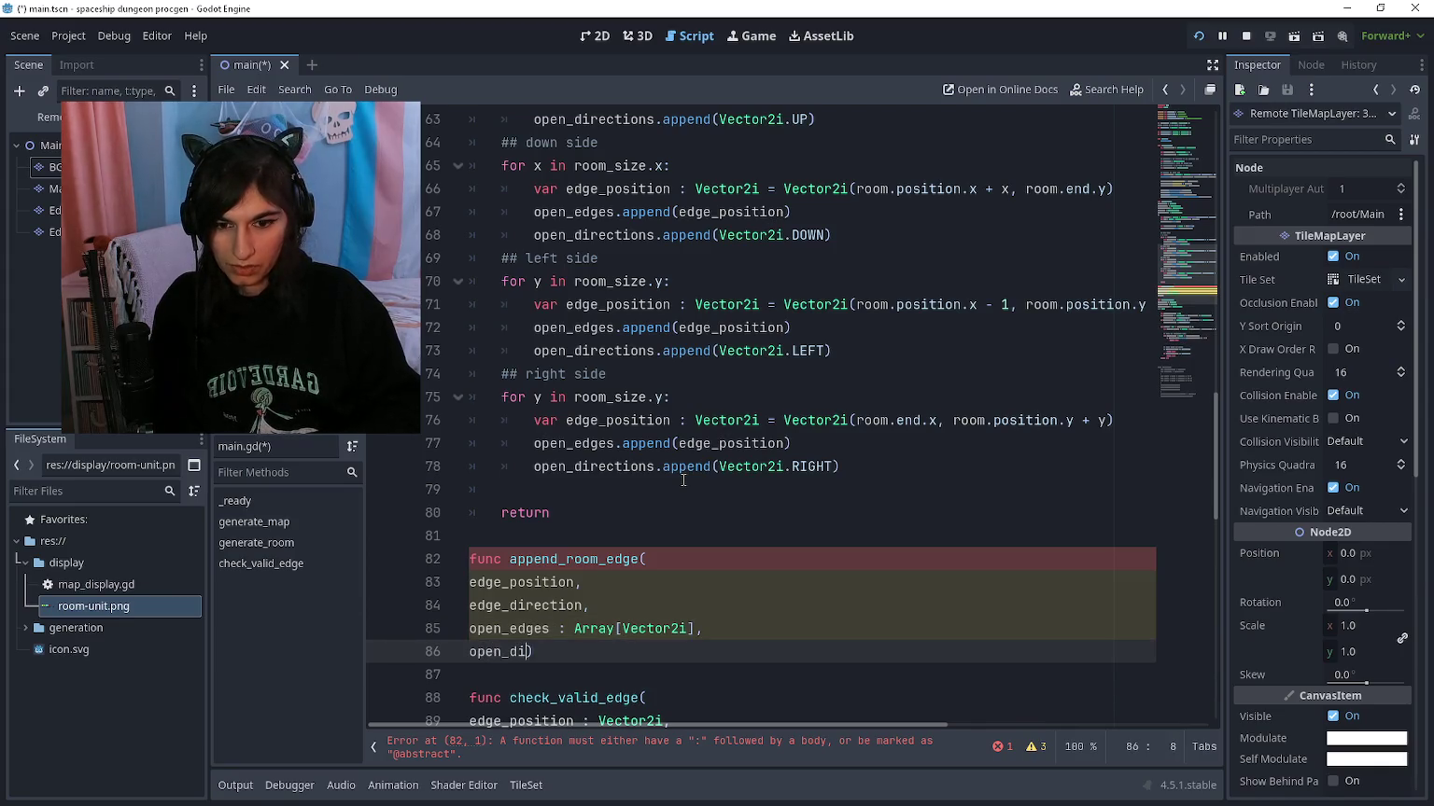
text(ons : Array[Vec)
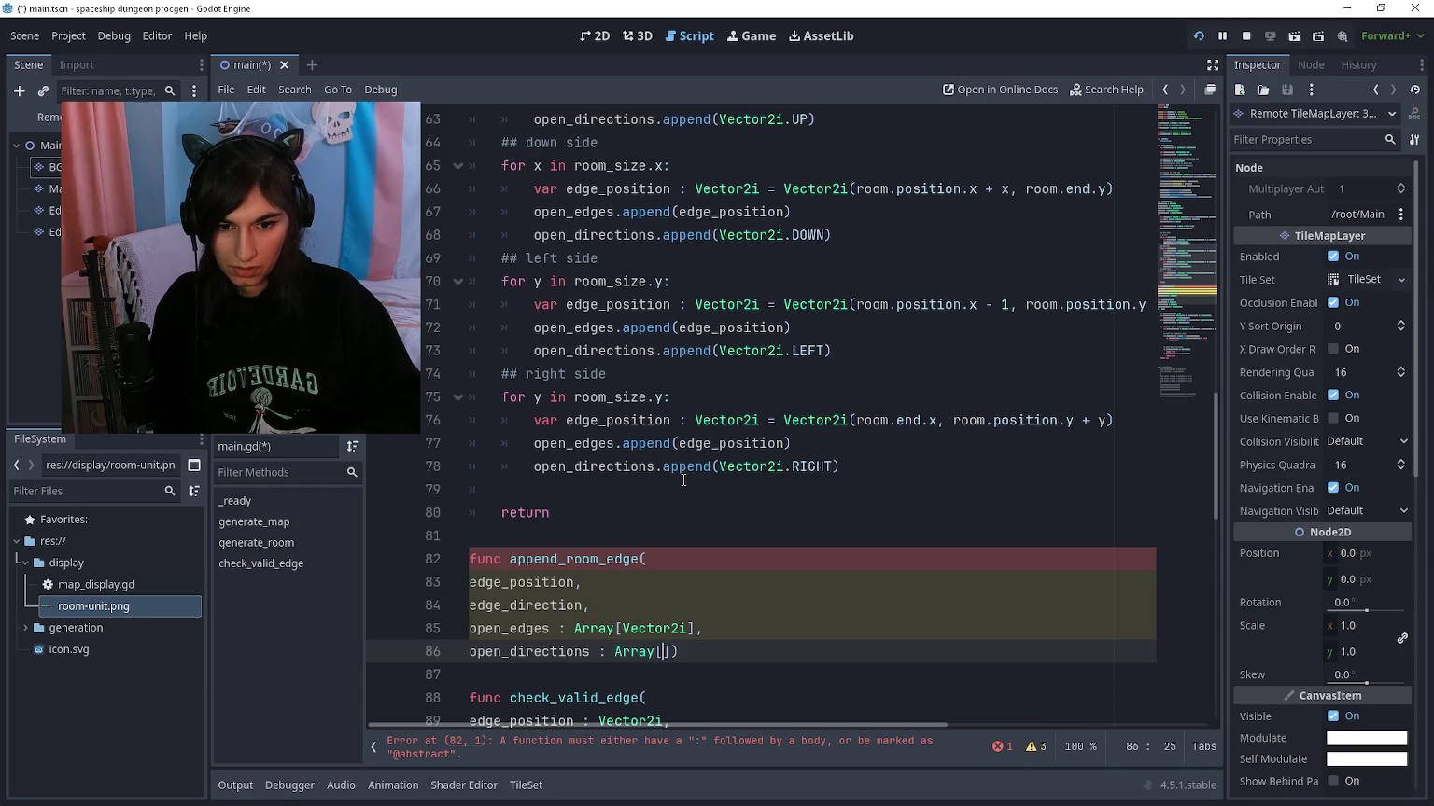
text(tor2i)
key(Right)
key(Return)
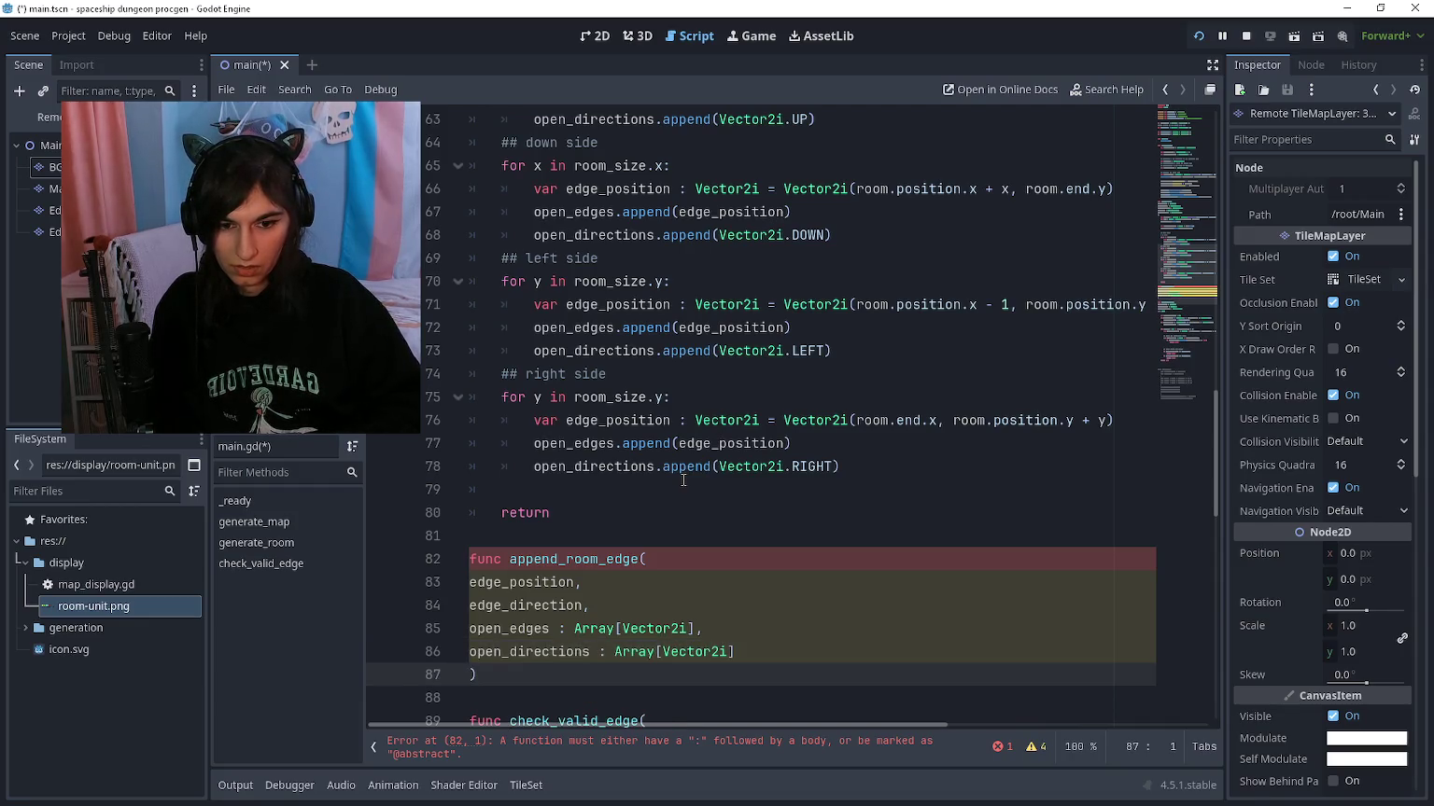
key(Left)
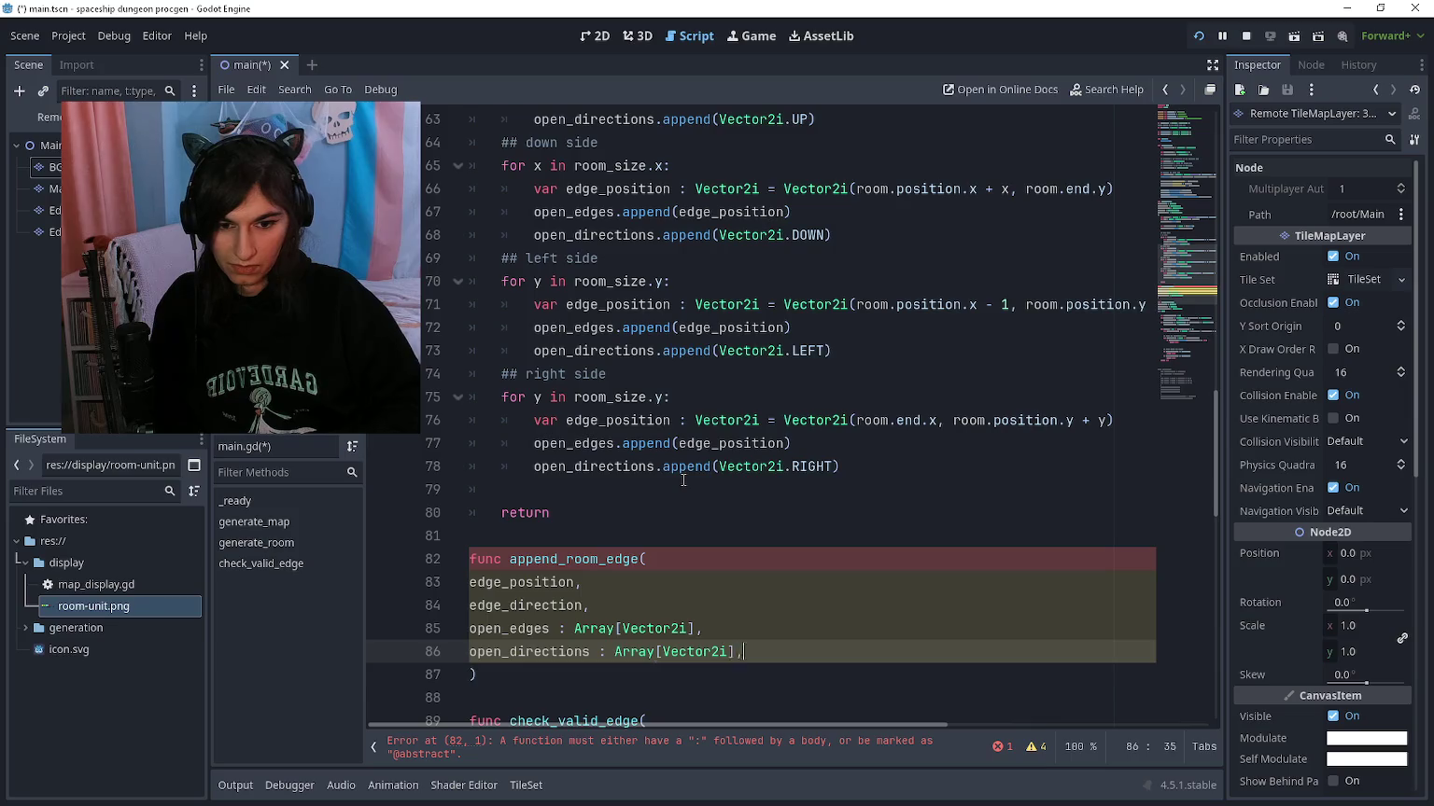
key(Right)
scroll(684, 480, up, 9)
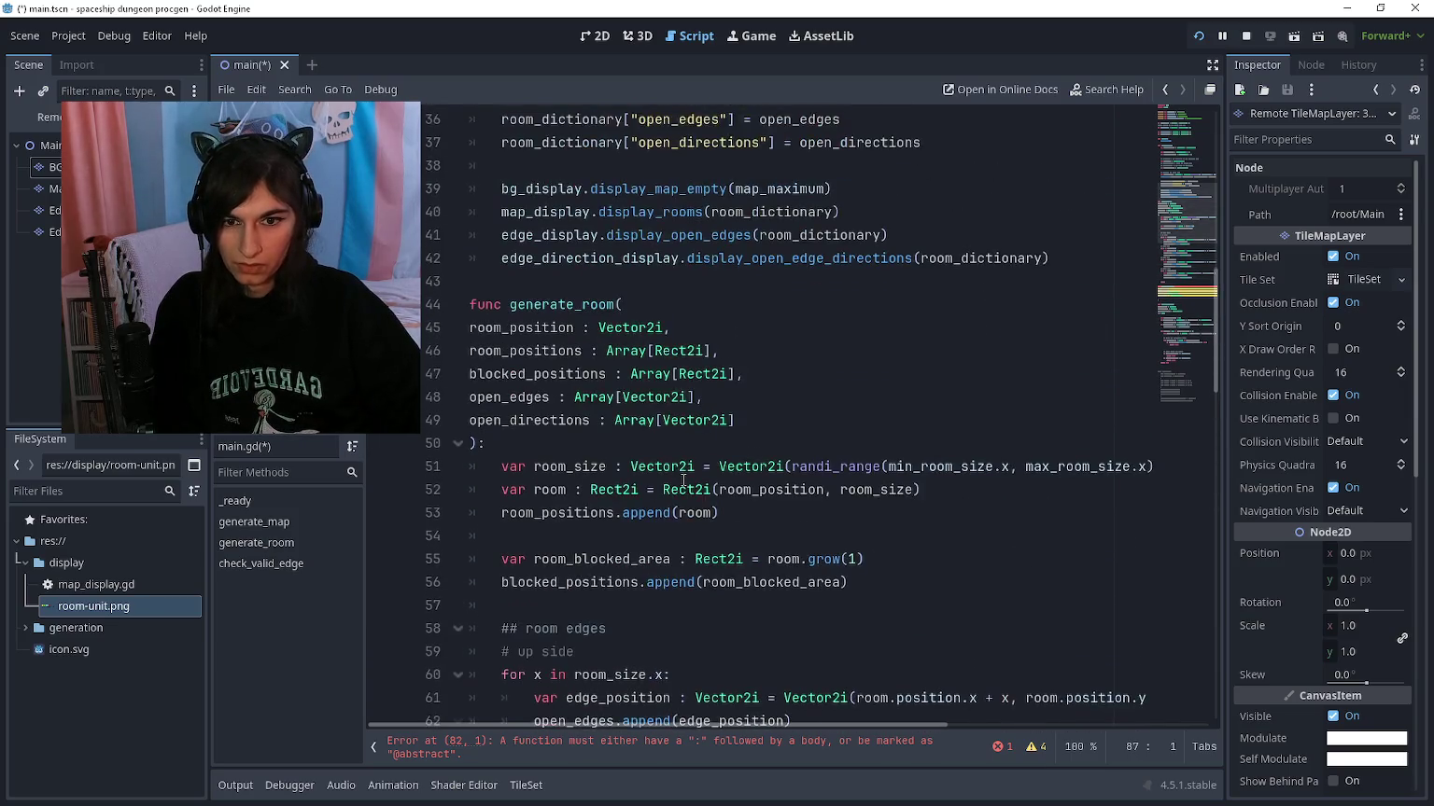
scroll(712, 393, up, 2)
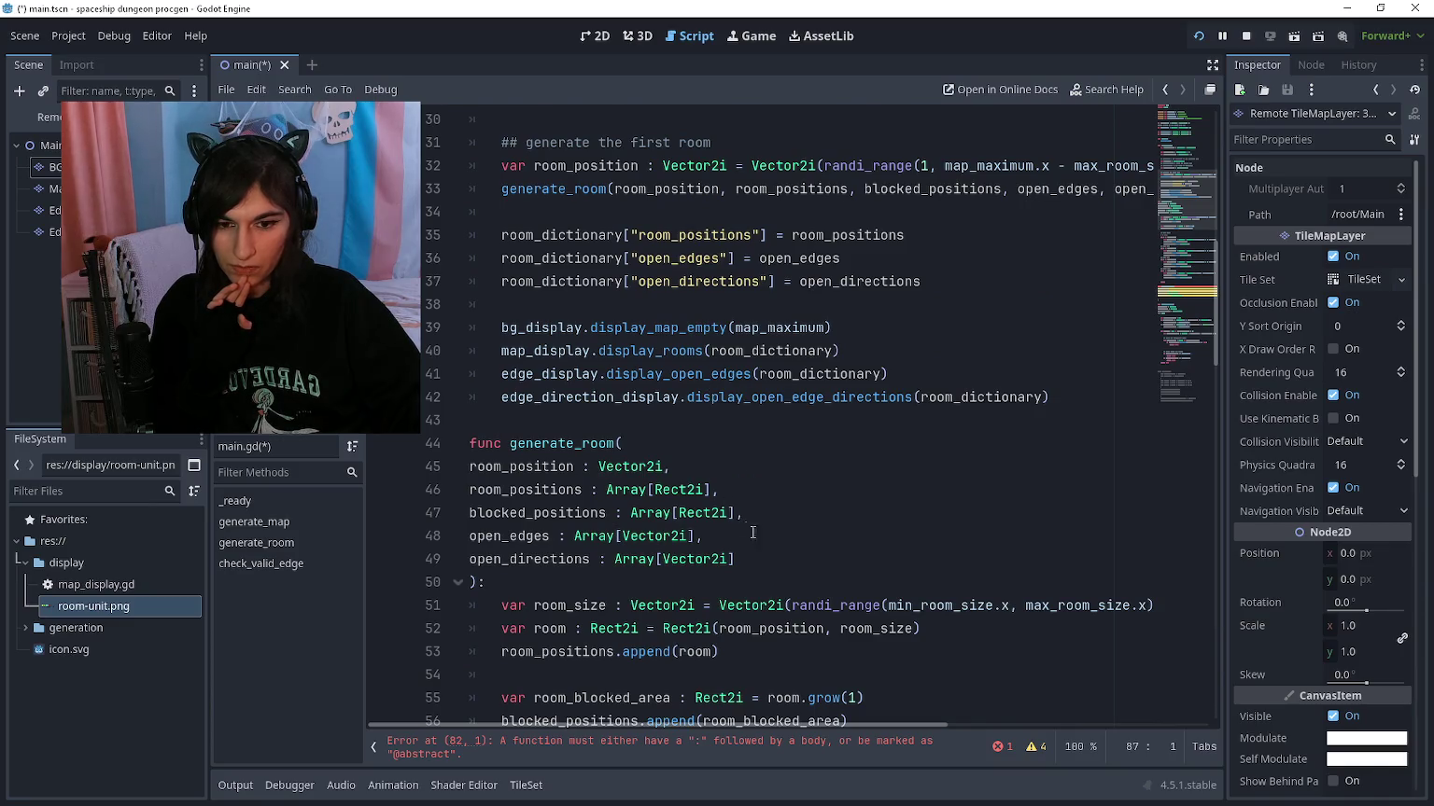
click(761, 560)
drag(761, 561, 470, 532)
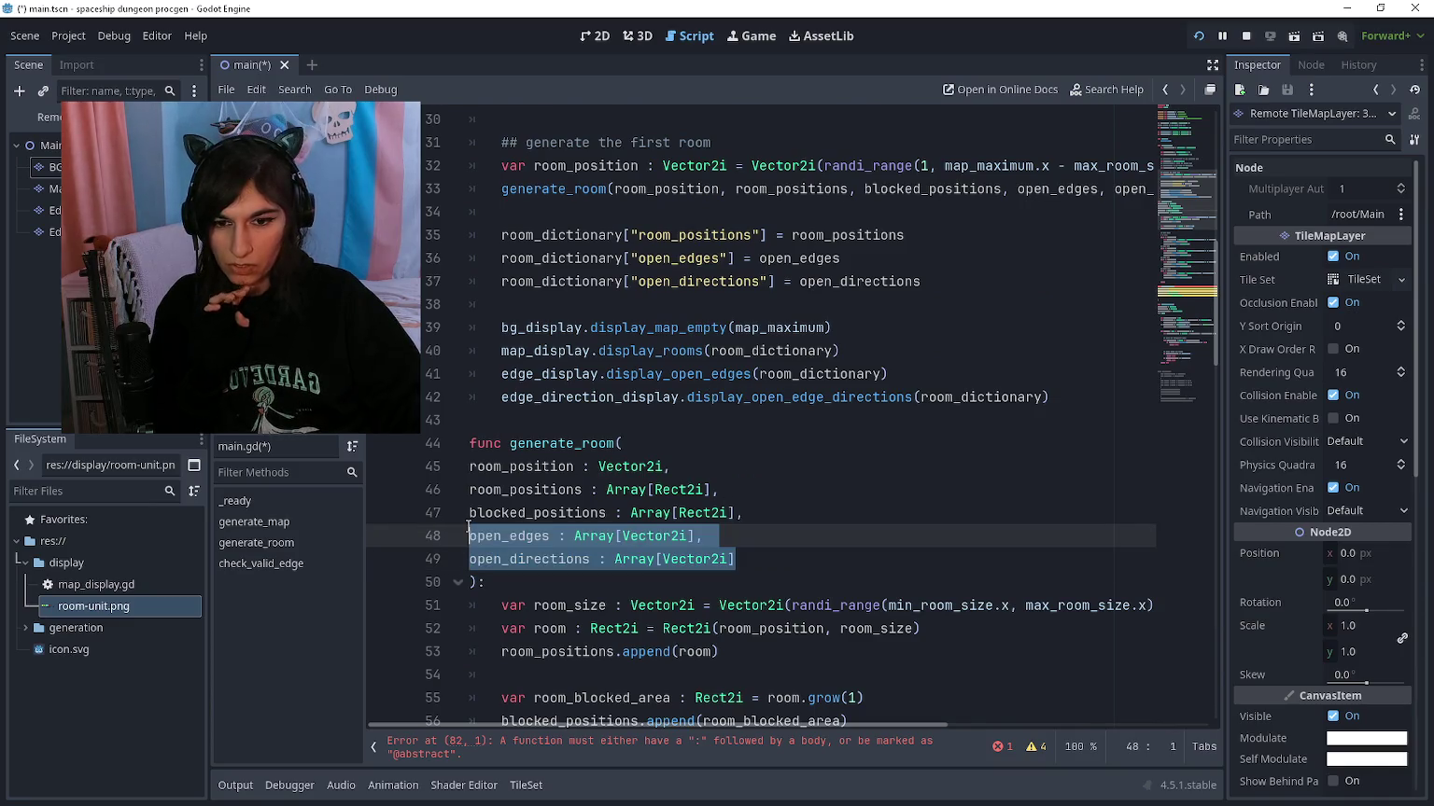
click(766, 567)
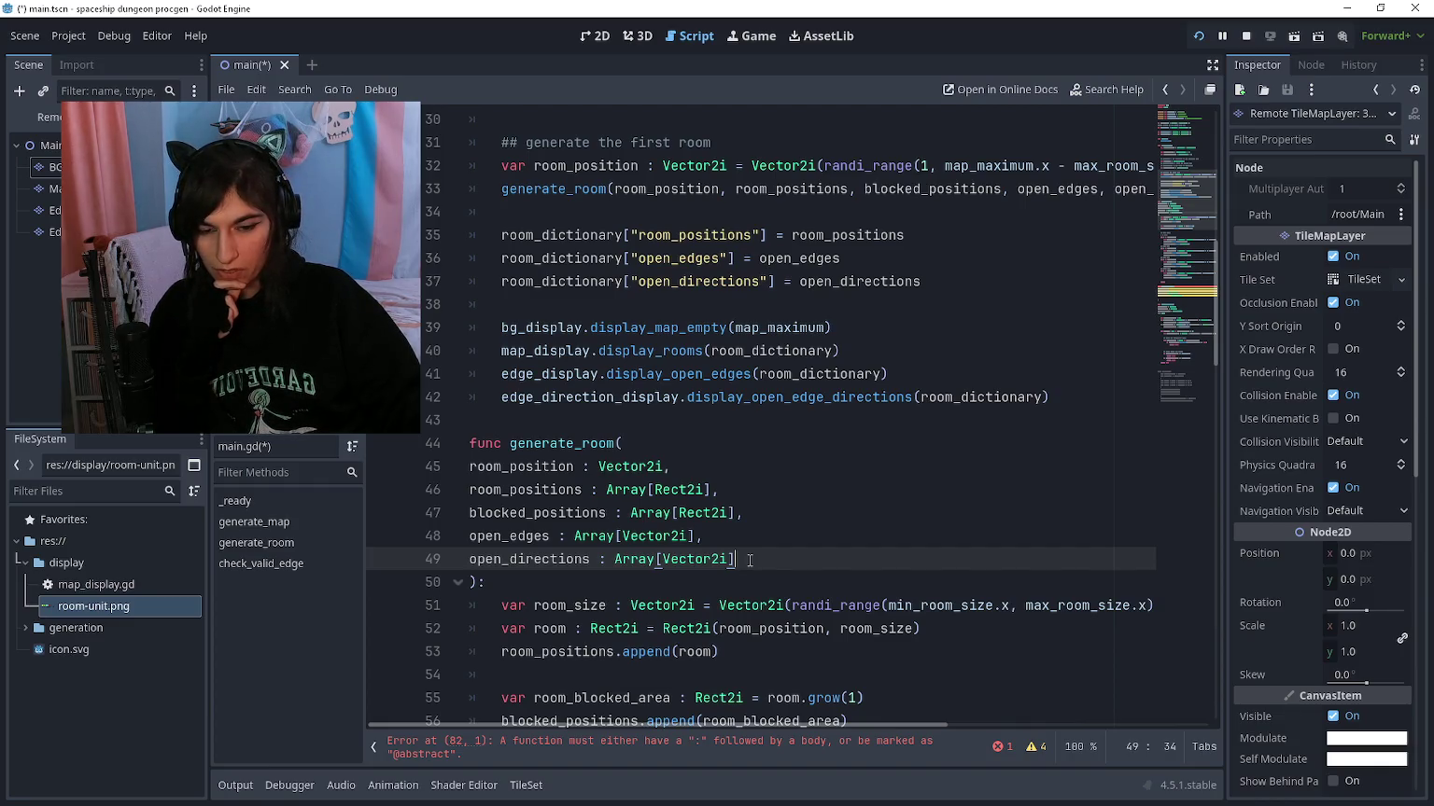
scroll(749, 560, down, 10)
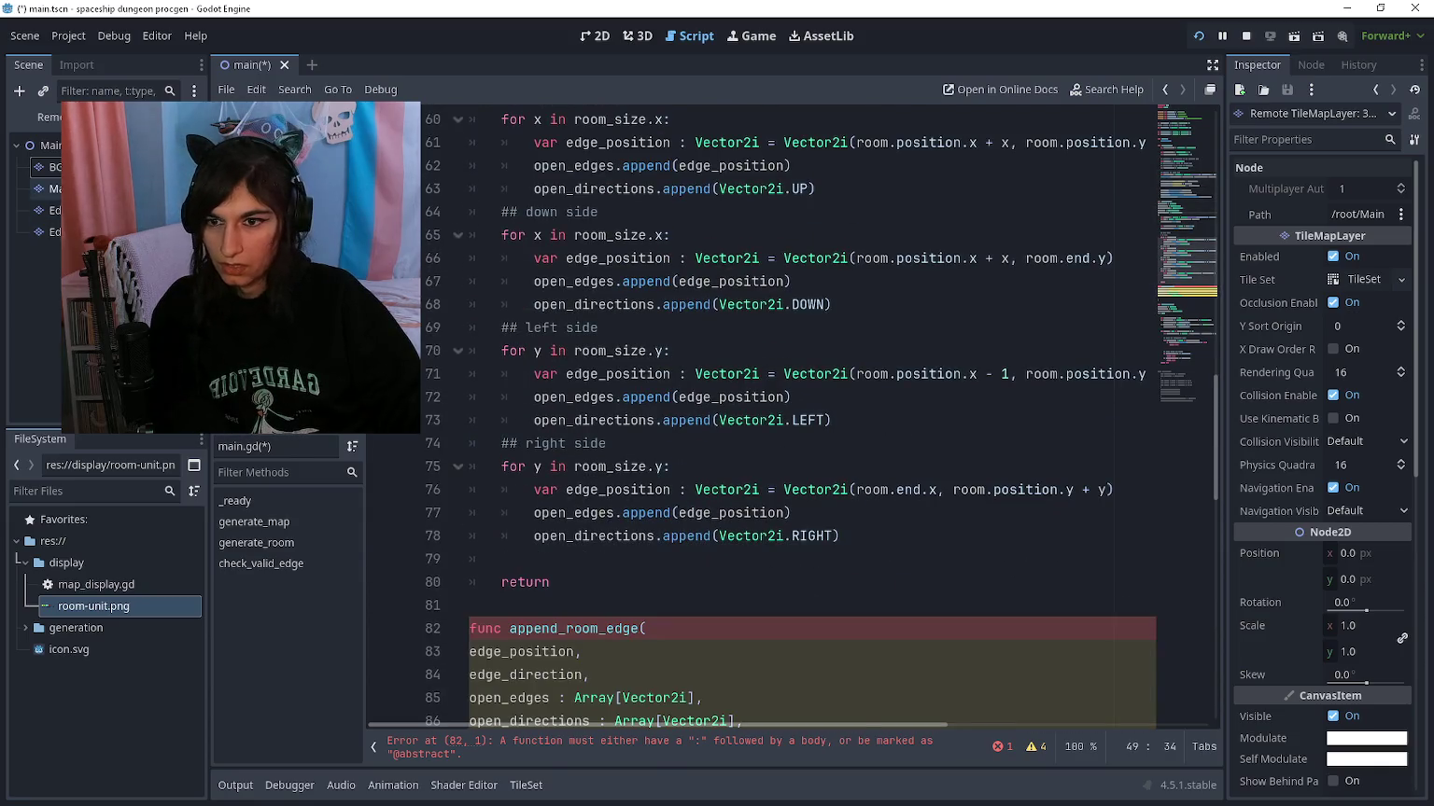
Step: Rename the MapDisplay layer to RoomDisplay and duplicate it as BlockedDisplay
click(47, 188)
scroll(723, 295, up, 15)
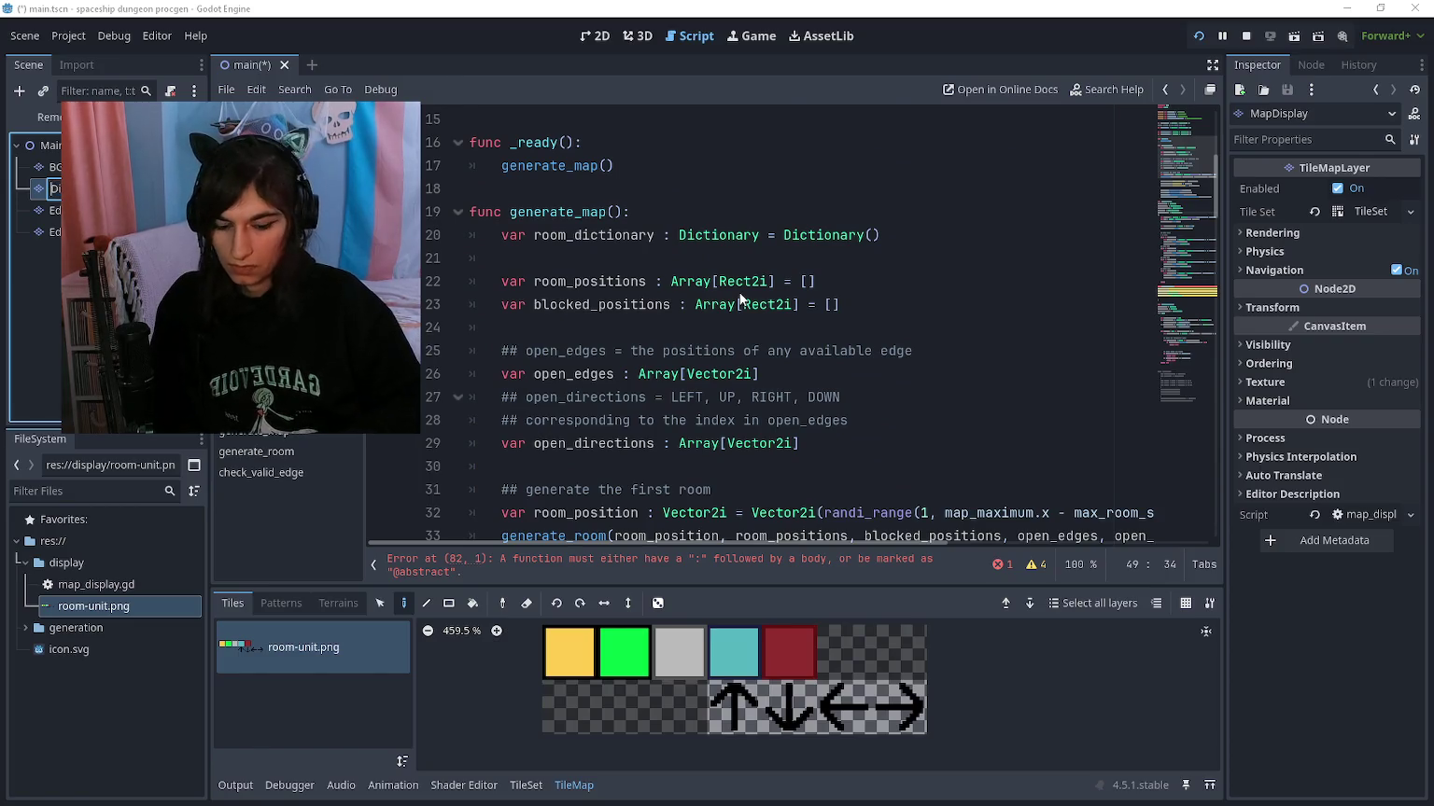
key(ctrl+z)
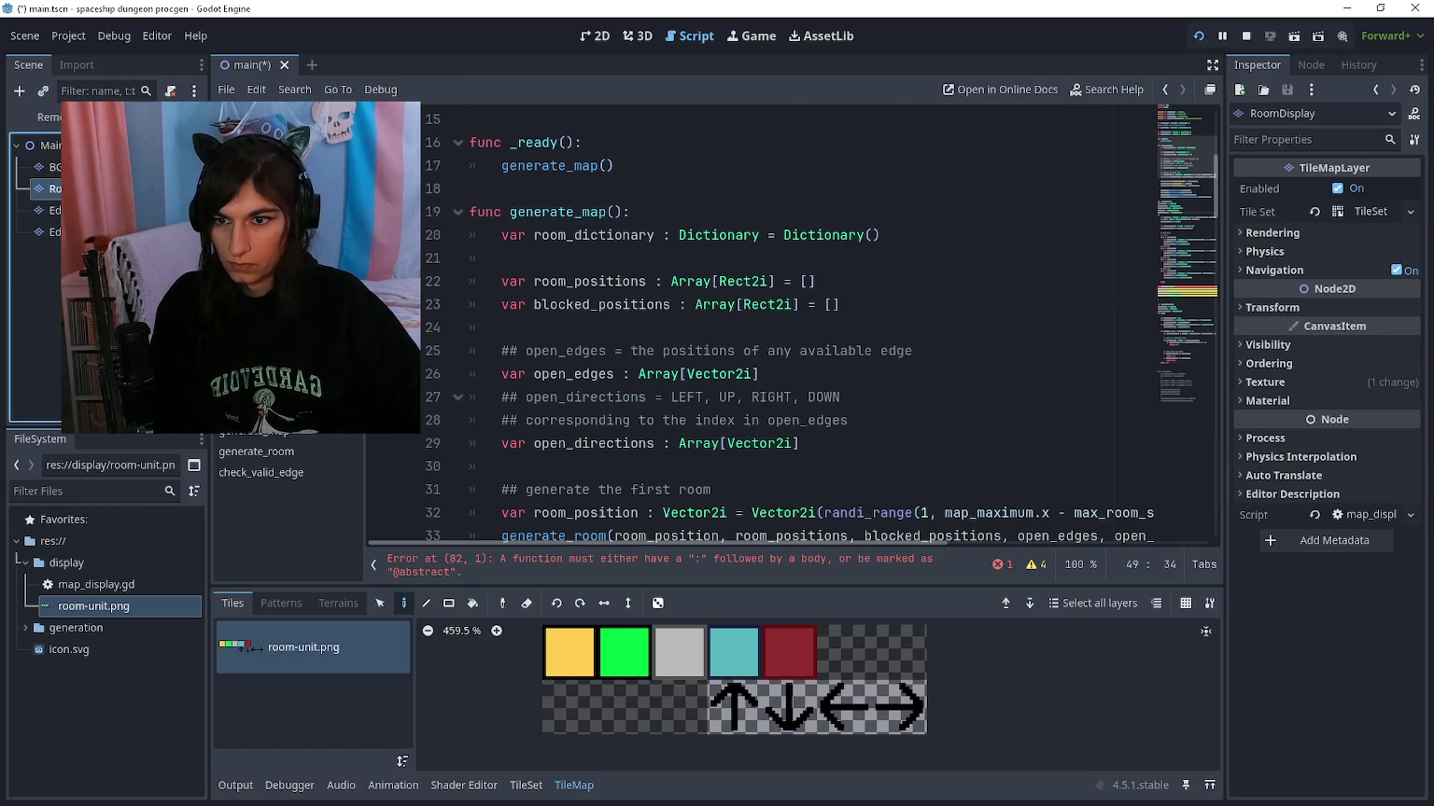
key(ctrl+d)
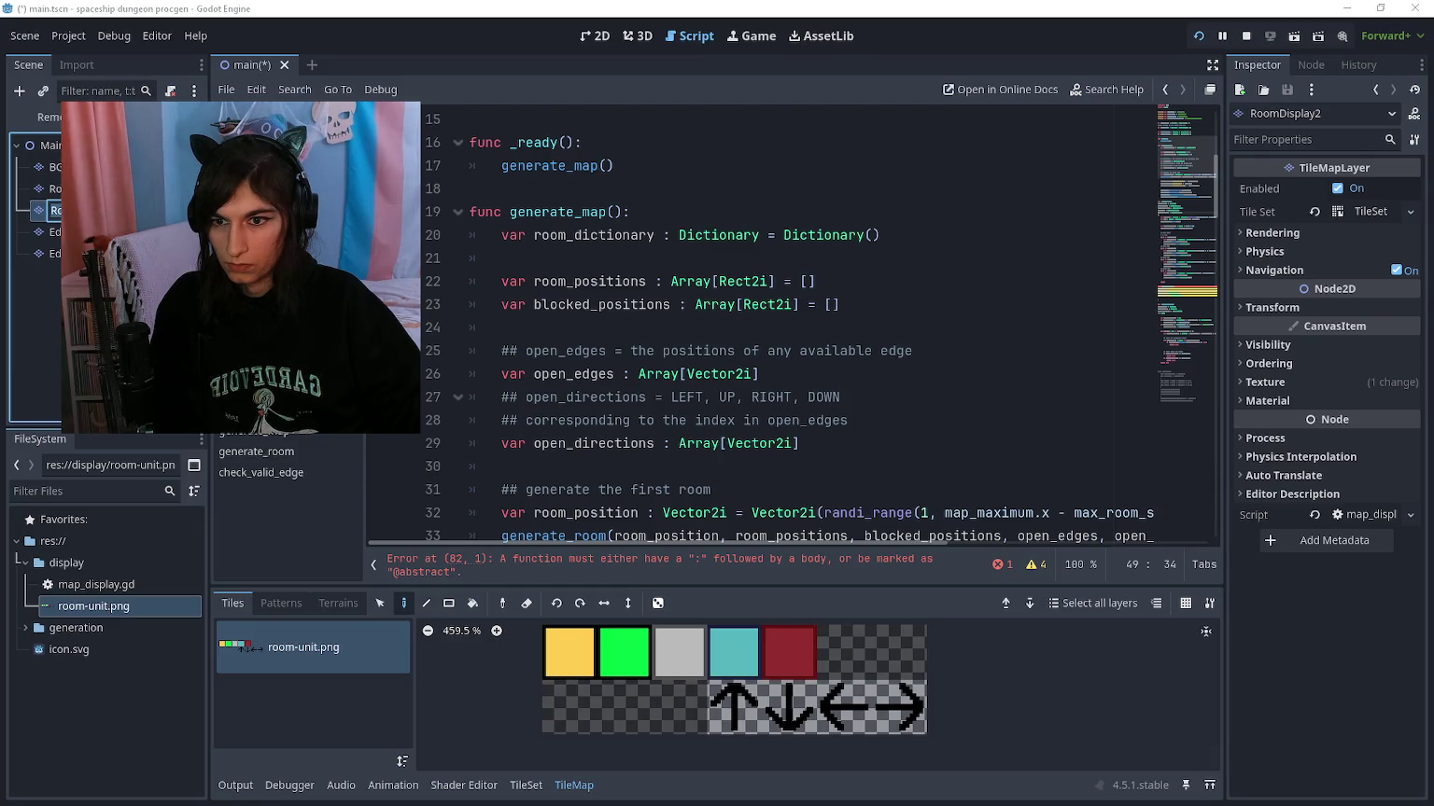
click(52, 188)
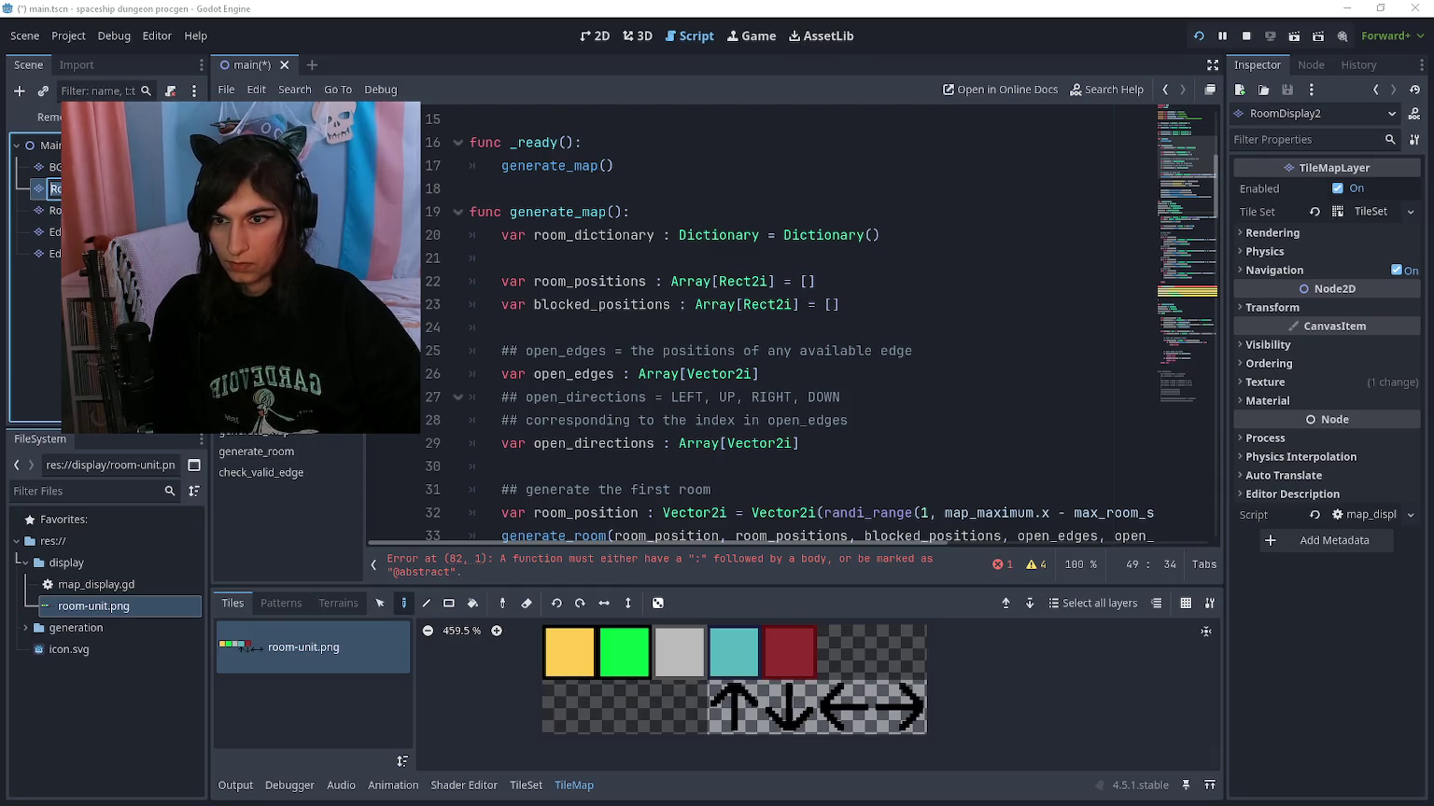
text(Bl)
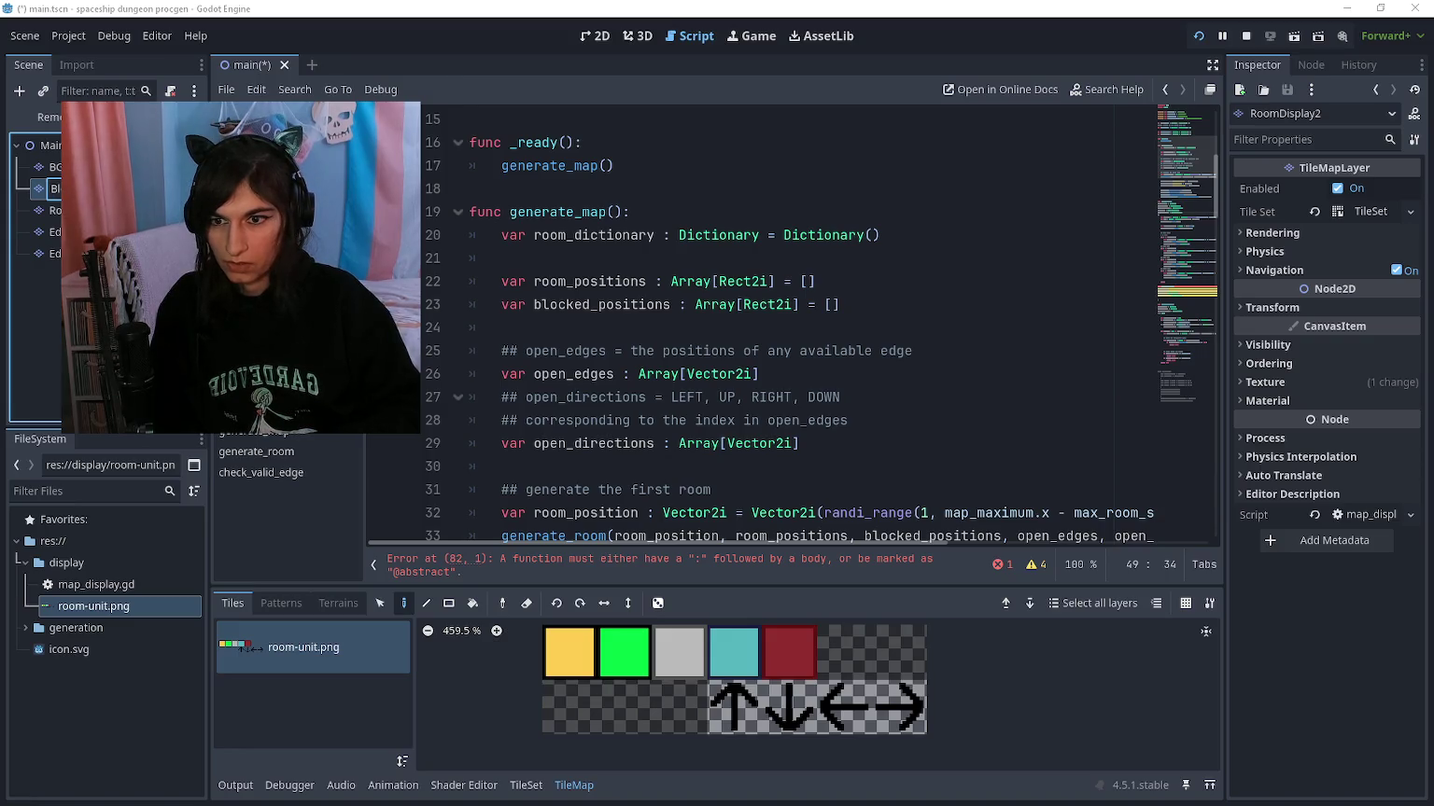
key(Return)
scroll(707, 271, up, 5)
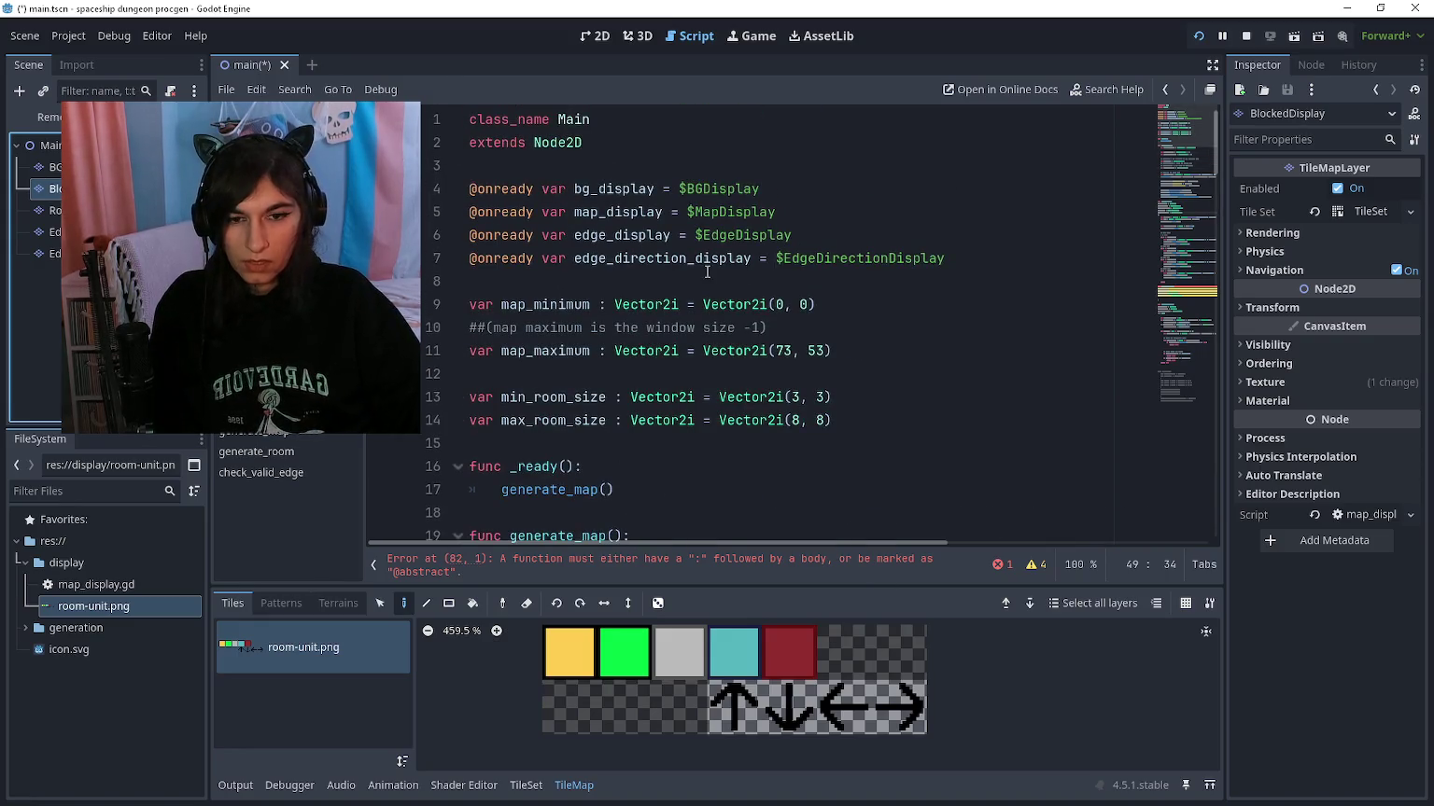
ctrl+click(46, 210)
mouse_move(47, 199)
mouse_down()
mouse_move(523, 191)
mouse_move(602, 235)
mouse_up()
click(612, 256)
key(ctrl+x)
Step: Rename map_display to room_display on line 41 and add blocked_display.displayed_blocked_positions(room_dictionary)
scroll(624, 278, down, 10)
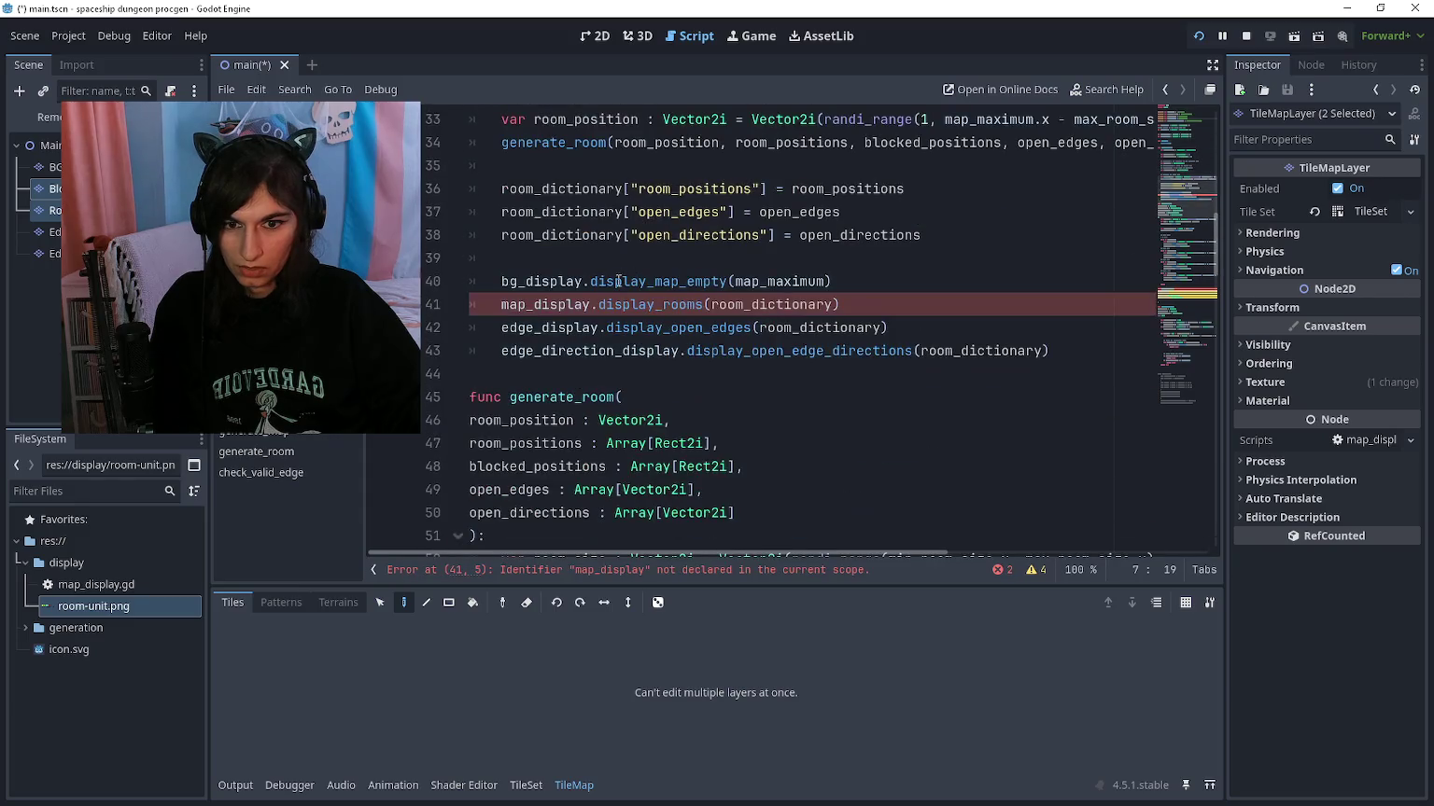
drag(501, 305, 526, 305)
text(room)
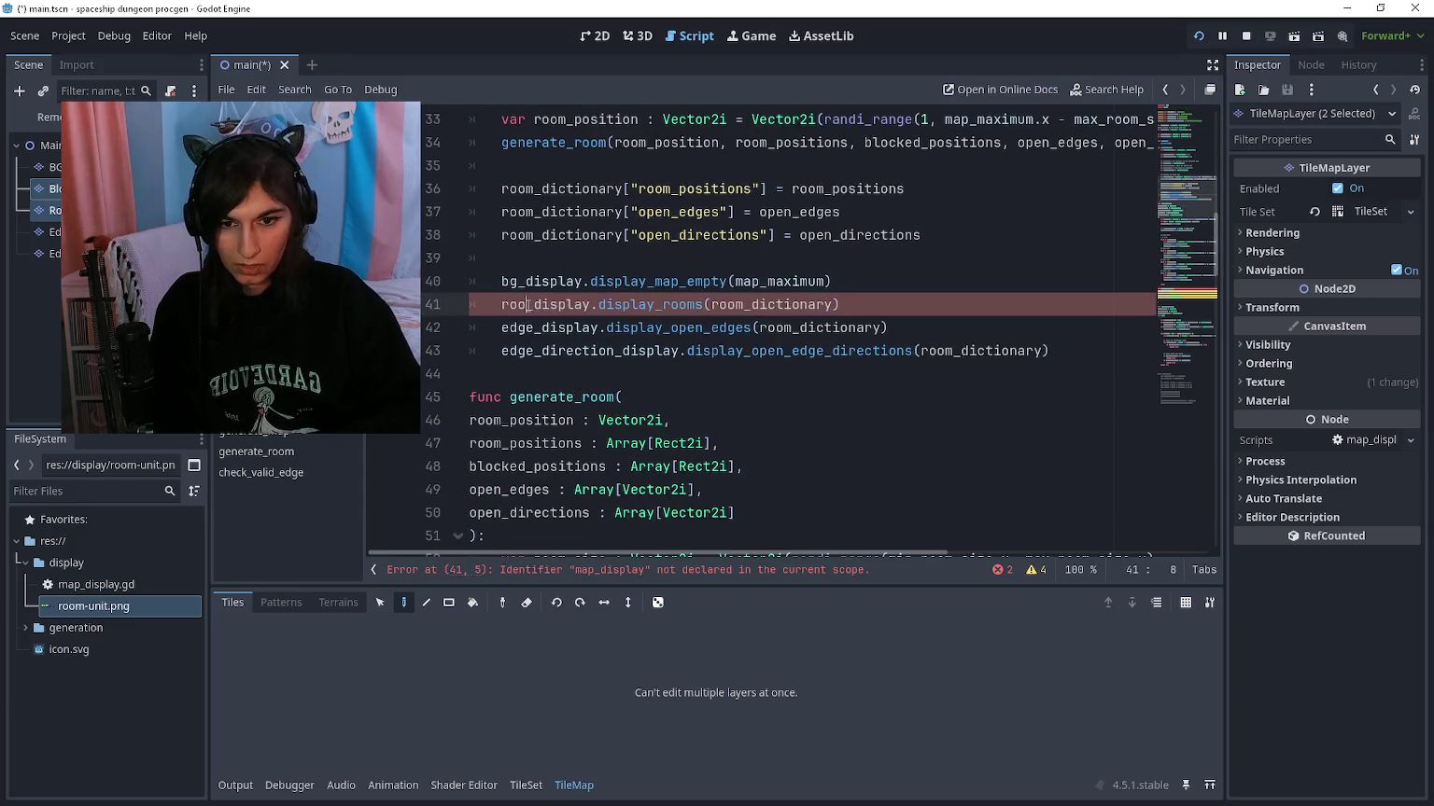
key(Return)
key(Up)
key(ctrl+z)
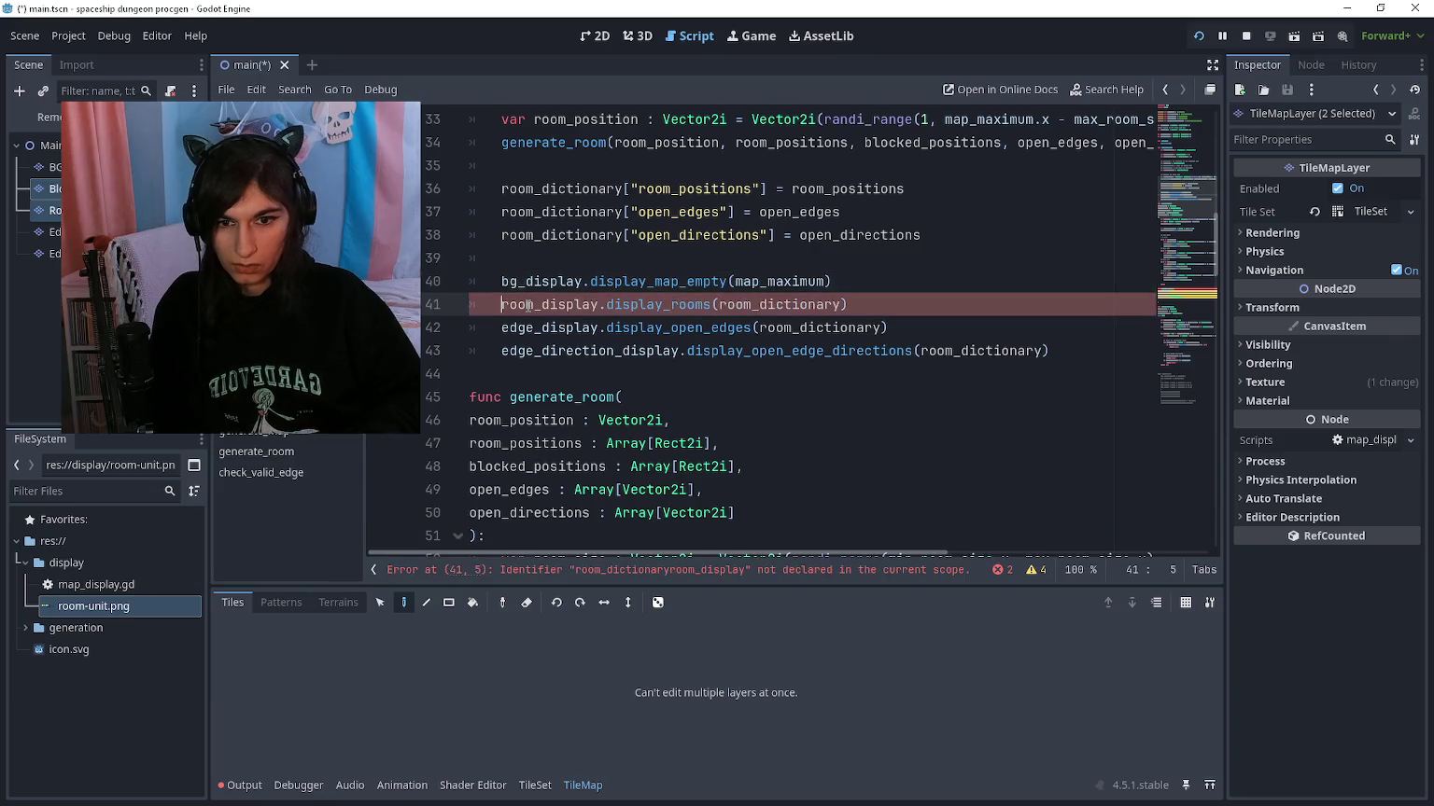
key(Return)
text(blocked_d)
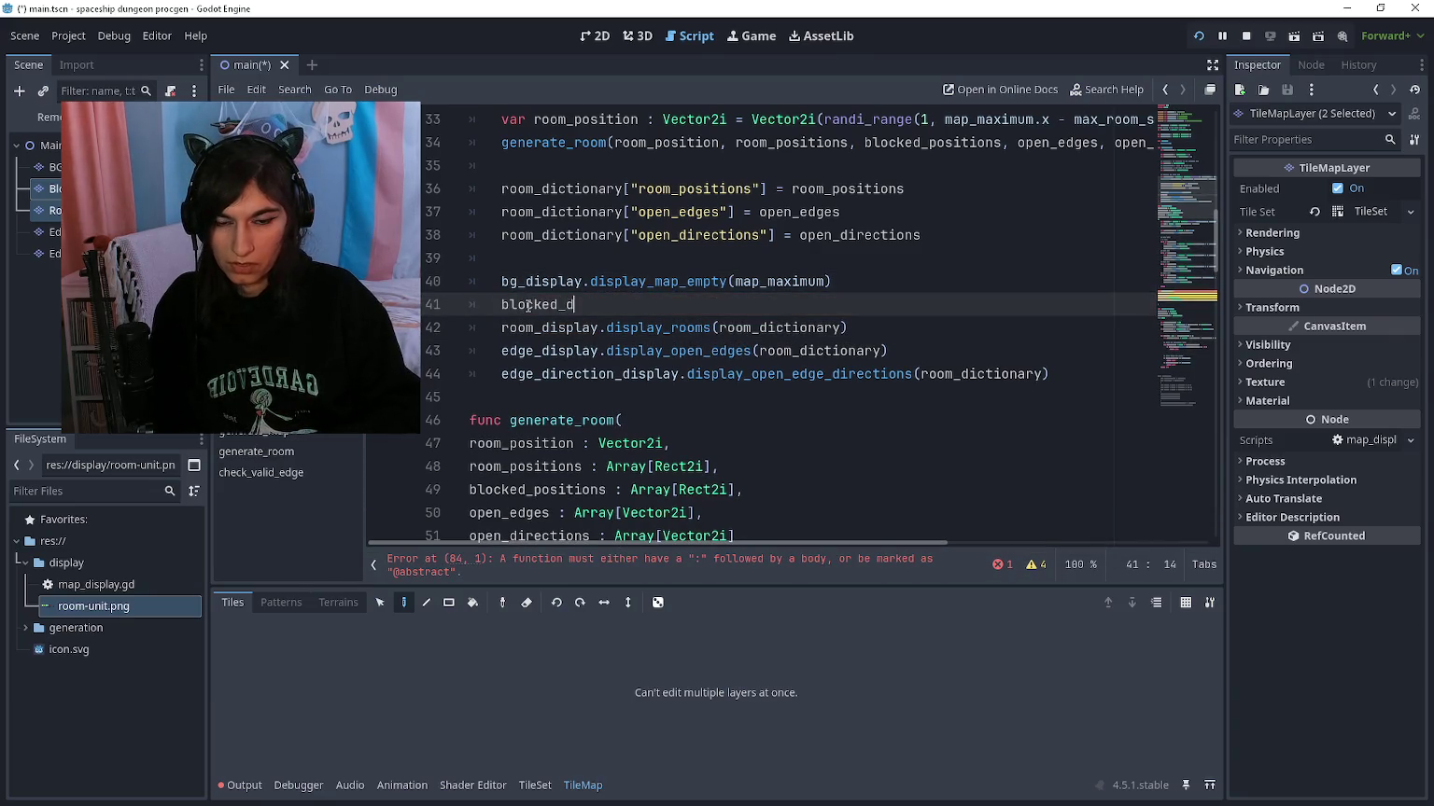
text(isplay.displayed_)
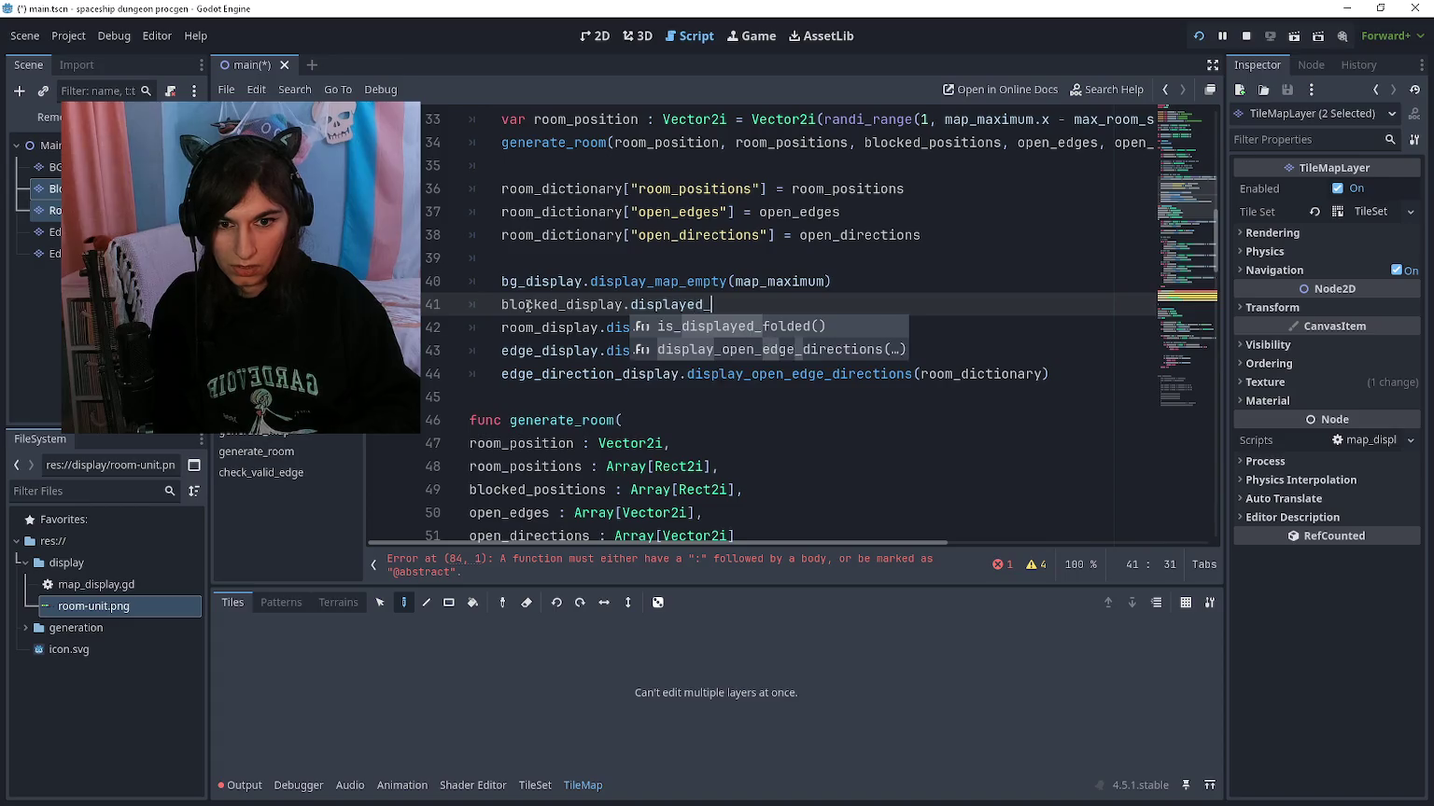
text(blocked_positi)
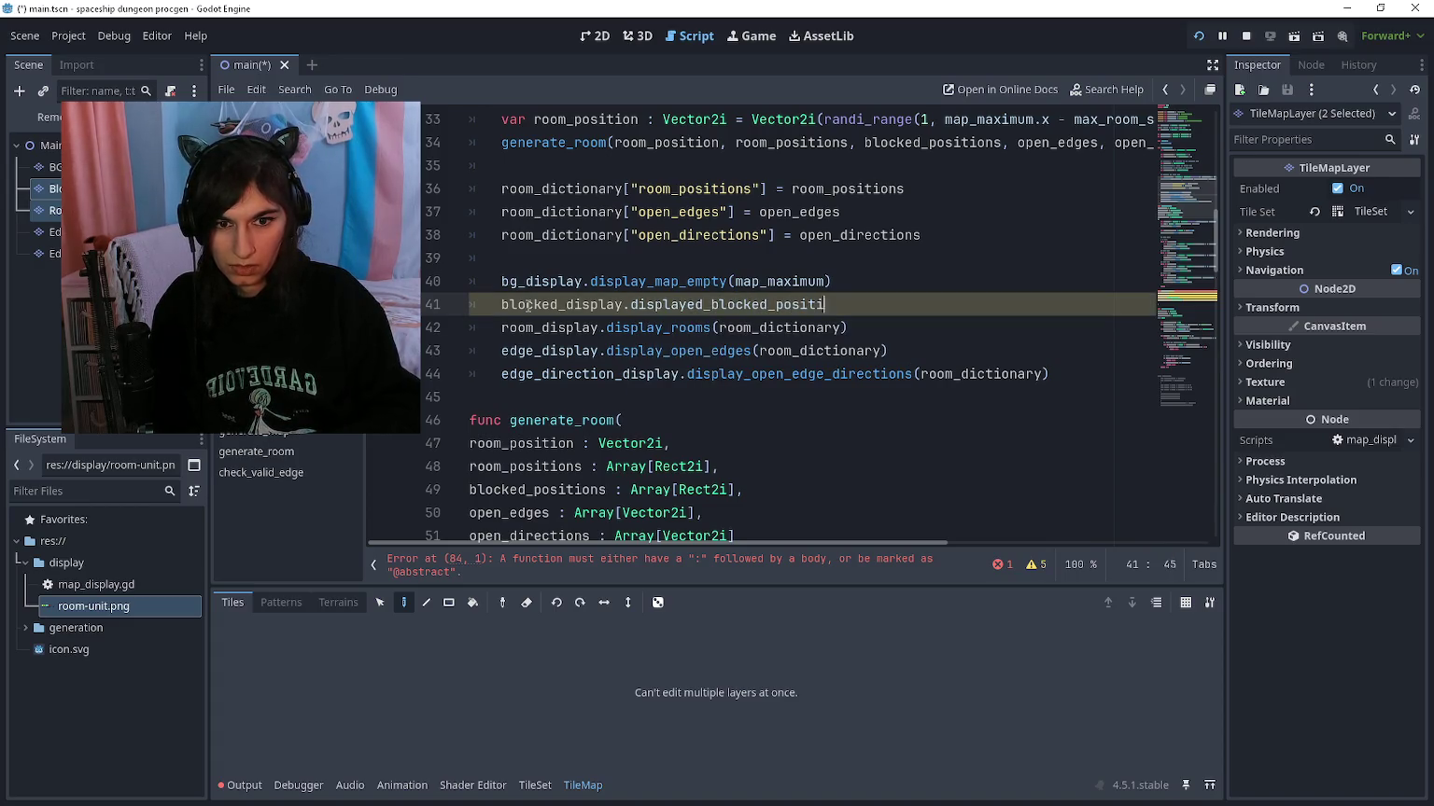
text(ons(room_dictionary)
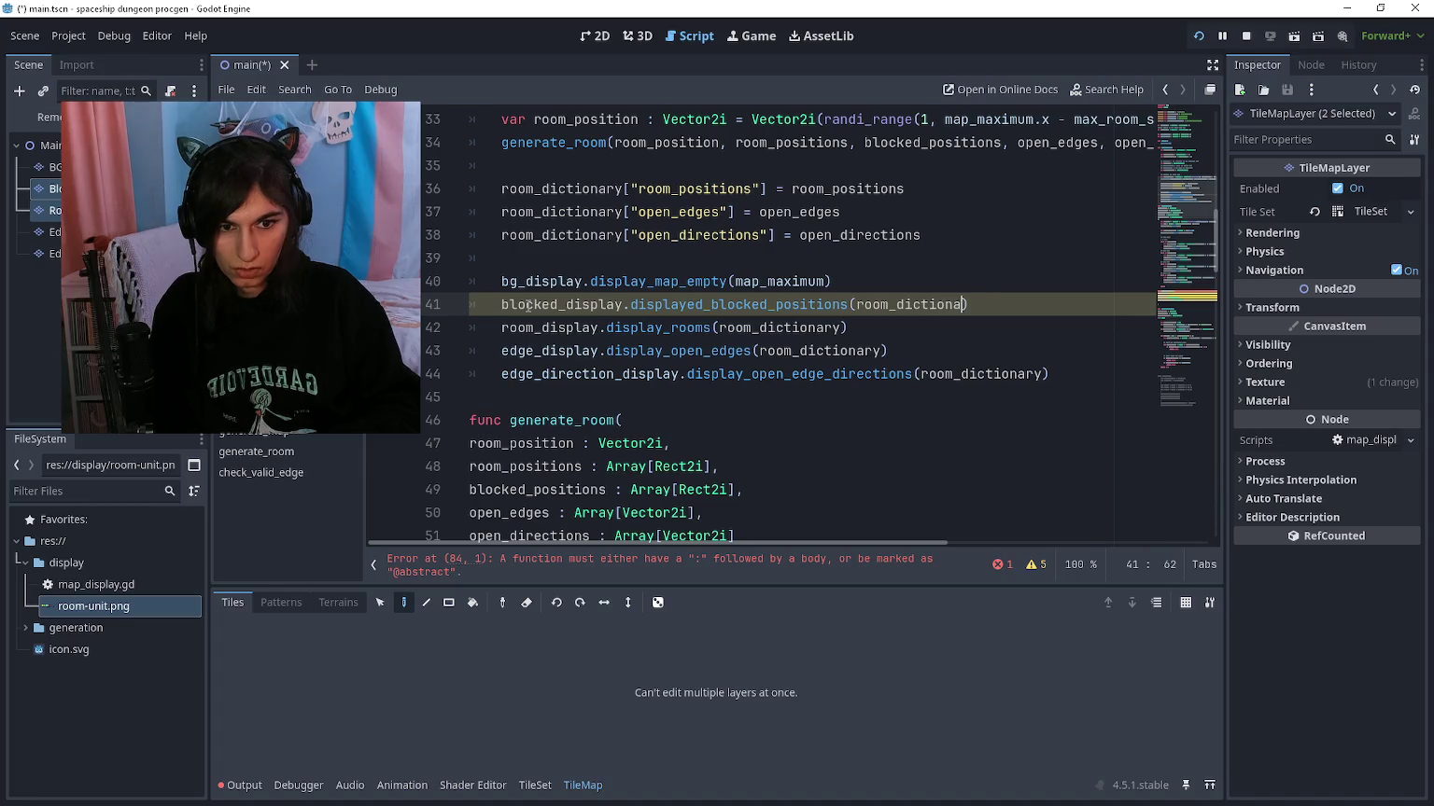
Step: Add the assignment room_dictionary["blocked_positions"] = blocked_positions
key(Up)
key(Up)
key(Up)
key(Up)
key(Return)
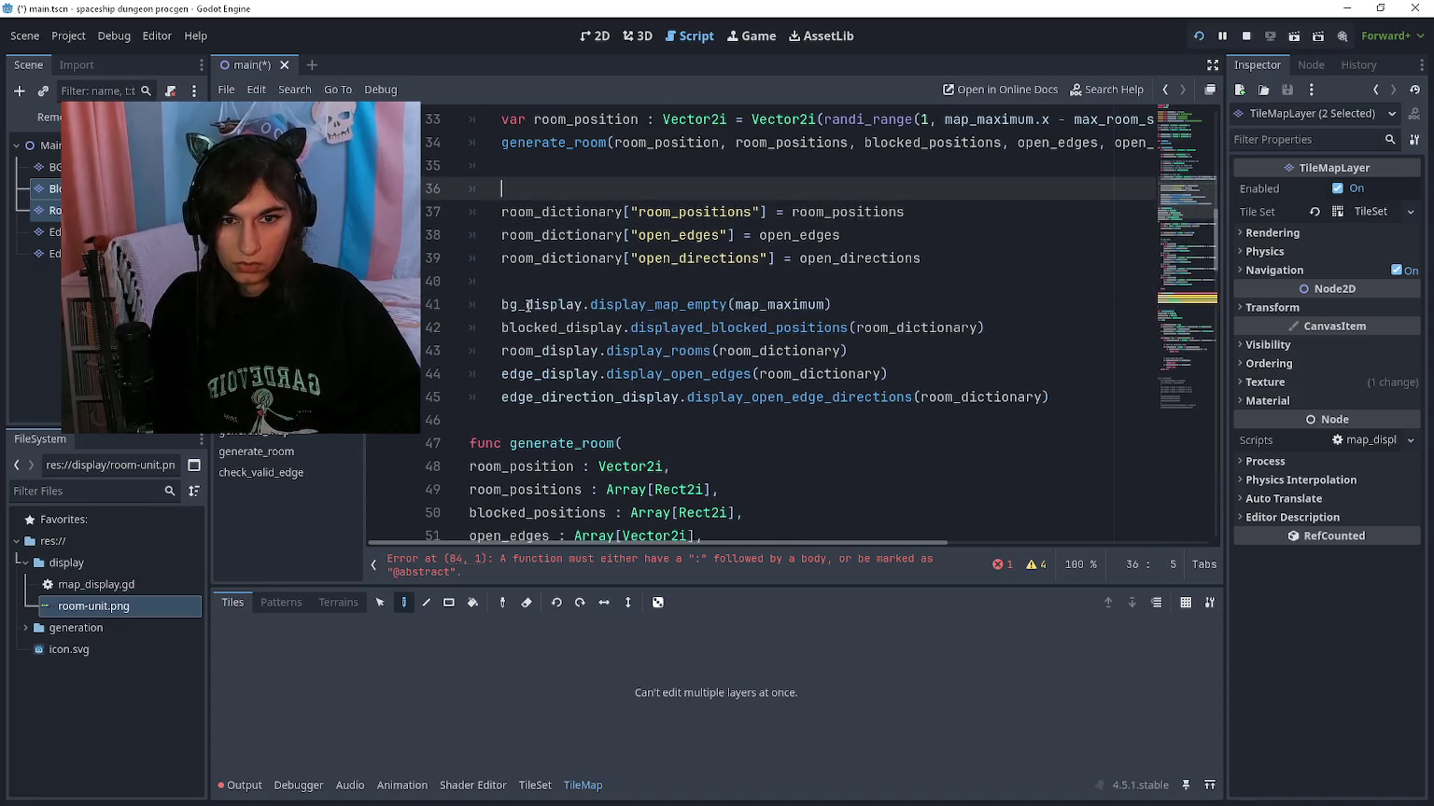
text(room_dictionary[")
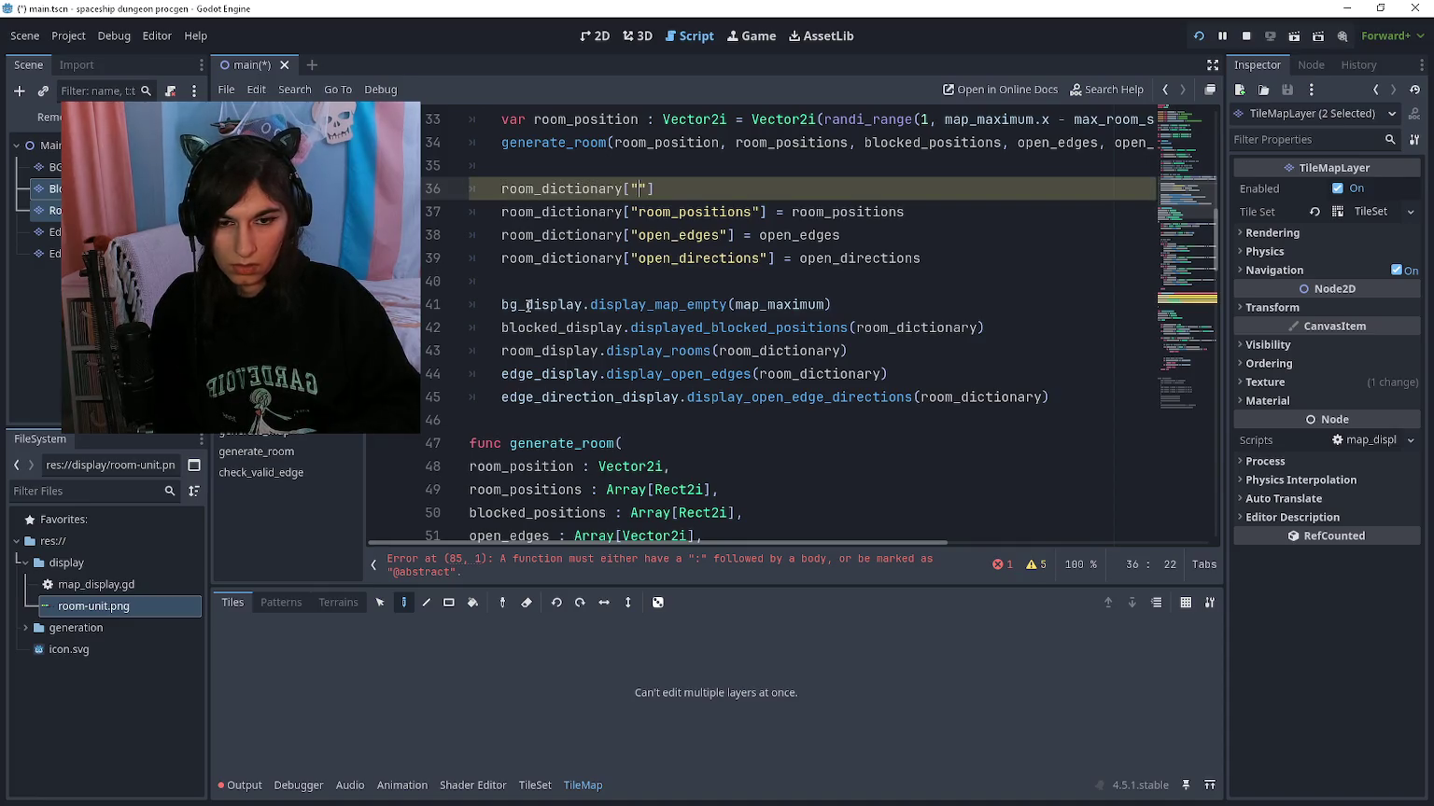
text(blocked_positio)
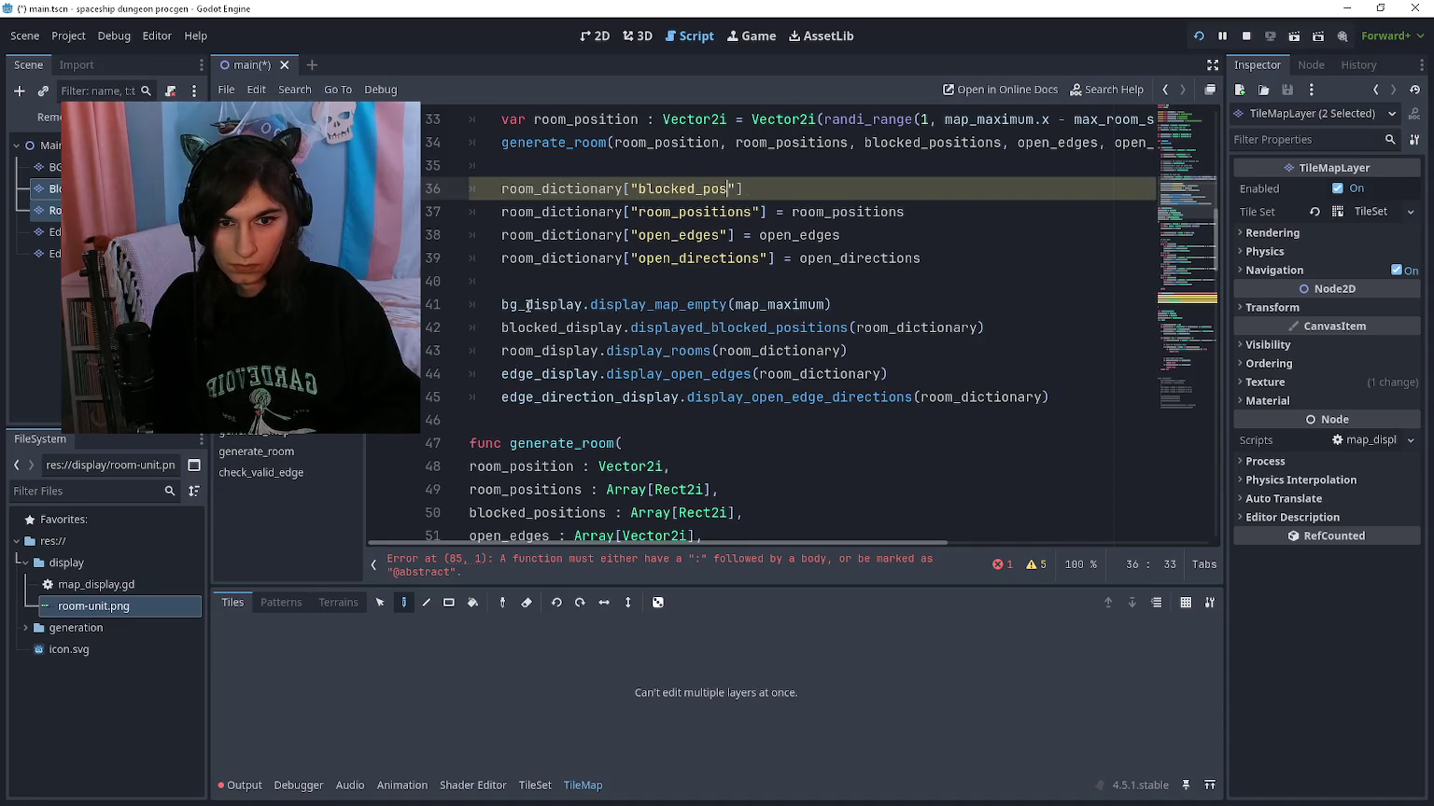
text(ns"] )
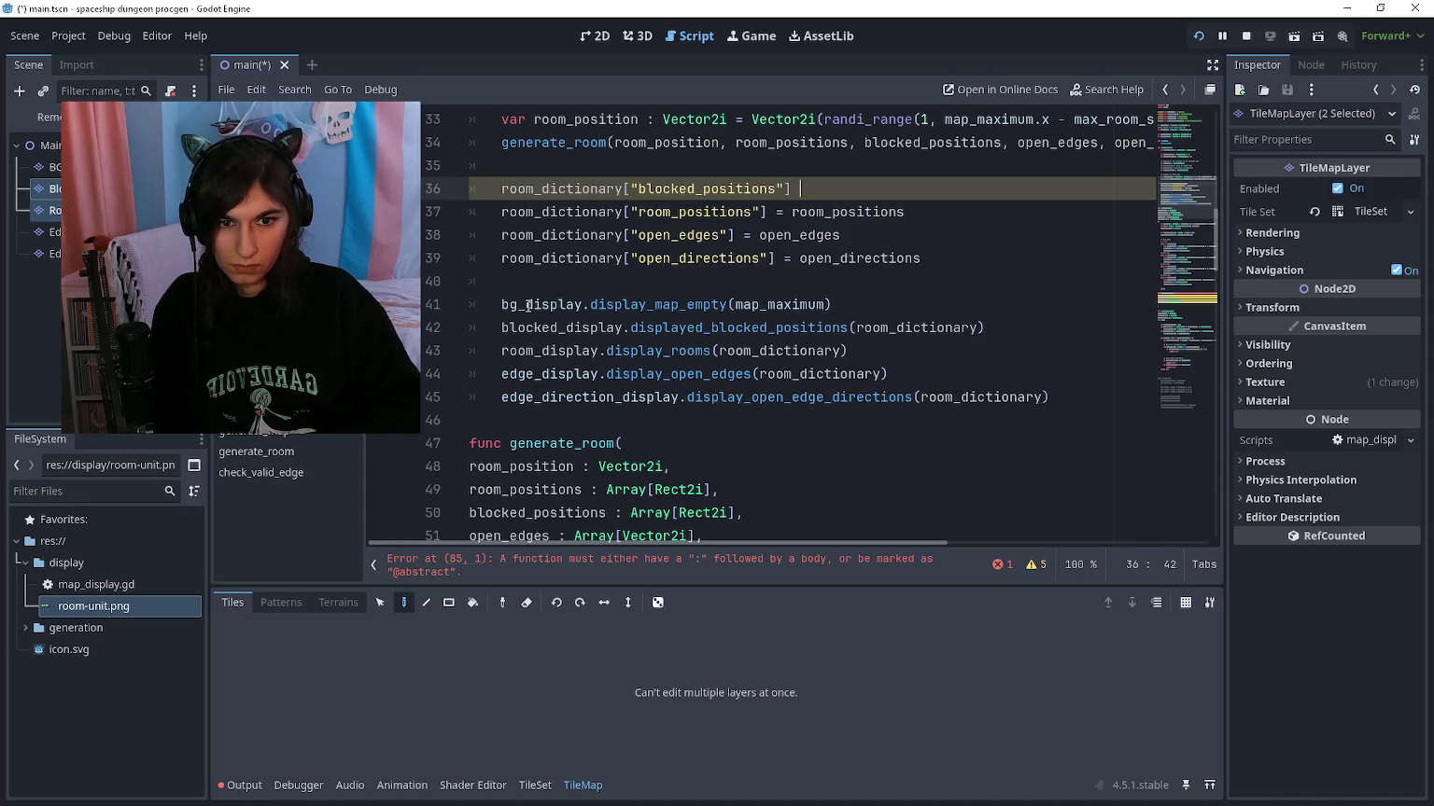
text(= blocked)
key(Down)
key(Return)
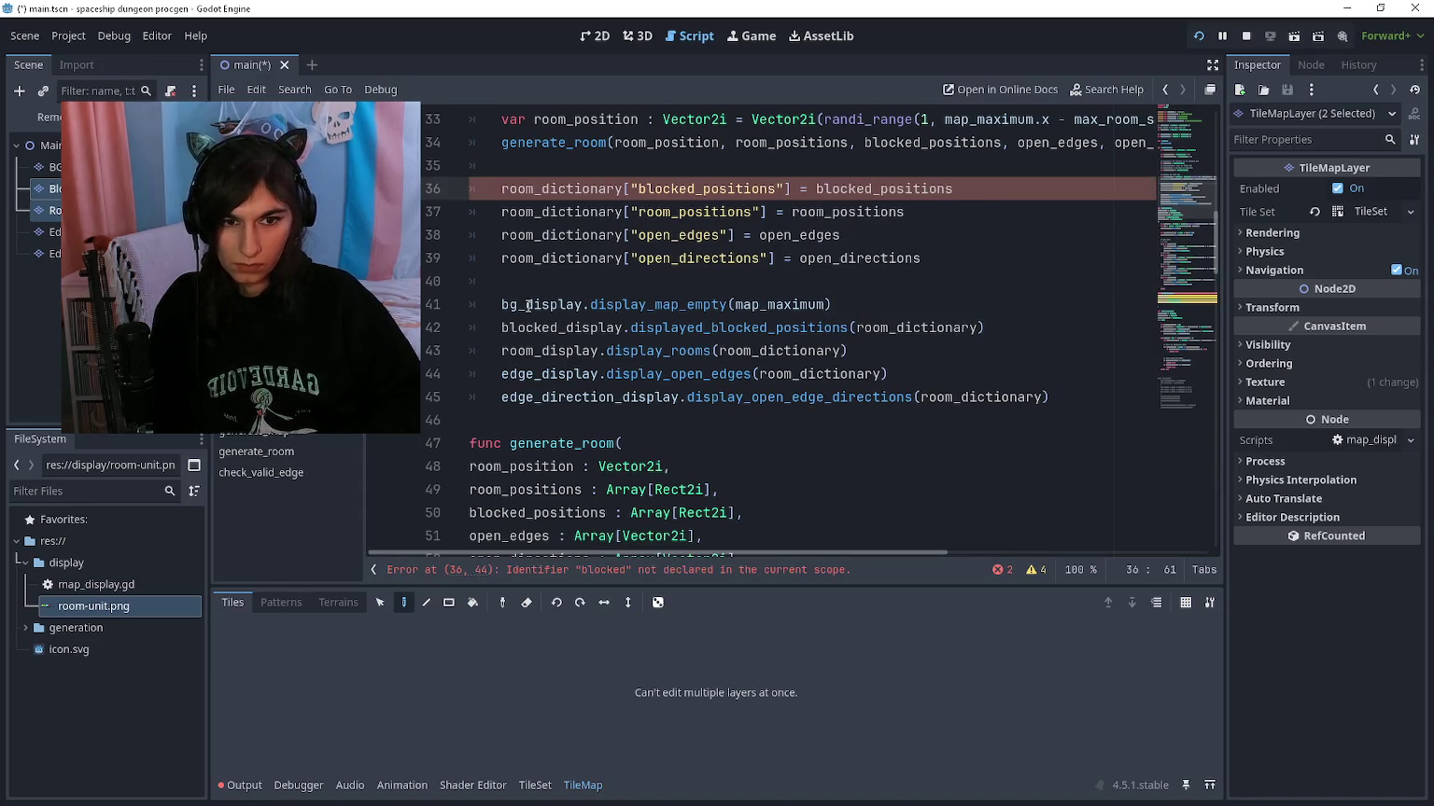
ctrl+click(574, 327)
Step: In map_display.gd, add an empty line below display_map_empty for a new function
scroll(695, 313, down, 5)
scroll(696, 313, down, 4)
scroll(674, 301, up, 4)
scroll(649, 286, down, 10)
key(alt+Left)
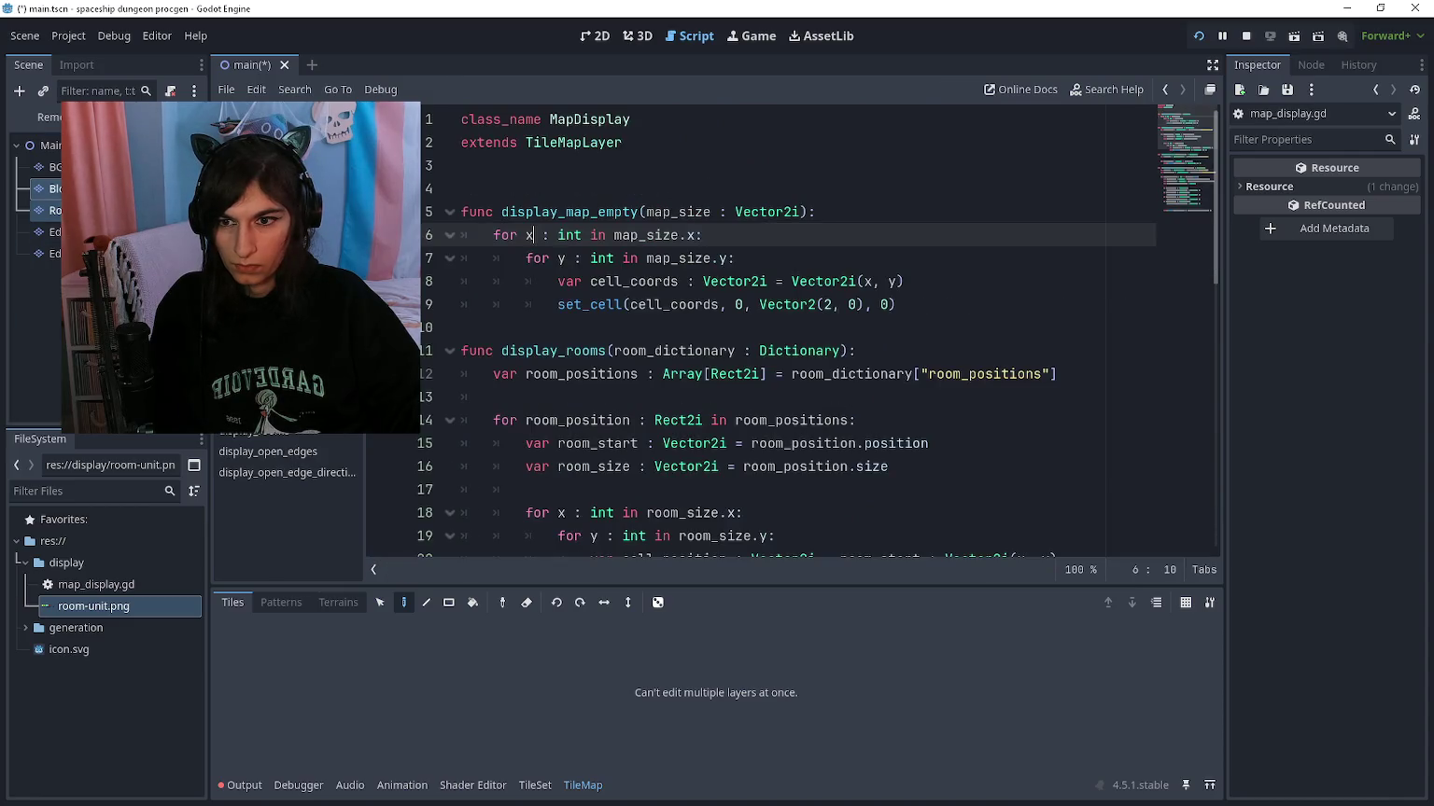
scroll(845, 322, down, 4)
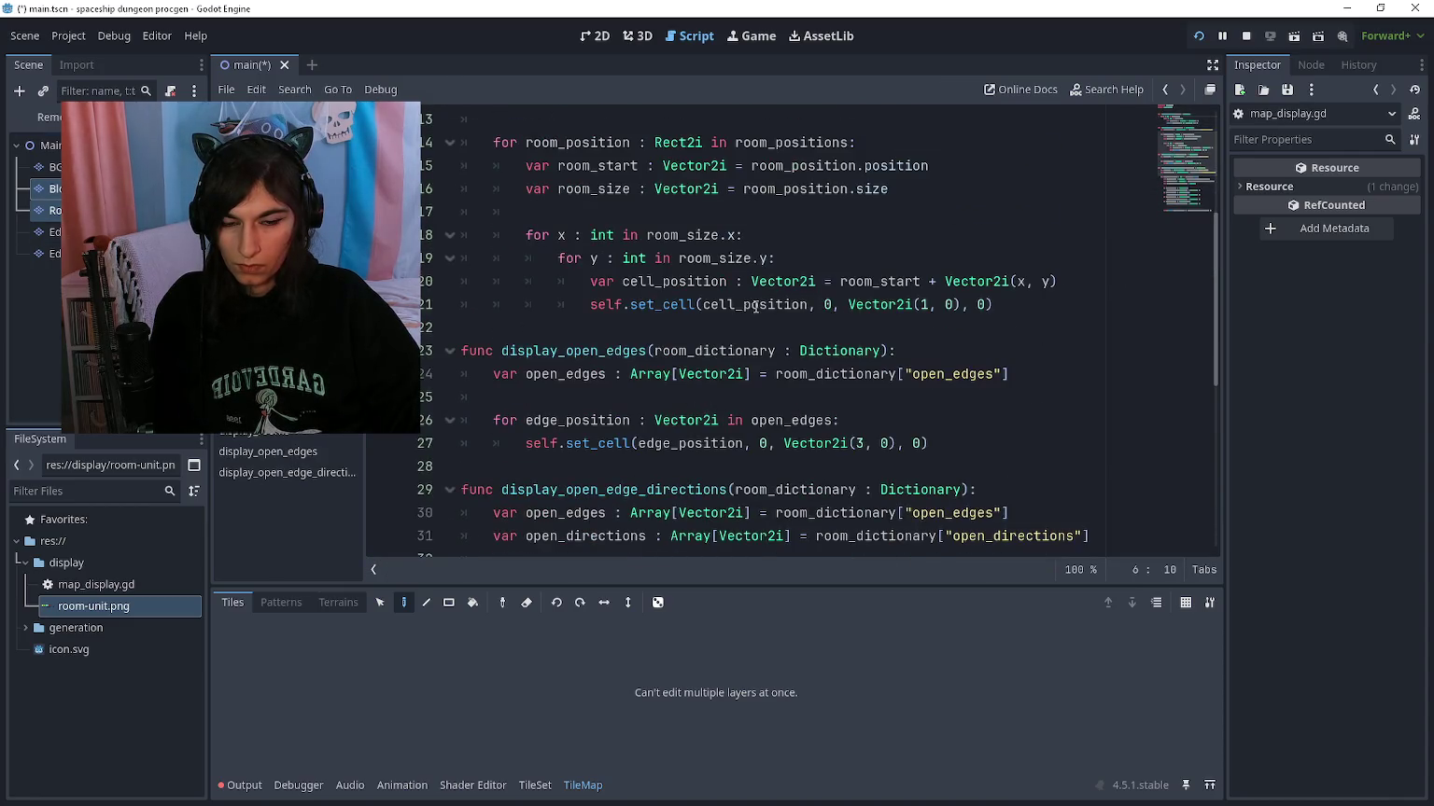
click(705, 328)
scroll(654, 308, up, 3)
click(588, 260)
scroll(581, 297, down, 4)
click(591, 261)
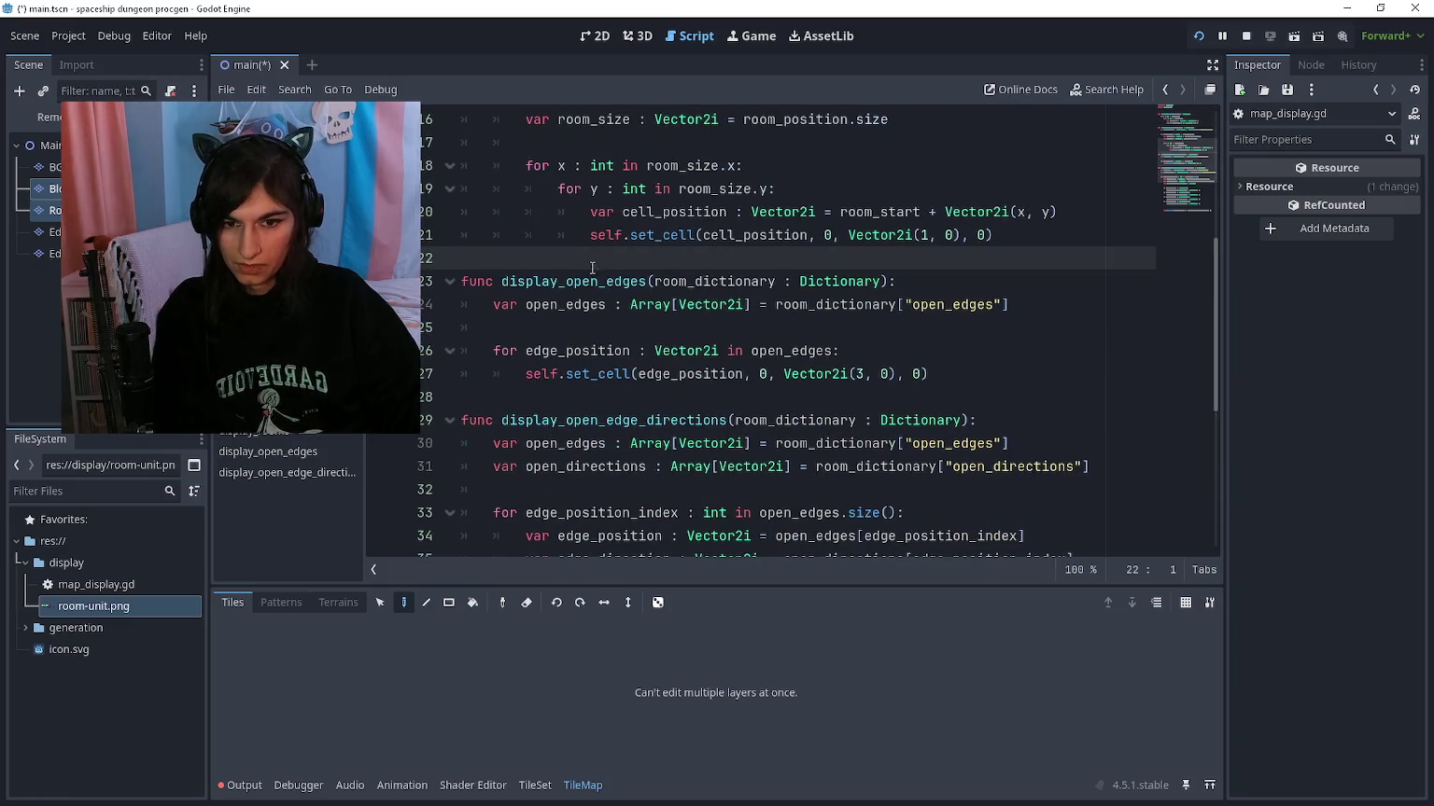
scroll(573, 273, up, 5)
click(558, 322)
key(Return)
key(Return)
click(524, 344)
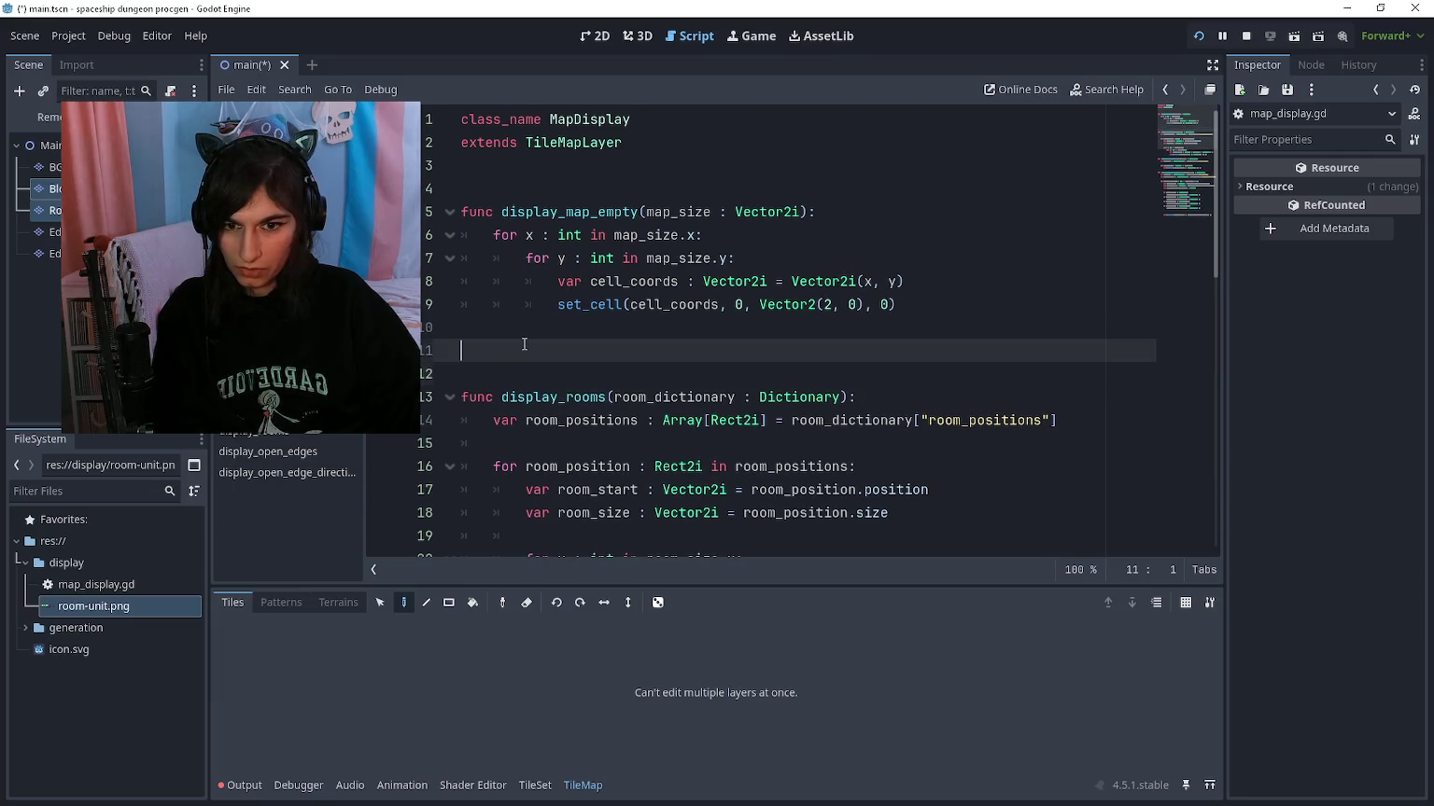
Step: Declare func display_blocked_positions(room_dictionary : Dictionary): and begin var blocked_room_positions
text(func )
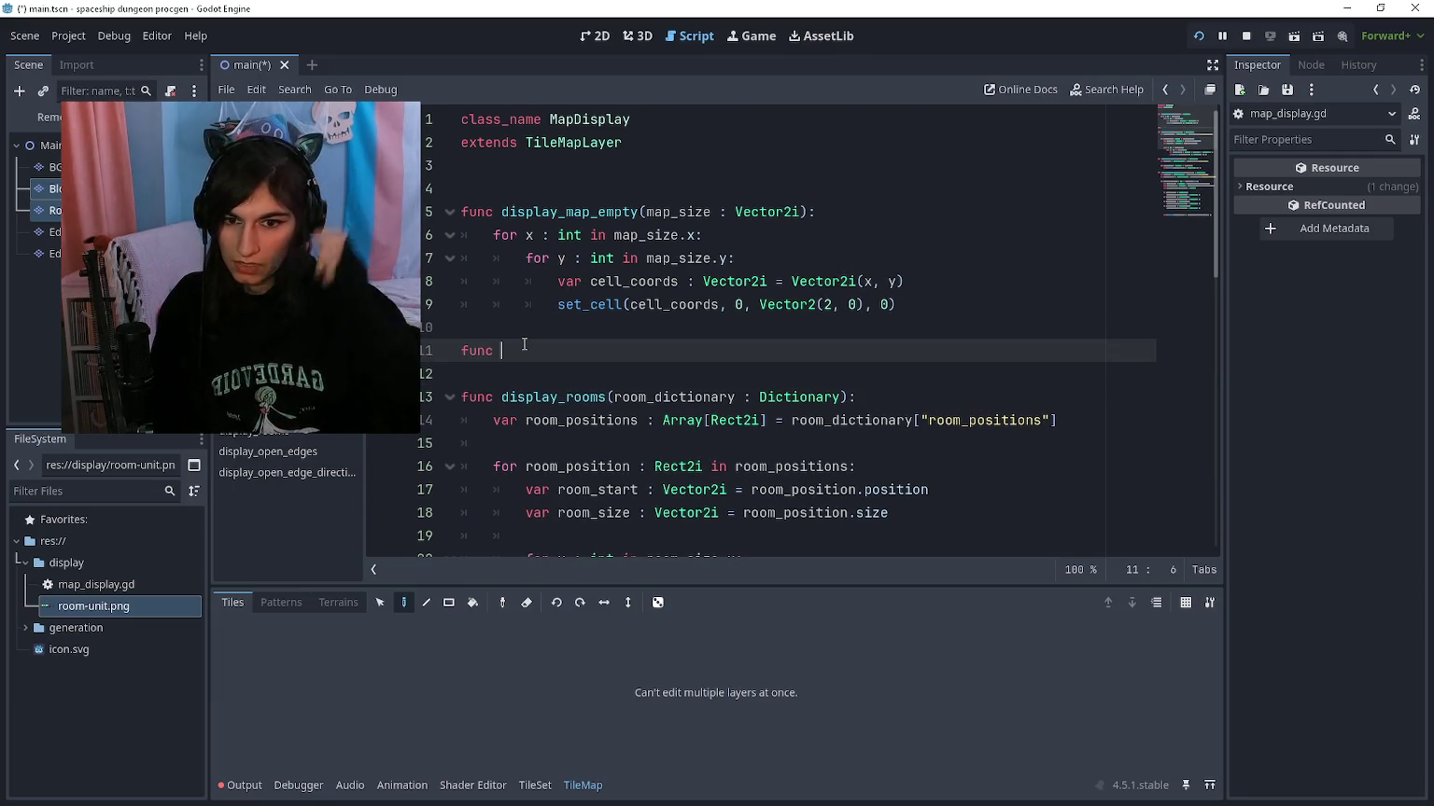
text(display_blocked)
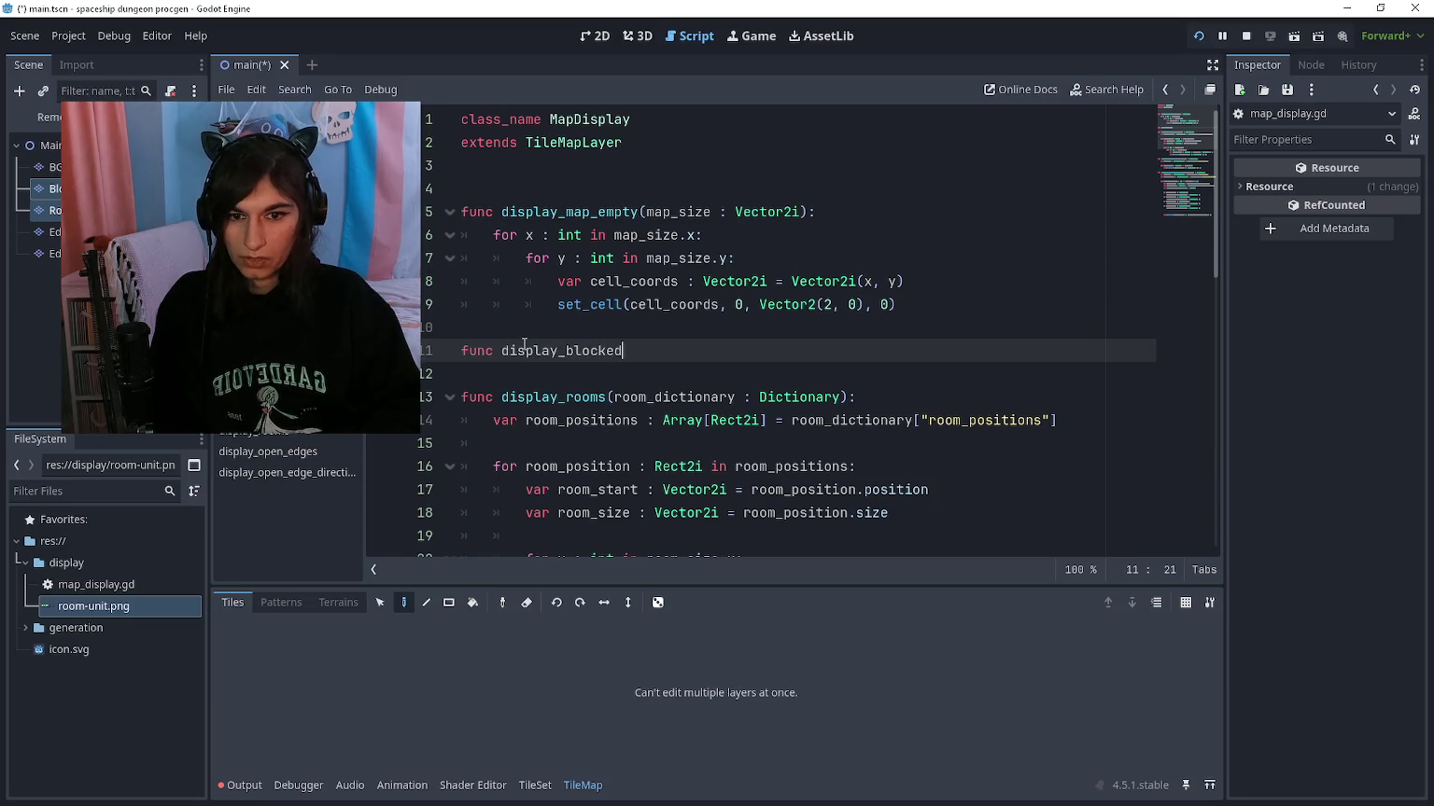
text(_positions(ro)
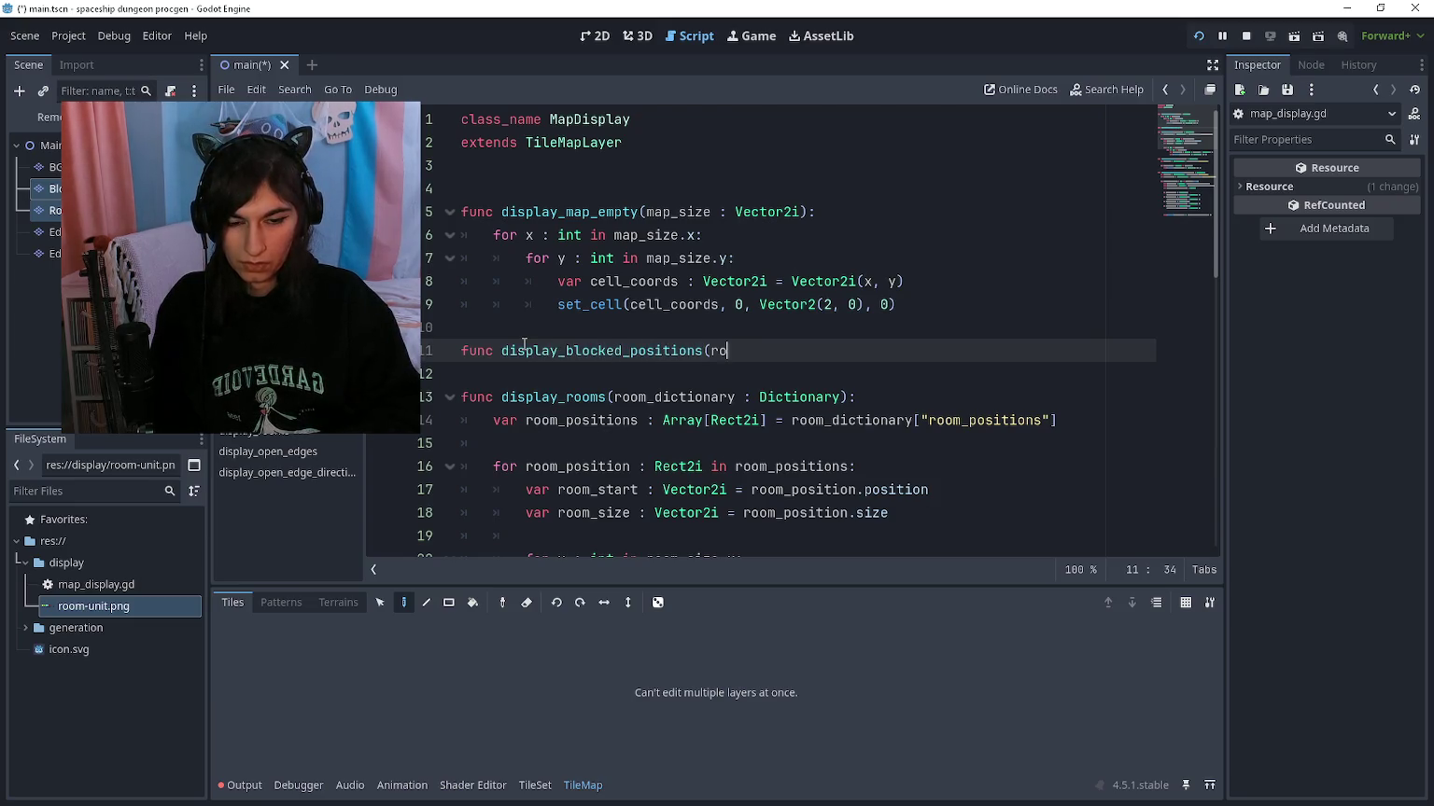
text(om_dictionary : D)
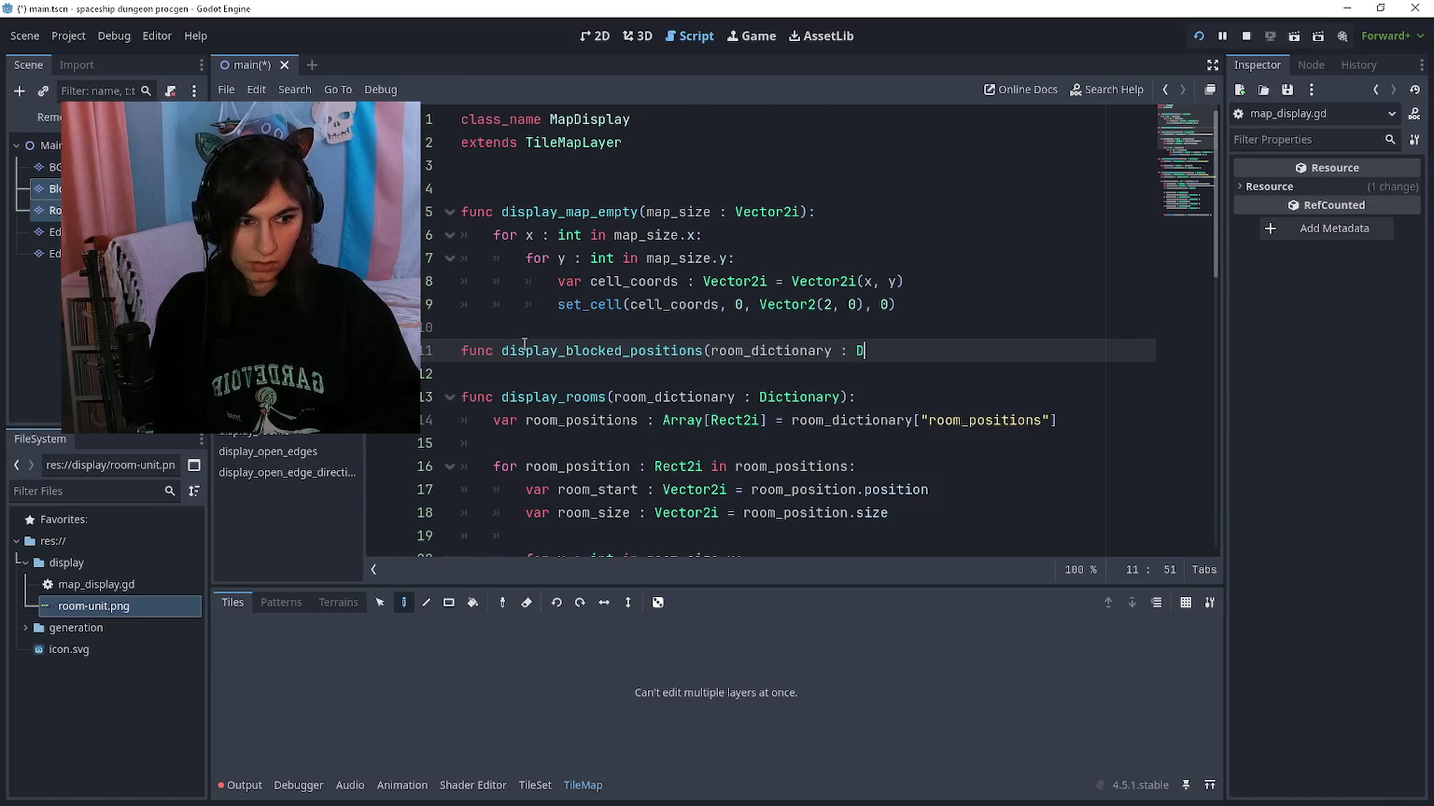
text(ictionary):)
key(Return)
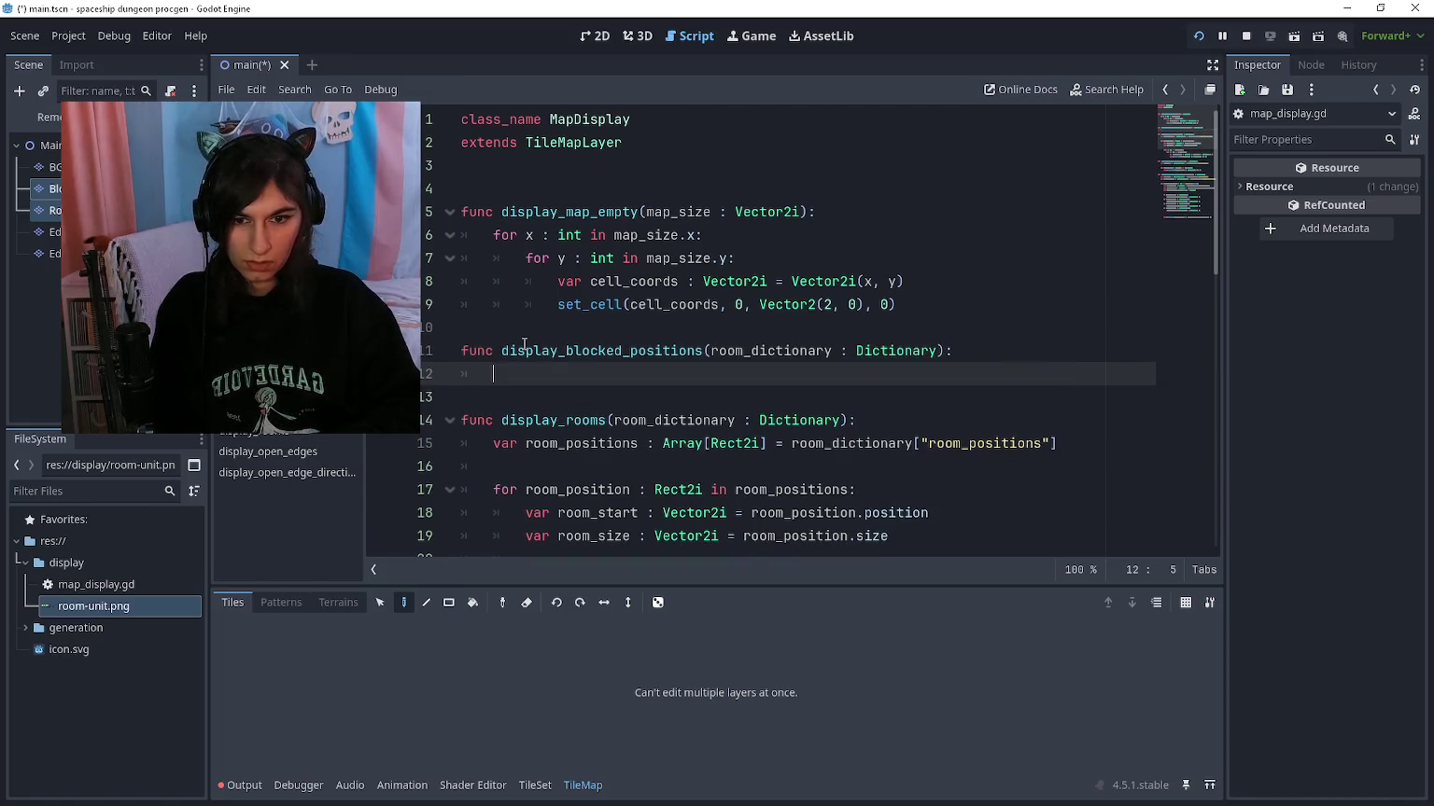
text(var blocked_room_po)
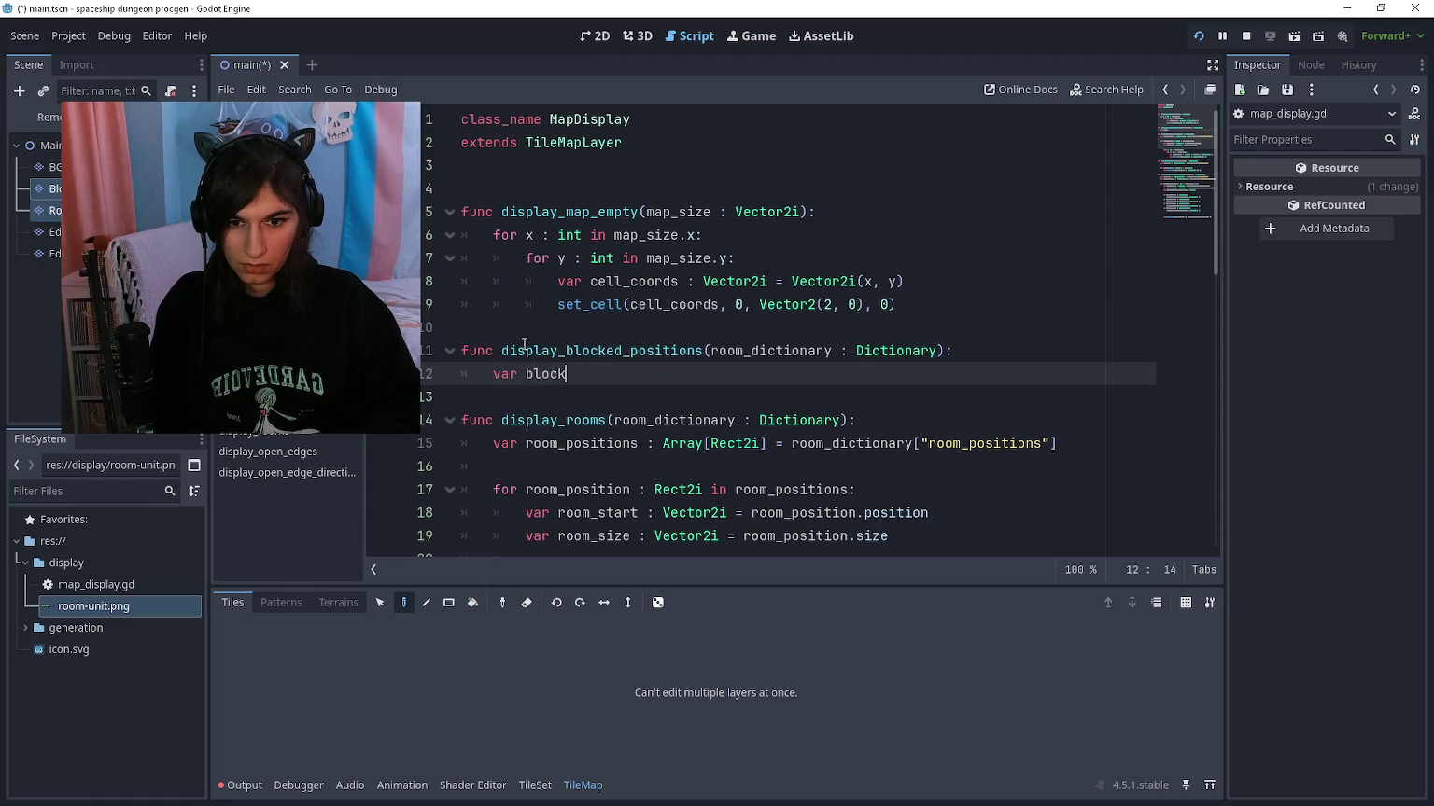
text(sitions)
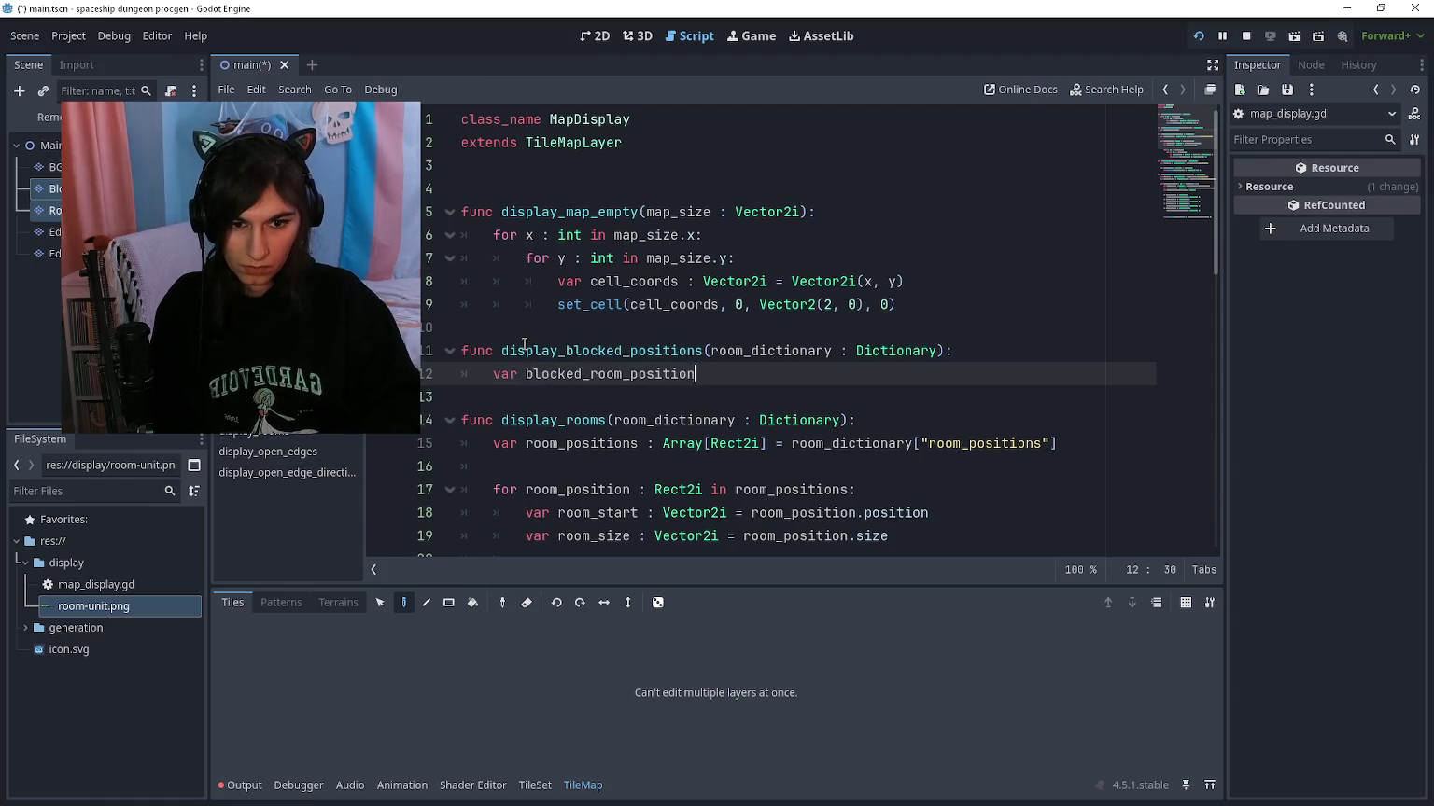
scroll(585, 356, down, 1)
Step: Paste the display_rooms loop into display_blocked_positions and change its dictionary key to blocked_positions
drag(648, 374, 1064, 373)
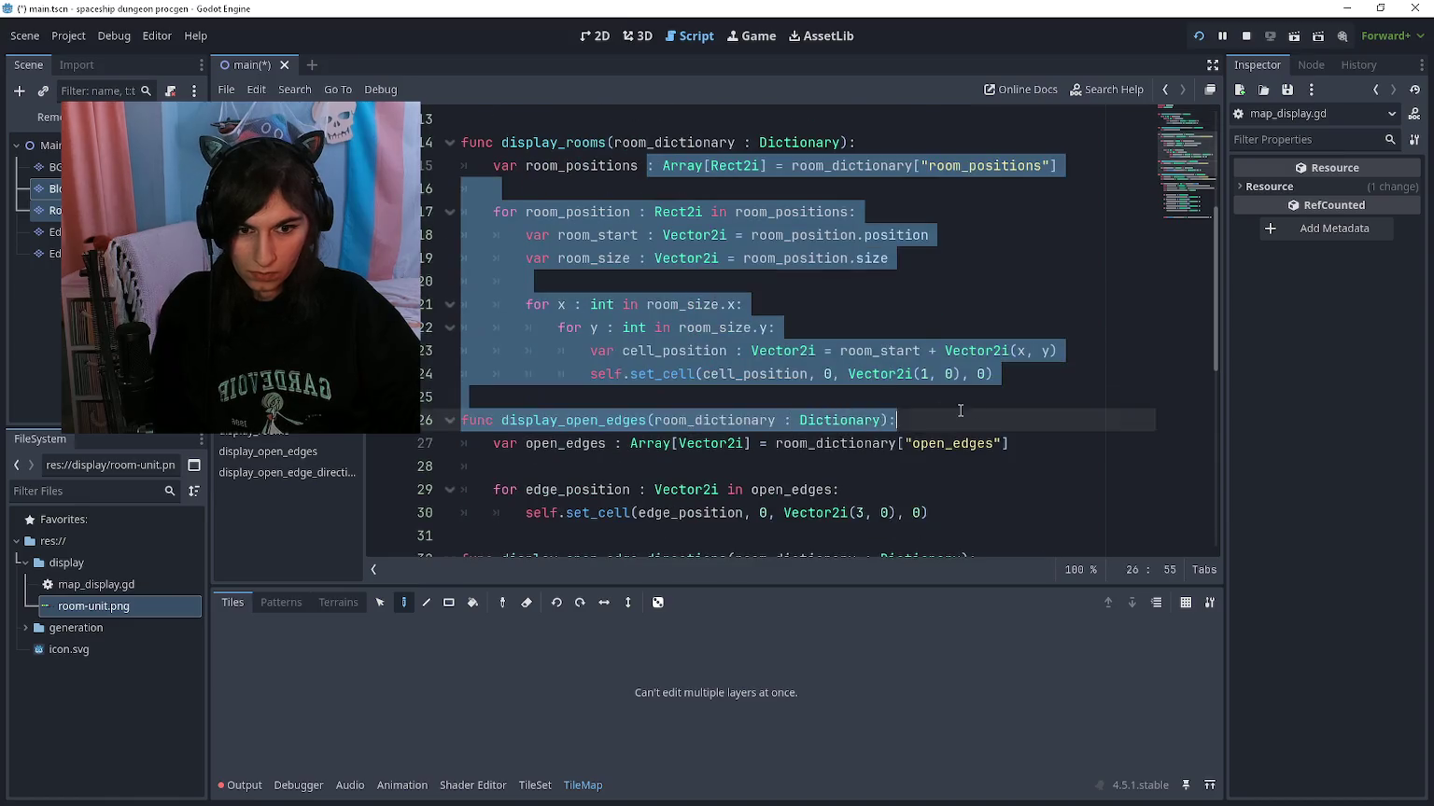
scroll(668, 309, up, 3)
key(ctrl+c)
click(727, 308)
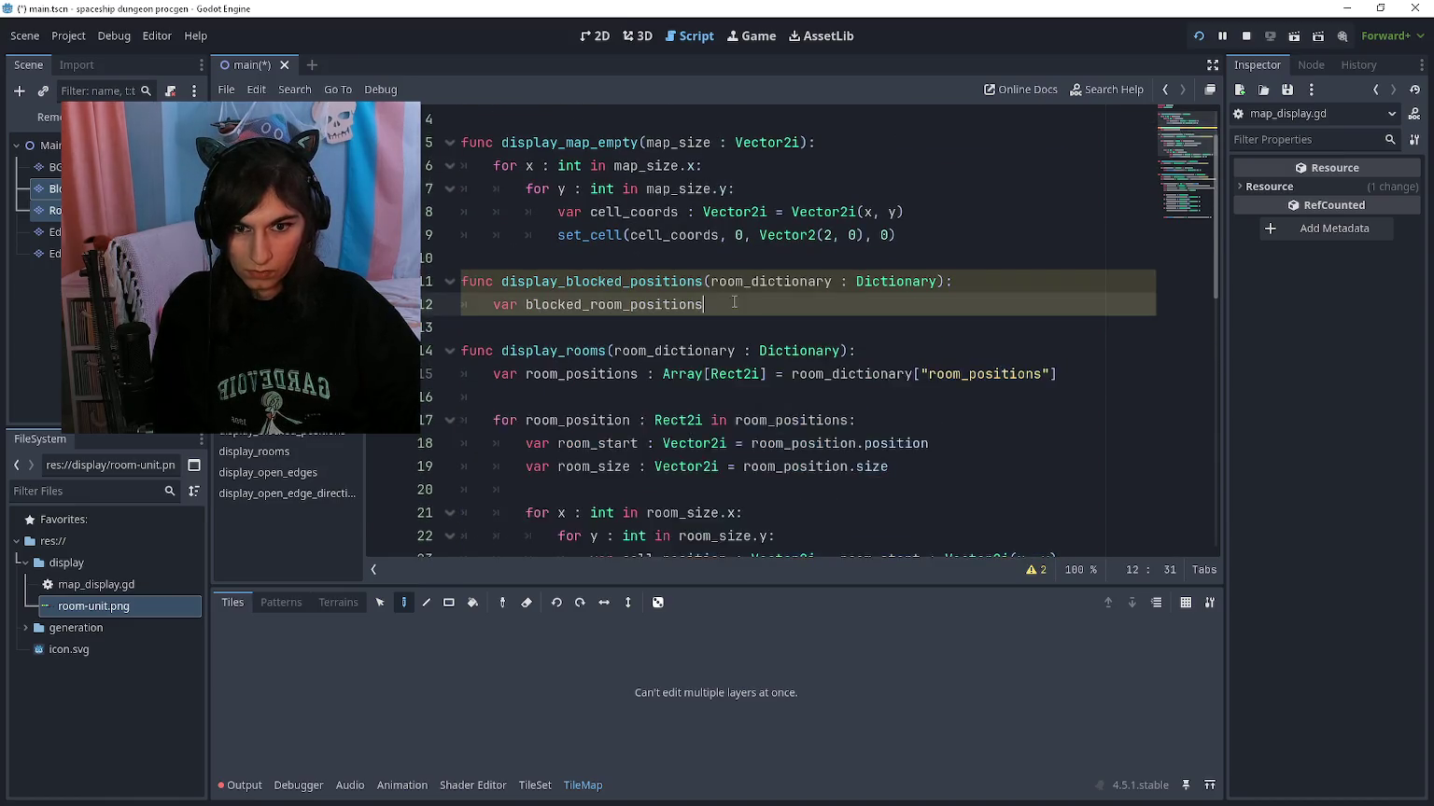
key(ctrl+v)
click(703, 304)
drag(997, 306, 1029, 307)
text(blocked)
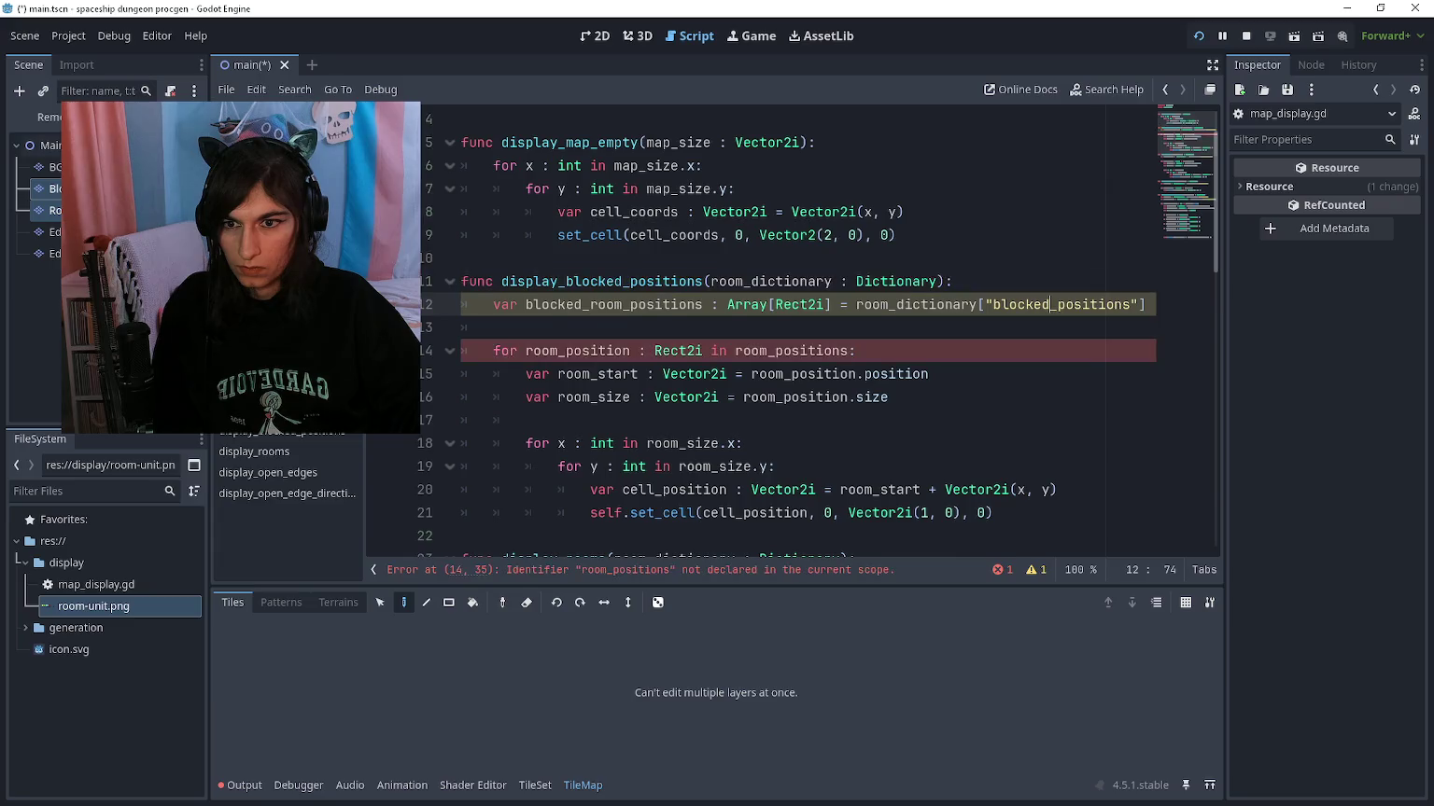
Step: Check the dictionary key names in main.gd, then return to map_display.gd
click(271, 113)
scroll(738, 386, down, 10)
scroll(738, 385, up, 15)
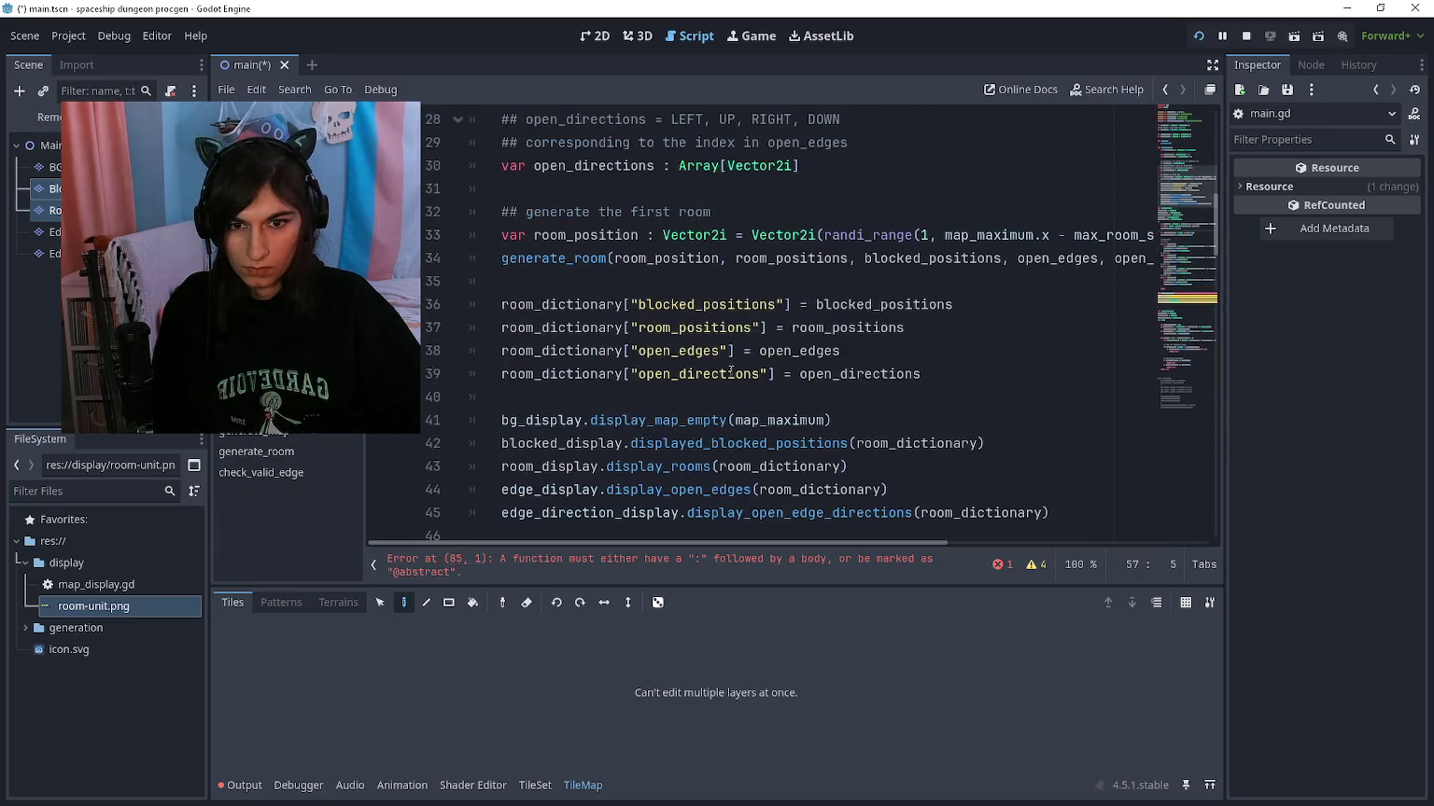
key(alt+Left)
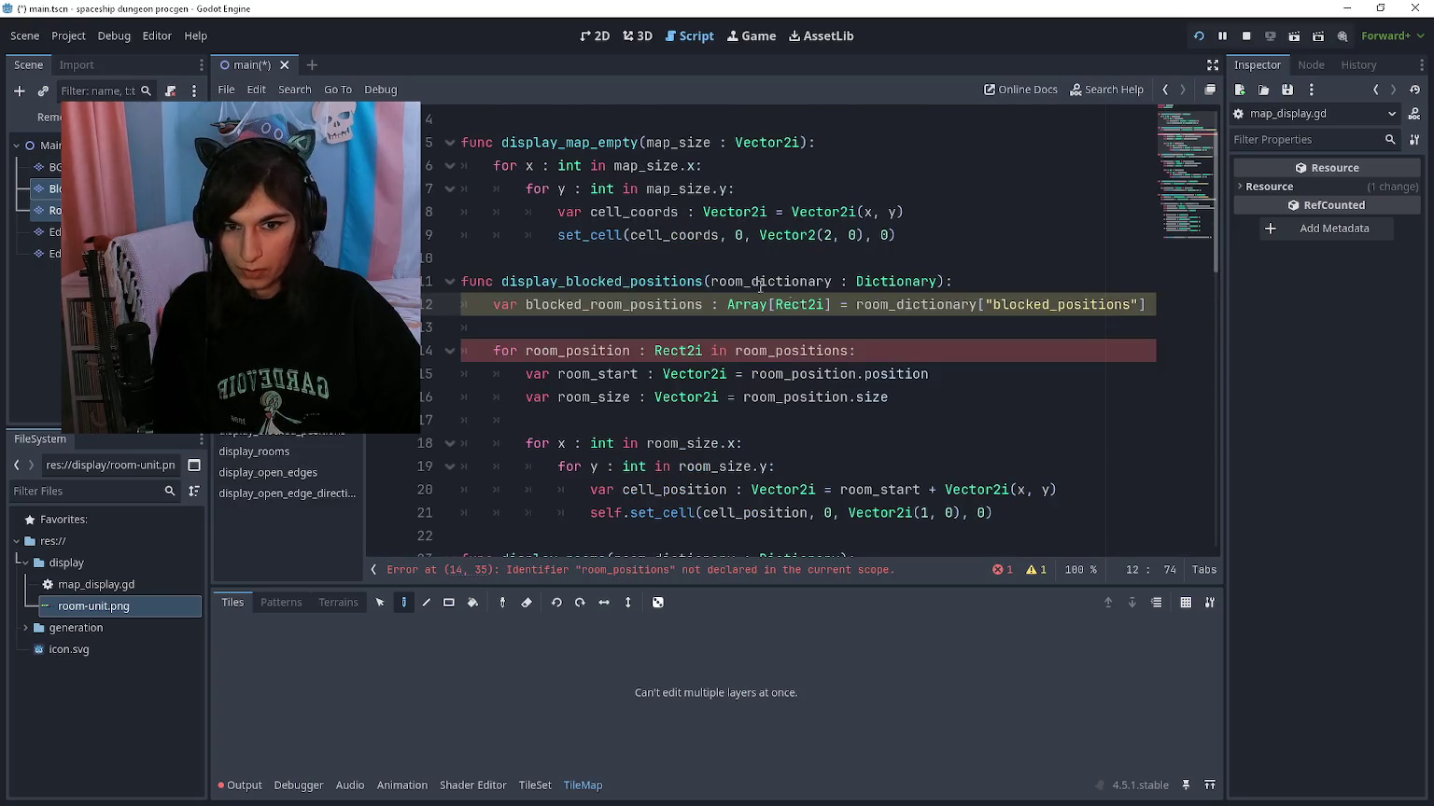
Step: Rename room_position and room_positions to blocked_position and blocked_positions throughout the copied loop
click(746, 374)
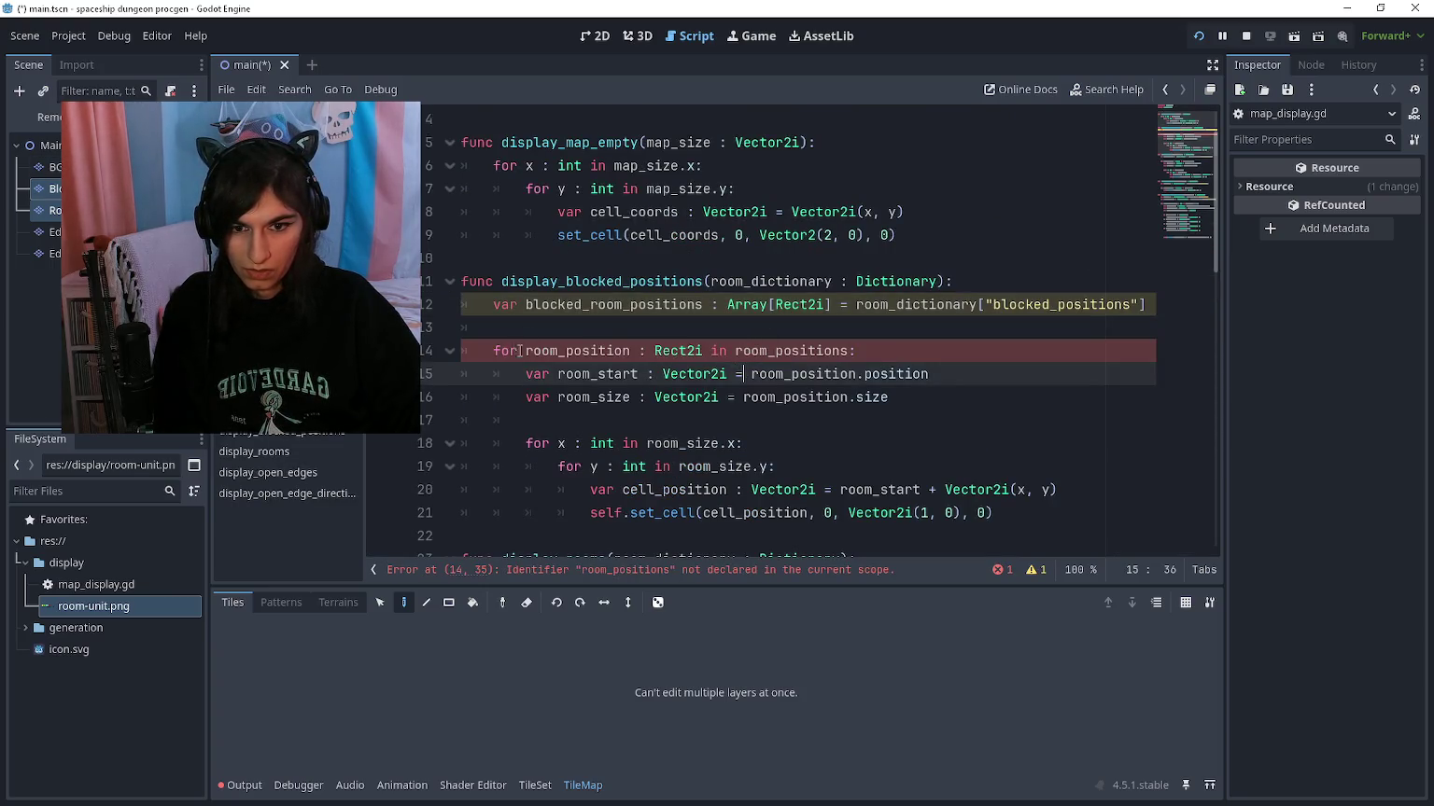
drag(525, 353, 552, 351)
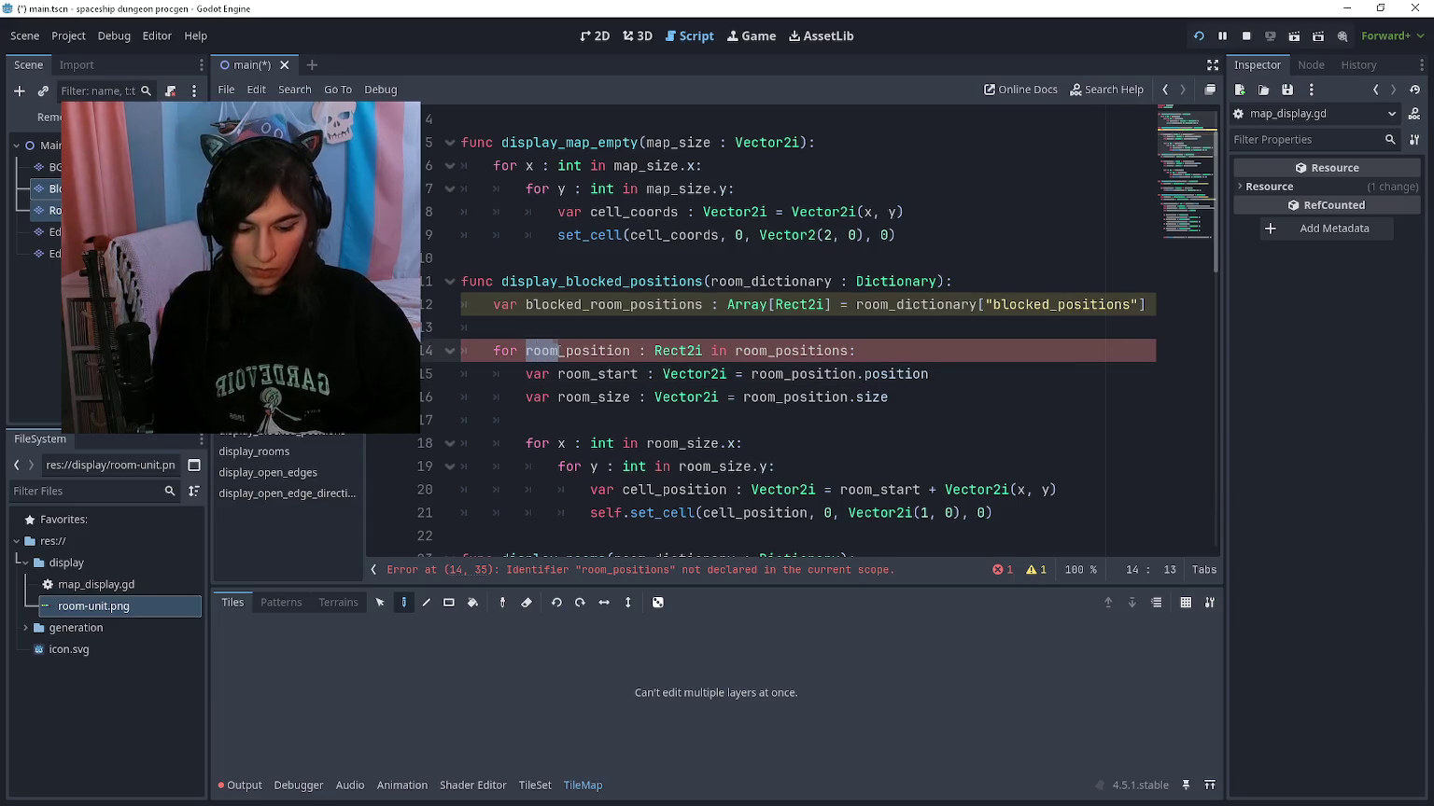
text(blocked)
key(ctrl+Right)
key(ctrl+Right)
key(ctrl+Right)
key(Right)
key(shift+Right)
key(shift+Right)
key(shift+Right)
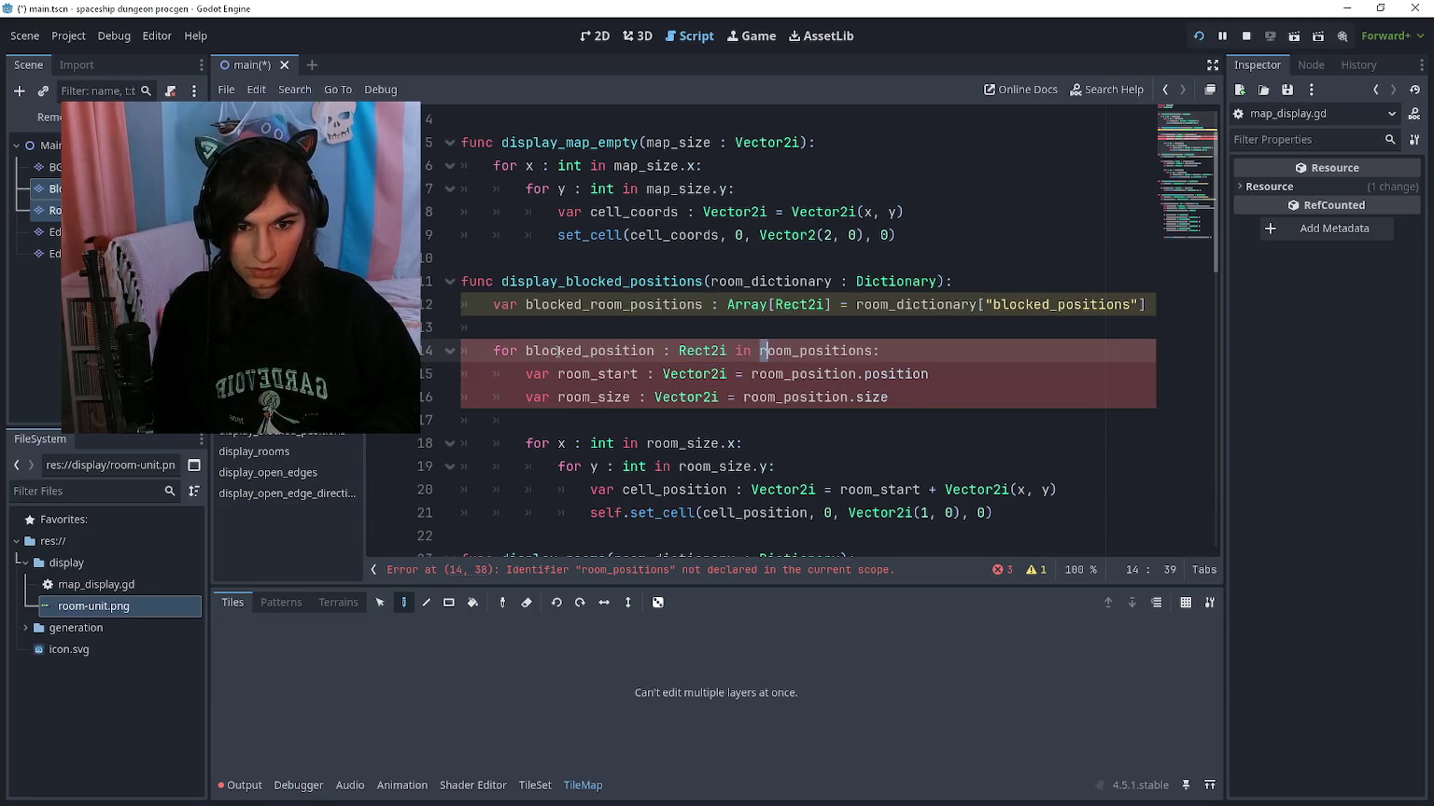
text(blocked)
key(Down)
key(ctrl+Left)
key(shift+Right)
key(shift+Right)
key(shift+Right)
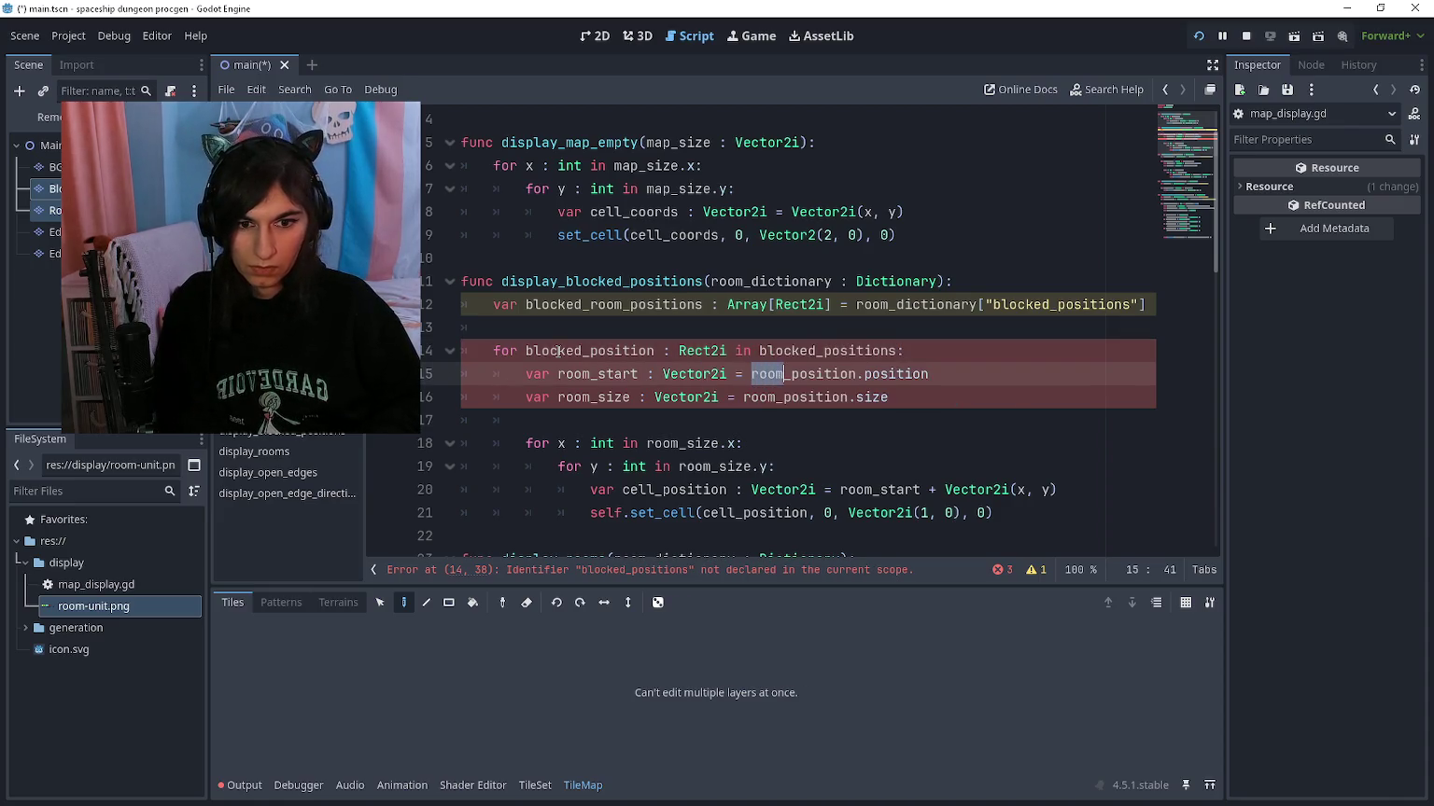
text(blocked)
key(Down)
key(Left)
key(Left)
key(Left)
key(shift+Left)
key(shift+Left)
key(shift+Left)
text(blocked)
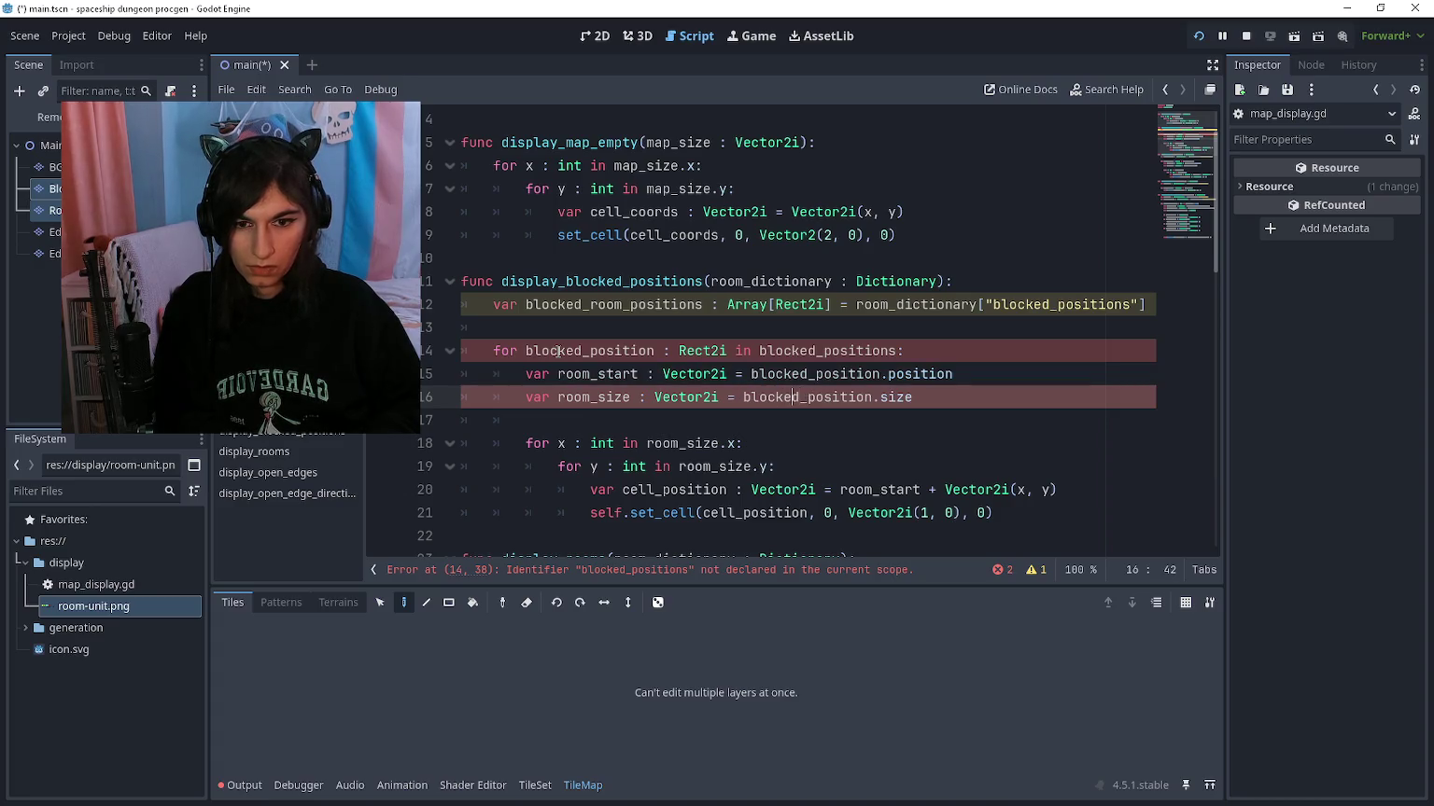
Step: Remove 'room_' from the declared variable so it reads blocked_positions
scroll(557, 351, down, 1)
key(Home)
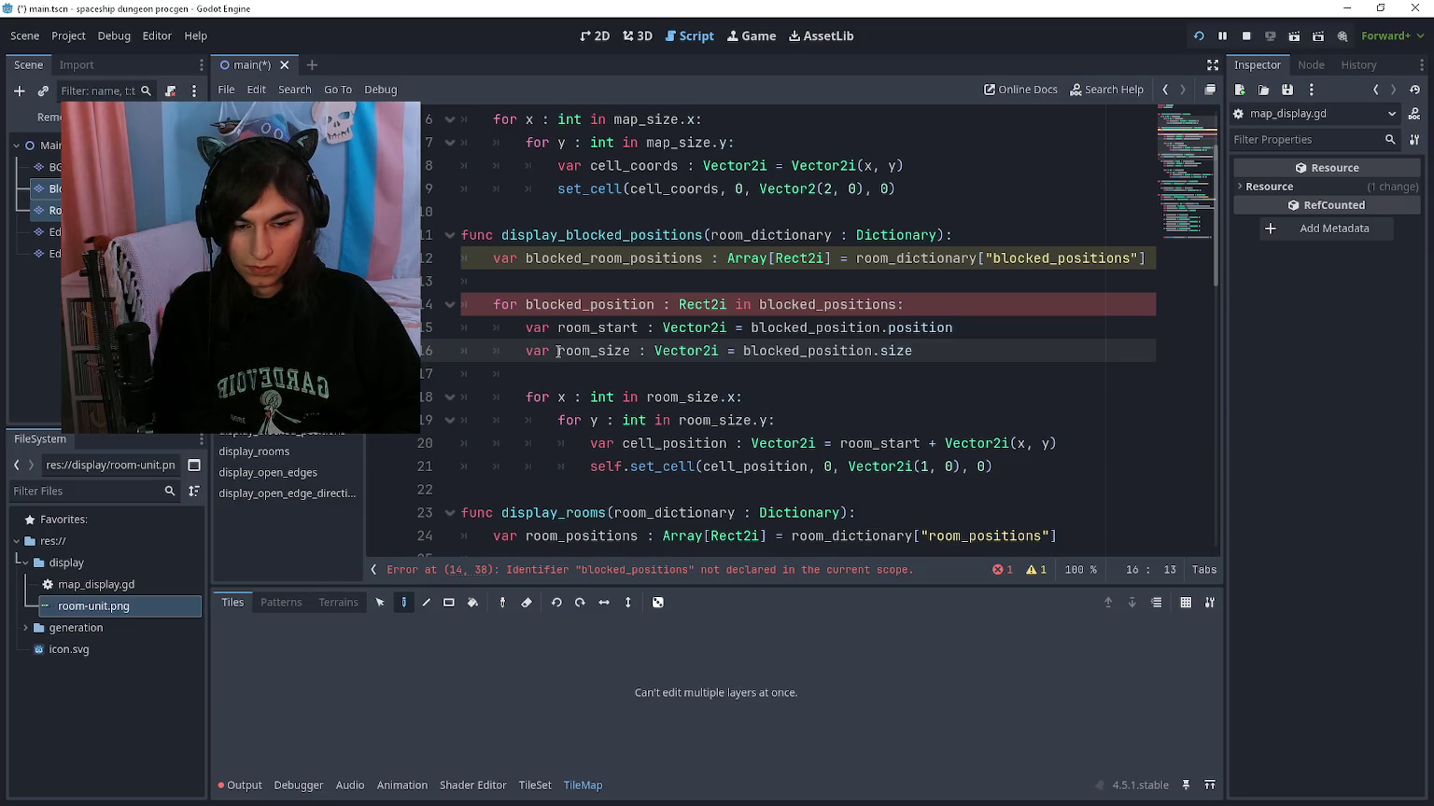
key(Up)
key(Up)
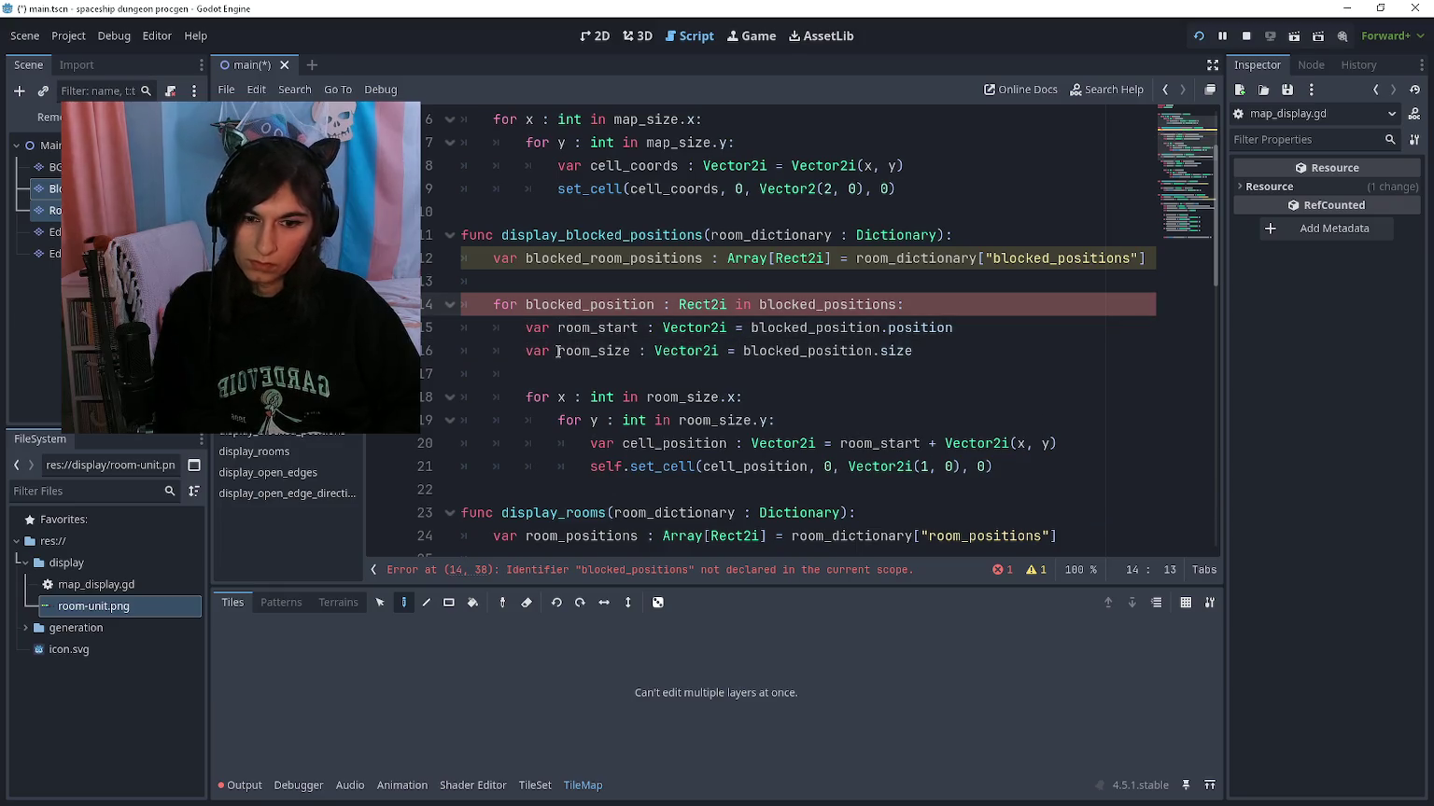
key(Up)
key(Up)
key(Right)
key(Delete)
key(Delete)
key(Delete)
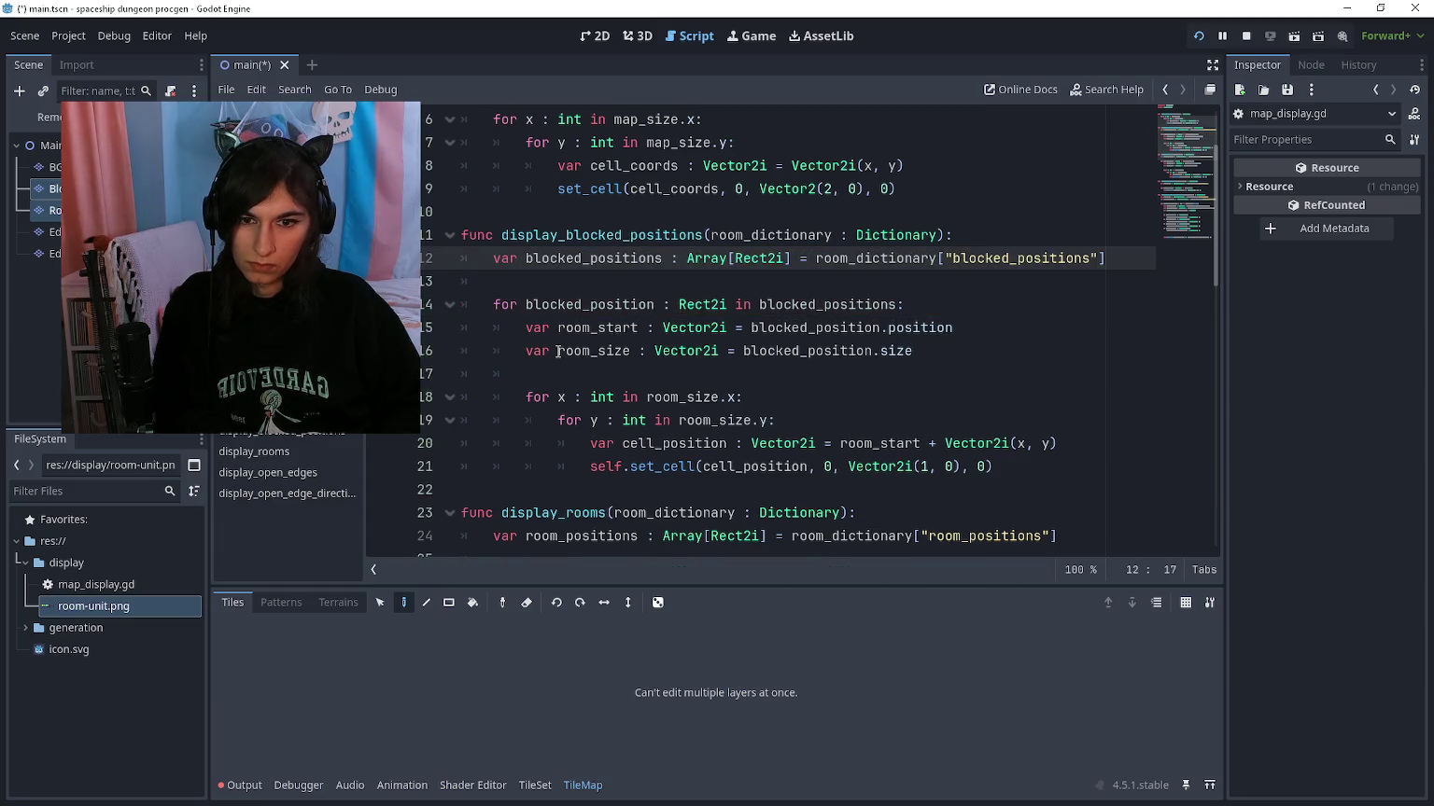
key(Down)
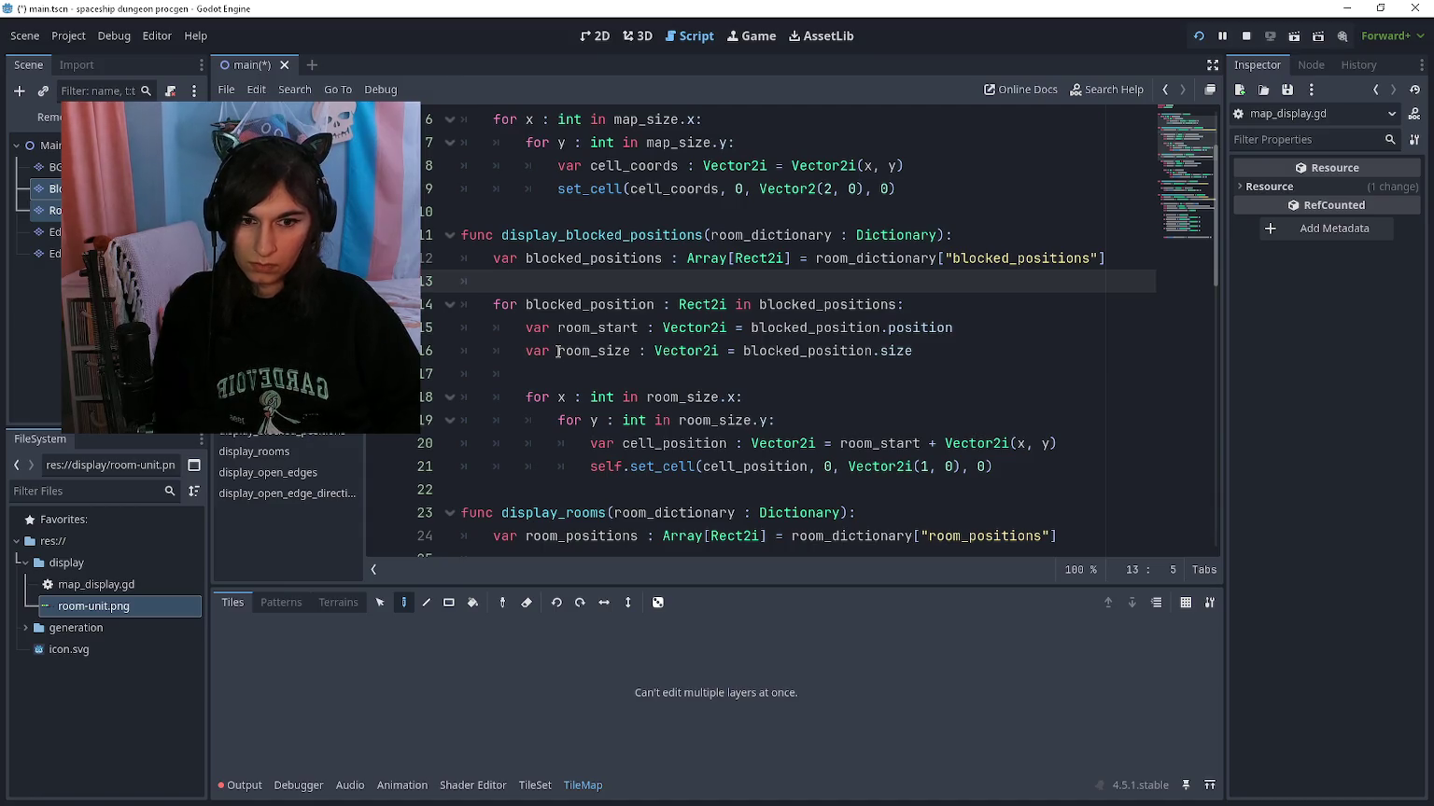
Step: Inspect the TileSet's coloured tiles and run the project with F5
click(535, 785)
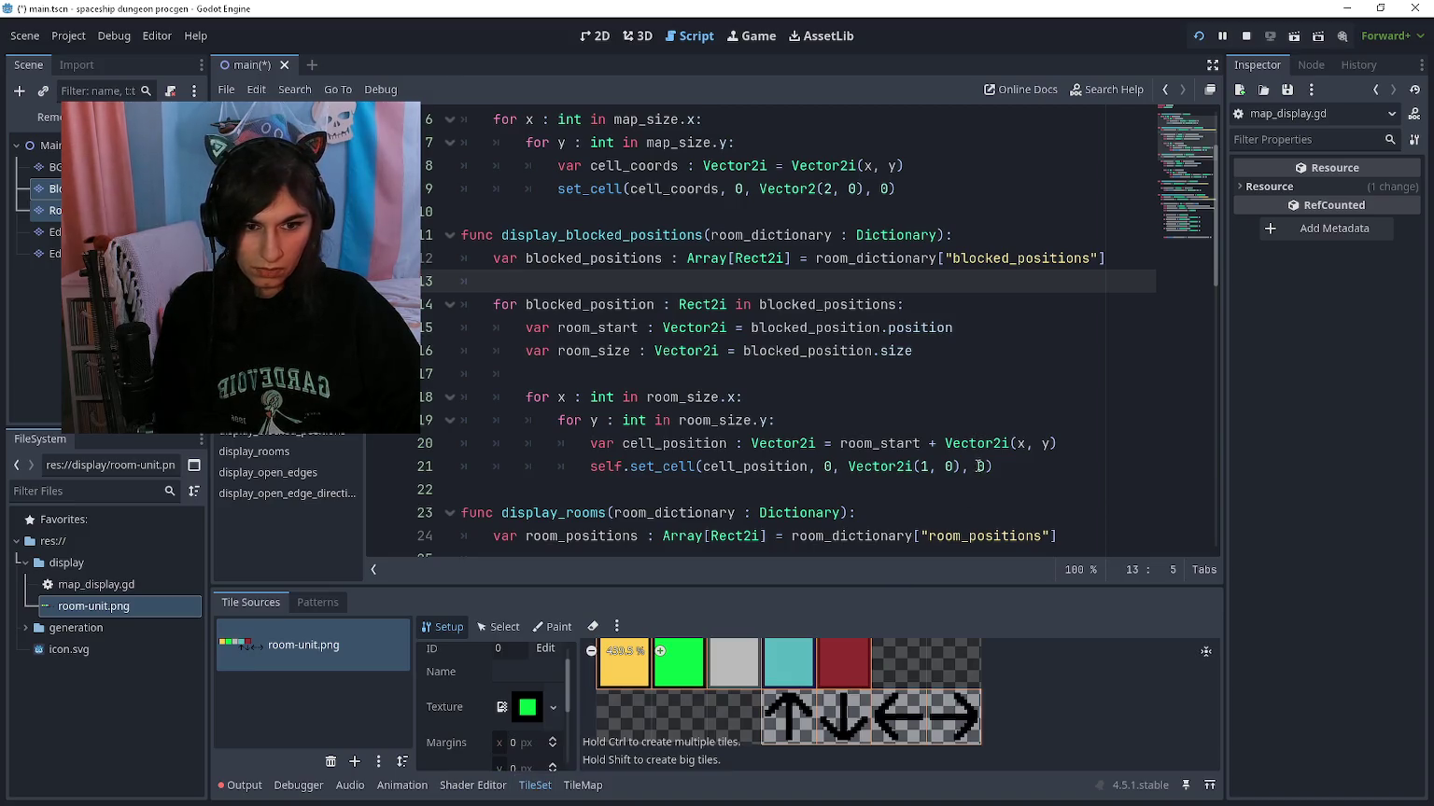
click(931, 467)
click(926, 406)
key(F5)
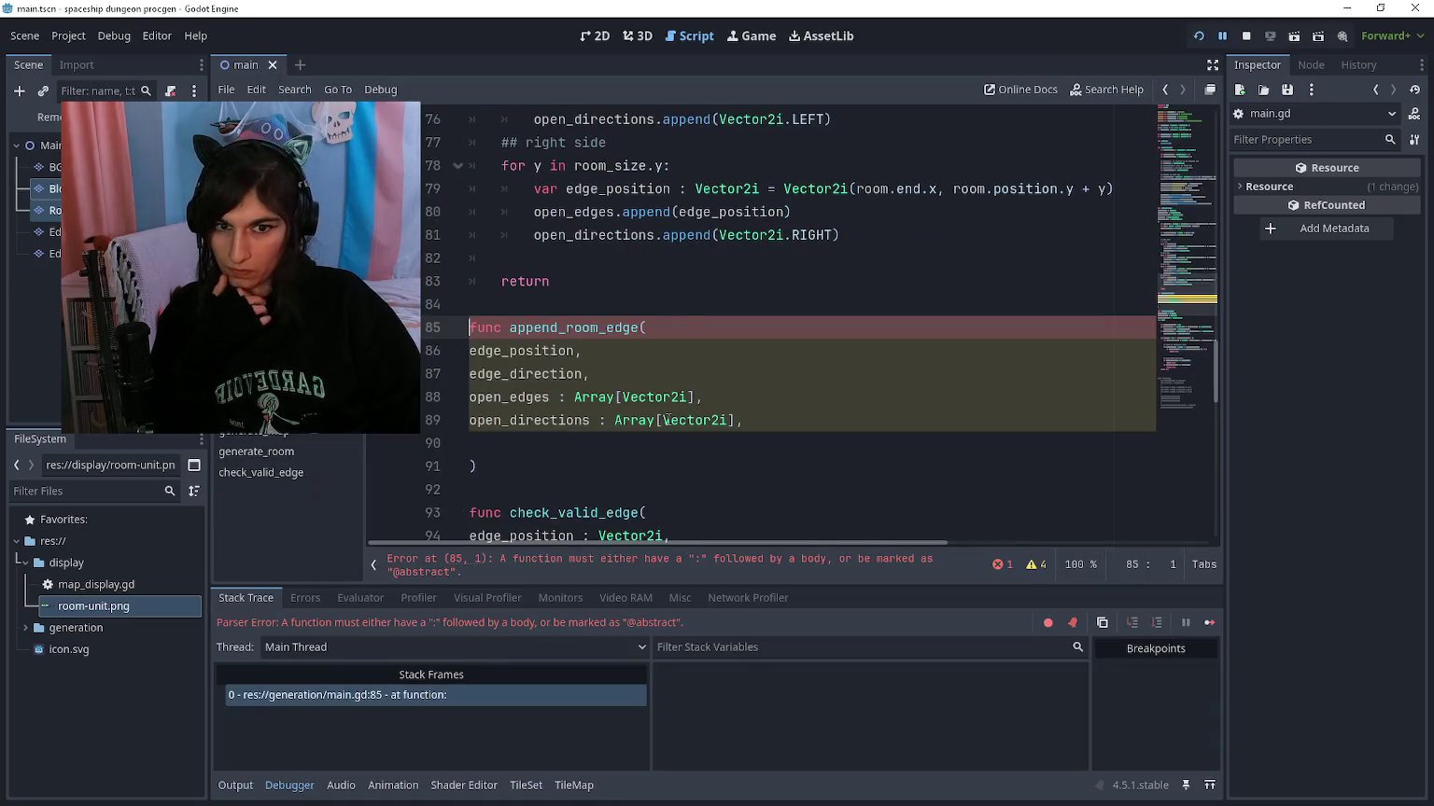
Step: Close append_room_edge's declaration with a colon and a 'pass' body, then rerun the project
scroll(688, 317, down, 3)
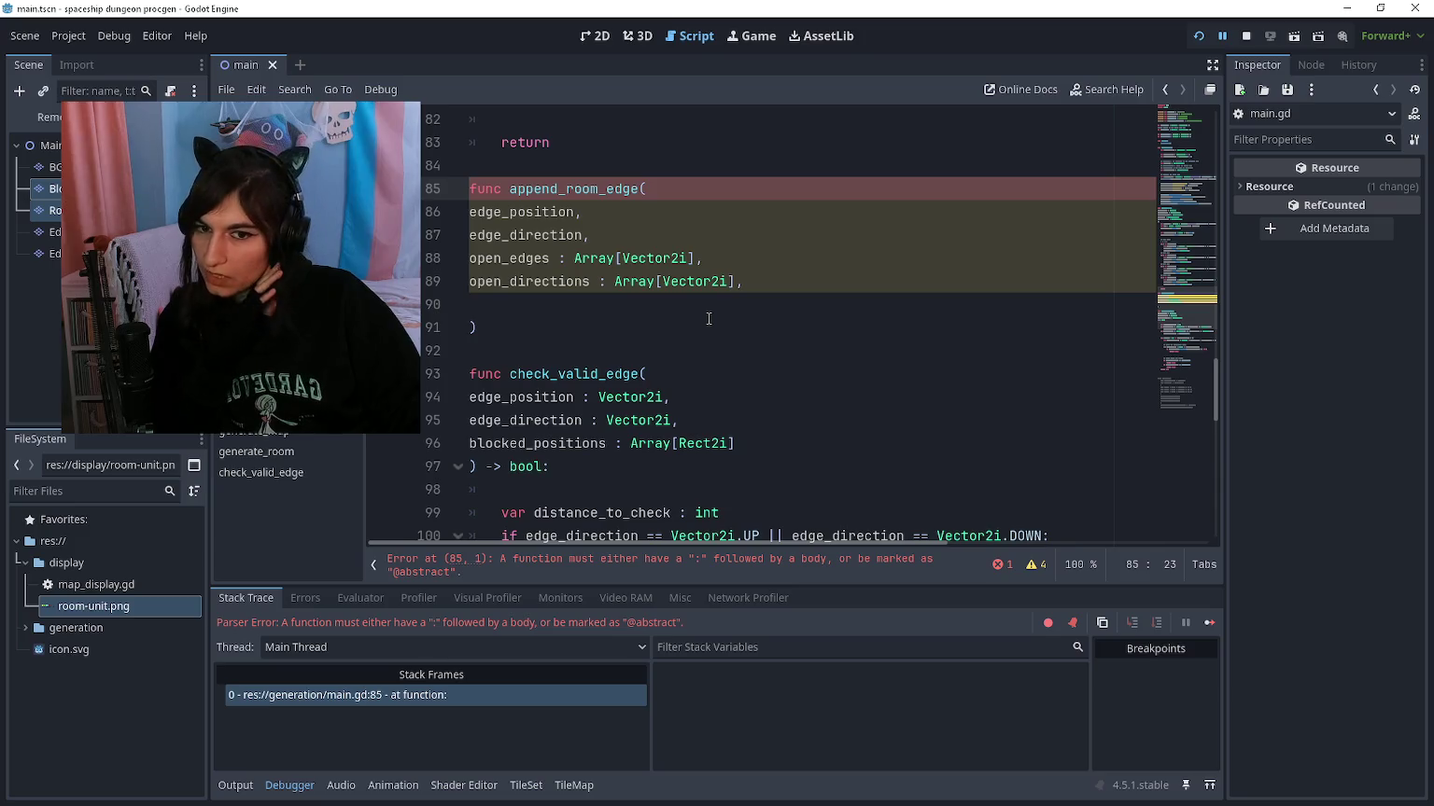
click(706, 305)
key(BackSpace)
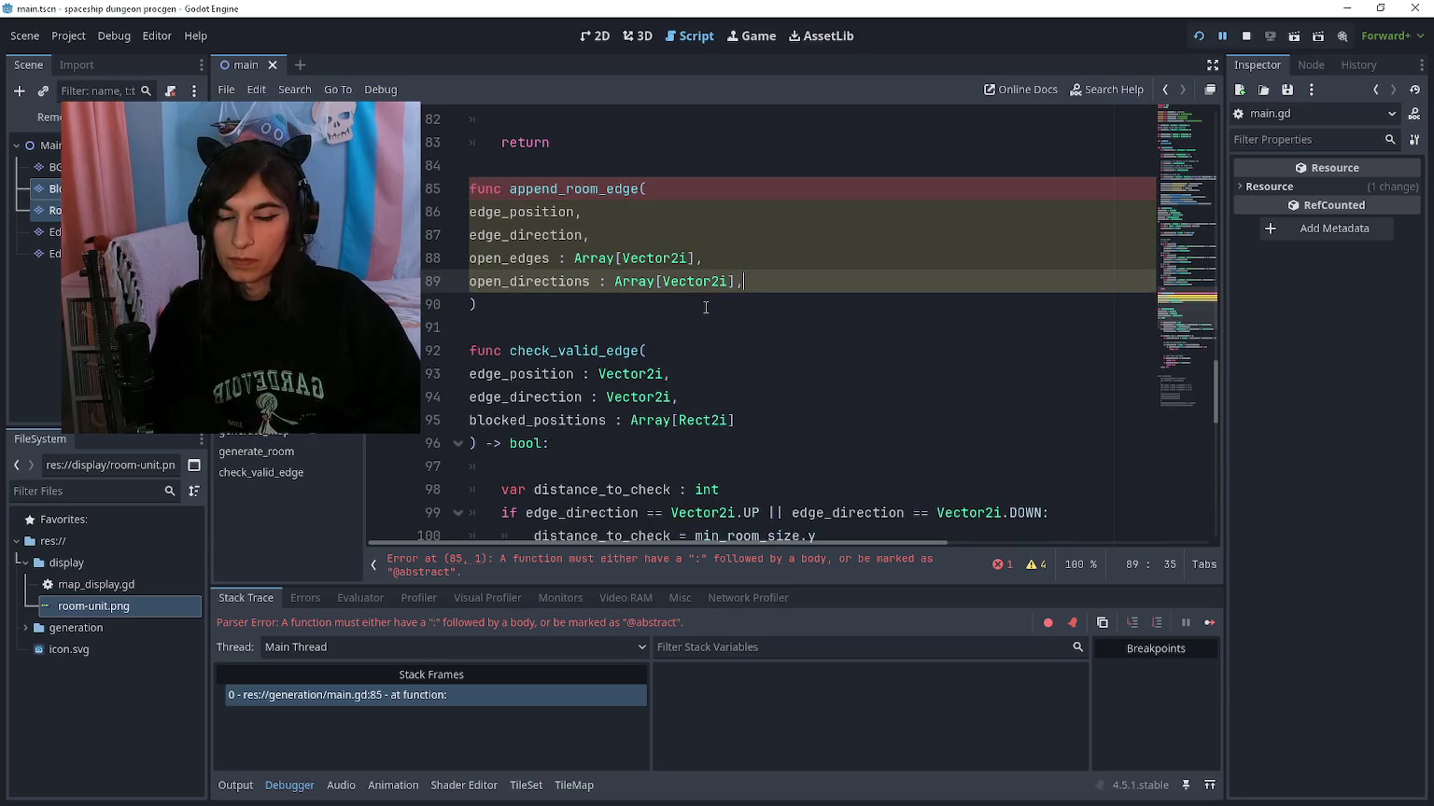
click(706, 310)
scroll(705, 312, up, 3)
scroll(706, 312, down, 3)
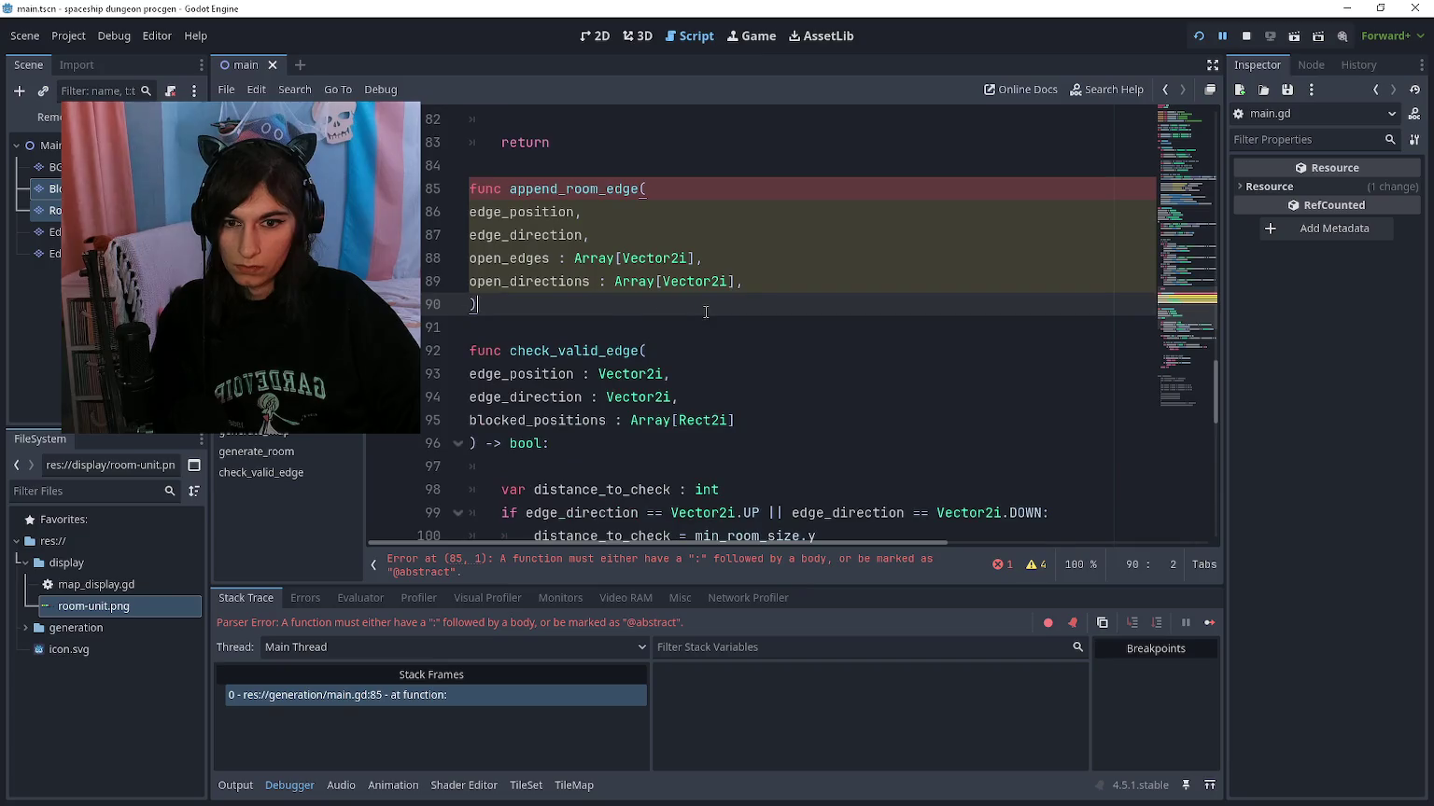
text(:)
key(Return)
text(pass)
key(F5)
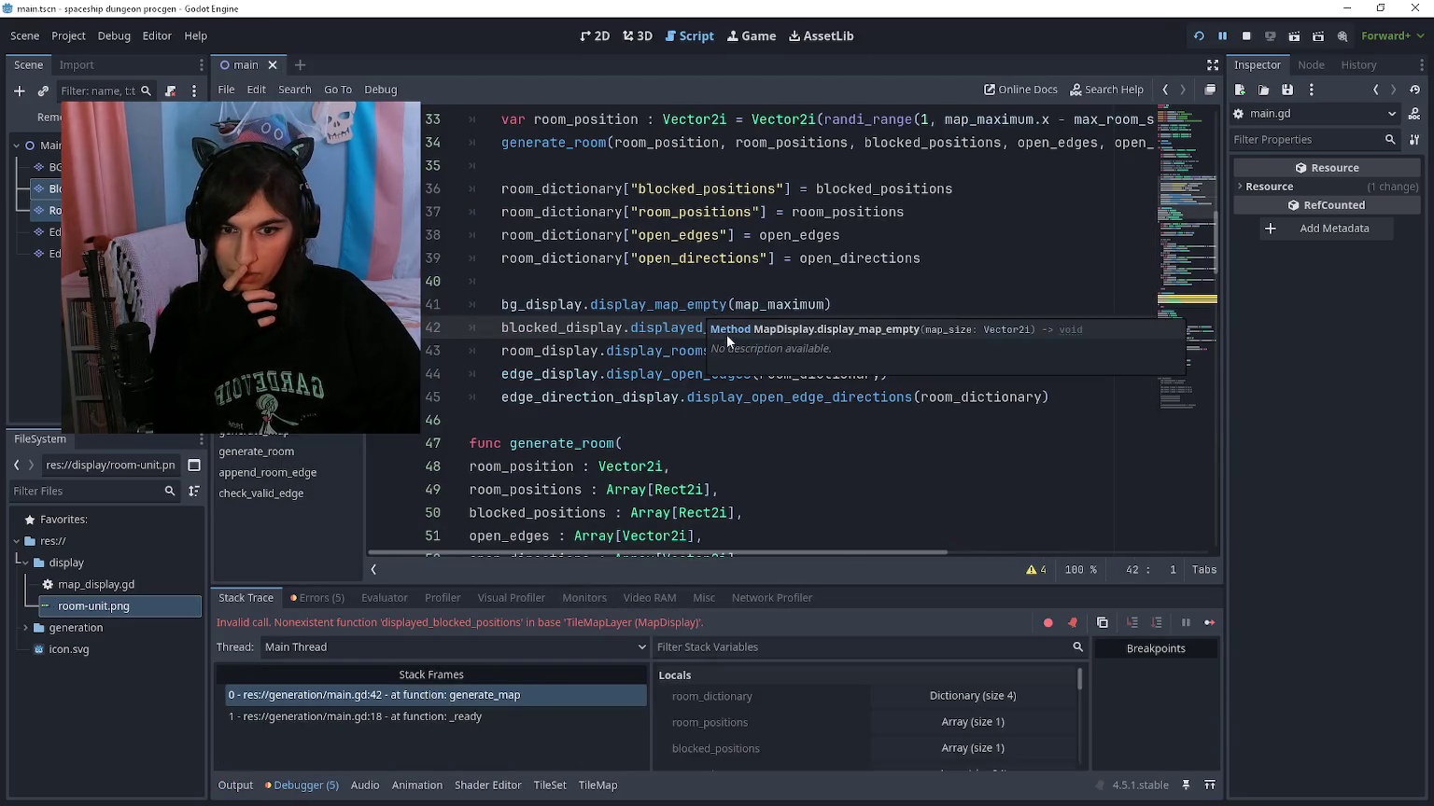
Step: Compare the failing displayed_blocked_positions call with map_display.gd's function name and save
click(663, 373)
click(693, 327)
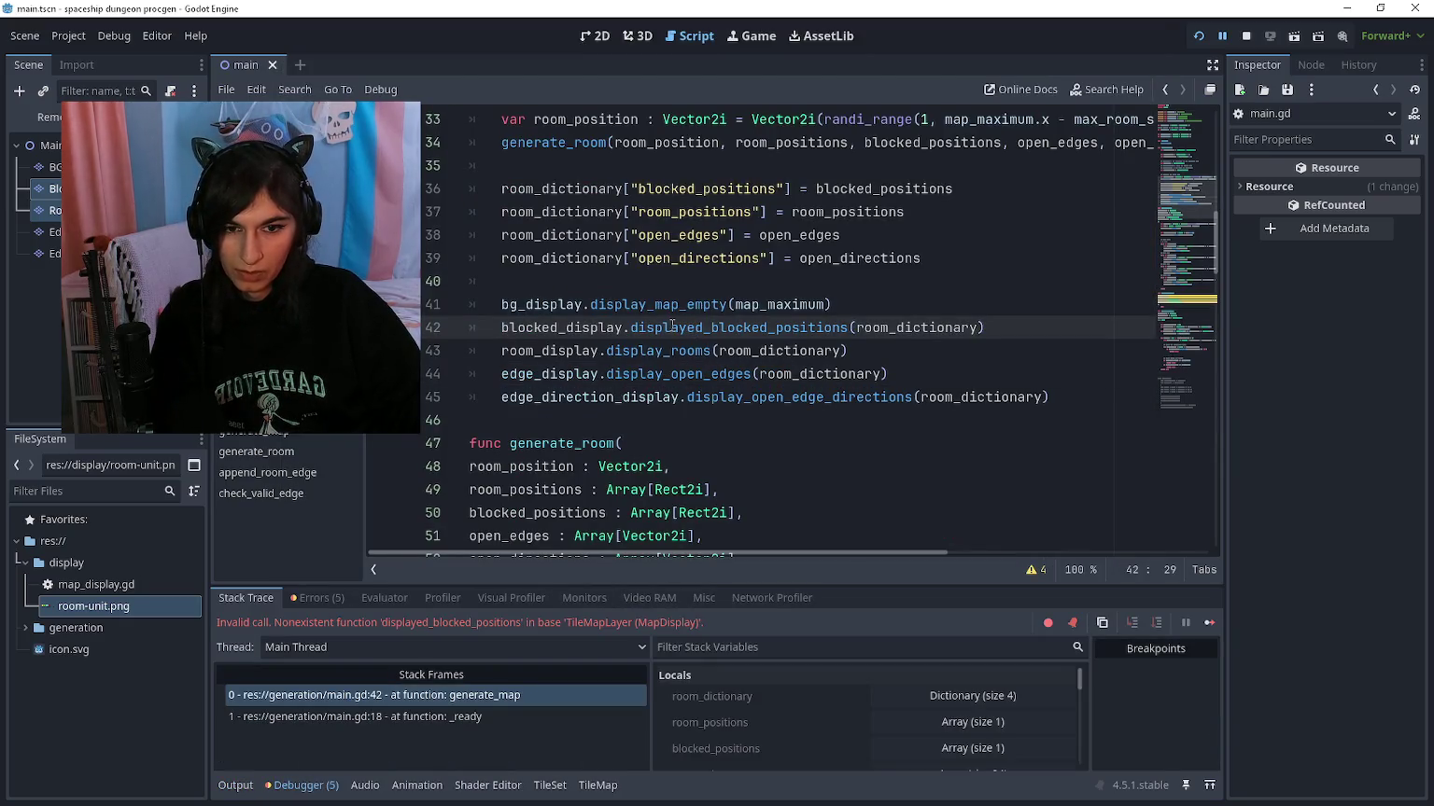
ctrl+click(569, 327)
scroll(585, 341, down, 14)
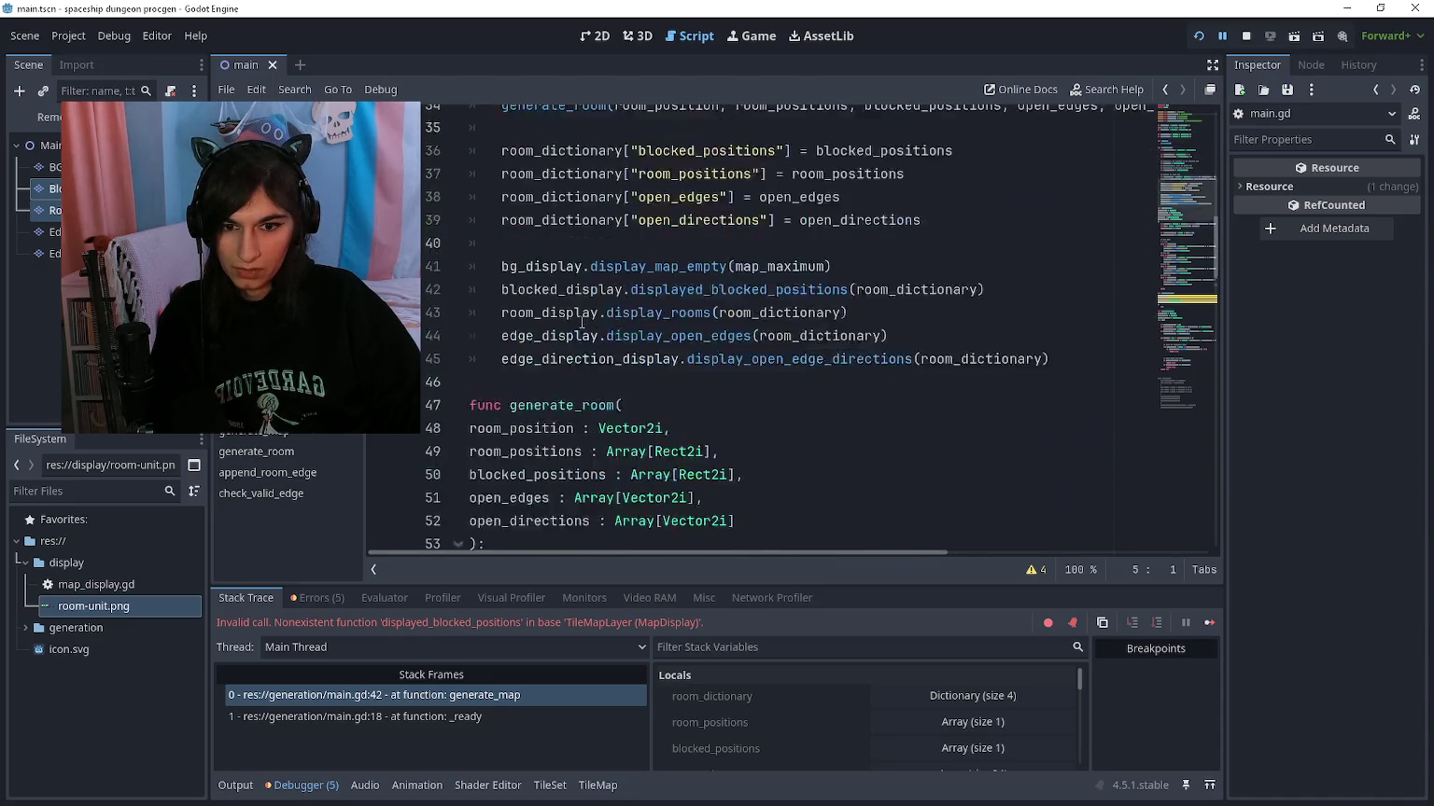
scroll(584, 318, up, 3)
click(632, 304)
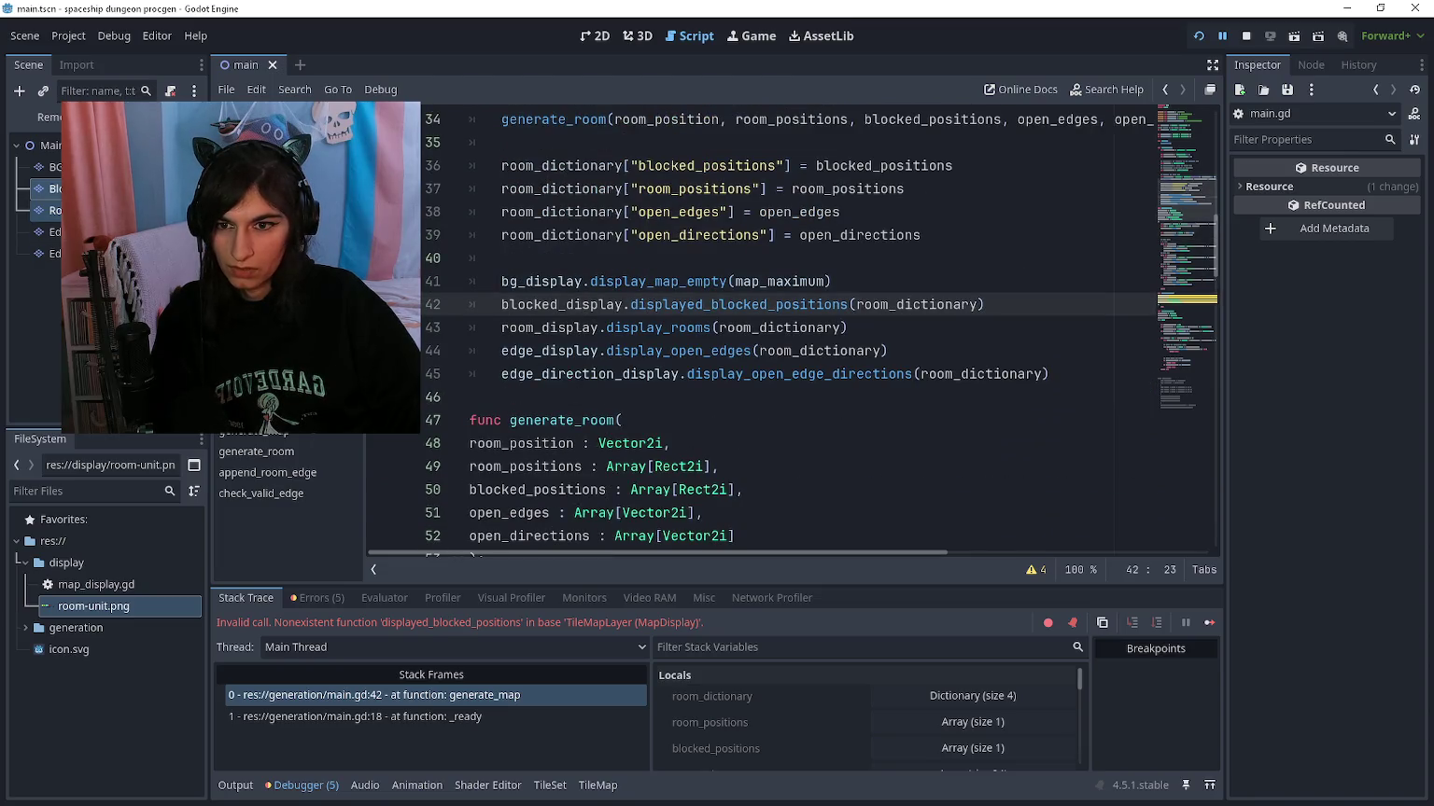
ctrl+click(654, 305)
scroll(718, 373, up, 2)
scroll(672, 322, down, 1)
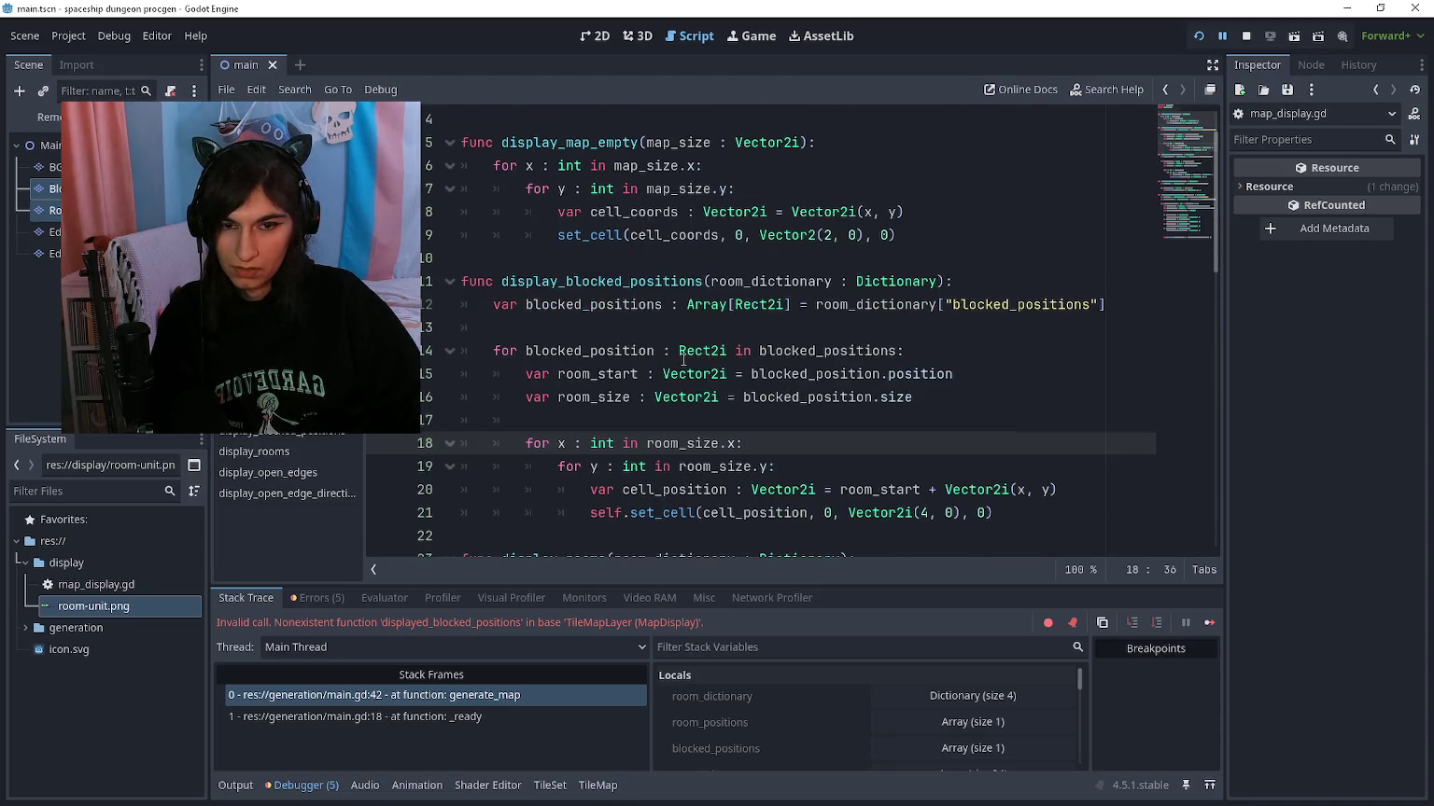
key(ctrl+s)
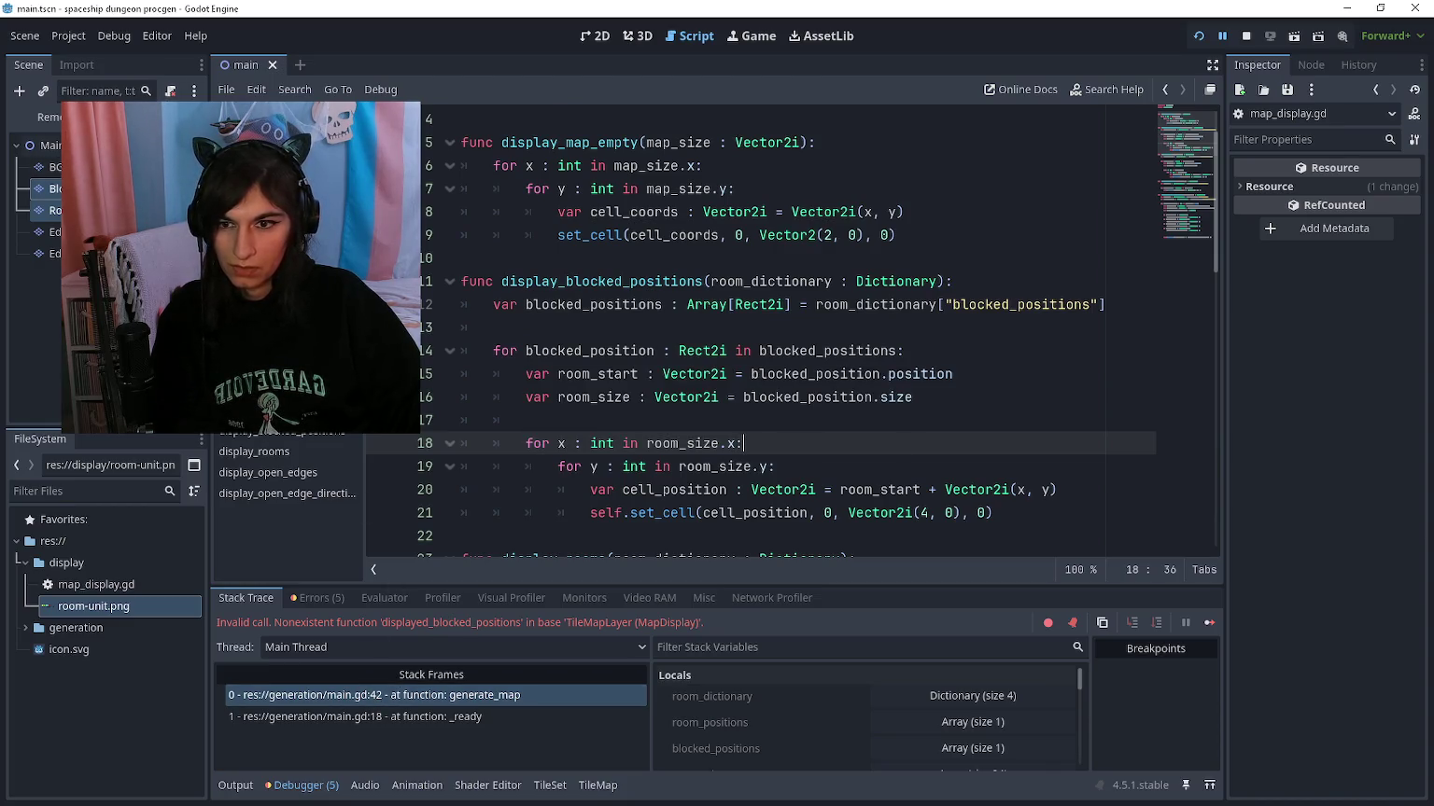
Step: Correct line 42 to call display_blocked_positions and run the project again
click(441, 694)
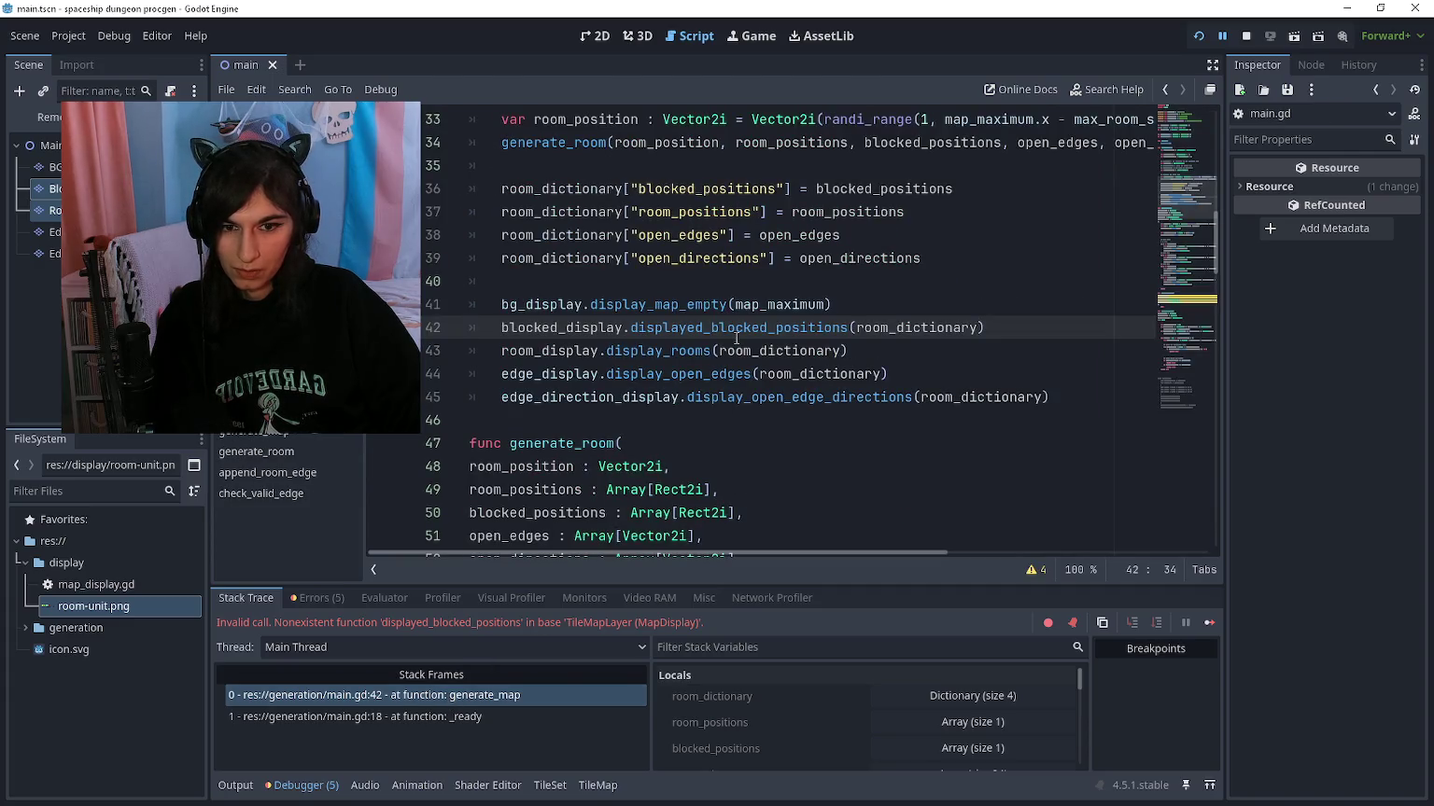
click(688, 328)
key(Delete)
key(Delete)
key(F5)
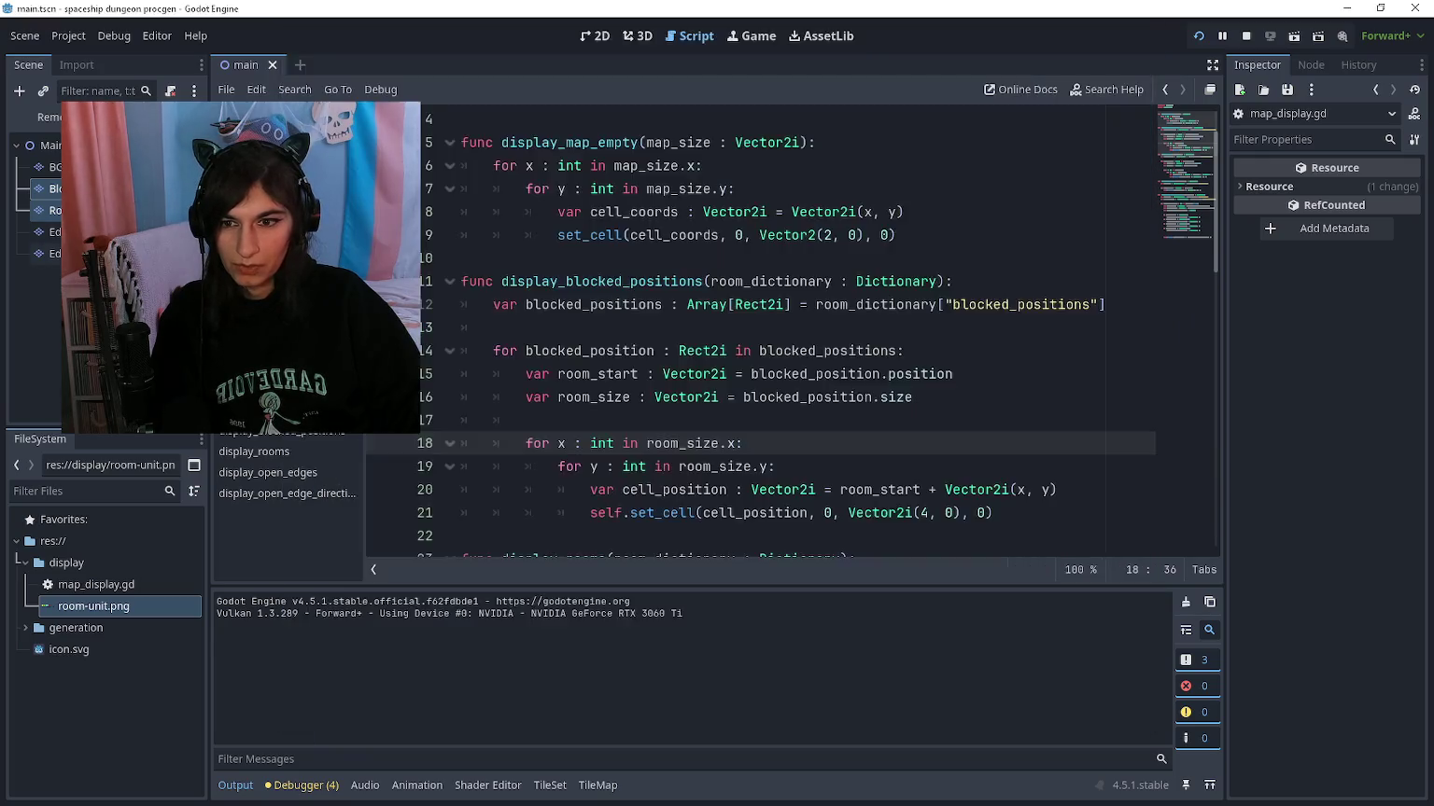
Step: Toggle the display layers' visibility in the remote scene tree and select RoomDisplay
click(186, 232)
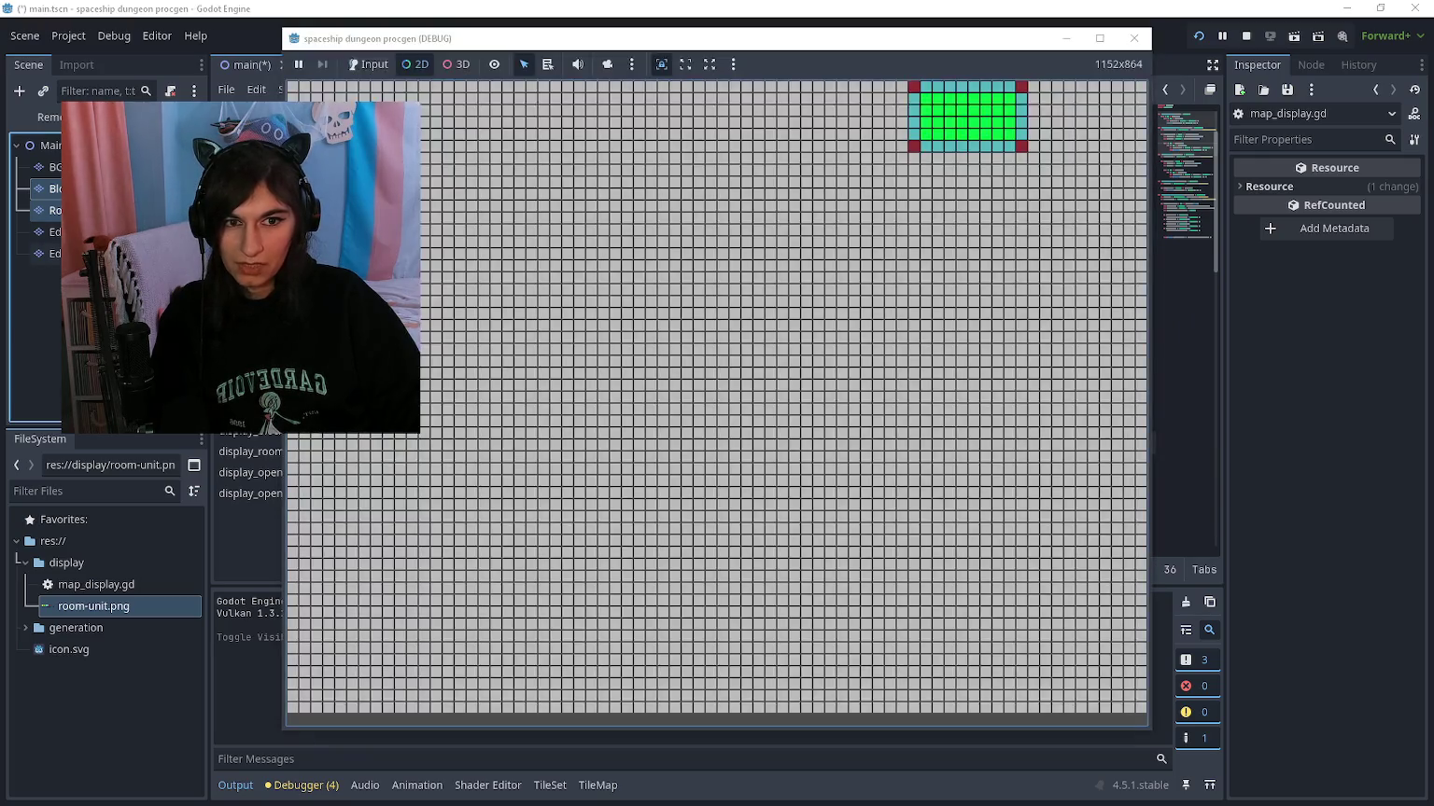
click(187, 253)
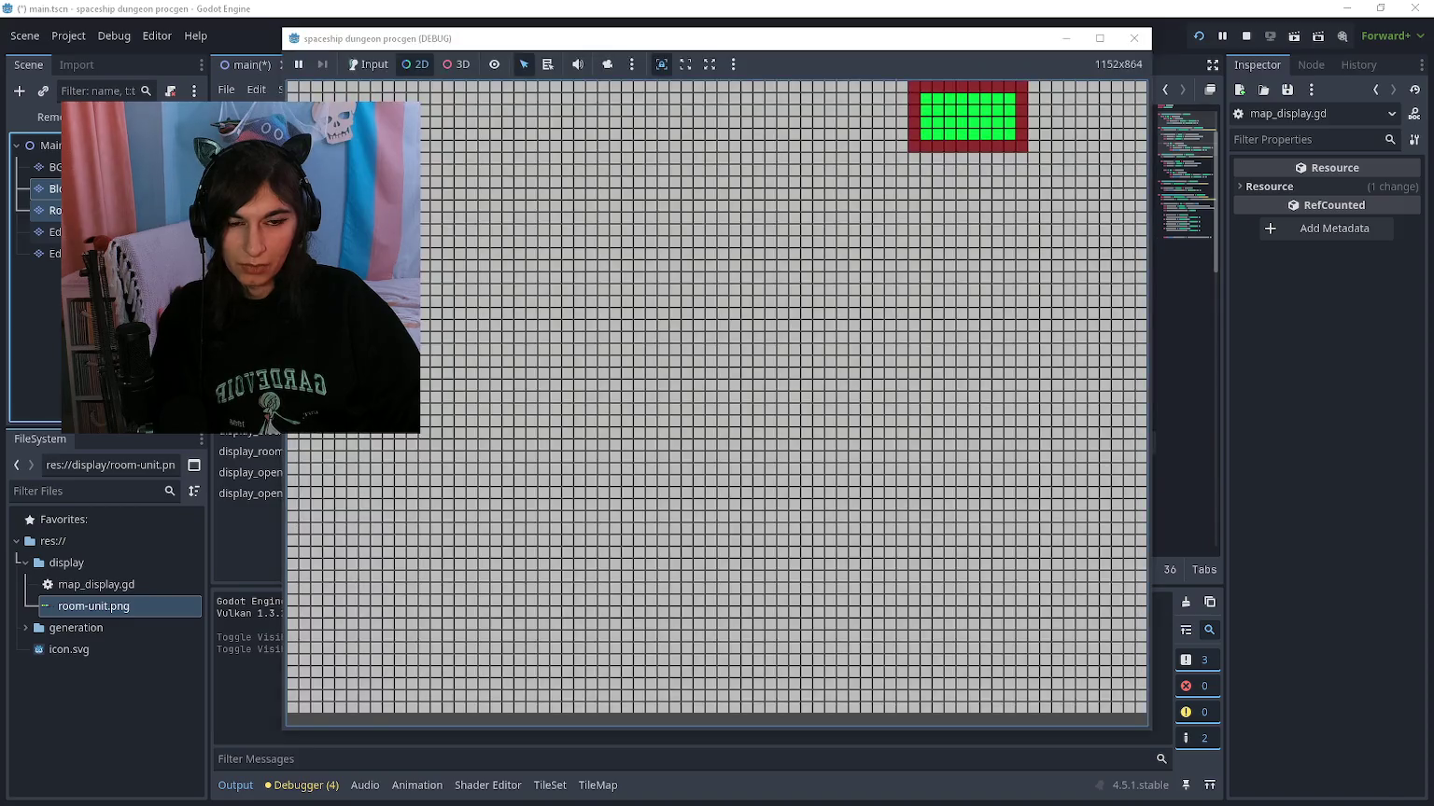
click(187, 210)
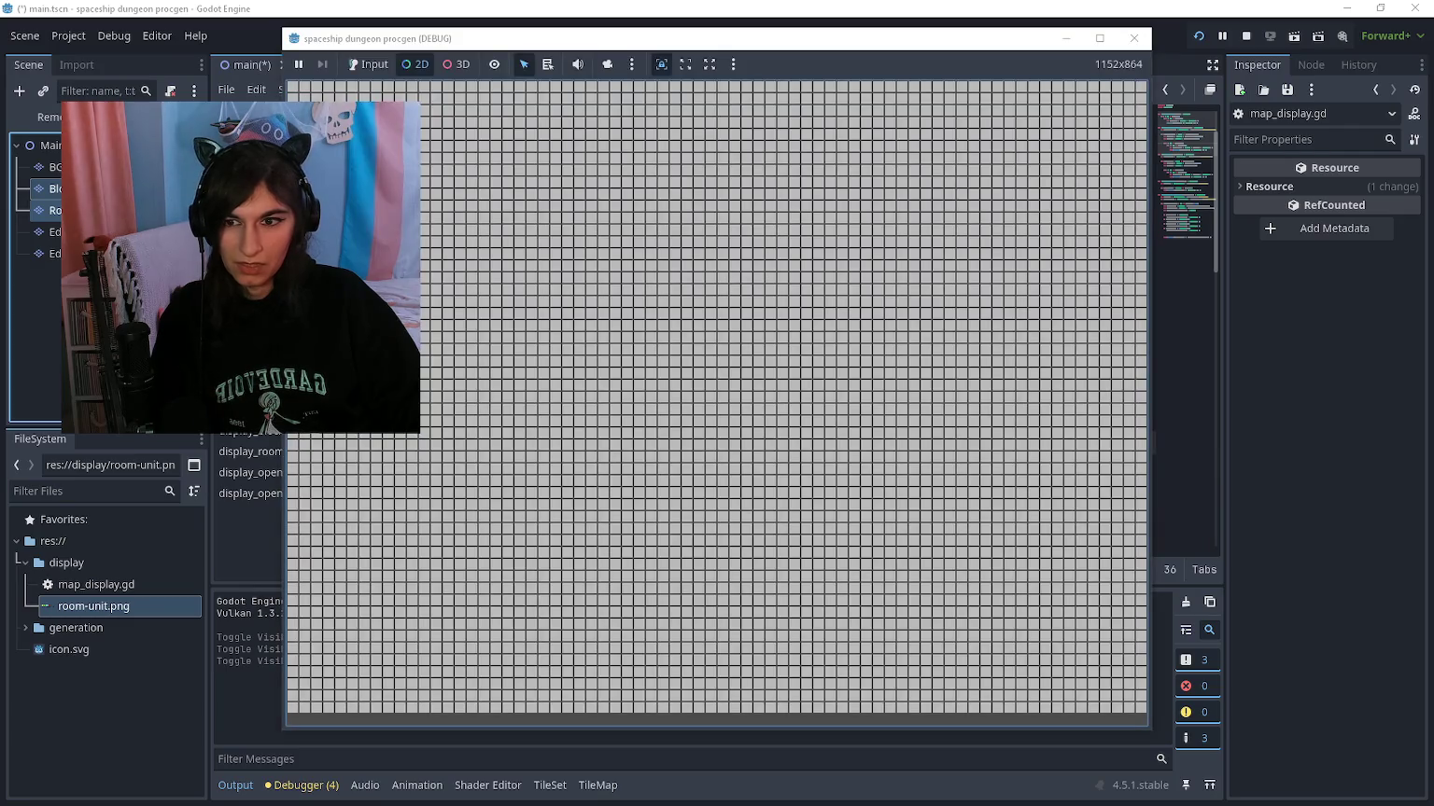
click(186, 210)
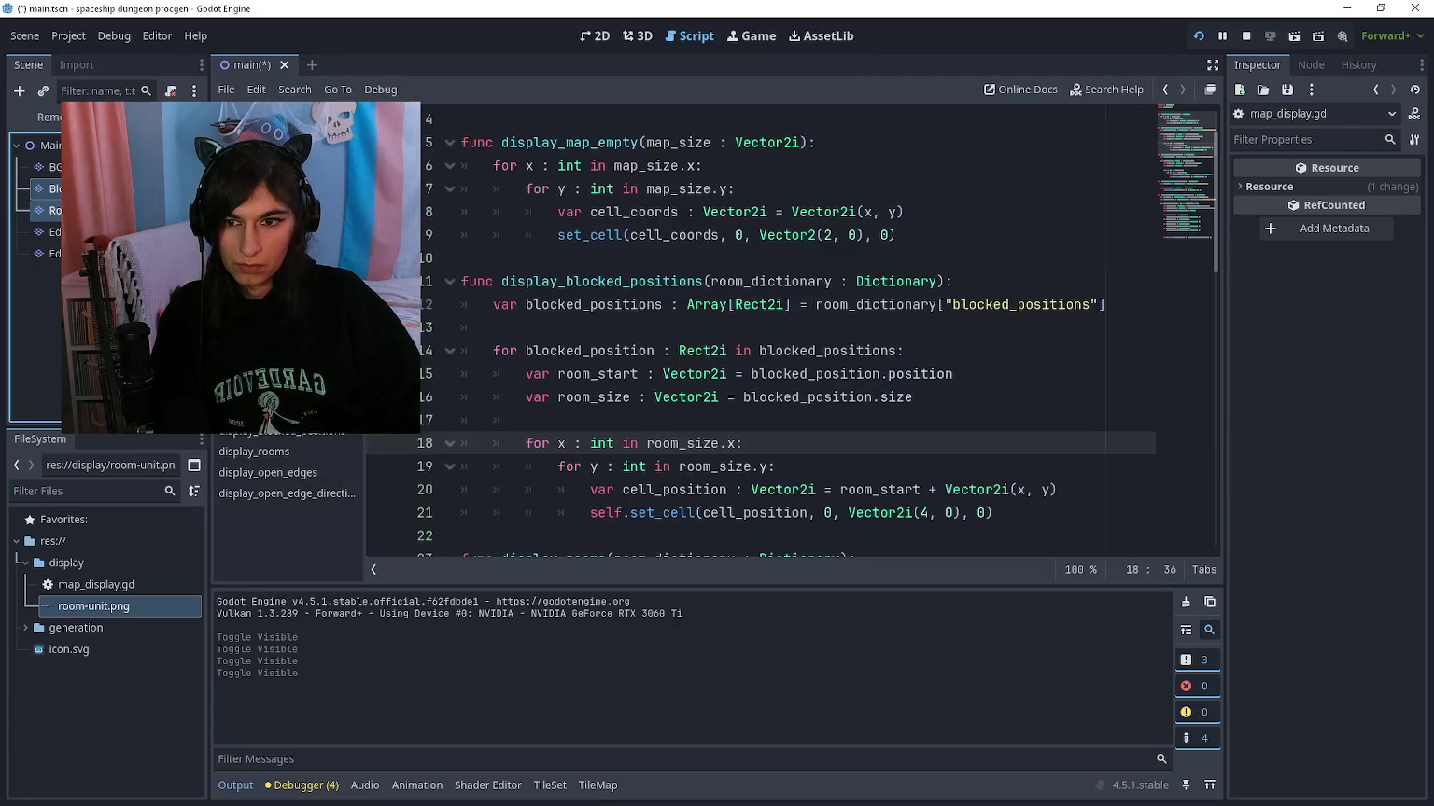
Step: View the running game alone to check the red blocked area, then stop it with F8
key(F5)
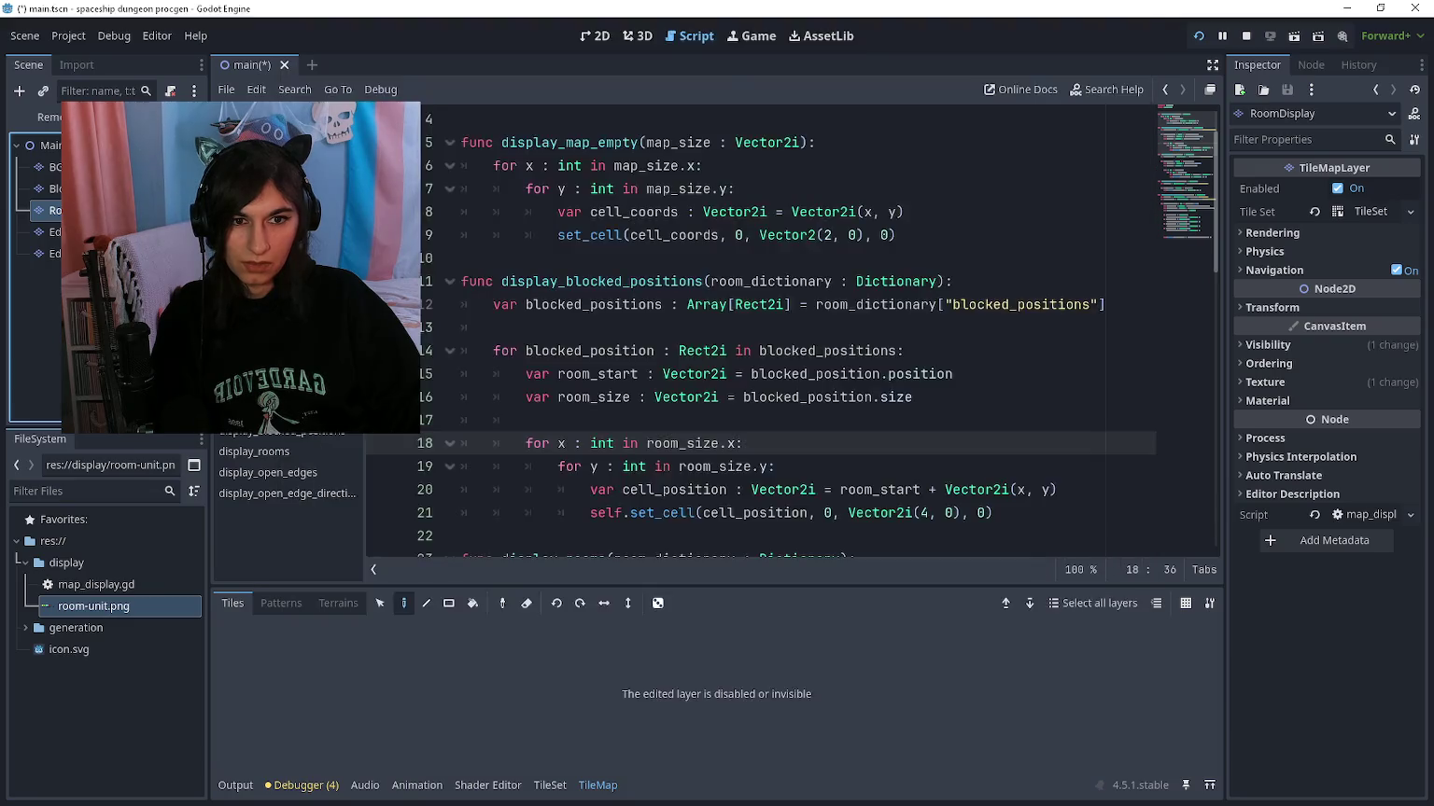
key(super+Down)
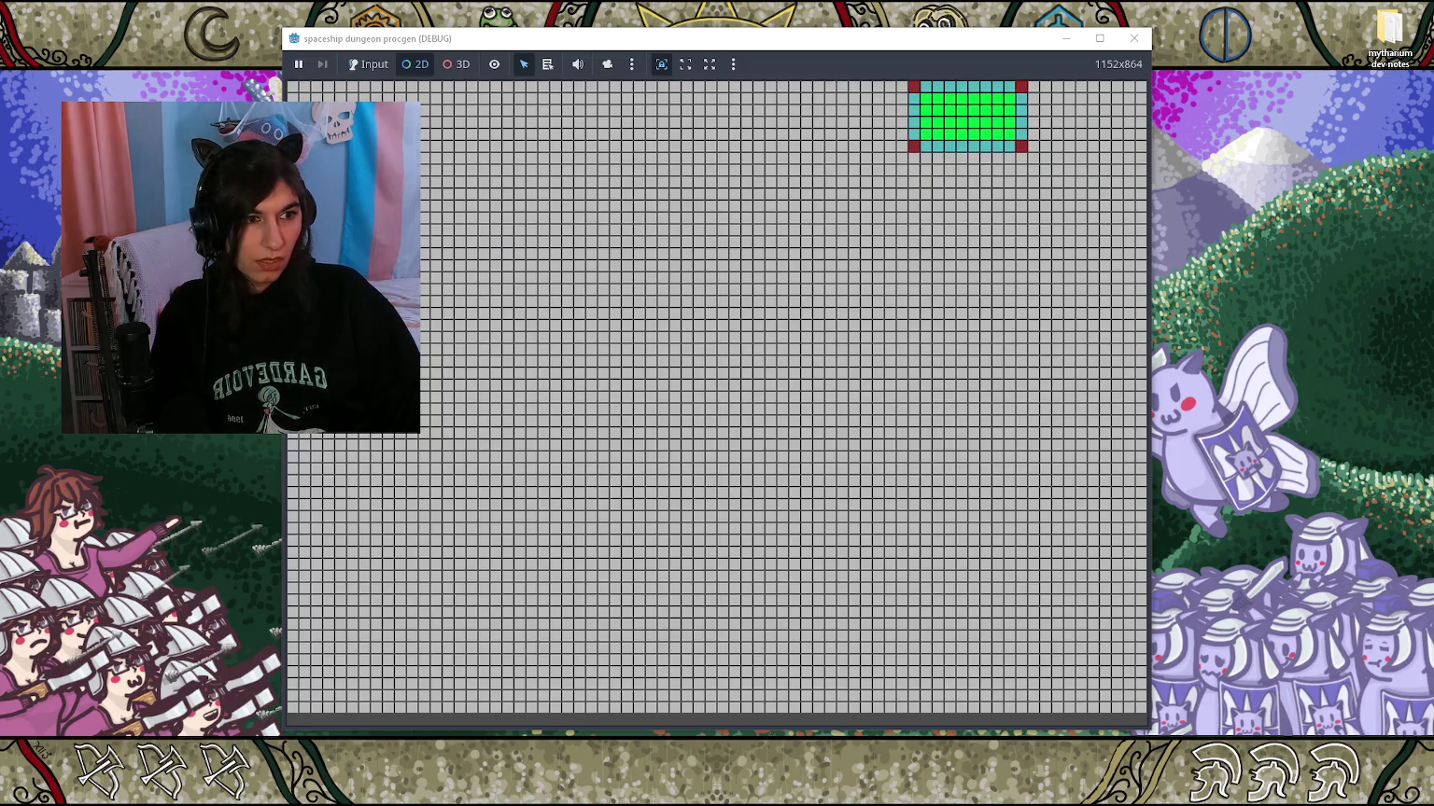
key(F8)
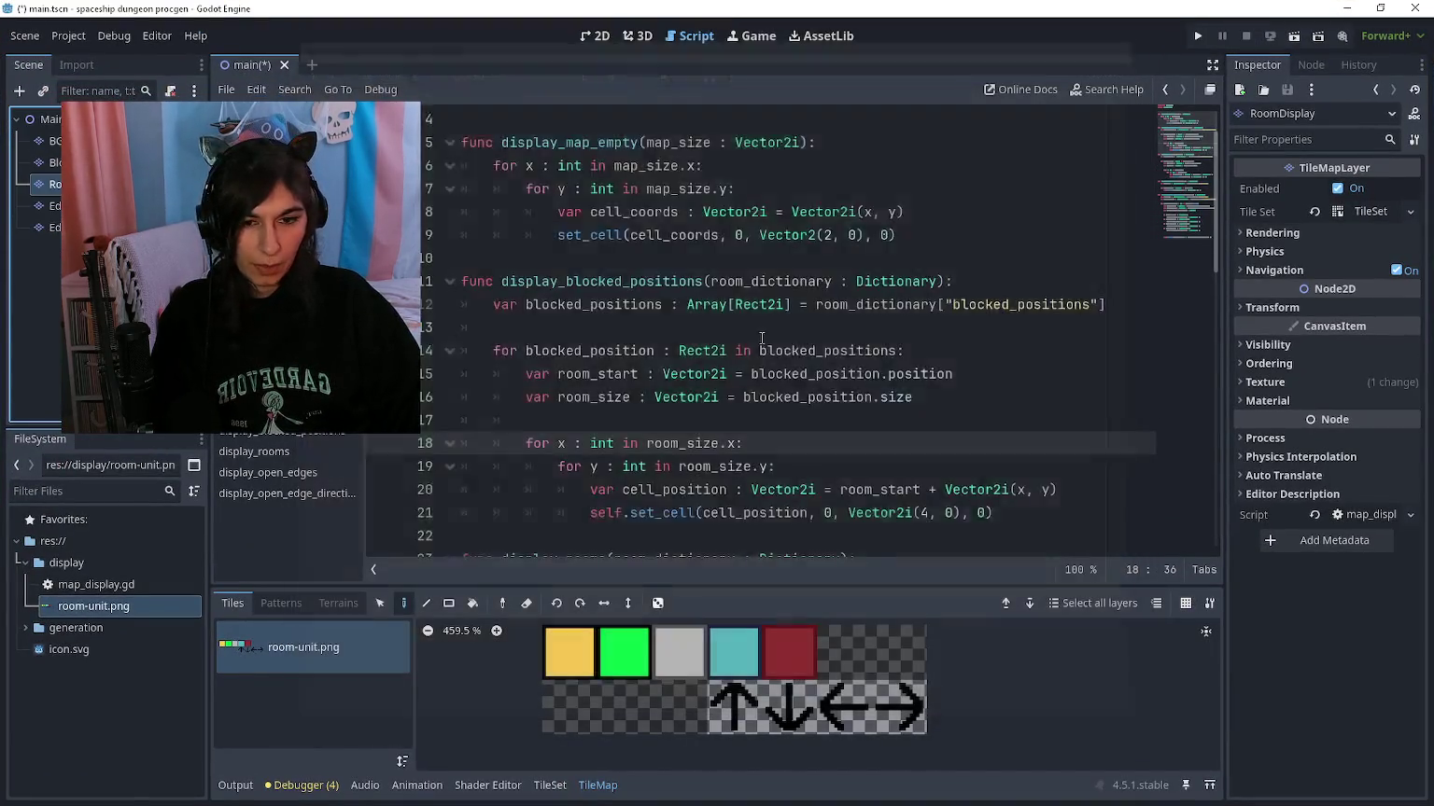
scroll(762, 338, down, 5)
click(771, 352)
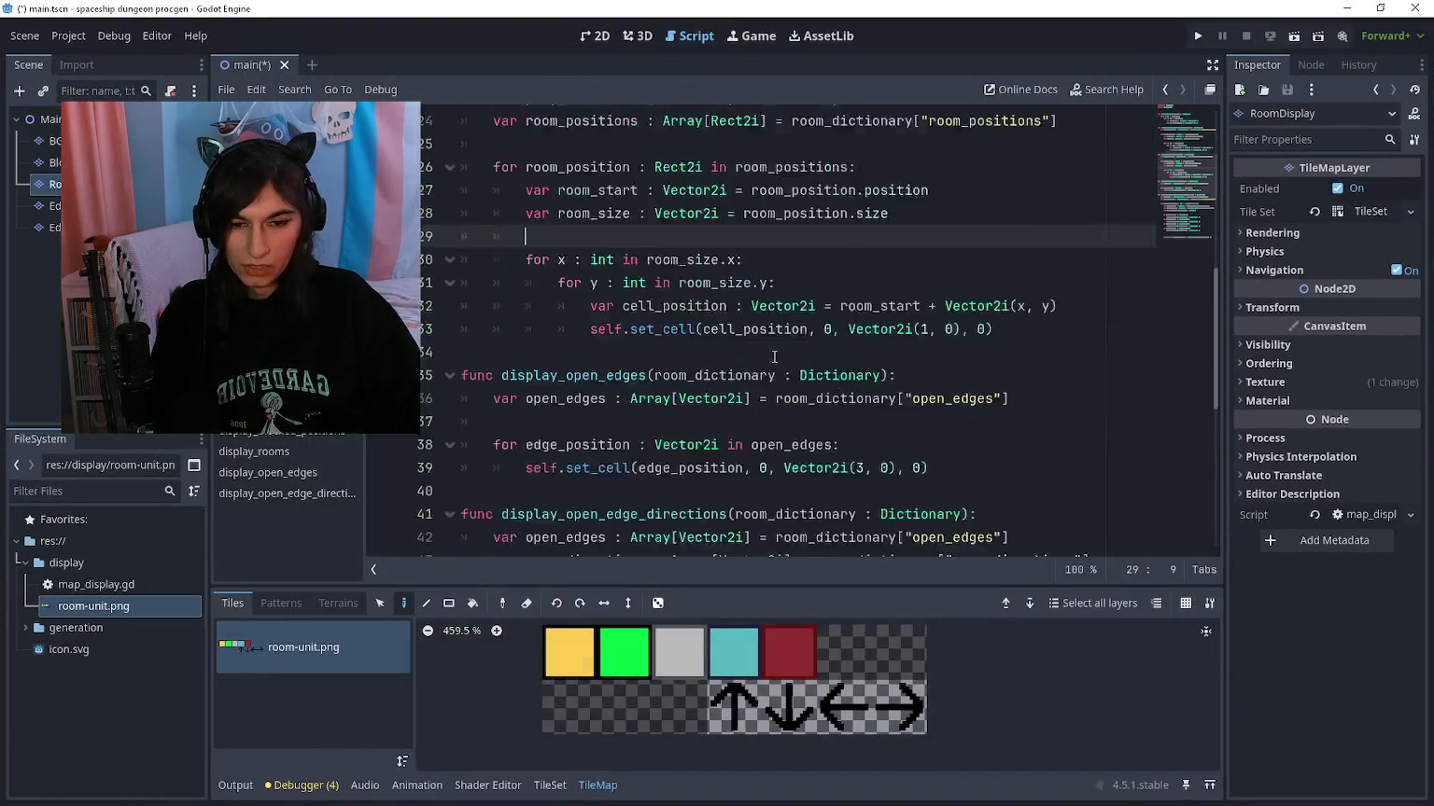
Step: Look through map_display.gd, then return to main.gd at append_room_edge's parameter list
scroll(771, 352, down, 8)
click(723, 460)
click(686, 515)
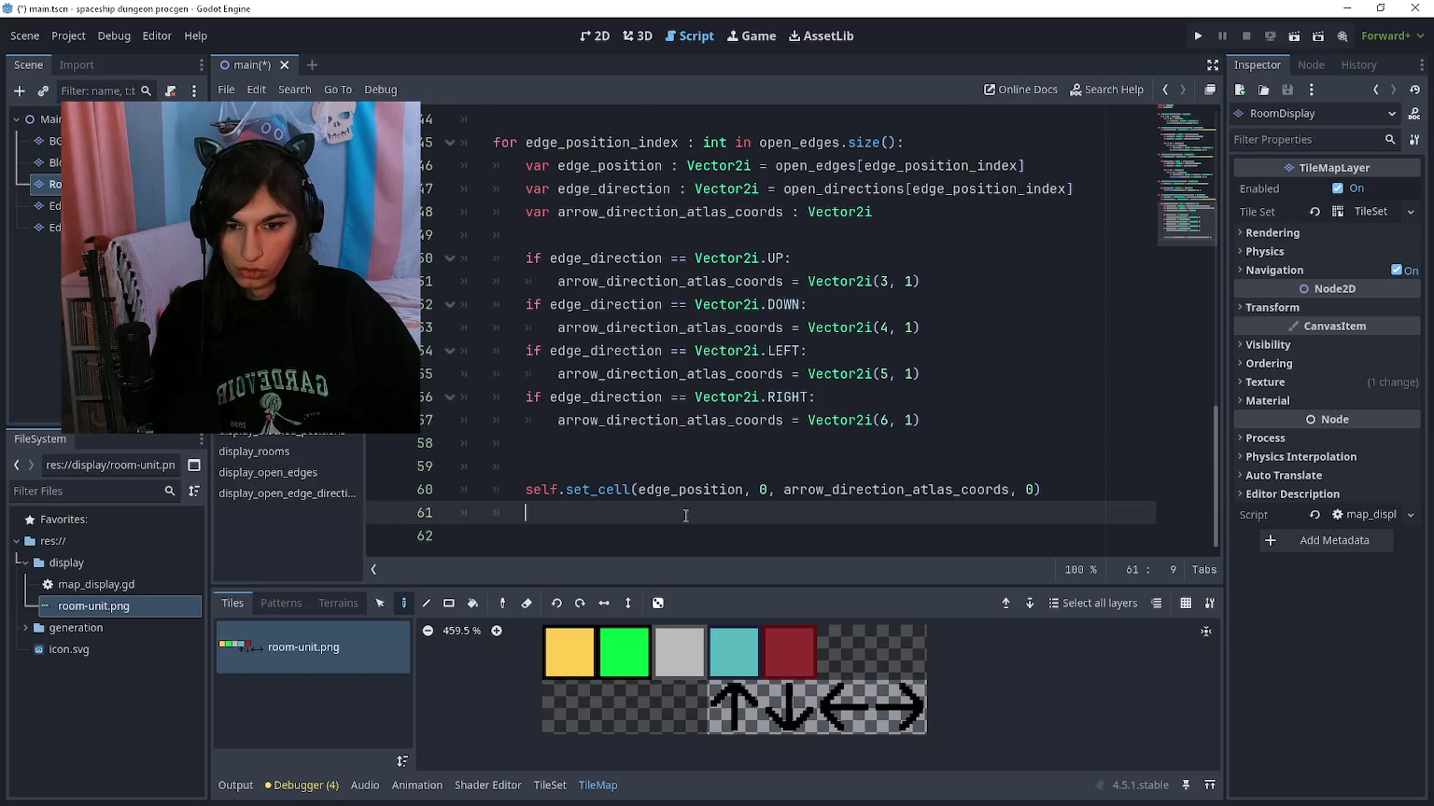
scroll(646, 491, up, 8)
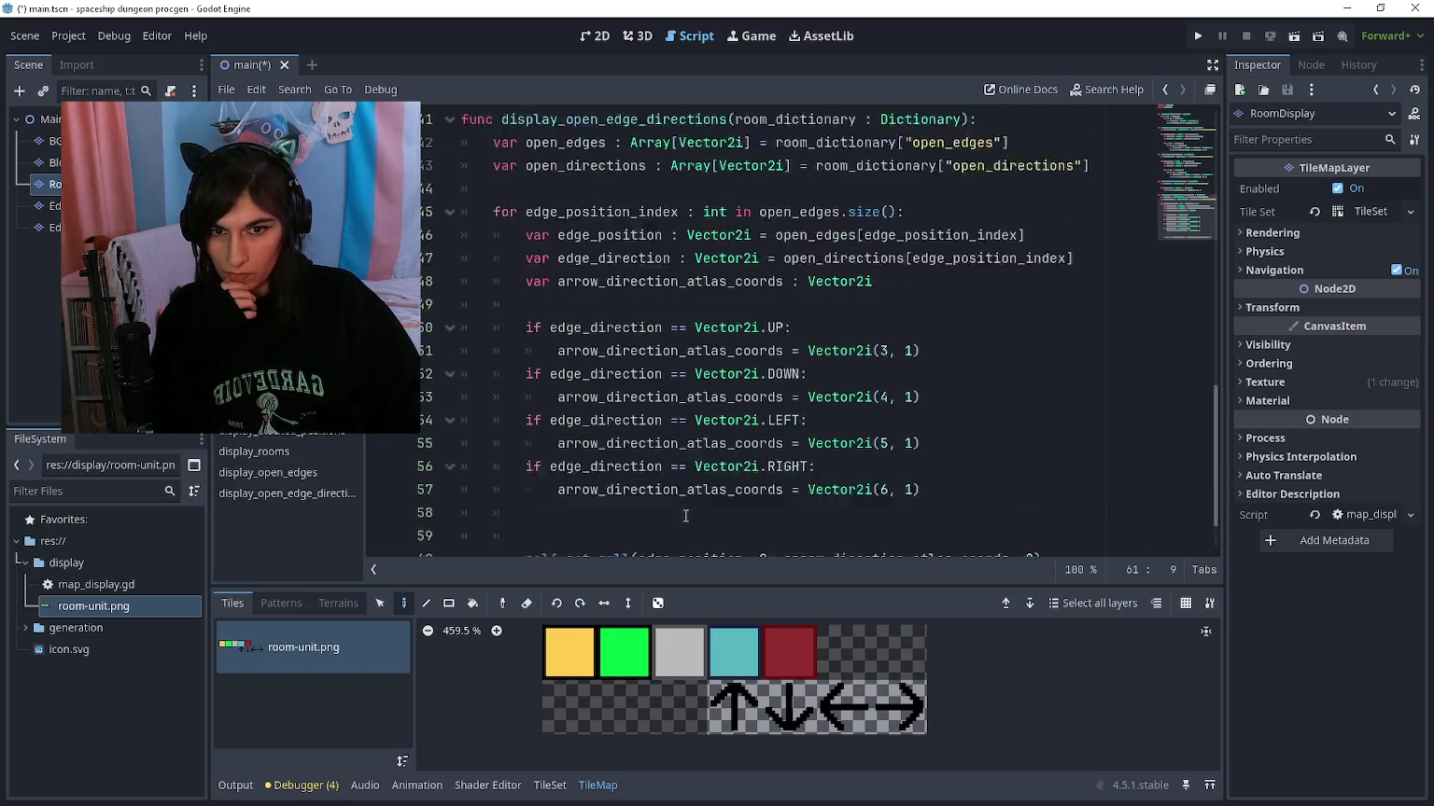
scroll(638, 374, up, 6)
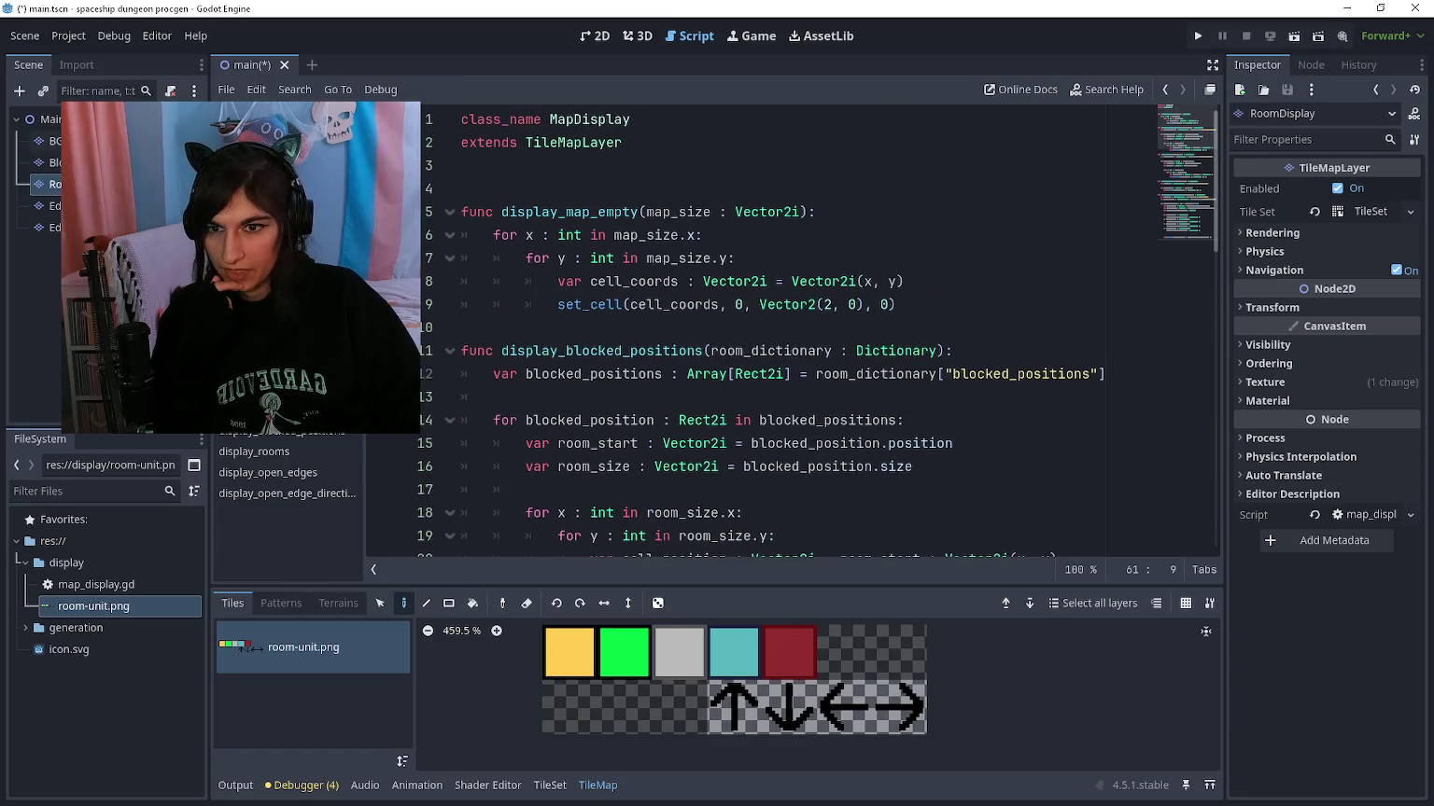
key(alt+Left)
scroll(701, 440, down, 9)
scroll(701, 441, down, 4)
click(664, 334)
Step: Add an edge_valid bool line calling check_valid_edge(edge_position, edge_direction, ...) to append_room_edge
key(Return)
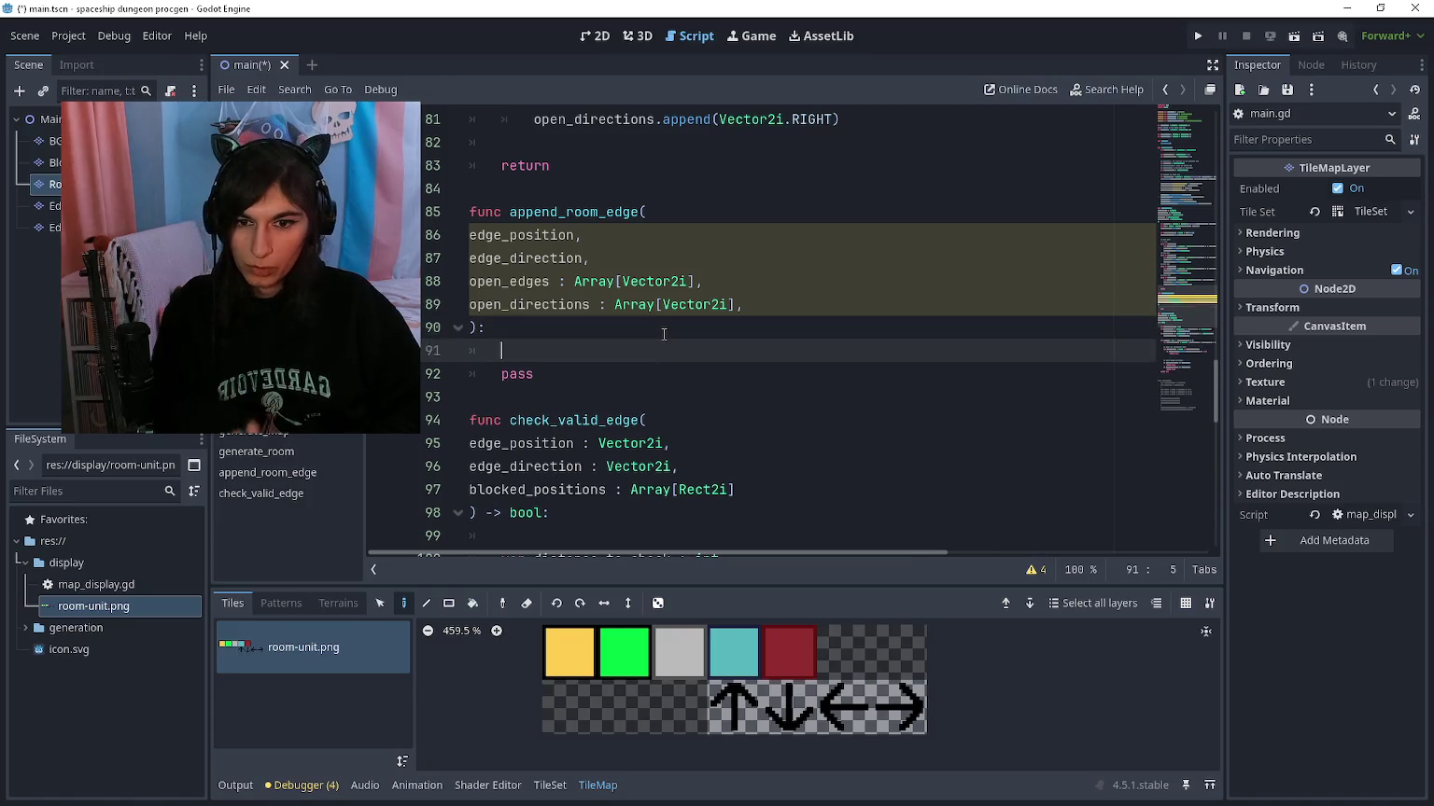
text(var )
text(edgge)
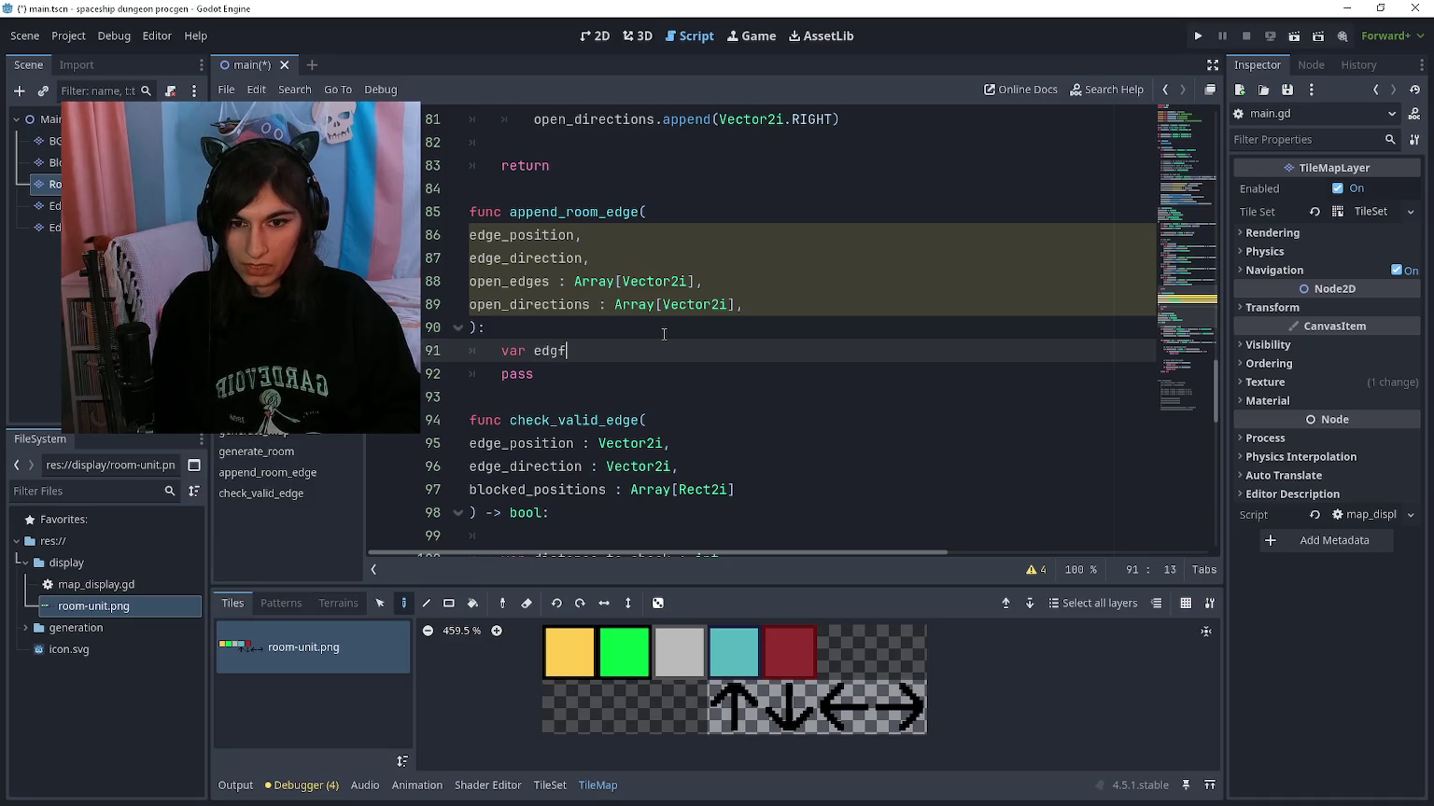
text(_vali)
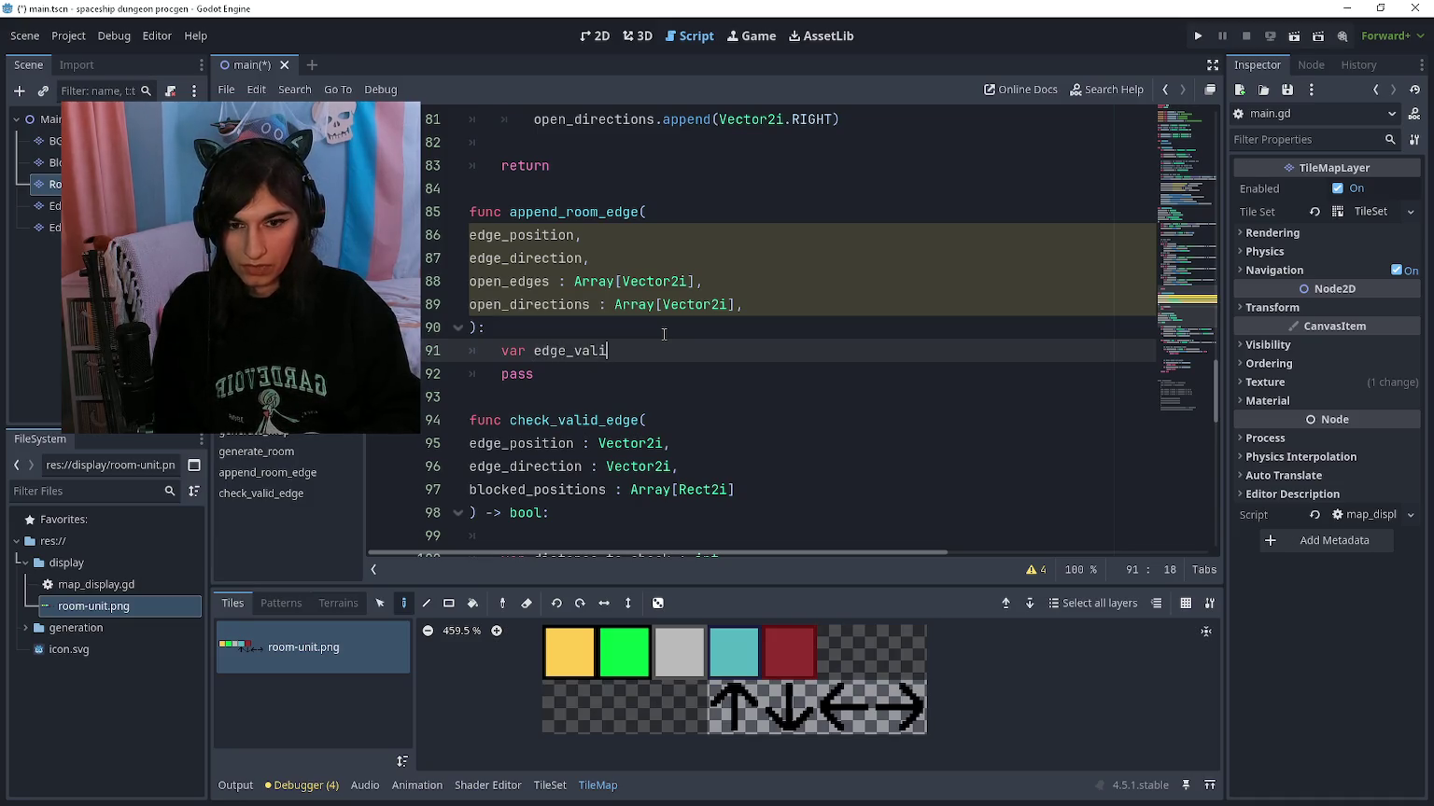
text(d : bool)
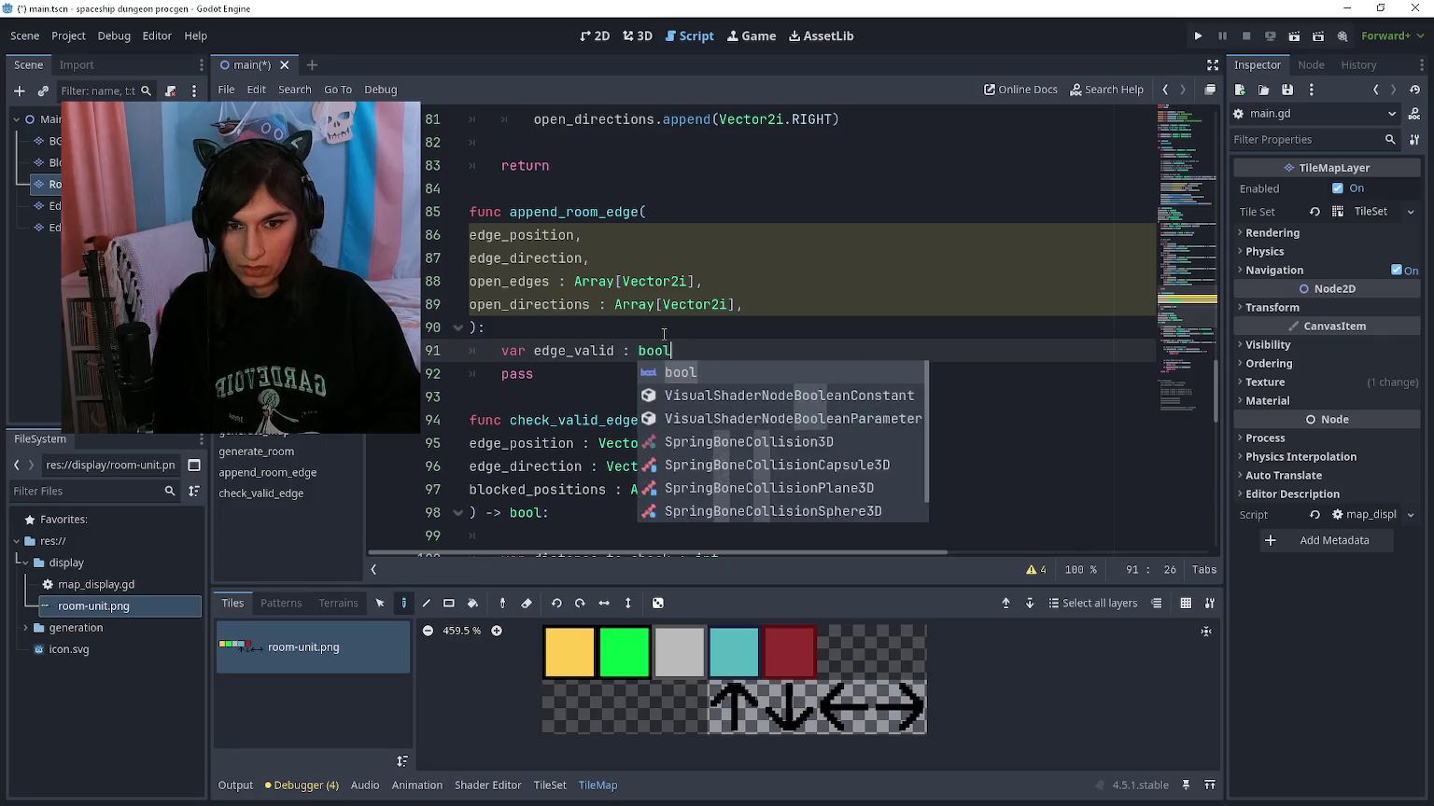
text( = check_valid_ed)
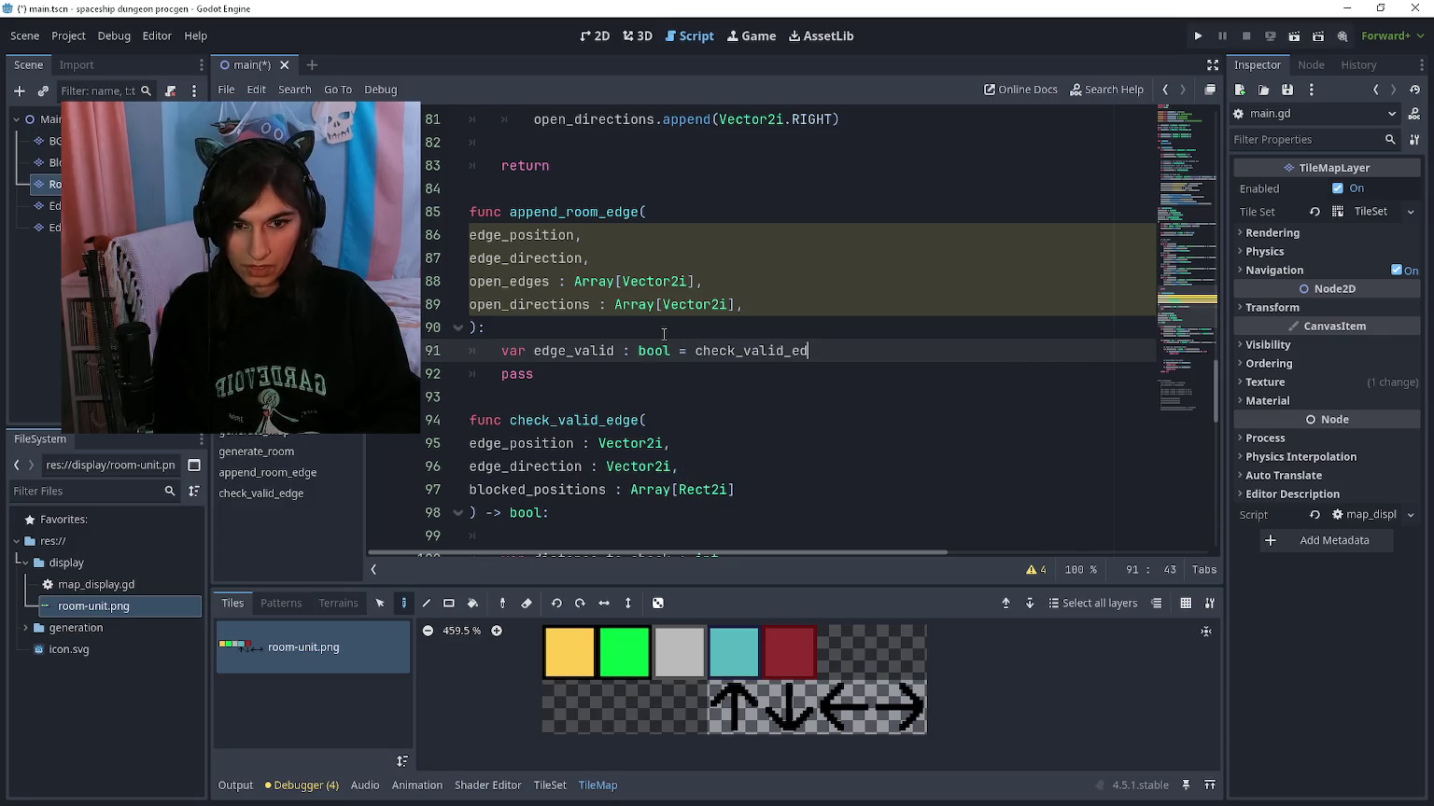
text(ge(edge_os)
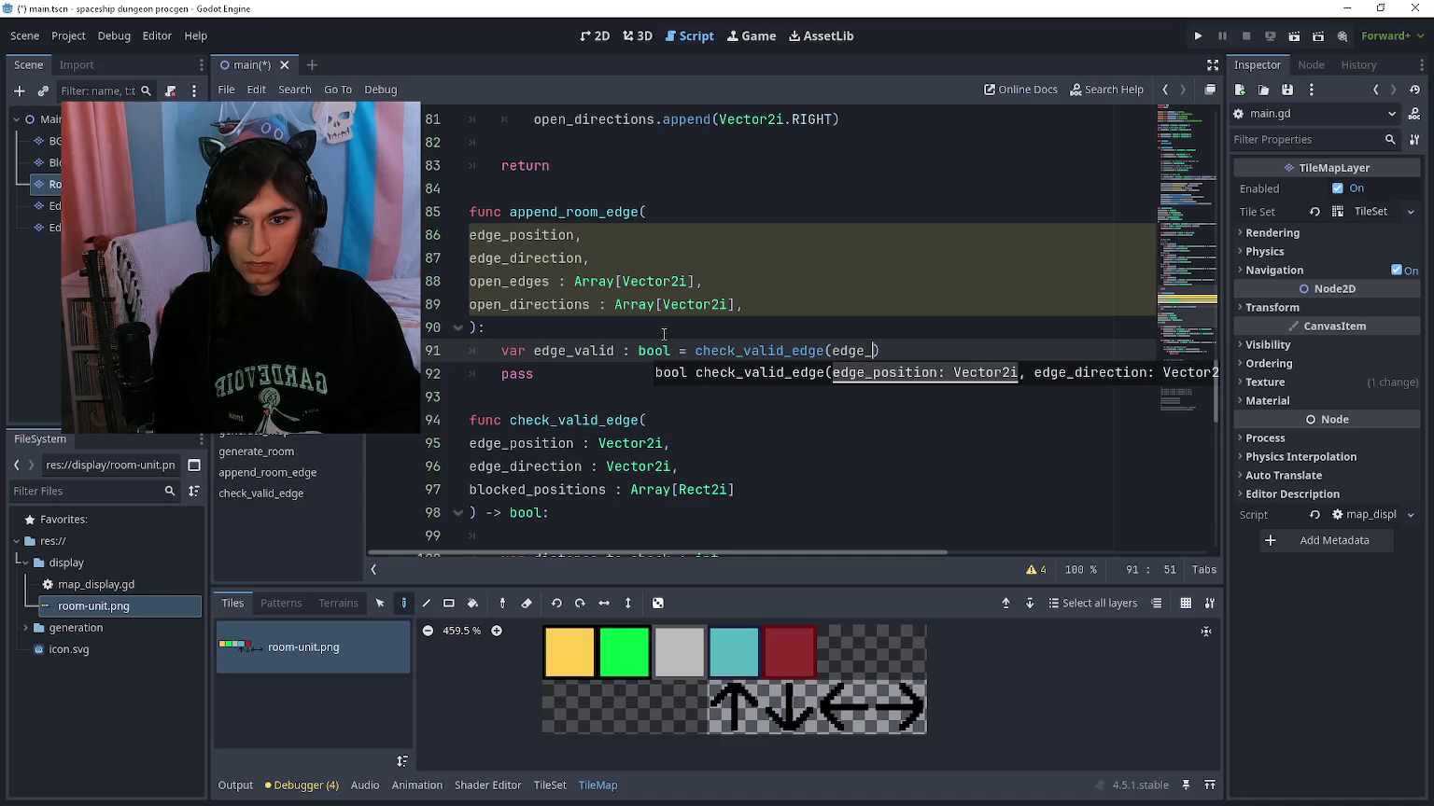
key(BackSpace)
key(BackSpace)
text(po)
key(Return)
text(, ed)
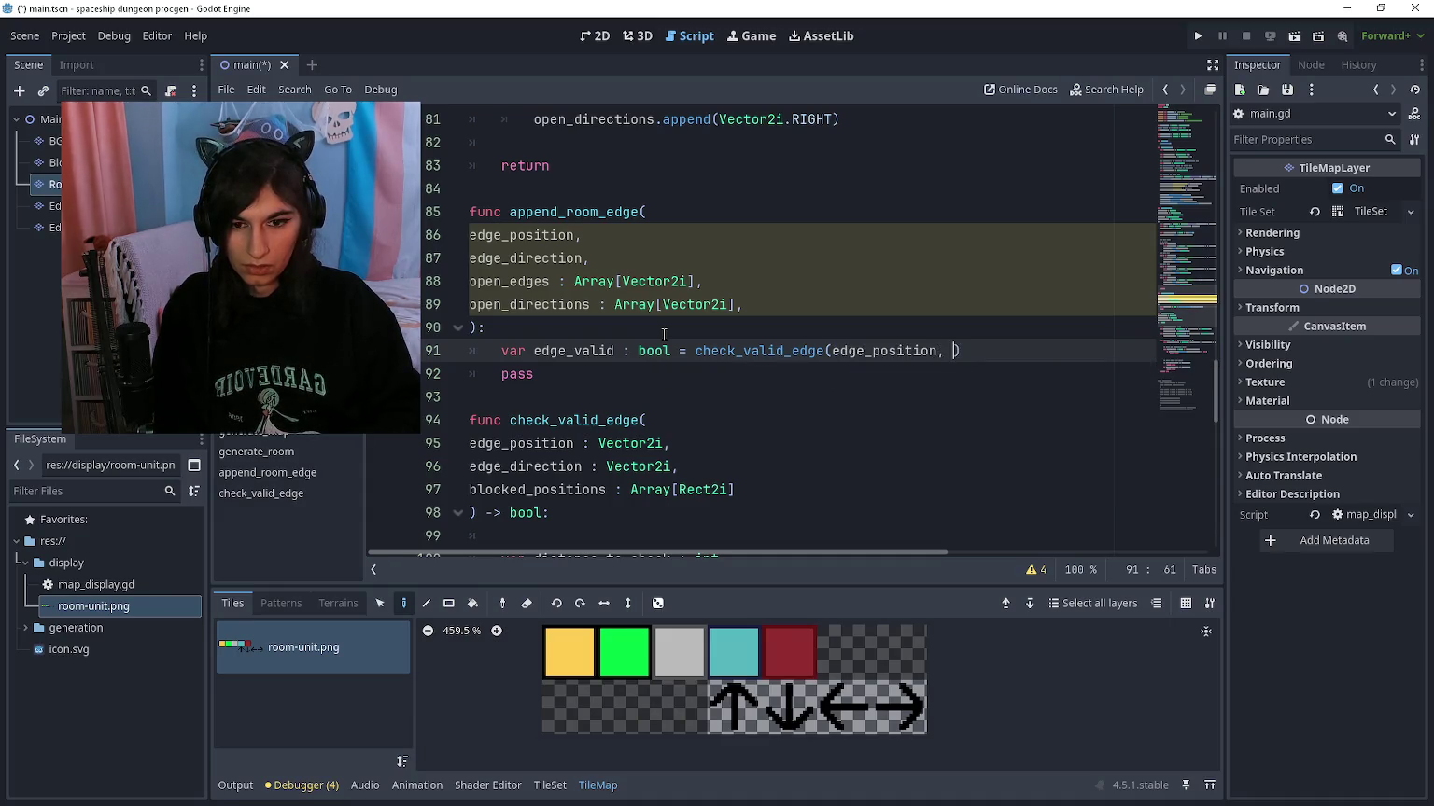
text(ge_direction, o)
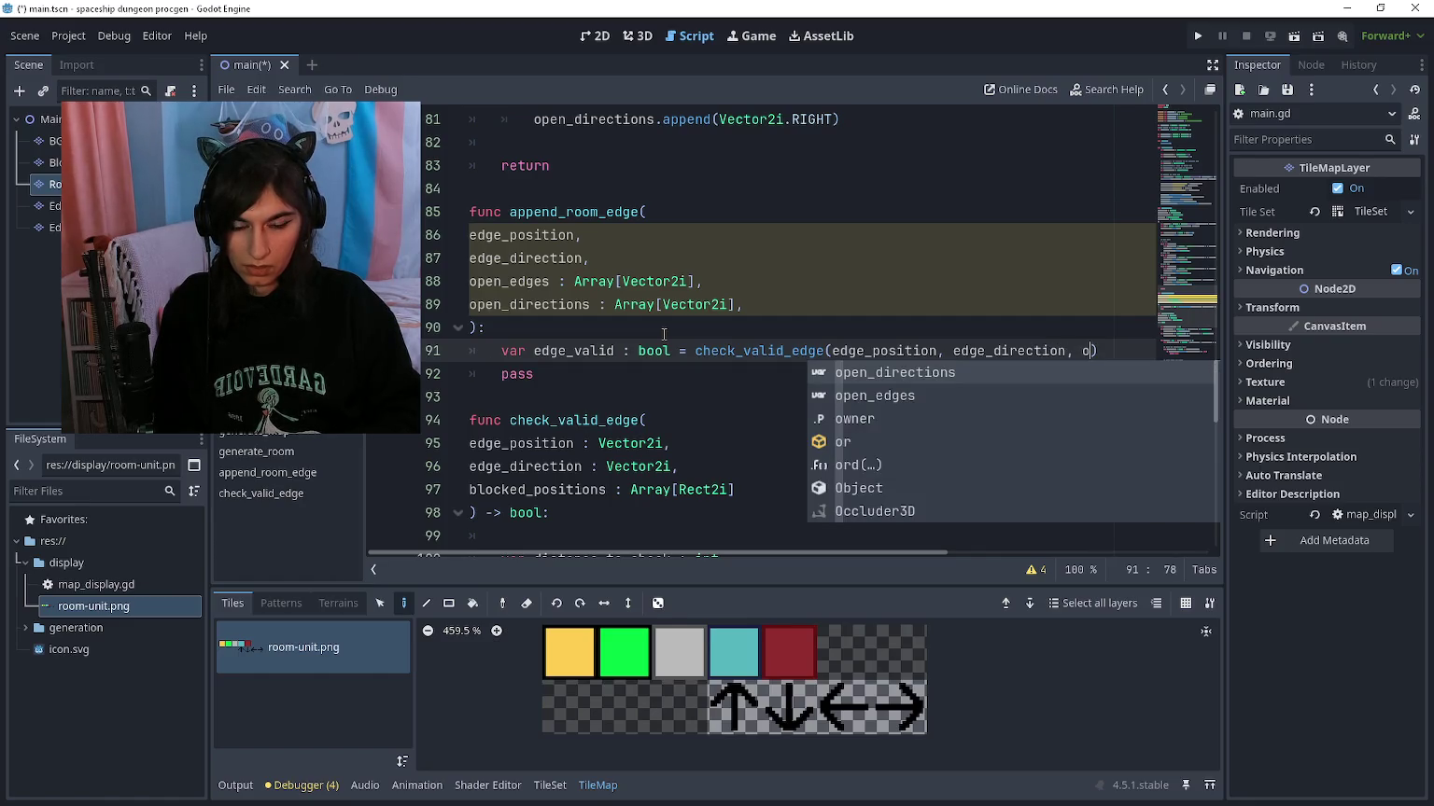
key(Escape)
Step: Add a blocked_positions parameter after open_directions in append_room_edge's signature
key(Up)
key(Up)
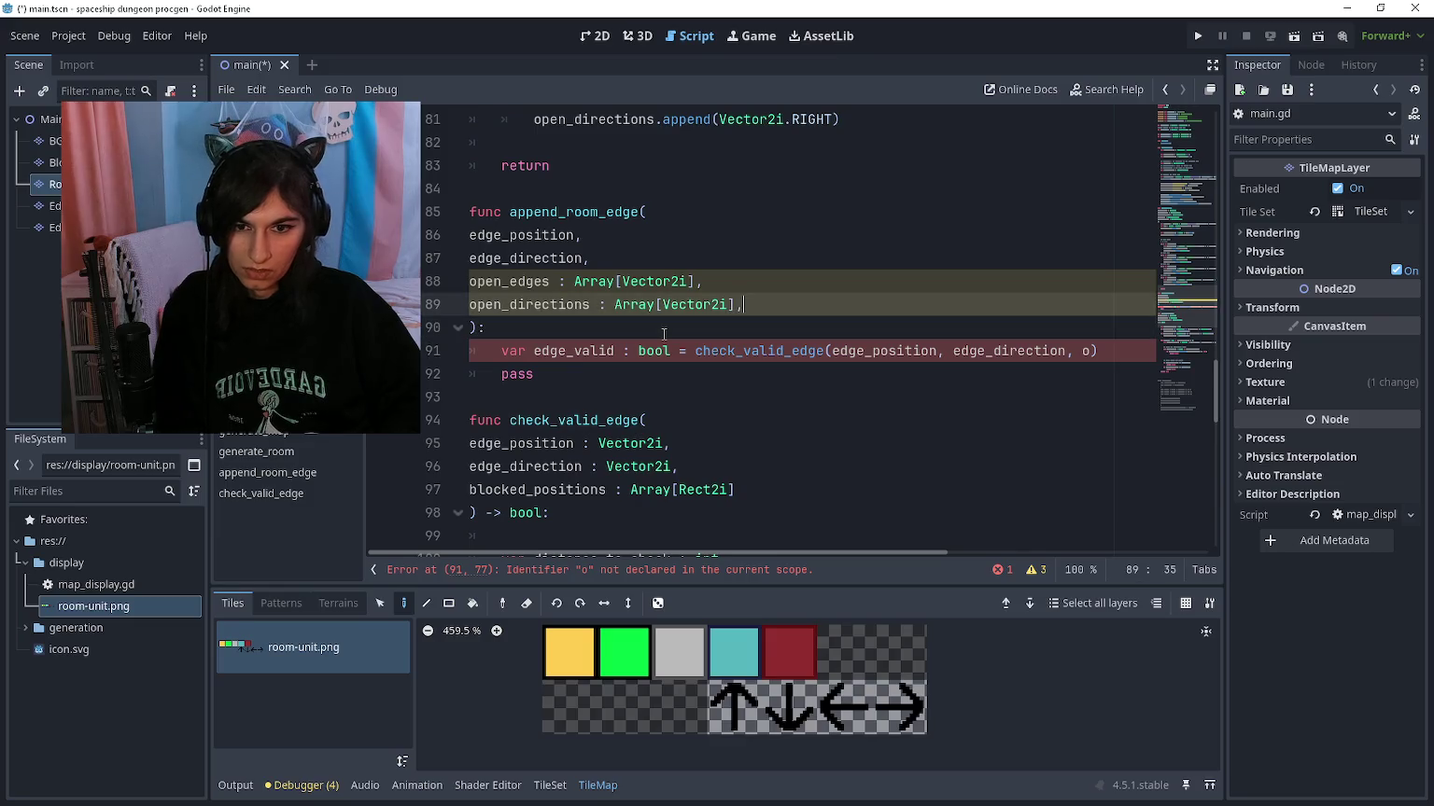
key(Return)
text(bkicjed))
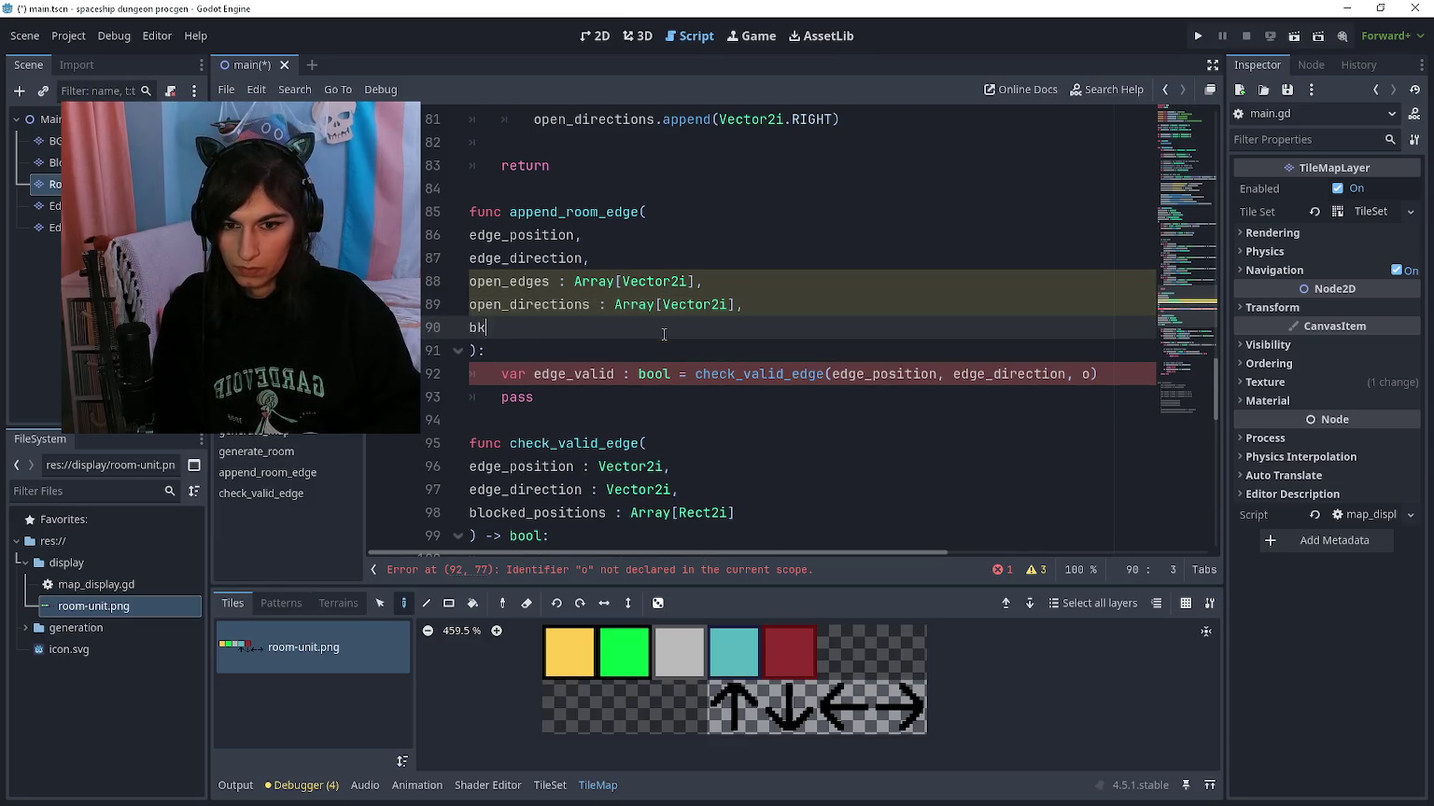
key(BackSpace)
key(BackSpace)
key(BackSpace)
text(blokc)
key(BackSpace)
key(BackSpace)
text(cked_positions)
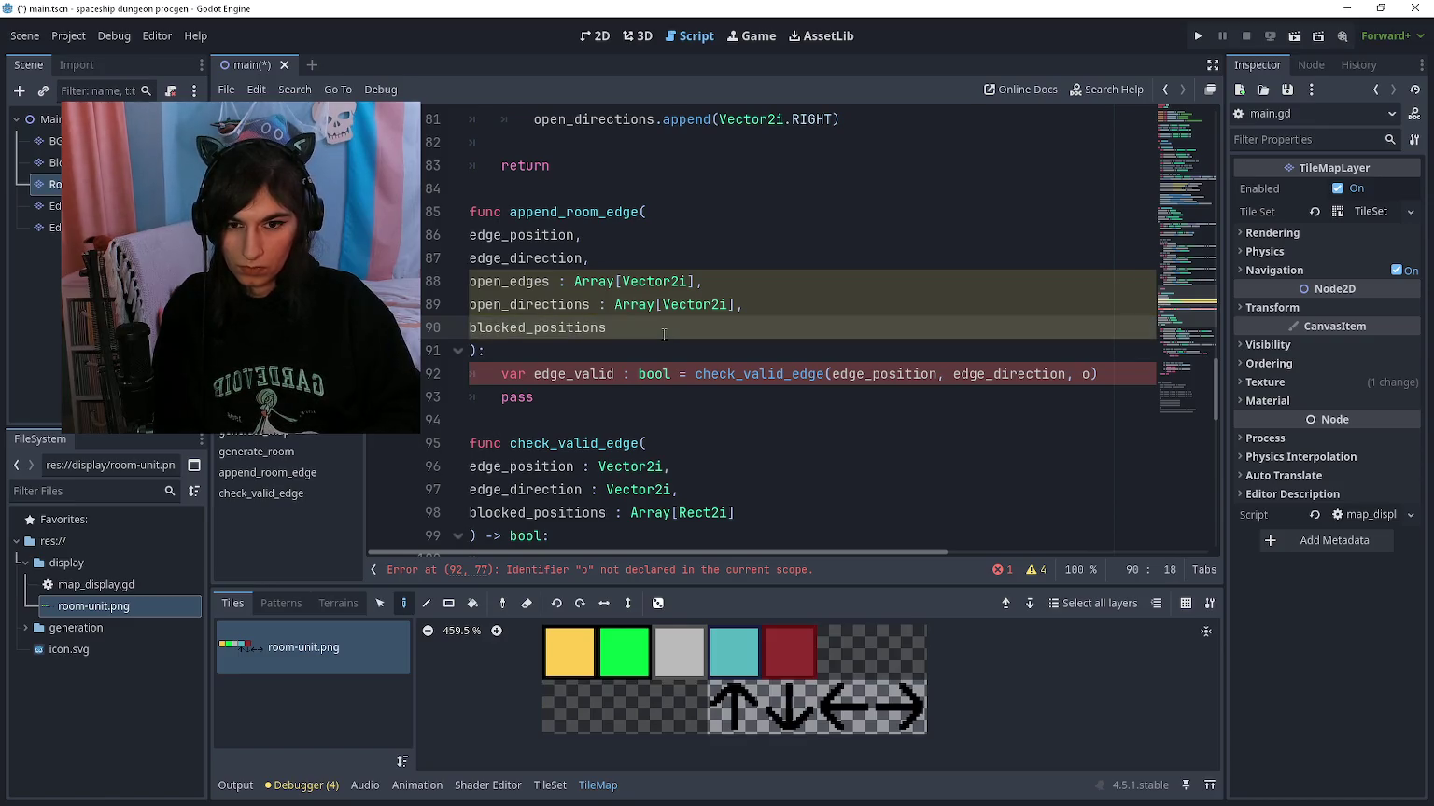
text( : Array[Rect2i)
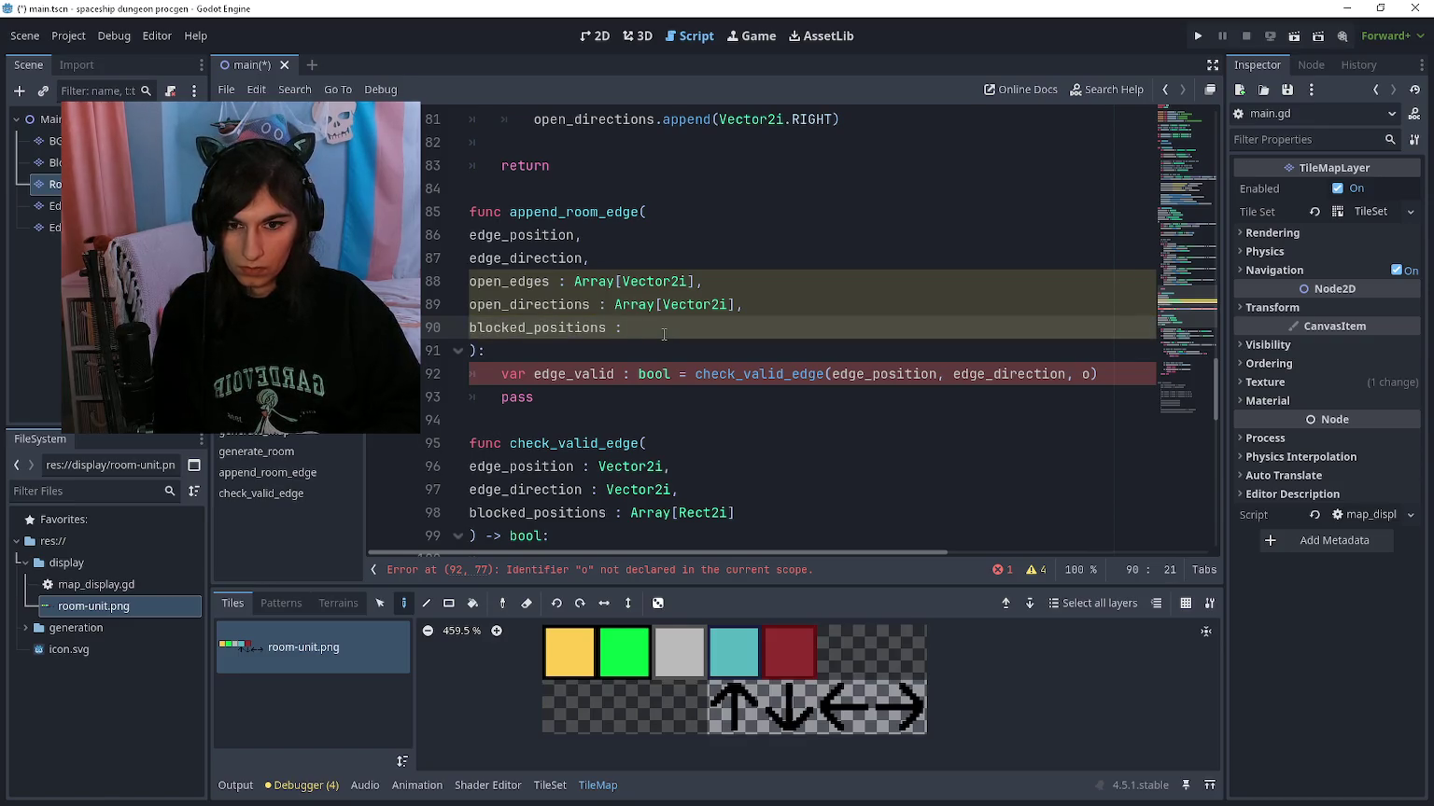
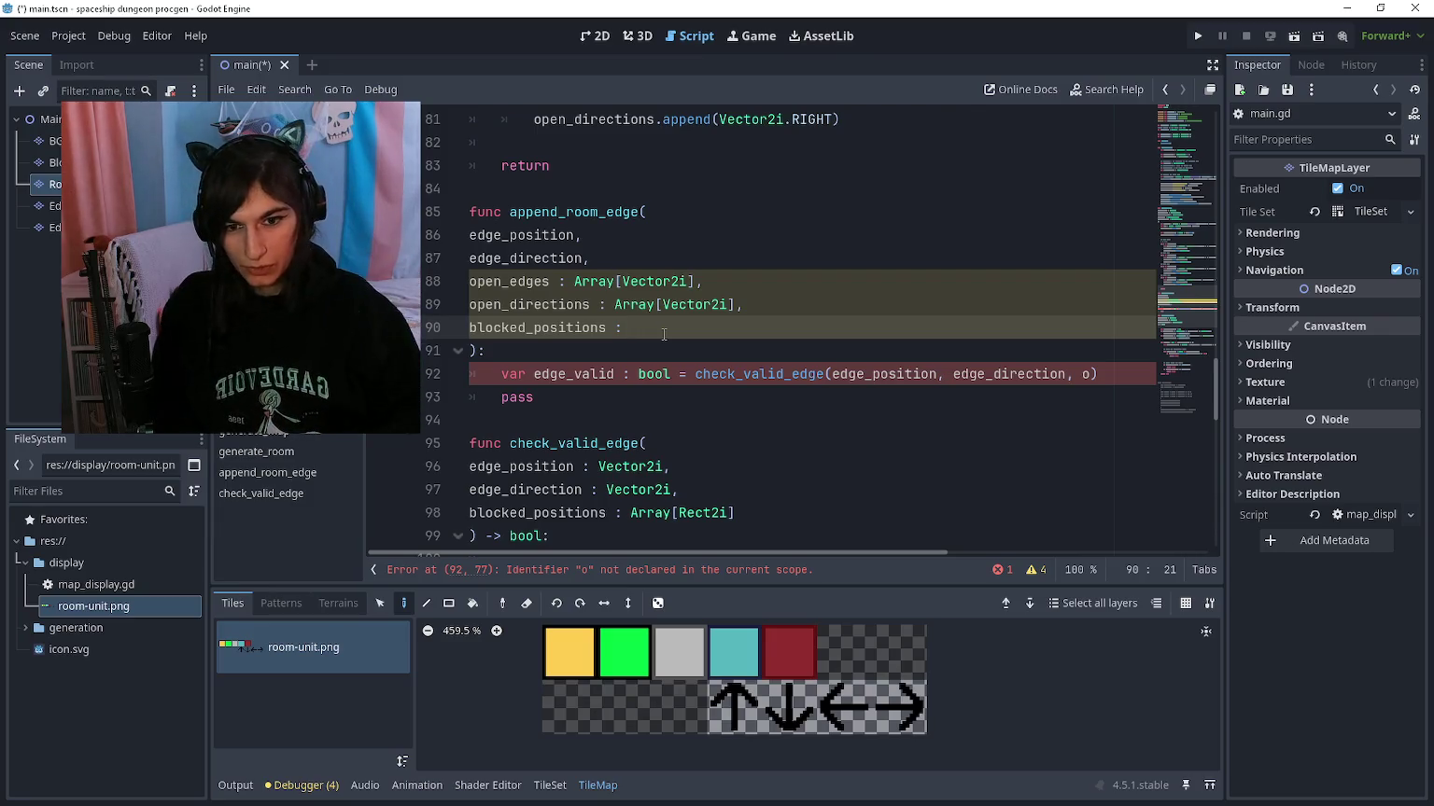
Step: Type blocked_positions as Array[Rect2i] and pass it to check_valid_edge in place of the placeholder
text(Array[R)
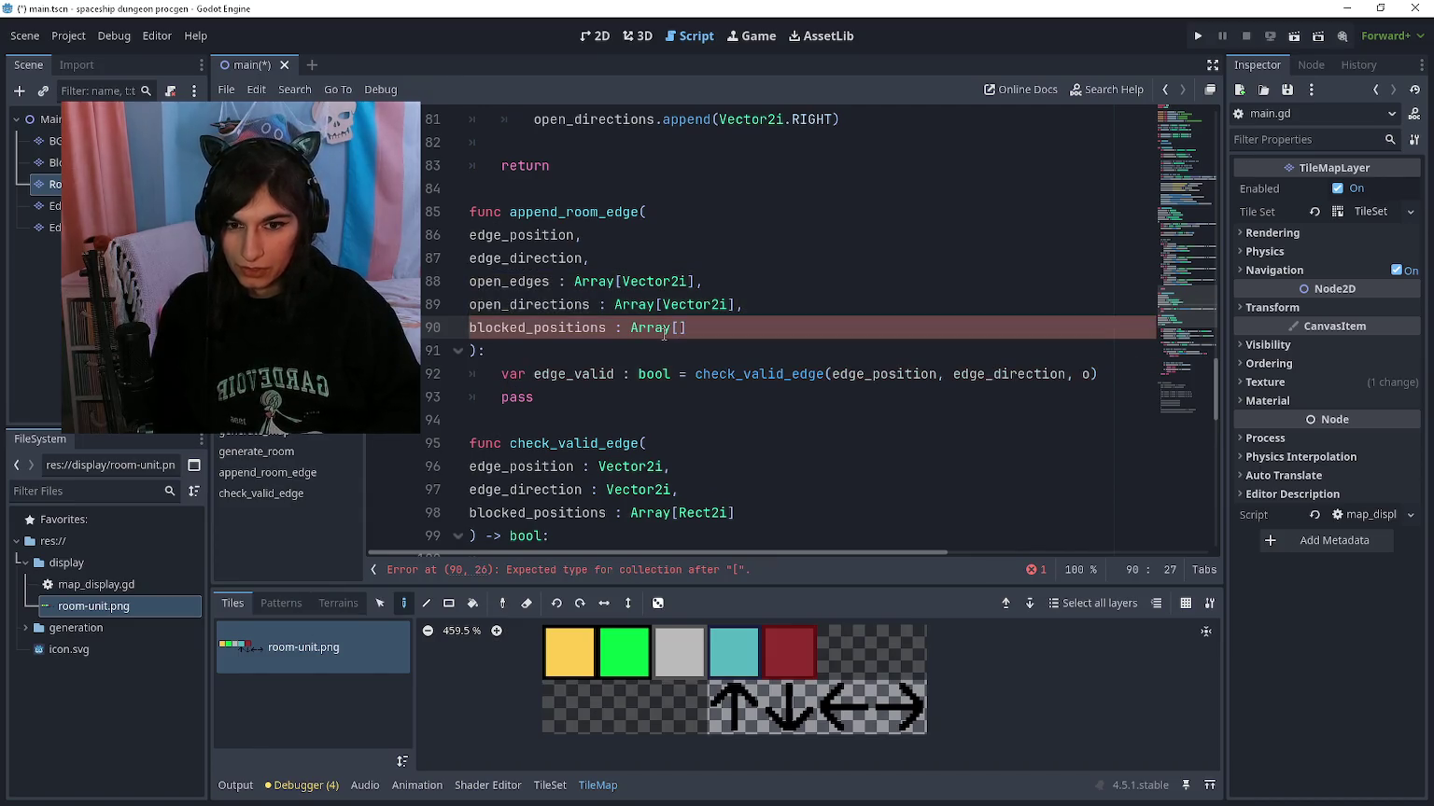
text(ect2i)
key(Return)
key(Down)
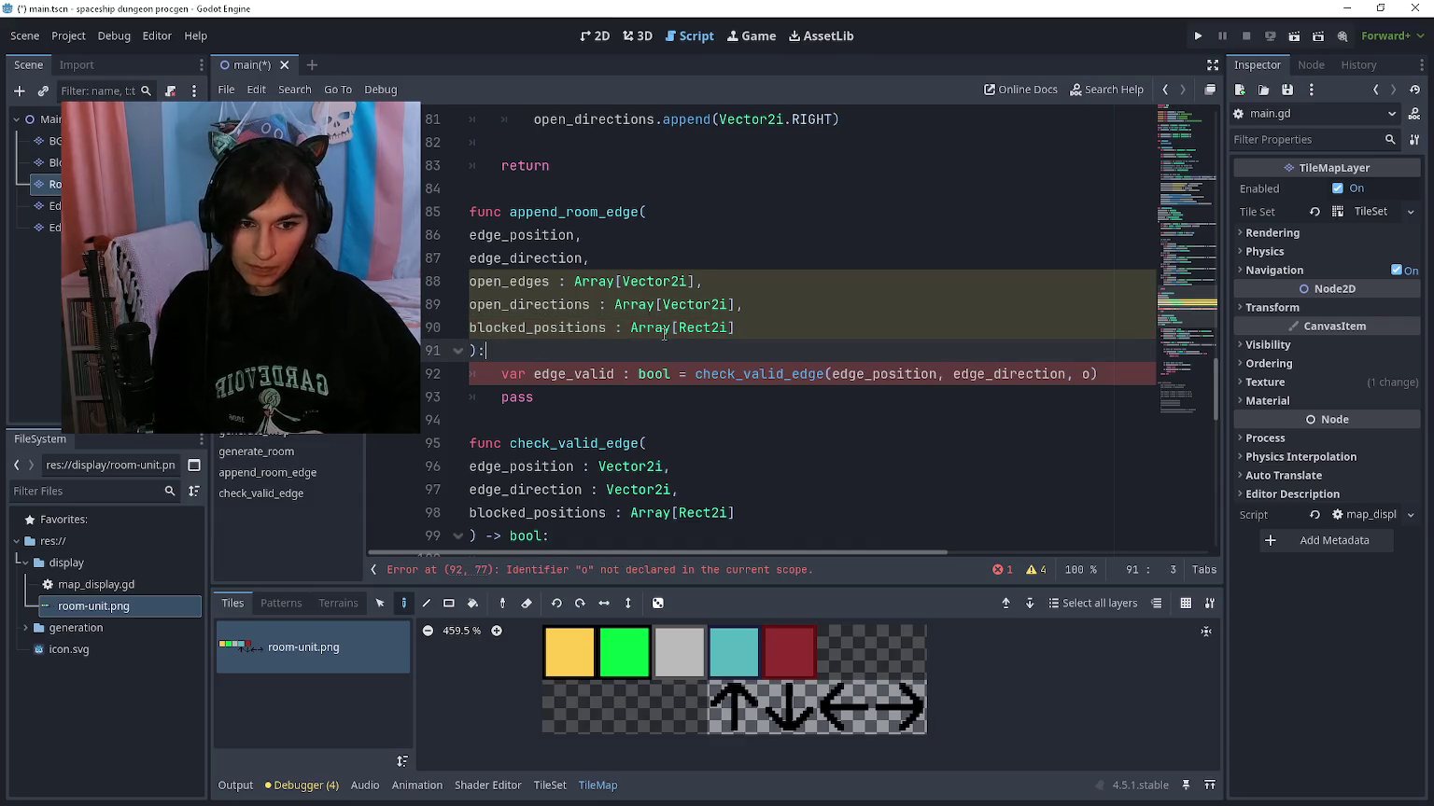
key(Down)
key(End)
key(Left)
key(Left)
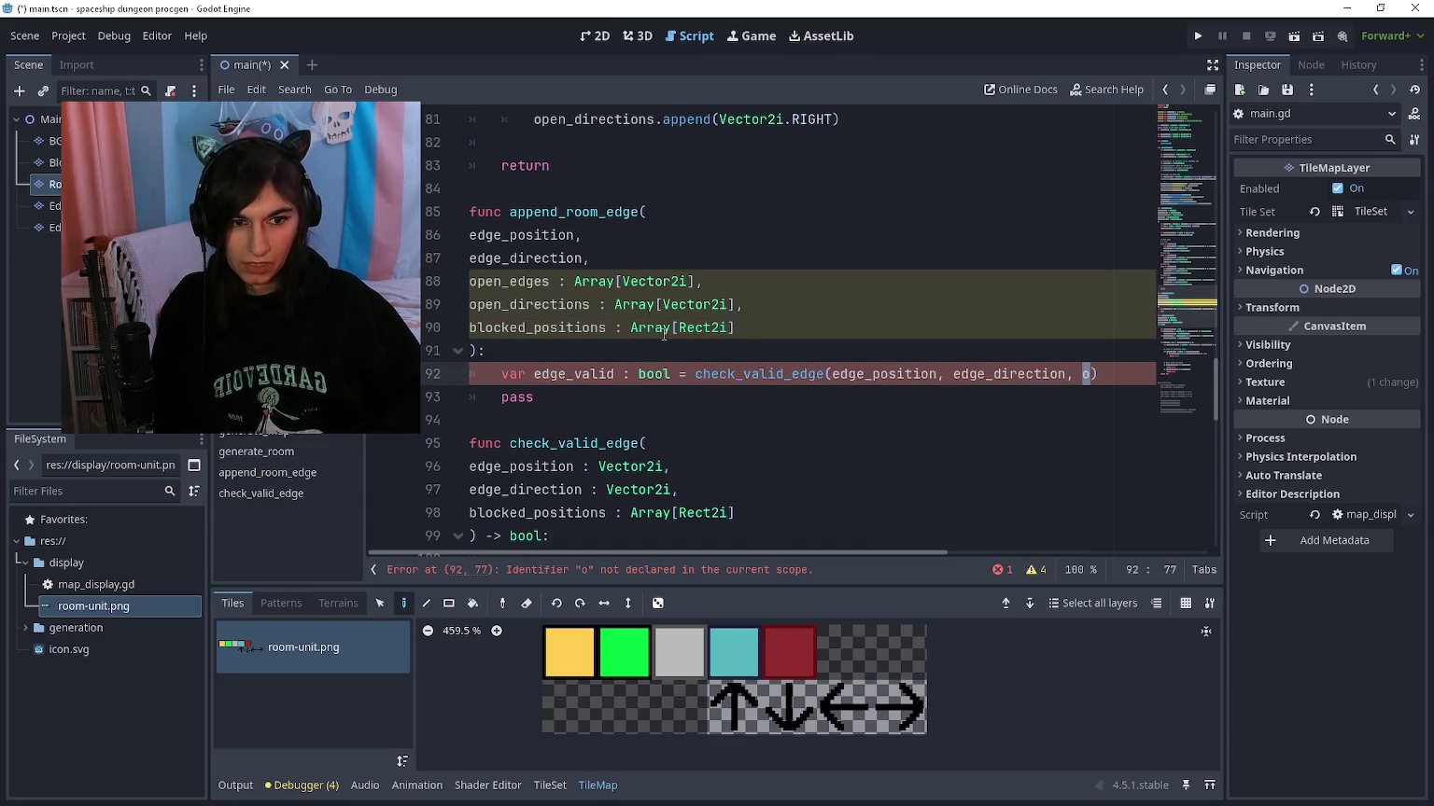
text(blocked_positions)
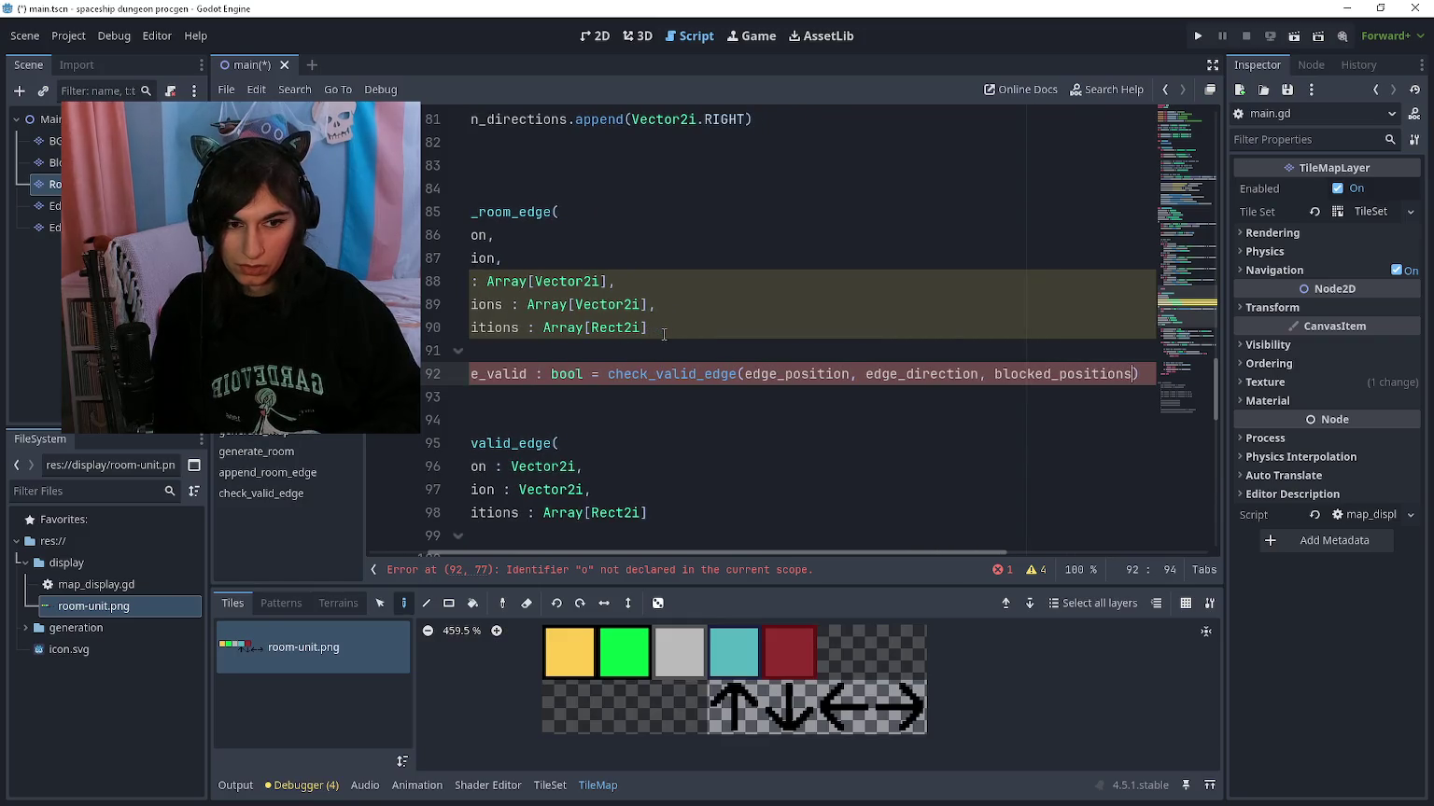
key(Return)
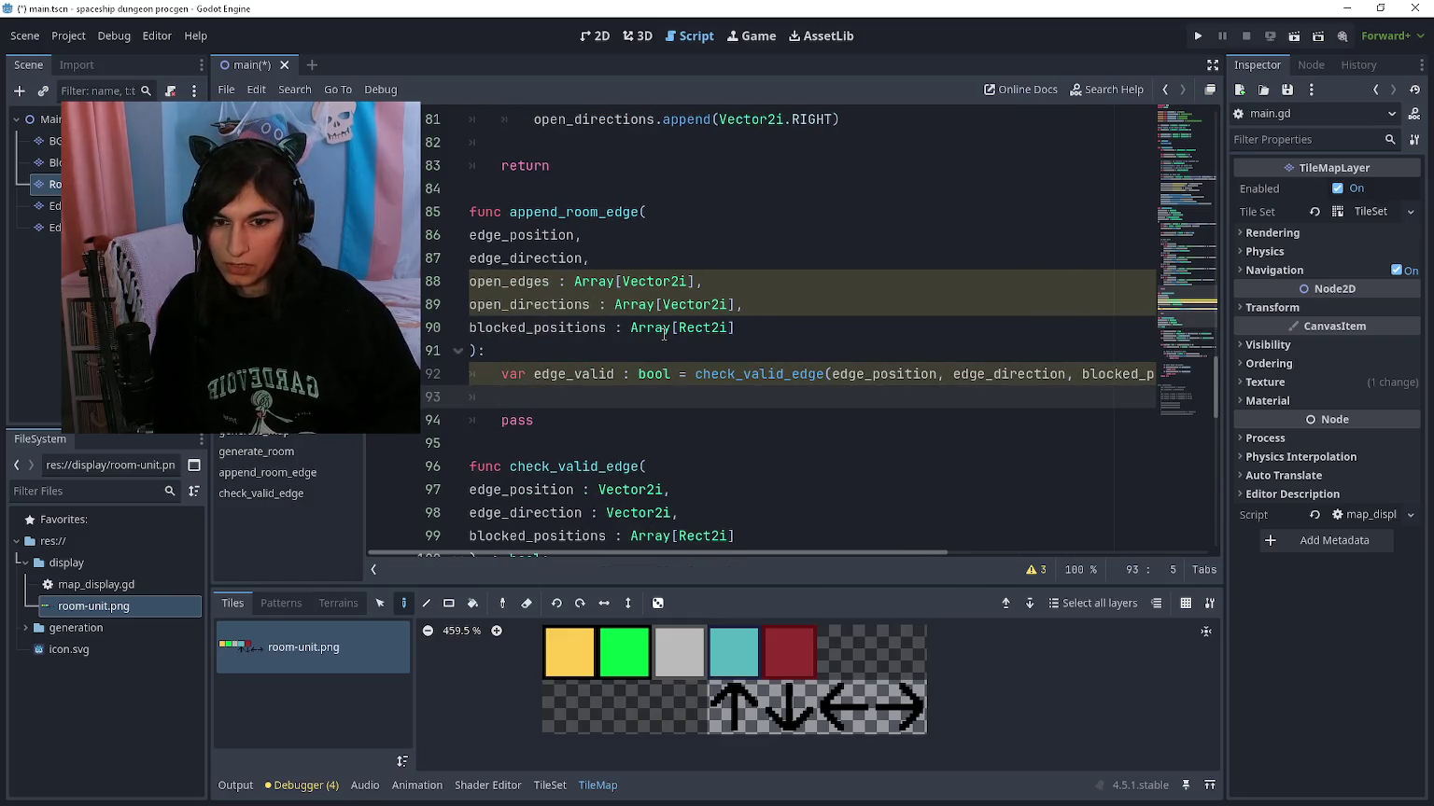
Step: Add an early return when edge_valid is false
text(if edge_valid == false:)
key(Return)
text(return)
key(Return)
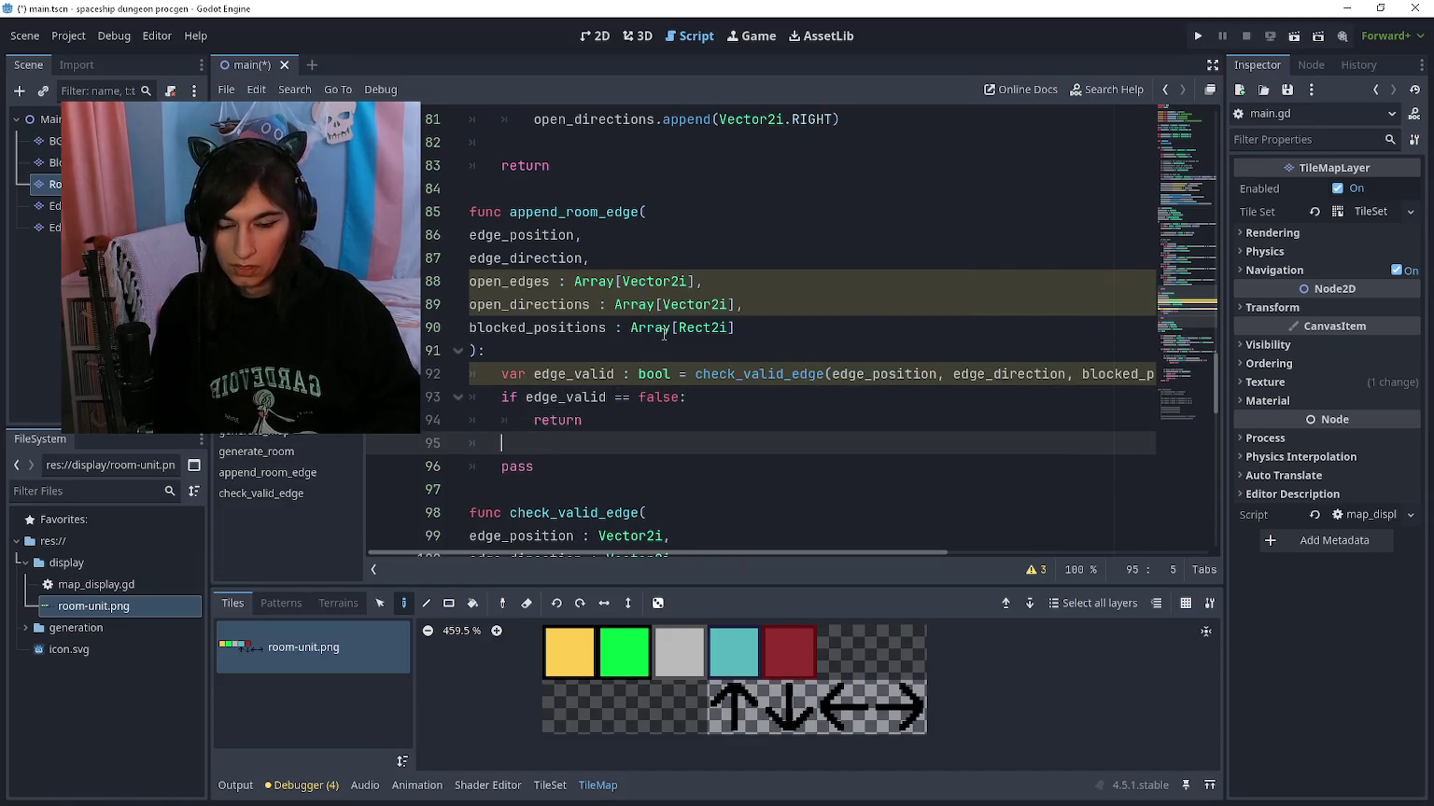
Step: Append edge_position to open_edges and edge_direction to open_directions
scroll(709, 322, up, 1)
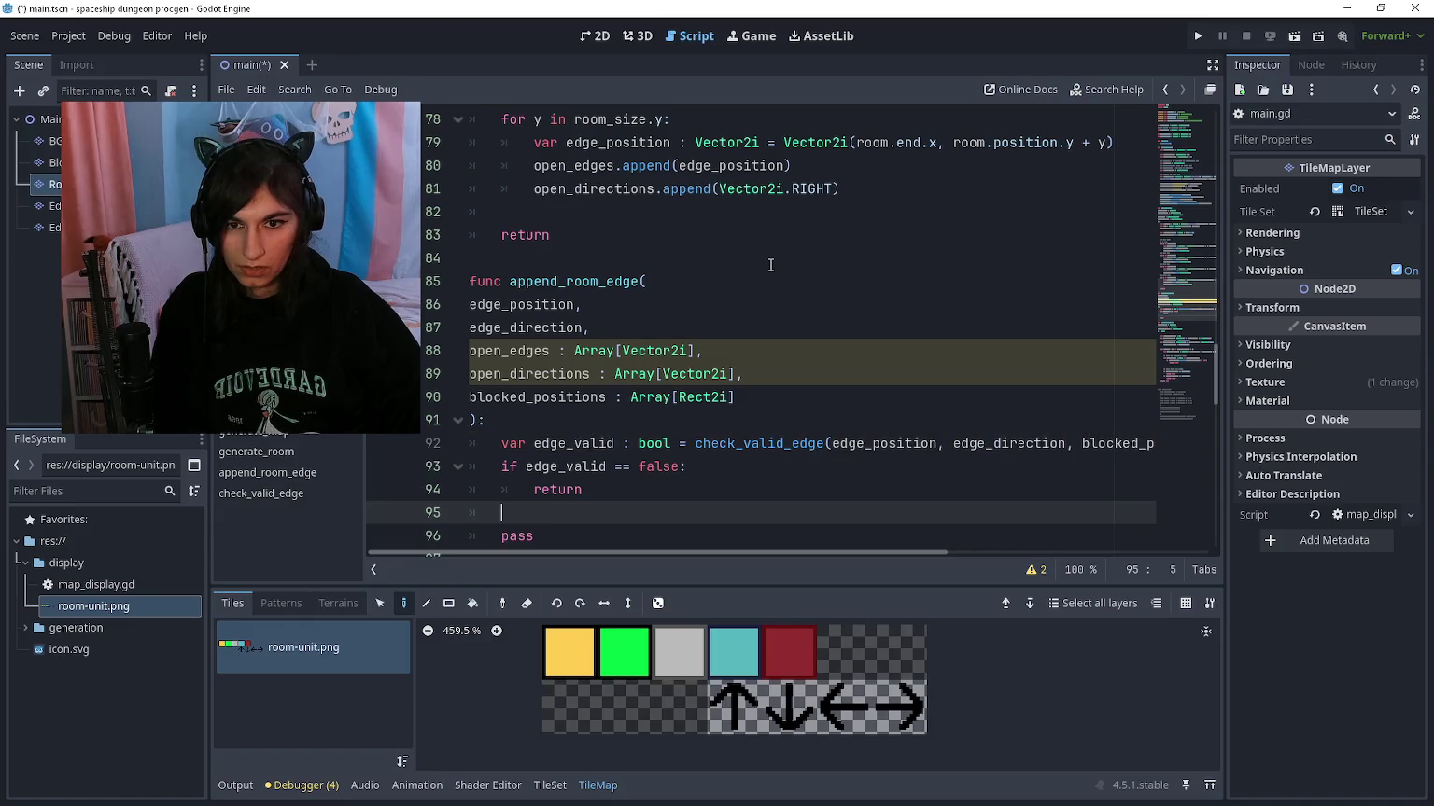
scroll(768, 270, down, 1)
text(open_edges.append)
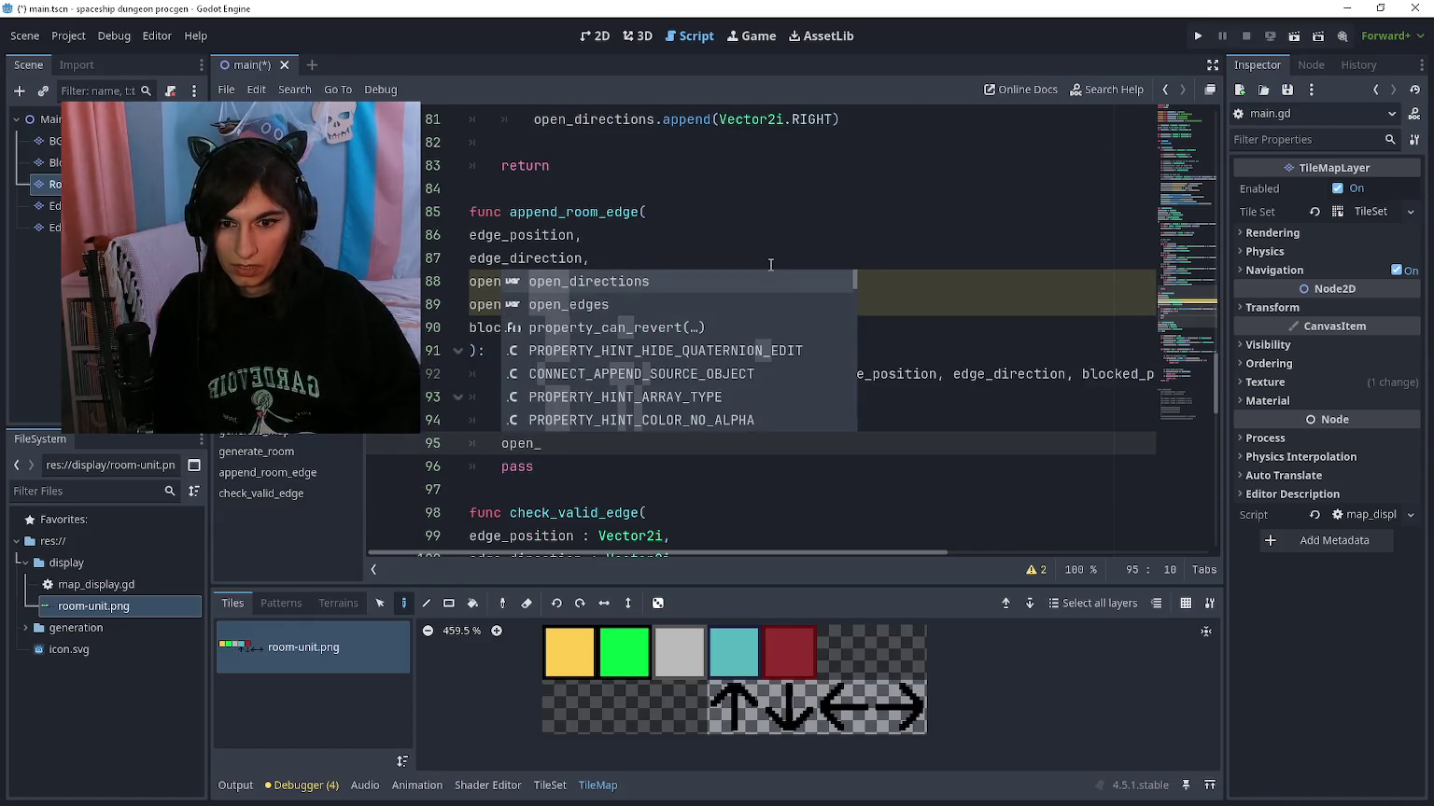
text((edge_position)
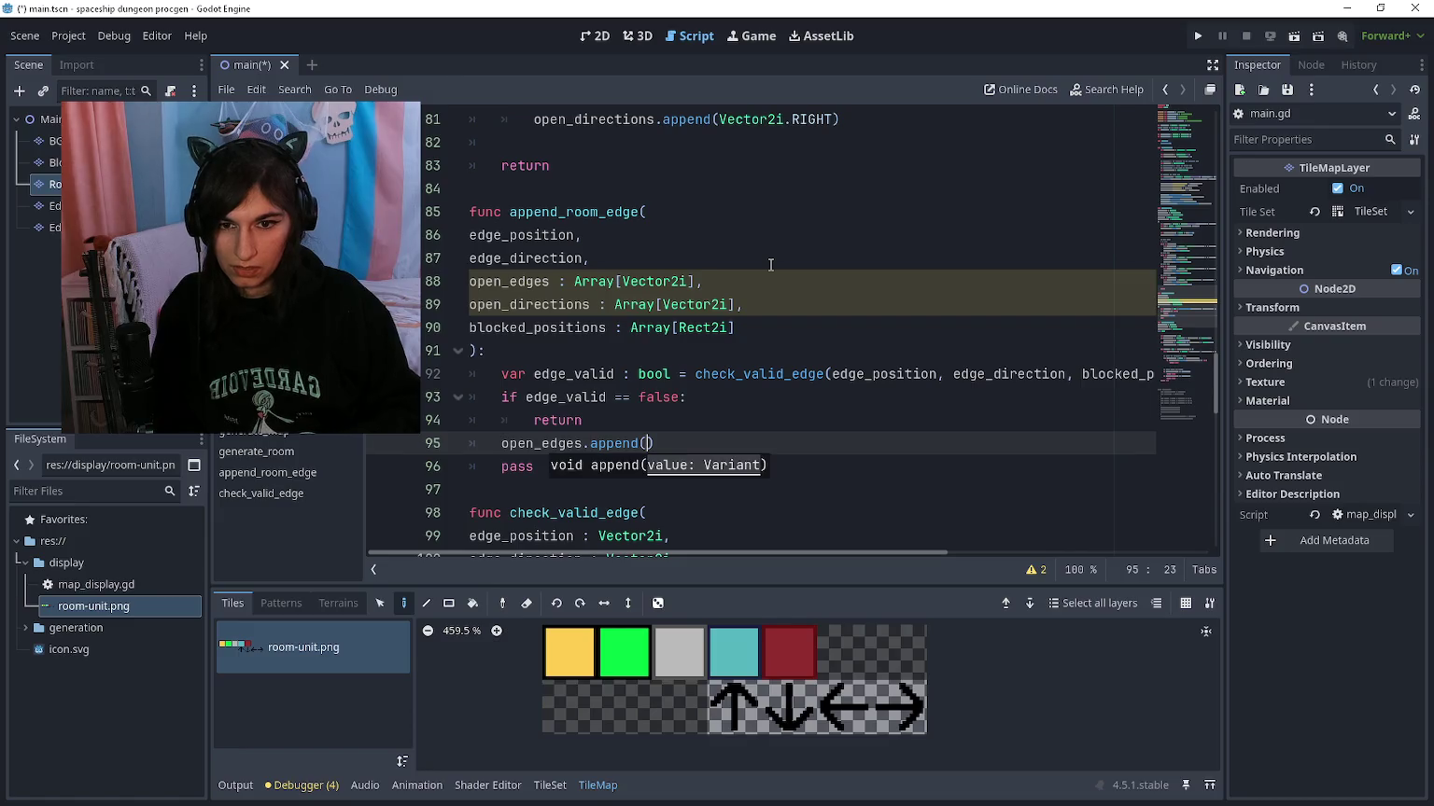
text())
key(Return)
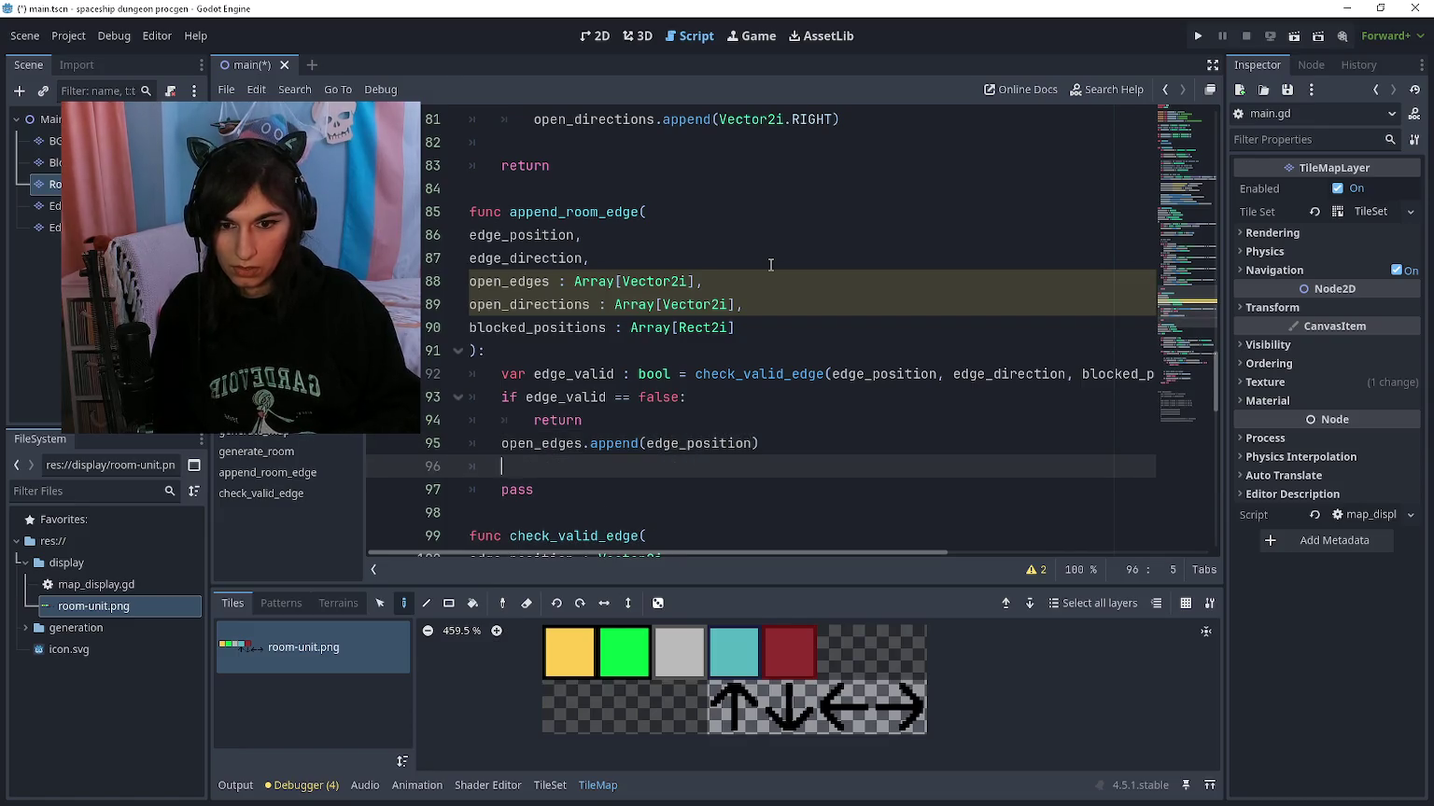
text(open_directions)
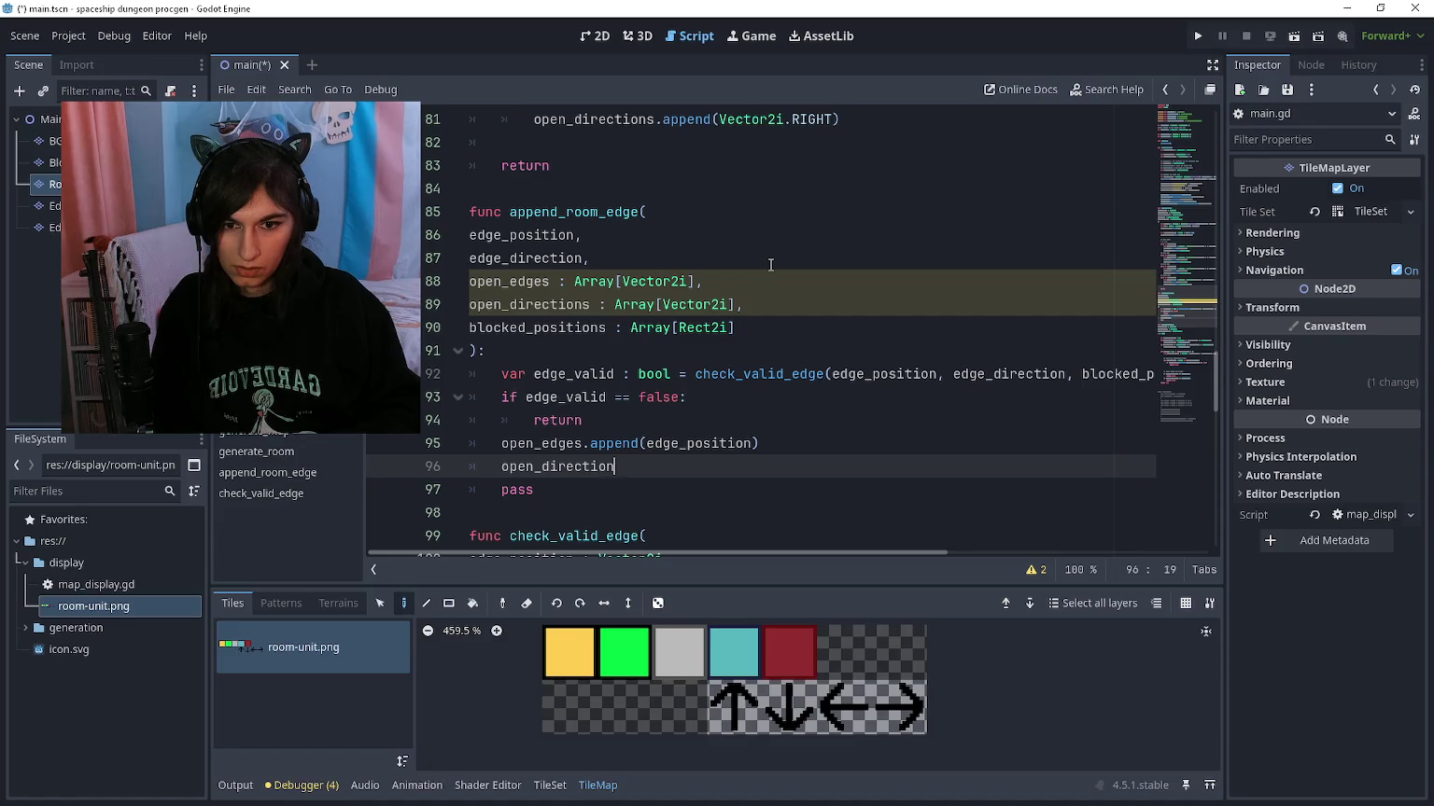
text(.append(ed)
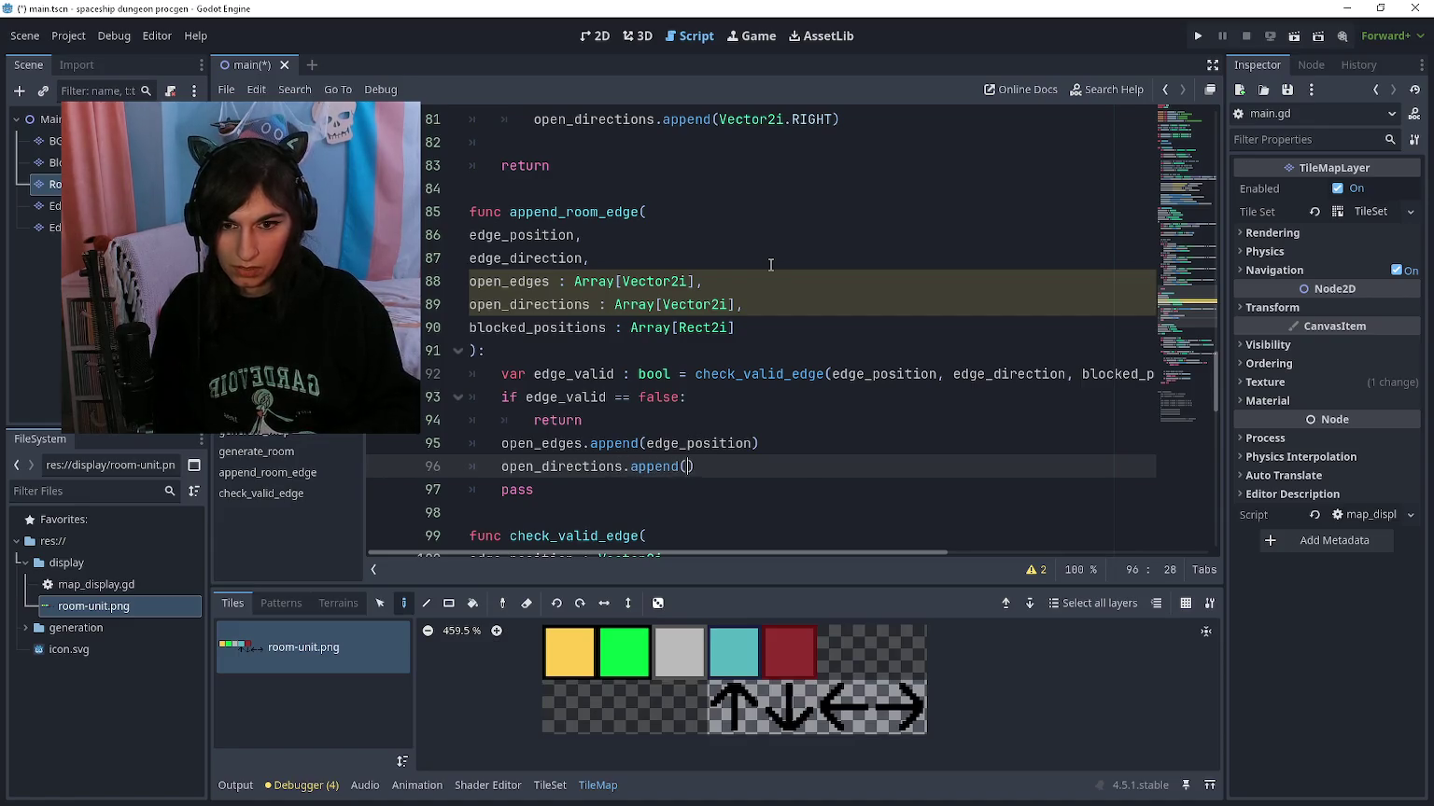
text(ge_direction)
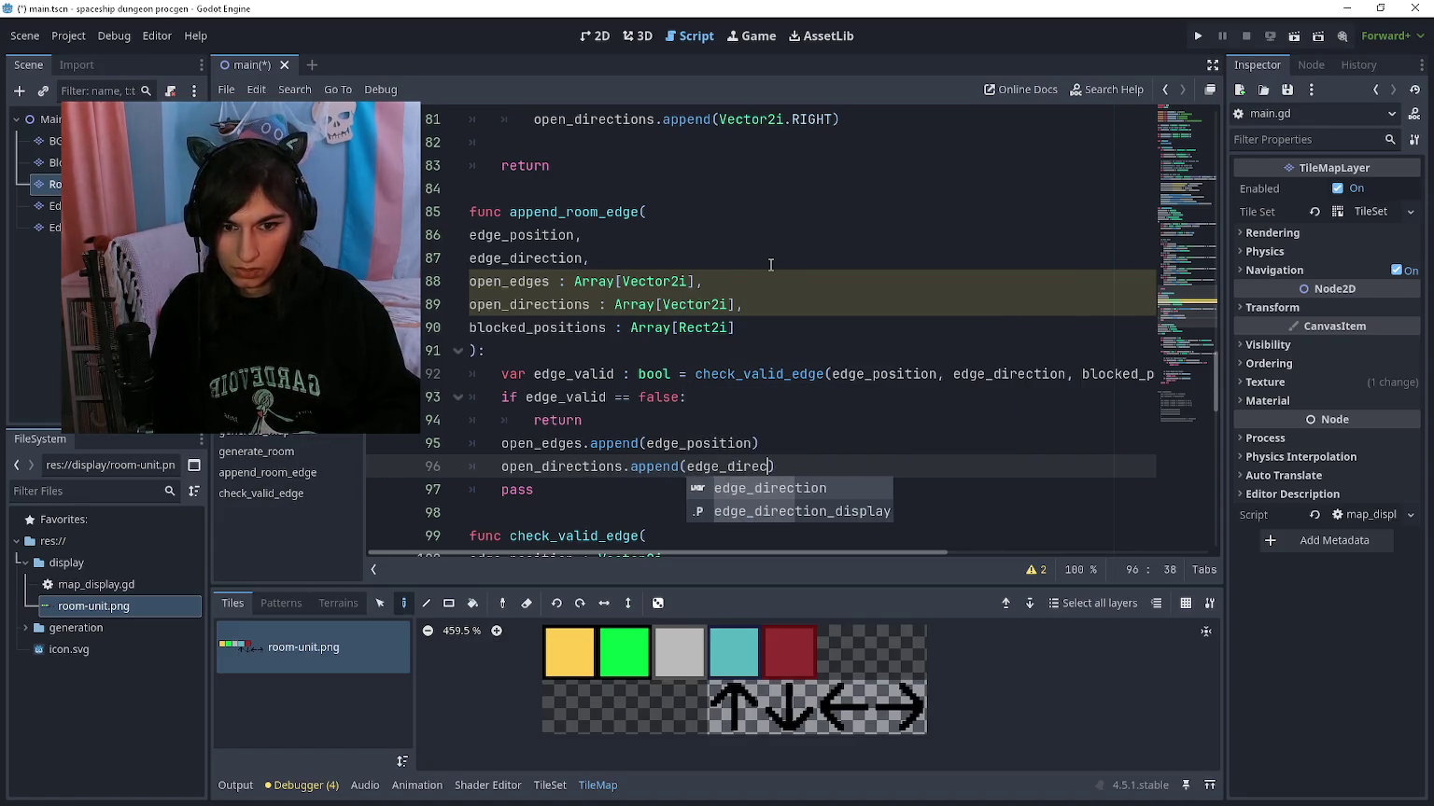
key(Escape)
Step: Add Vector2i type hints to the edge_direction and edge_position parameters
click(771, 265)
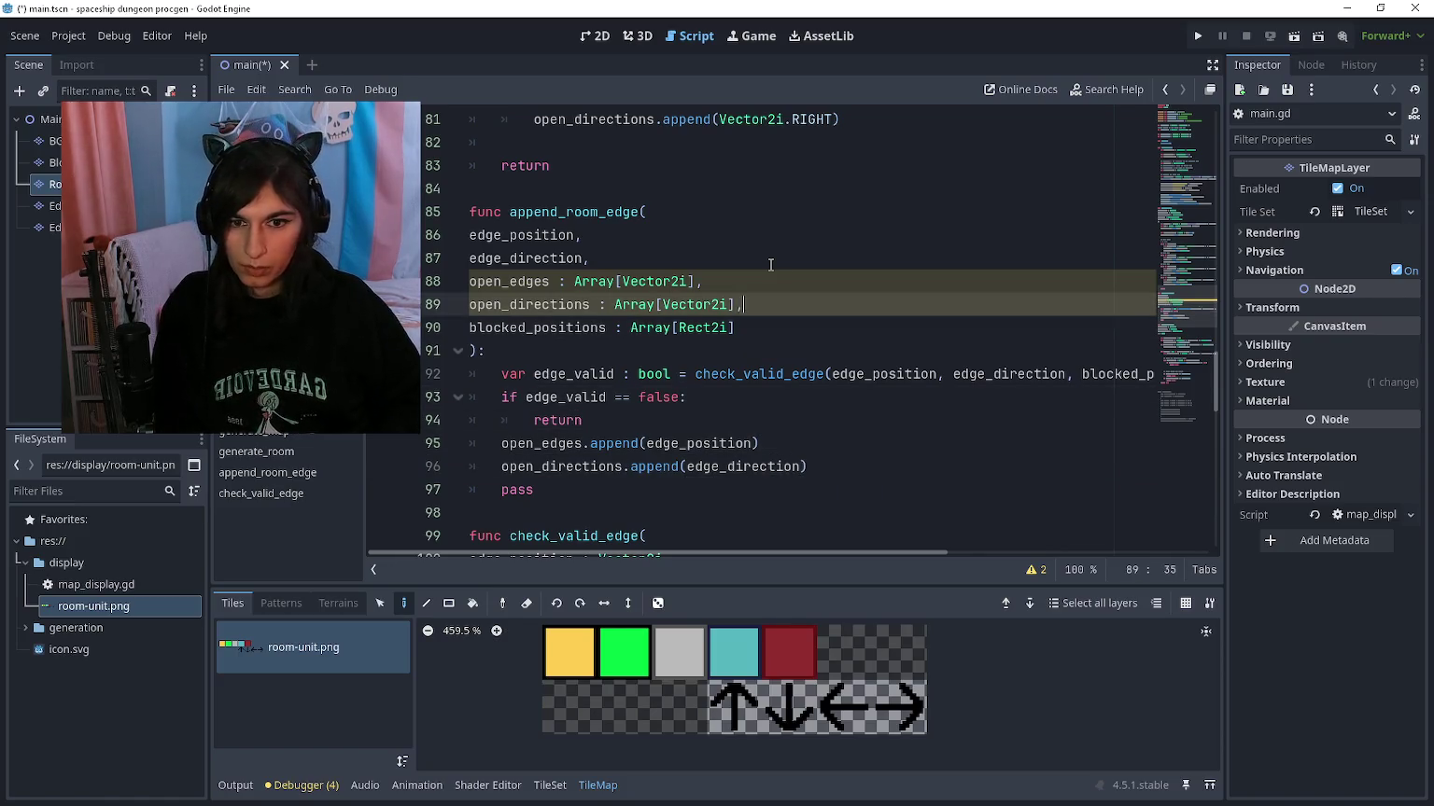
text(: Vector2i)
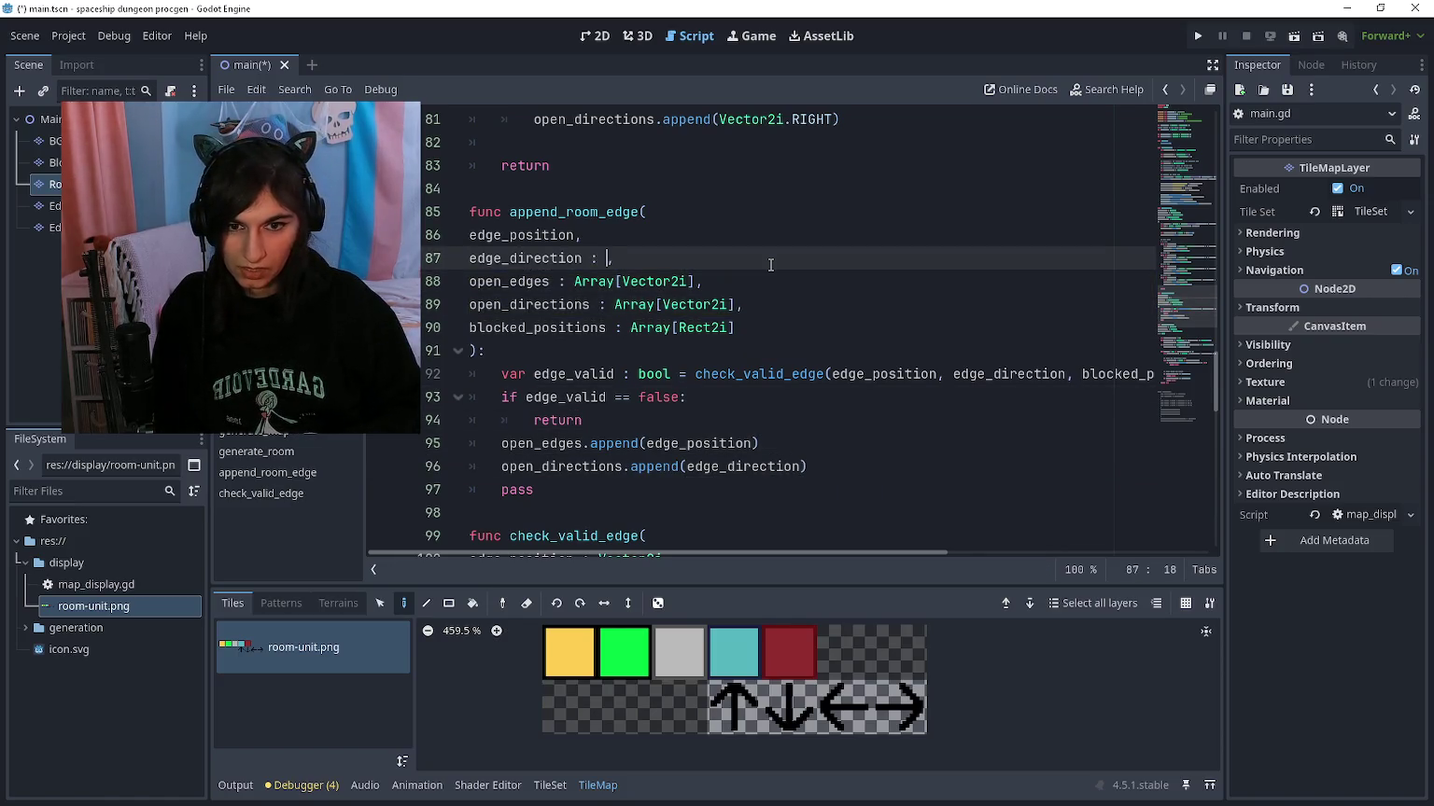
key(Up)
text(: Vector2i)
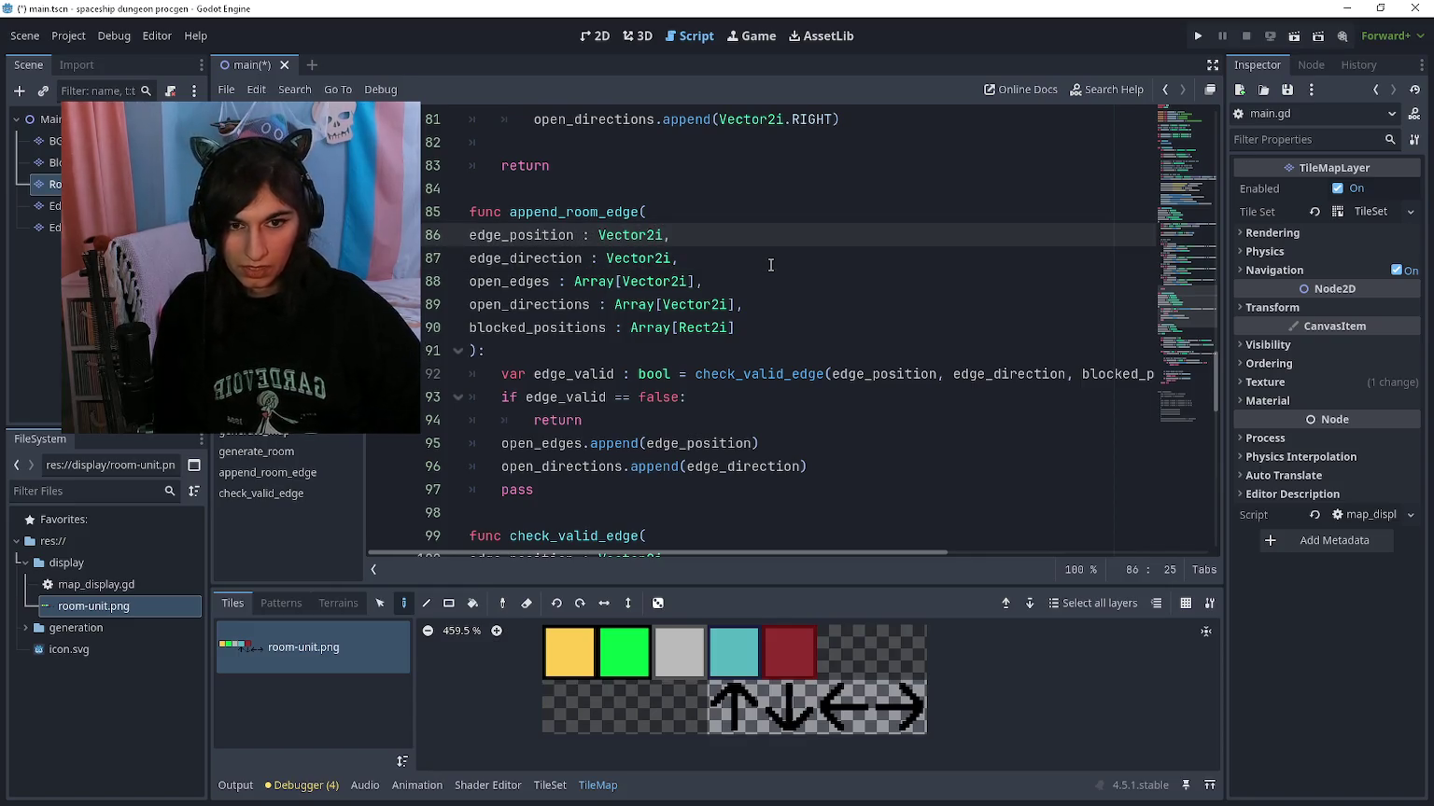
scroll(771, 265, up, 2)
click(901, 254)
key(Return)
Step: In the right-side loop, call append_room_edge(edge_position, Vector2i.RIGHT, open_edges, open_directions, blocked_positions)
text(append_room_ed)
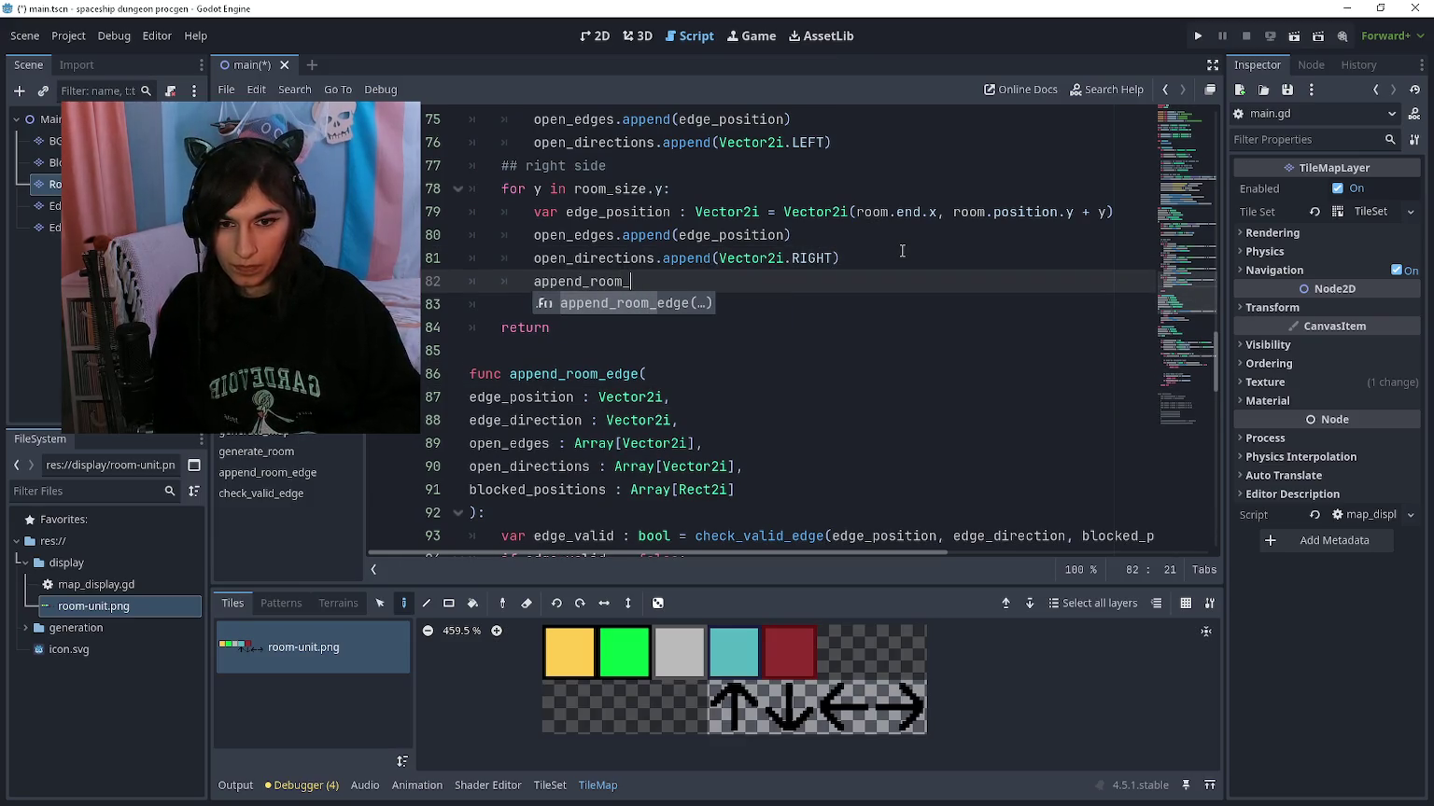
key(Return)
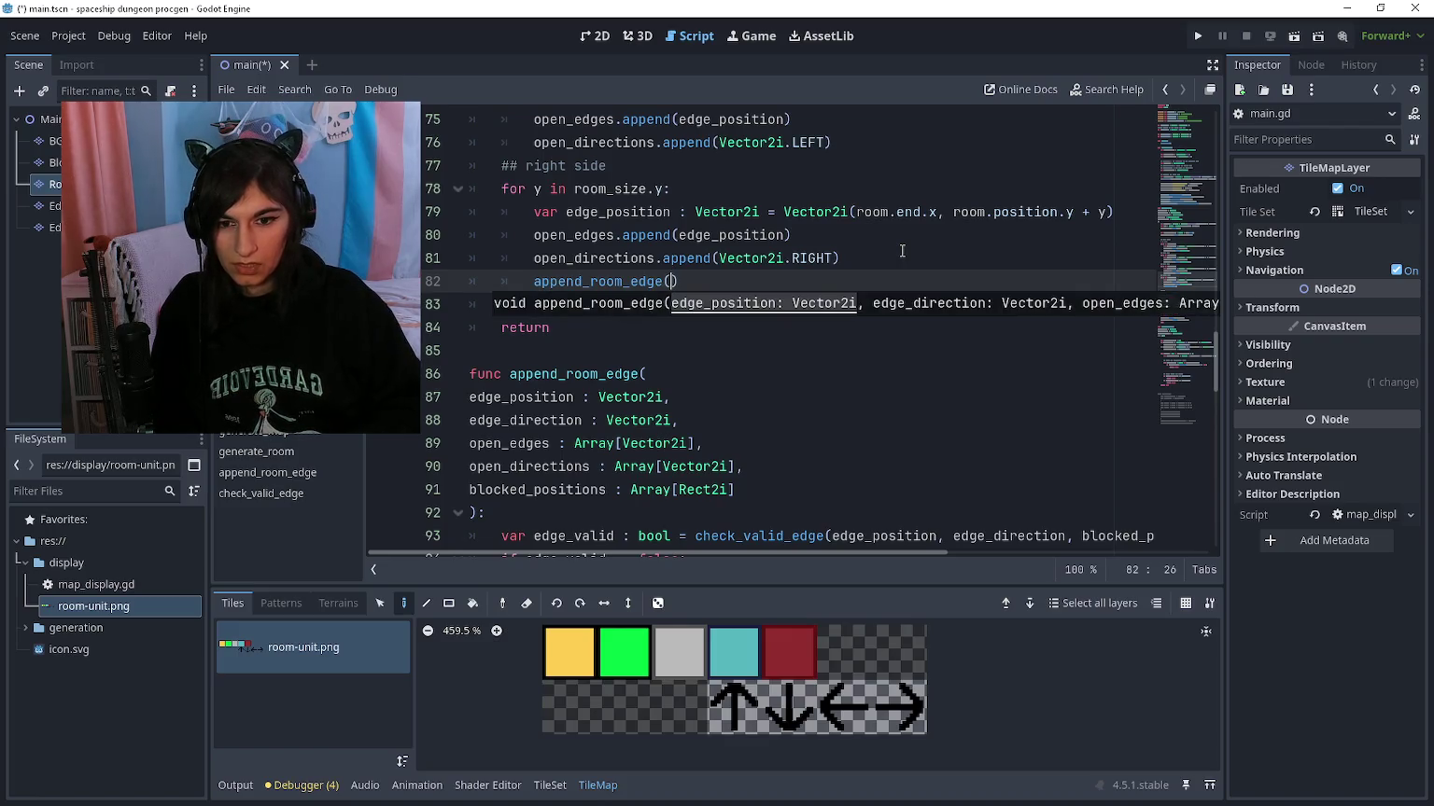
text(edge)
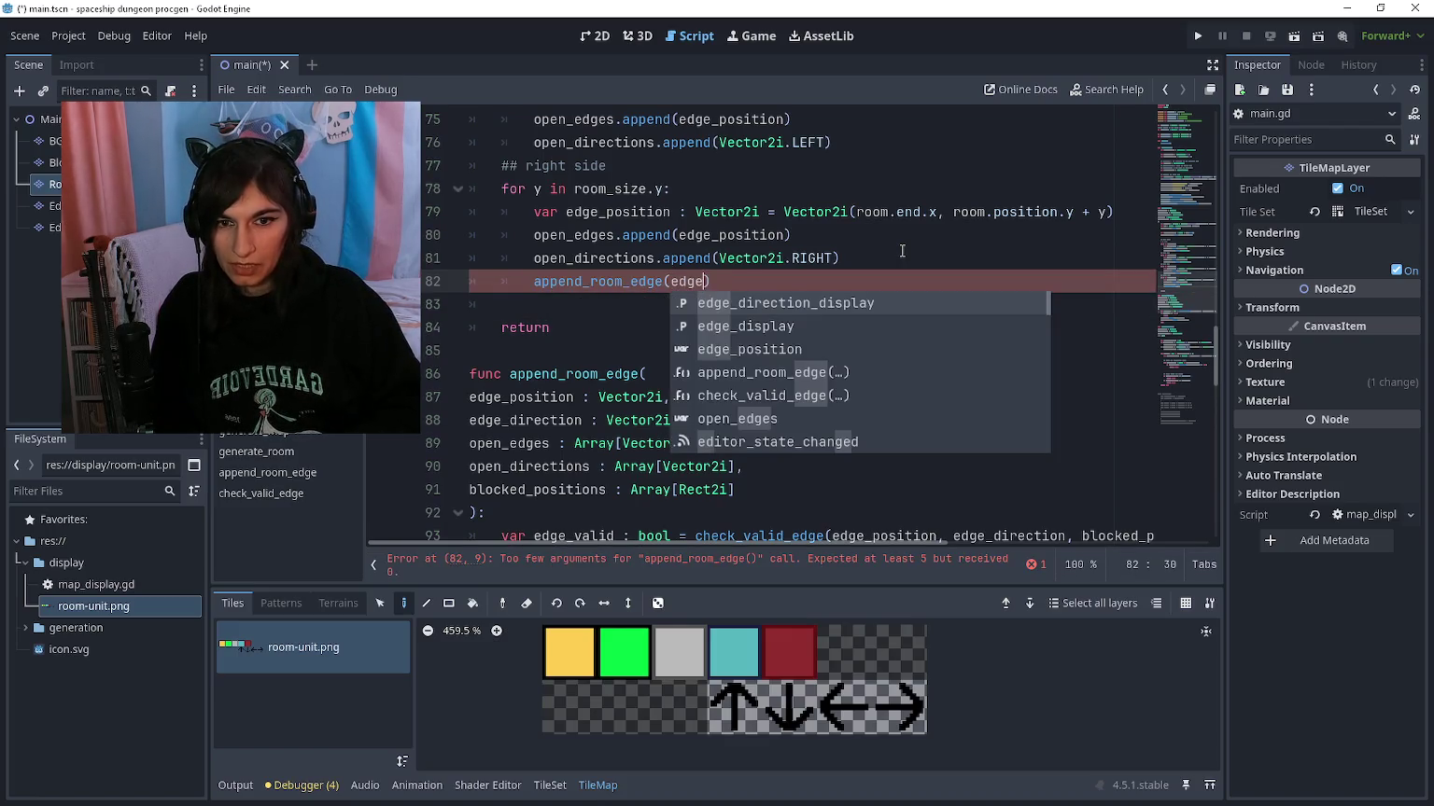
text(_position)
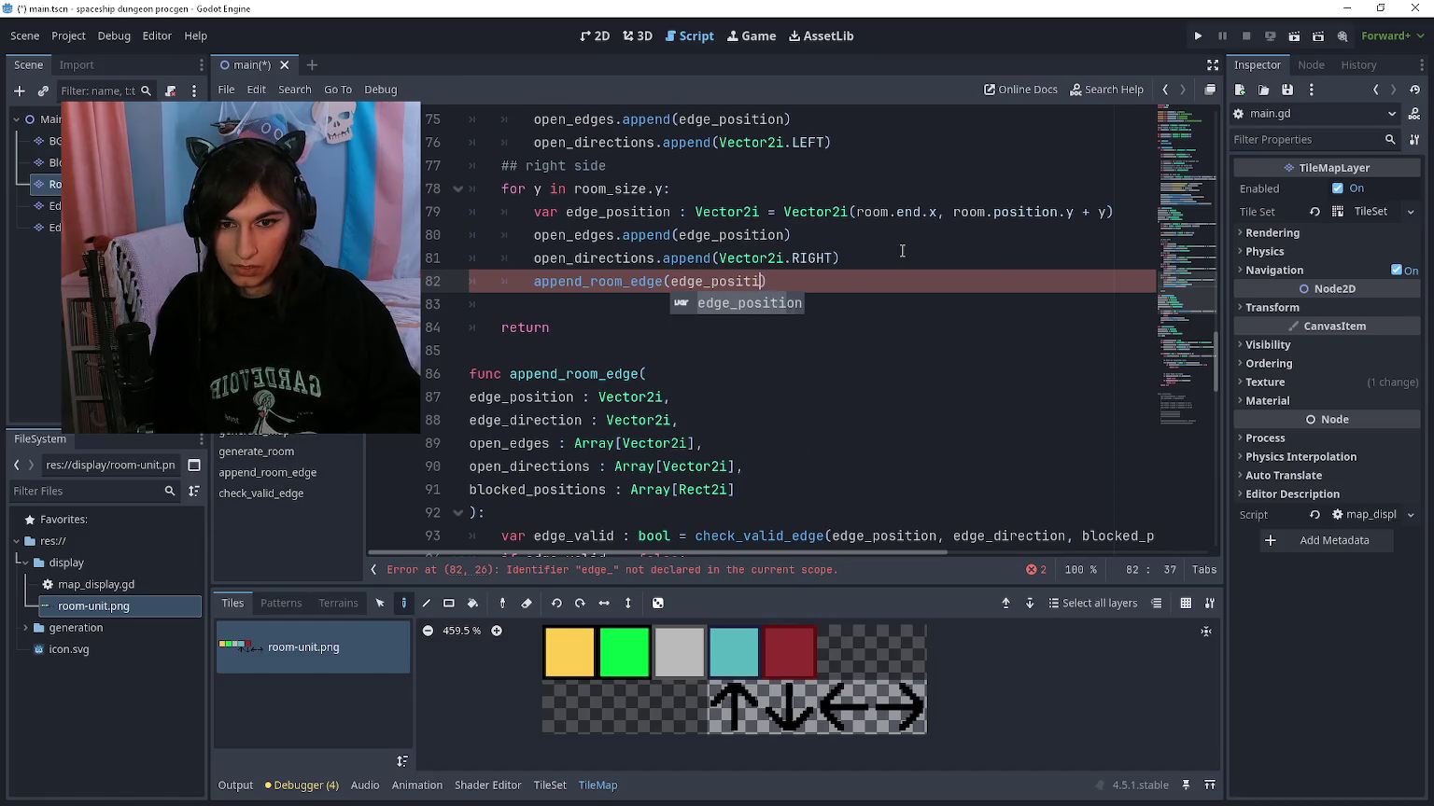
text(,)
text(Vector2)
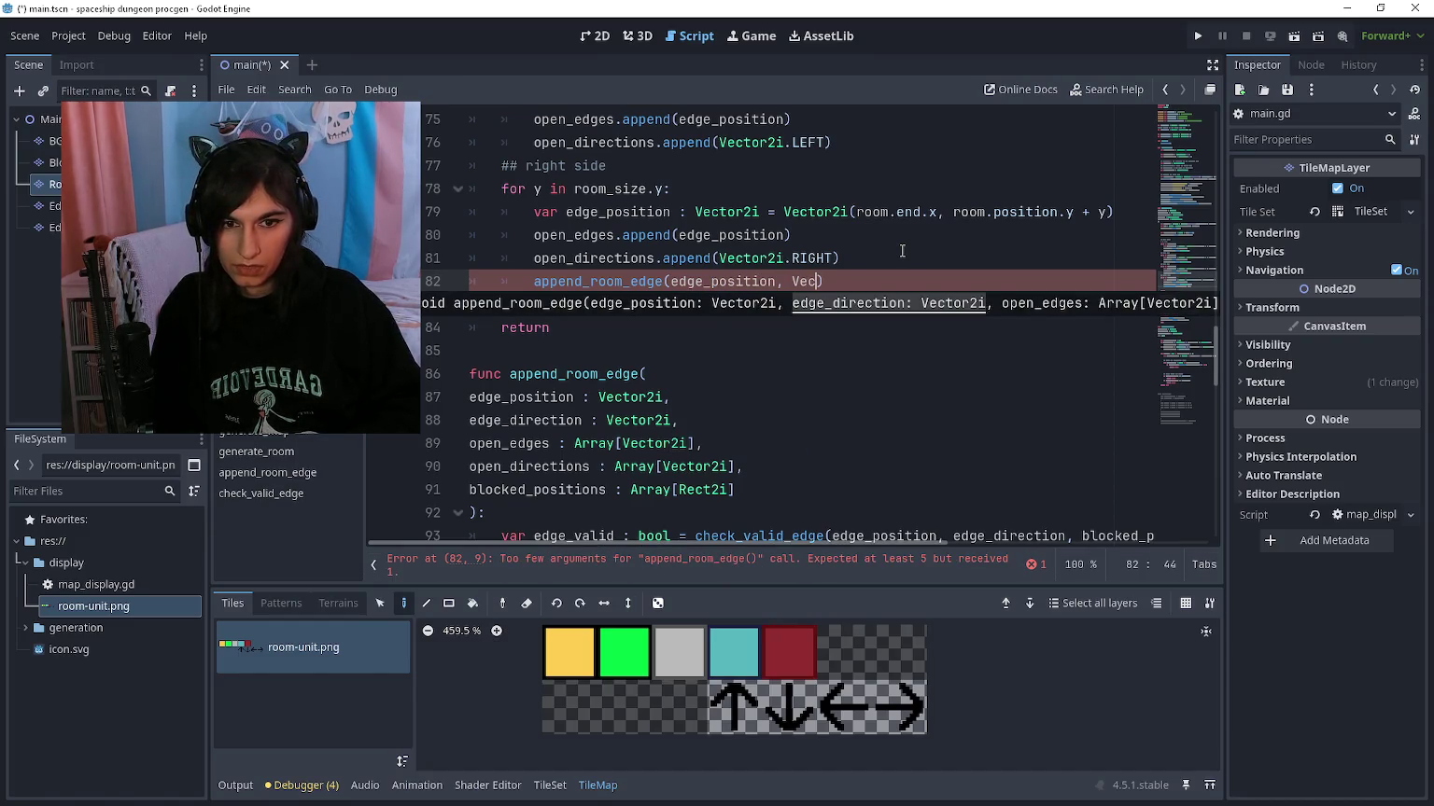
text(i.RIGHT, )
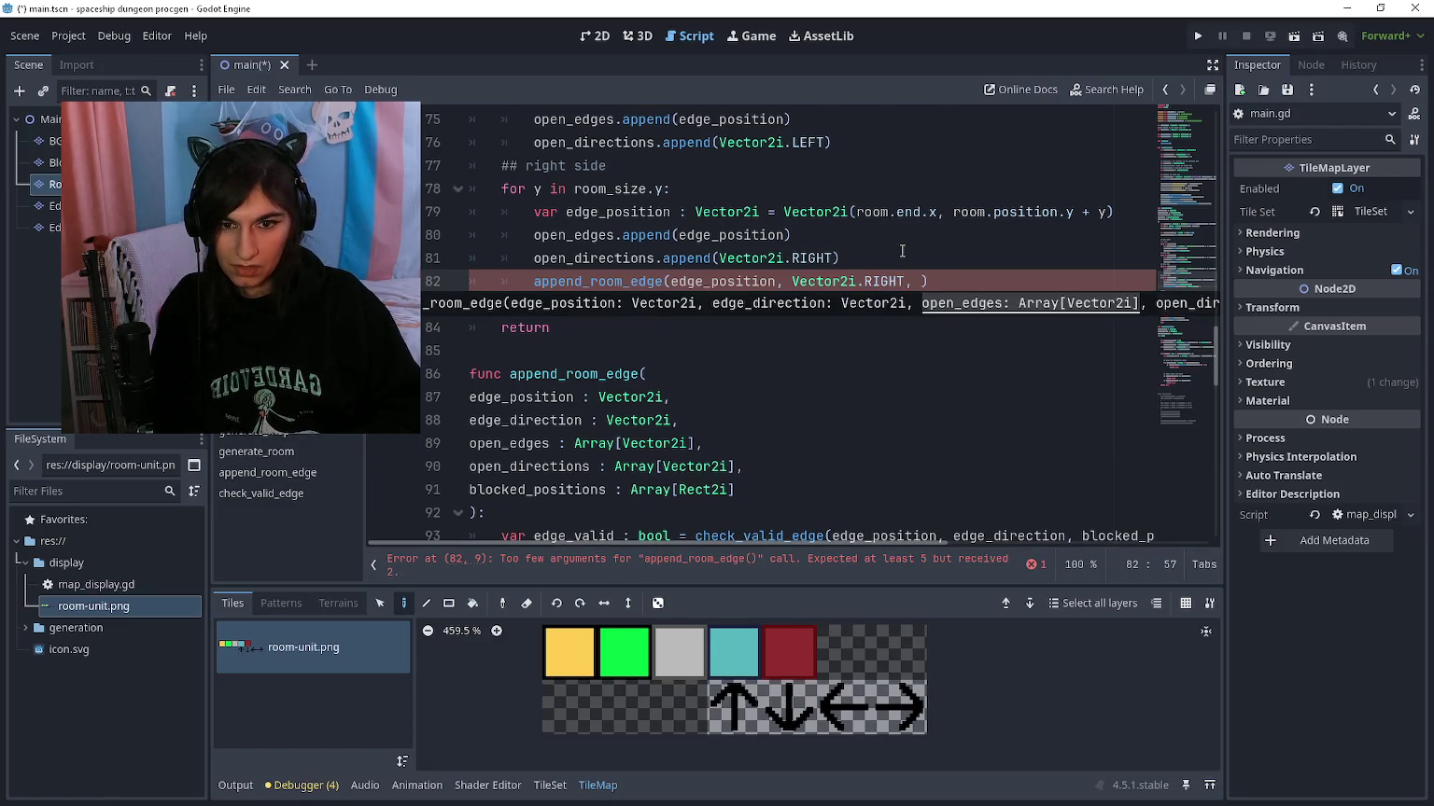
text(open_edges, )
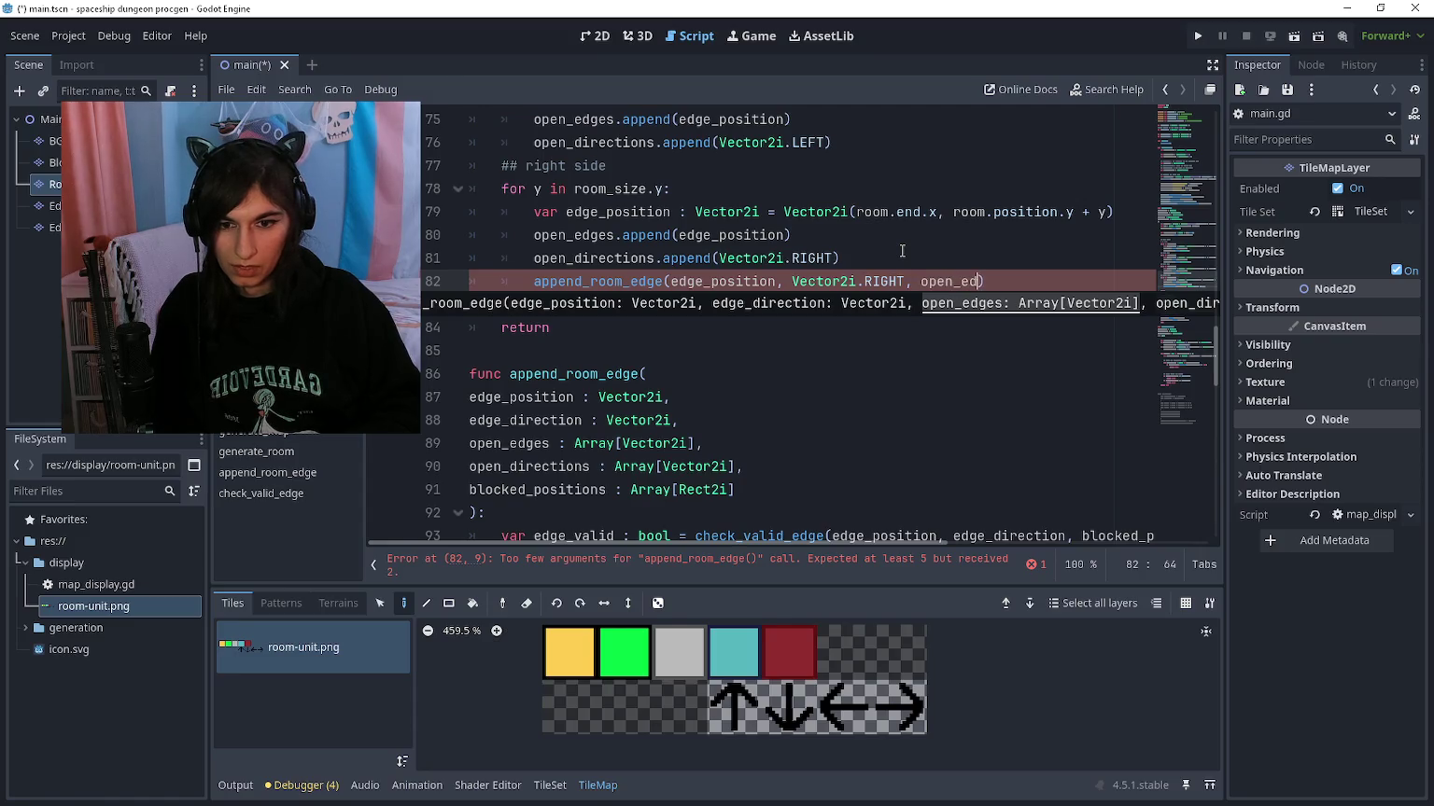
text(open_direc)
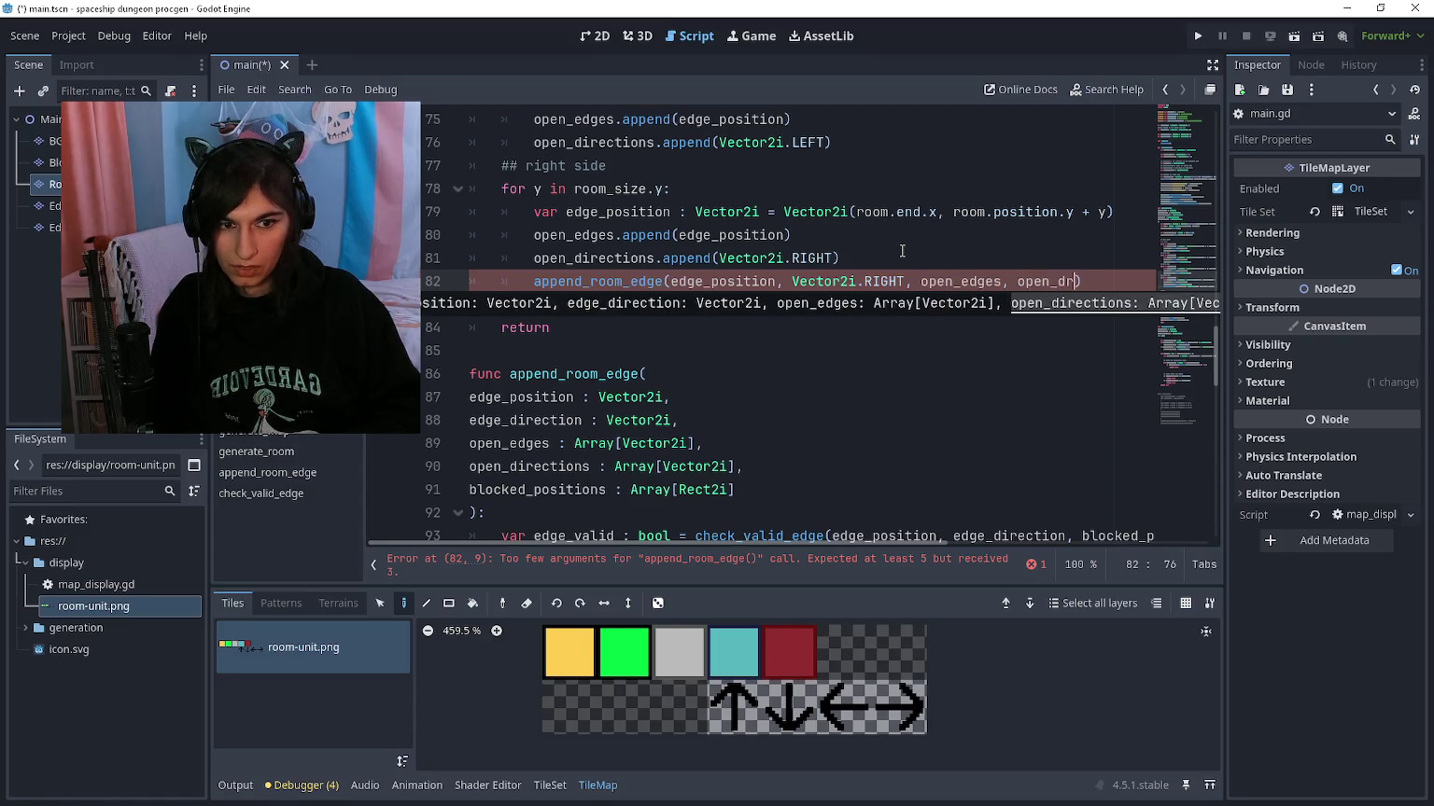
key(BackSpace)
key(BackSpace)
key(BackSpace)
text(rections, blocked_)
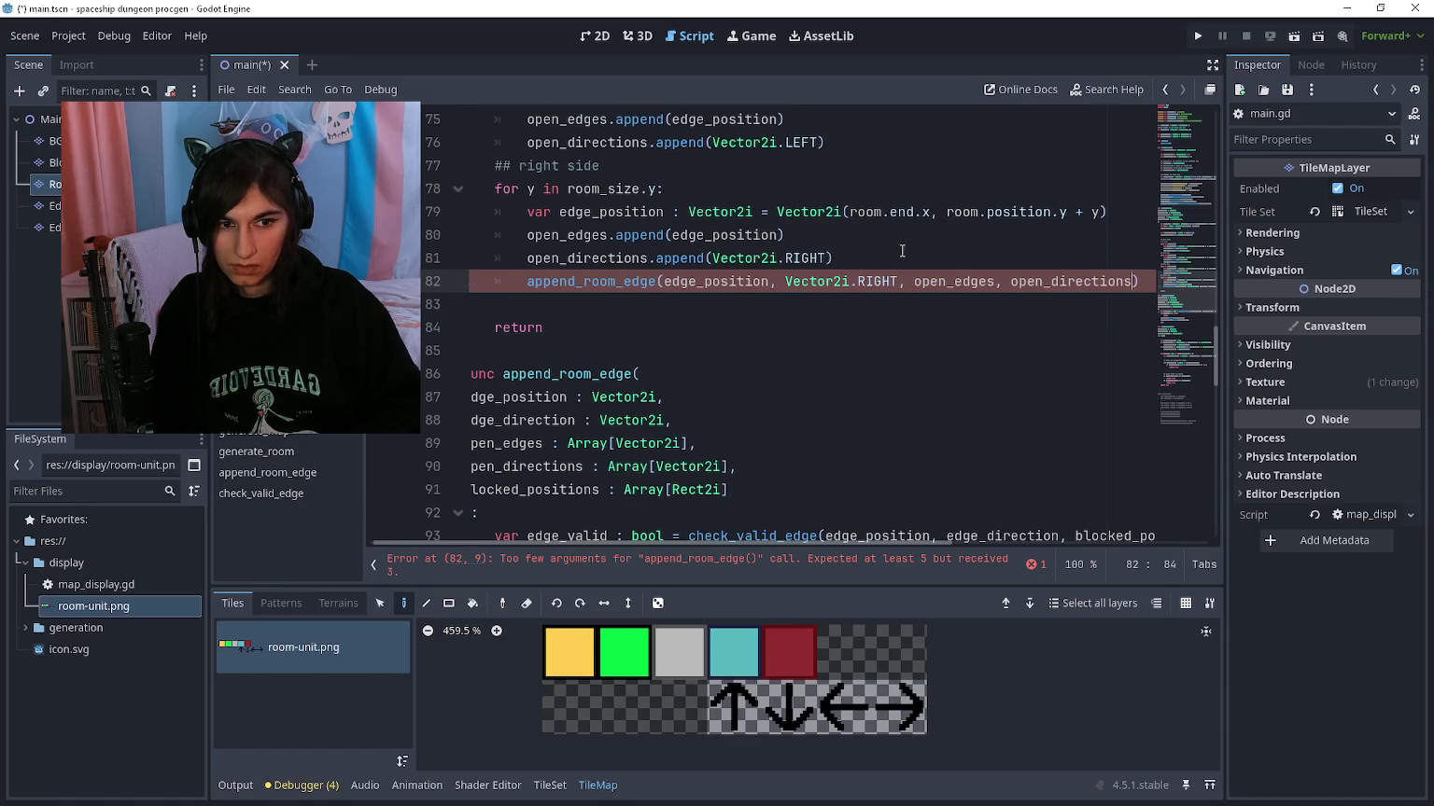
text(positions))
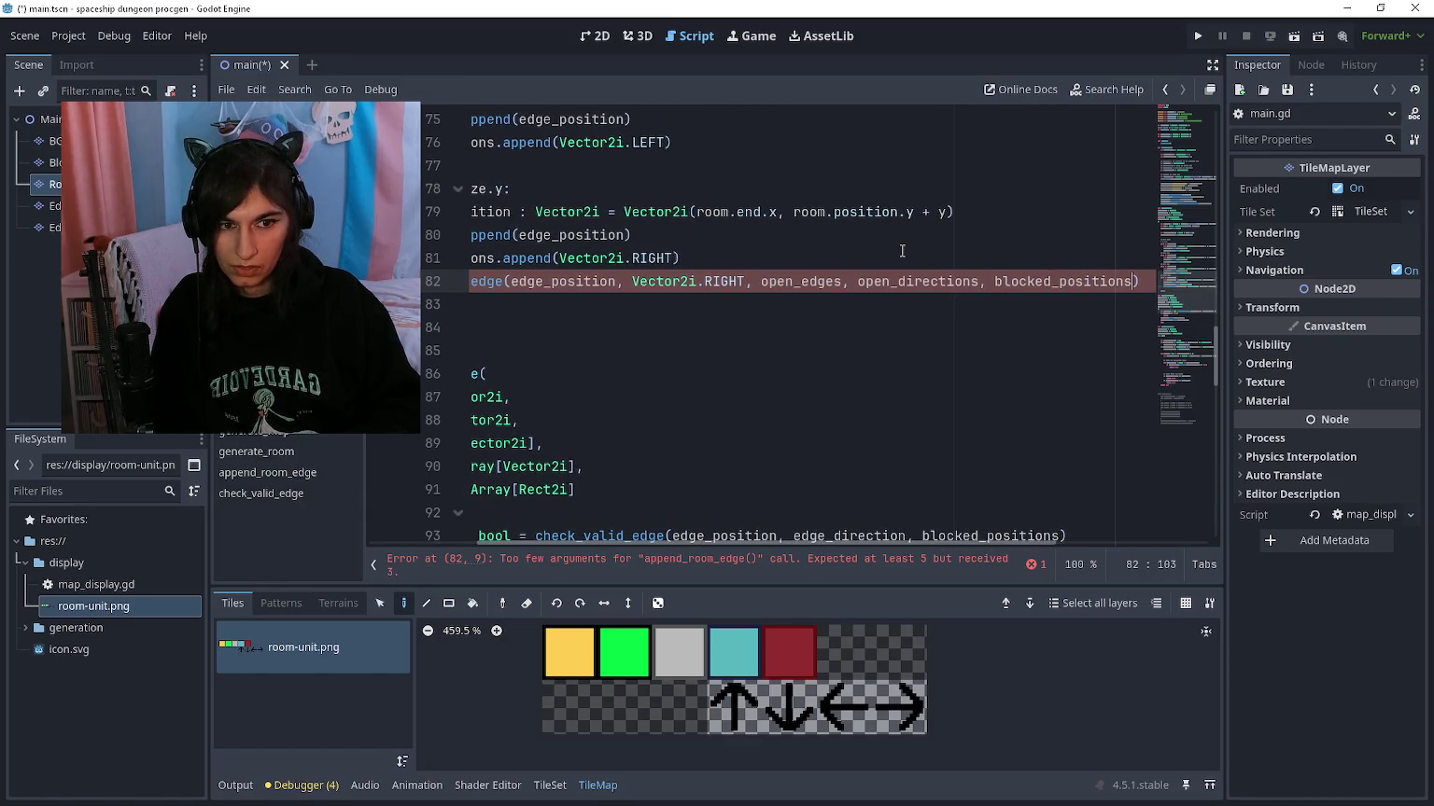
key(Home)
key(End)
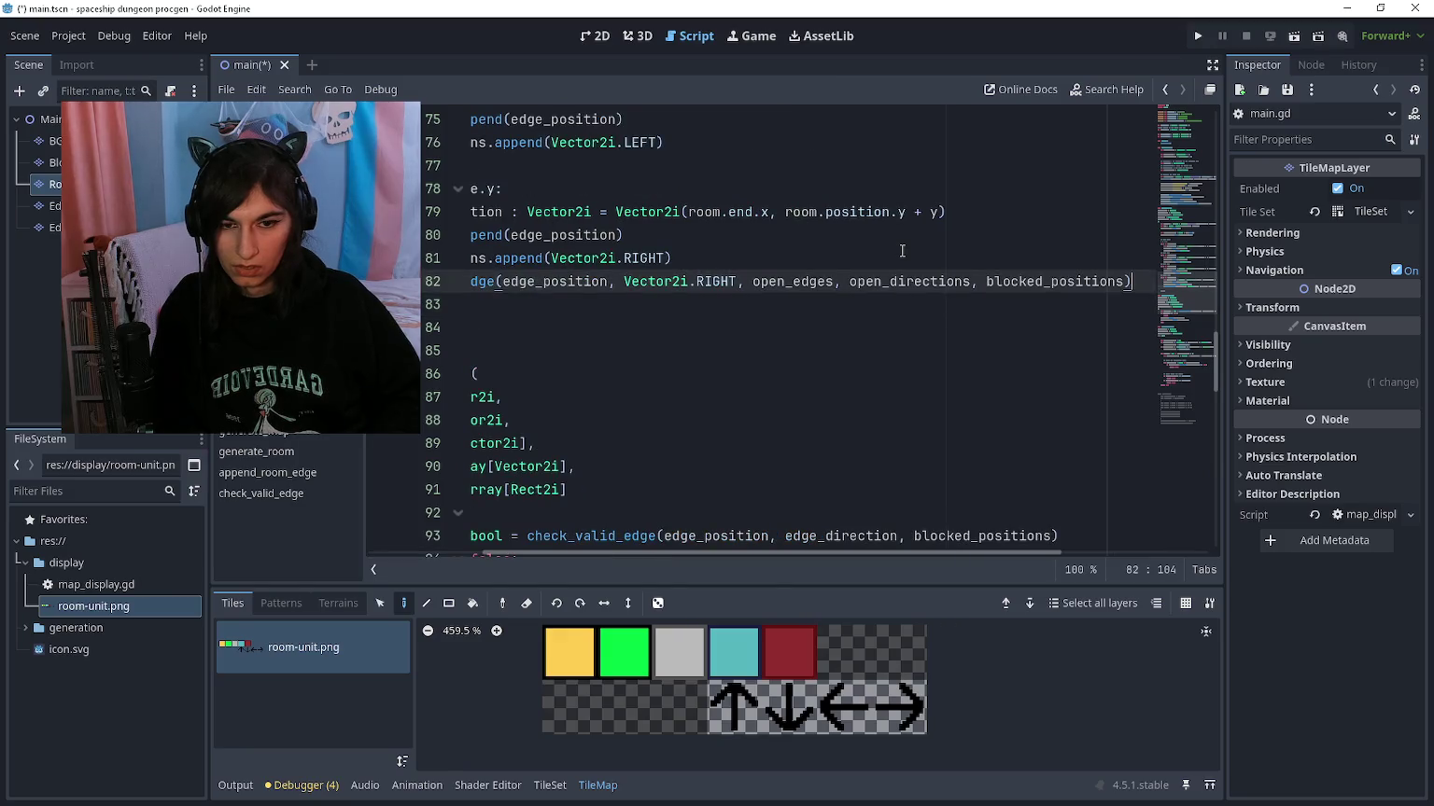
key(Down)
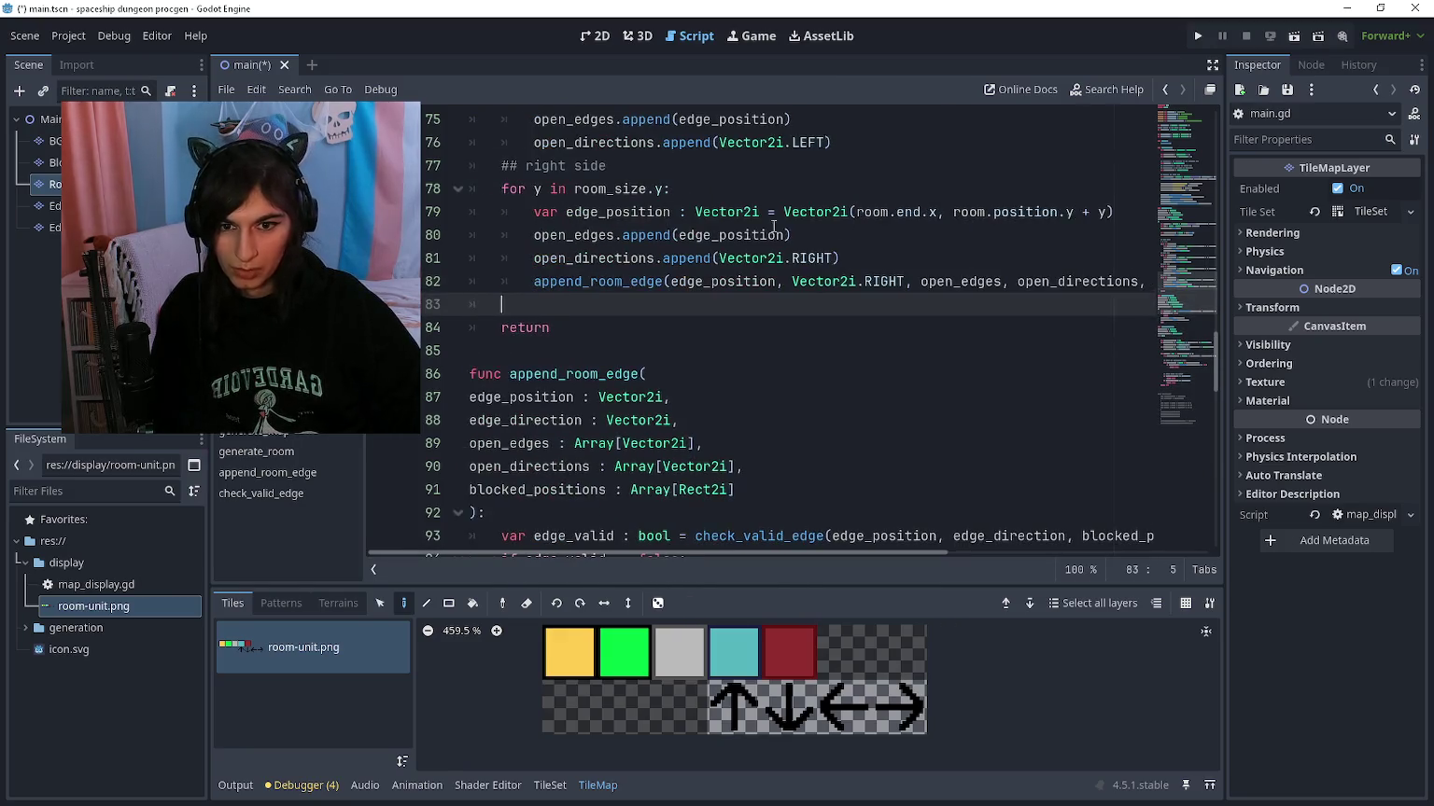
Step: Paste the append_room_edge call into the left, down and up side loops
scroll(540, 234, up, 1)
click(539, 233)
key(ctrl+v)
scroll(539, 242, up, 3)
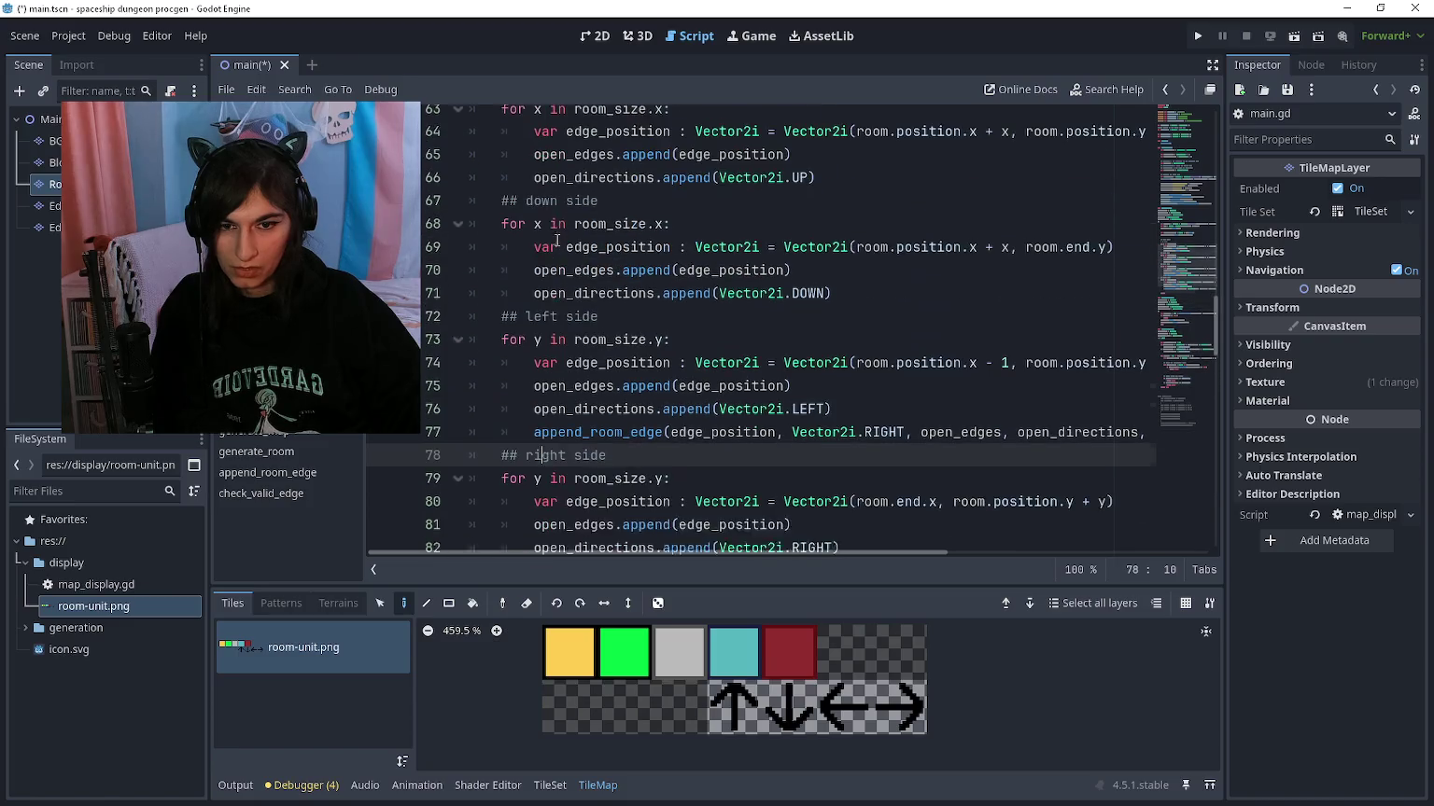
click(543, 327)
key(ctrl+v)
click(551, 212)
key(ctrl+v)
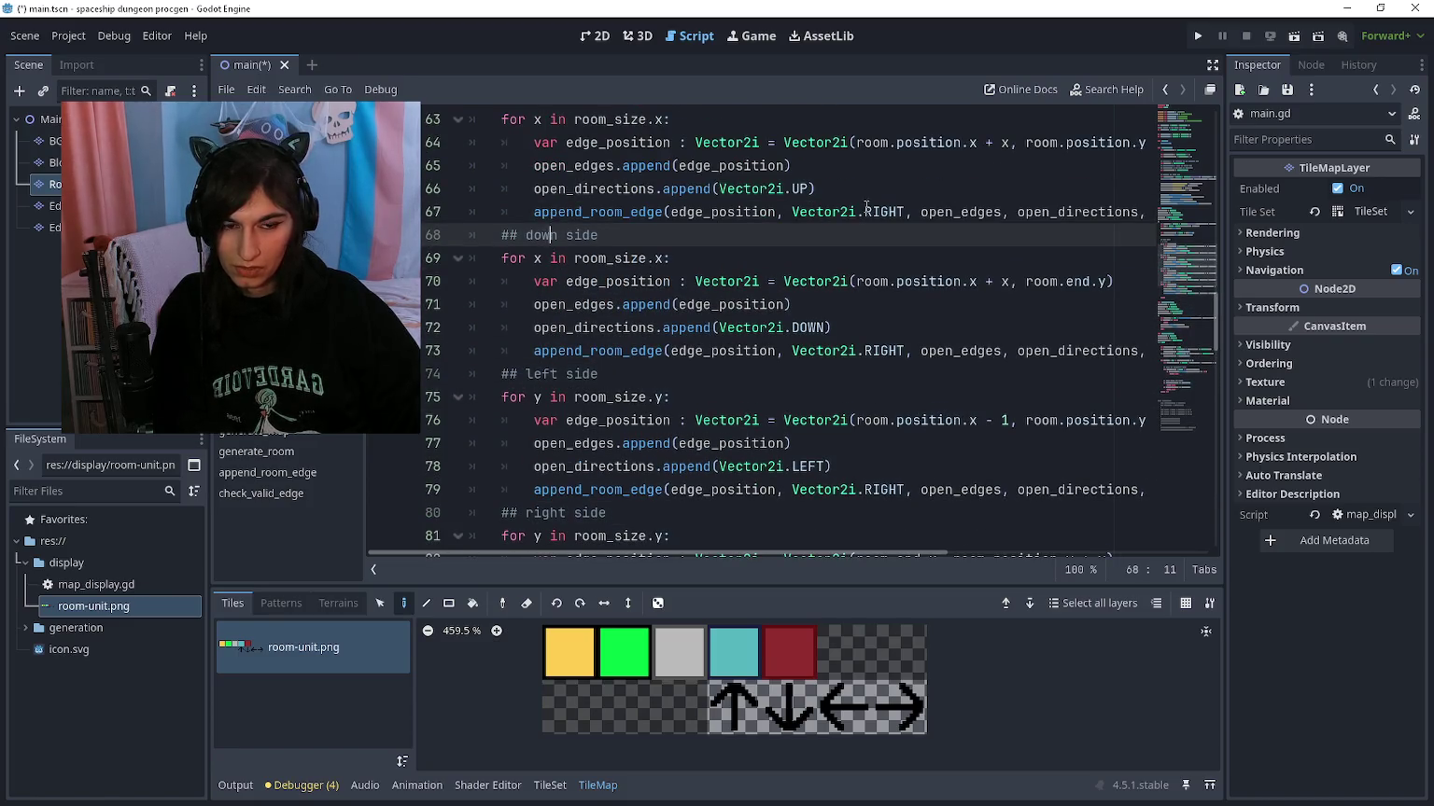
Step: Change the pasted calls' direction from RIGHT to UP, DOWN and LEFT respectively
double_click(869, 211)
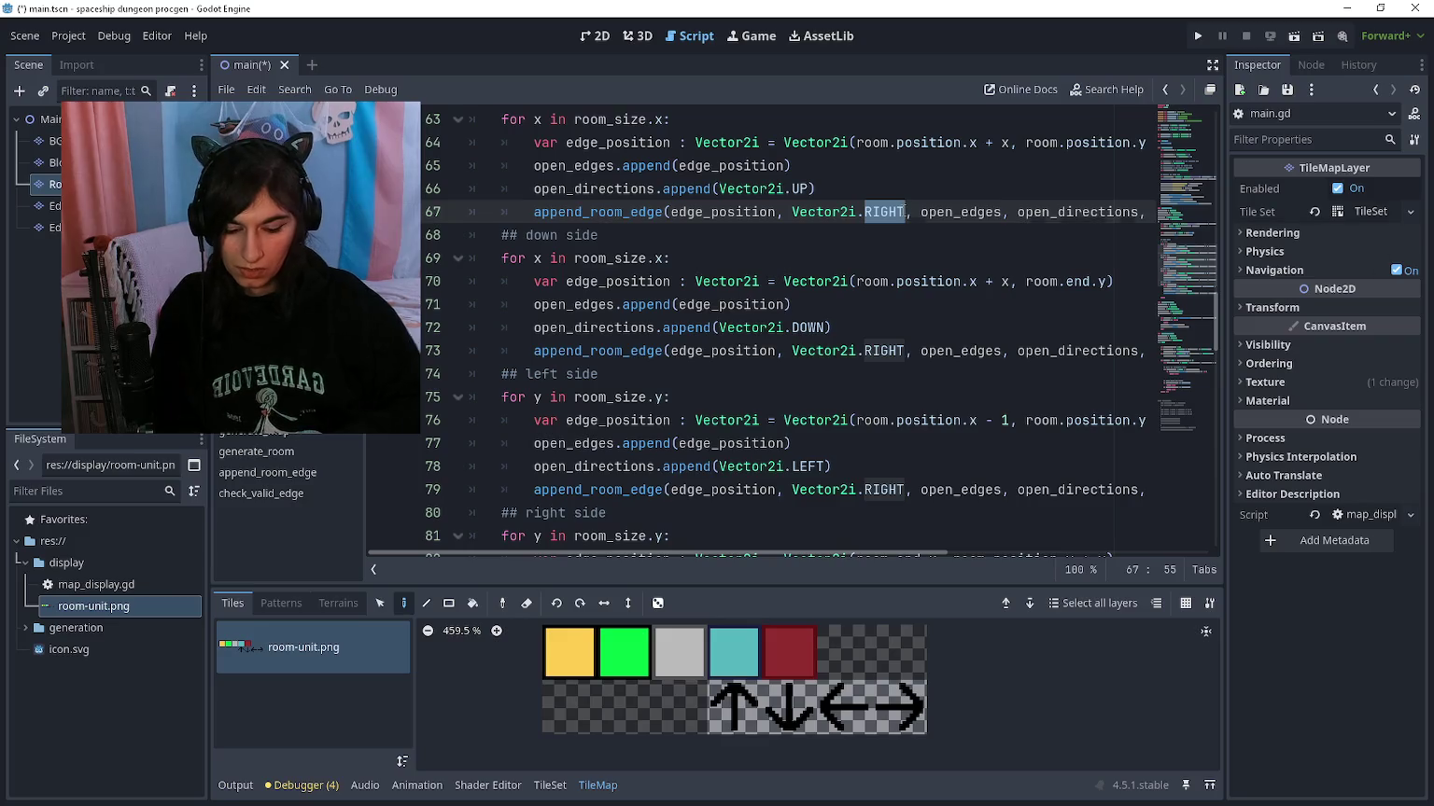
text(UP)
key(Down)
key(Down)
key(Down)
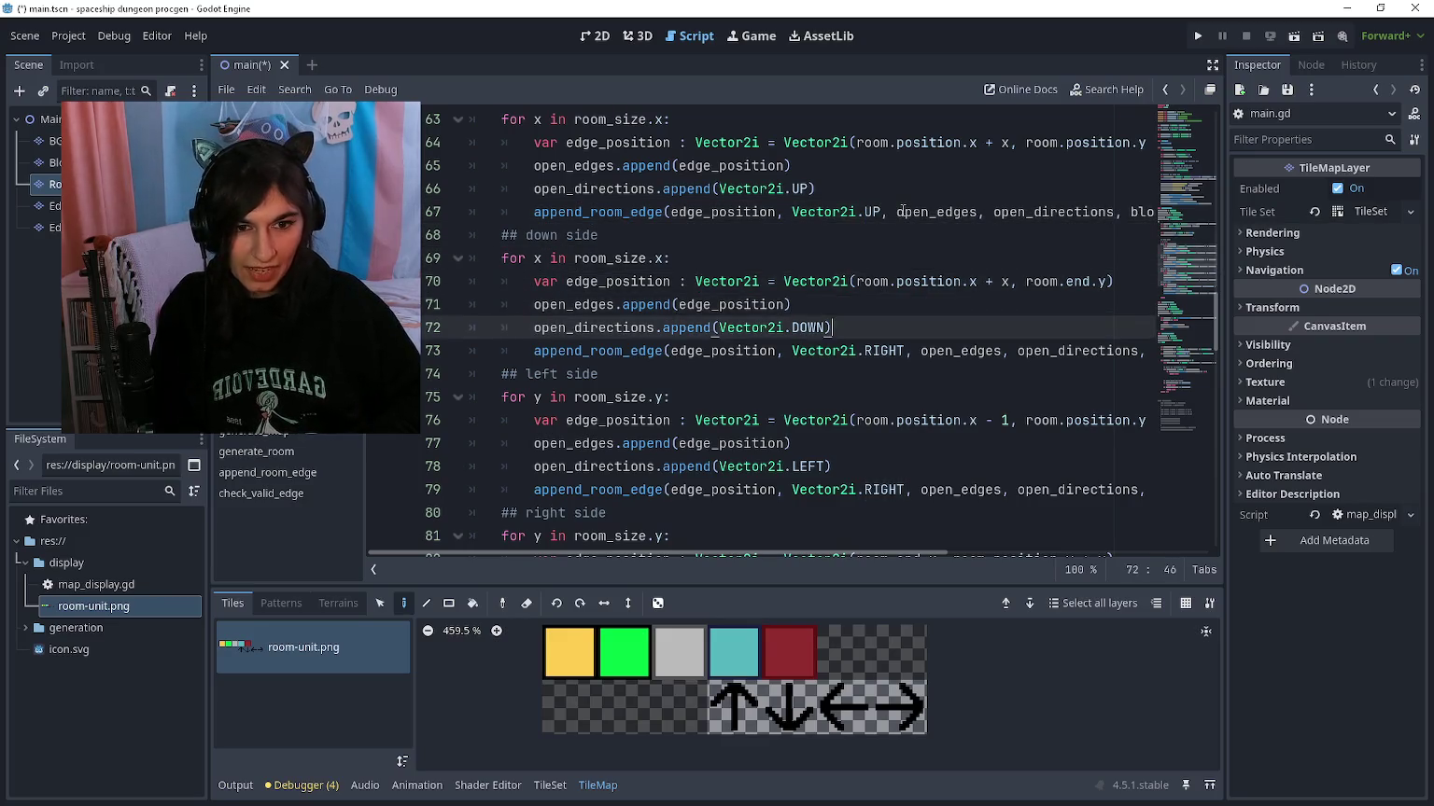
key(ctrl+shift+Left)
text(DOWN)
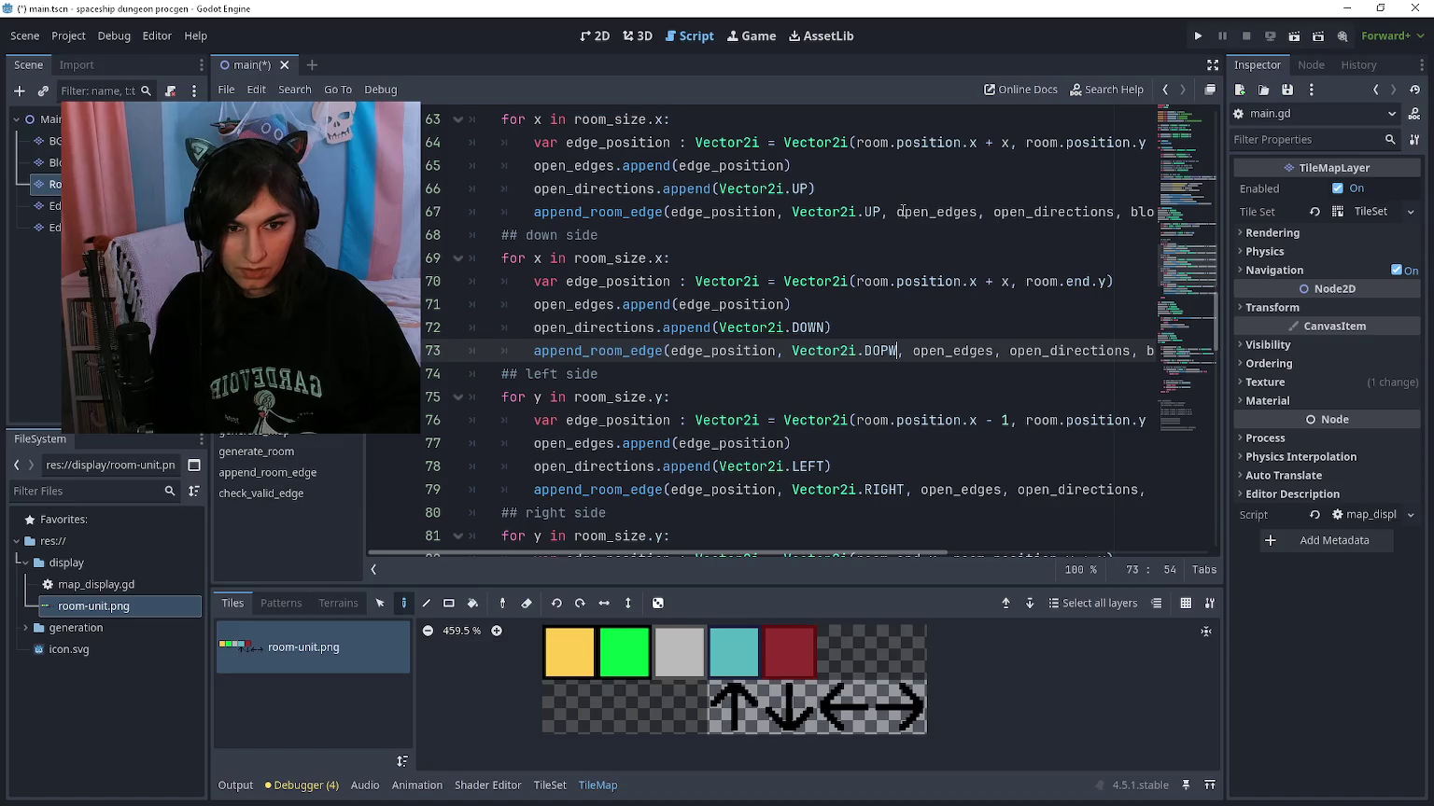
key(Down)
key(Down)
key(Down)
key(ctrl+Right)
key(ctrl+shift+Left)
text(LEFT)
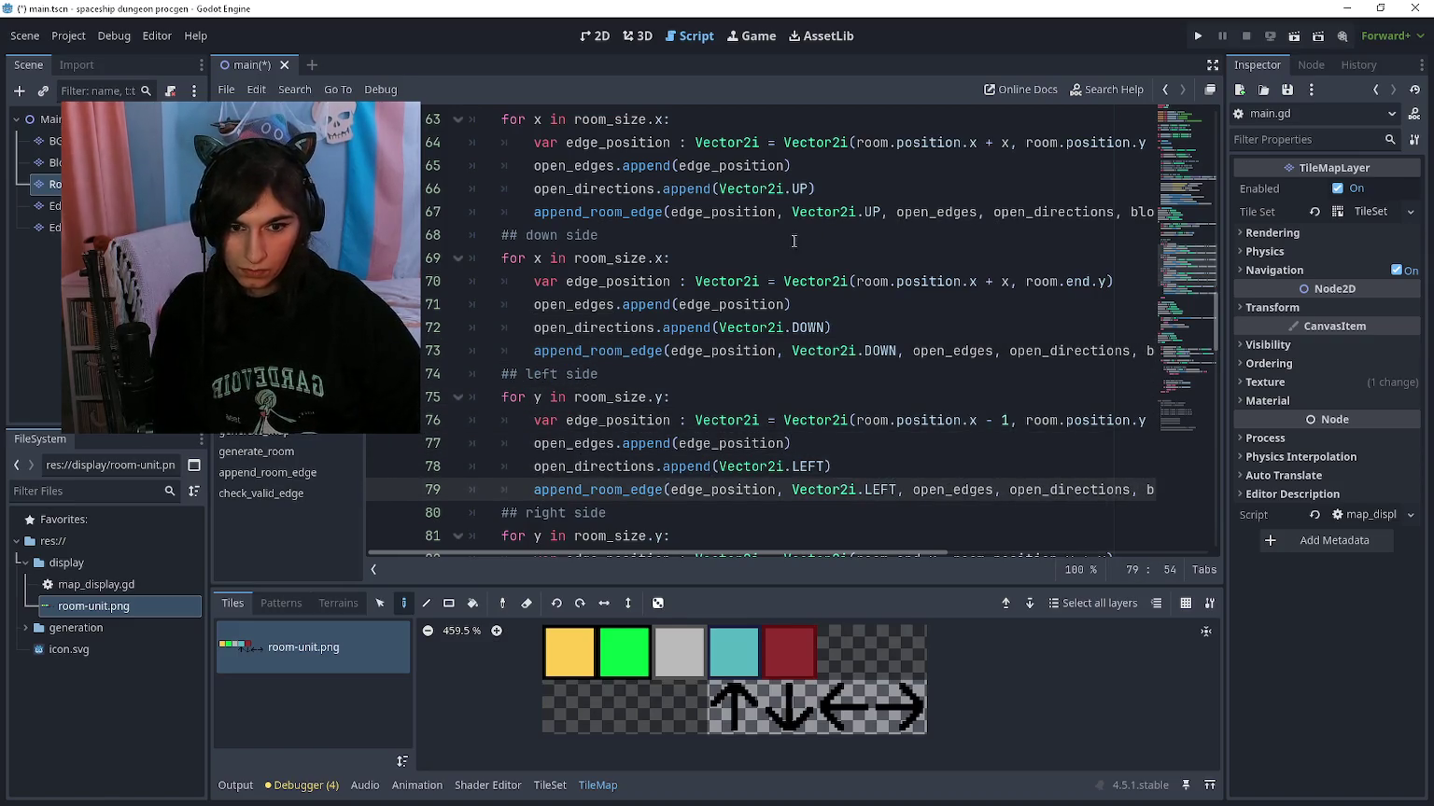
Step: Delete the separate open_edges and open_directions append lines from every side loop, then run the game
click(866, 447)
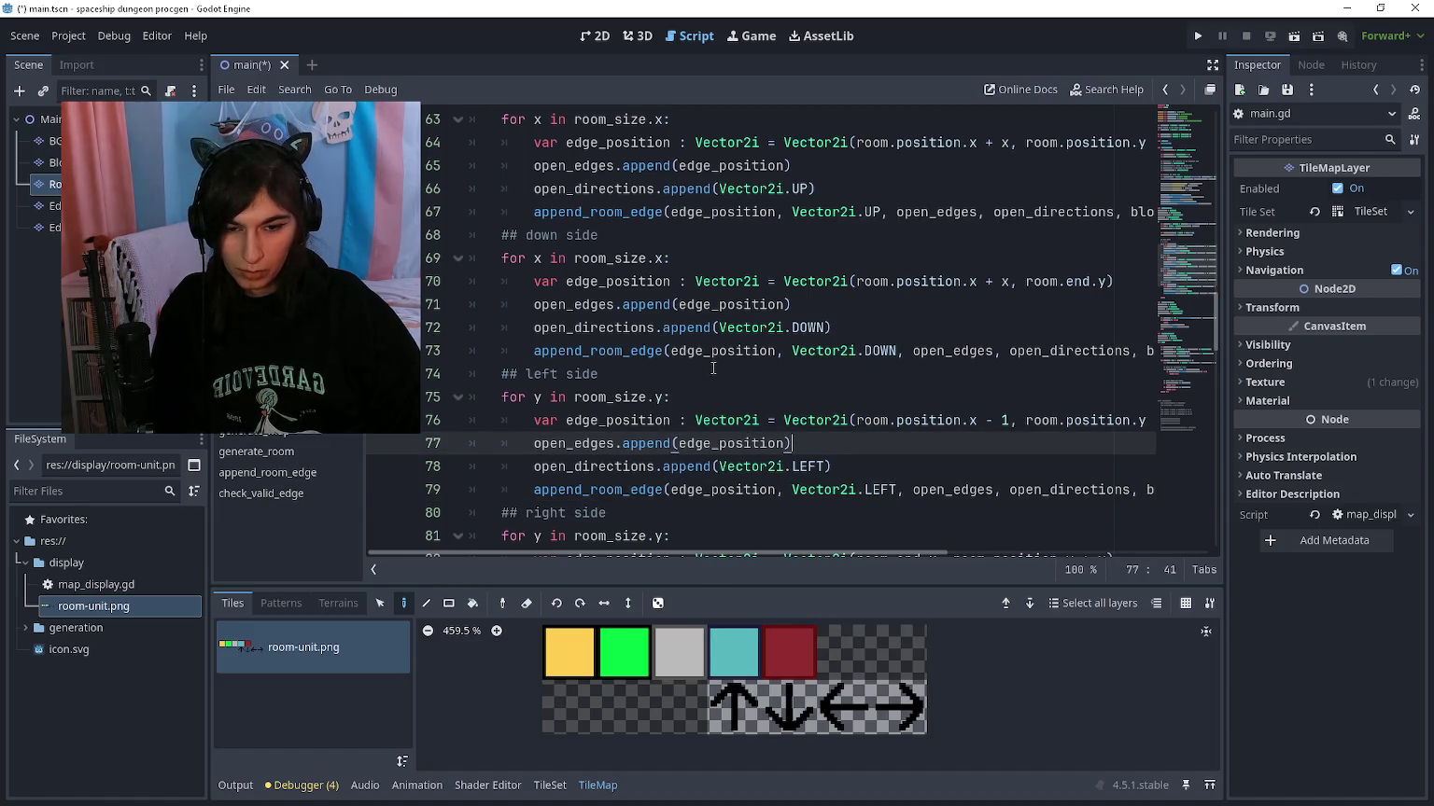
key(ctrl+shift+k)
key(ctrl+shift+k)
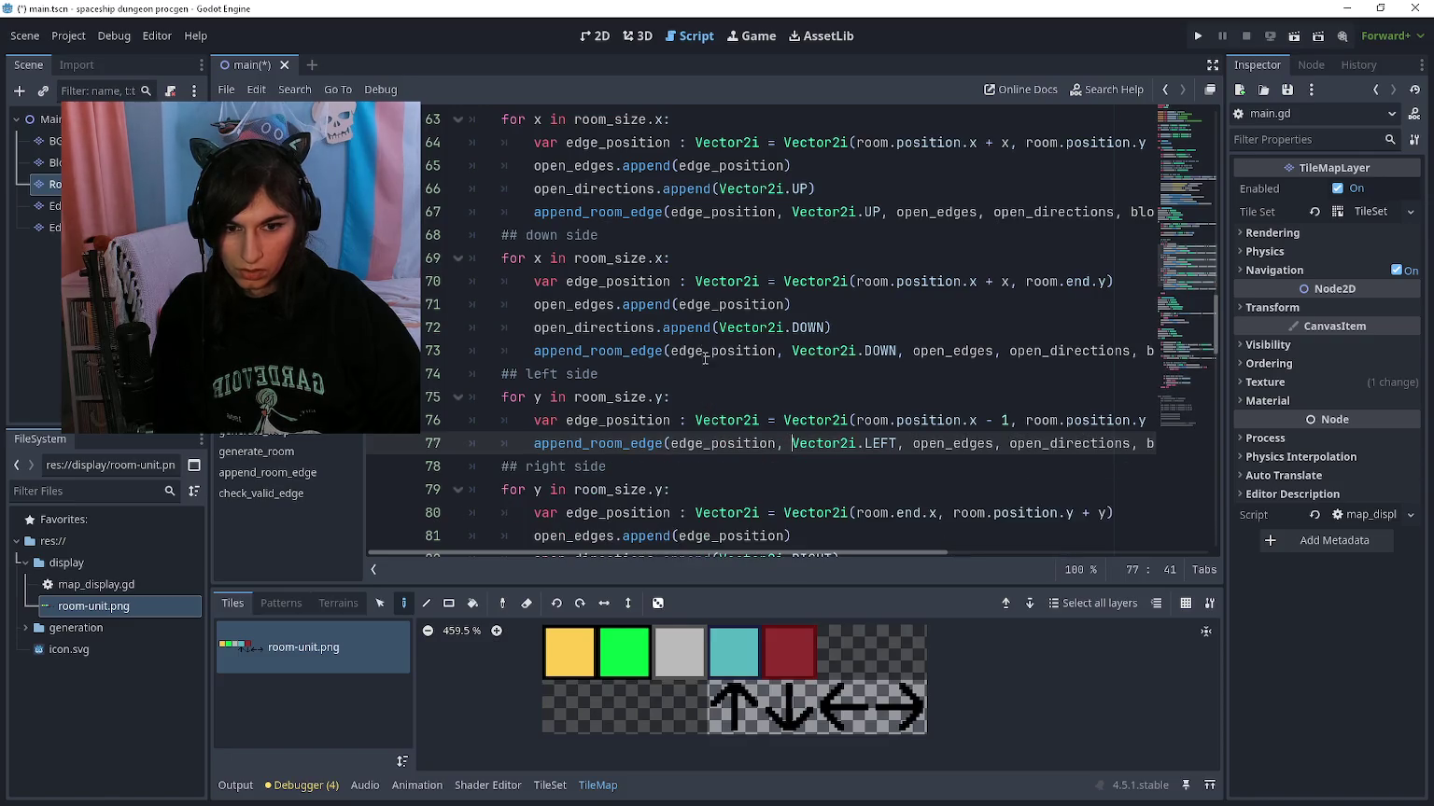
click(704, 309)
key(ctrl+shift+k)
key(ctrl+shift+k)
click(705, 168)
key(ctrl+shift+k)
key(ctrl+shift+k)
key(ctrl+z)
key(ctrl+z)
key(Down)
key(ctrl+shift+k)
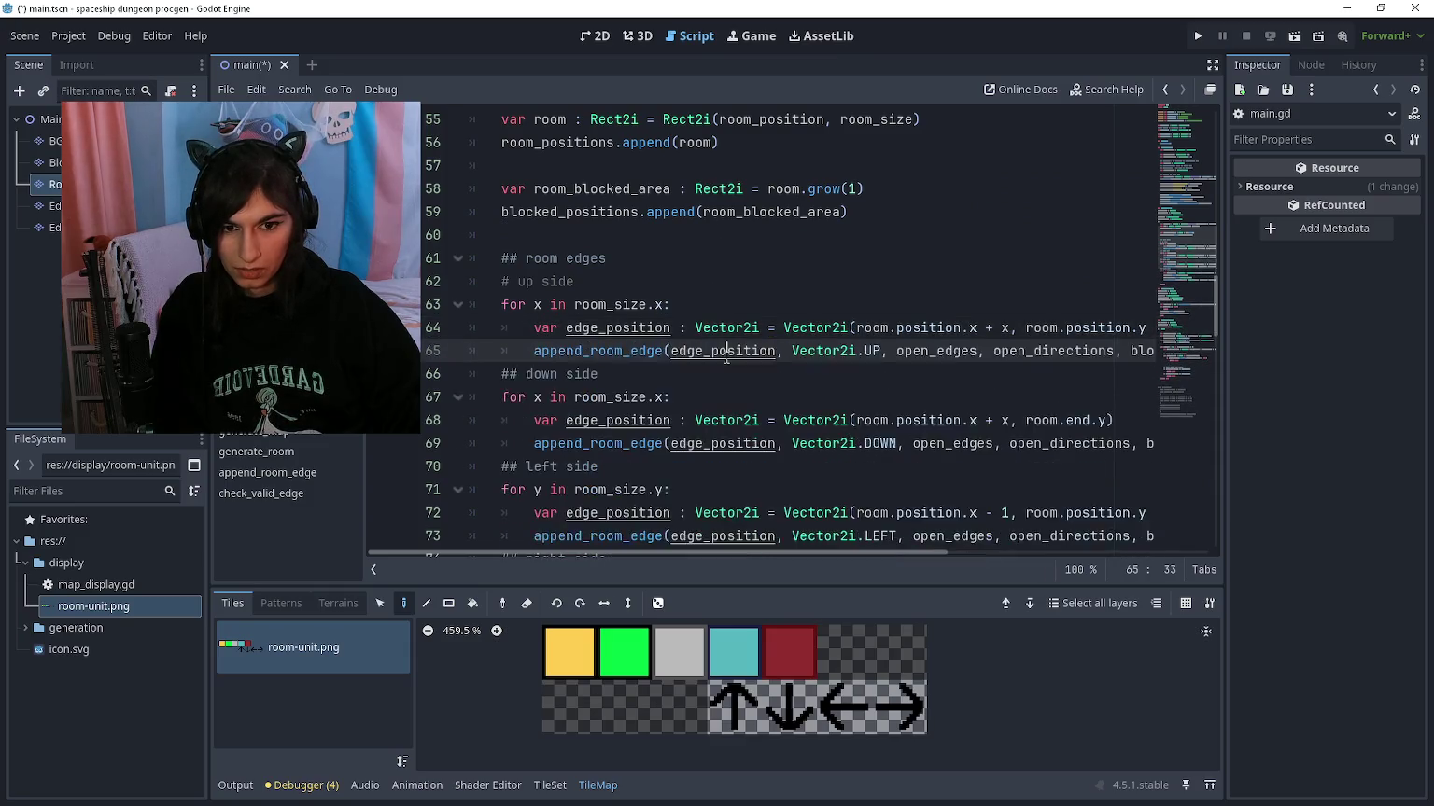
key(ctrl+shift+k)
scroll(724, 364, down, 4)
key(ctrl+shift+k)
key(ctrl+shift+k)
key(F5)
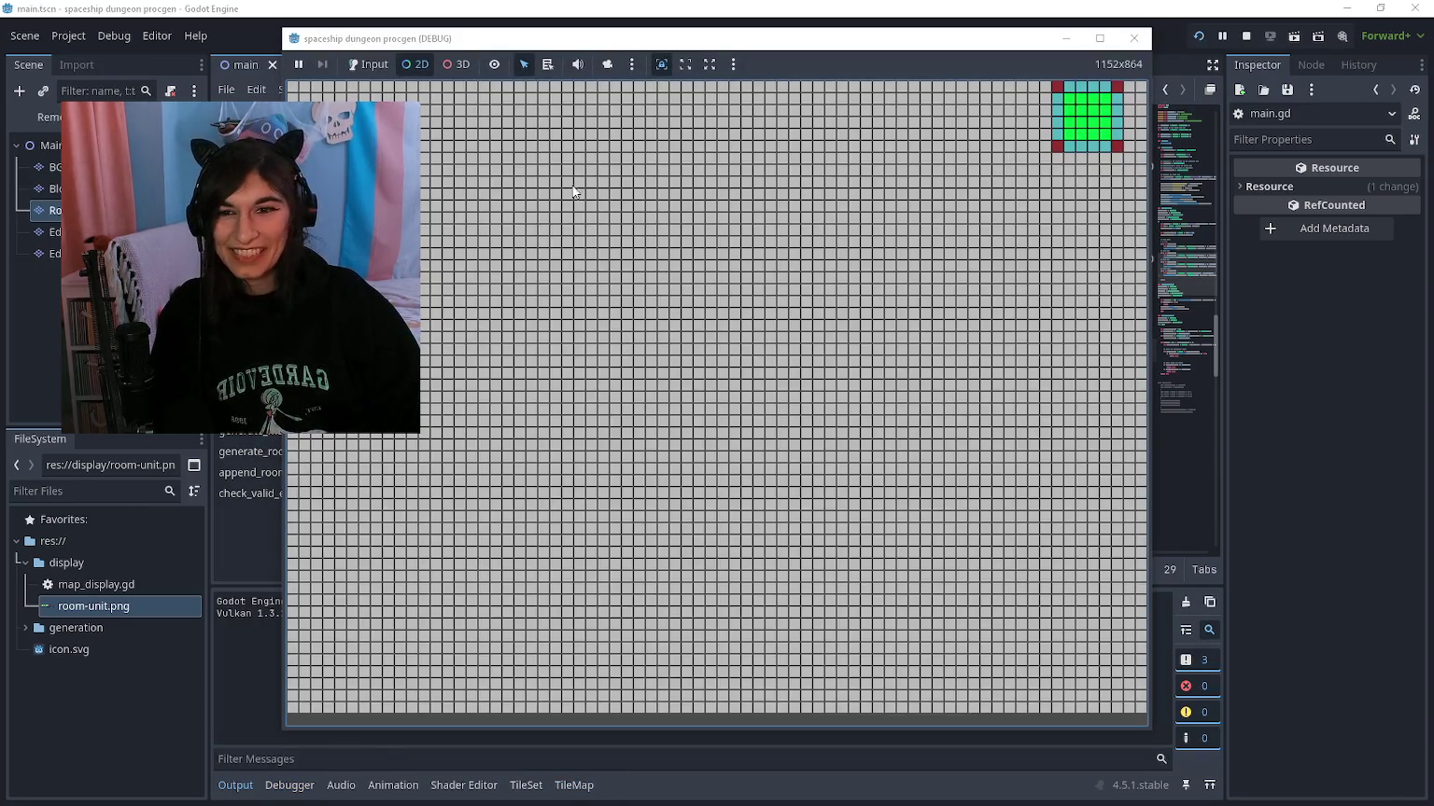
Step: Show the edge markers in the running game, close it, and scroll to check_valid_edge
click(192, 231)
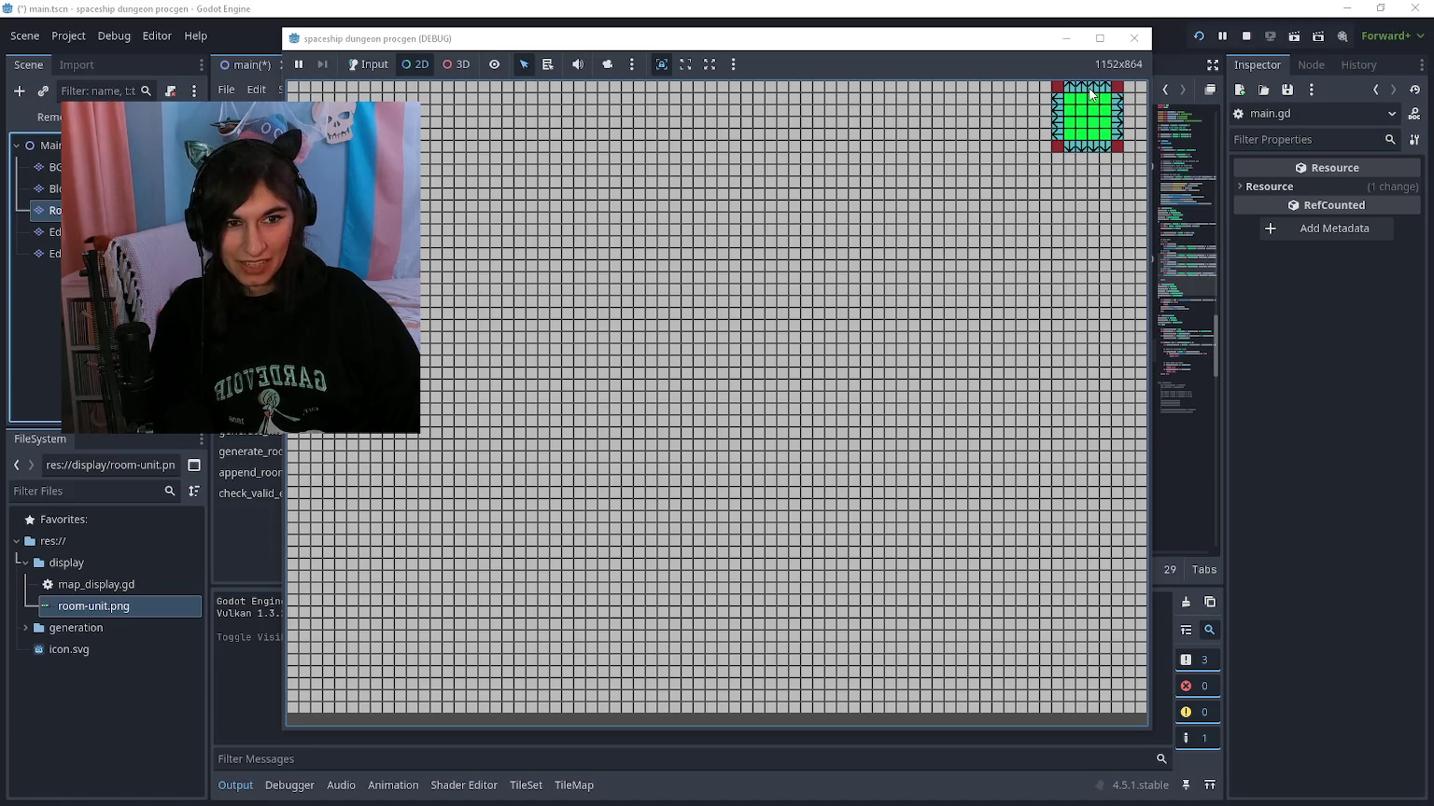
key(F8)
scroll(697, 308, down, 5)
scroll(697, 308, down, 7)
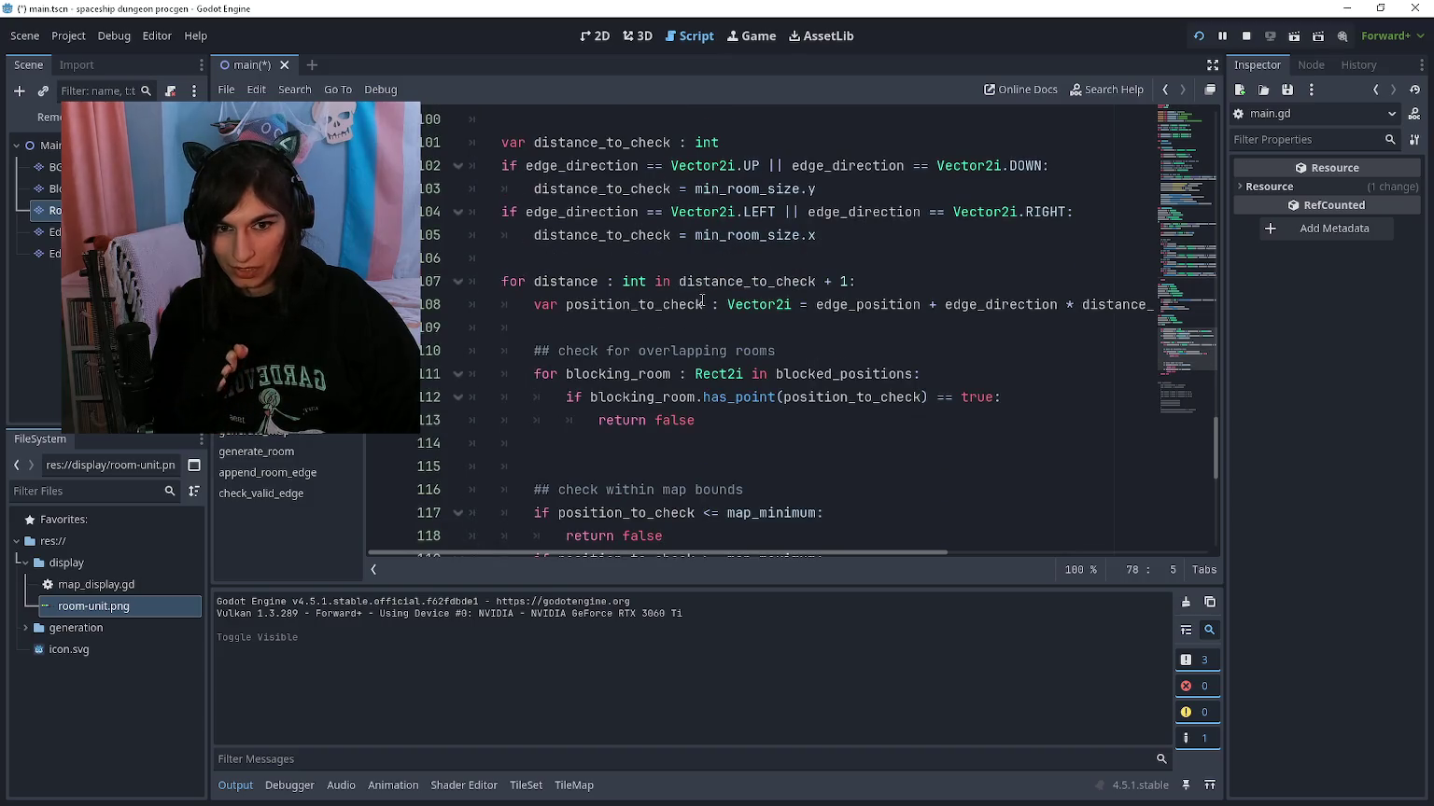
Step: Add print(distance_to_check) right after the distance calculation in check_valid_edge
scroll(700, 298, up, 6)
scroll(692, 295, up, 2)
scroll(691, 295, up, 1)
scroll(728, 317, down, 3)
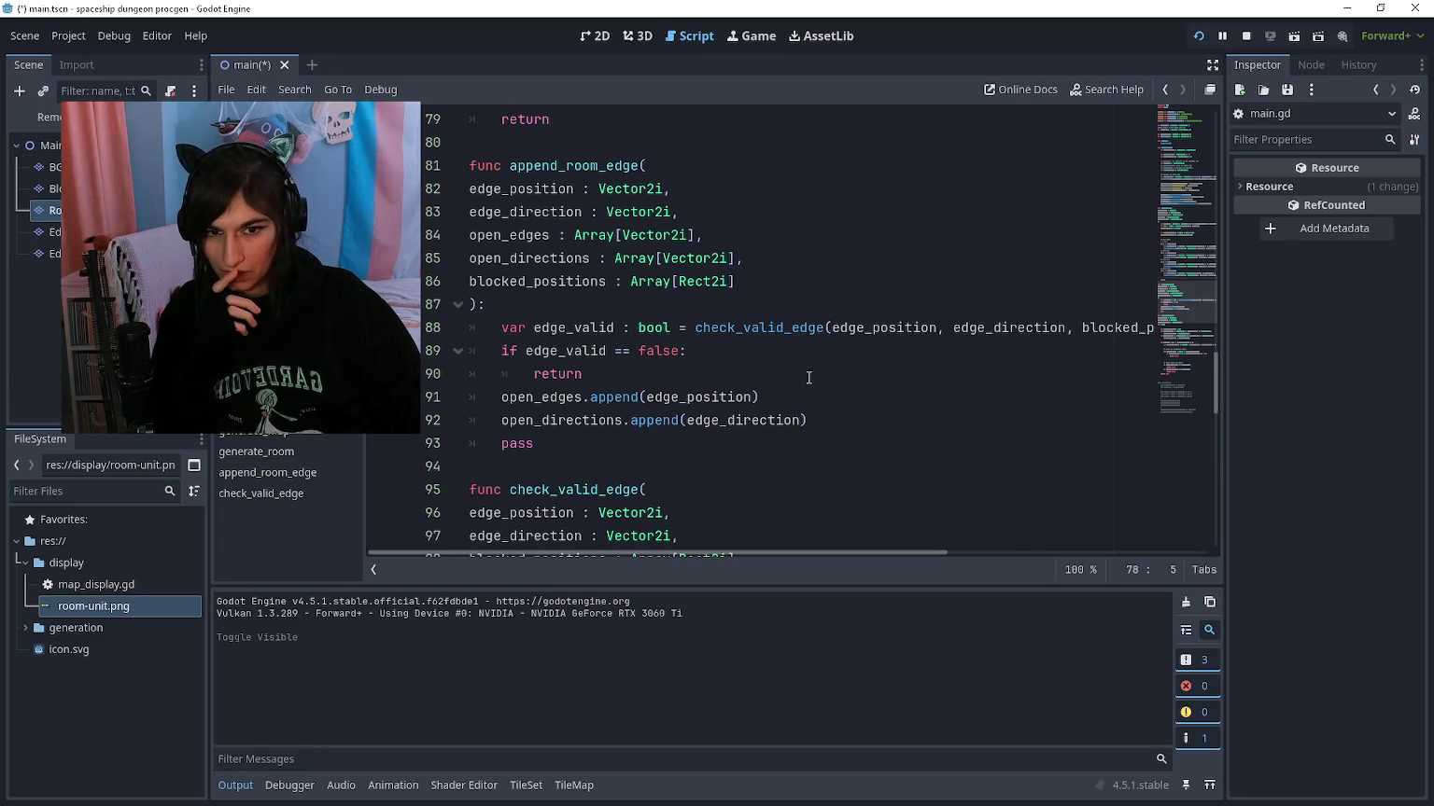
scroll(788, 374, down, 3)
click(777, 357)
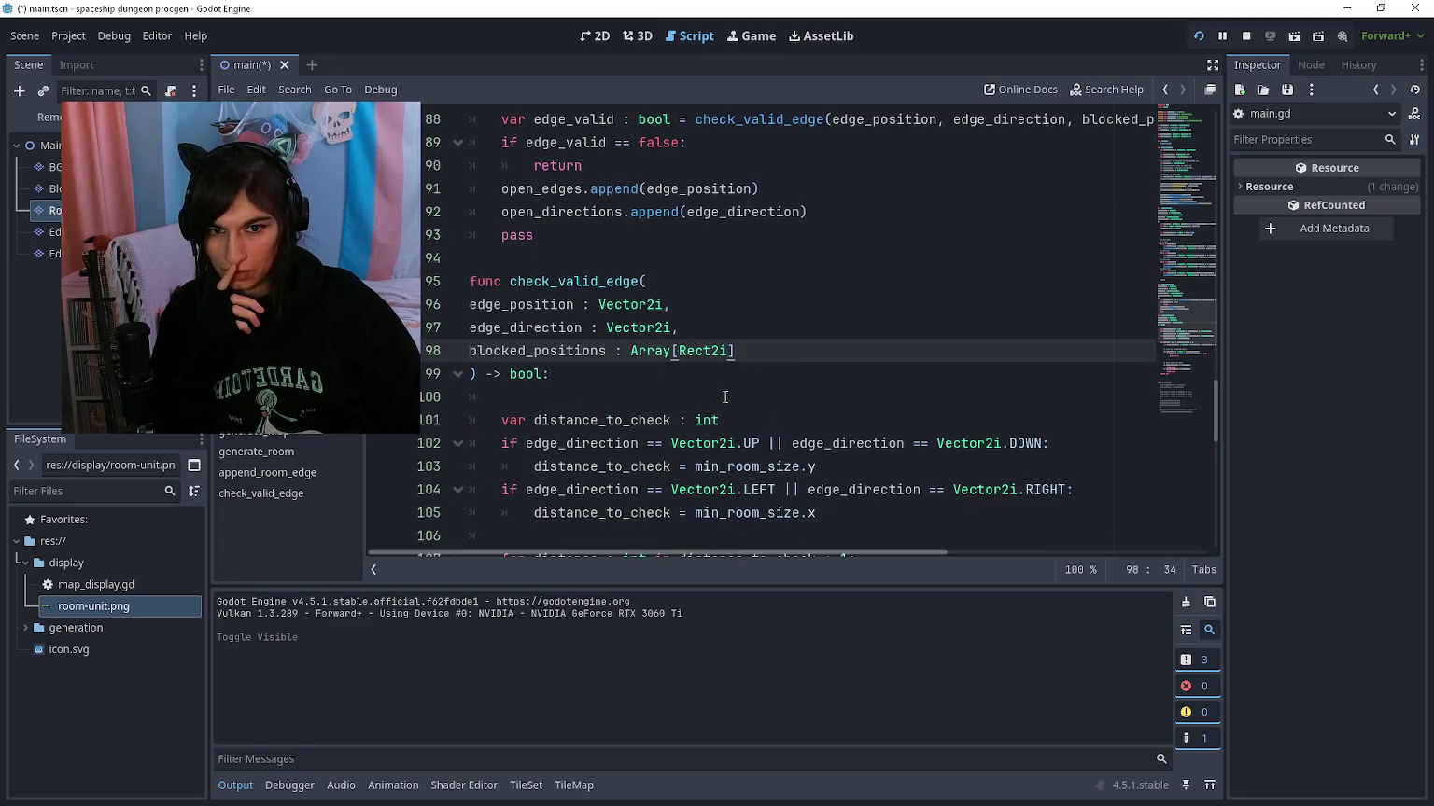
scroll(732, 396, down, 3)
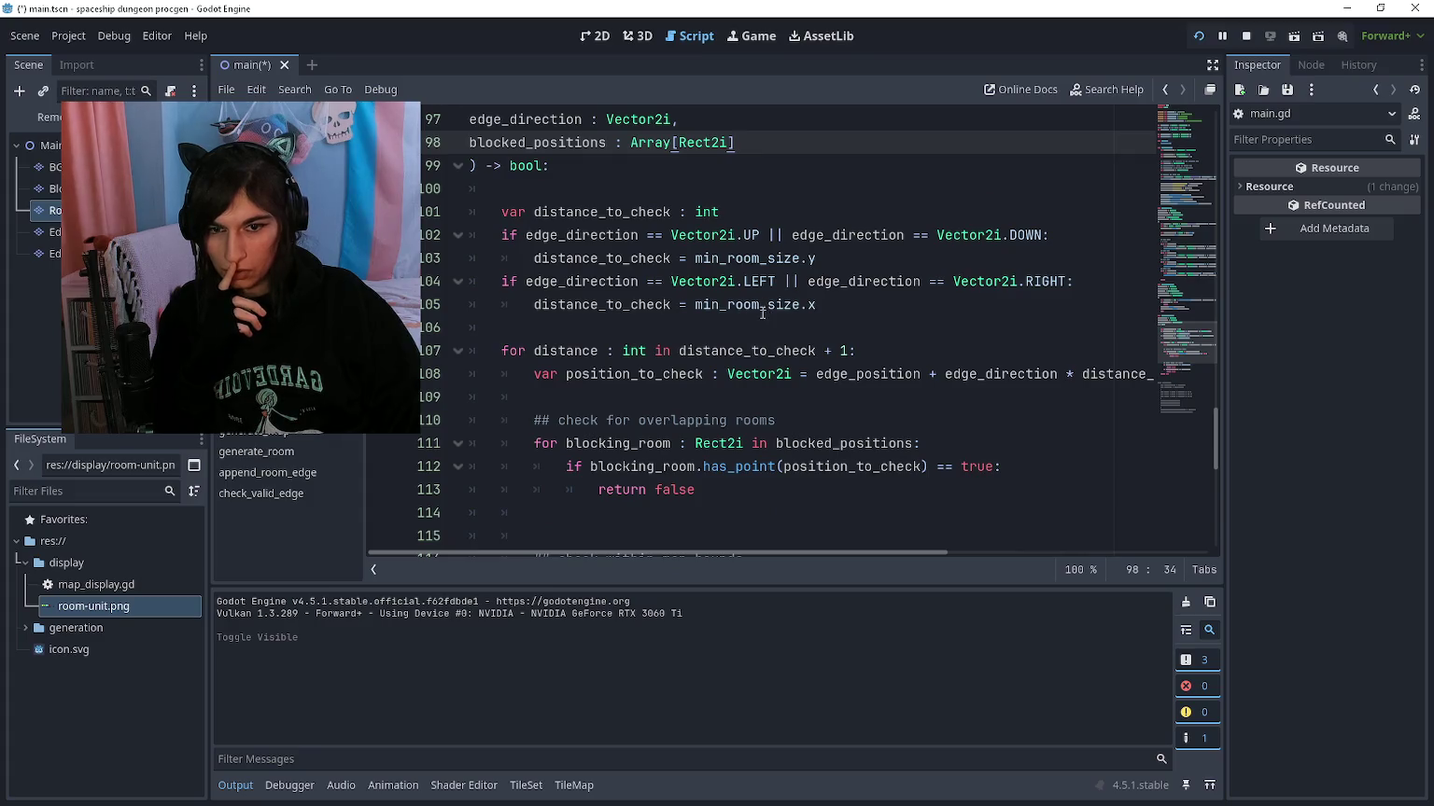
mouse_move(762, 313)
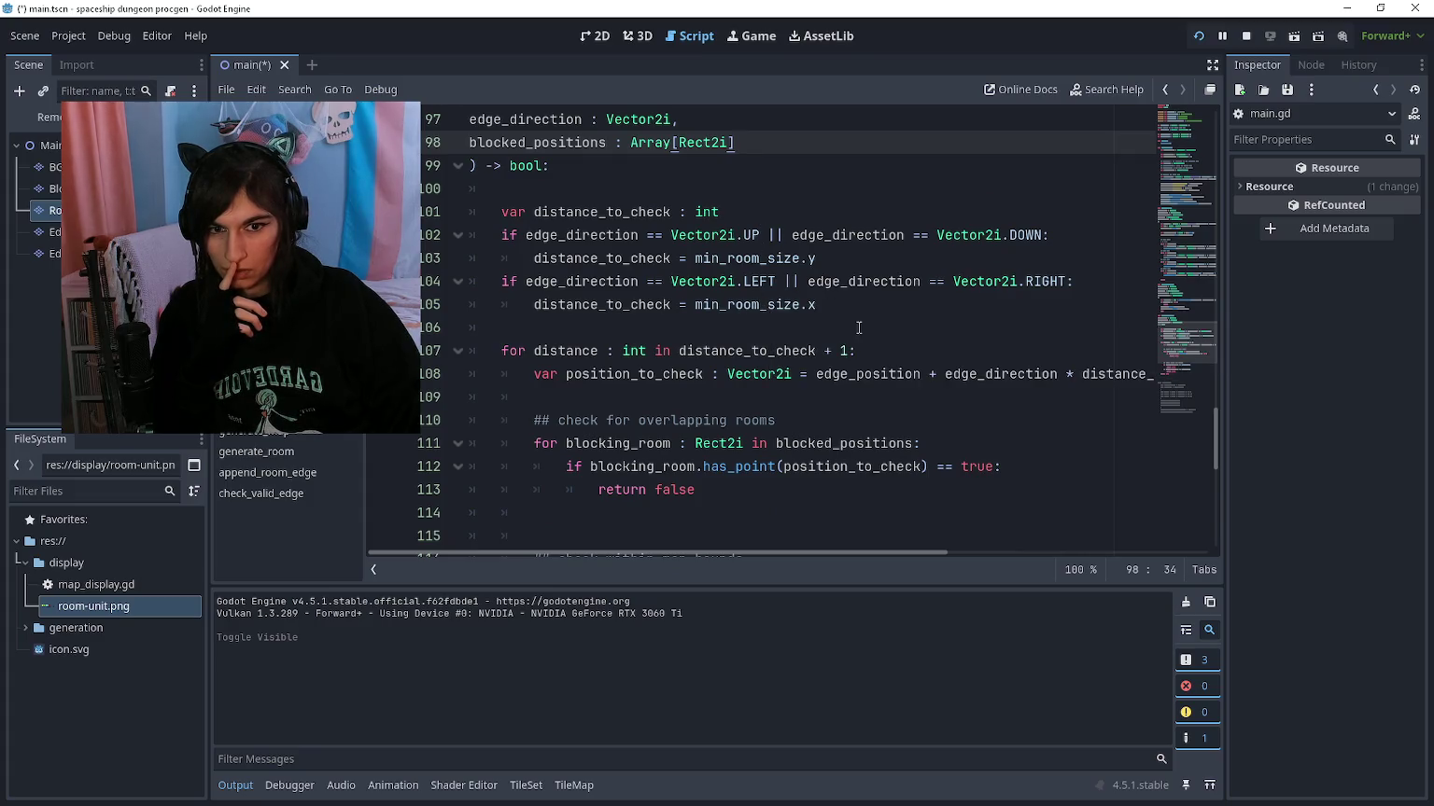
click(855, 329)
key(Return)
key(Up)
text(print(distance_to_check)
Step: Add print(position_to_check) inside the for loop, run the game, and review the Output
key(Down)
key(Down)
key(Down)
text(print()position_t-)
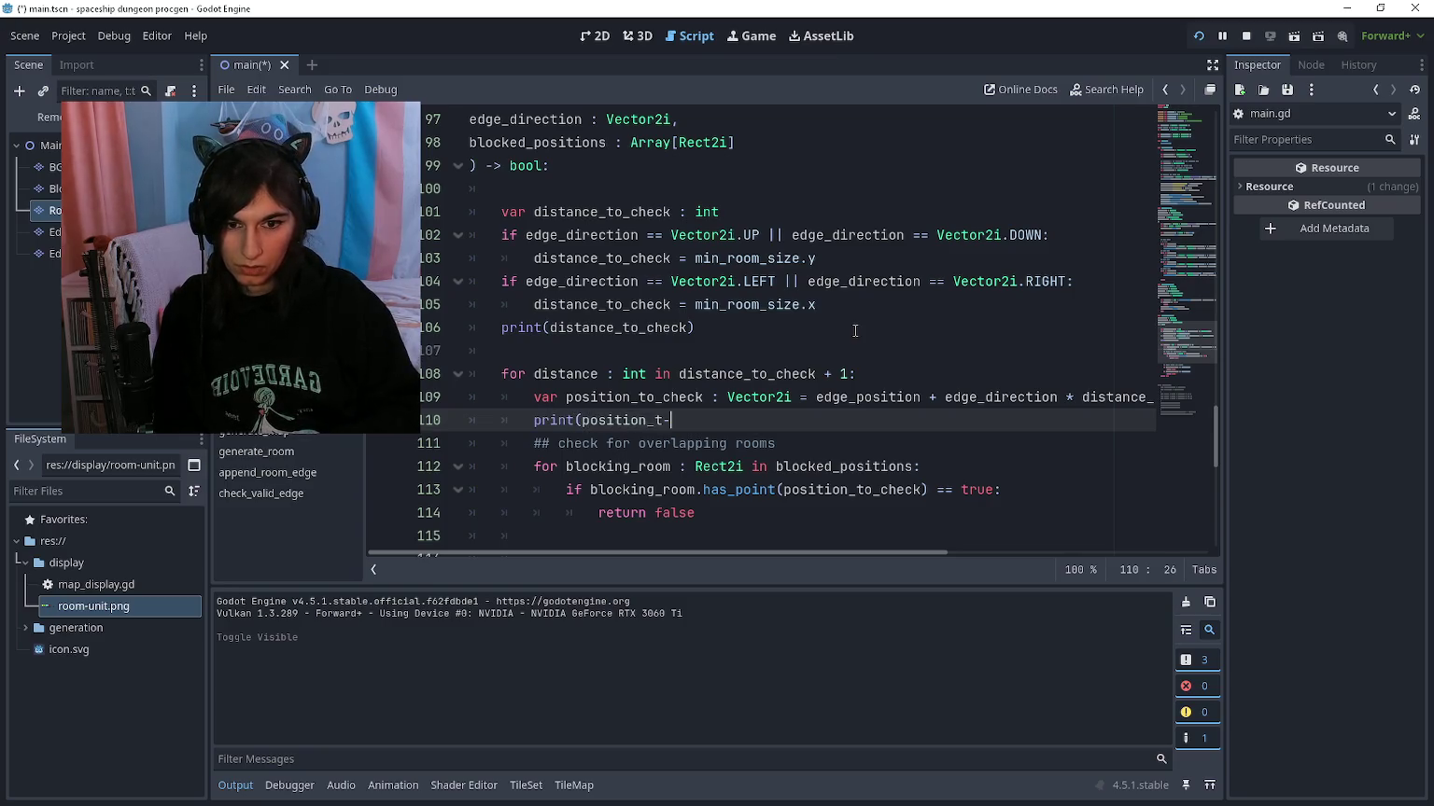
text(_check))
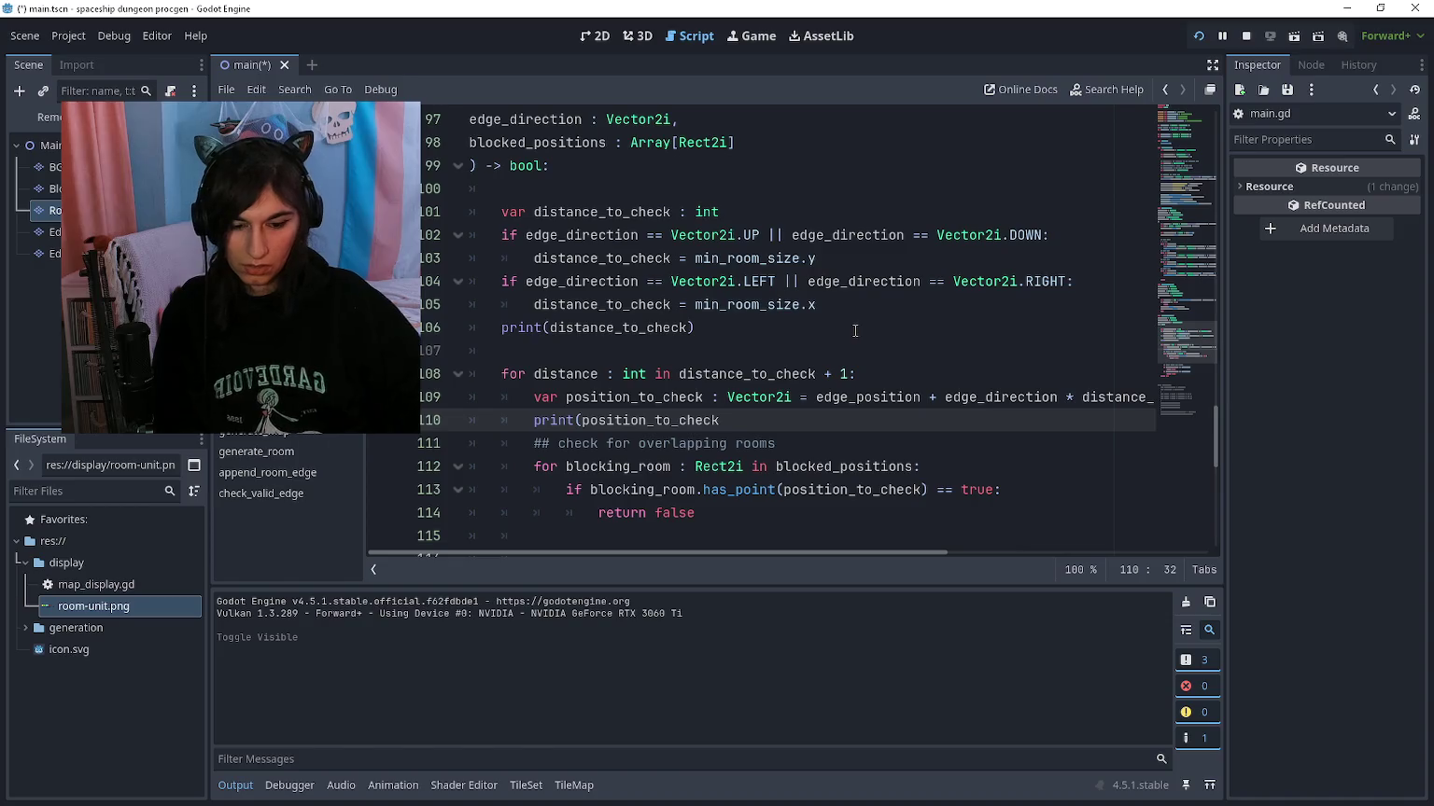
key(F5)
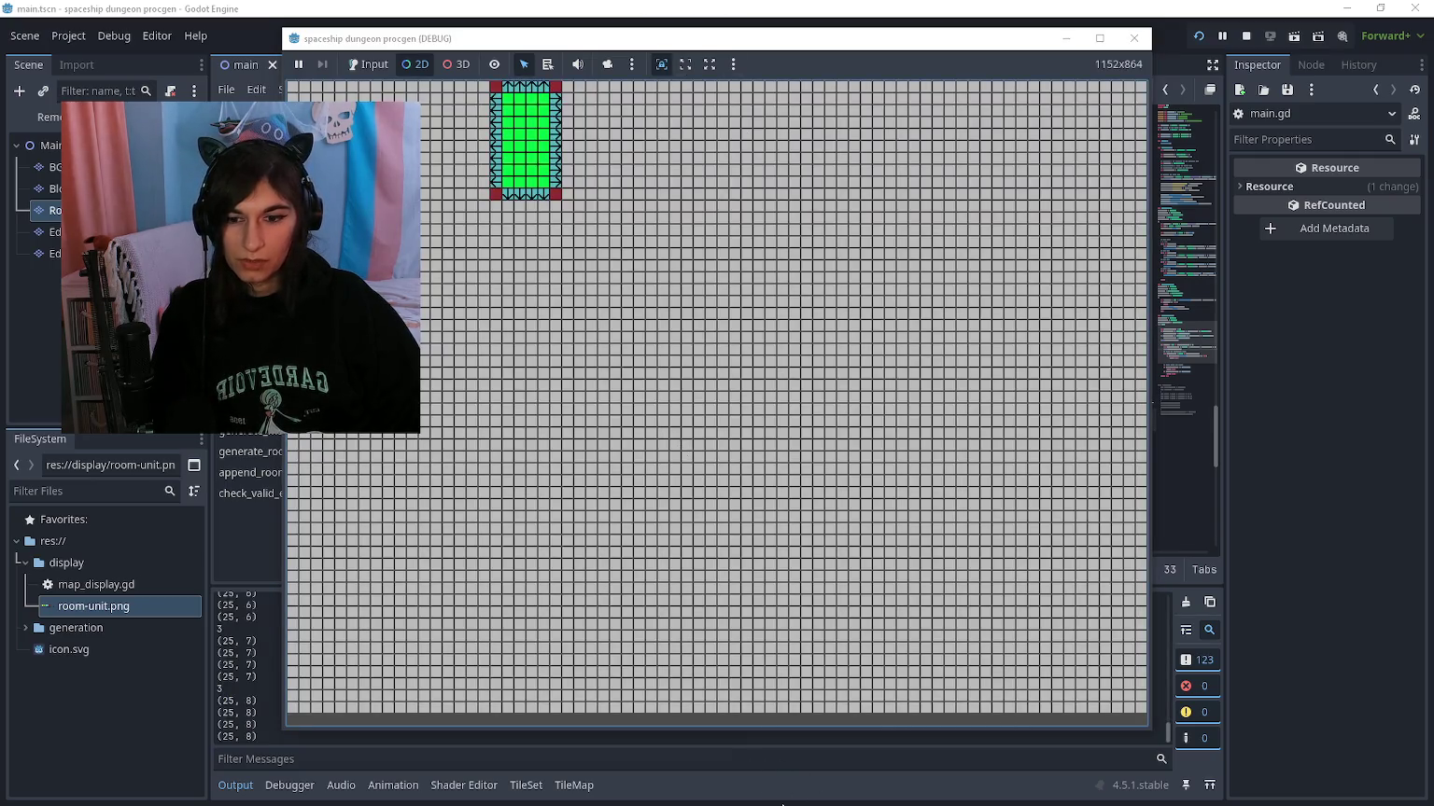
key(ctrl+F3)
scroll(383, 651, up, 5)
scroll(388, 666, up, 3)
drag(1161, 671, 1178, 602)
Step: Insert print("room blocked") above the overlap check's return false and rerun the game
drag(262, 649, 227, 644)
scroll(784, 327, down, 1)
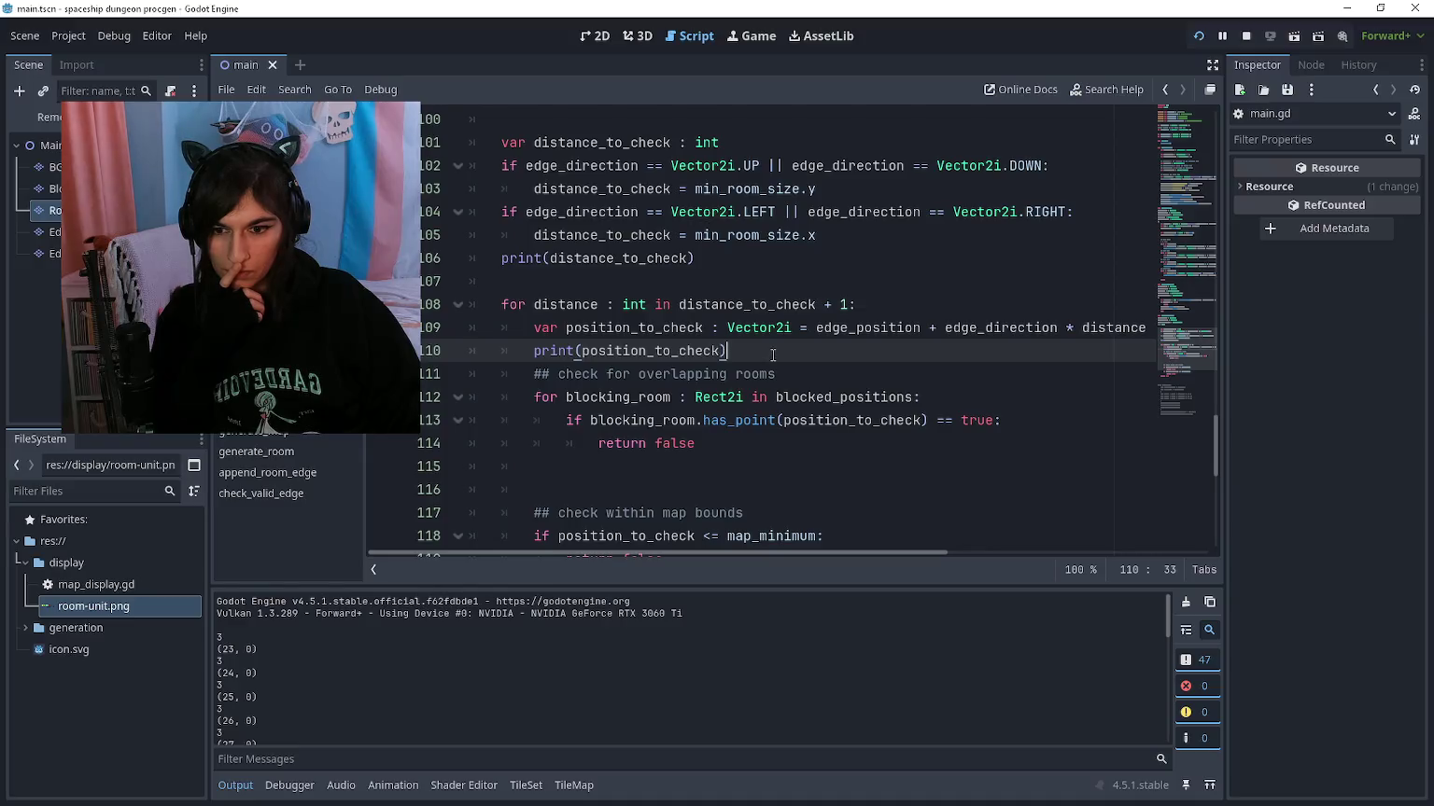
scroll(794, 709, down, 5)
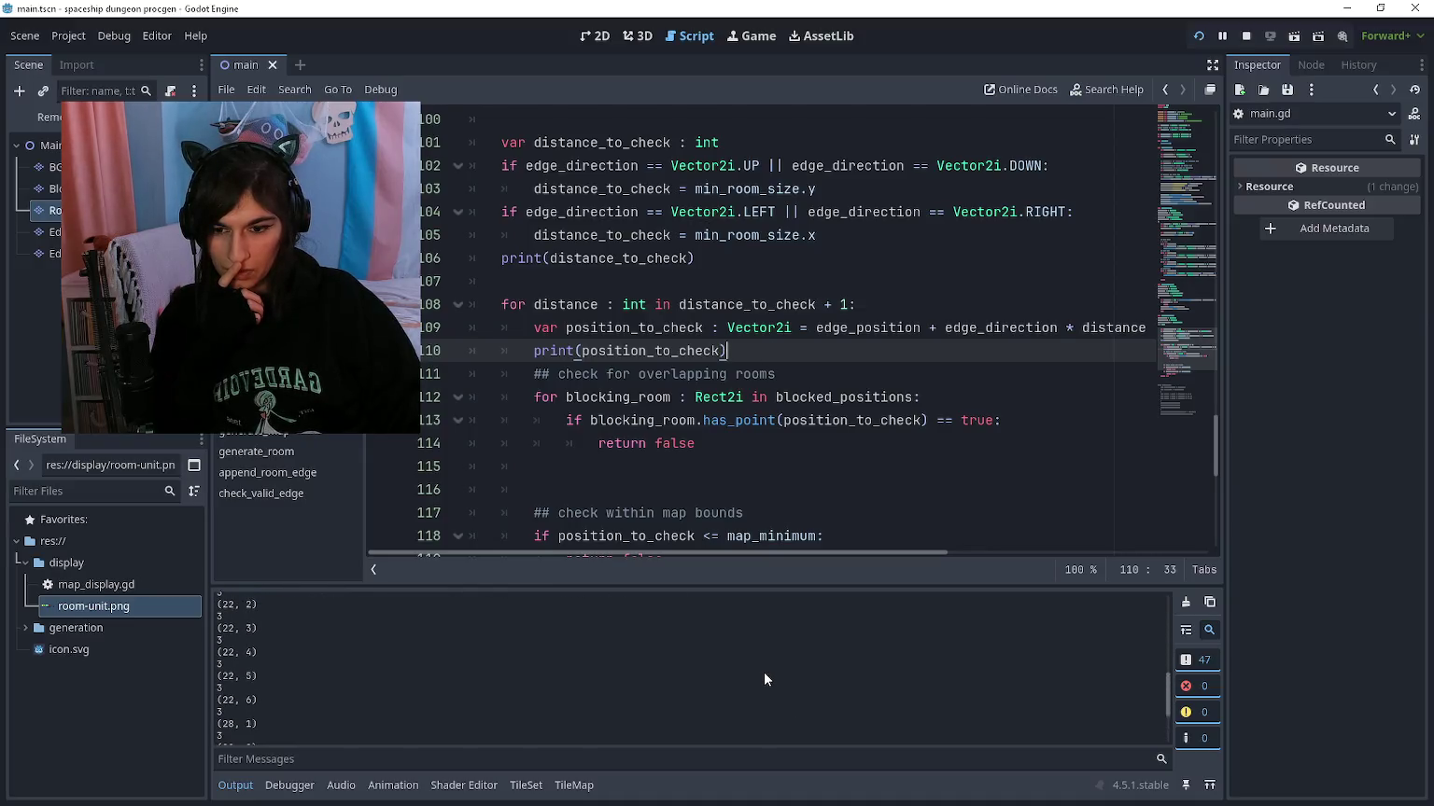
scroll(756, 355, down, 2)
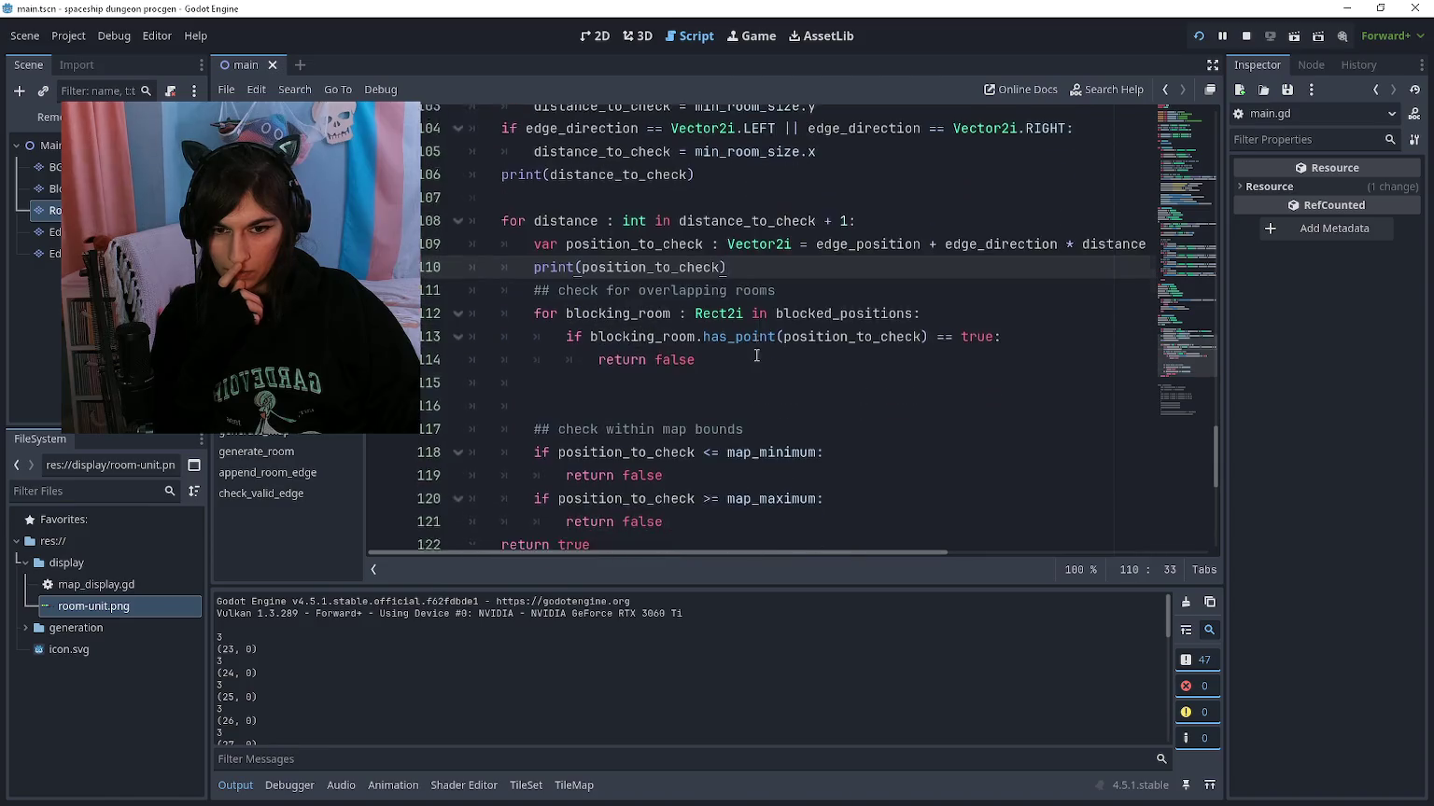
click(762, 300)
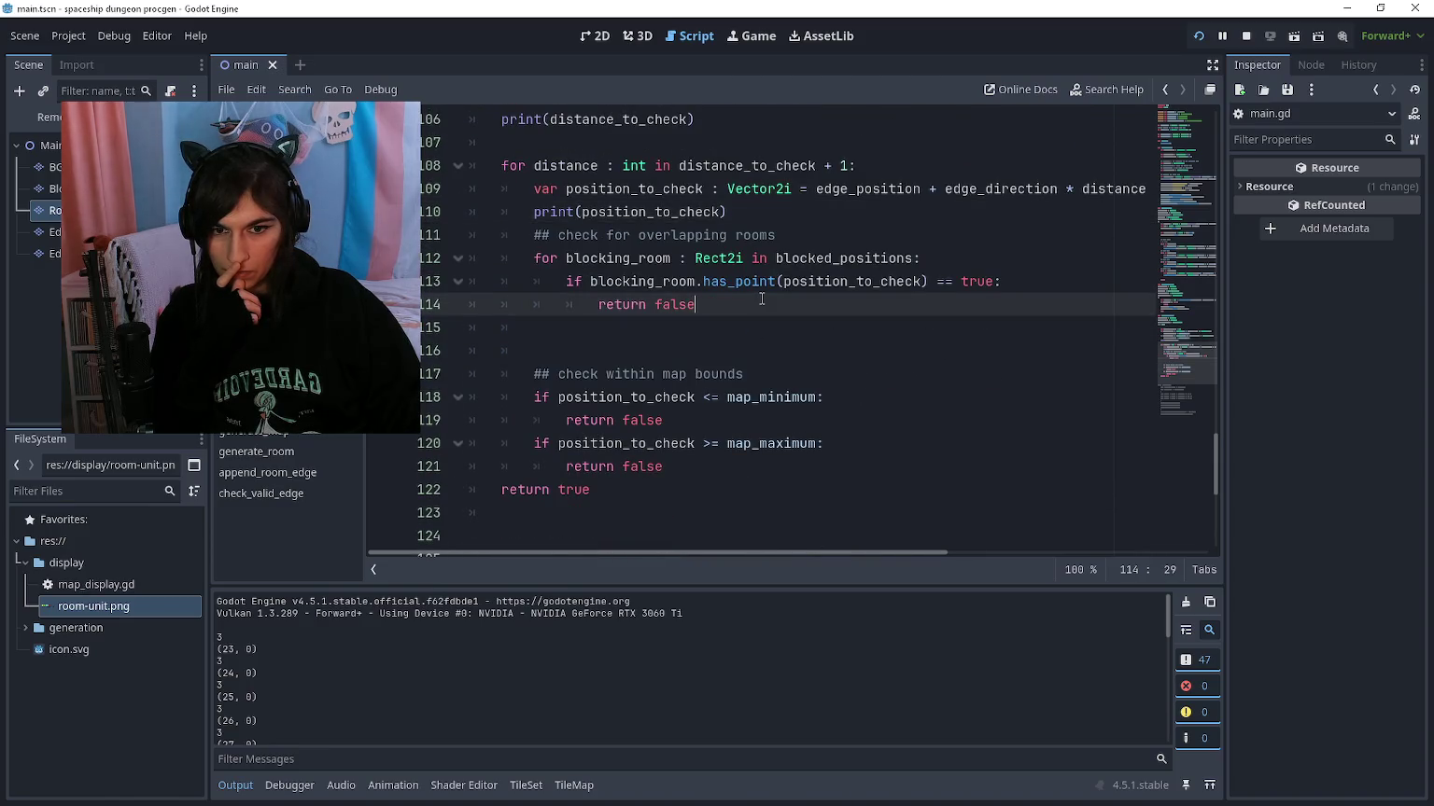
click(589, 305)
key(Return)
key(Up)
text(print("room blocked)
click(810, 306)
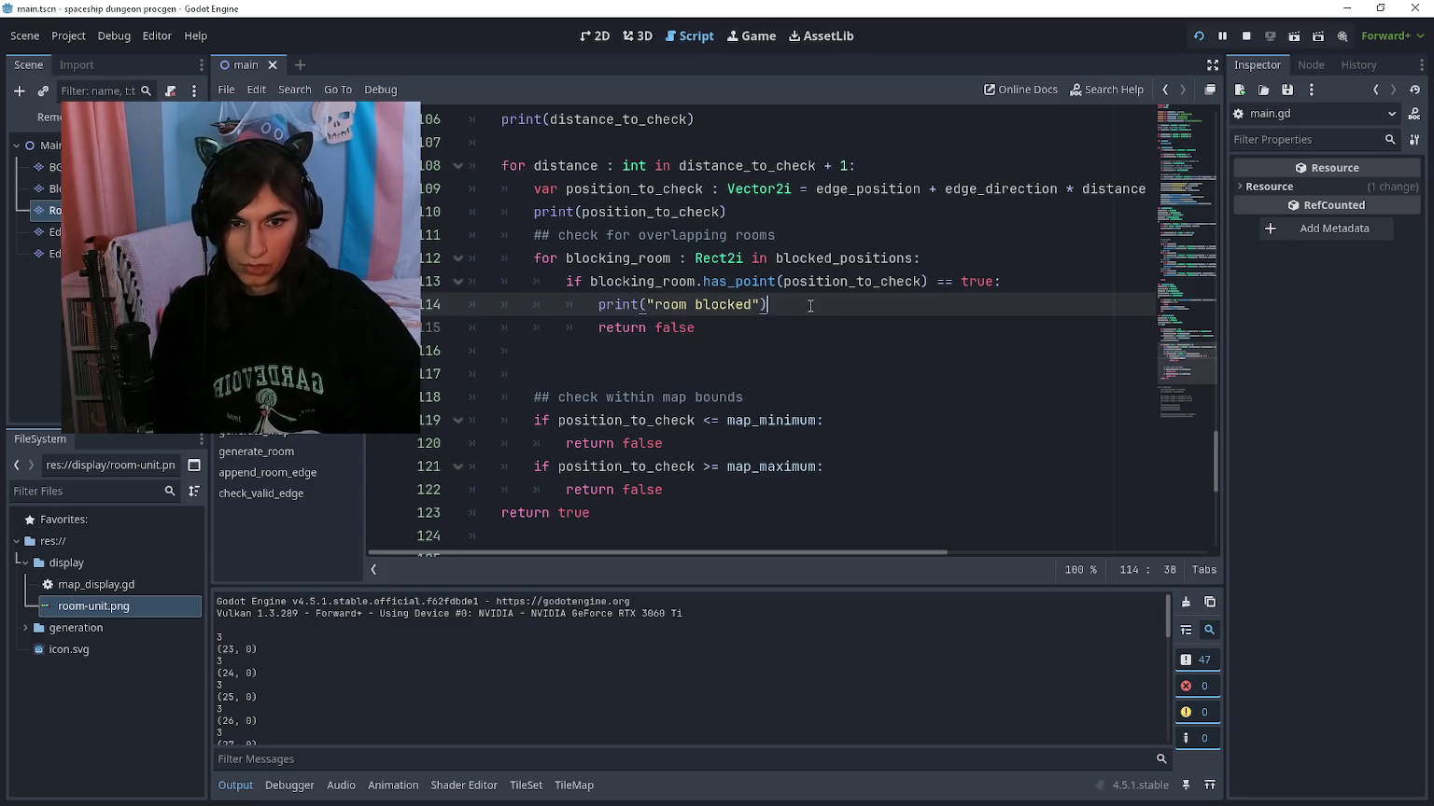
click(810, 327)
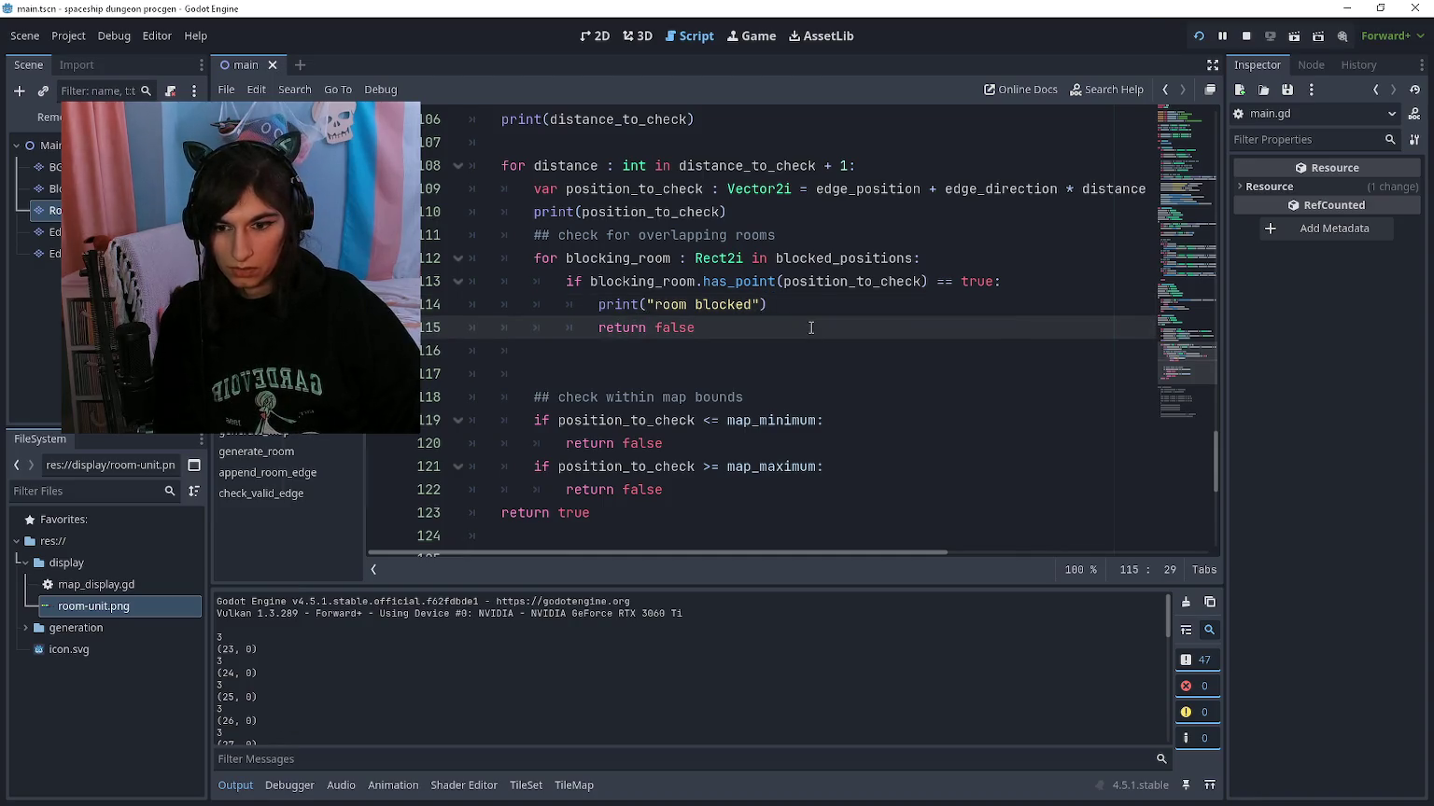
key(F5)
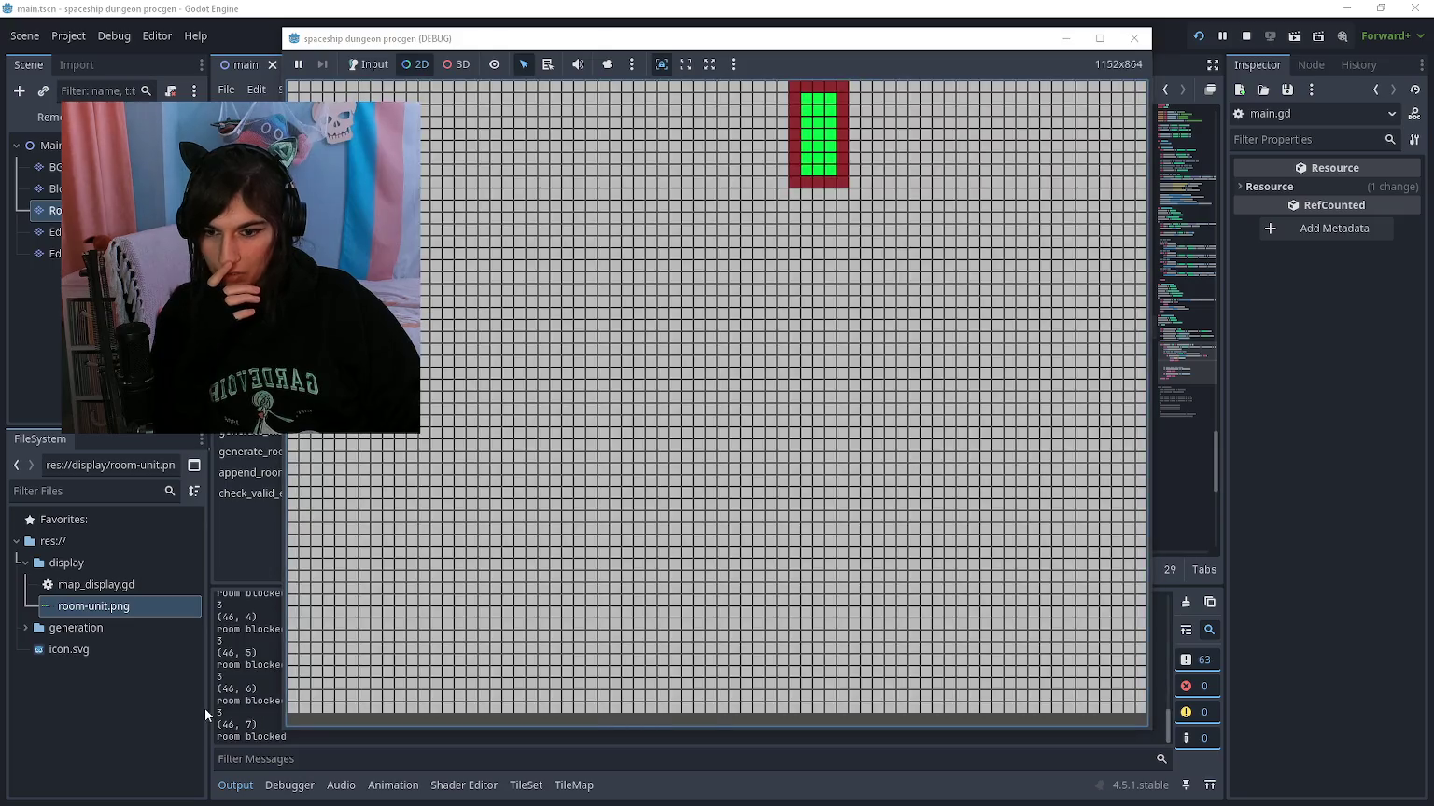
Step: Rerun the game and inspect the position_to_check line with its room blocked output
click(205, 714)
scroll(379, 681, up, 10)
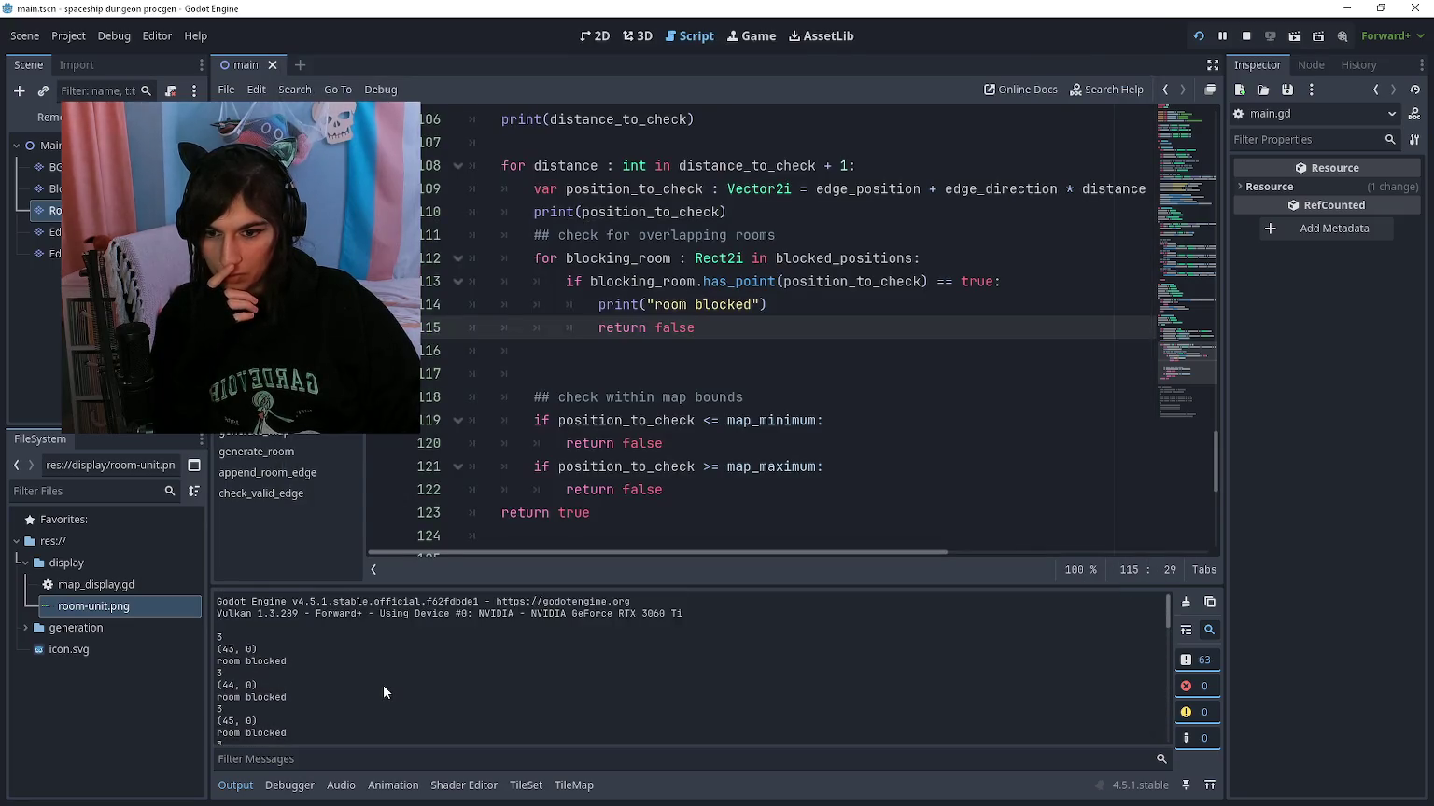
click(808, 304)
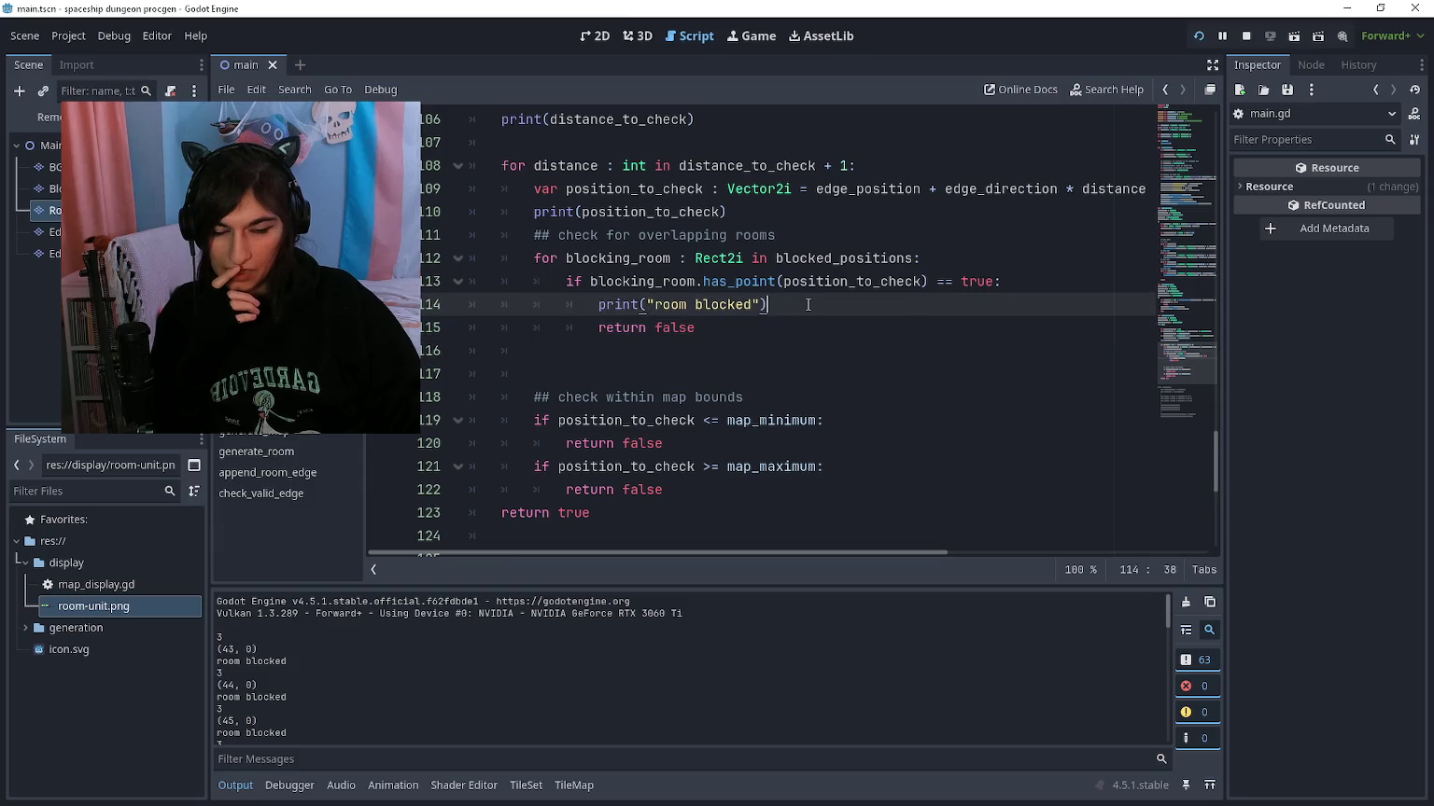
key(alt+Tab)
key(alt+Tab)
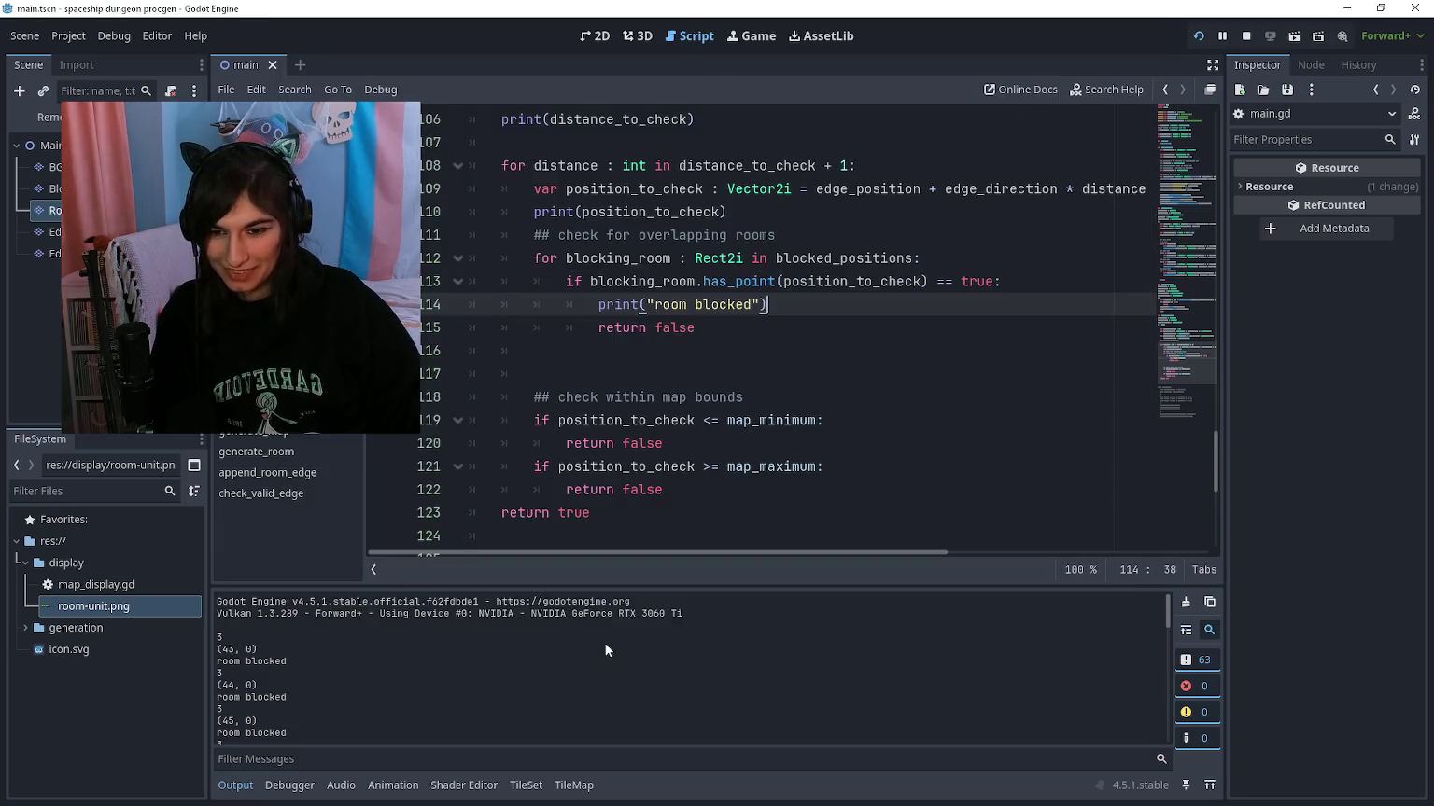
scroll(597, 653, down, 2)
key(F5)
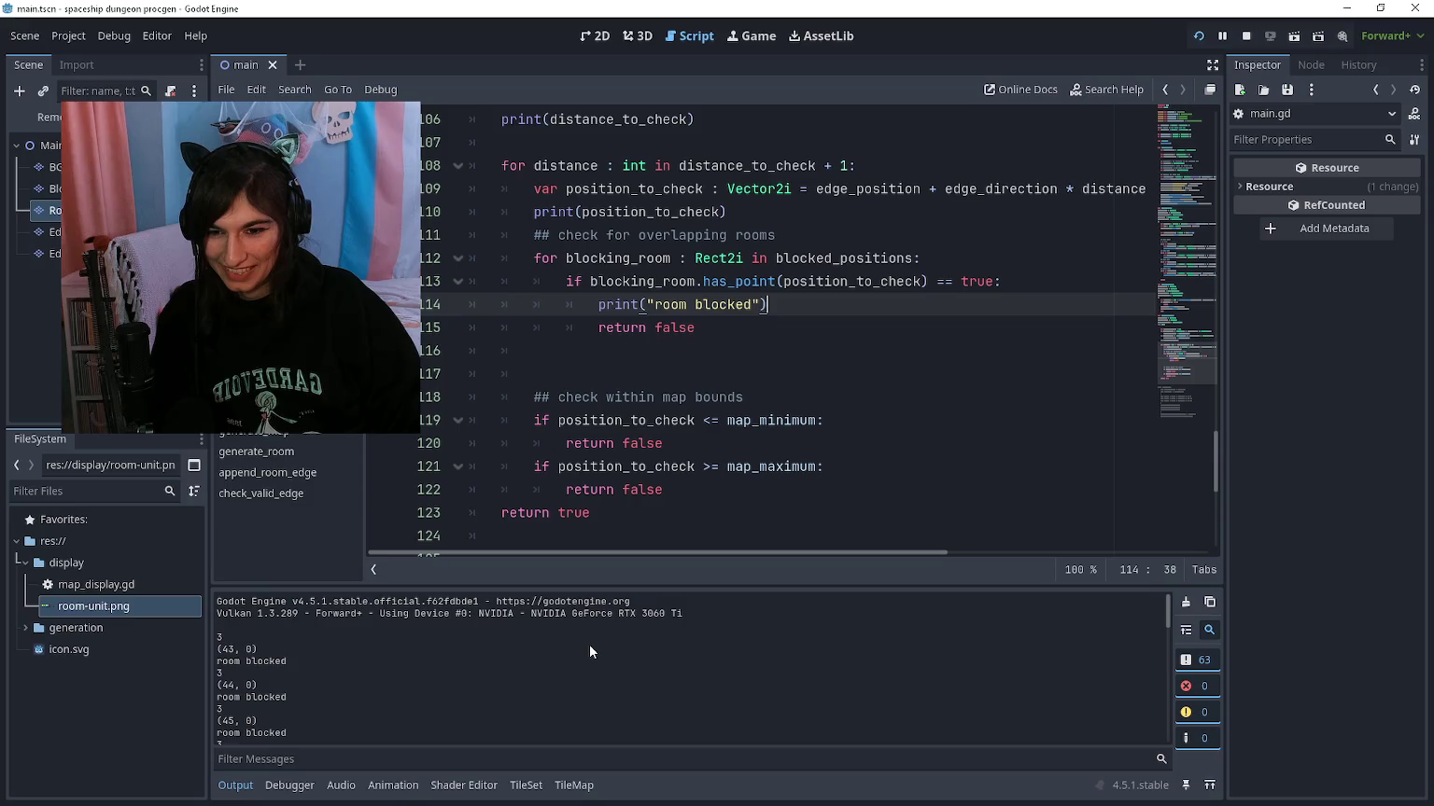
key(alt+Tab)
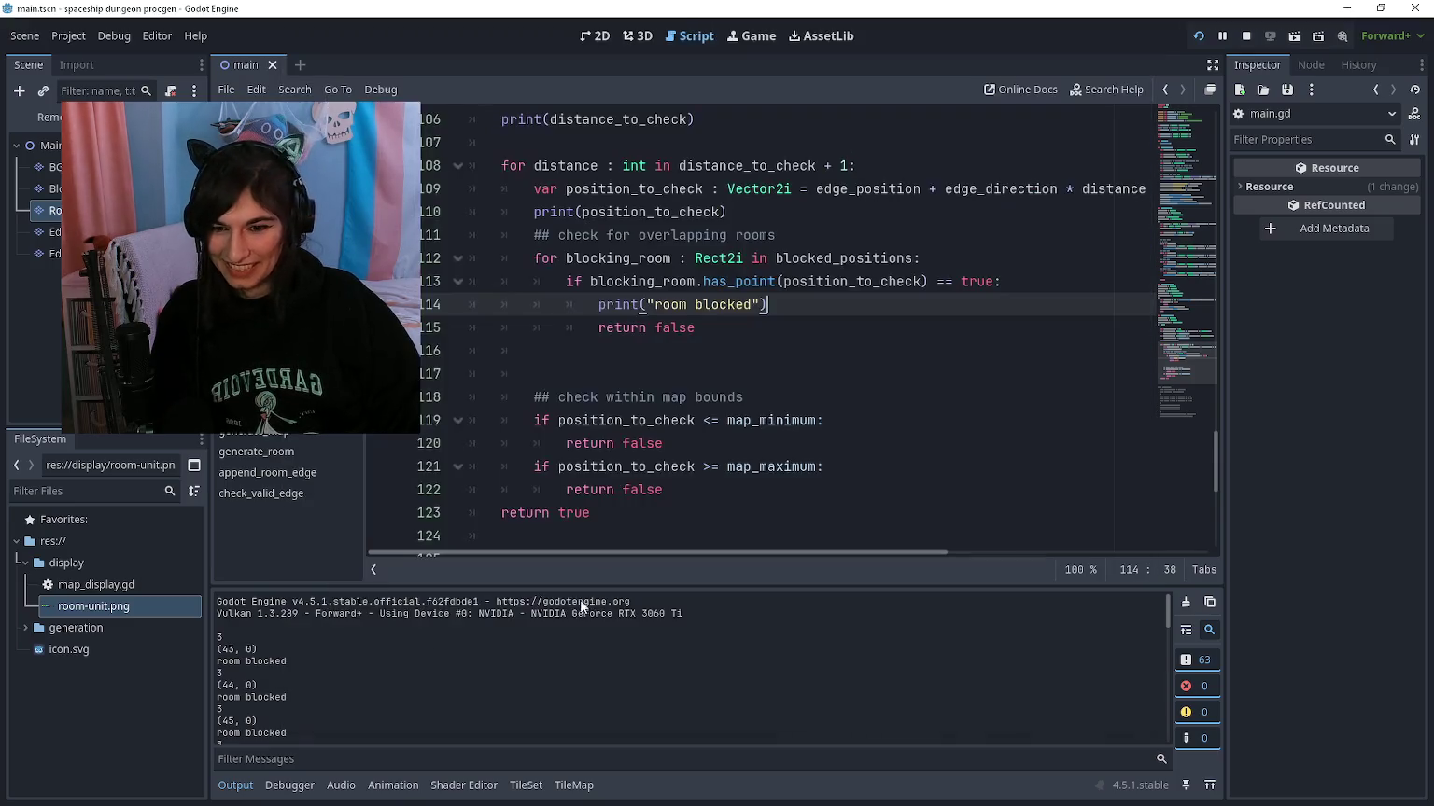
scroll(566, 643, up, 5)
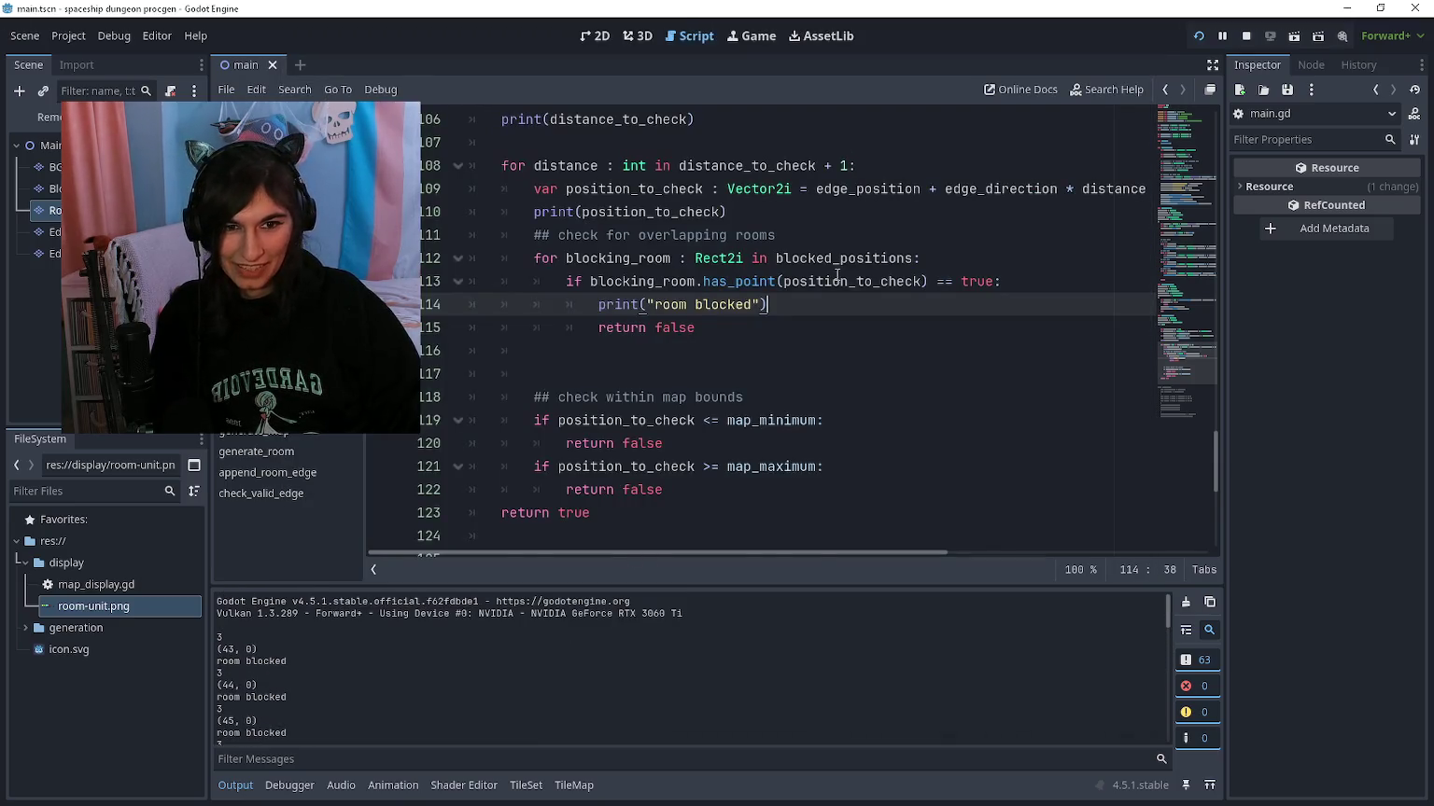
scroll(893, 227, up, 2)
scroll(876, 328, right, 2)
click(859, 327)
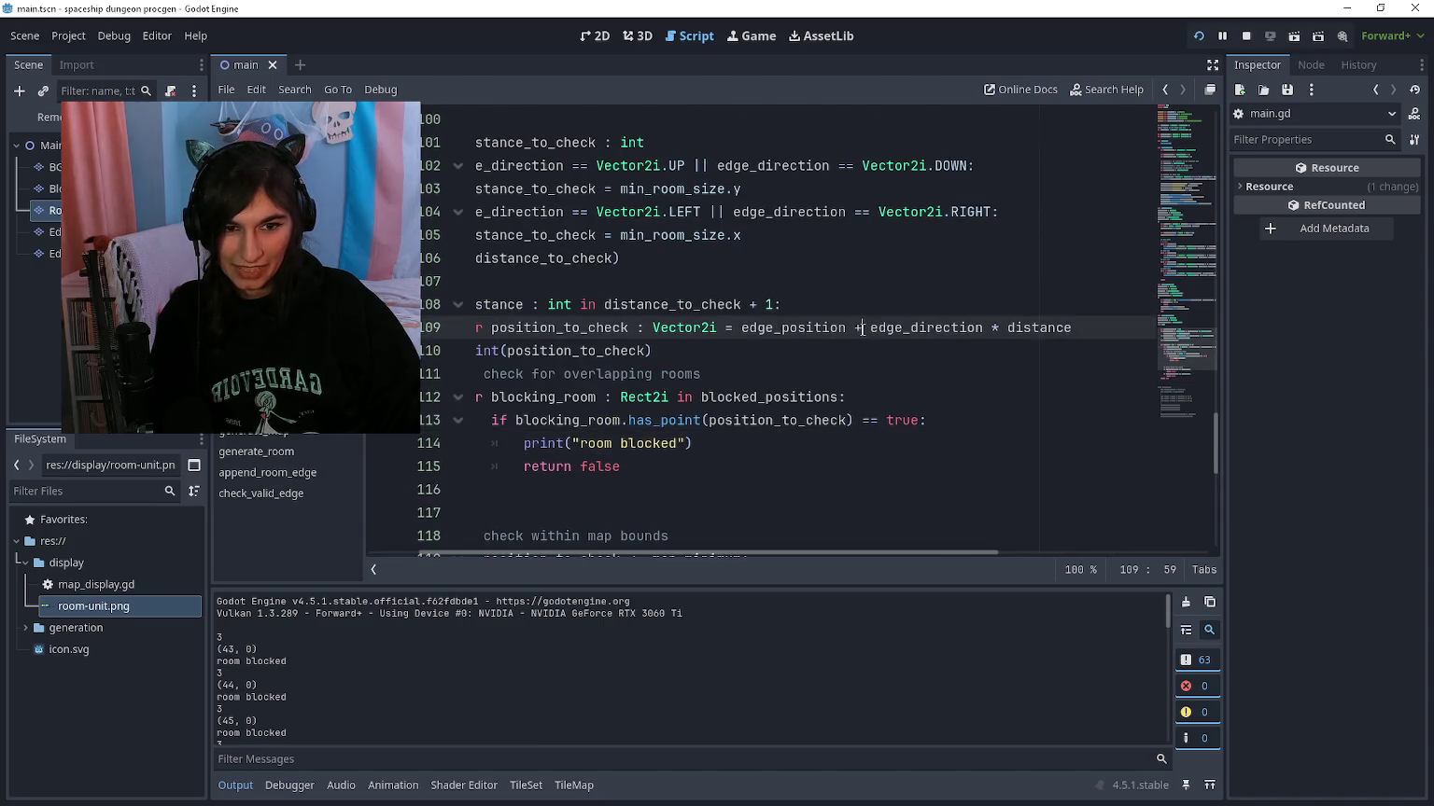
key(F5)
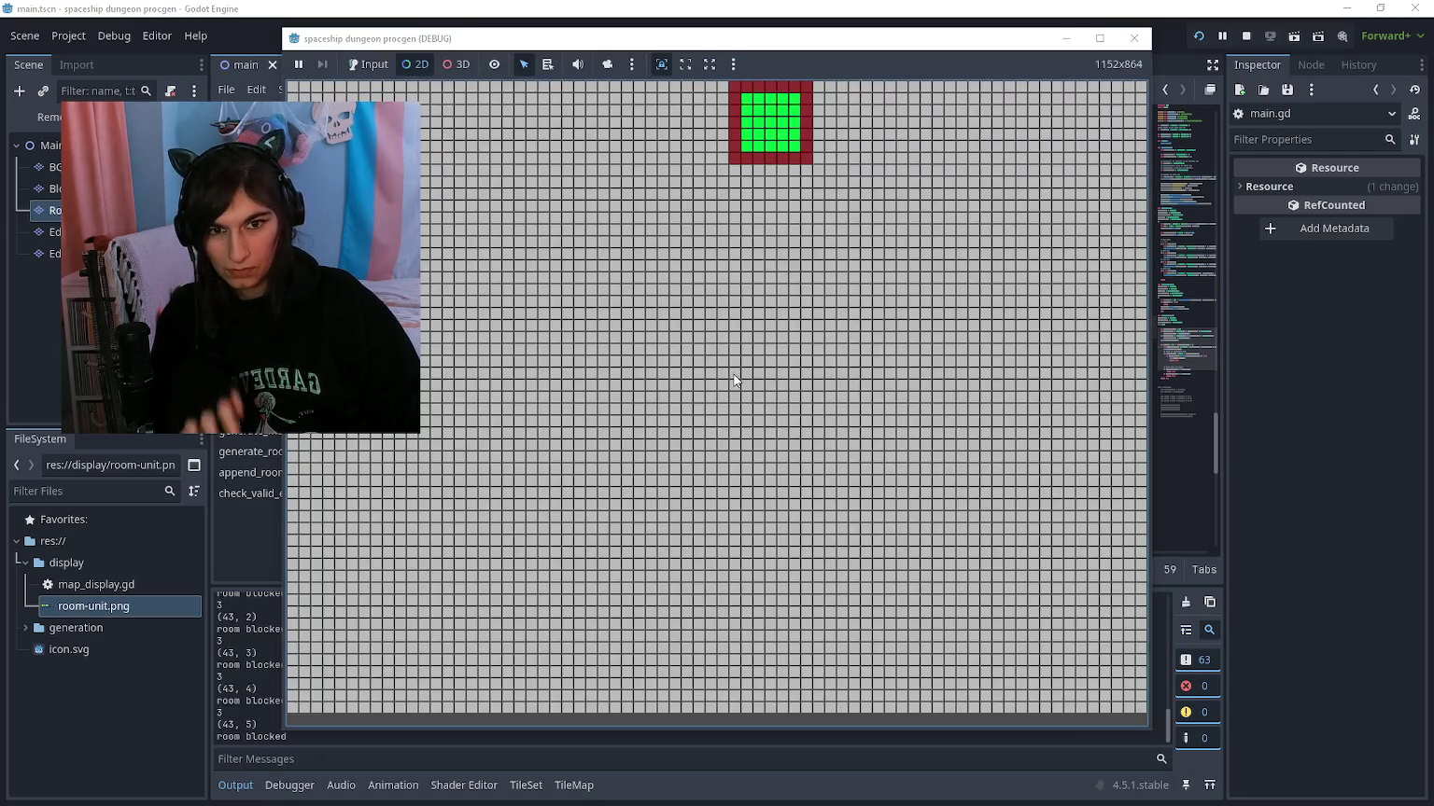
key(F8)
Step: Try + before edge_direction, revert it to subtraction, and rerun the map generator
double_click(932, 327)
text(+ edge_direction * distance)
click(800, 351)
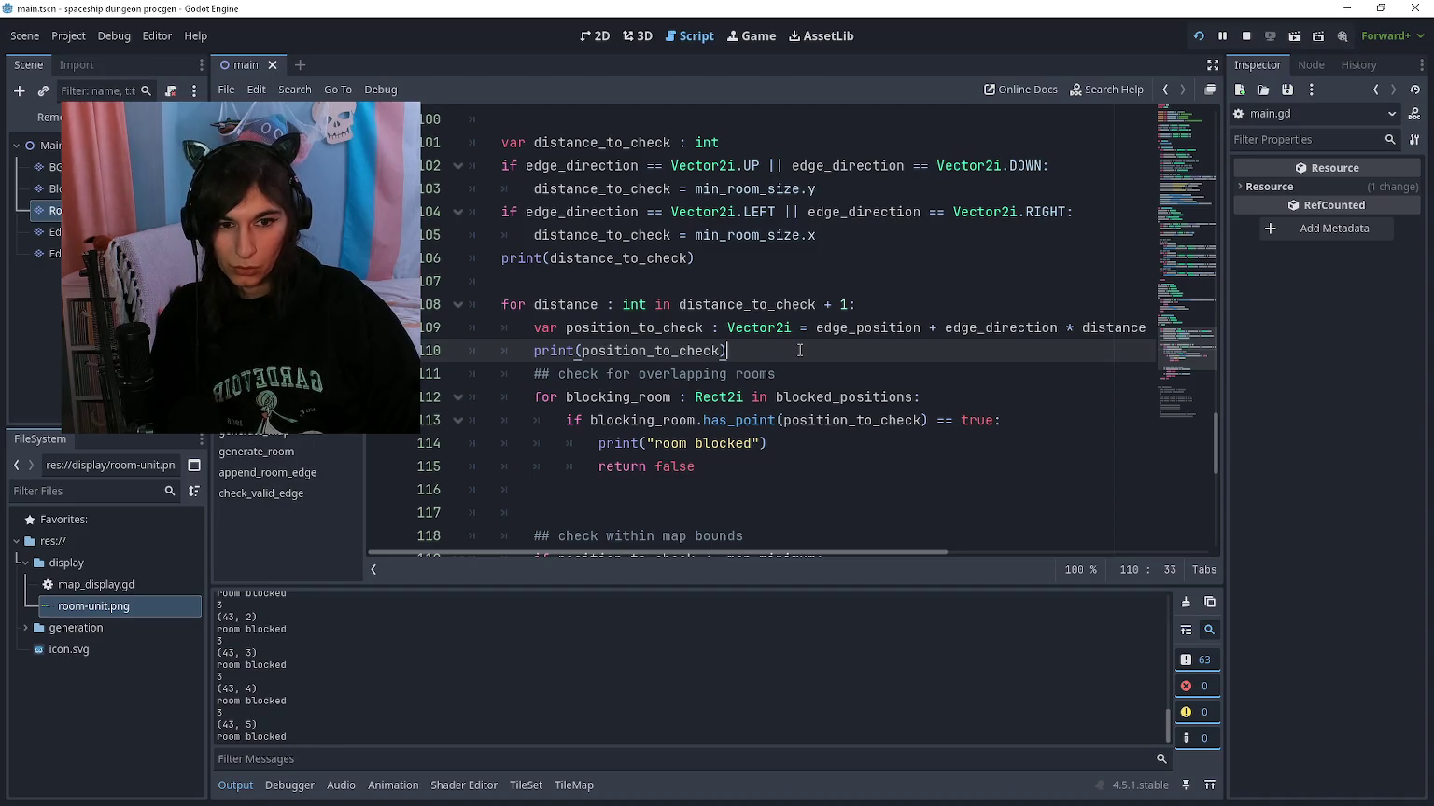
key(ctrl+z)
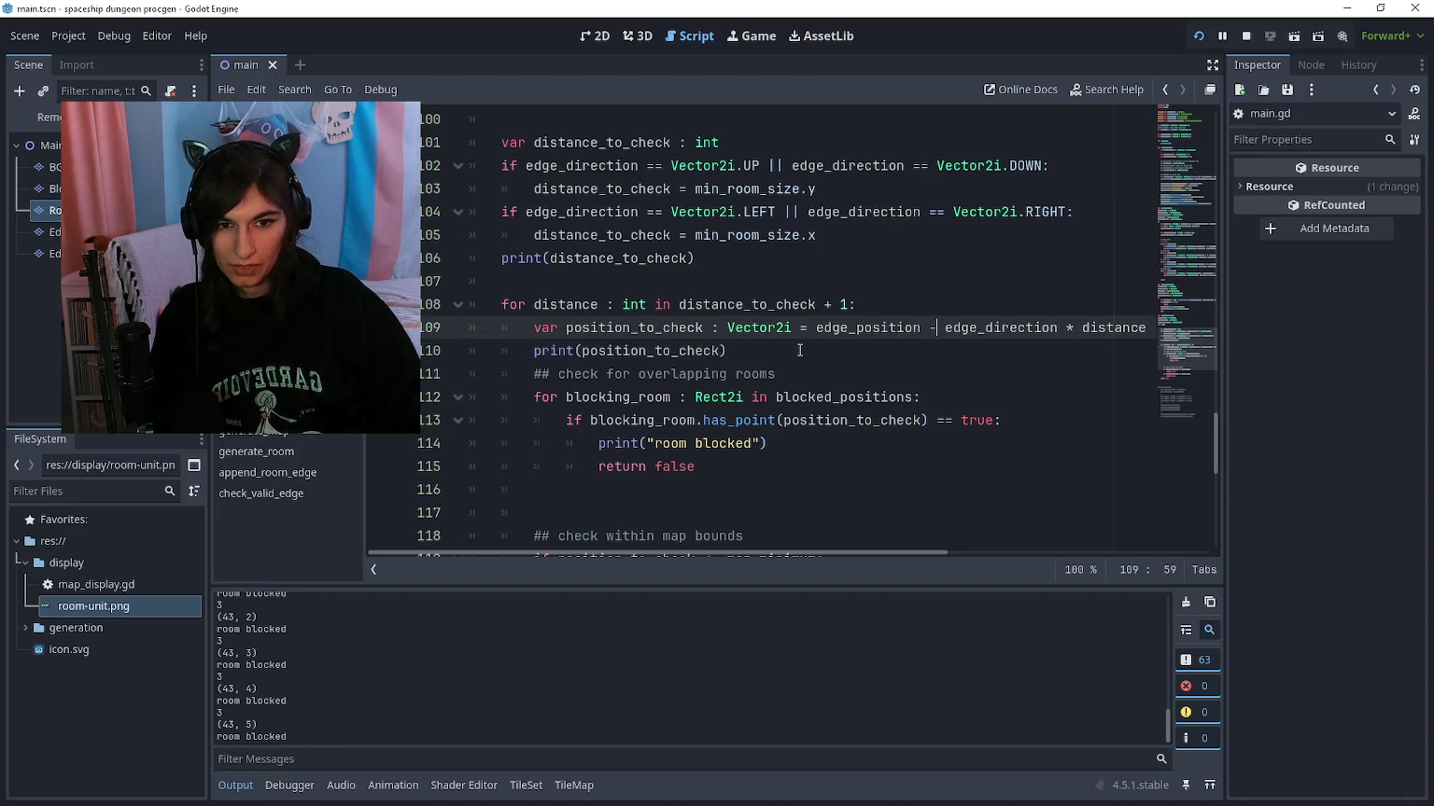
key(F5)
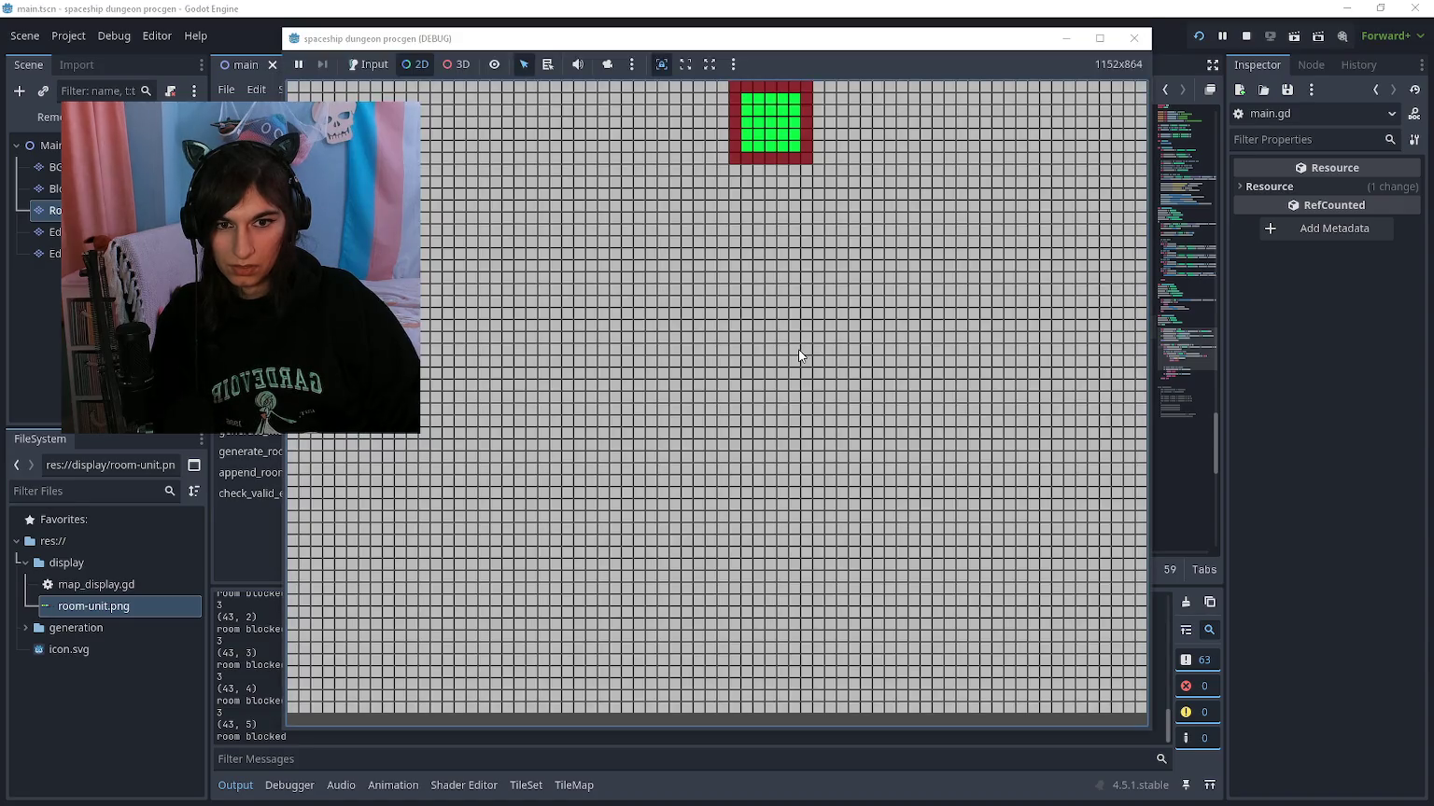
key(F8)
click(800, 350)
key(F5)
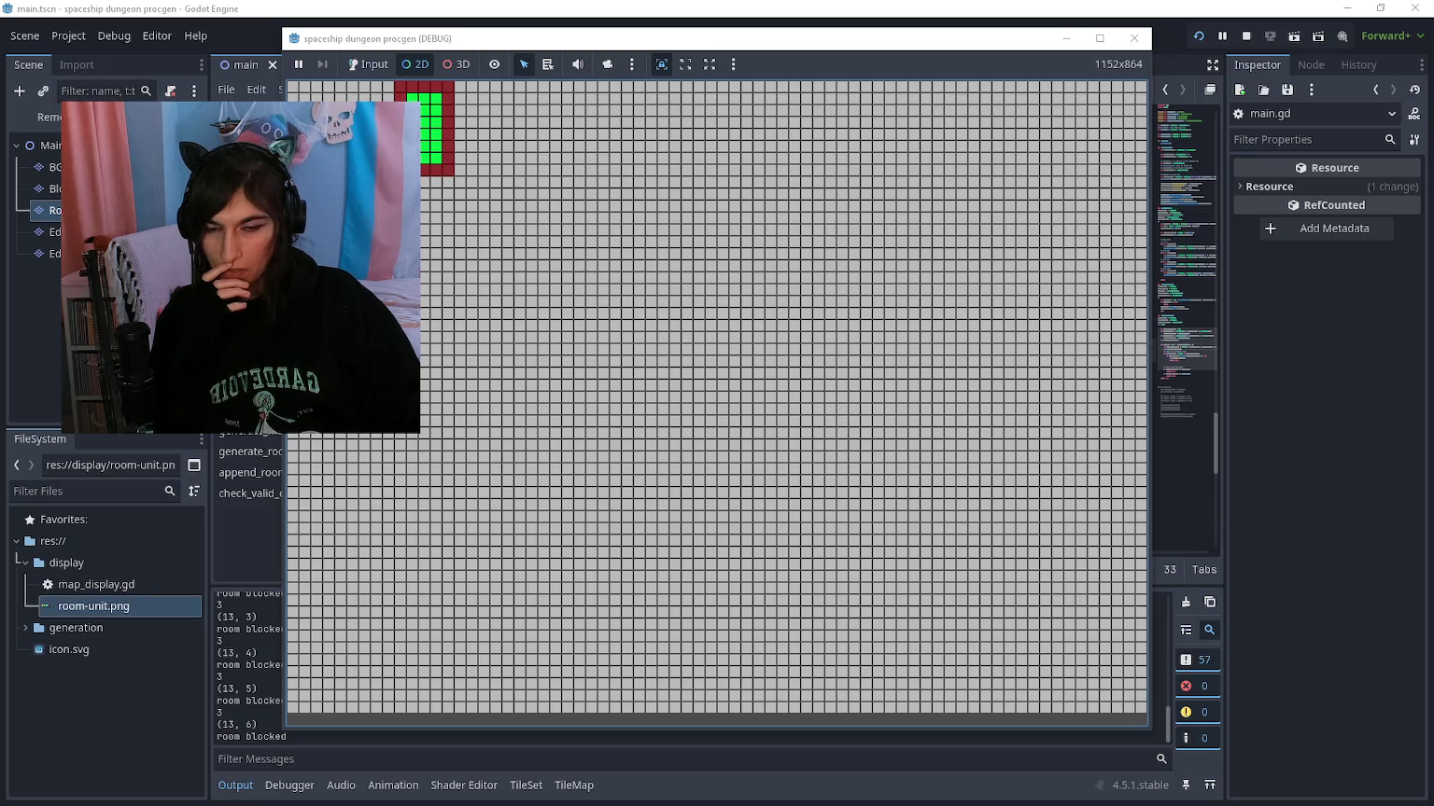
key(F8)
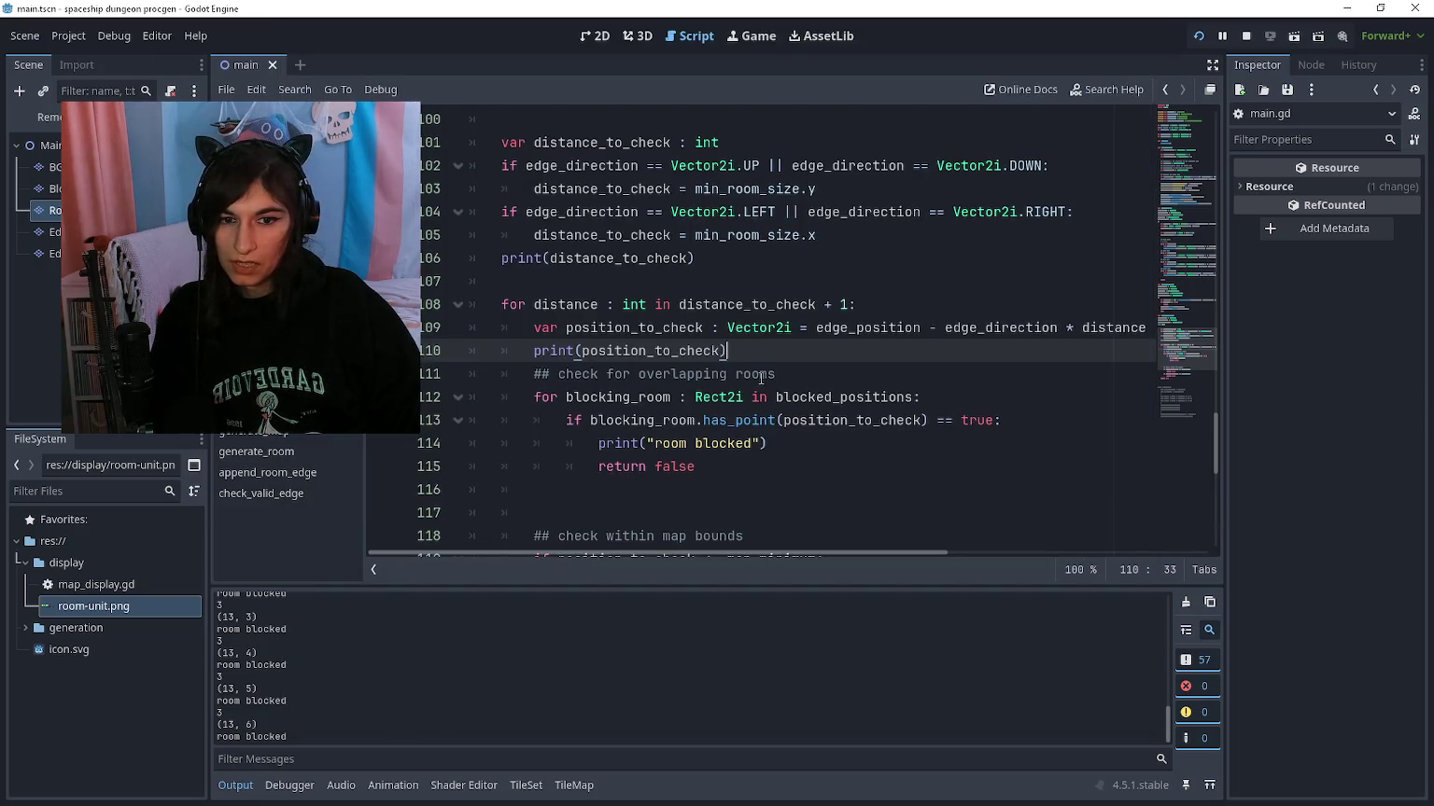
Step: Remove '+ 1' from the loop range, add 'distance += 1' inside the loop, and run
click(842, 304)
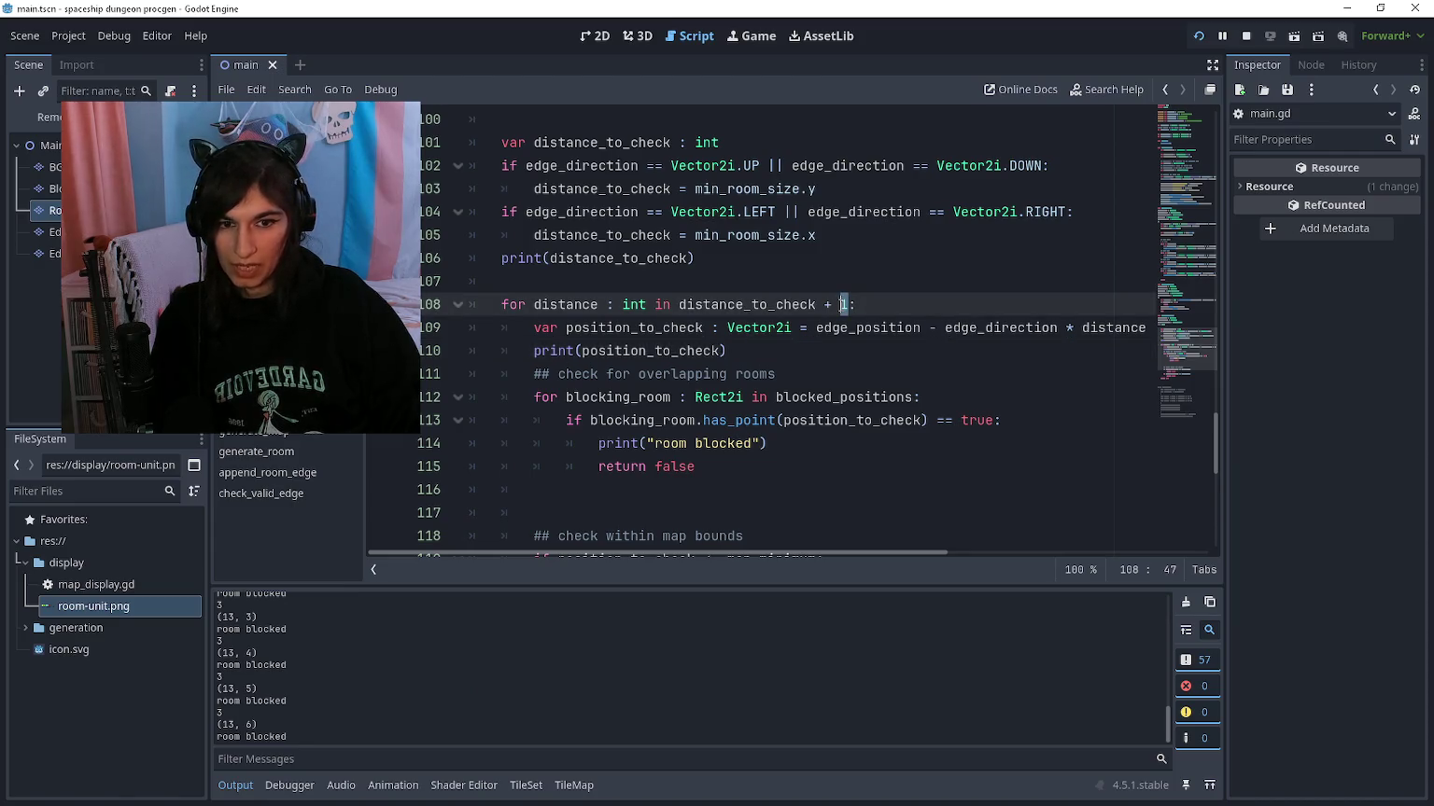
key(Delete)
key(BackSpace)
key(BackSpace)
key(BackSpace)
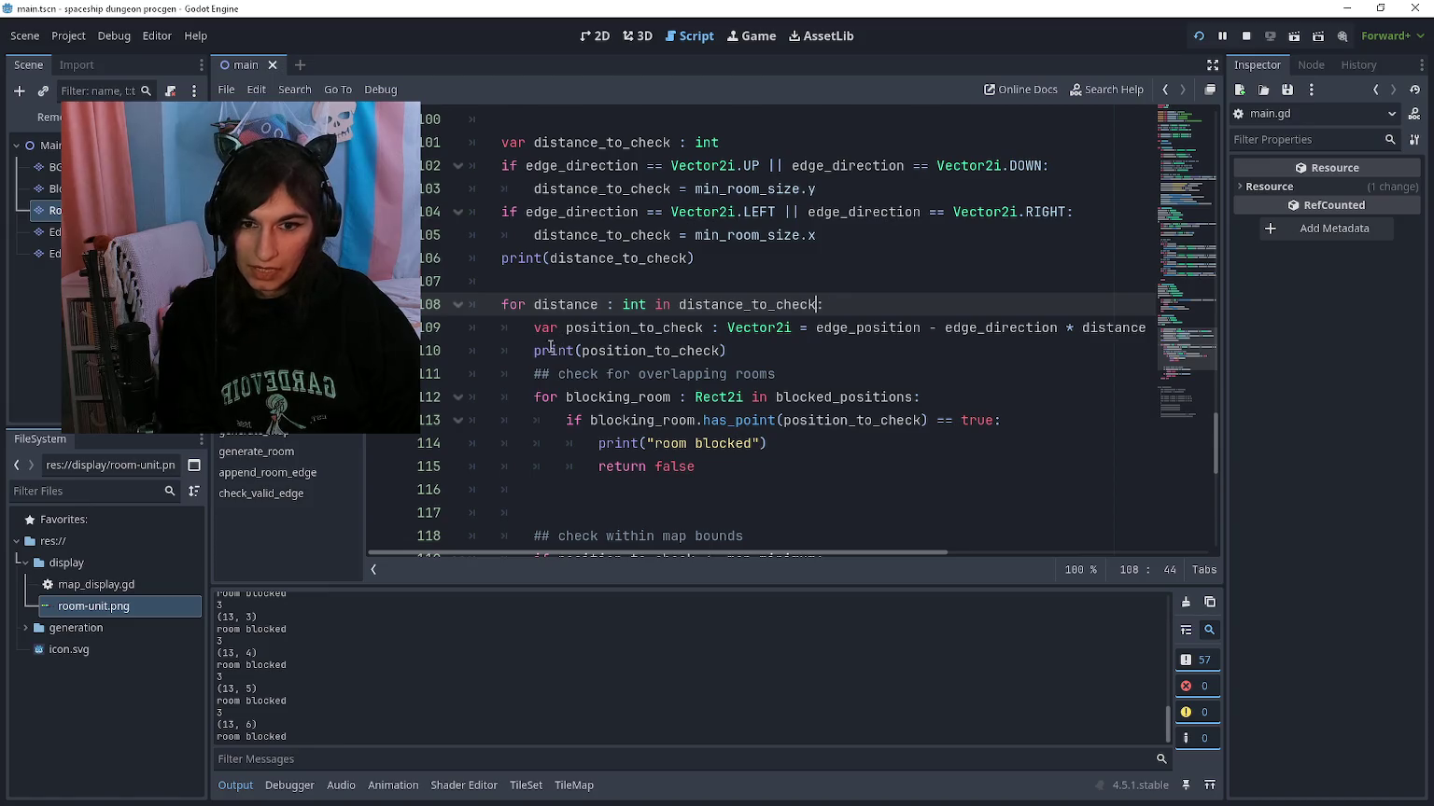
key(Return)
text(distance += 1)
key(F5)
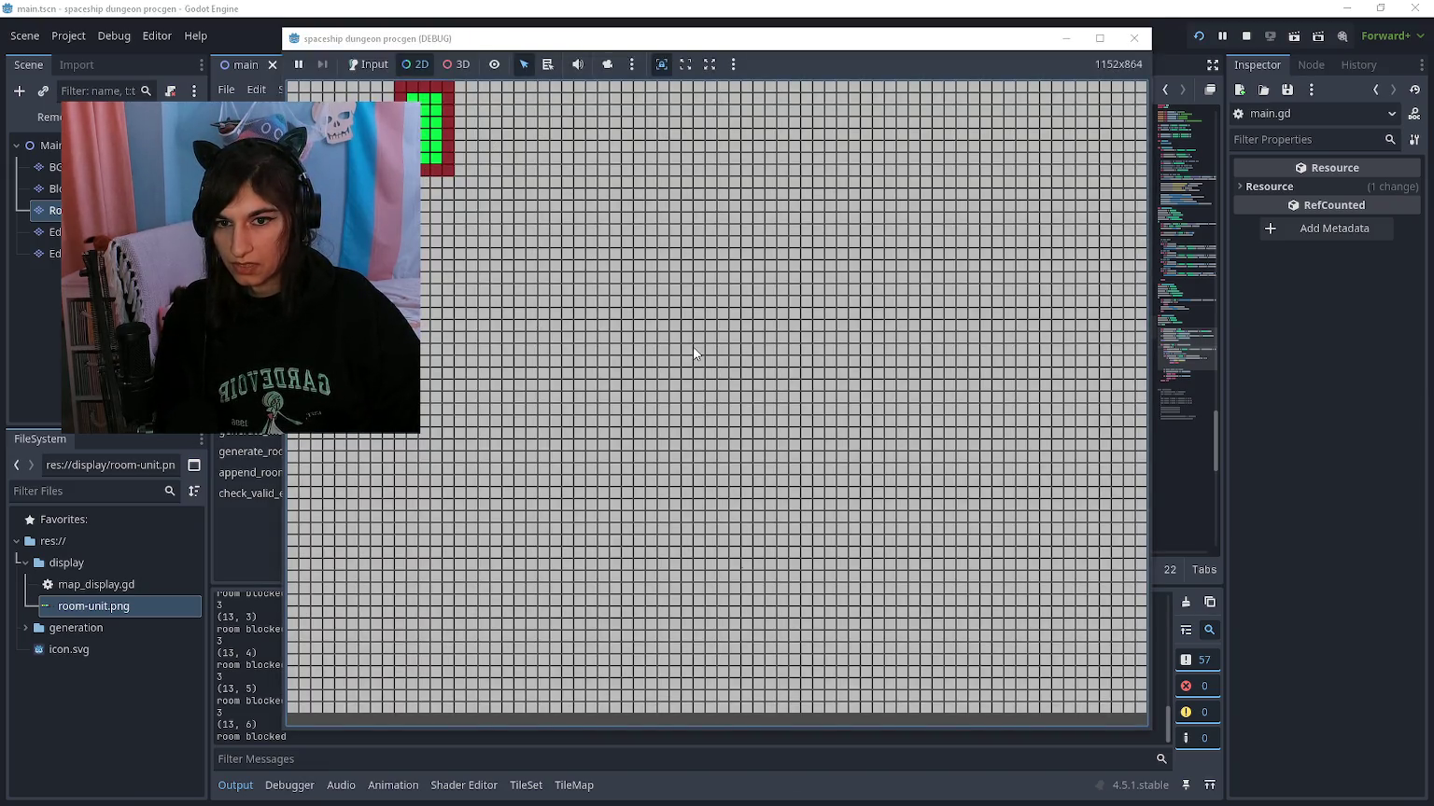
key(F8)
Step: Run the project again and switch to the browser photo
click(756, 379)
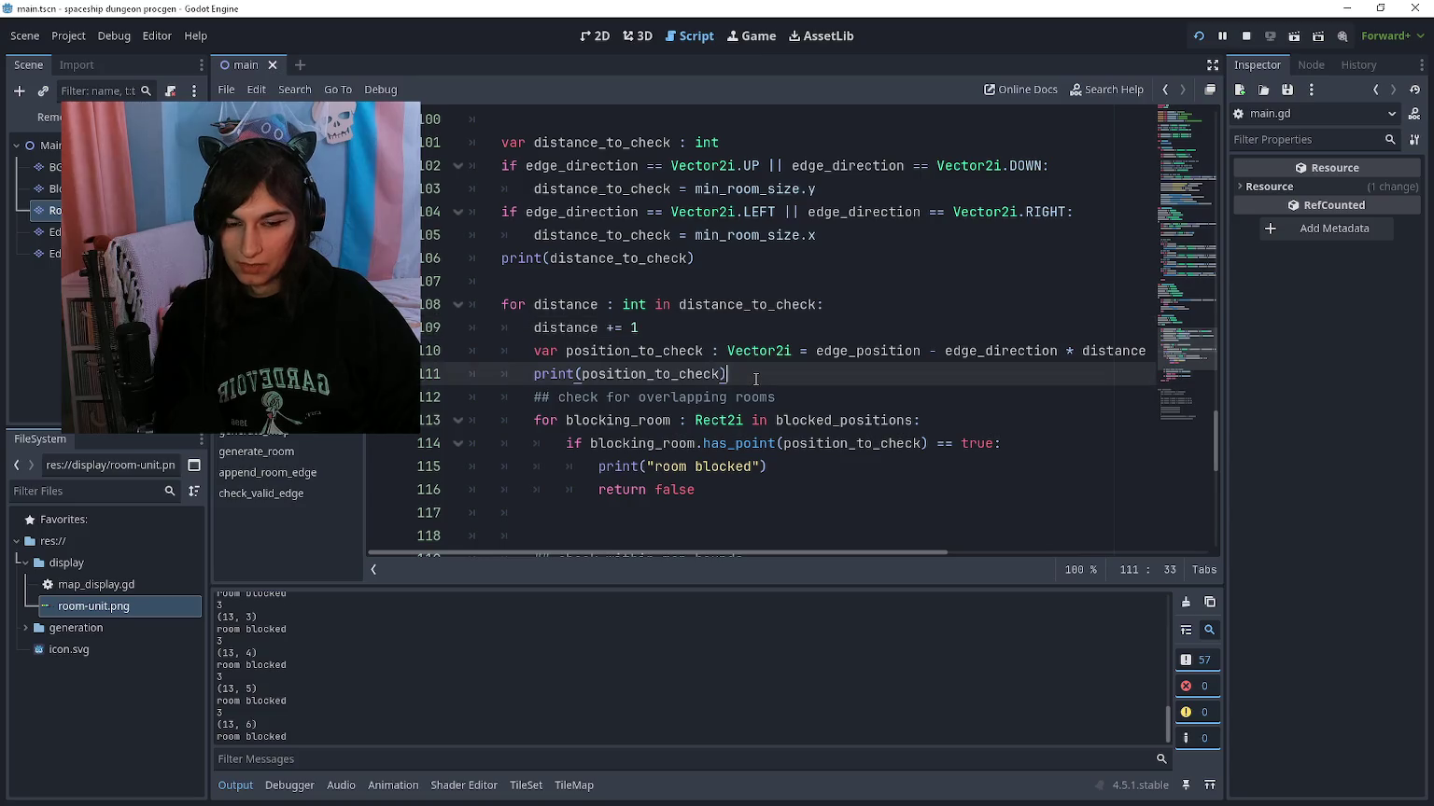
click(932, 352)
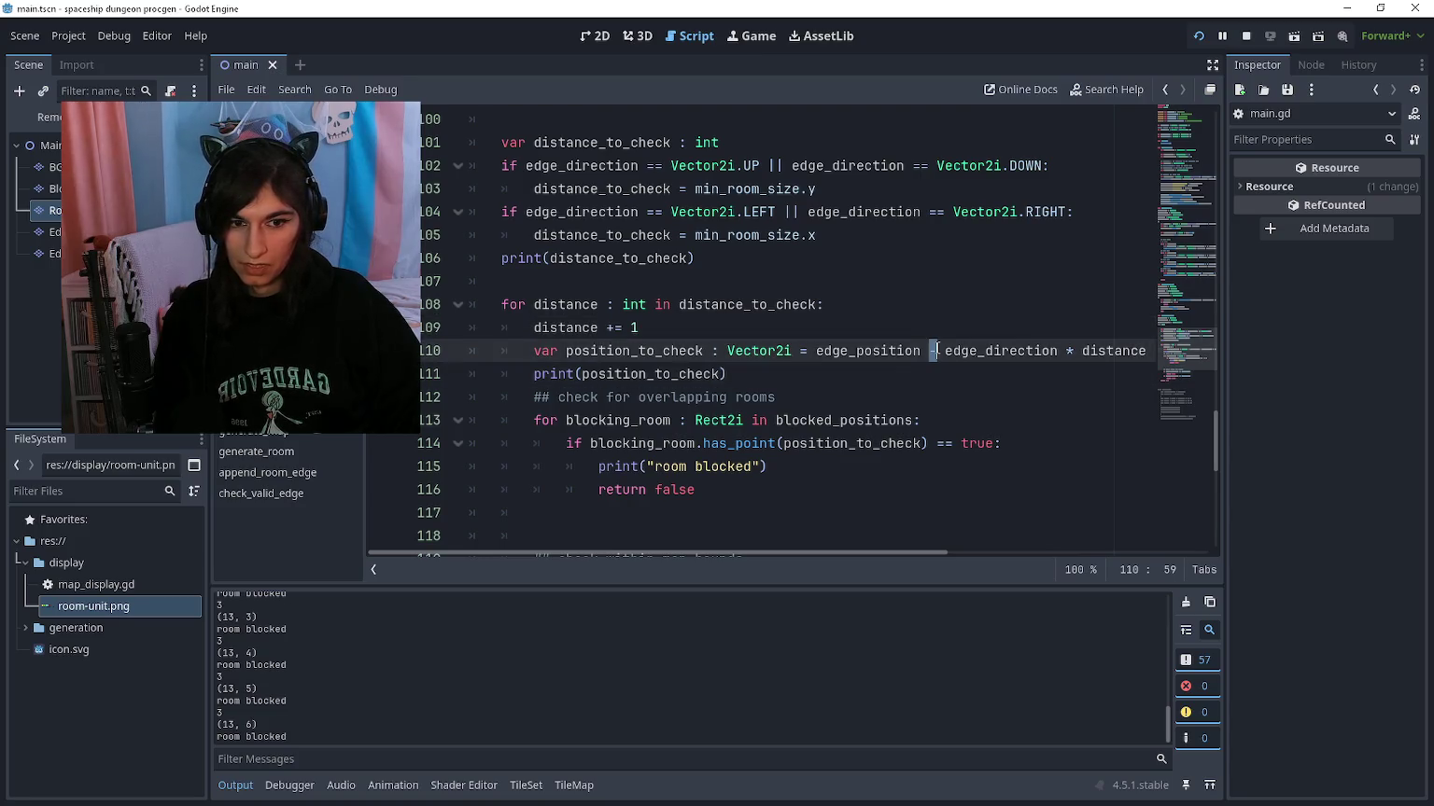
text(+)
key(F5)
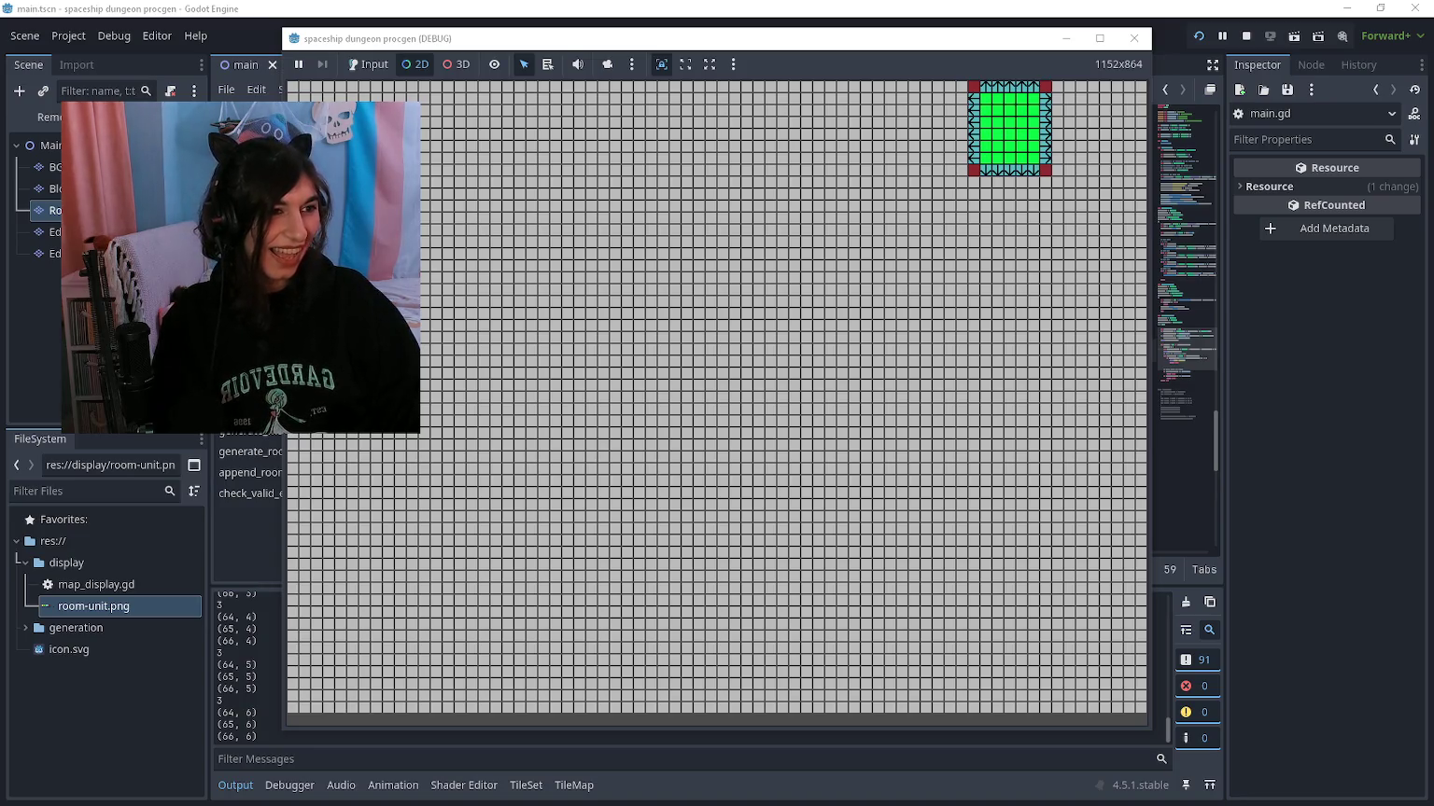
key(alt+Tab)
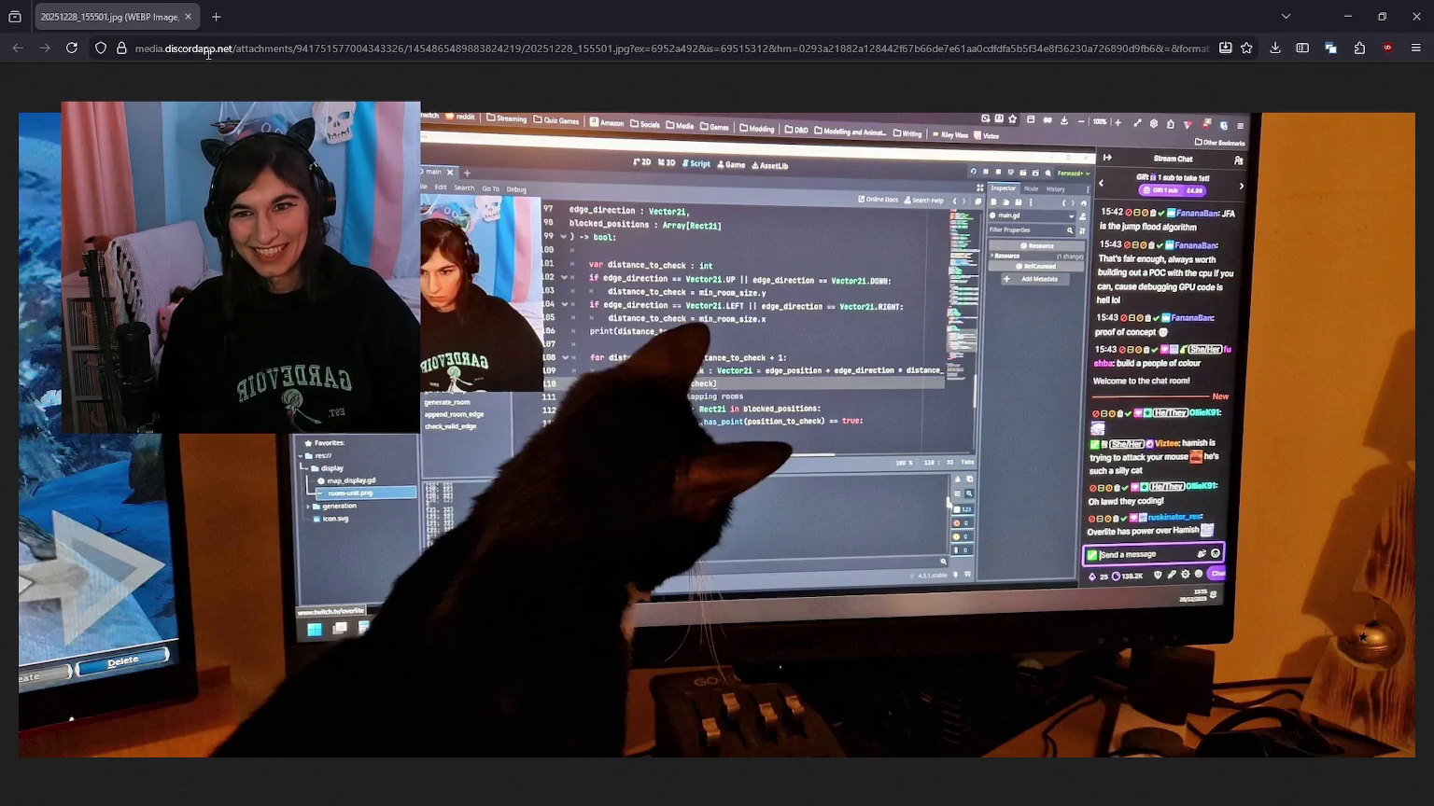
Step: Close the Firefox tab showing the cat photo to get back to the running game
click(188, 17)
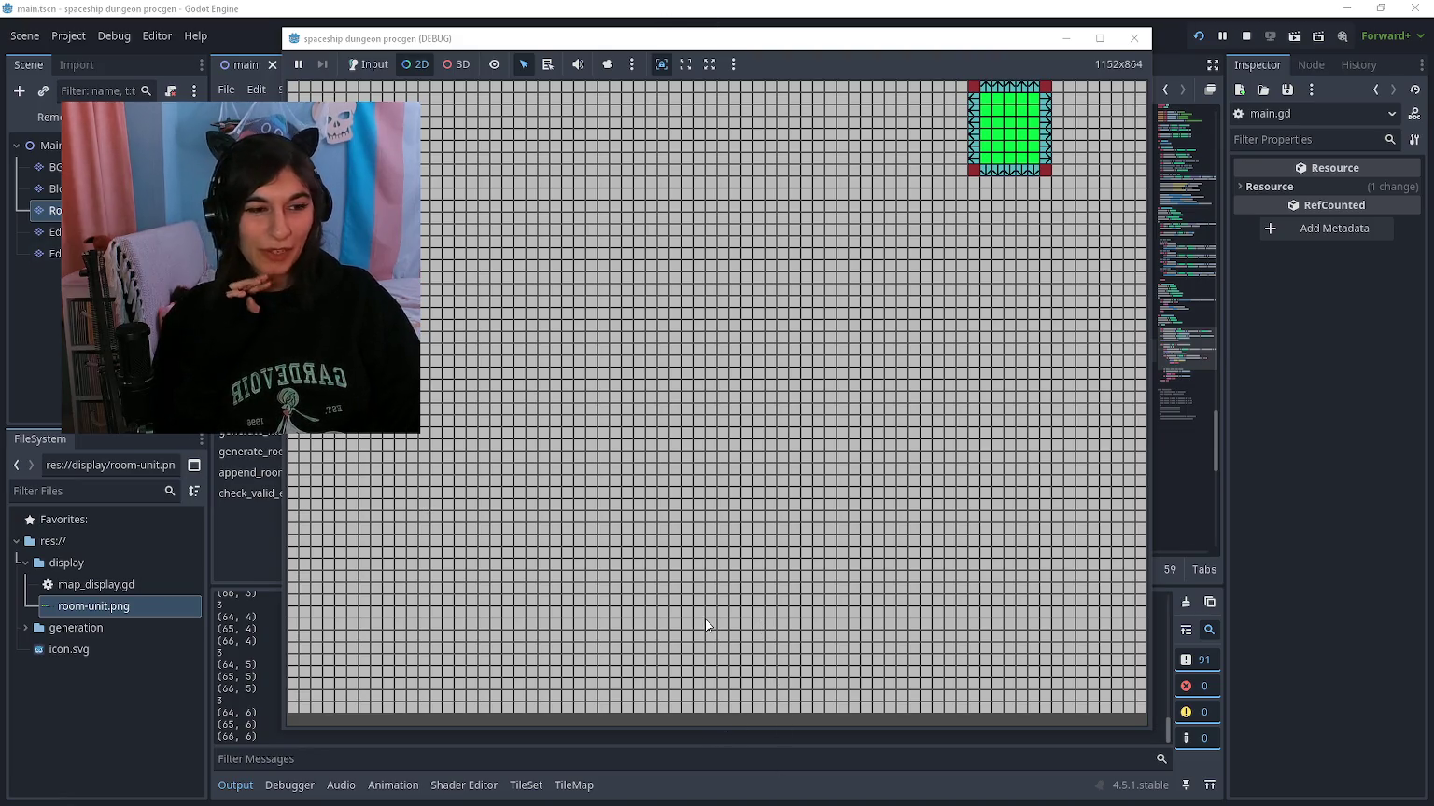
Step: Close the running game and return to the map bounds checks on lines 117–118
click(748, 7)
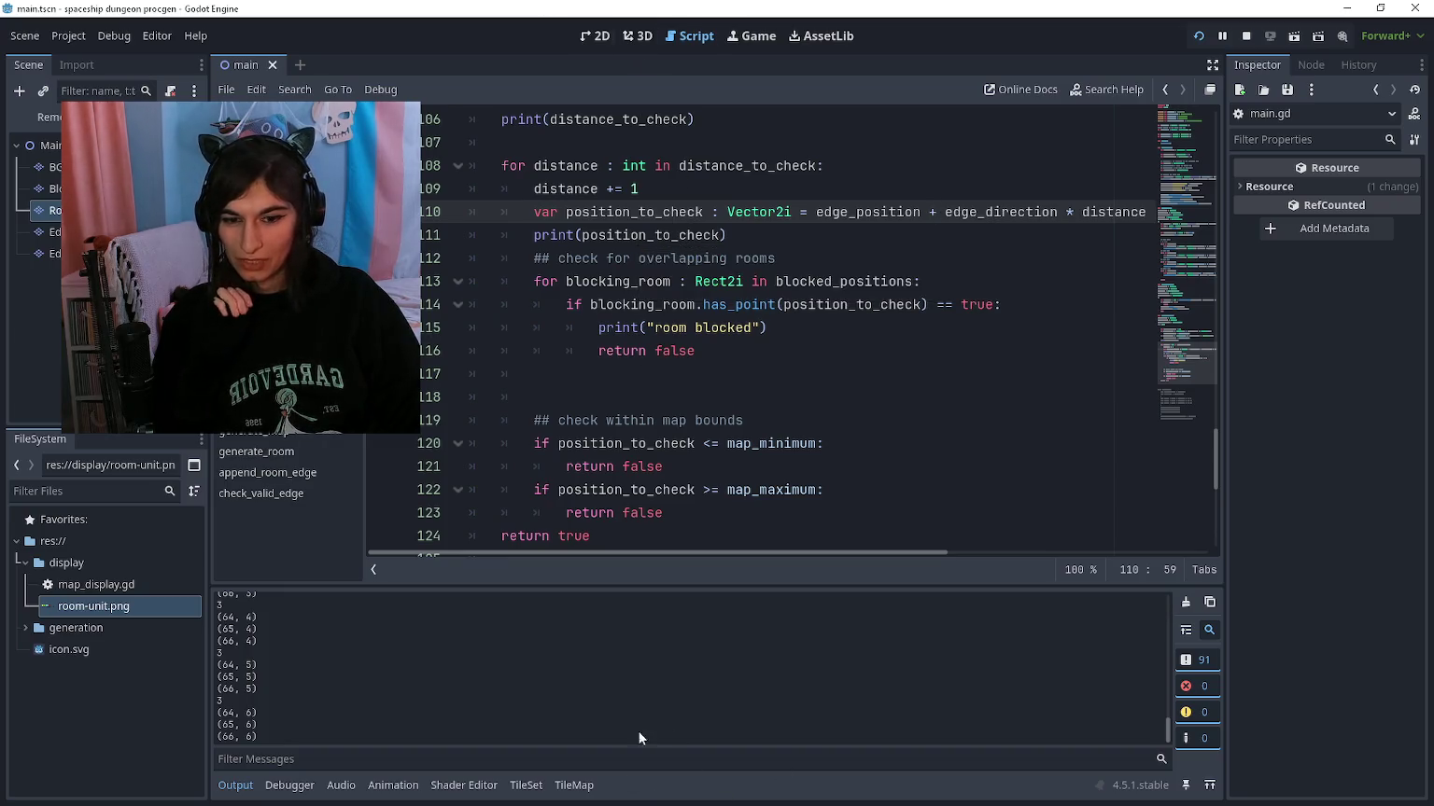
click(661, 368)
scroll(745, 334, up, 2)
scroll(706, 393, down, 2)
click(718, 407)
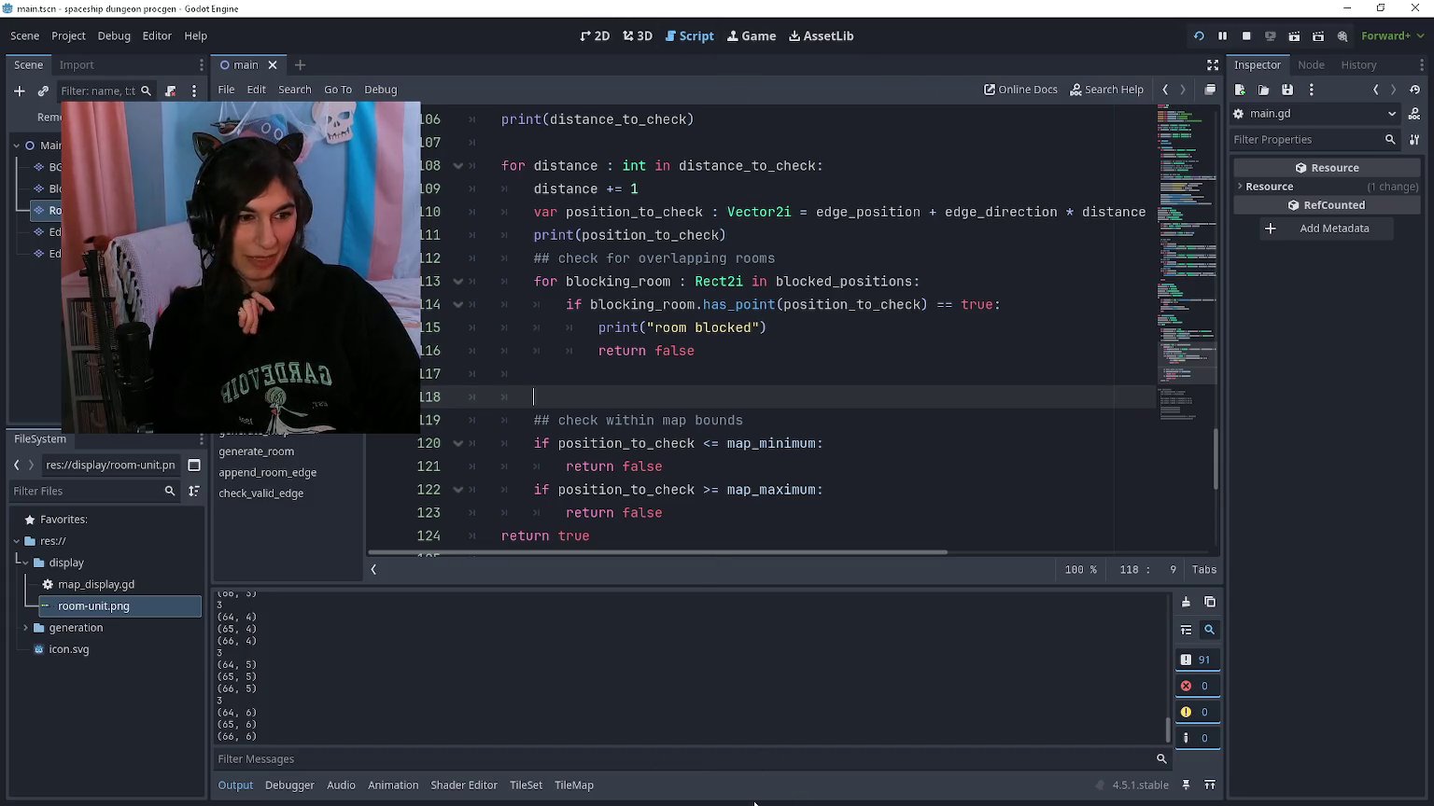
Step: Open a new empty line above the map_minimum check's return false
scroll(748, 268, down, 1)
click(719, 443)
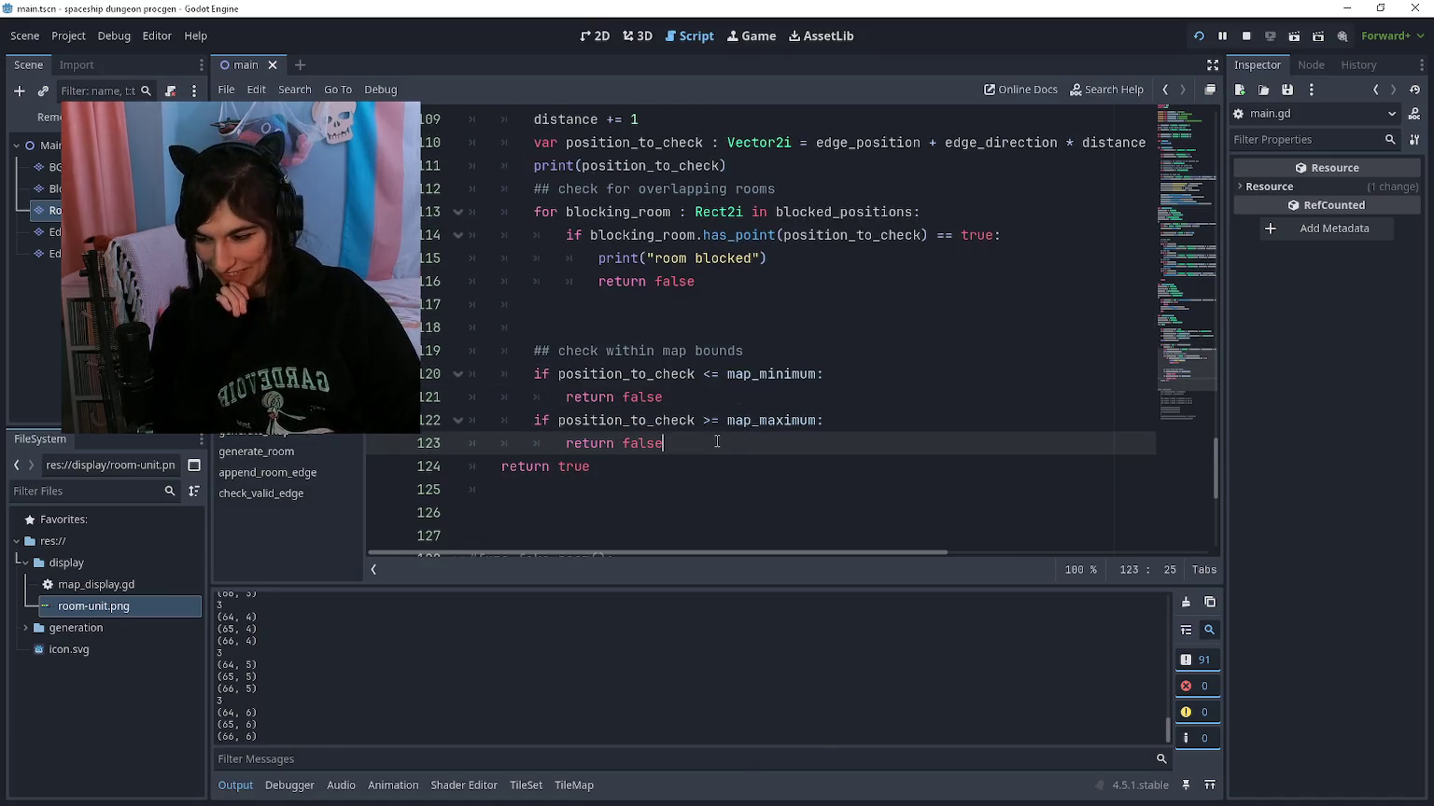
scroll(717, 441, up, 1)
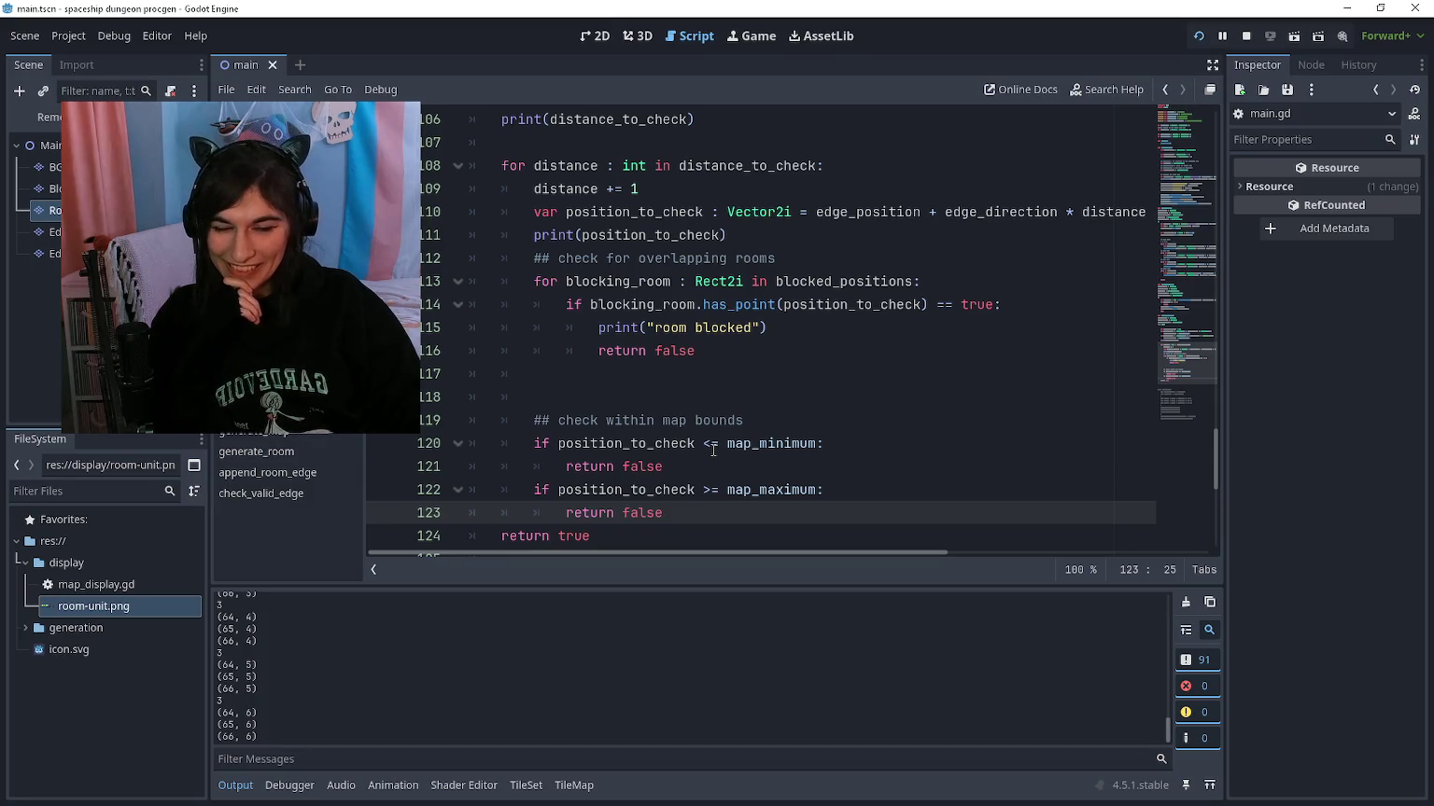
click(705, 470)
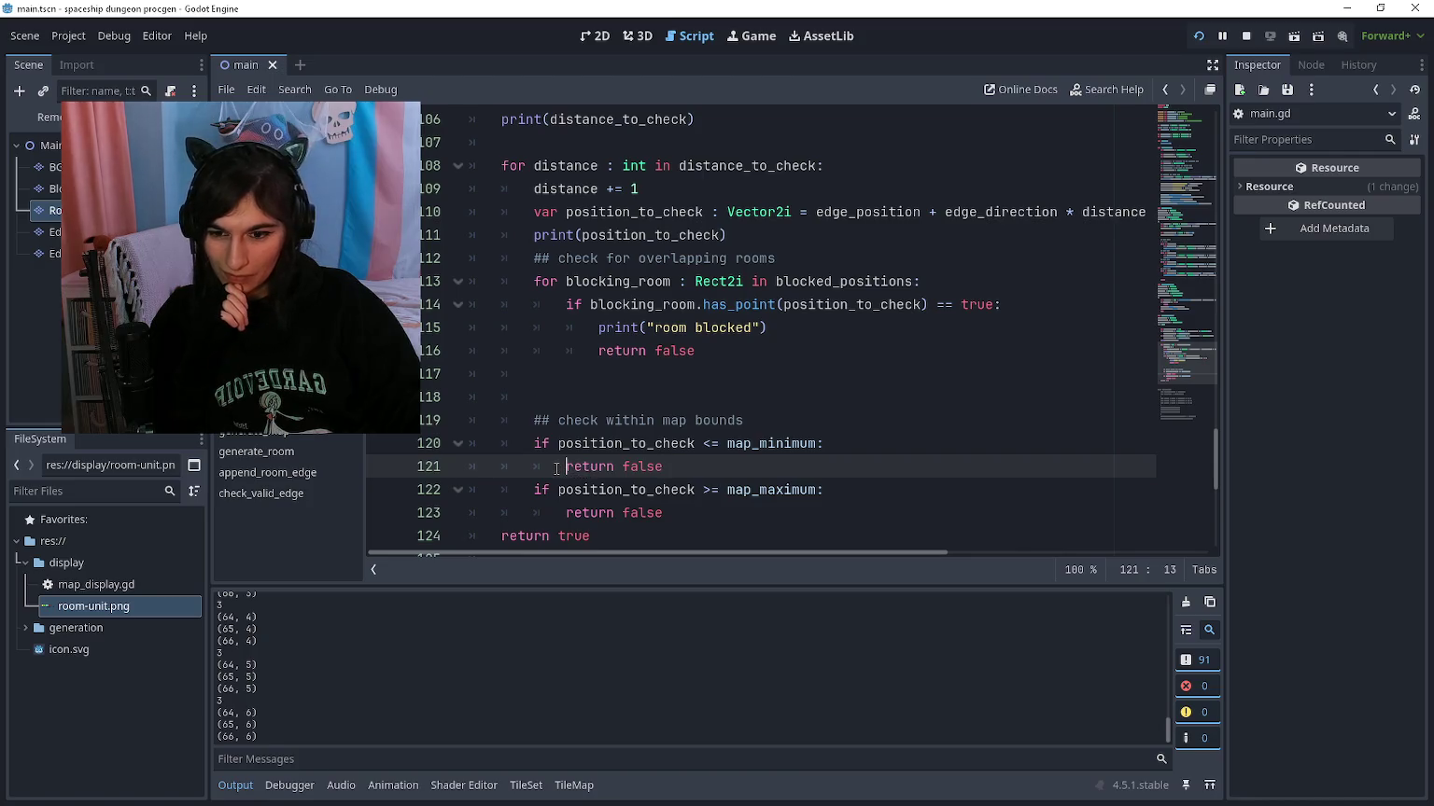
key(Return)
Step: Add print("below map minimum") and print("above map maximum") before each bounds check's return false
text(print("ou)
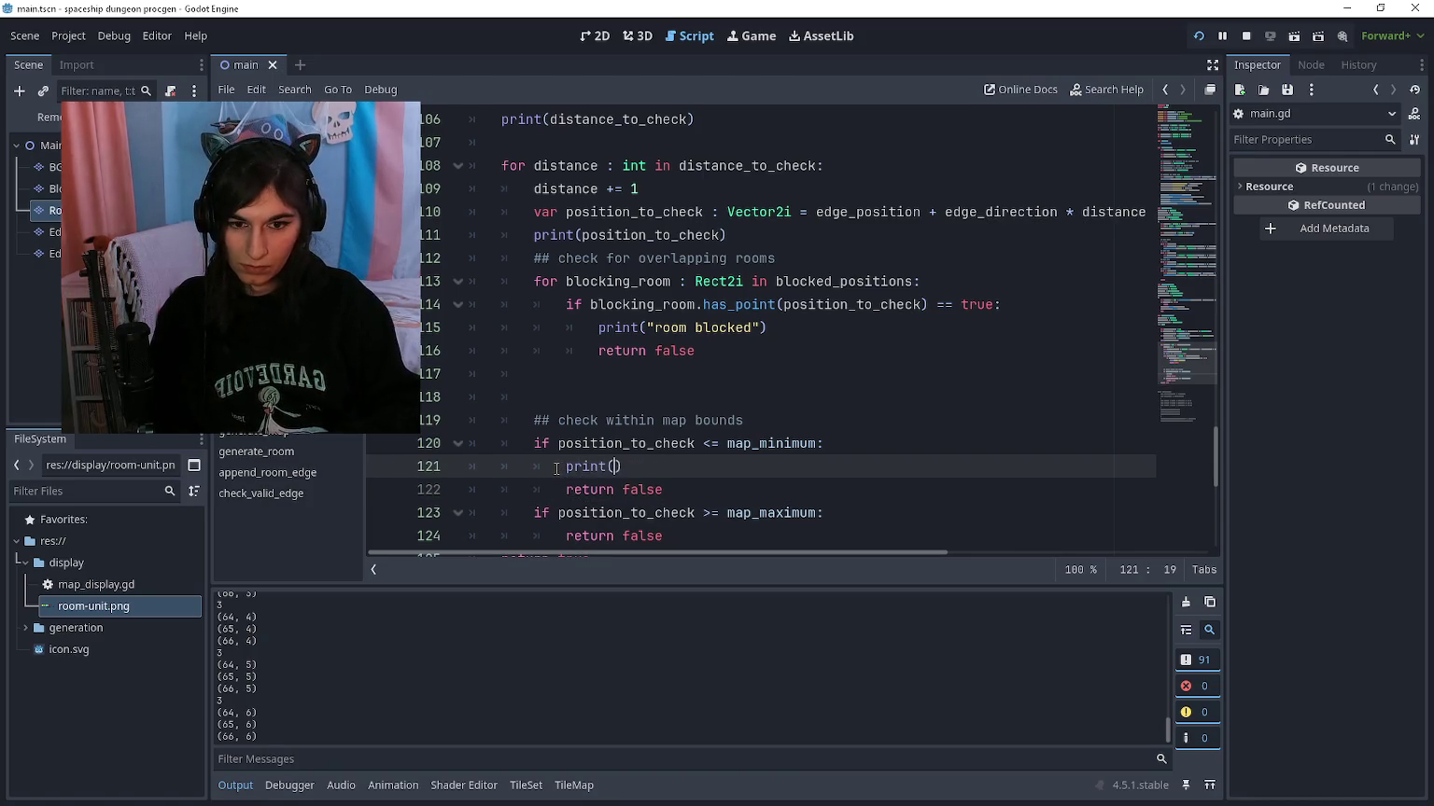
text(tside map bounds)
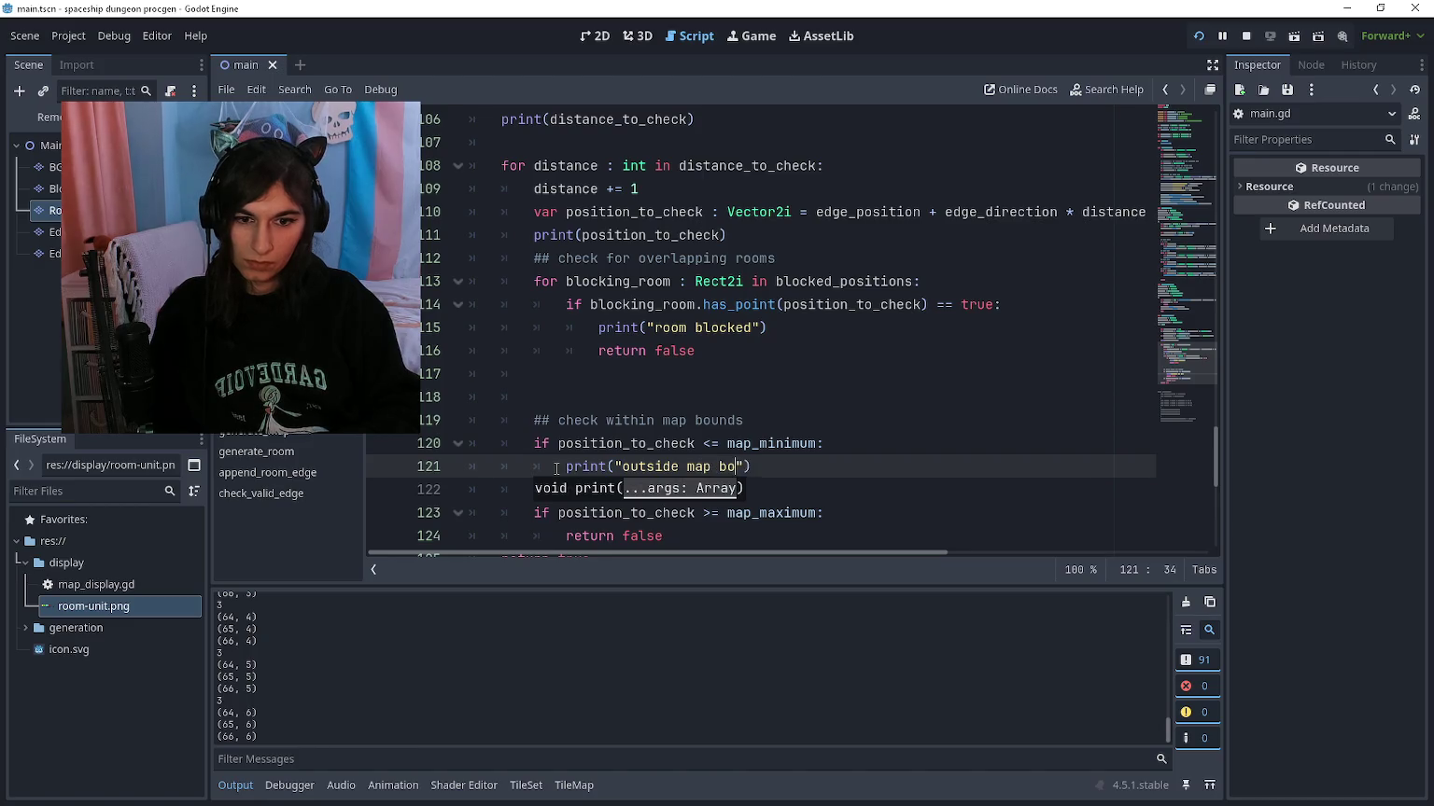
key(BackSpace)
key(BackSpace)
key(BackSpace)
text(below map )
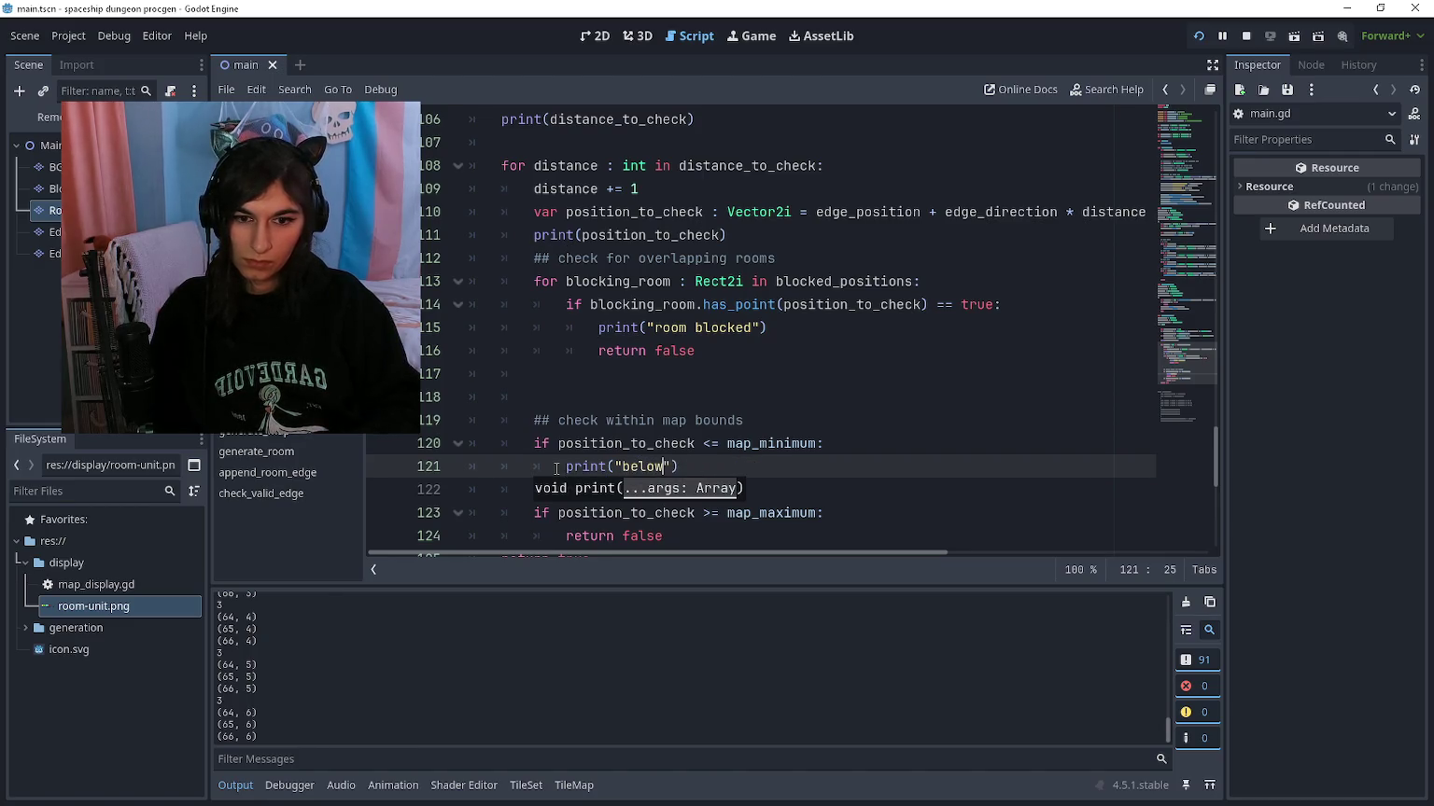
text(minimum)
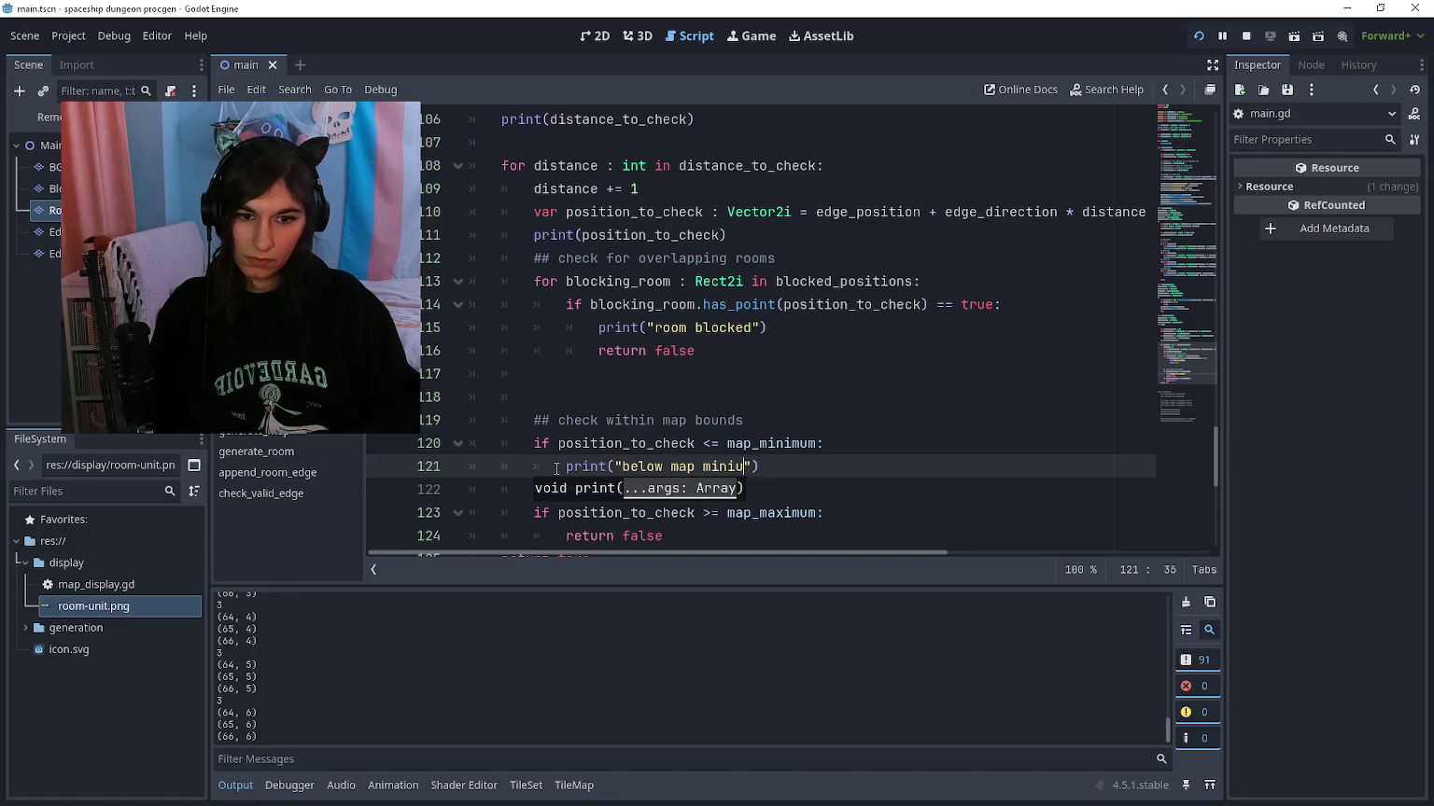
key(Down)
key(Down)
key(Down)
key(Home)
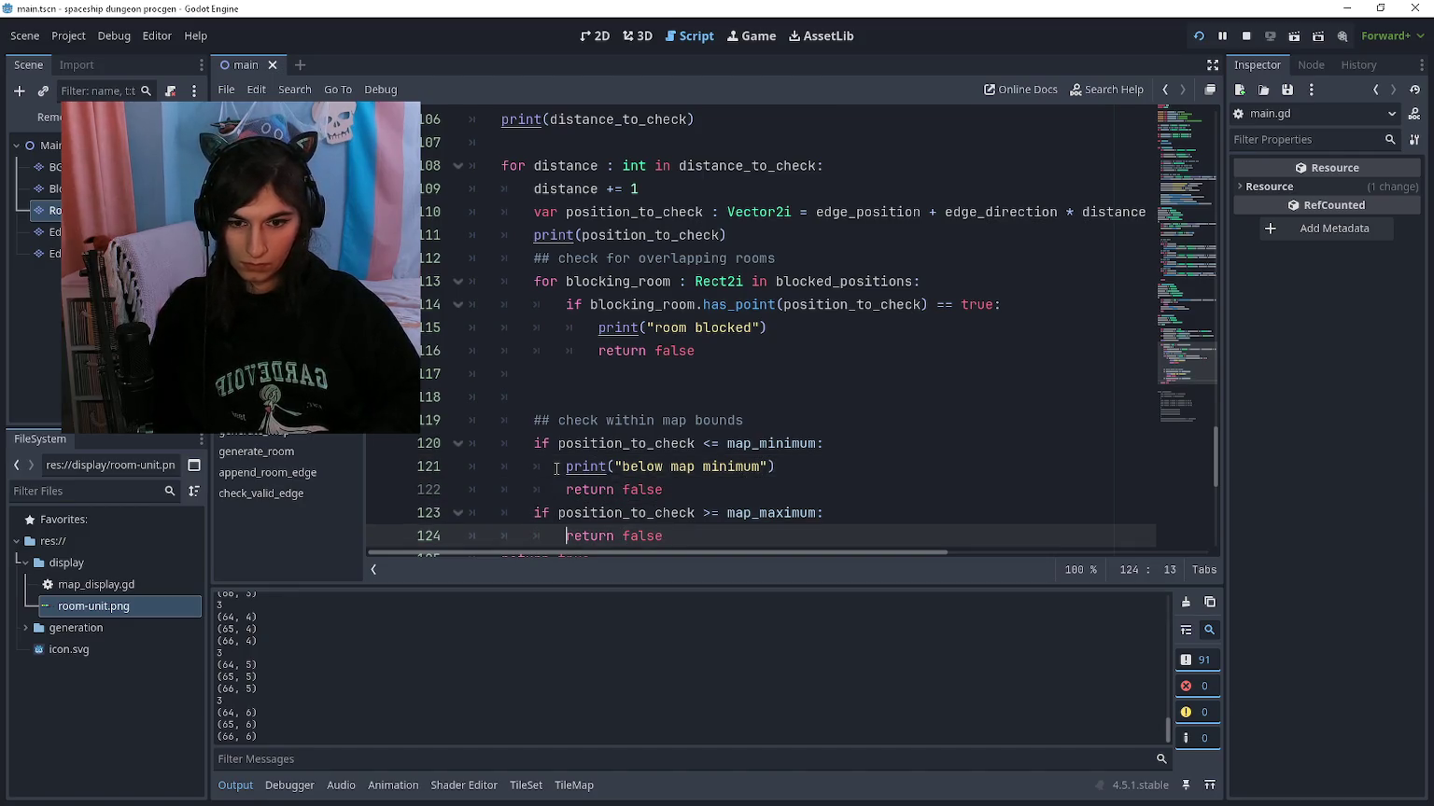
key(Return)
key(Up)
text(p)
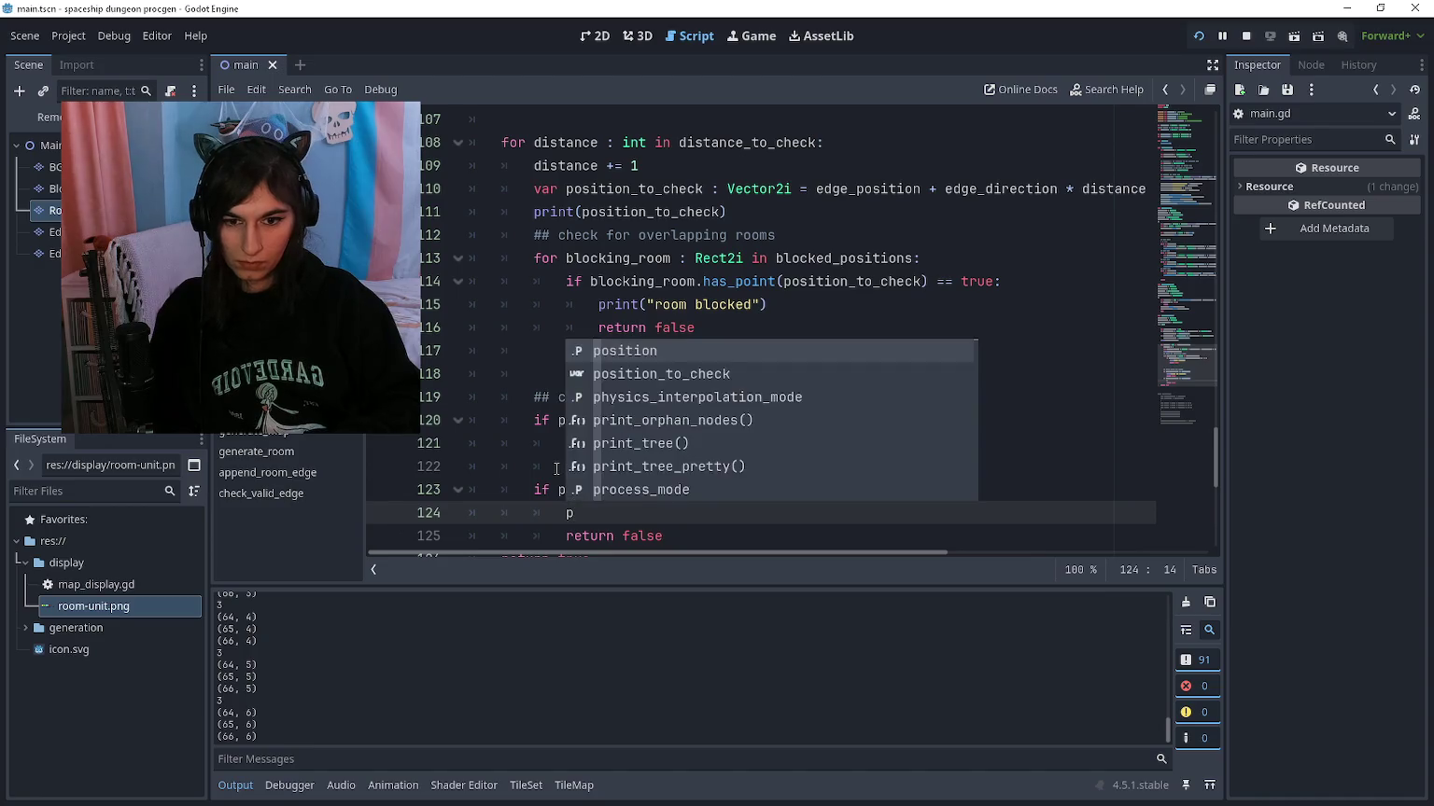
text(rint("above map ma)
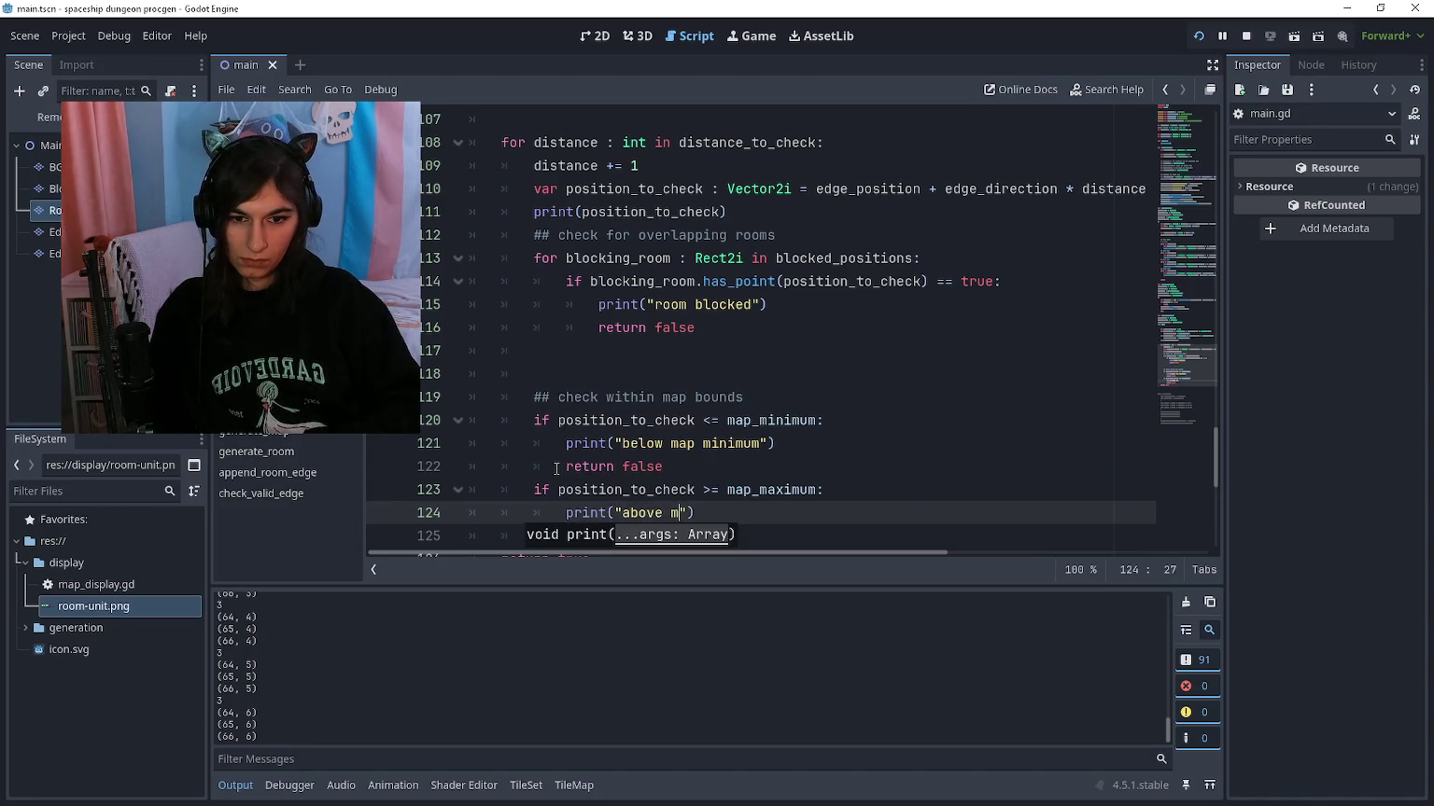
text(ximum)
Step: Run the project with F5 to test the new bounds messages
key(F5)
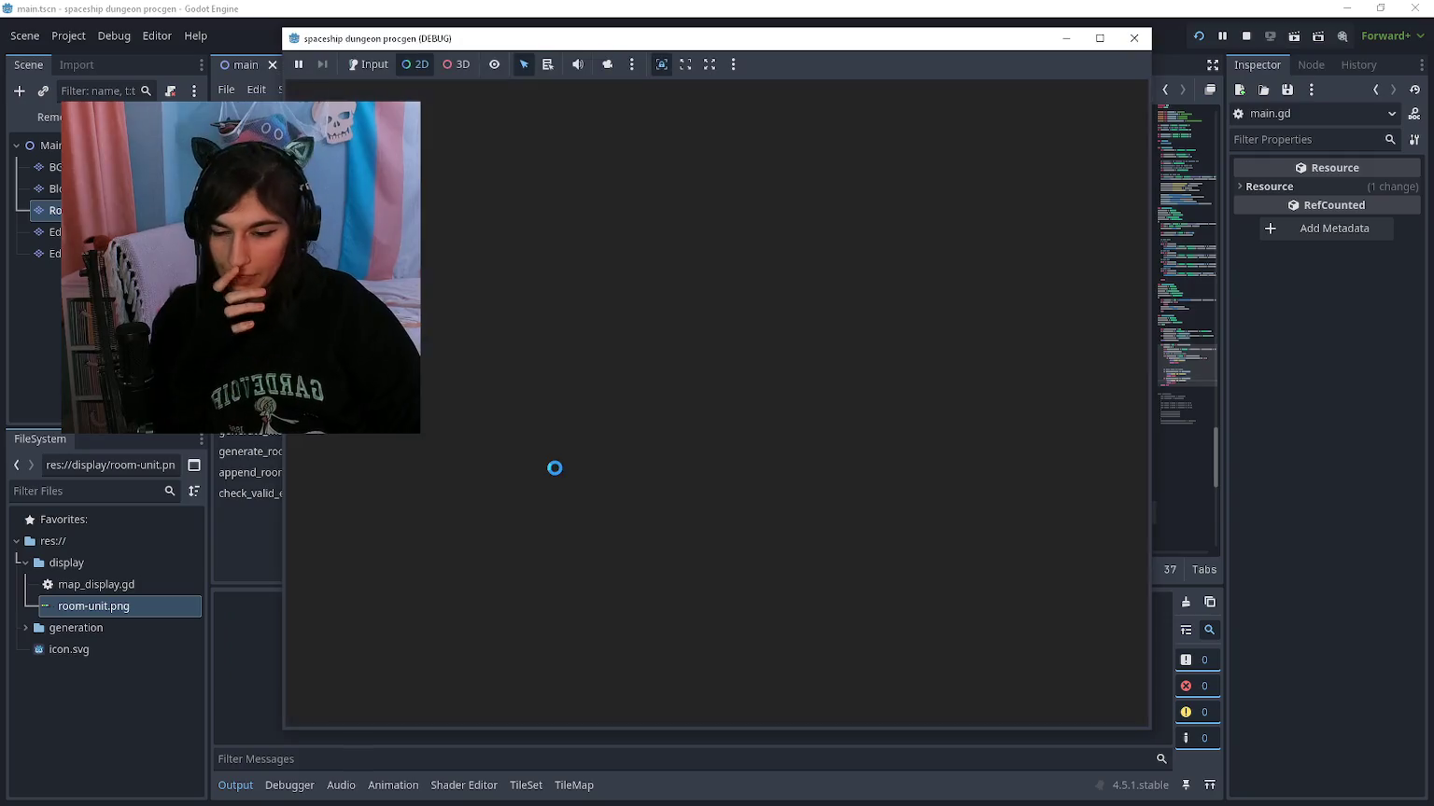
scroll(368, 685, up, 5)
key(F5)
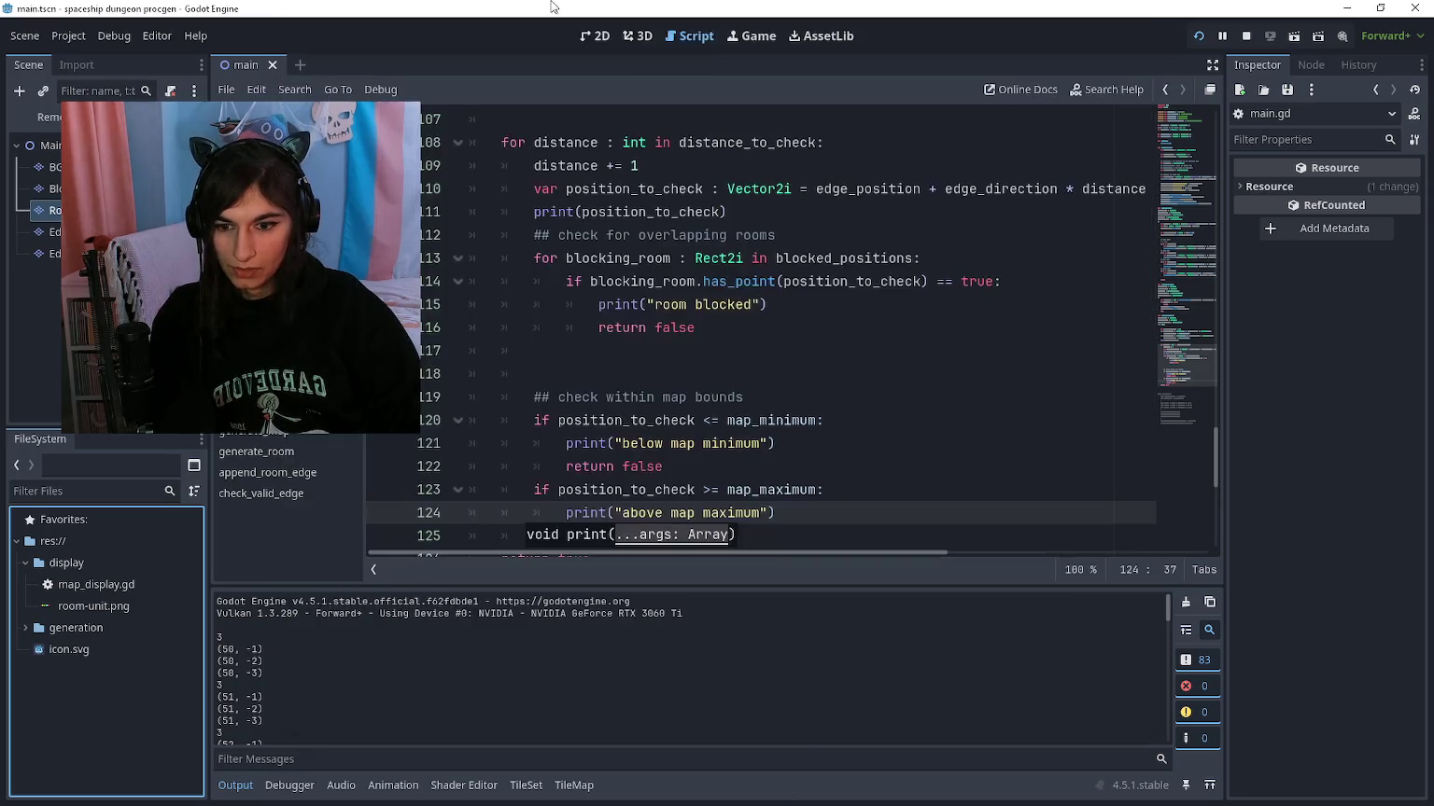
scroll(630, 513, down, 1)
Step: Look up the map_minimum declaration from the bounds check and jump back
click(735, 418)
click(696, 370)
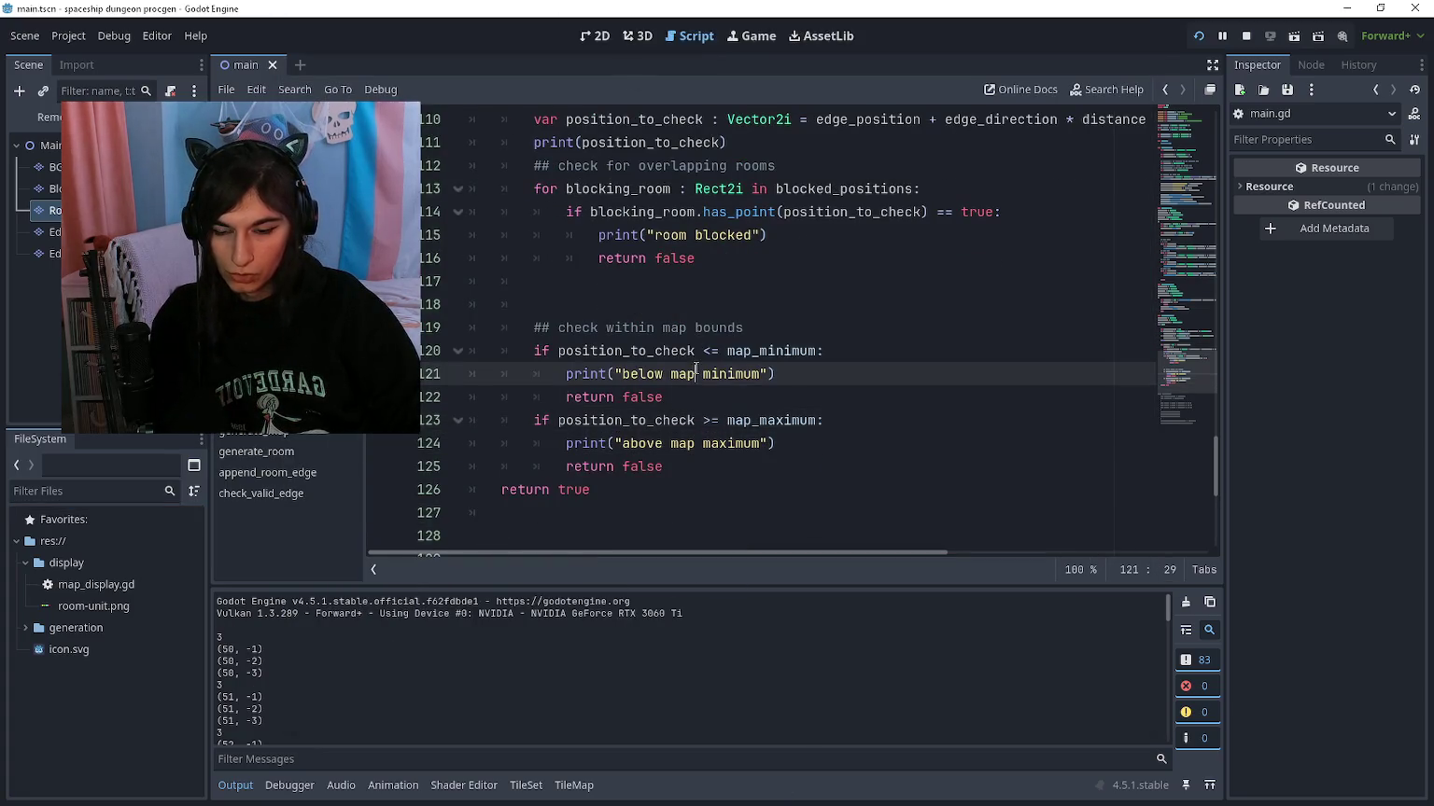
click(713, 356)
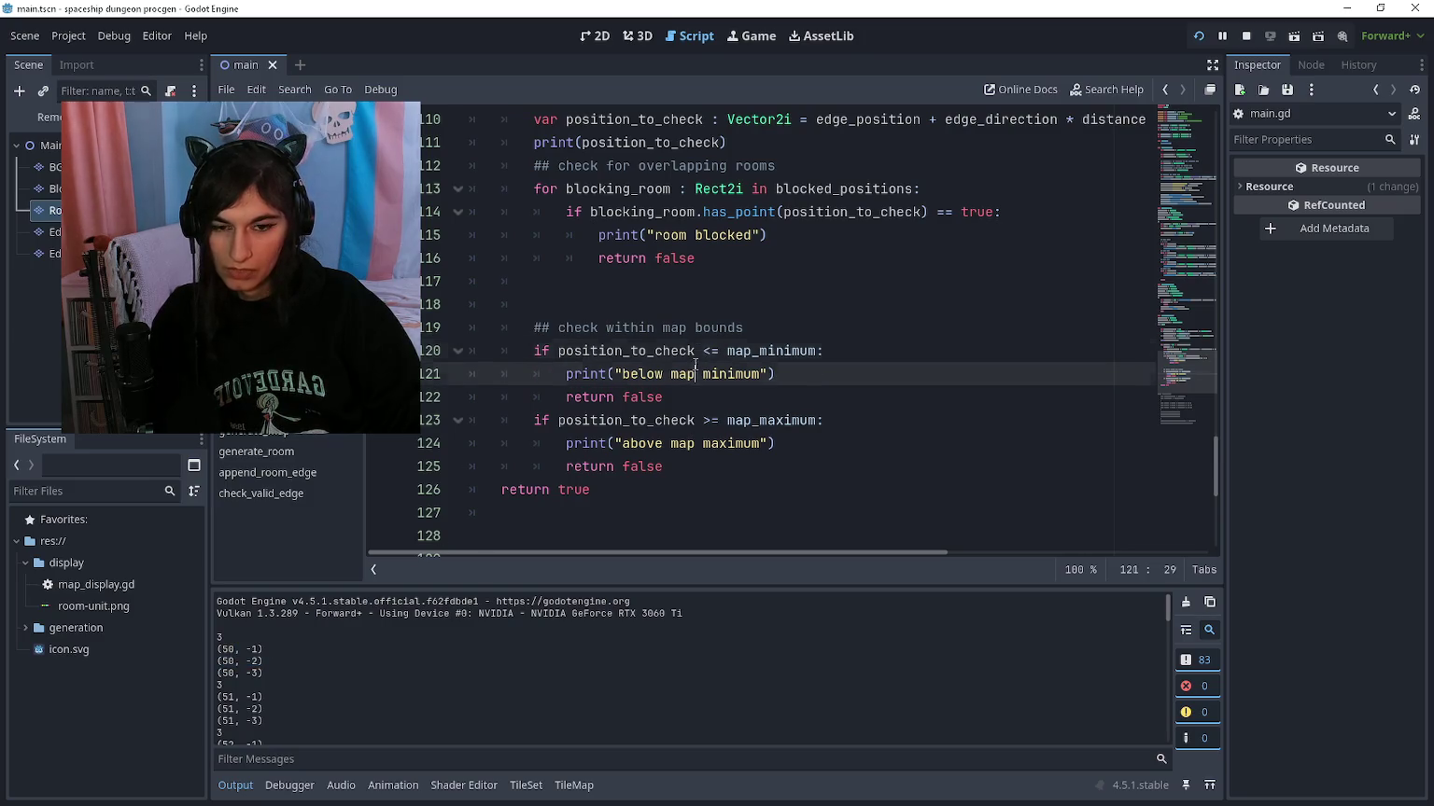
ctrl+click(775, 351)
click(715, 309)
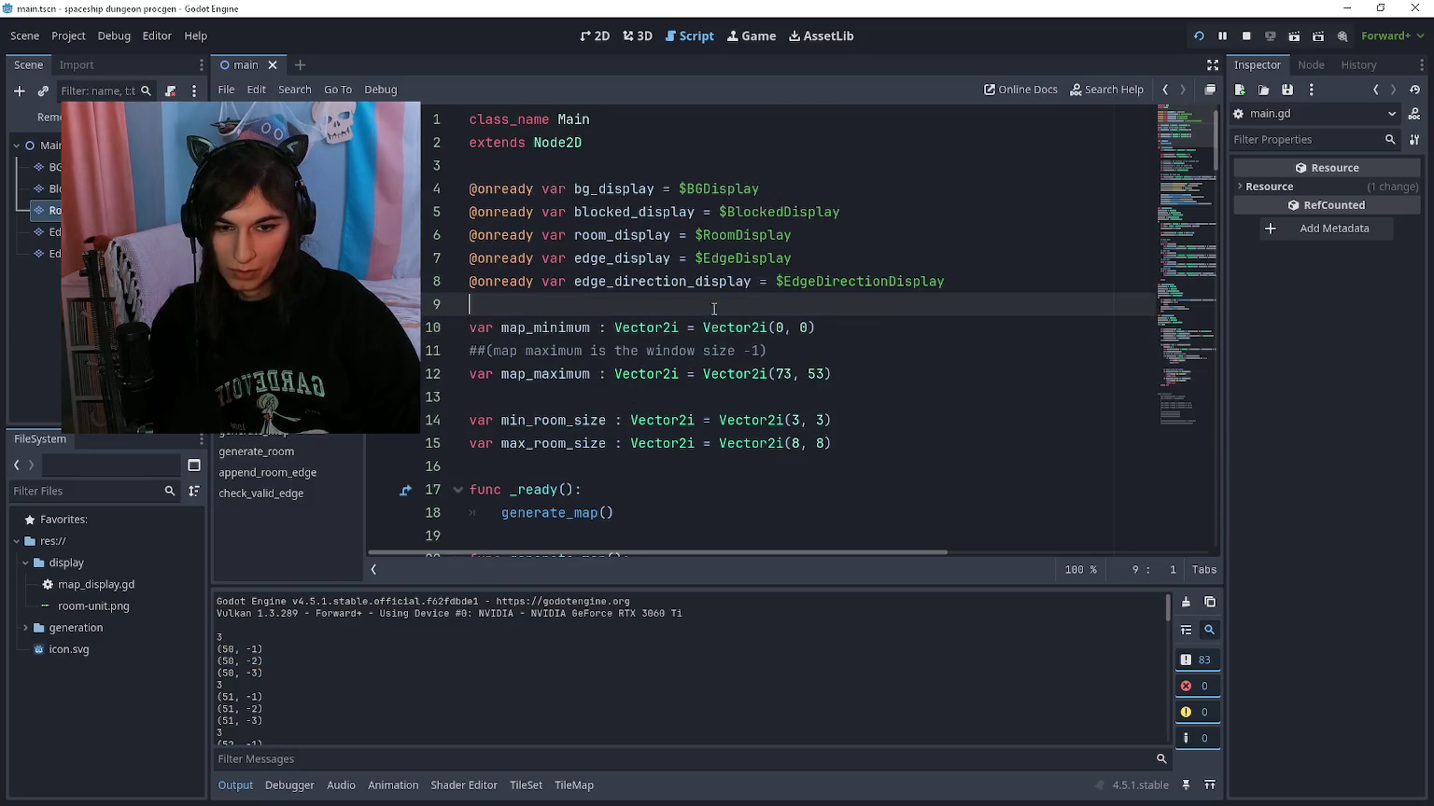
key(alt+Left)
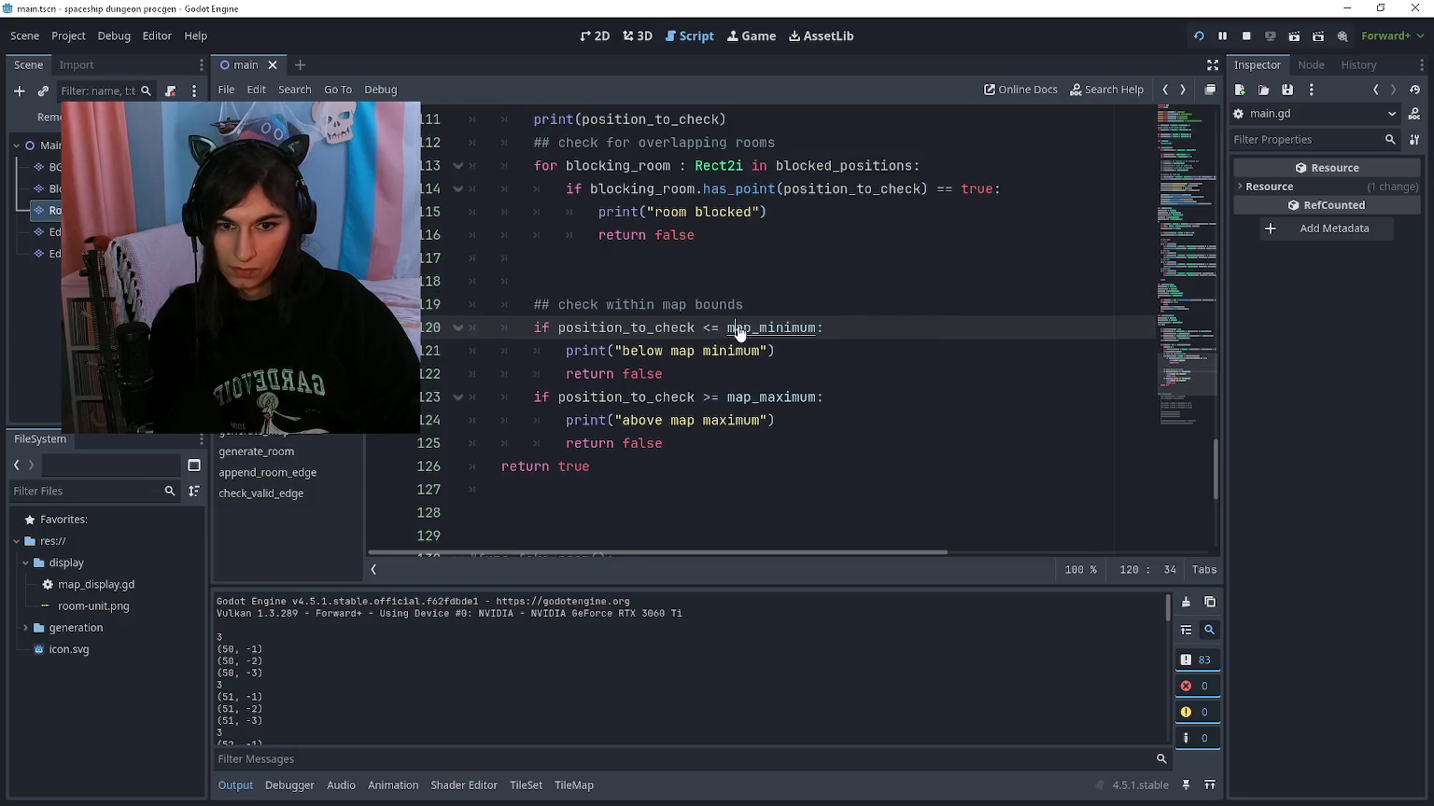
ctrl+click(730, 332)
Step: Read the Vector2i documentation's <= operator description, then return to main.gd
ctrl+click(716, 334)
scroll(692, 337, down, 15)
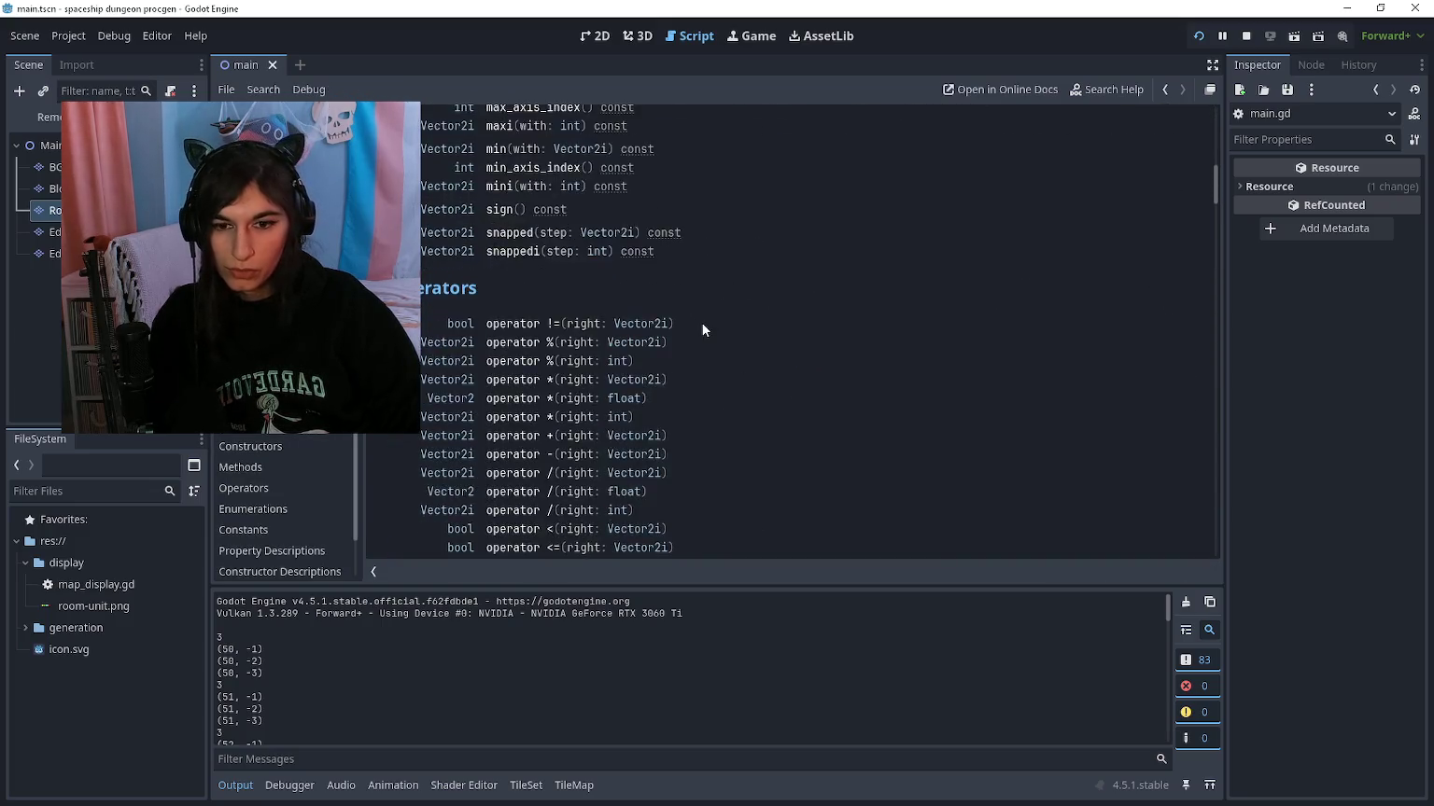
scroll(780, 318, up, 3)
click(534, 331)
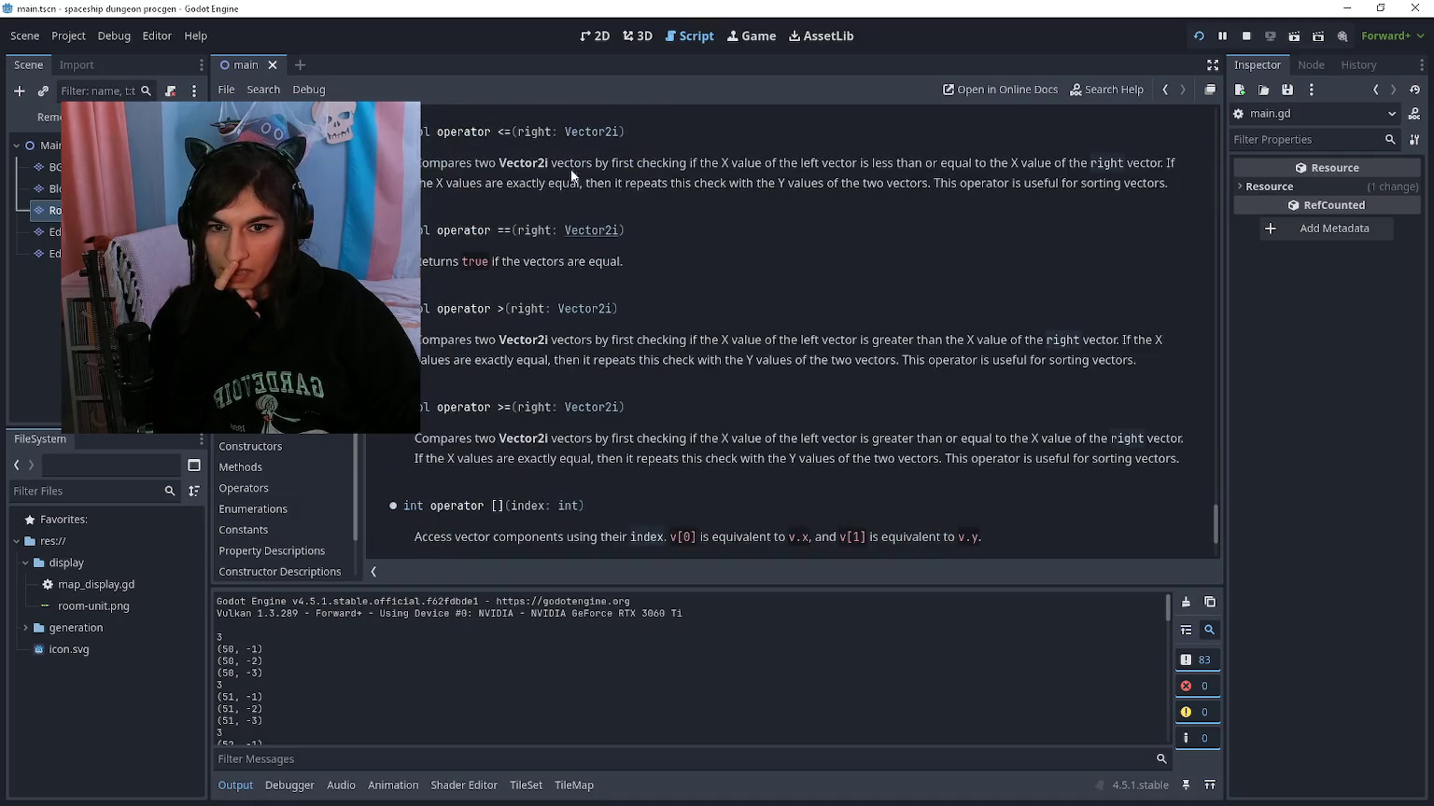
mouse_move(747, 156)
mouse_down()
mouse_move(1062, 149)
mouse_move(602, 194)
mouse_move(646, 183)
mouse_up()
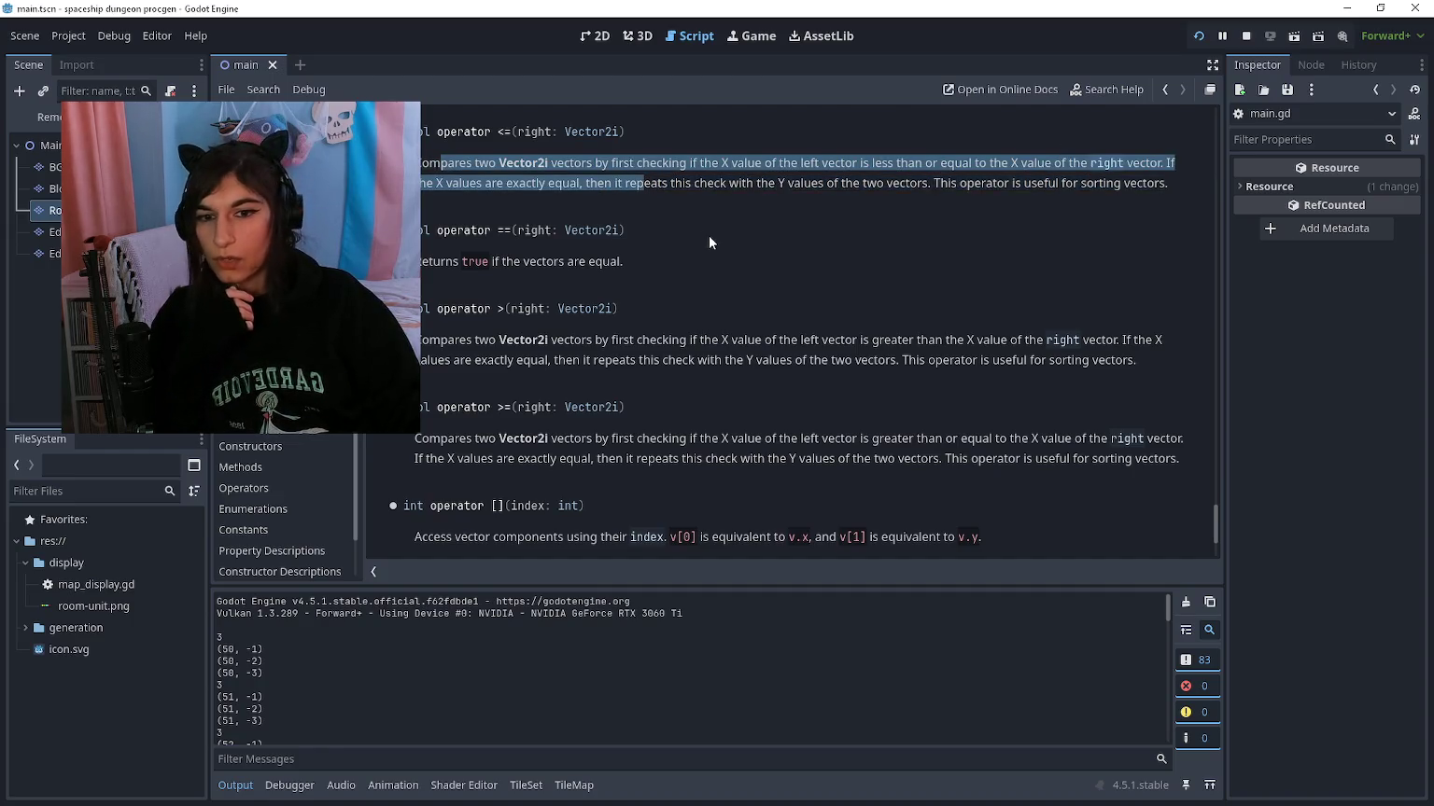
scroll(710, 243, up, 5)
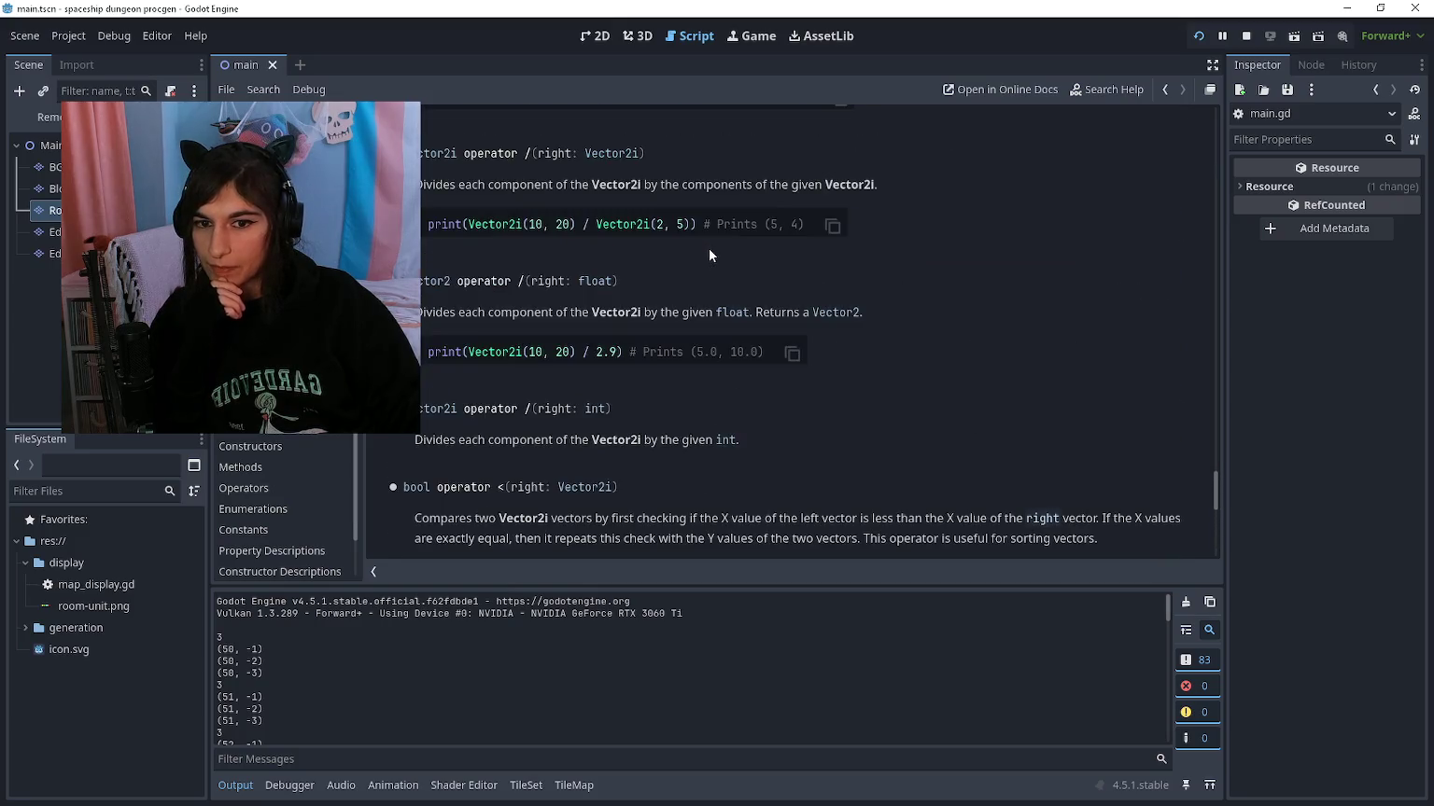
scroll(707, 247, up, 2)
key(alt+Left)
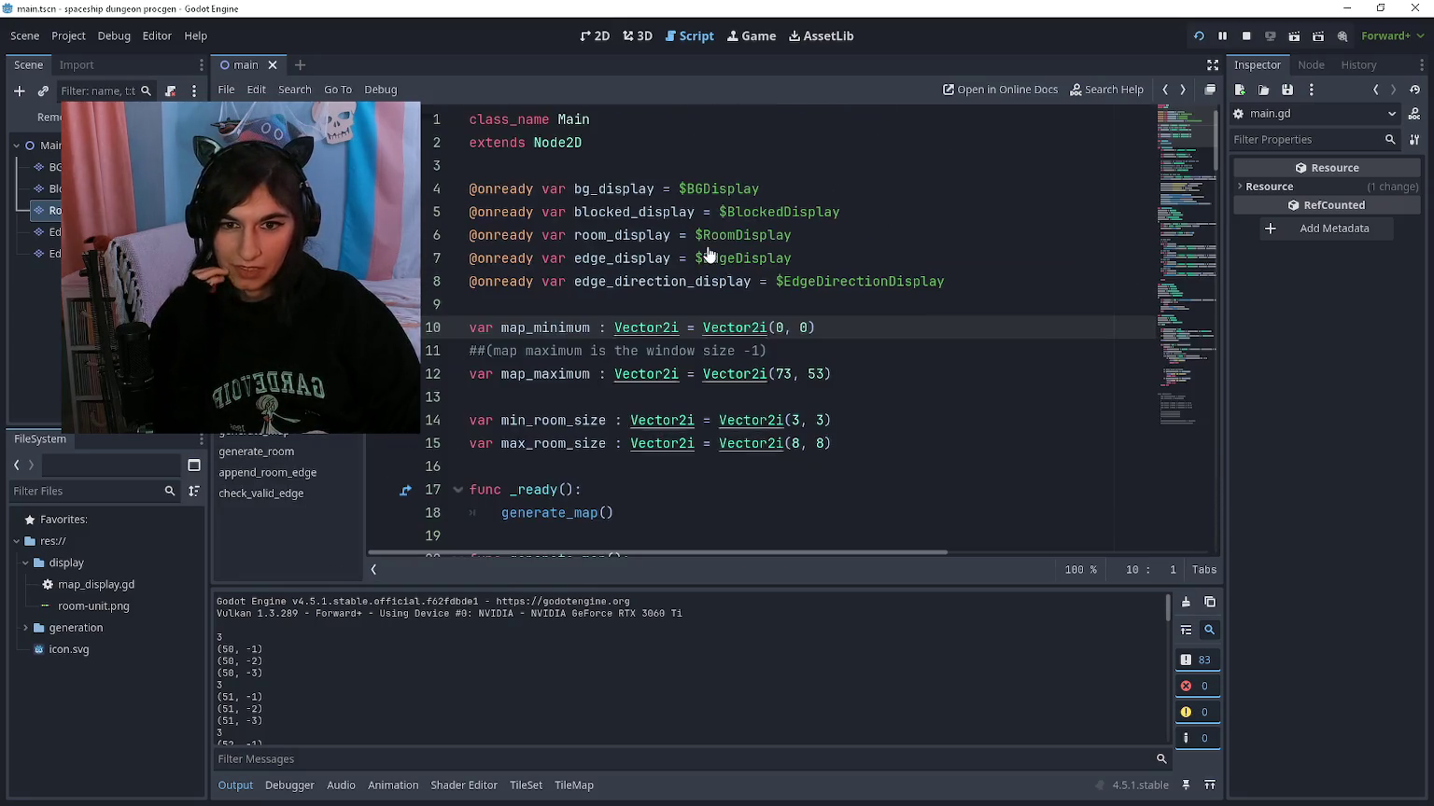
Step: Make the minimum check position_to_check.x <= map_minimum.x || position_to_check.y <= map_minimum.y
key(alt+Left)
click(697, 328)
mouse_move(699, 329)
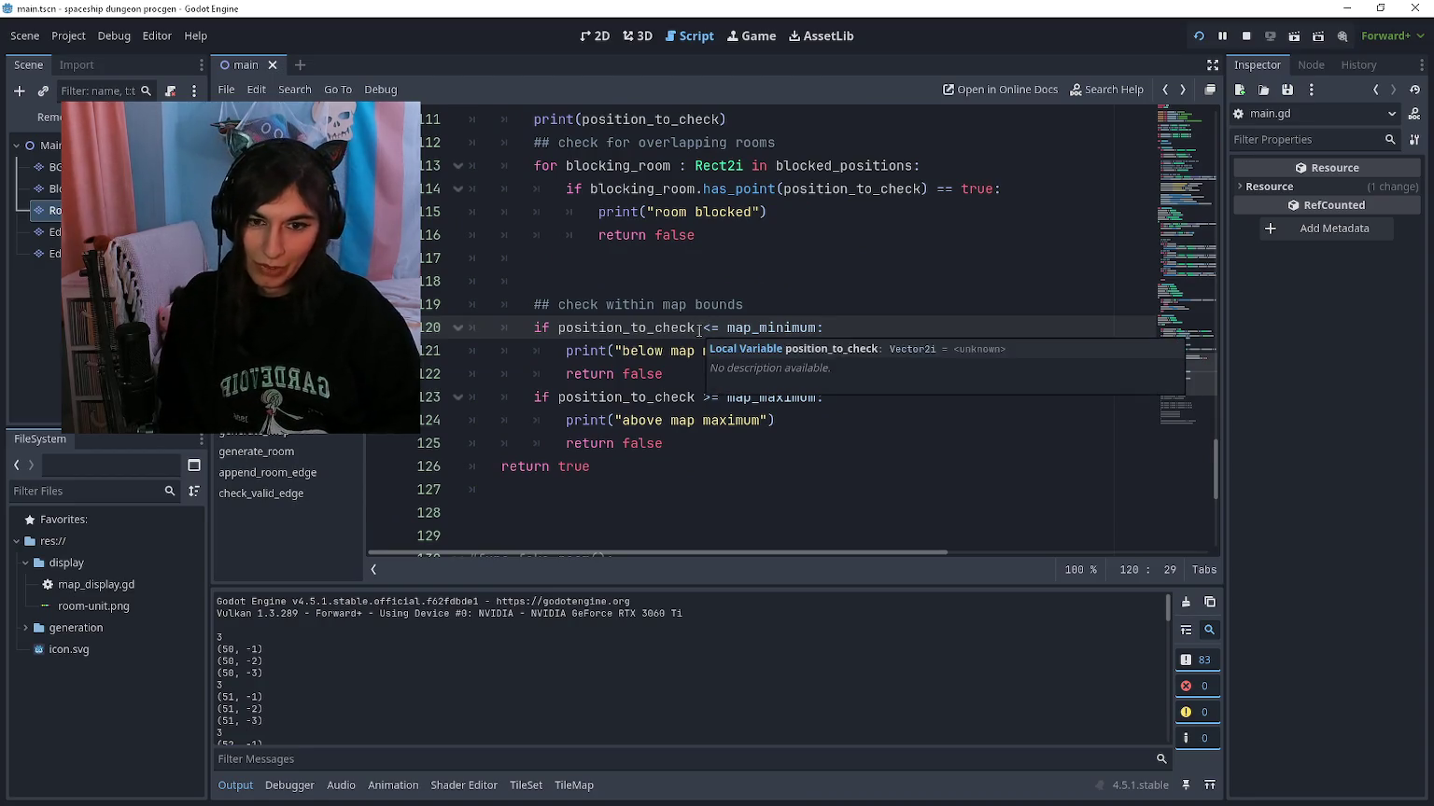
text(.x)
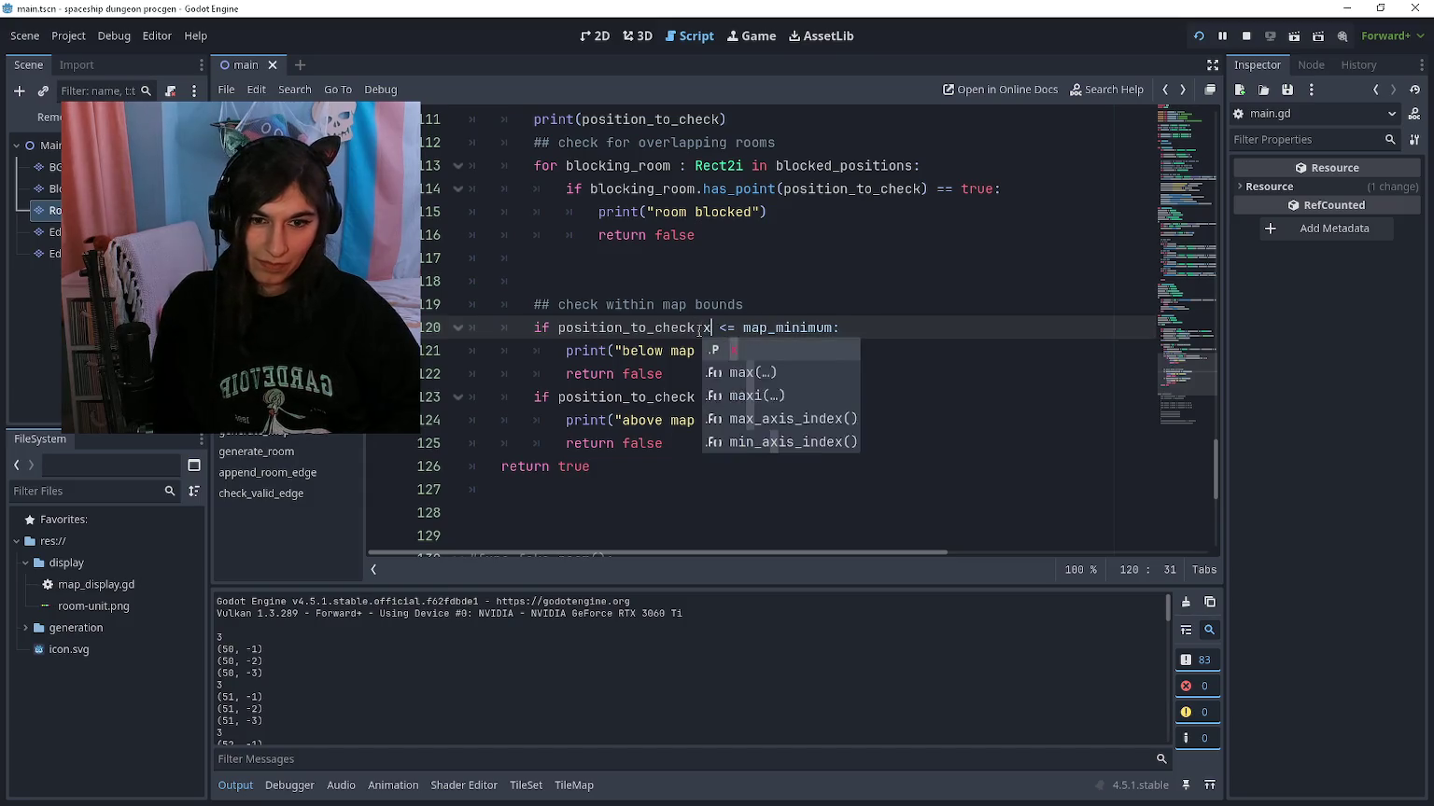
key(End)
key(Left)
text(.x )
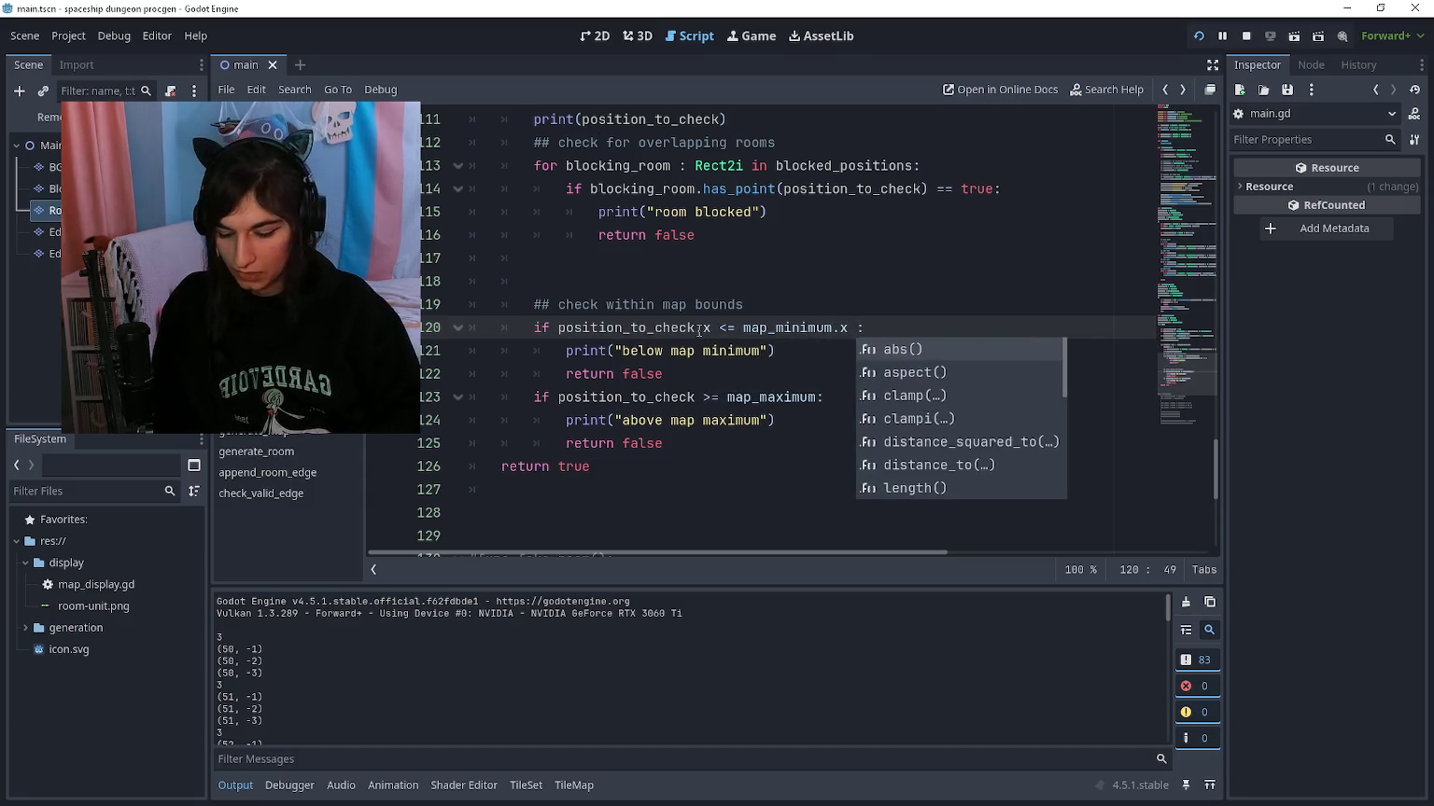
text(|| )
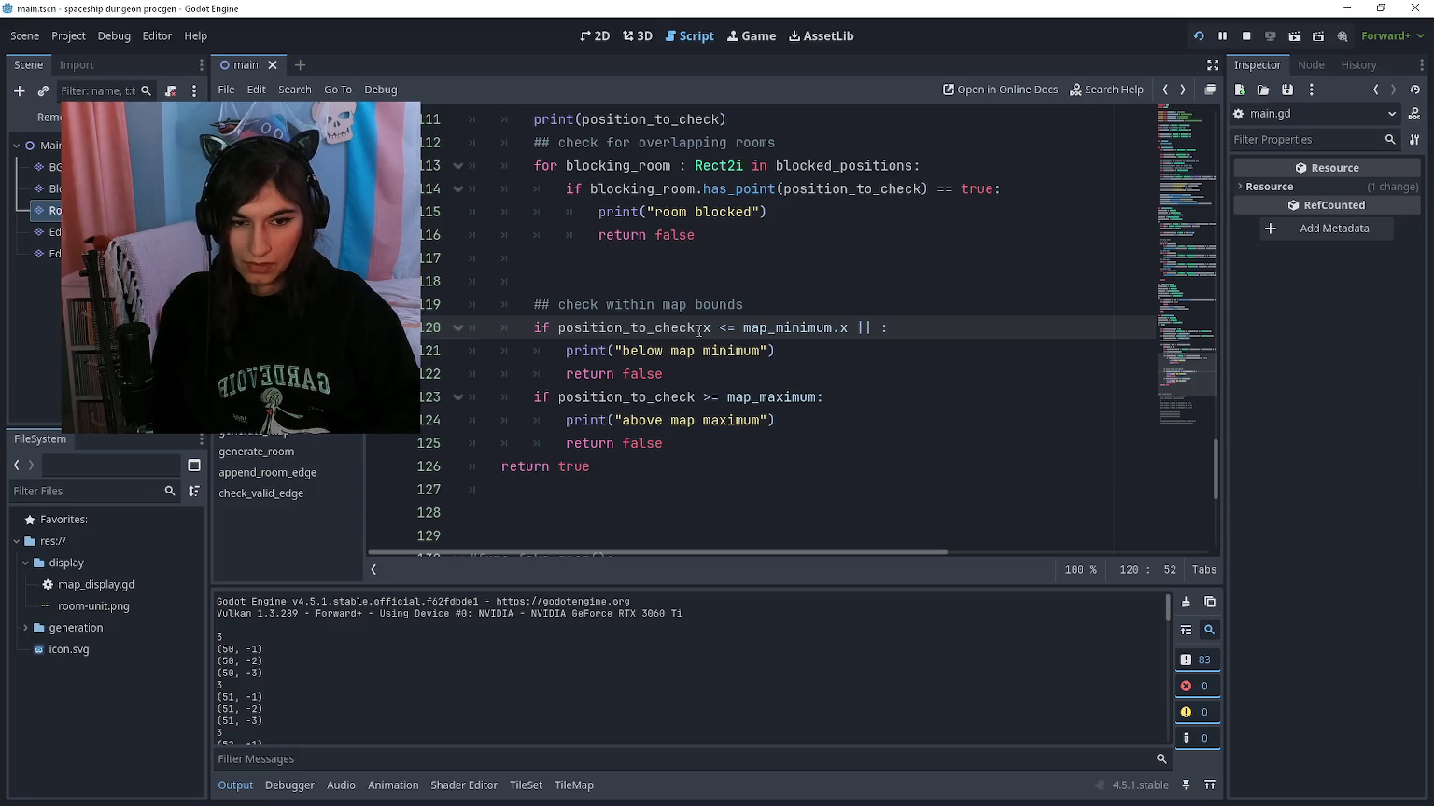
text(position_to_c)
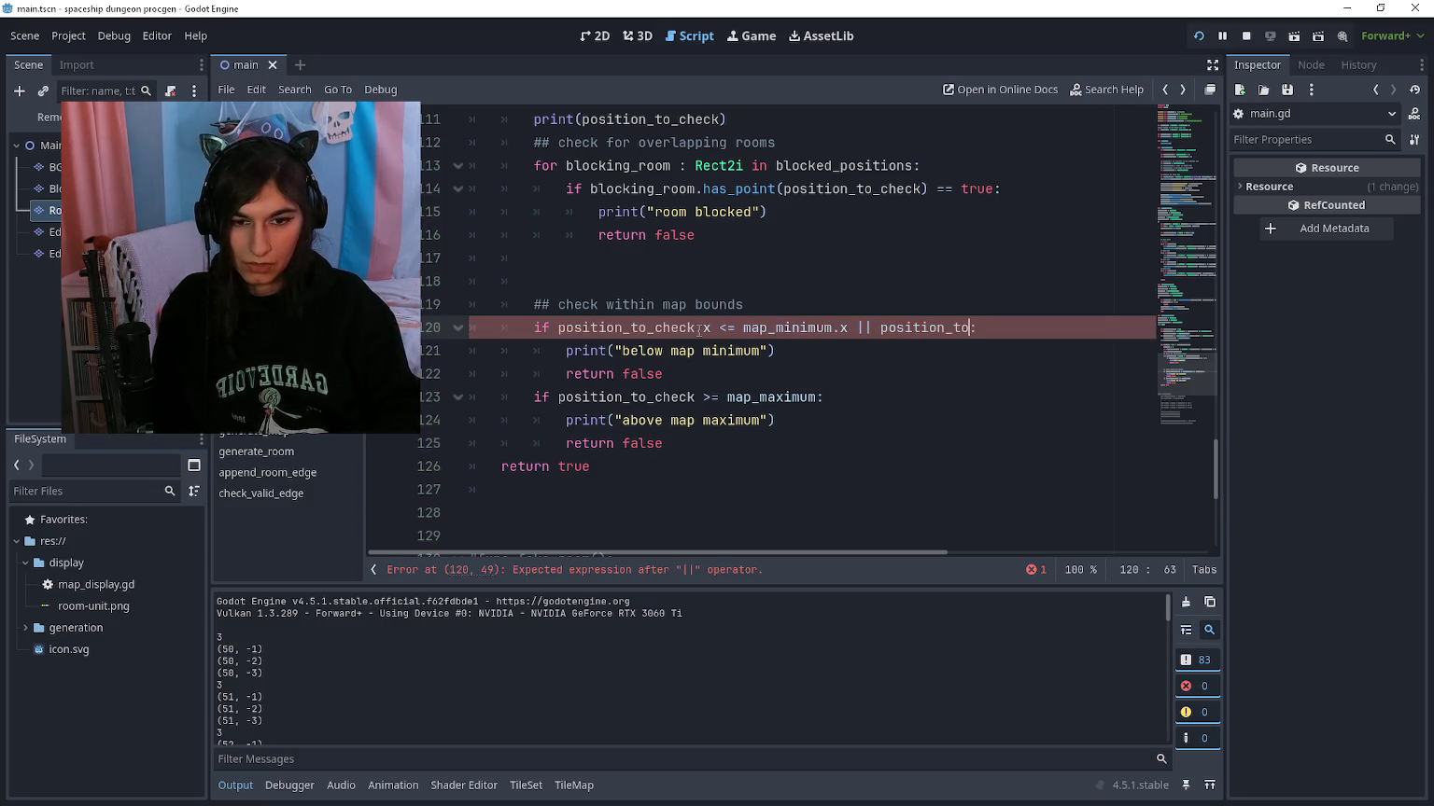
text(heck.)
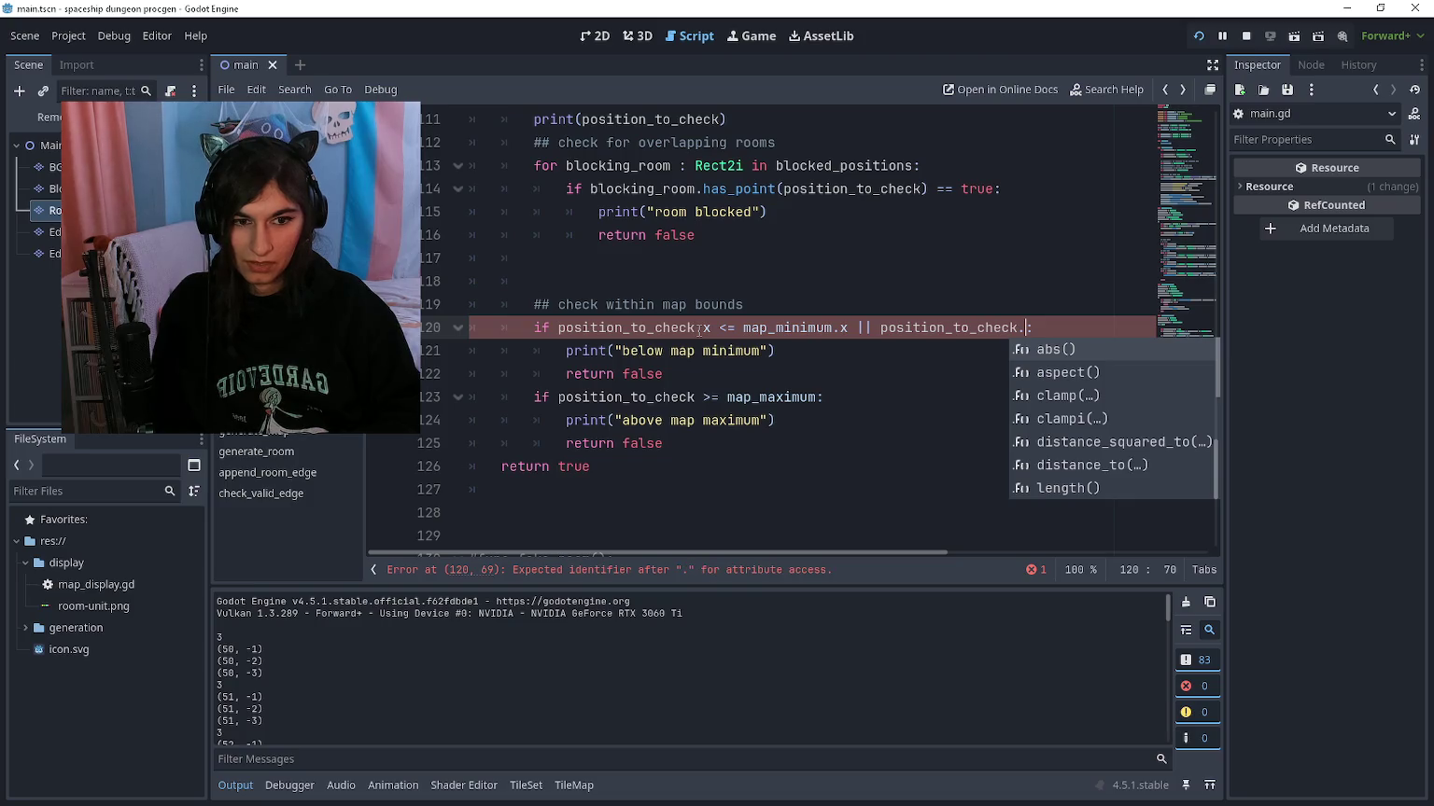
text(y <= map)
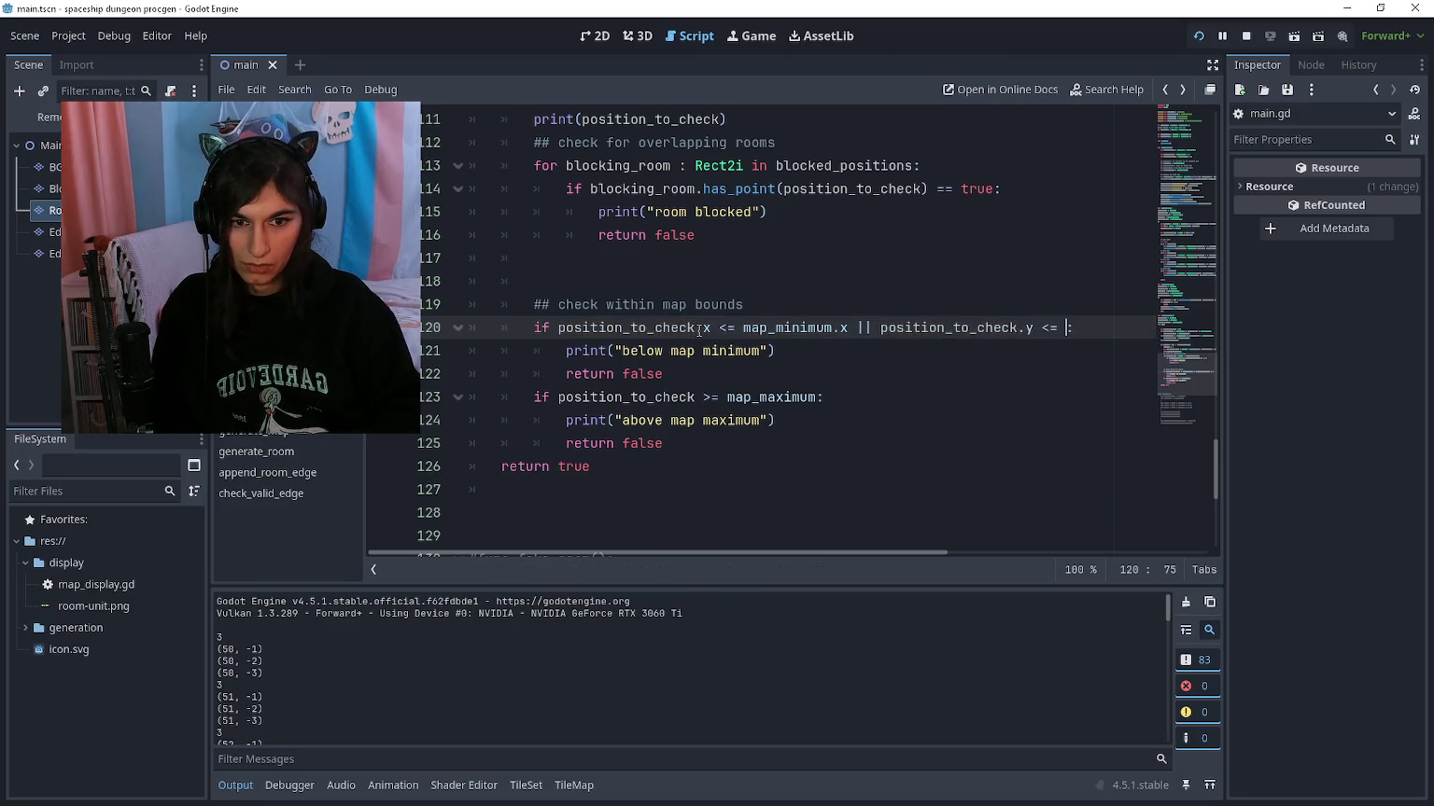
text(_minimum.y)
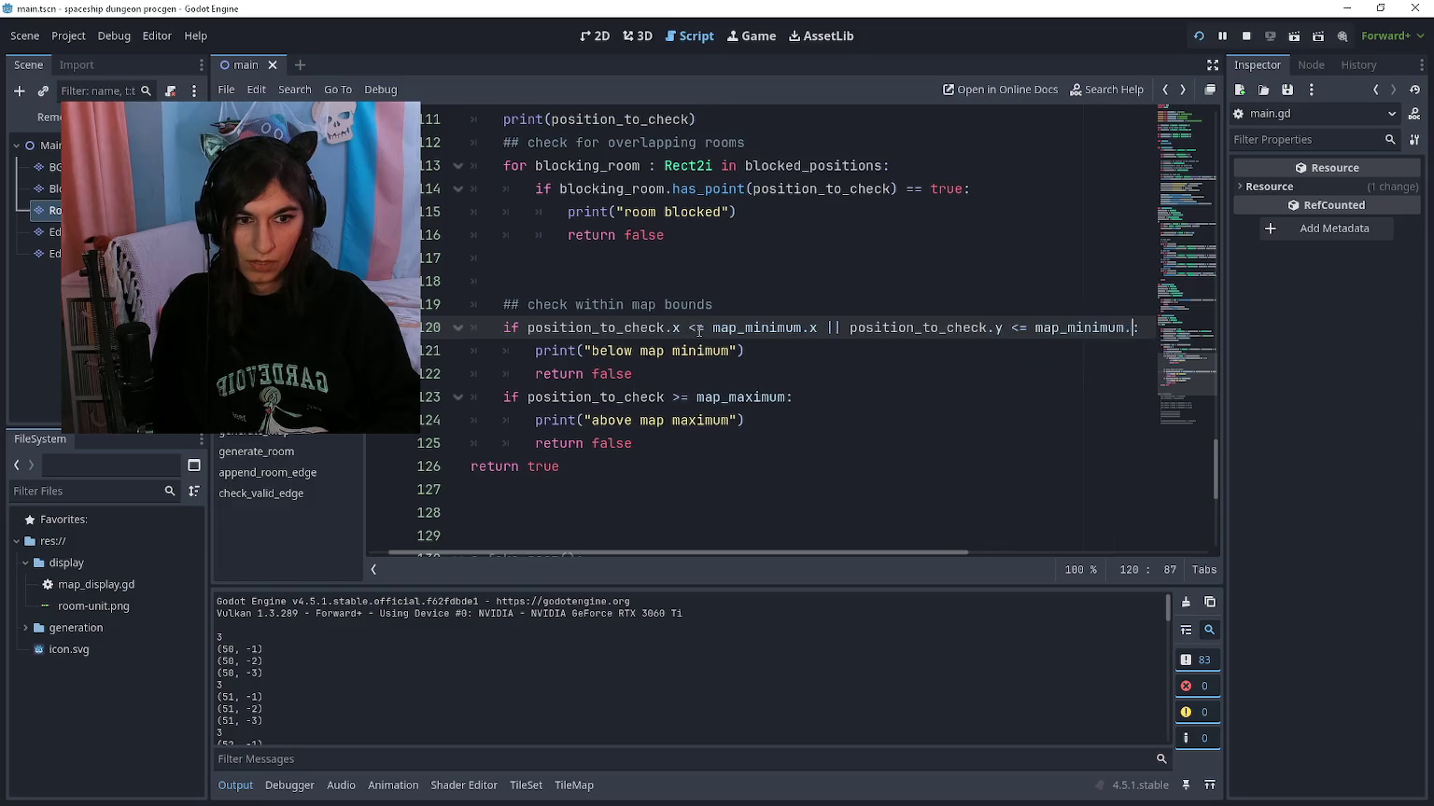
Step: Make the maximum check compare .x and .y against map_maximum with ||, then run the project
key(Down)
key(Down)
key(Down)
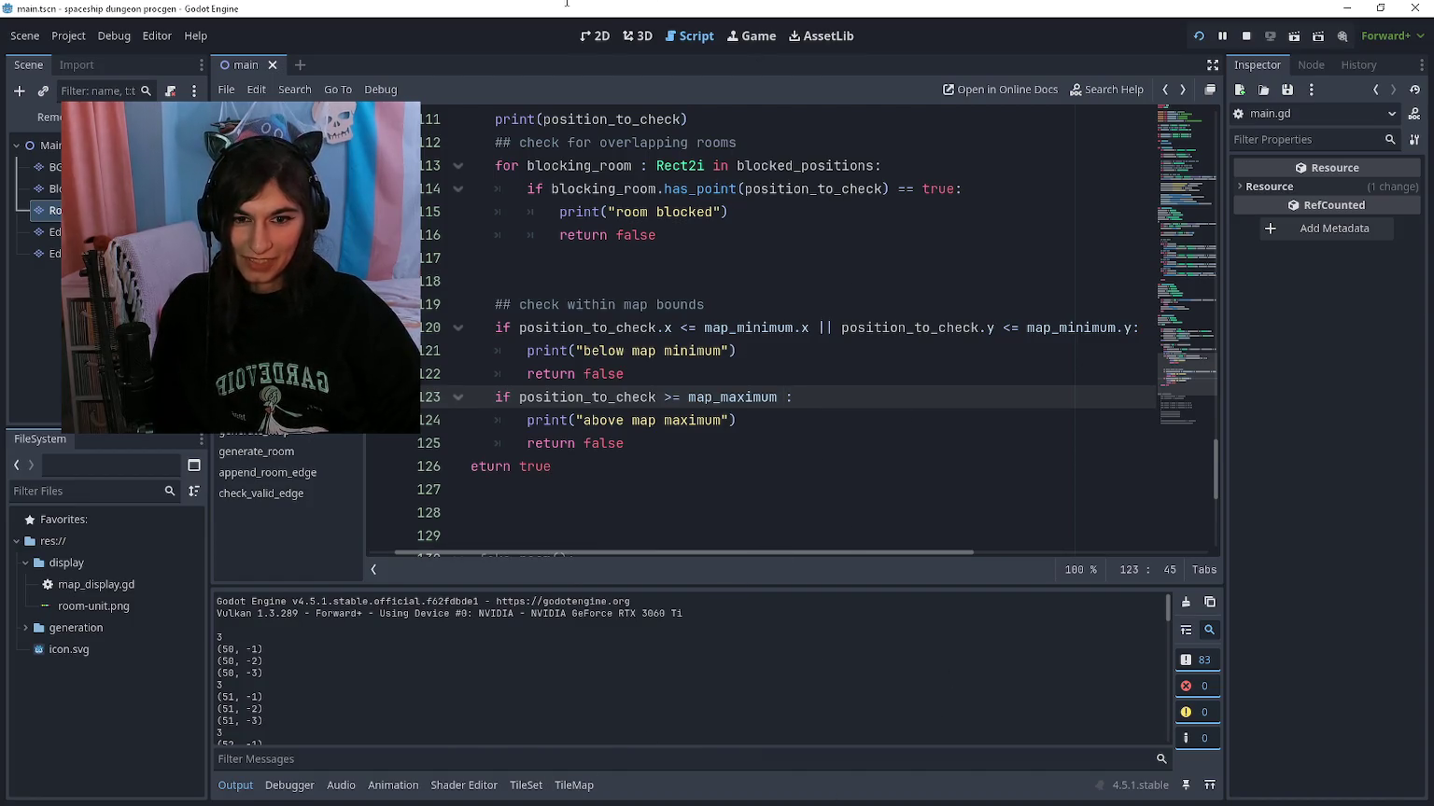
scroll(863, 482, left, 1)
text(|| )
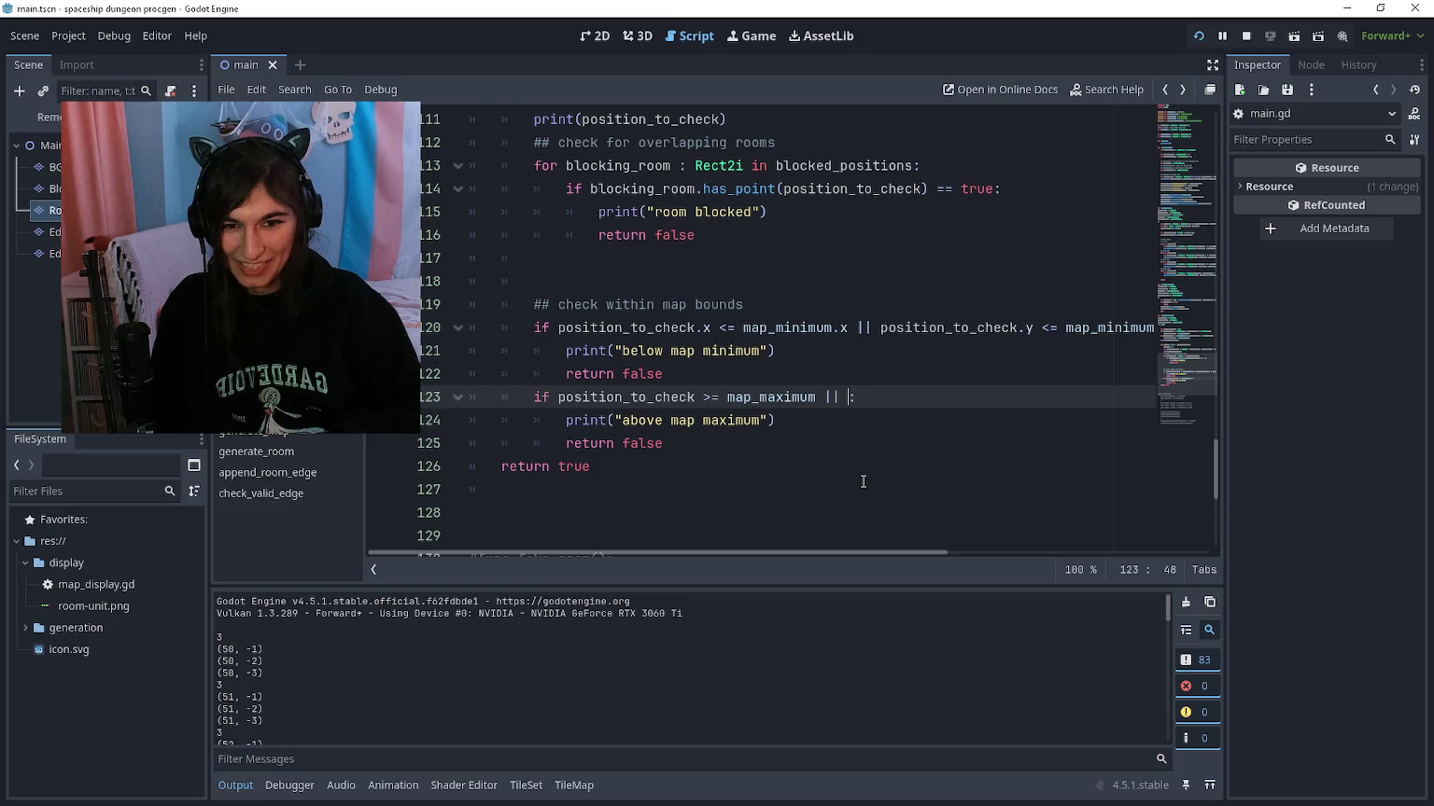
text(position.ch)
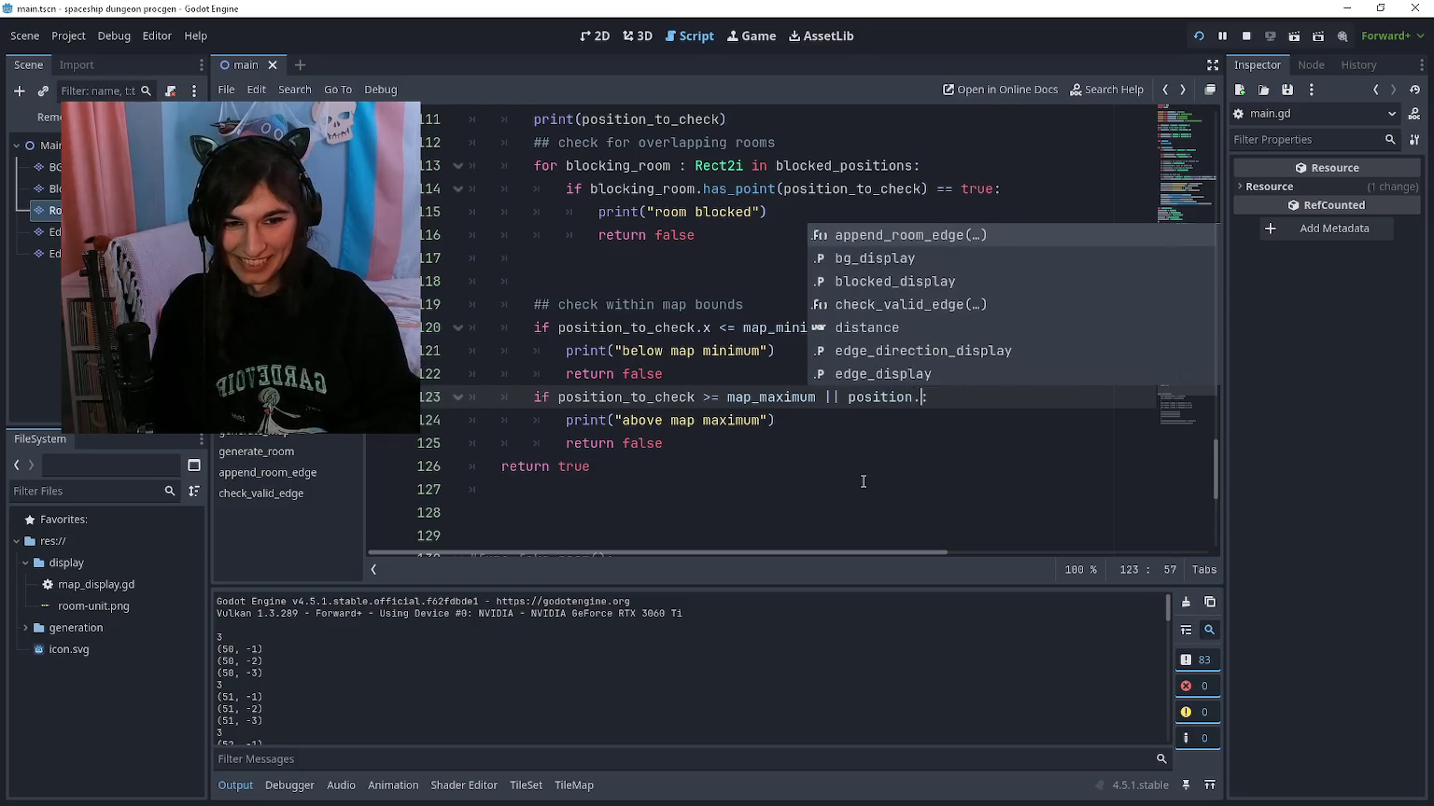
key(BackSpace)
key(BackSpace)
key(BackSpace)
text(_)
key(Return)
text(.)
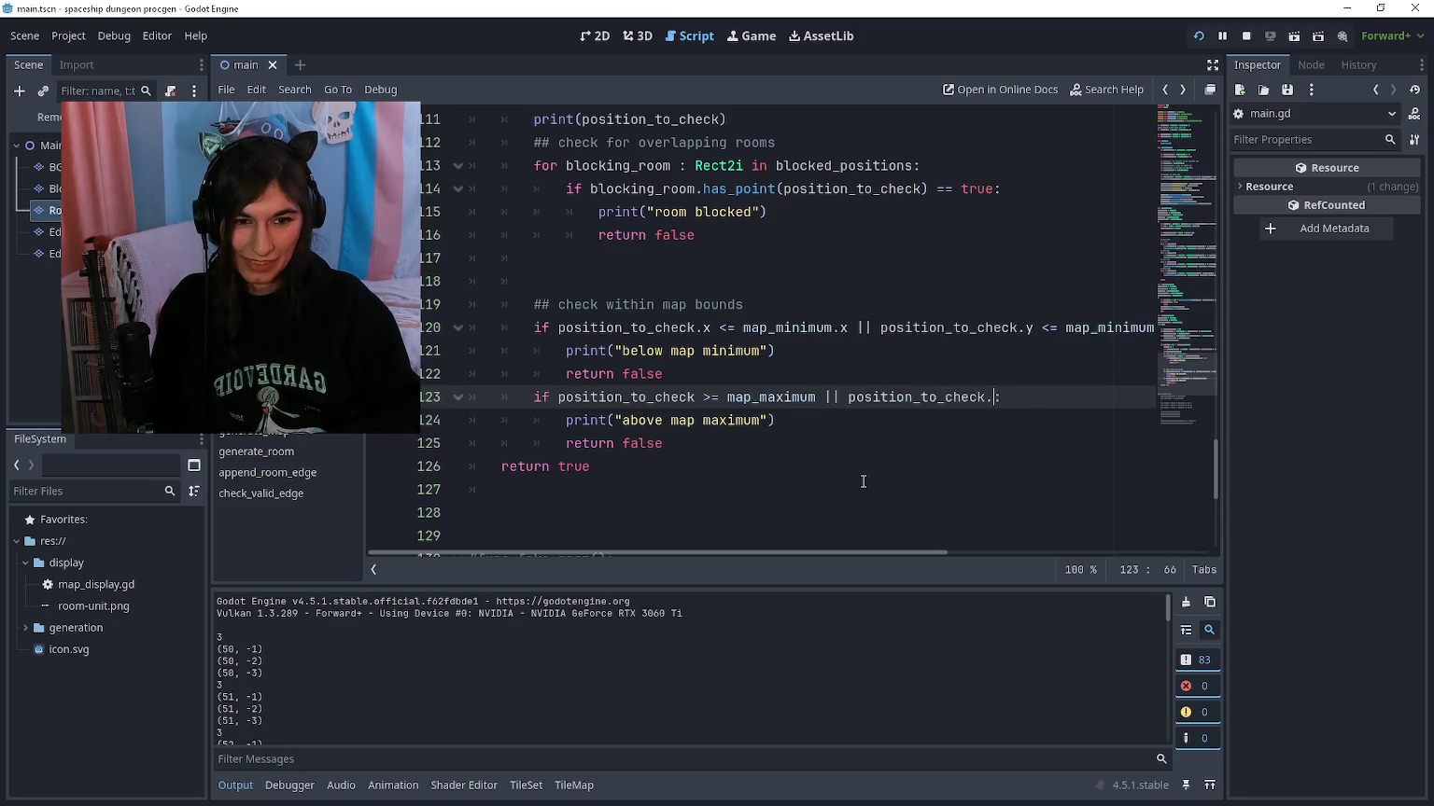
text(y >= )
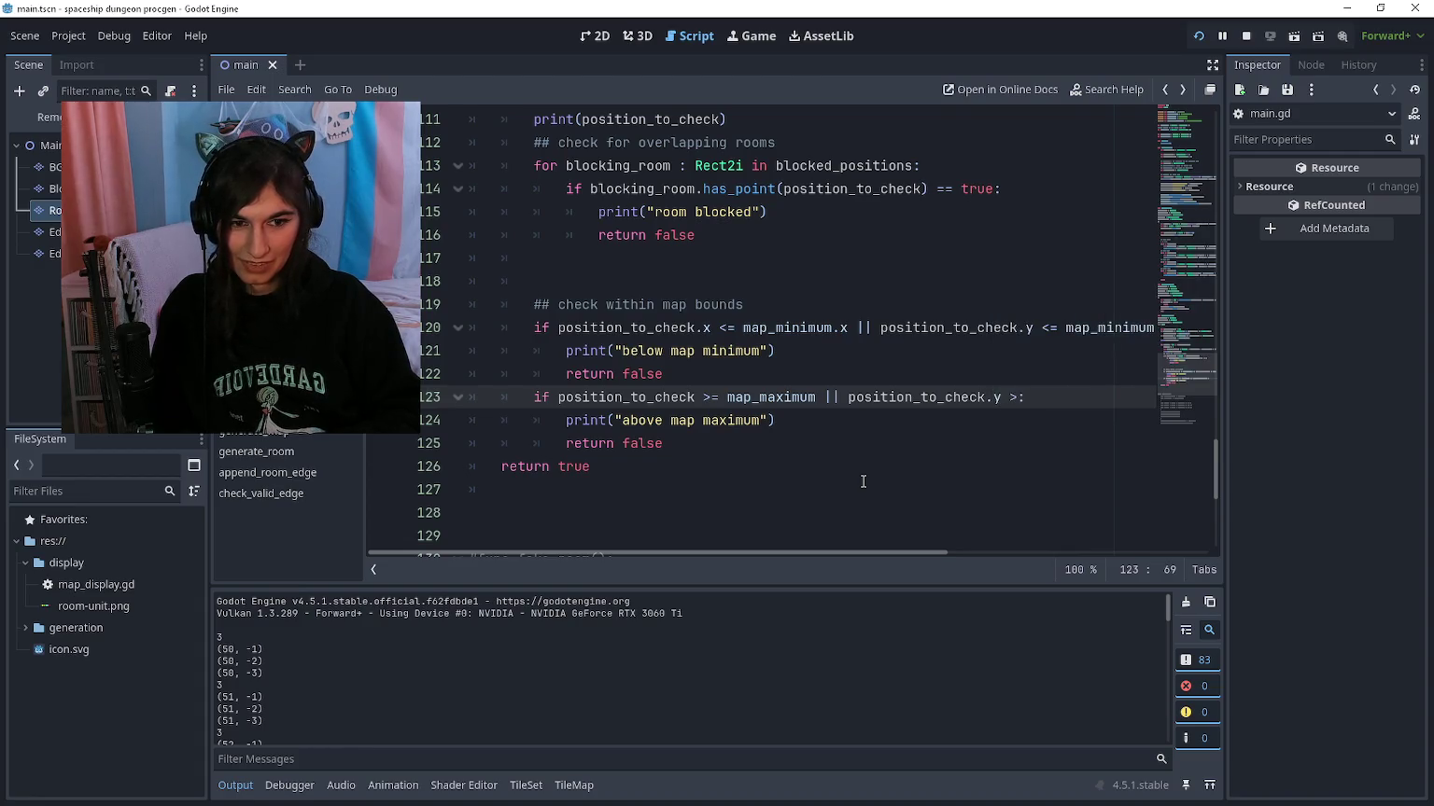
text(map_max)
key(Return)
text(.y)
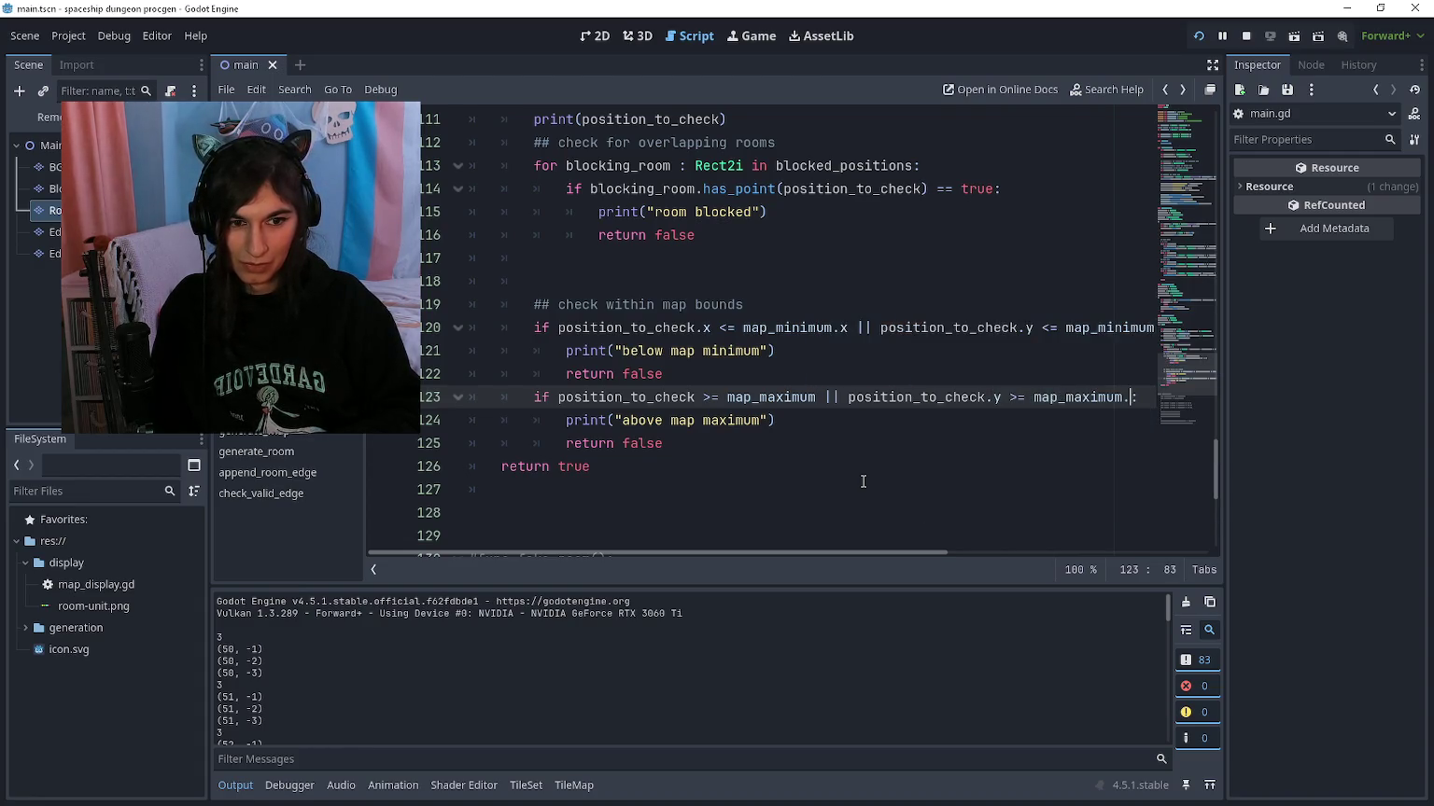
key(Home)
key(ctrl+Right)
key(ctrl+Right)
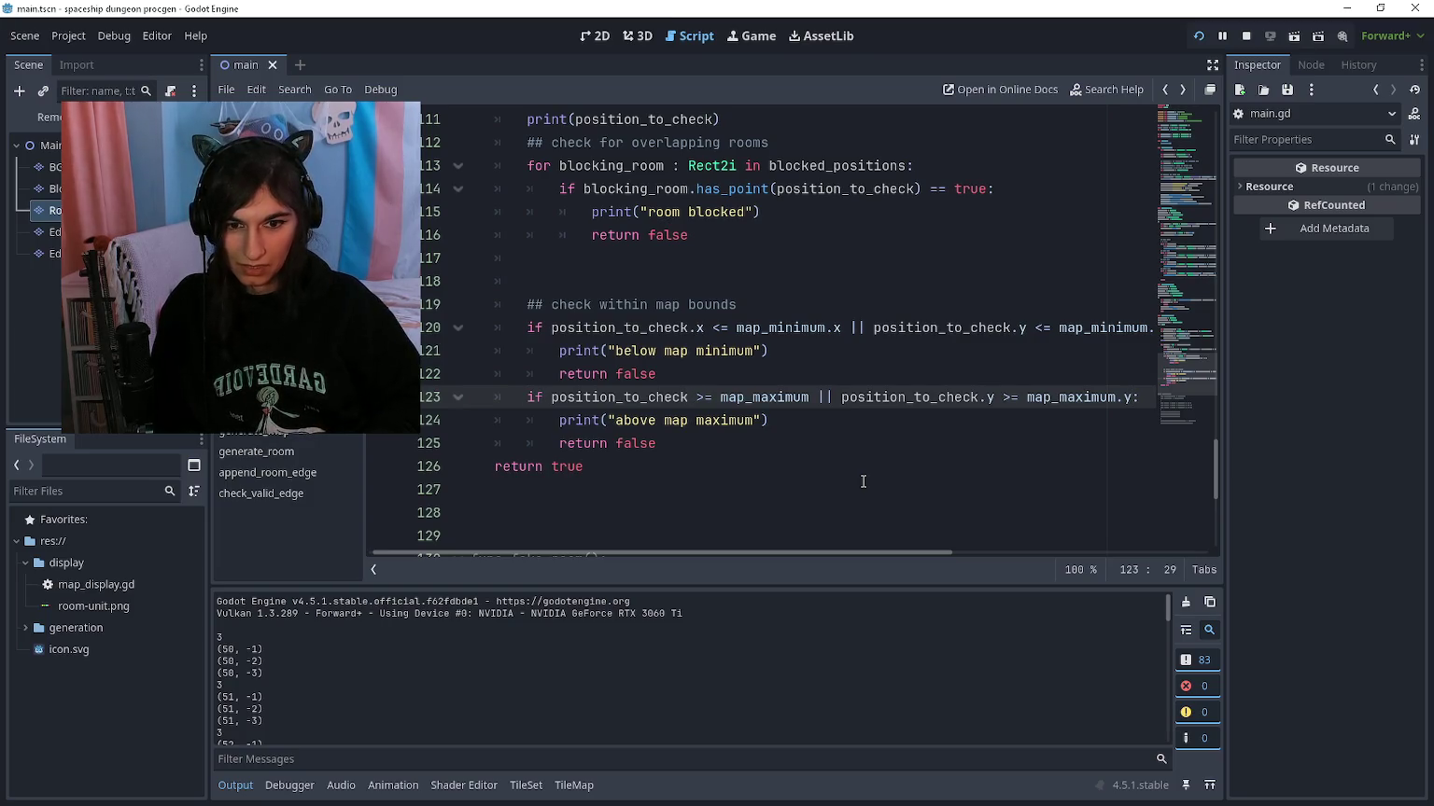
text(.y)
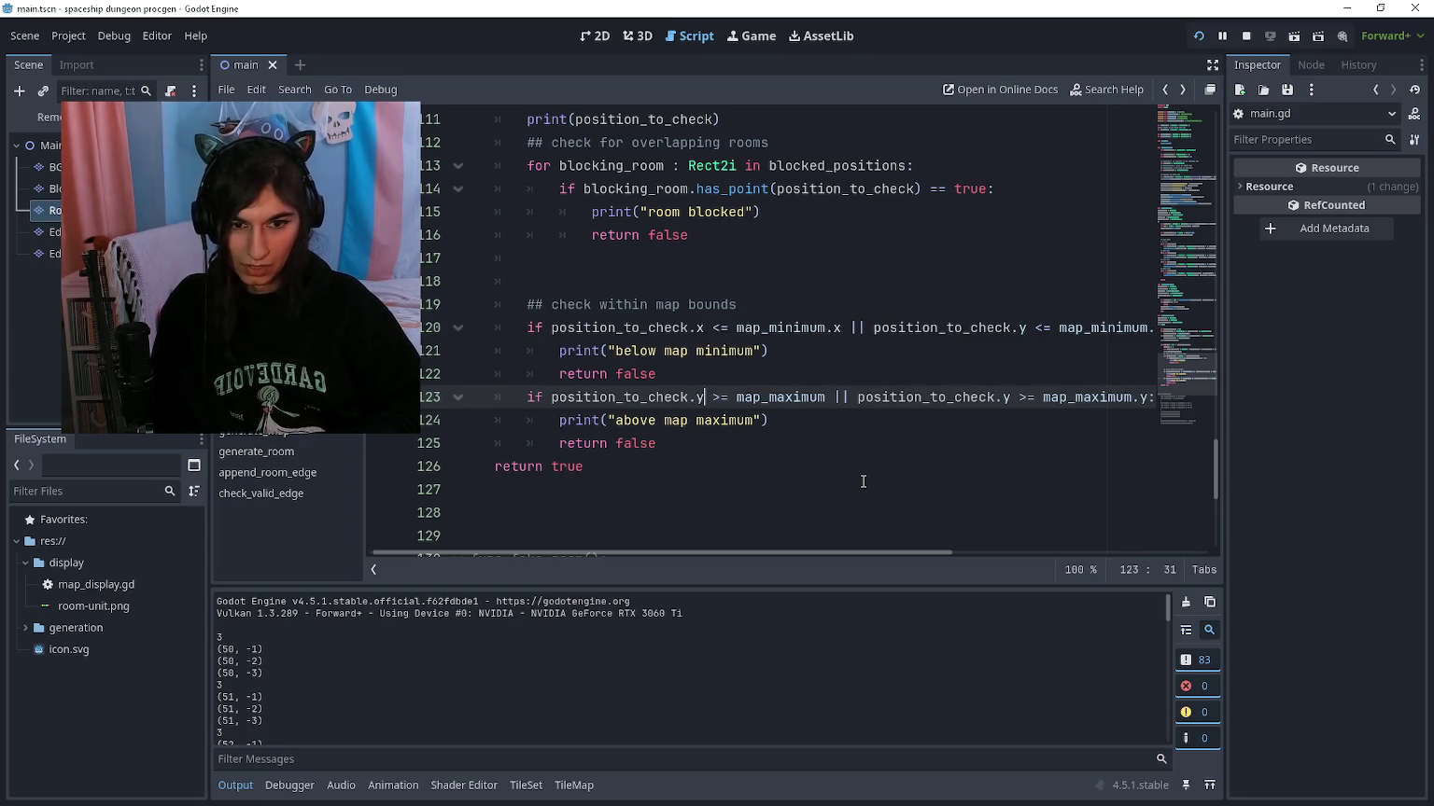
key(F5)
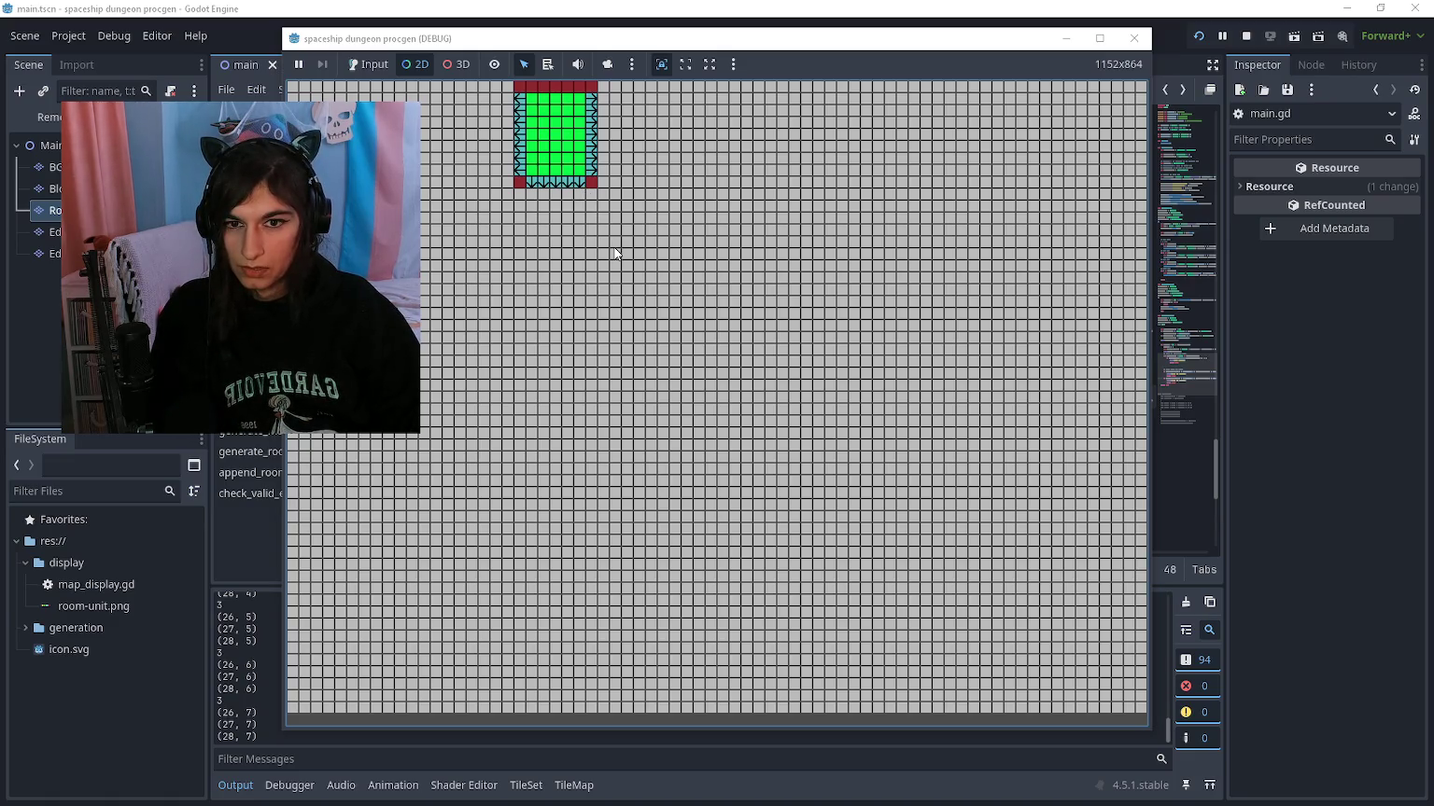
Step: Stop the game and scroll Output to the top to see 'below map minimum' rejections
key(F8)
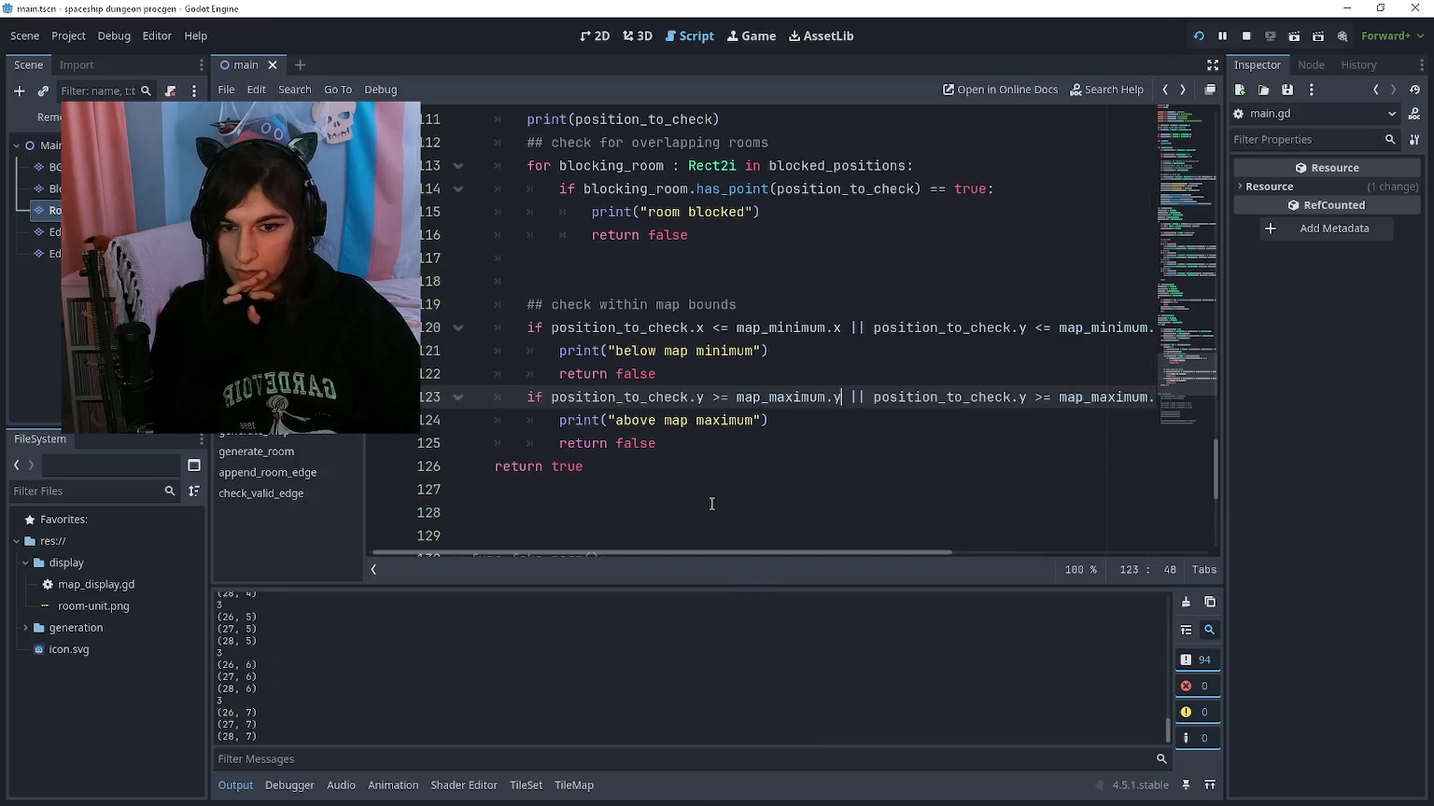
click(696, 467)
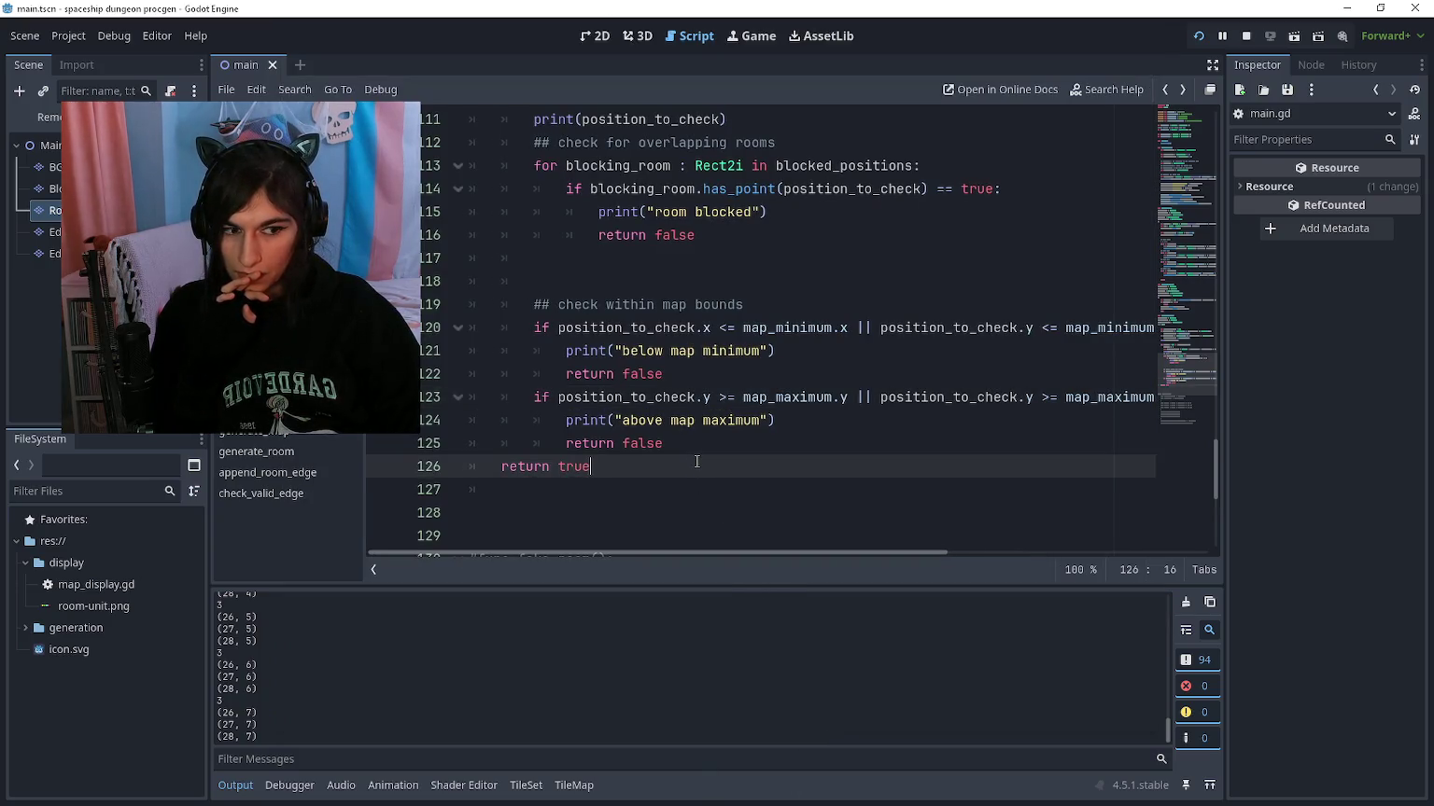
click(708, 449)
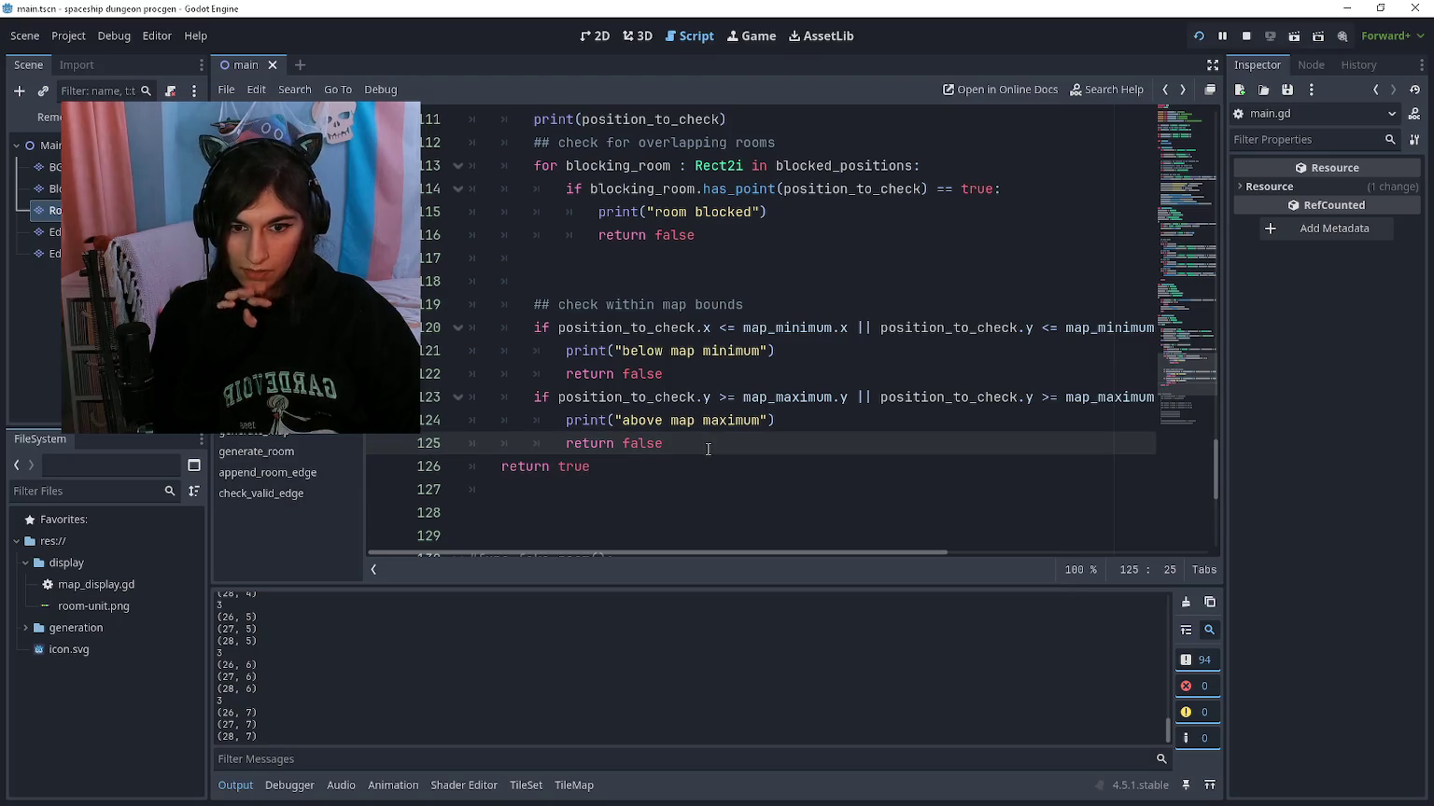
click(735, 420)
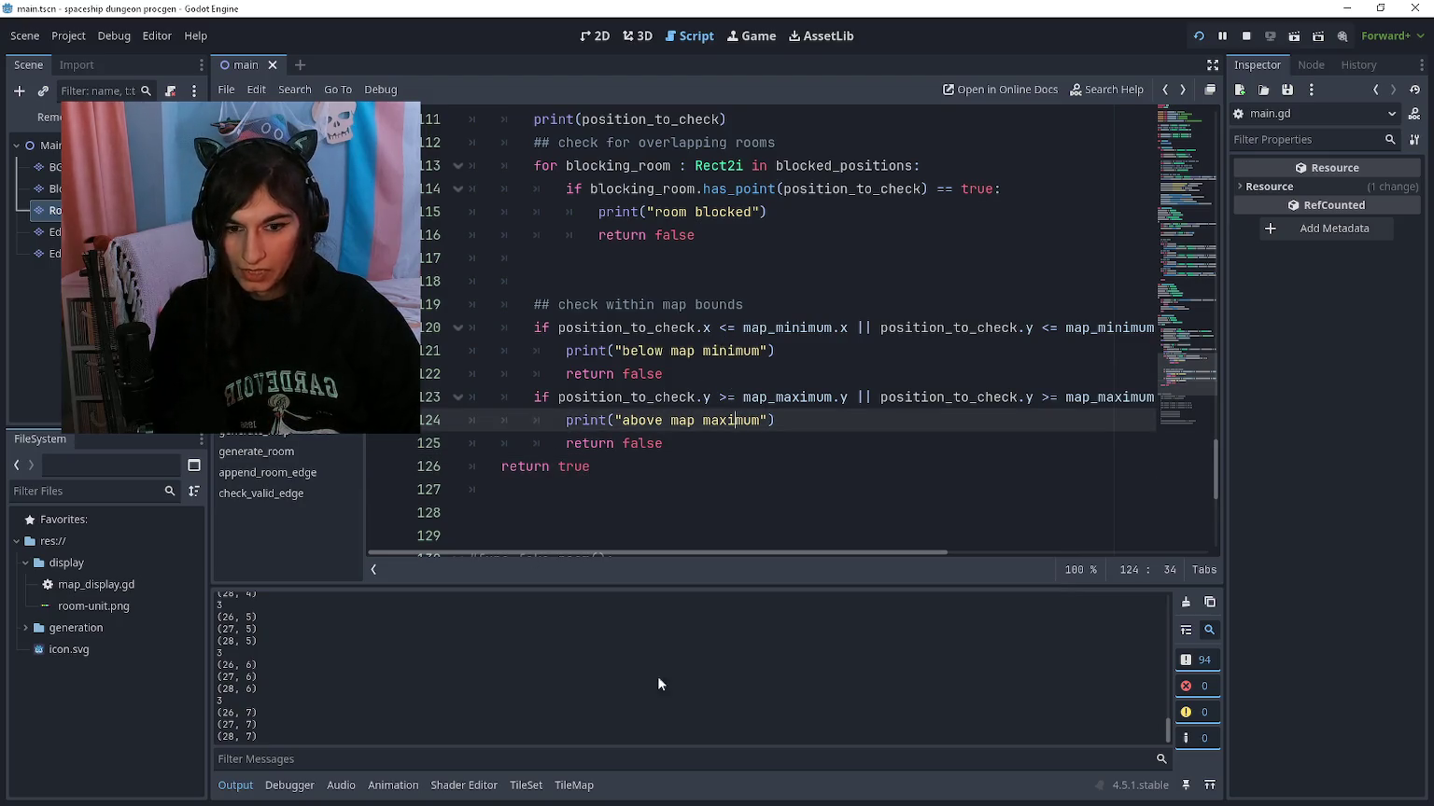
drag(1165, 717, 1163, 583)
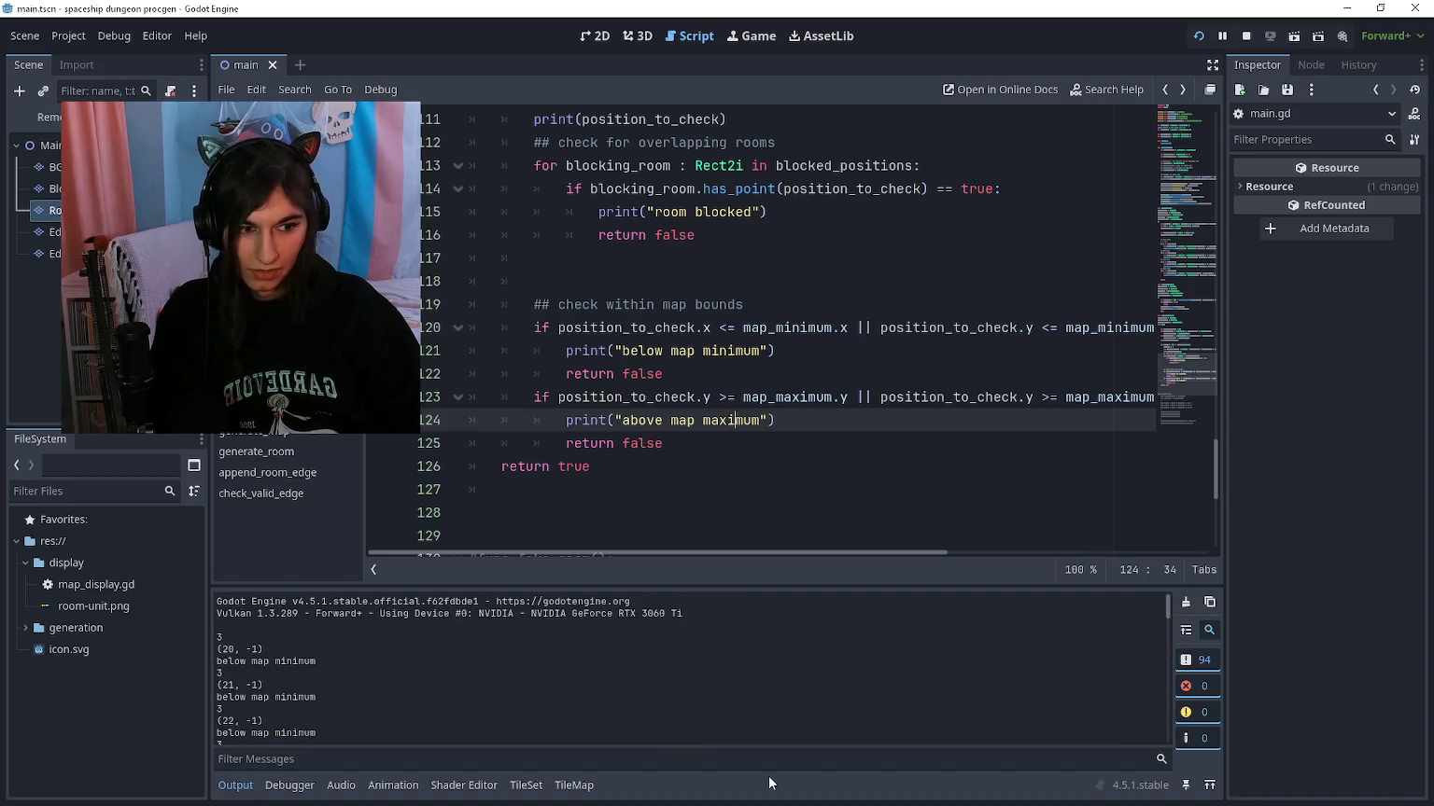
Step: Delete the 'above map maximum', 'below map minimum' and 'room blocked' debug print lines
key(ctrl+shift+k)
click(693, 351)
key(ctrl+shift+k)
click(689, 213)
key(ctrl+shift+k)
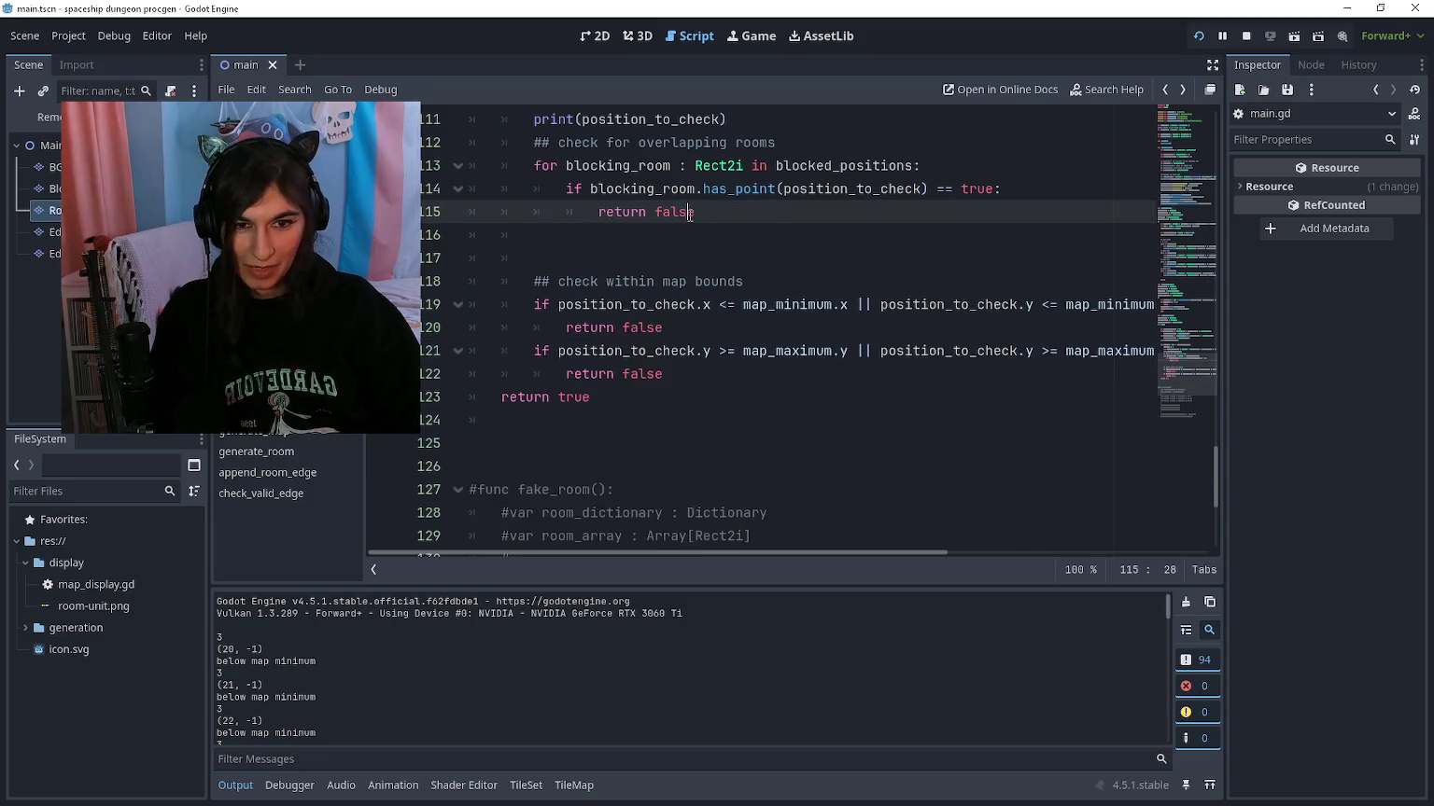
Step: Remove the extra blank line under return false and the print(distance_to_check) line
scroll(689, 212, up, 3)
scroll(654, 280, up, 3)
scroll(645, 308, down, 6)
scroll(633, 327, up, 3)
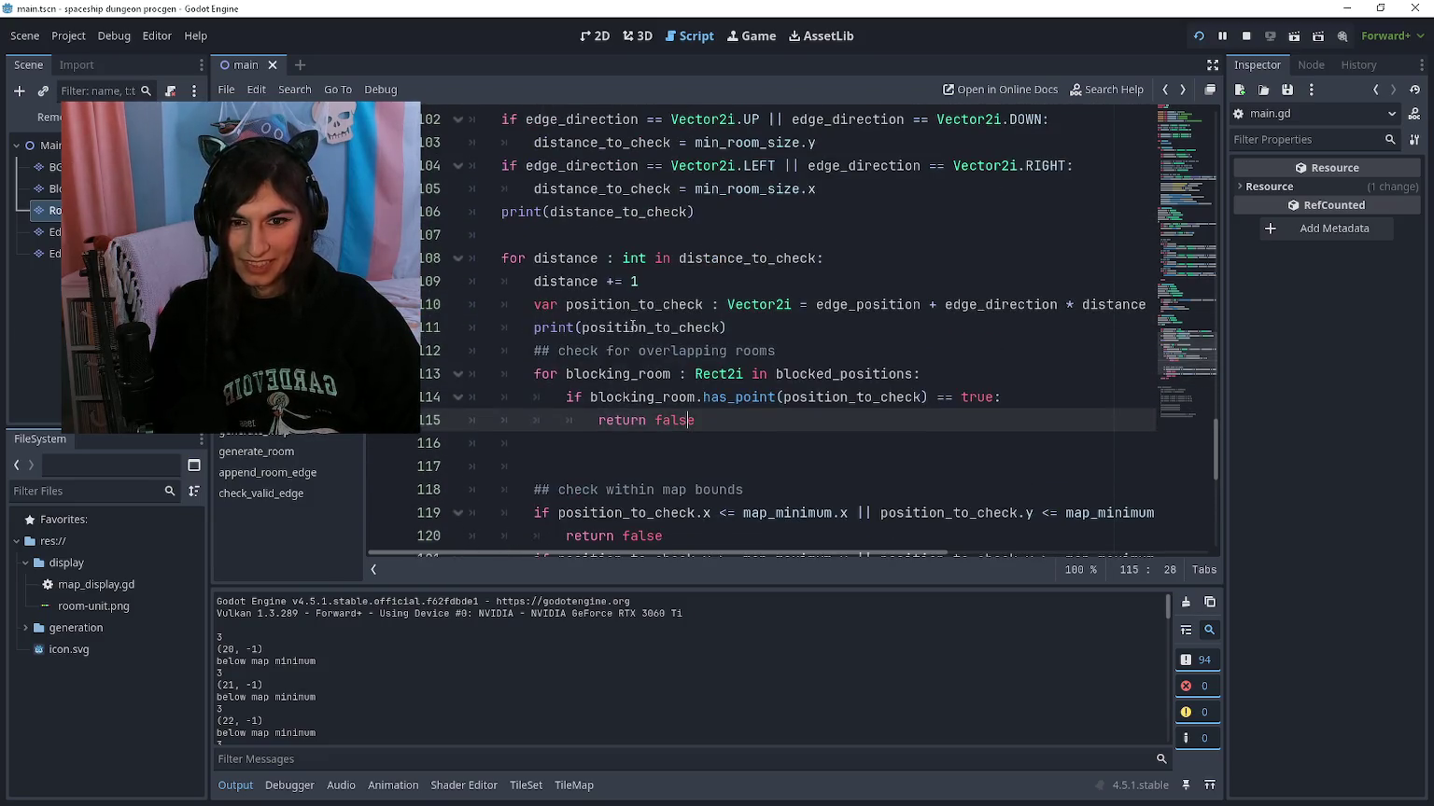
key(Down)
key(ctrl+shift+k)
key(ctrl+shift+k)
scroll(563, 285, up, 1)
click(565, 273)
key(ctrl+shift+k)
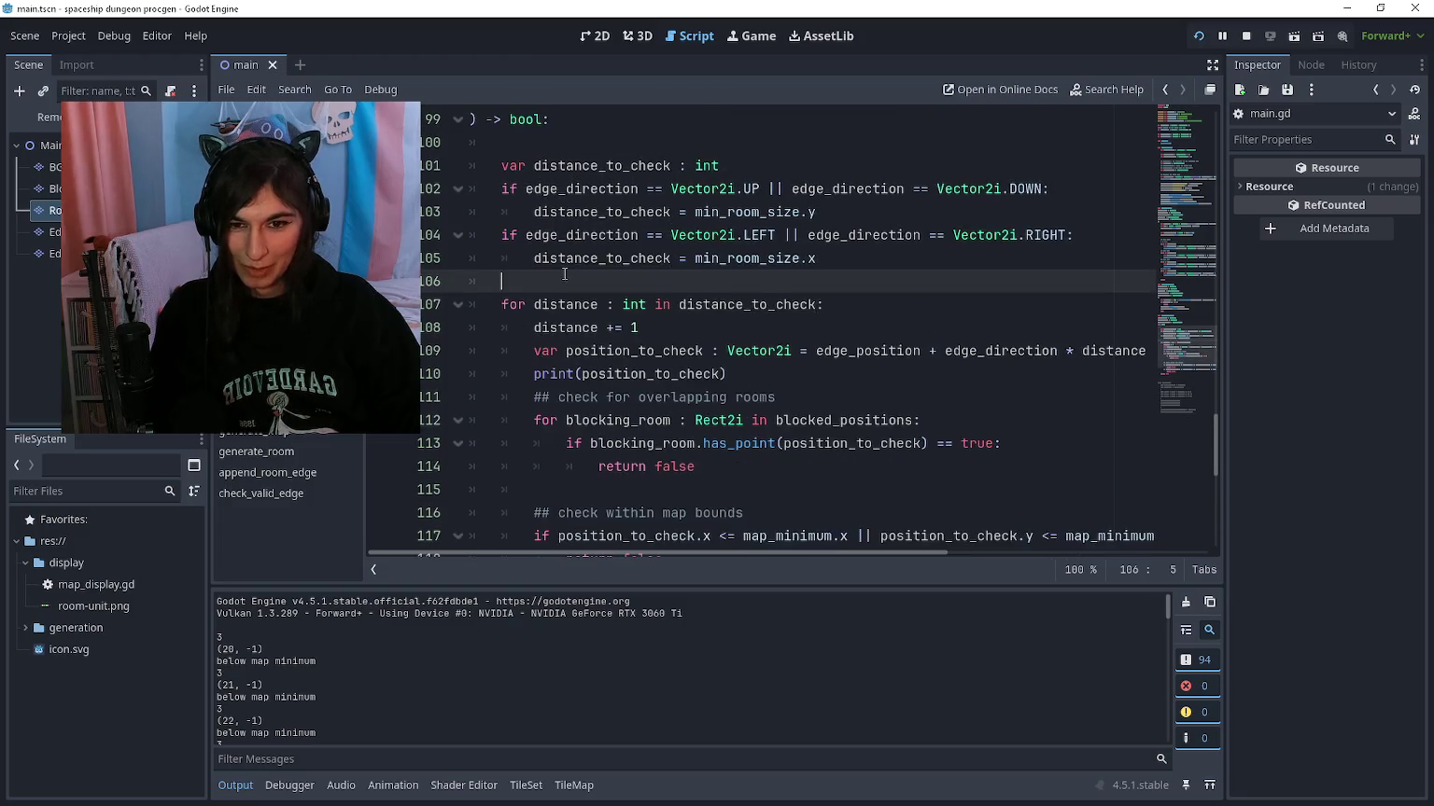
scroll(565, 273, up, 3)
scroll(560, 445, up, 1)
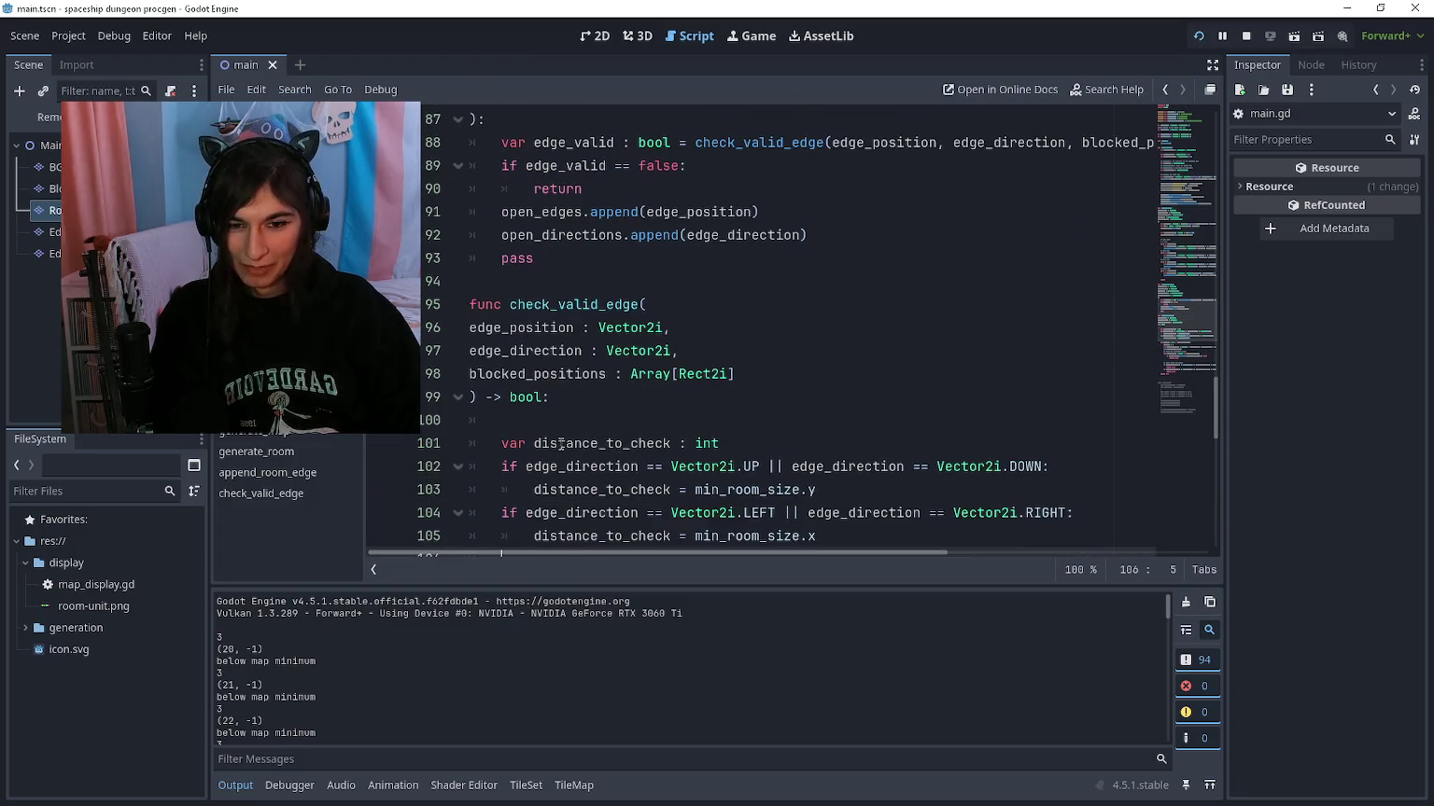
Step: Fold the append_room_edge declaration block
click(610, 422)
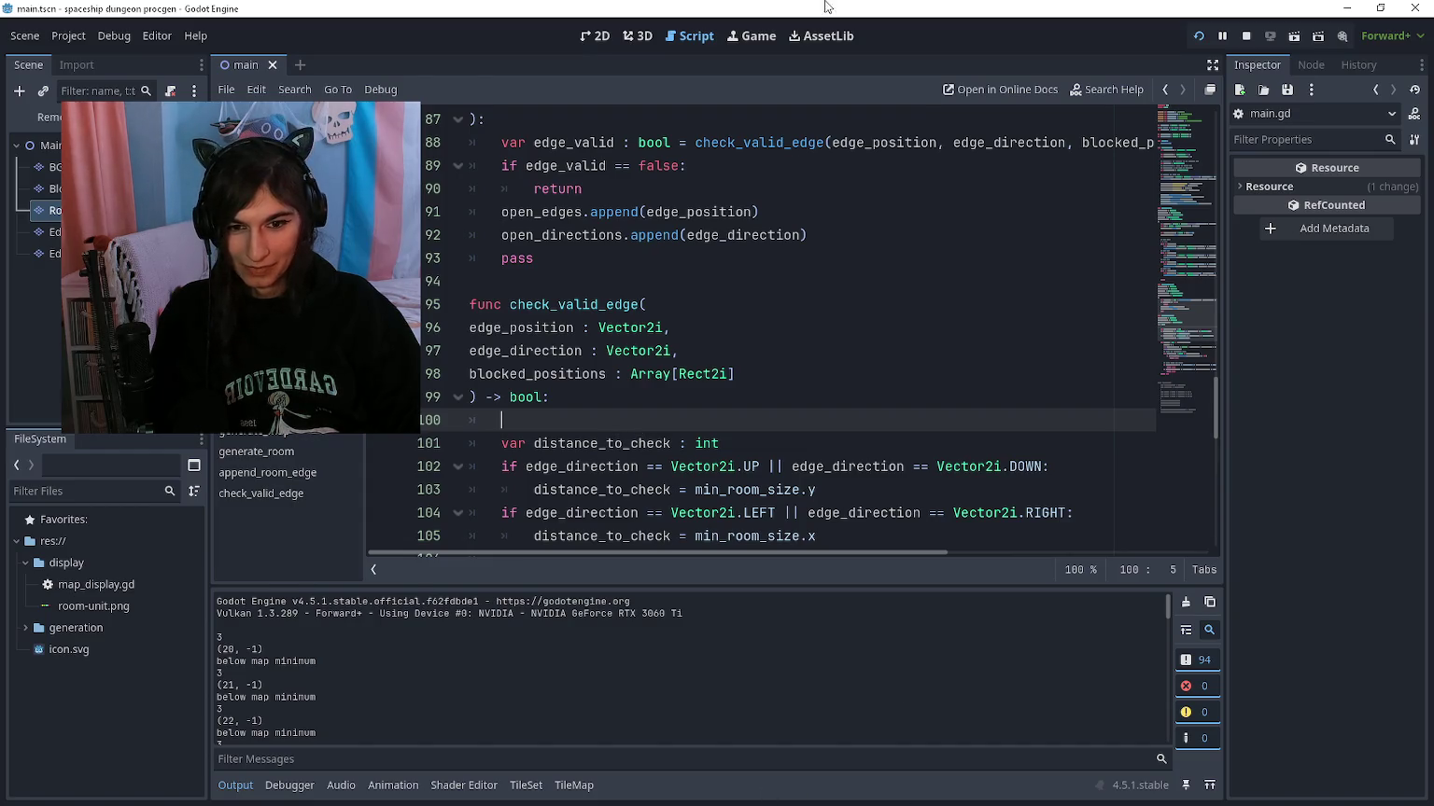
scroll(704, 396, up, 2)
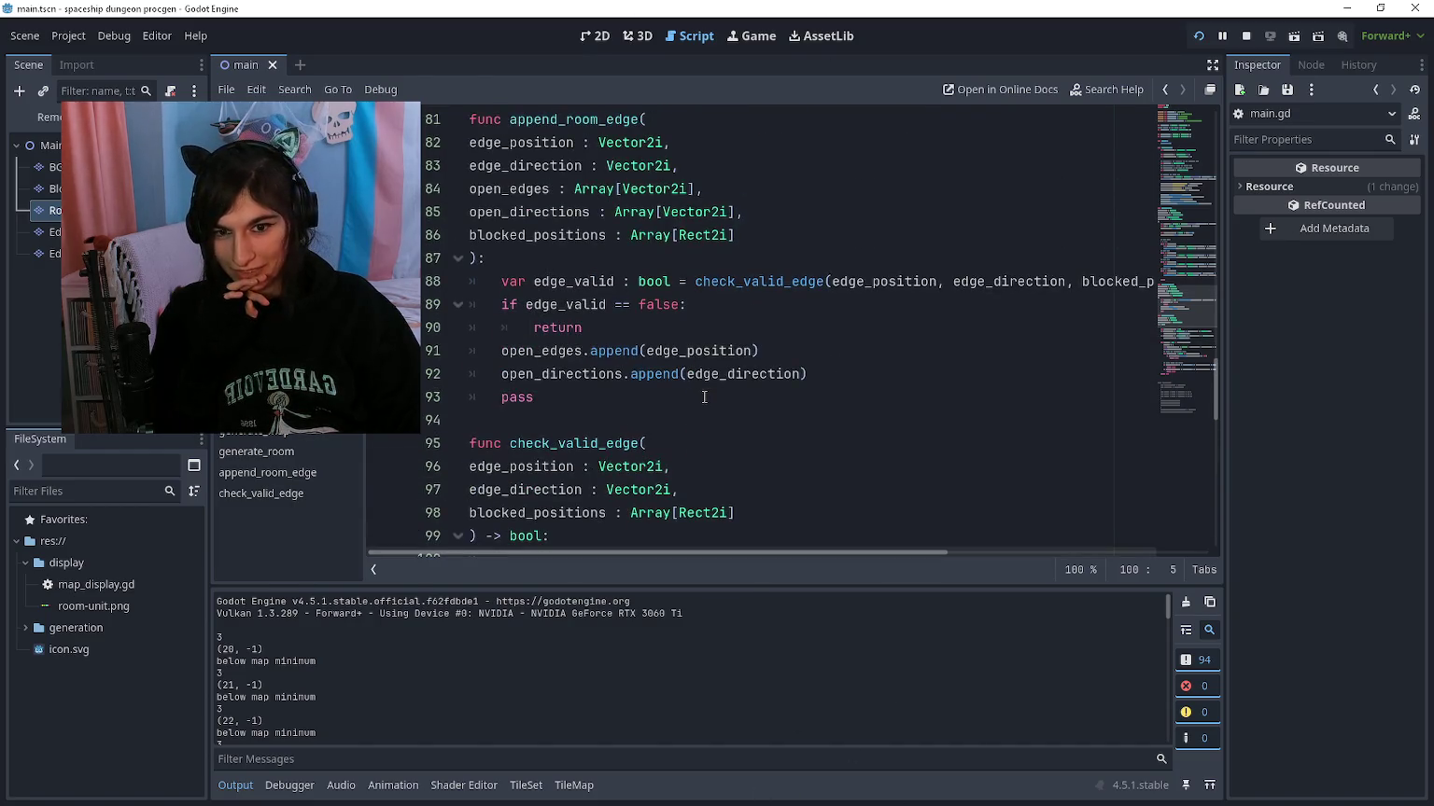
click(706, 399)
scroll(714, 412, up, 3)
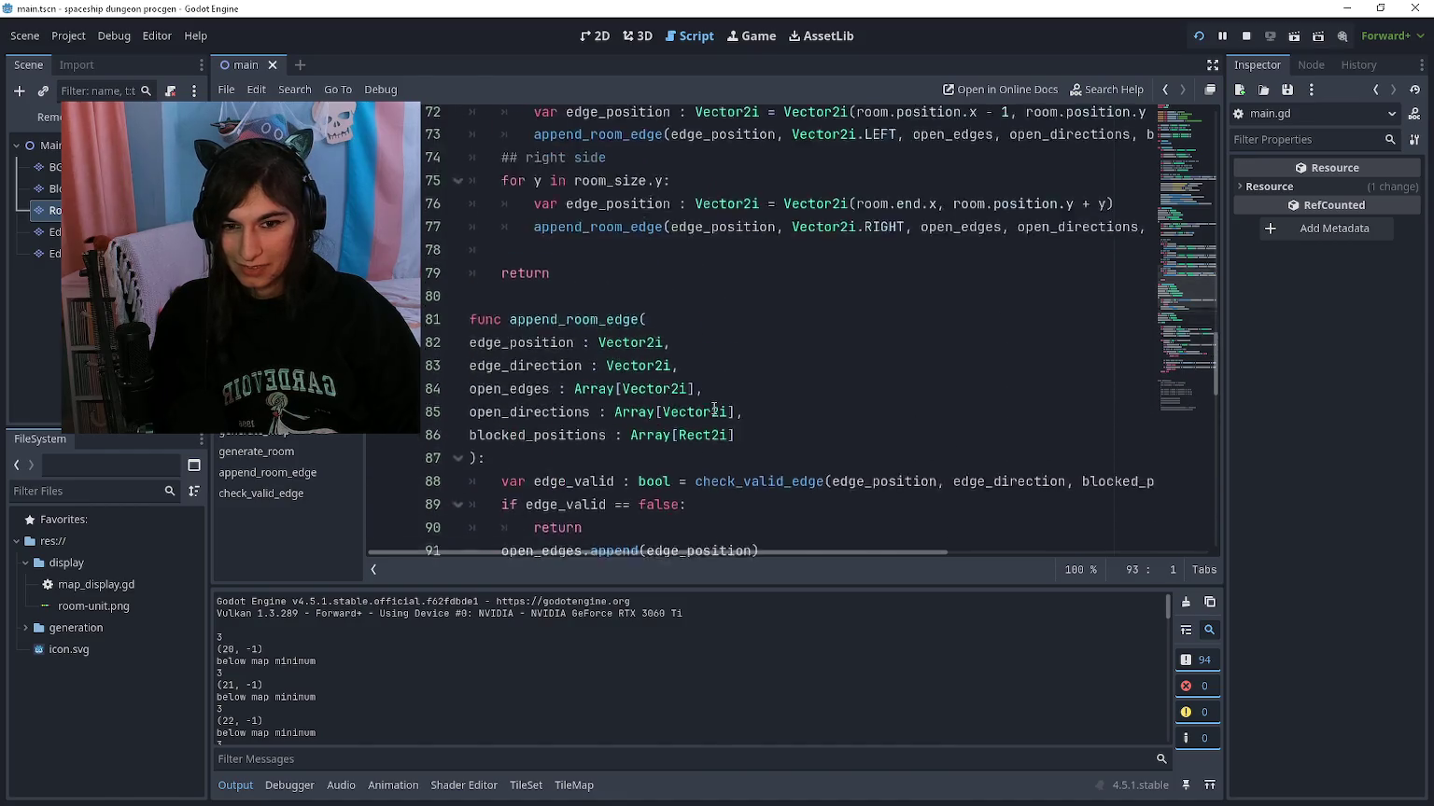
scroll(714, 411, up, 1)
click(459, 535)
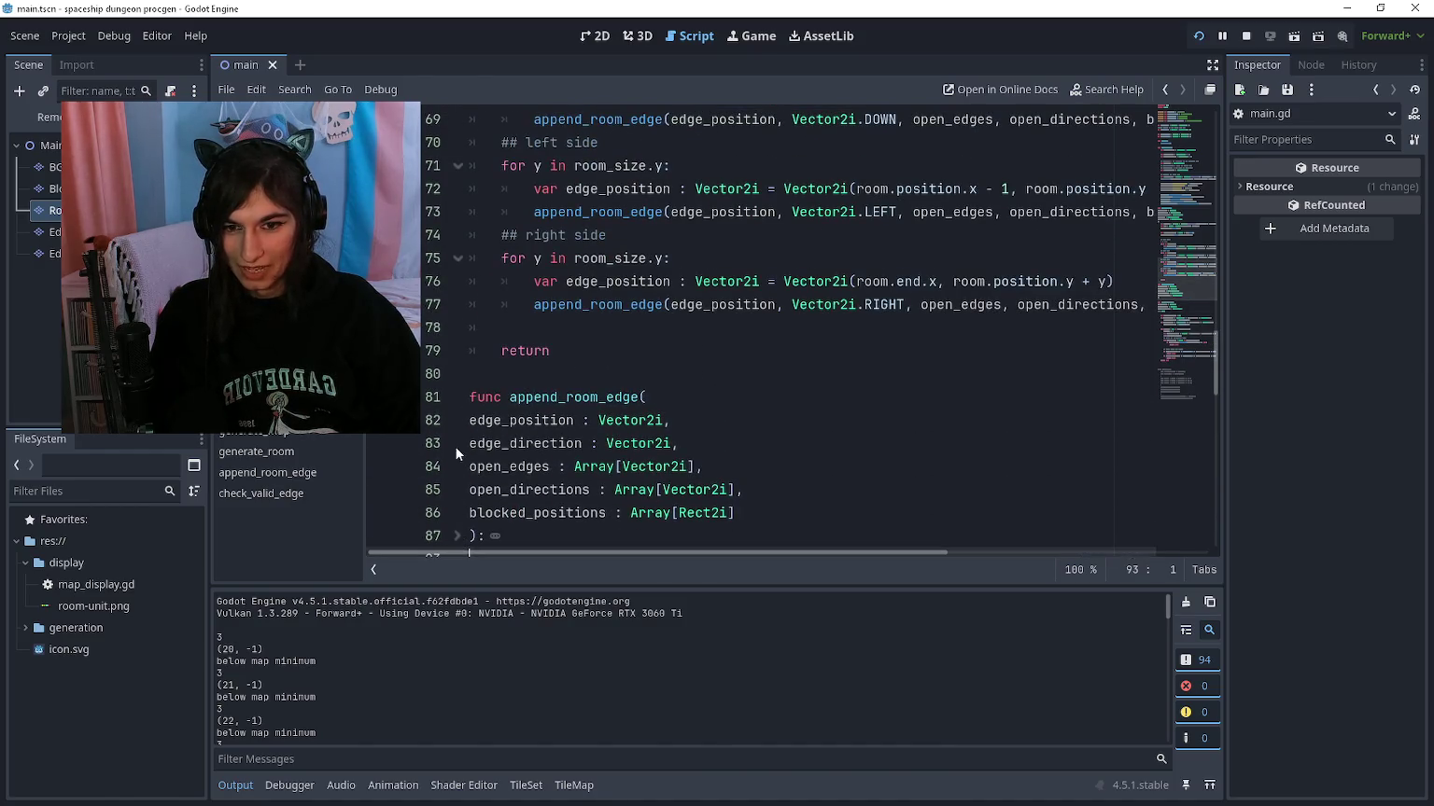
scroll(456, 454, down, 2)
Step: Indent append_room_edge's five parameters (edge_position through blocked_positions) one level and fold them
click(469, 282)
key(Tab)
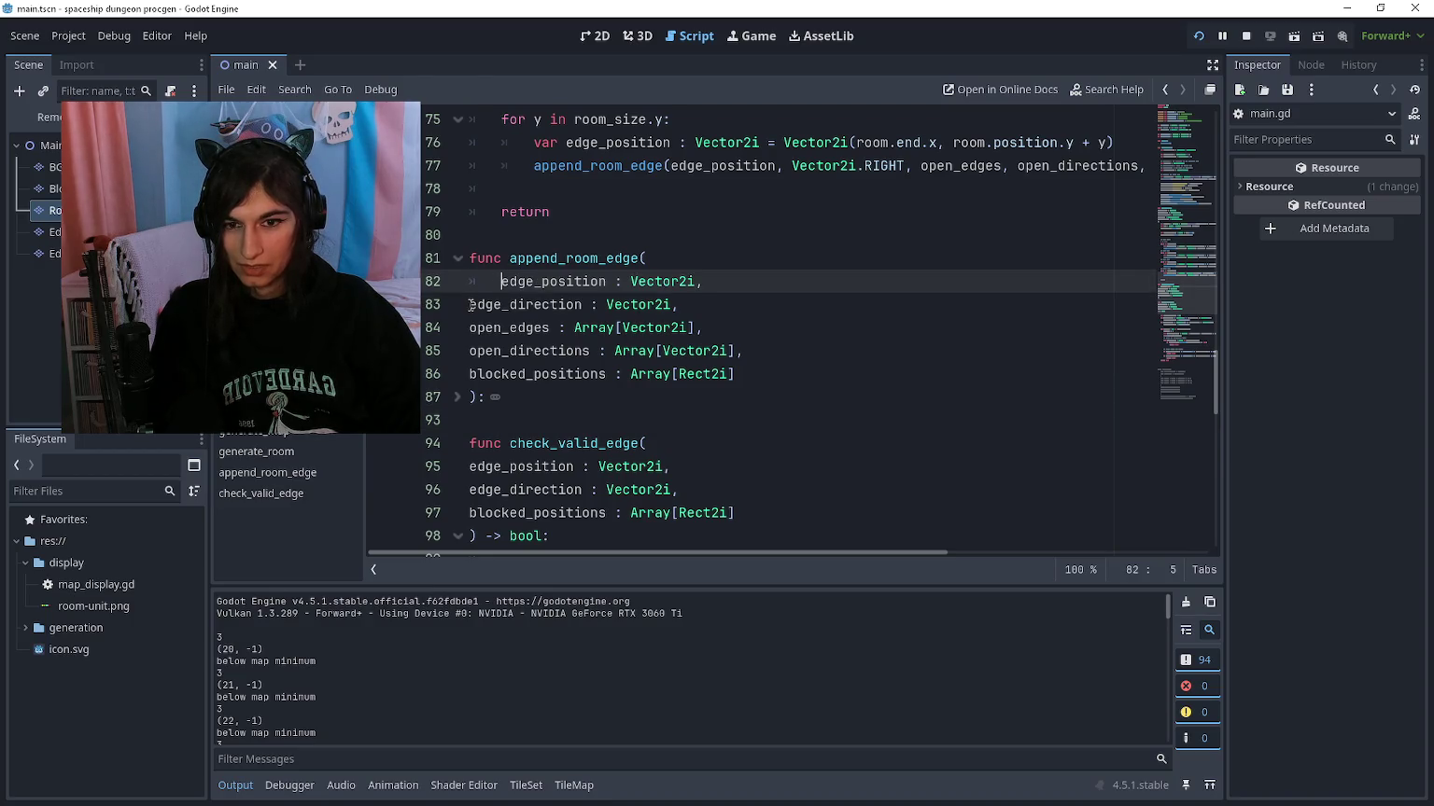
click(470, 305)
click(458, 258)
click(459, 258)
key(Tab)
key(Down)
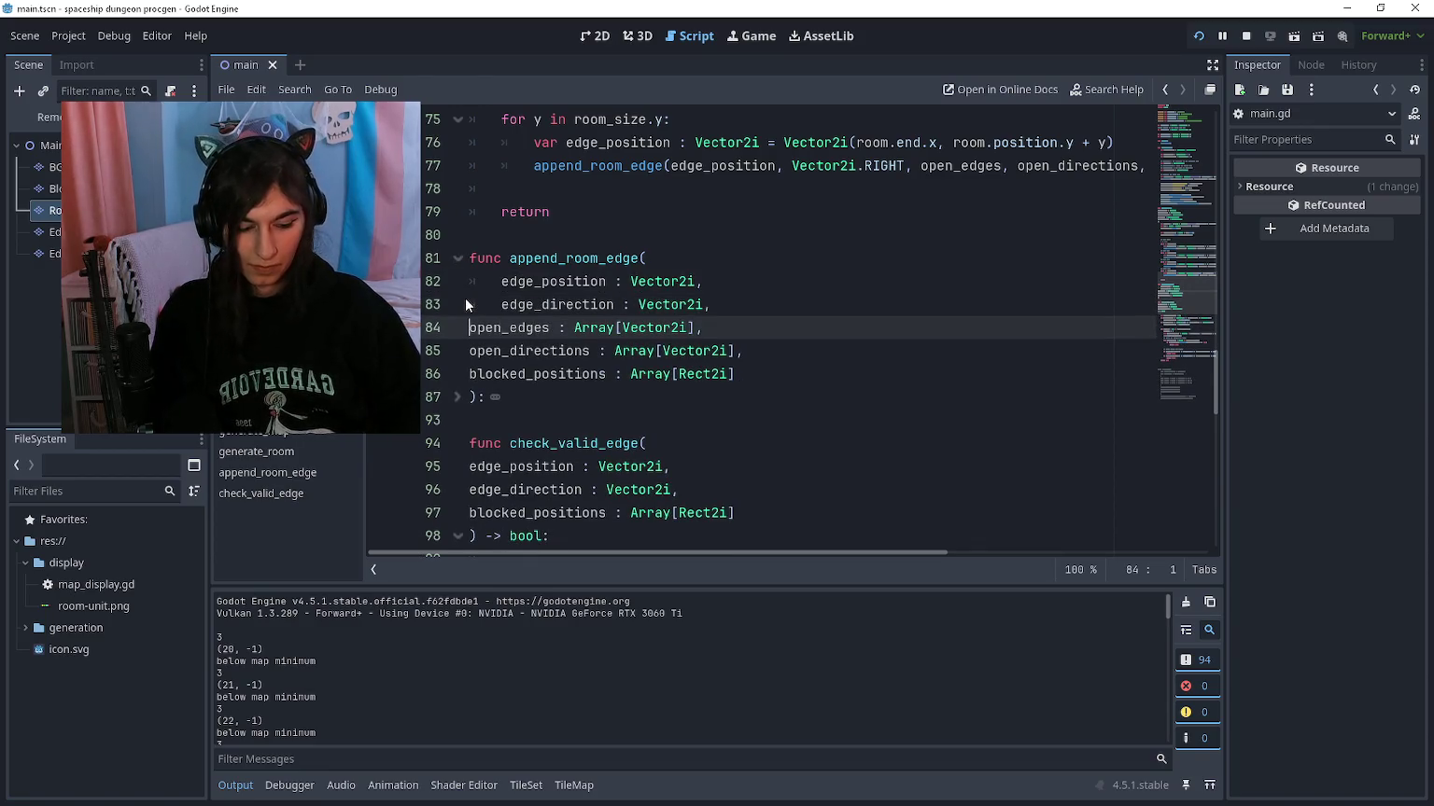
key(Tab)
key(Left)
key(Tab)
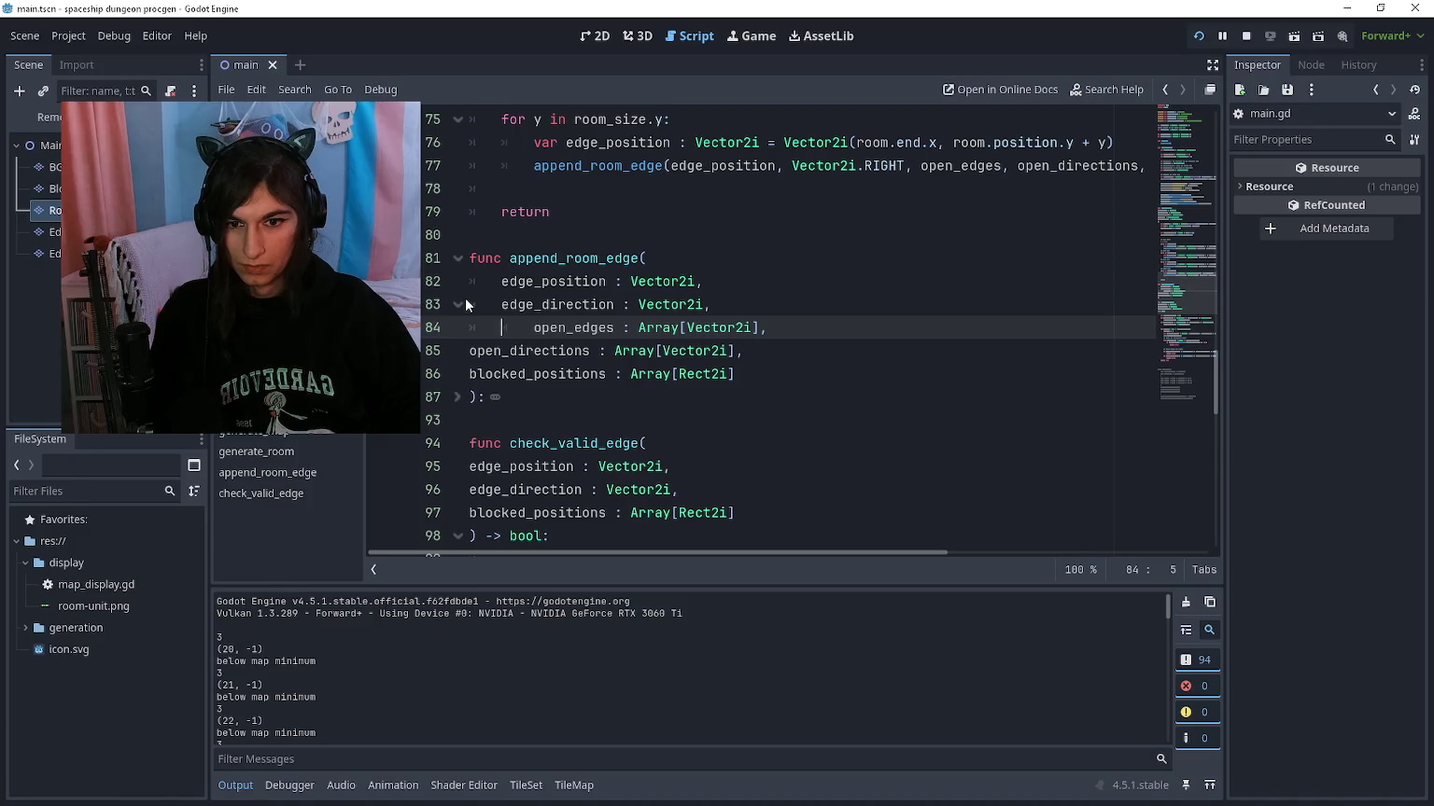
key(BackSpace)
key(Down)
key(Tab)
key(Down)
key(Tab)
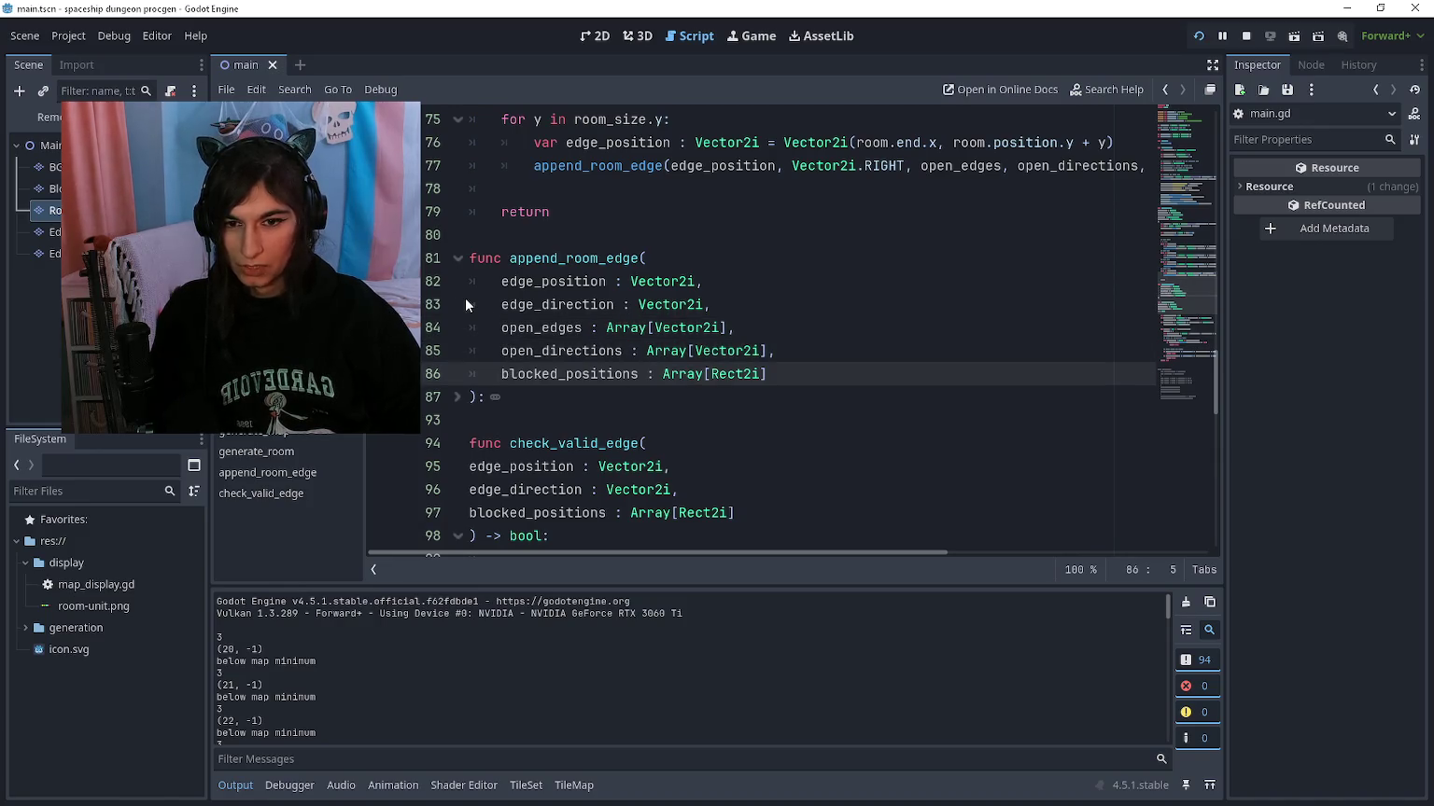
click(457, 258)
Step: Indent check_valid_edge's edge_position, edge_direction and blocked_positions parameters one level
click(469, 351)
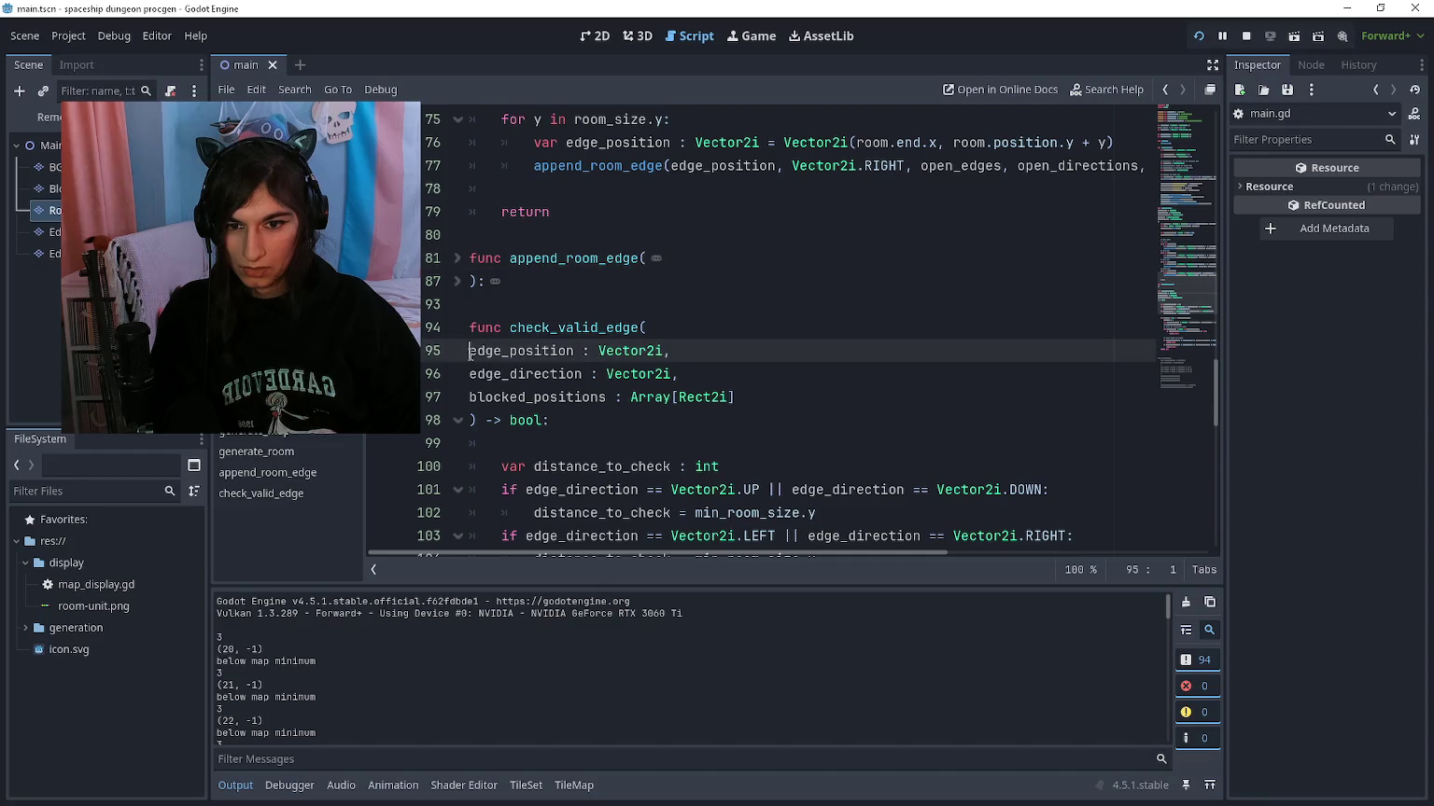
key(Tab)
key(Left)
key(Down)
key(Tab)
key(Left)
key(Down)
key(Tab)
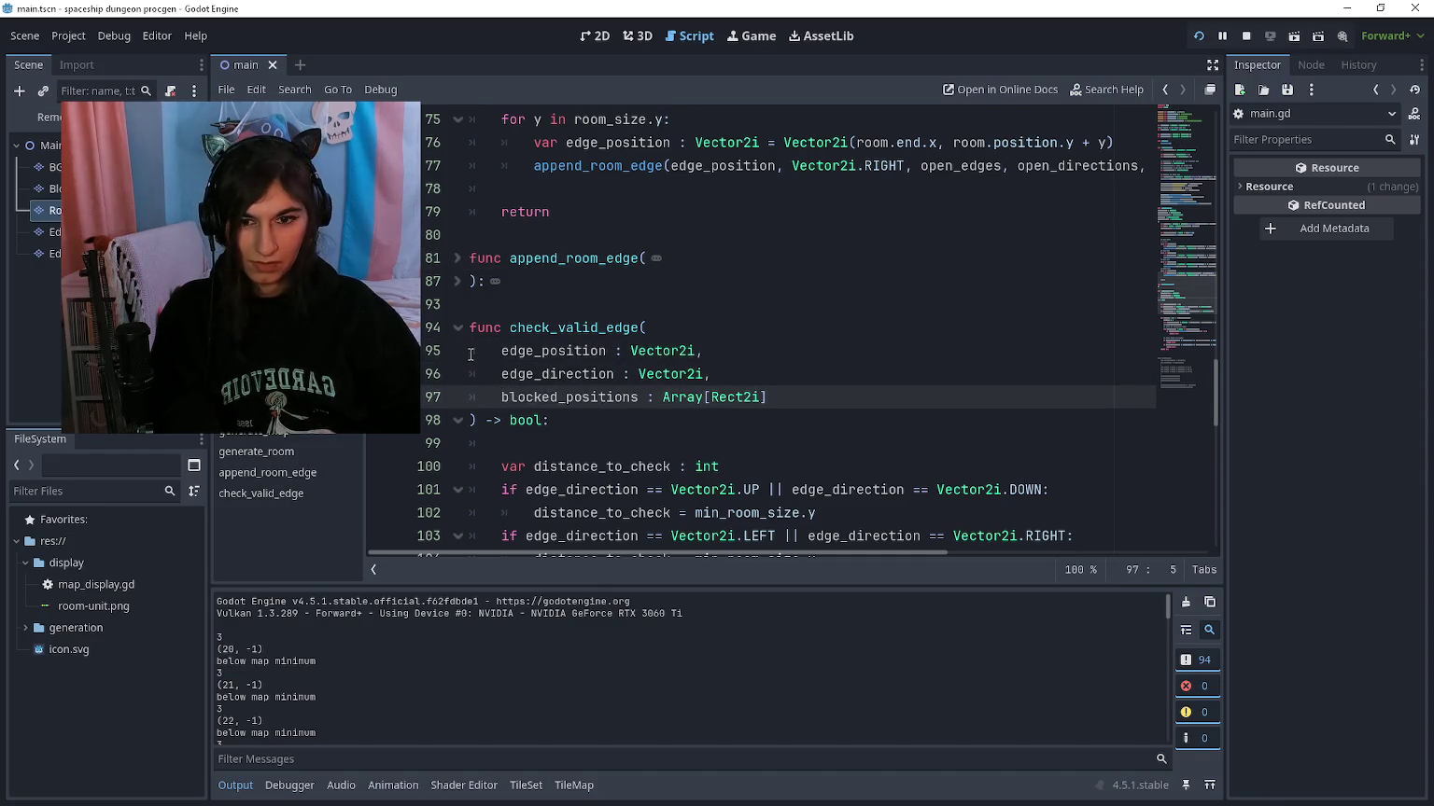
click(458, 328)
Step: Delete the stray indented blank line after check_valid_edge's return true
scroll(476, 317, down, 10)
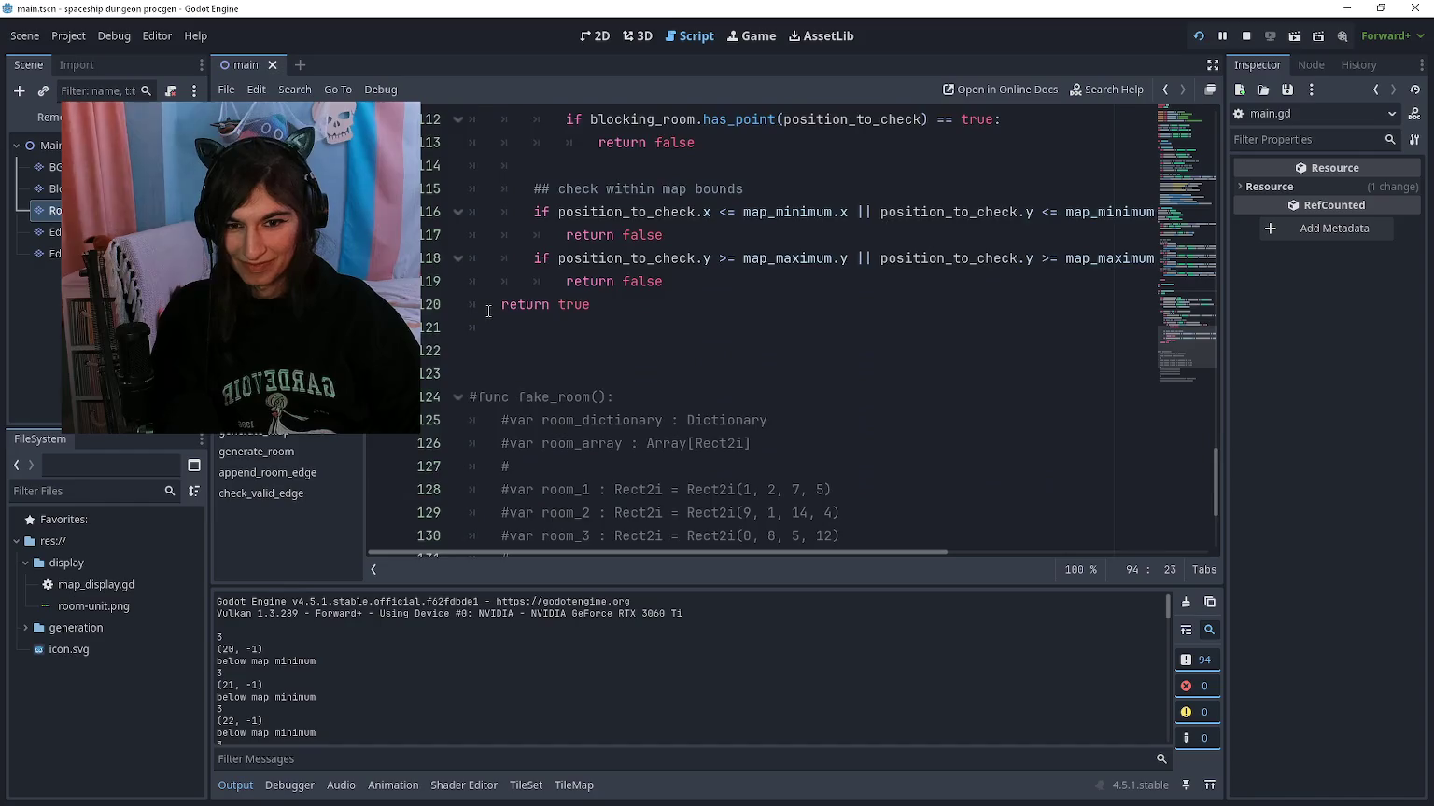
scroll(482, 299, up, 10)
click(457, 212)
click(458, 215)
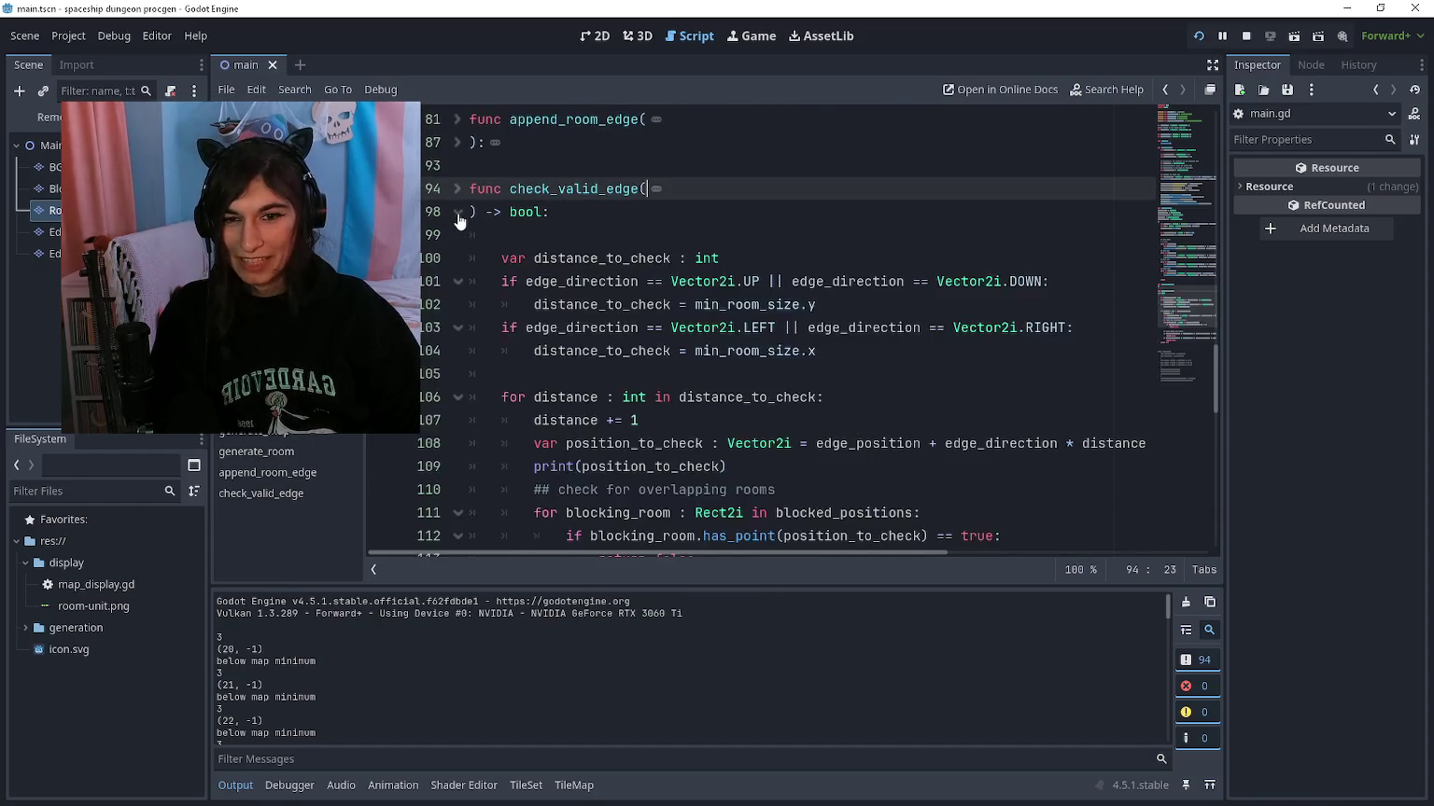
scroll(460, 233, down, 4)
scroll(460, 239, down, 5)
scroll(485, 299, up, 3)
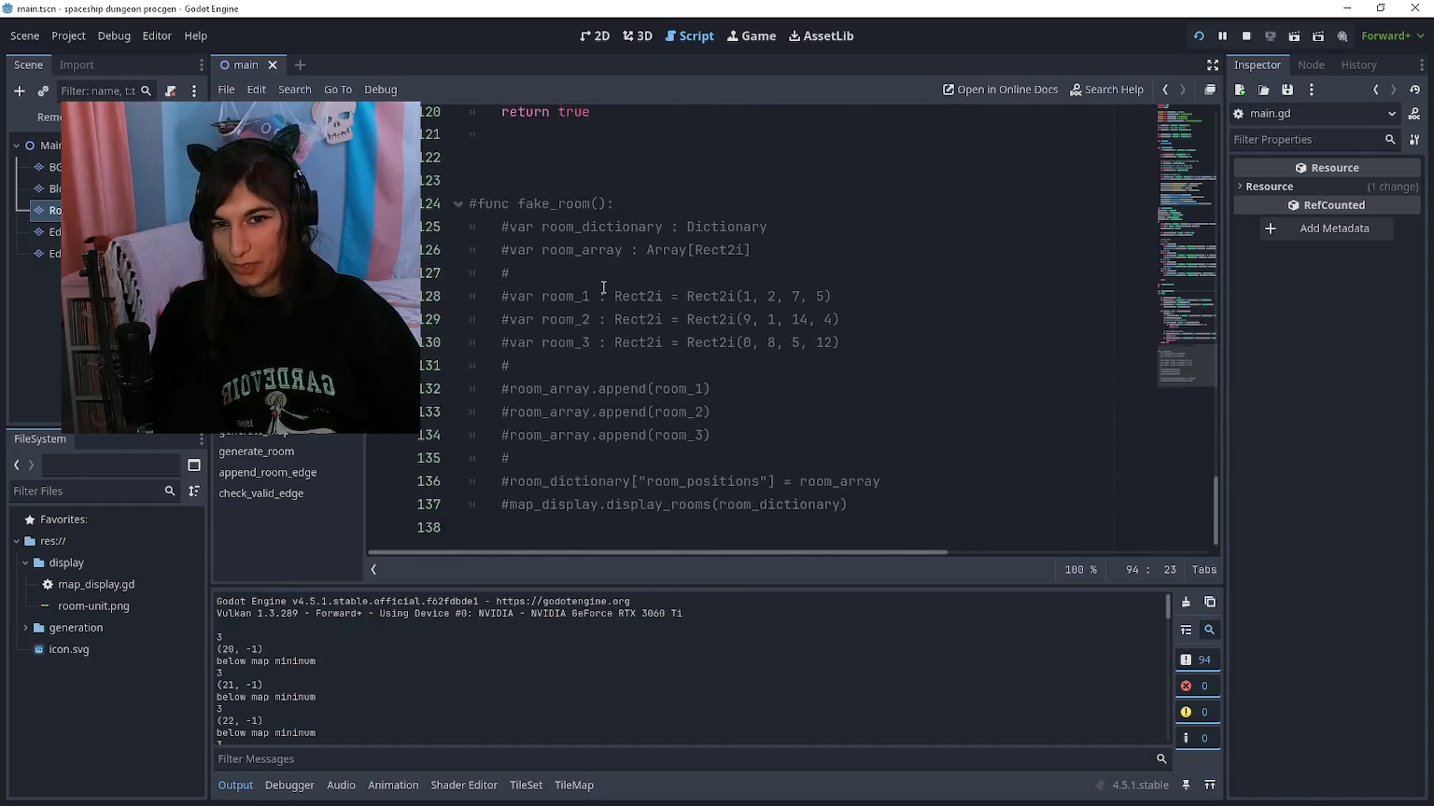
click(504, 327)
key(BackSpace)
key(Delete)
Step: Scroll up through the script, browsing the earlier room-generation code
scroll(504, 322, up, 4)
scroll(517, 308, down, 7)
scroll(516, 309, up, 9)
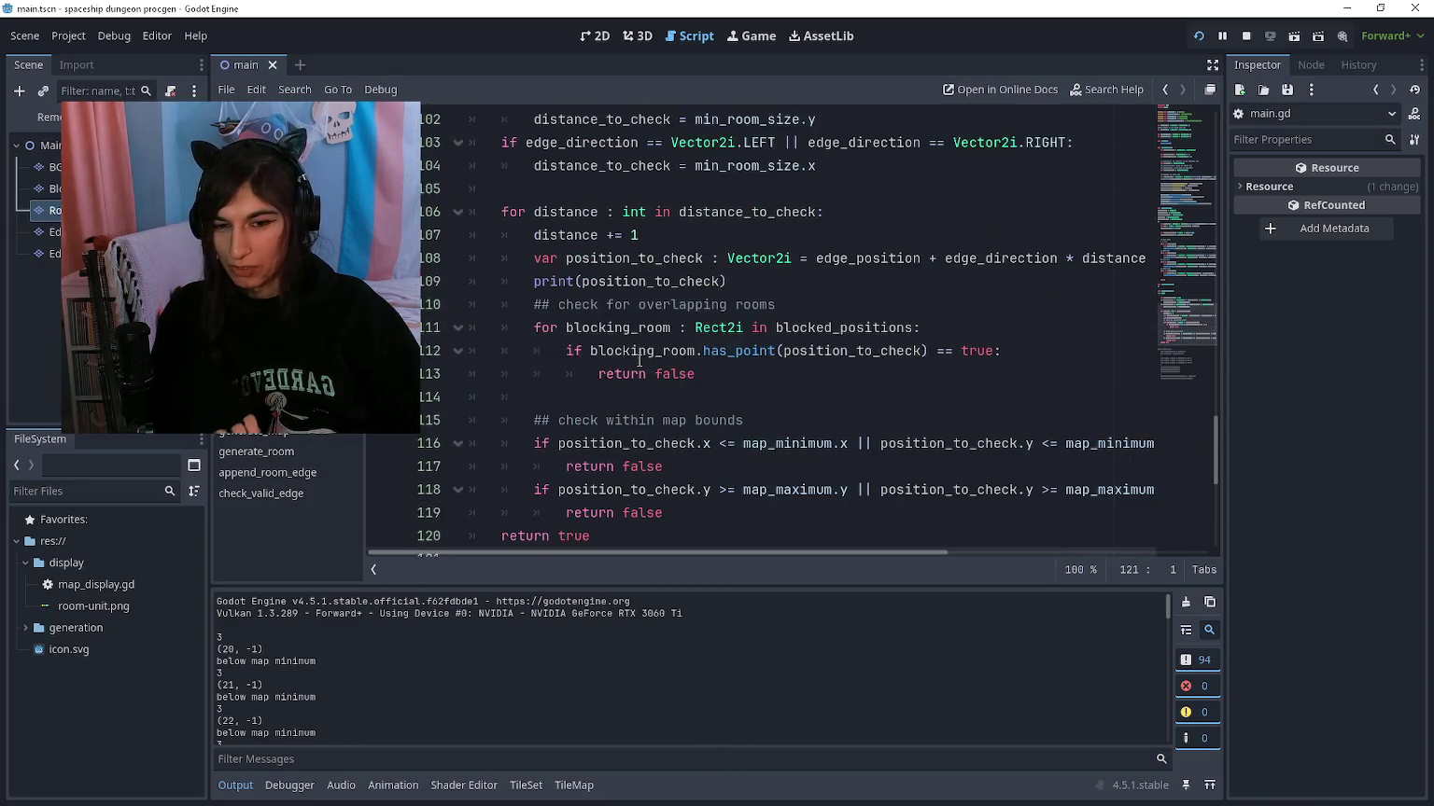
scroll(640, 361, up, 8)
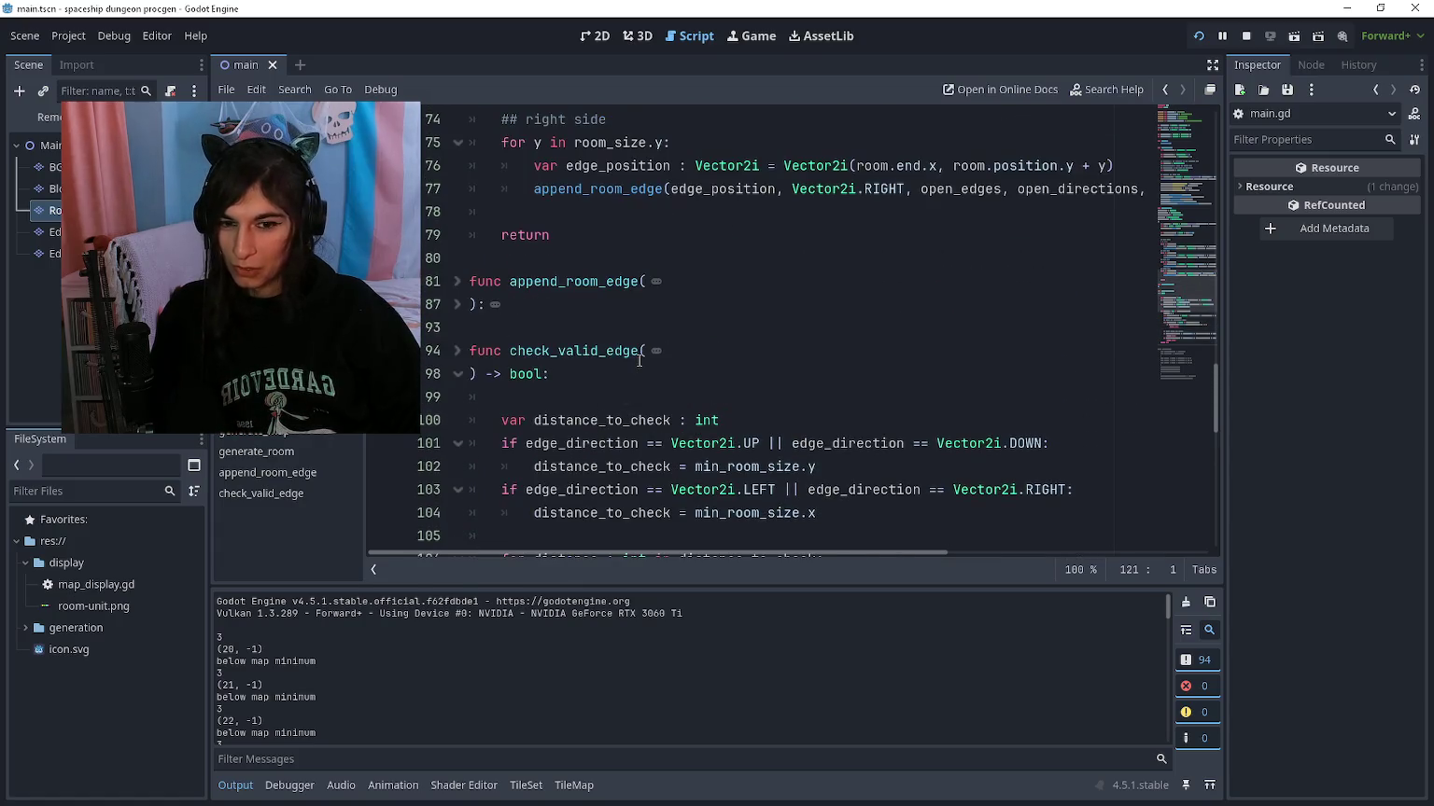
scroll(640, 361, up, 3)
scroll(640, 361, down, 1)
click(594, 484)
scroll(594, 484, up, 2)
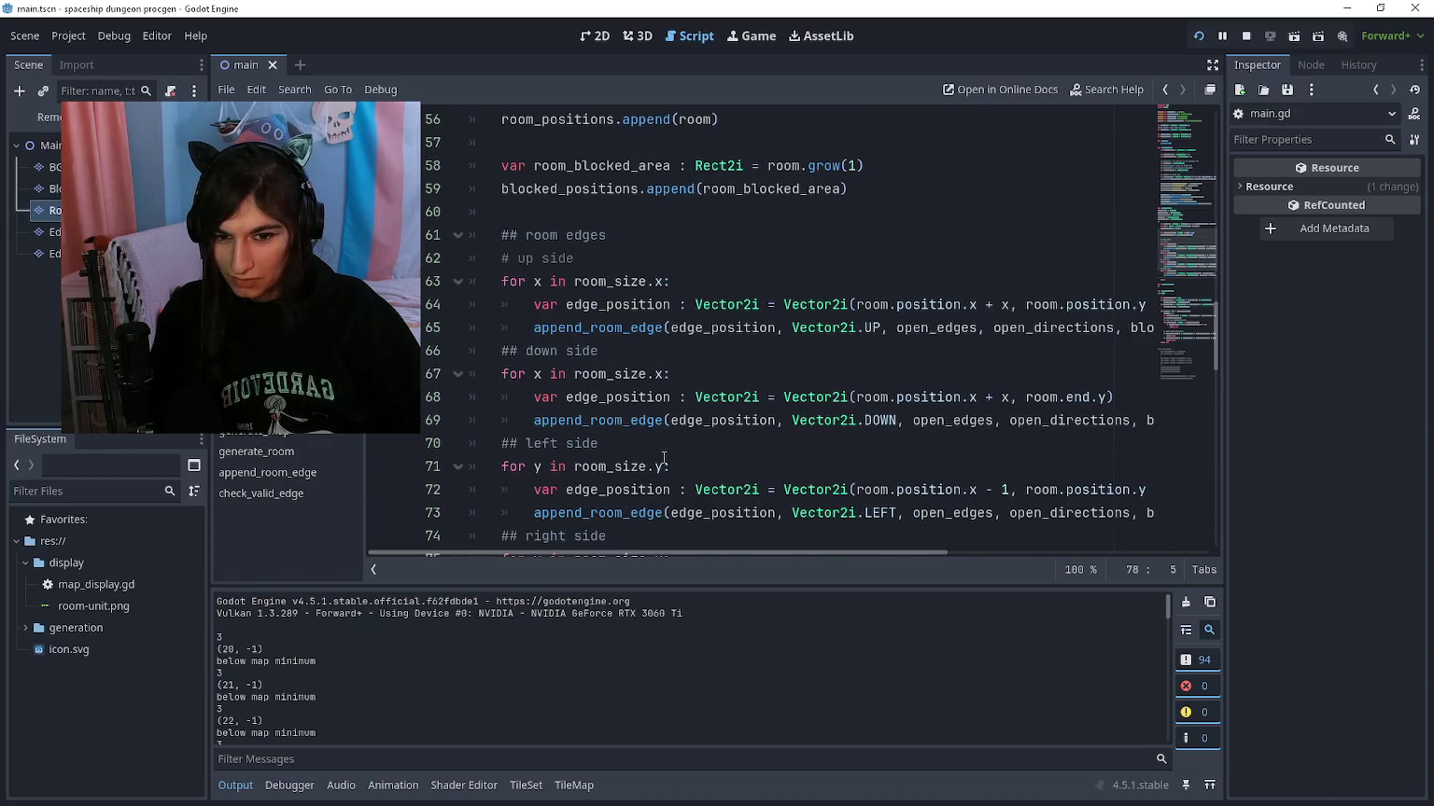
scroll(664, 458, up, 3)
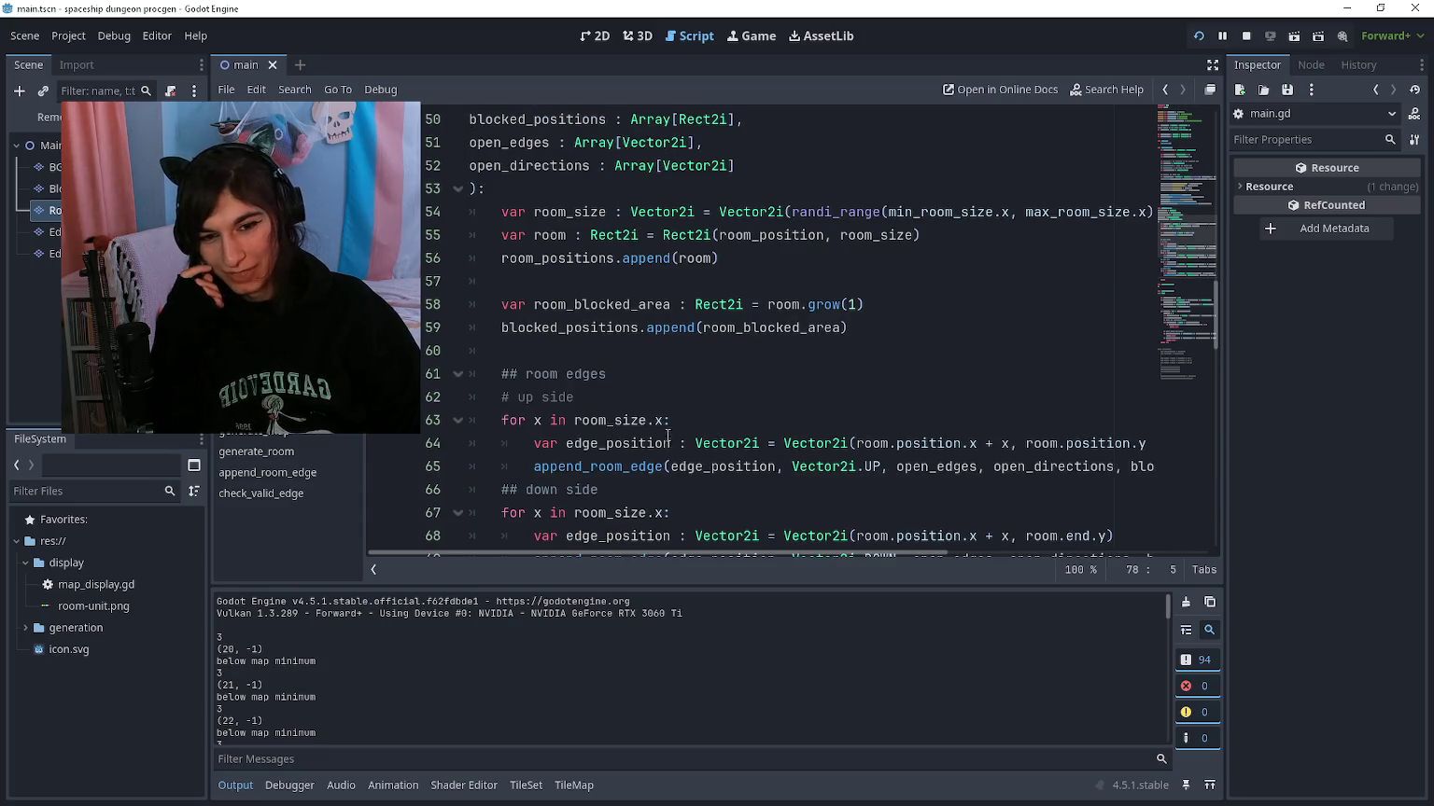
scroll(668, 444, down, 5)
scroll(669, 386, up, 5)
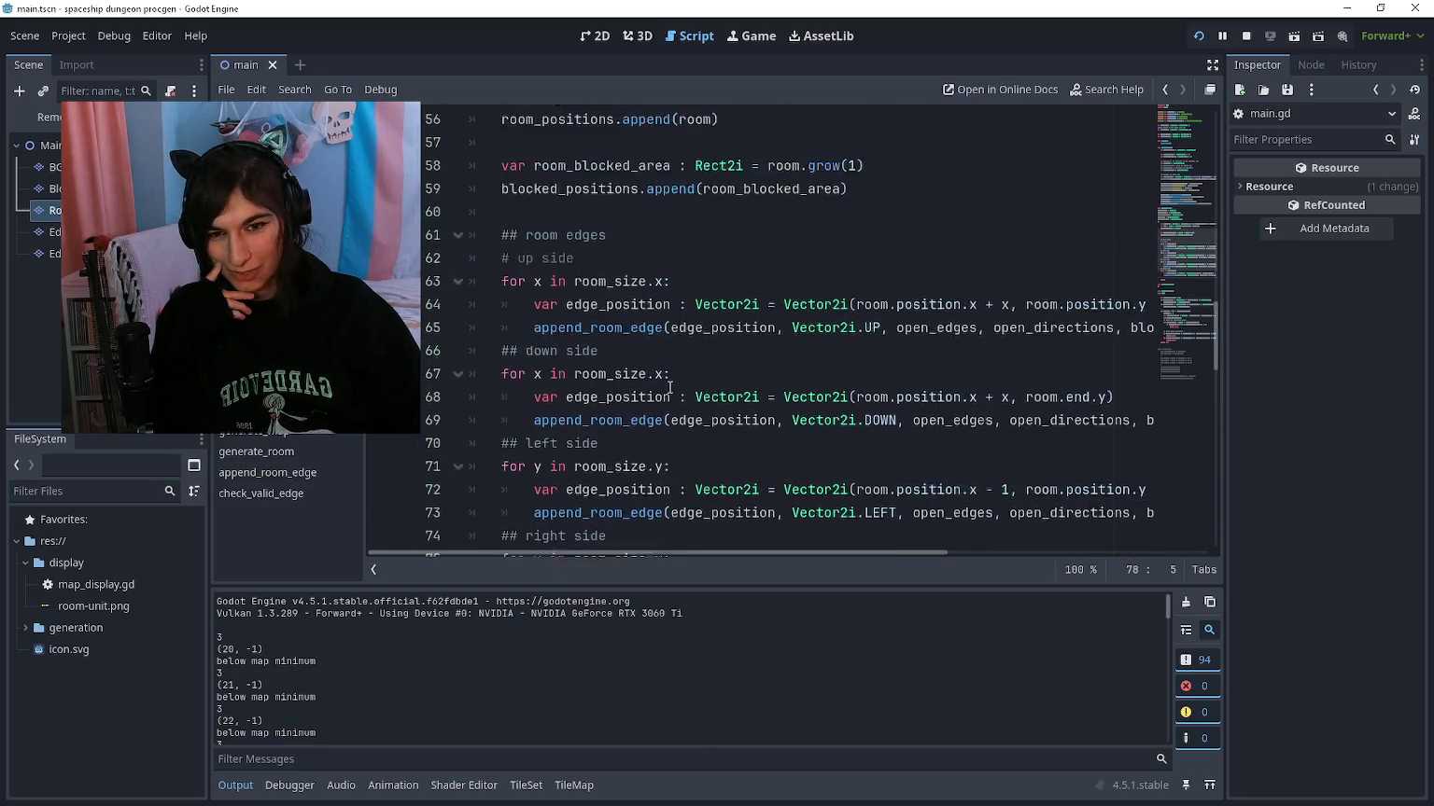
click(666, 374)
click(671, 351)
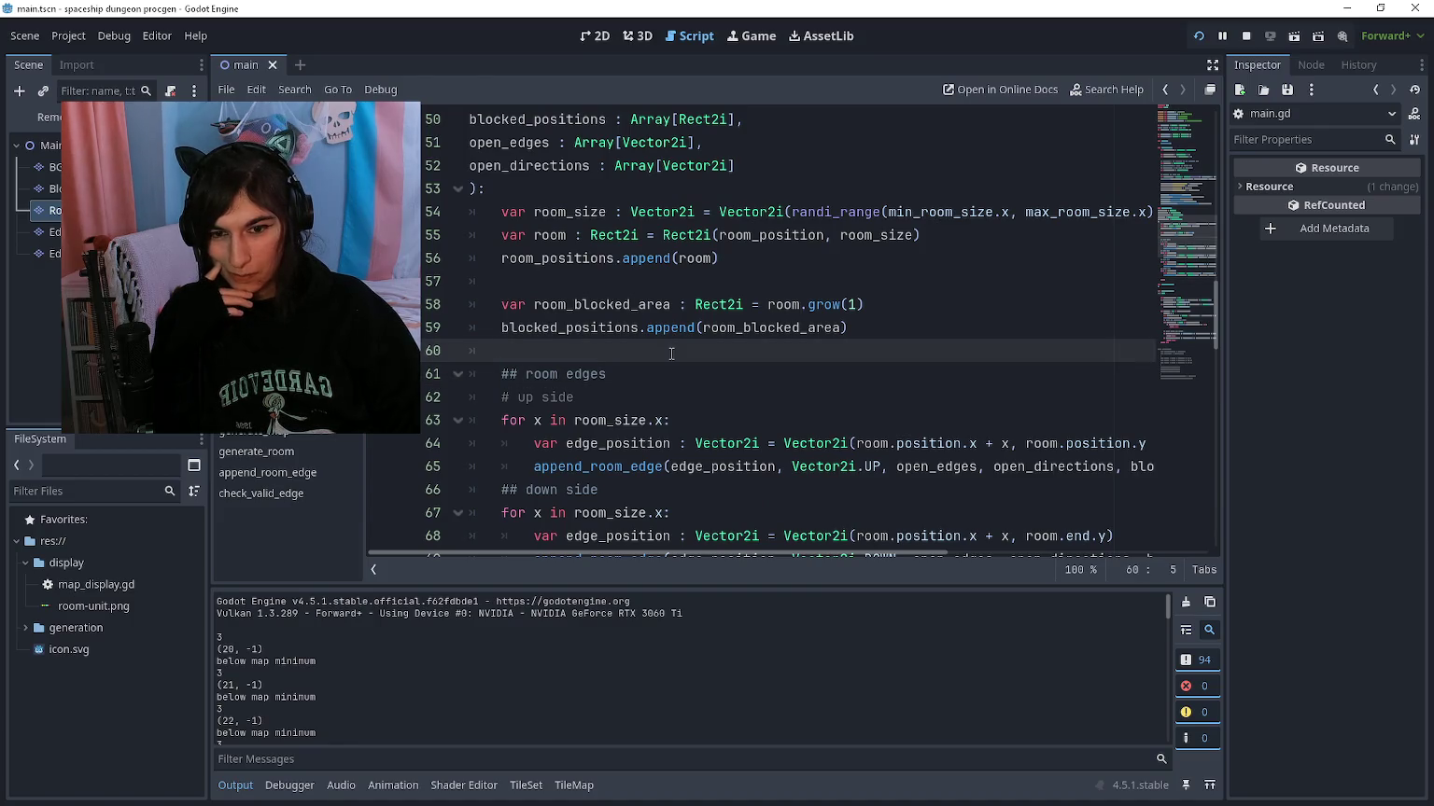
Step: Add blank lines below the first generate_room call, ahead of the room_dictionary assignments
scroll(671, 352, up, 3)
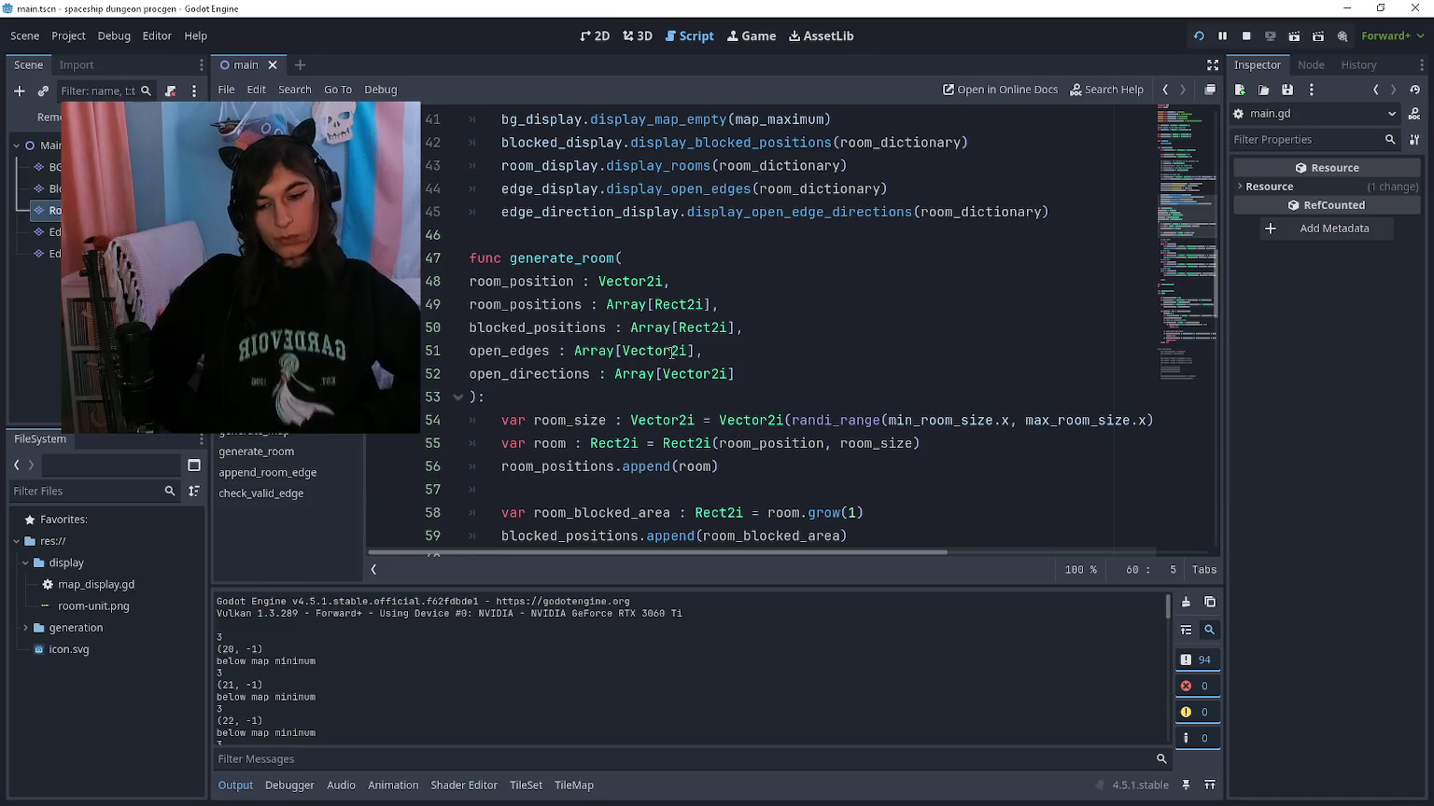
scroll(672, 352, up, 3)
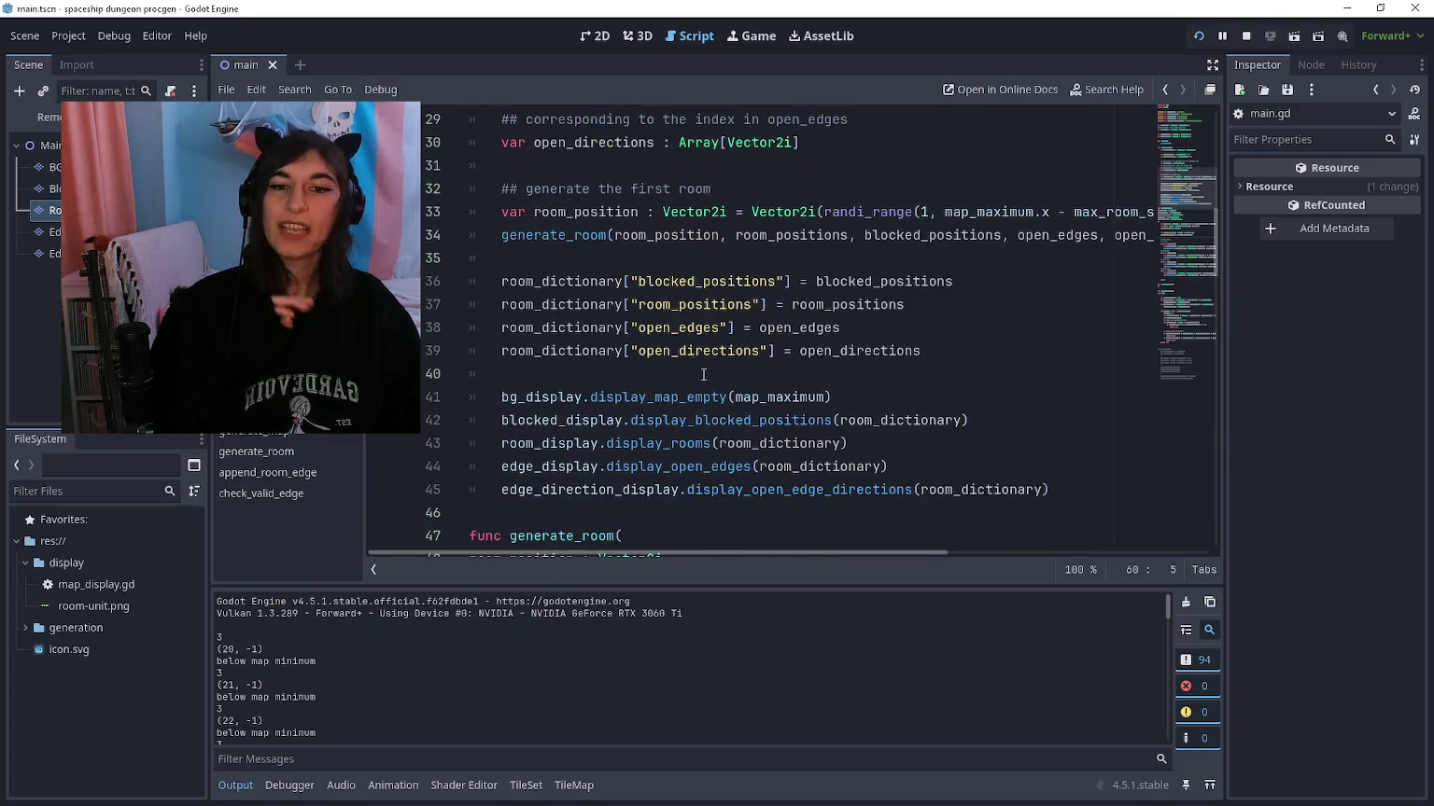
scroll(702, 359, down, 2)
scroll(702, 359, down, 2)
scroll(710, 373, up, 4)
click(709, 303)
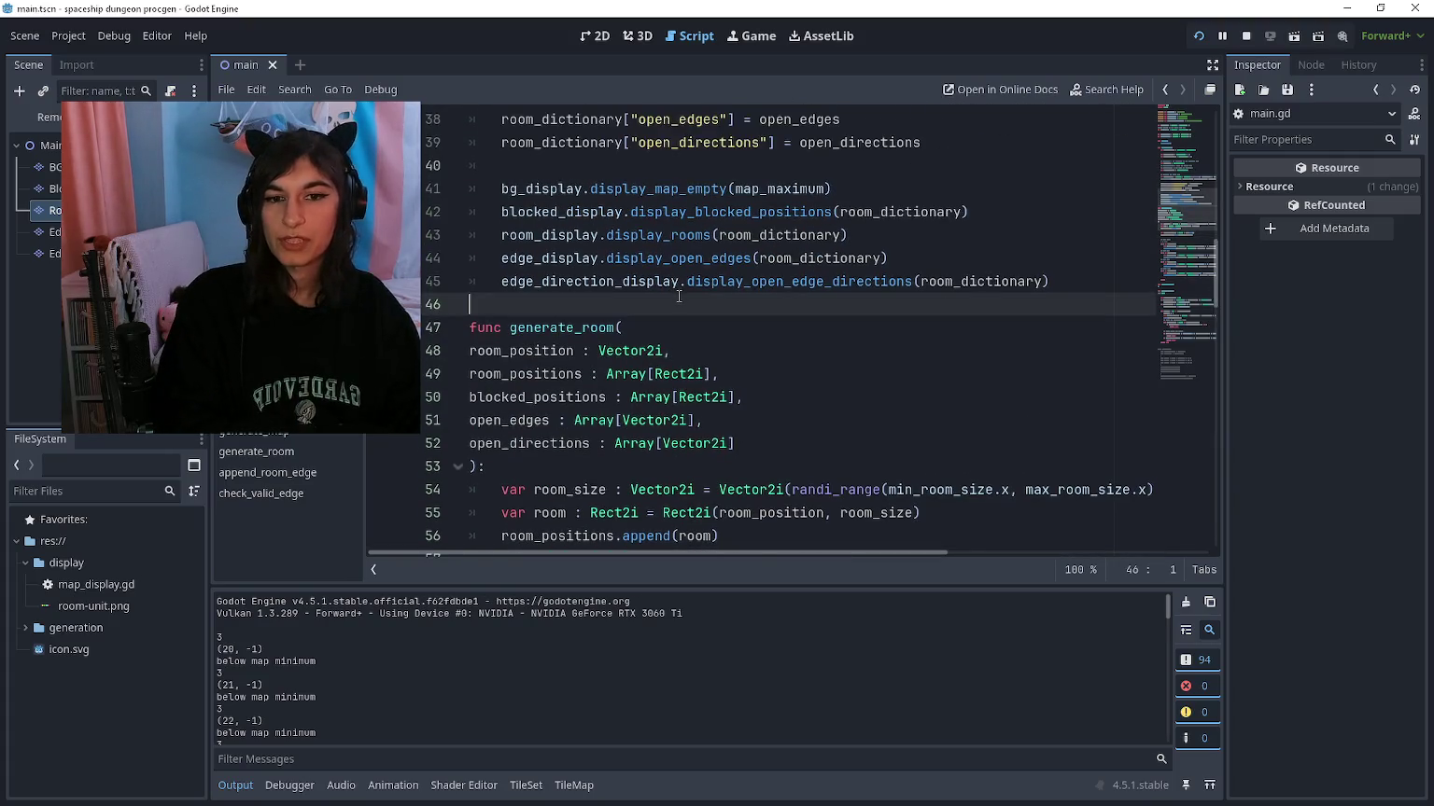
scroll(655, 397, up, 2)
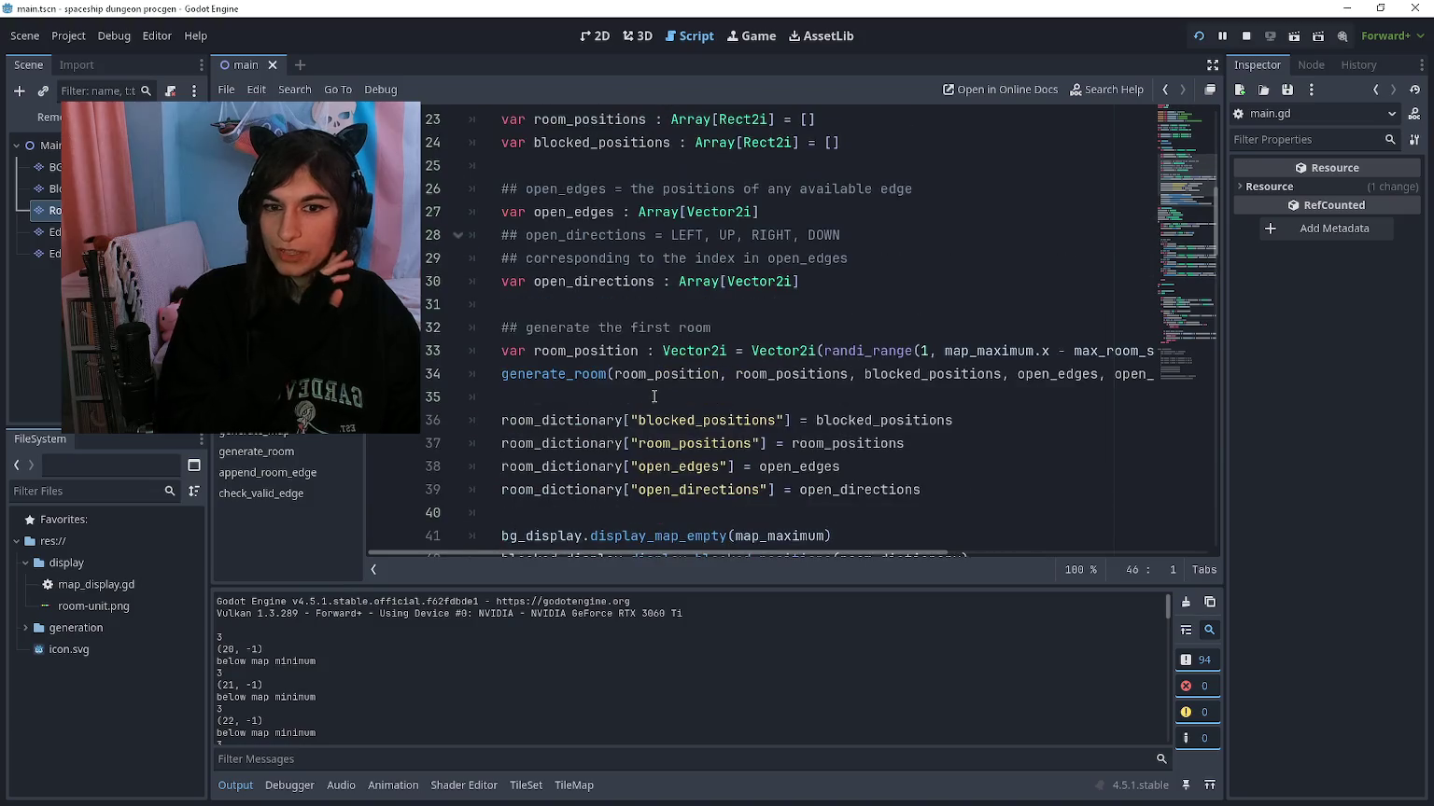
click(658, 396)
scroll(658, 397, down, 2)
key(Return)
key(Return)
key(Return)
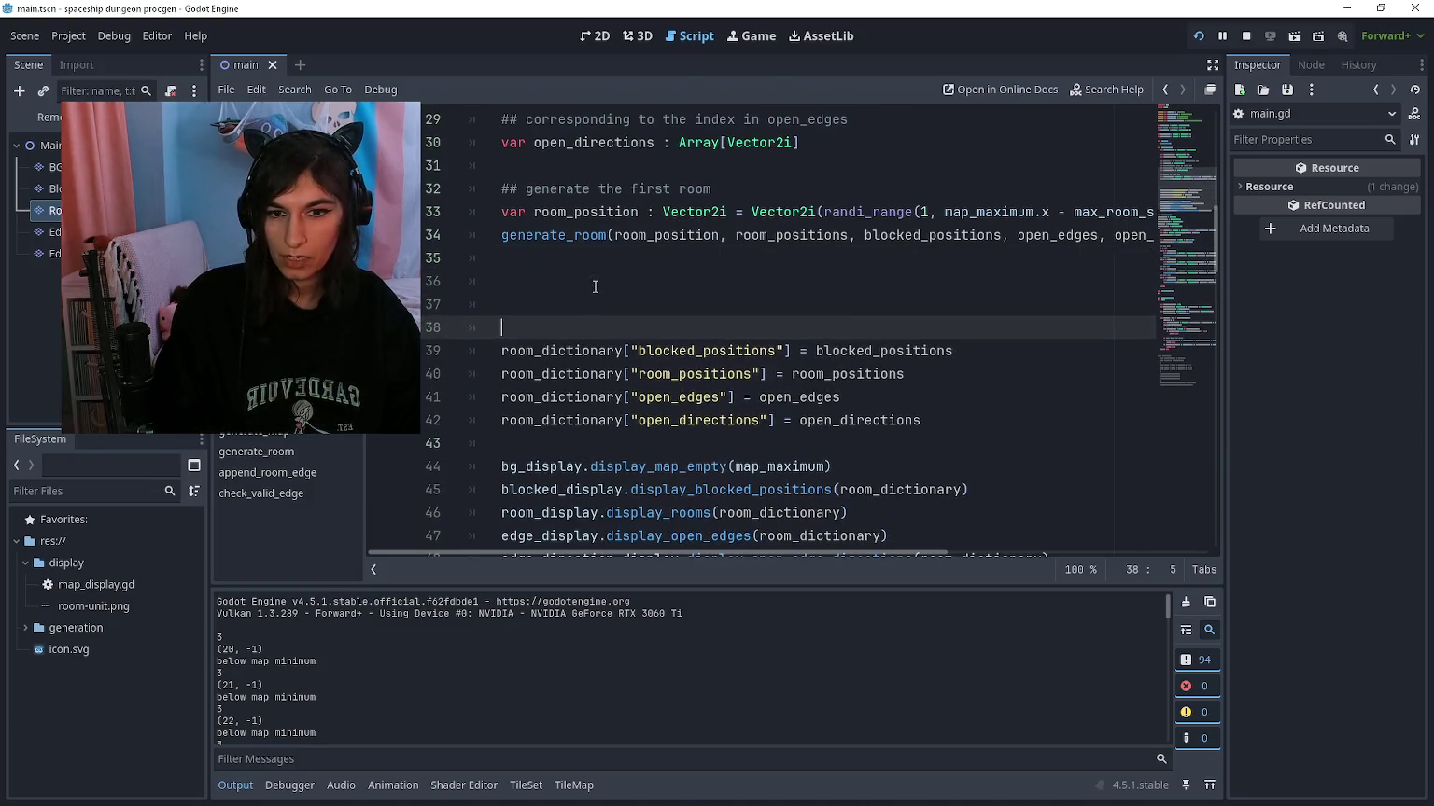
Step: Declare var room_count : int = 1 and open a for room_to_add loop over it
click(597, 287)
text(var )
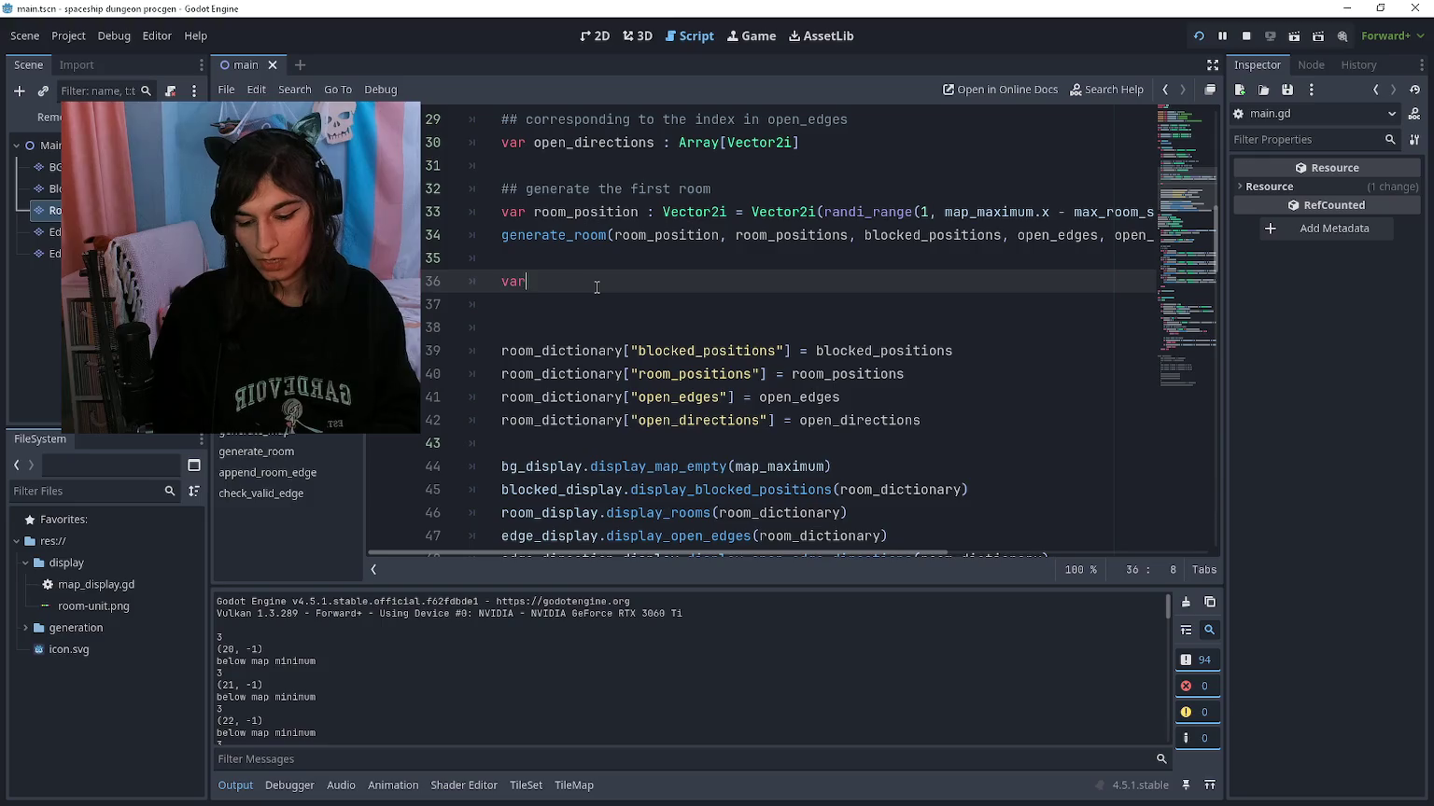
text(room_count : )
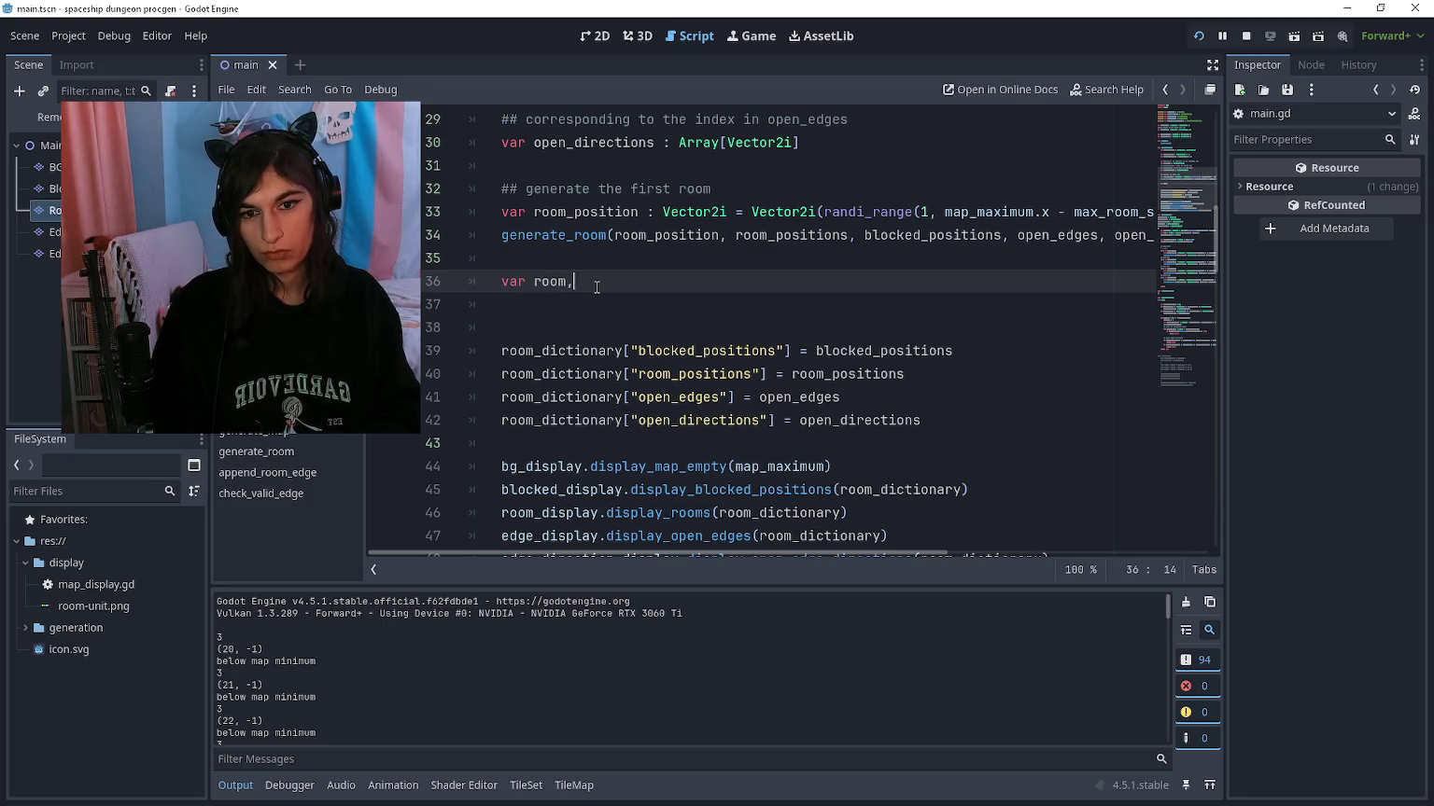
text(int = )
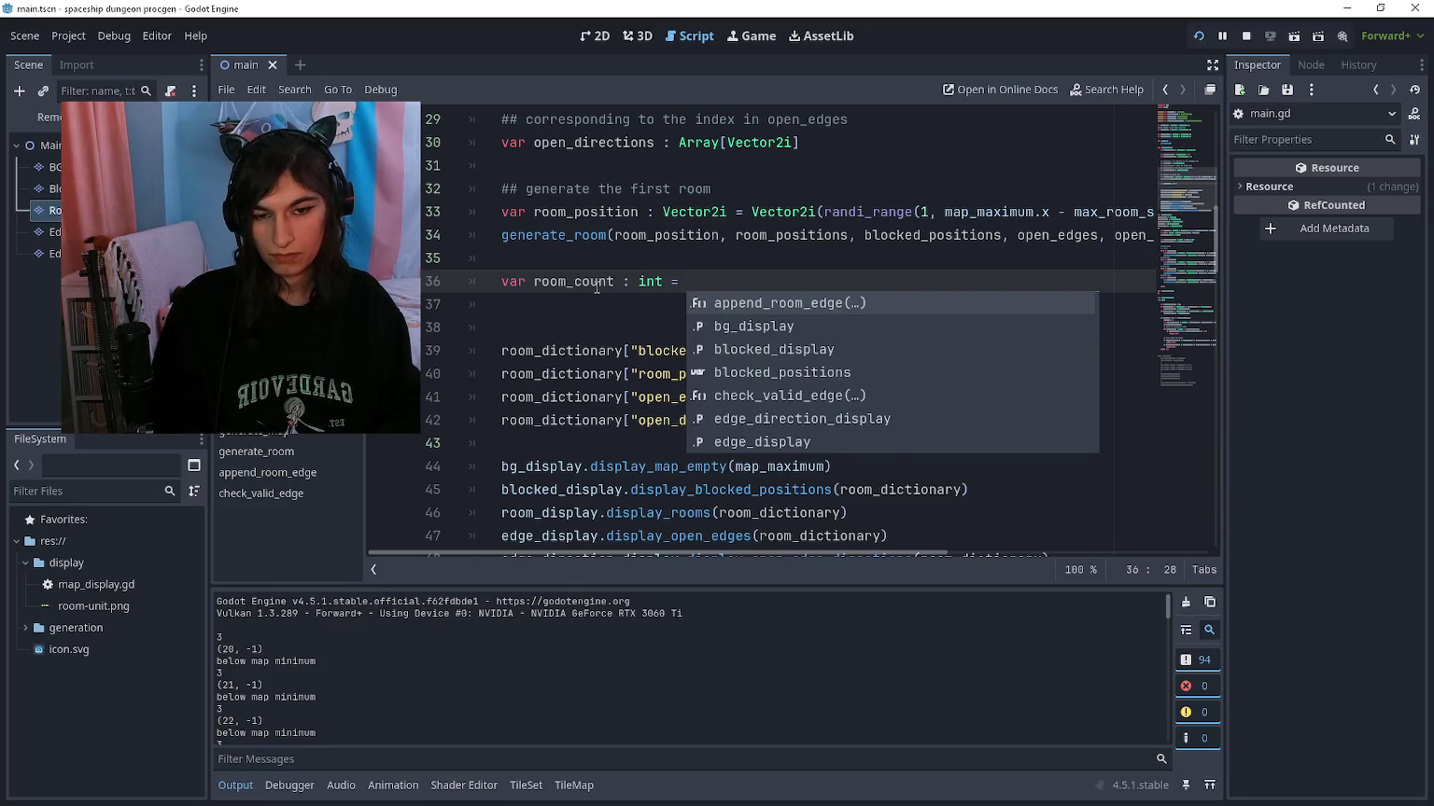
text(1)
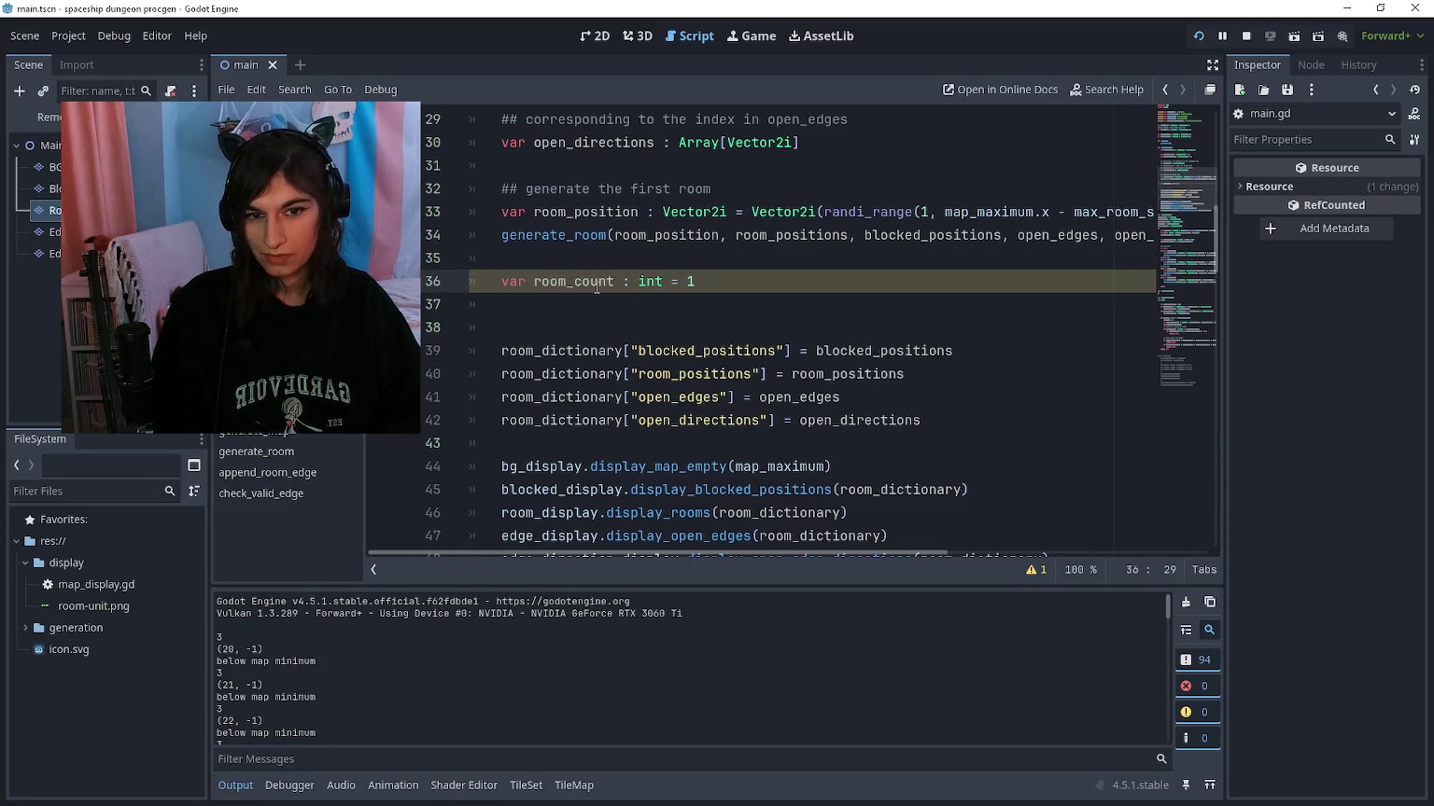
key(Down)
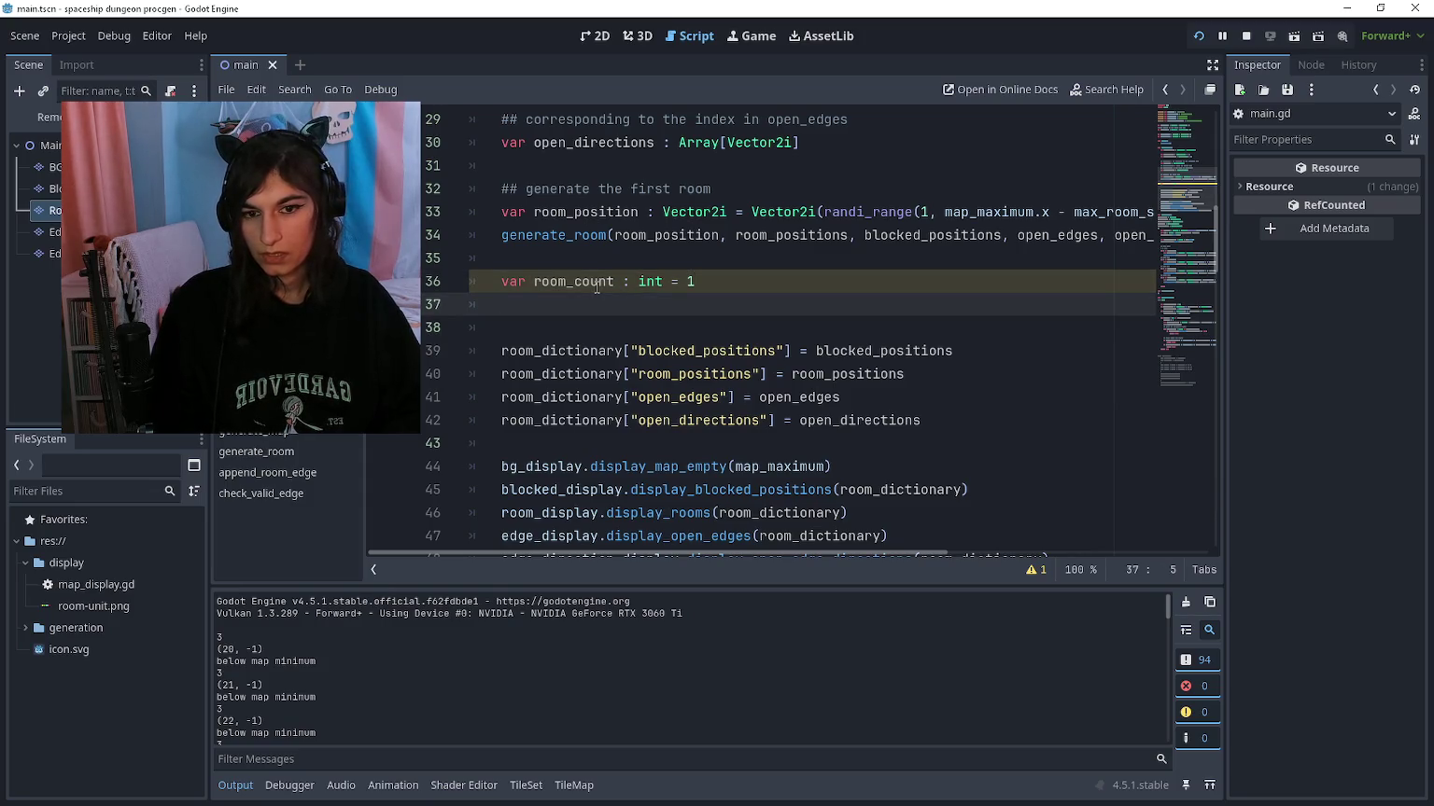
text(for room)
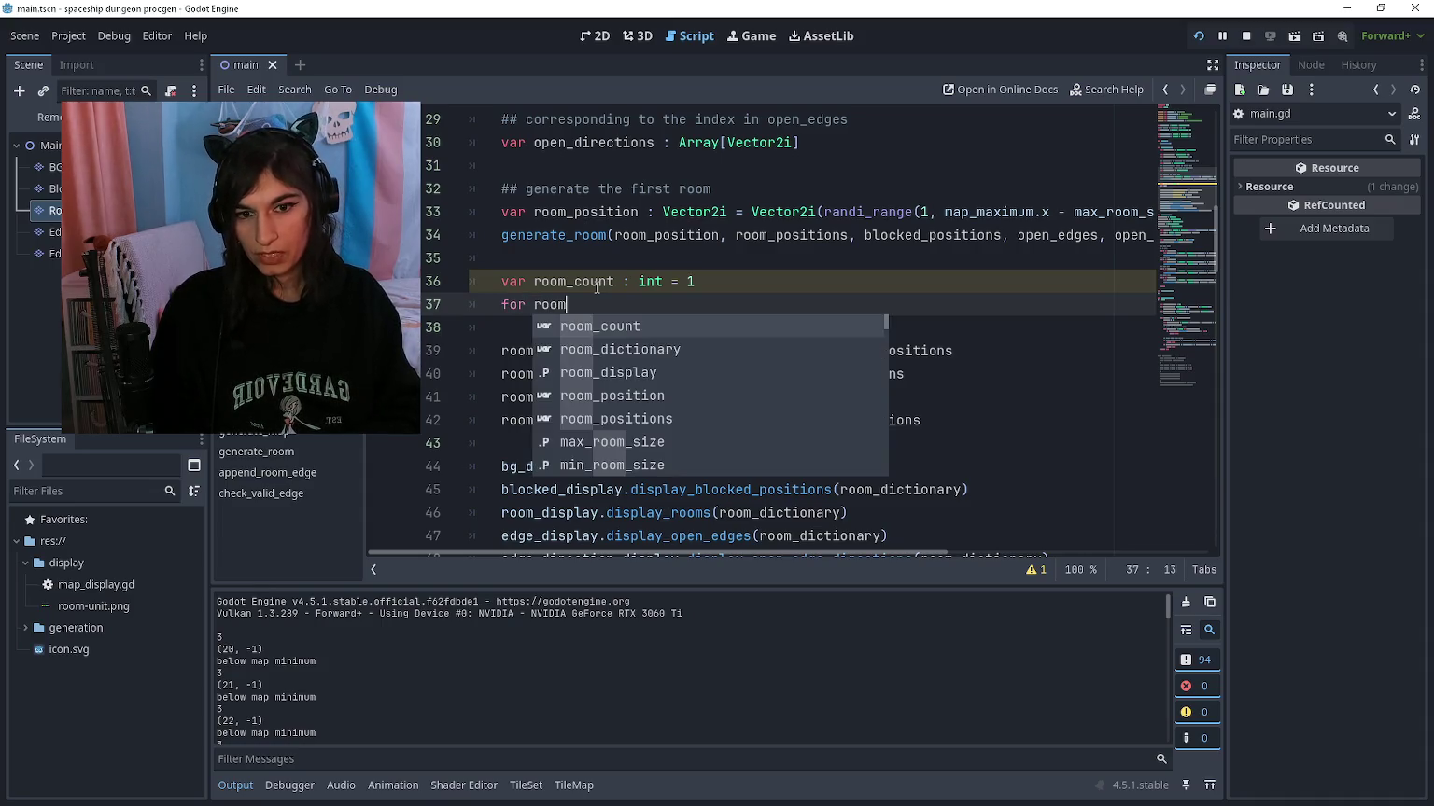
text(_to_add)
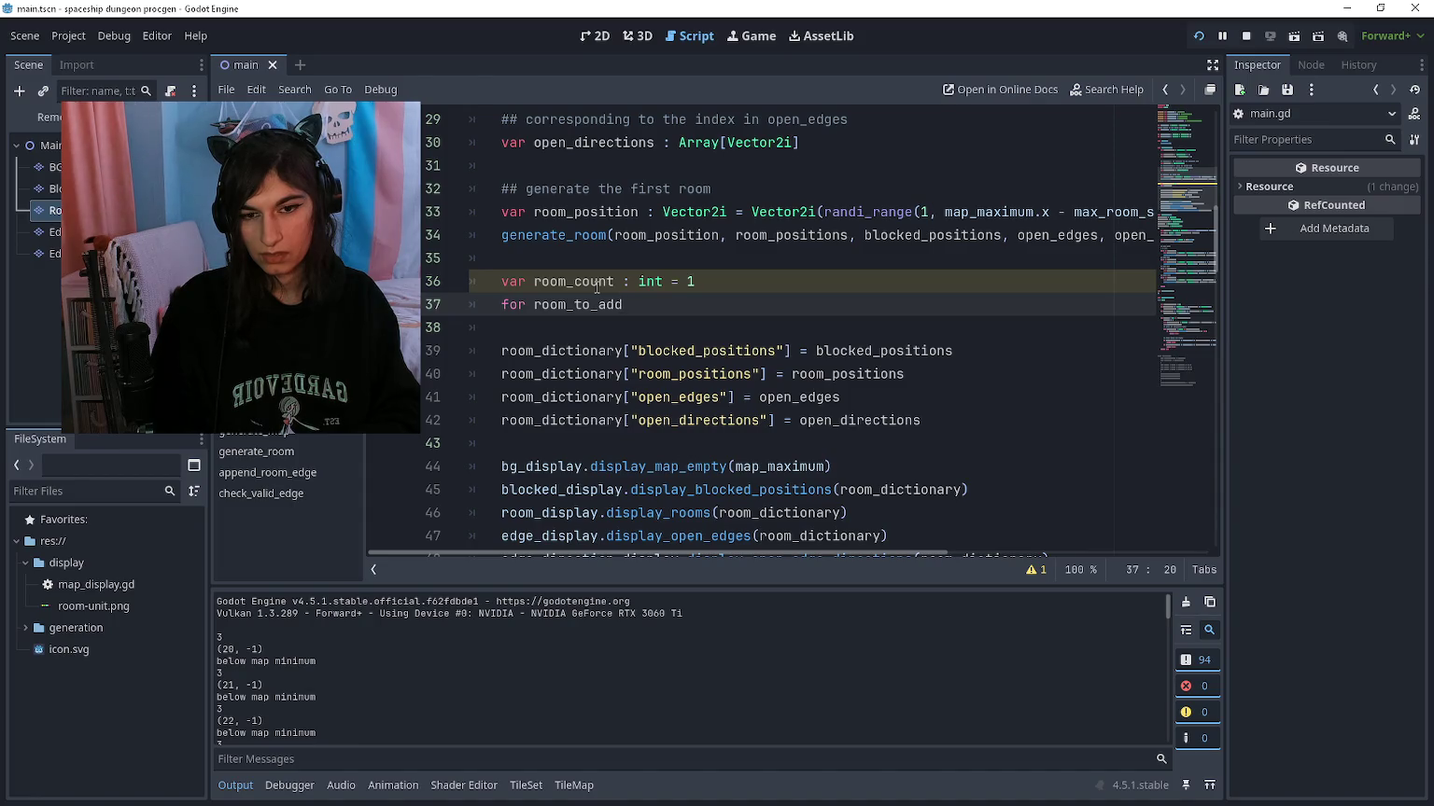
text( : int in room_count:)
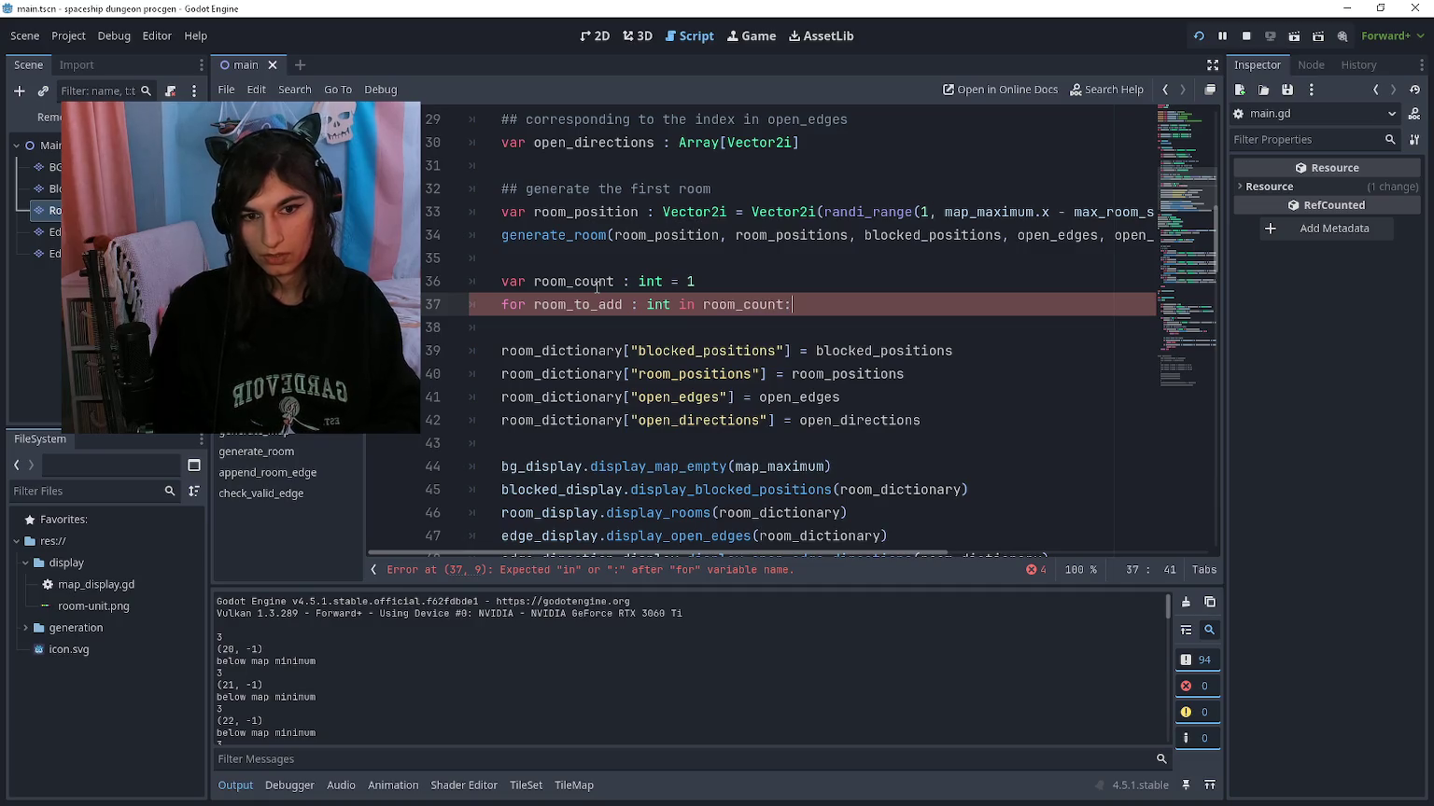
key(Return)
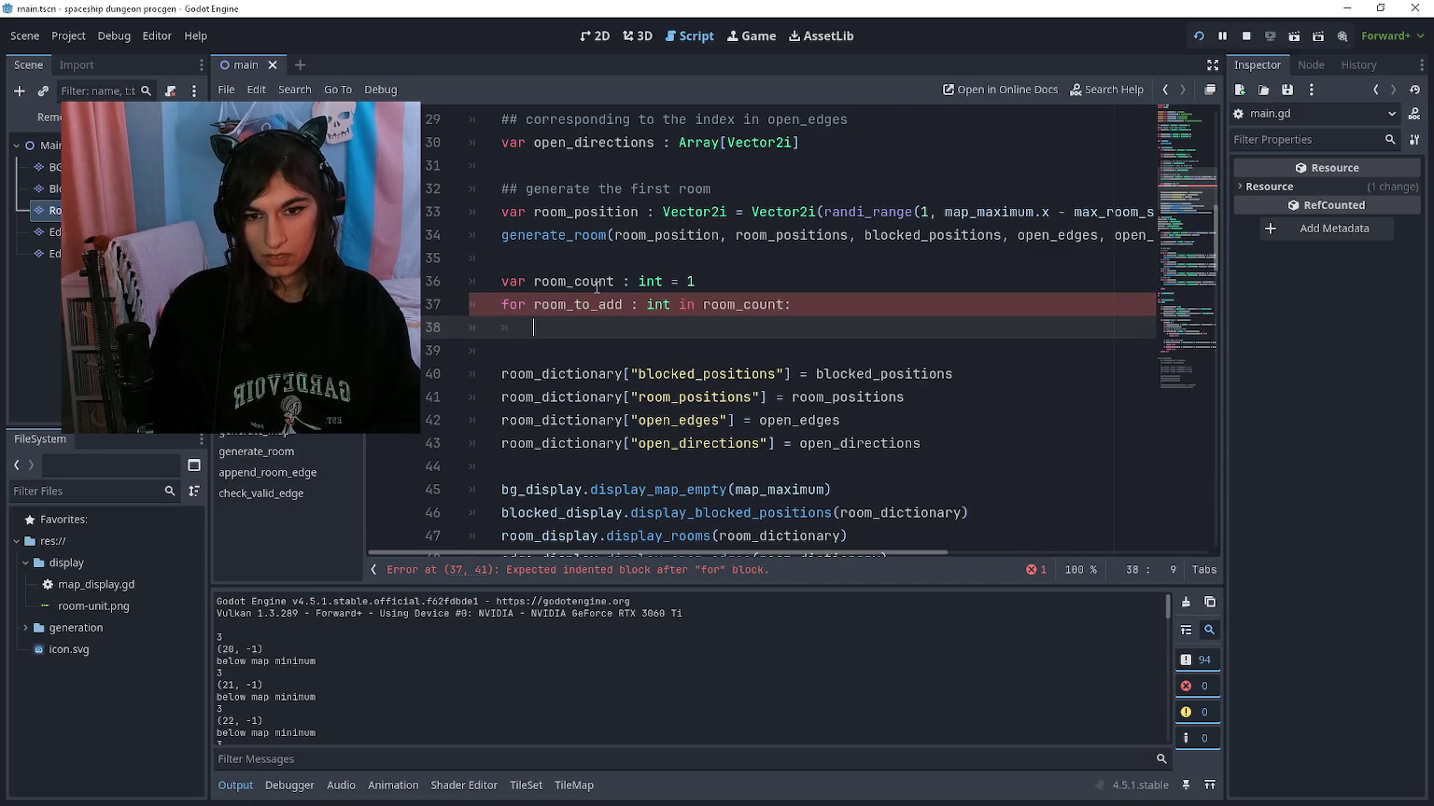
Step: Call select_room_position(open_edges, blocked_positions) in the loop body
text(select_room_)
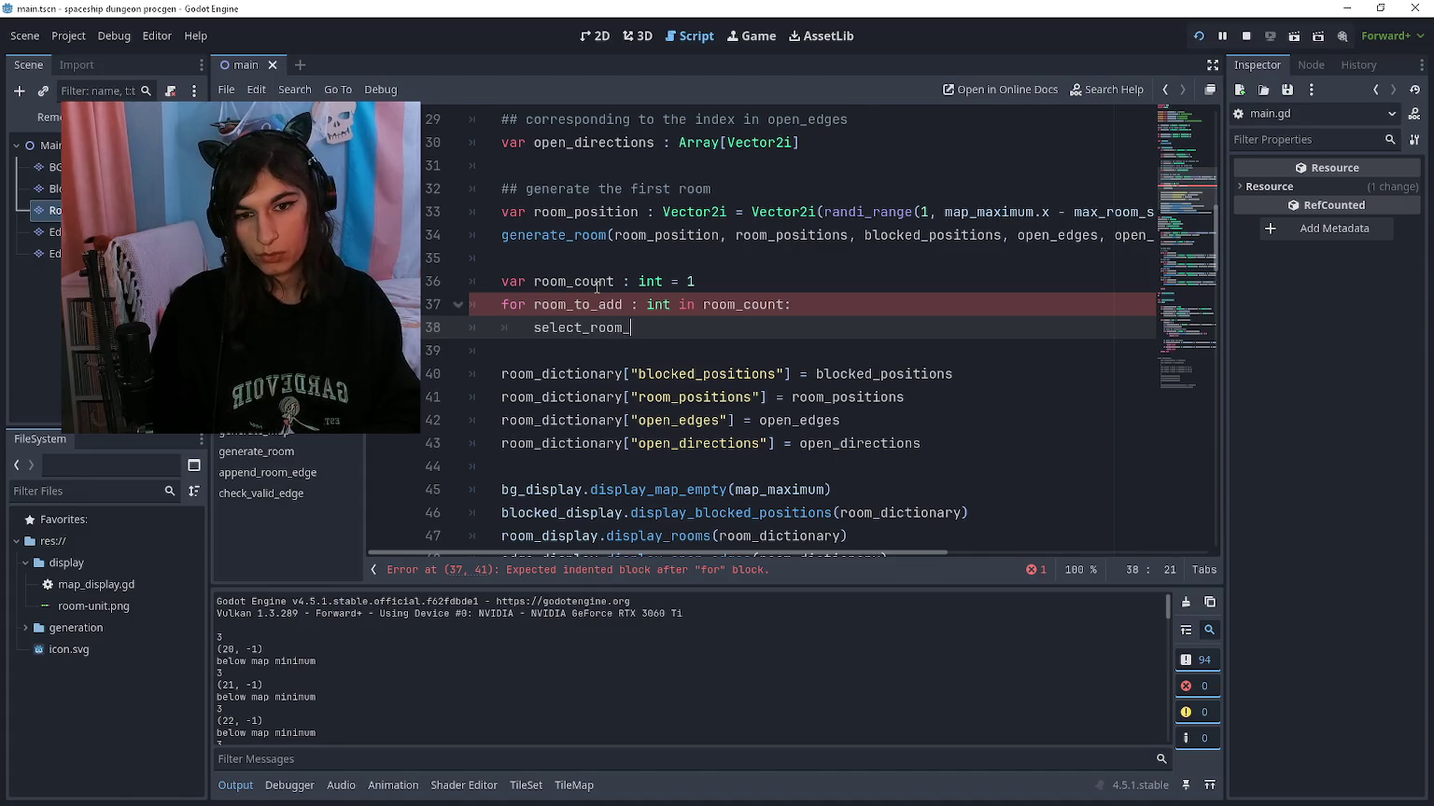
text(spawn)
key(BackSpace)
key(BackSpace)
key(BackSpace)
text(_position()
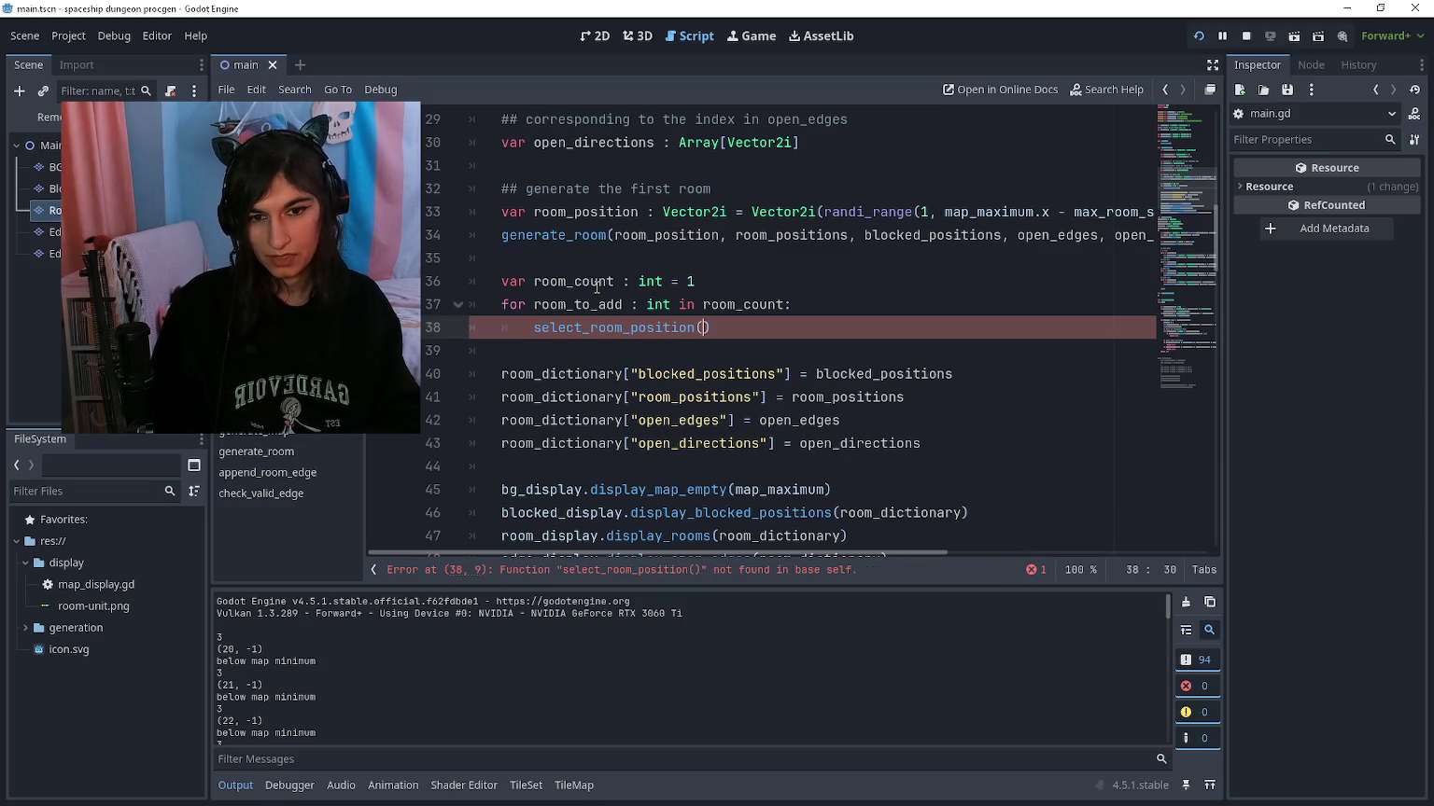
text(s_)
key(BackSpace)
key(BackSpace)
key(BackSpace)
text(open_)
text(edges, blocked_)
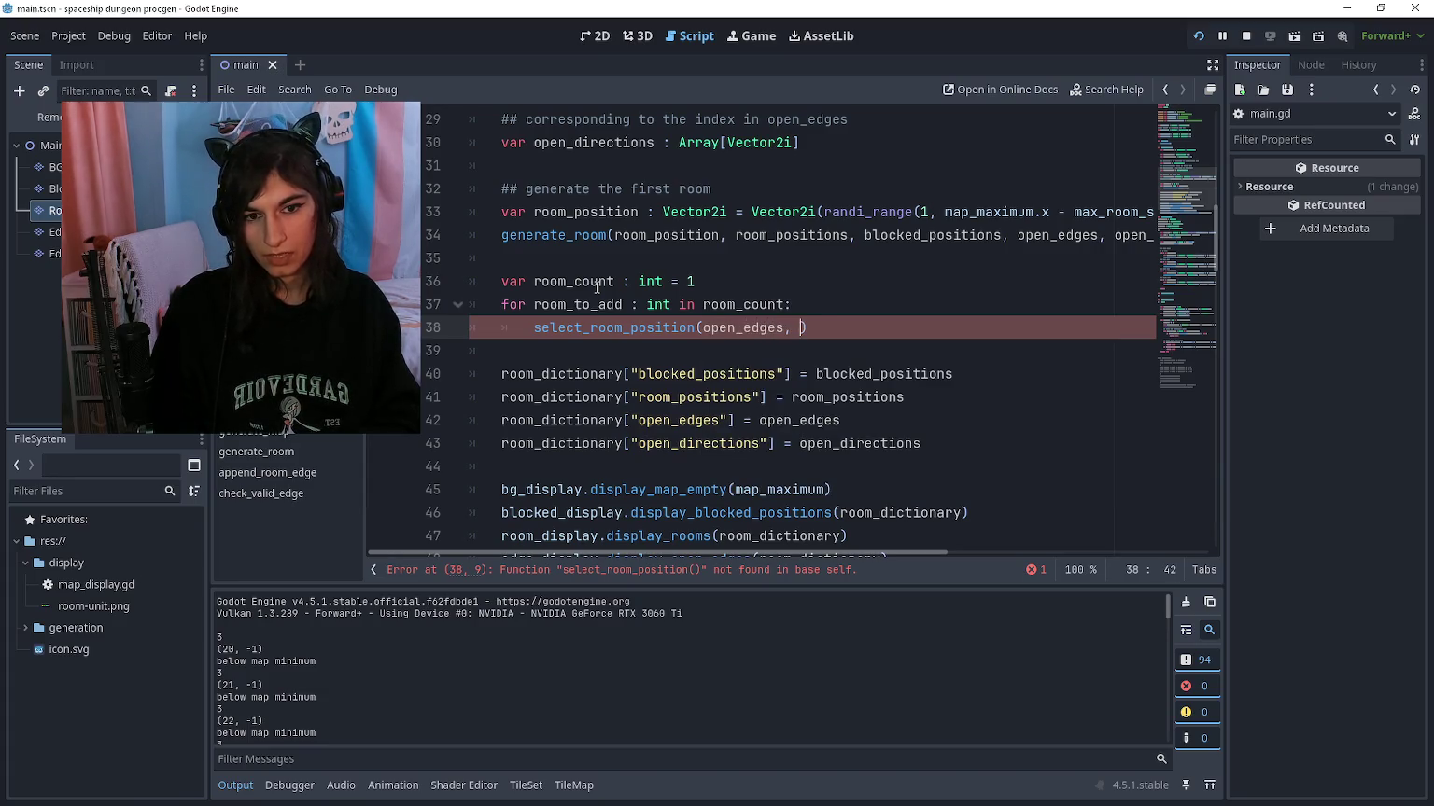
text(positions)
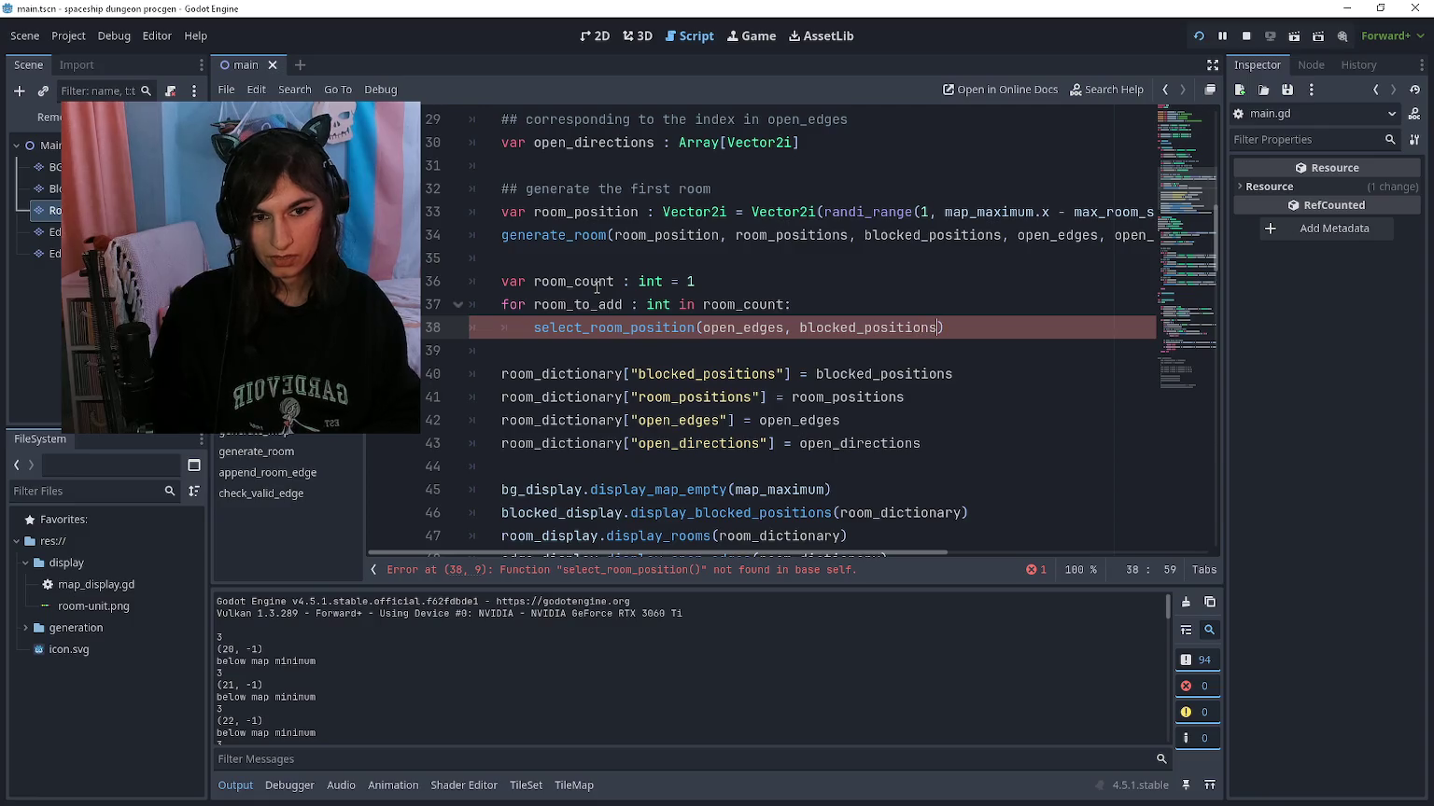
scroll(679, 346, down, 3)
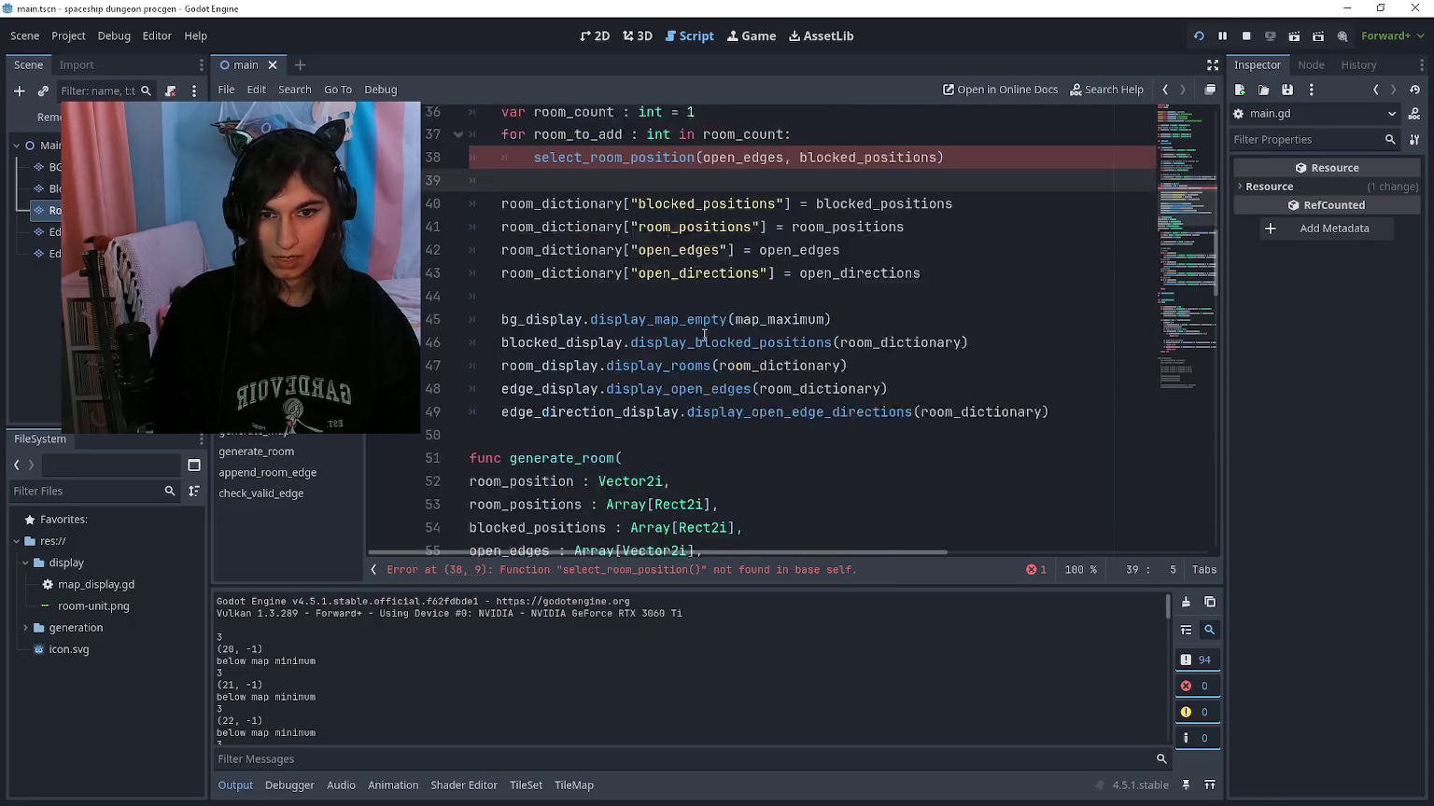
click(597, 403)
Step: Declare func select_room_position(open_edges, open_directions, blocked_positions) with each parameter on its own line
key(Return)
key(Return)
key(Up)
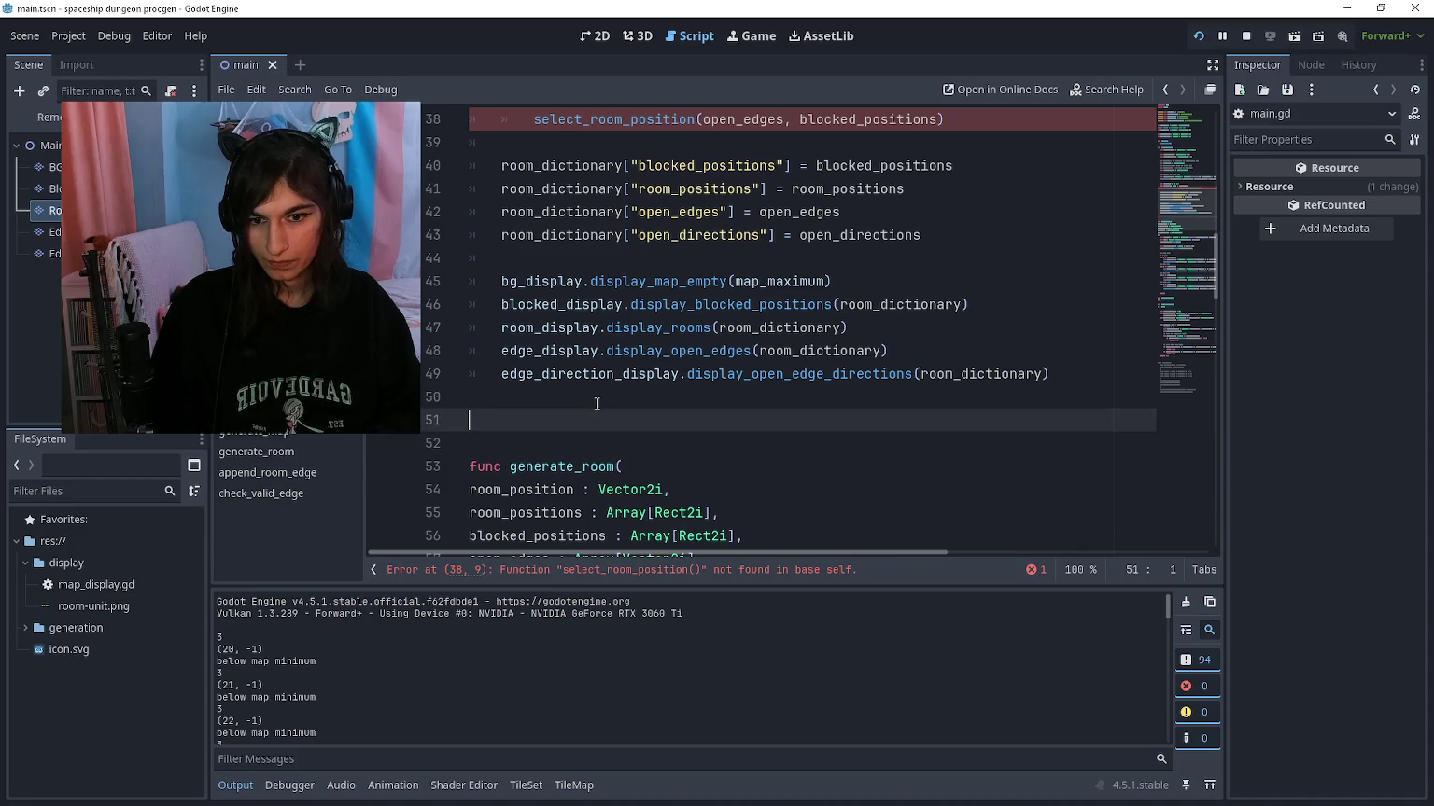
text(func select_room_positio)
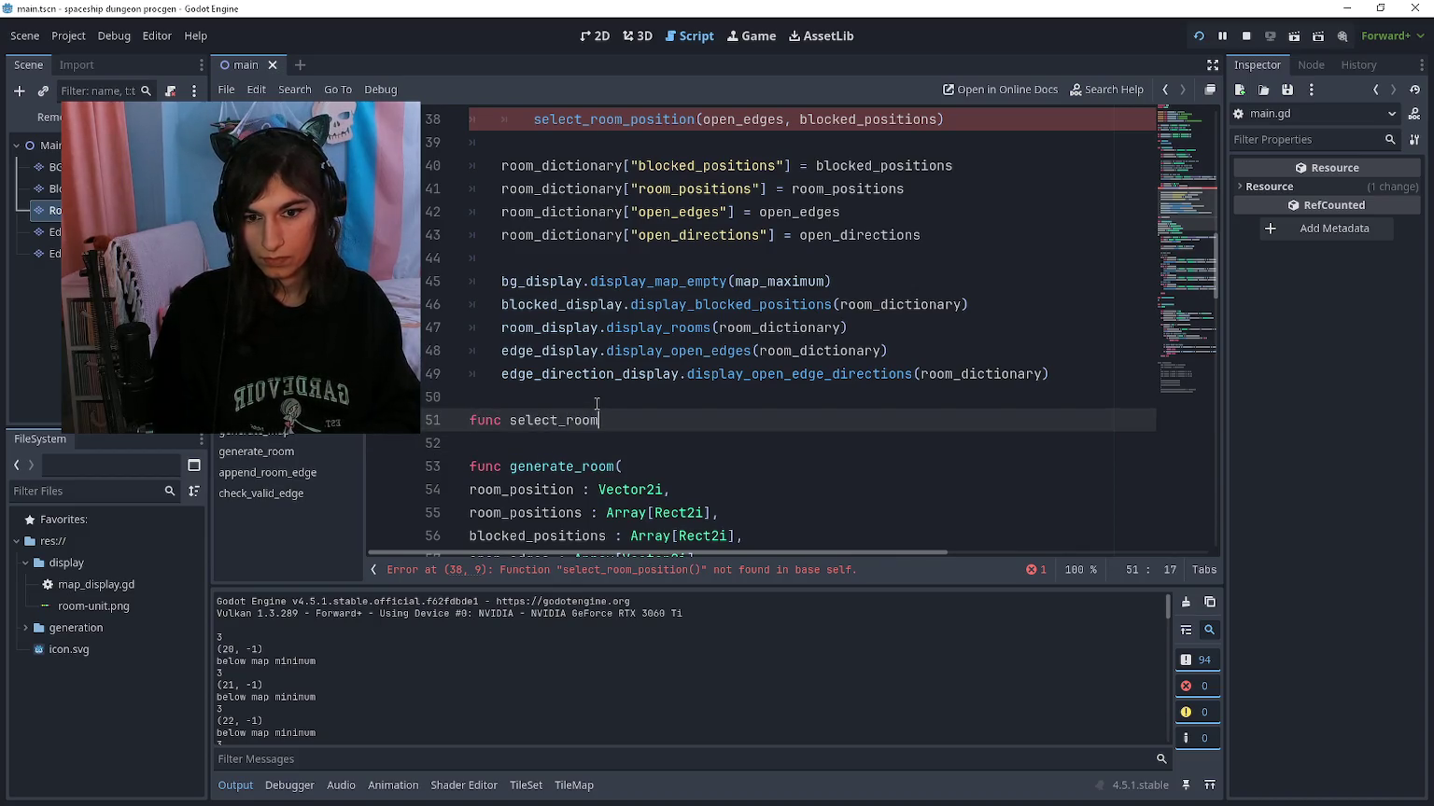
text(n(open_ed)
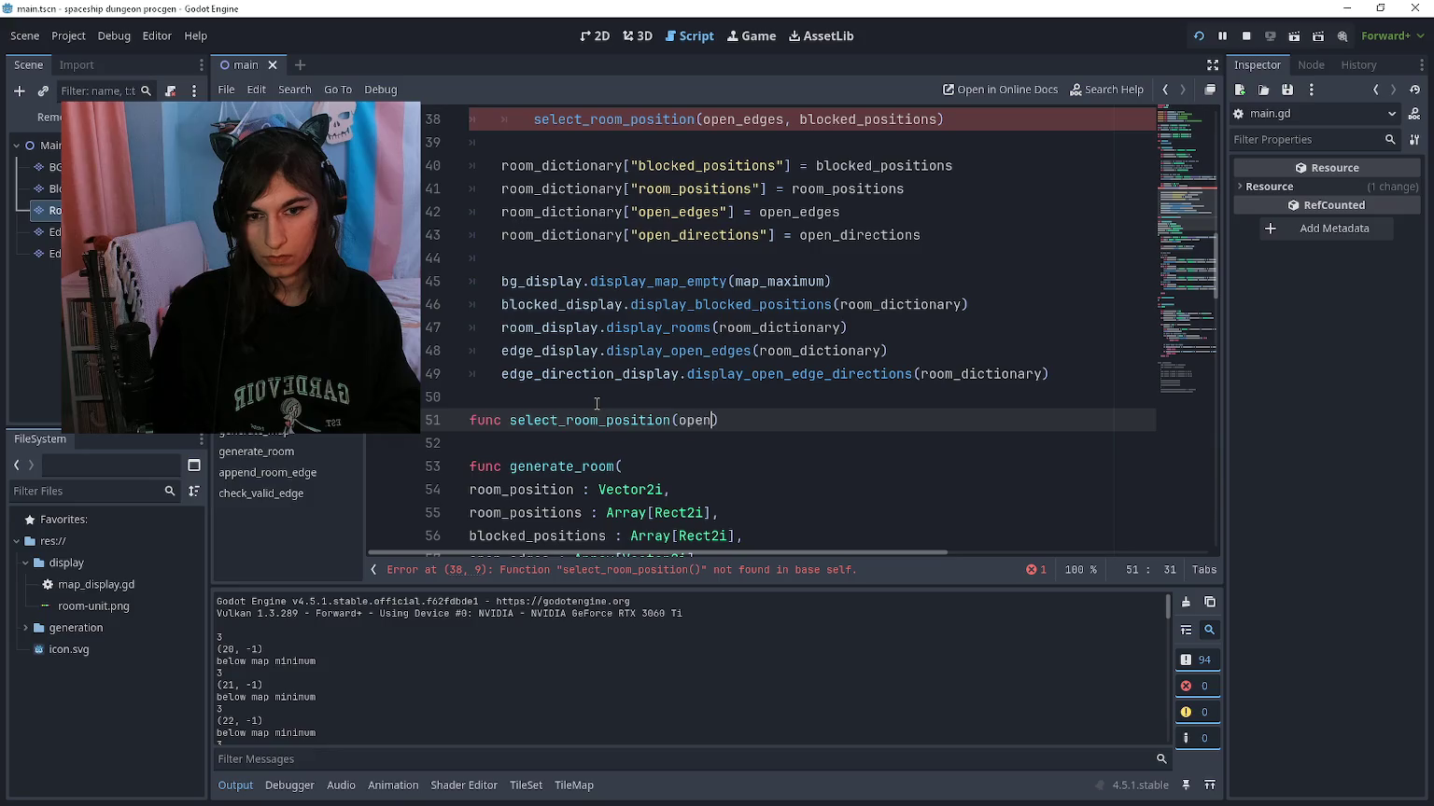
text(ges, open_)
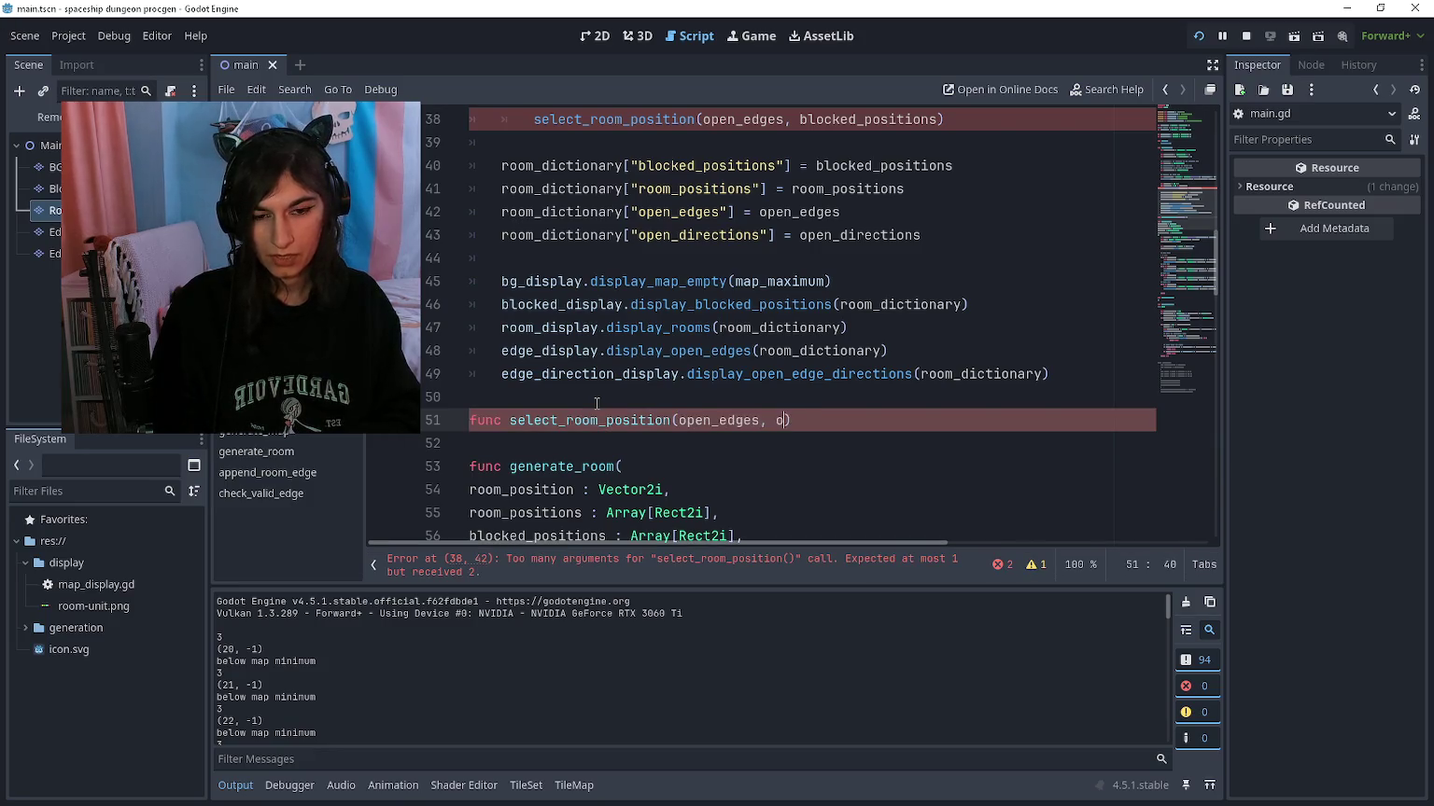
text(directions, blocked)
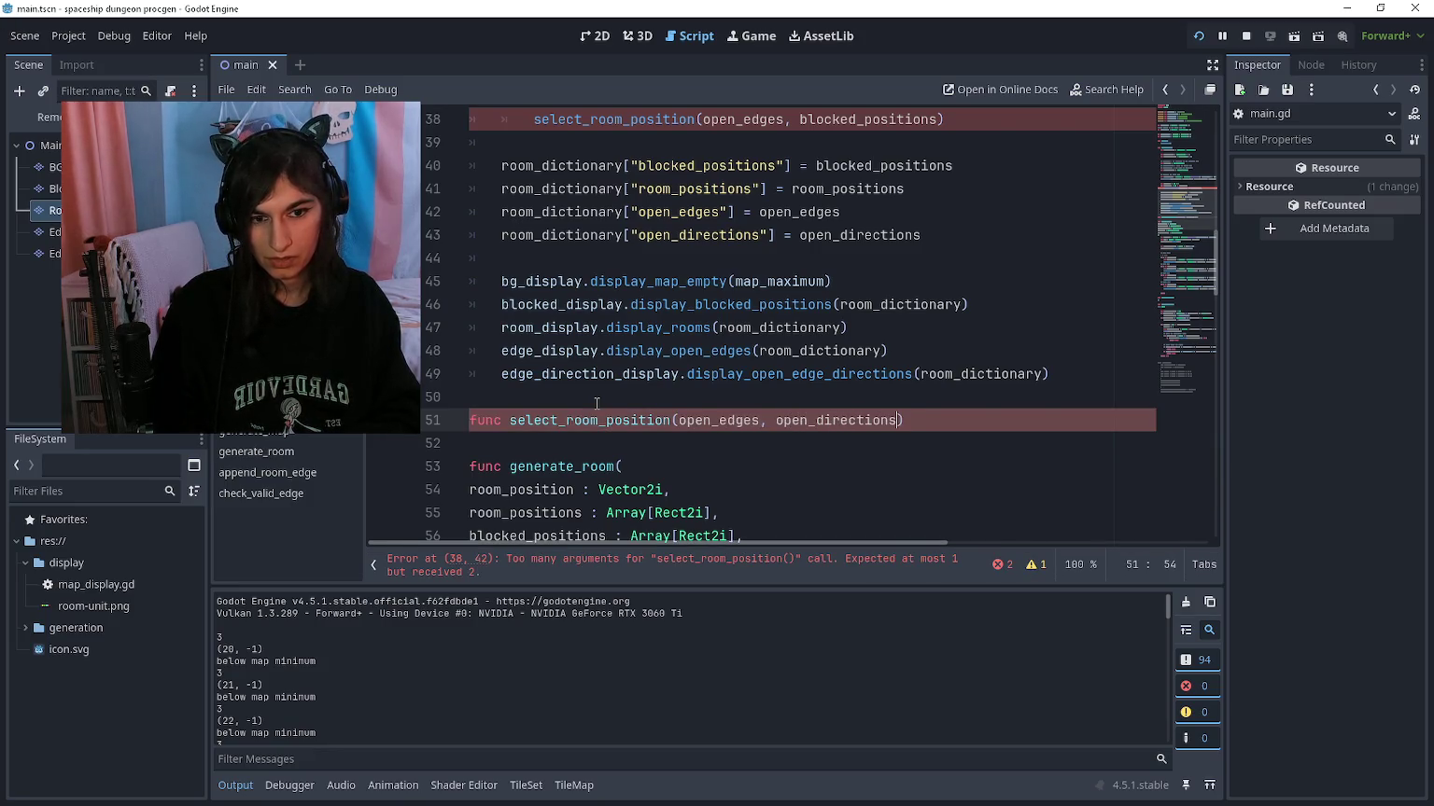
text(_positions)
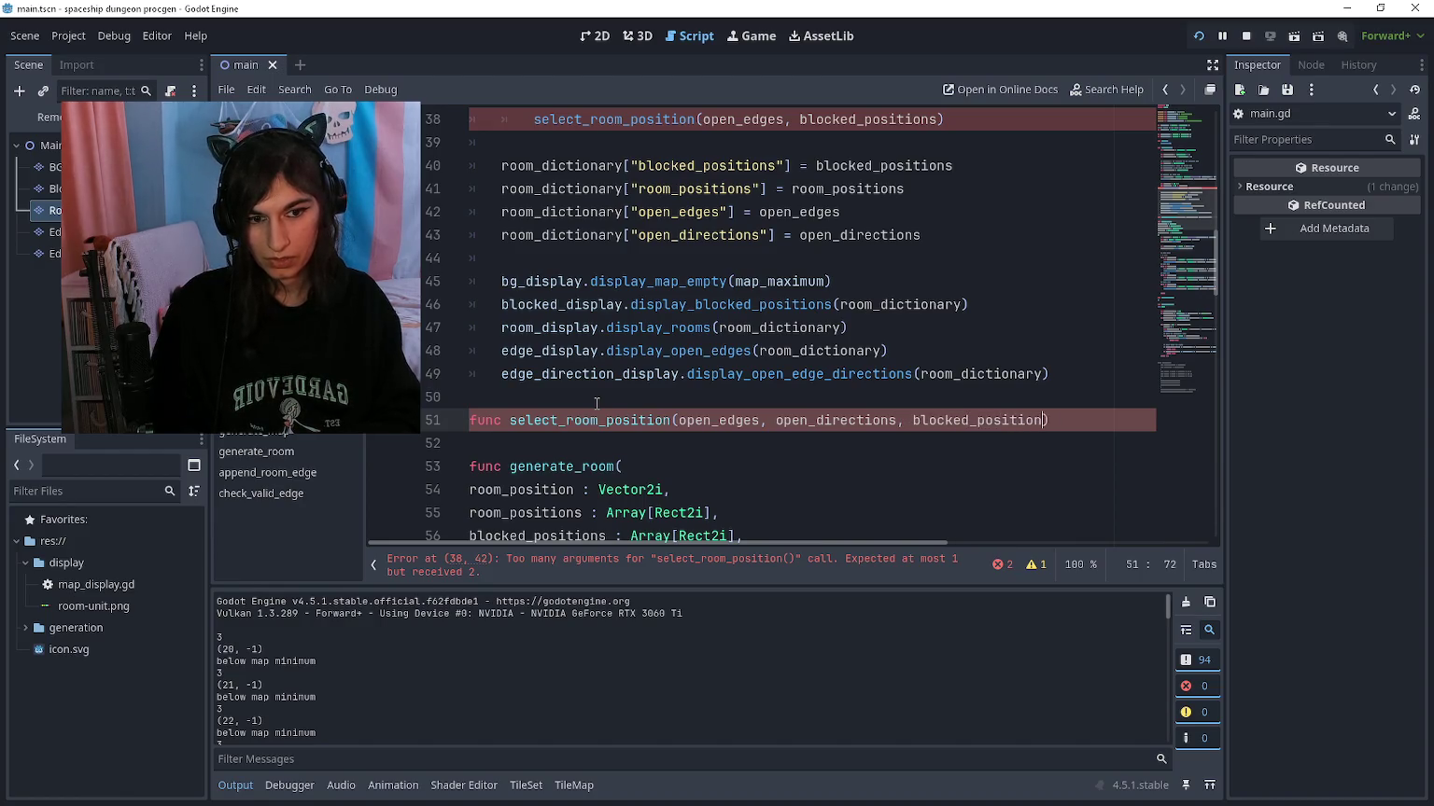
key(ctrl+Left)
key(ctrl+Left)
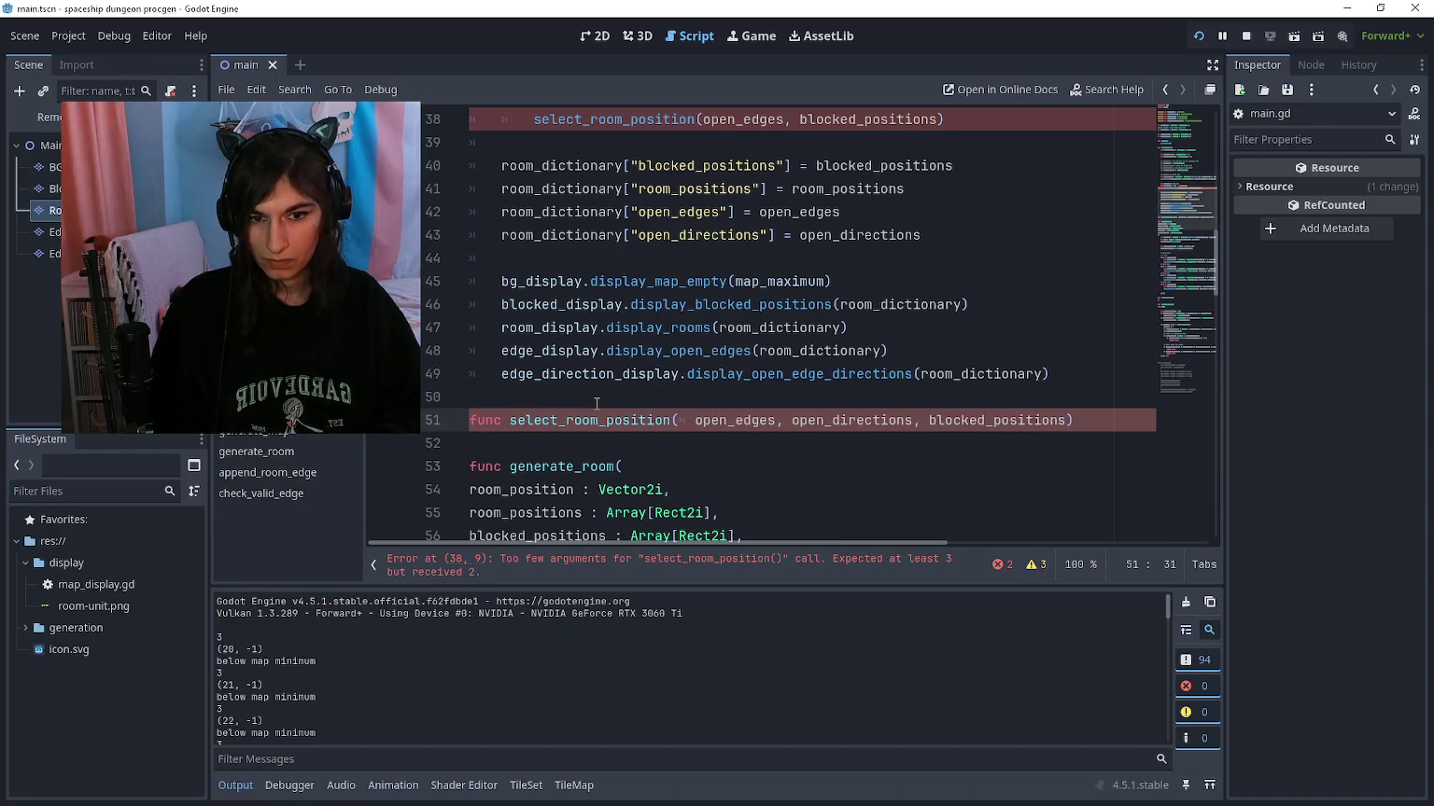
key(Return)
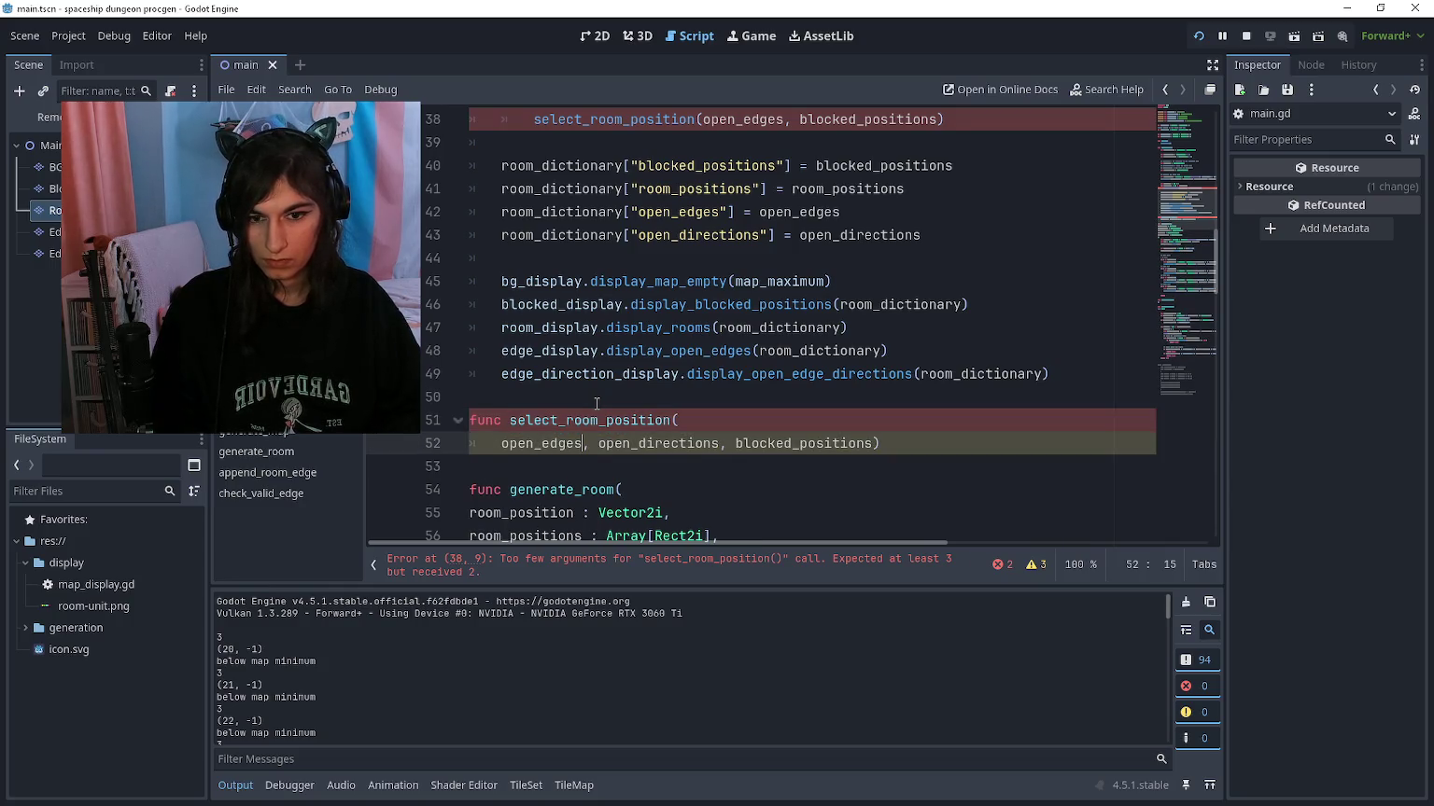
key(Return)
key(ctrl+Right)
key(ctrl+Right)
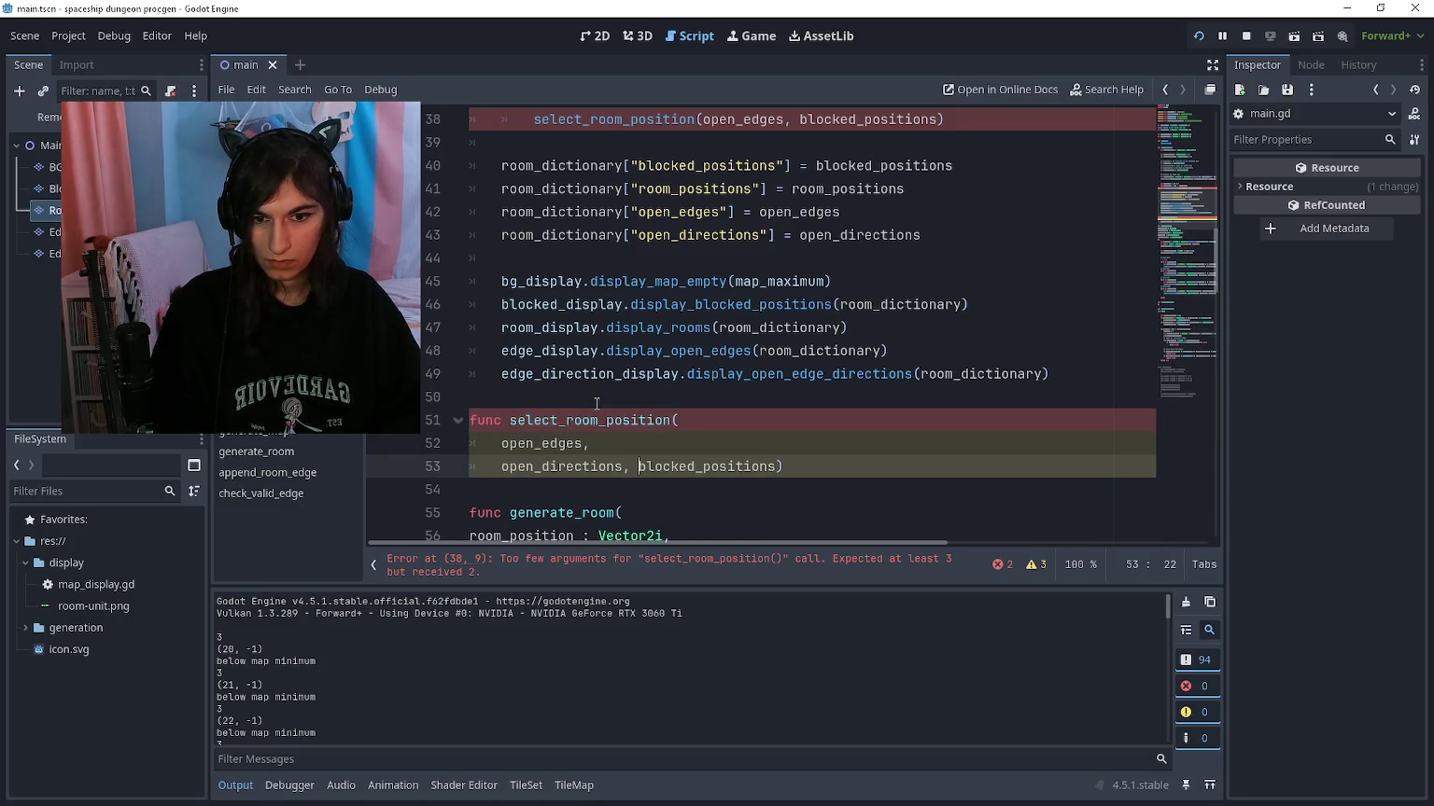
key(Return)
key(Up)
key(Up)
Step: Type open_edges and open_directions as Array[Vector2i] and blocked_positions as Array[Rect2i]
text(: Array[Vecto)
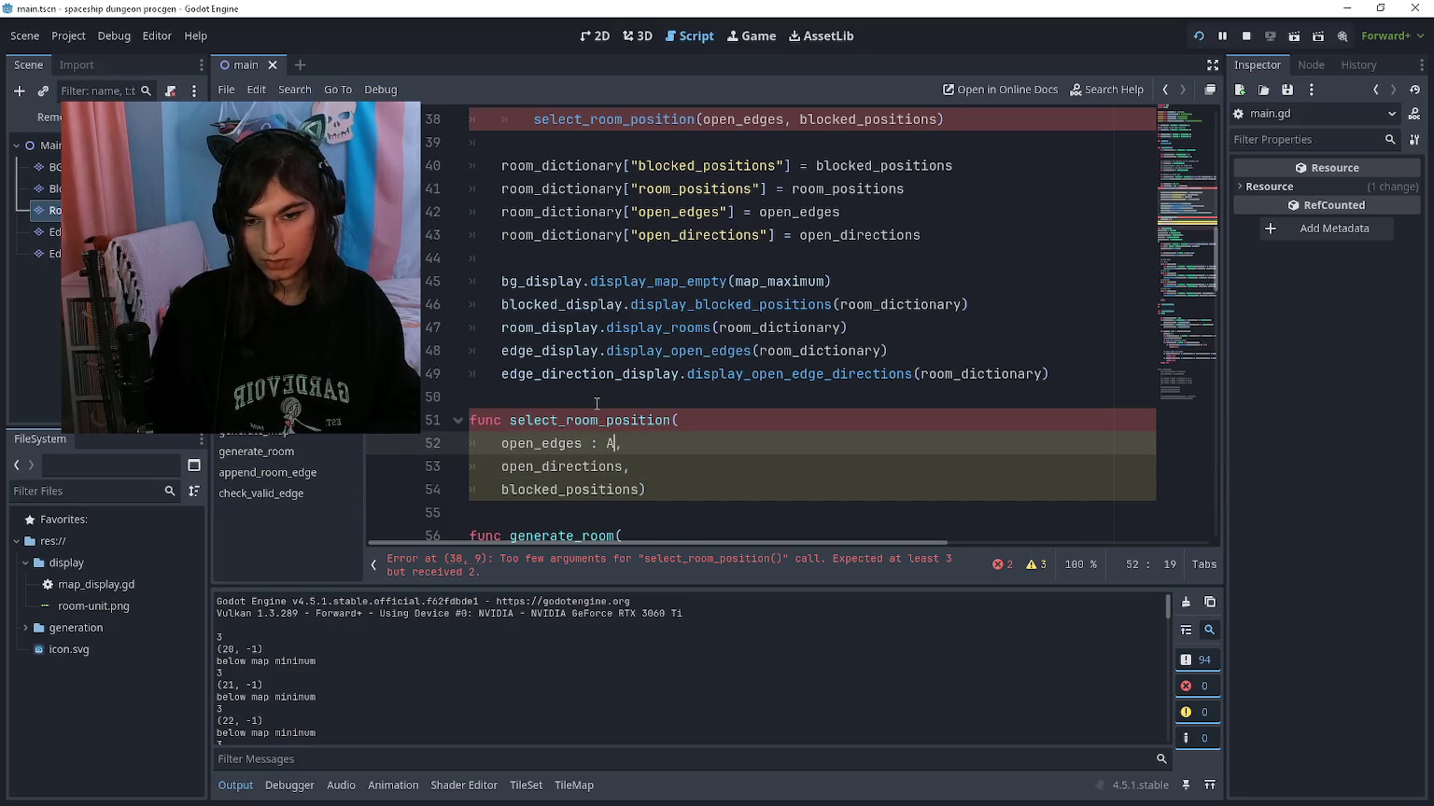
key(Down)
key(Return)
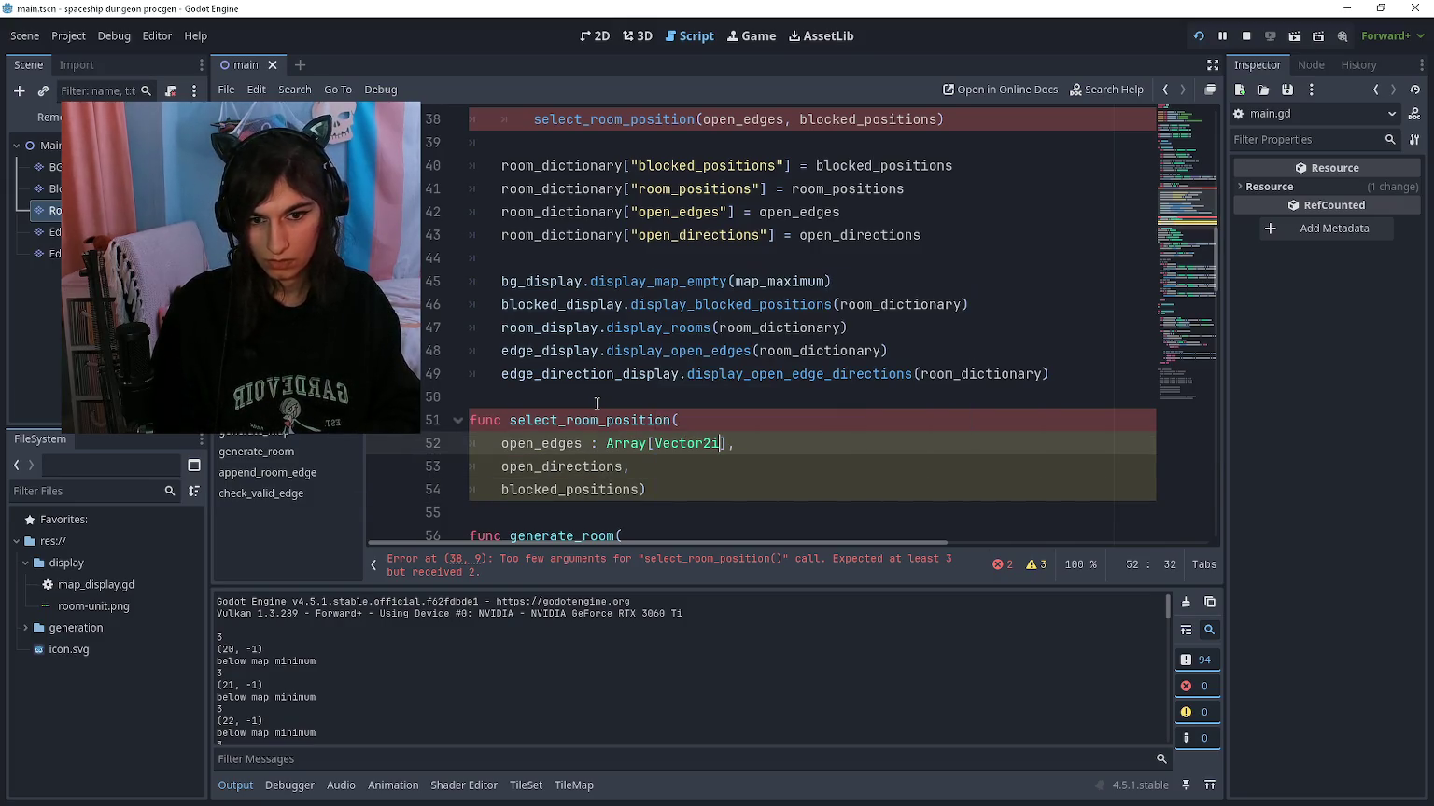
key(Down)
key(Left)
text(:)
text( Array[Vector2i)
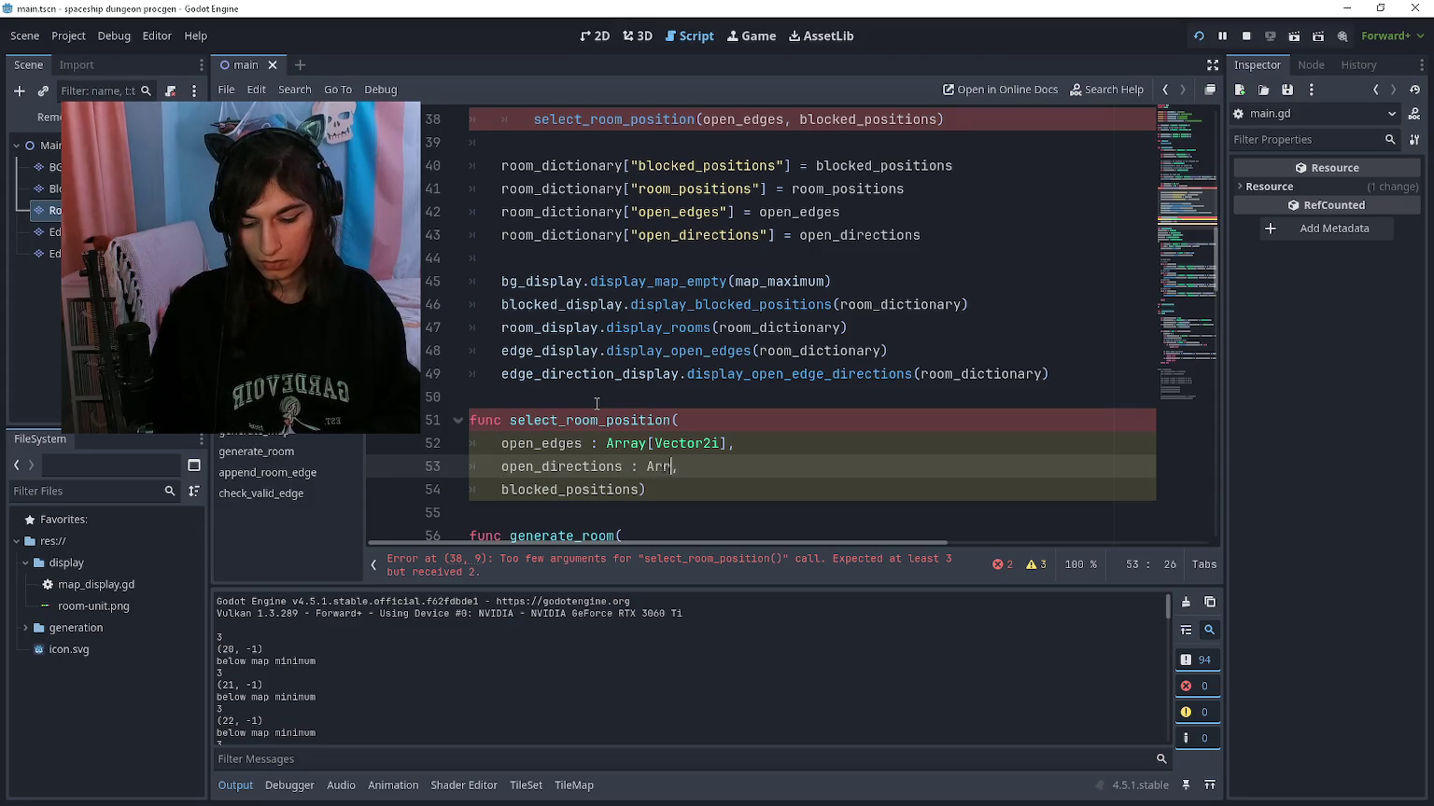
key(Down)
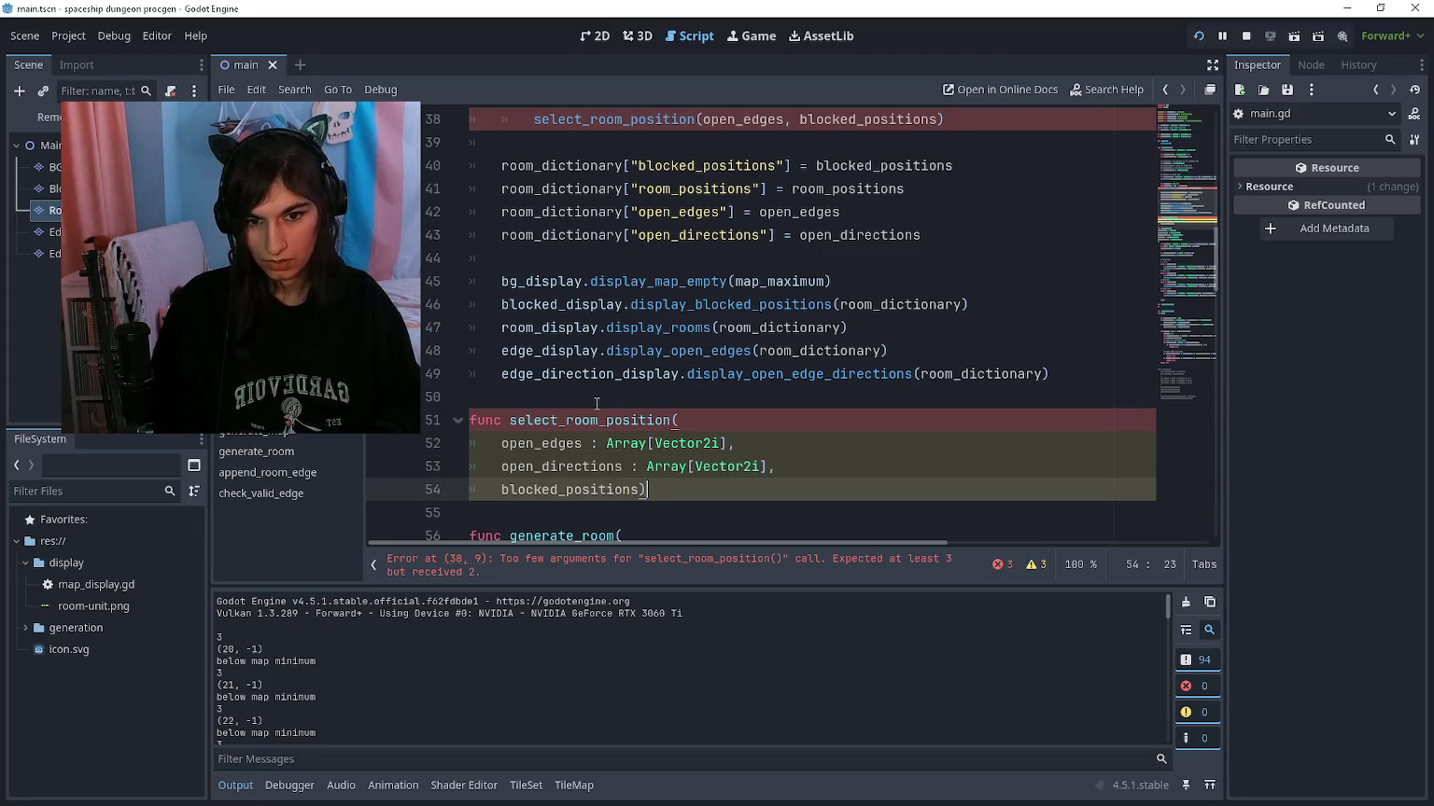
text(: Array[Vec)
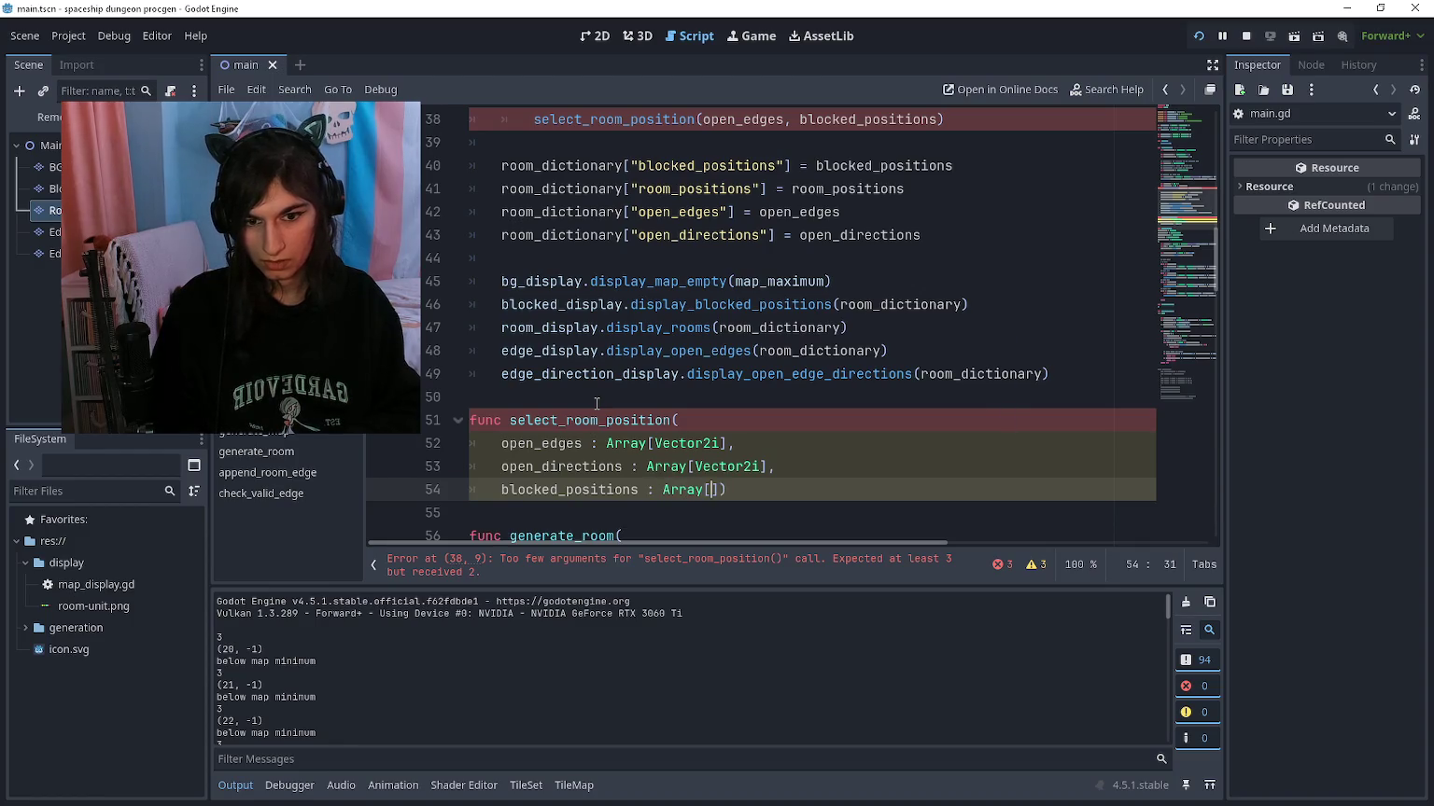
text(tor)
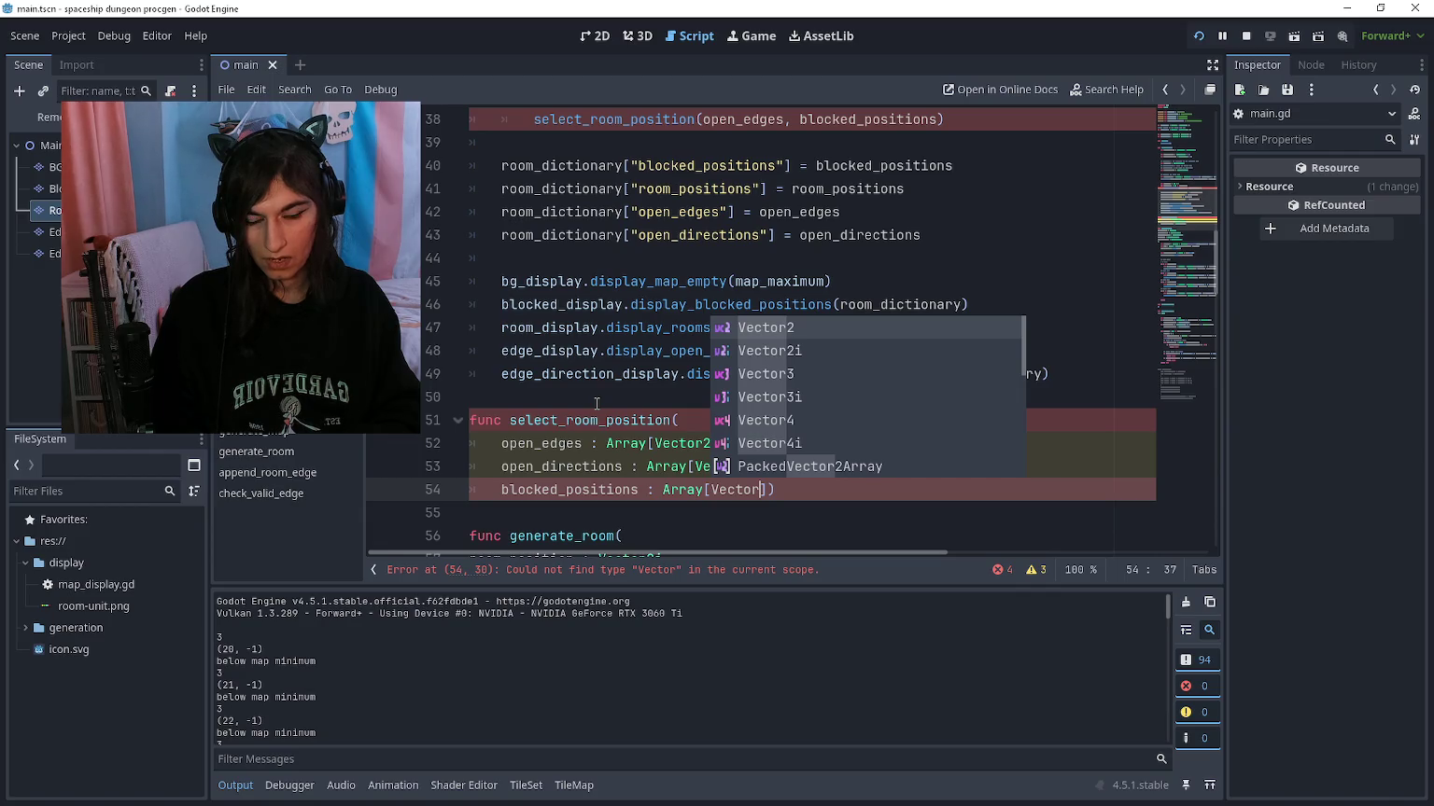
key(BackSpace)
key(BackSpace)
key(BackSpace)
text(Rect2i)
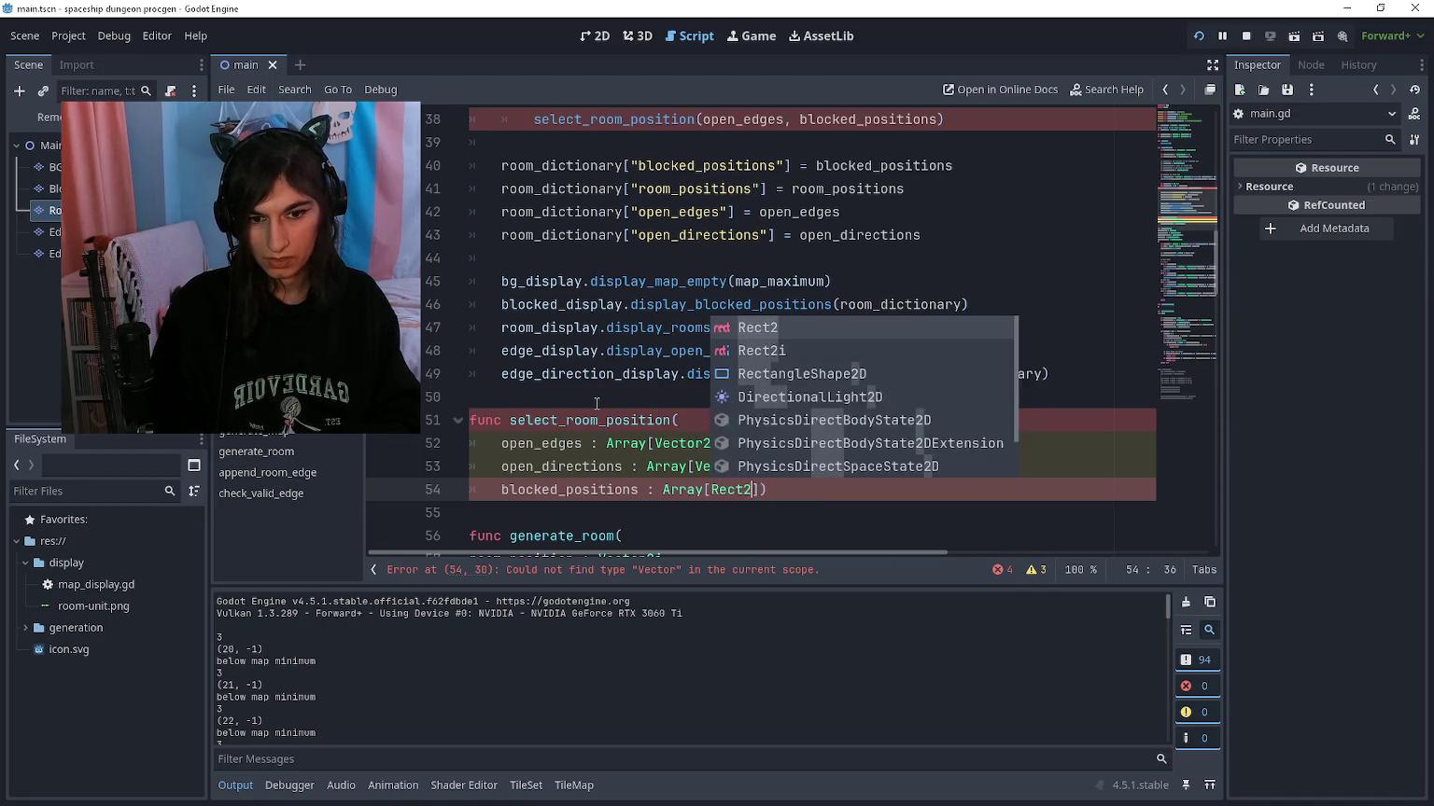
key(Escape)
Step: Close the signature with a colon and give the function a placeholder pass body with blank lines
text(:)
key(Return)
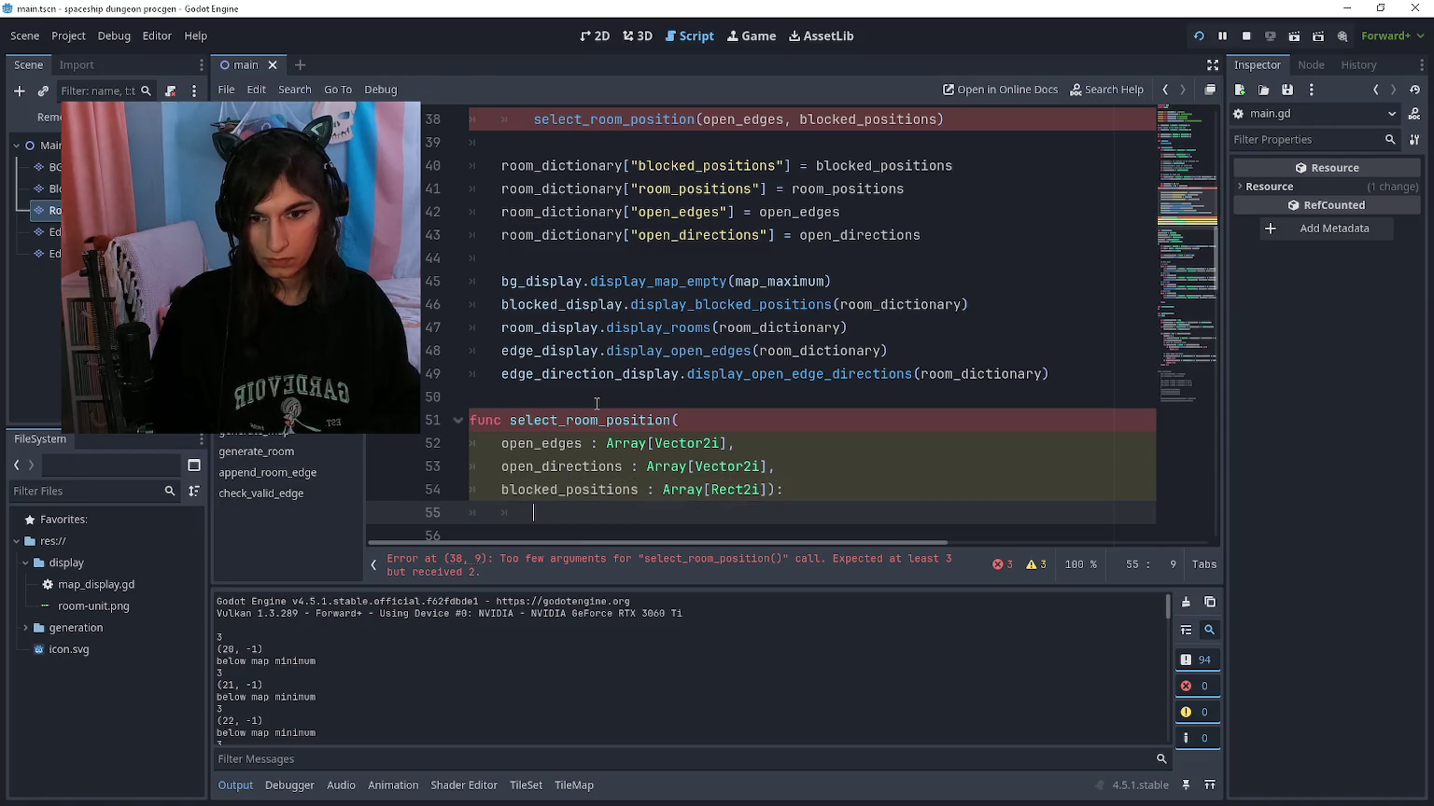
scroll(597, 403, down, 1)
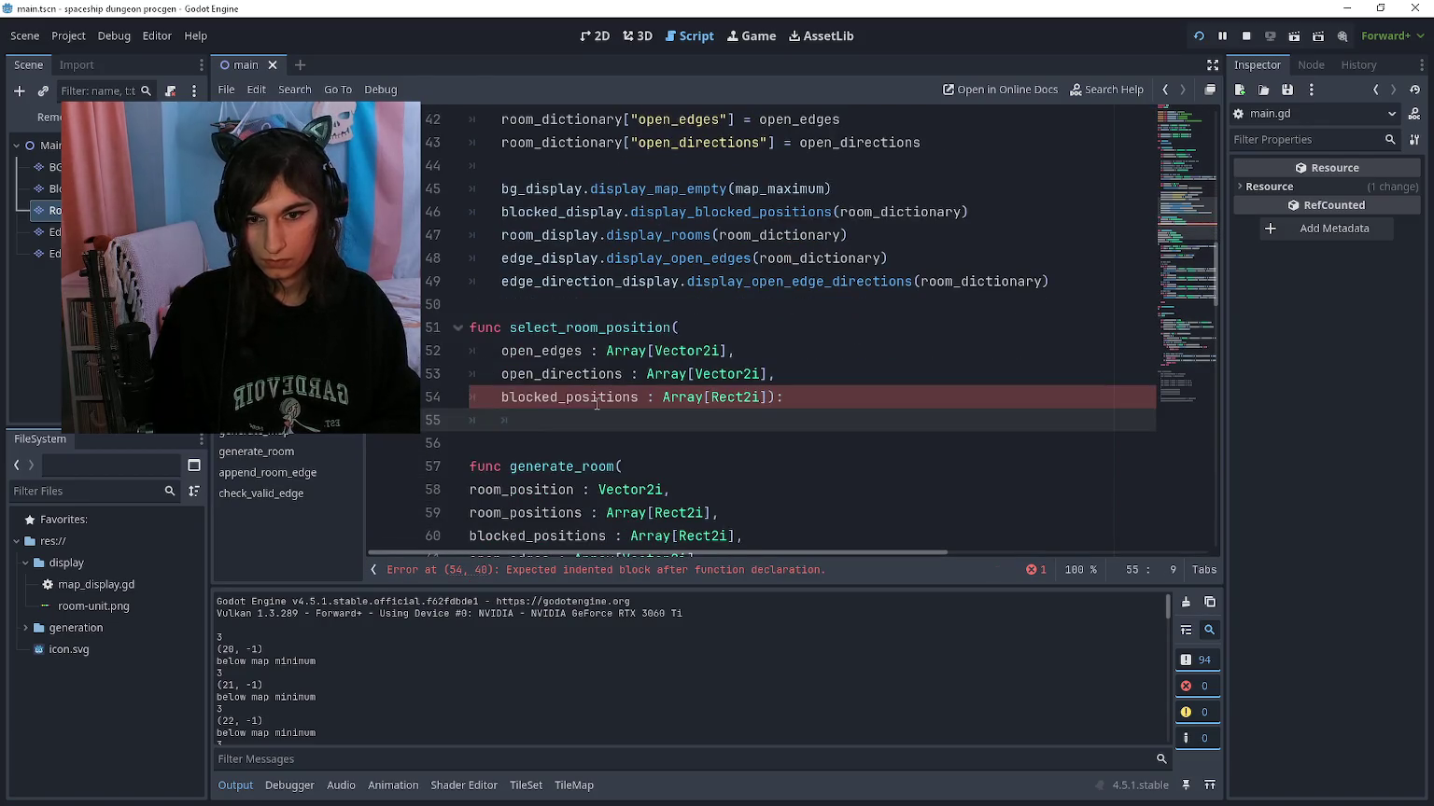
key(Return)
text(pass)
key(Up)
scroll(596, 403, down, 1)
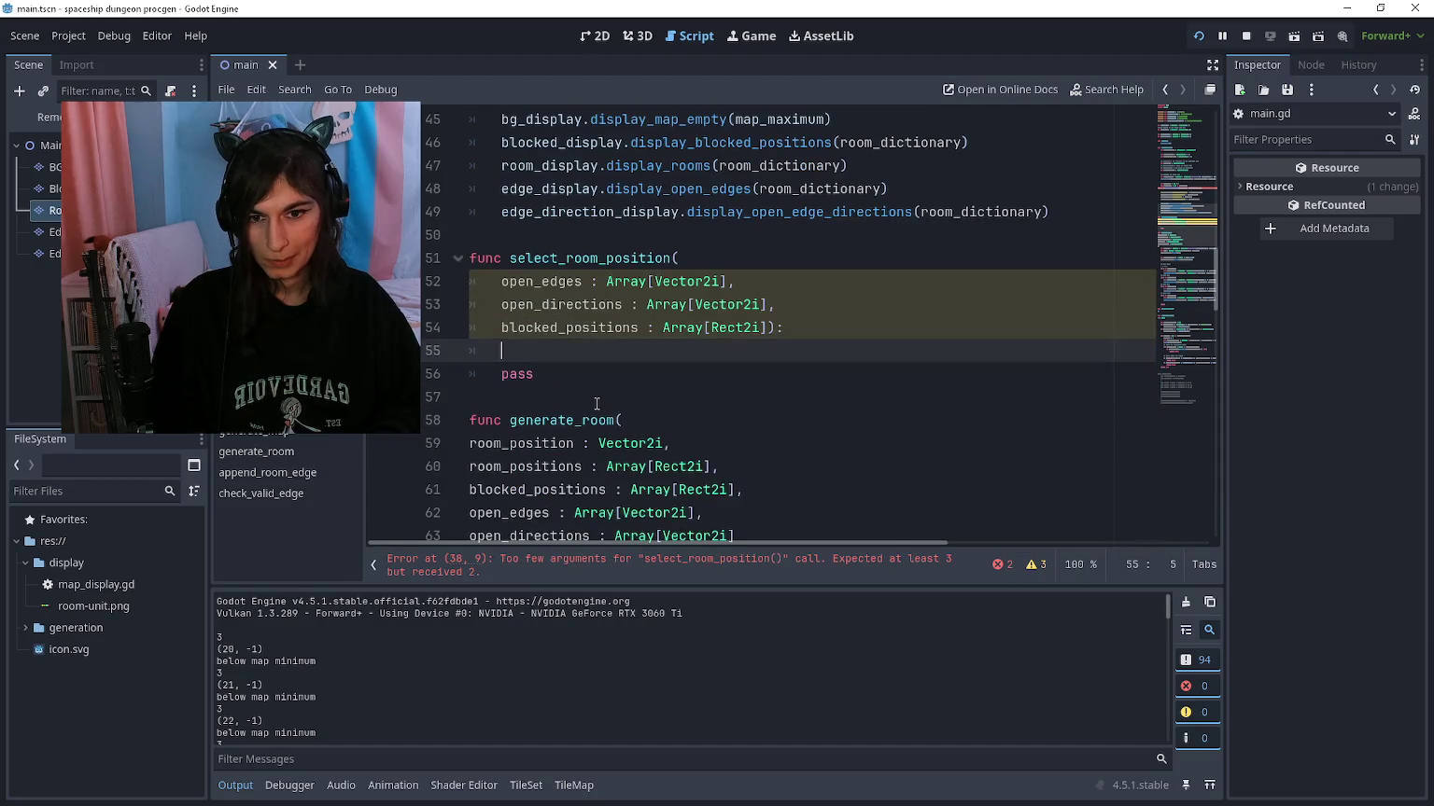
key(Return)
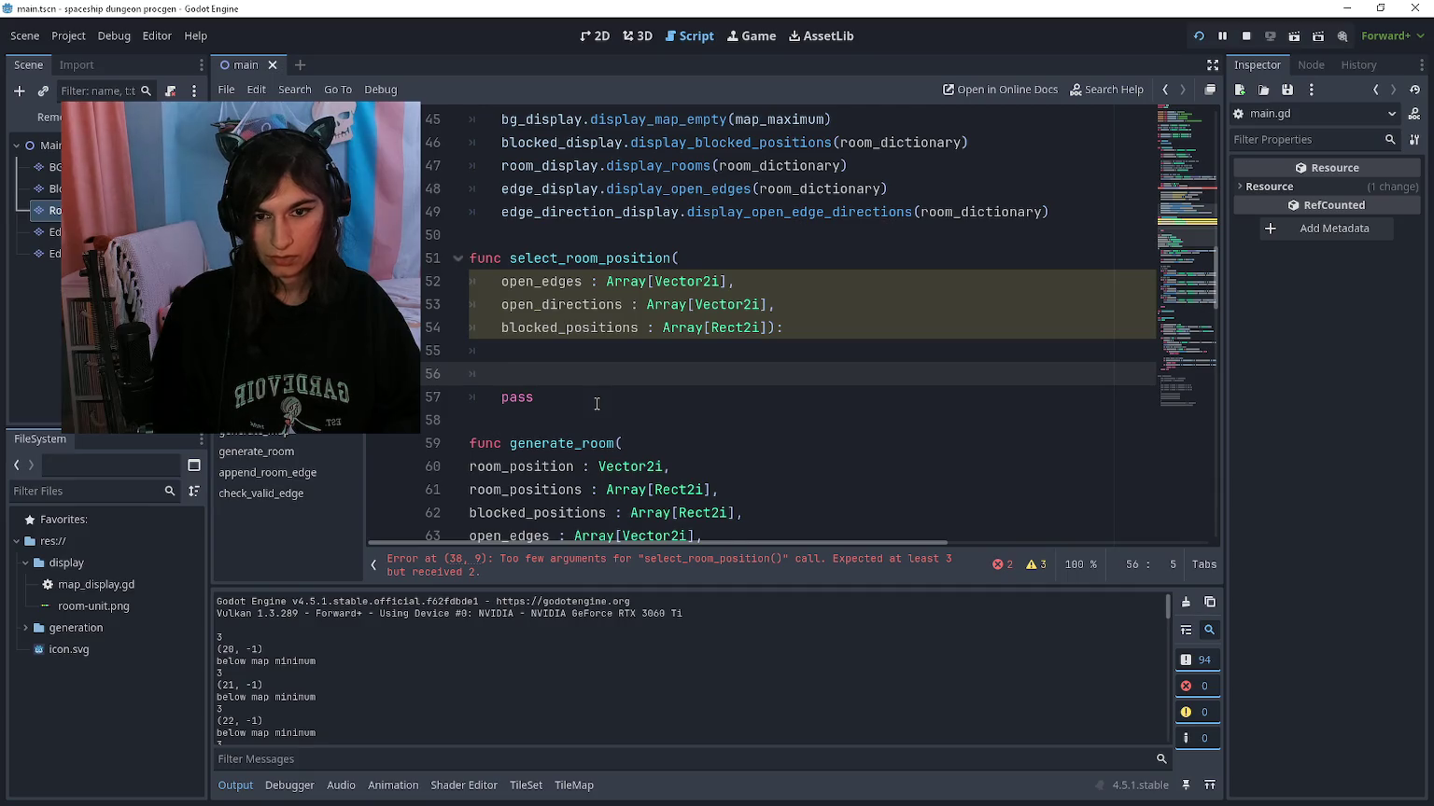
key(Return)
key(Up)
Step: Type var edge_index on the first body line of select_room_position
text(var edge_index)
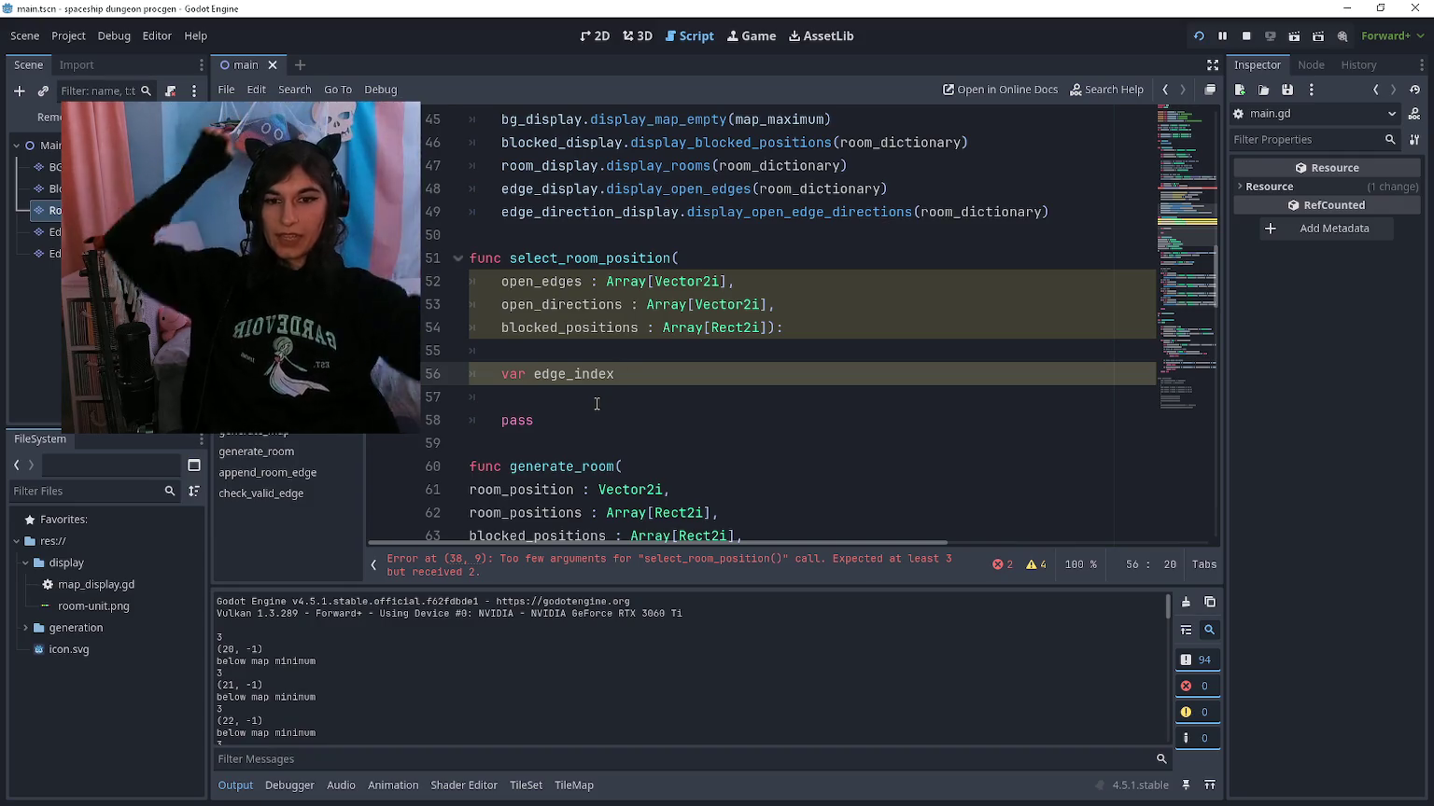
scroll(572, 382, down, 10)
Step: Start a perpendicular variable above the direction if-statement, then delete that misplaced line
scroll(572, 383, down, 17)
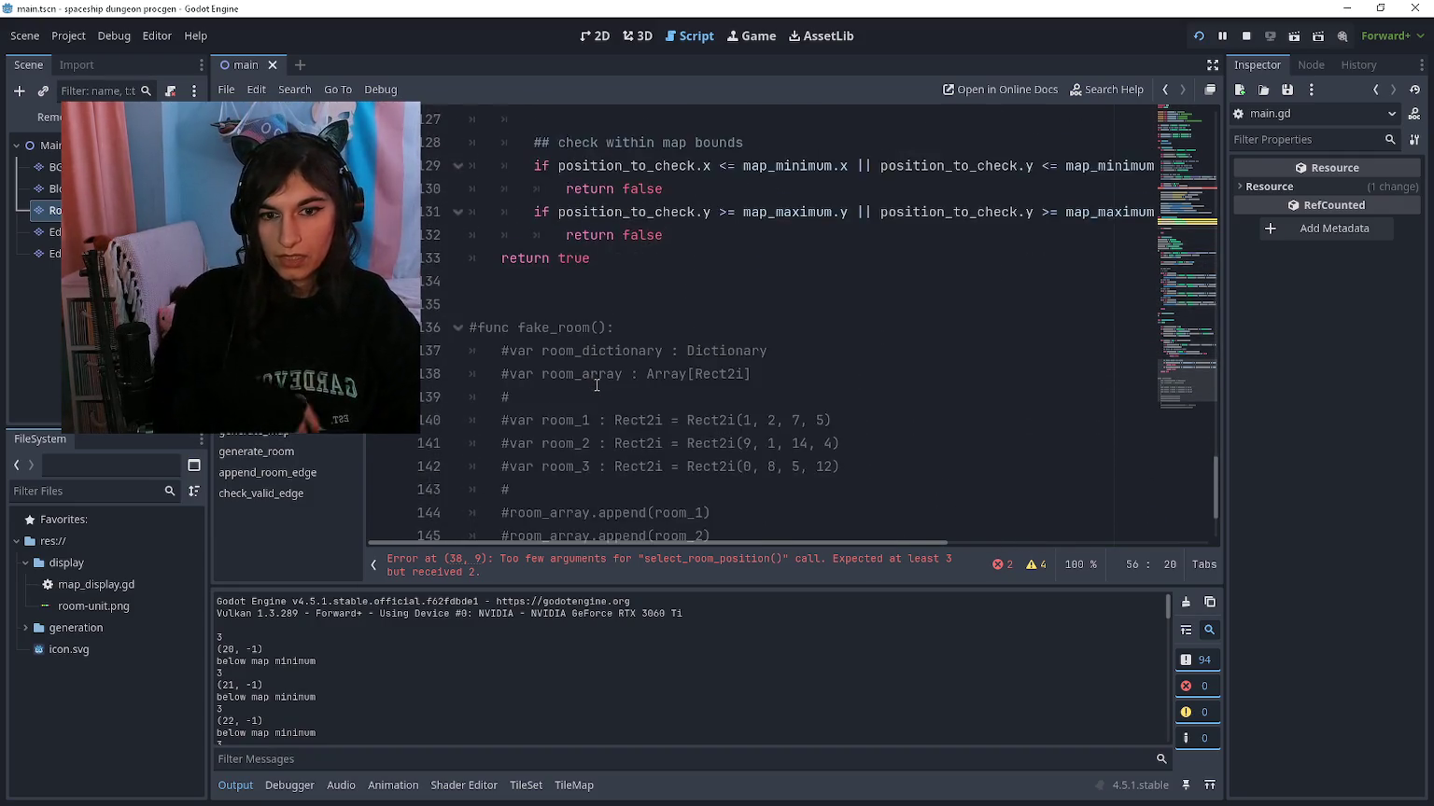
scroll(690, 436, up, 4)
click(670, 404)
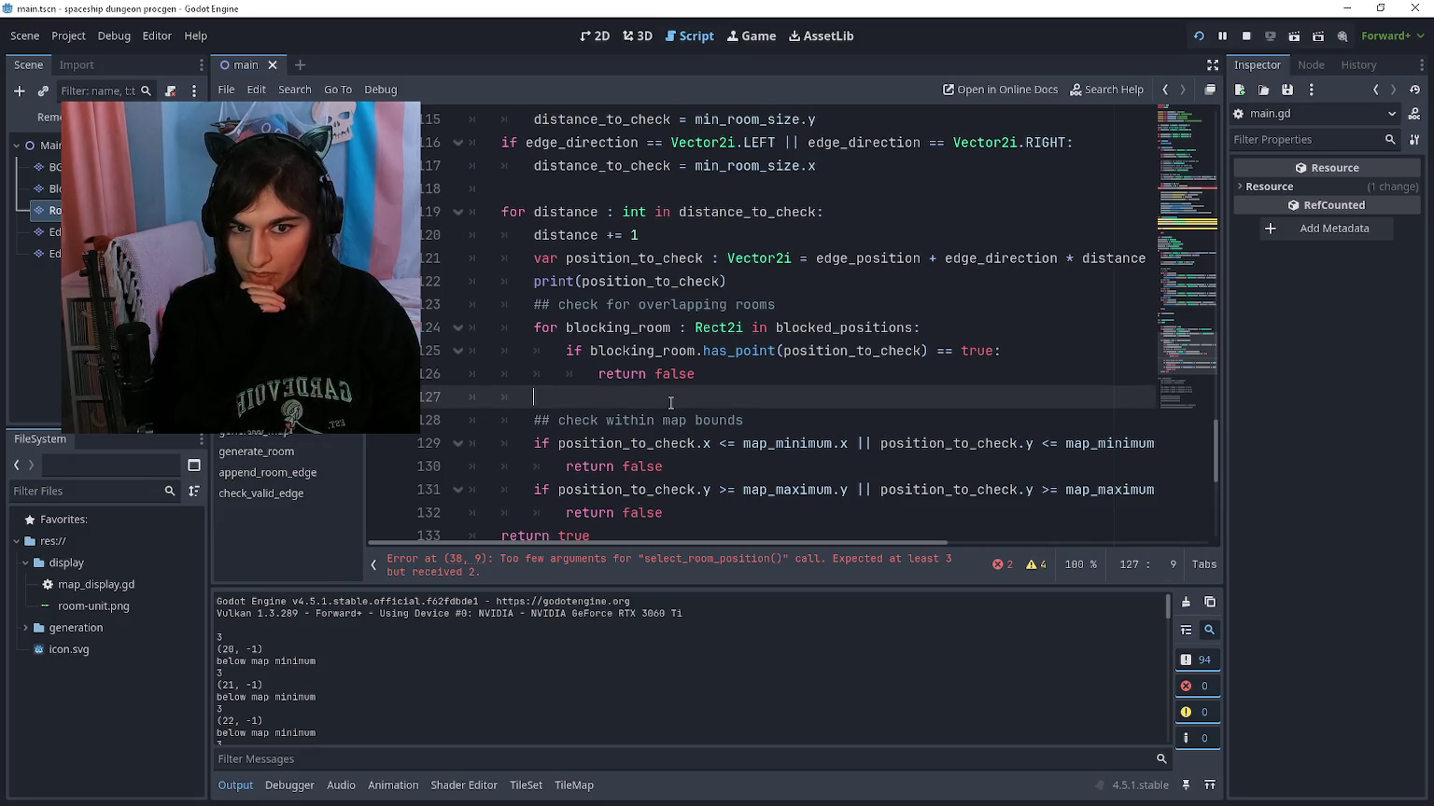
scroll(653, 374, up, 3)
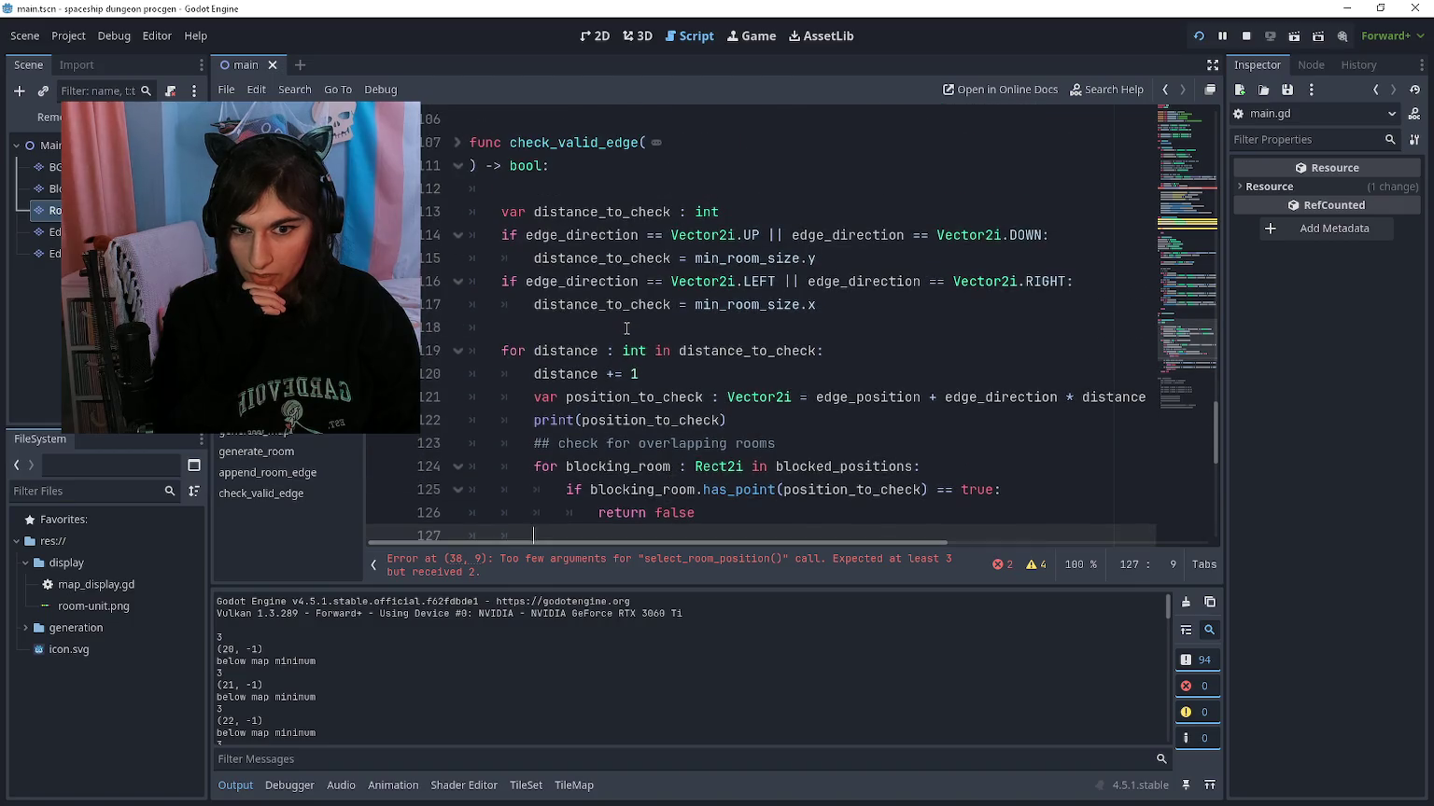
click(625, 325)
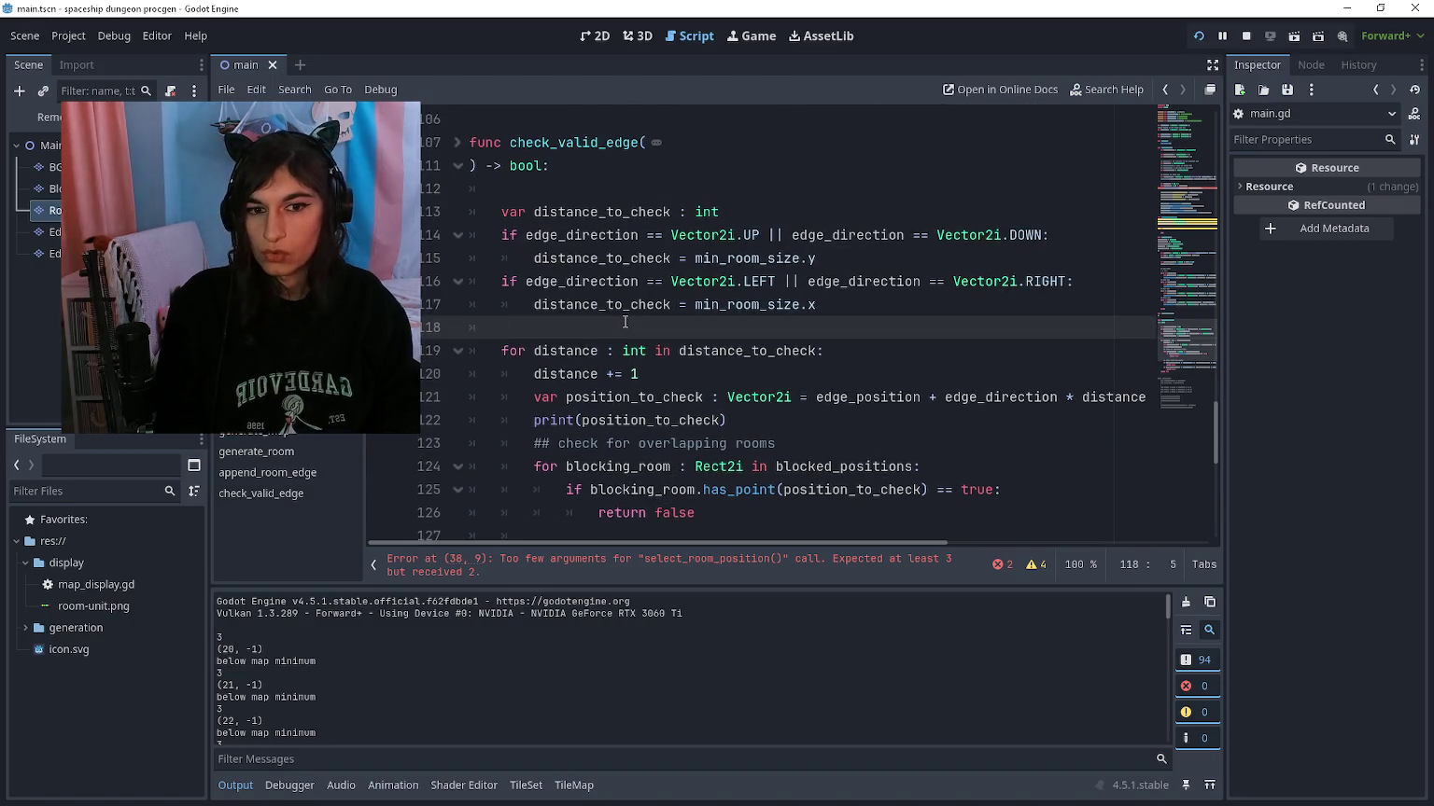
key(Up)
key(Up)
key(Up)
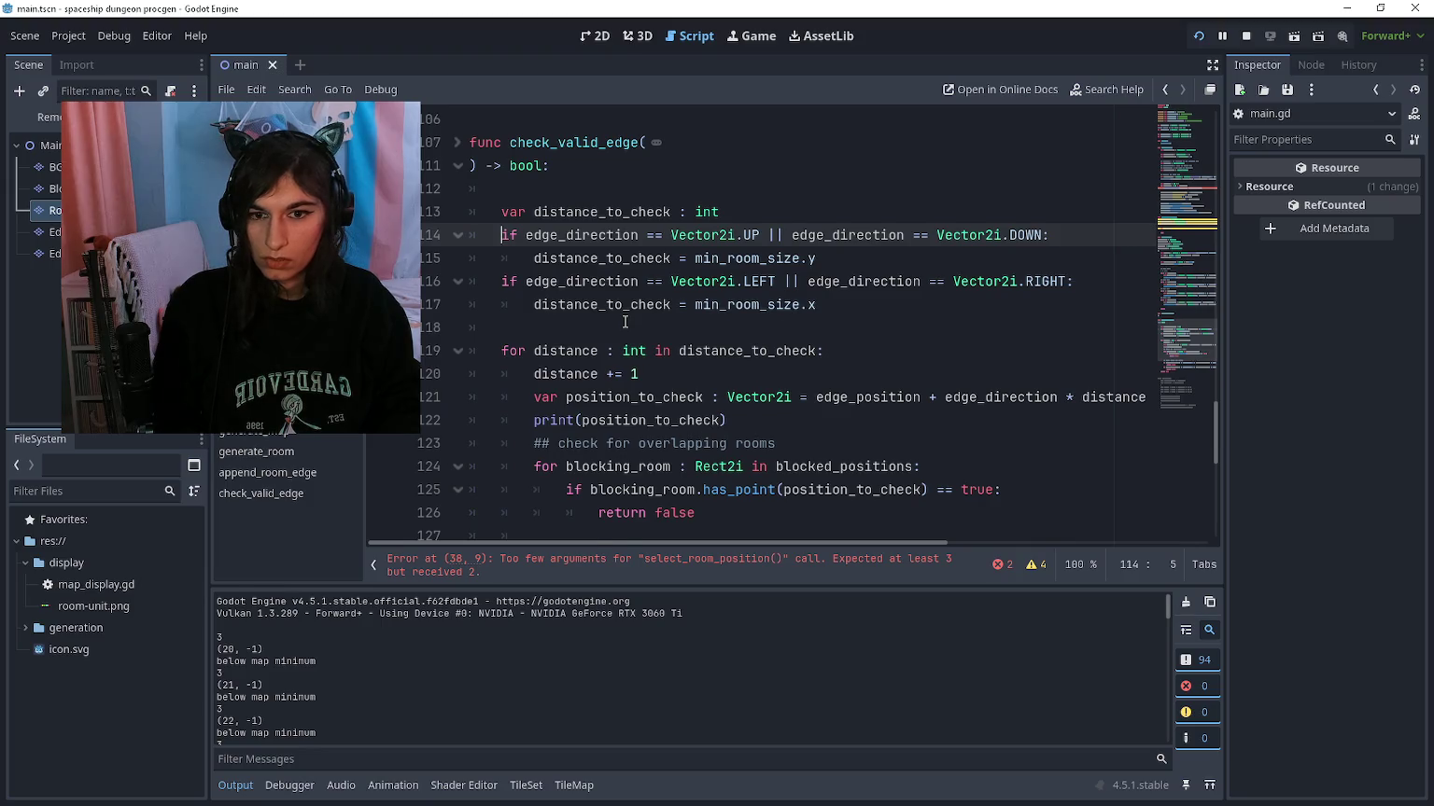
key(Return)
key(Up)
text(var perpendicular)
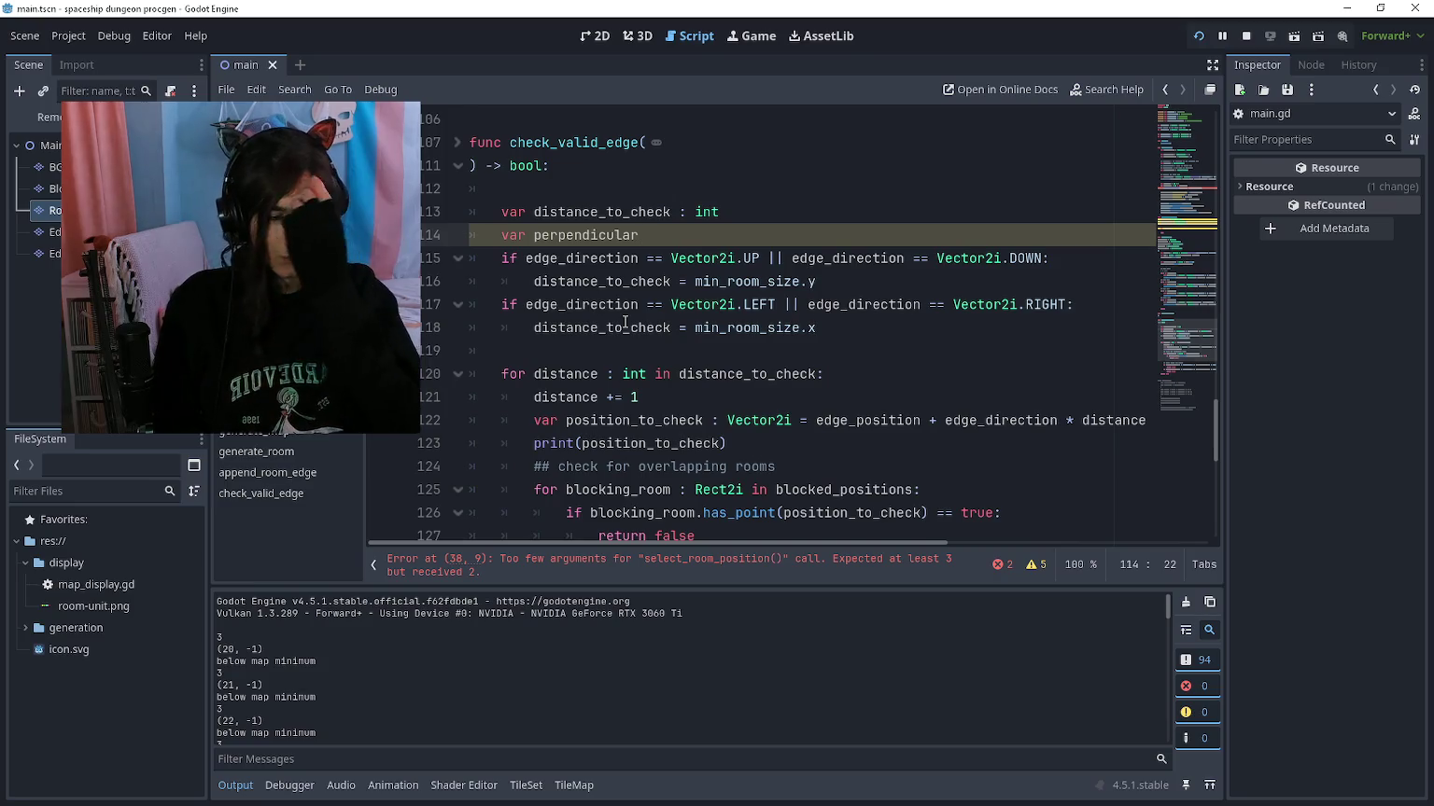
key(ctrl+shift+k)
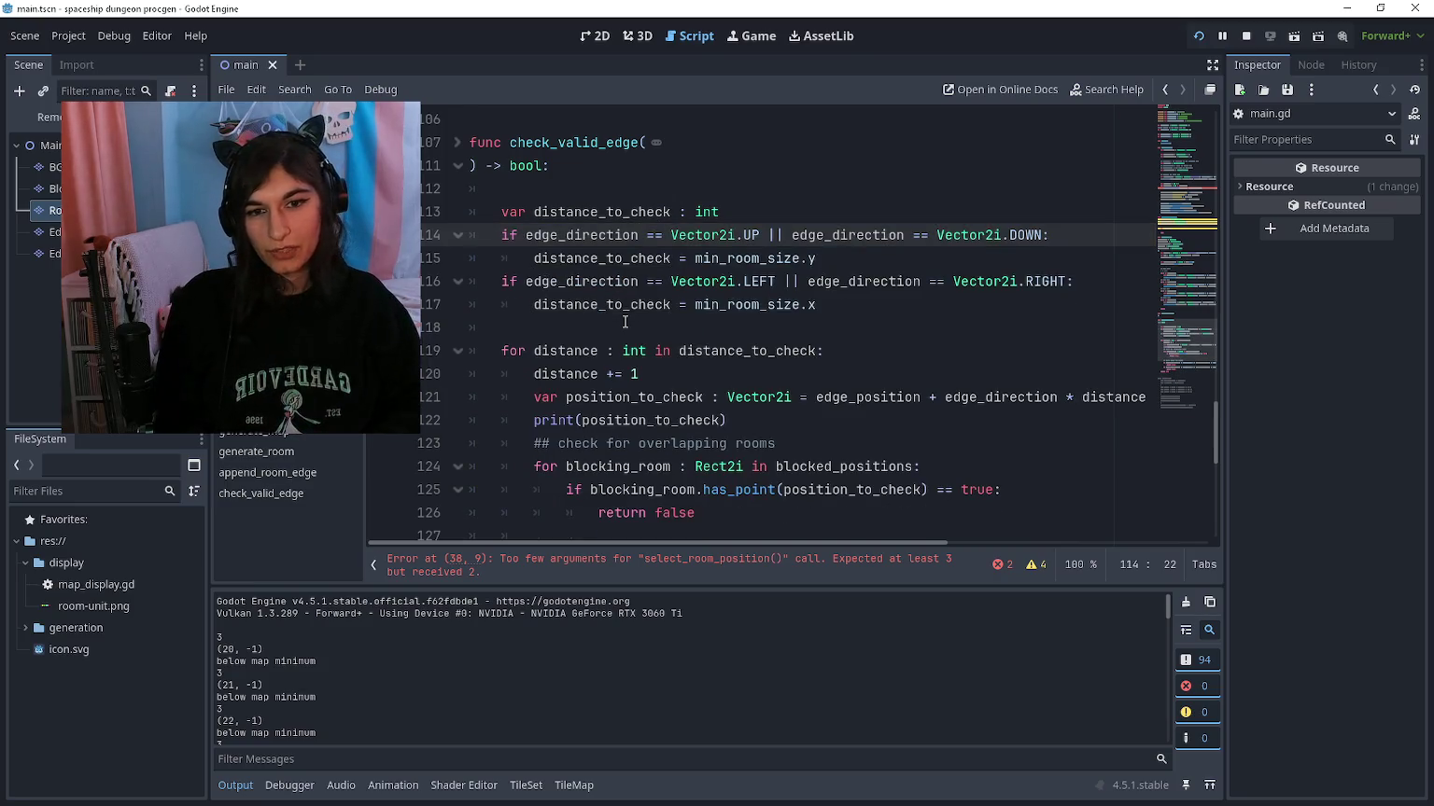
key(Down)
key(Down)
key(Down)
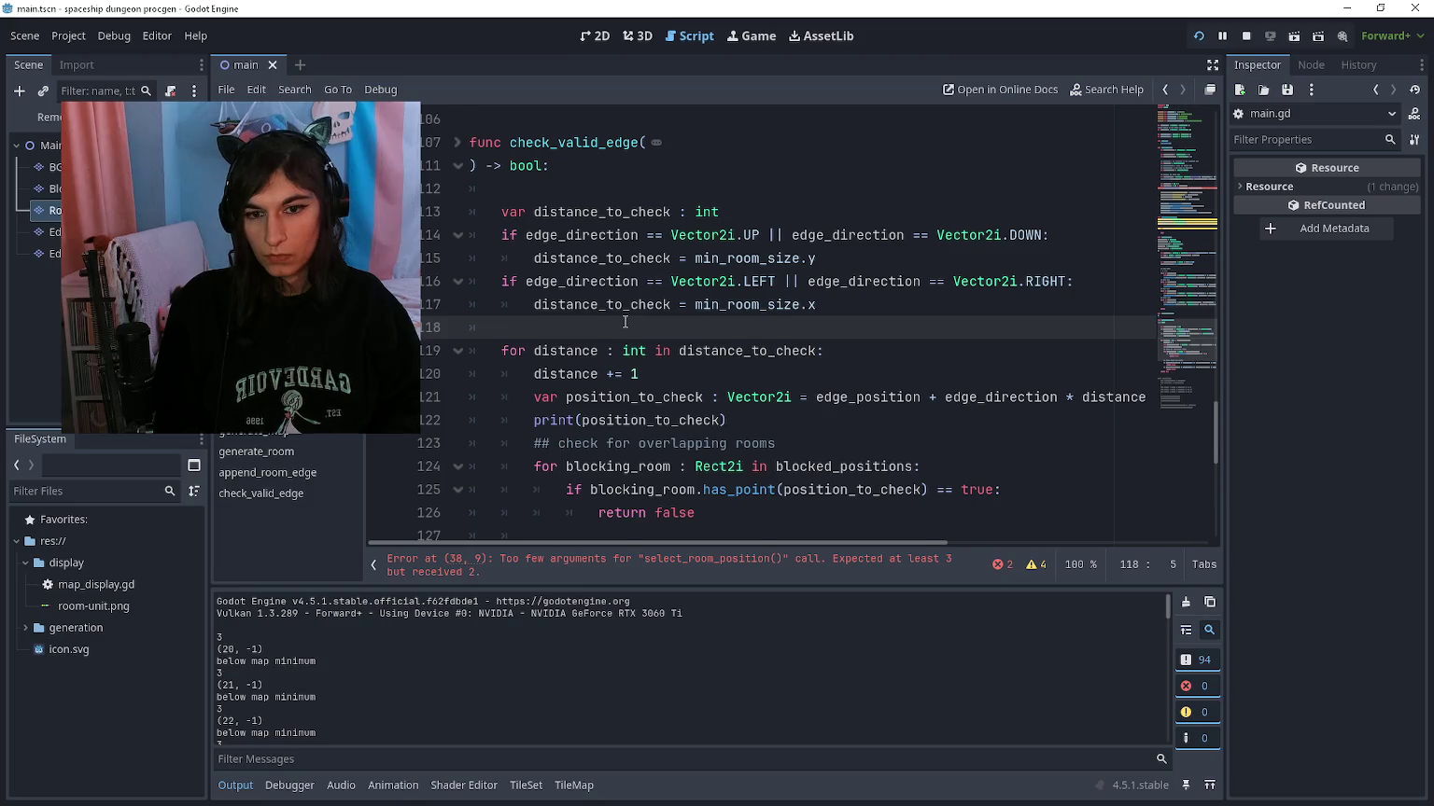
Step: Declare perpendicular_direction : Vector2i = Vector2i(edge_direction.y, edge_direction.x) below the direction checks
key(Return)
key(Return)
key(Up)
text(var perpendicular_direction : )
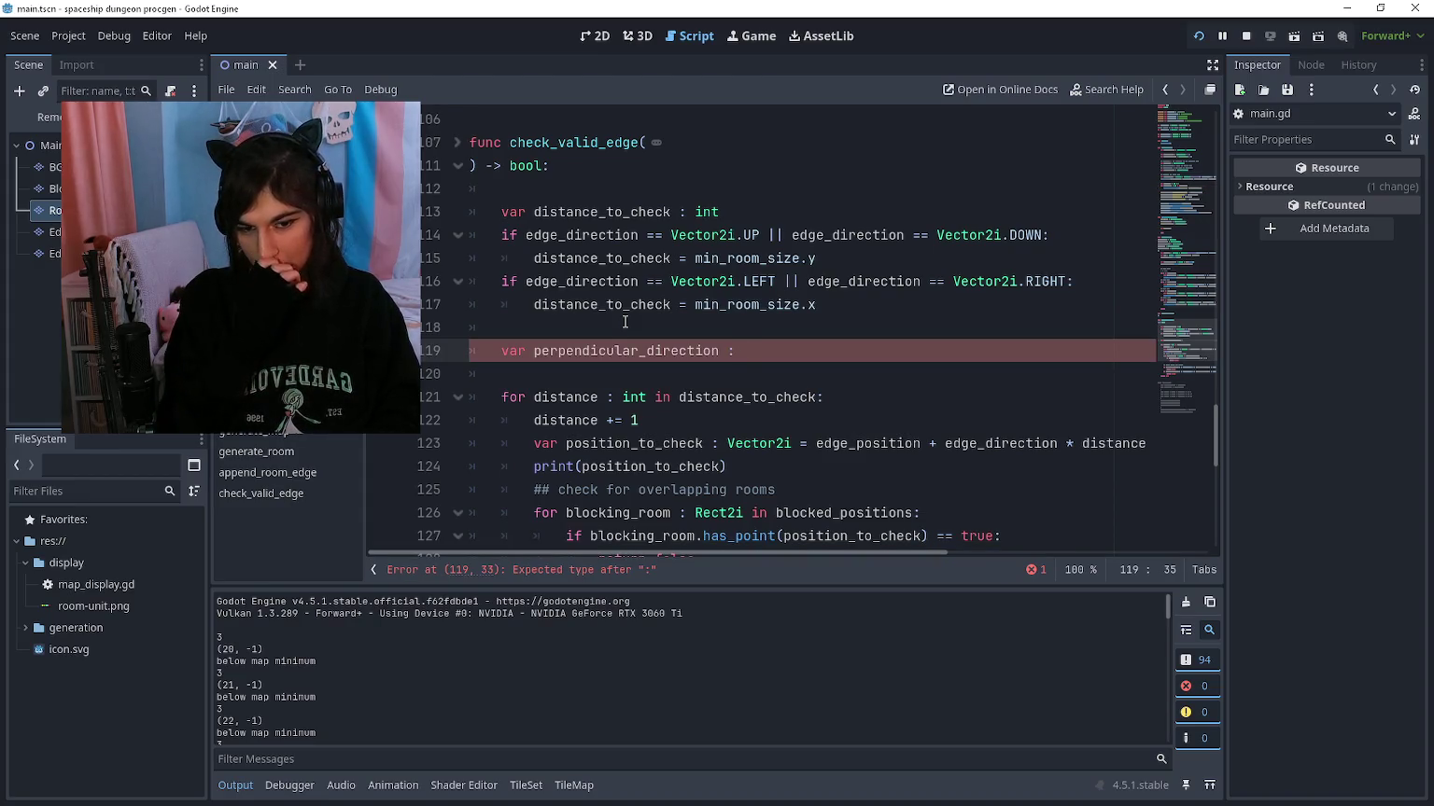
text(Vector2i = Vector2i)
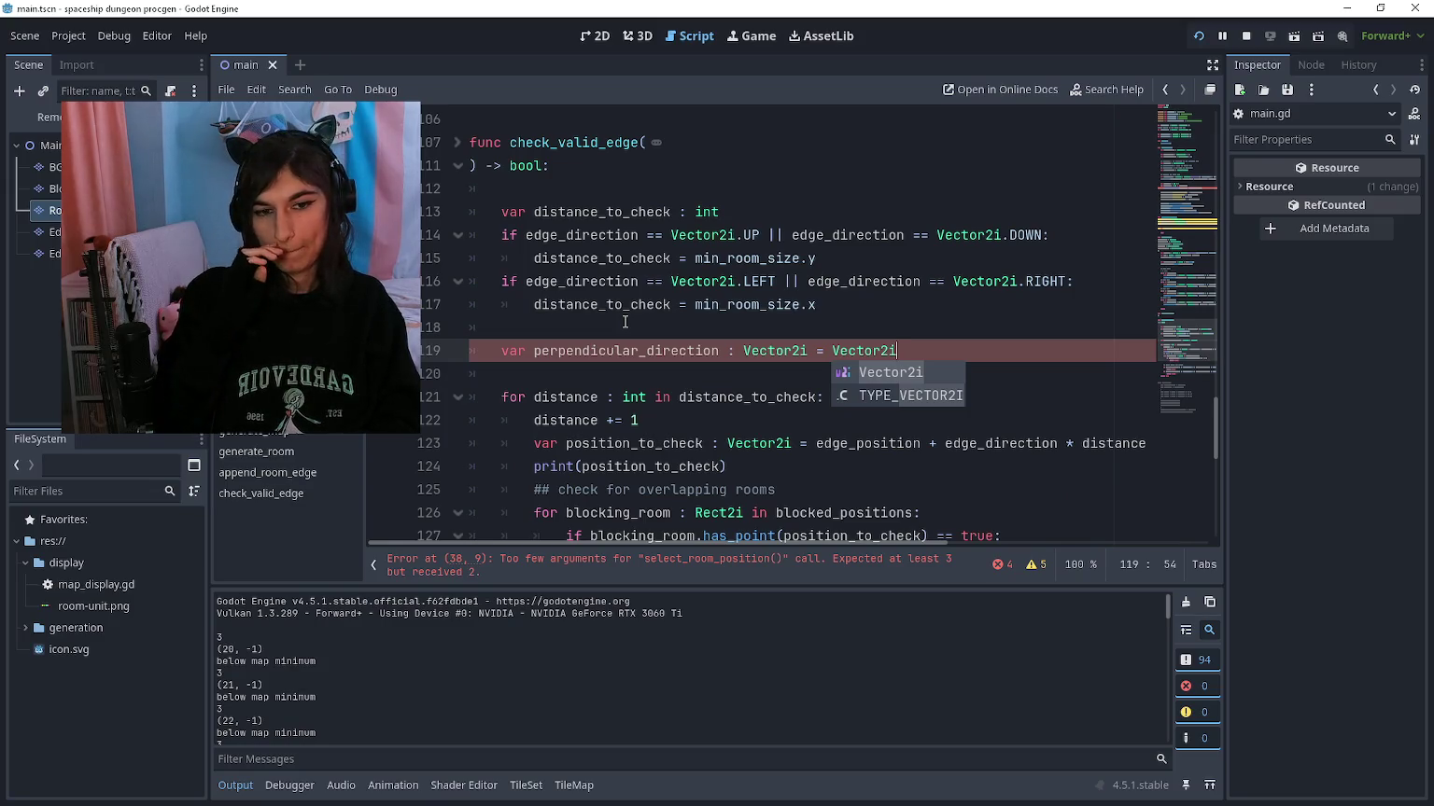
text(()
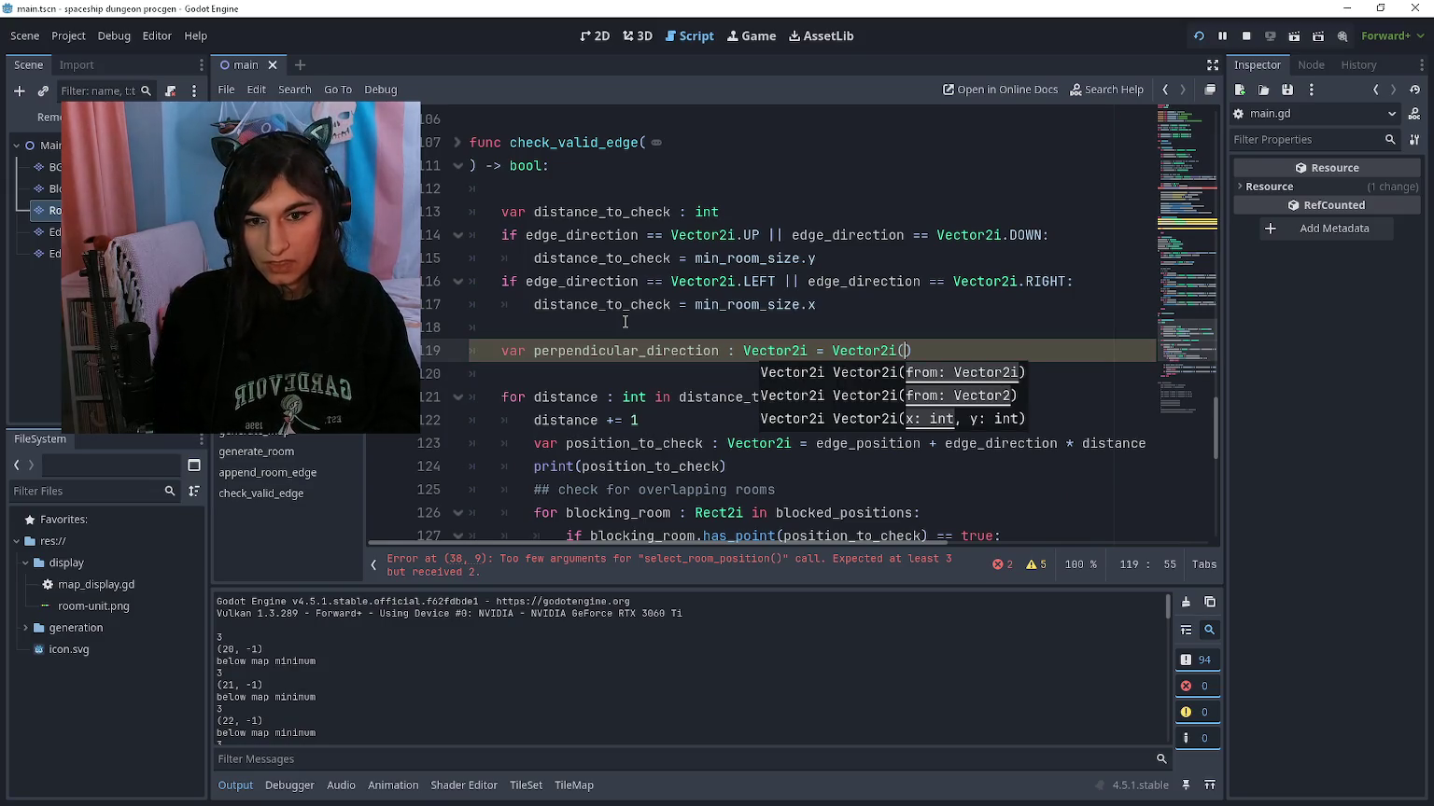
text(edge_direction.)
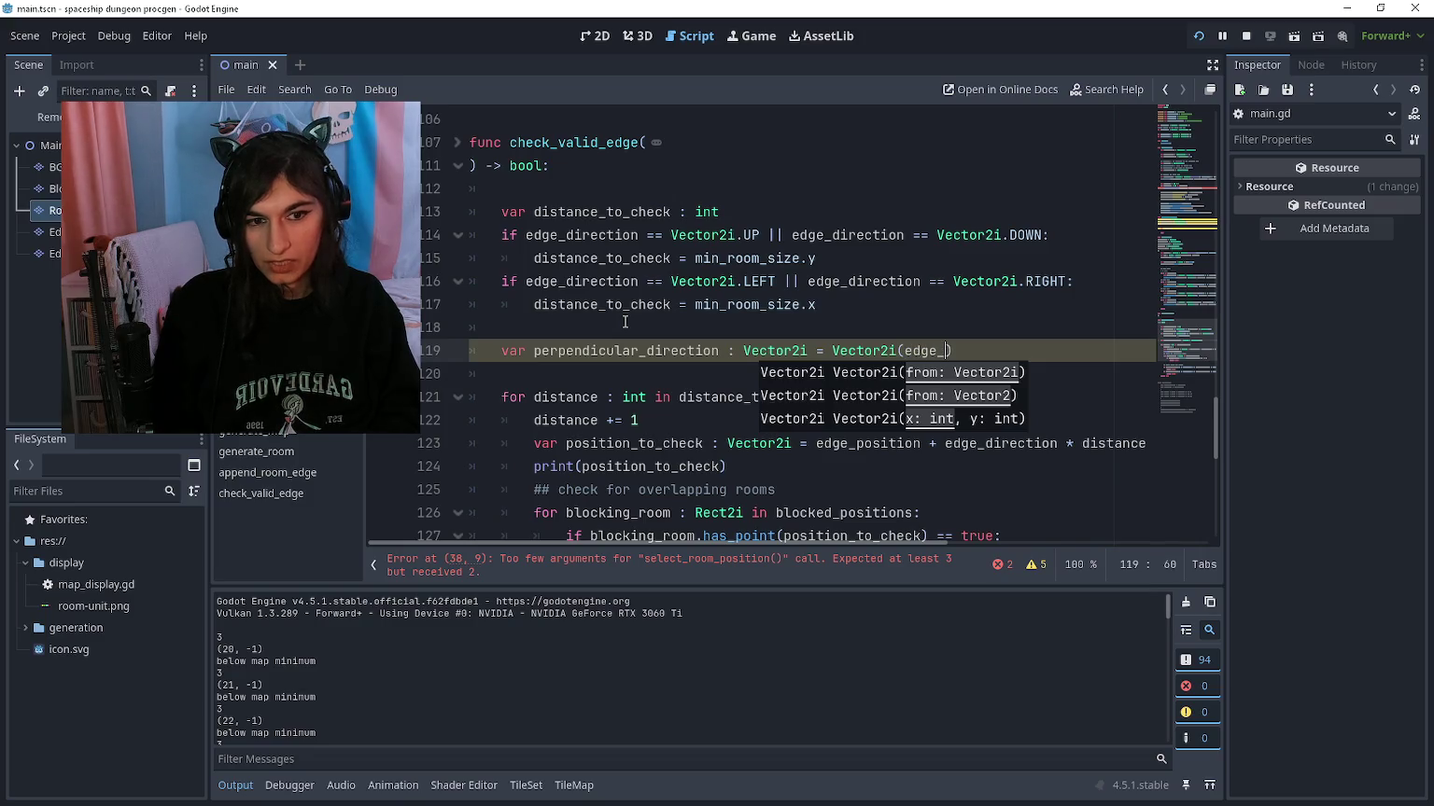
text(x, edge)
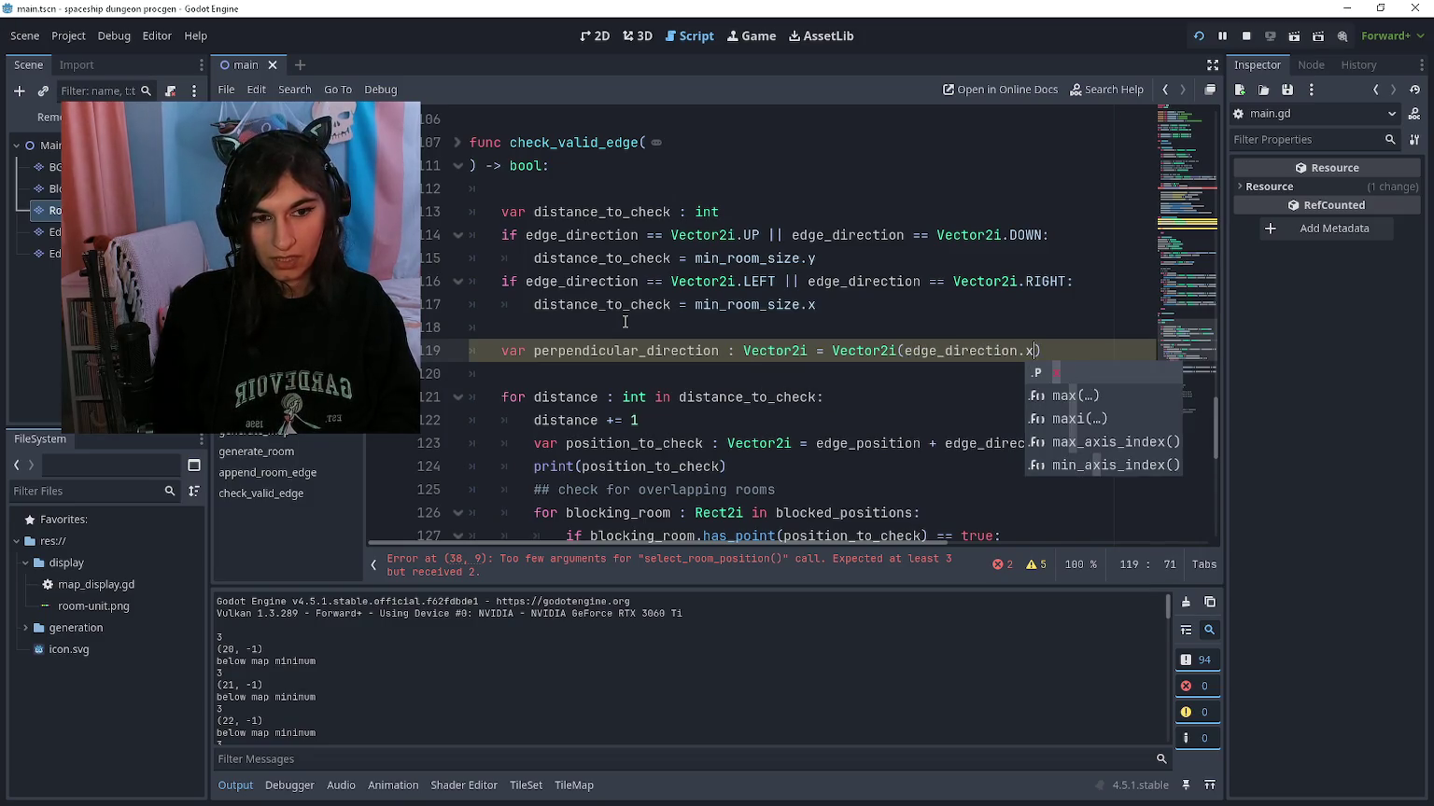
key(BackSpace)
key(BackSpace)
key(BackSpace)
text(y, edge_di)
text(rectoin)
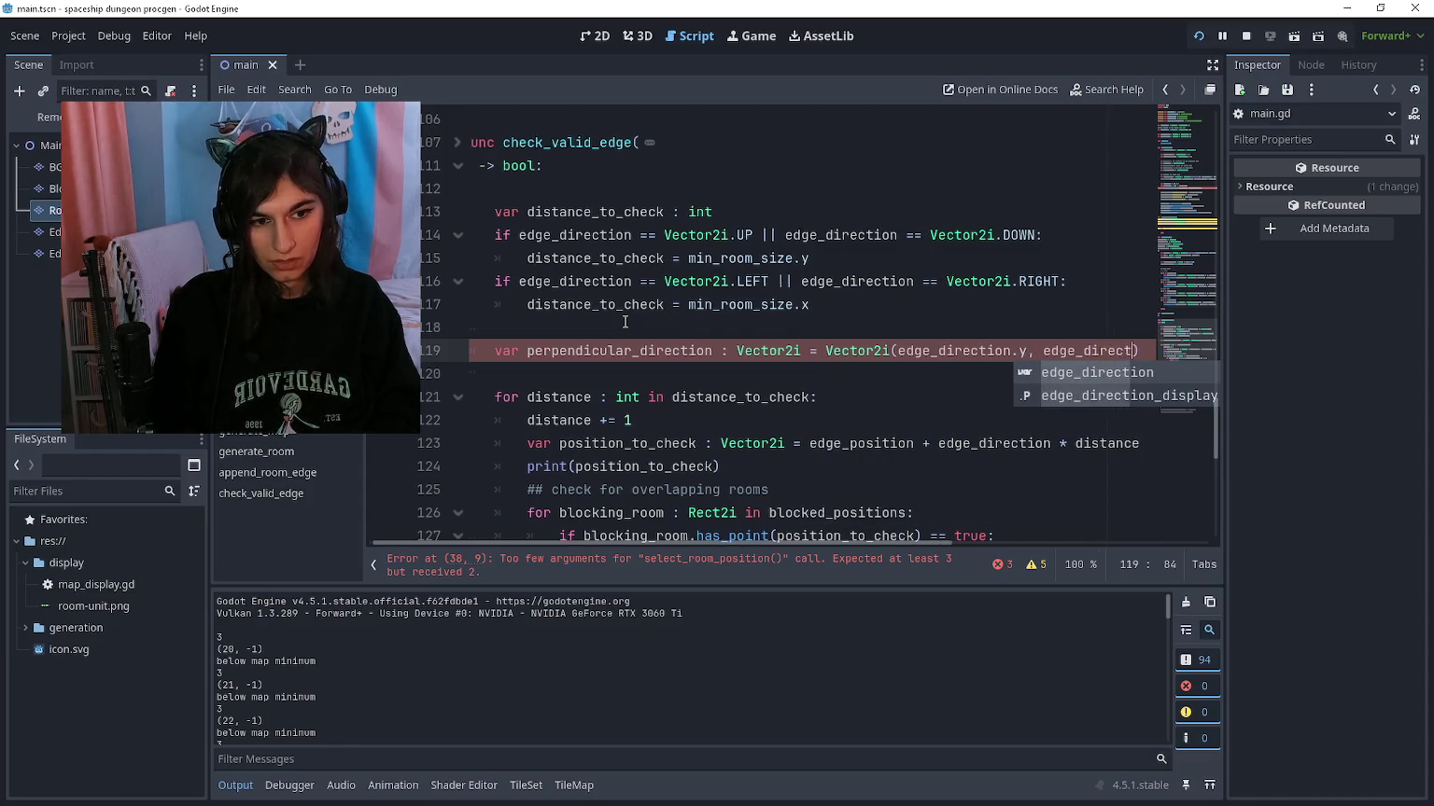
text(on.x)
key(Down)
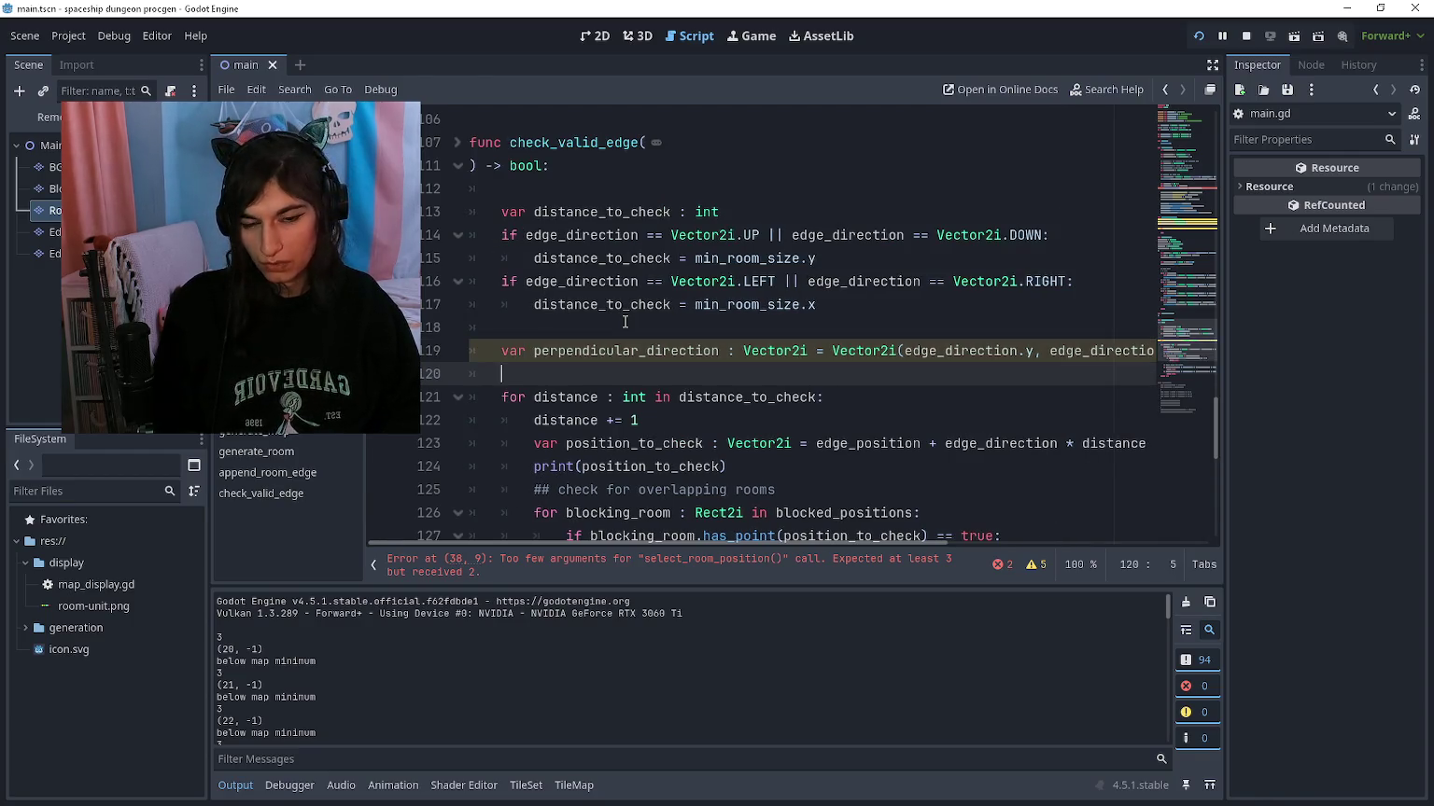
key(Return)
key(Up)
key(Down)
key(Down)
scroll(624, 322, down, 5)
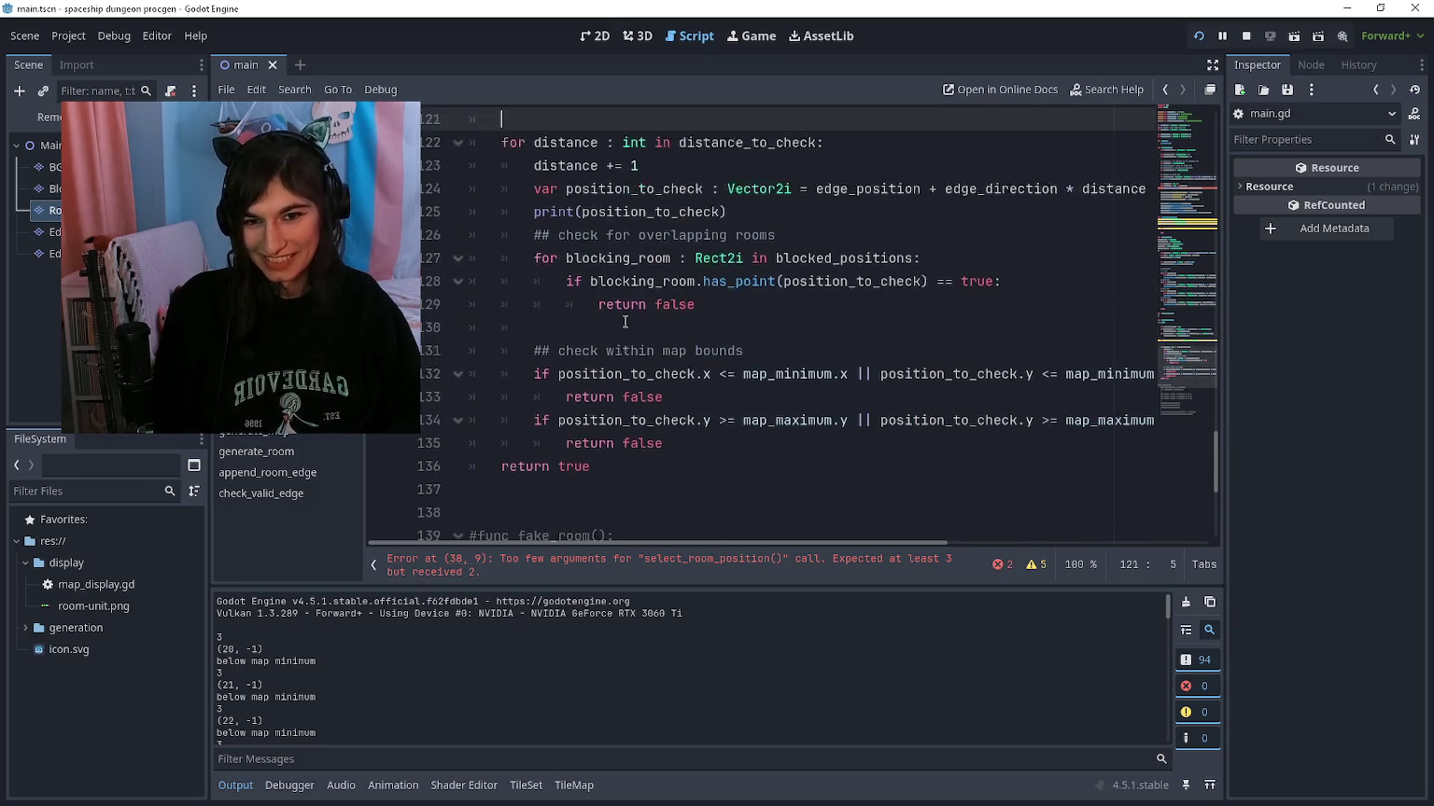
scroll(625, 322, up, 1)
scroll(625, 322, up, 2)
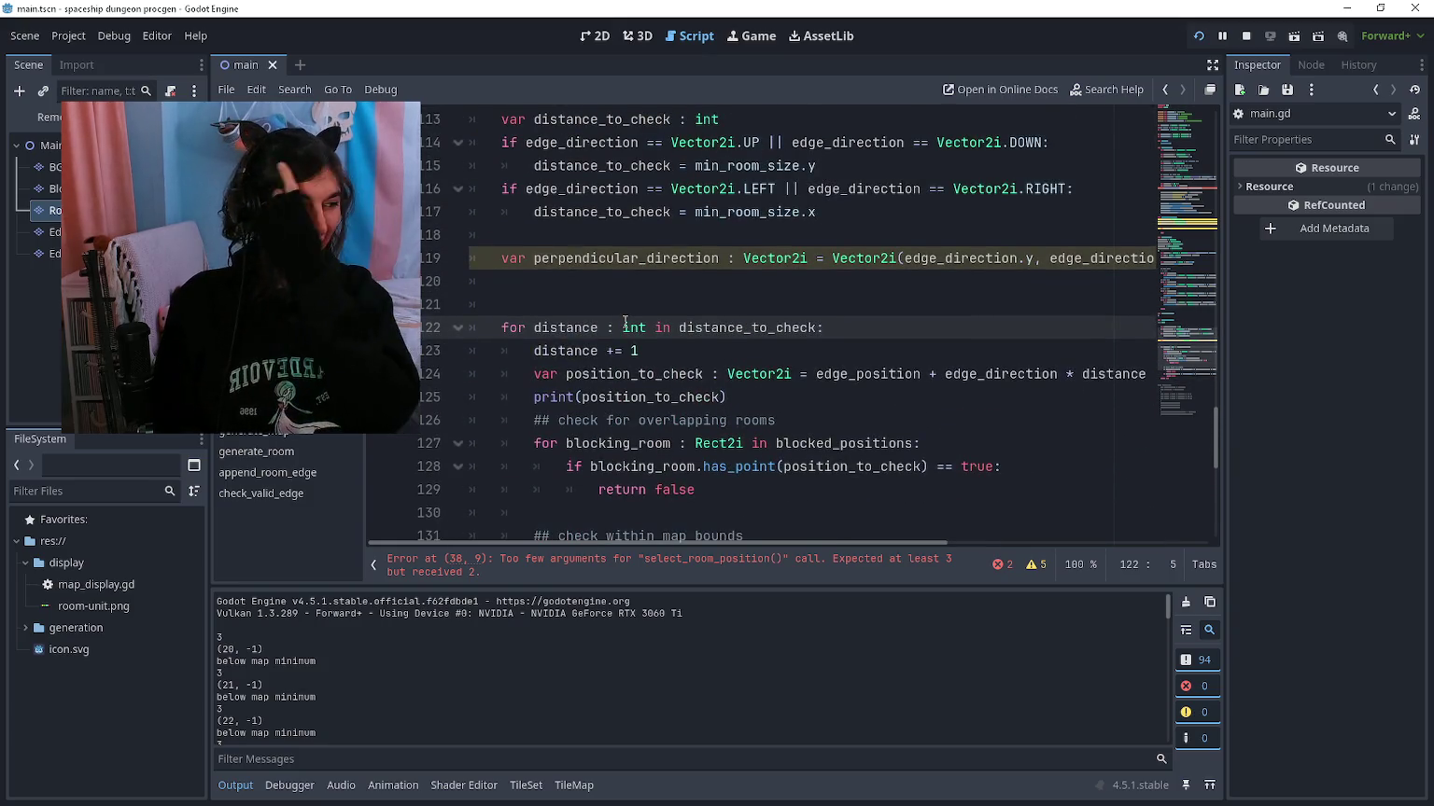
Step: Test-run the project, then remove the extra blank line after the perpendicular_direction declaration
key(F5)
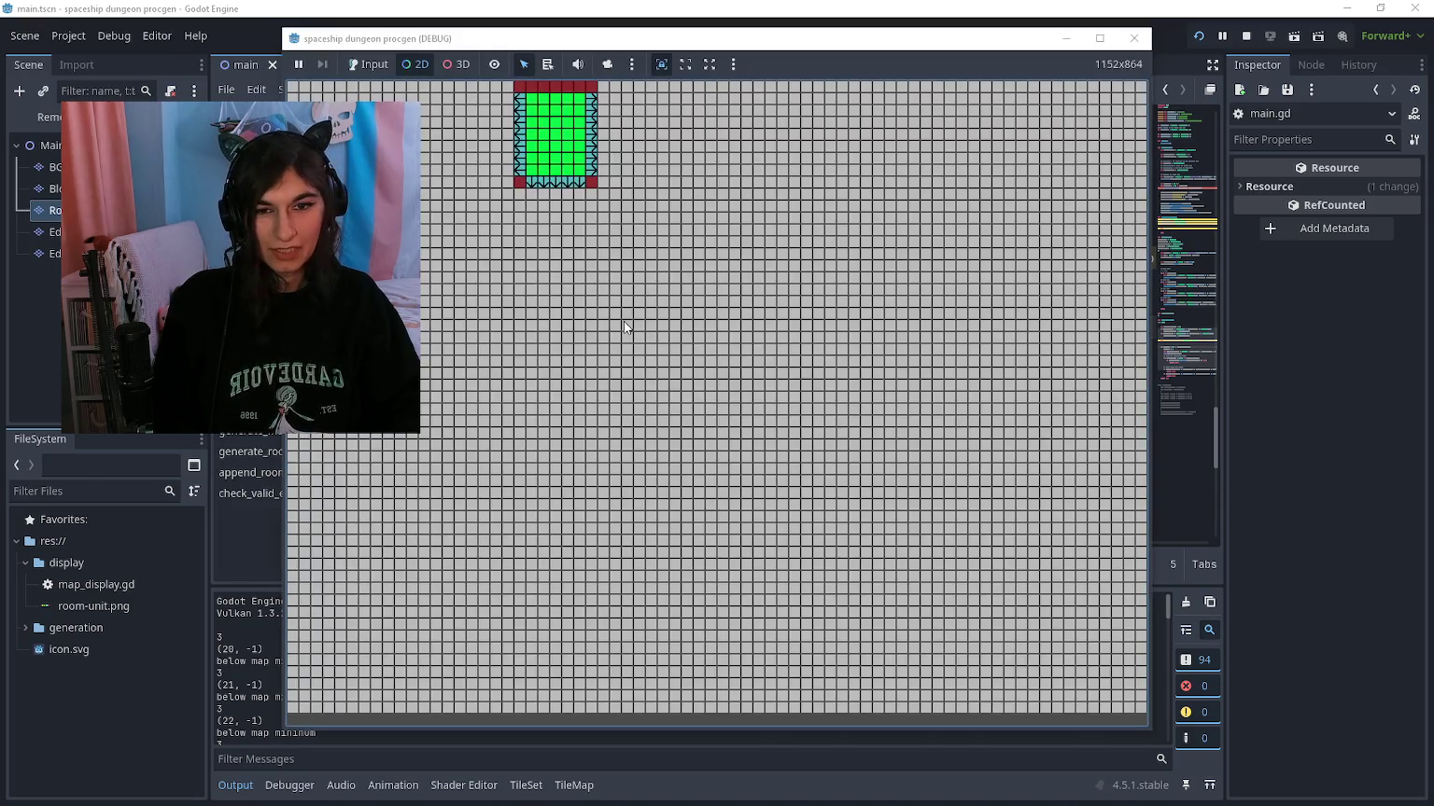
key(F8)
key(Return)
key(Up)
key(Up)
scroll(625, 322, down, 5)
scroll(624, 322, up, 13)
key(Down)
key(Down)
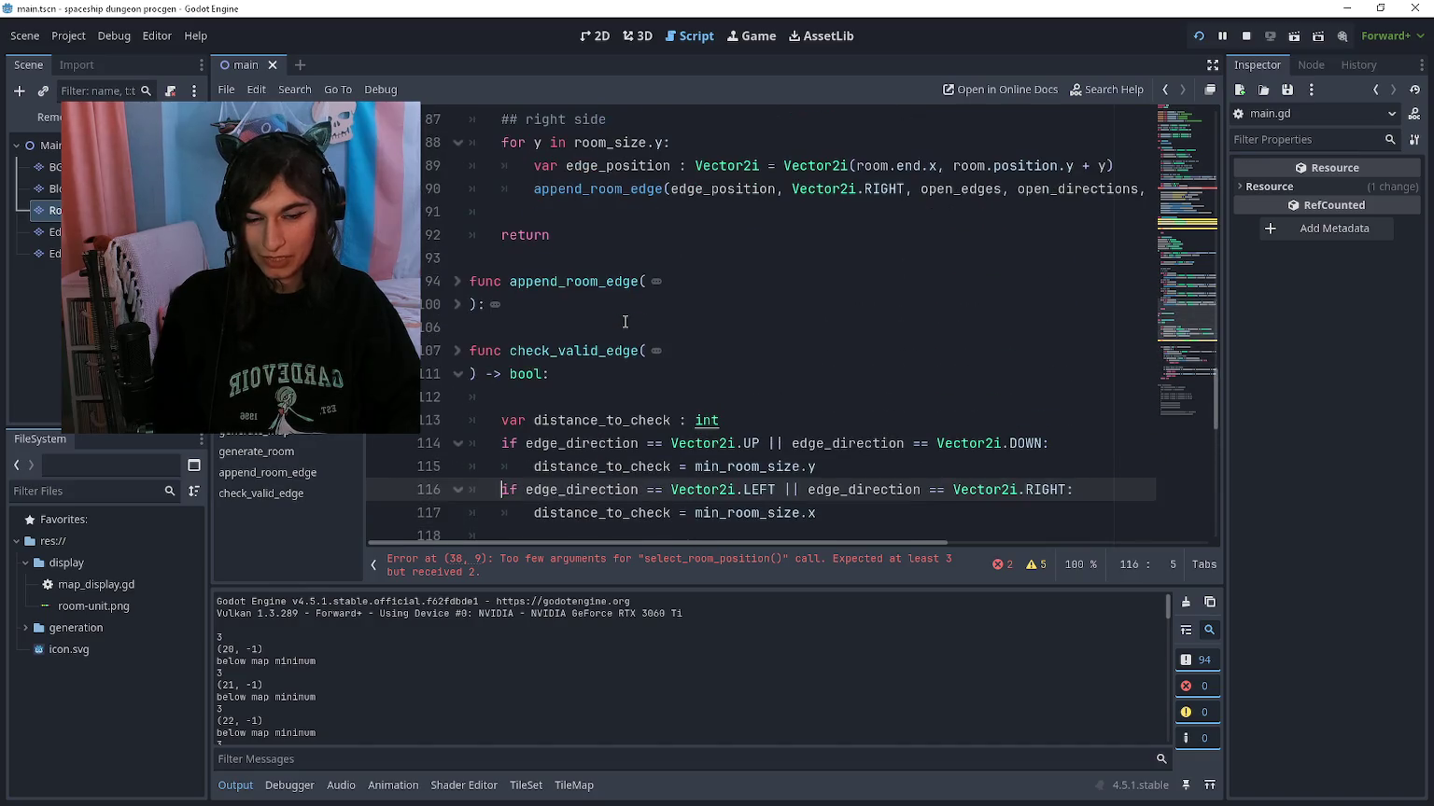
scroll(624, 322, down, 9)
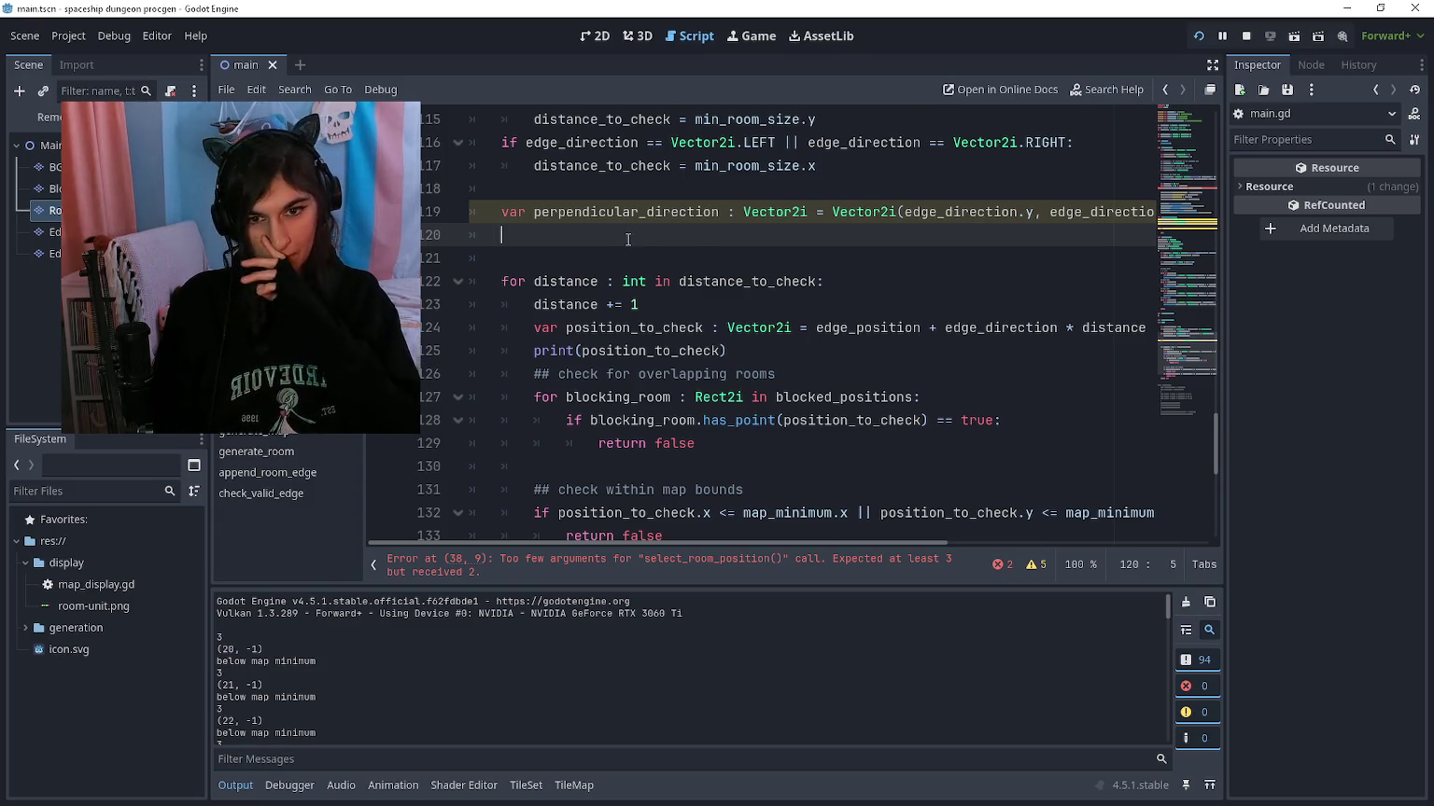
key(BackSpace)
key(BackSpace)
Step: Add '## check there is enough perpendicular space to place a room' above return true, then rerun
key(Down)
key(Down)
key(Down)
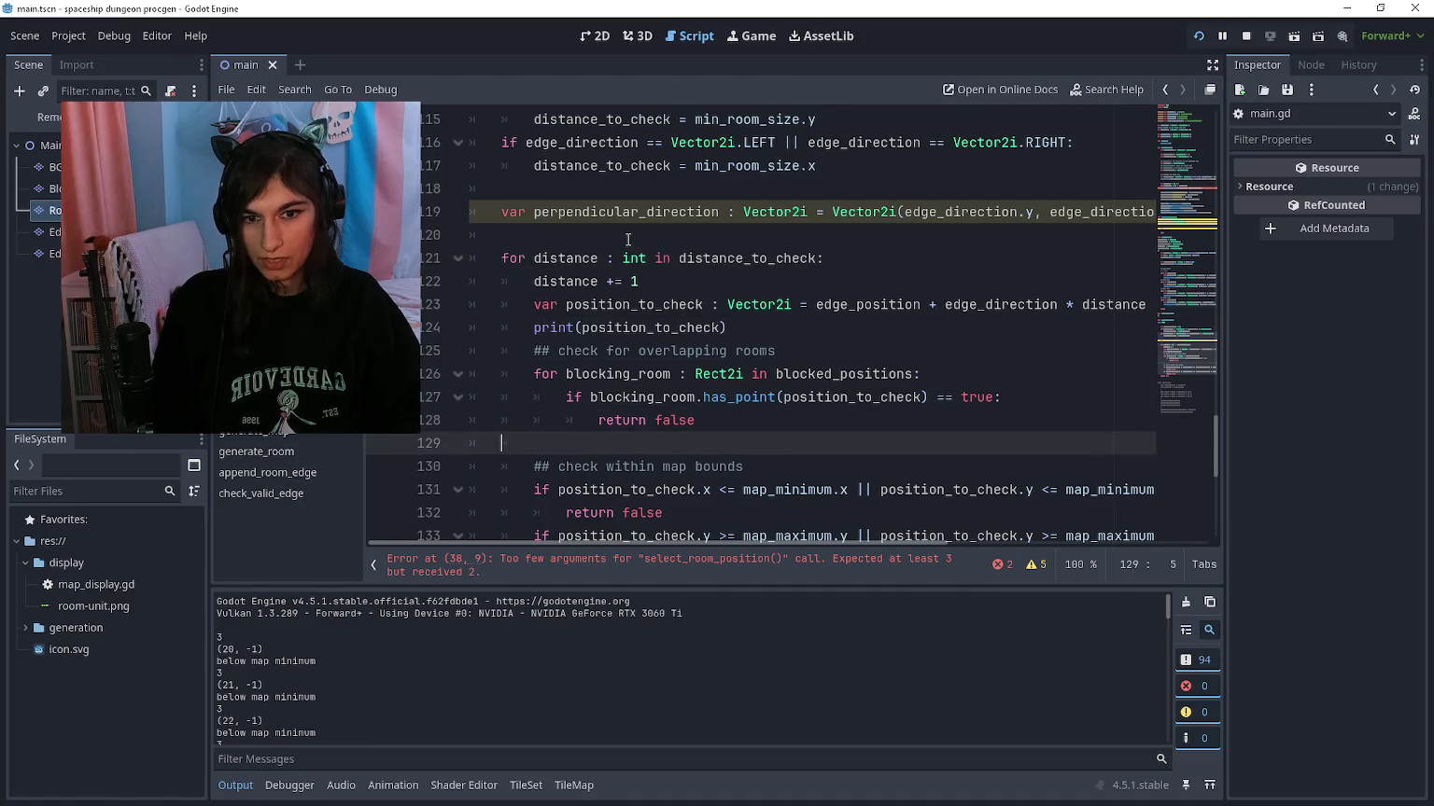
scroll(628, 239, down, 1)
scroll(627, 239, down, 1)
key(Down)
key(Down)
key(Down)
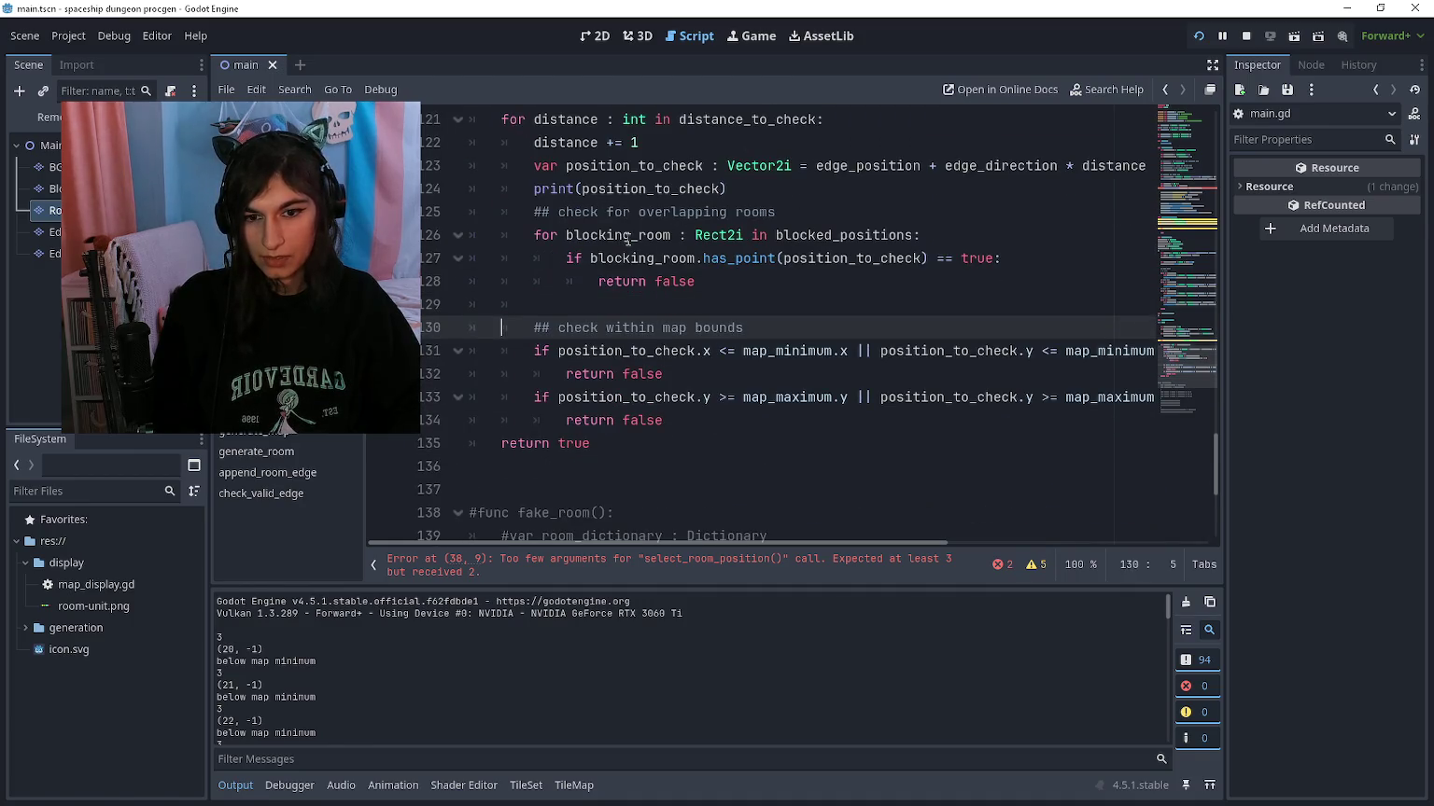
key(Down)
key(Home)
key(Return)
key(Return)
key(Up)
key(Up)
key(Return)
key(Return)
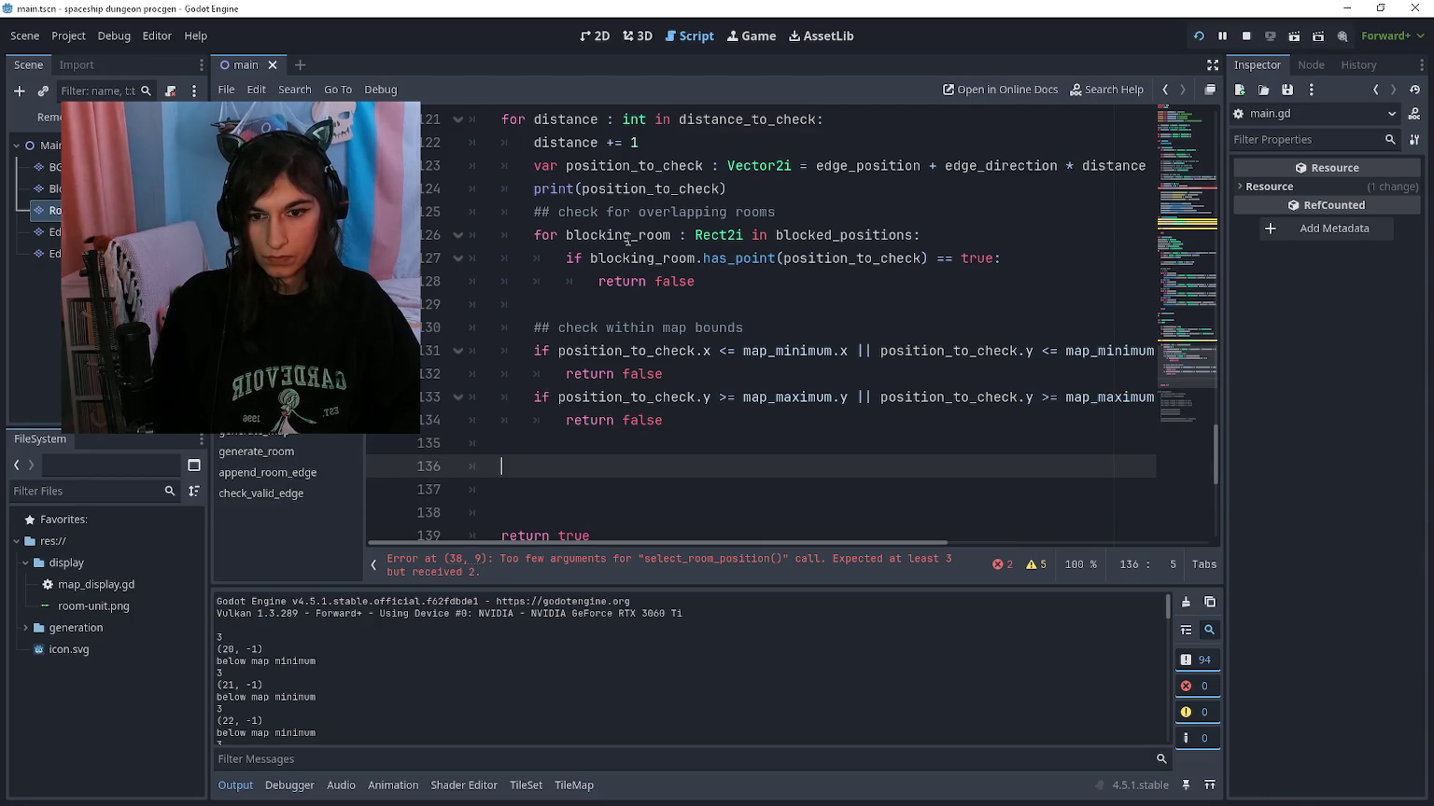
key(Up)
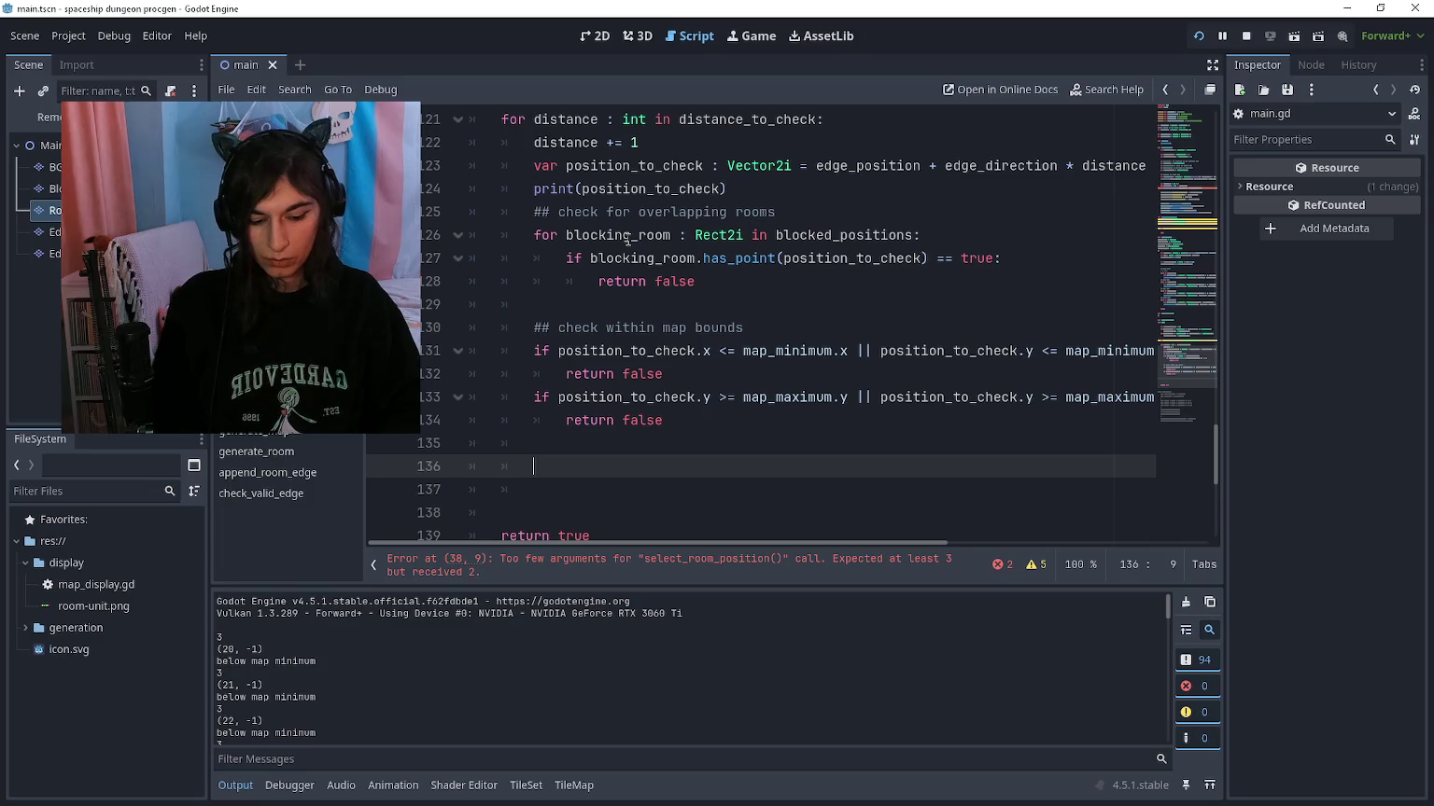
text(## check there is enough p)
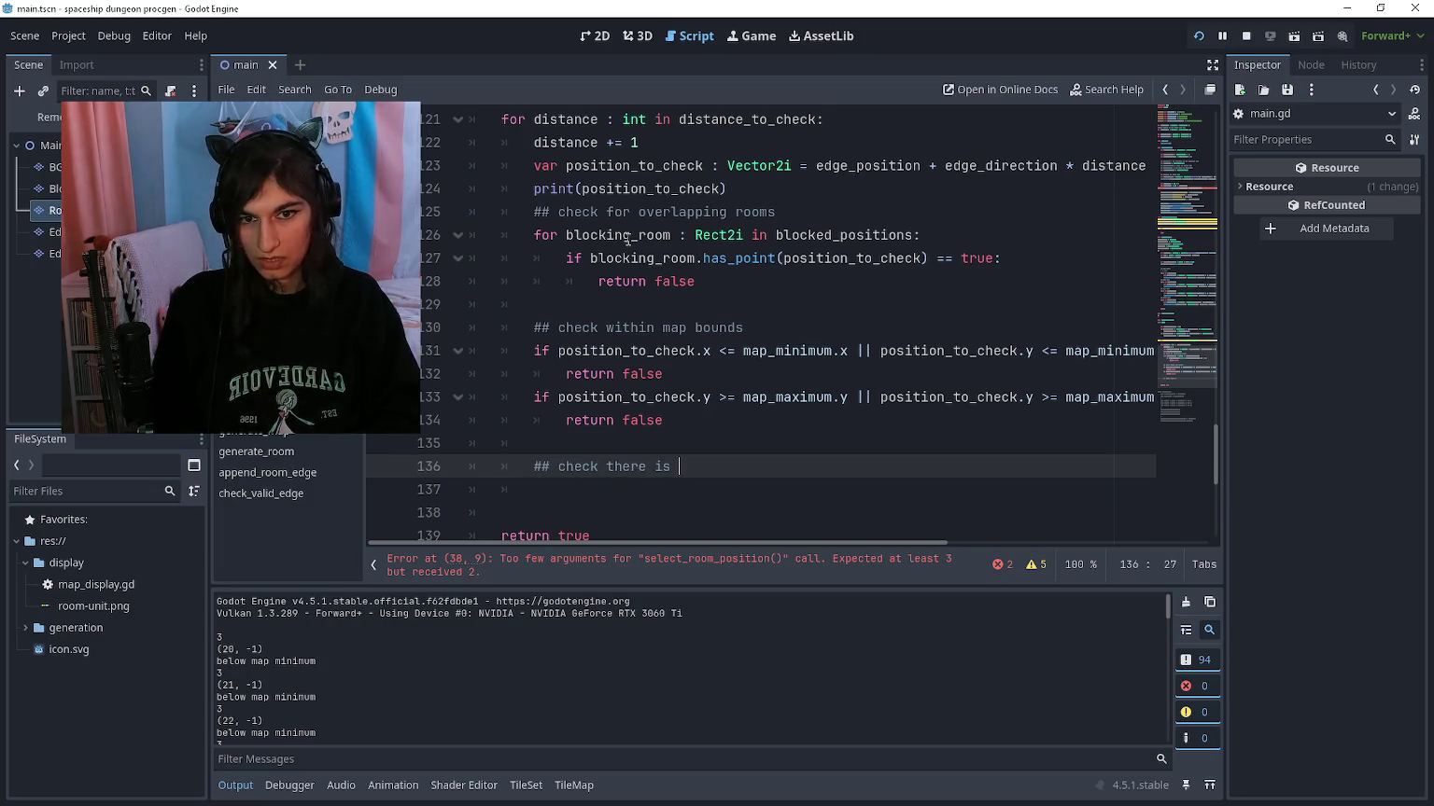
text(erpendicular space)
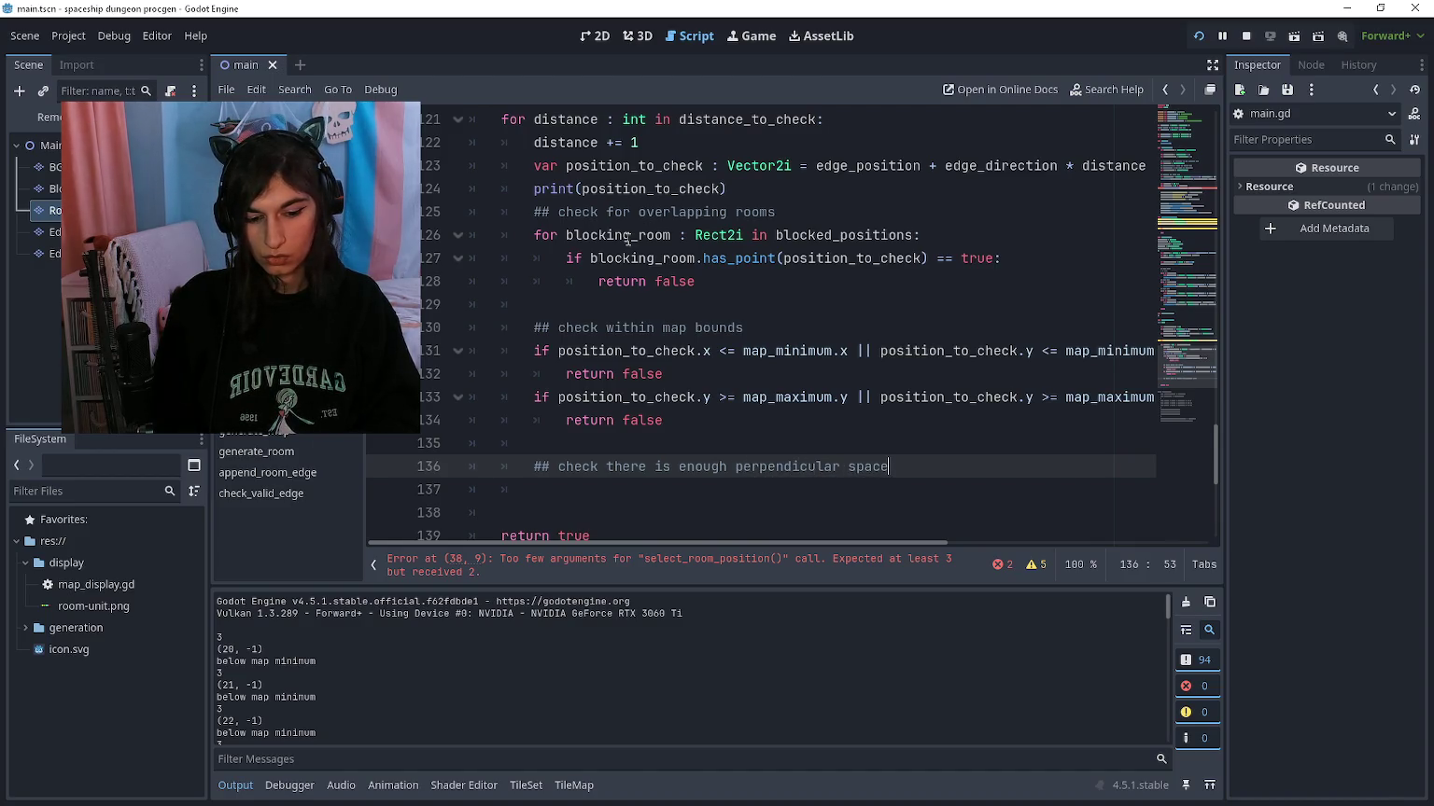
text( to place a room)
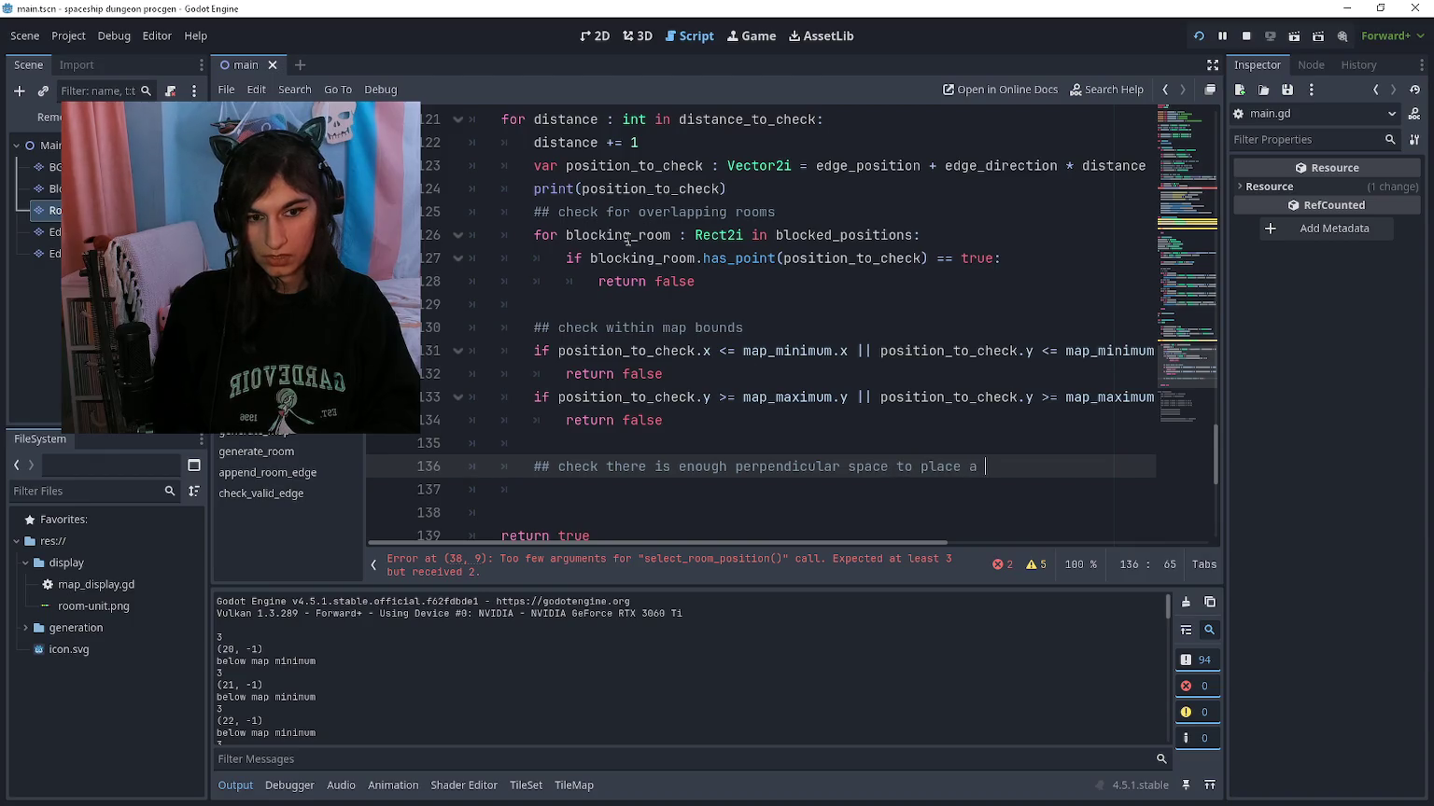
key(Return)
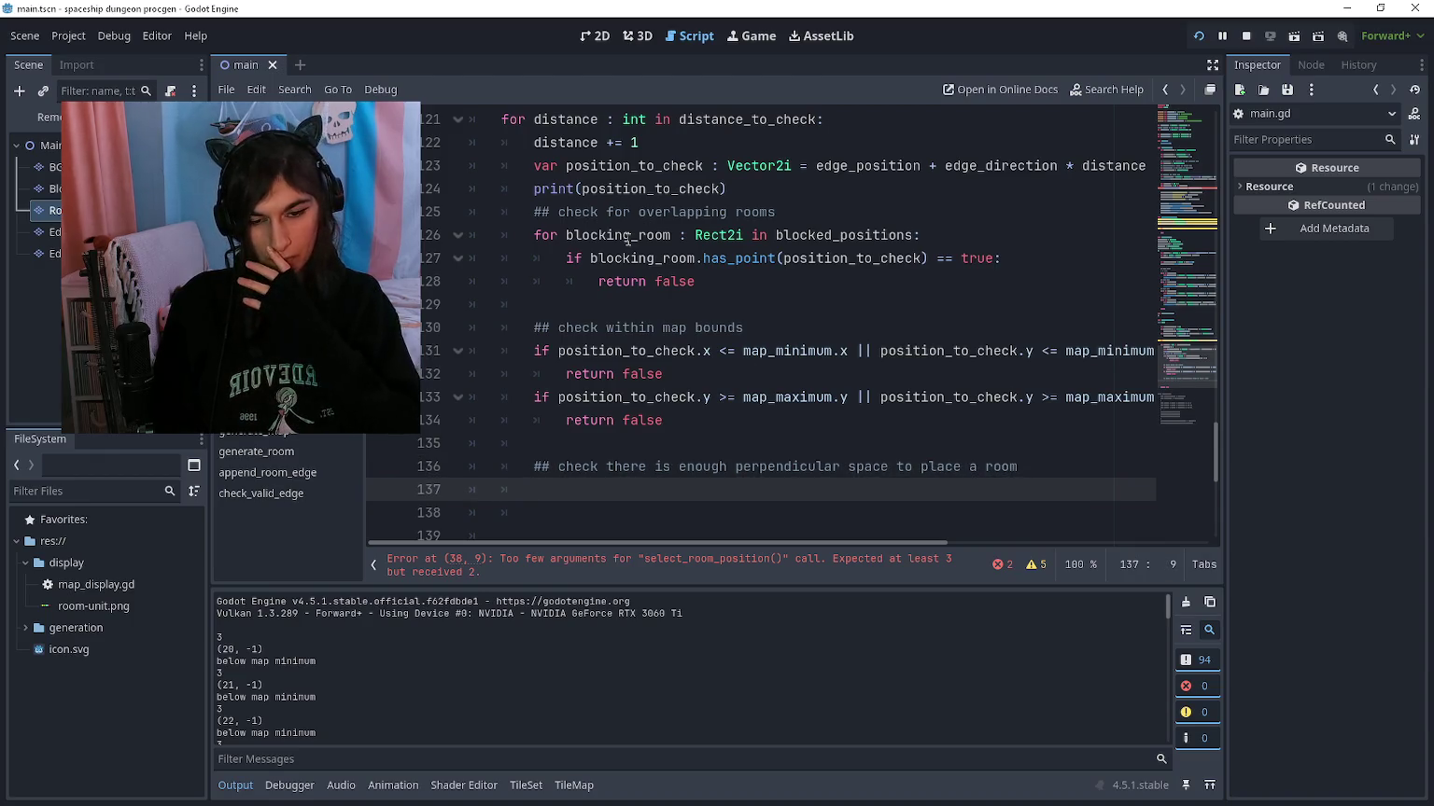
key(F5)
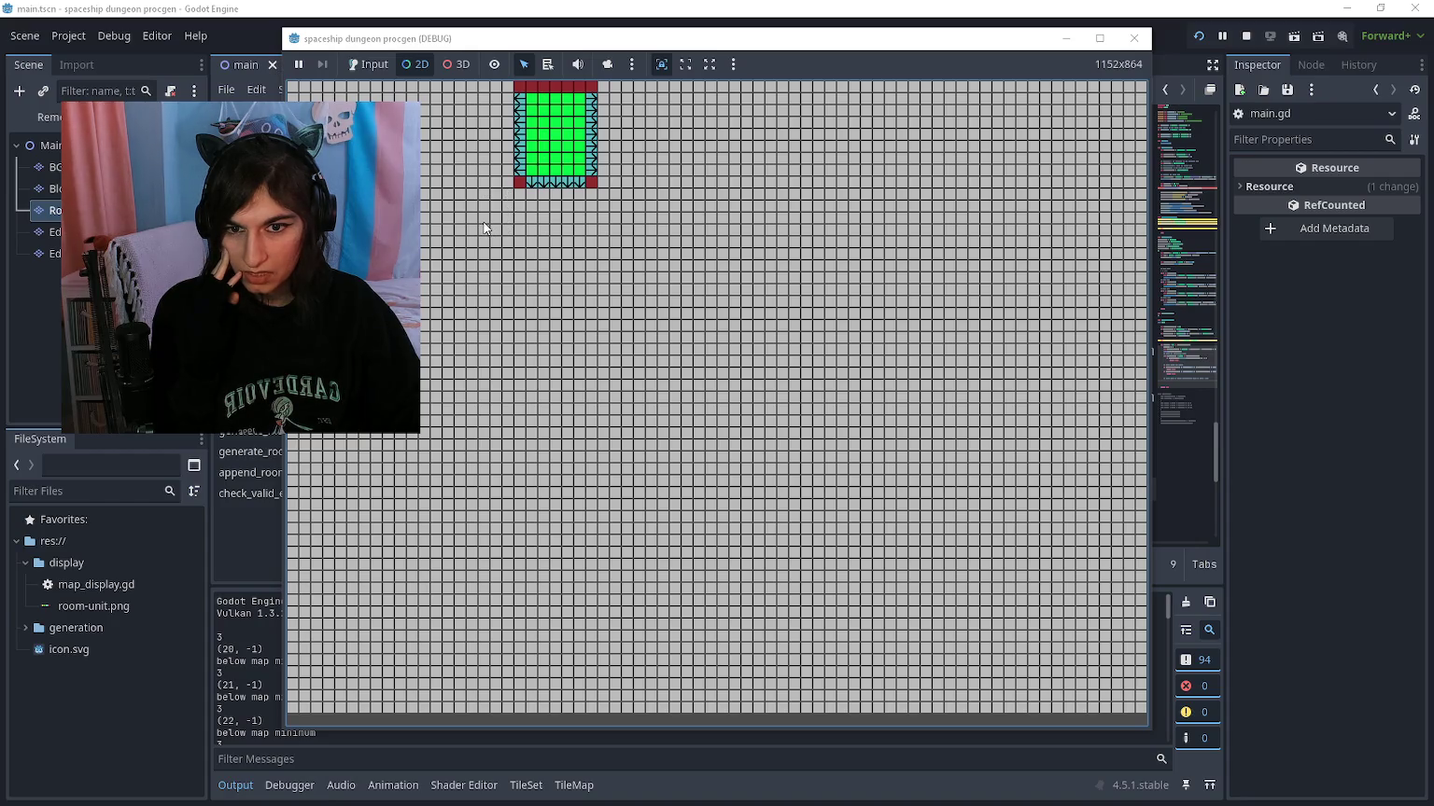
Step: Take over the game camera, zoom in on the green room, and snip that map region
click(606, 64)
scroll(487, 128, up, 2)
scroll(560, 186, up, 3)
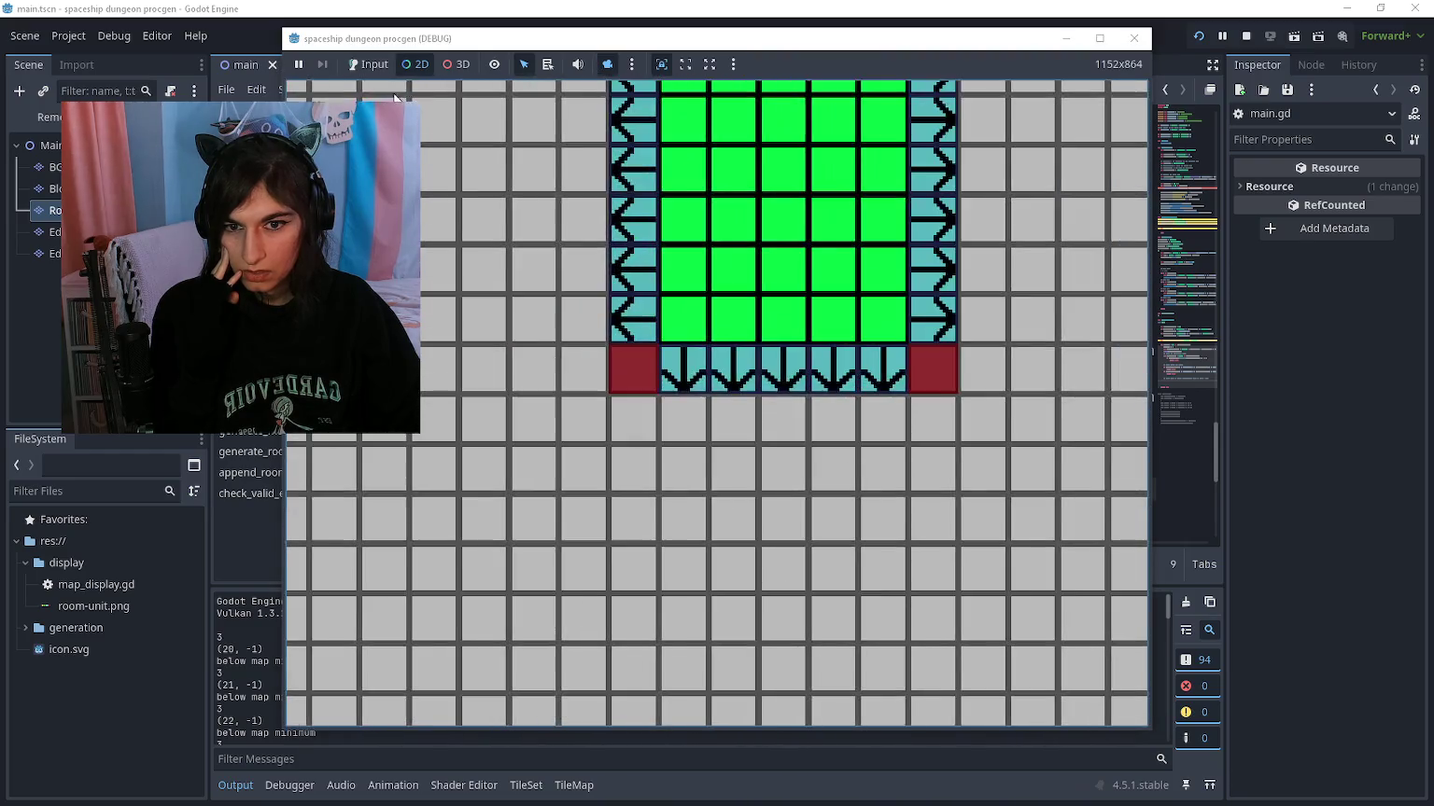
scroll(634, 240, down, 3)
scroll(616, 373, up, 2)
key(super+shift+s)
mouse_move(465, 613)
mouse_down()
mouse_move(944, 177)
mouse_move(976, 170)
mouse_up()
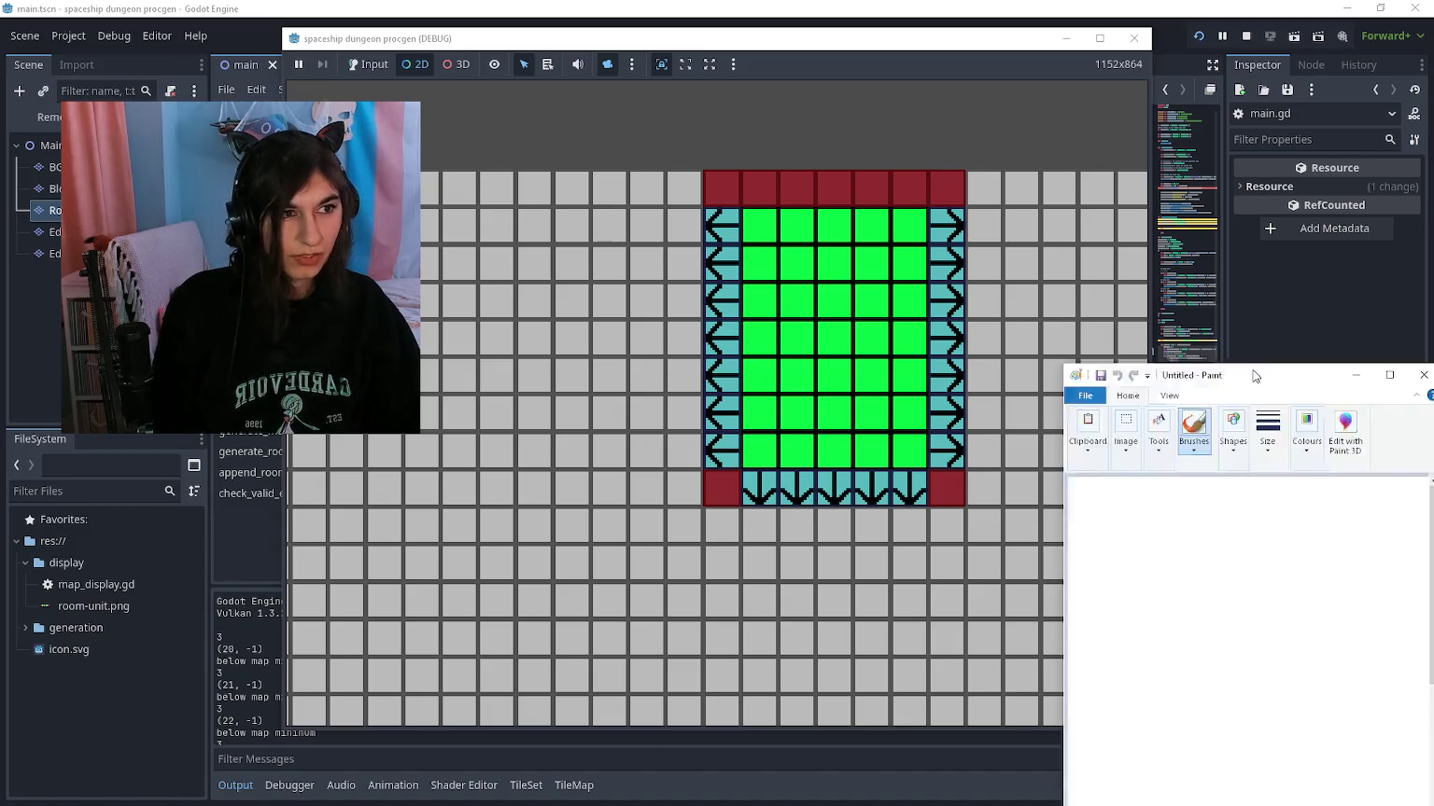
Step: Paste the map capture into Paint and fill six grey cells left of the room red
key(ctrl+v)
scroll(128, 274, up, 3)
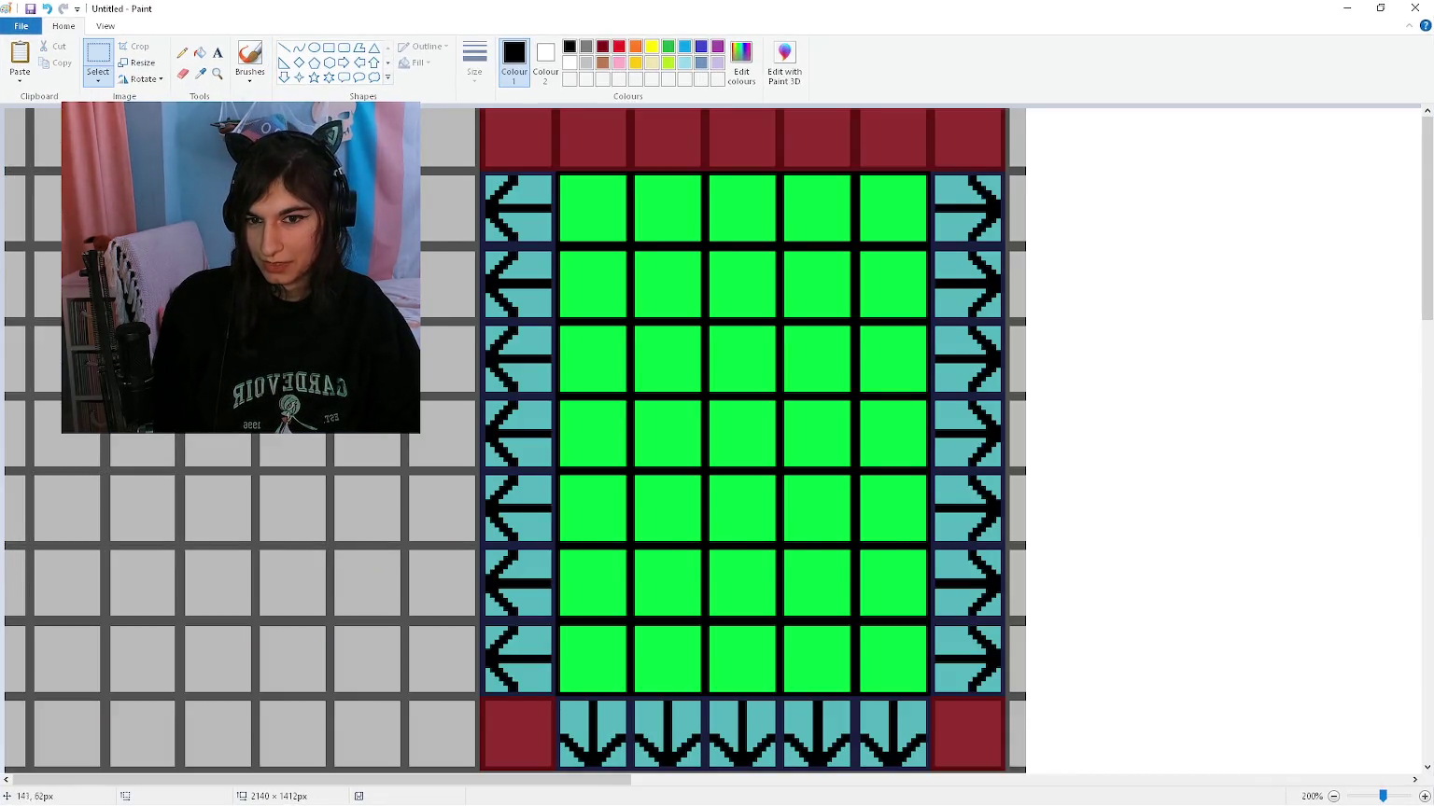
scroll(127, 276, down, 3)
click(208, 57)
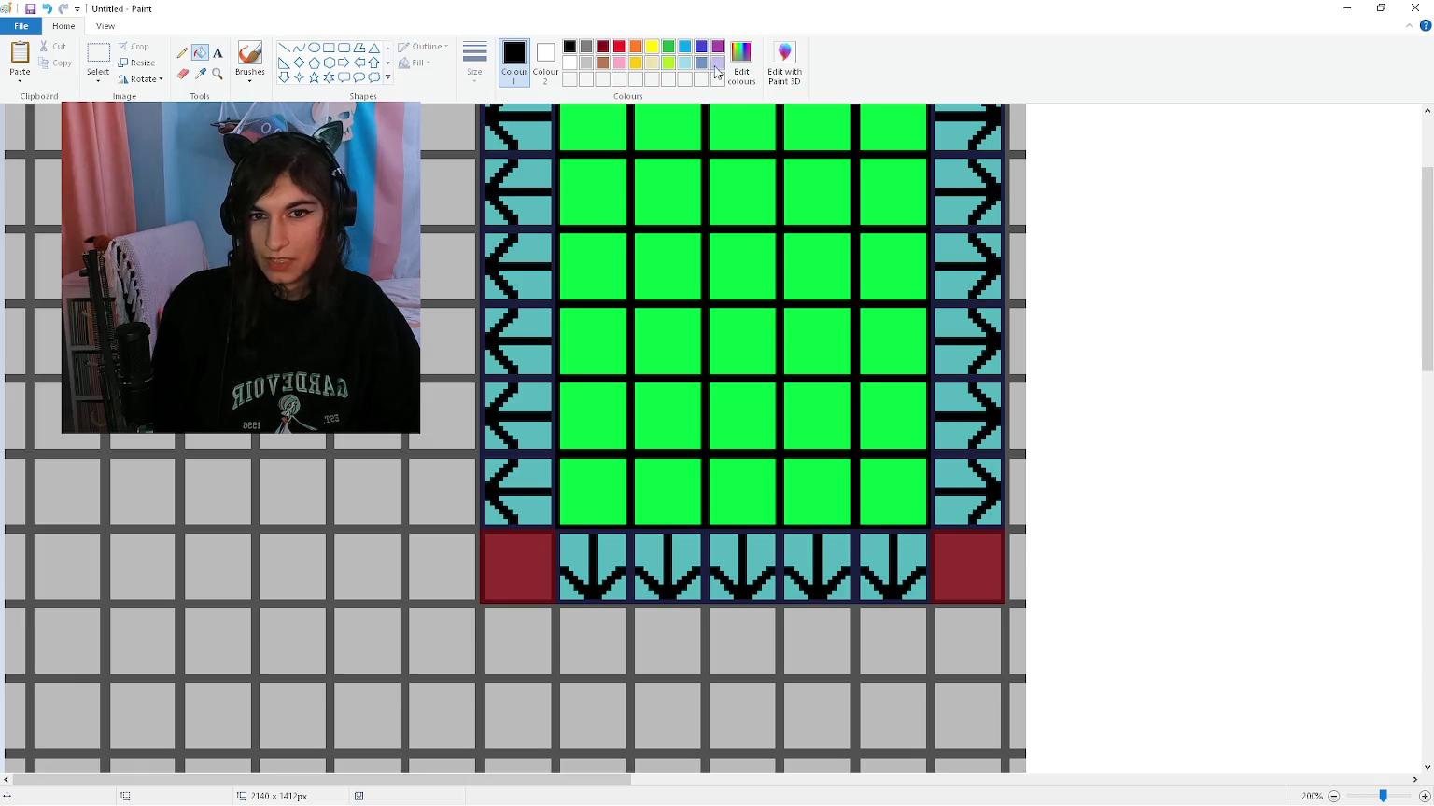
click(619, 47)
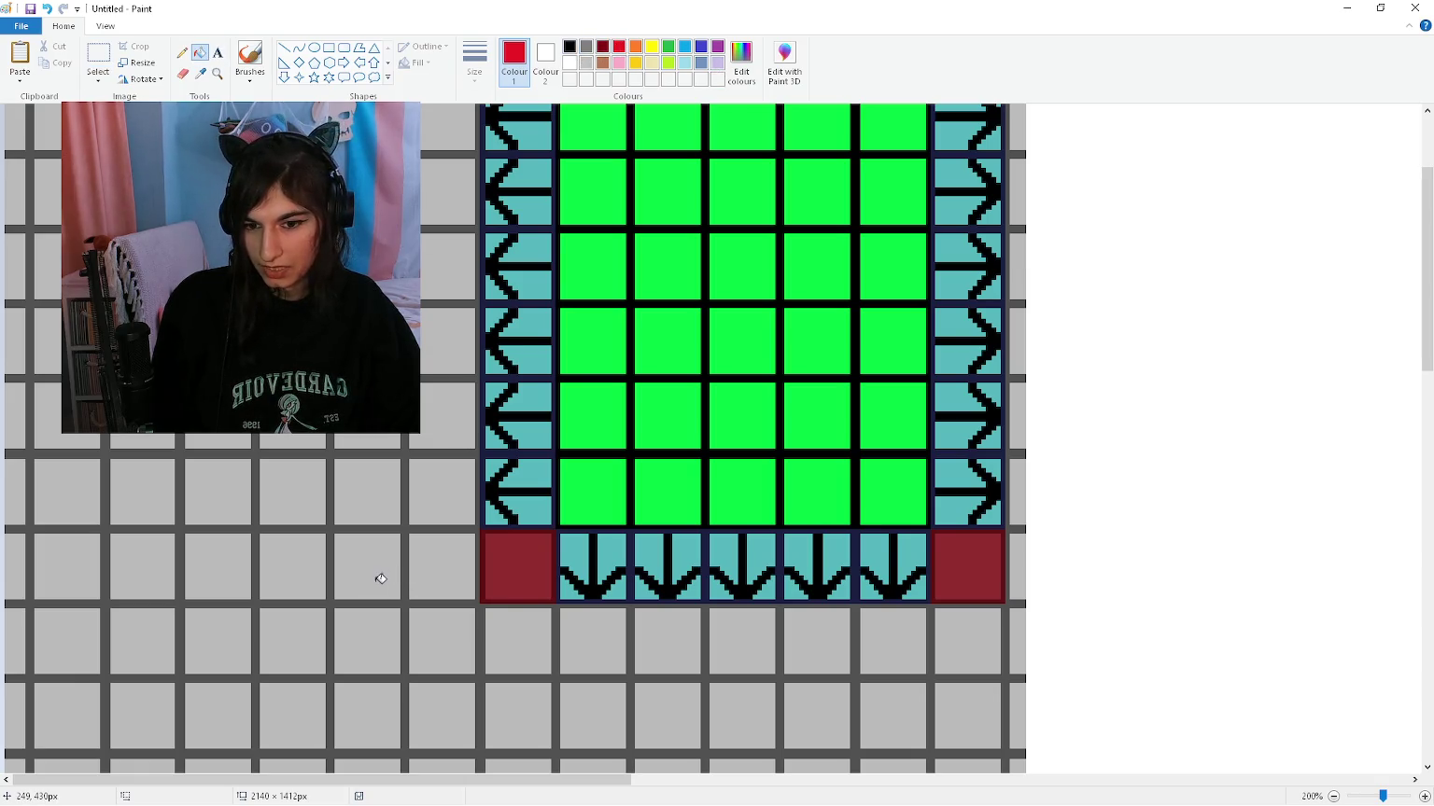
click(381, 518)
click(319, 514)
click(199, 494)
click(220, 560)
click(291, 561)
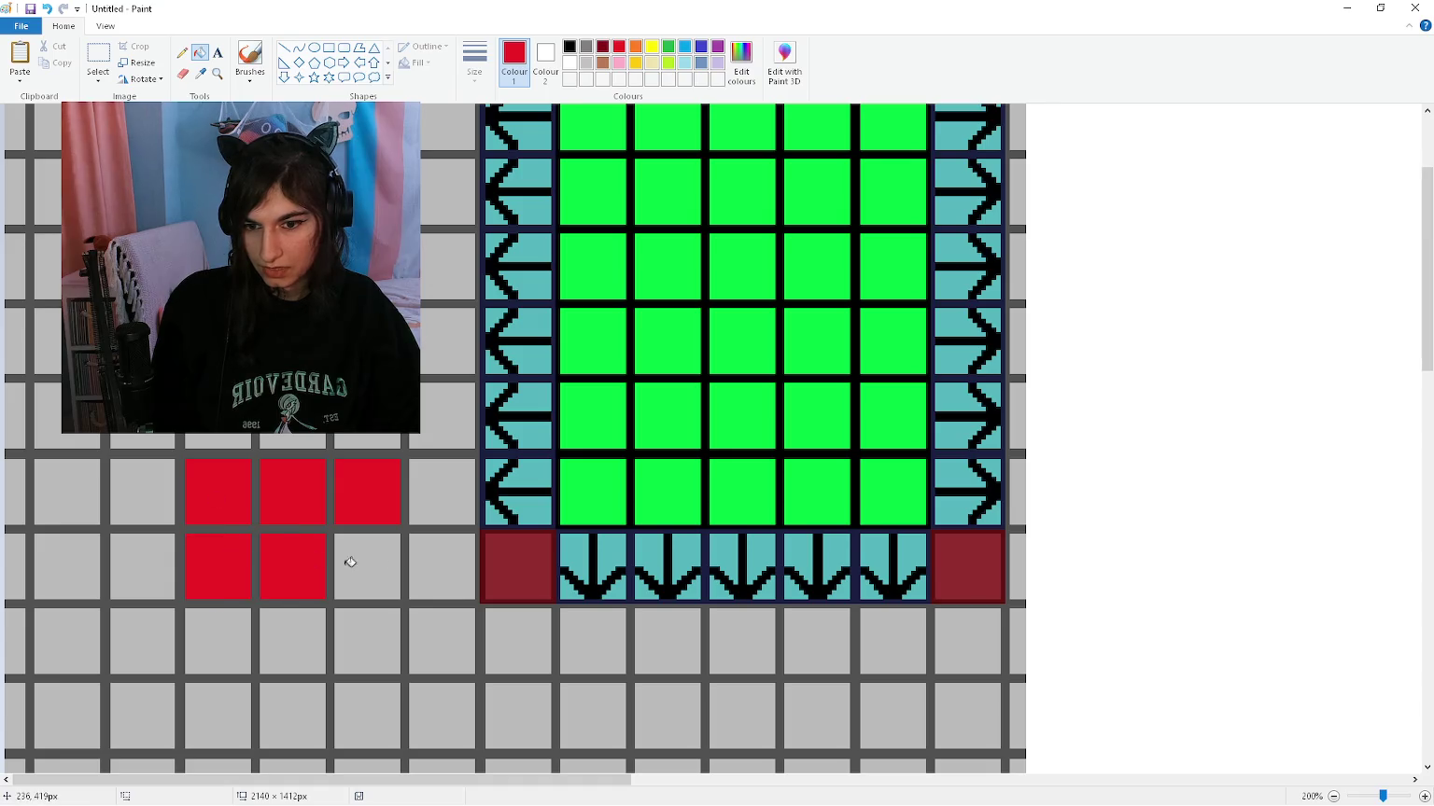
click(350, 562)
Step: Sample the room corners' dark red and repaint the six red cells with it
click(200, 73)
click(544, 569)
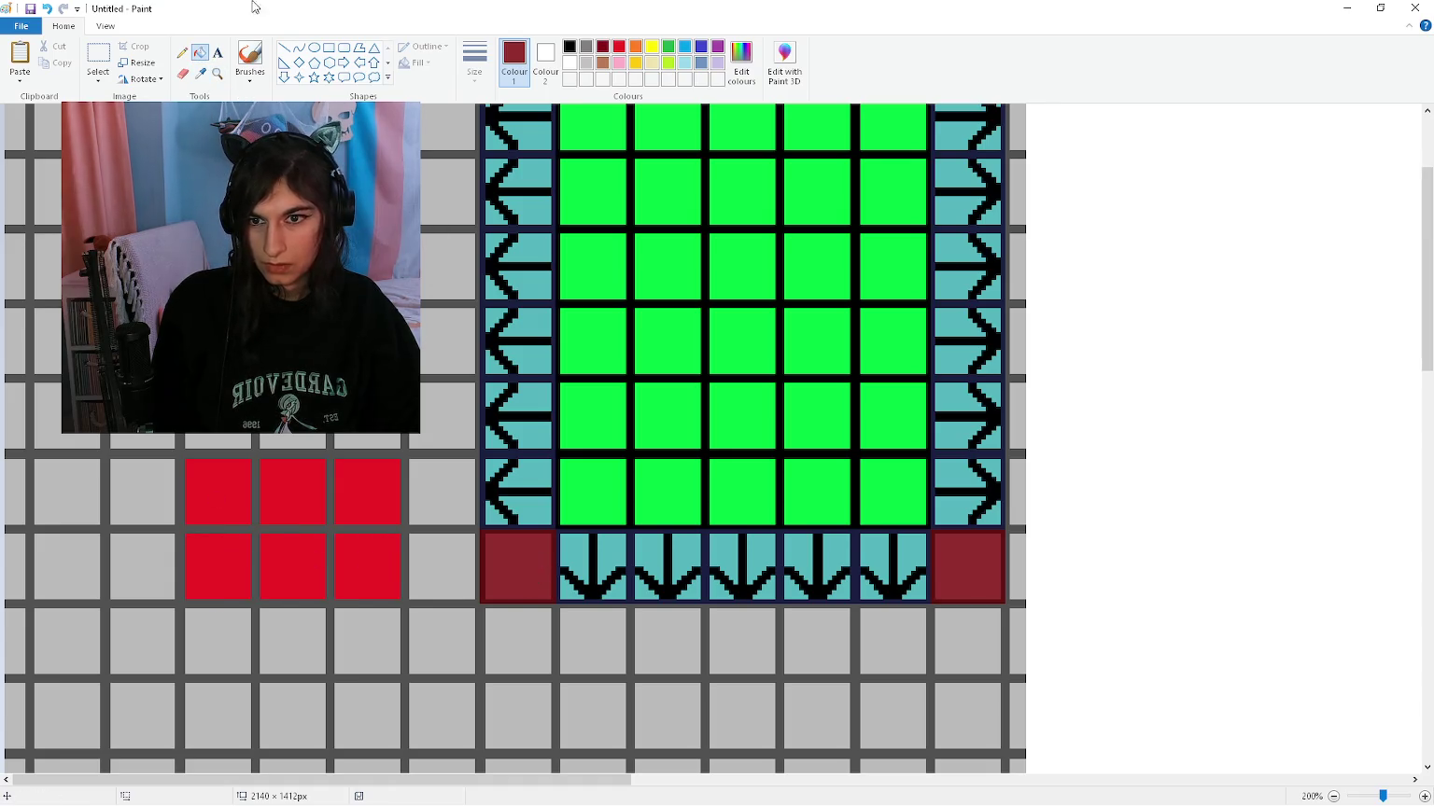
click(290, 492)
click(389, 499)
click(387, 579)
click(306, 568)
click(214, 562)
click(231, 492)
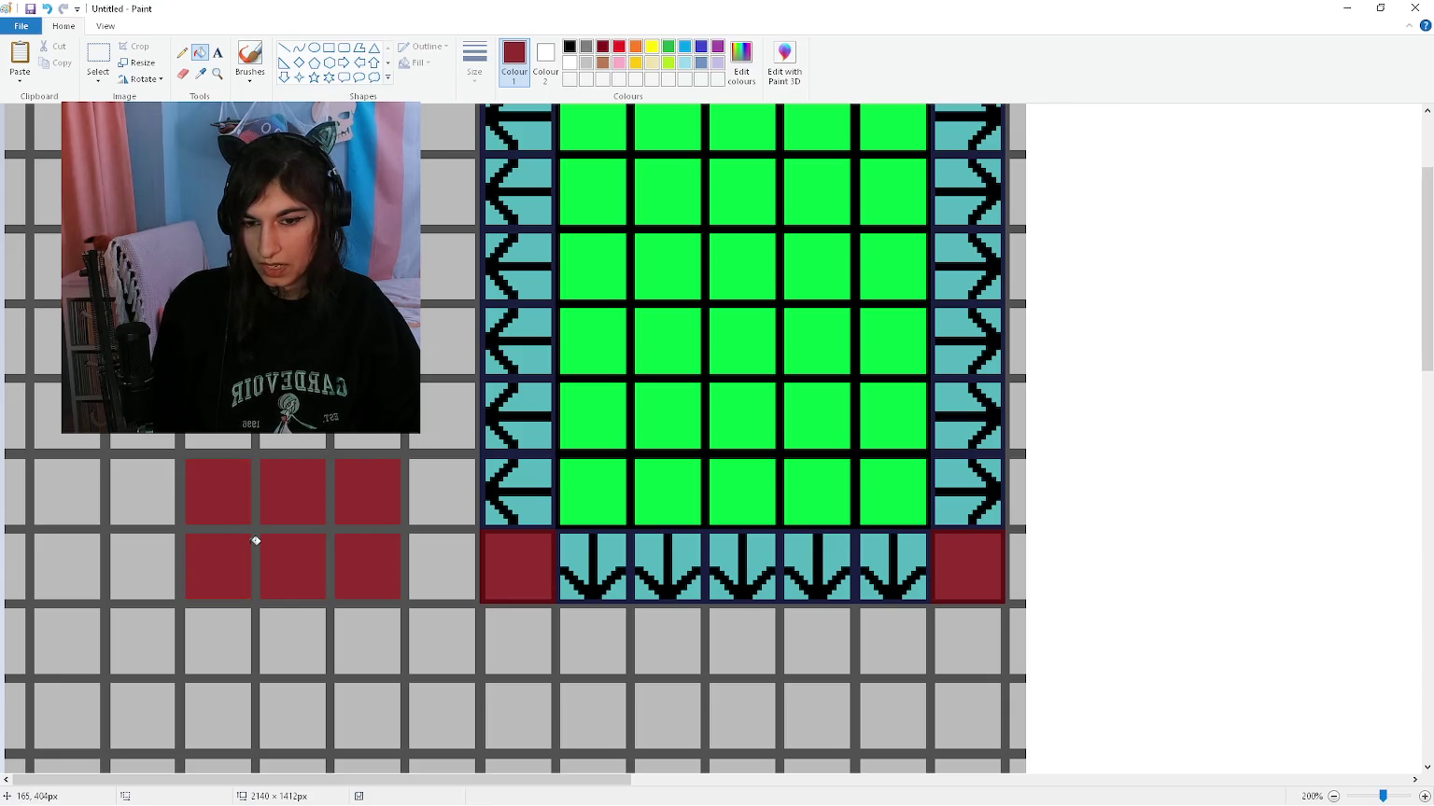
Step: Extend the dark red block with a lower row of three cells and three left-column cells
click(224, 621)
click(285, 643)
click(375, 631)
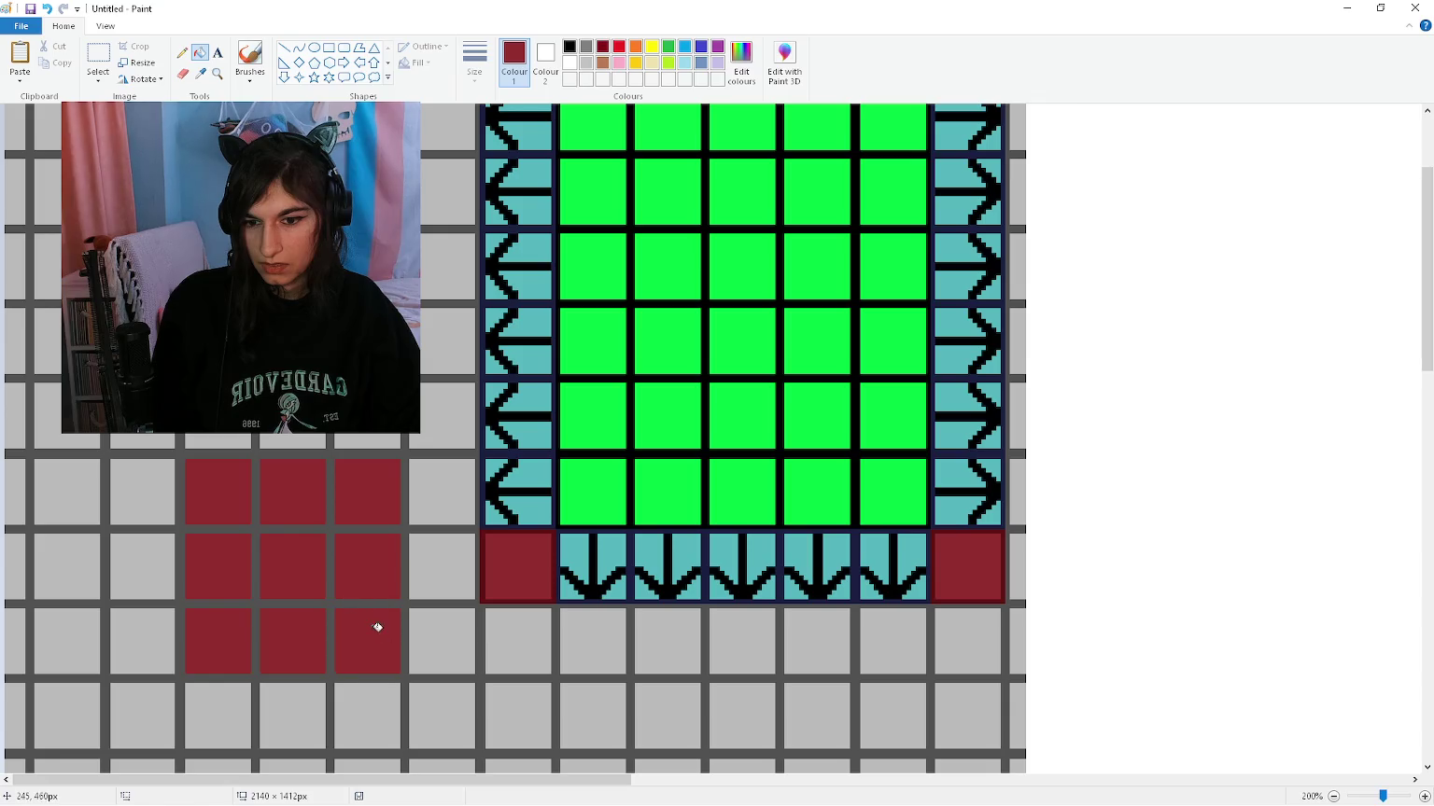
click(150, 500)
click(169, 543)
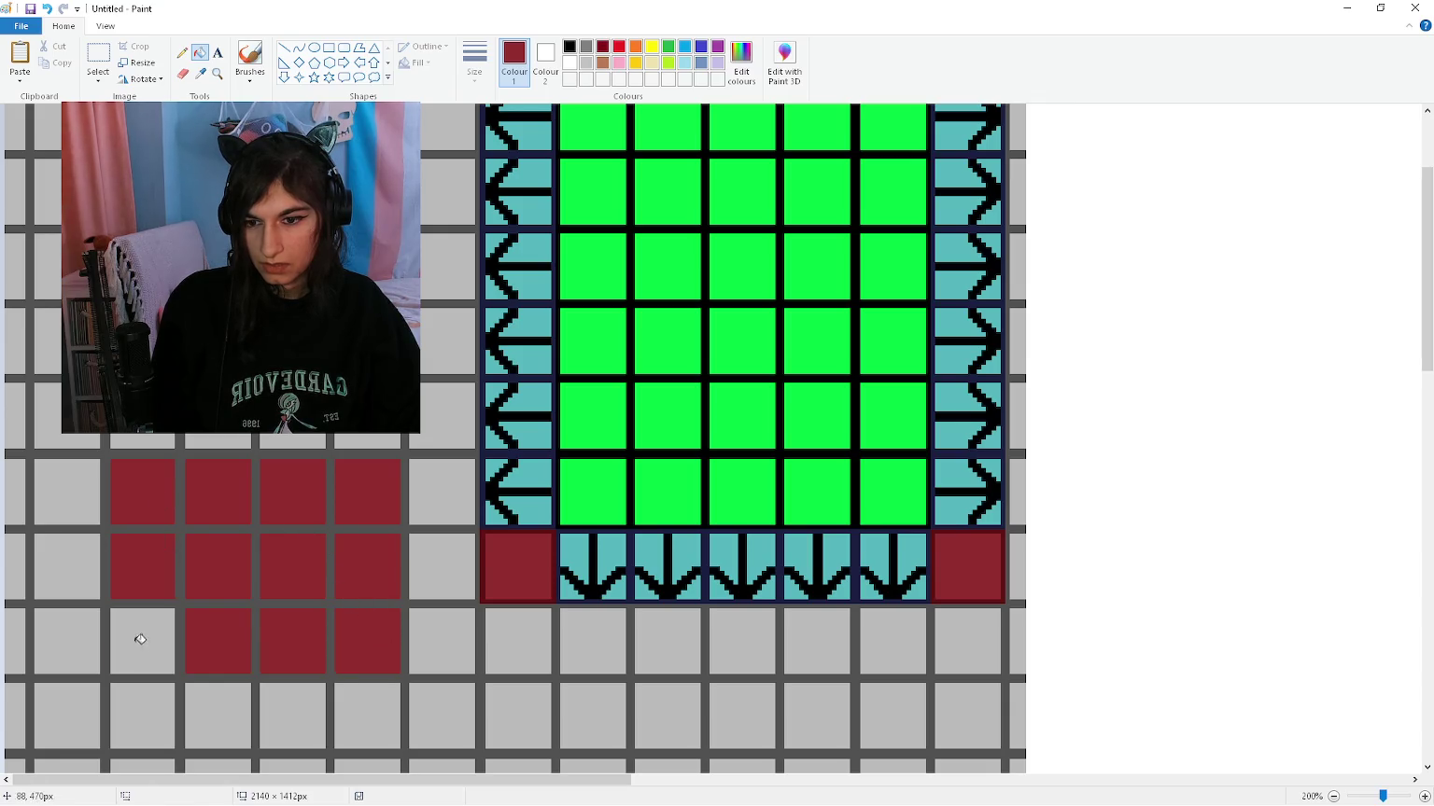
click(141, 639)
Step: Undo the stray fills beside the room and fill three cells in one row dark red
scroll(266, 563, up, 3)
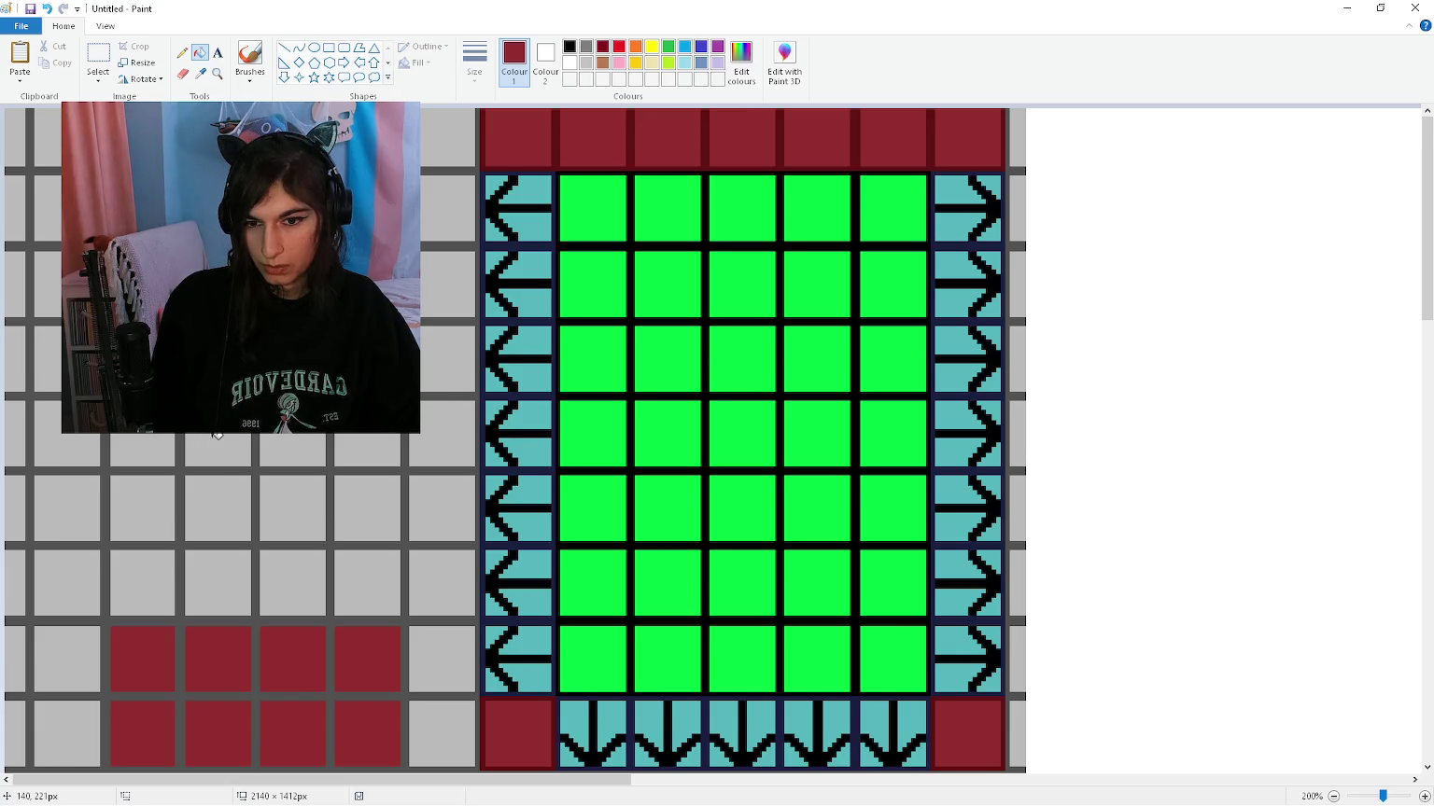
click(378, 450)
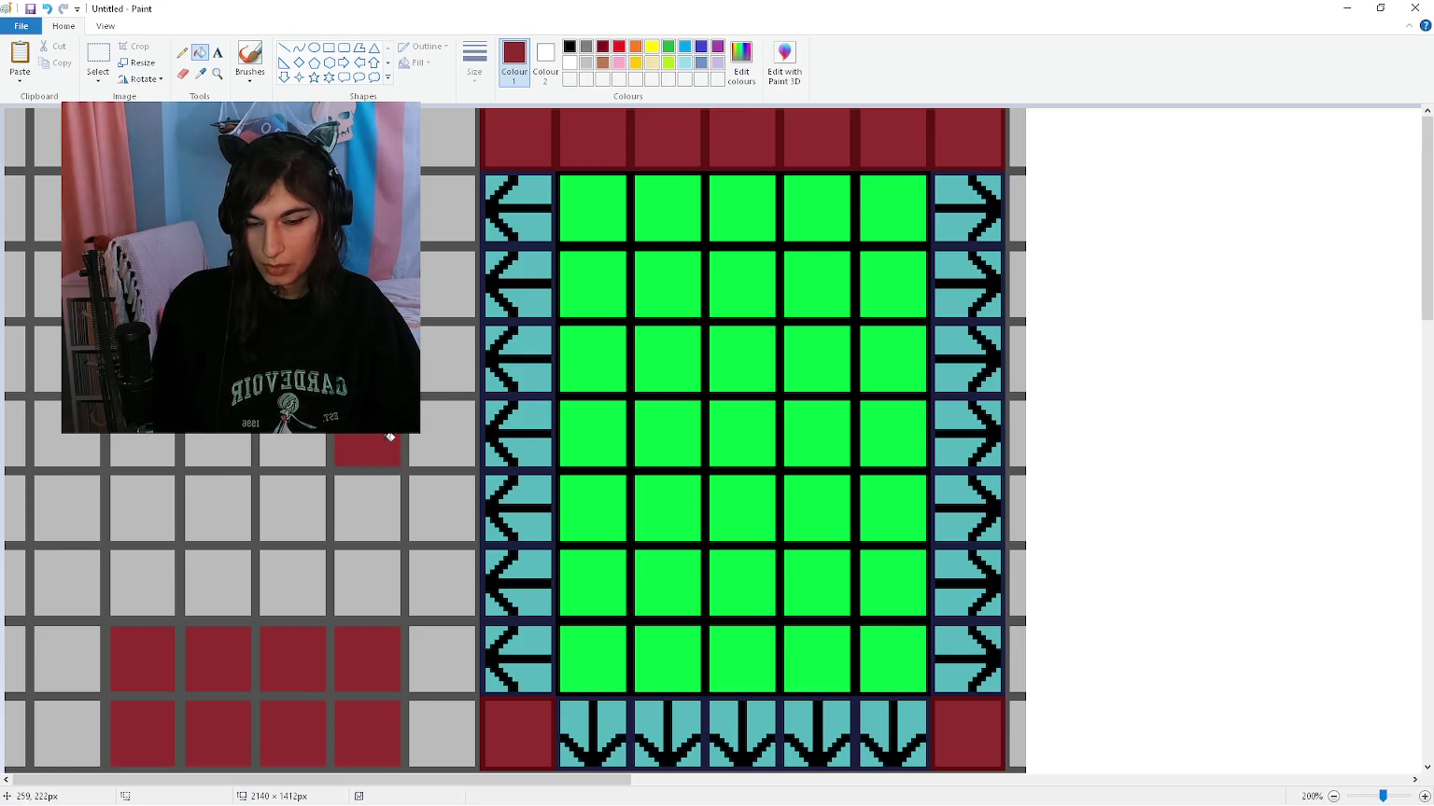
click(443, 438)
click(438, 359)
click(422, 271)
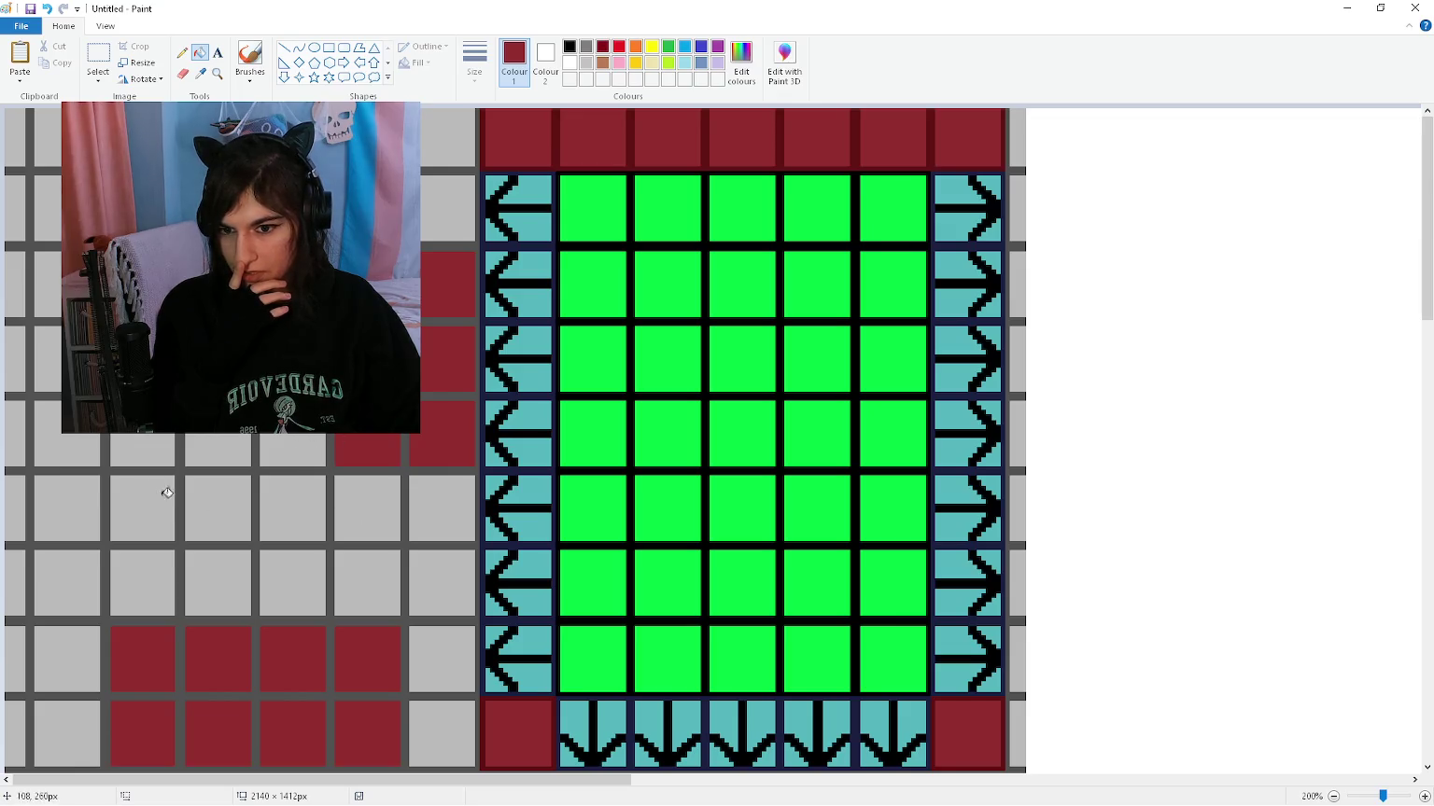
key(ctrl+z)
key(ctrl+z)
key(ctrl+z)
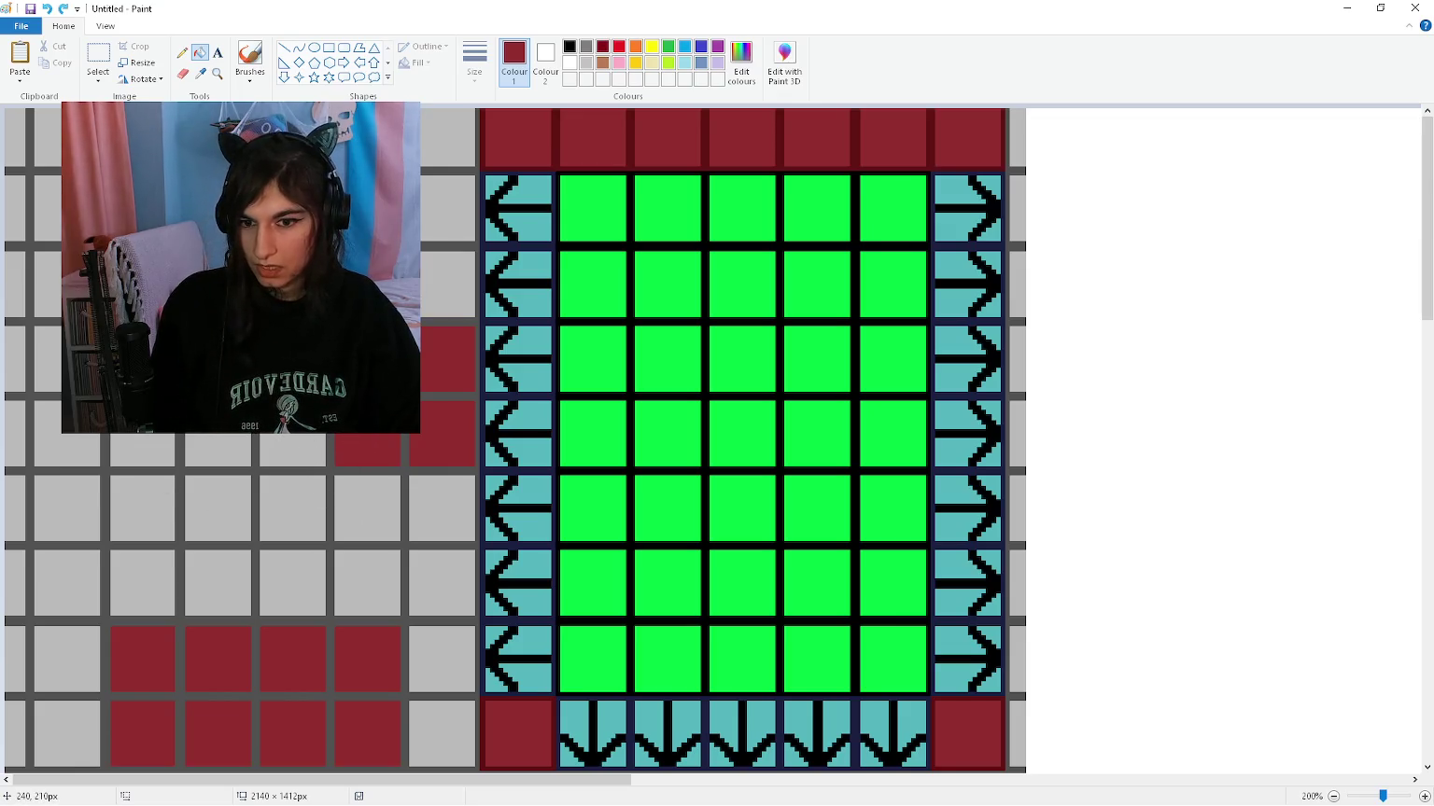
click(296, 438)
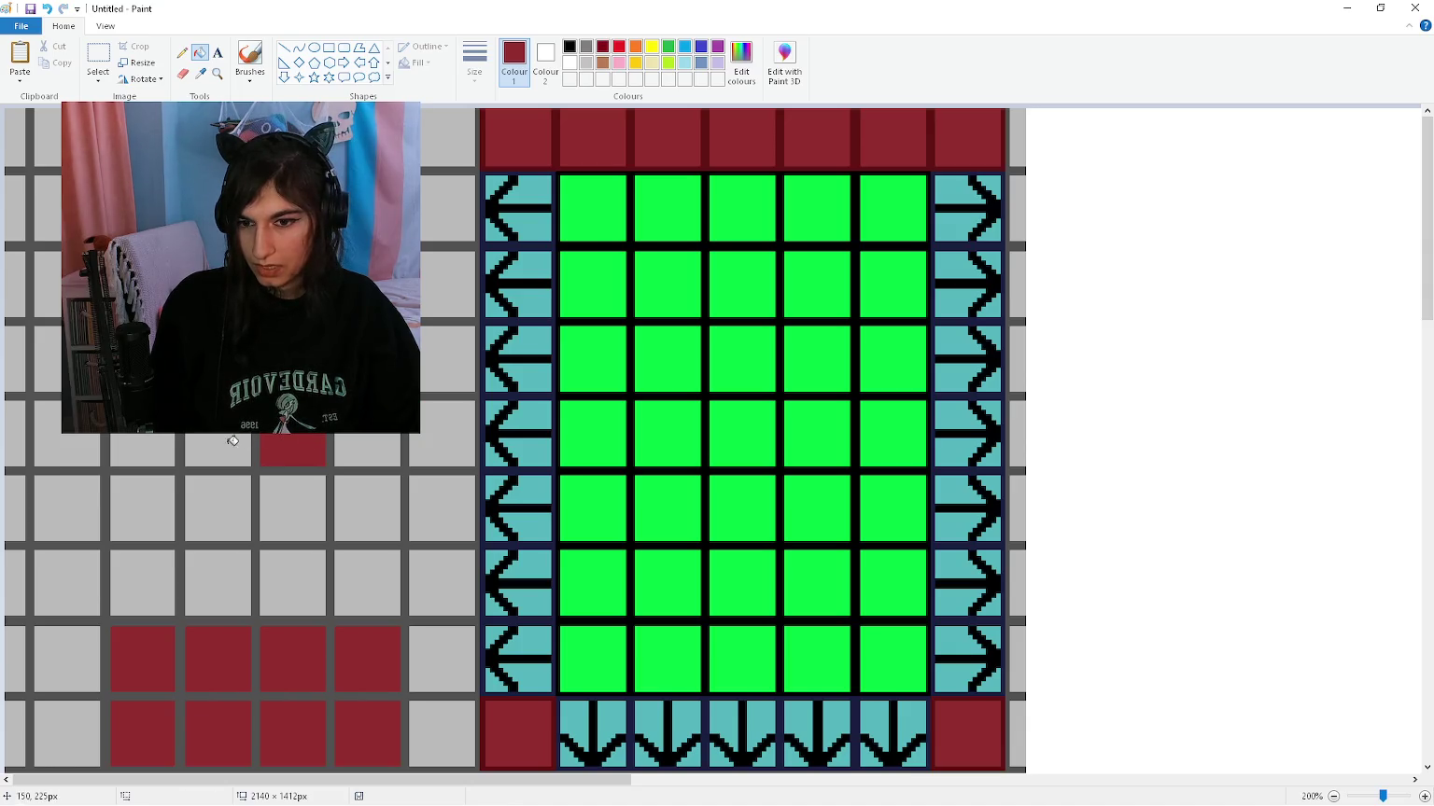
click(233, 443)
click(166, 439)
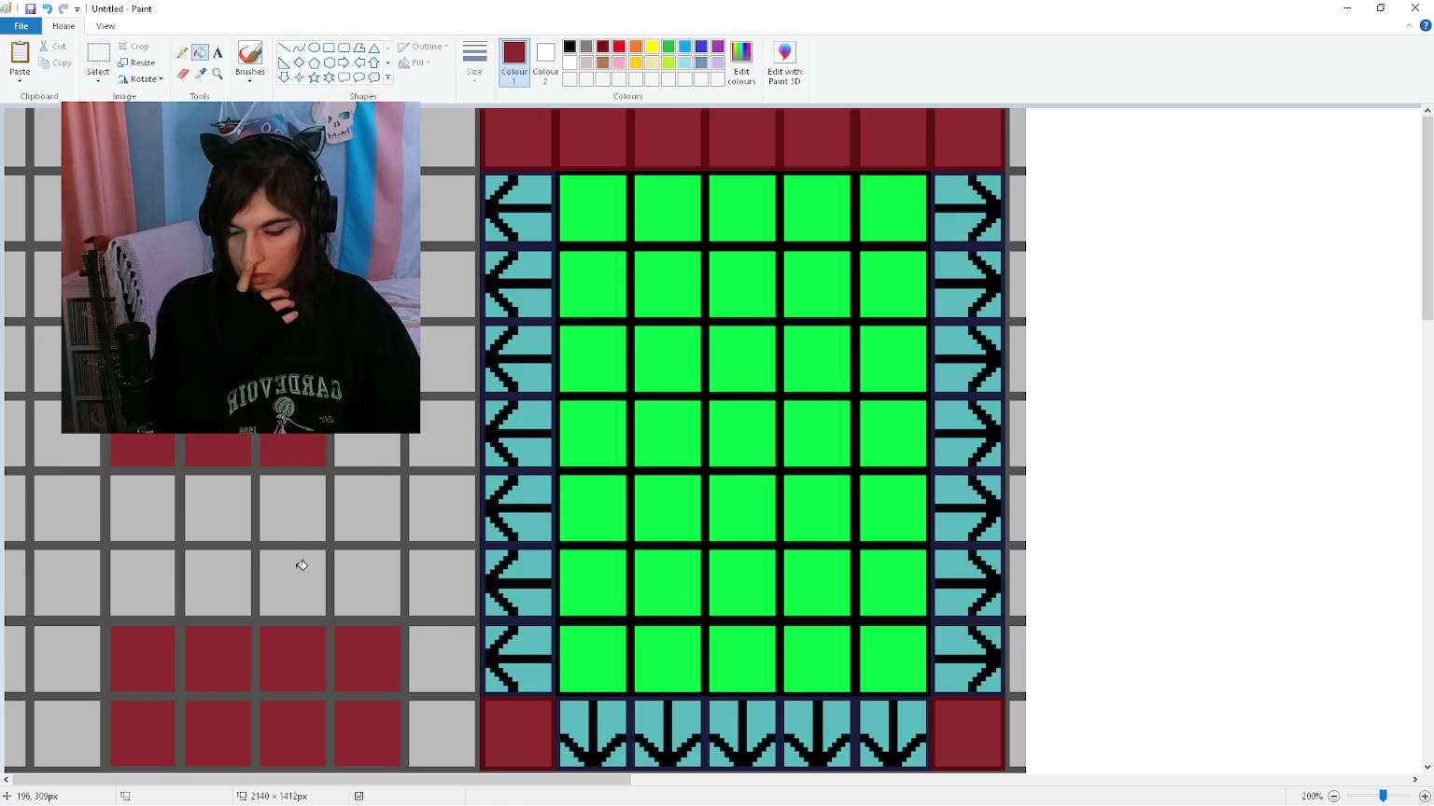
Step: Minimize Paint and bring the Godot script editor back to the front
scroll(308, 558, down, 3)
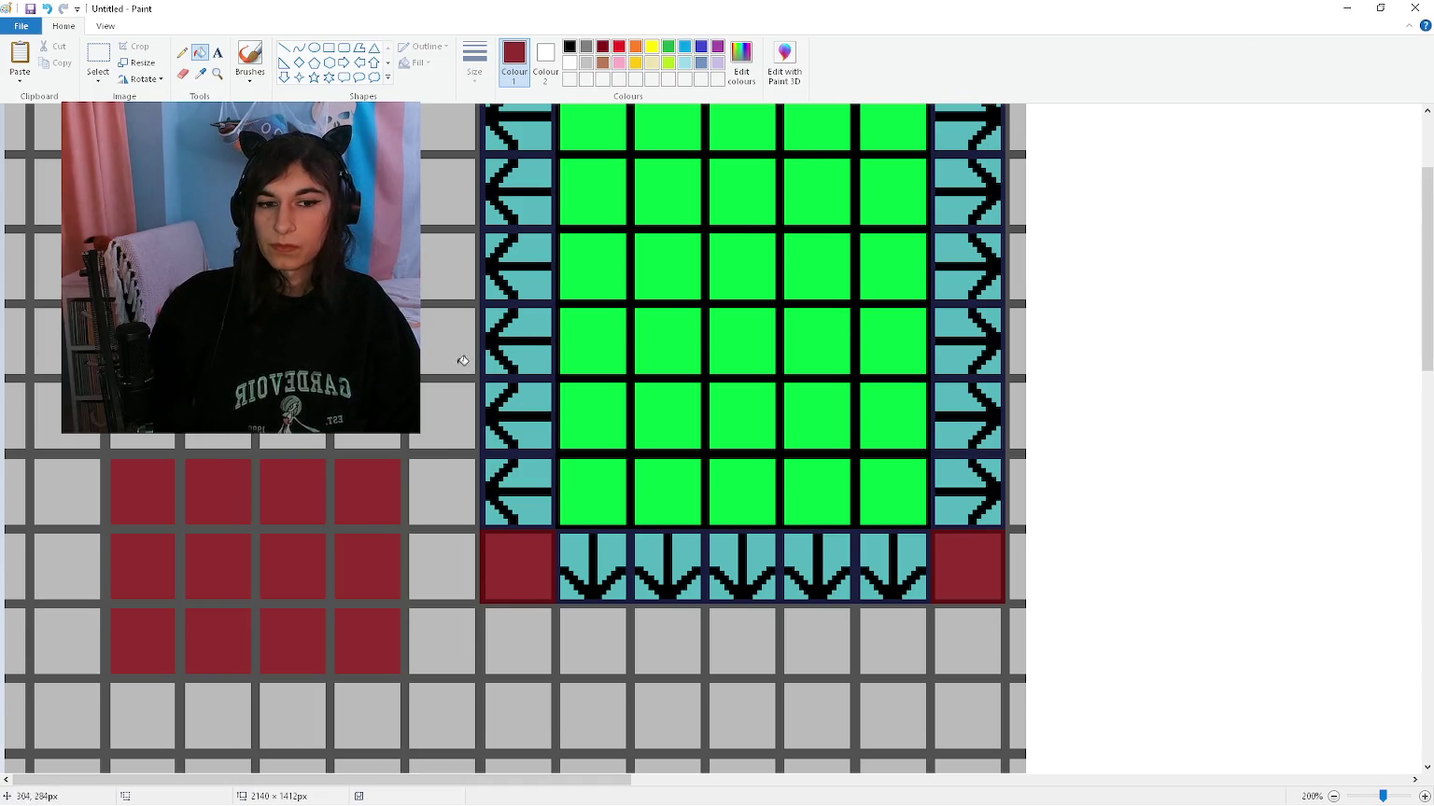
scroll(459, 364, up, 3)
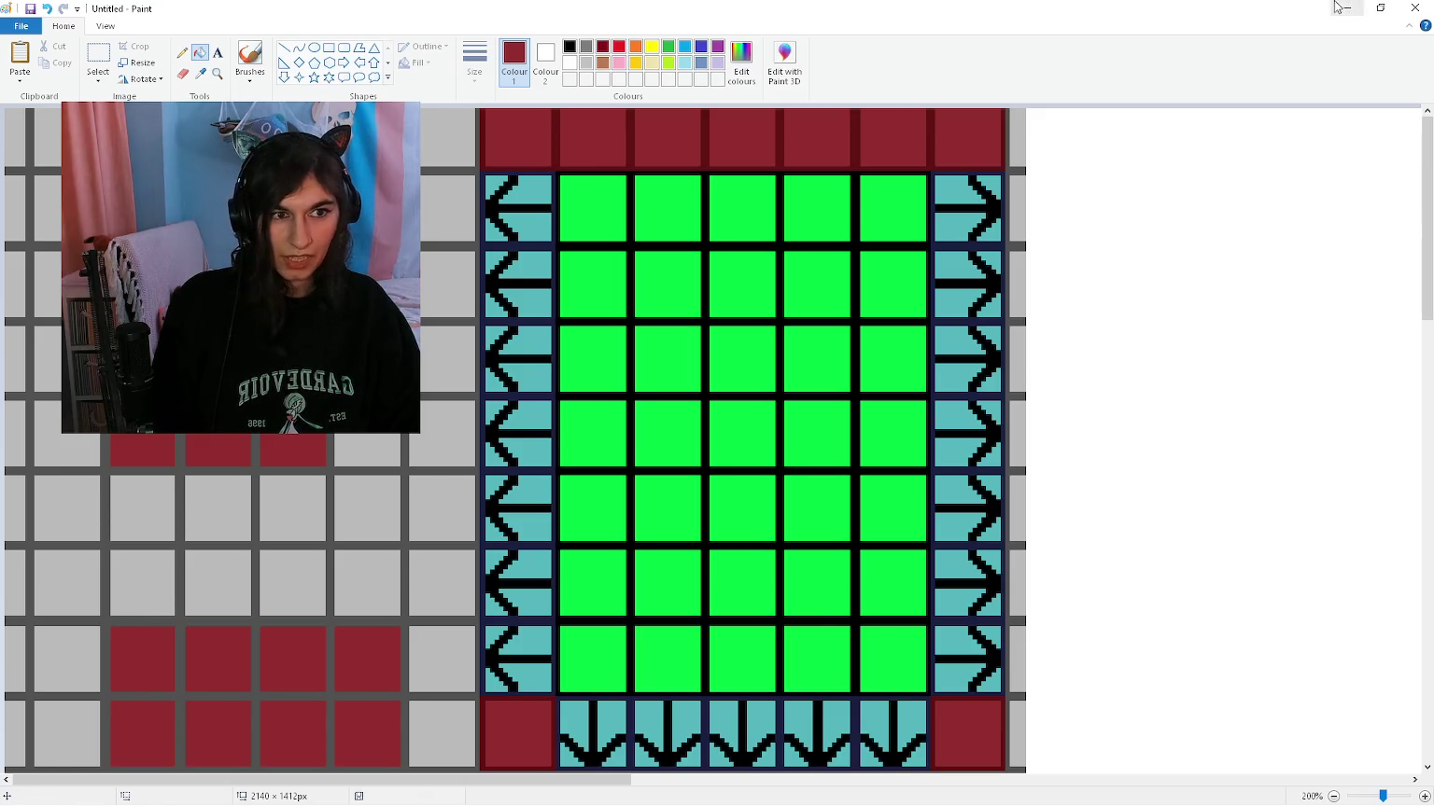
click(1347, 8)
click(813, 7)
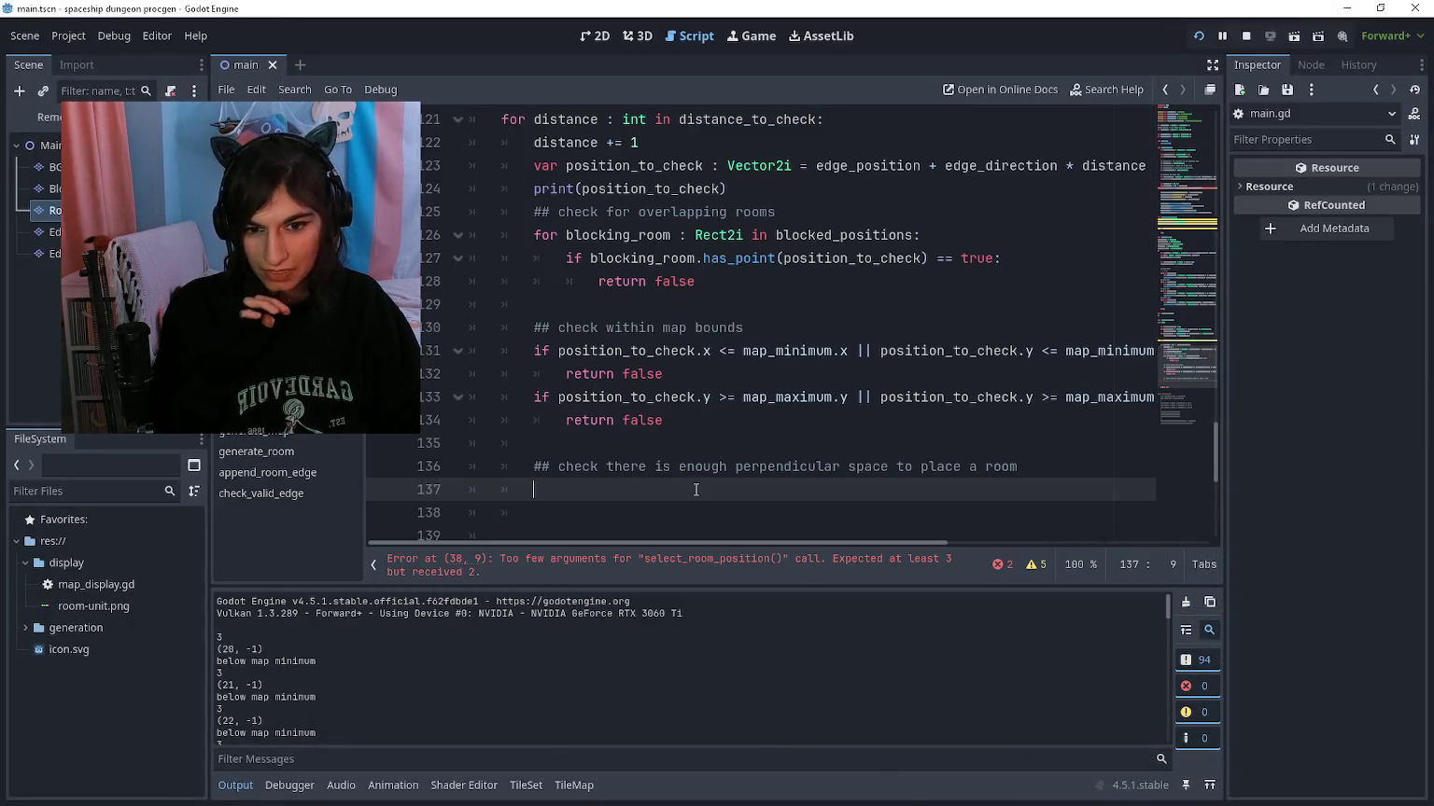
Step: On line 142, write the check_valid_position header with position : Vector2i and blocked_positions : Array[Rect2i] parameters
scroll(497, 243, down, 5)
click(497, 235)
scroll(700, 392, up, 8)
scroll(676, 364, down, 3)
text(func)
scroll(676, 365, up, 3)
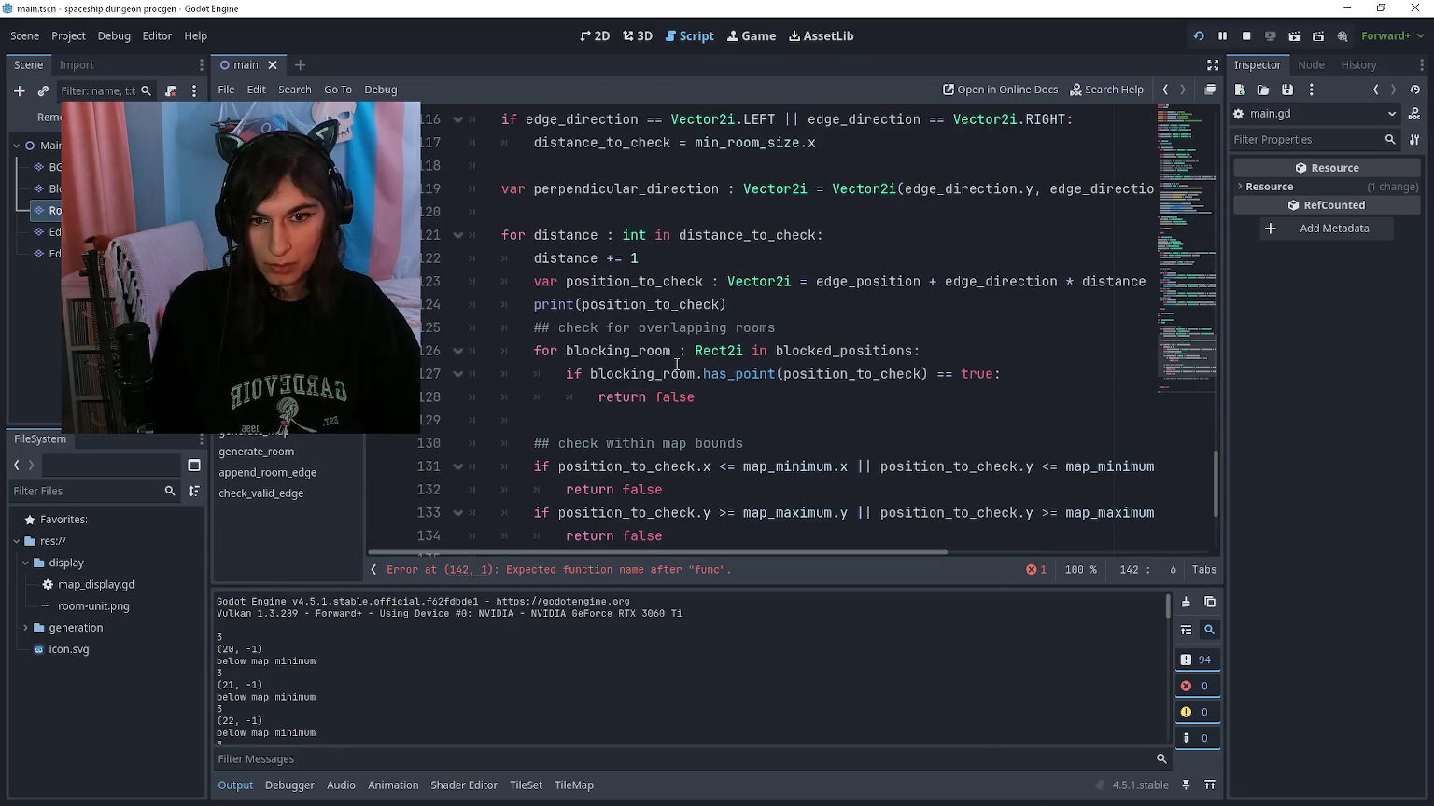
scroll(673, 402, down, 1)
scroll(670, 278, up, 4)
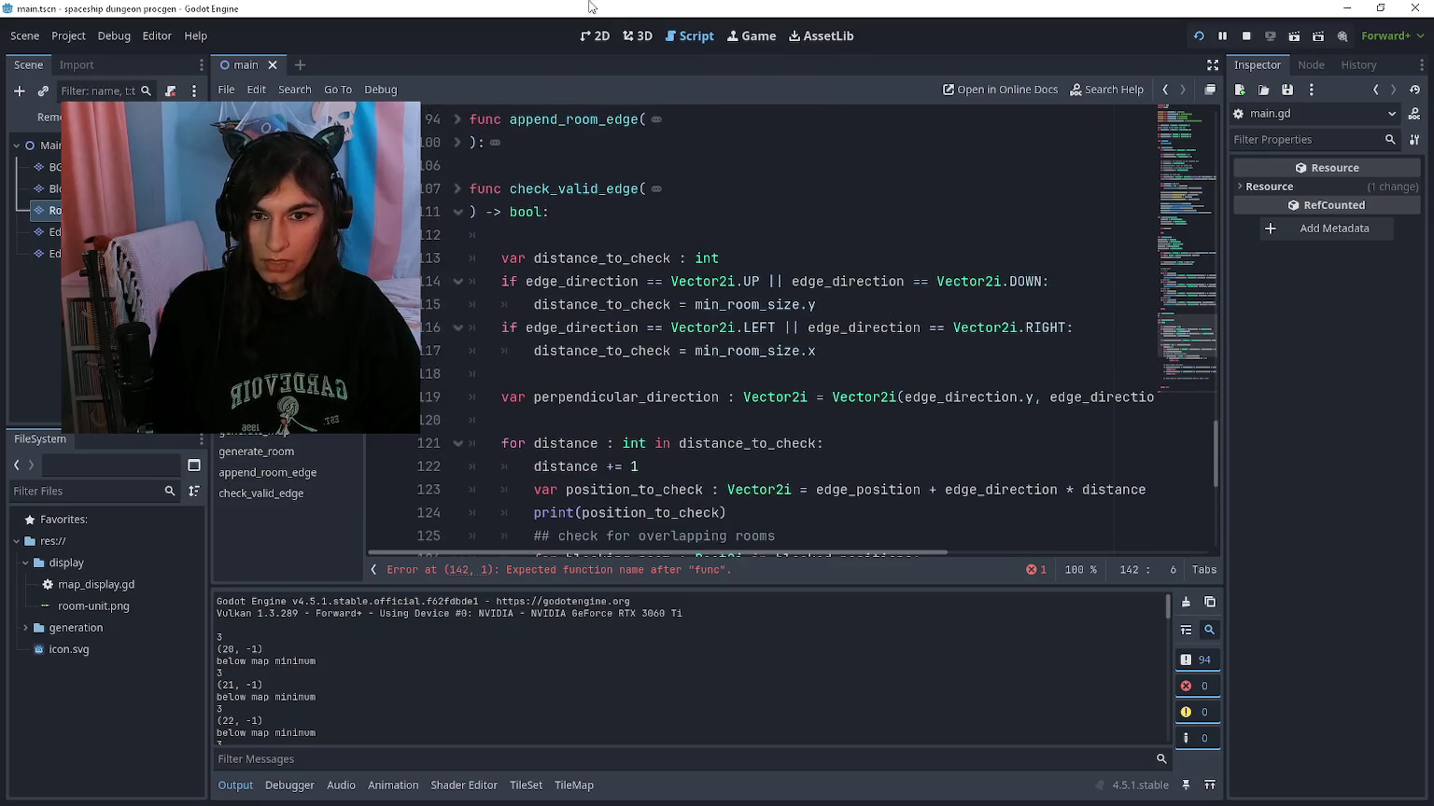
scroll(725, 370, down, 6)
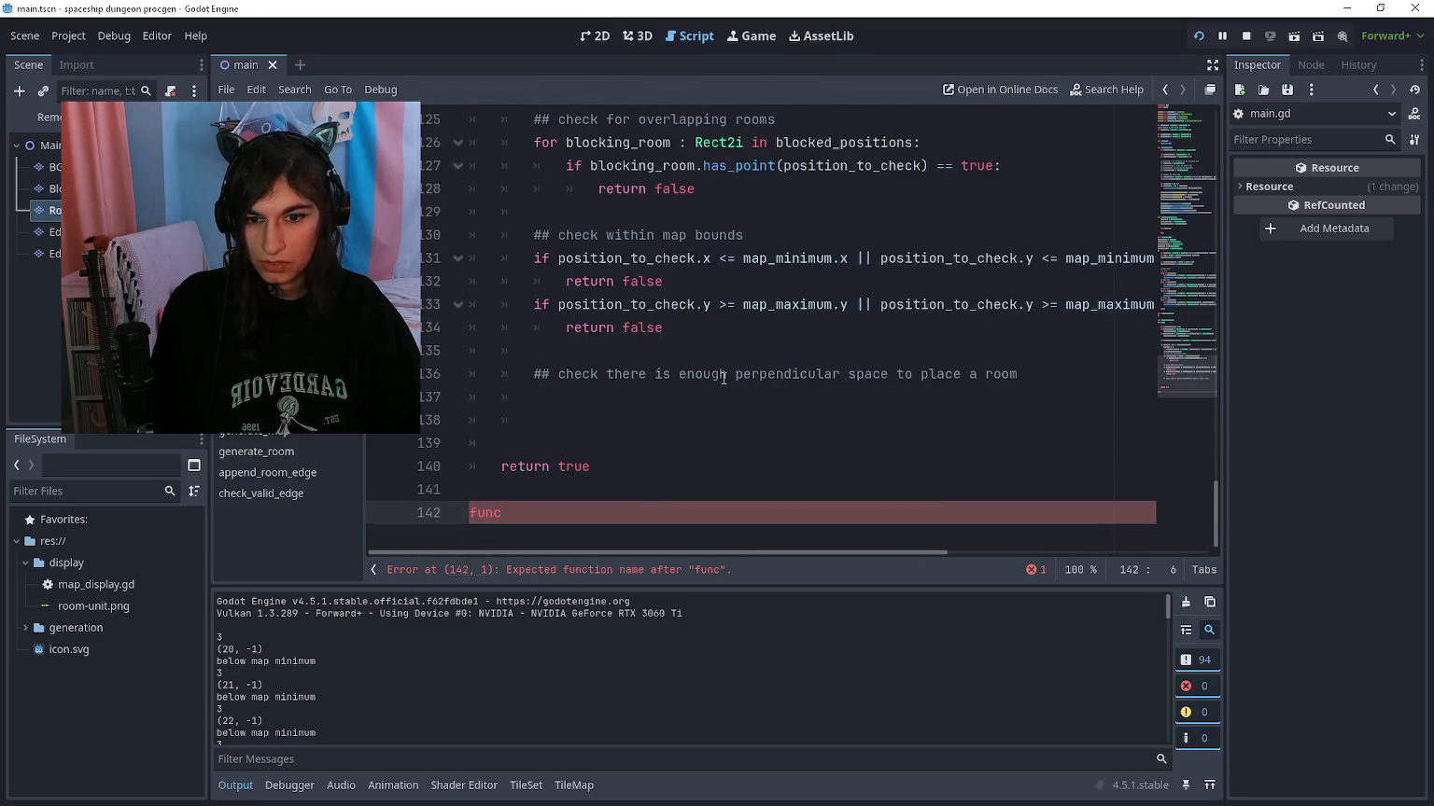
text(check_)
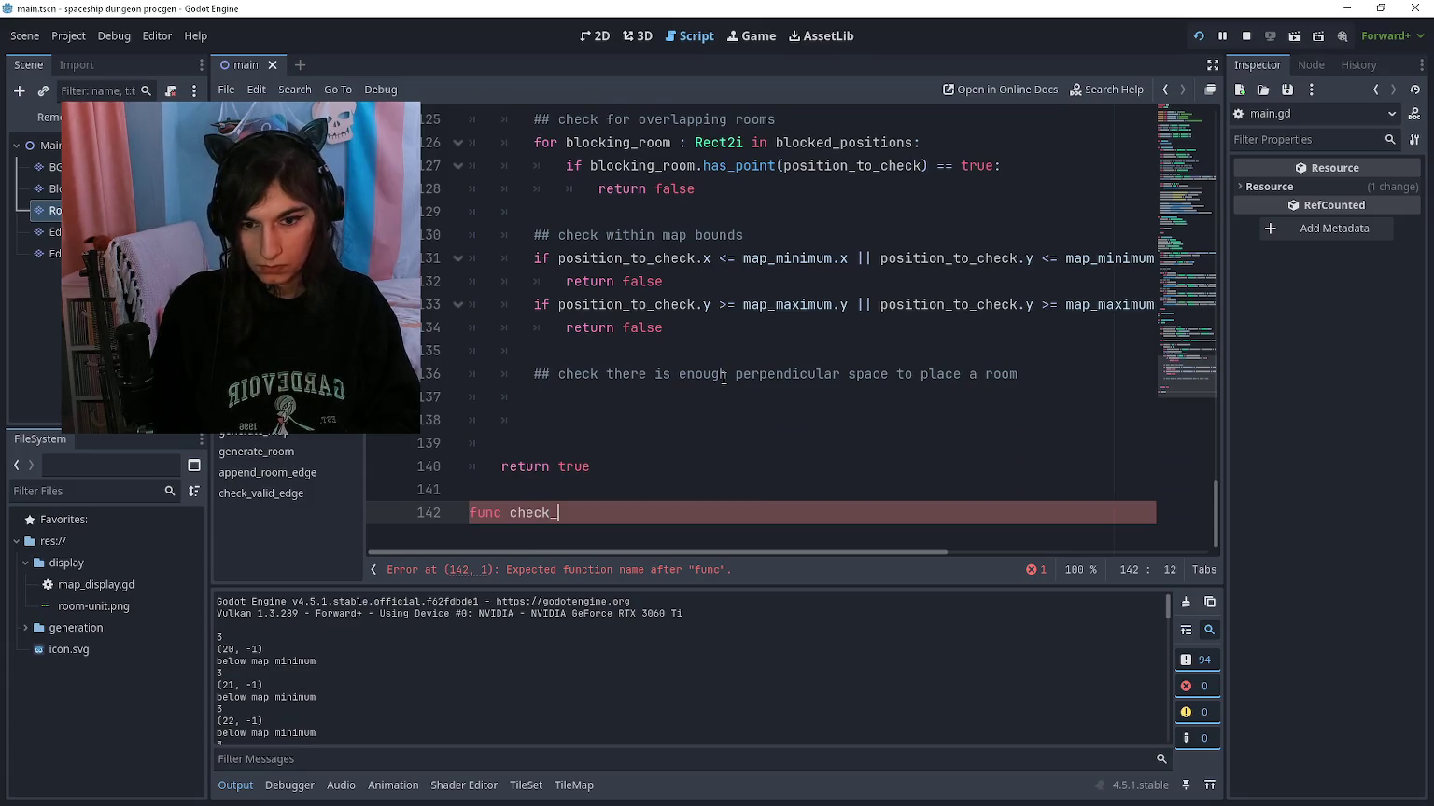
text(valid)
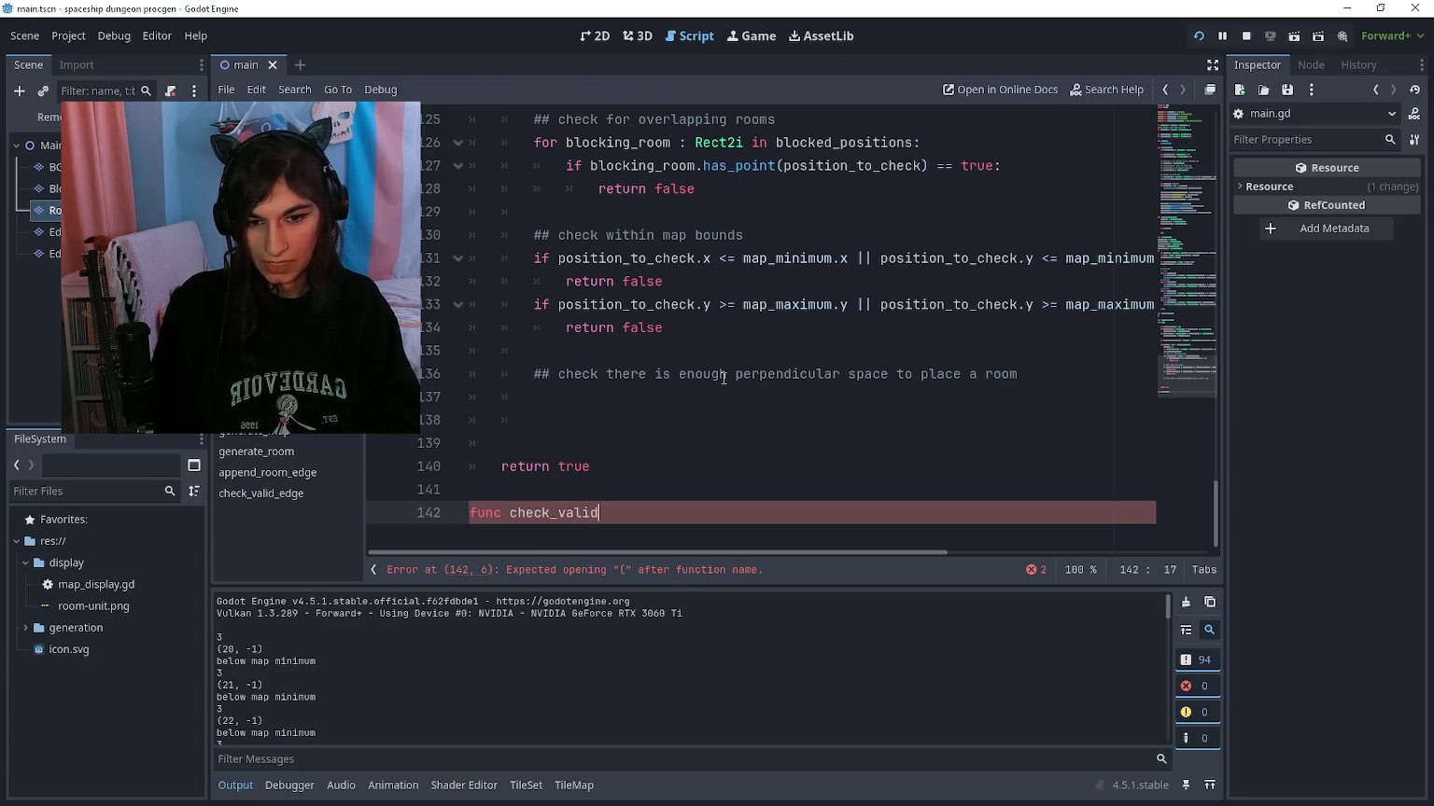
text(_position()
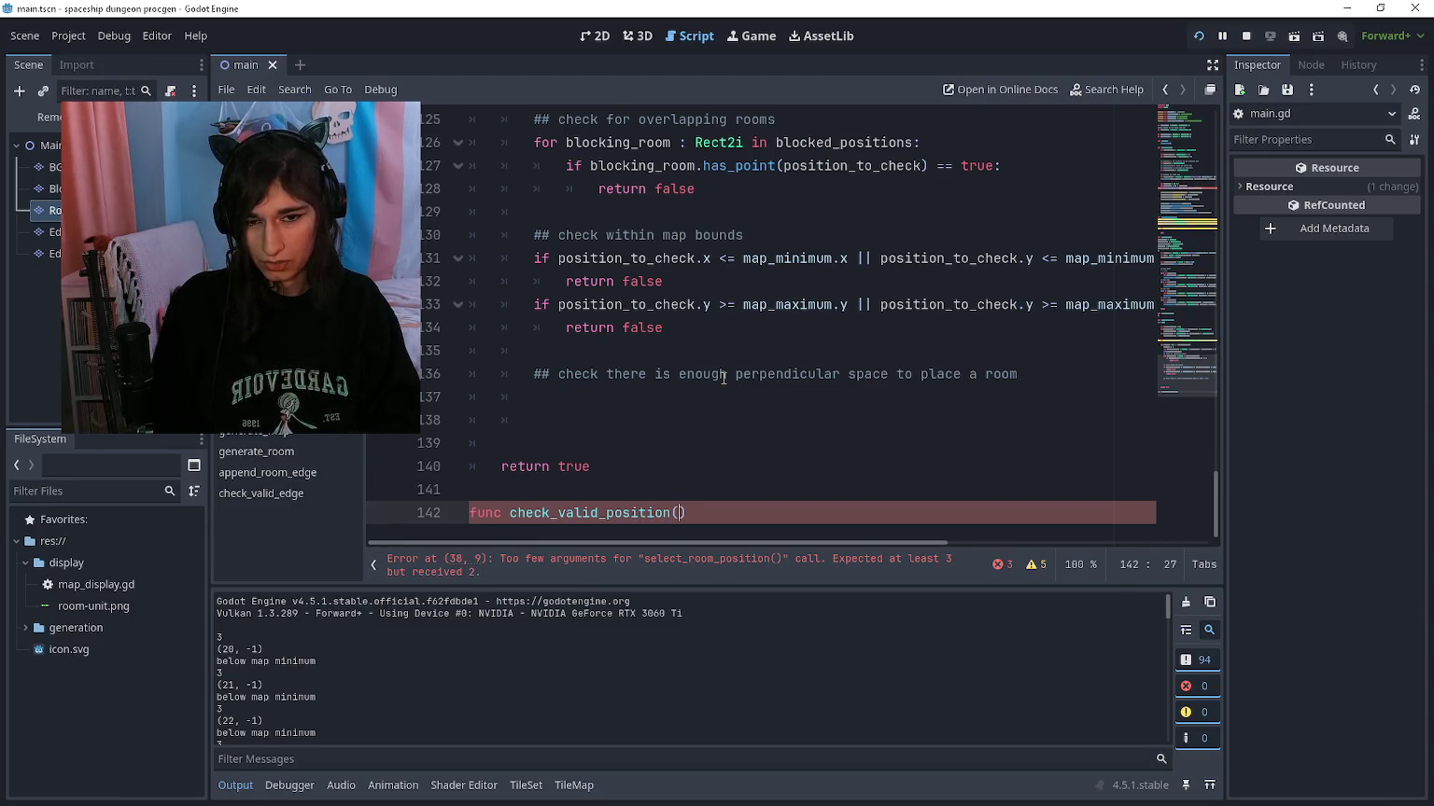
text(position : Vector2i)
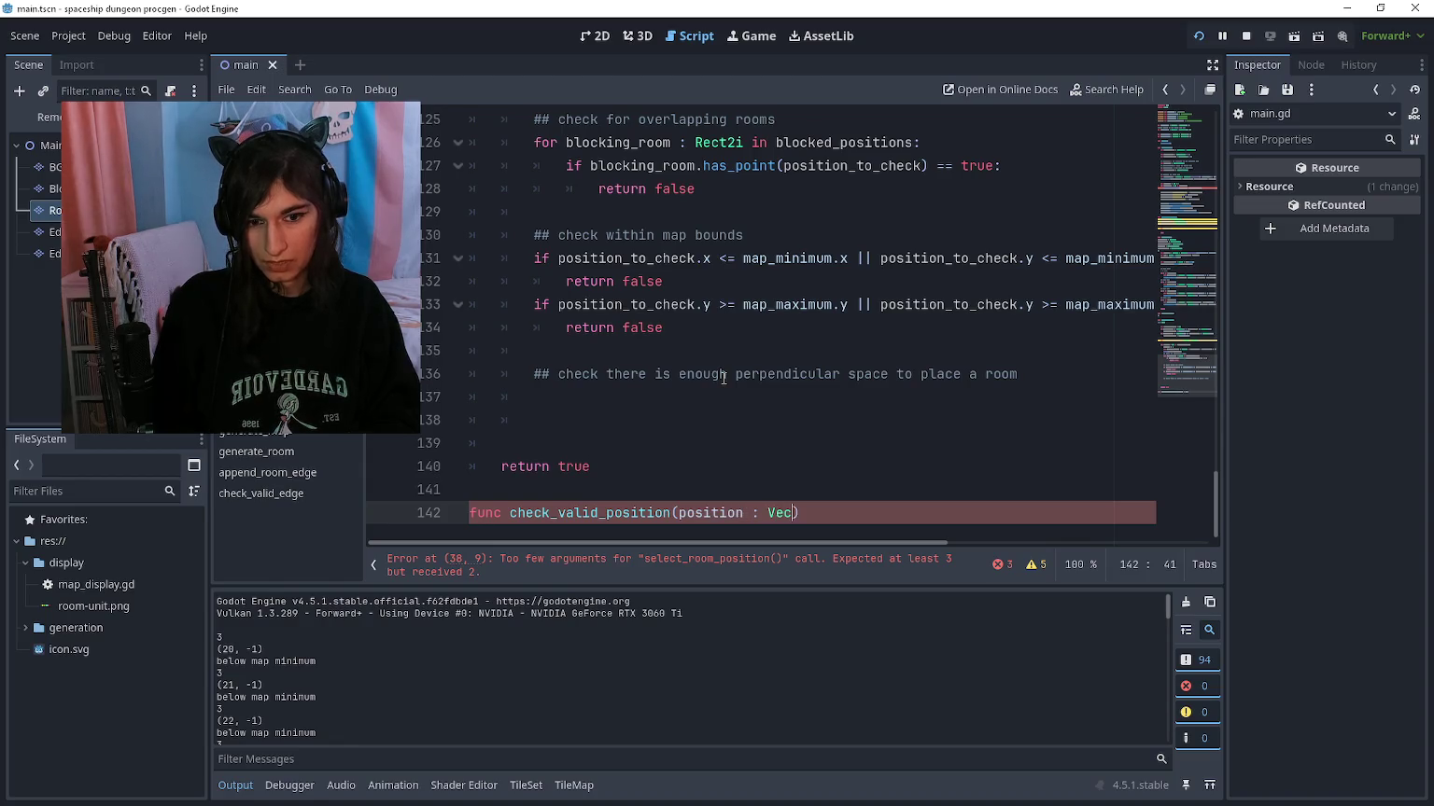
text(, )
text(blocking_rooms)
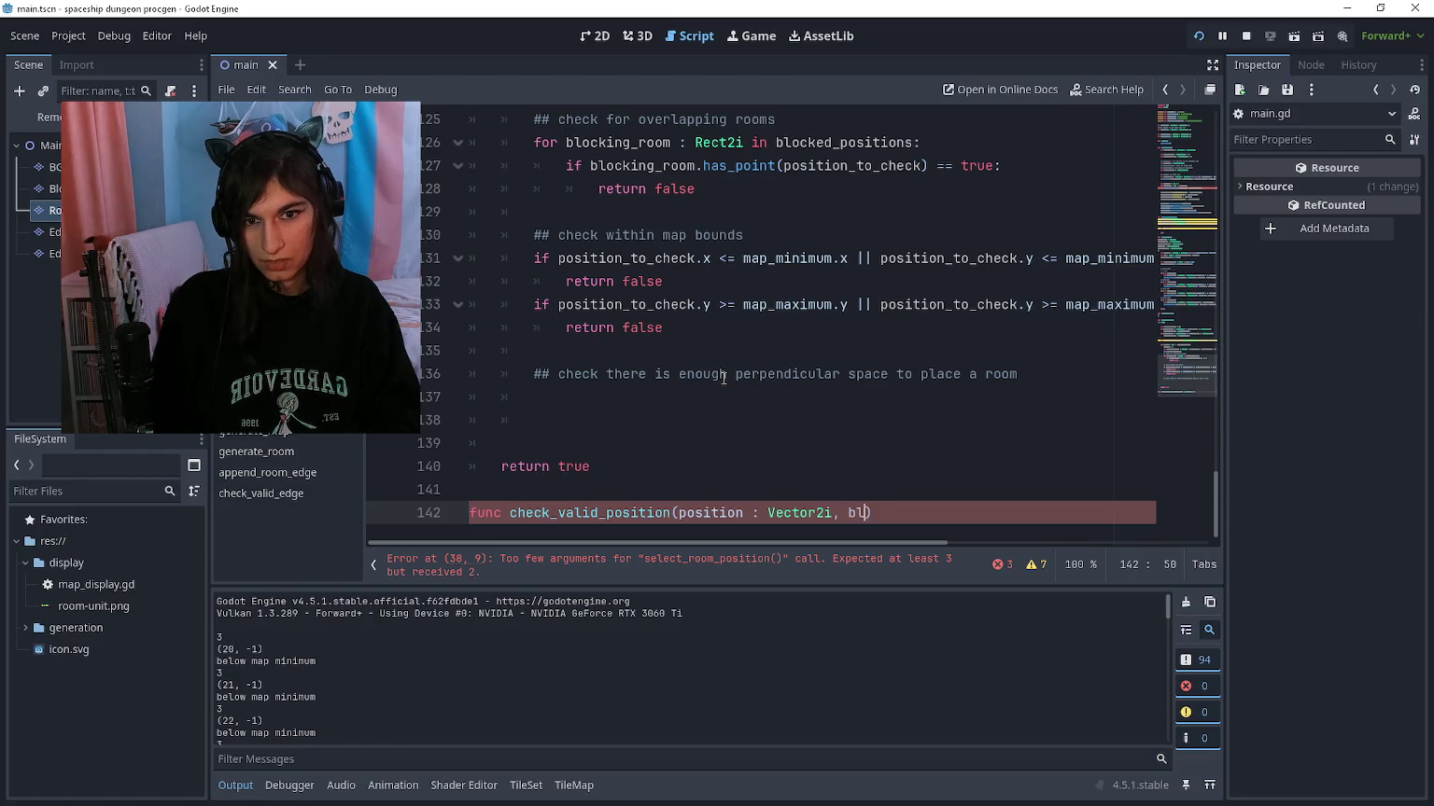
key(ctrl+BackSpace)
text(blocked_positio)
text(ns : Array[Ref)
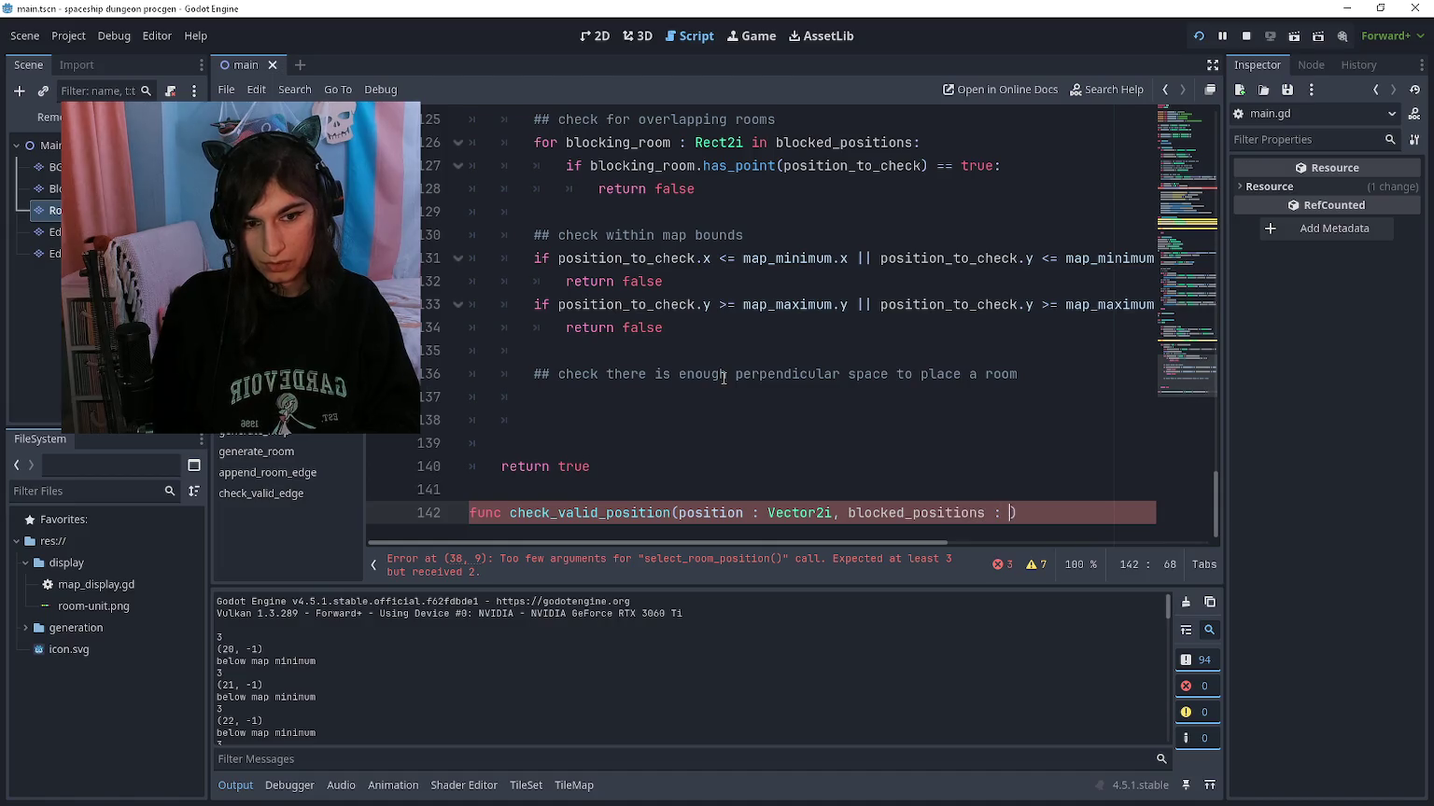
key(BackSpace)
text(ctr2)
key(BackSpace)
key(BackSpace)
text(2i)
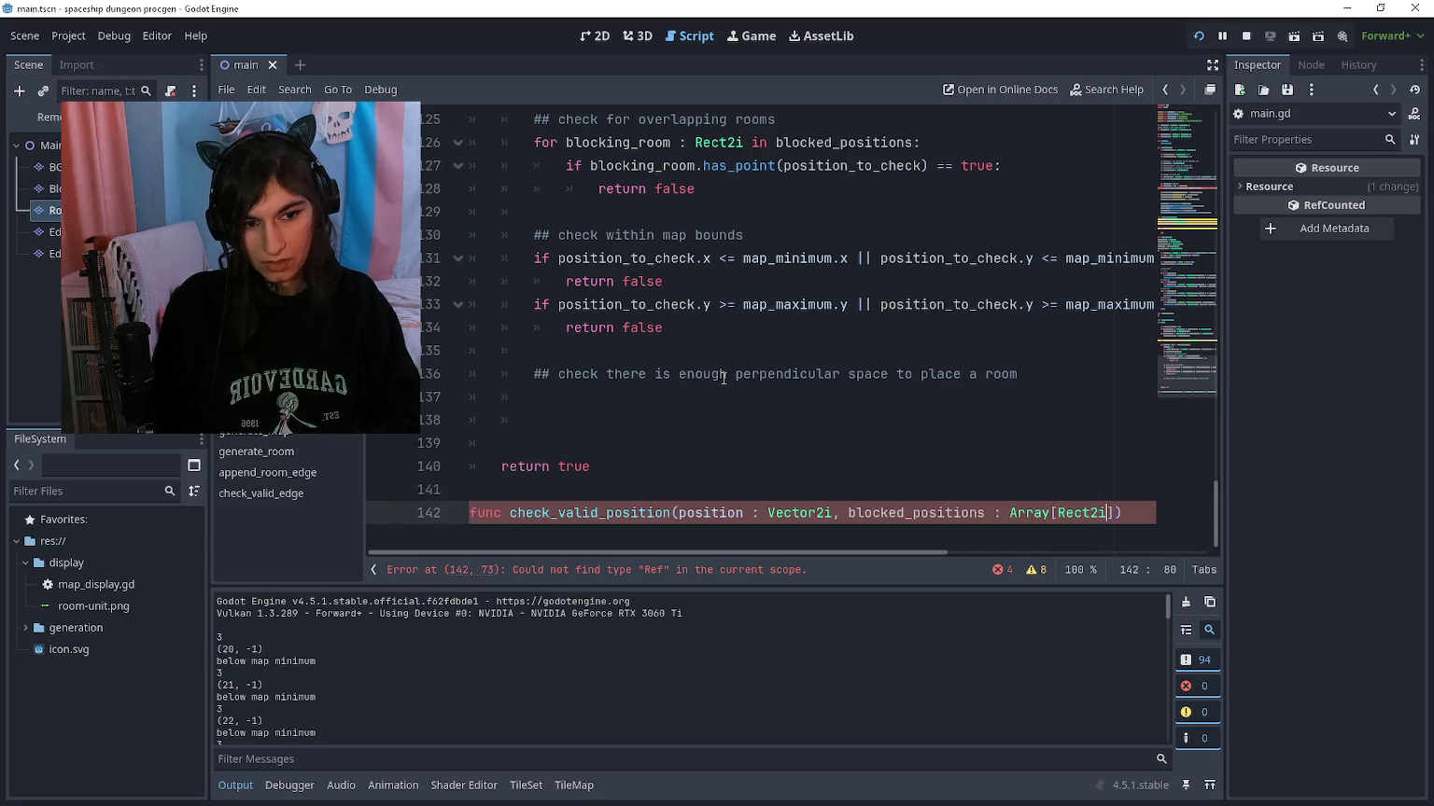
Step: Put each parameter on its own indented line, end the header with a colon, and add a pass body
key(ctrl+Left)
key(ctrl+Left)
key(ctrl+Left)
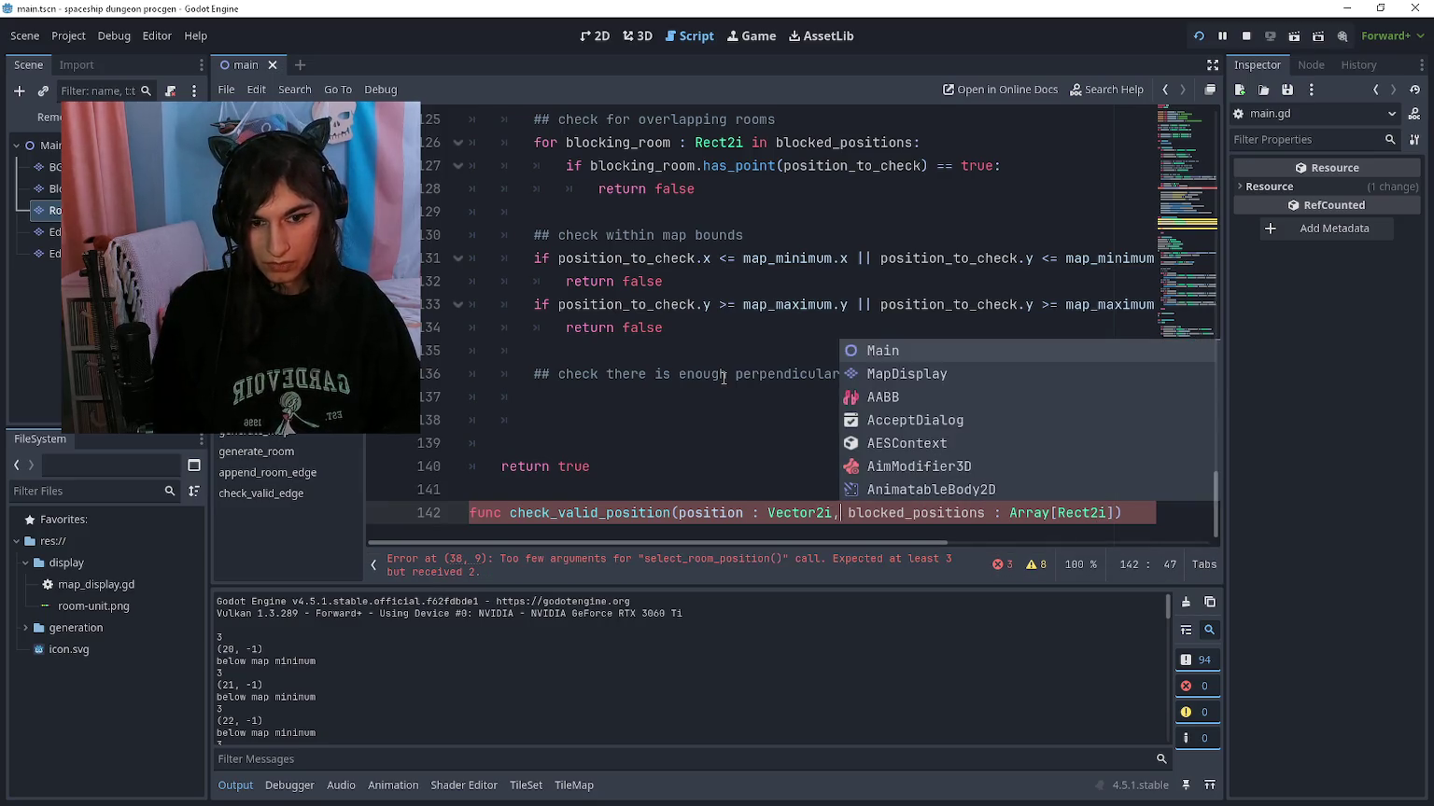
key(Right)
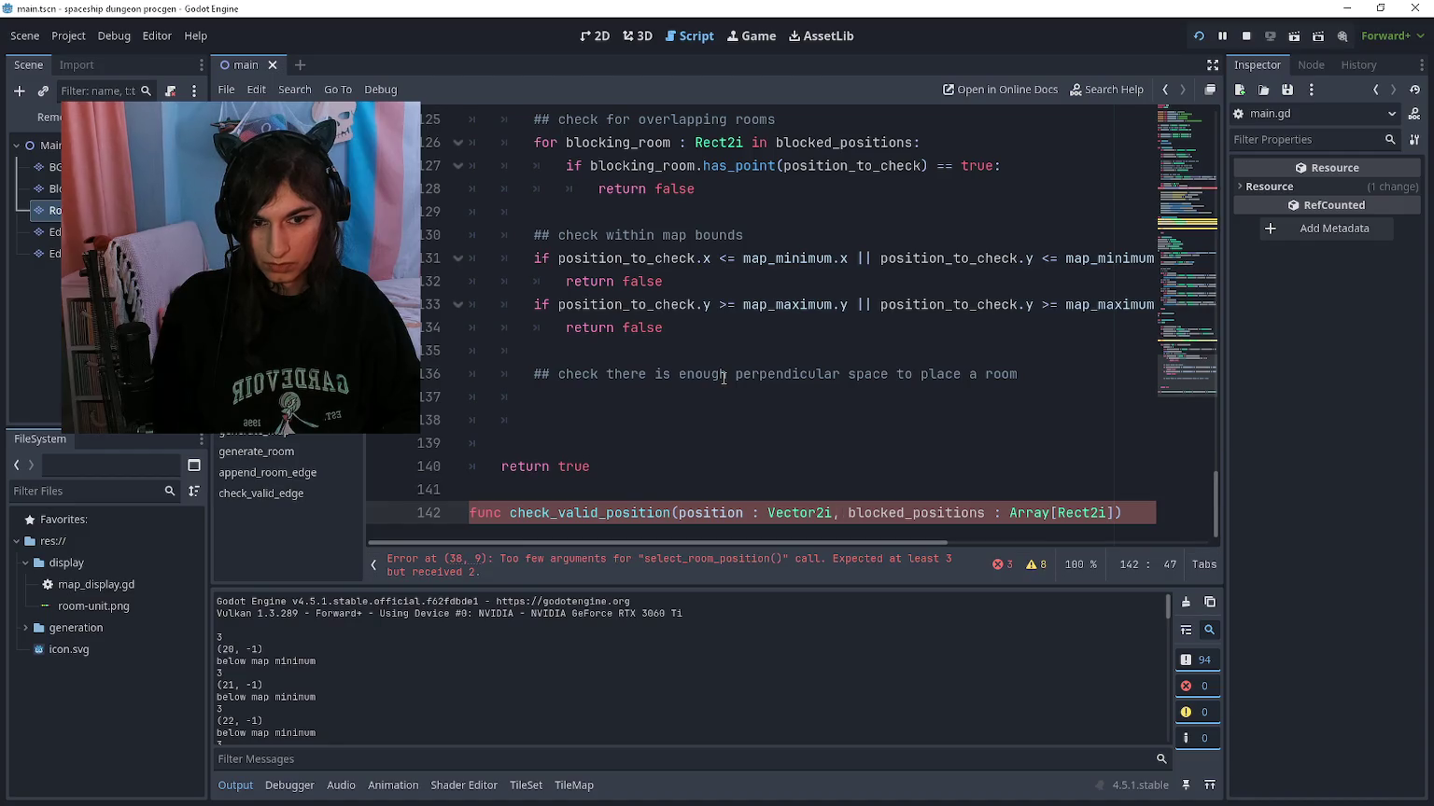
key(Return)
key(Up)
key(ctrl+Right)
key(ctrl+Right)
key(ctrl+Right)
key(ctrl+Left)
key(Return)
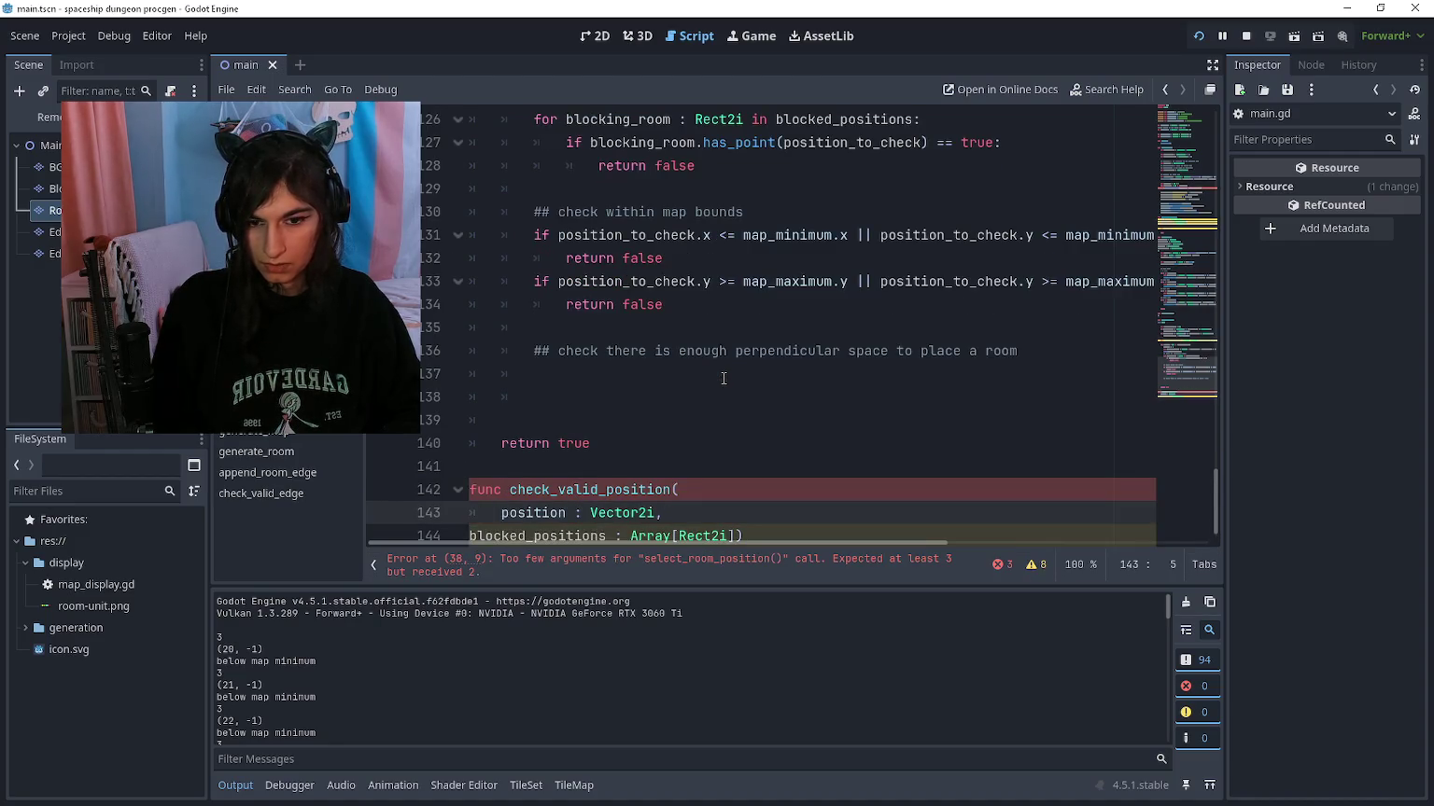
key(Down)
key(Home)
key(Tab)
key(End)
text(:)
key(Return)
text(pass)
key(Home)
key(Return)
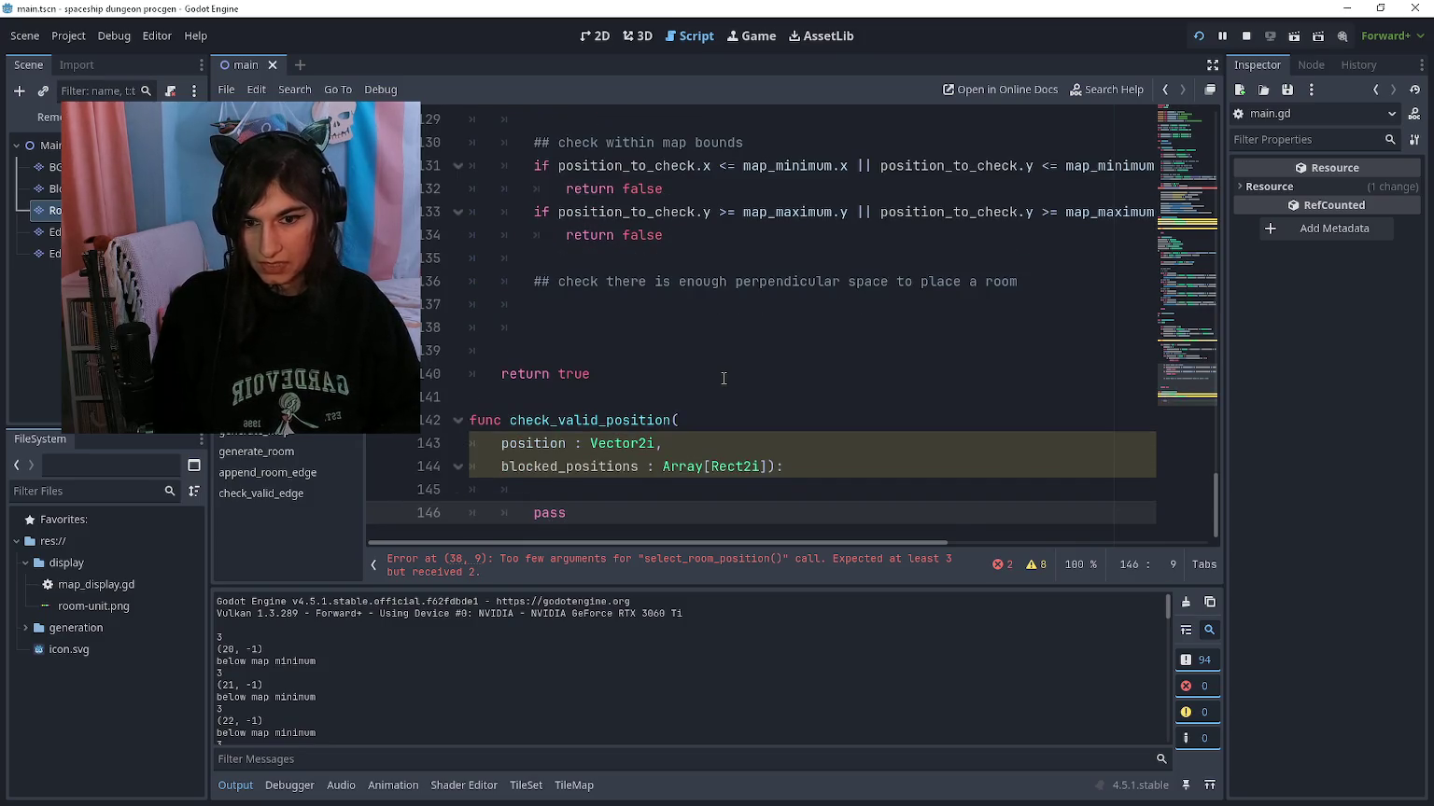
key(Up)
key(Down)
key(Up)
scroll(724, 378, up, 2)
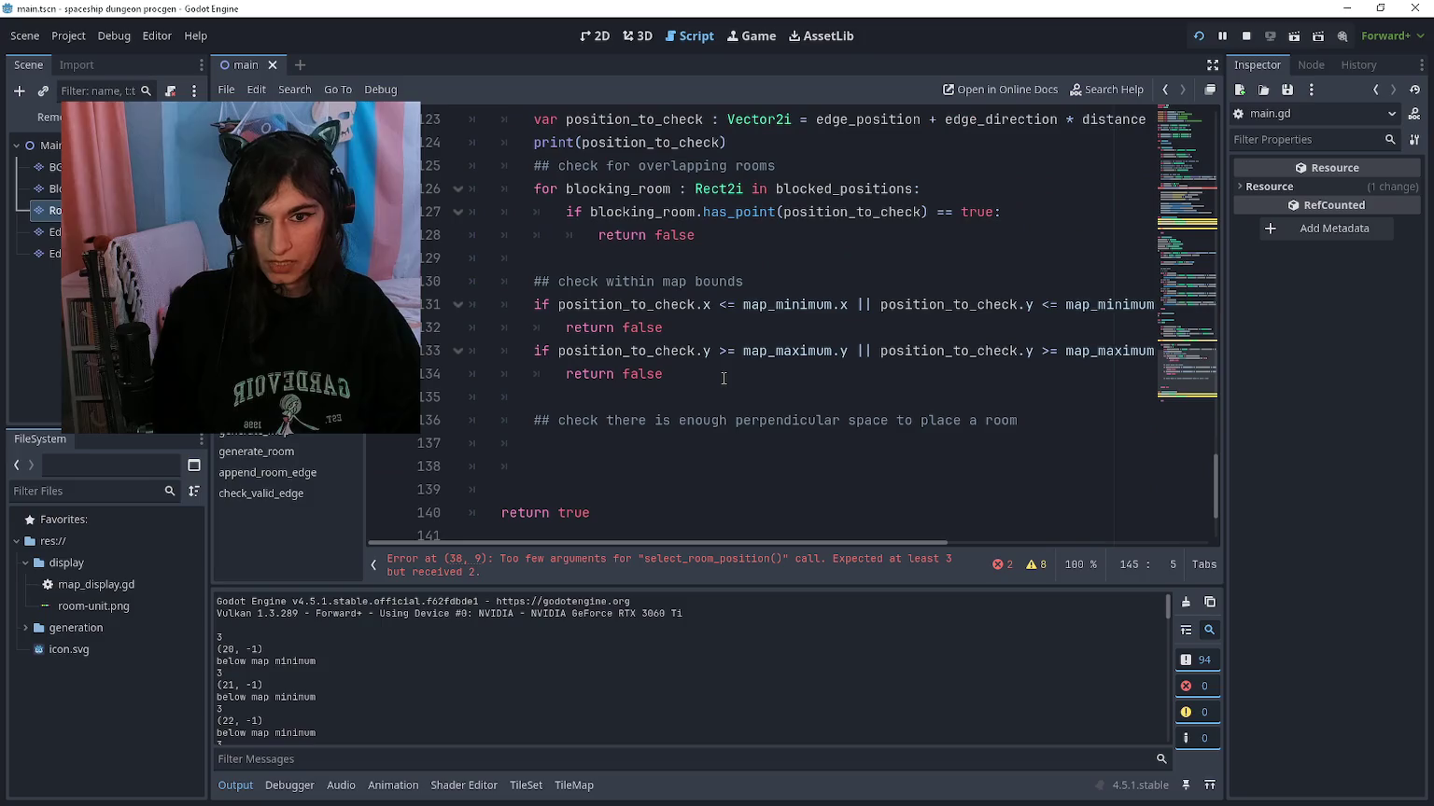
Step: Paste the copied overlap and map-bounds checks into check_valid_position's body
mouse_move(694, 397)
mouse_down()
mouse_move(558, 327)
mouse_move(543, 300)
mouse_move(528, 325)
mouse_up()
key(ctrl+c)
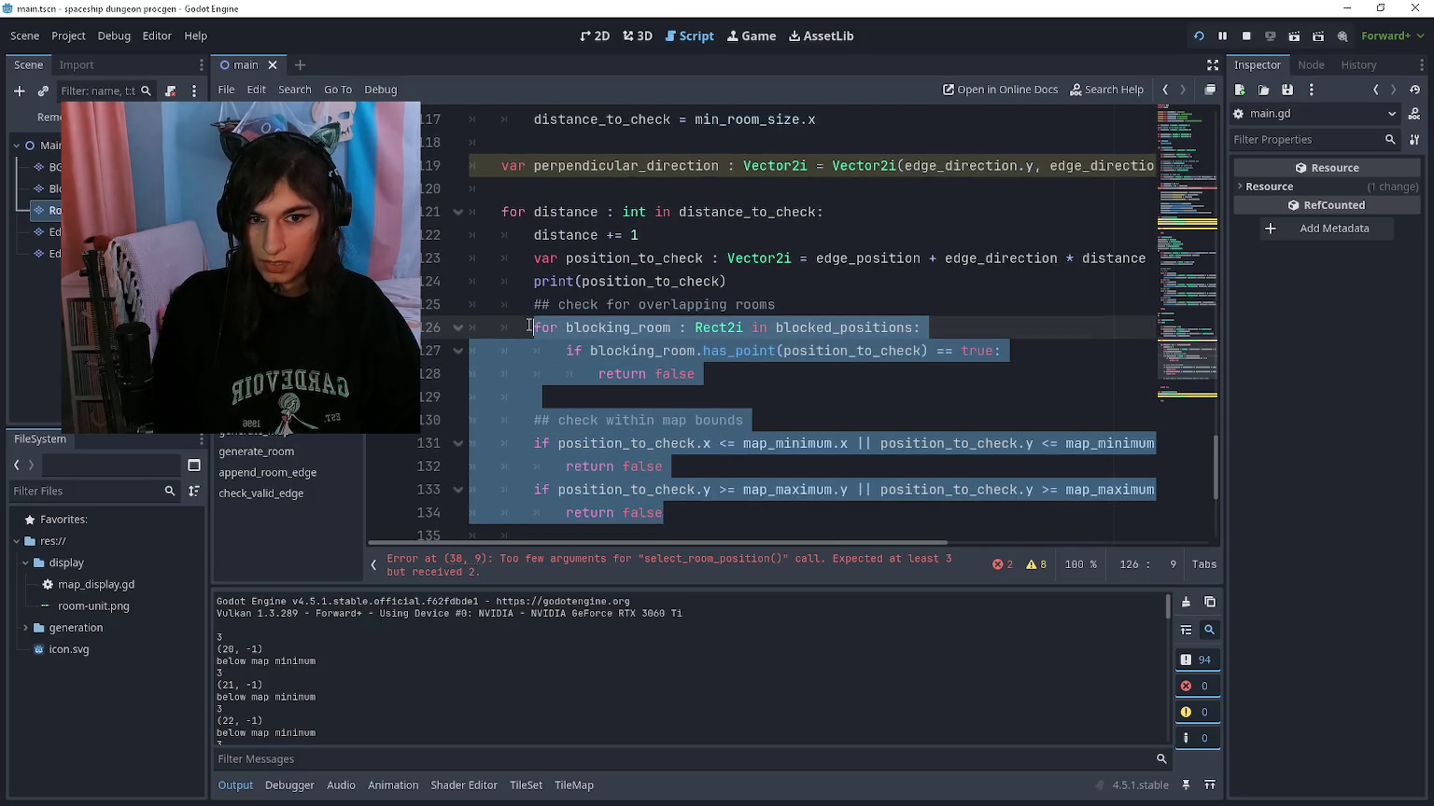
scroll(532, 401, down, 4)
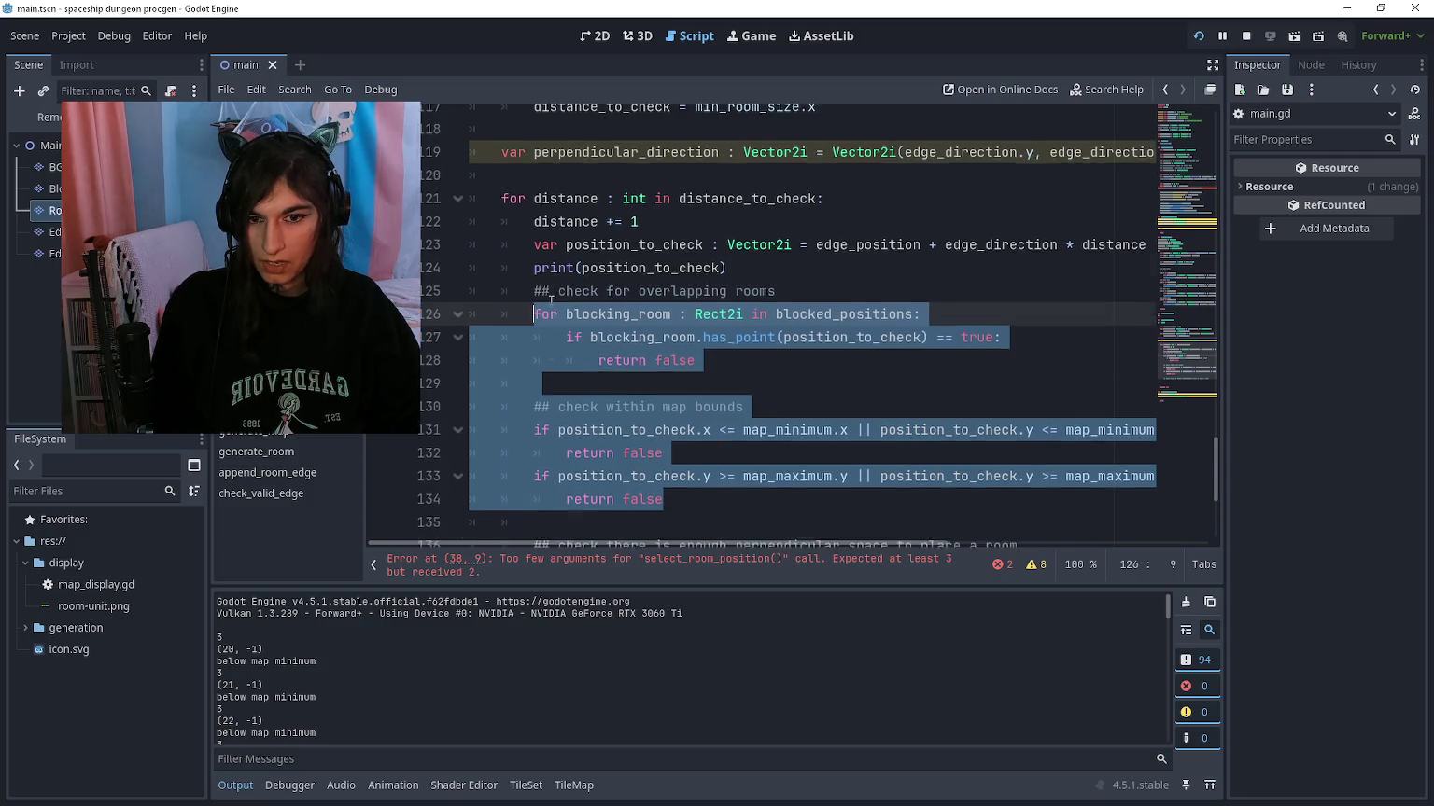
click(506, 492)
key(ctrl+v)
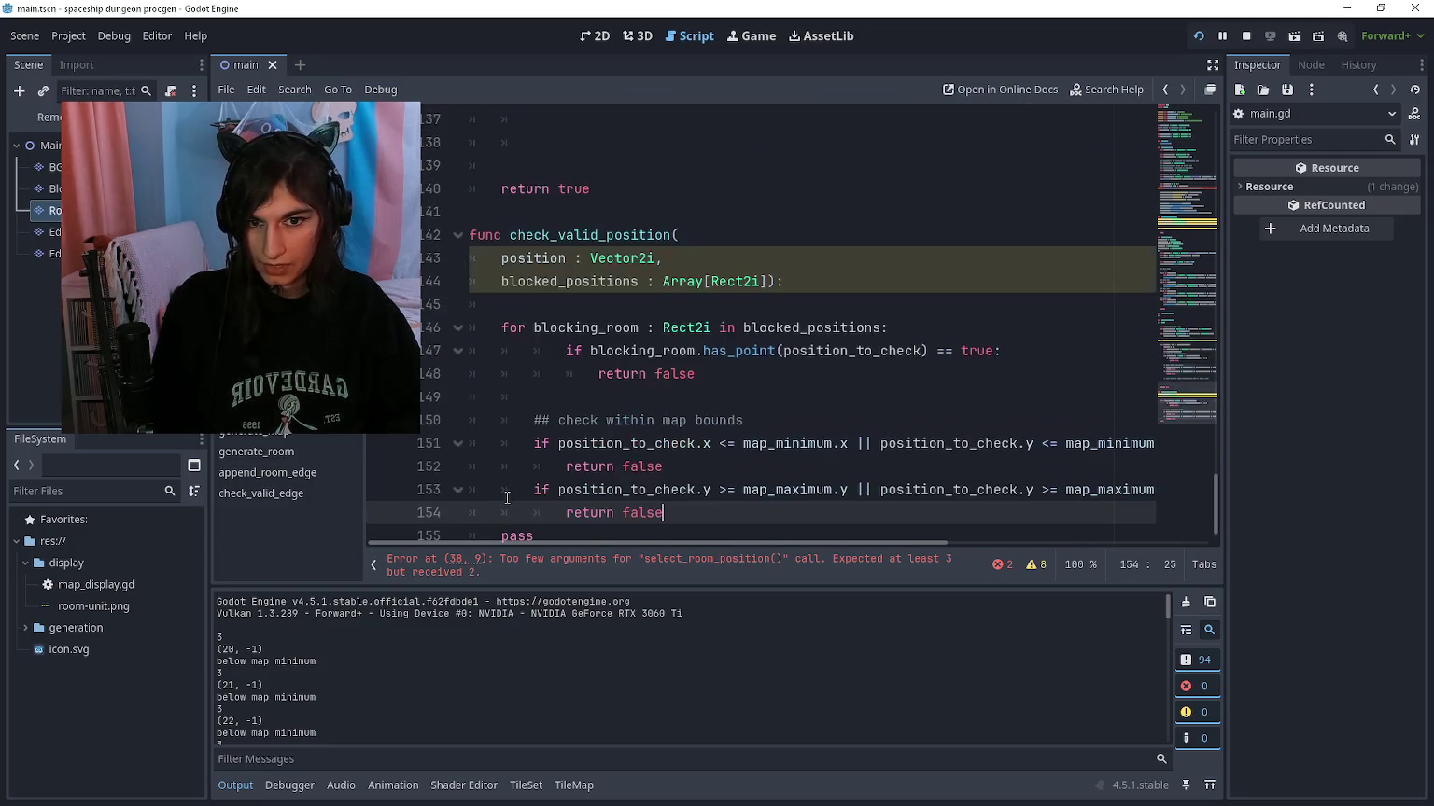
click(542, 329)
click(598, 373)
click(697, 374)
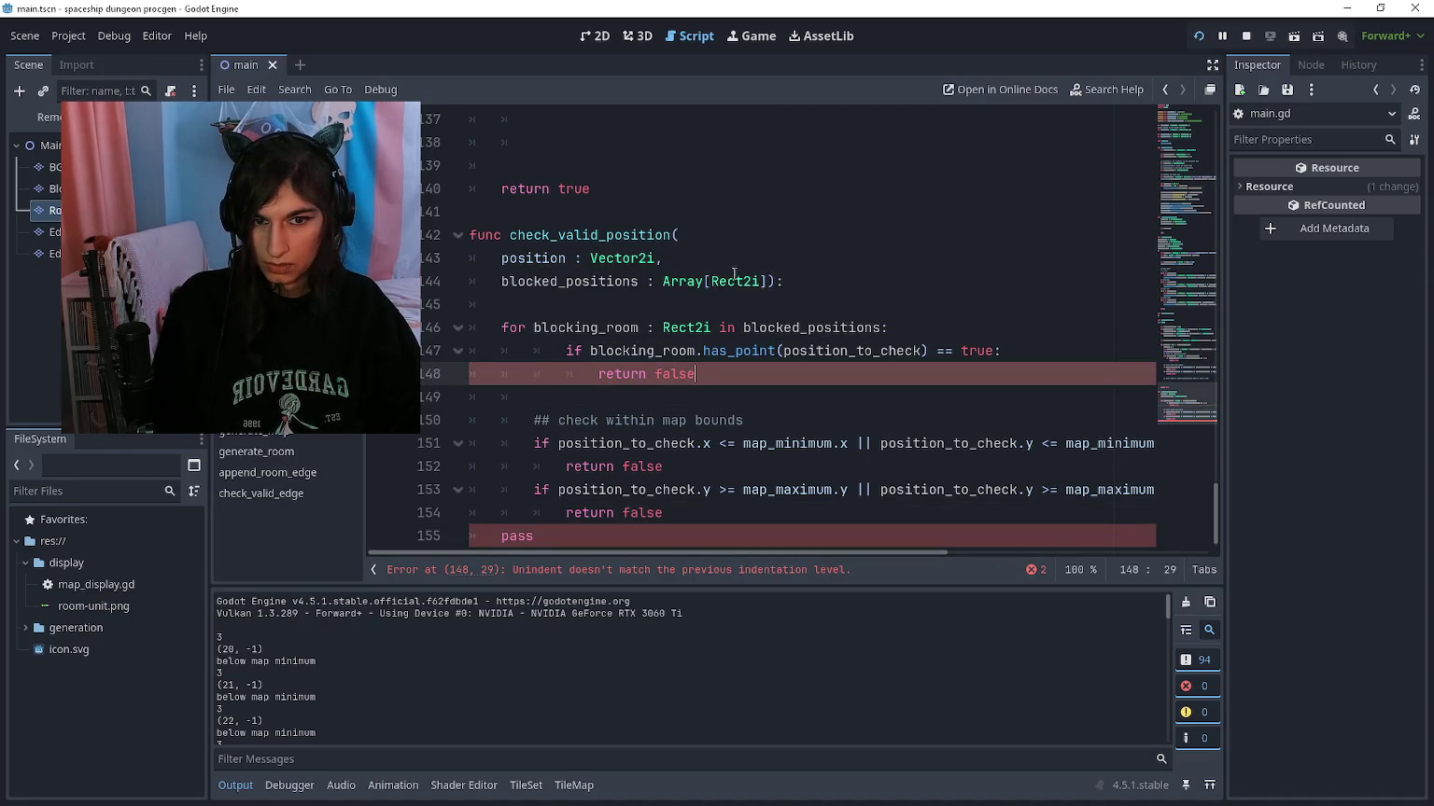
Step: Give the function a '-> bool' return type, with the closing parenthesis on its own line
click(774, 281)
key(Left)
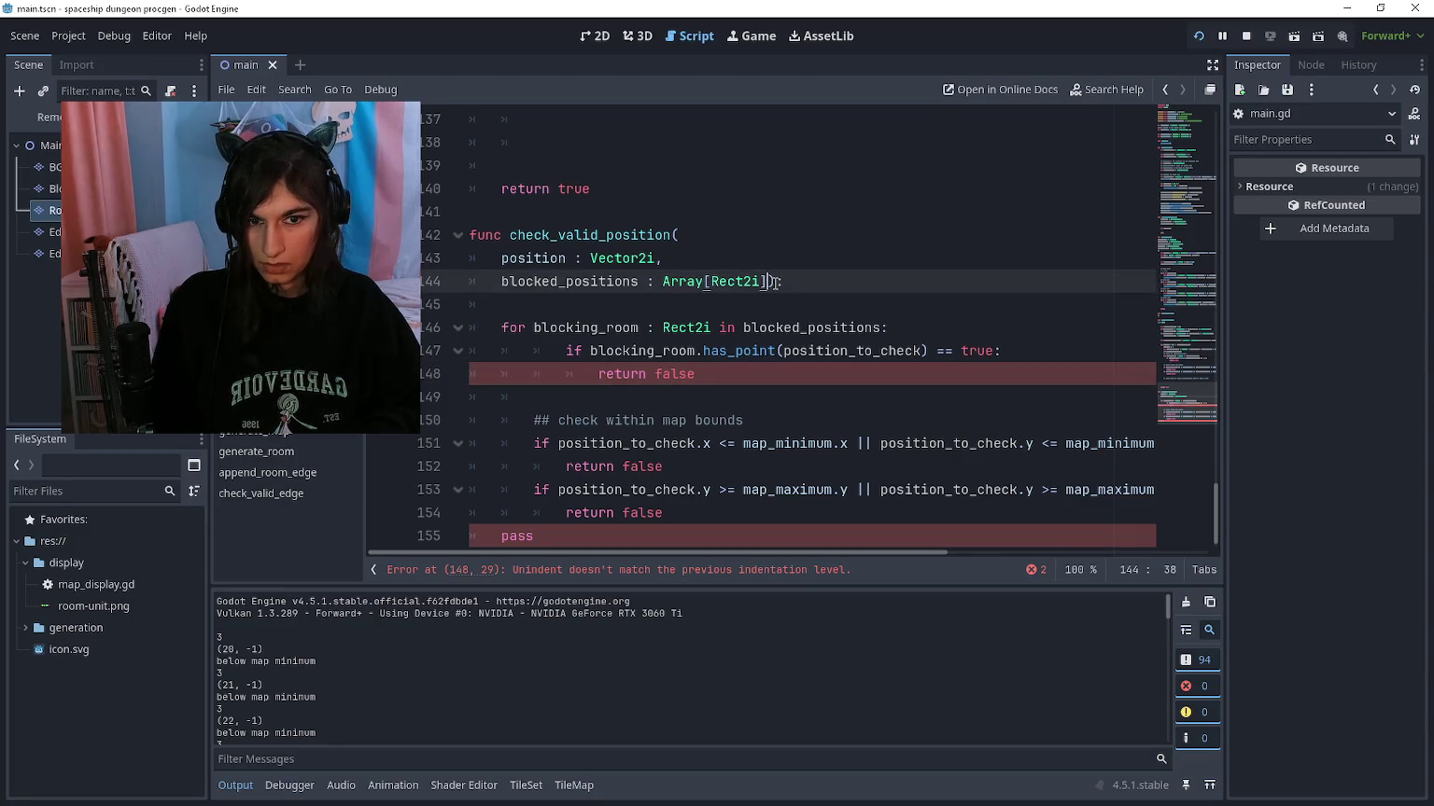
key(Return)
text(-> )
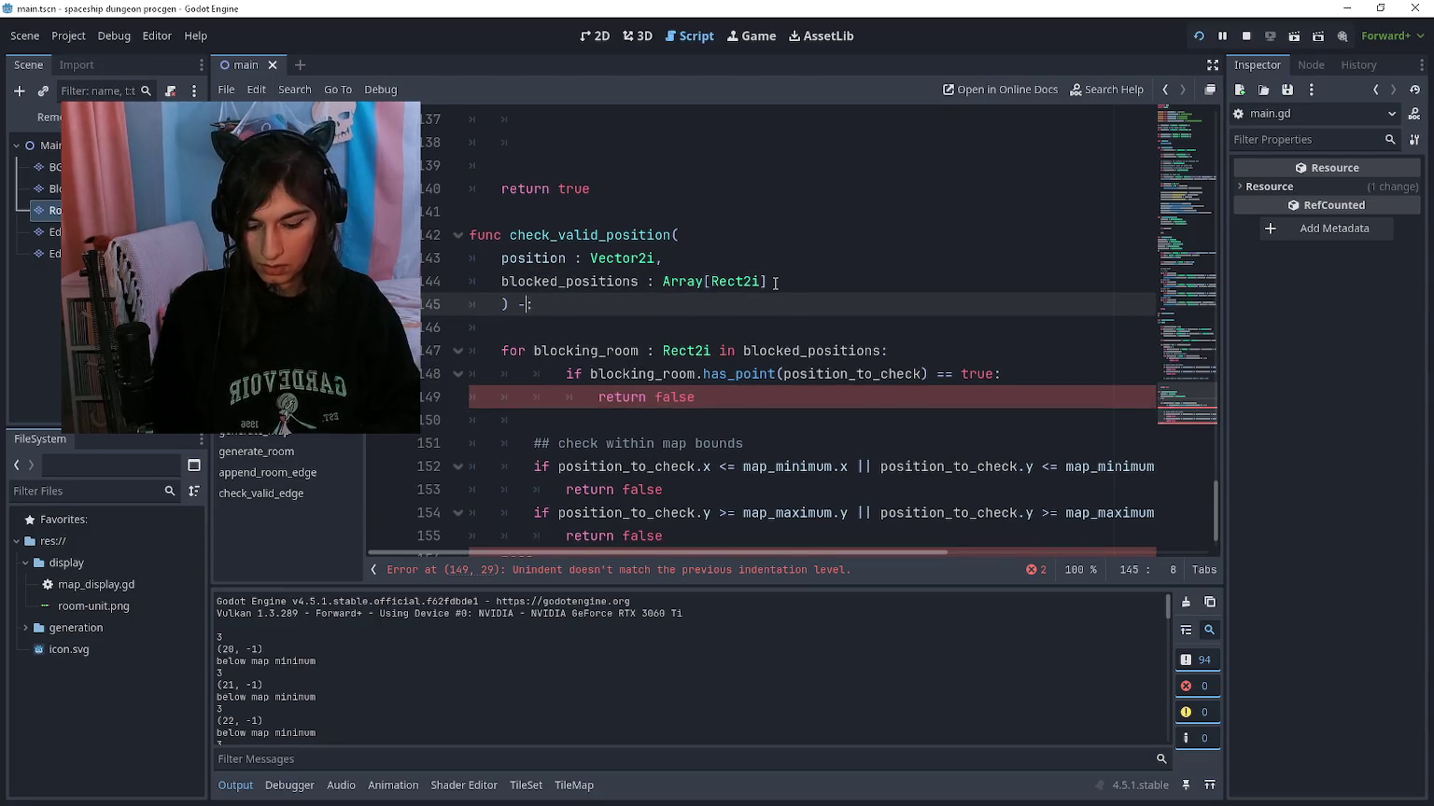
text(bool)
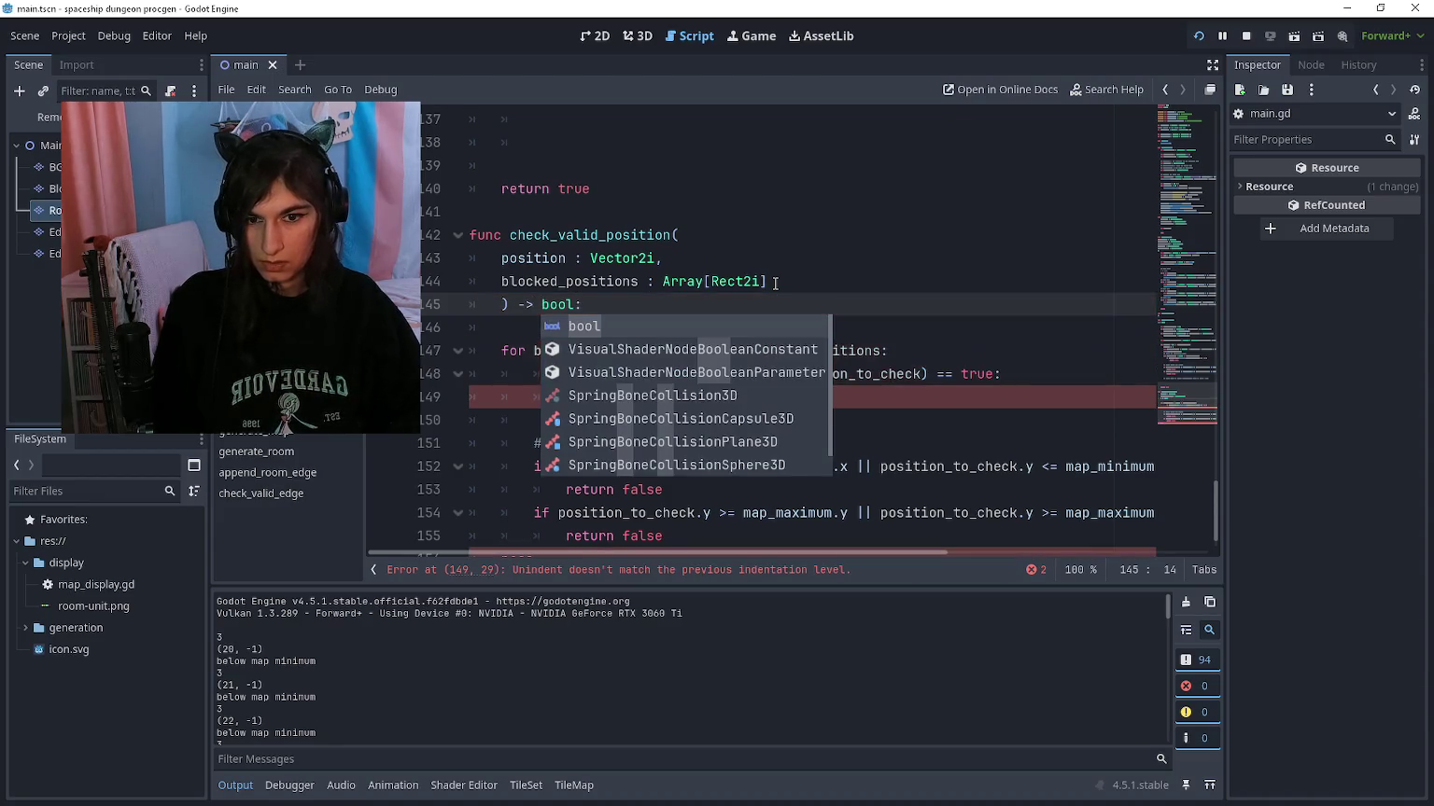
key(Escape)
text(1)
key(BackSpace)
key(BackSpace)
key(BackSpace)
key(ctrl+z)
key(ctrl+z)
key(ctrl+z)
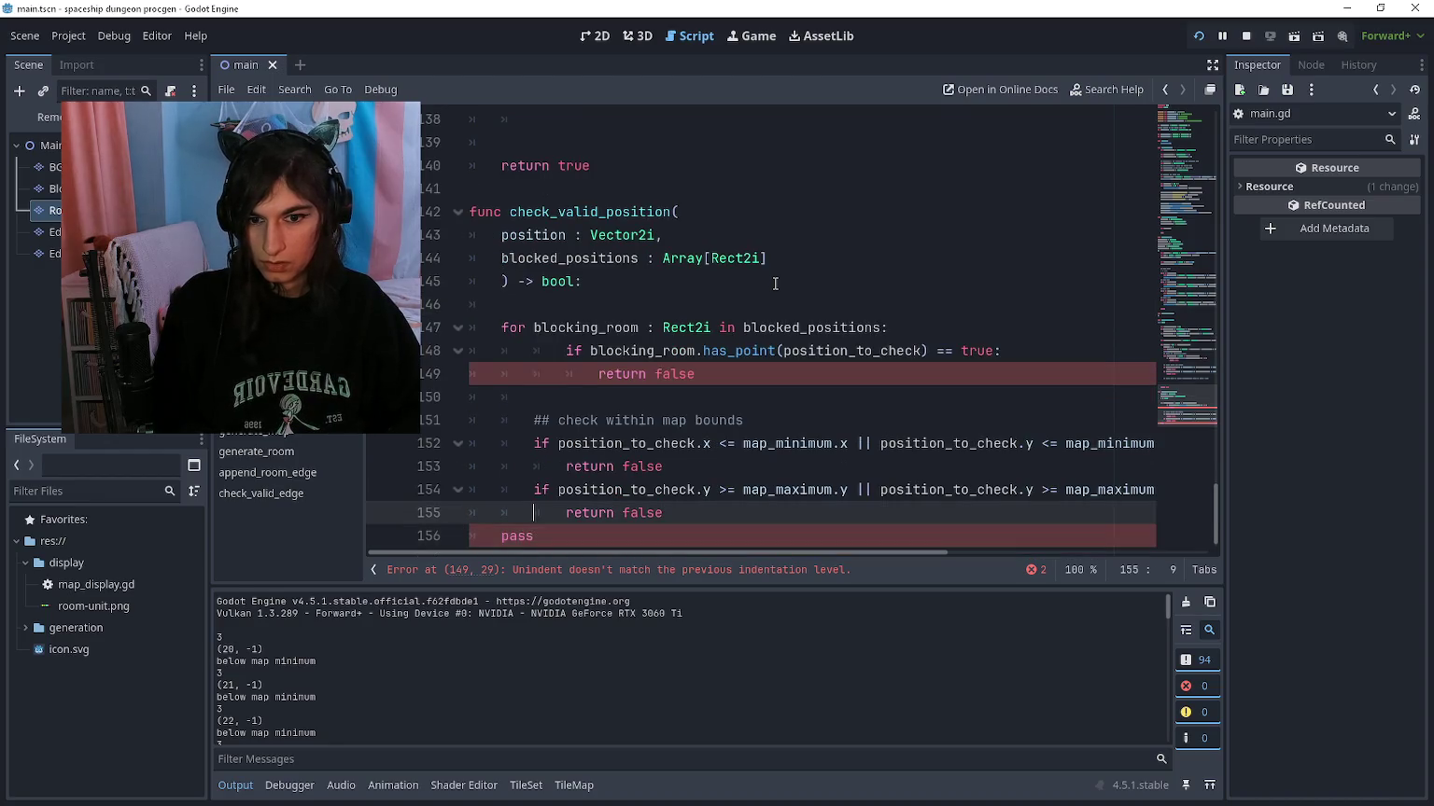
Step: Replace pass with 'return true', fix the pasted checks' indentation, and correct the 'retuirn' typo
key(Down)
key(shift+Home)
text(retuirn true)
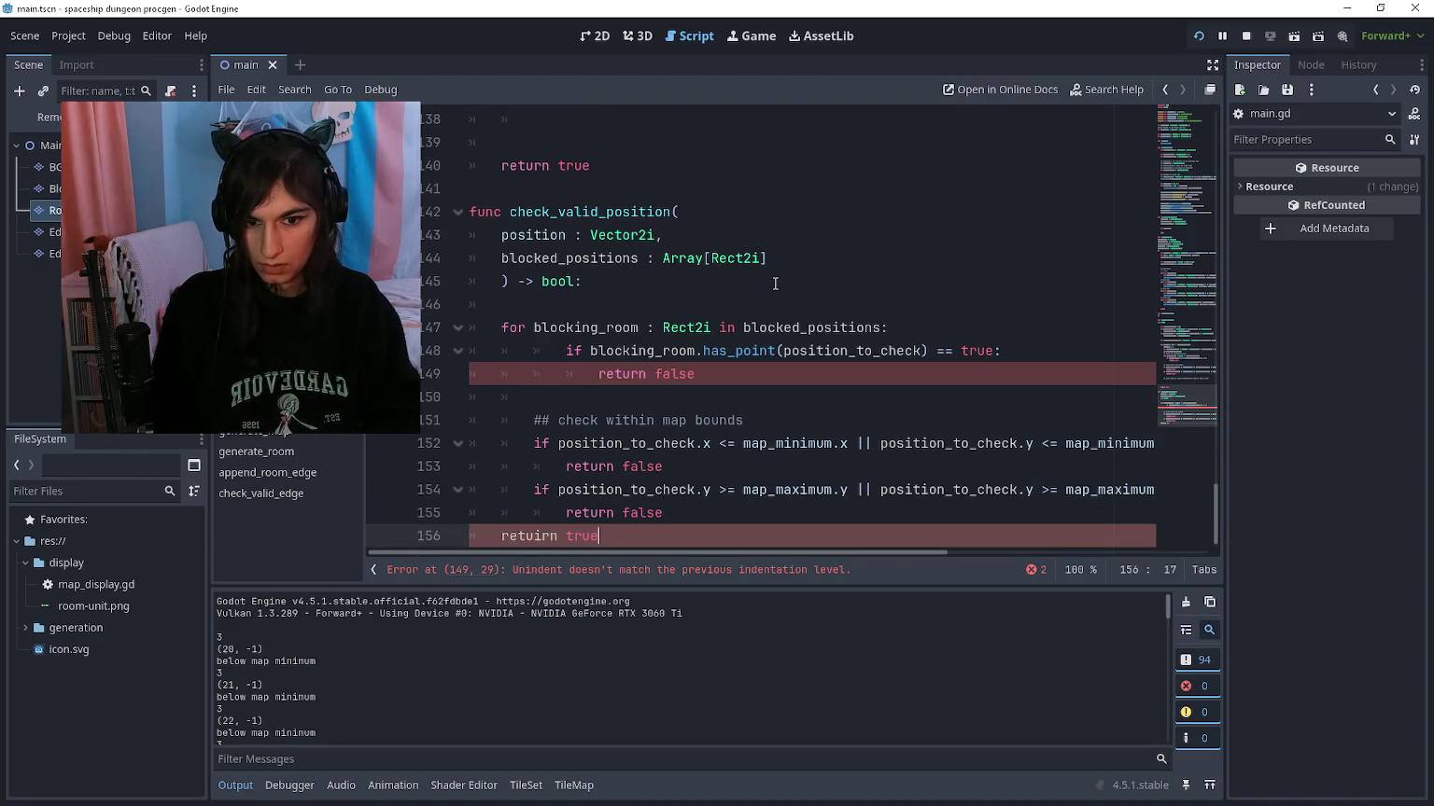
key(Up)
key(Up)
key(Up)
key(shift+Down)
key(shift+Tab)
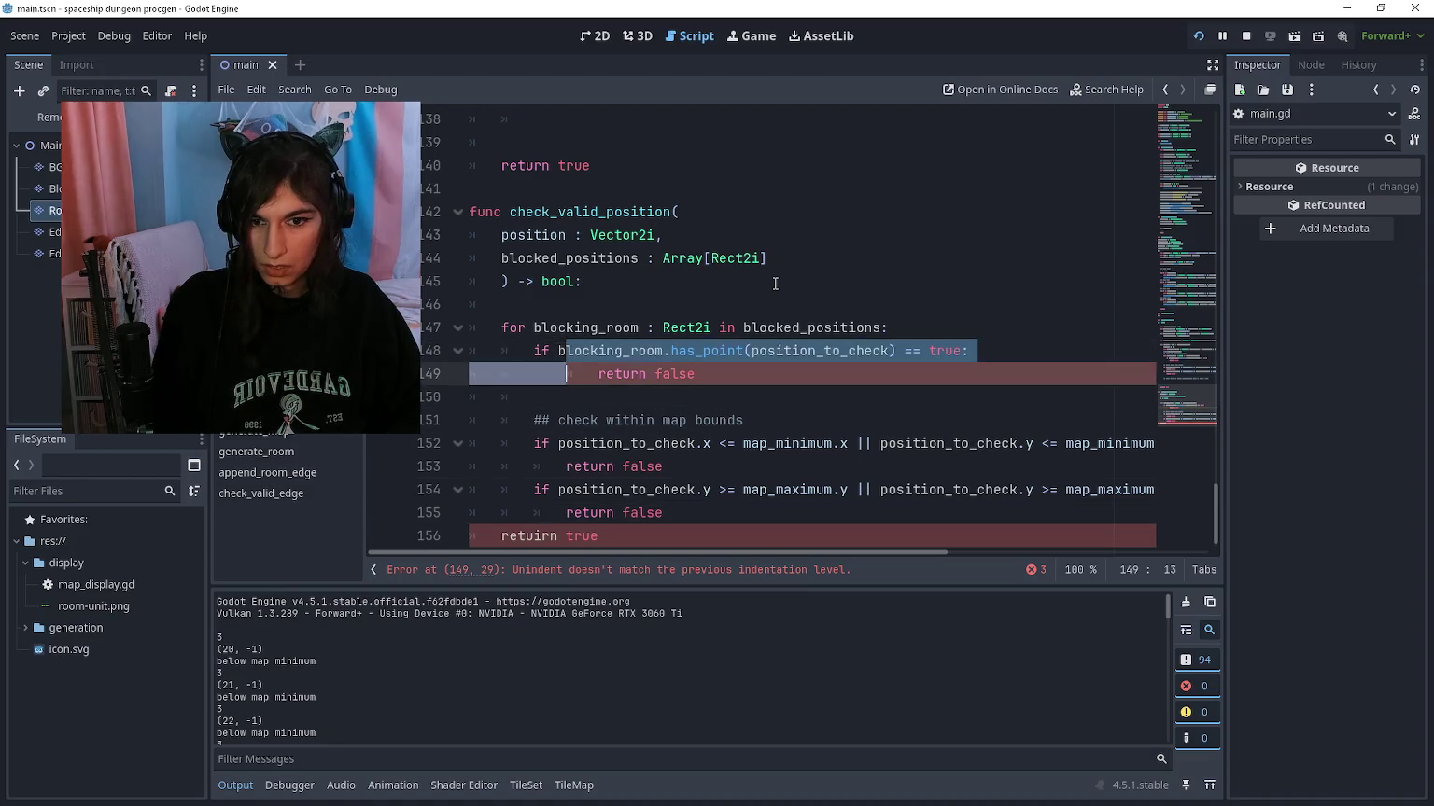
key(shift+Tab)
key(Up)
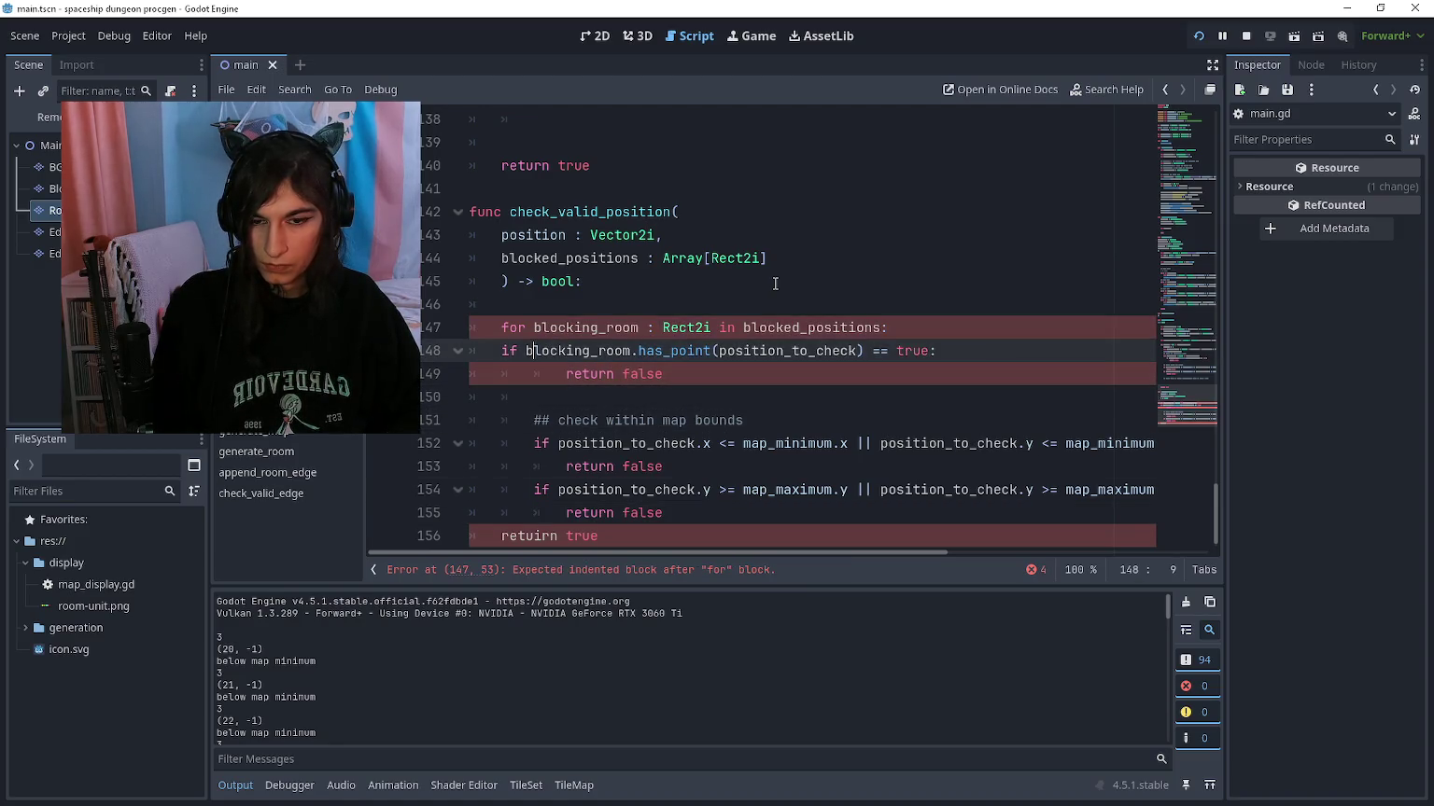
key(Home)
key(Tab)
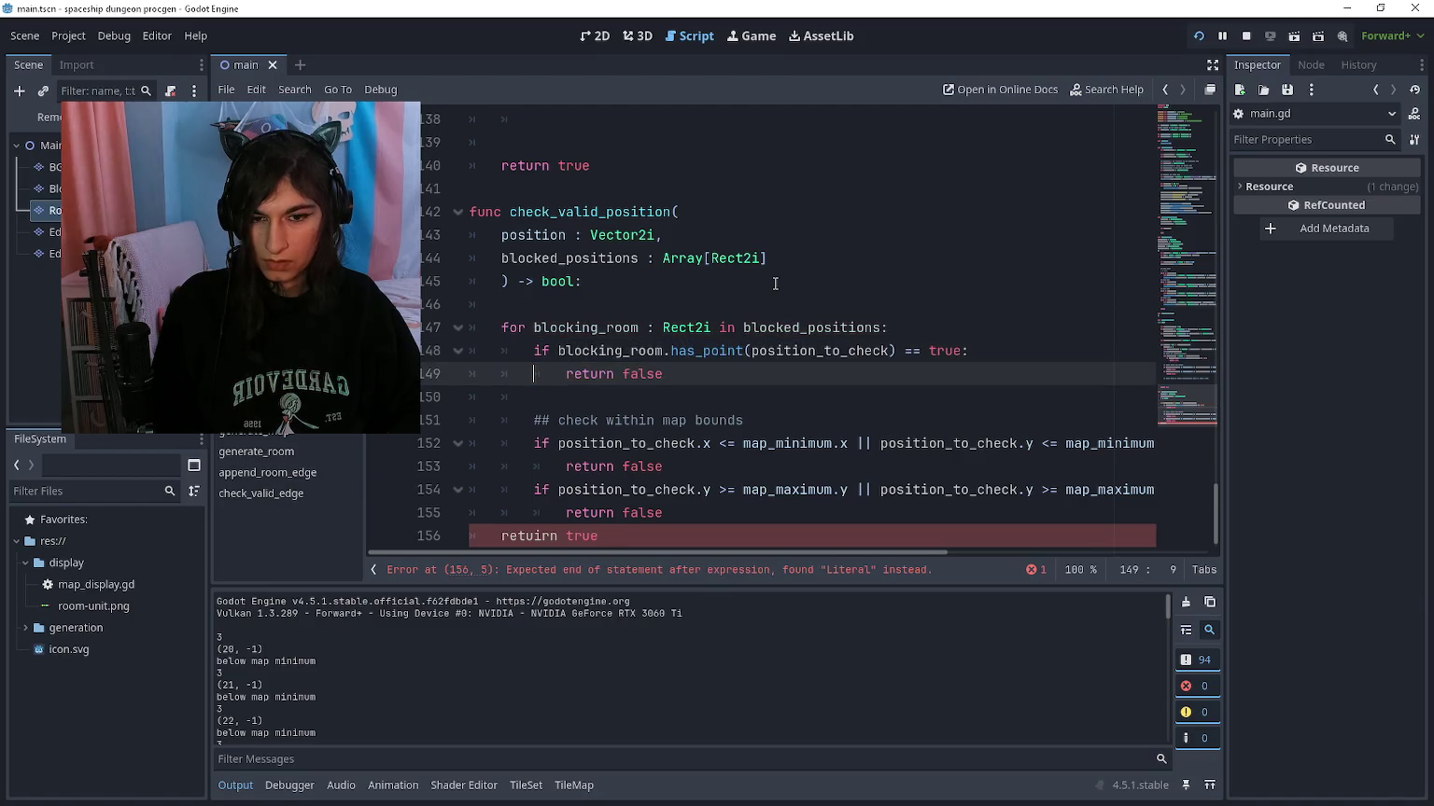
key(Down)
key(Down)
key(Down)
key(Down)
key(Down)
key(Down)
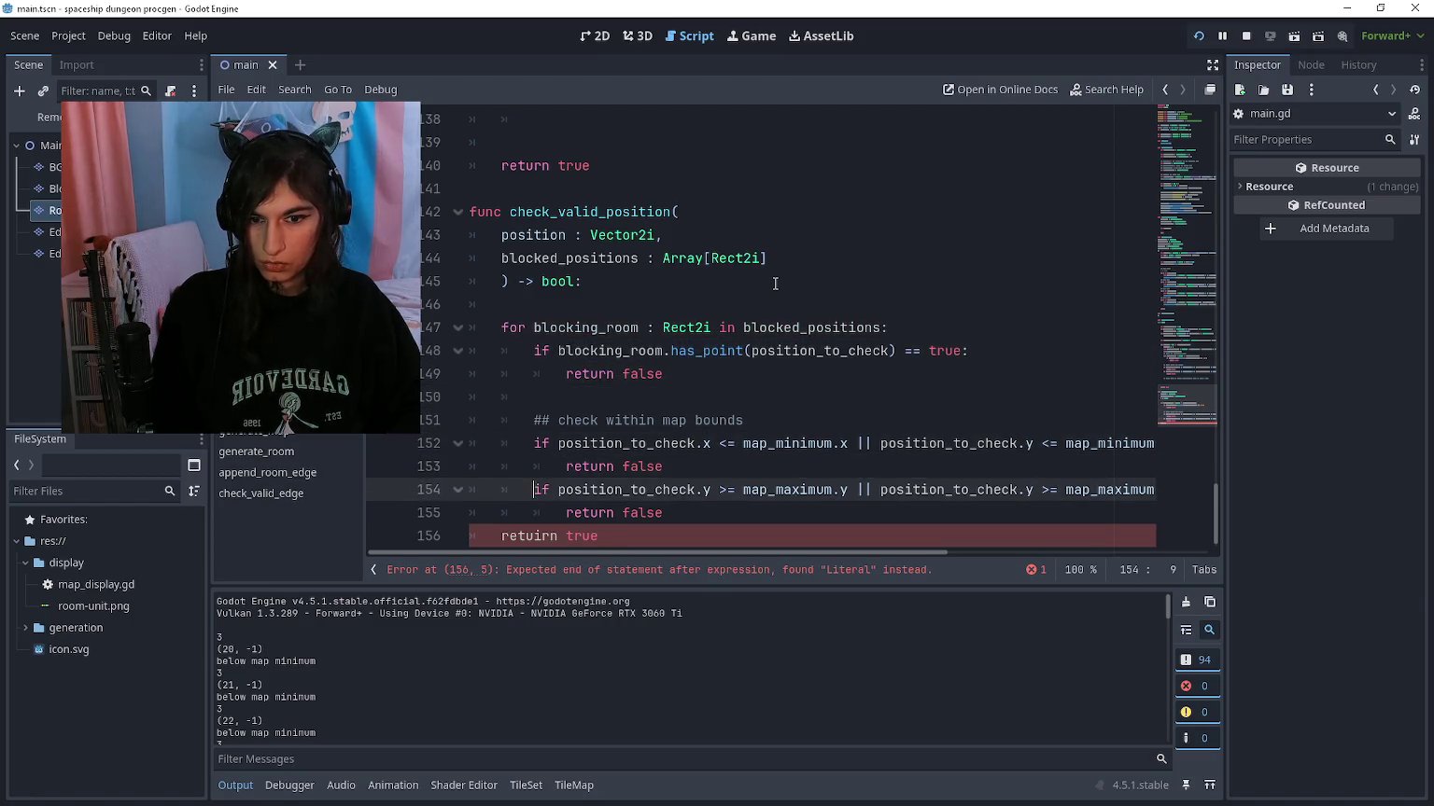
key(Delete)
key(Up)
key(Up)
key(Up)
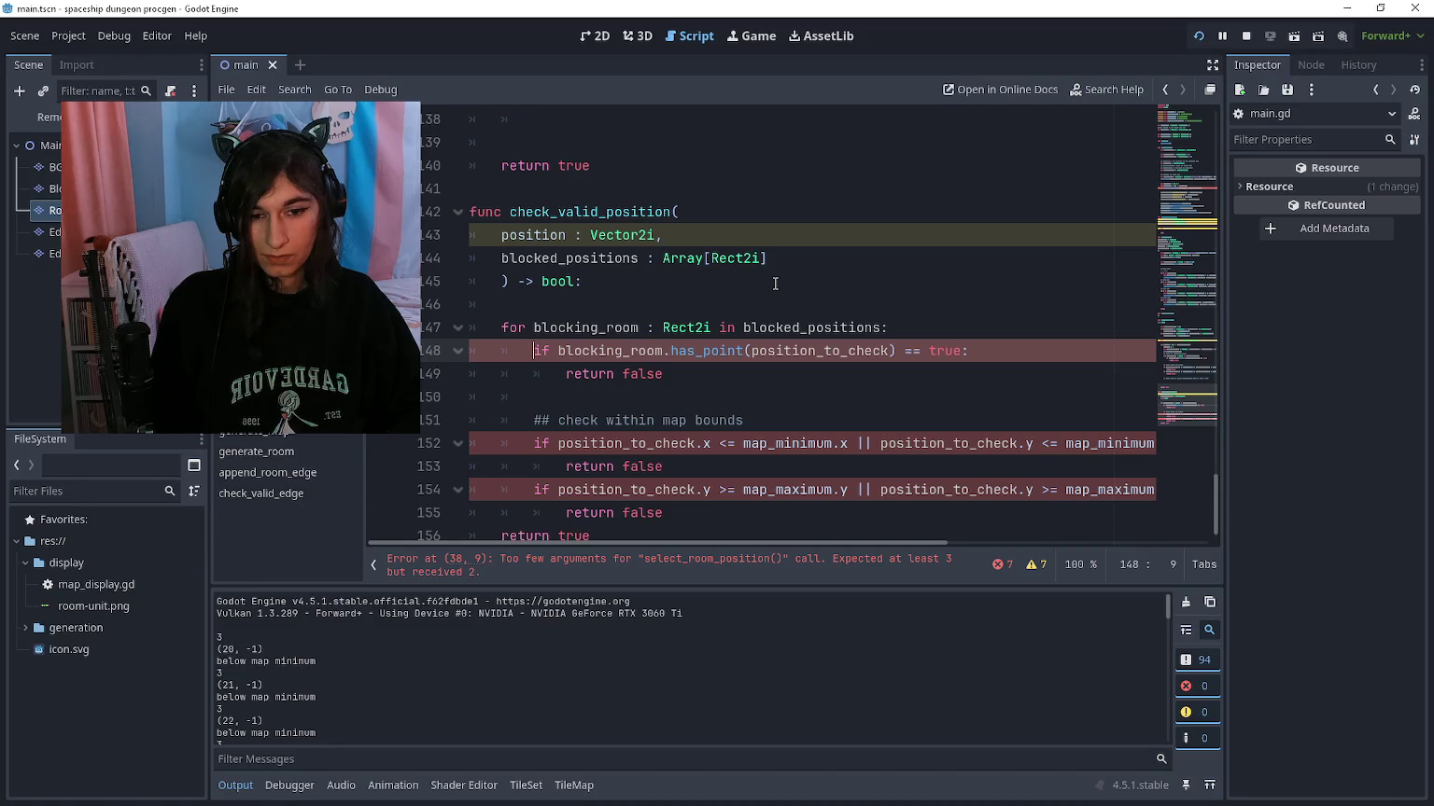
Step: Rename the first parameter to position_to_check, then select the old inline checks in check_valid_edge
key(Up)
key(Up)
key(Up)
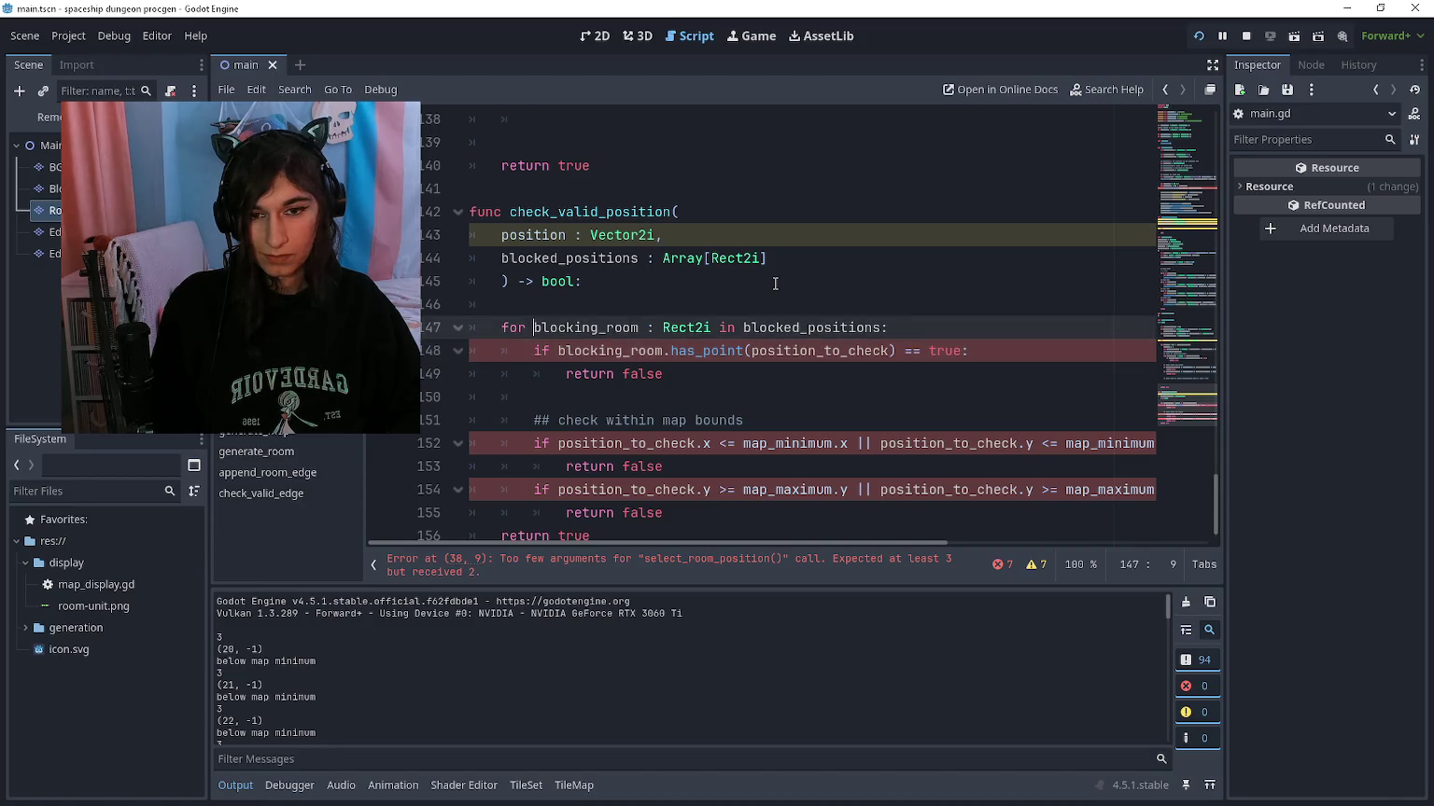
key(Right)
key(Right)
key(Right)
text(_to_check)
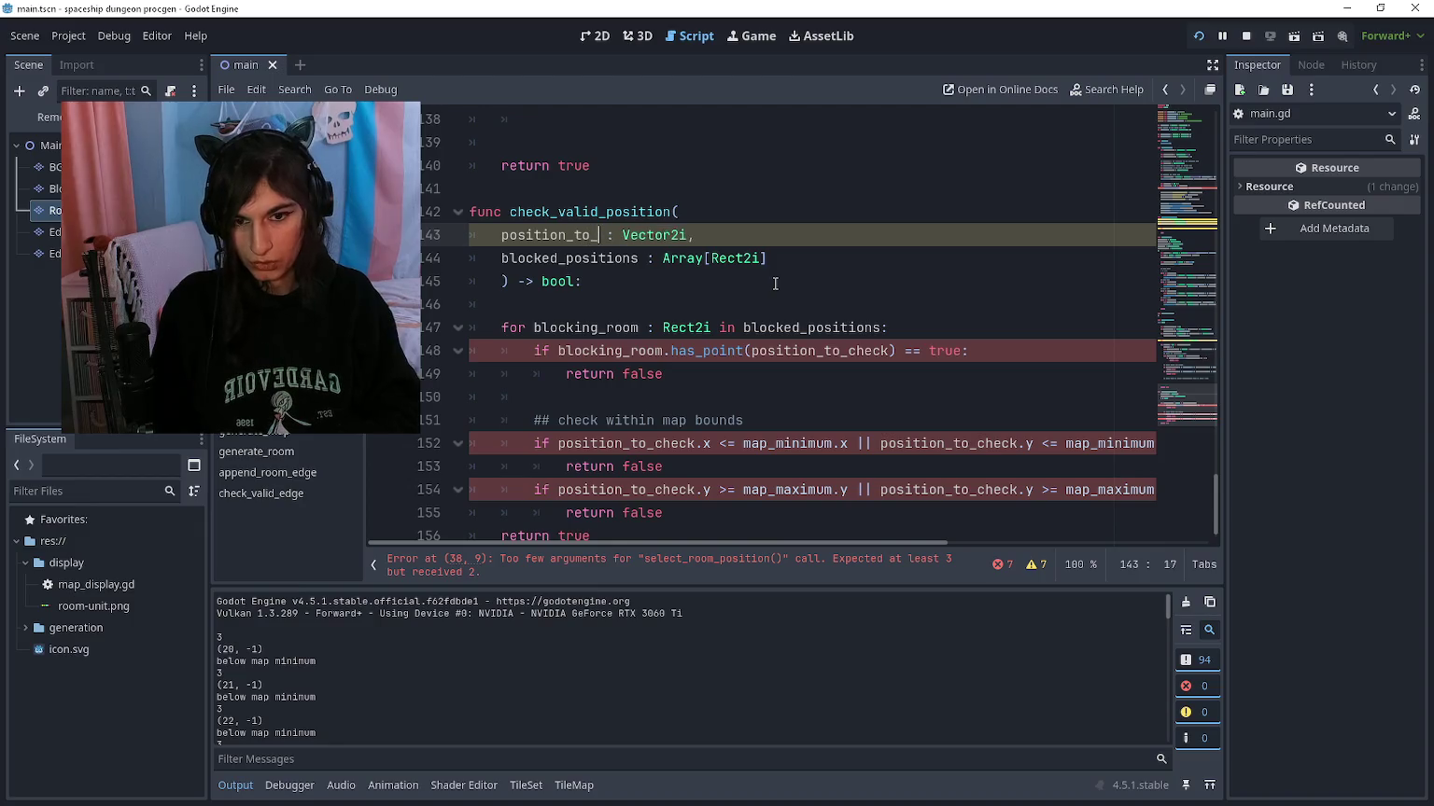
scroll(705, 398, down, 1)
key(ctrl+End)
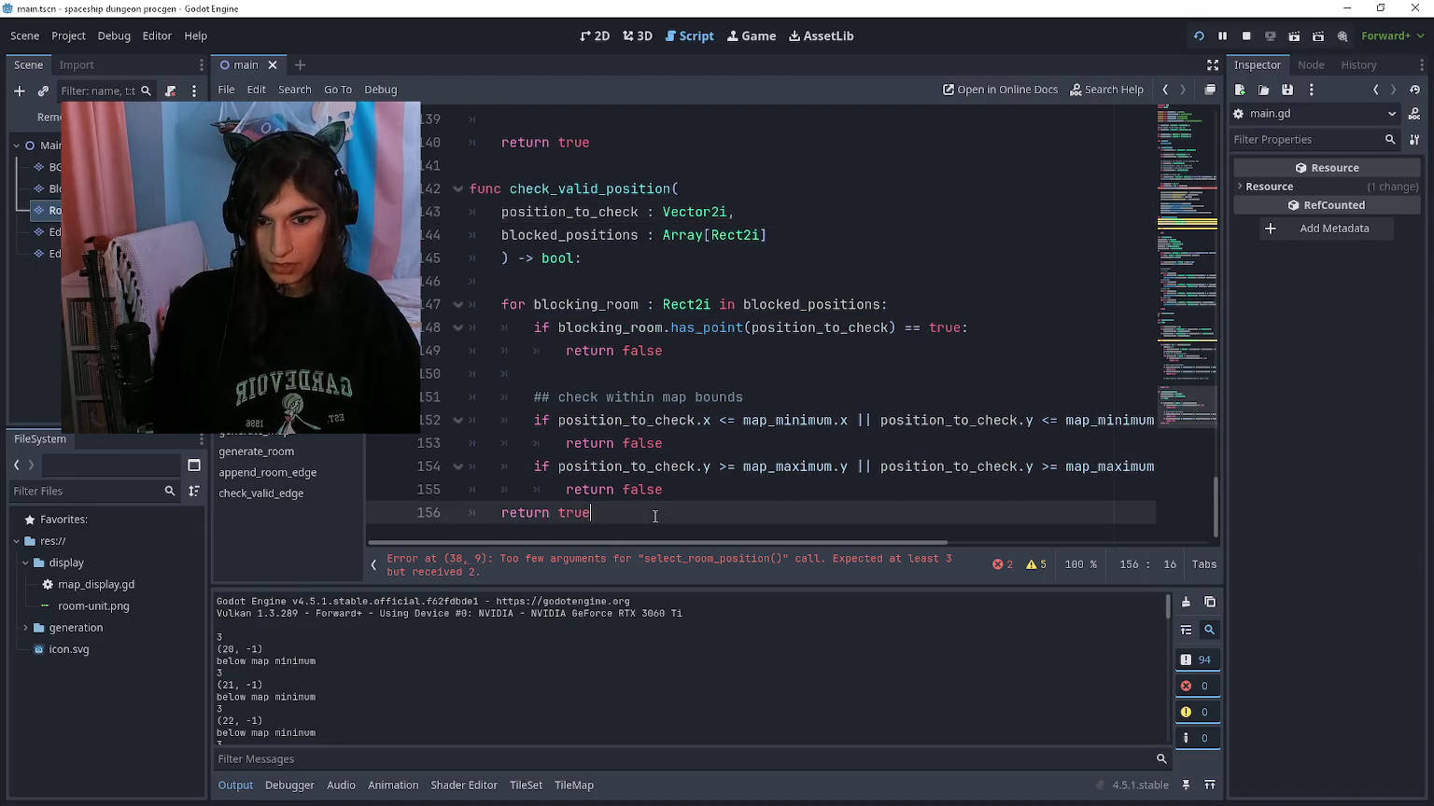
scroll(649, 464, up, 6)
drag(682, 412, 534, 234)
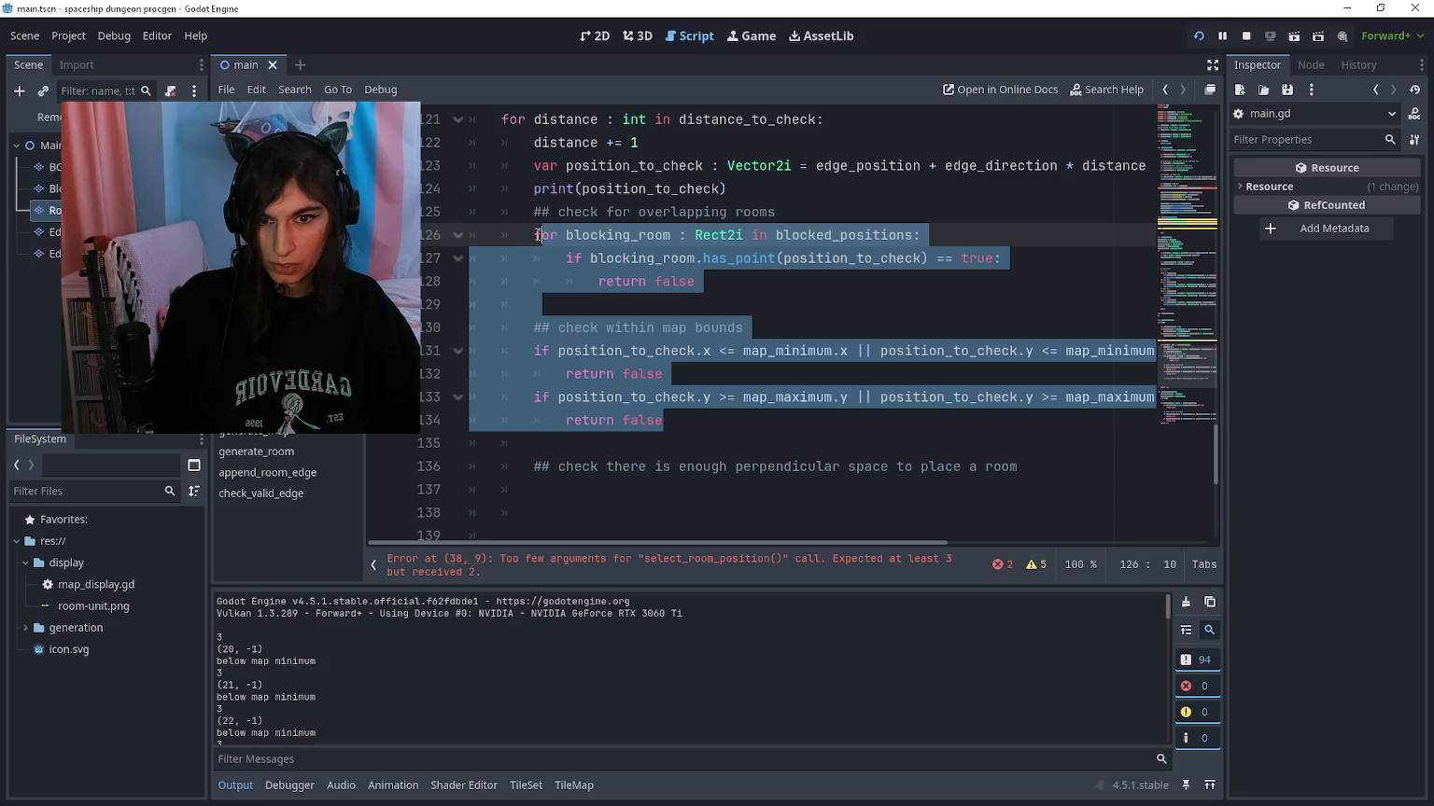
Step: Replace the selected checks with 'var is_position_valid : bool = check_valid_position(position_to_check, blocked_positions)'
text(var )
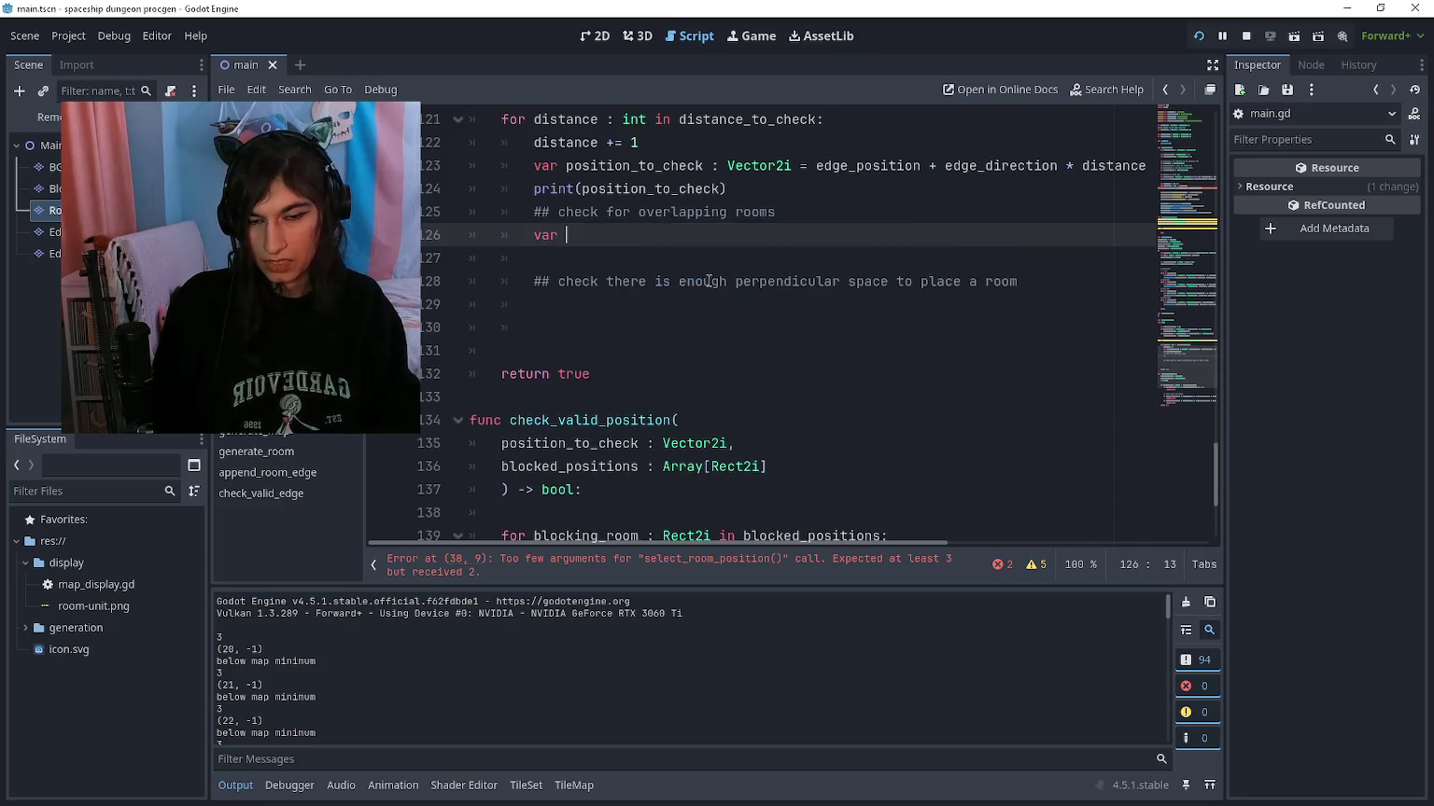
text(is_position_vali)
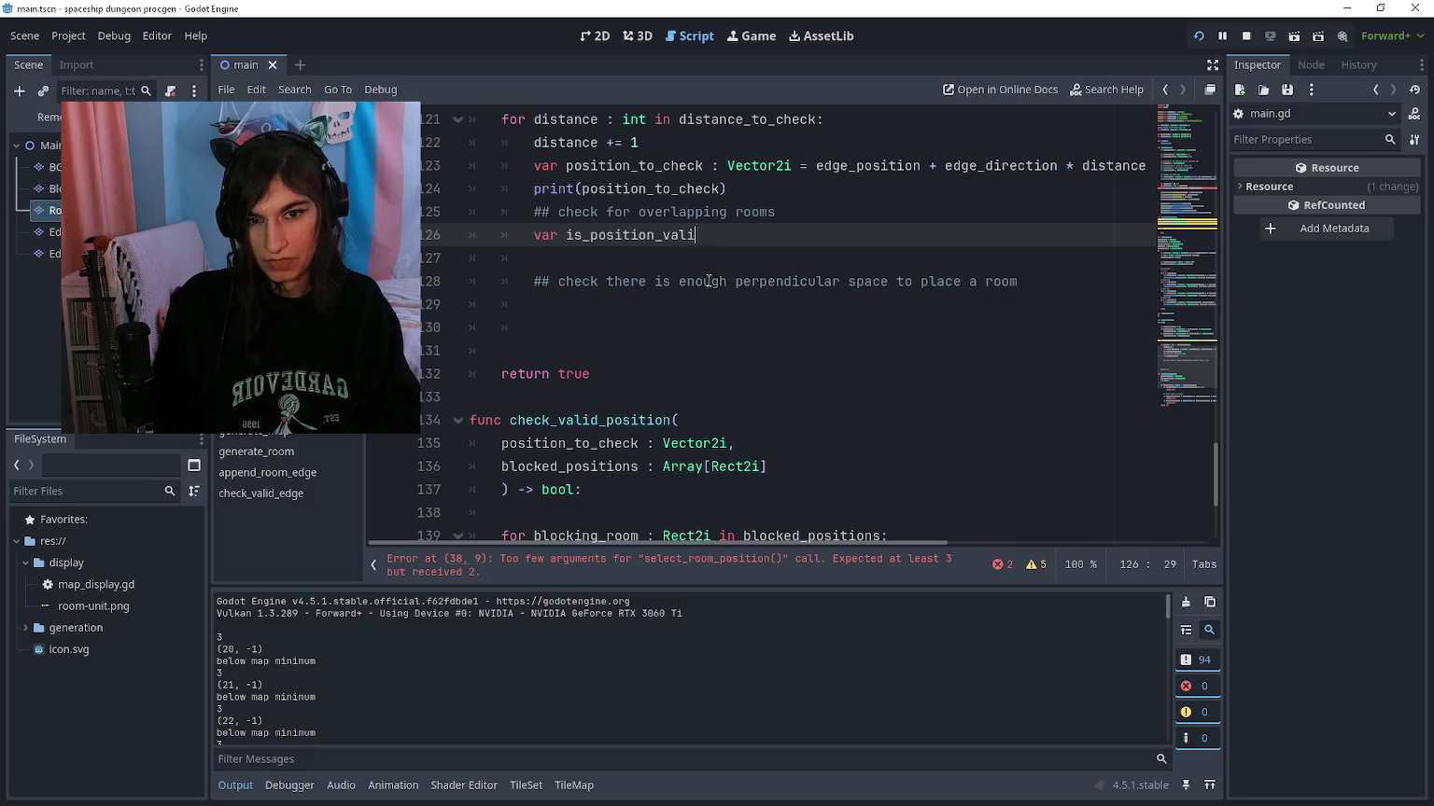
text(d : bool = )
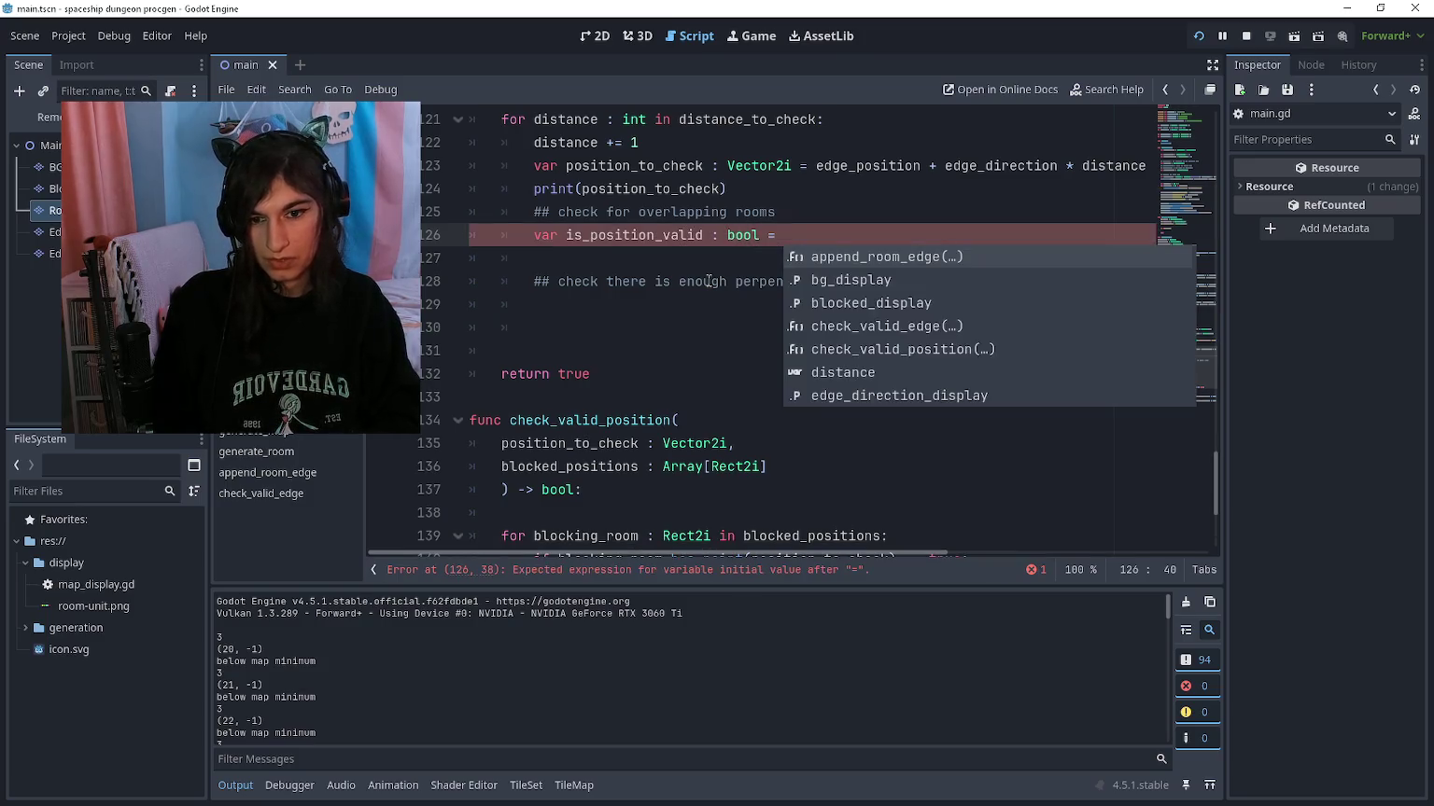
text(check_valid_position)
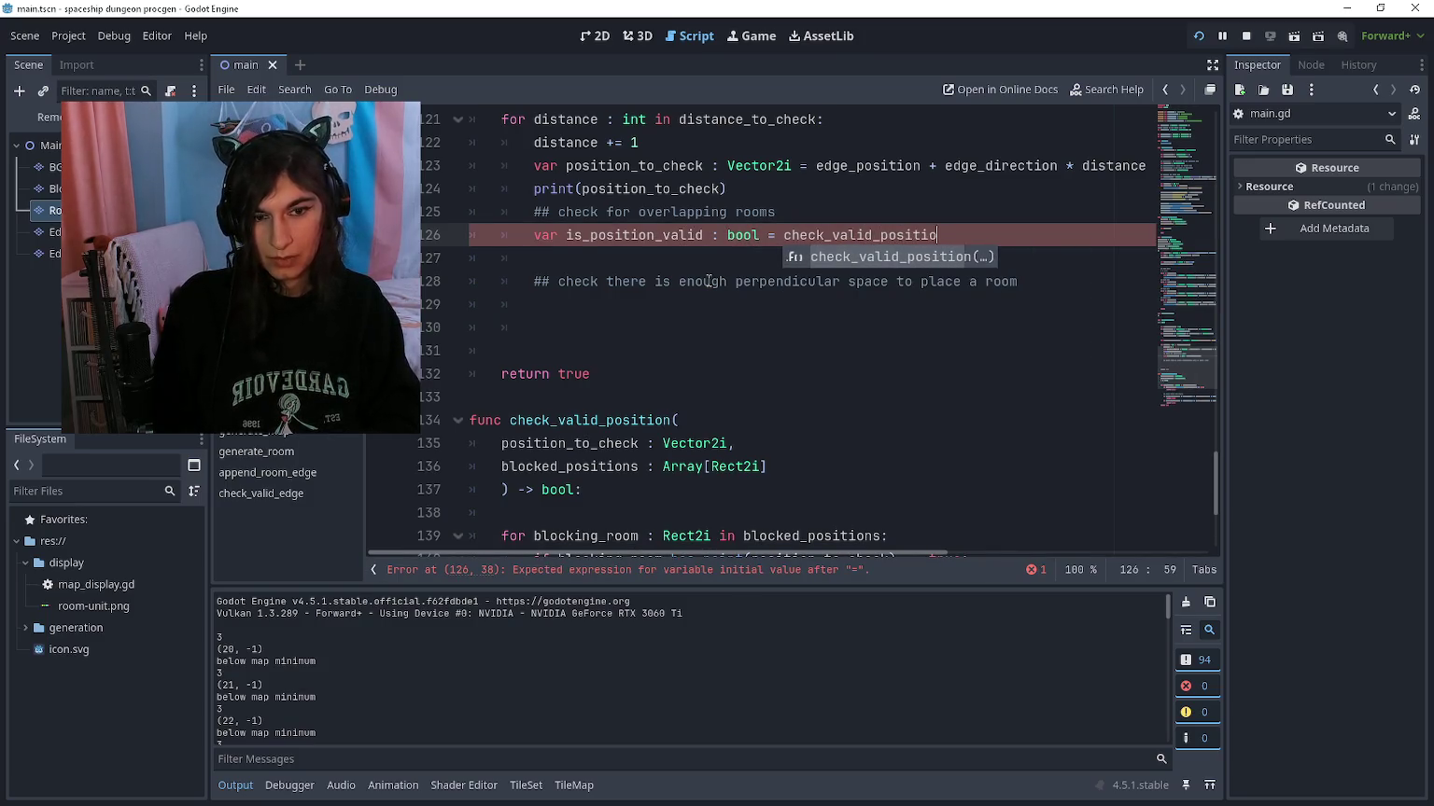
key(Return)
text(position_to_check)
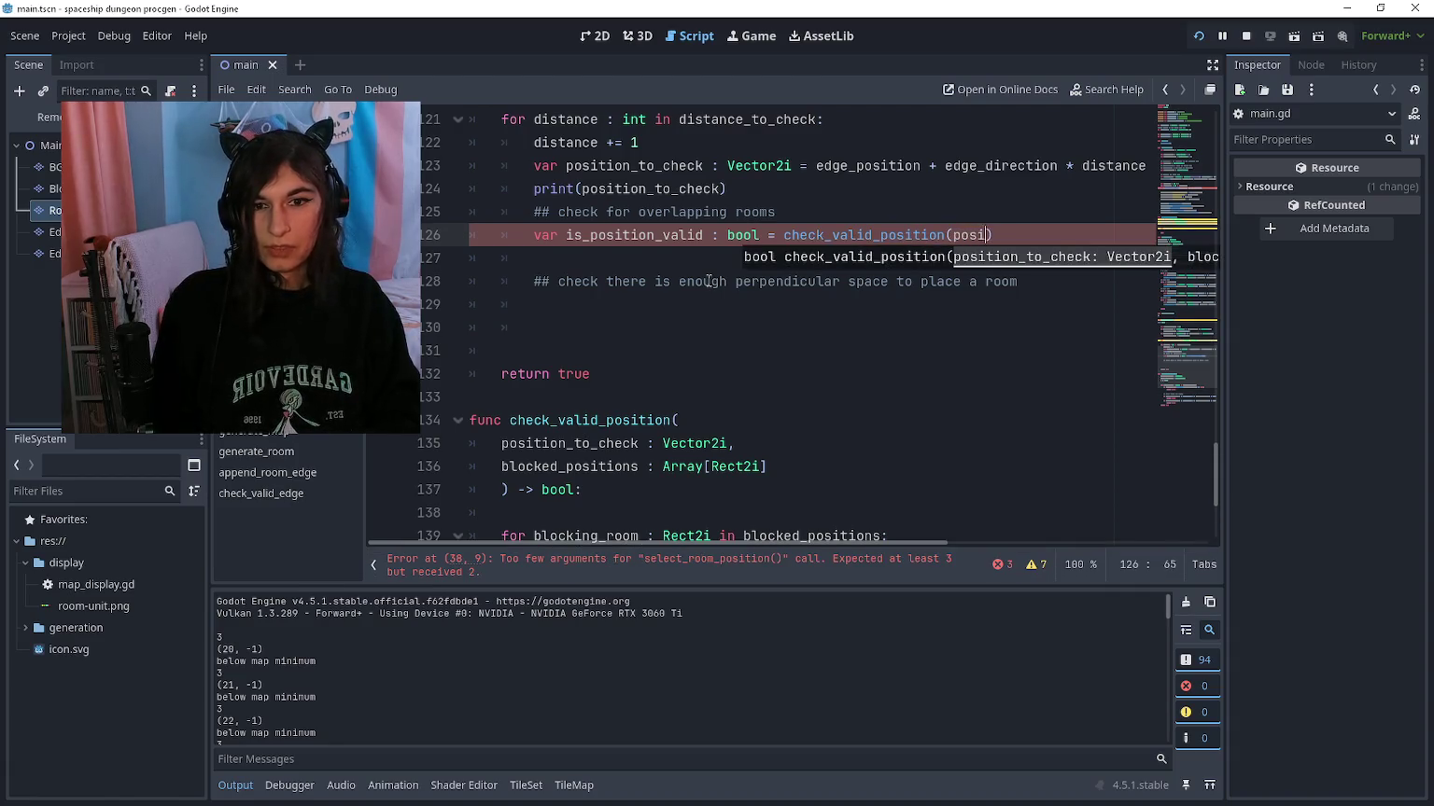
text(, block)
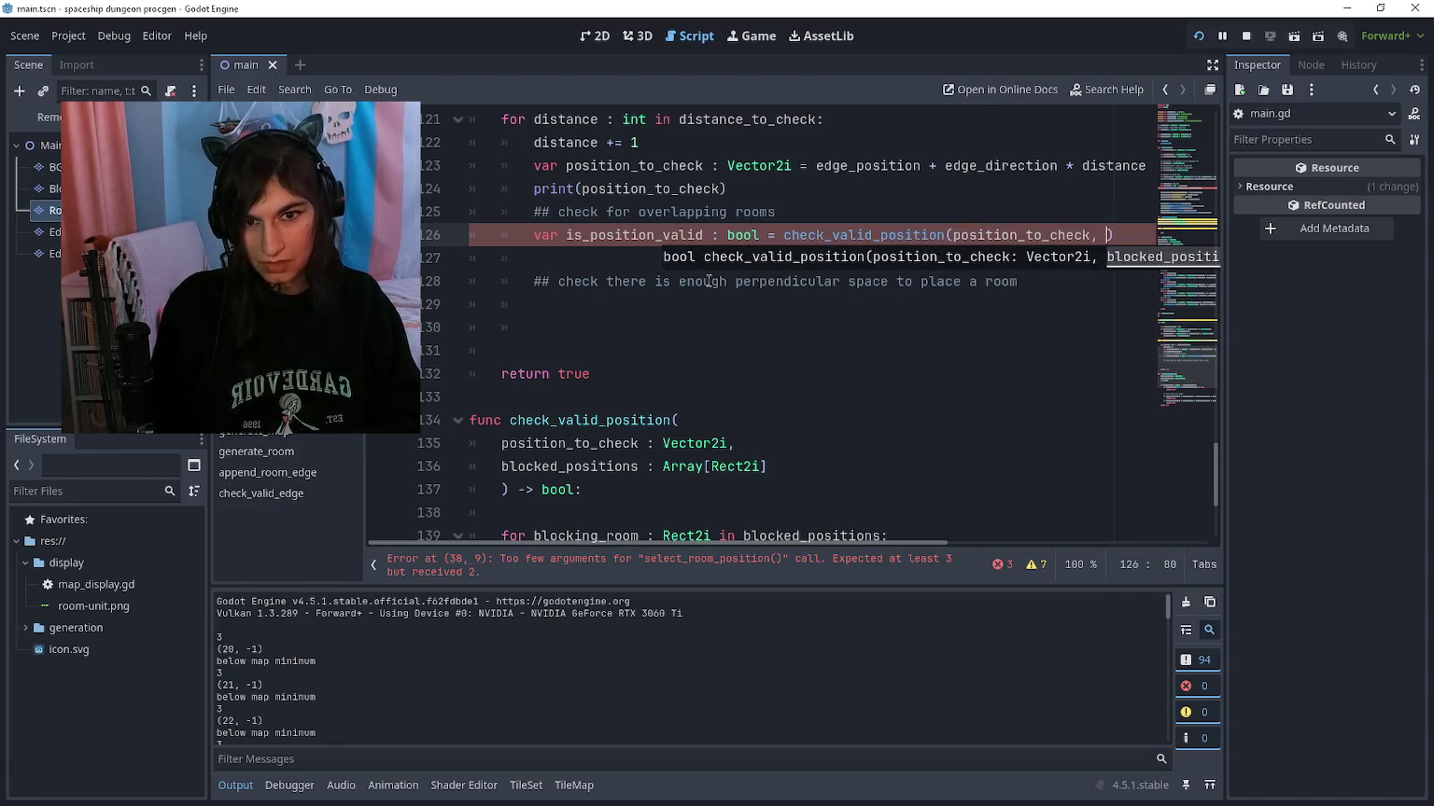
text(ed_)
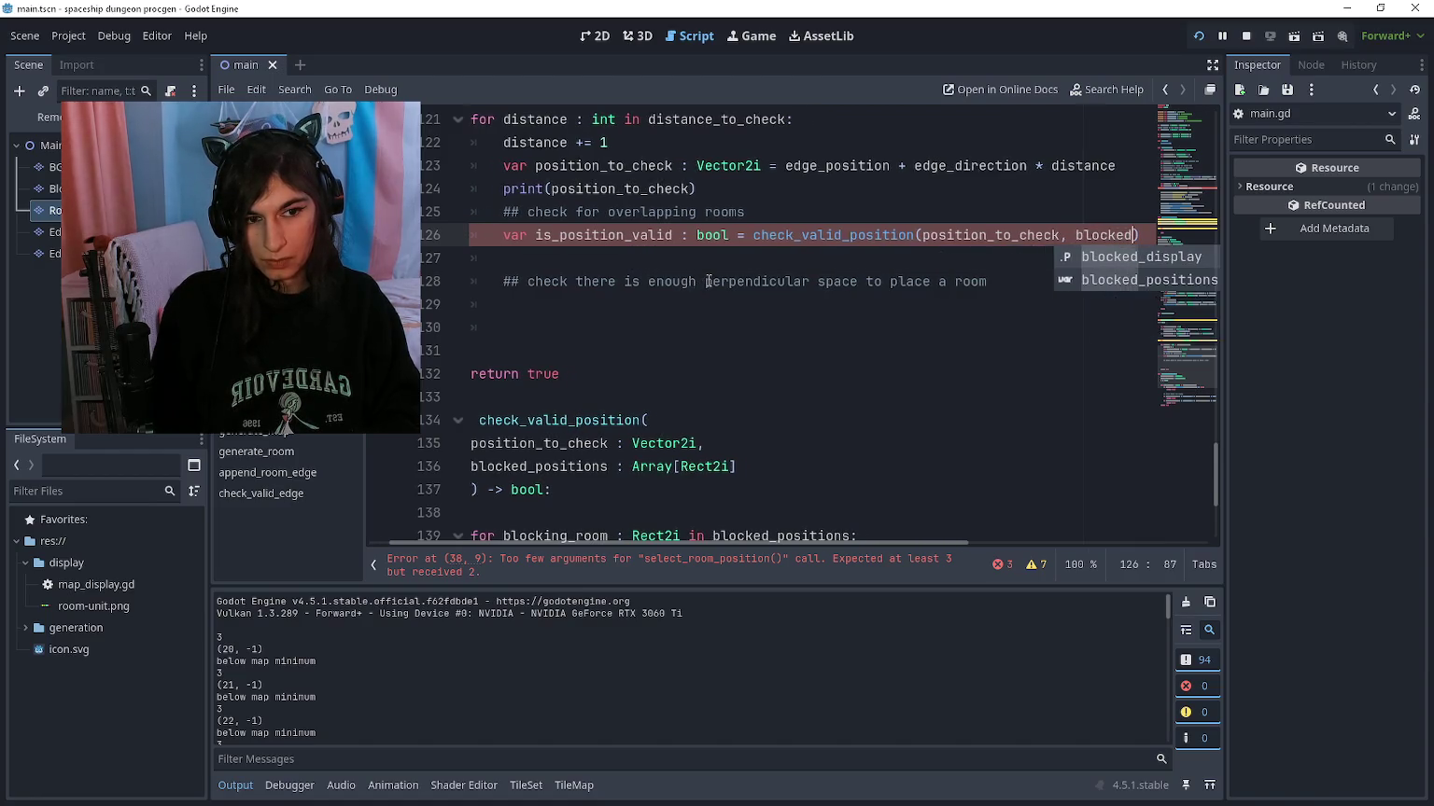
key(Return)
text(,)
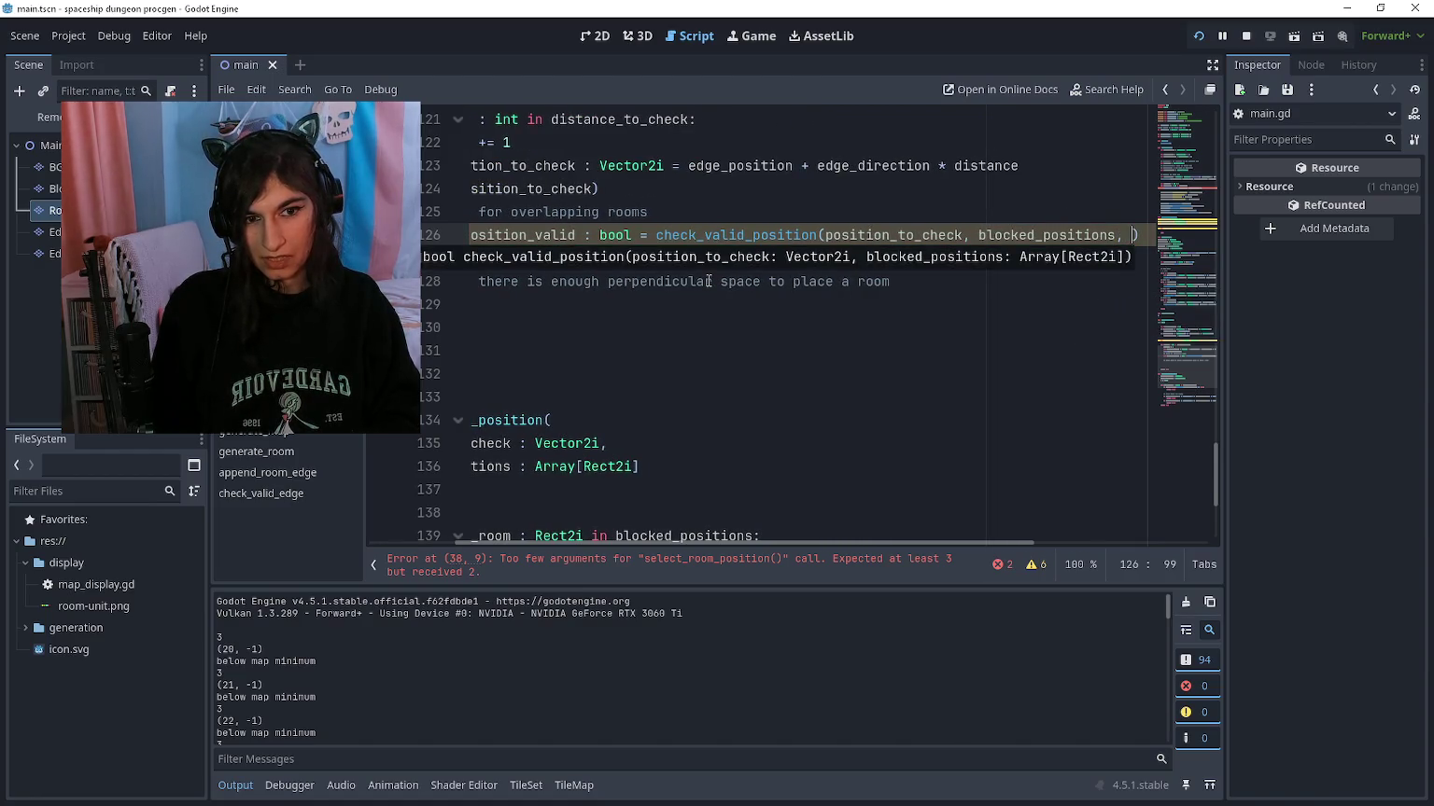
key(BackSpace)
key(BackSpace)
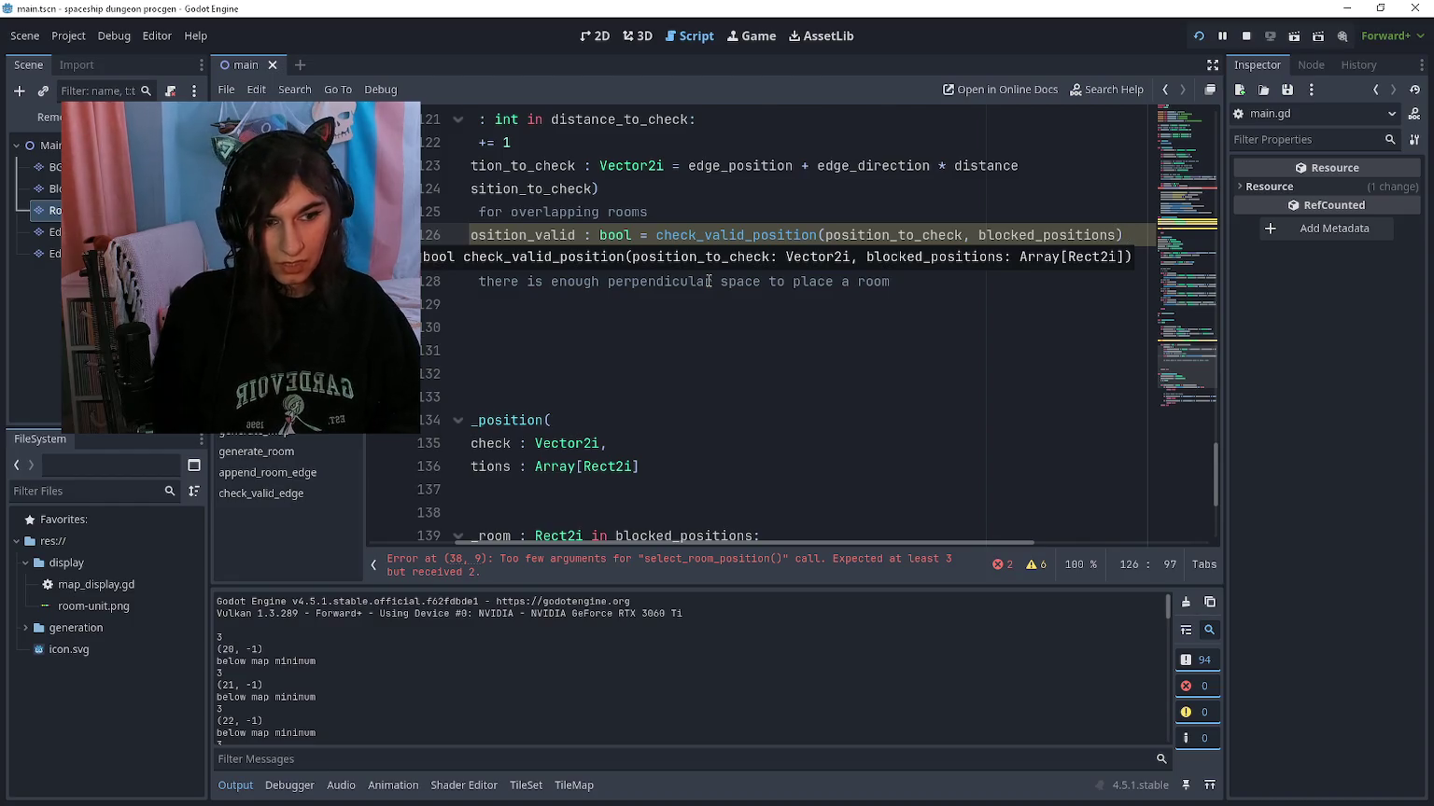
key(Down)
key(Down)
key(Down)
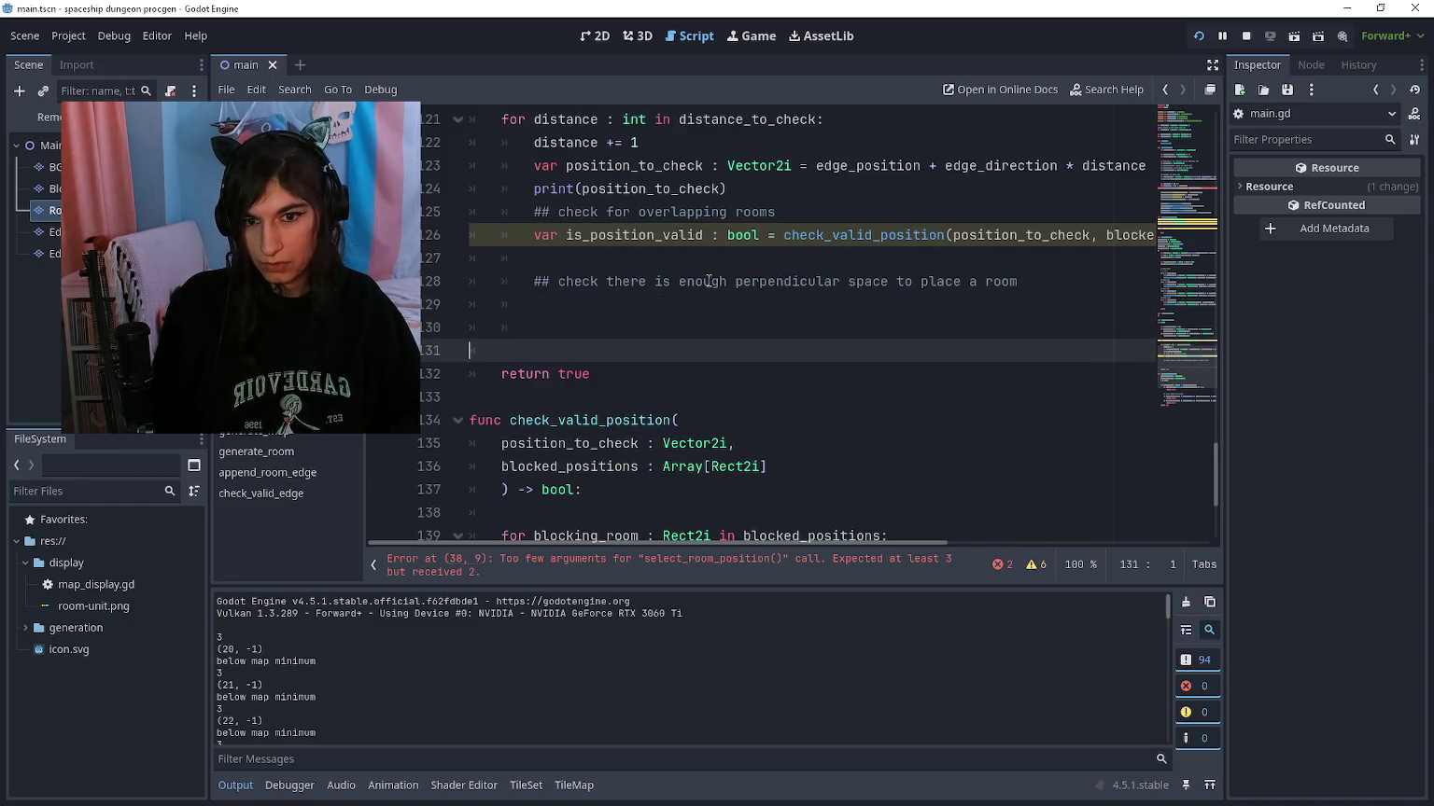
key(Up)
key(Return)
key(Return)
key(Up)
key(Up)
Step: Start a for line under the comment, then review the perpendicular distance setup code above it
text(for)
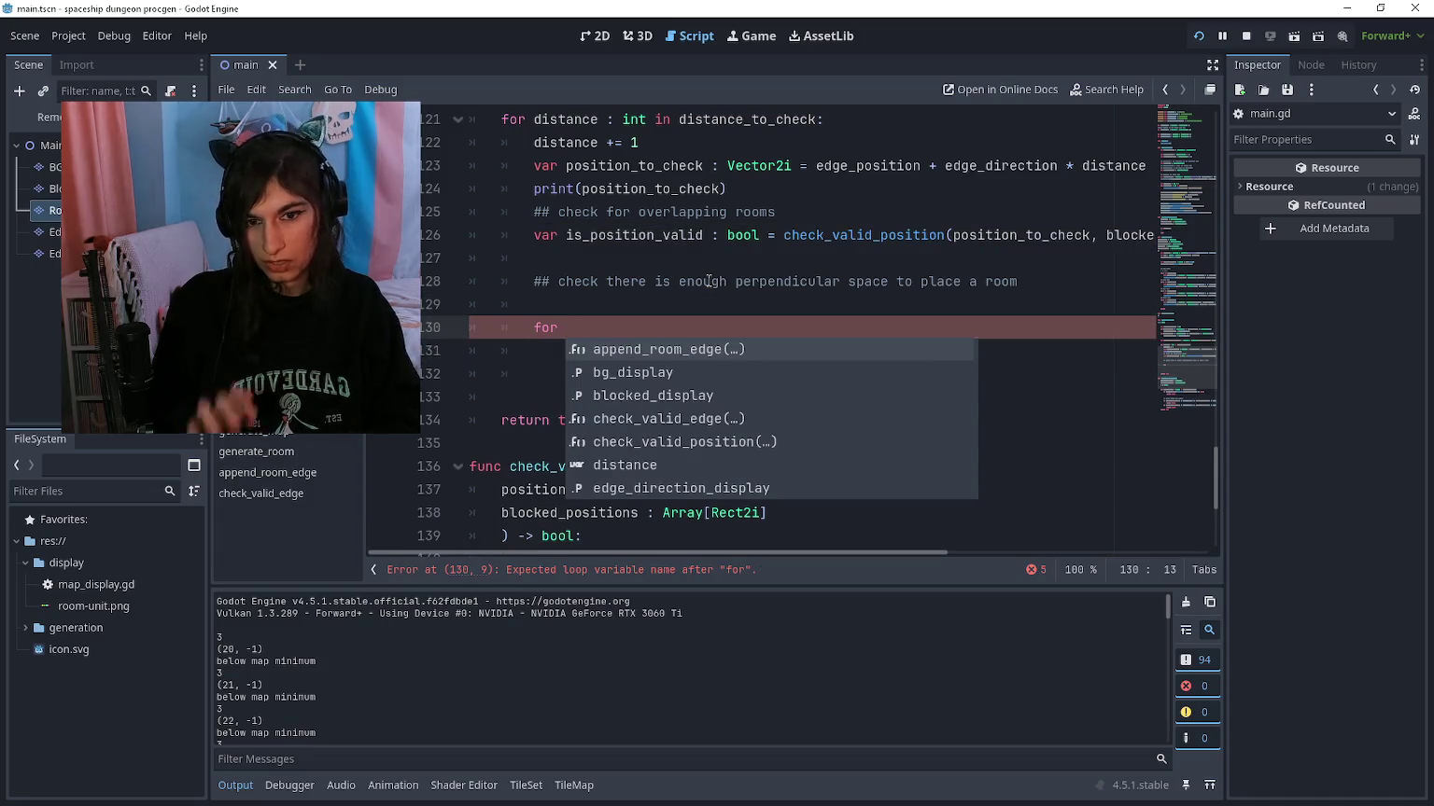
key(Up)
key(Escape)
key(Up)
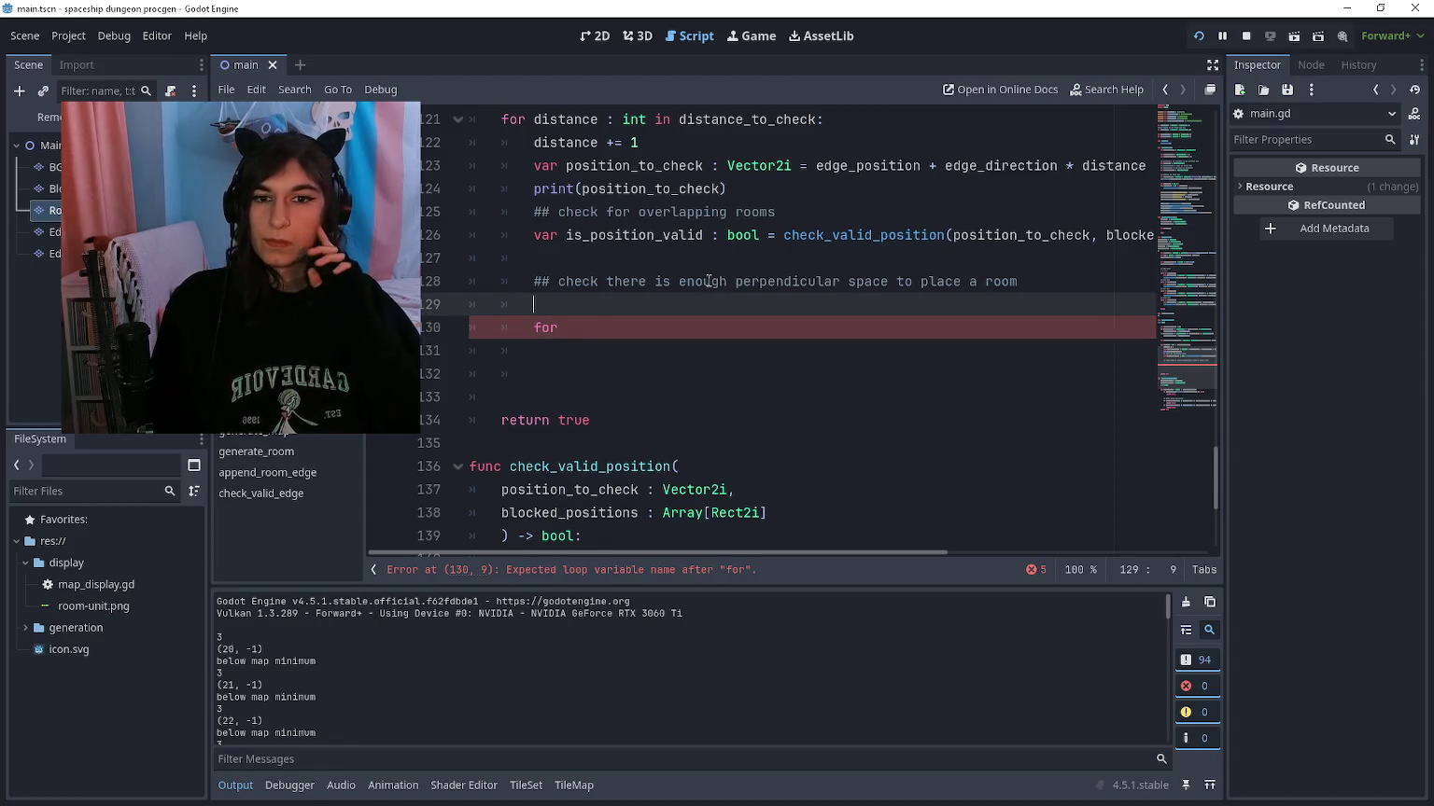
scroll(709, 281, up, 4)
click(625, 235)
mouse_move(509, 258)
mouse_down()
mouse_move(818, 258)
mouse_move(789, 304)
mouse_move(533, 305)
mouse_up()
click(818, 258)
click(540, 326)
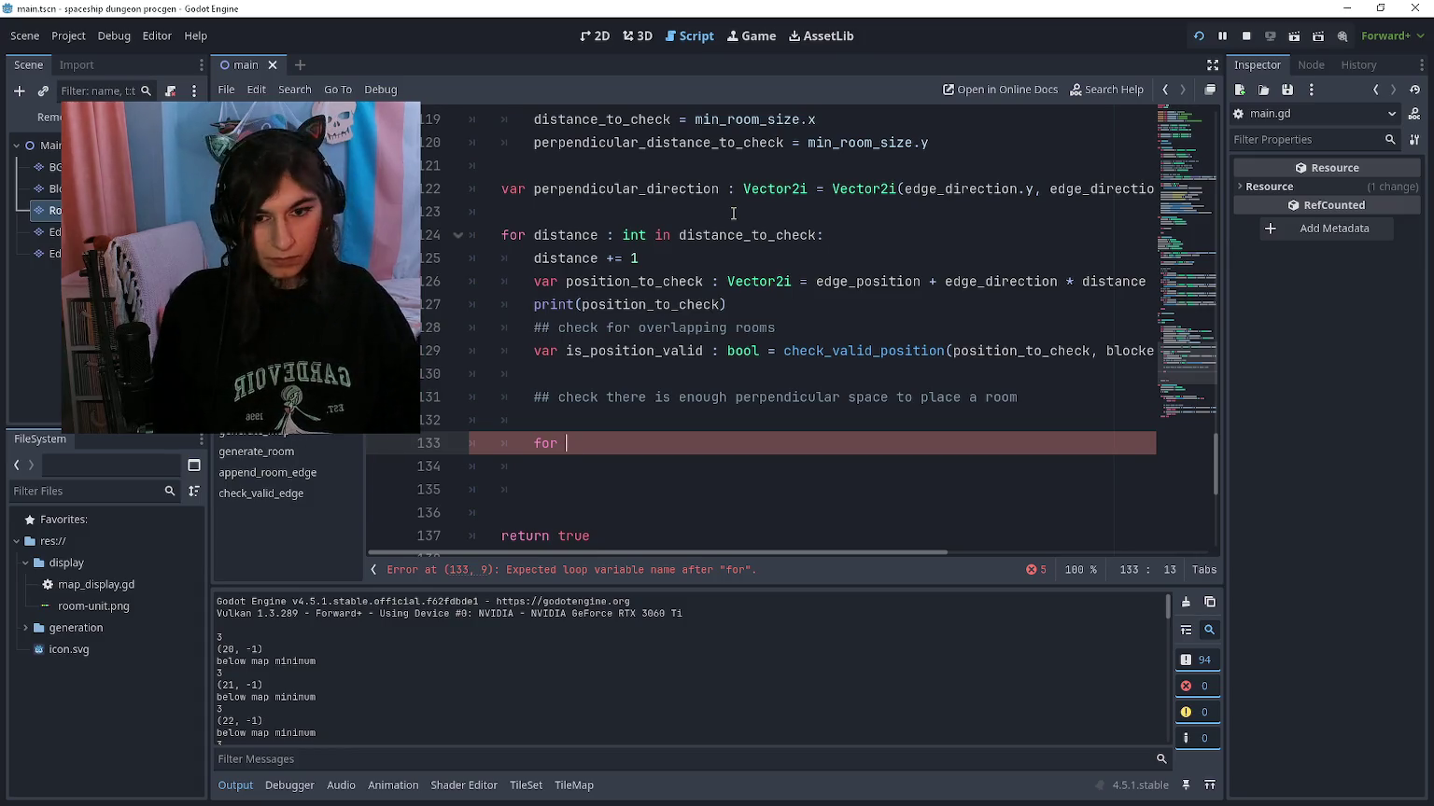
Step: Write 'for perpendicular_distance : int in perpendicular_distance_to_check:' and begin a var declaration above it
text(dist)
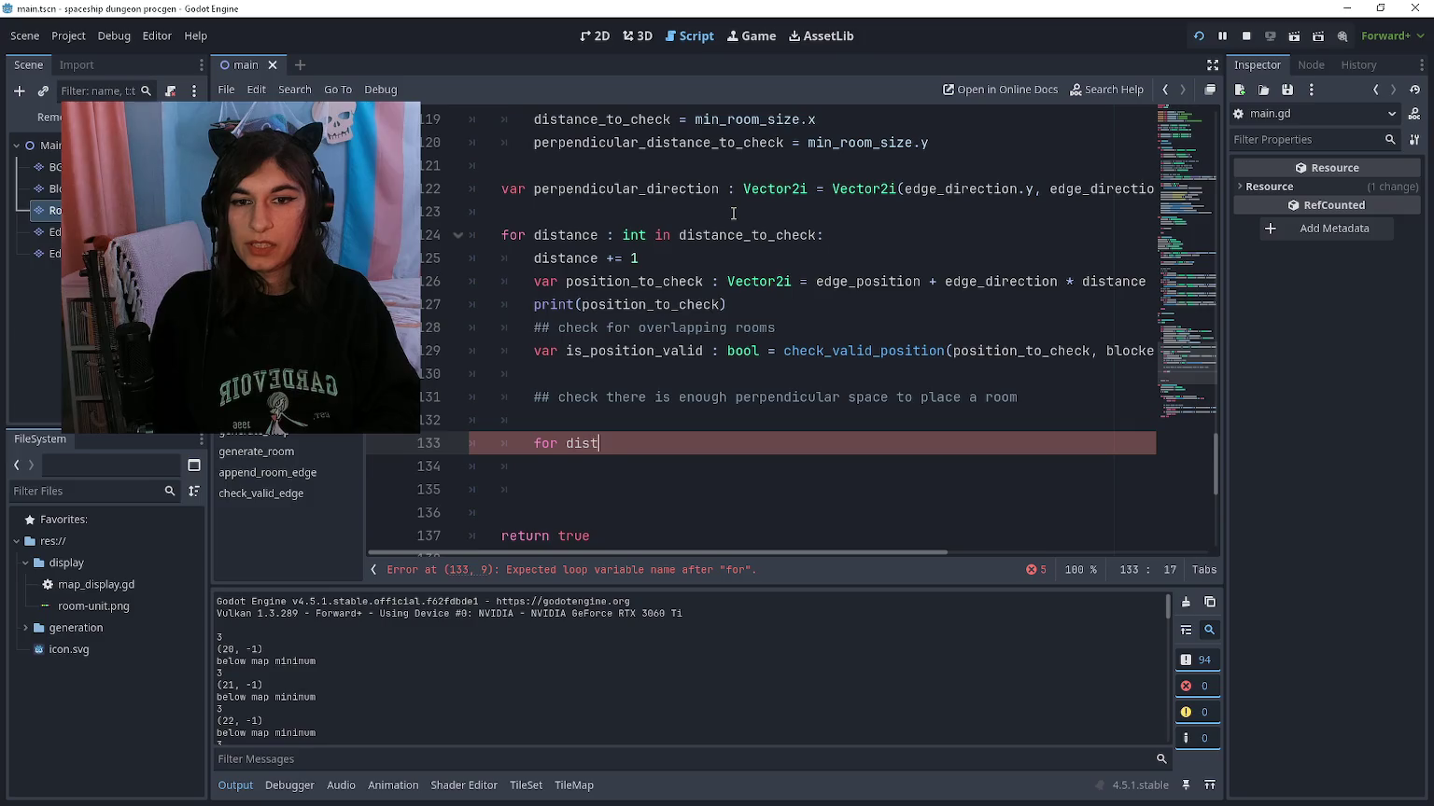
text(ance in )
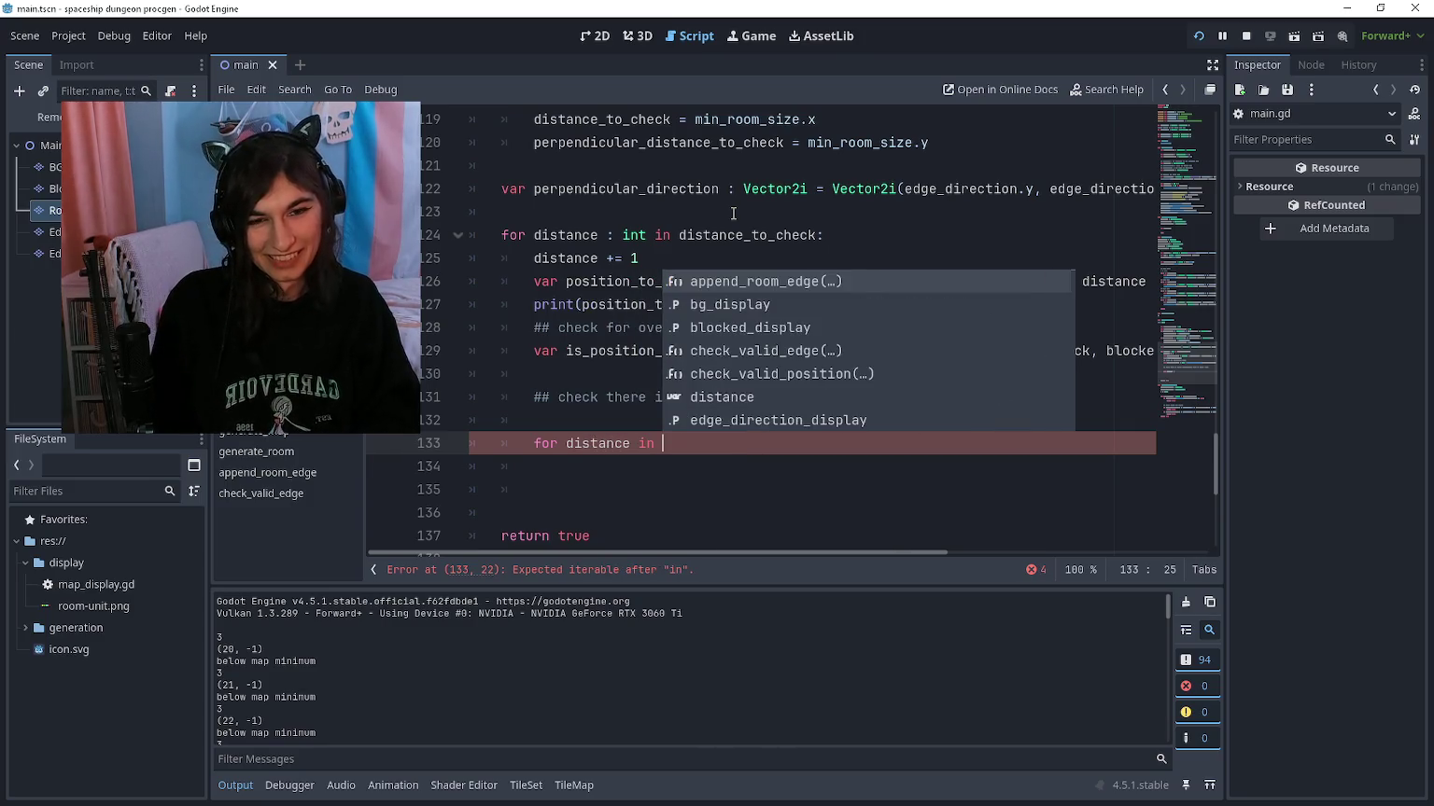
text(perpendicu)
key(Return)
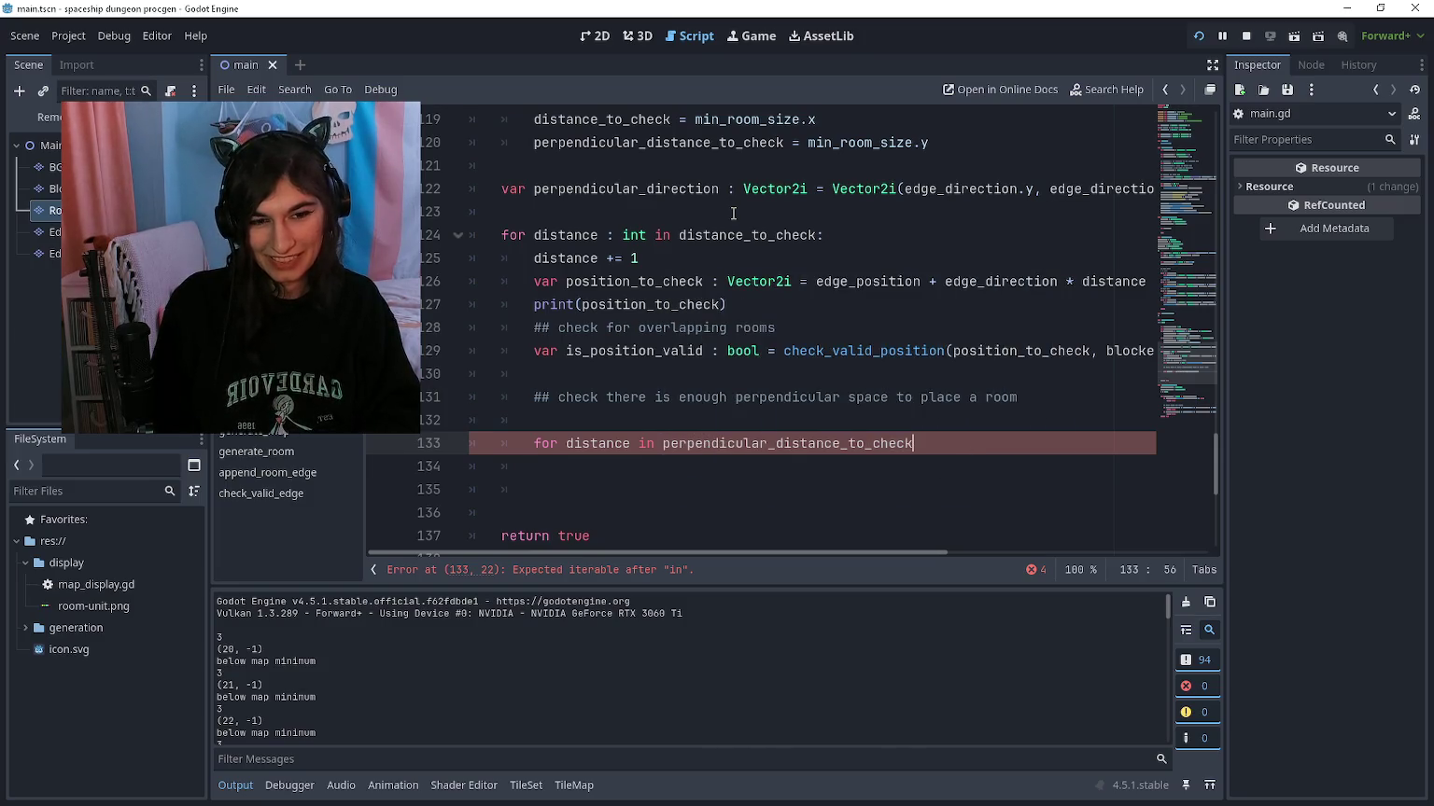
text(:)
key(Return)
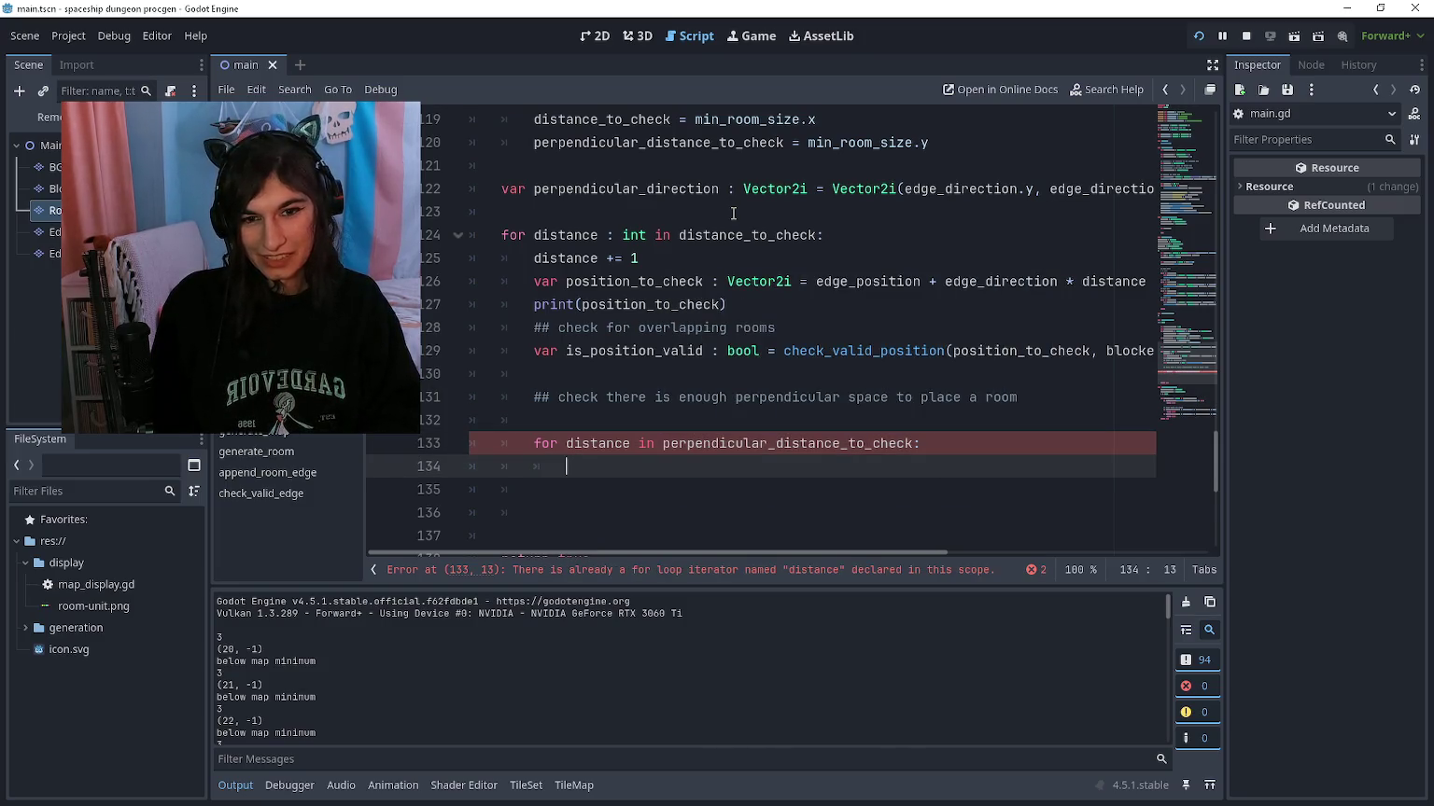
key(Up)
text(perpendicular)
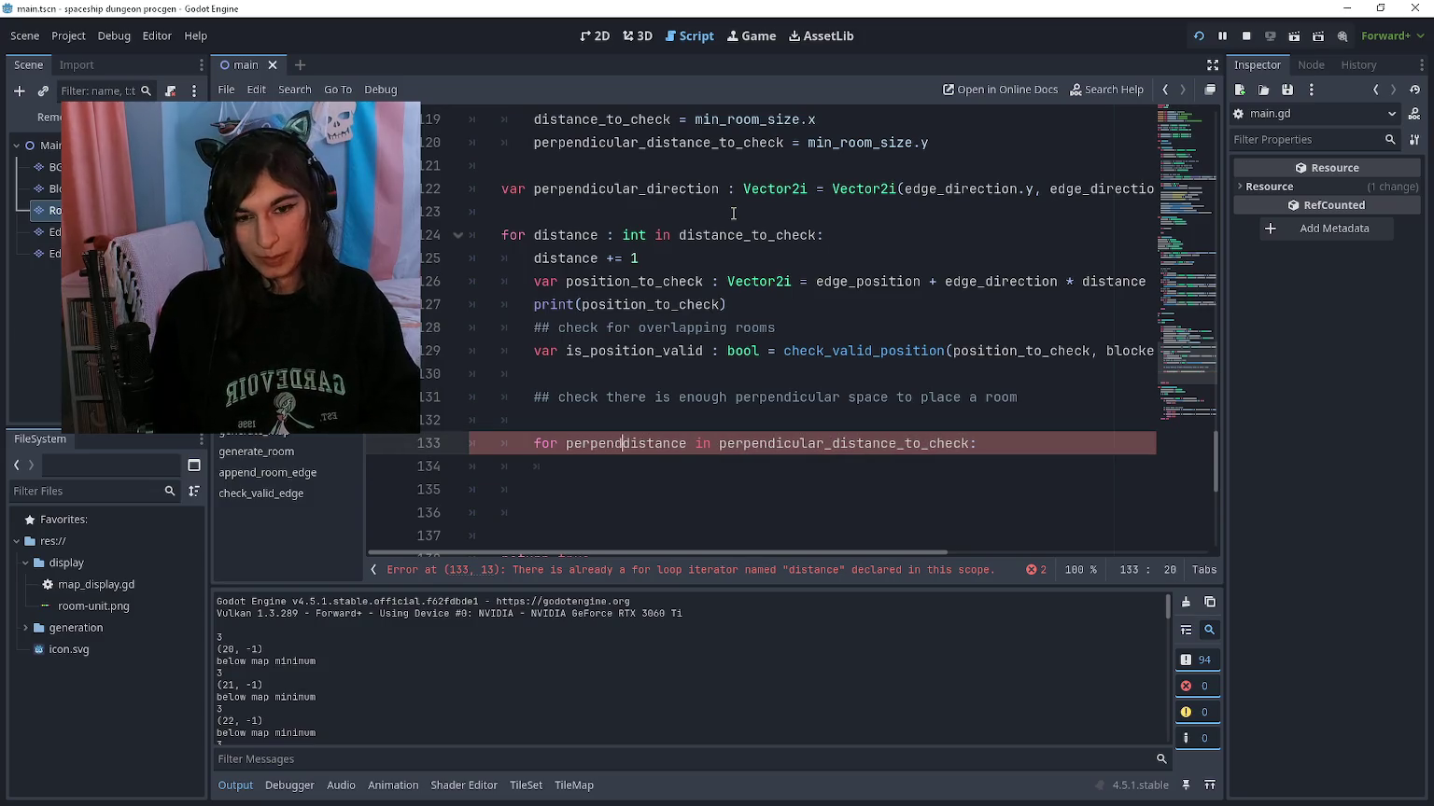
text(_)
key(ctrl+Right)
text(:L in)
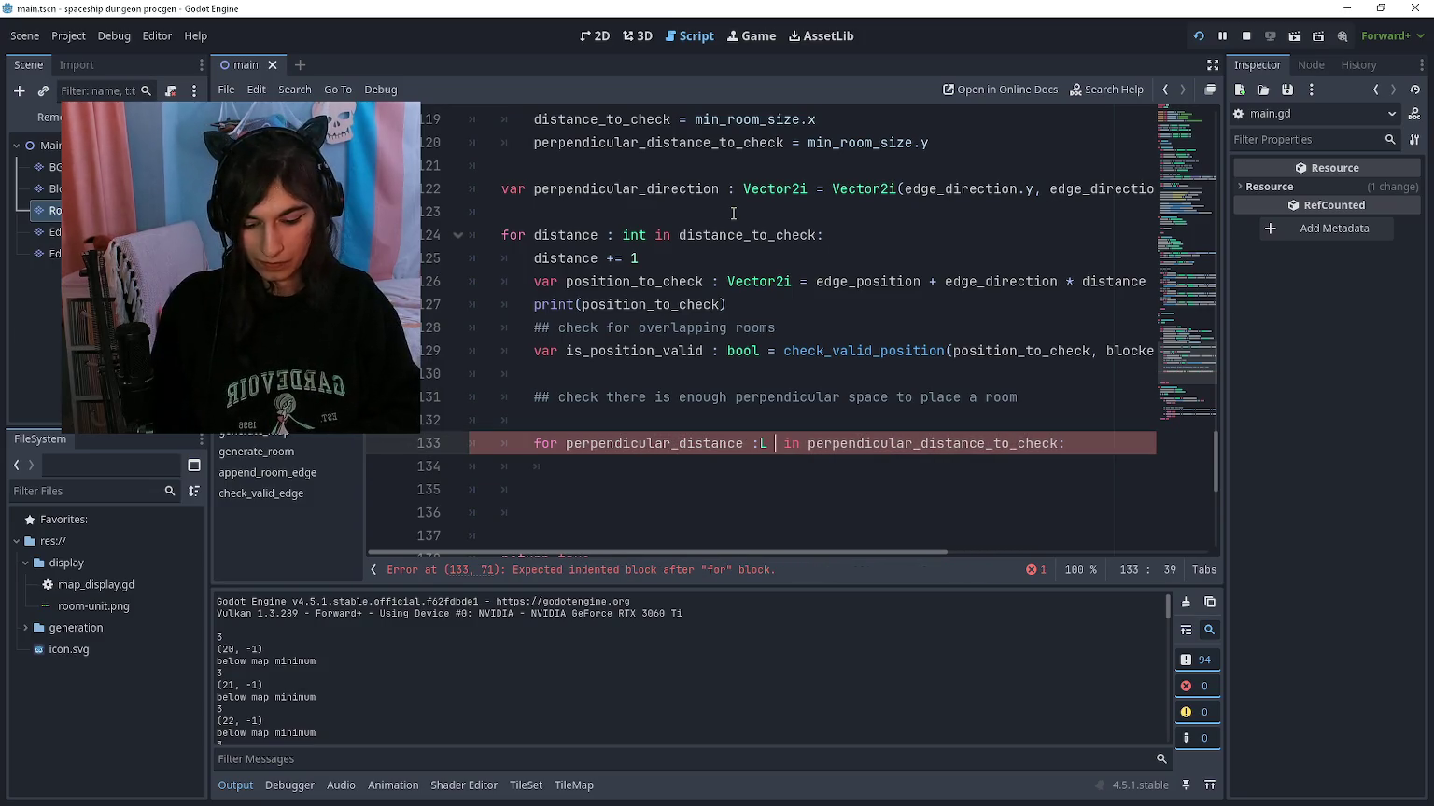
key(BackSpace)
key(BackSpace)
key(BackSpace)
text(int)
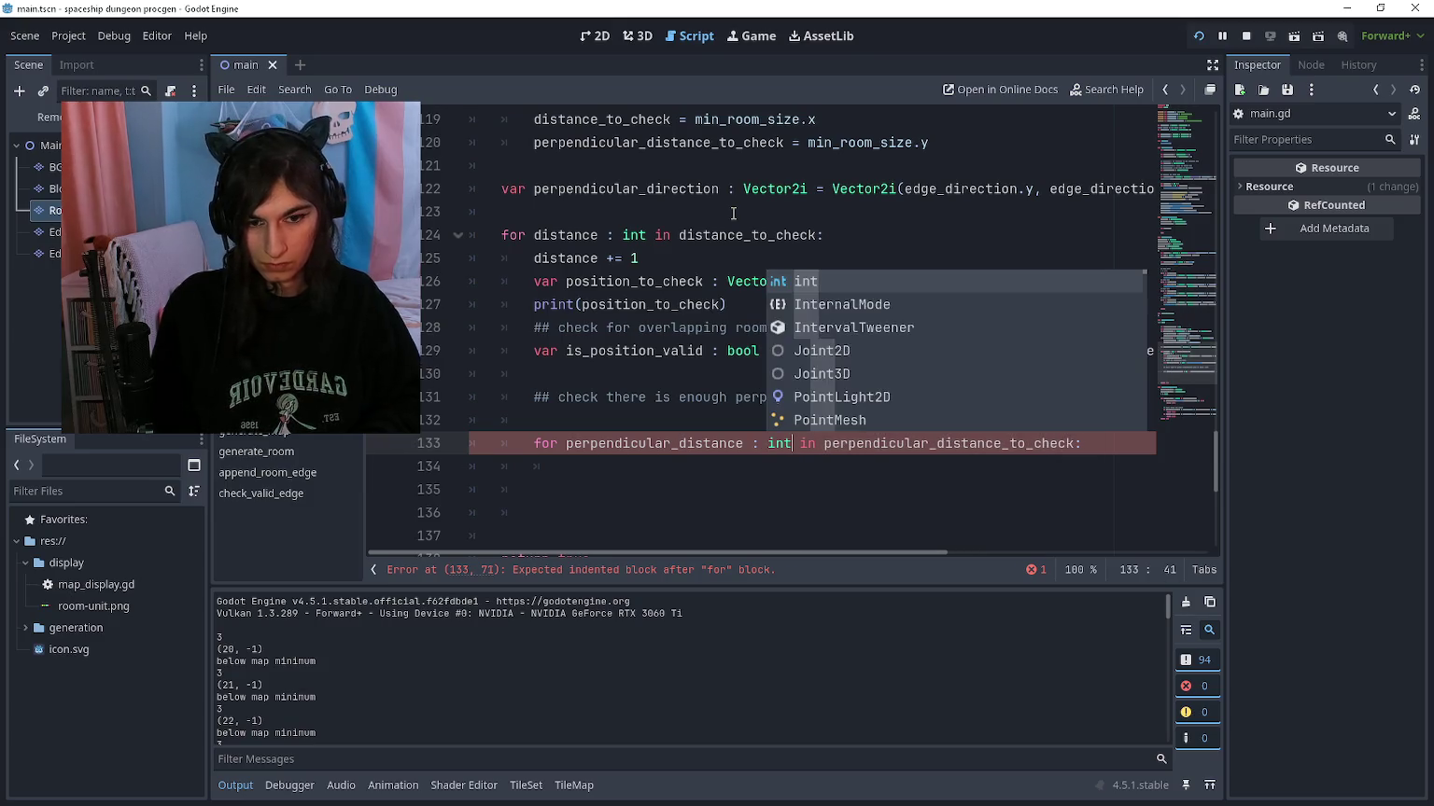
key(Down)
key(Up)
key(ctrl+shift+Return)
text(var perpendicular_space : bool)
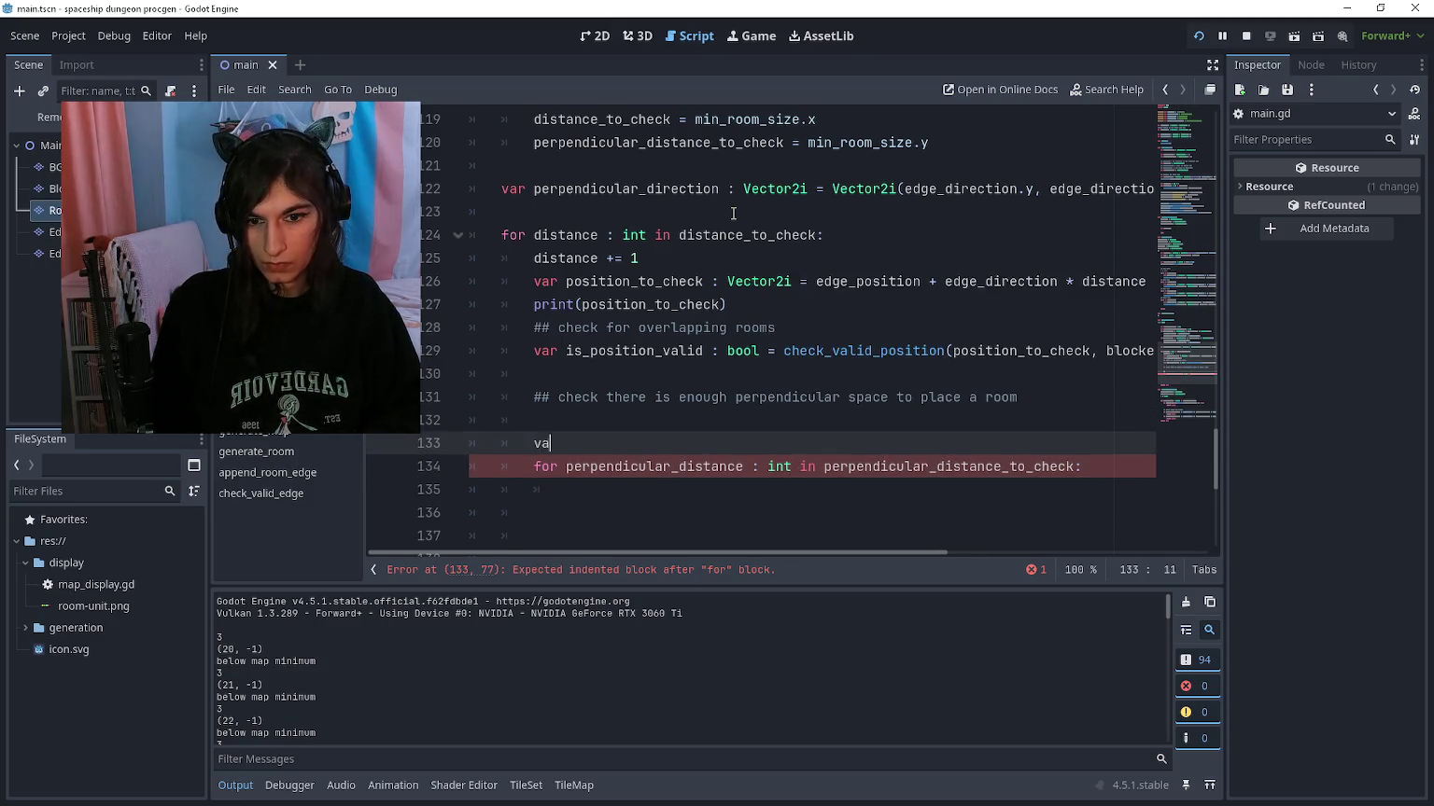
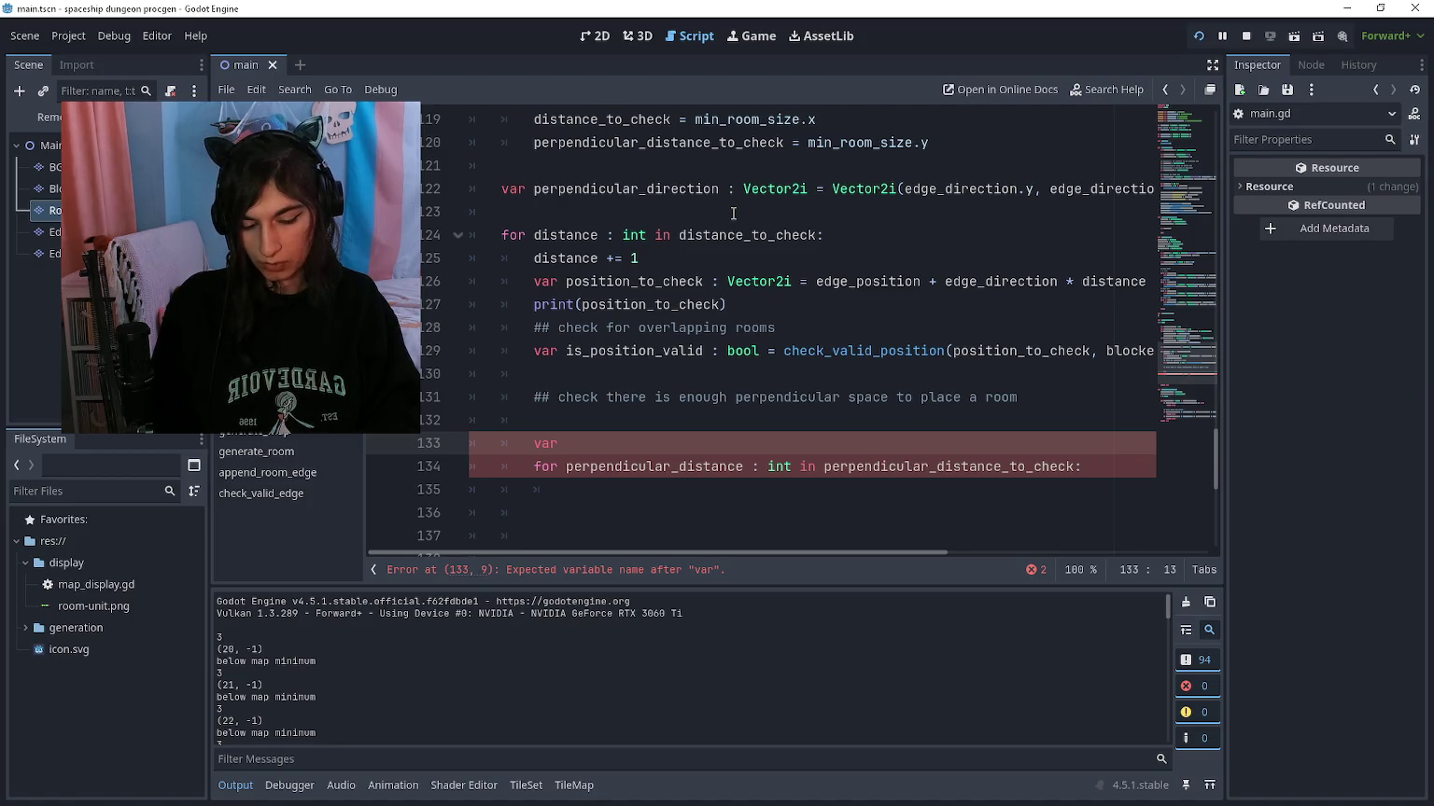
Step: Declare perpendicular_space with type int above the perpendicular_distance loop
text(pe)
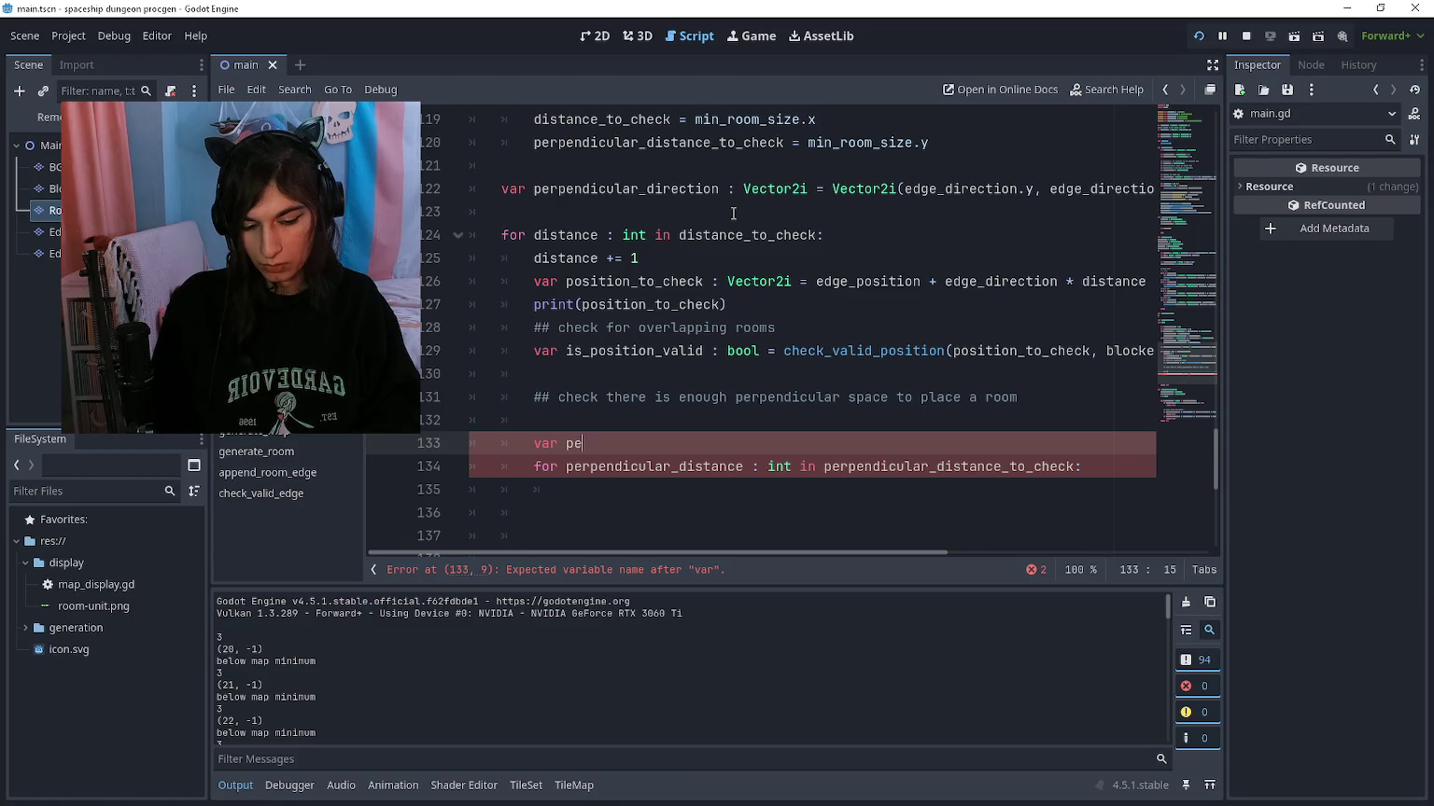
text(rpendicular_space)
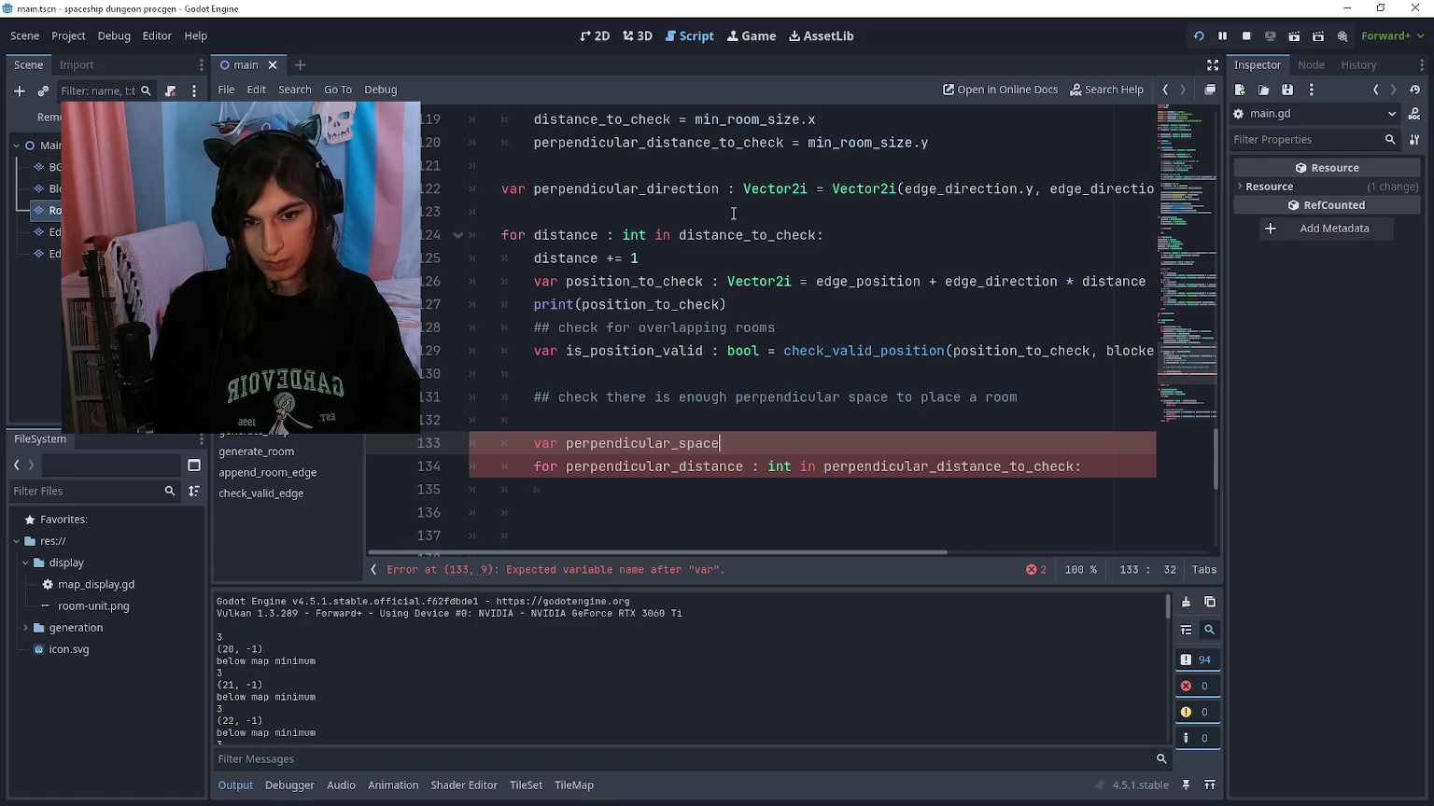
text( : )
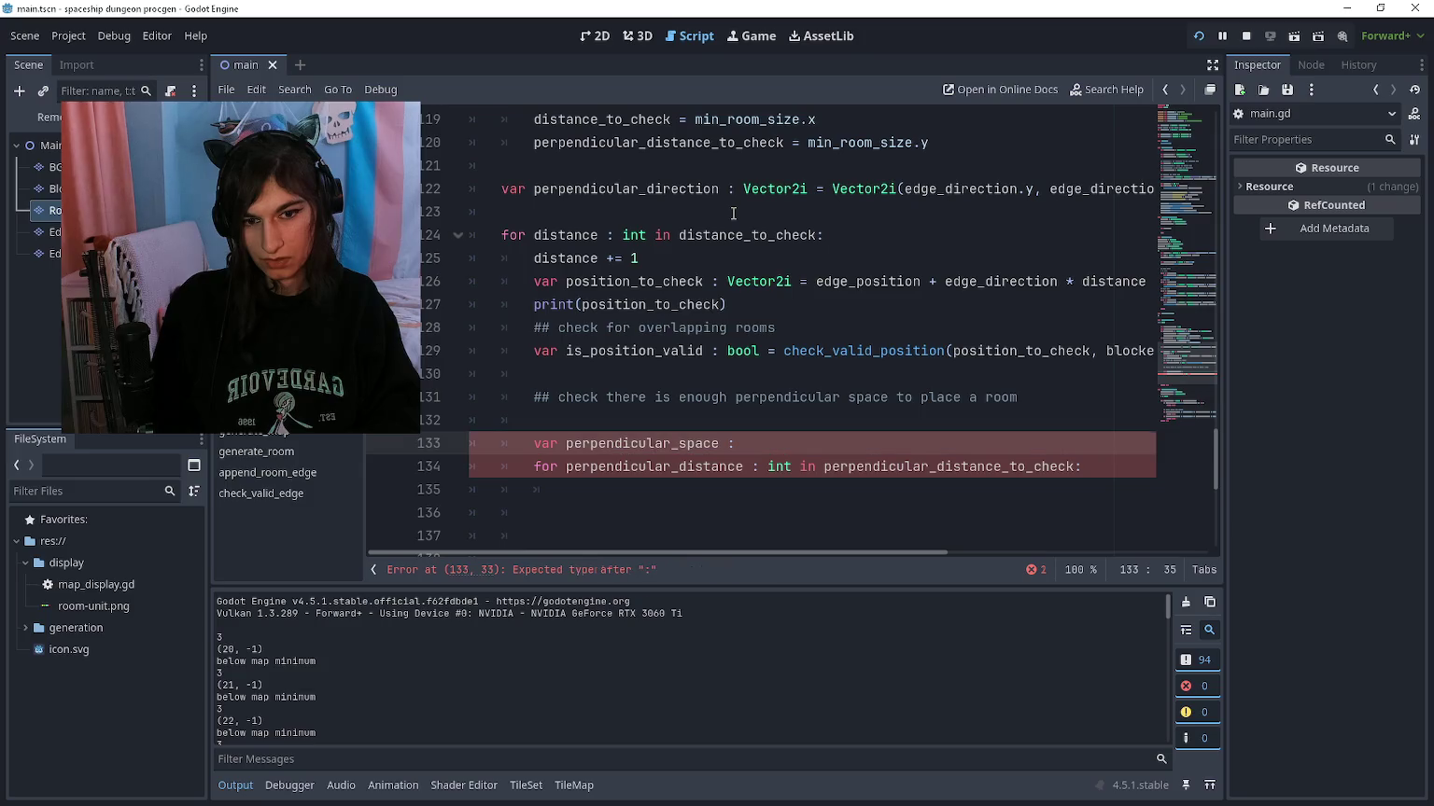
text(bool)
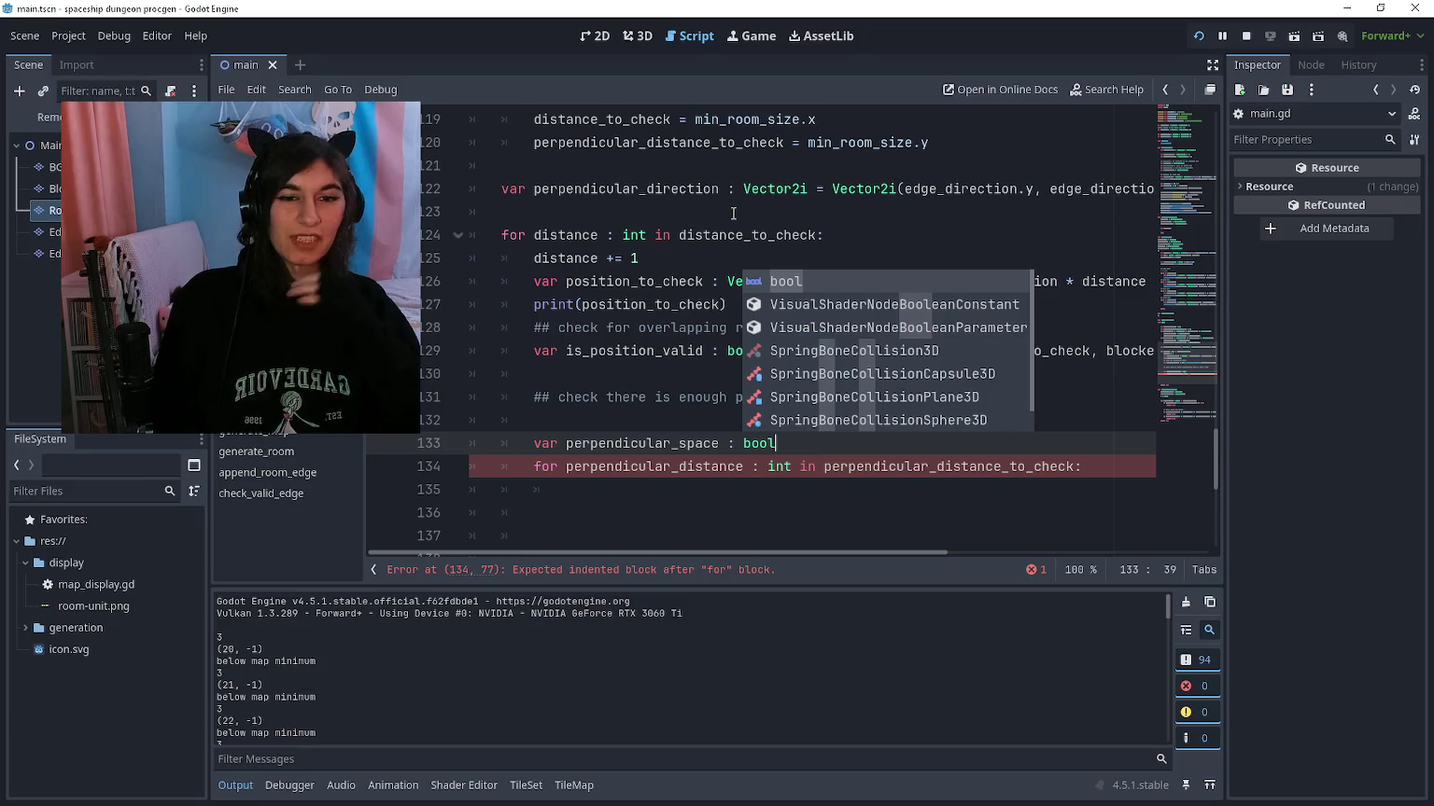
key(Escape)
key(BackSpace)
key(BackSpace)
key(BackSpace)
text(f)
key(BackSpace)
text(int)
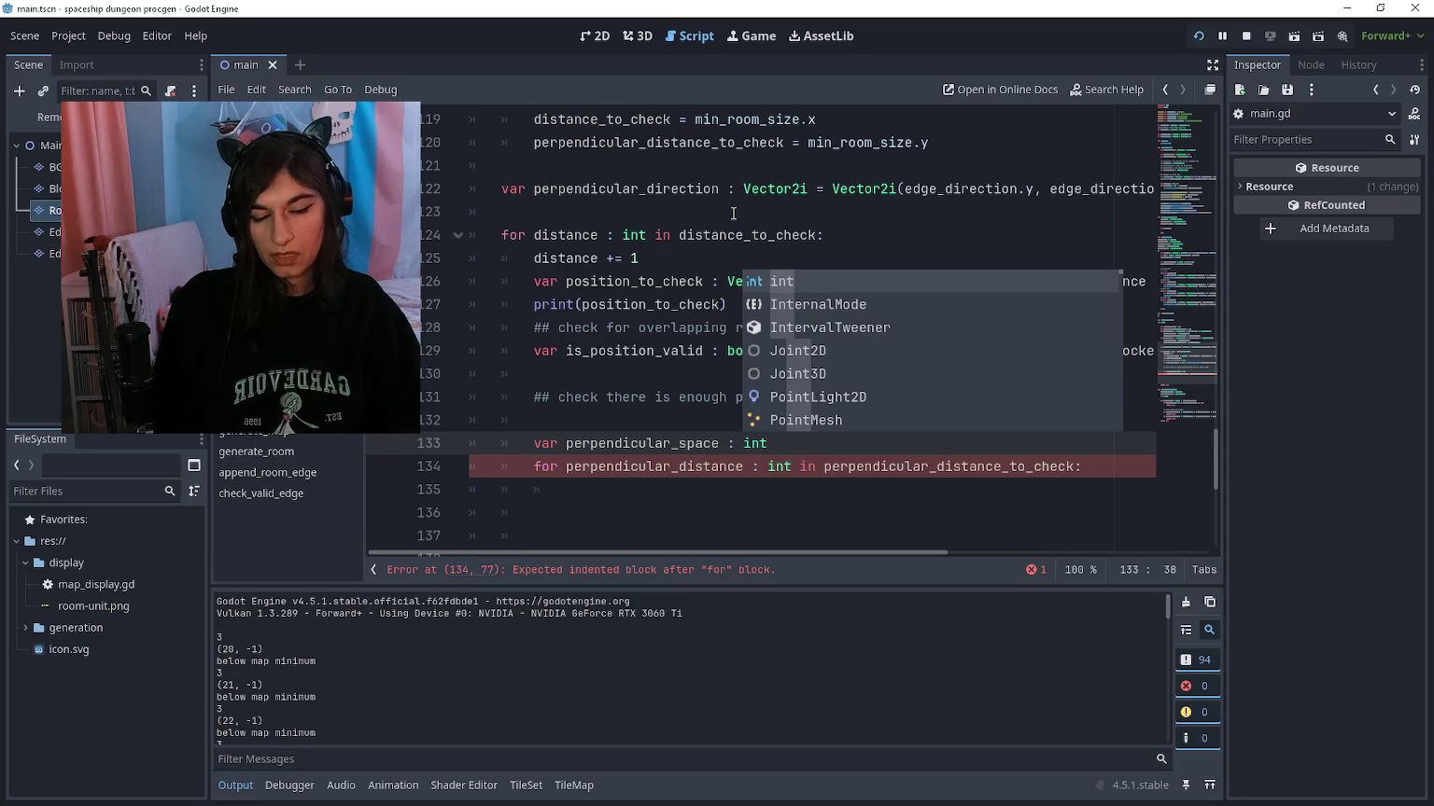
key(Escape)
Step: Open a new indented line inside the perpendicular_distance loop body
key(Down)
key(Down)
scroll(733, 214, down, 2)
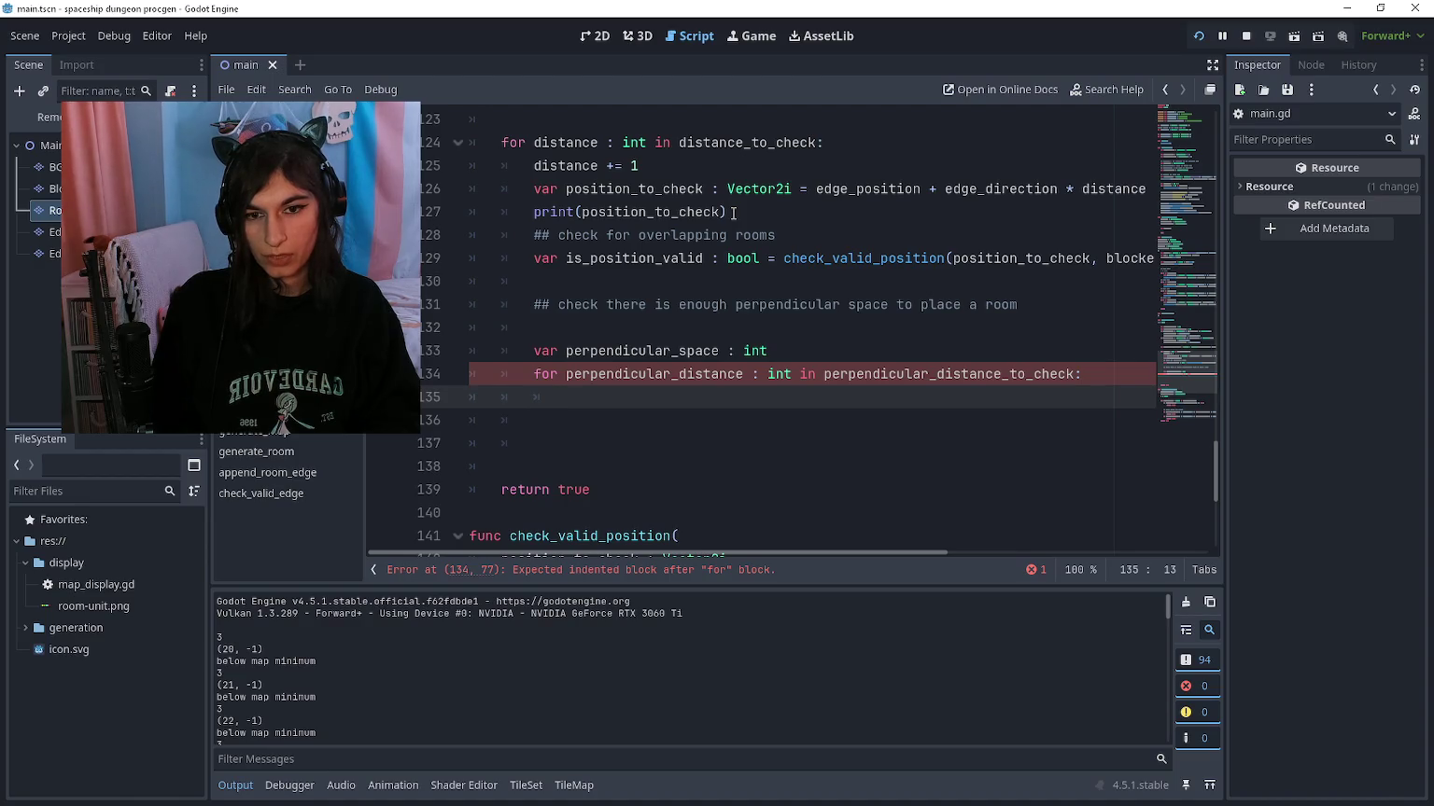
key(Return)
Step: Start 'var perpendicular_position_to_check : Vector2i = position_to_check + perpendicular_direction *'
text(var perpe)
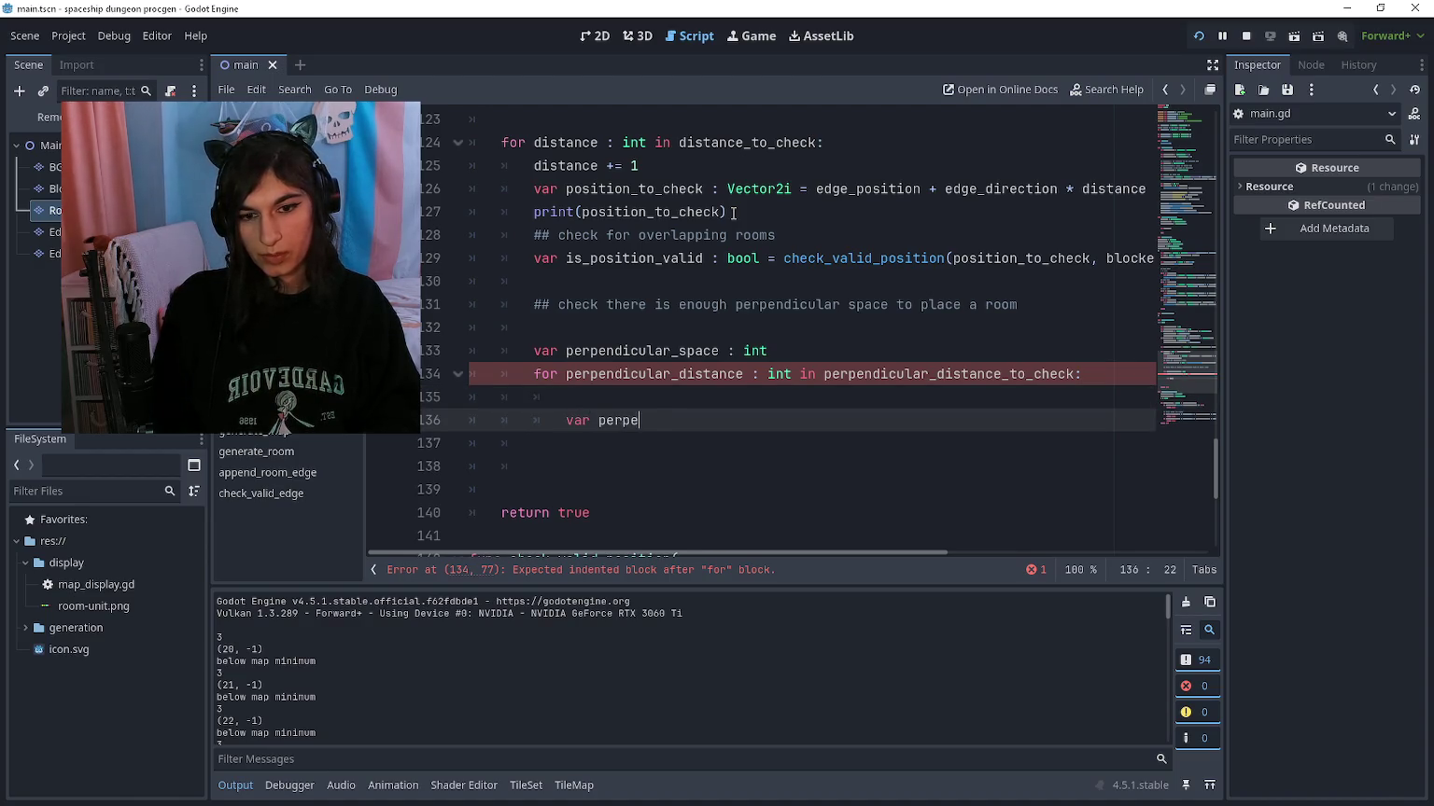
text(ndicul)
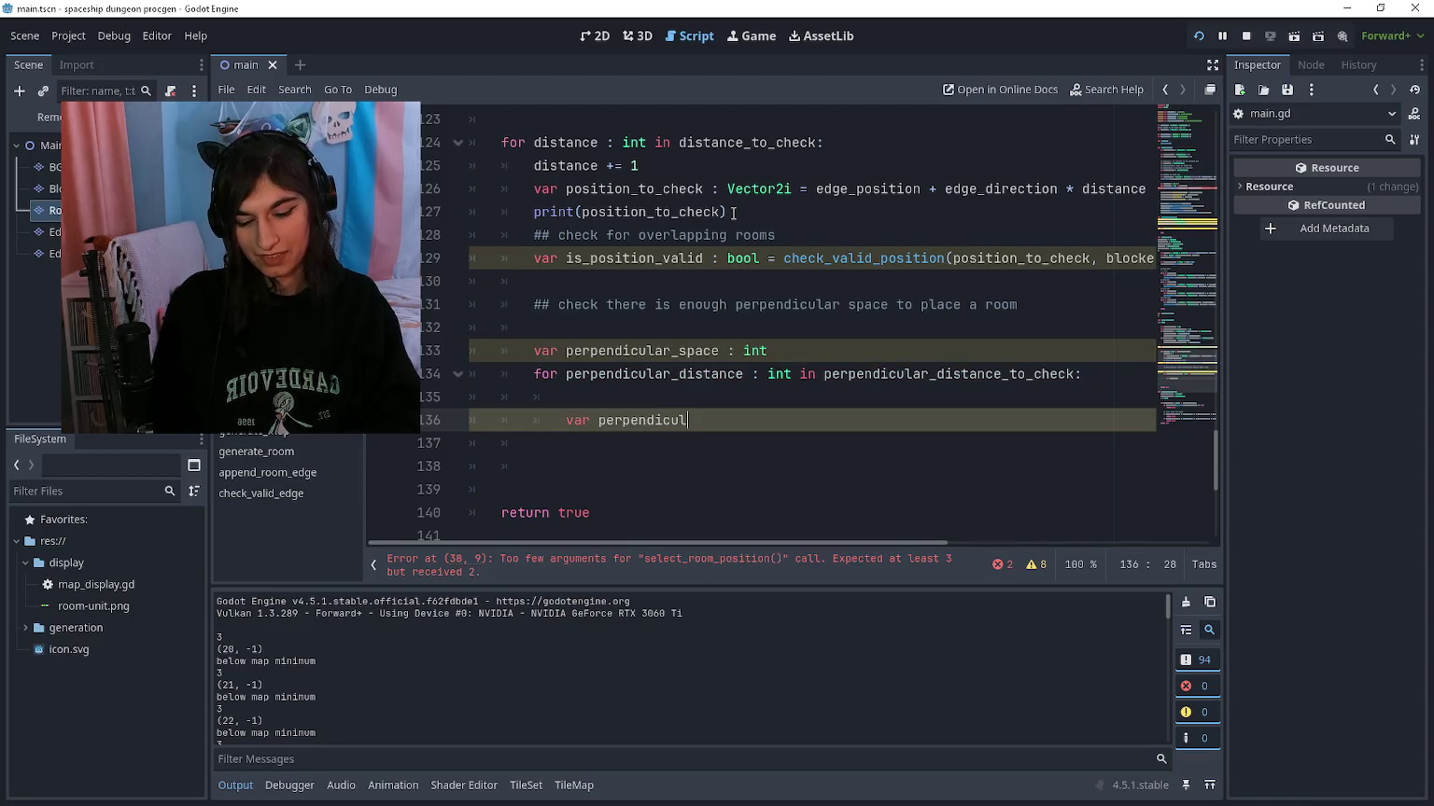
text(ar_position_to_check : Veco)
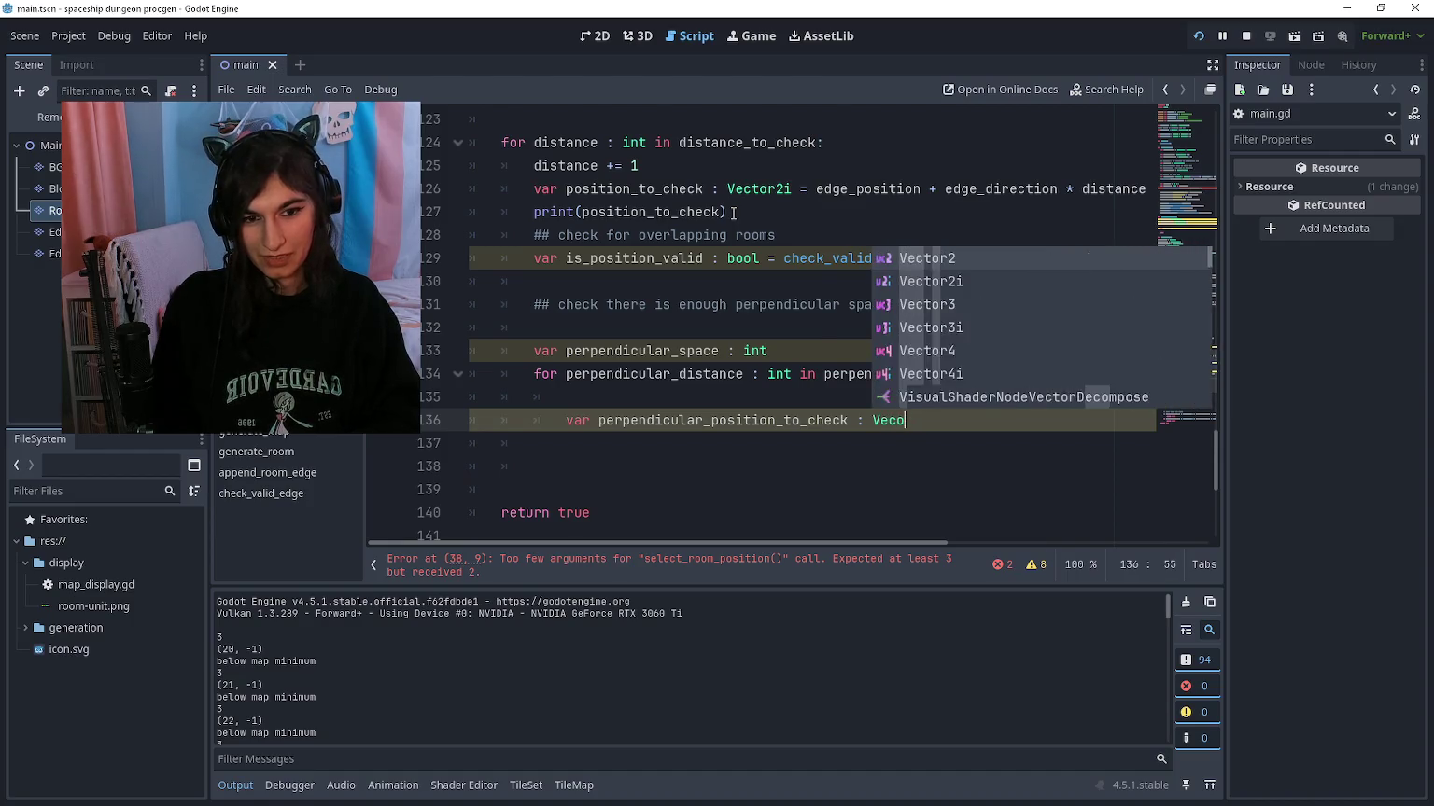
key(Down)
key(Return)
text(=-)
key(BackSpace)
key(BackSpace)
text(positioto)
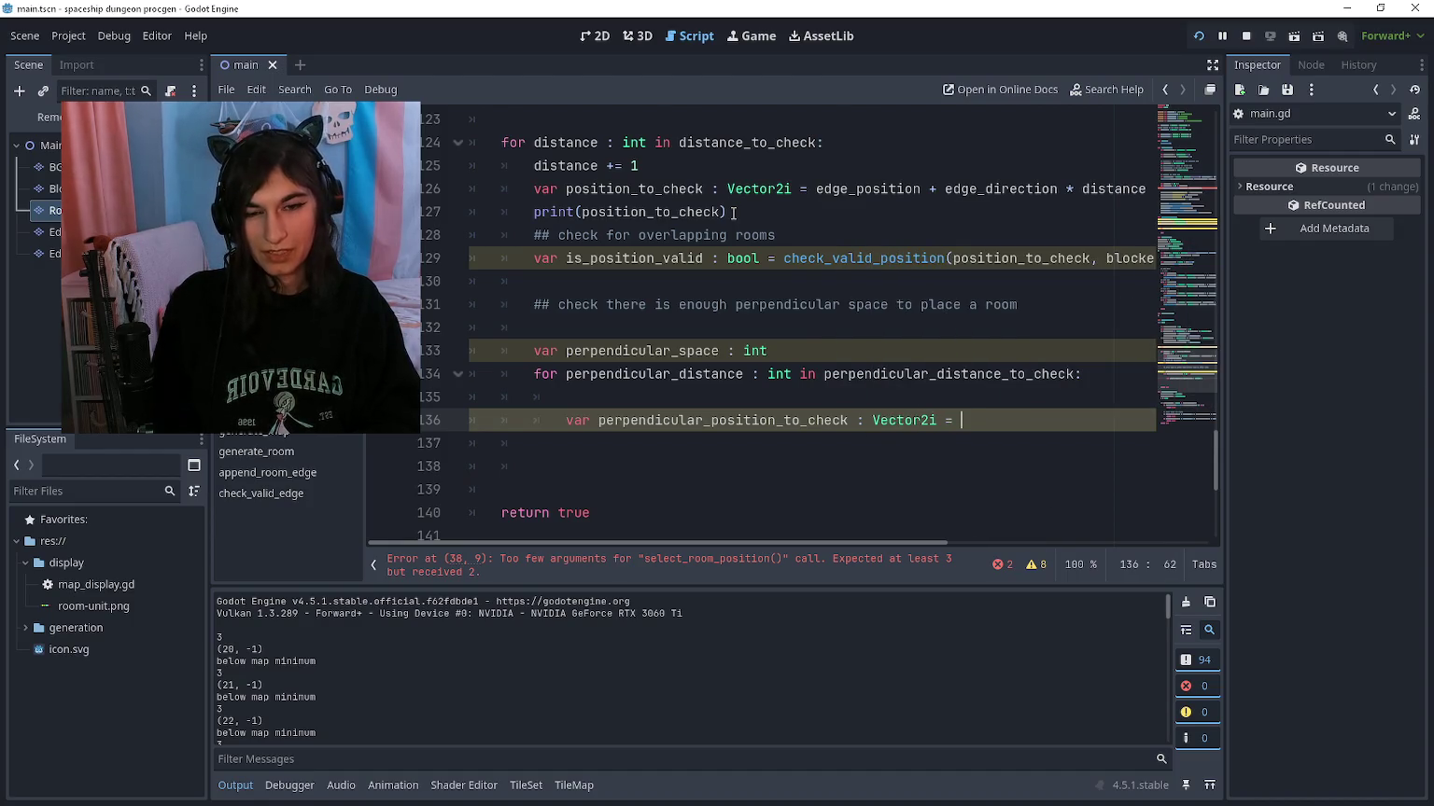
key(Return)
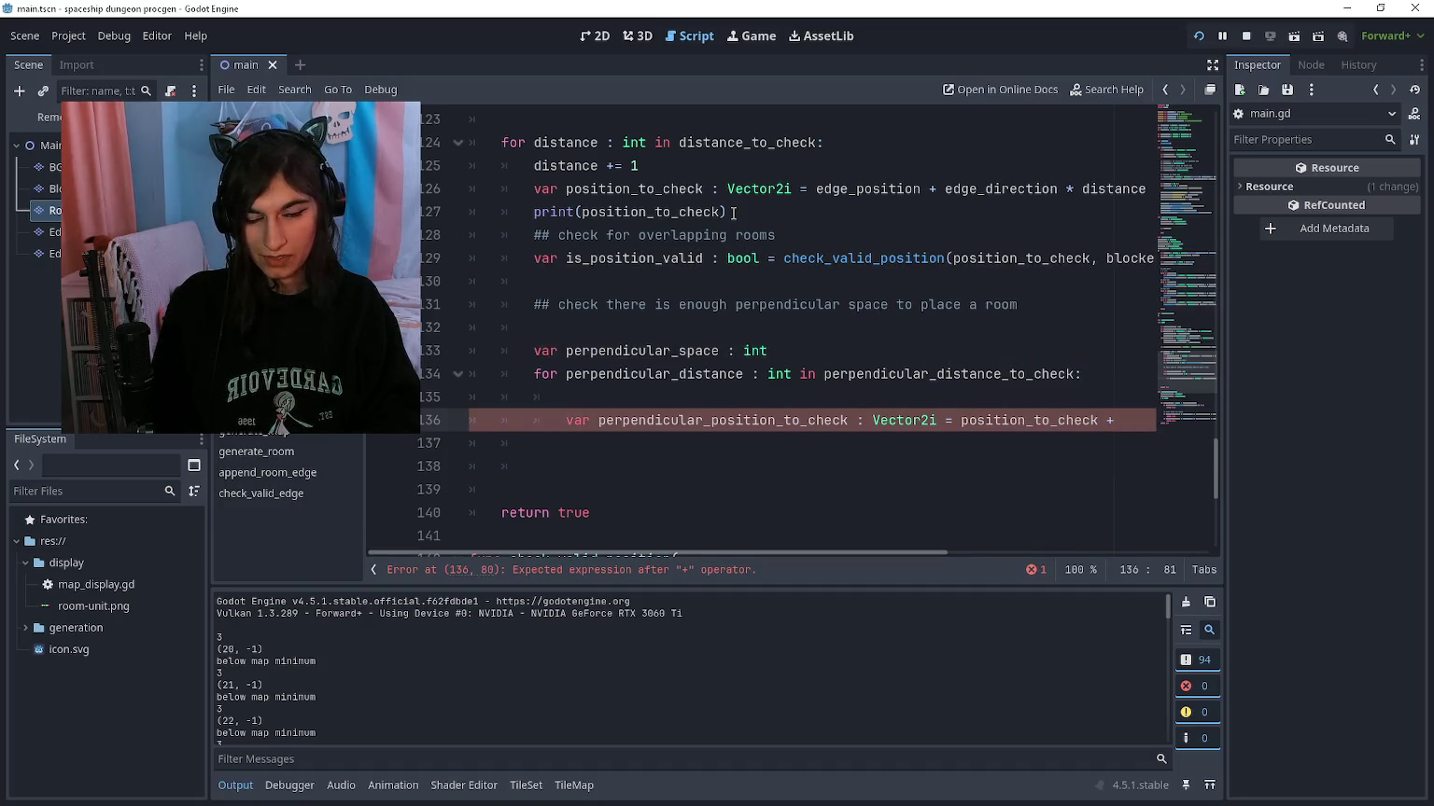
text(perpendicul)
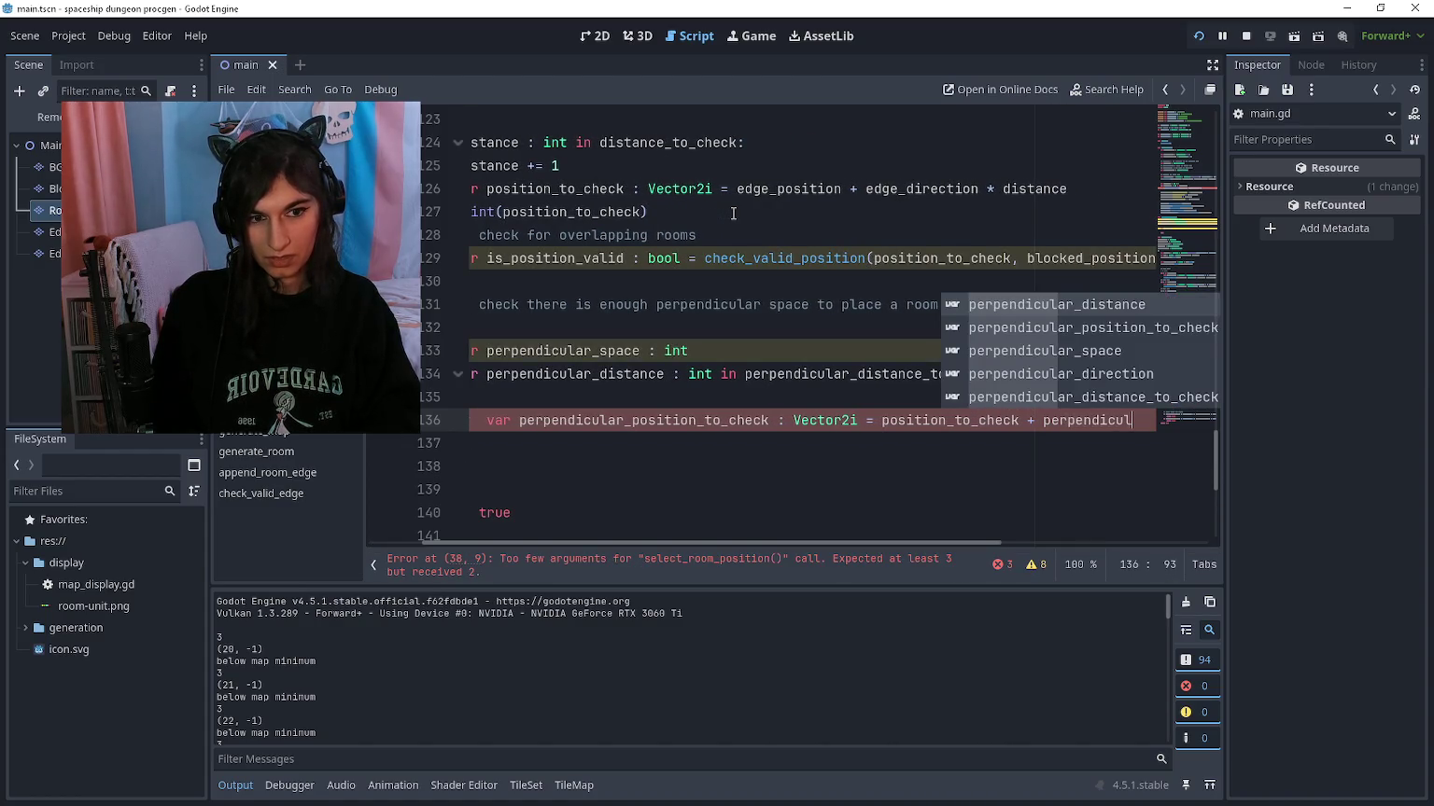
key(Down)
key(Down)
key(Down)
key(Return)
text(*)
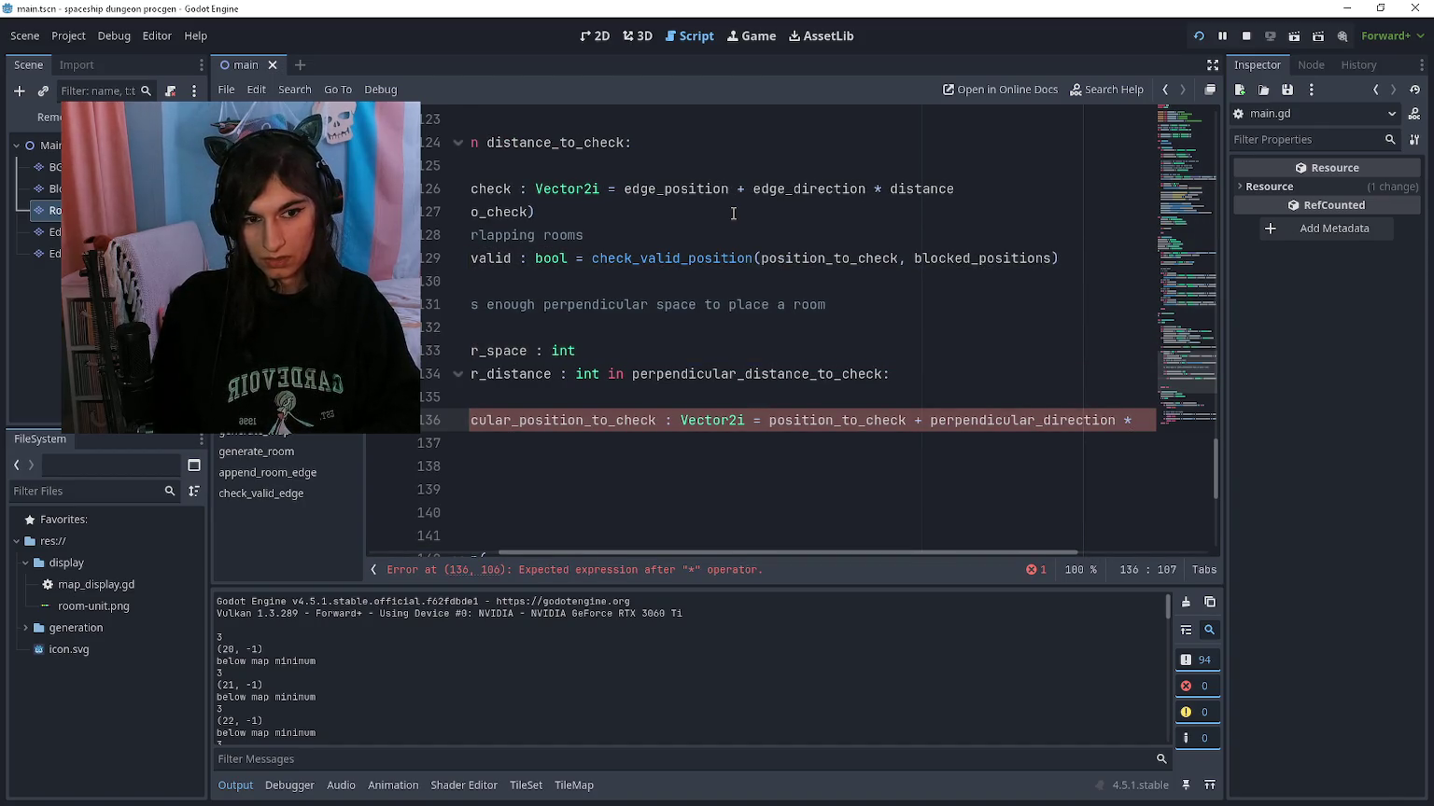
Step: Add 'perpendicular_distance += 1' on the line above it
key(Up)
text(p)
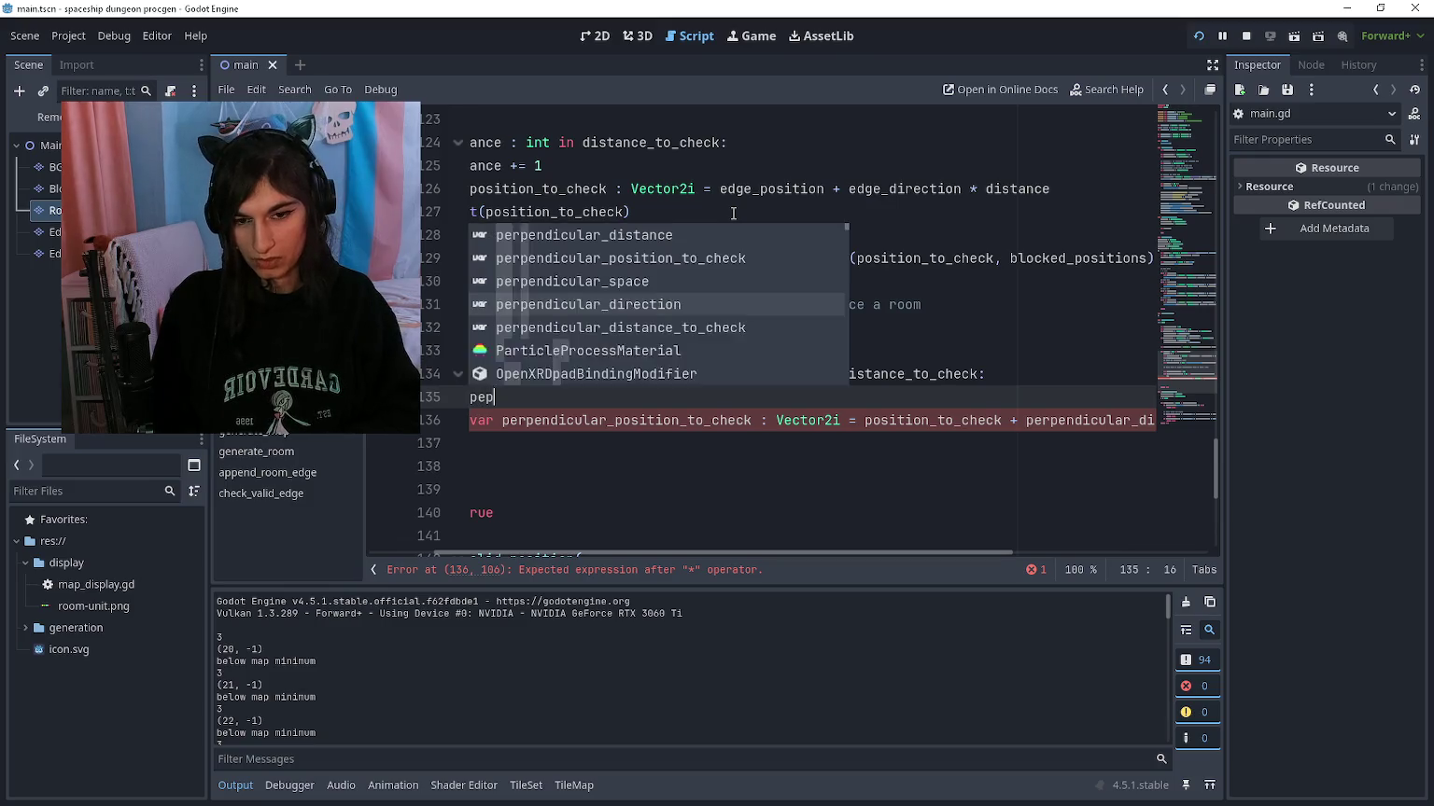
text(erpendicular_distnace)
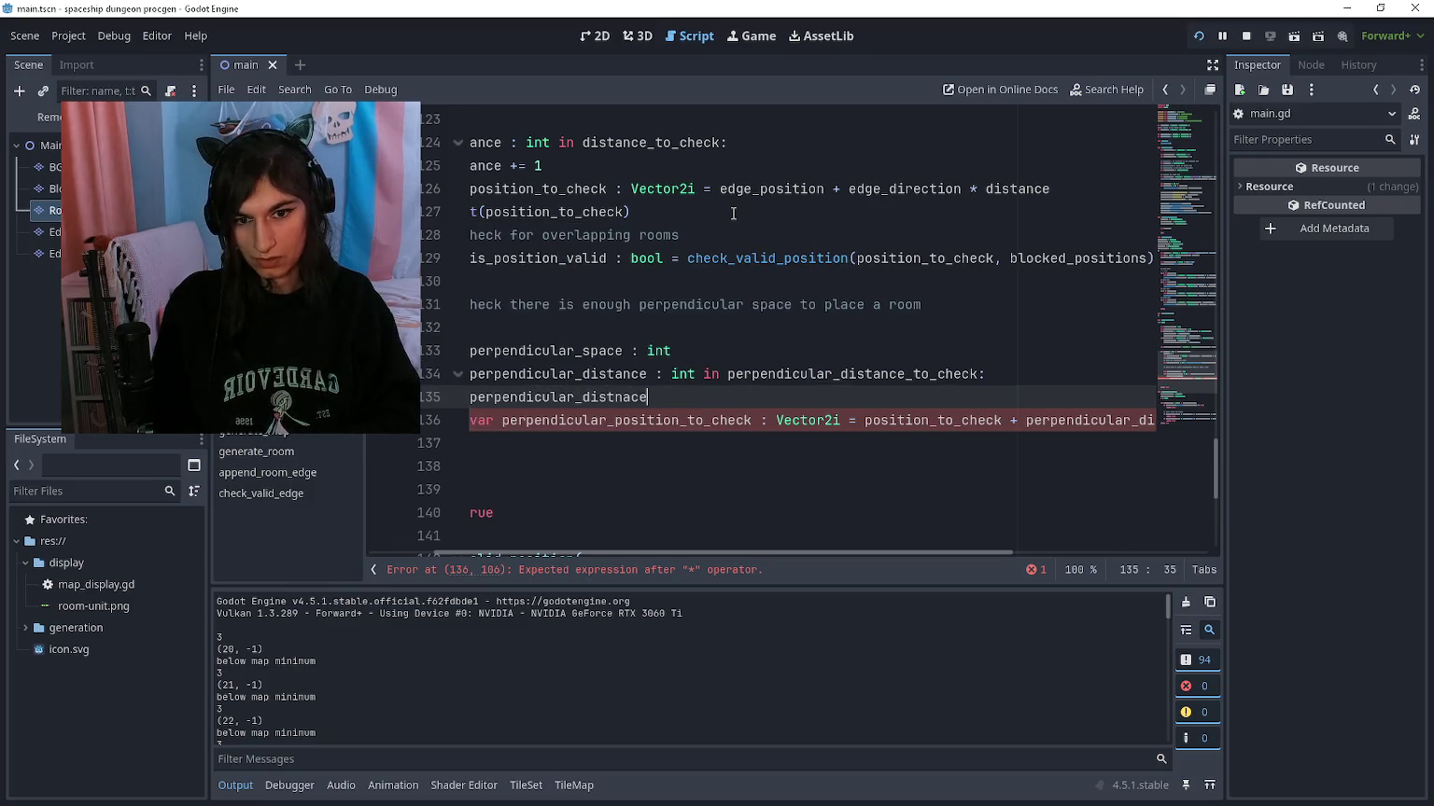
key(BackSpace)
key(BackSpace)
text(ance += 1)
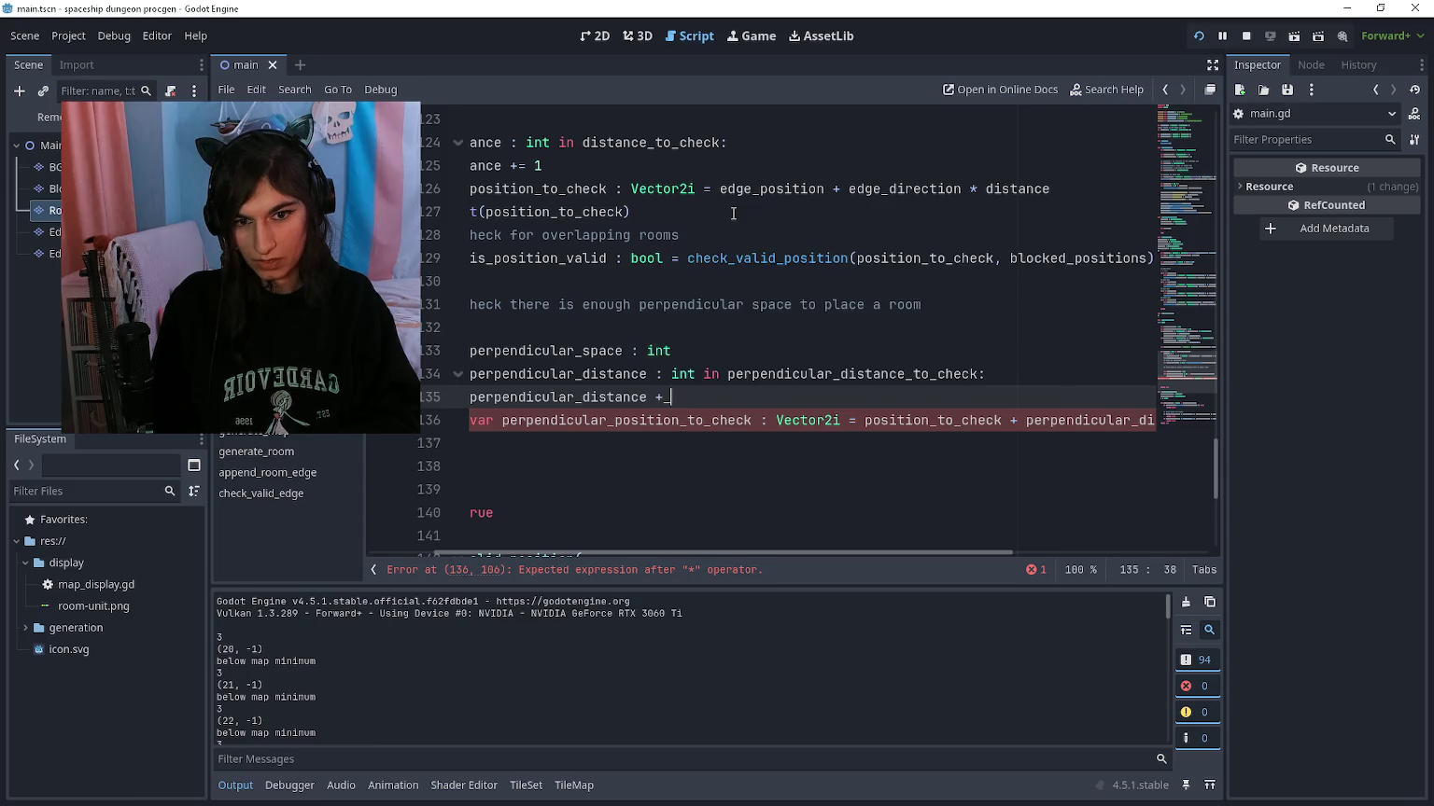
Step: Finish the position expression by multiplying by perpendicular_distance
key(Page_Down)
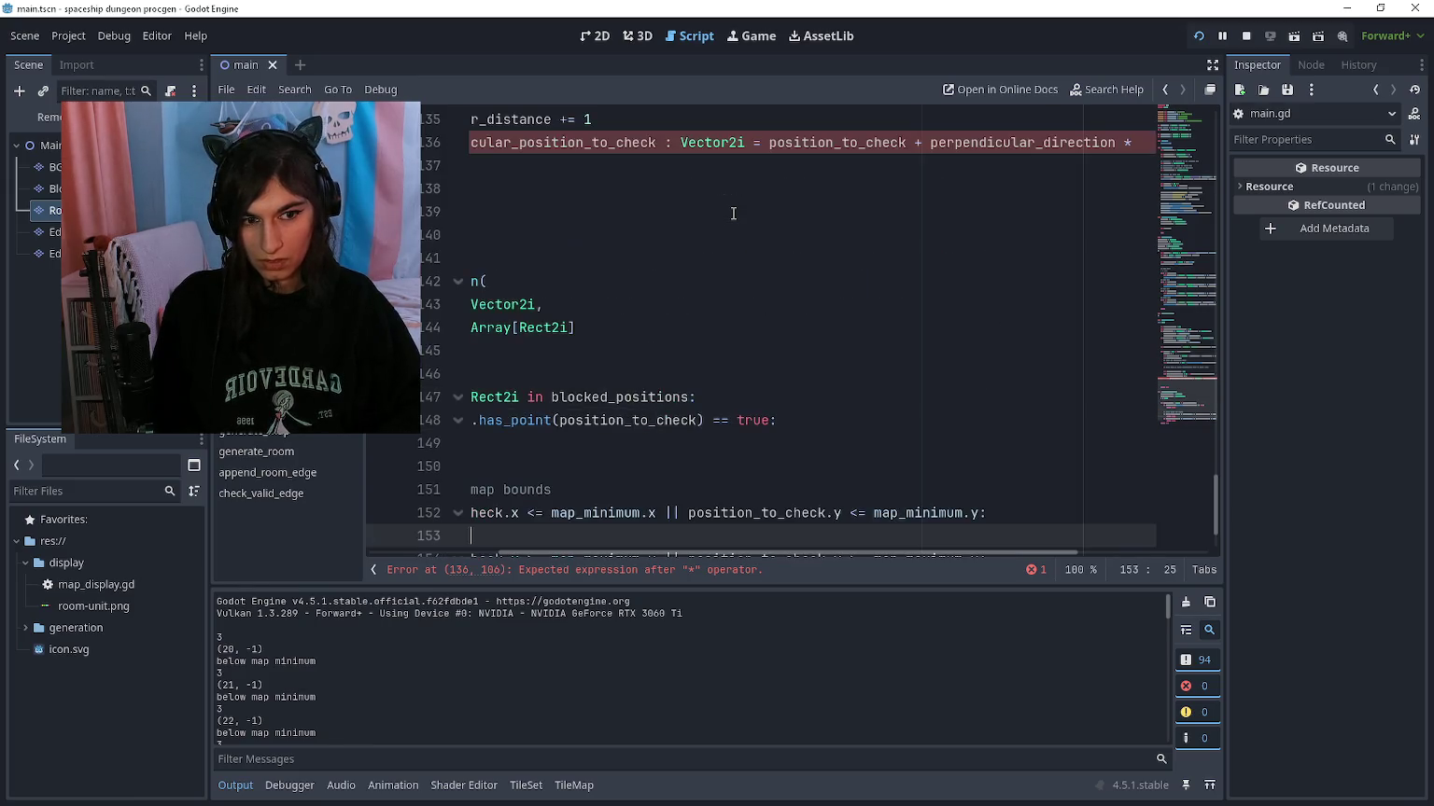
key(Up)
key(Up)
key(Up)
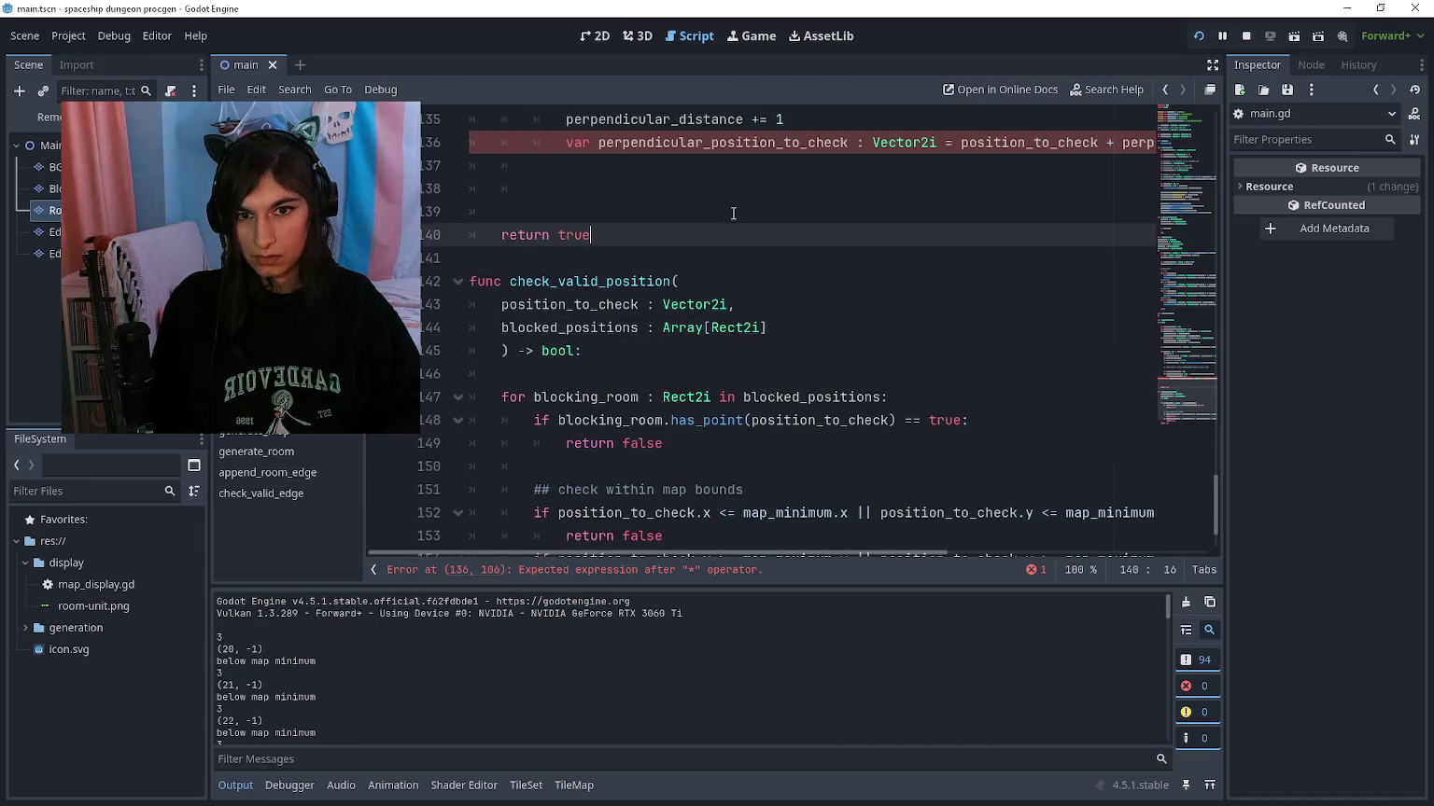
key(Up)
key(End)
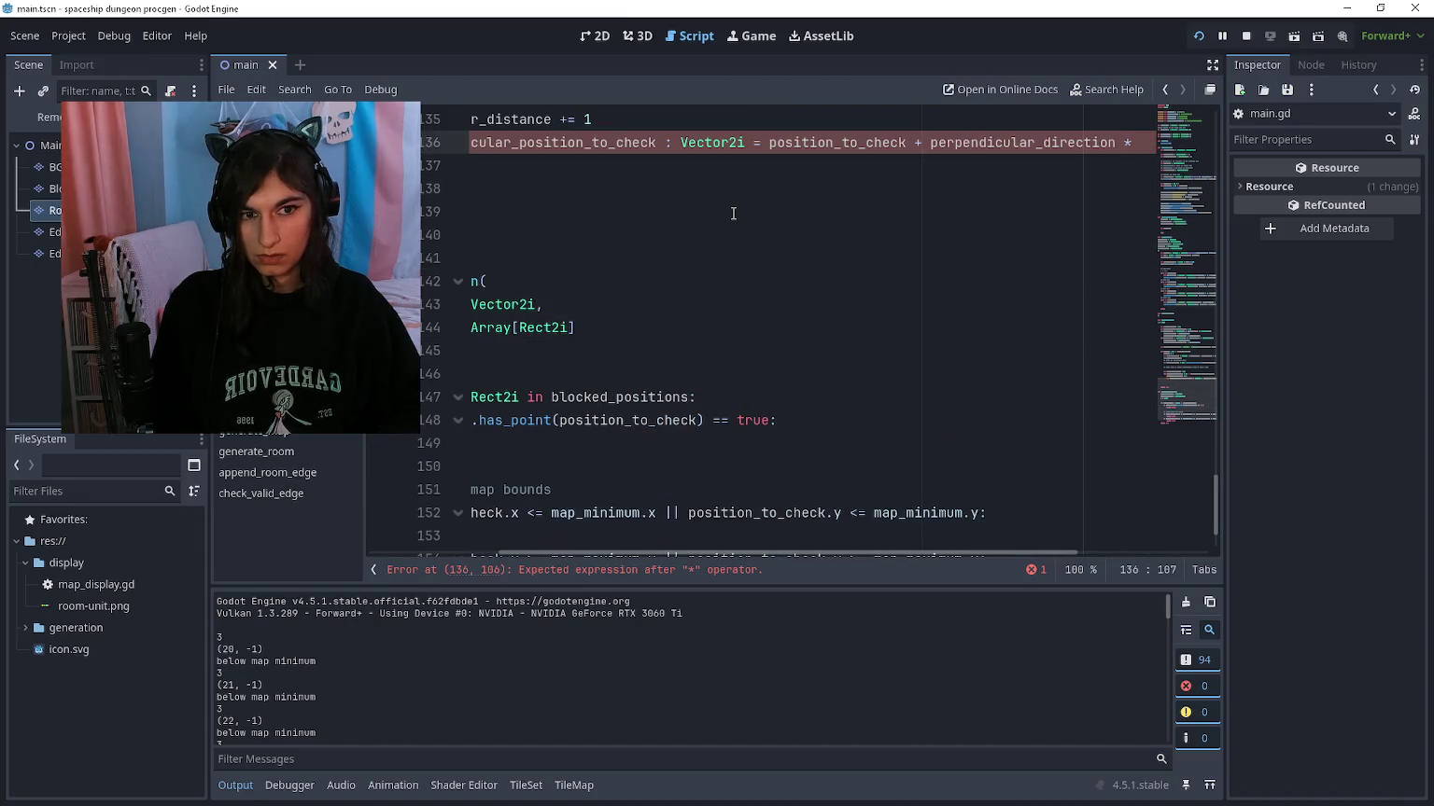
text(perpend)
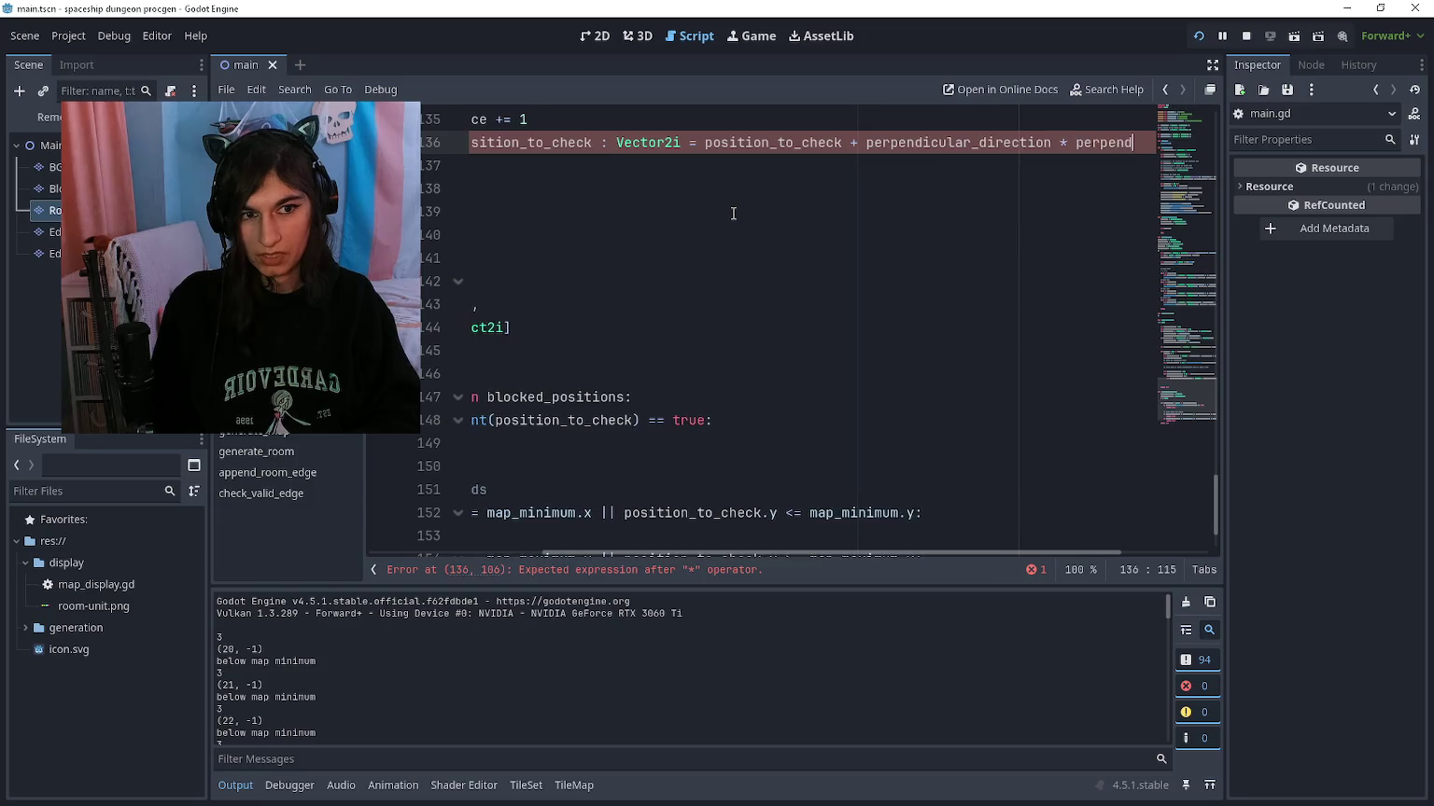
text(icular_distance)
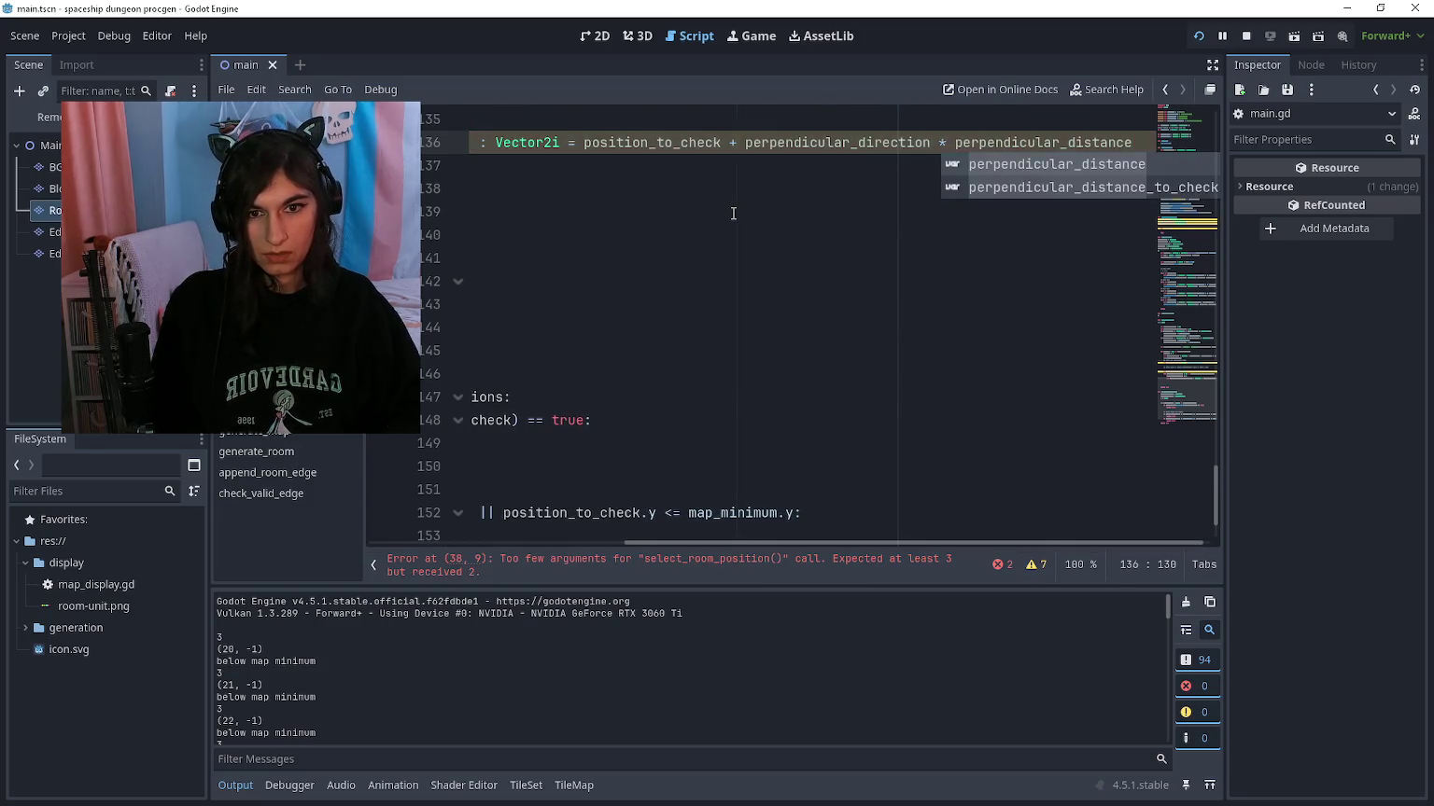
key(Home)
scroll(733, 213, up, 3)
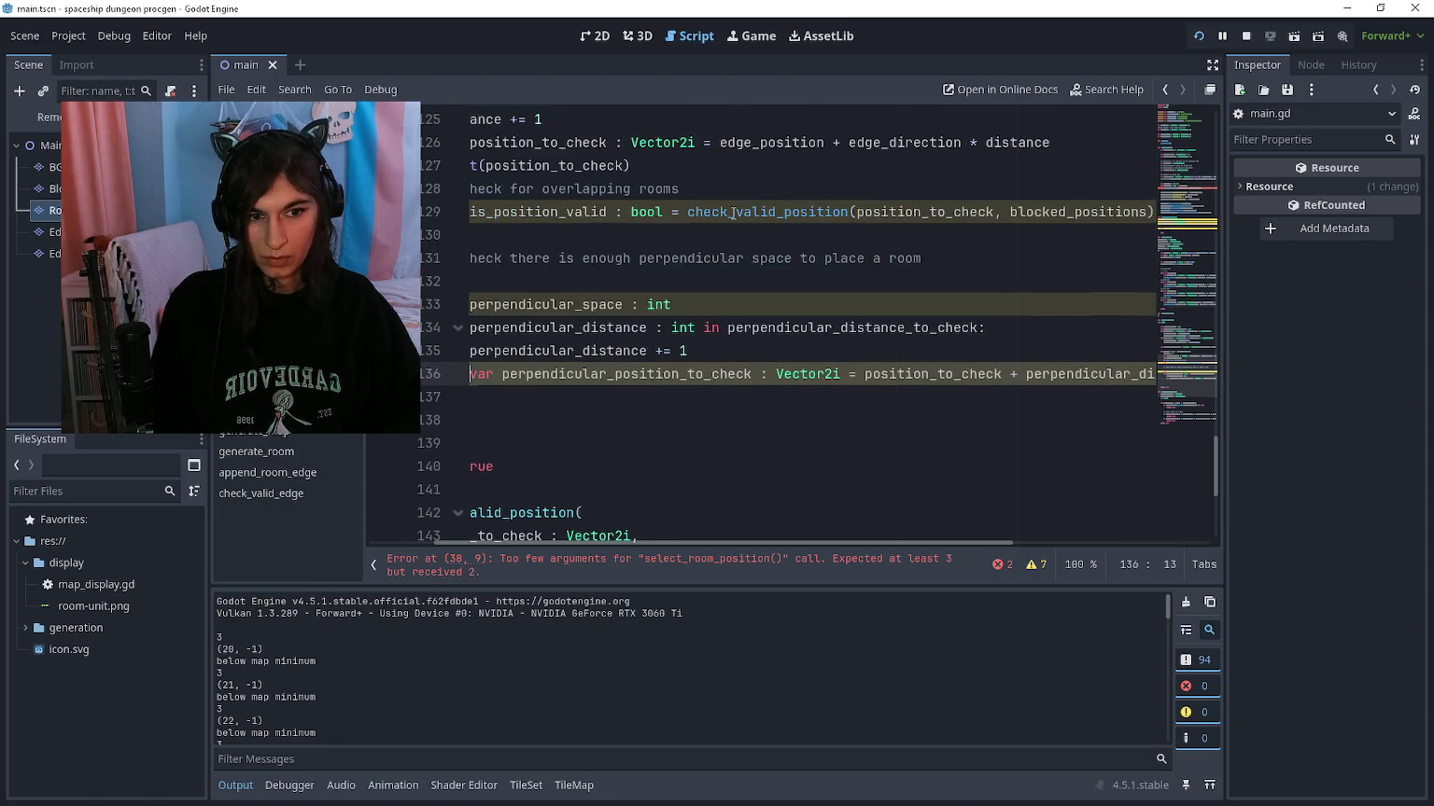
key(Home)
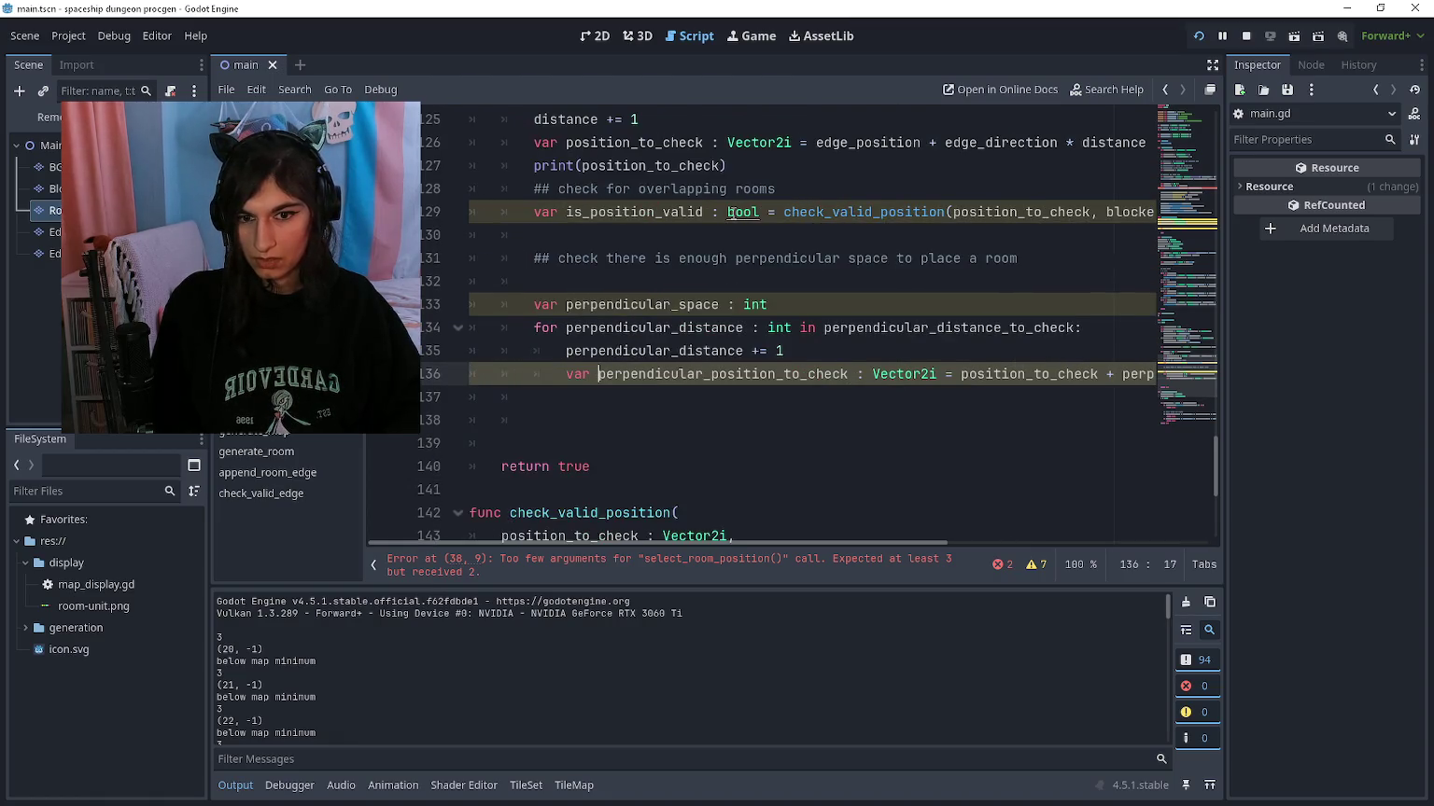
Step: Begin 'var is_perpendicular_valid : bool = check_valid_p' on a new indented line
key(Down)
key(Return)
key(Tab)
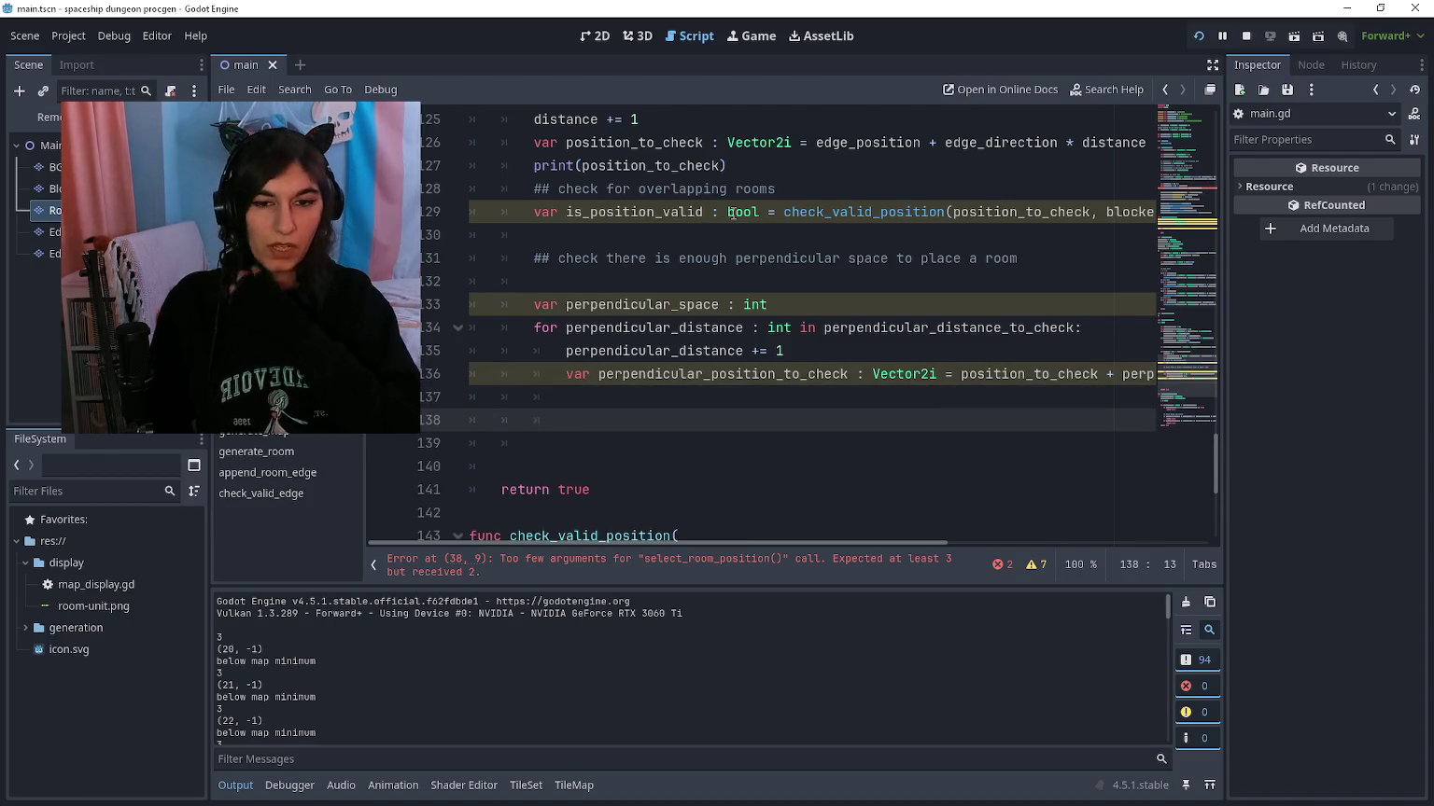
text(var )
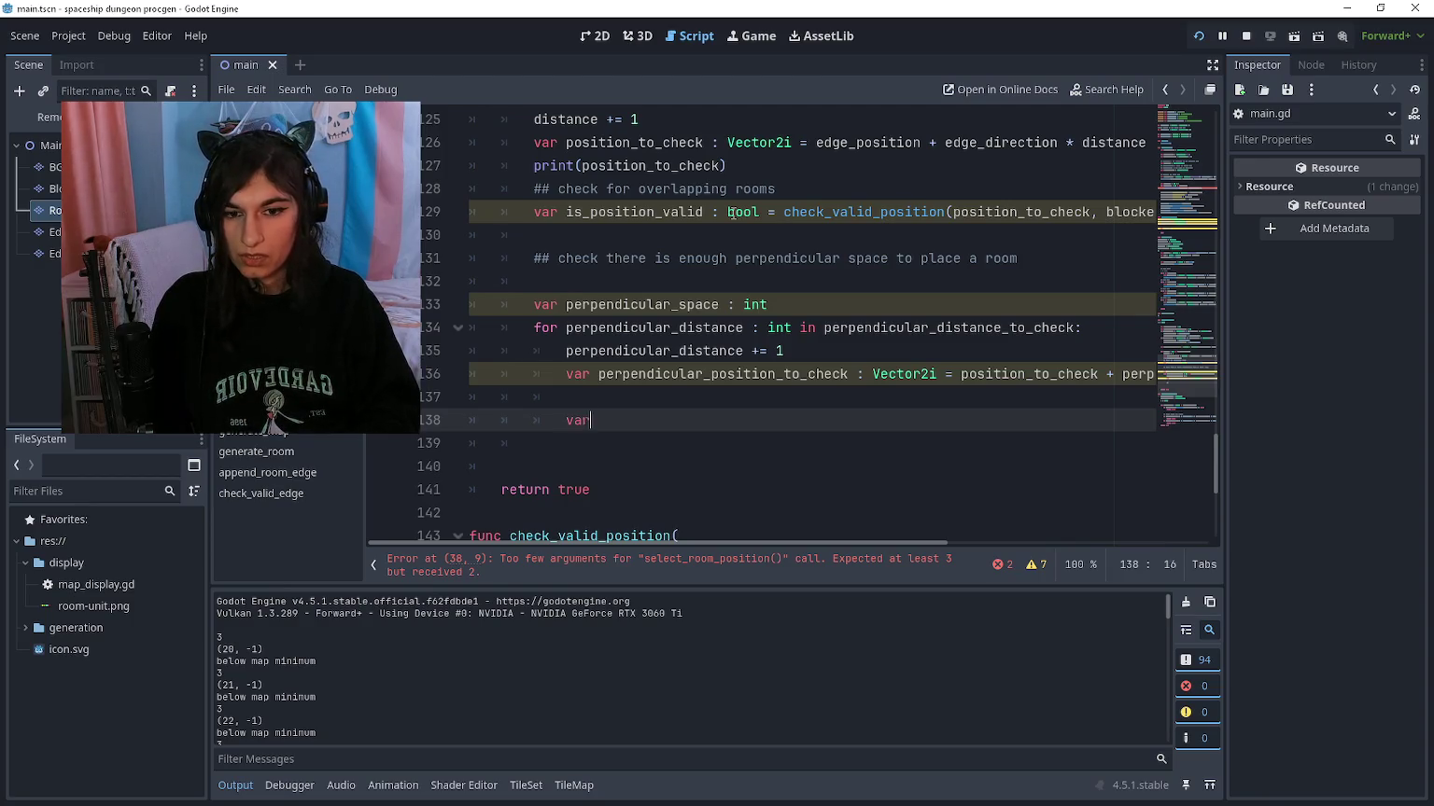
text(is_perp)
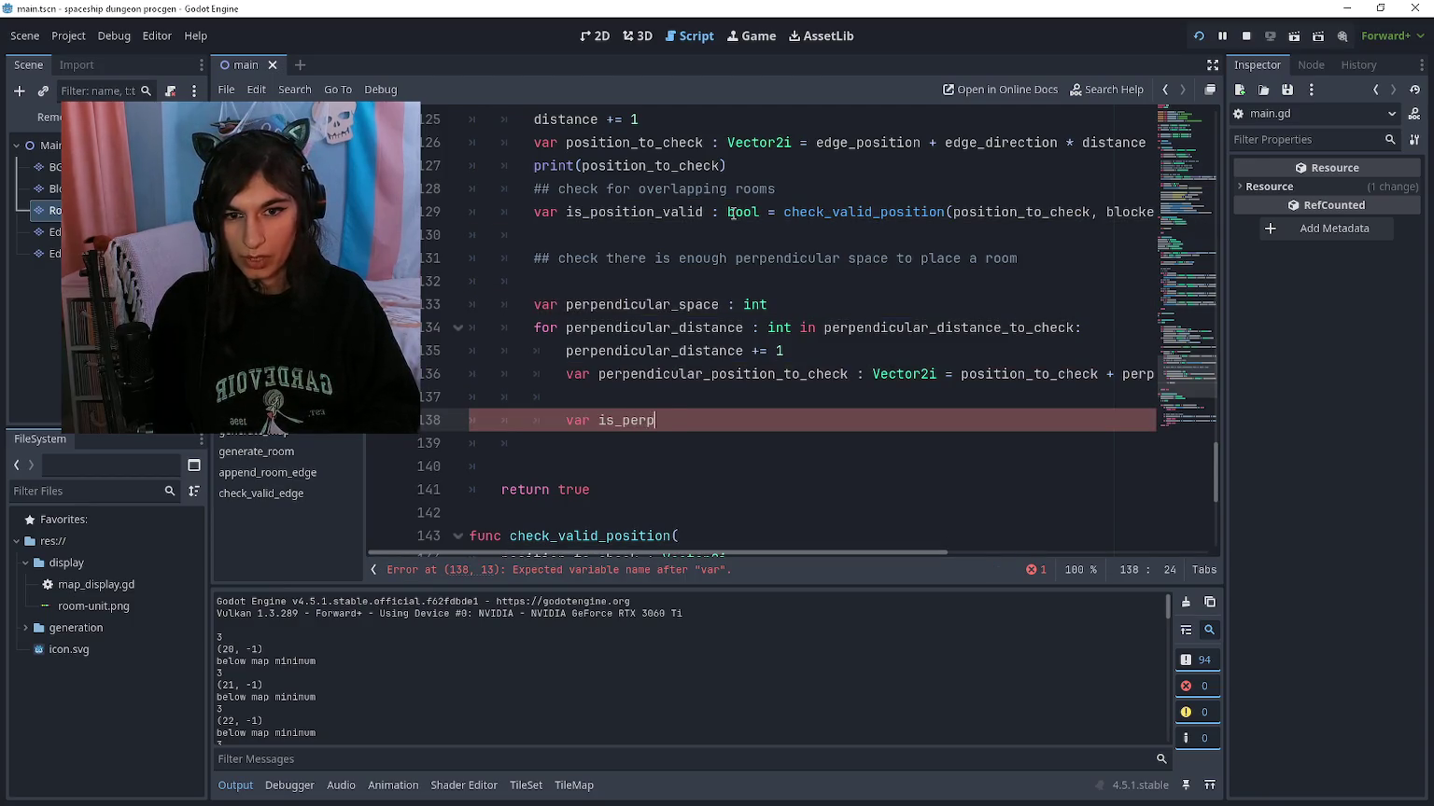
text(endicular_valid)
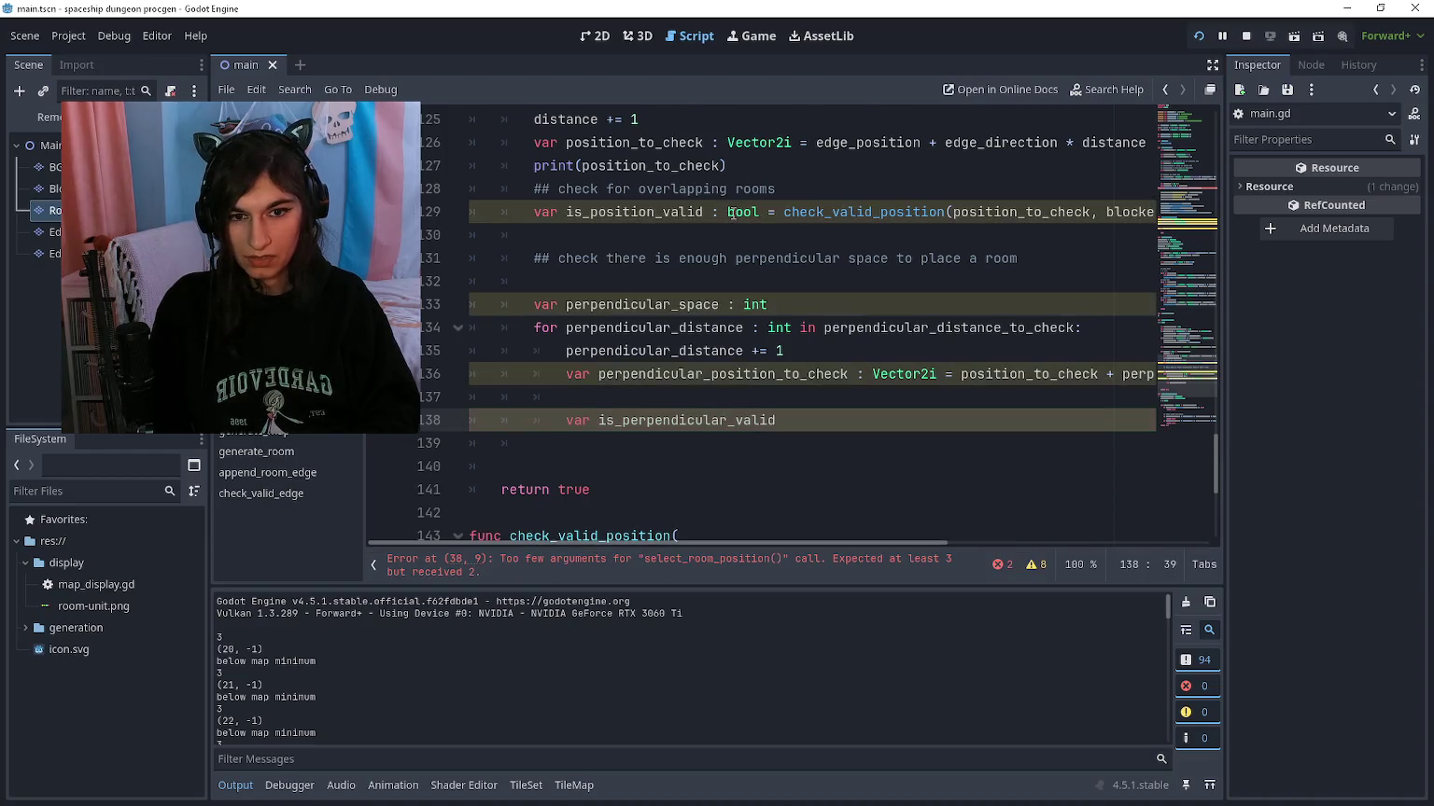
text( : bool =)
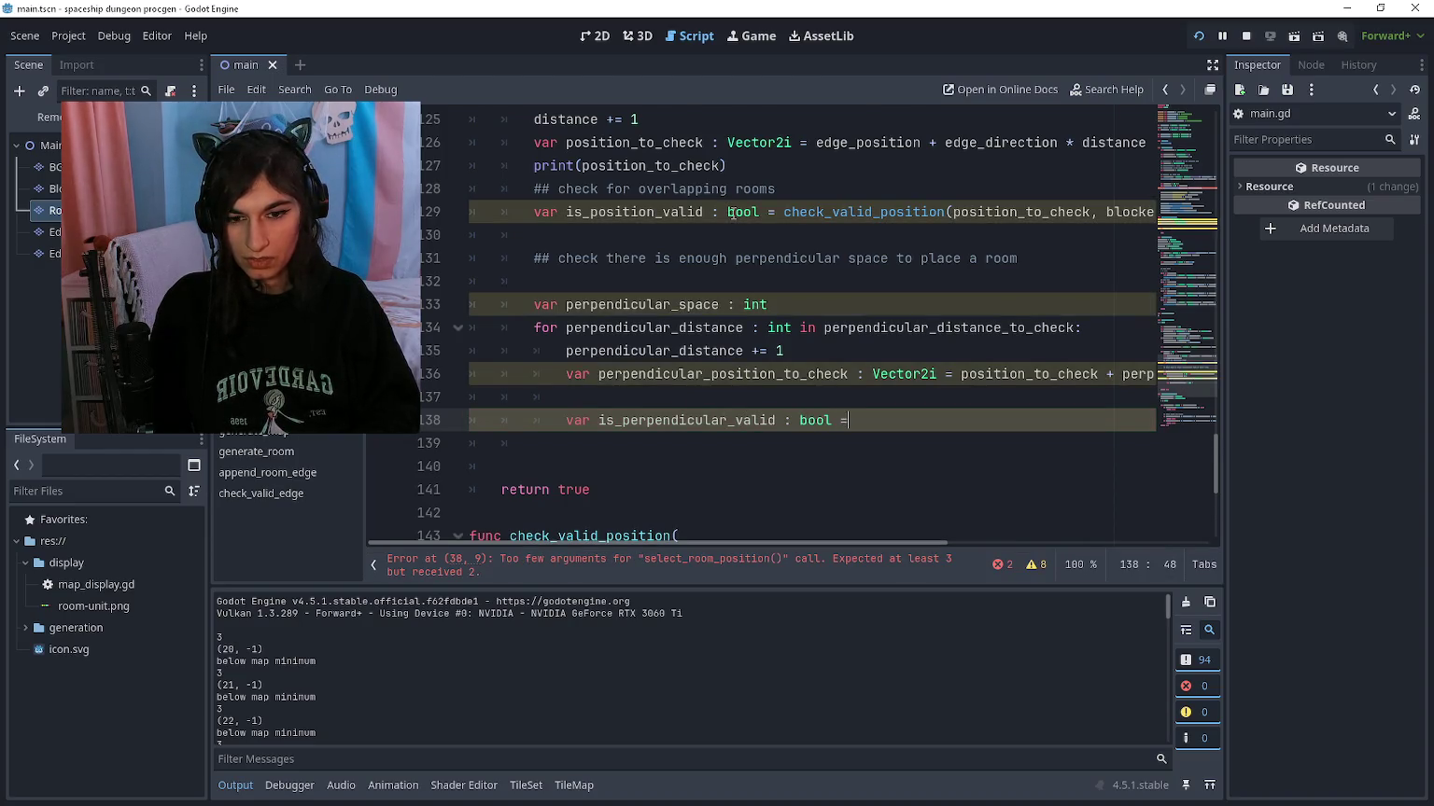
text( check_vali)
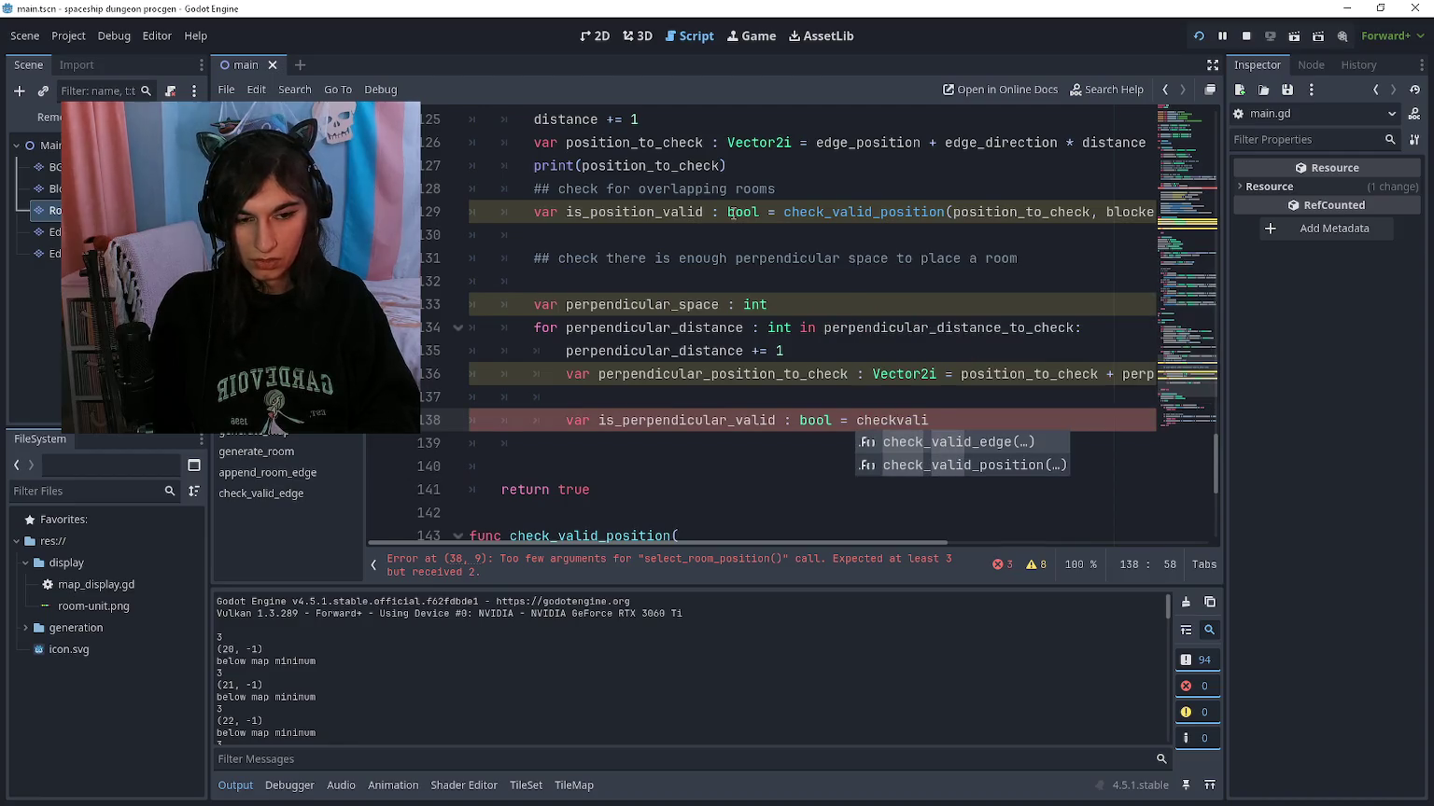
text(d_p)
Step: Complete the check_valid_position call with perpendicular_position_to_check as its argument
key(Return)
text(perpendi)
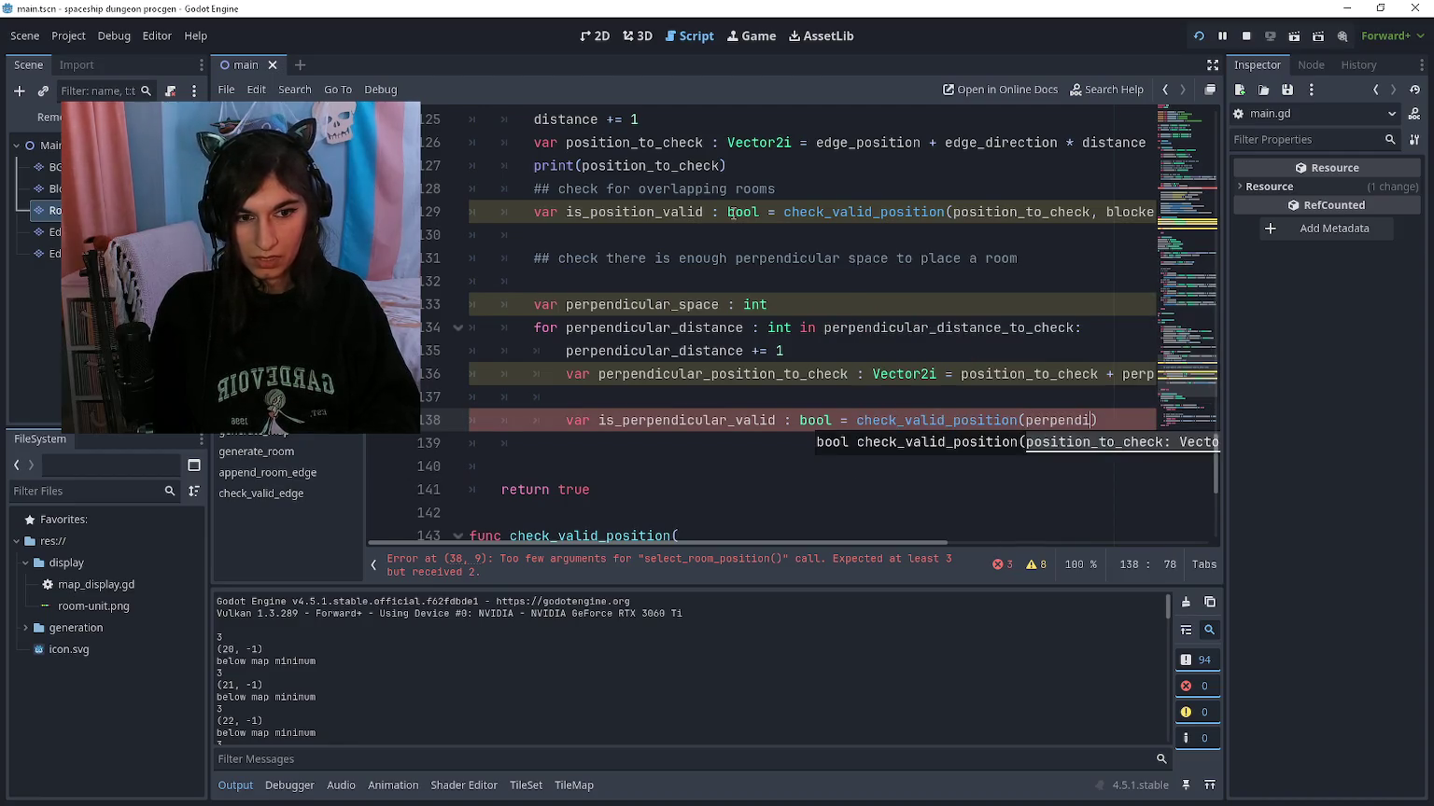
text(cular_p)
key(Return)
key(End)
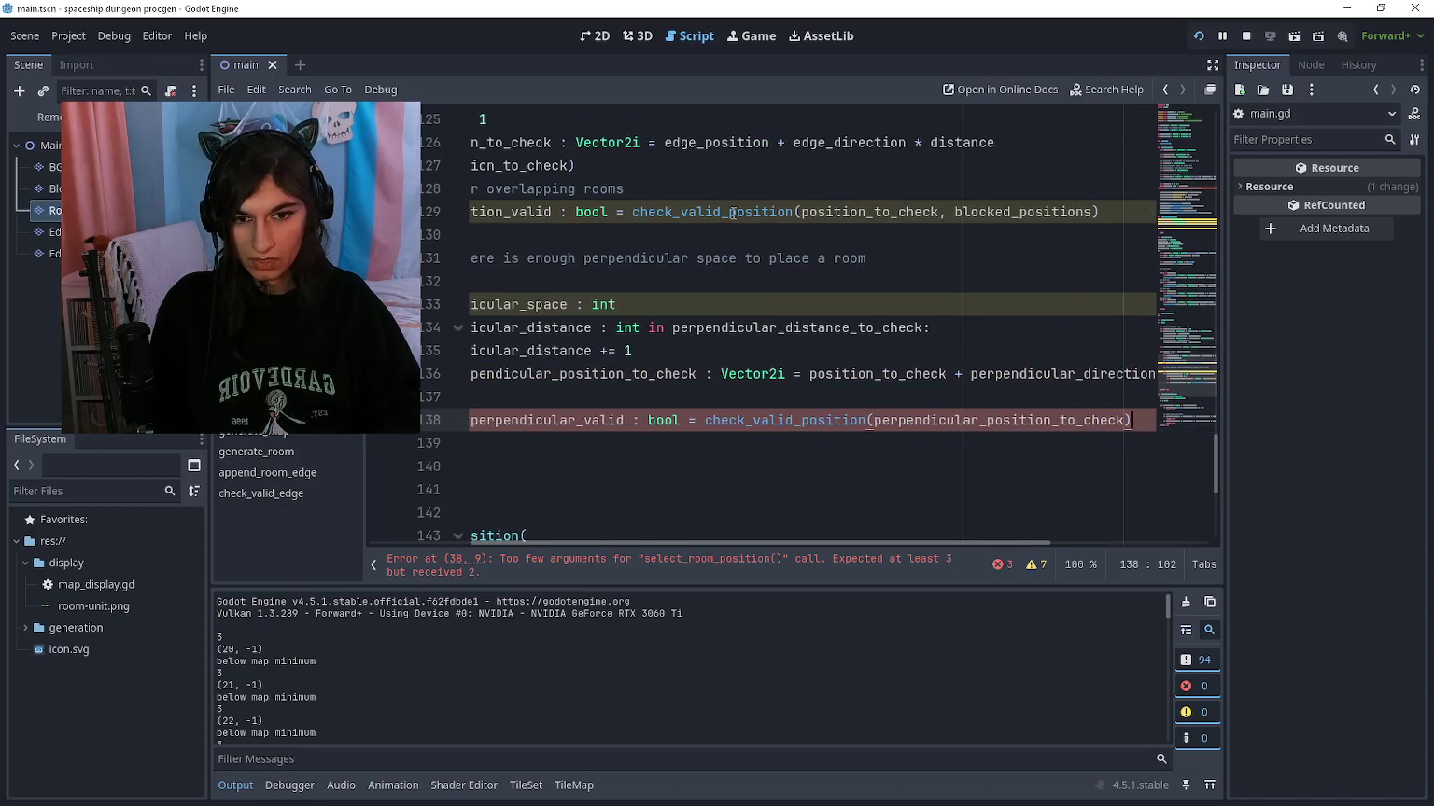
Step: Add 'if is_perpendicular_valid == false: break' followed by 'perpendicular_space += 1'
key(Down)
text(if )
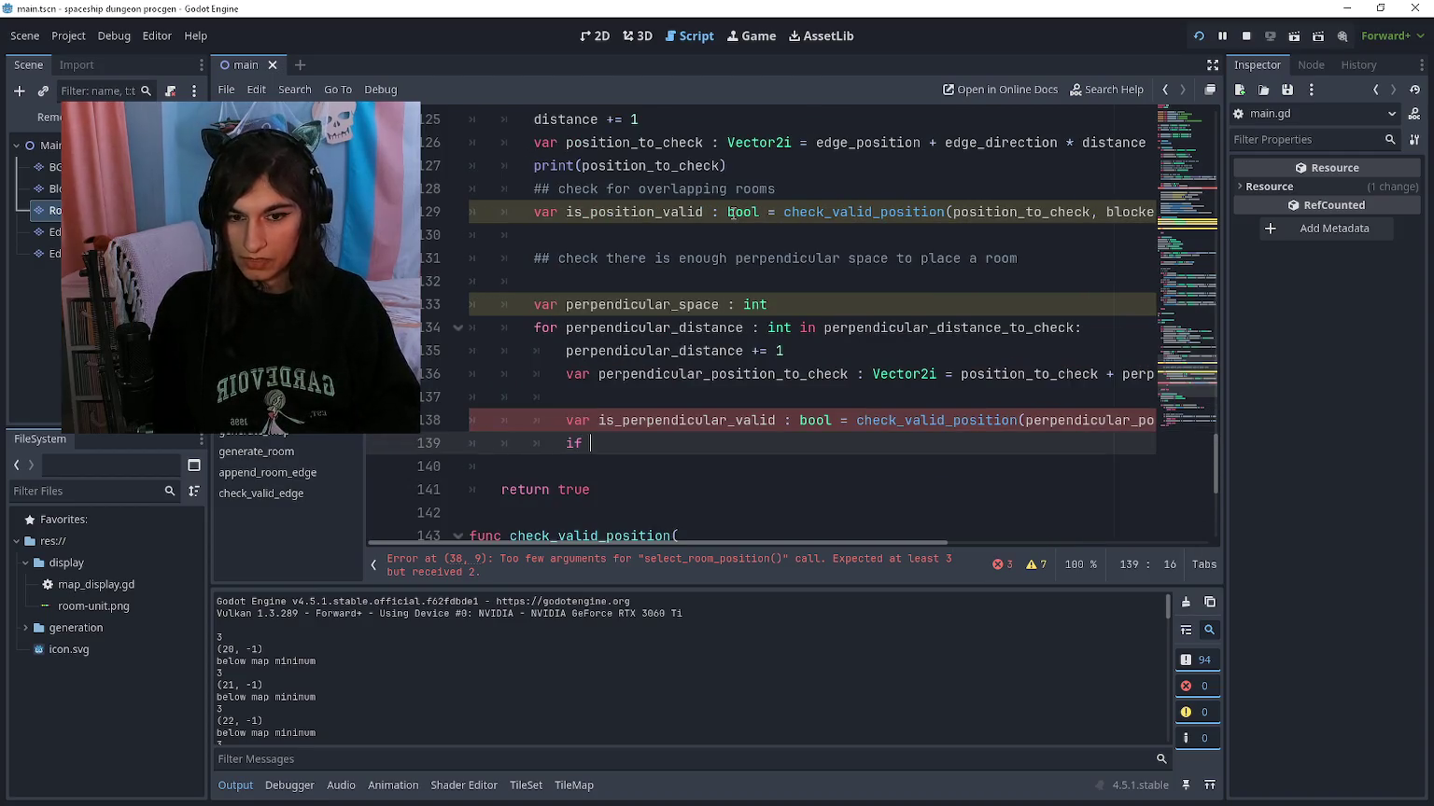
text(is_perpe)
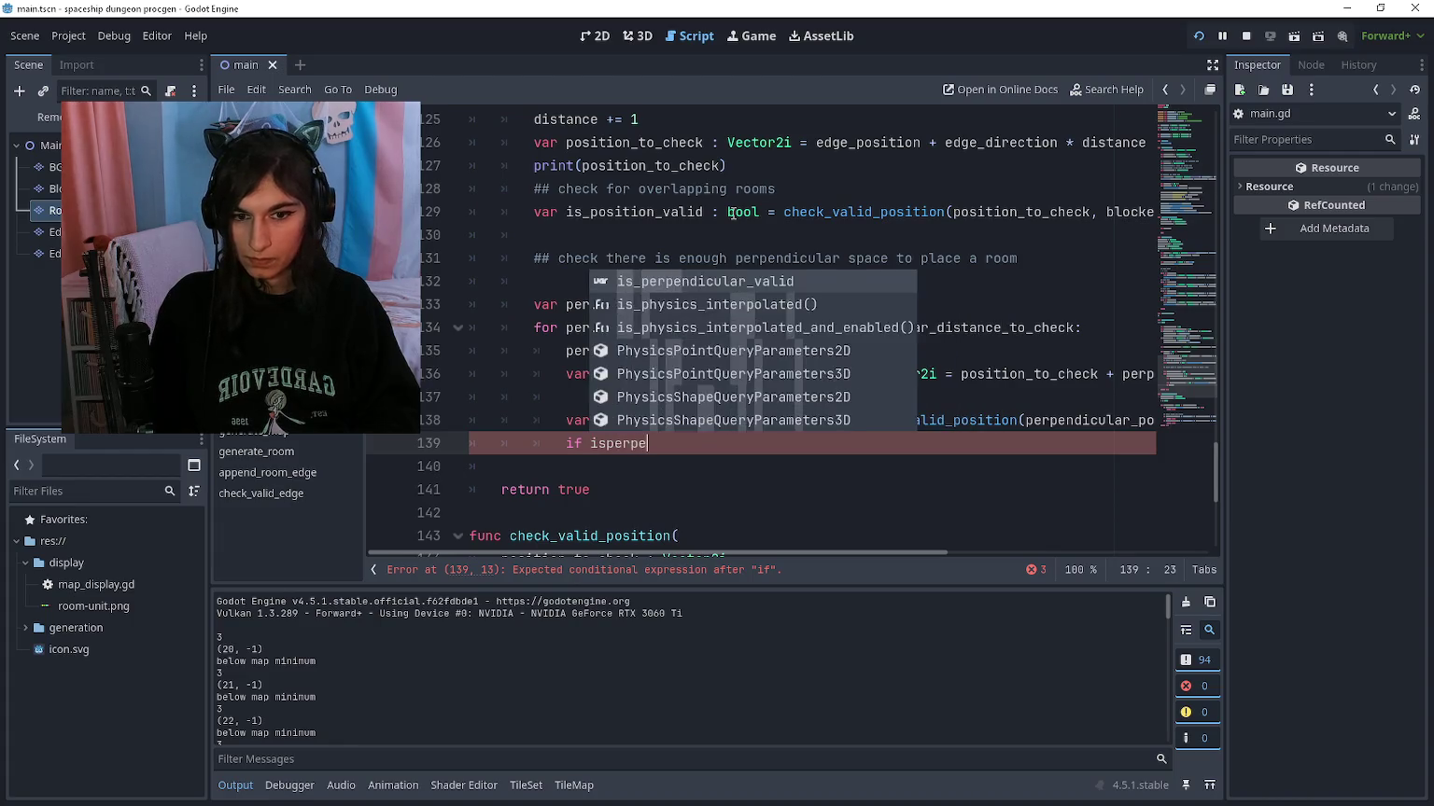
key(Return)
text(false:)
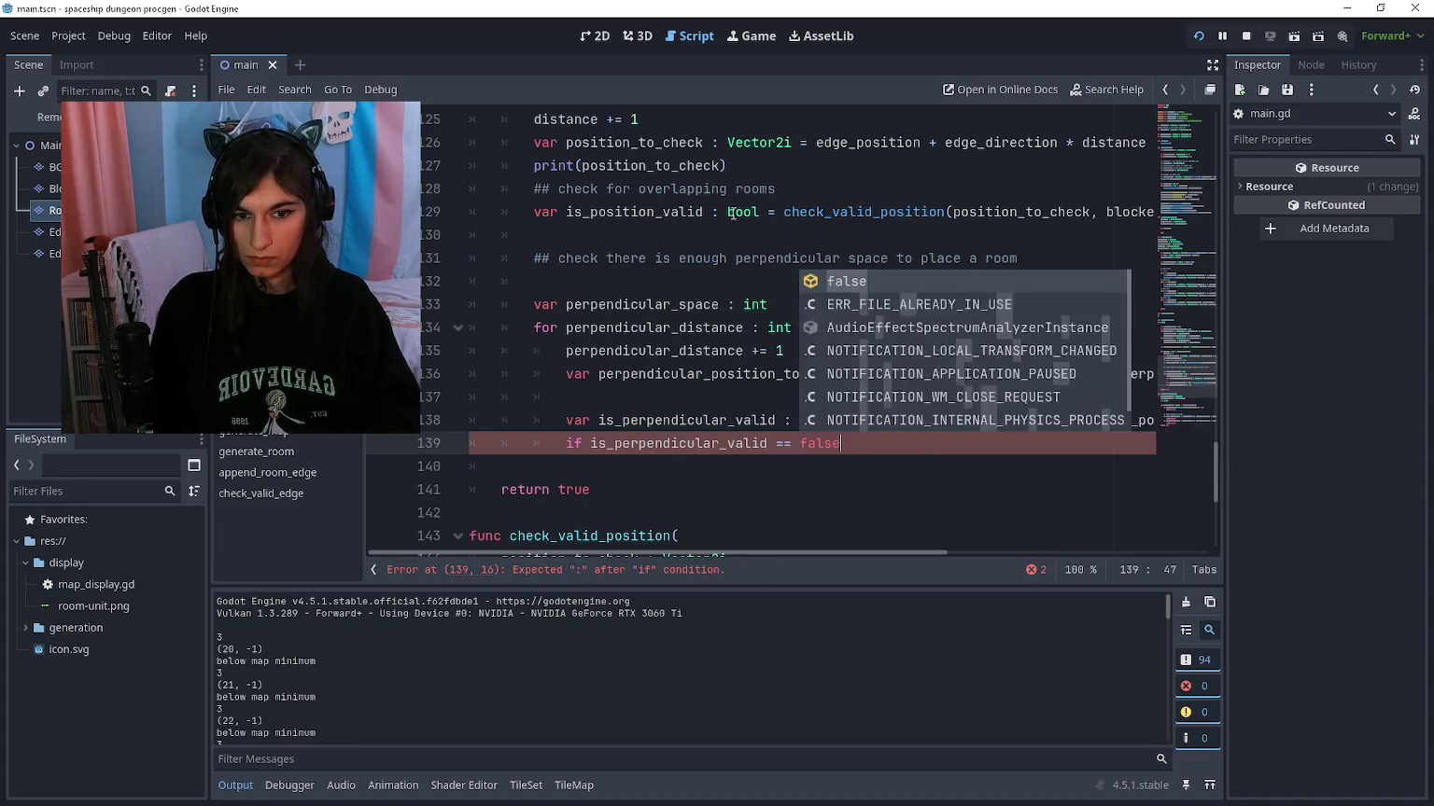
key(Return)
text(continue)
key(Return)
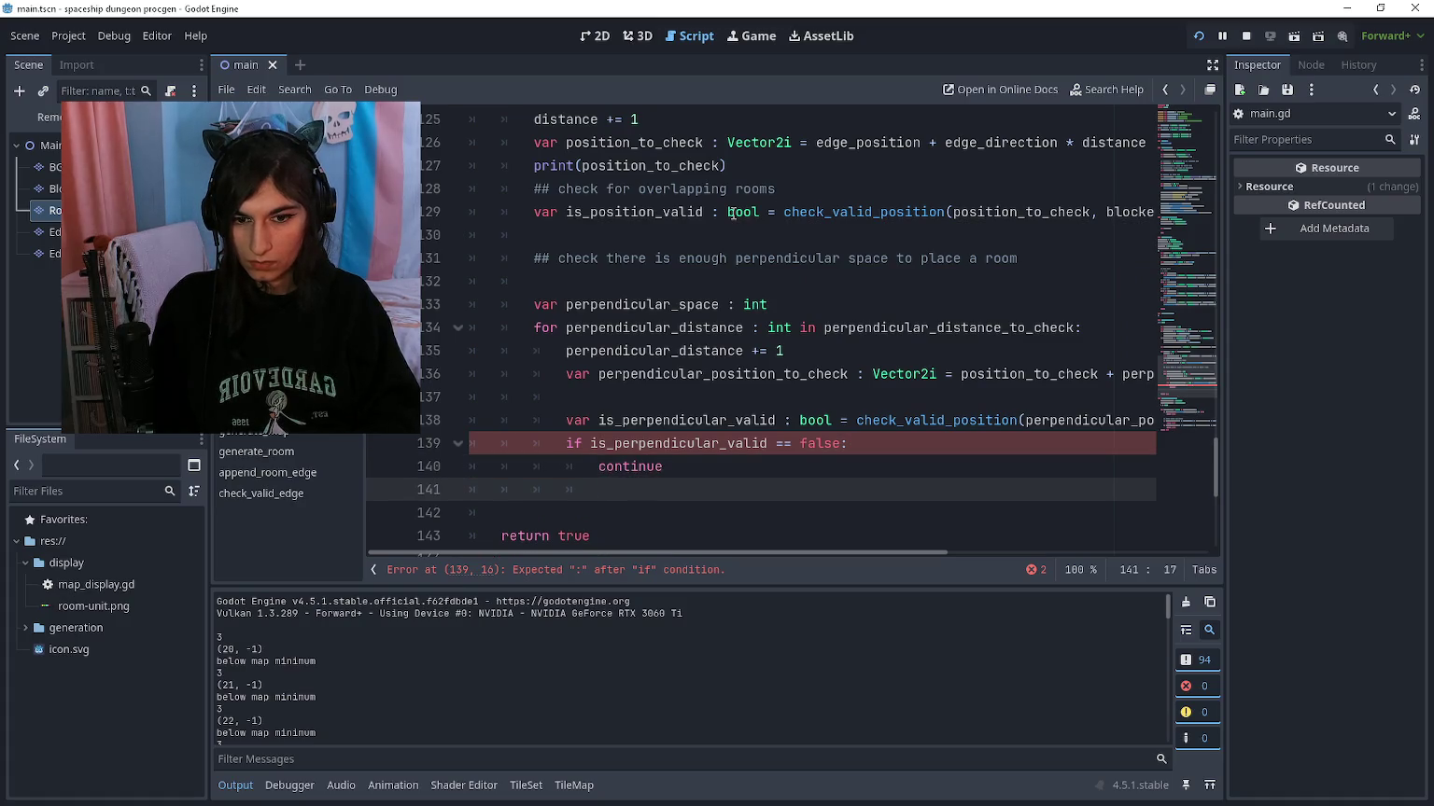
key(Up)
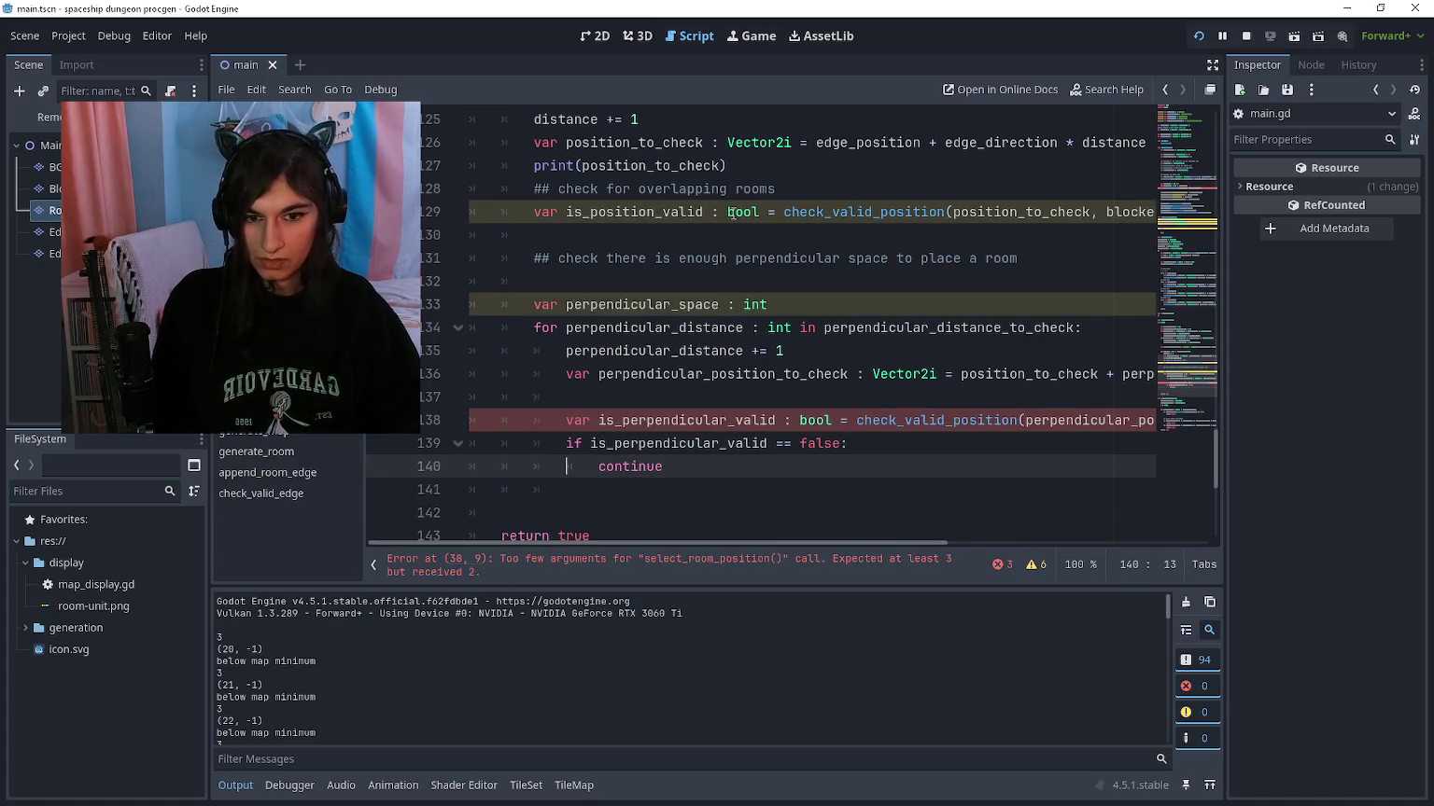
key(shift+End)
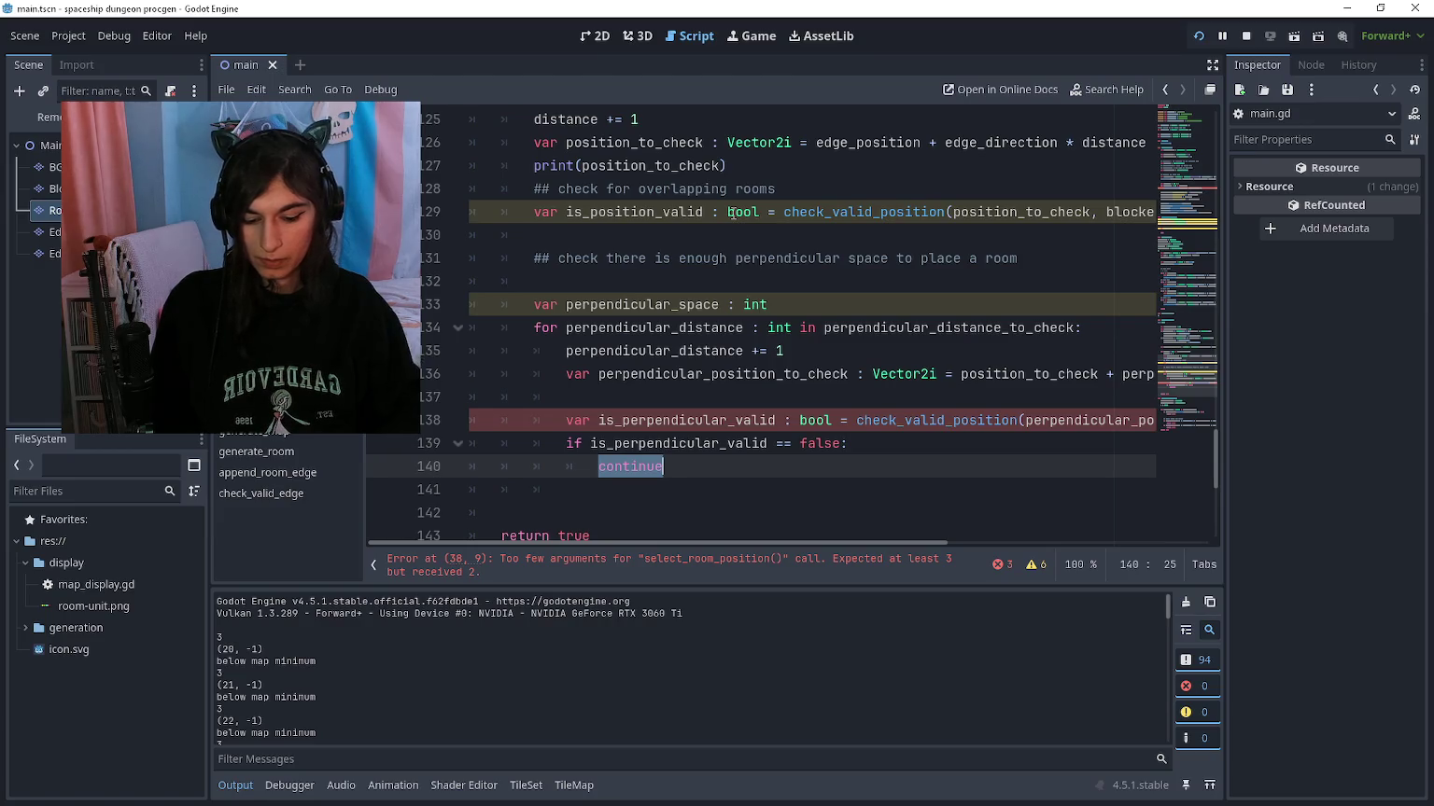
text(break)
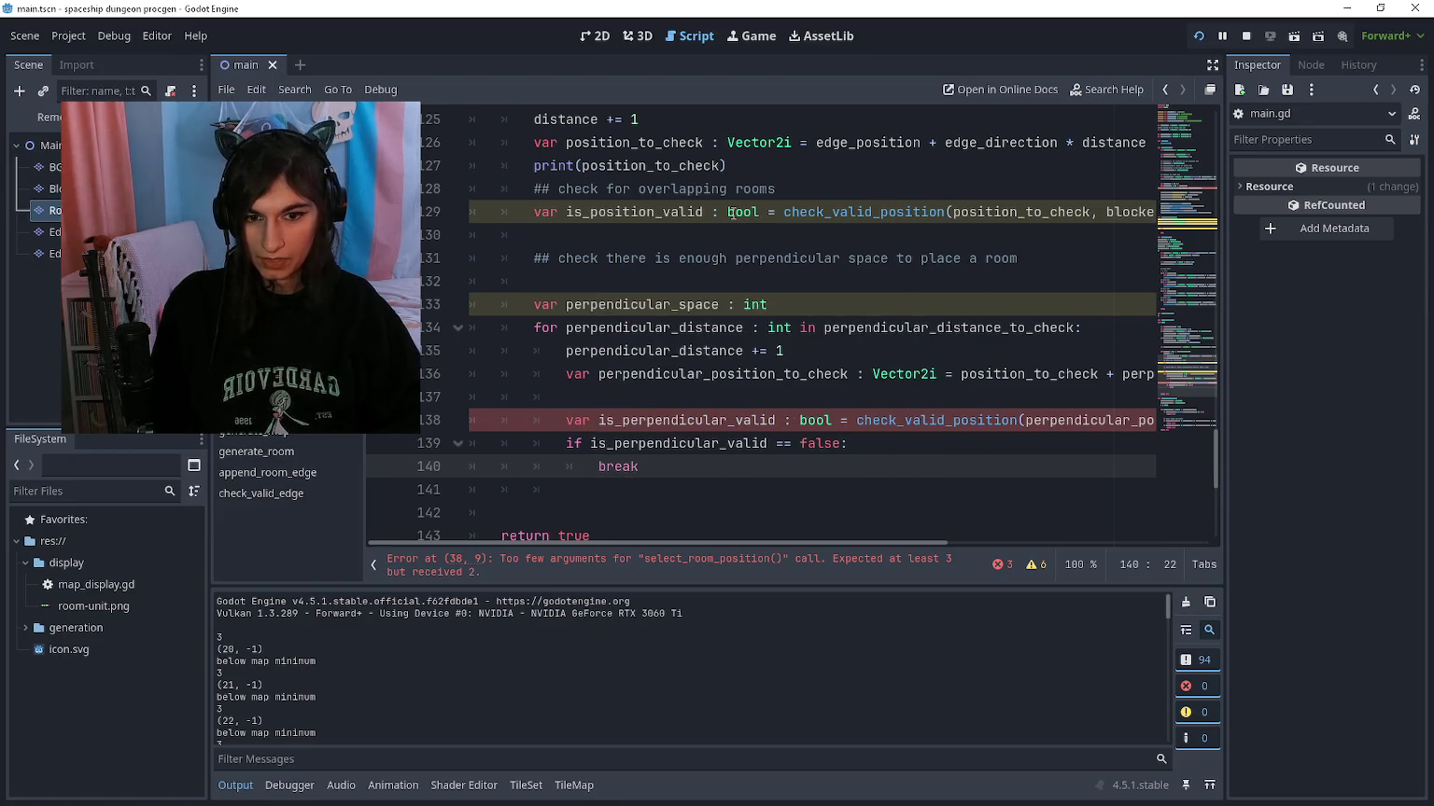
key(Down)
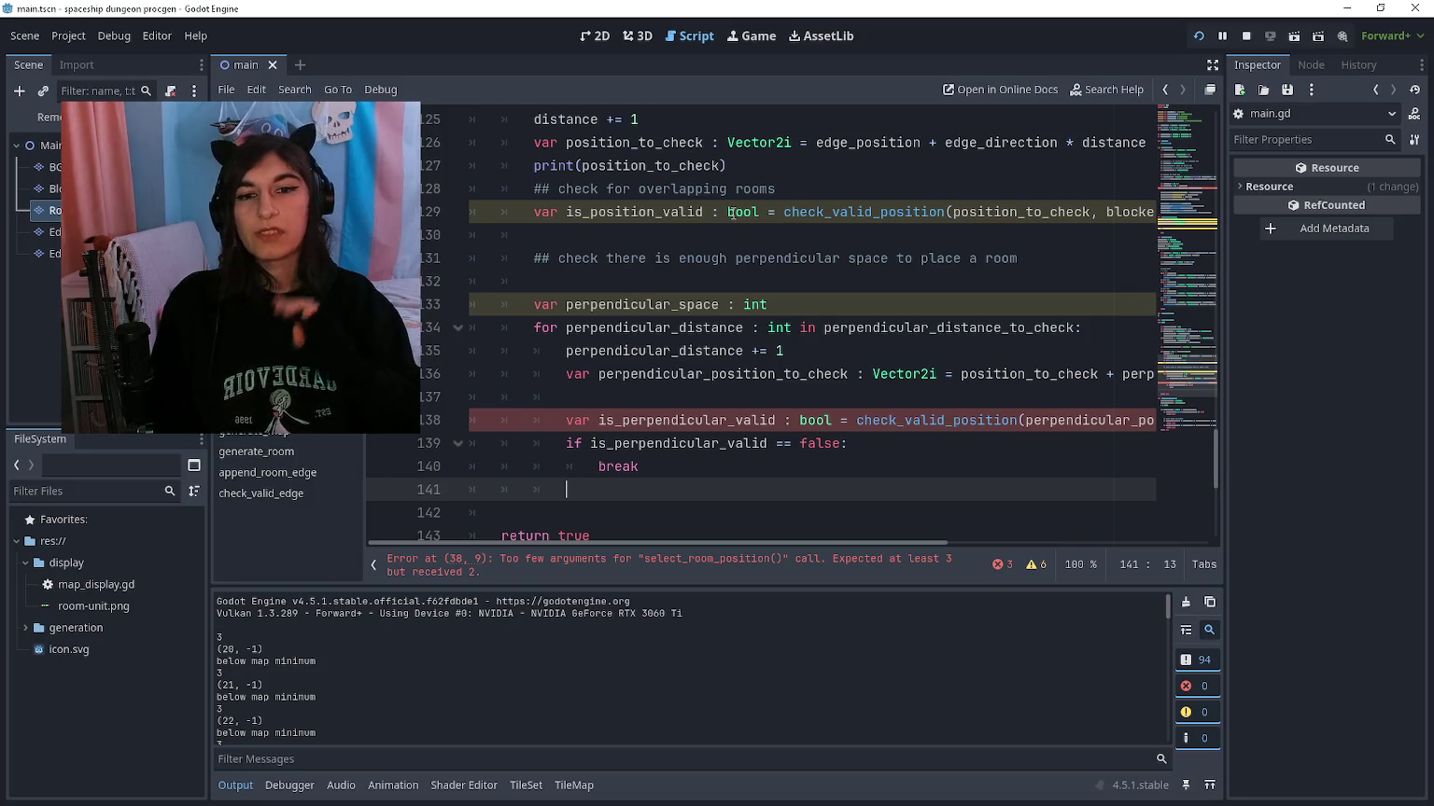
text(perpend)
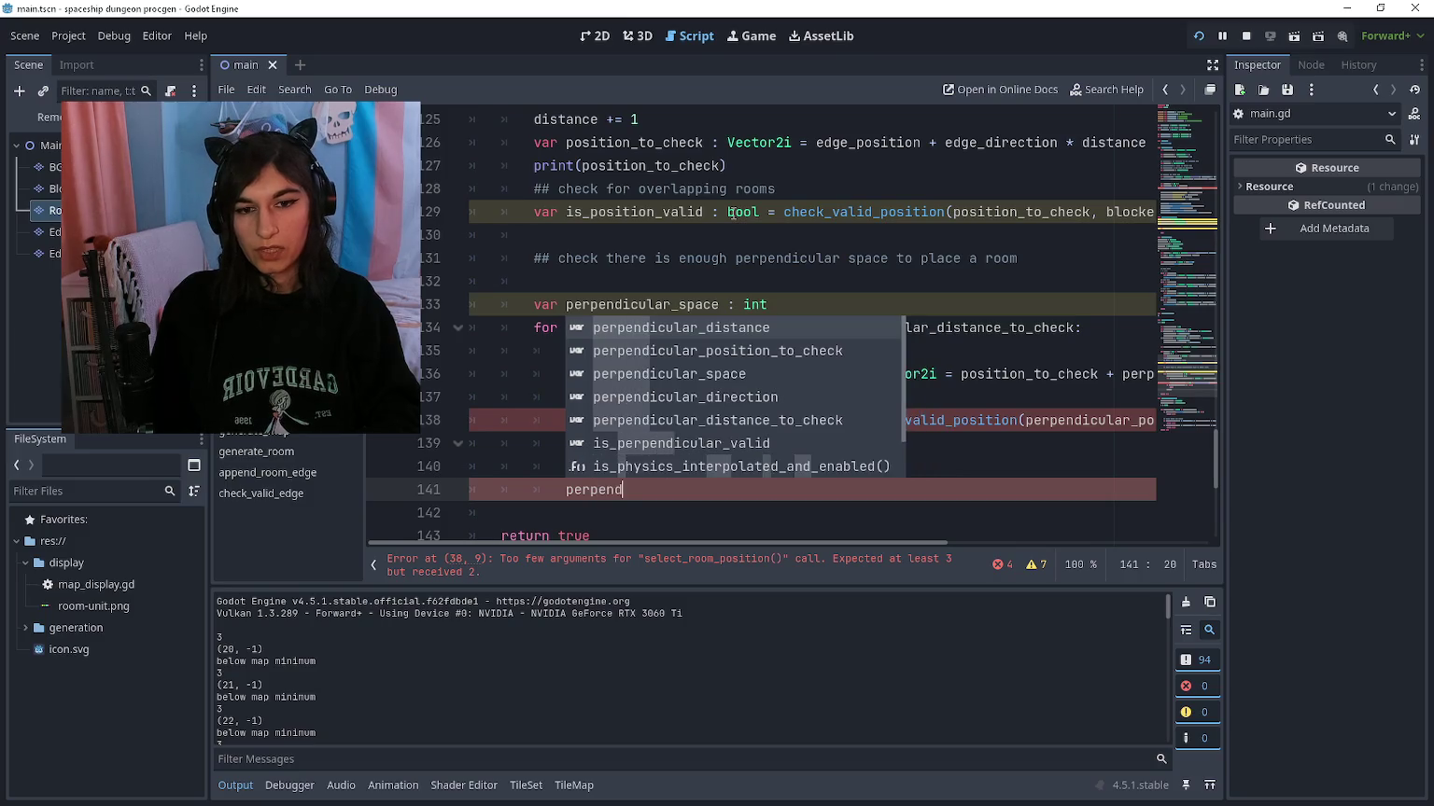
text(icular_space )
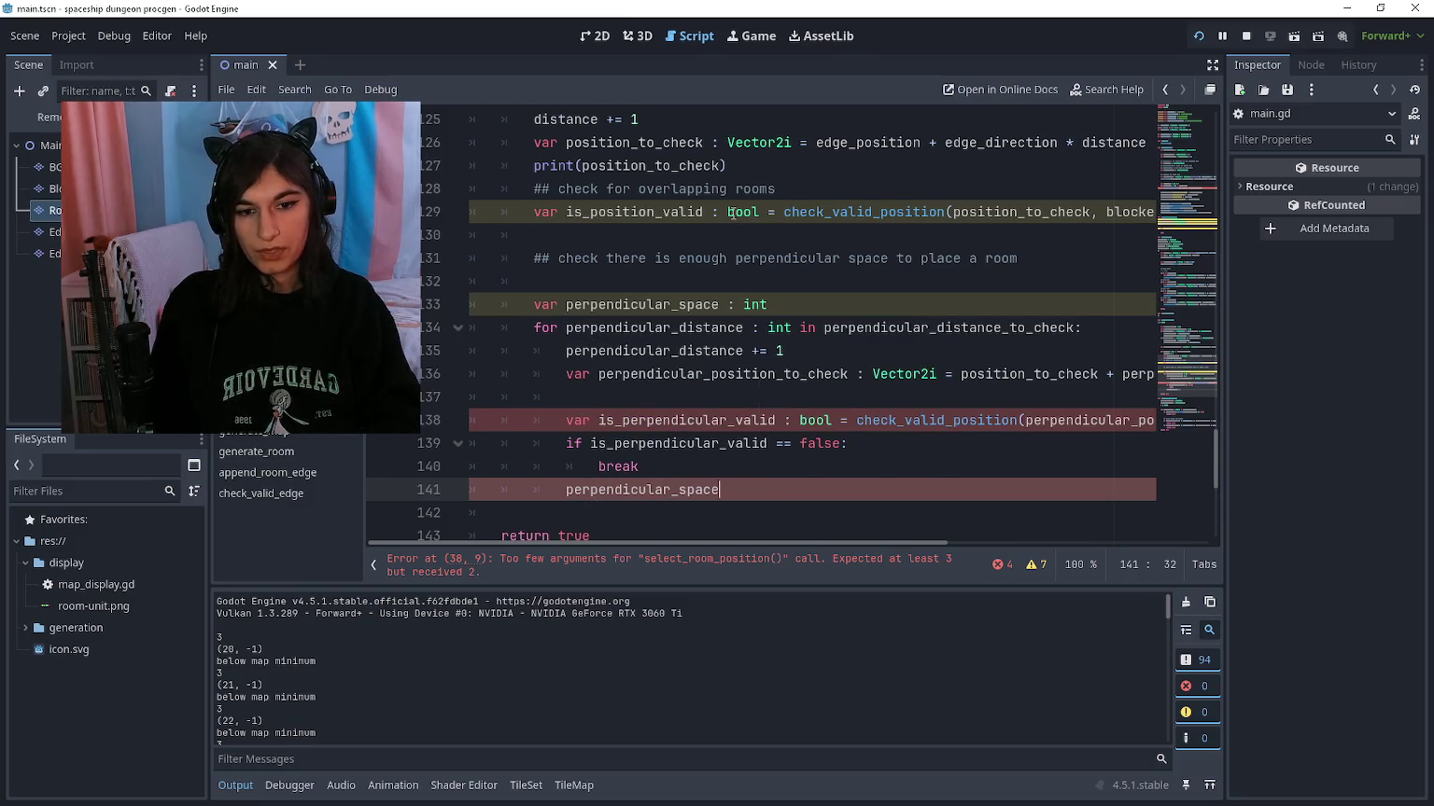
text(+= 1)
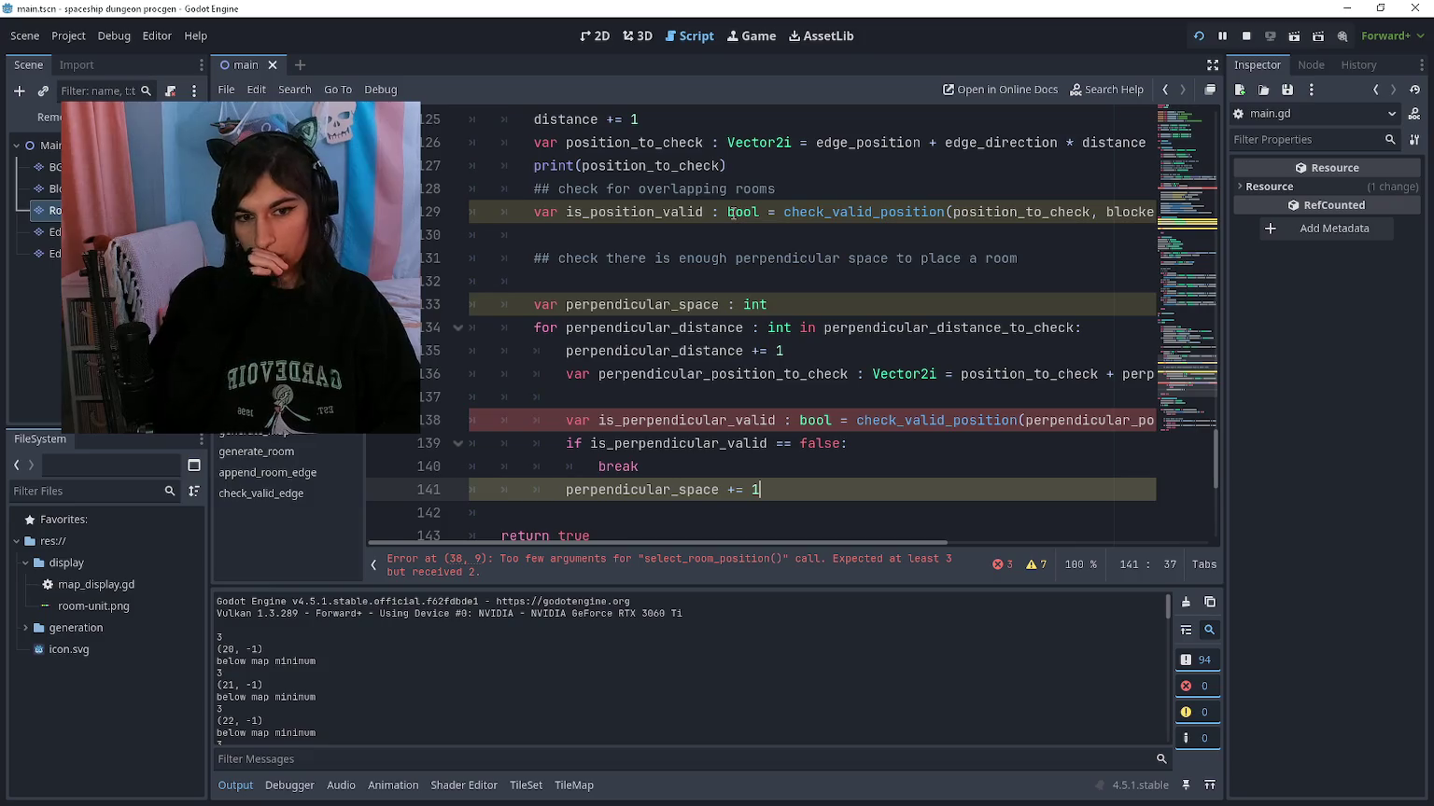
Step: Pass blocked_positions as the second argument to check_valid_position
key(Up)
key(Up)
key(Up)
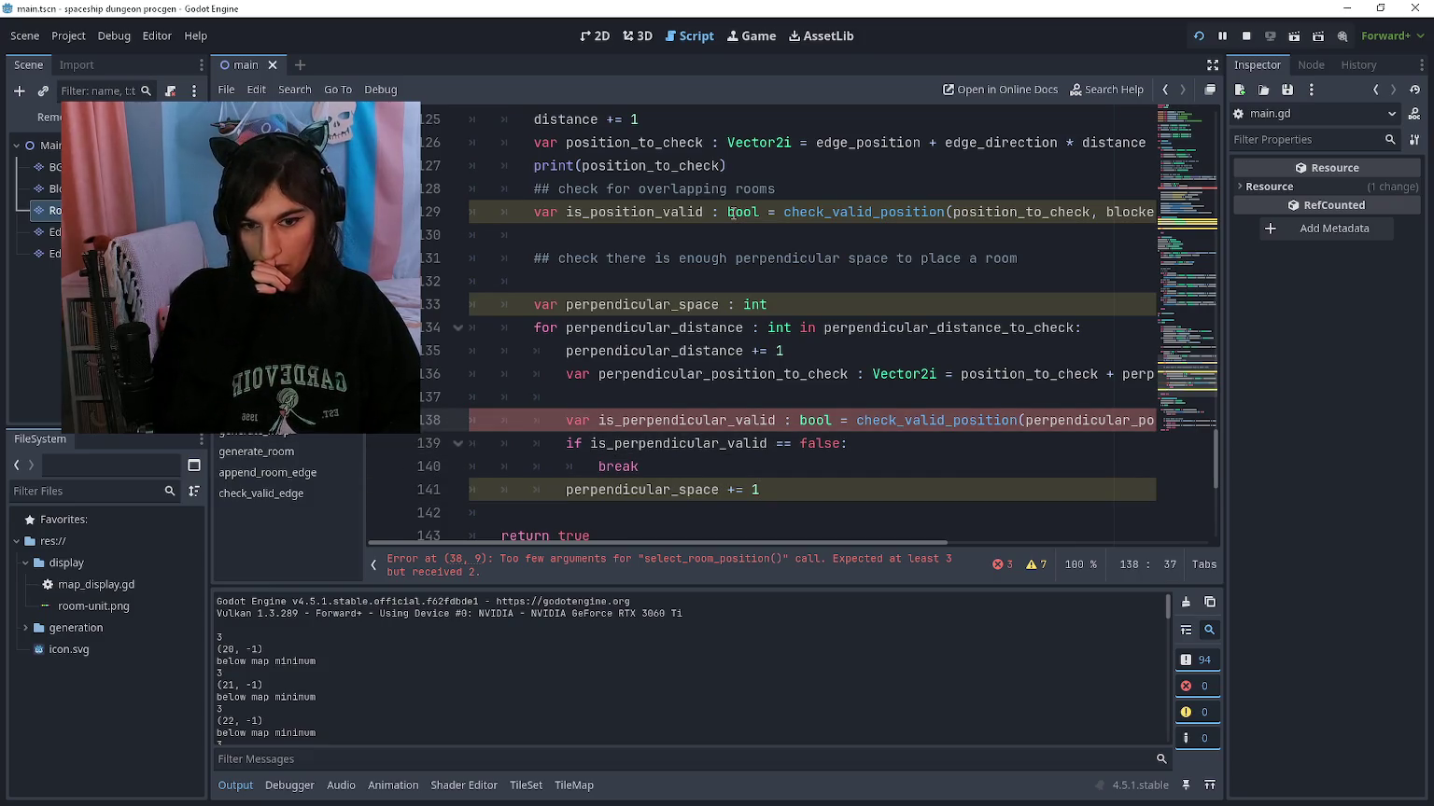
key(End)
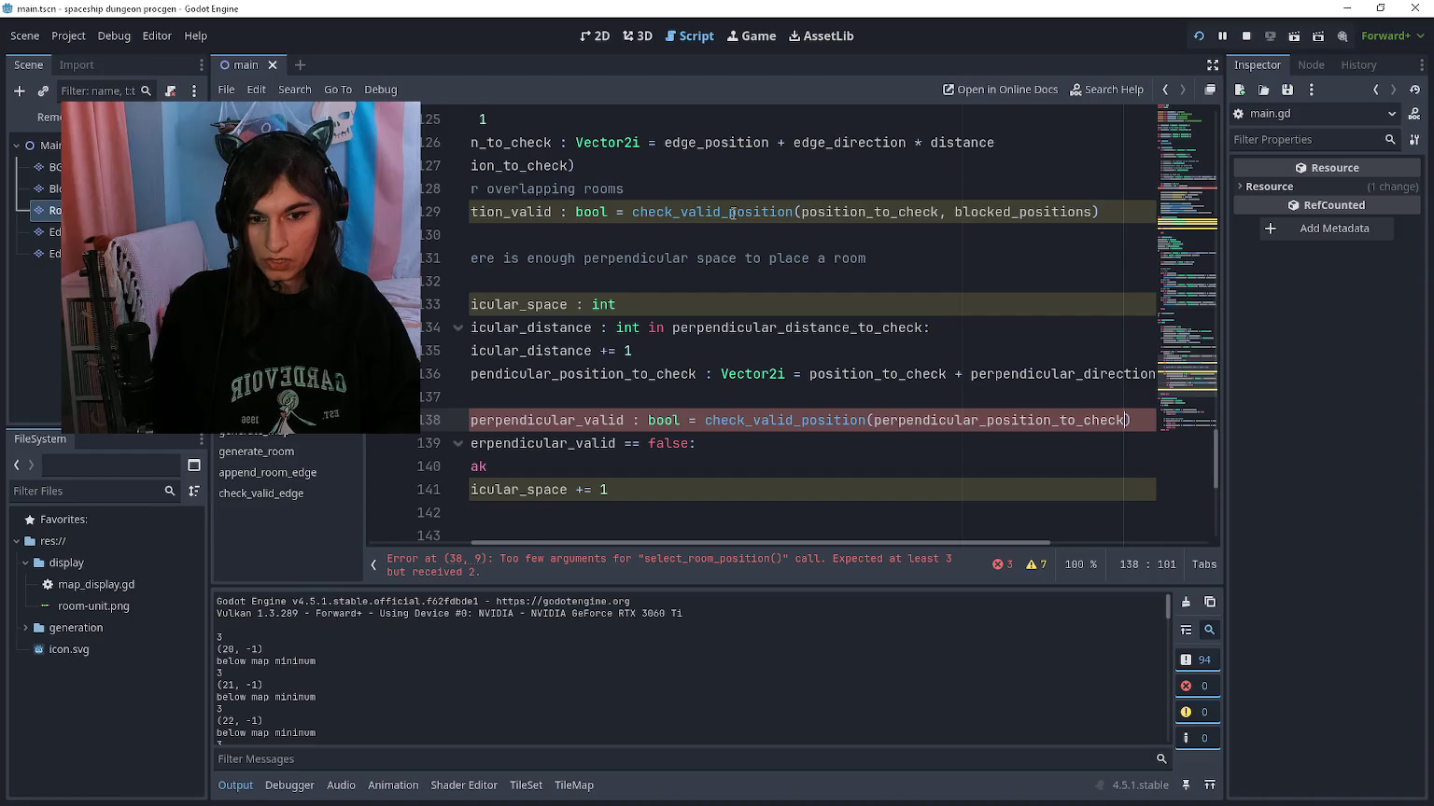
text(, blocked_)
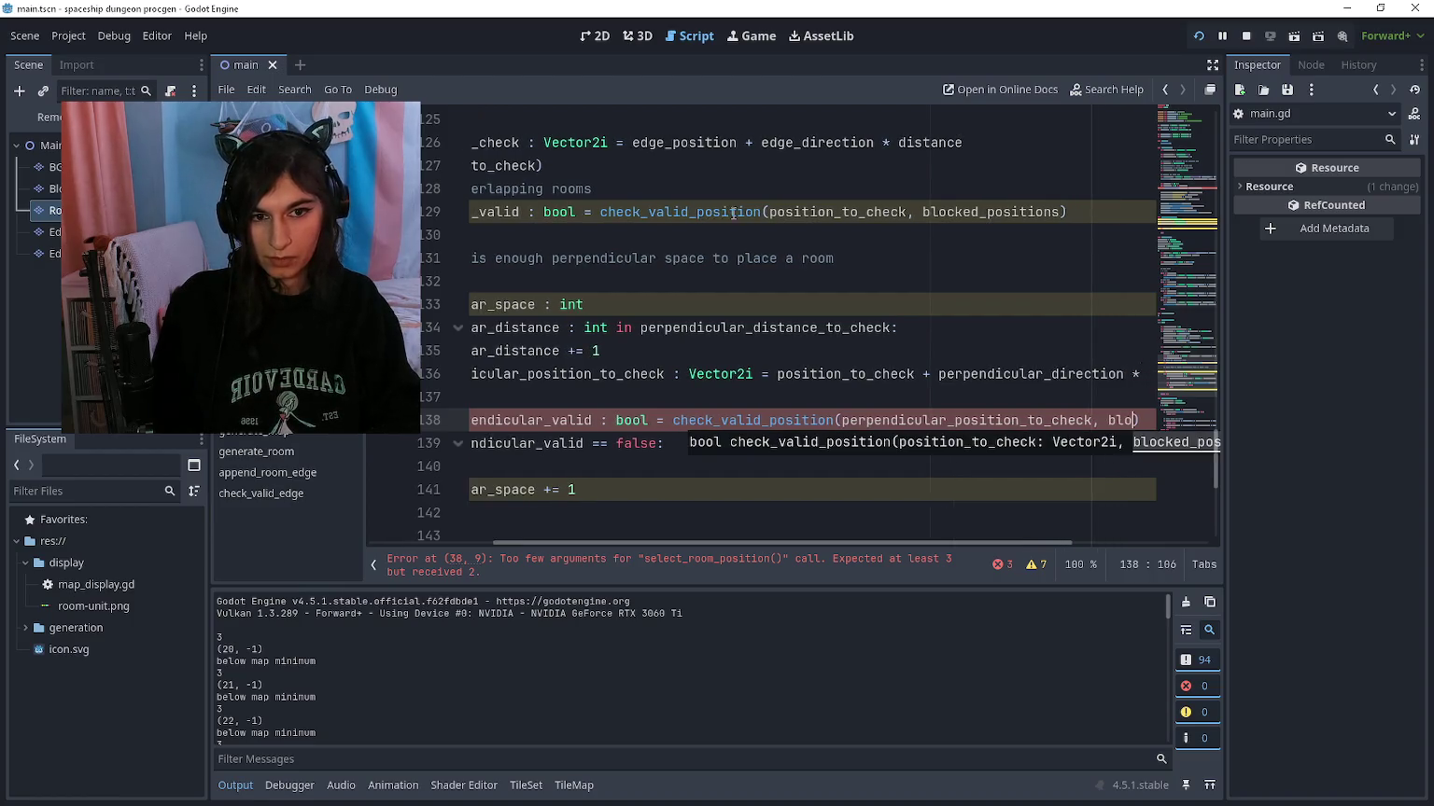
text(positions)
key(Down)
key(Down)
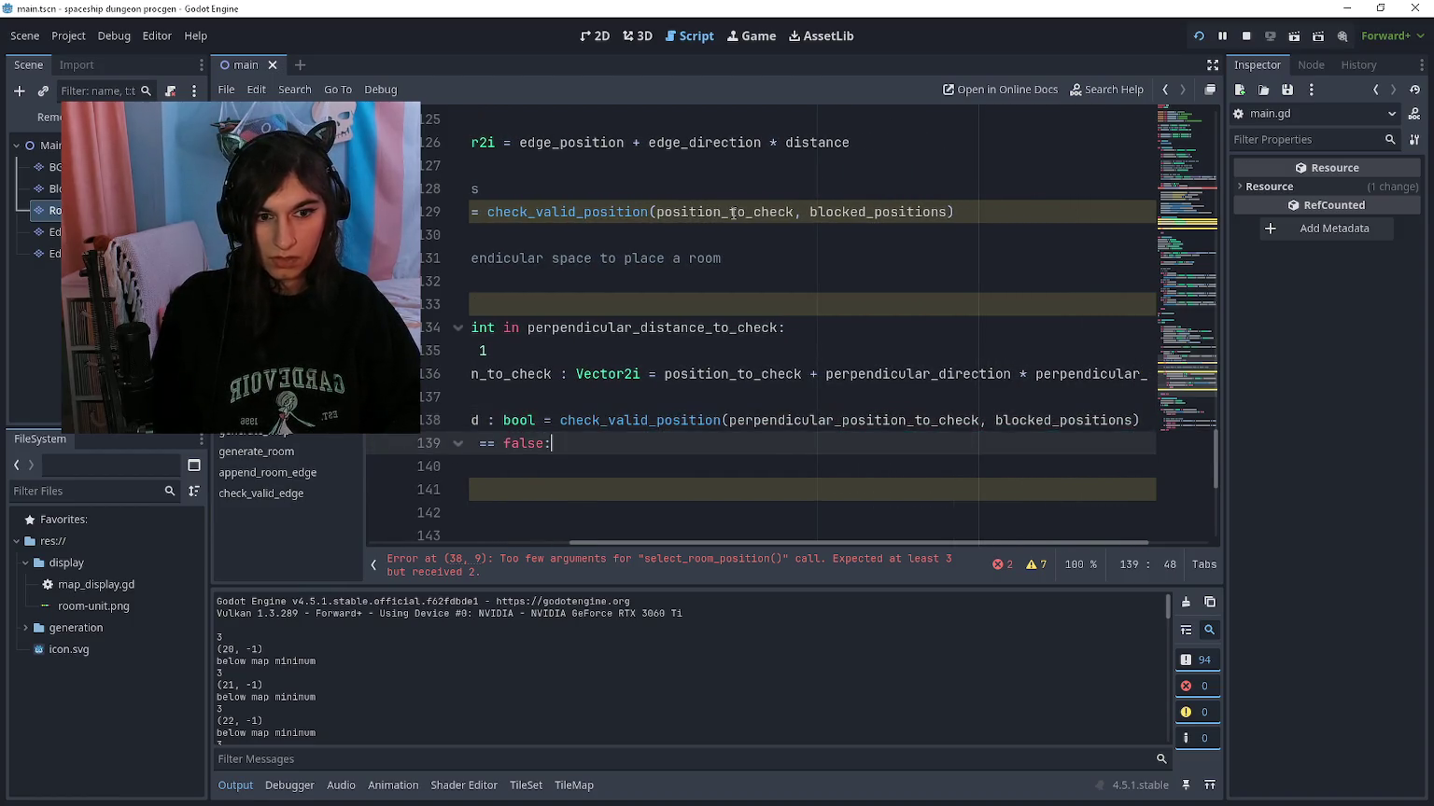
text(break)
key(Down)
key(Down)
Step: Add blank lines after the loop and select the whole loop, lines 134–141
scroll(733, 213, down, 1)
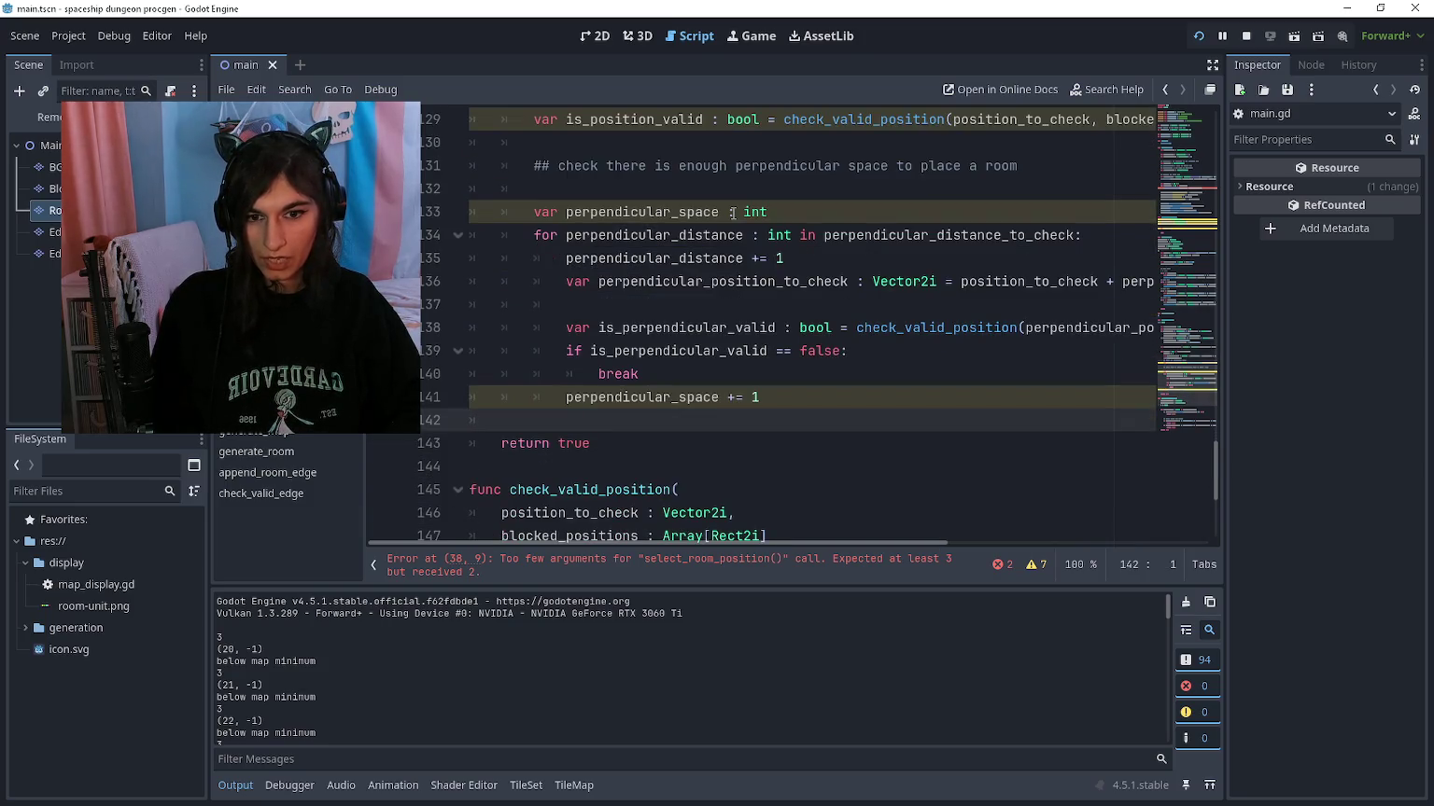
key(Return)
key(Return)
key(Up)
key(Up)
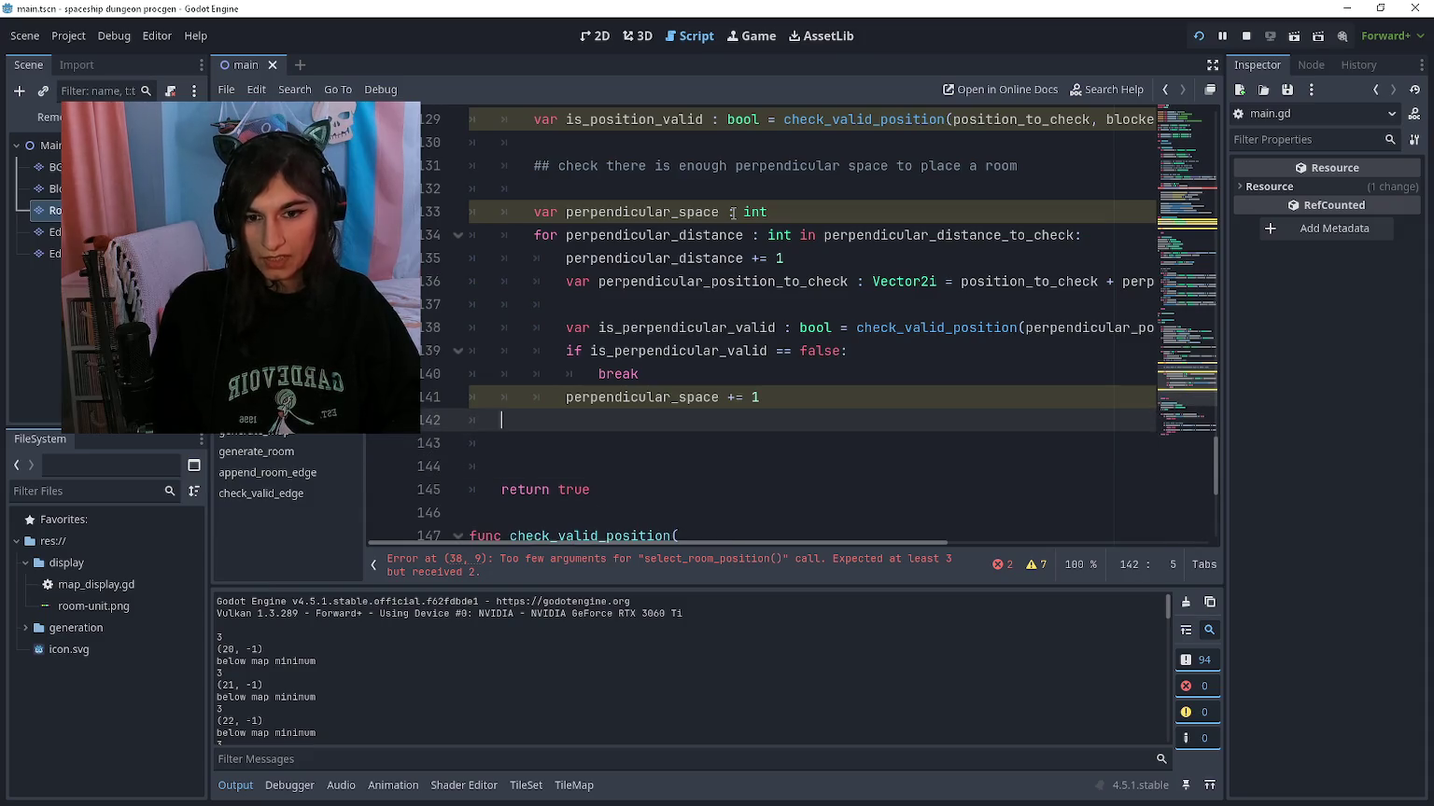
key(Return)
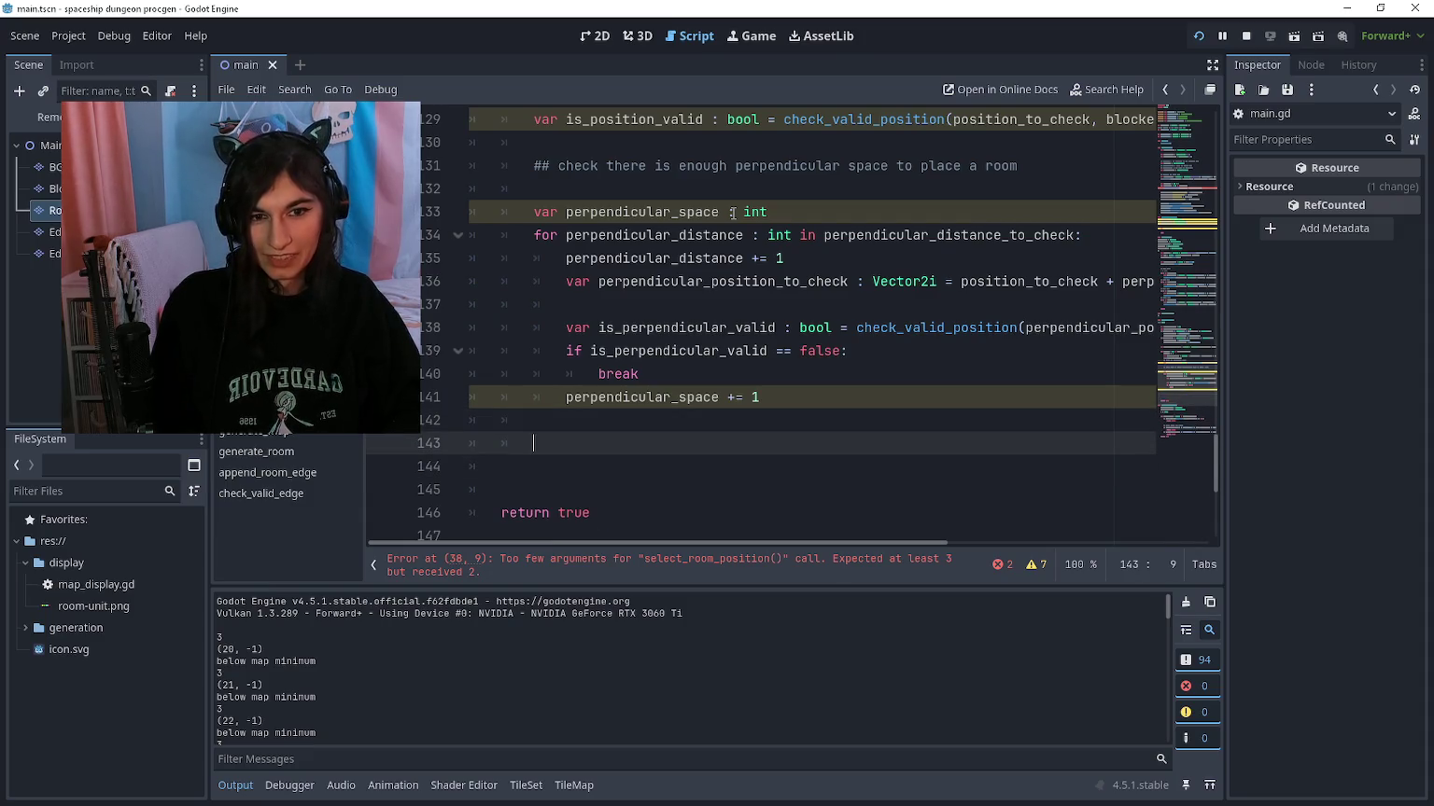
mouse_move(772, 398)
mouse_down()
mouse_move(775, 351)
mouse_move(535, 235)
mouse_up()
Step: Duplicate the perpendicular loop below, using '-1 * perpendicular_direction' in the copy
key(ctrl+c)
click(587, 443)
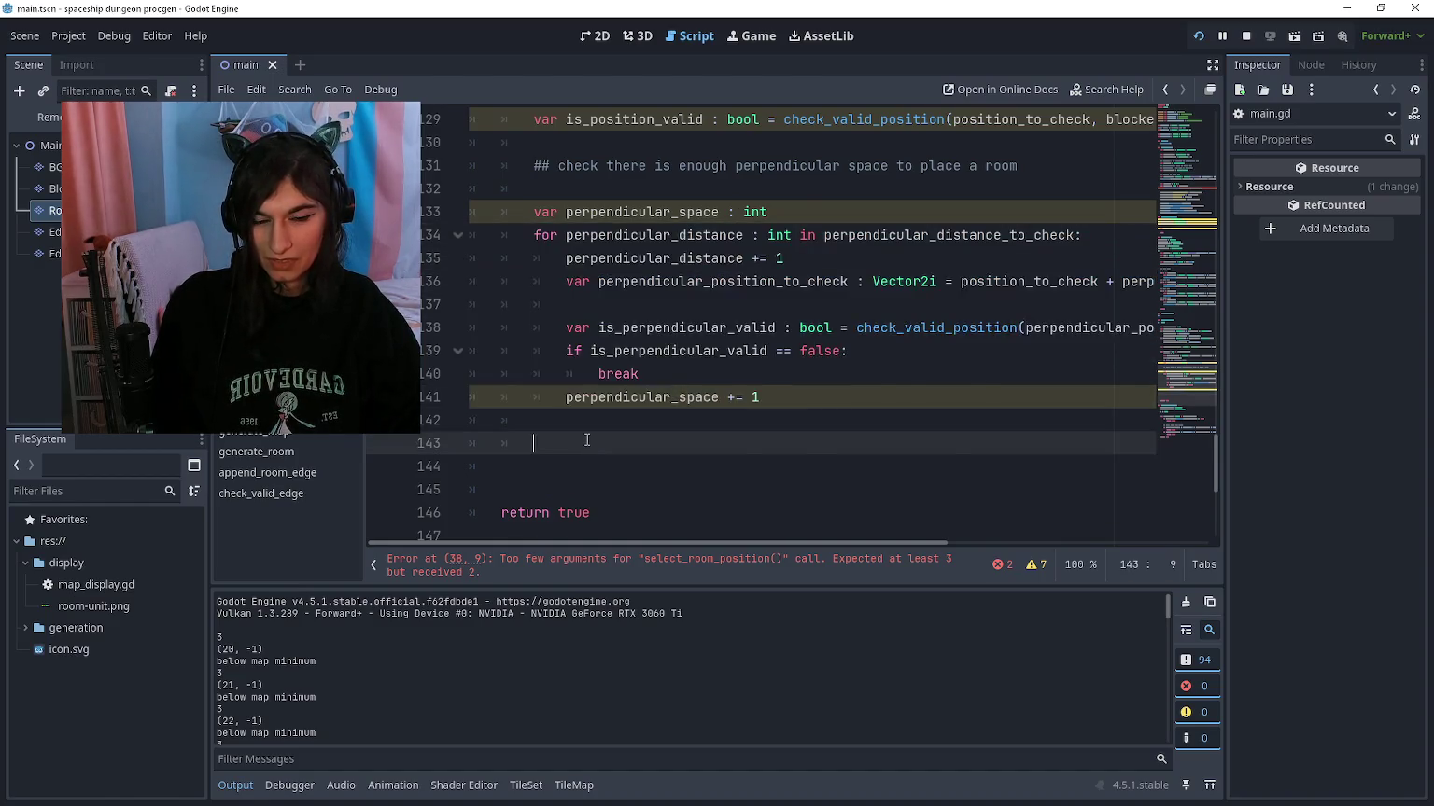
key(ctrl+v)
scroll(931, 397, right, 5)
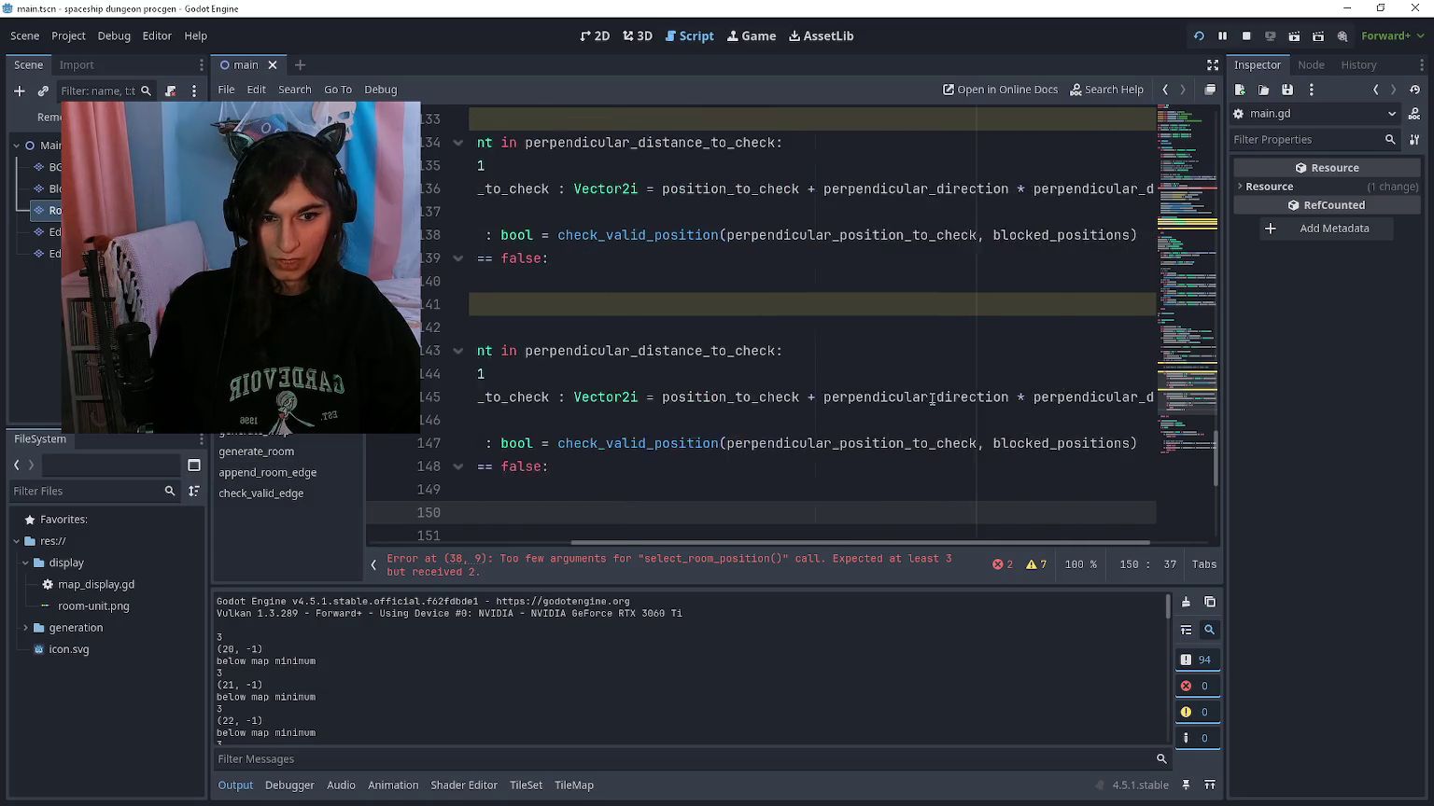
click(738, 397)
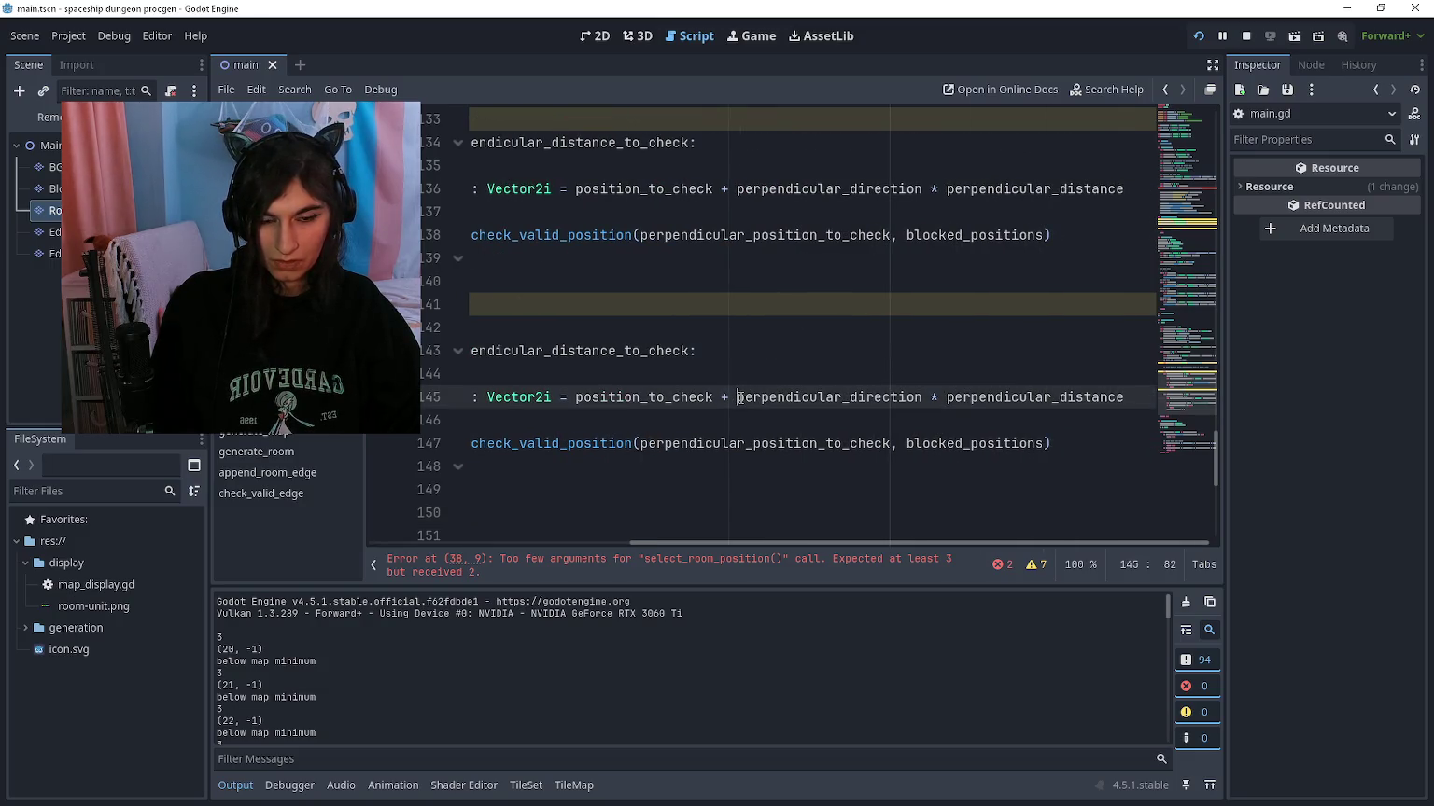
text(-1 *)
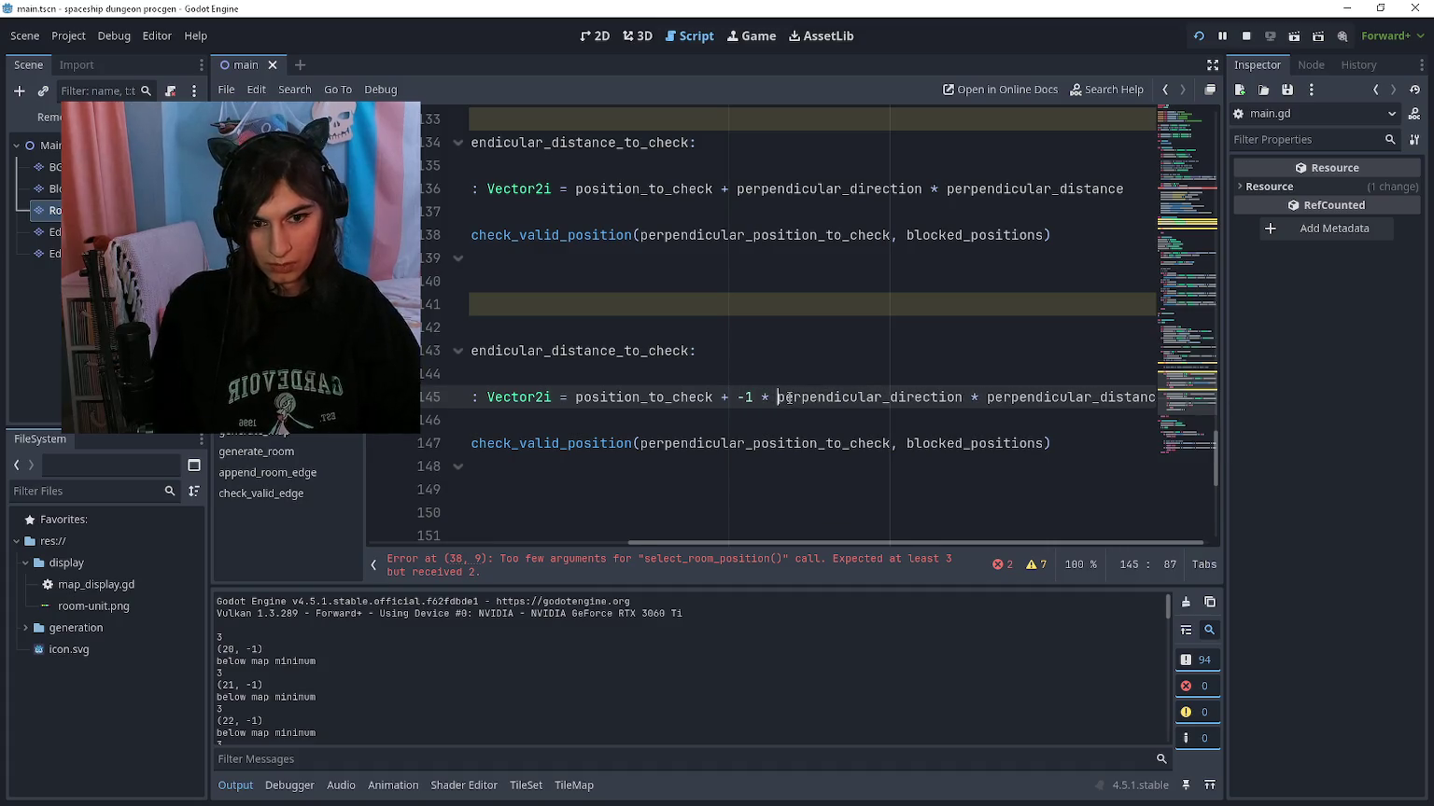
Step: Delete the empty line 132 and return to the blank line after the second loop
scroll(784, 397, left, 5)
scroll(775, 392, up, 2)
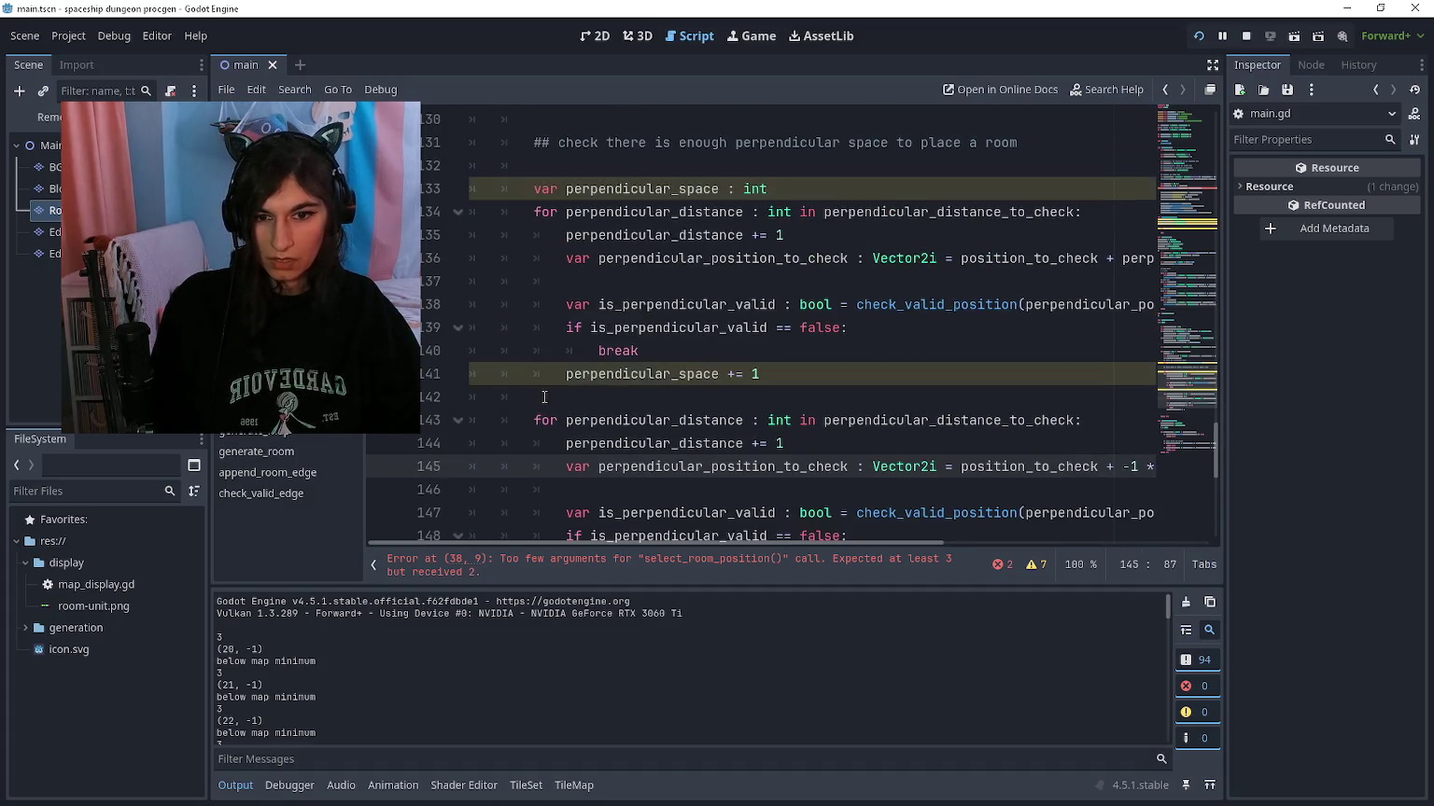
scroll(653, 308, up, 2)
click(573, 233)
key(BackSpace)
key(BackSpace)
key(BackSpace)
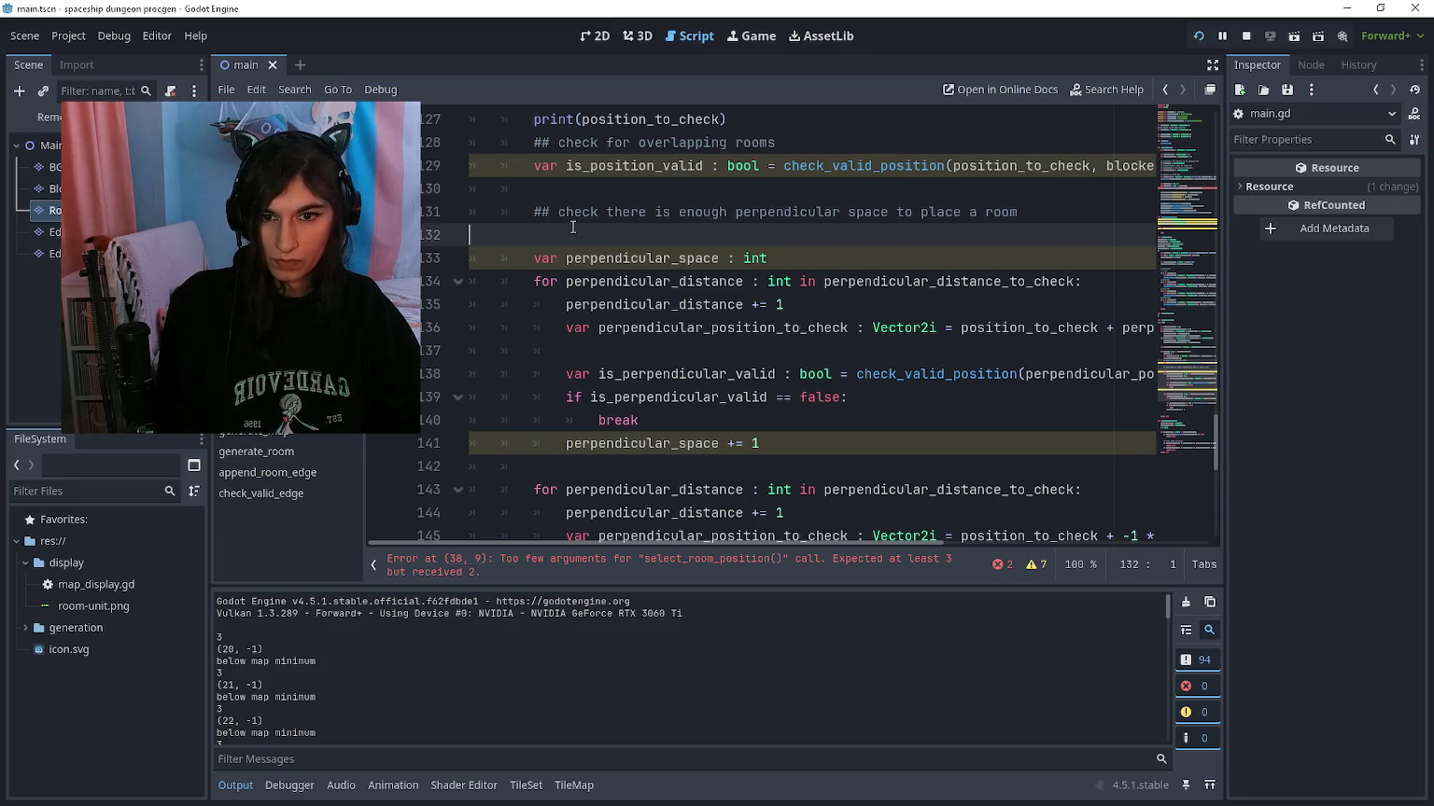
scroll(597, 225, down, 3)
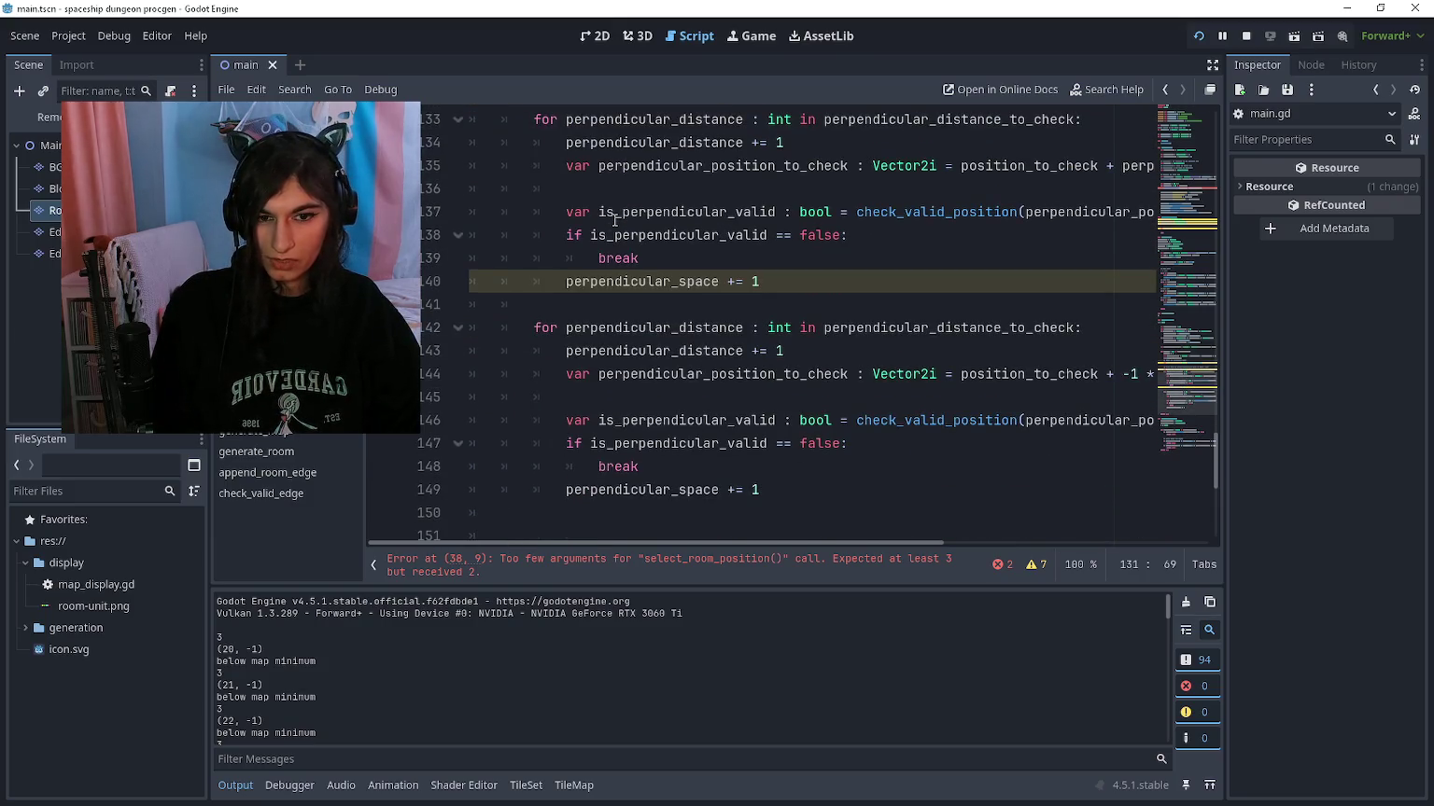
scroll(615, 220, down, 2)
click(607, 376)
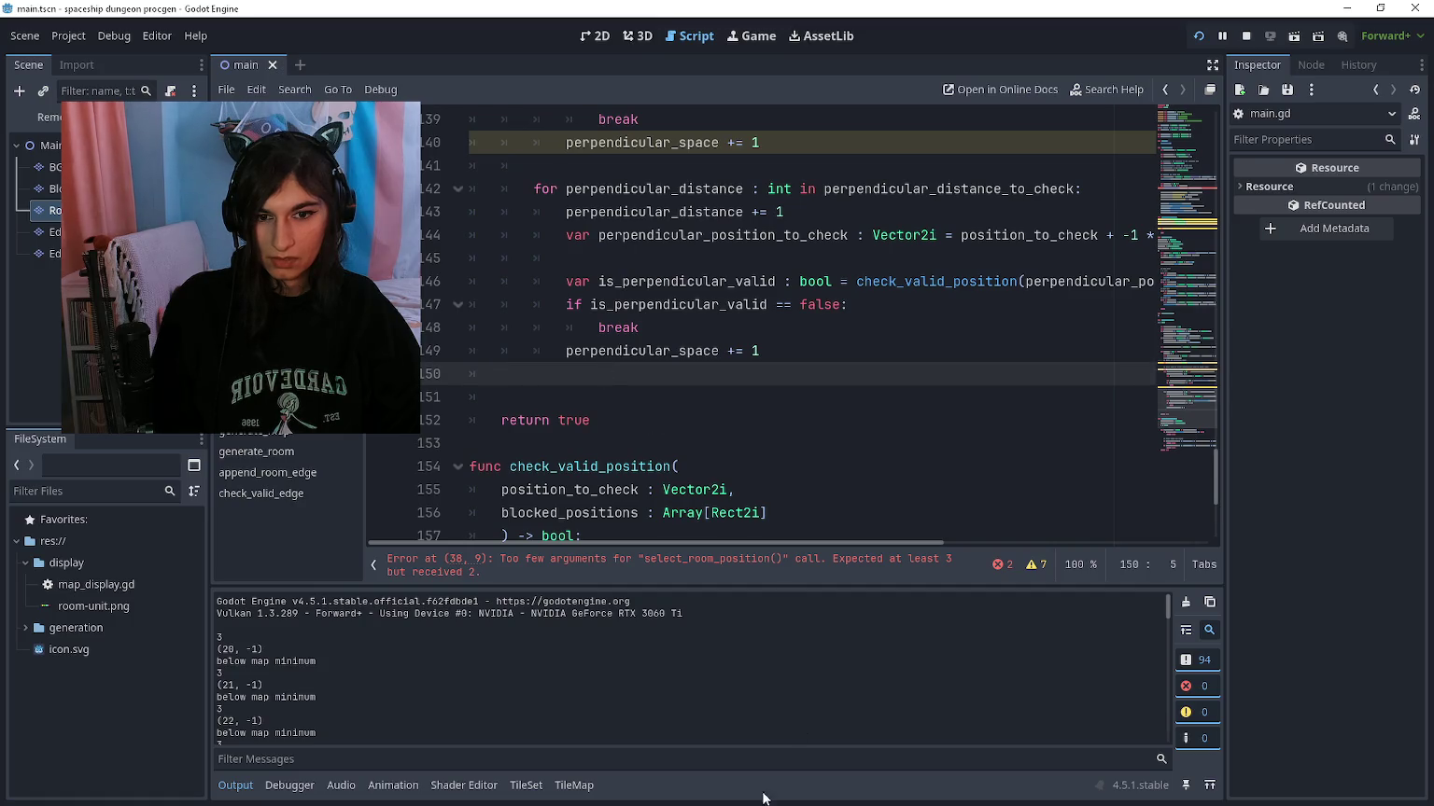
Step: Run the project and trace the error back to the select_room_position call on line 38
key(F5)
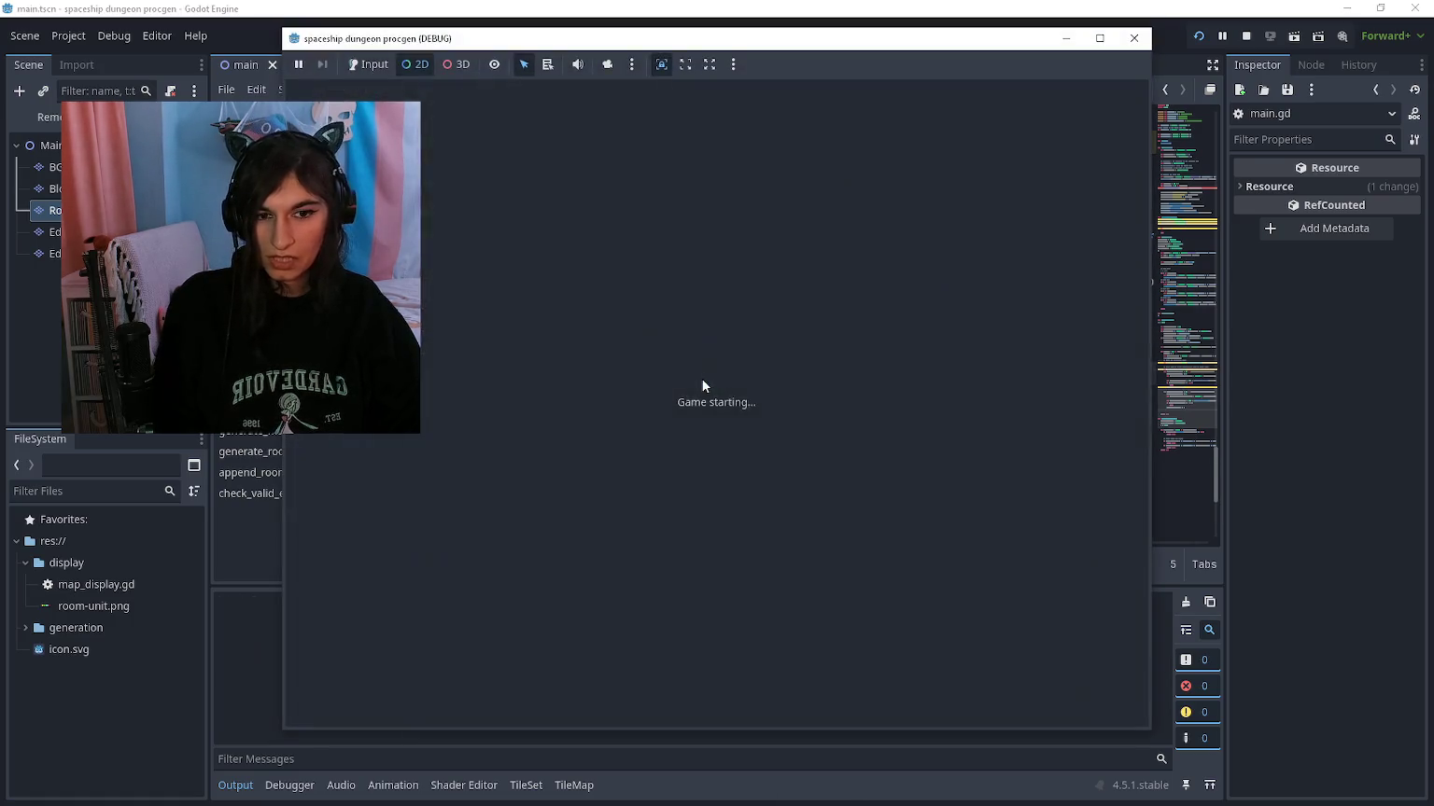
click(704, 349)
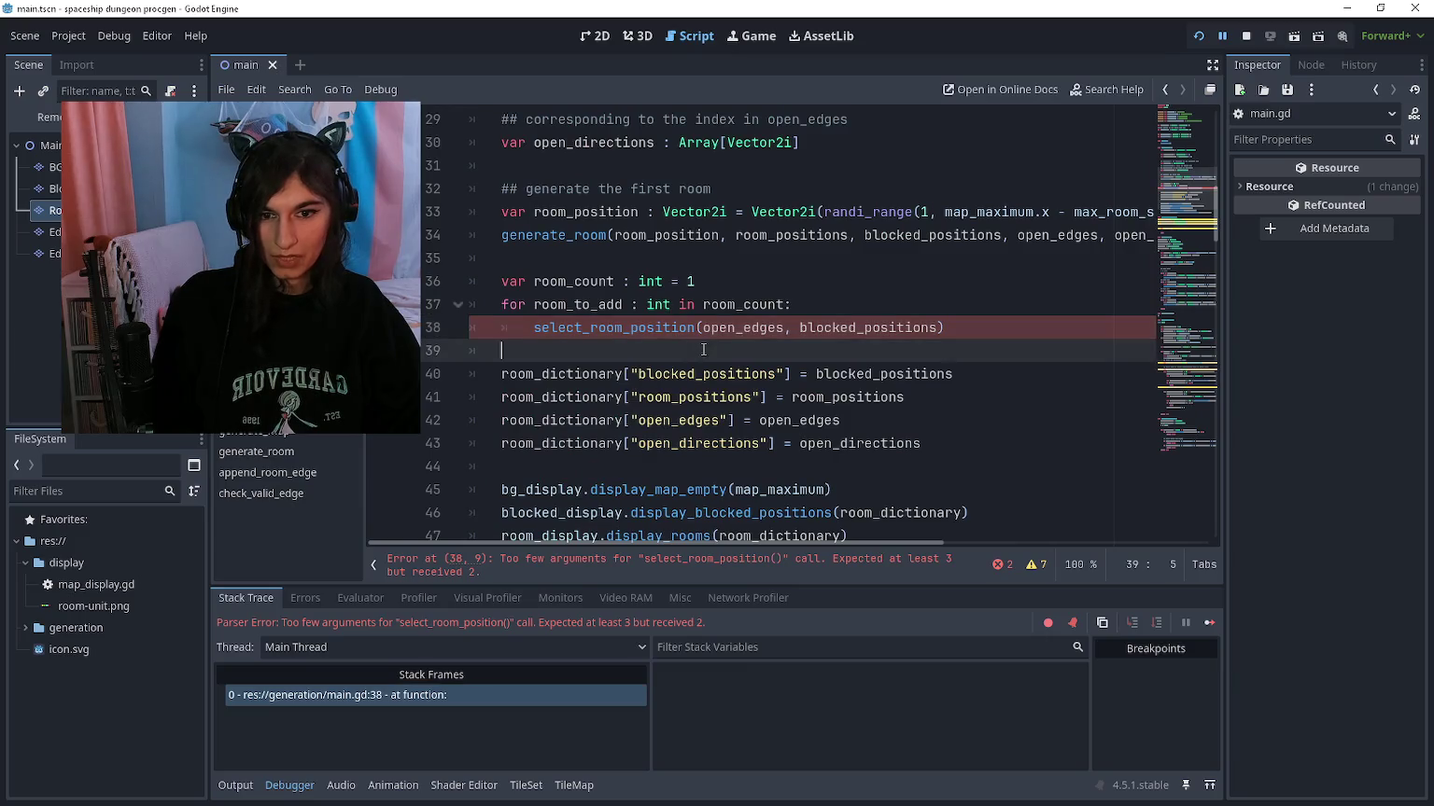
ctrl+click(673, 327)
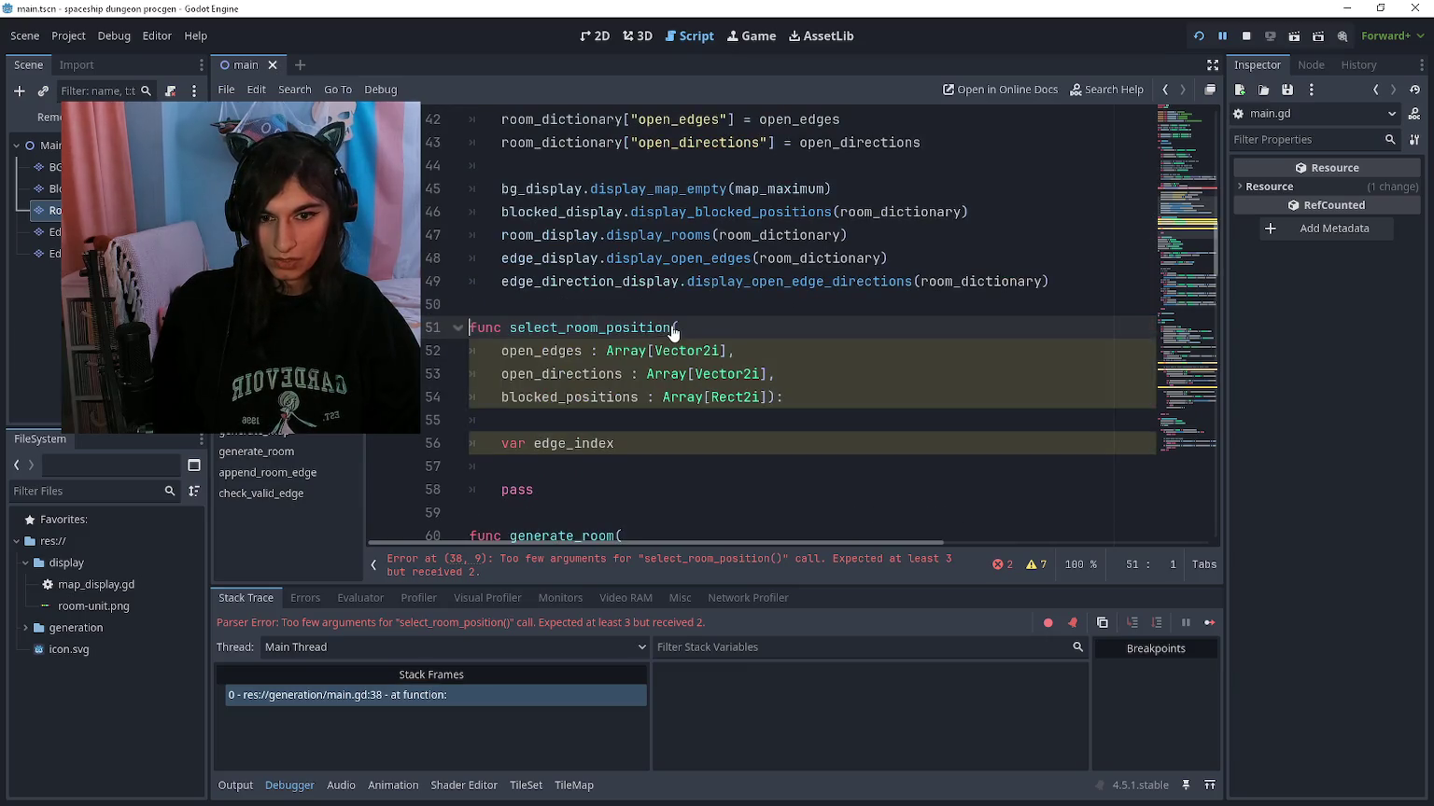
click(661, 463)
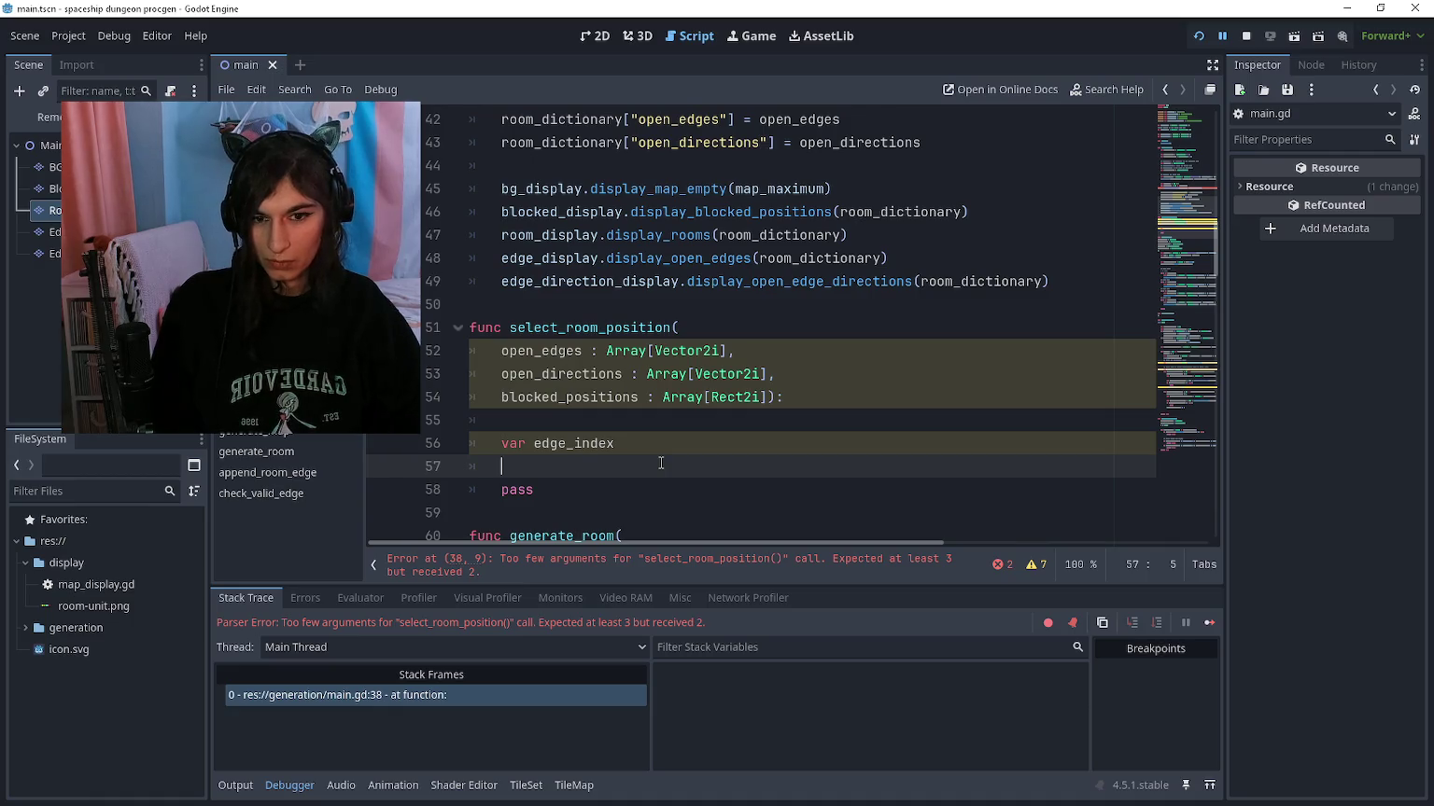
scroll(636, 410, up, 1)
key(alt+Left)
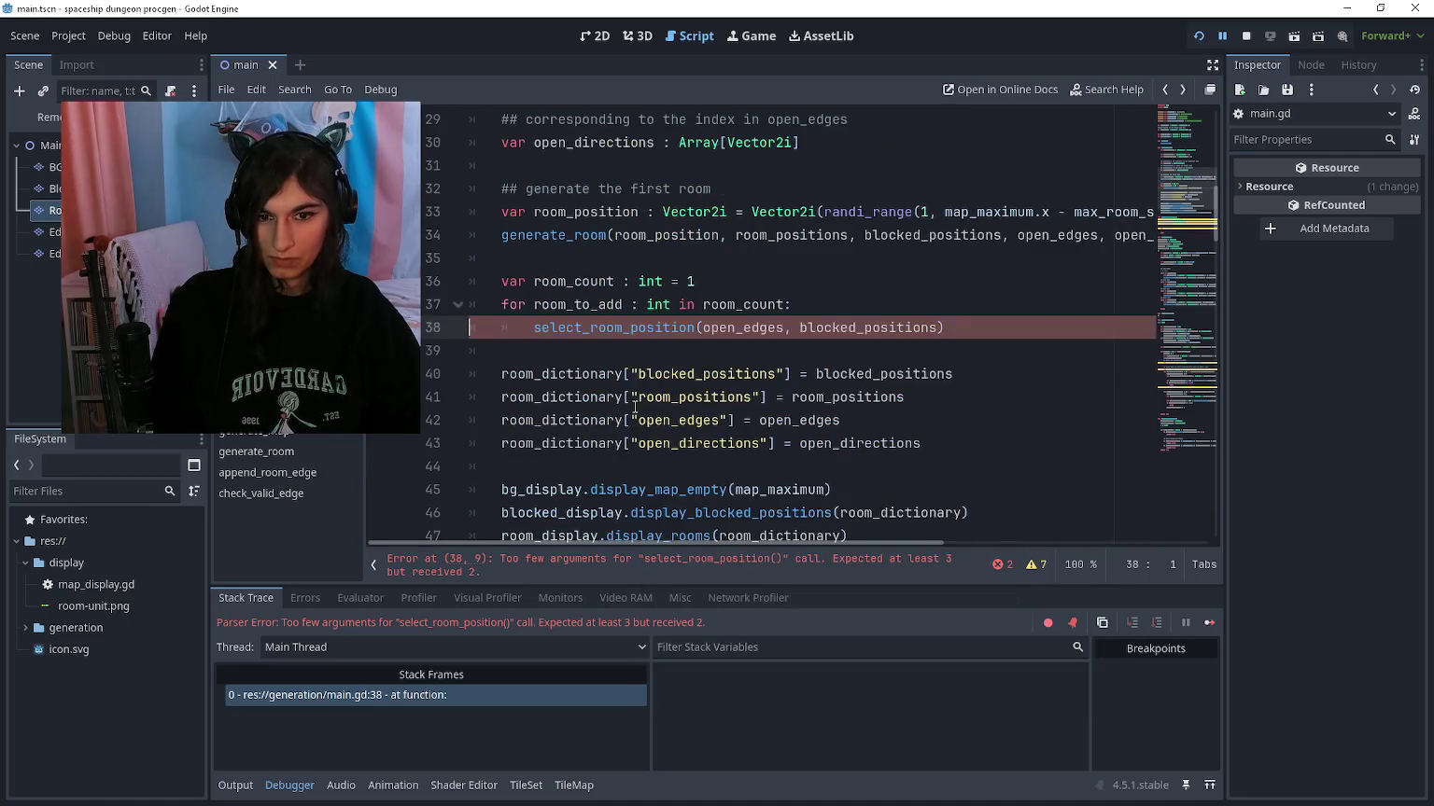
Step: Comment out lines 37–38, run the game to view the green room, then close it
drag(629, 328, 608, 304)
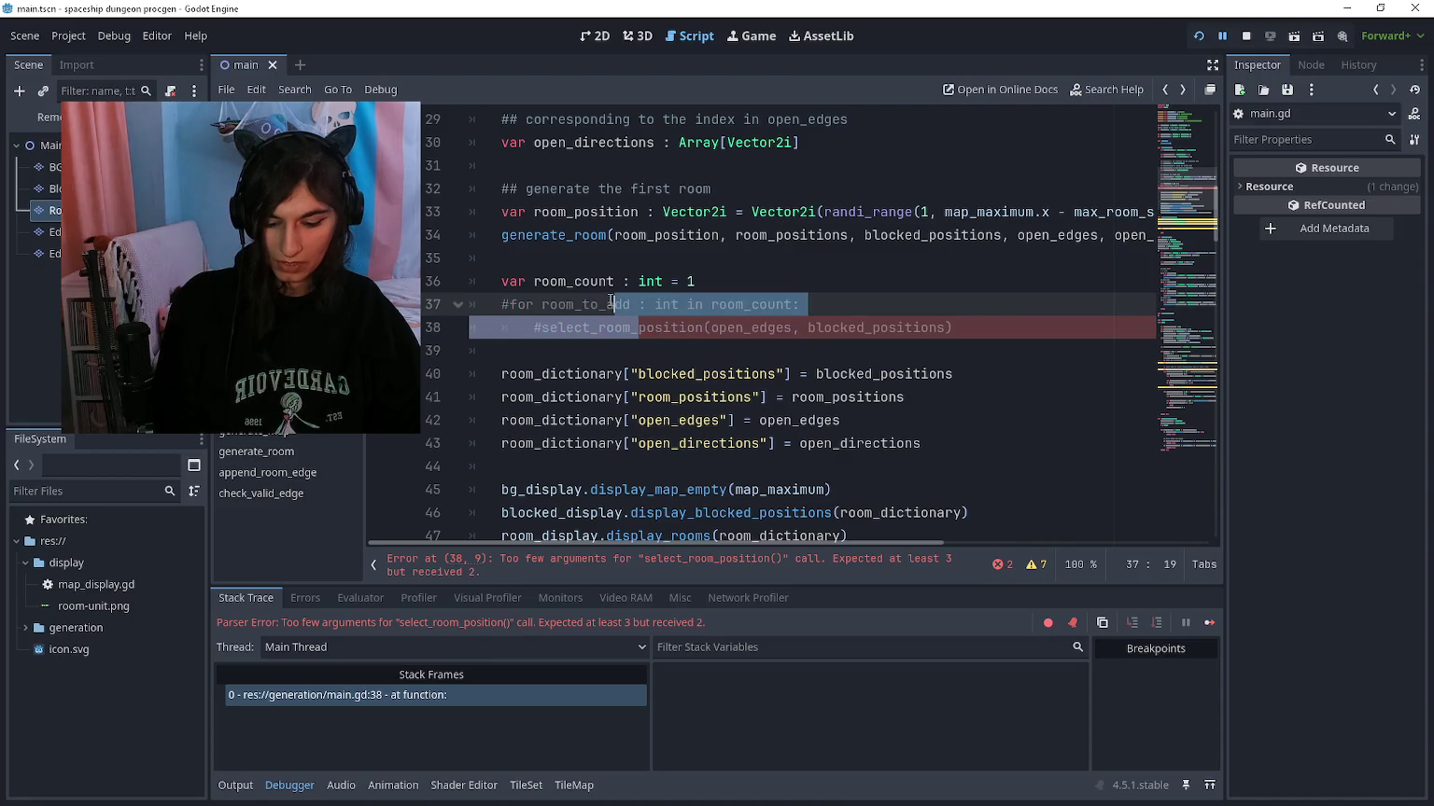
key(F5)
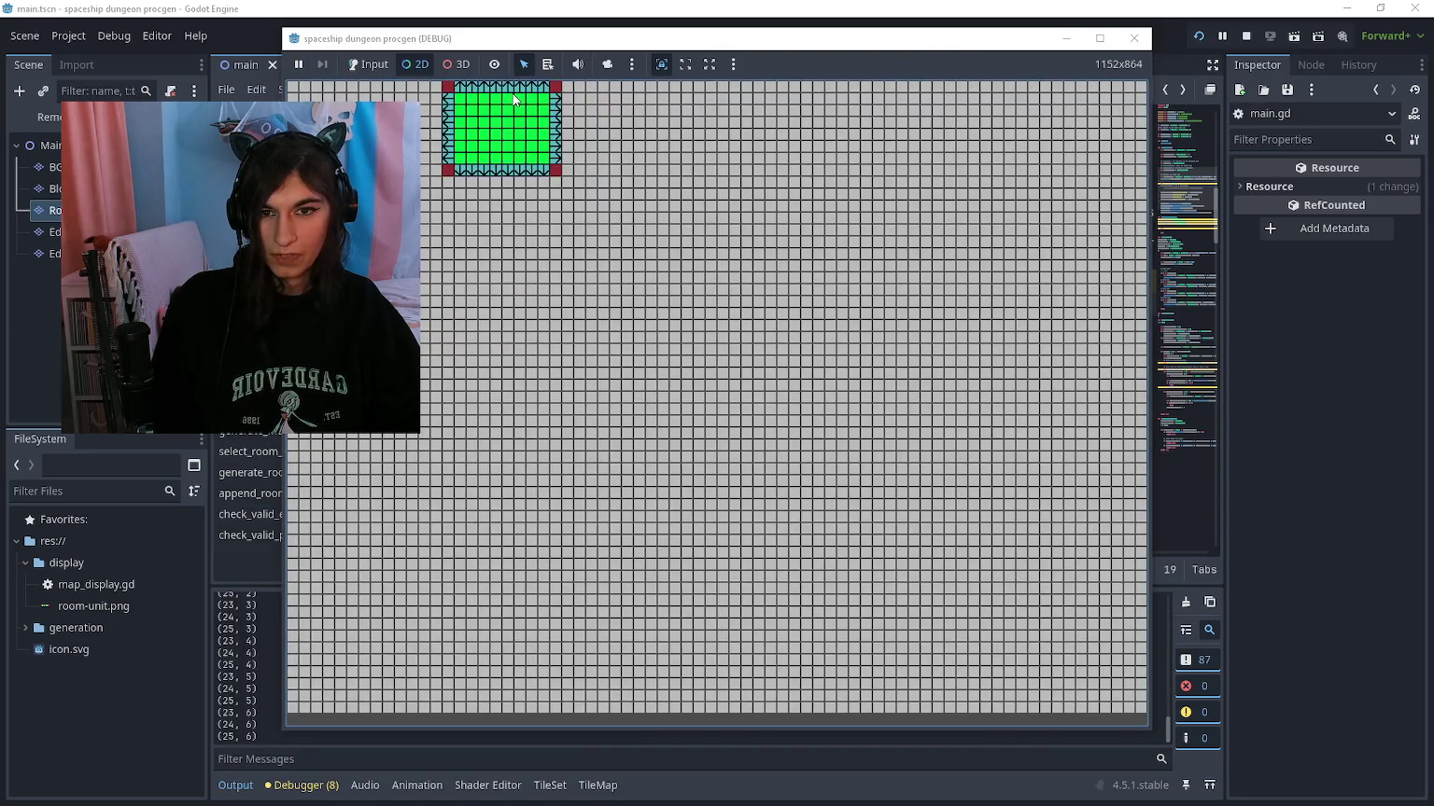
click(606, 63)
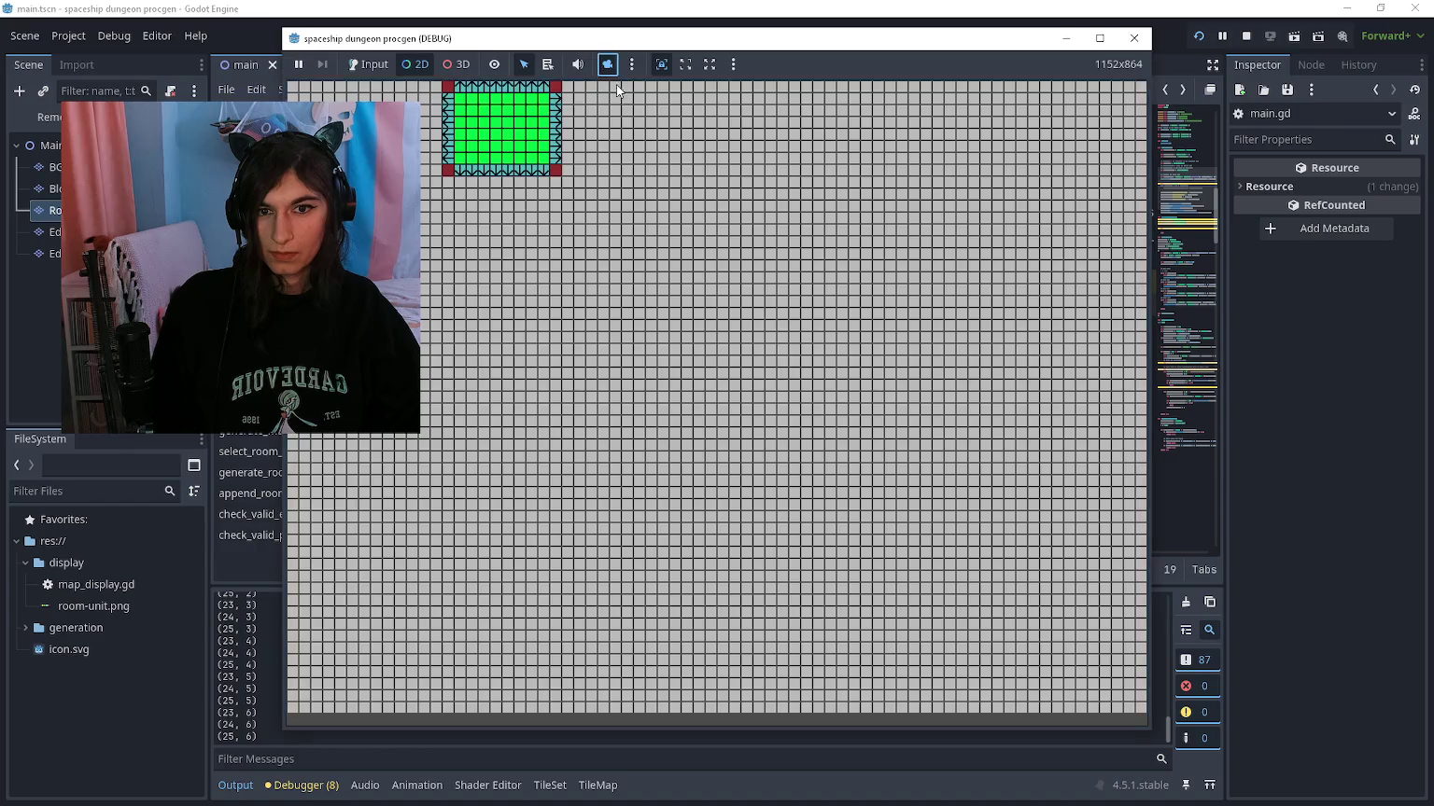
scroll(592, 168, down, 2)
scroll(627, 211, up, 3)
key(F8)
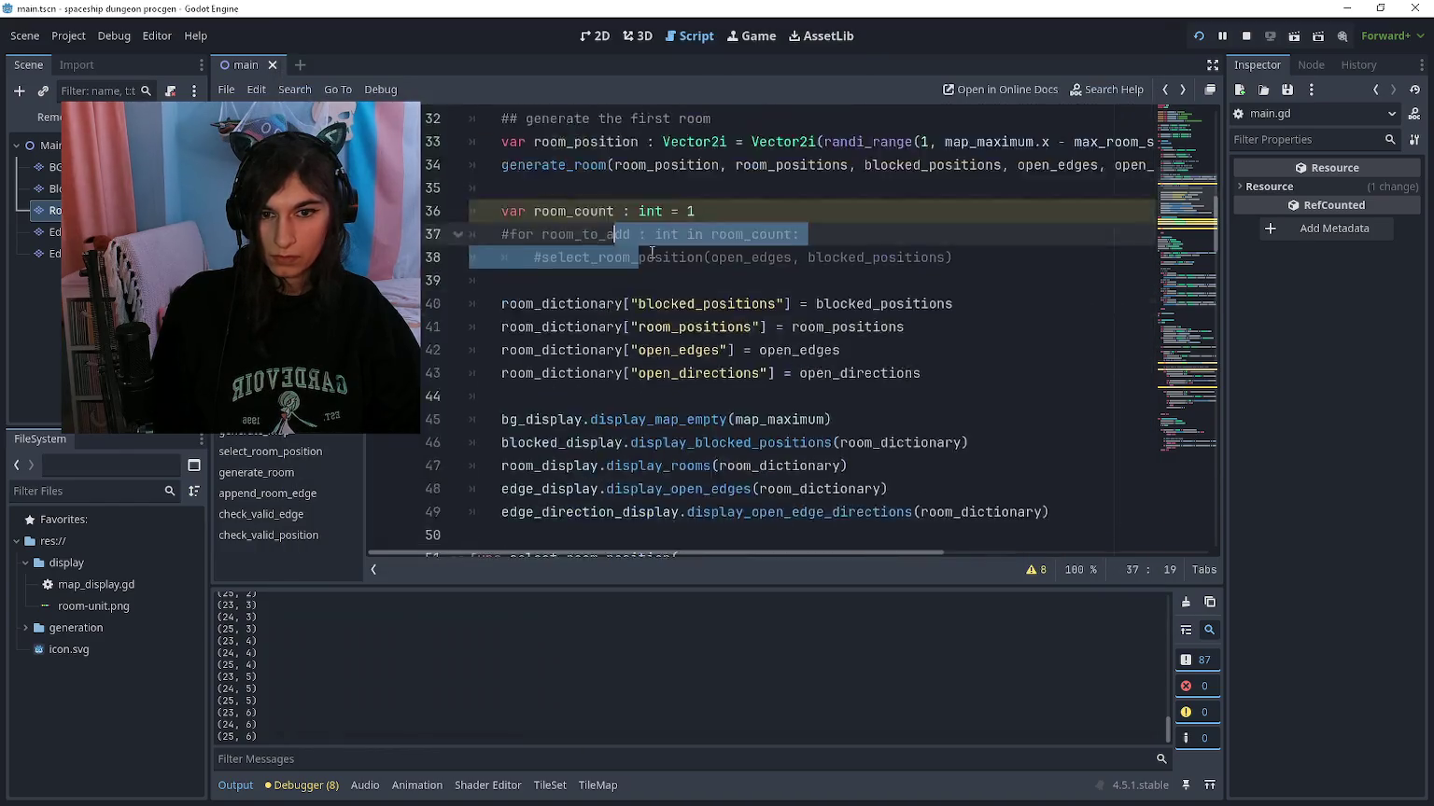
Step: Review the second perpendicular loop around lines 142–150
scroll(681, 250, down, 10)
scroll(681, 250, down, 20)
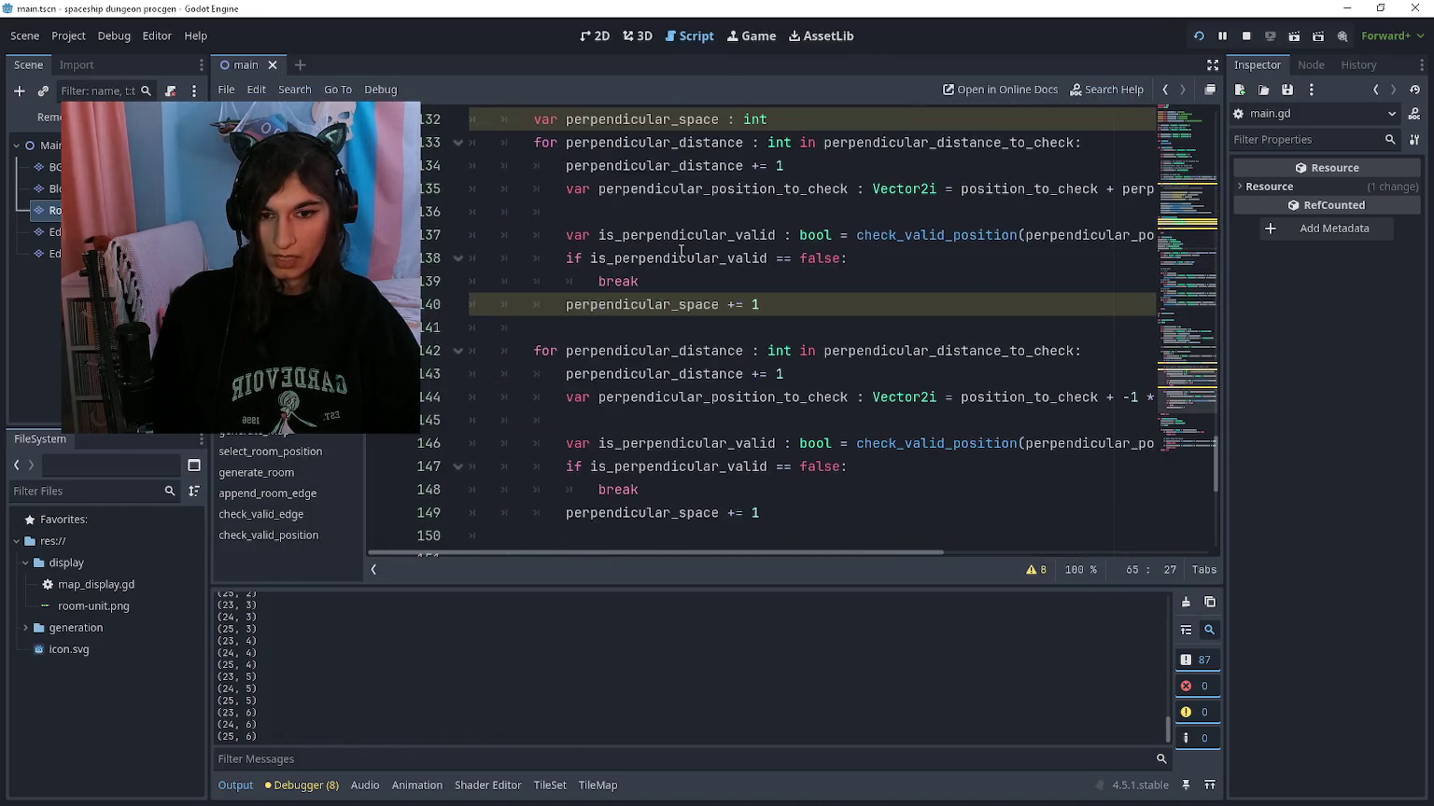
scroll(680, 250, up, 1)
click(689, 392)
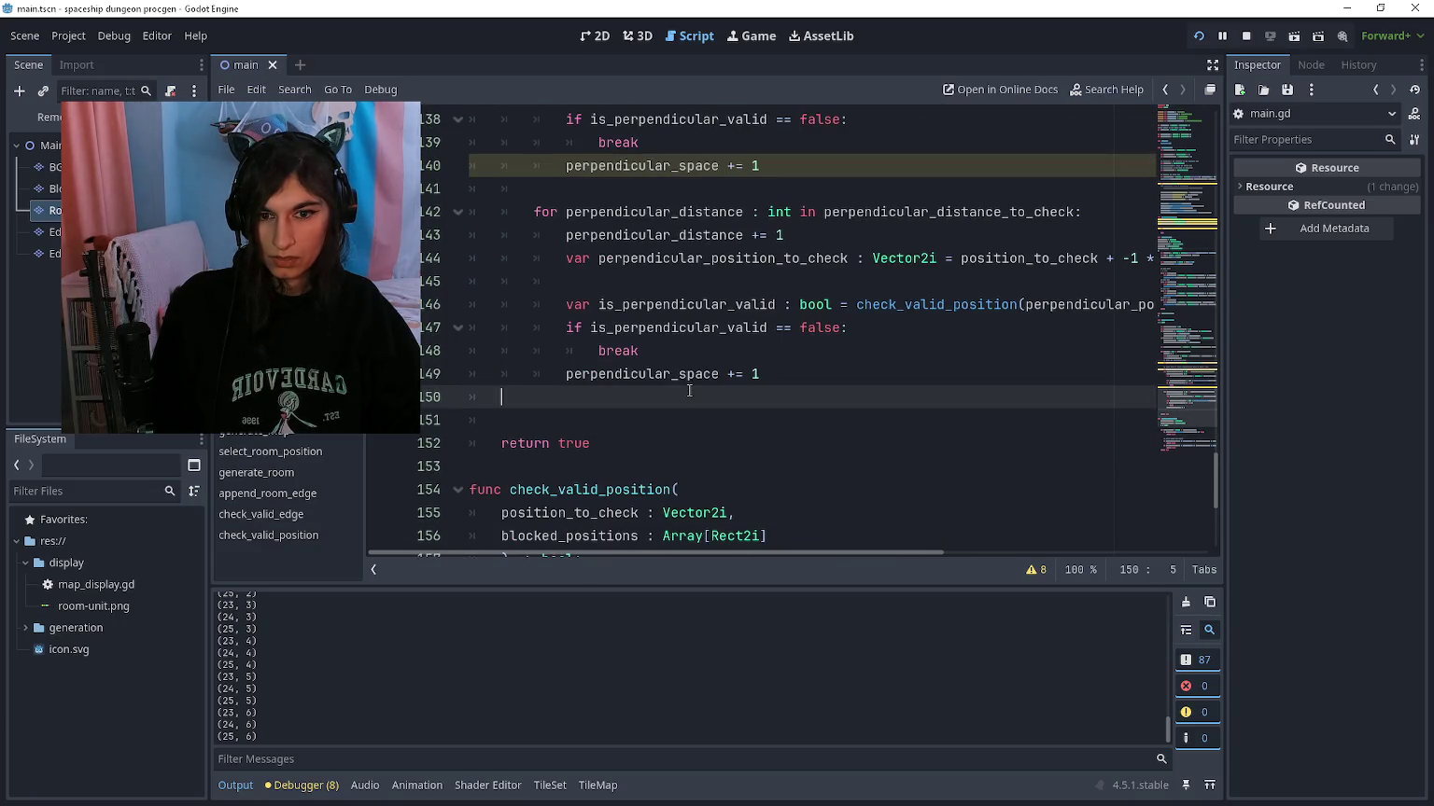
scroll(744, 415, up, 1)
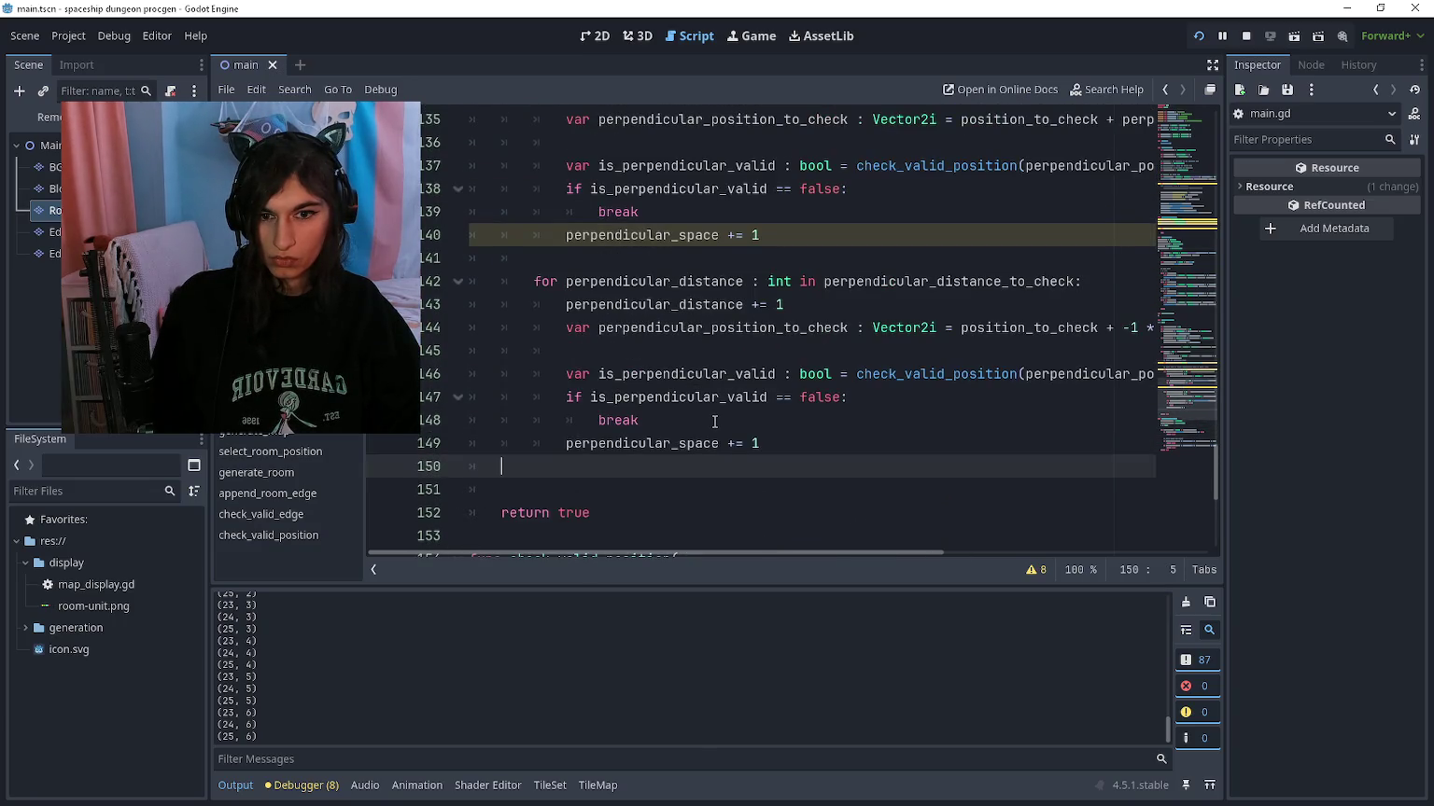
double_click(616, 420)
key(Left)
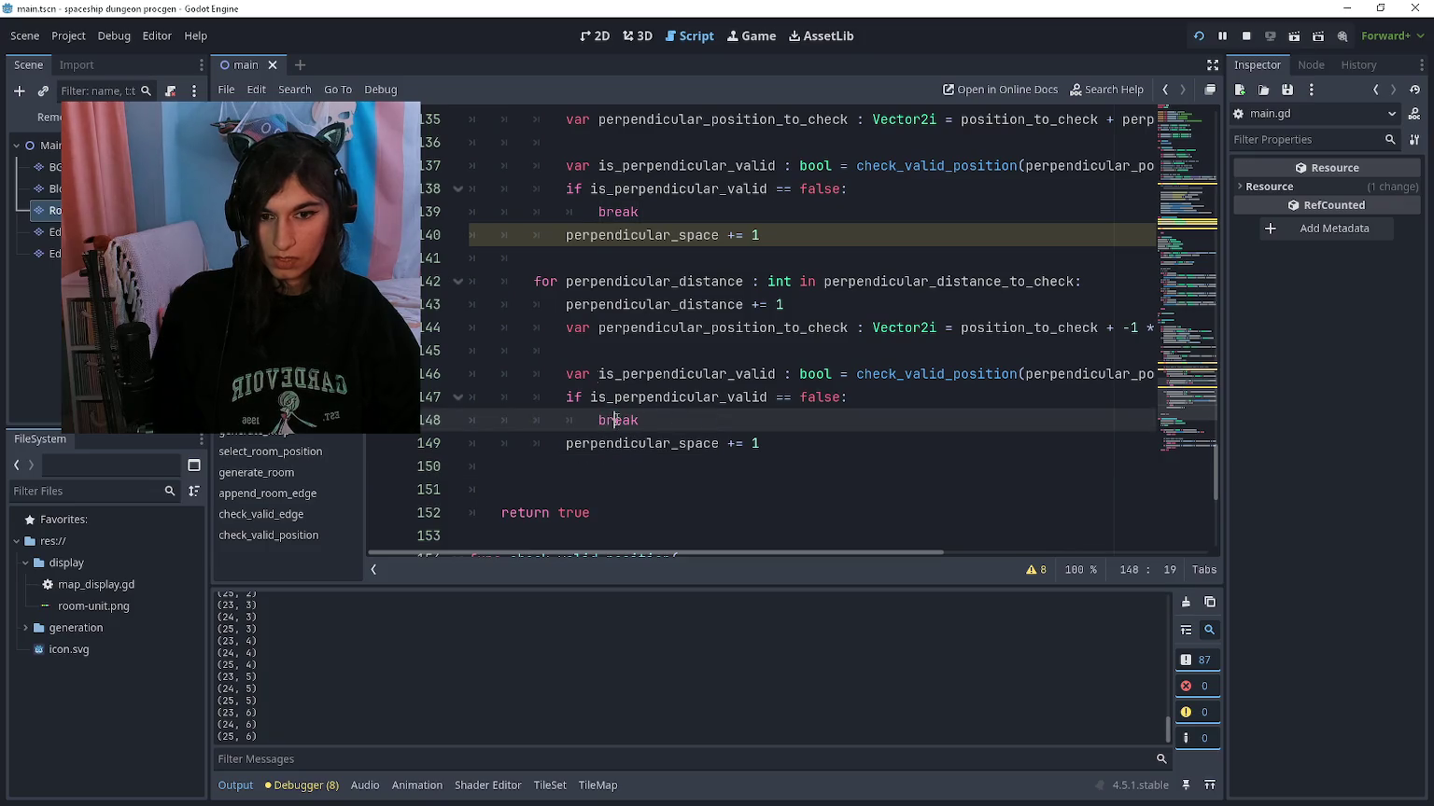
double_click(551, 282)
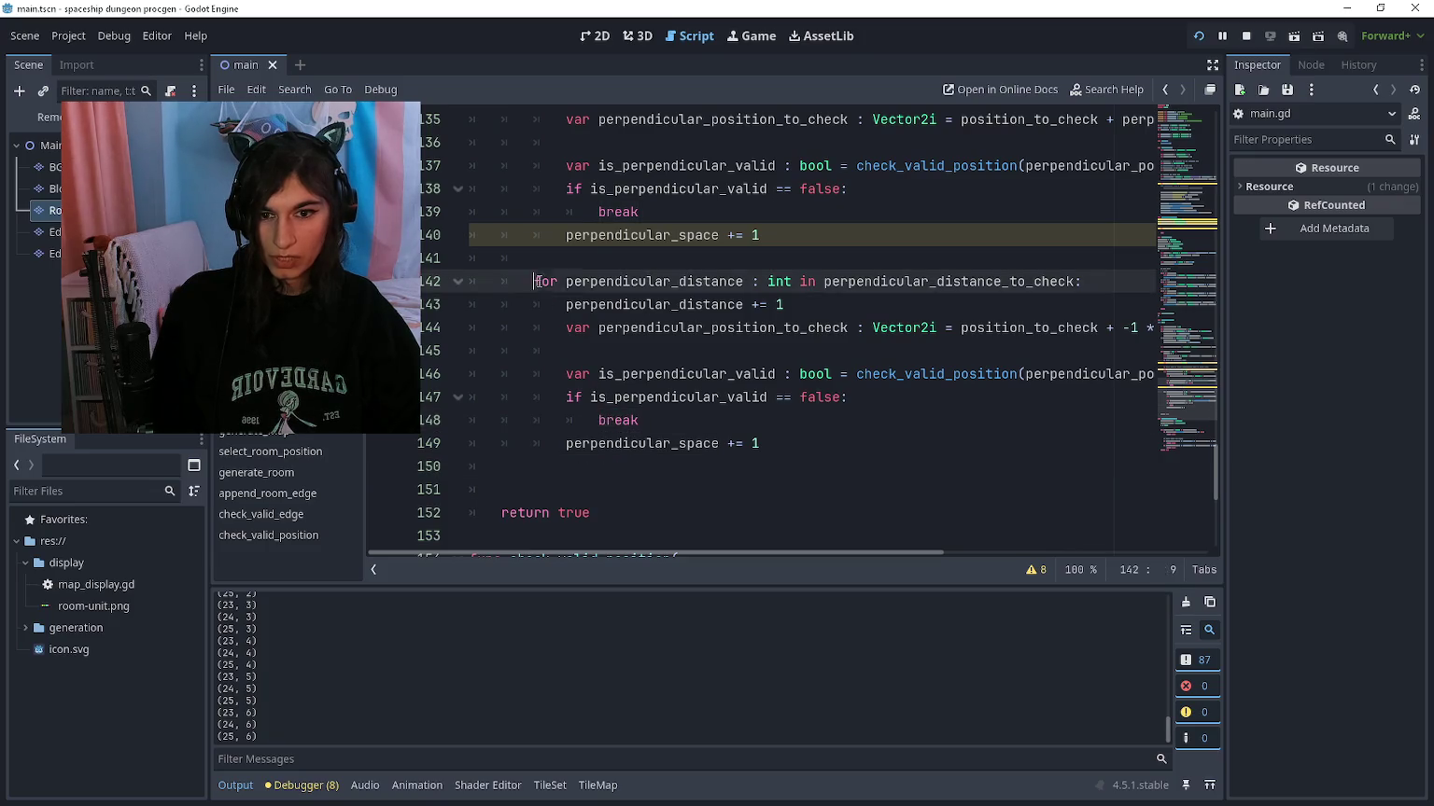
click(580, 464)
mouse_move(689, 391)
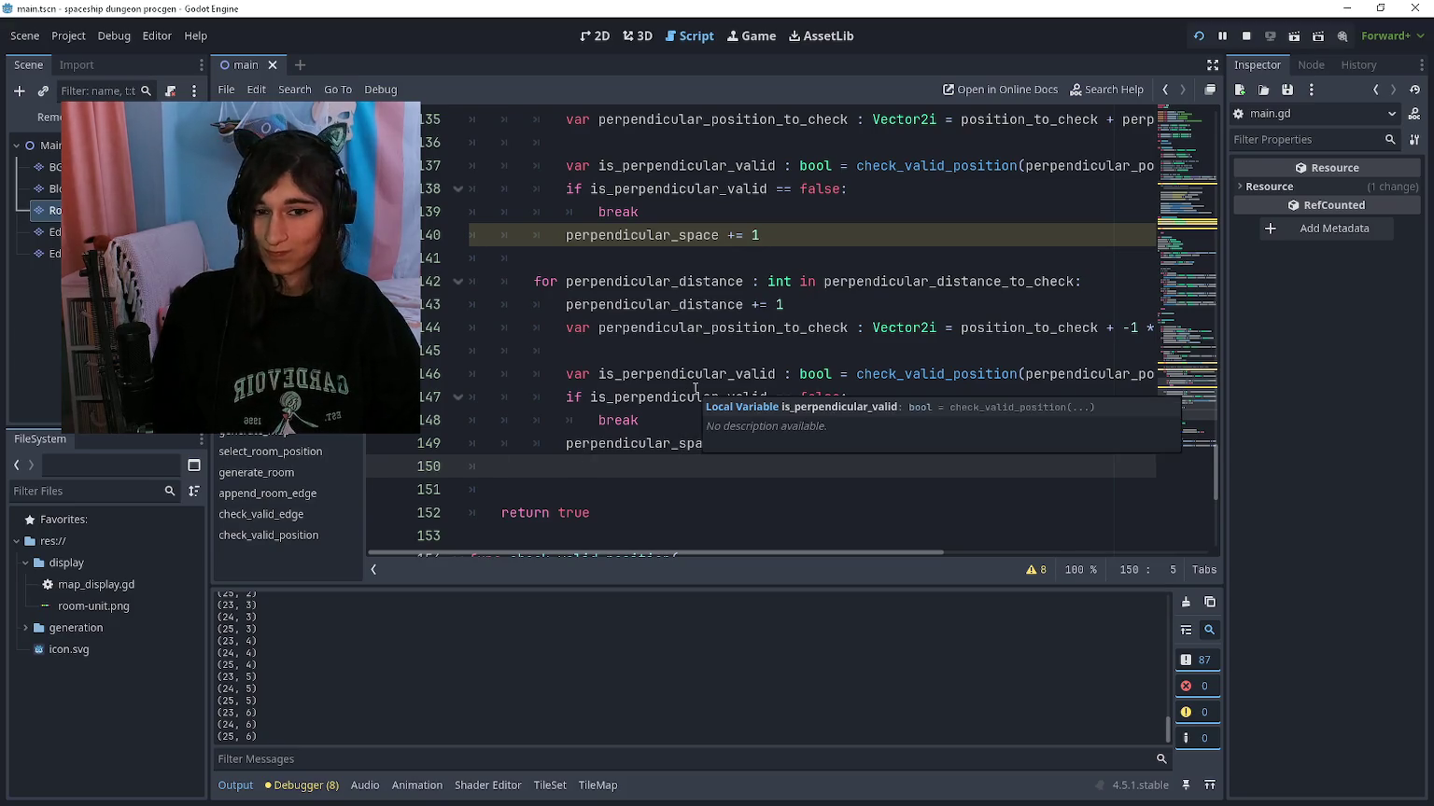
Step: Insert 'check_perpendicular_space()' on a new line 133 above the first perpendicular loop
scroll(692, 376, up, 3)
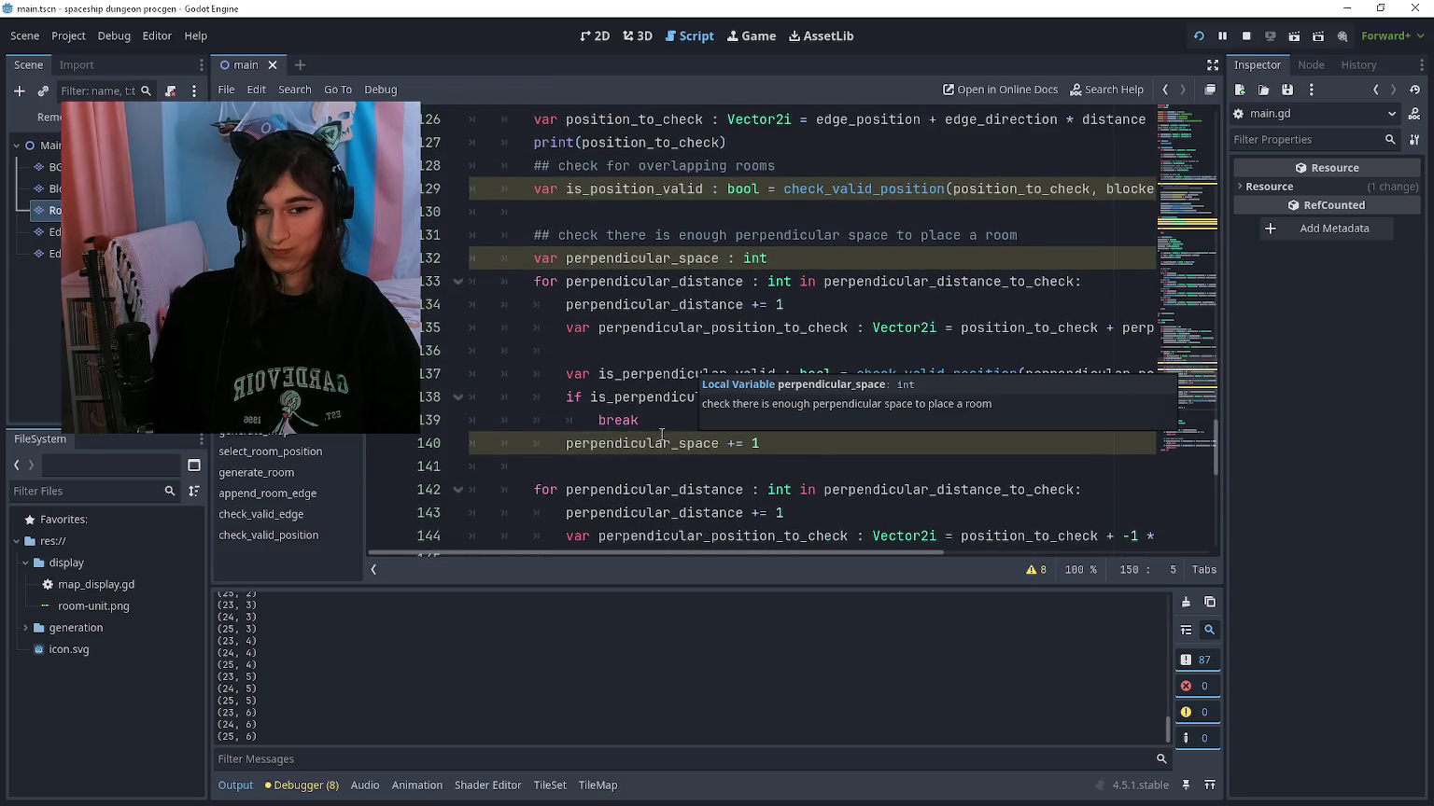
click(534, 280)
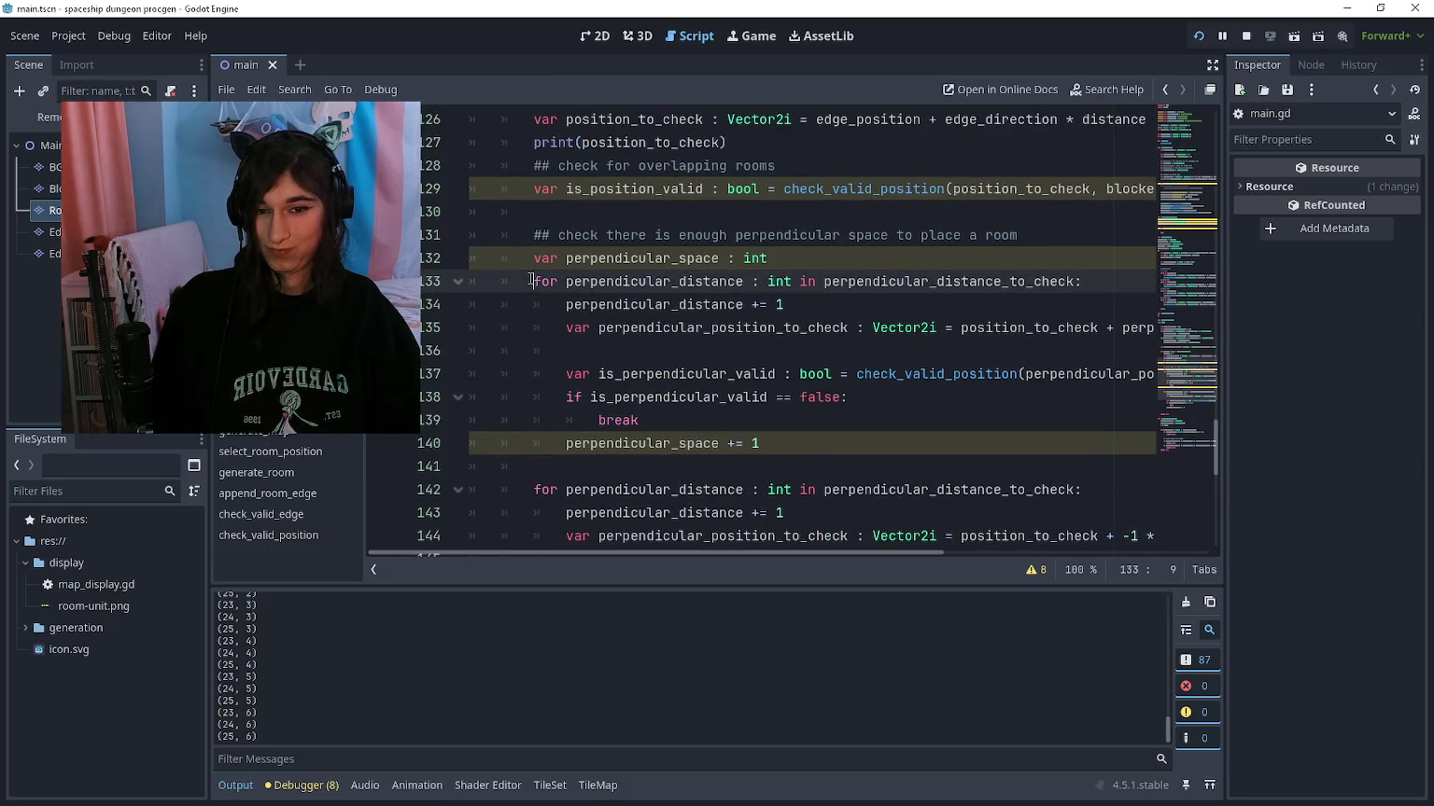
key(Return)
key(Up)
text(chec)
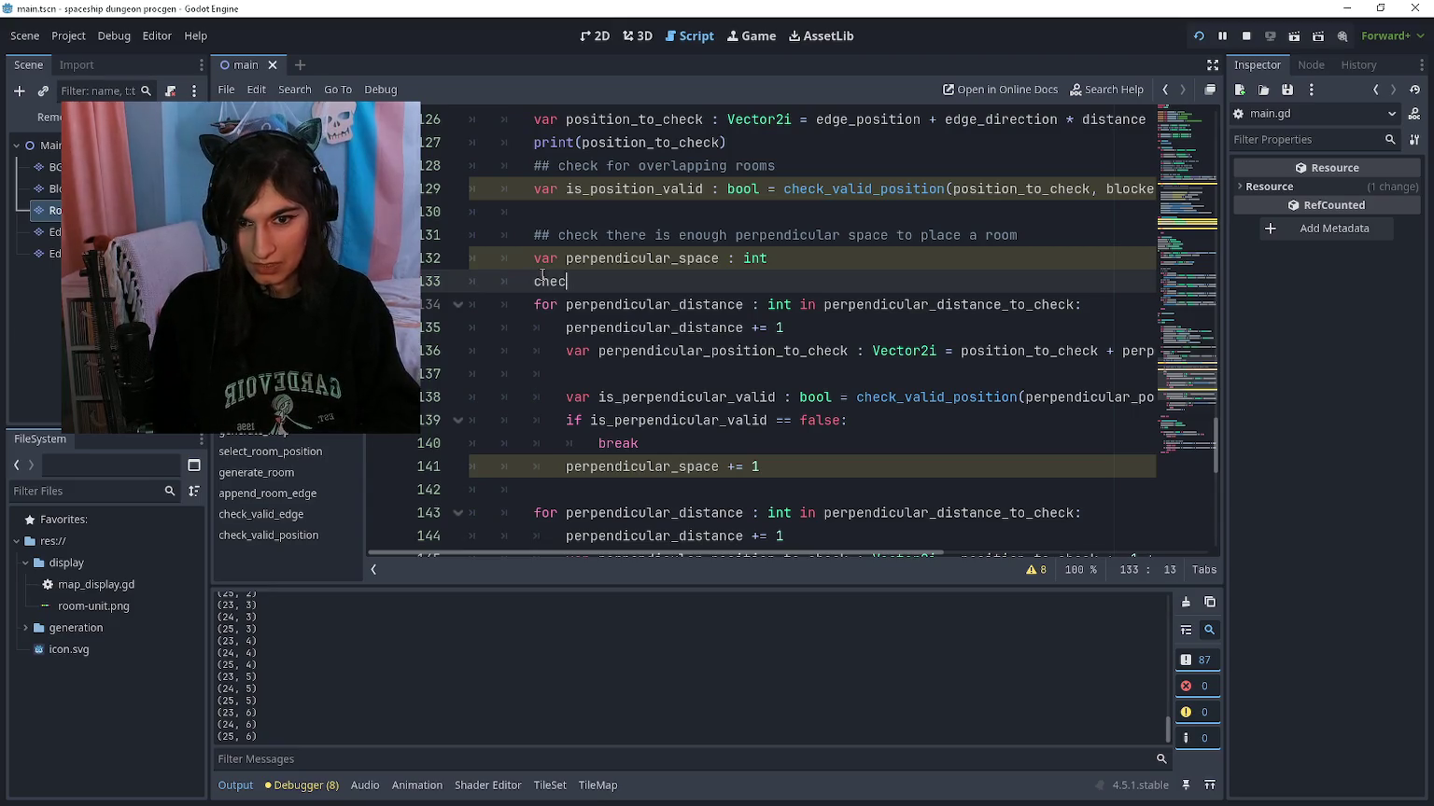
text(k_perpendicular_)
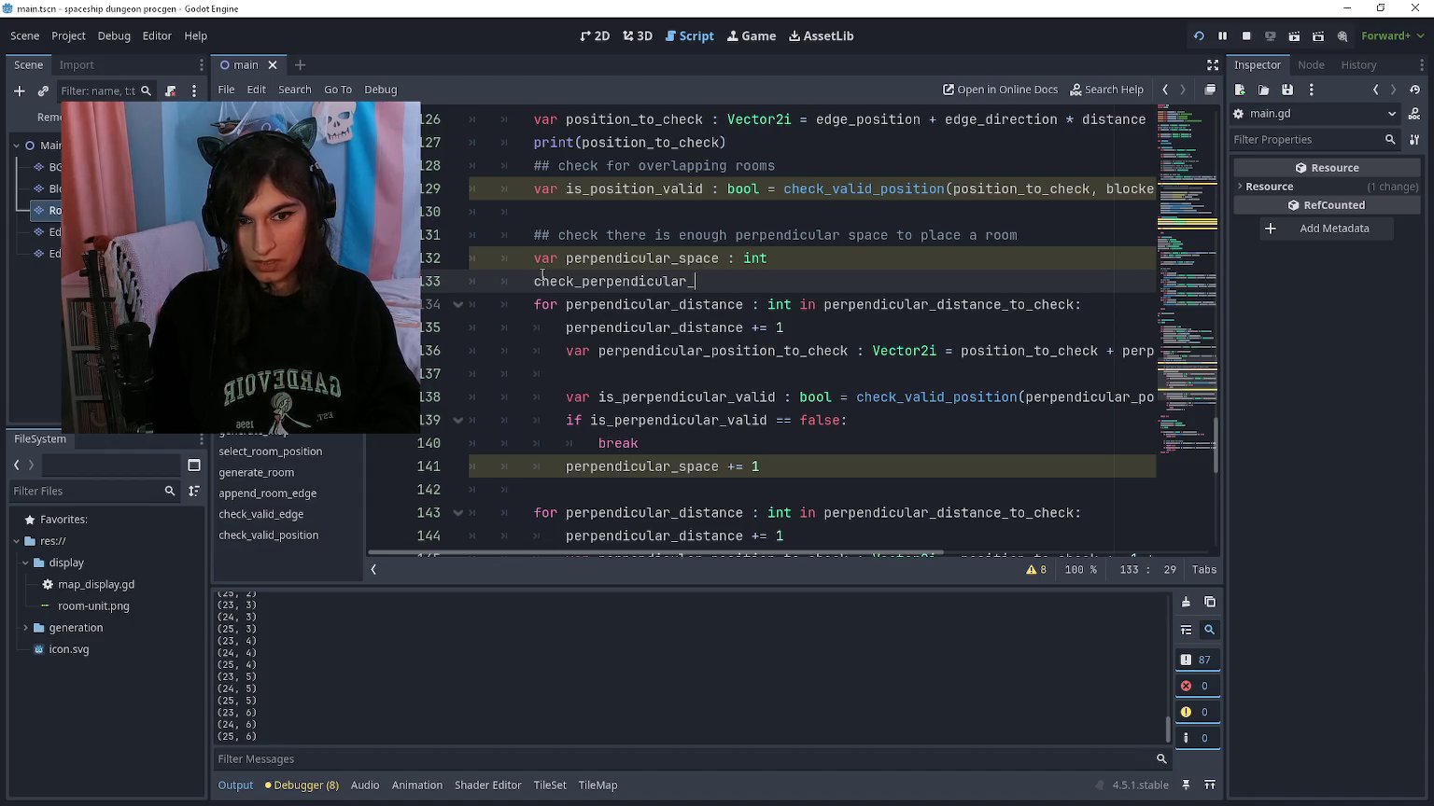
text(space)
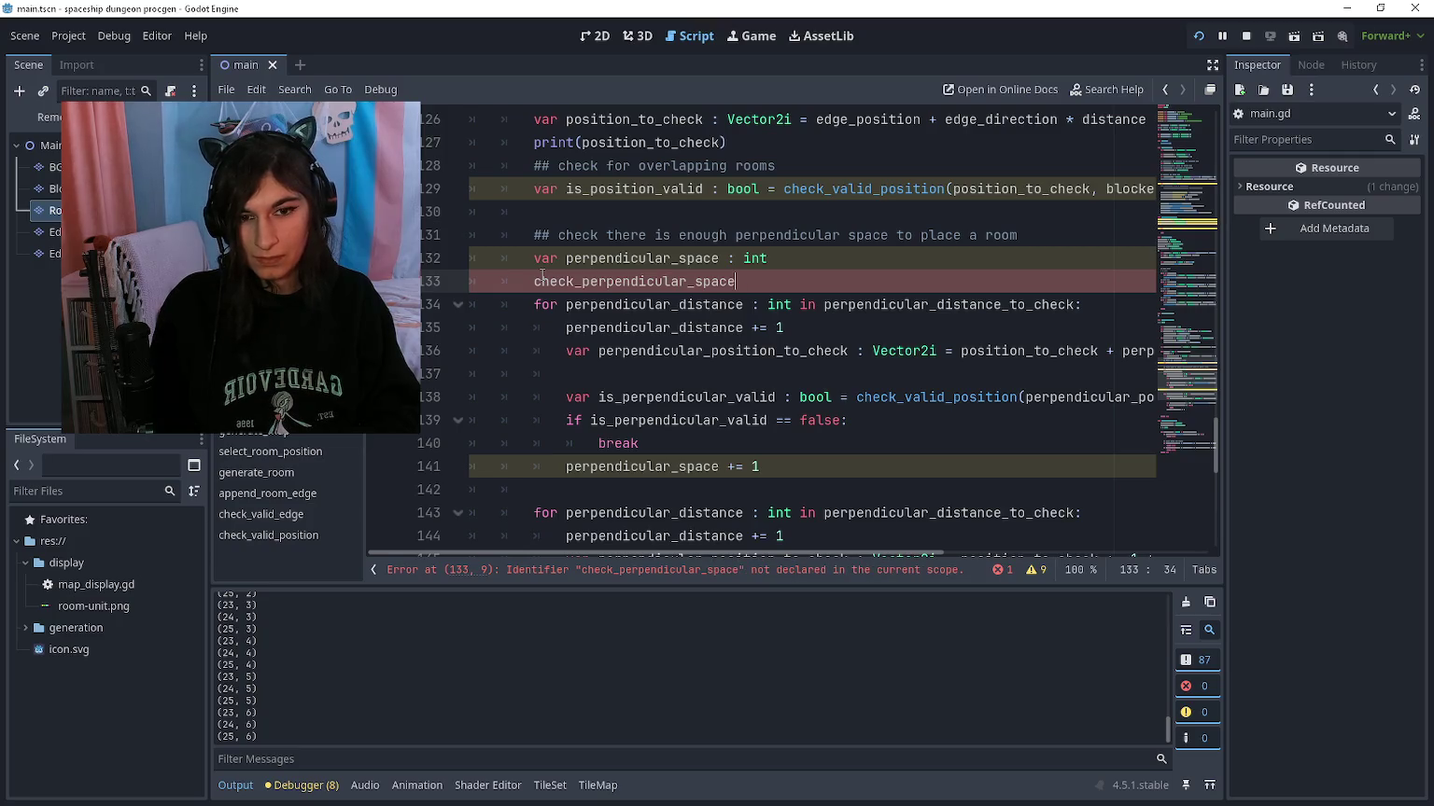
text(()
scroll(549, 365, down, 8)
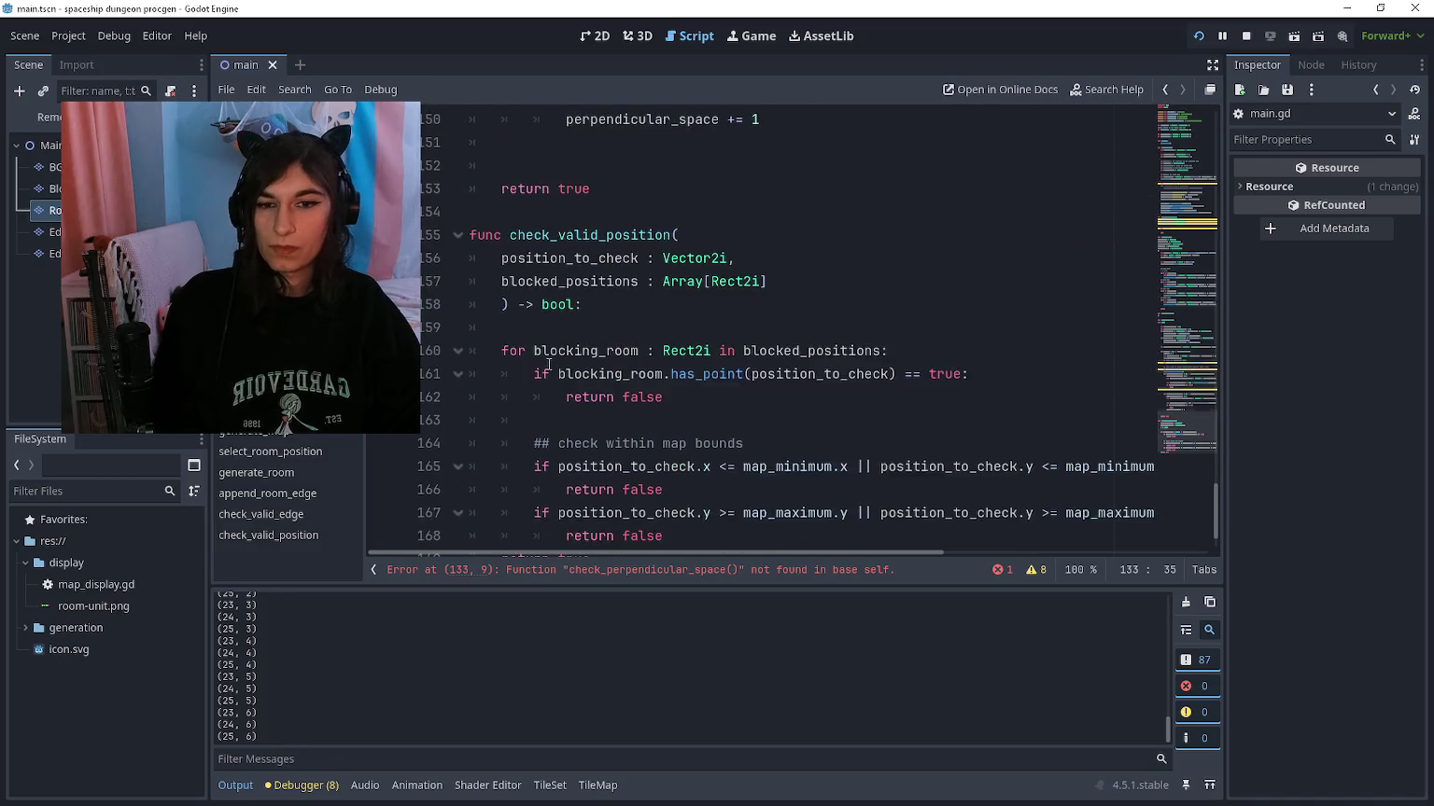
Step: Create a new check_perpendicular_space function at the end of main.gd containing the pasted perpendicular loop
click(518, 218)
key(ctrl+End)
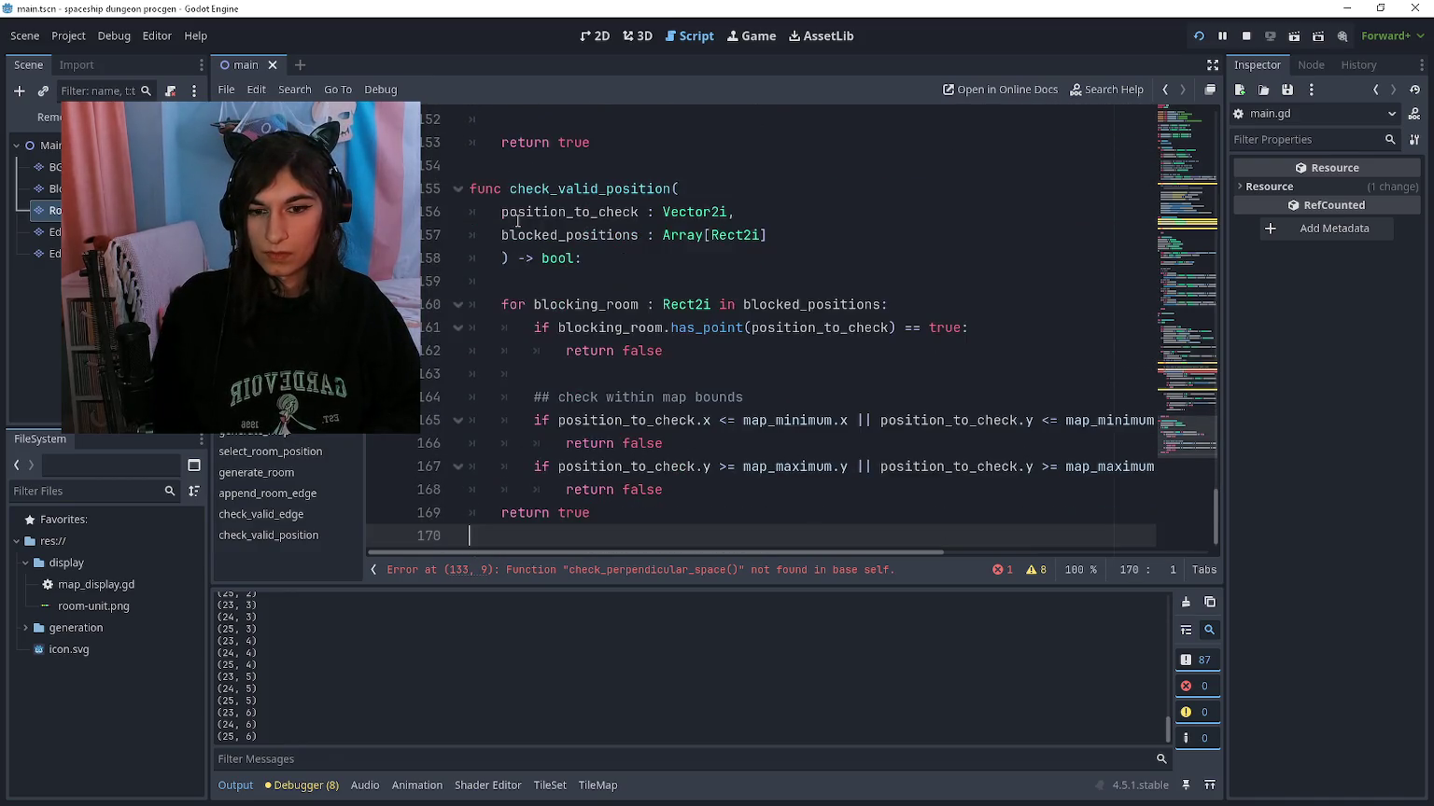
text(func check_perpendicular_space()
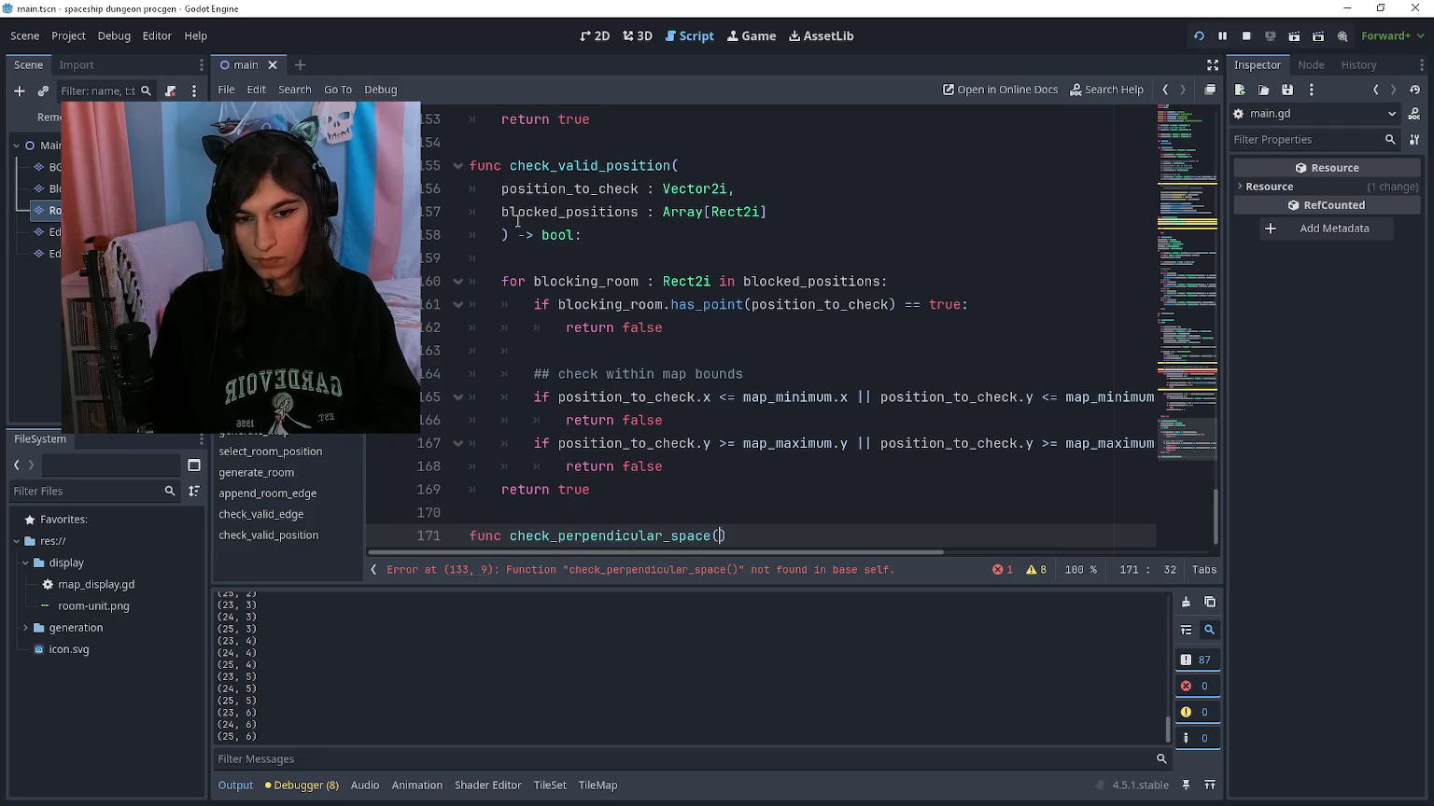
key(End)
text(:)
key(Return)
key(ctrl+v)
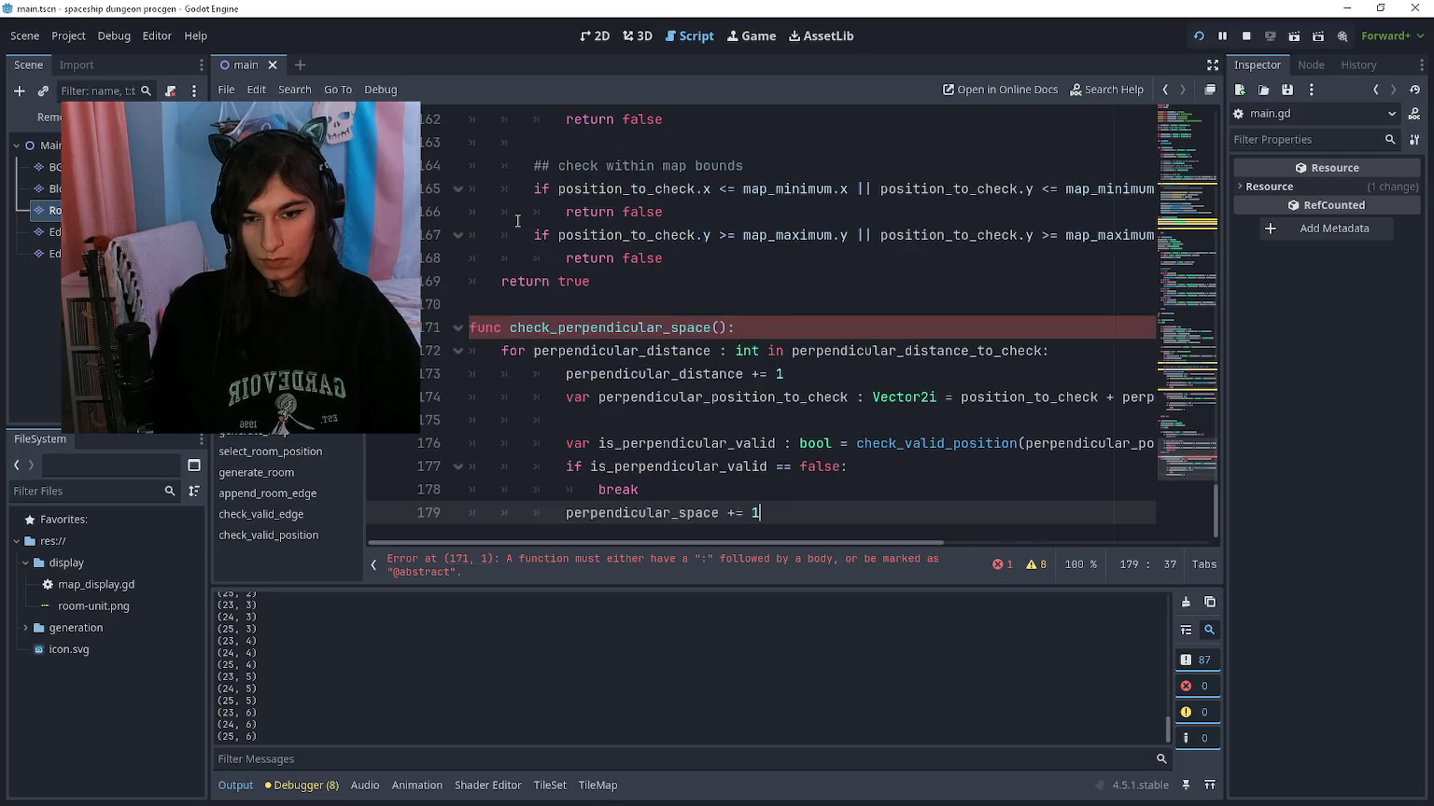
Step: Add the parameter position_to_check : Vector2i on its own line in the signature
click(720, 328)
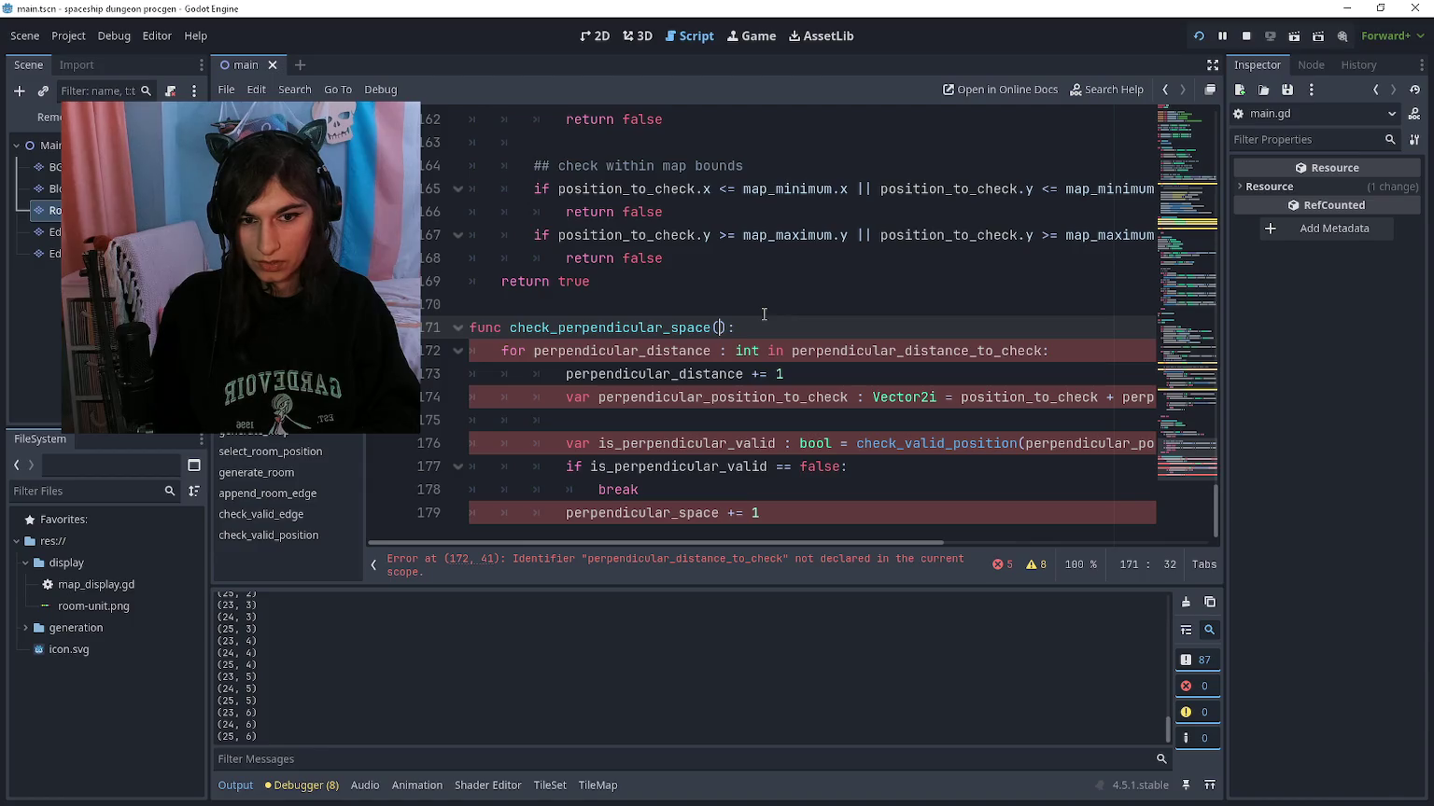
text(position_to_check)
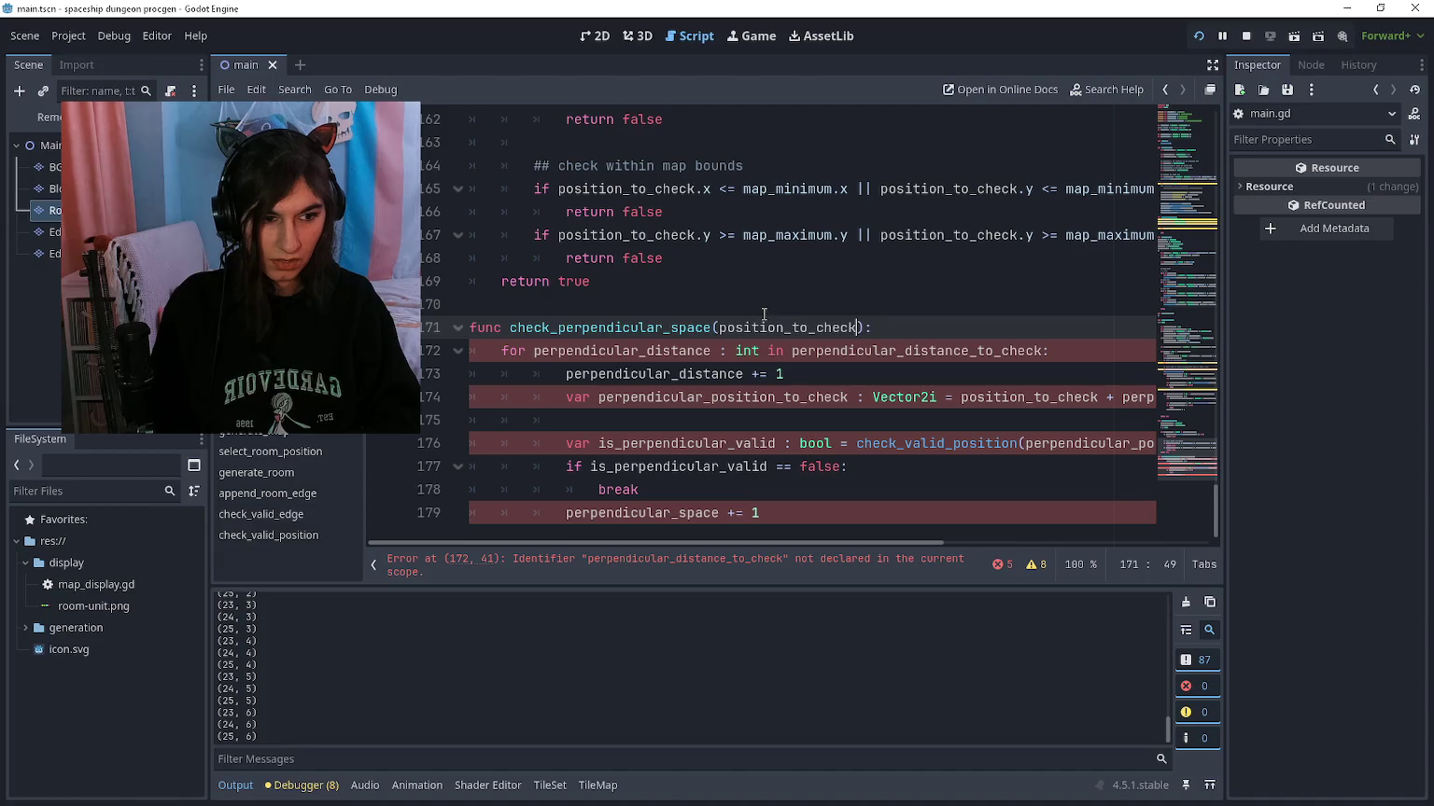
key(ctrl+Left)
key(Return)
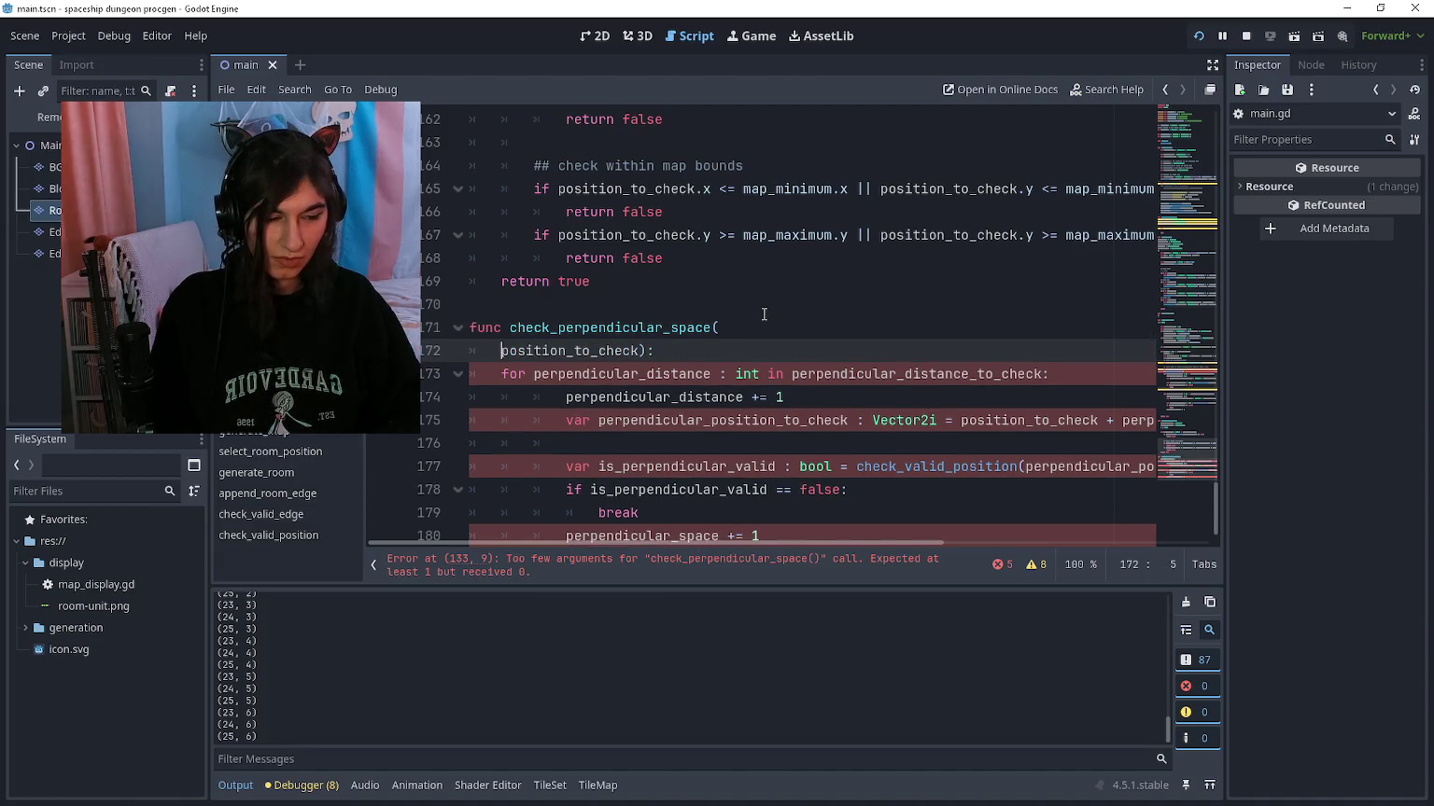
text(@ Vect)
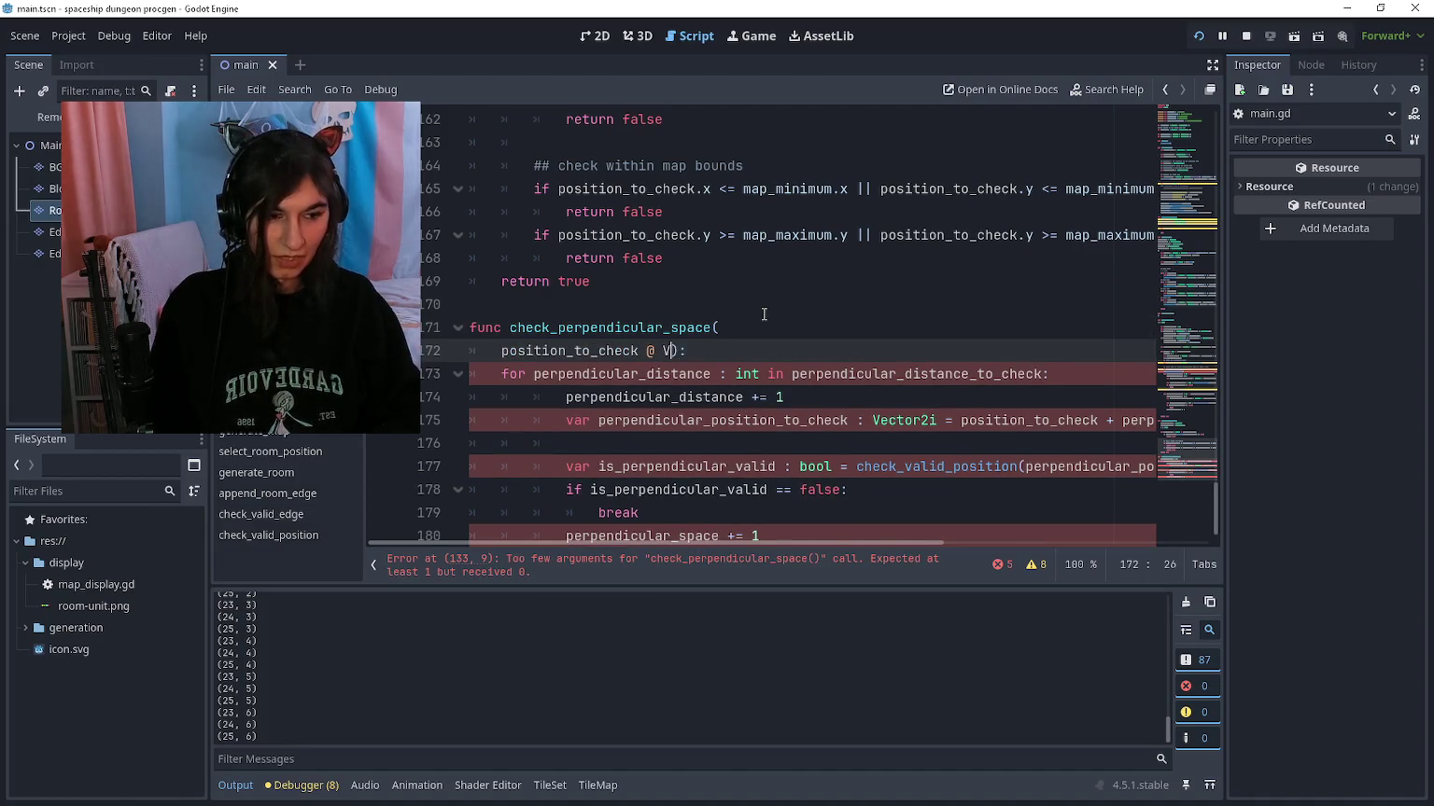
key(BackSpace)
key(BackSpace)
key(BackSpace)
key(BackSpace)
key(BackSpace)
text(: Vecot)
text(2i)
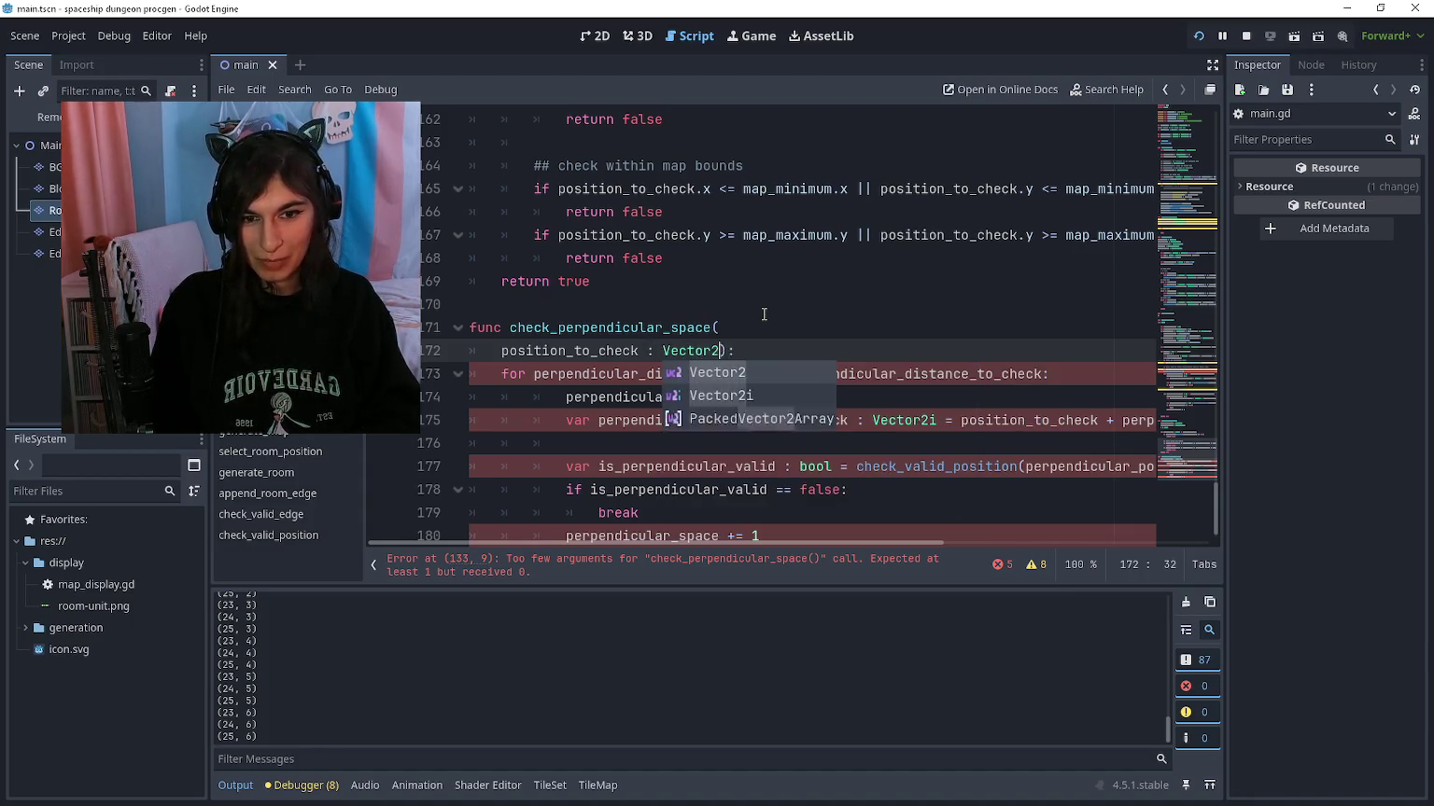
key(Return)
text(,)
key(Return)
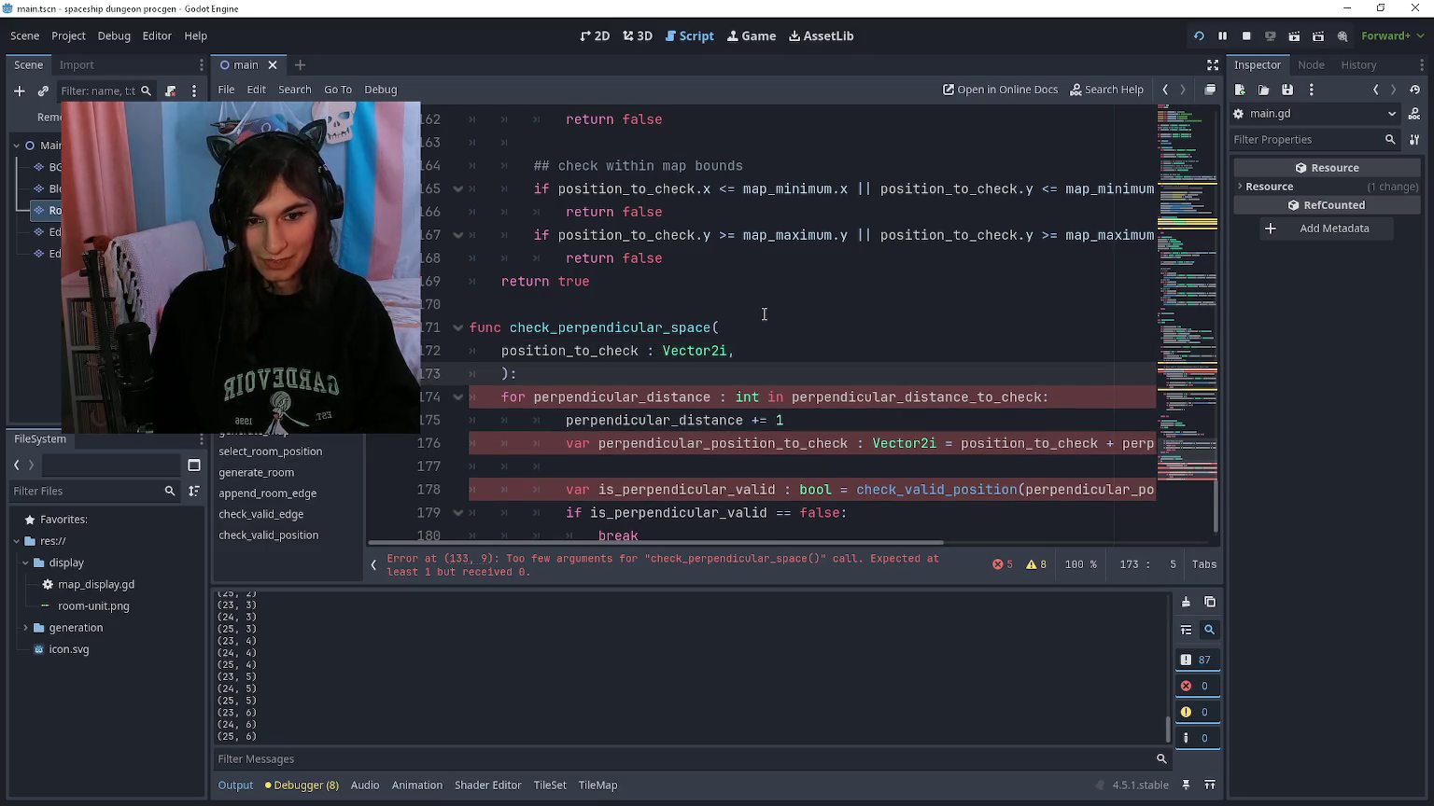
Step: Add parameters perpendicular_distance : int and blocked_positions : Array[Rect2i]
text(per)
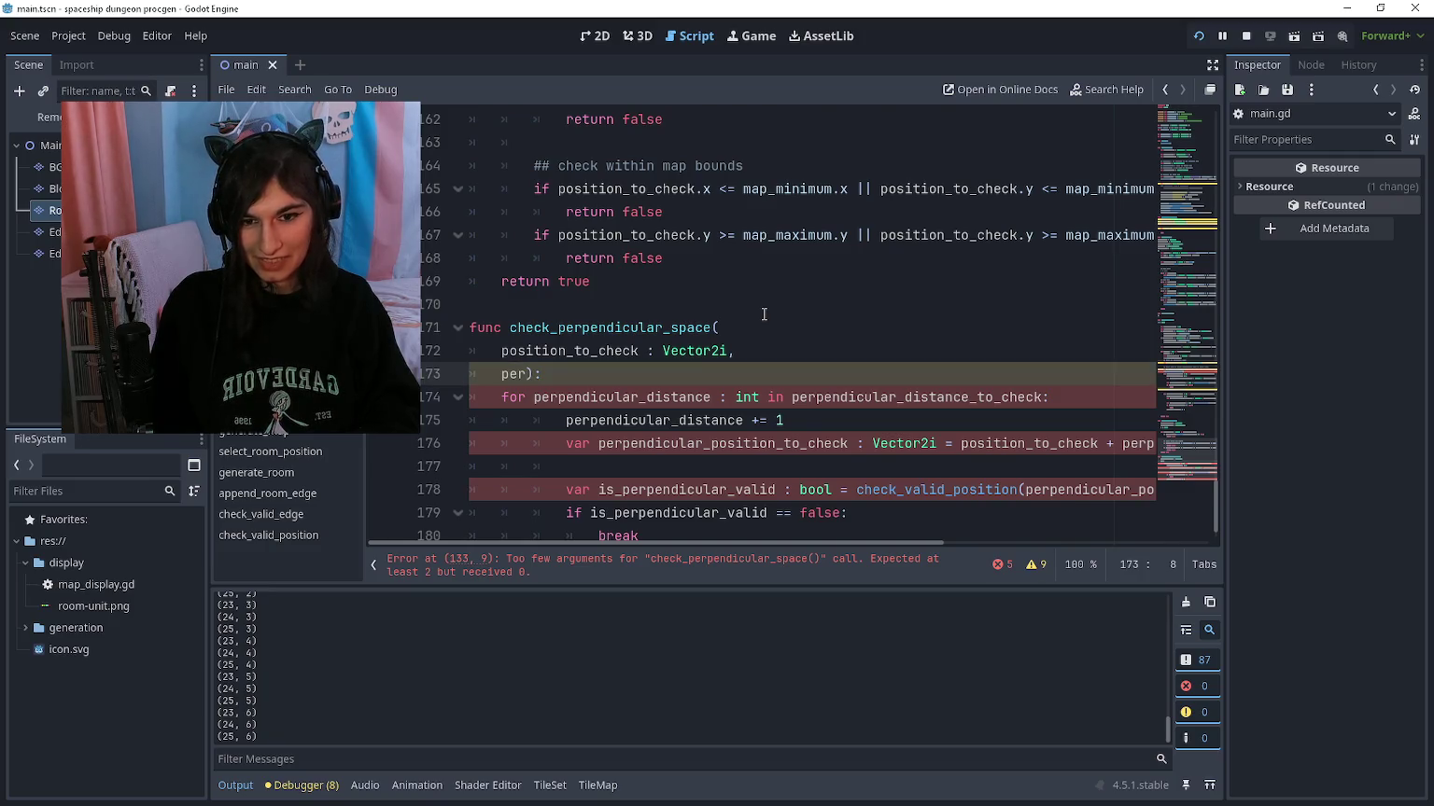
text(endicular_dista)
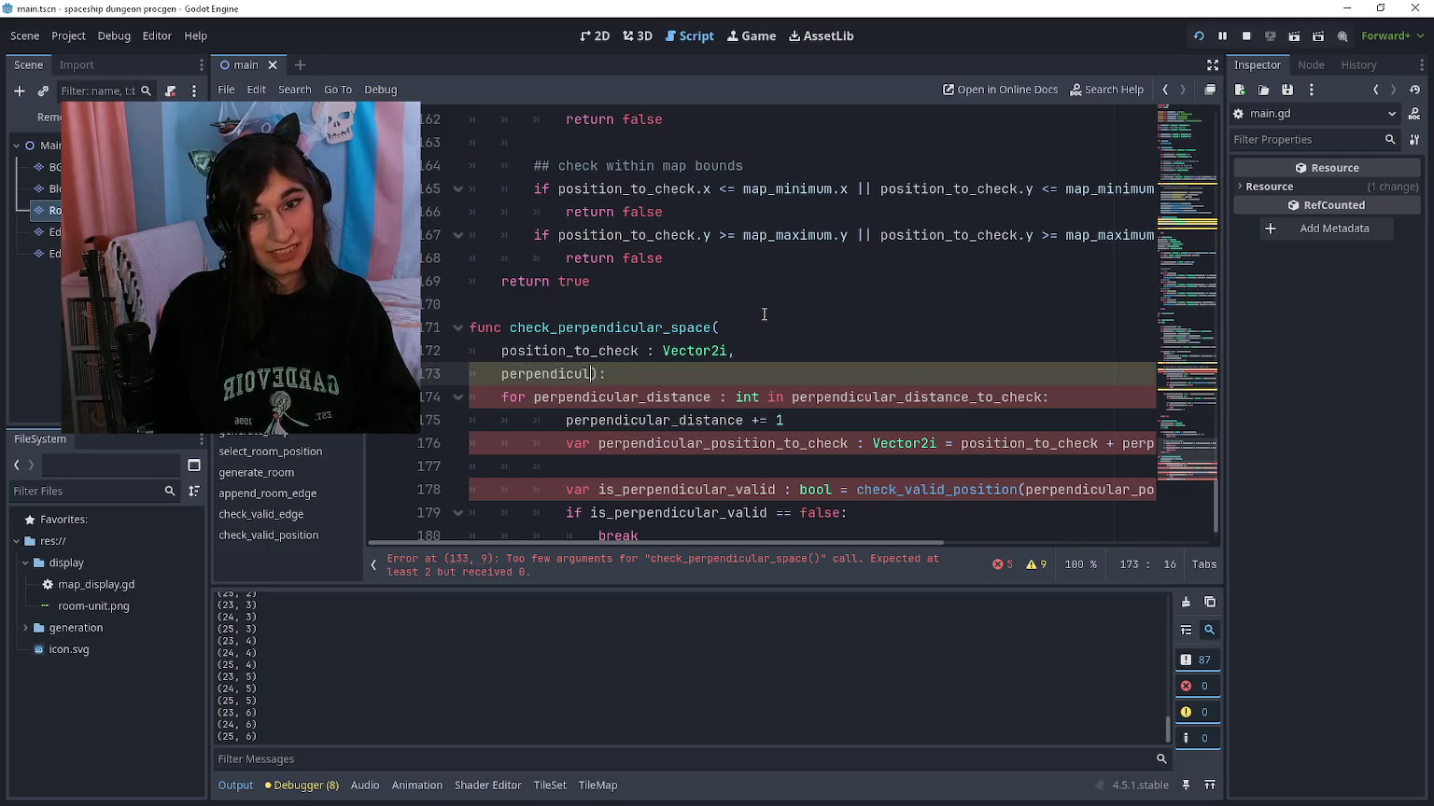
text(nce)
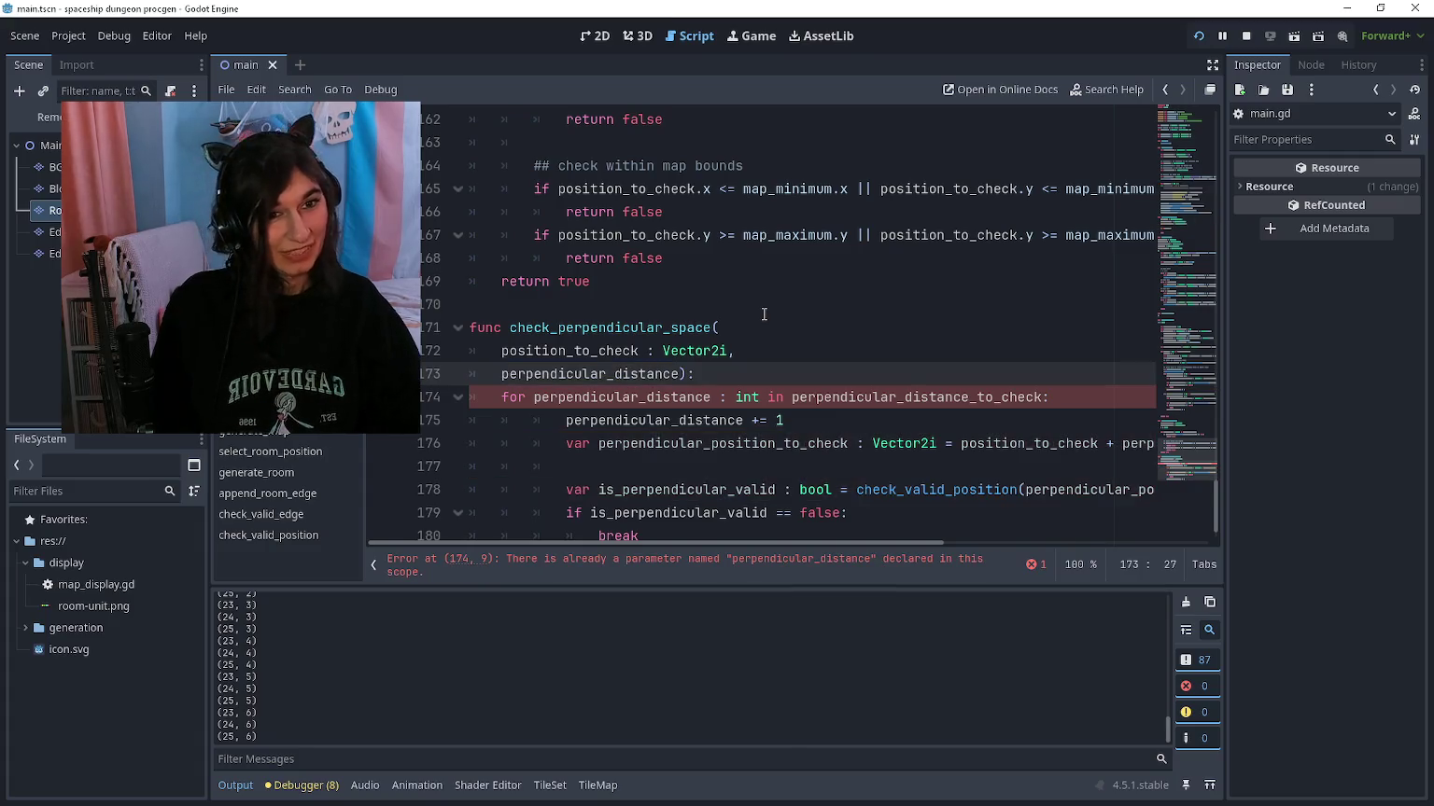
scroll(750, 270, up, 5)
scroll(750, 271, down, 6)
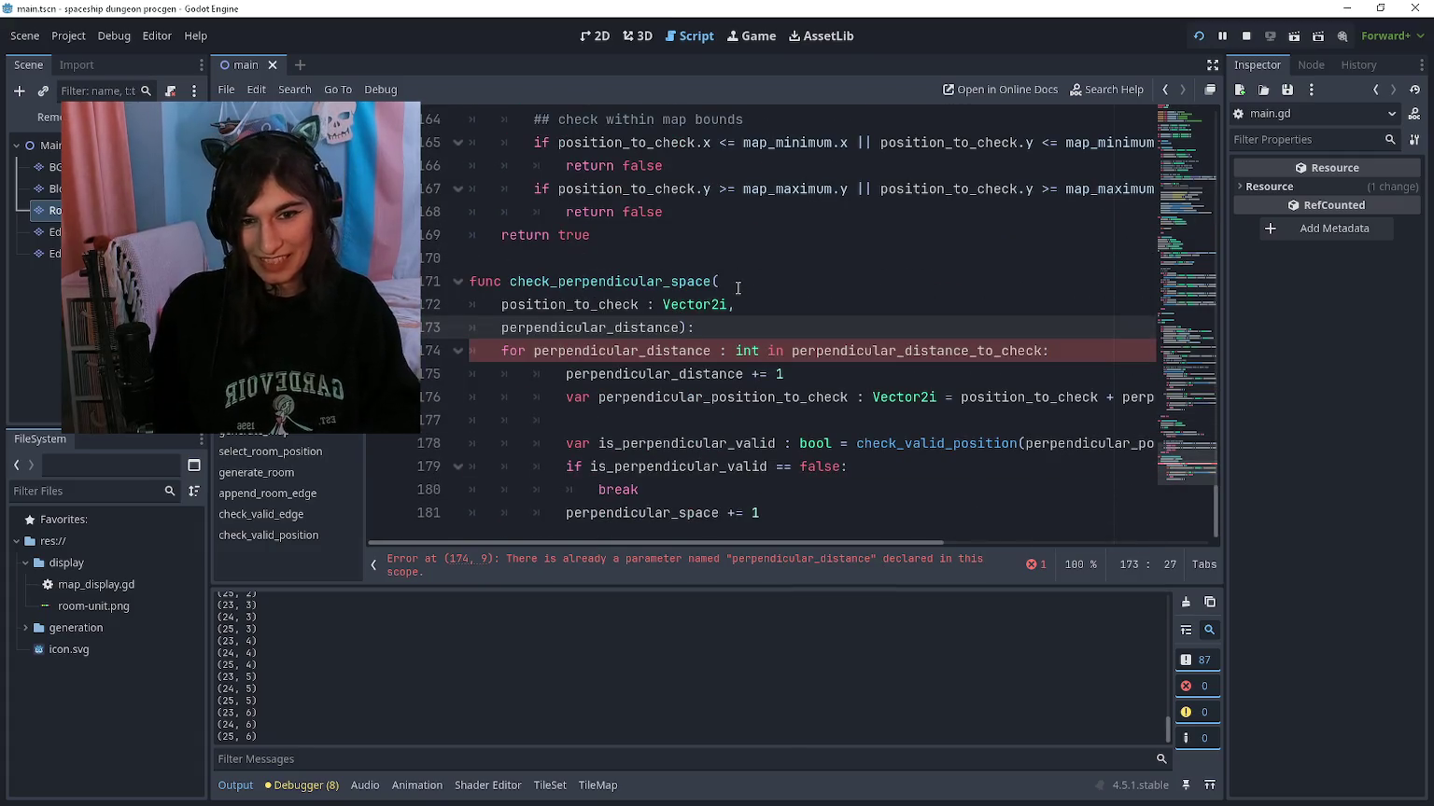
text(: )
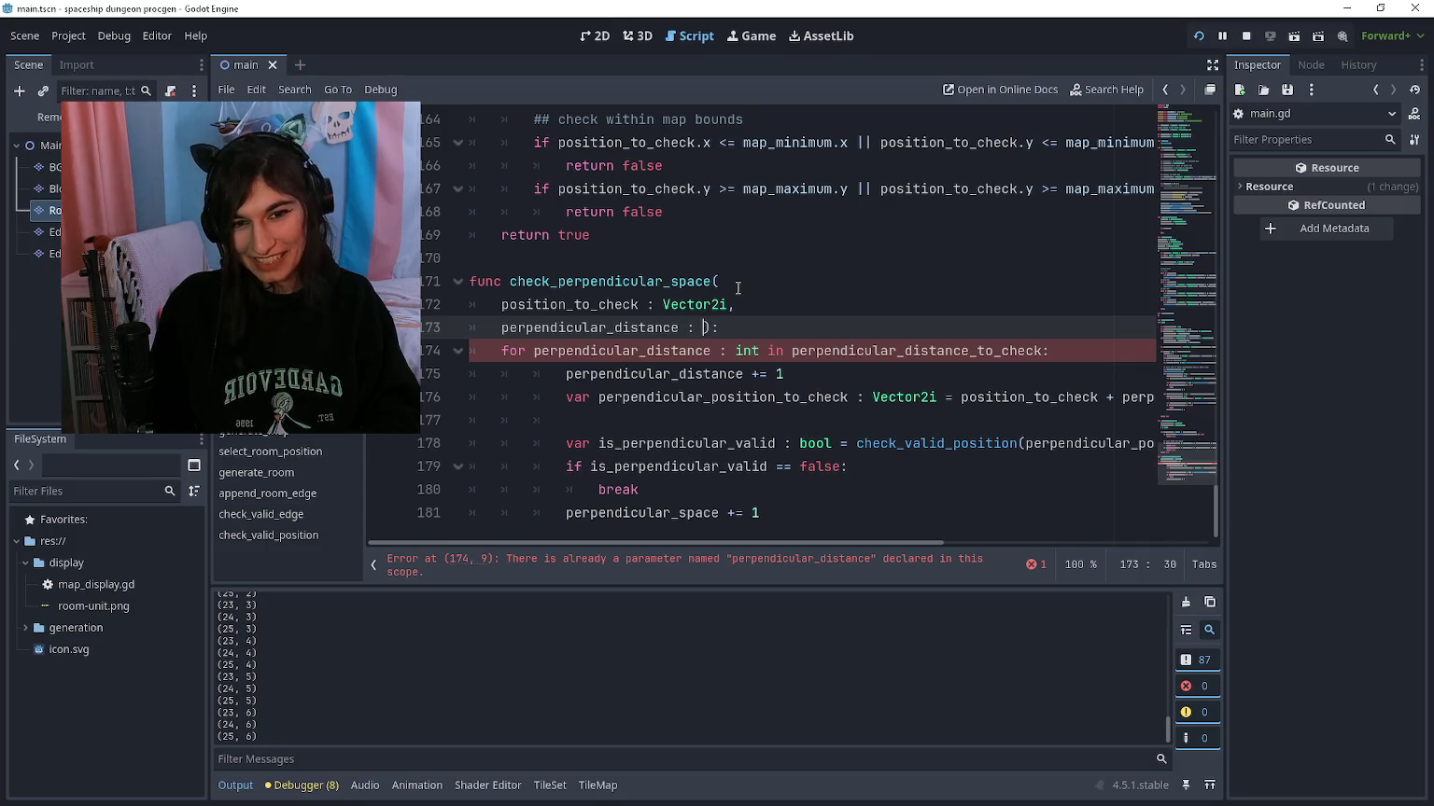
text(int)
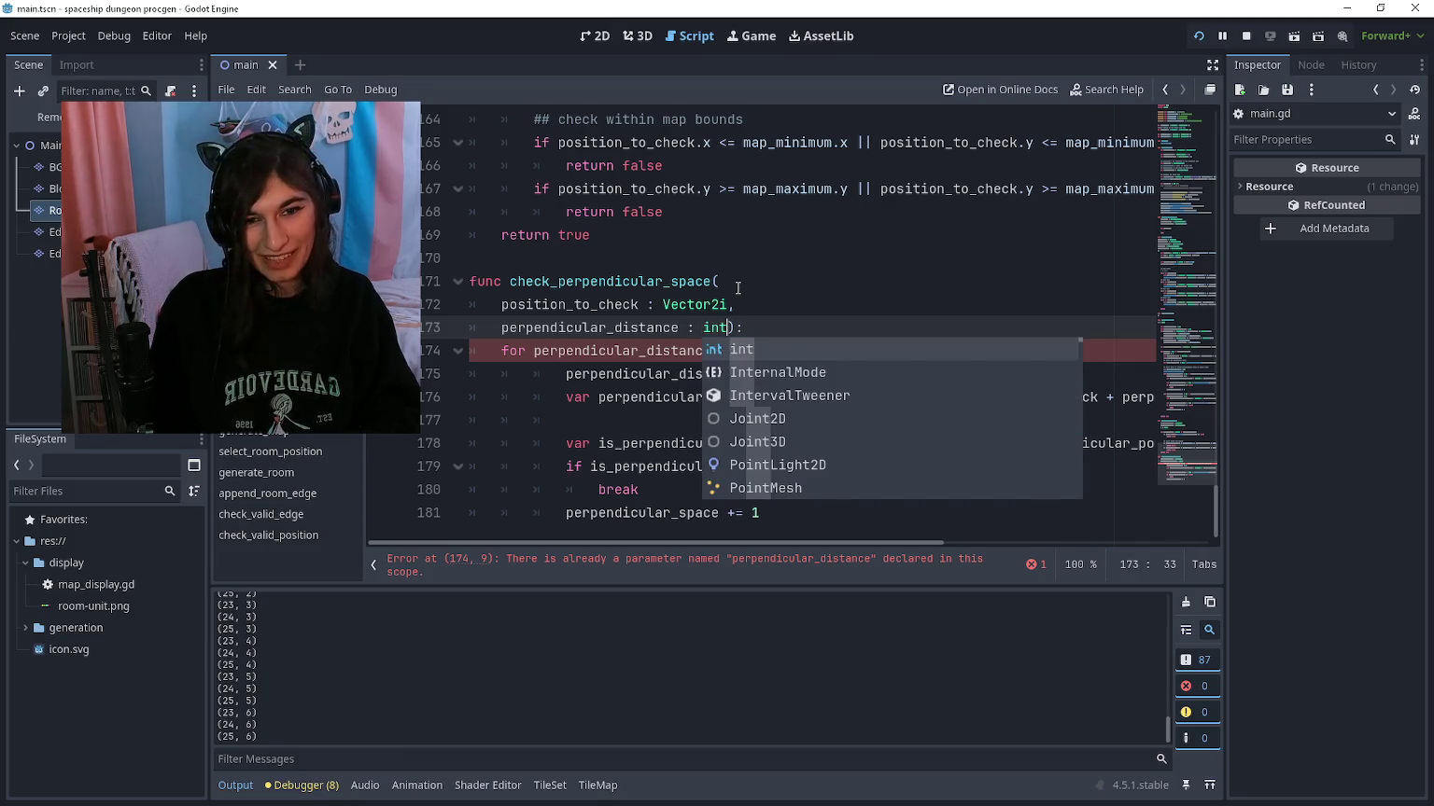
key(Escape)
text(,)
key(Return)
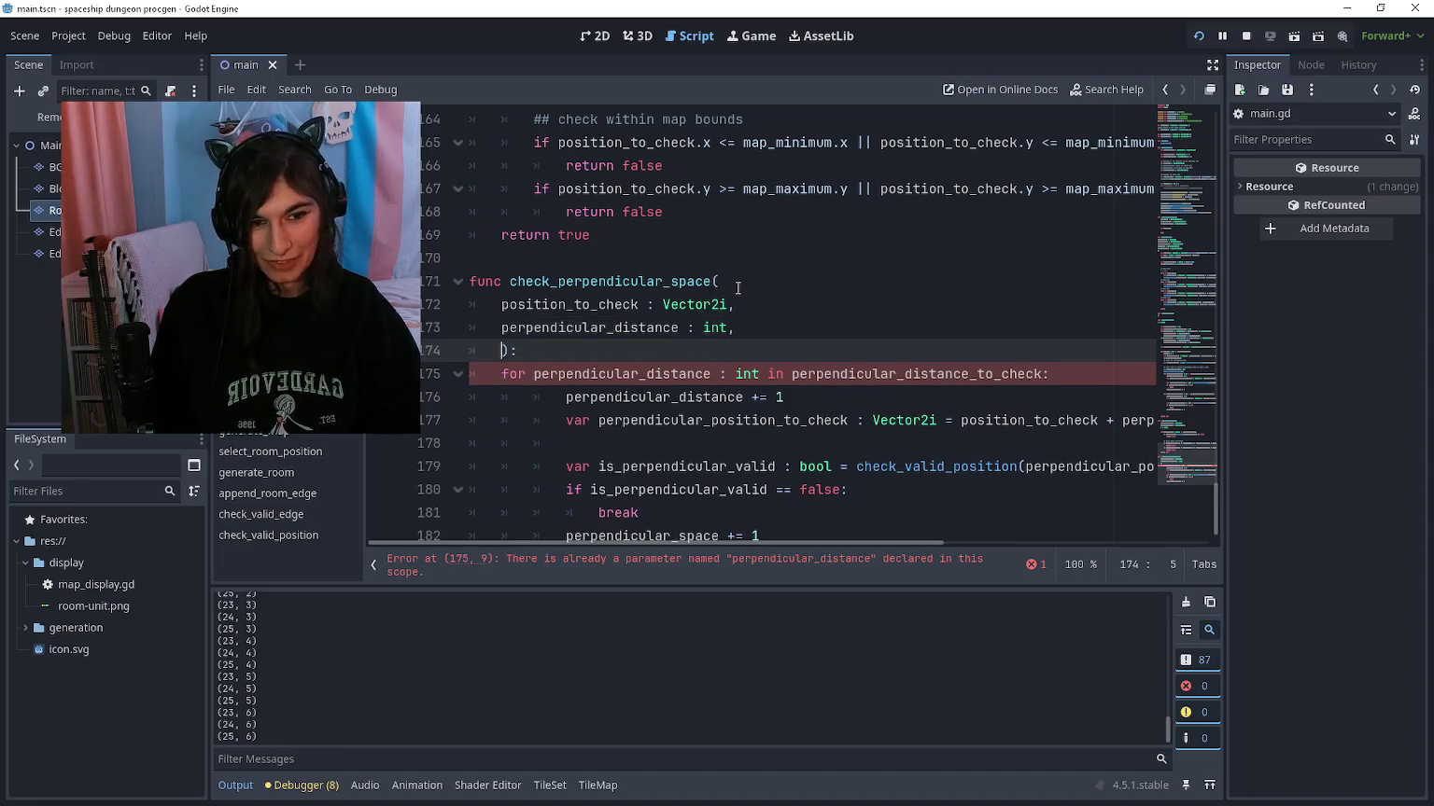
scroll(719, 318, down, 1)
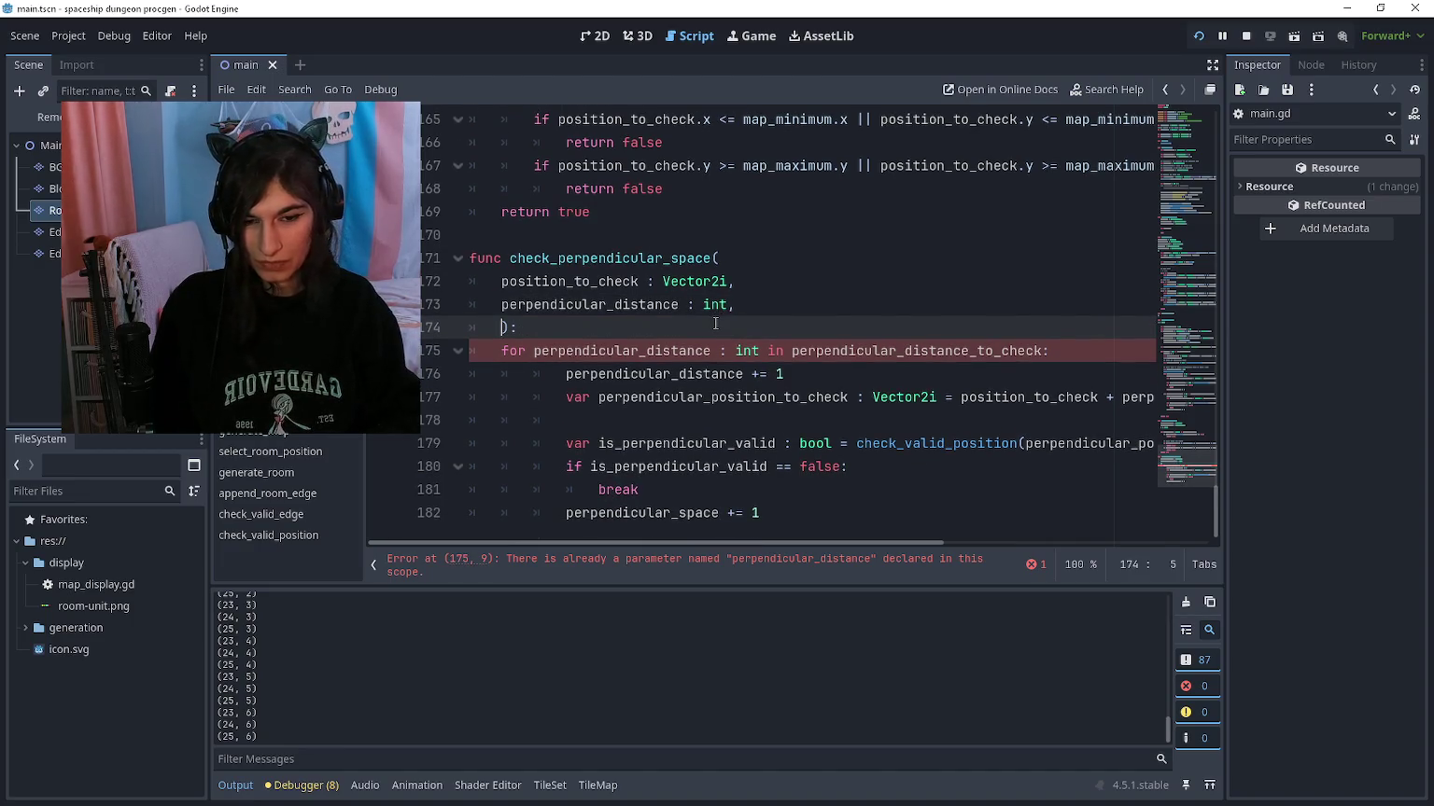
text(blocking)
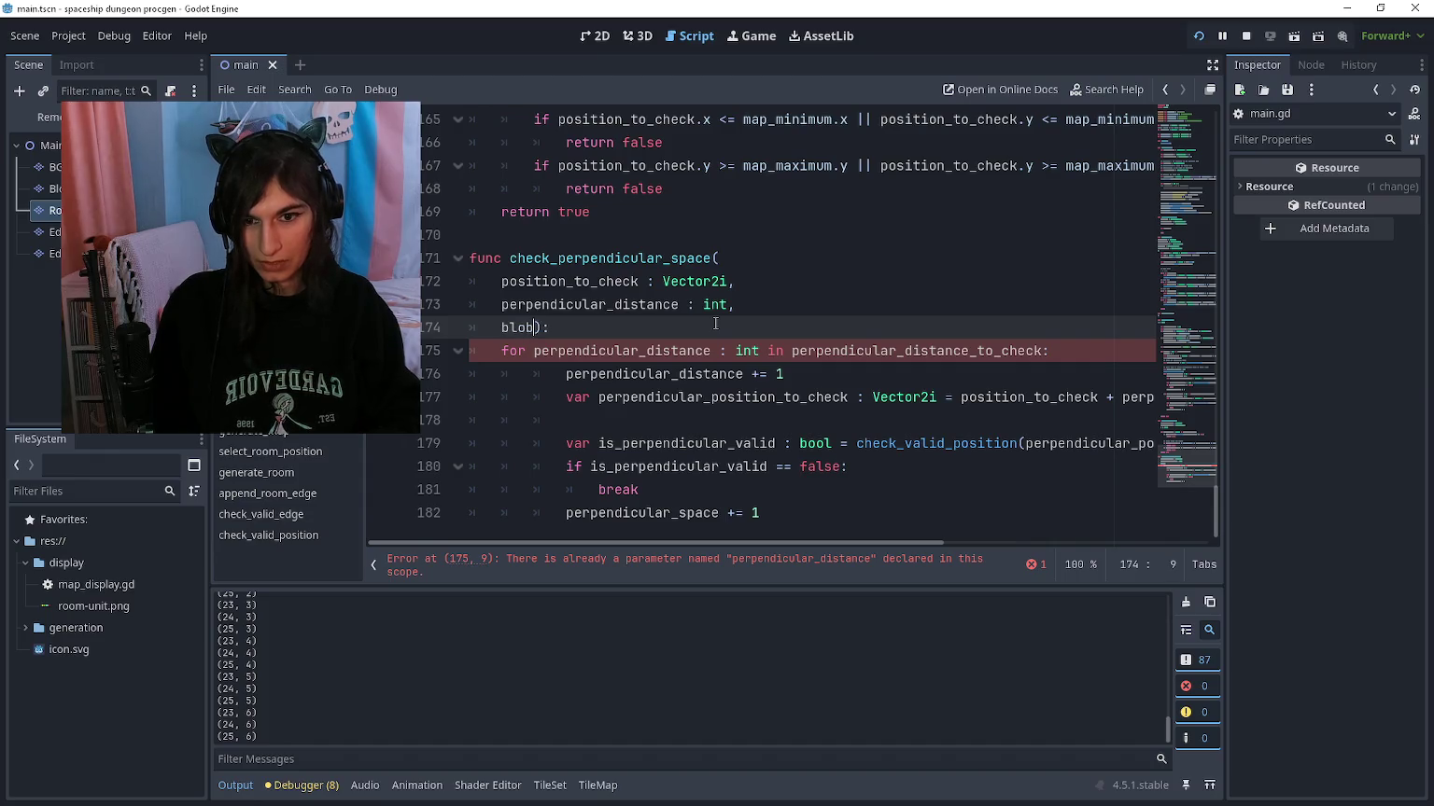
key(BackSpace)
key(BackSpace)
key(BackSpace)
text(ked_positions : [)
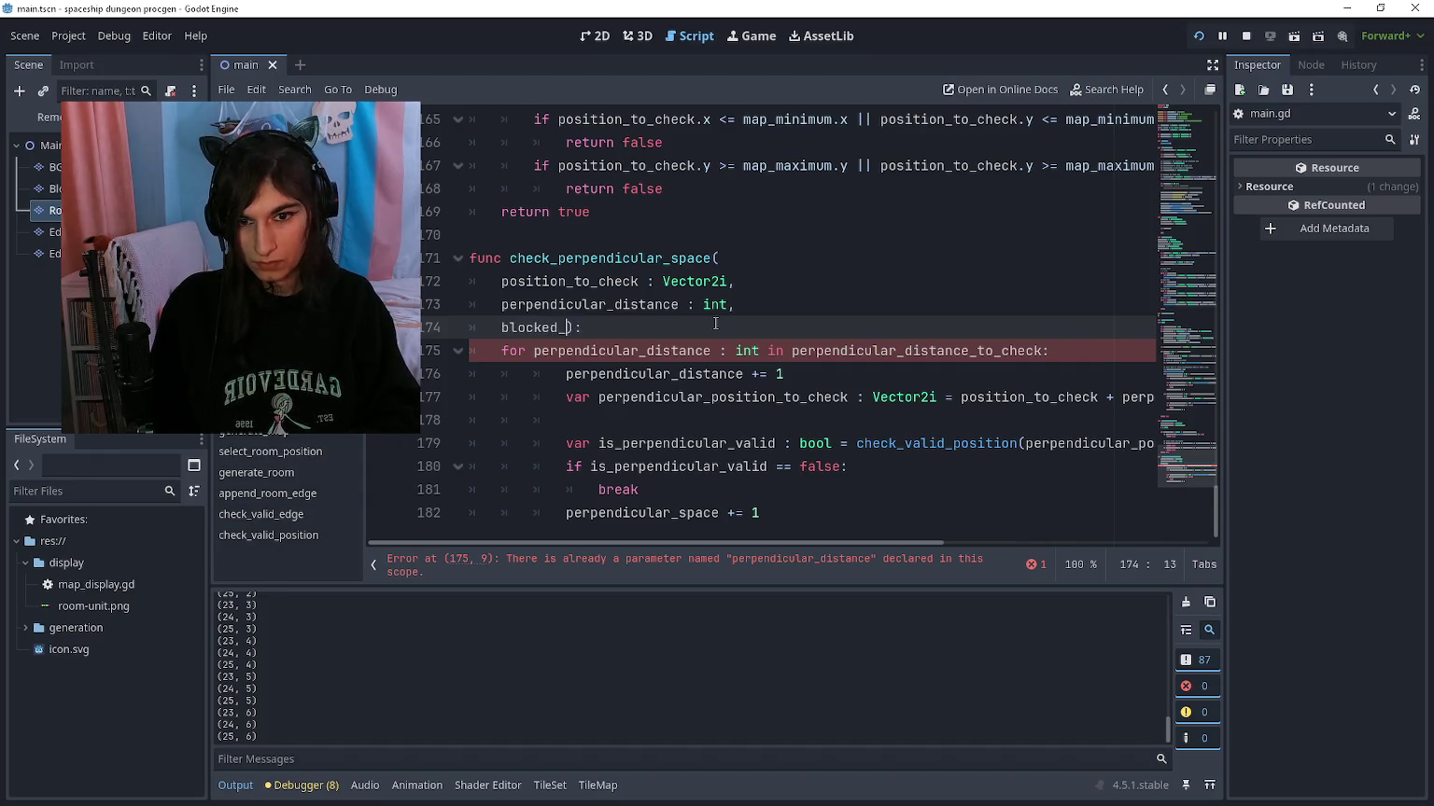
text(rray[Rect2i)
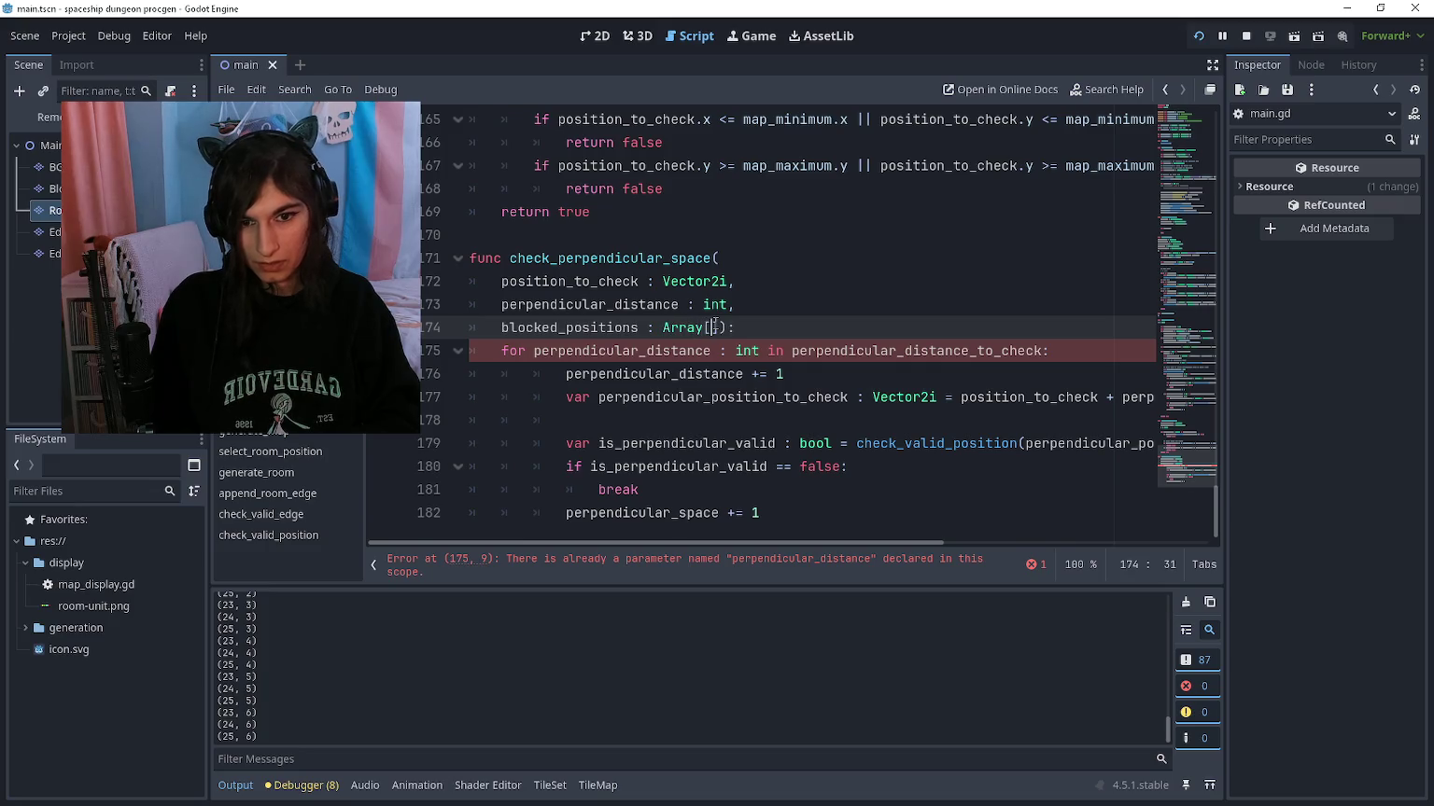
text(])
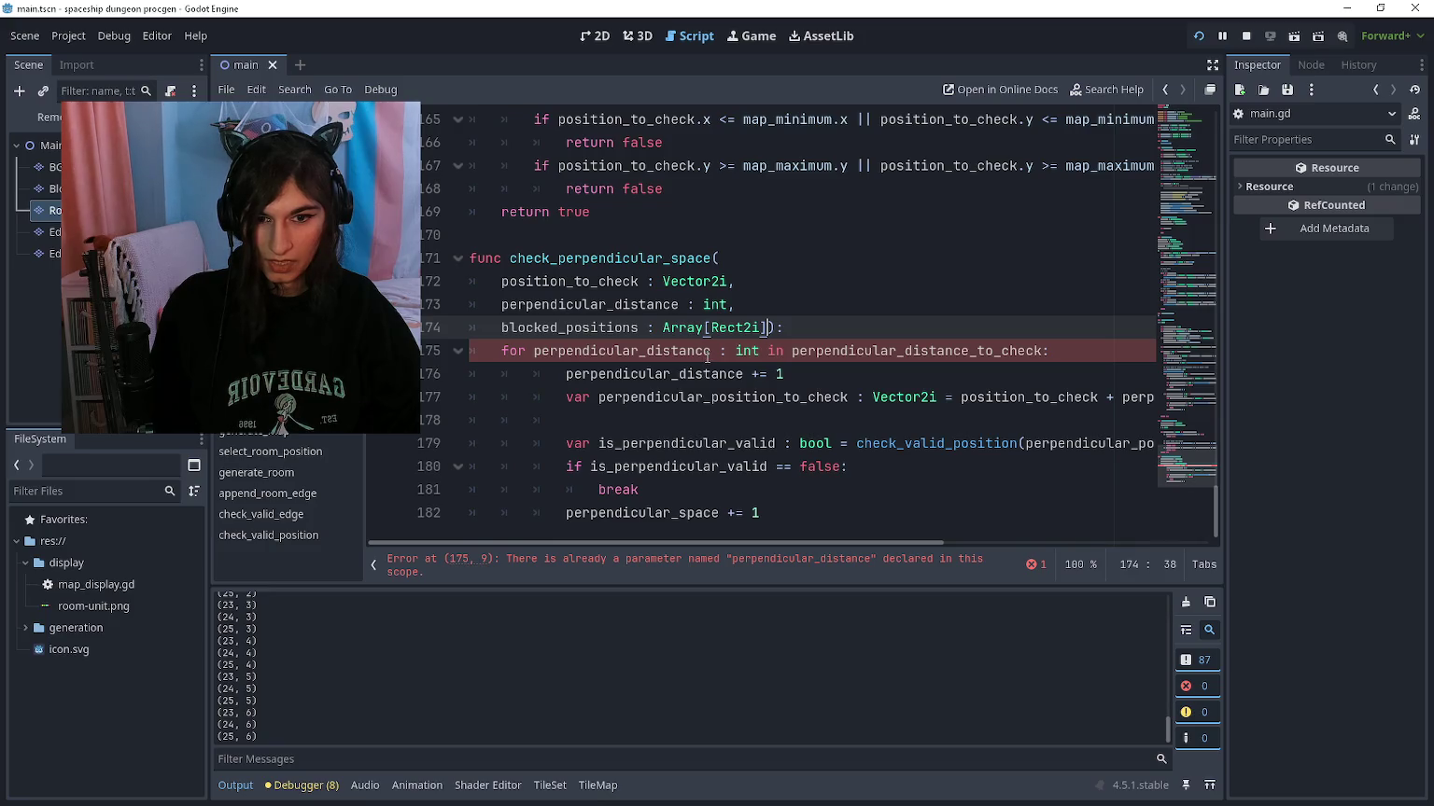
Step: Rename the distance parameter to perpendicular_distance_to_check and add perpendicular_direction : Vector2i
click(680, 305)
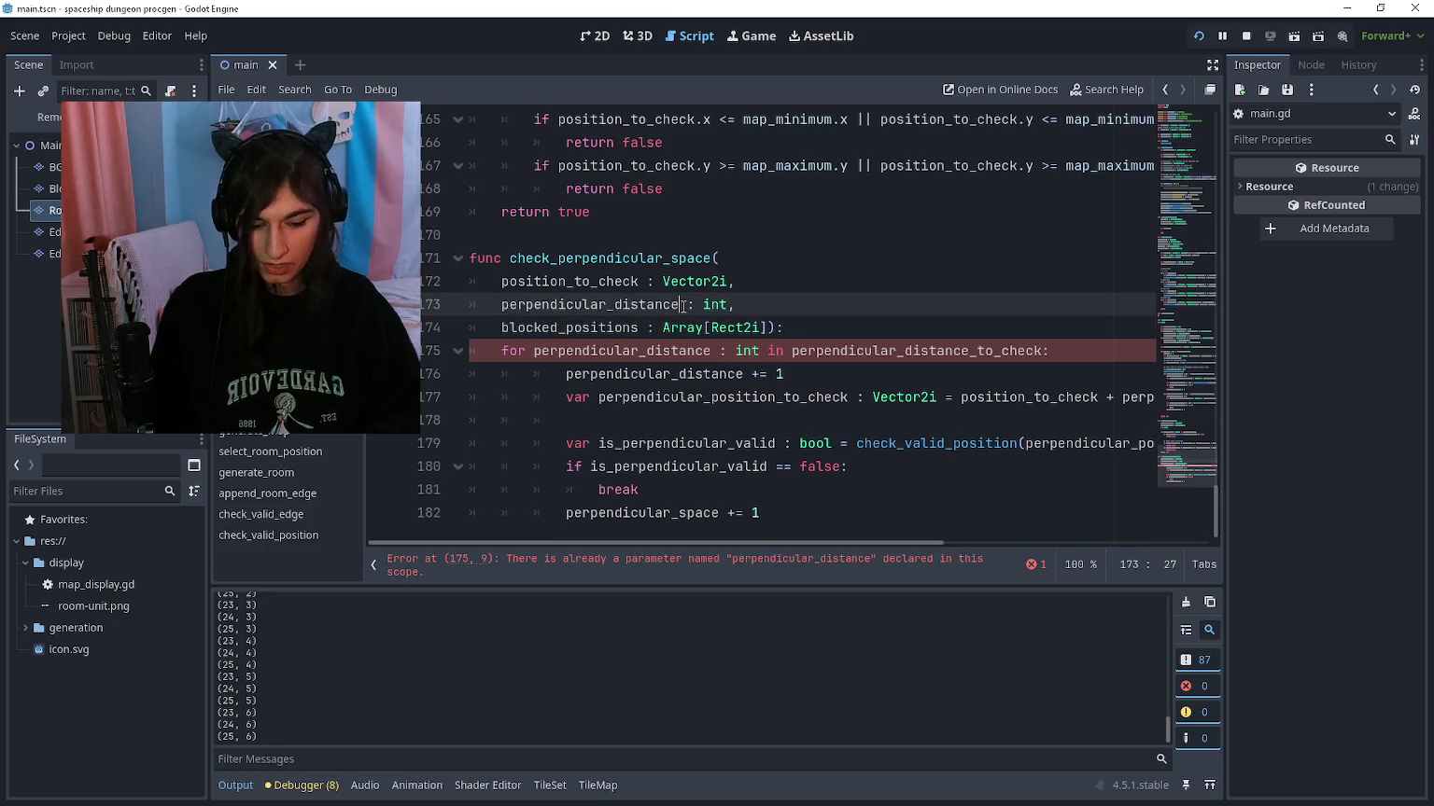
text(_to_check)
key(Down)
key(Down)
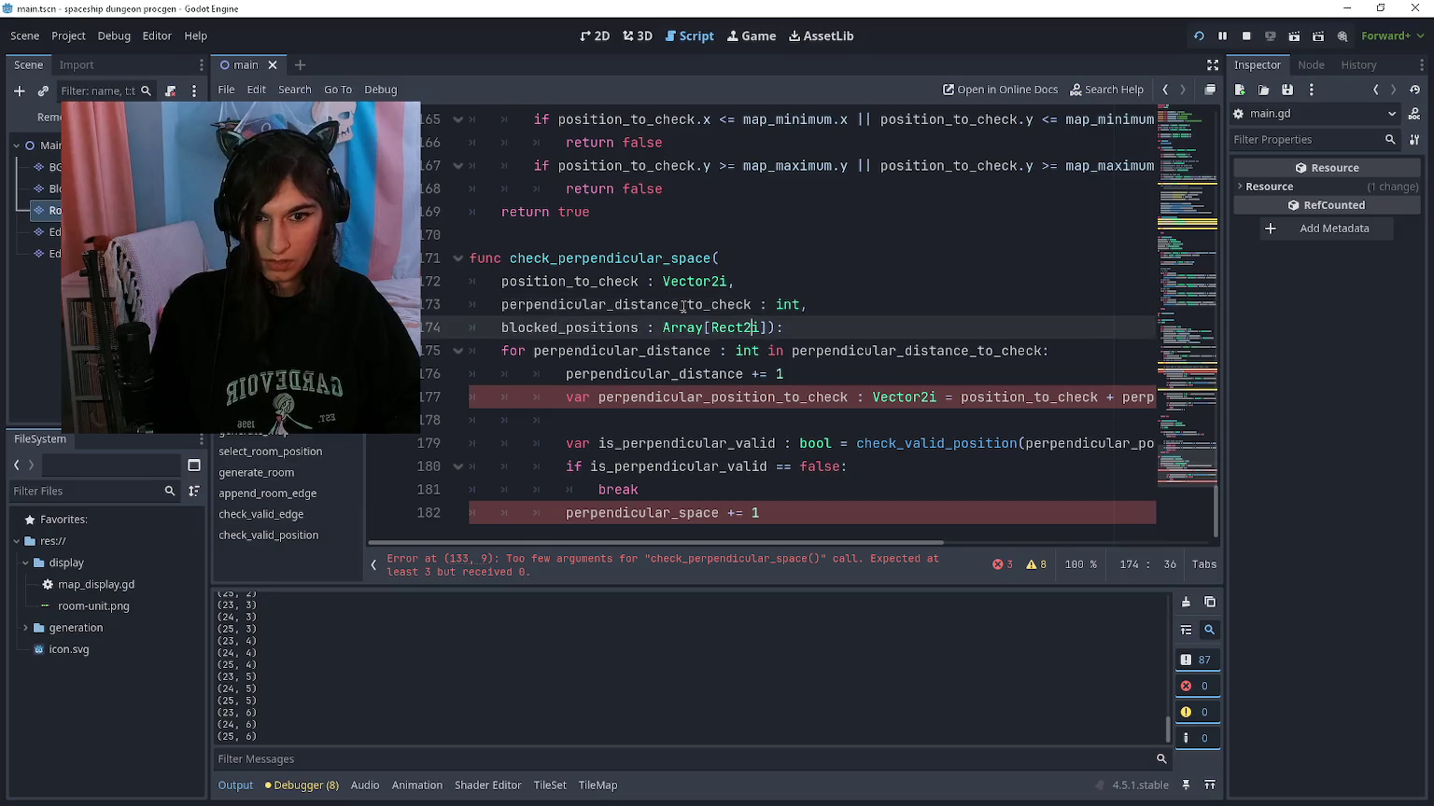
click(825, 299)
key(Return)
text(perpendicular)
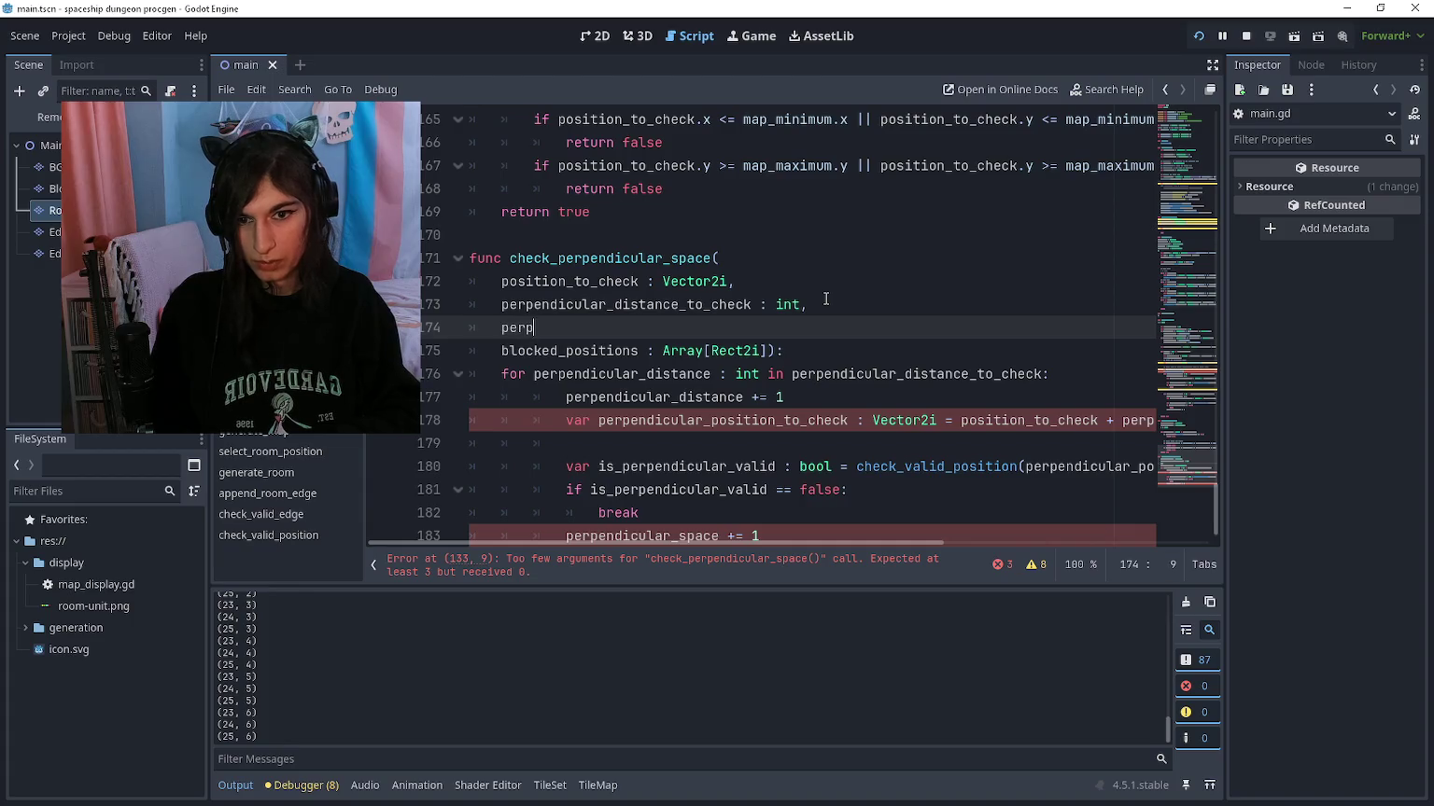
text(_directio)
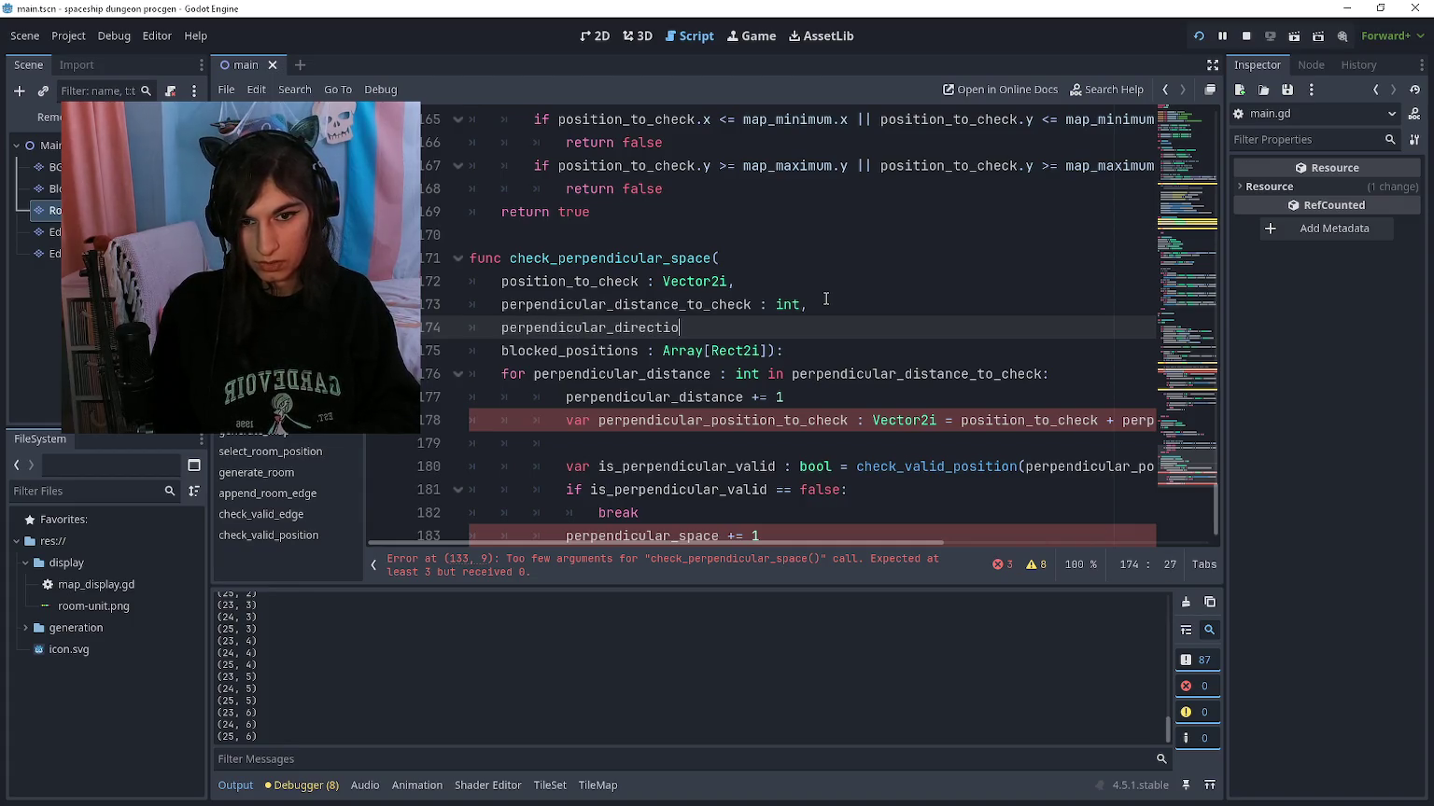
text(n : Vector2i,)
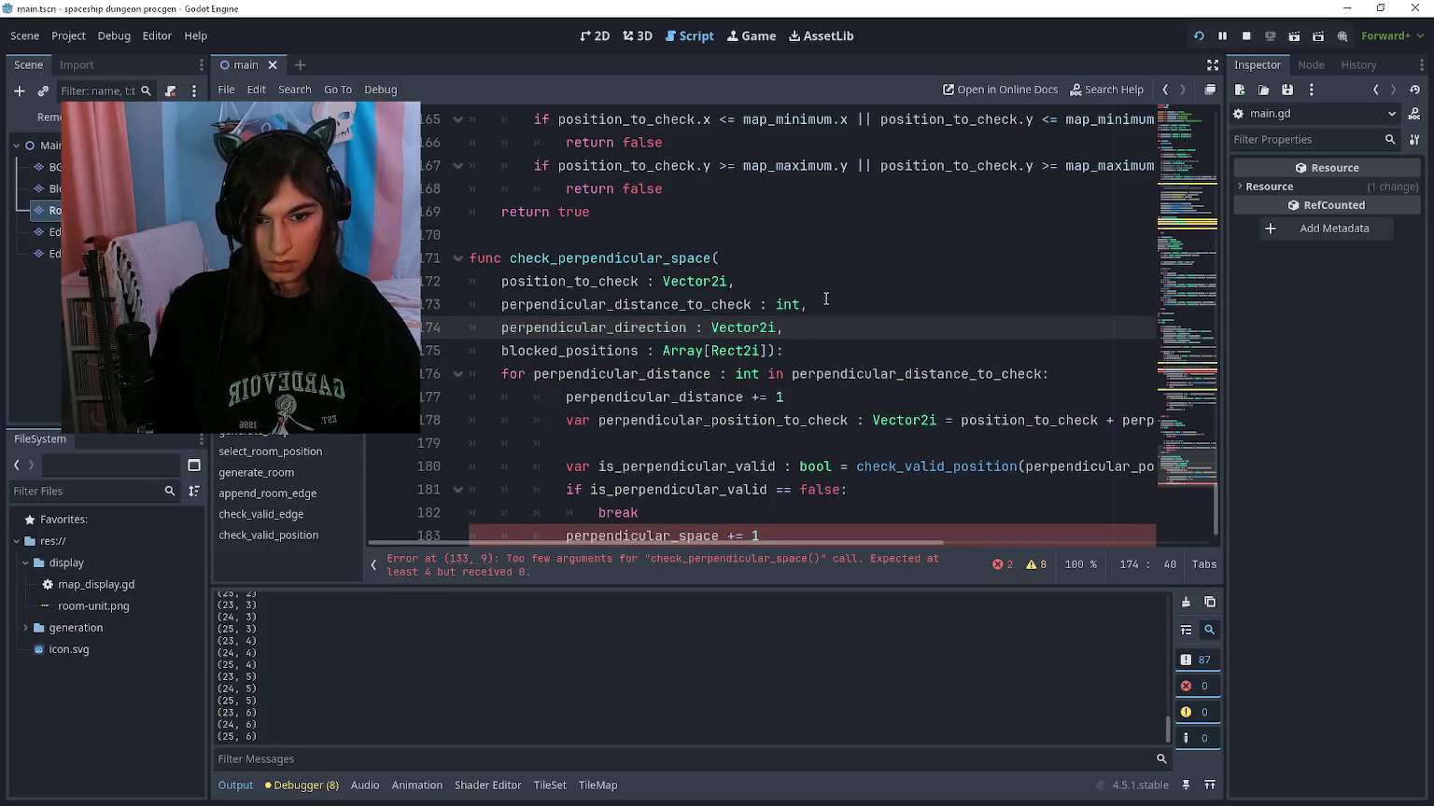
scroll(819, 310, down, 1)
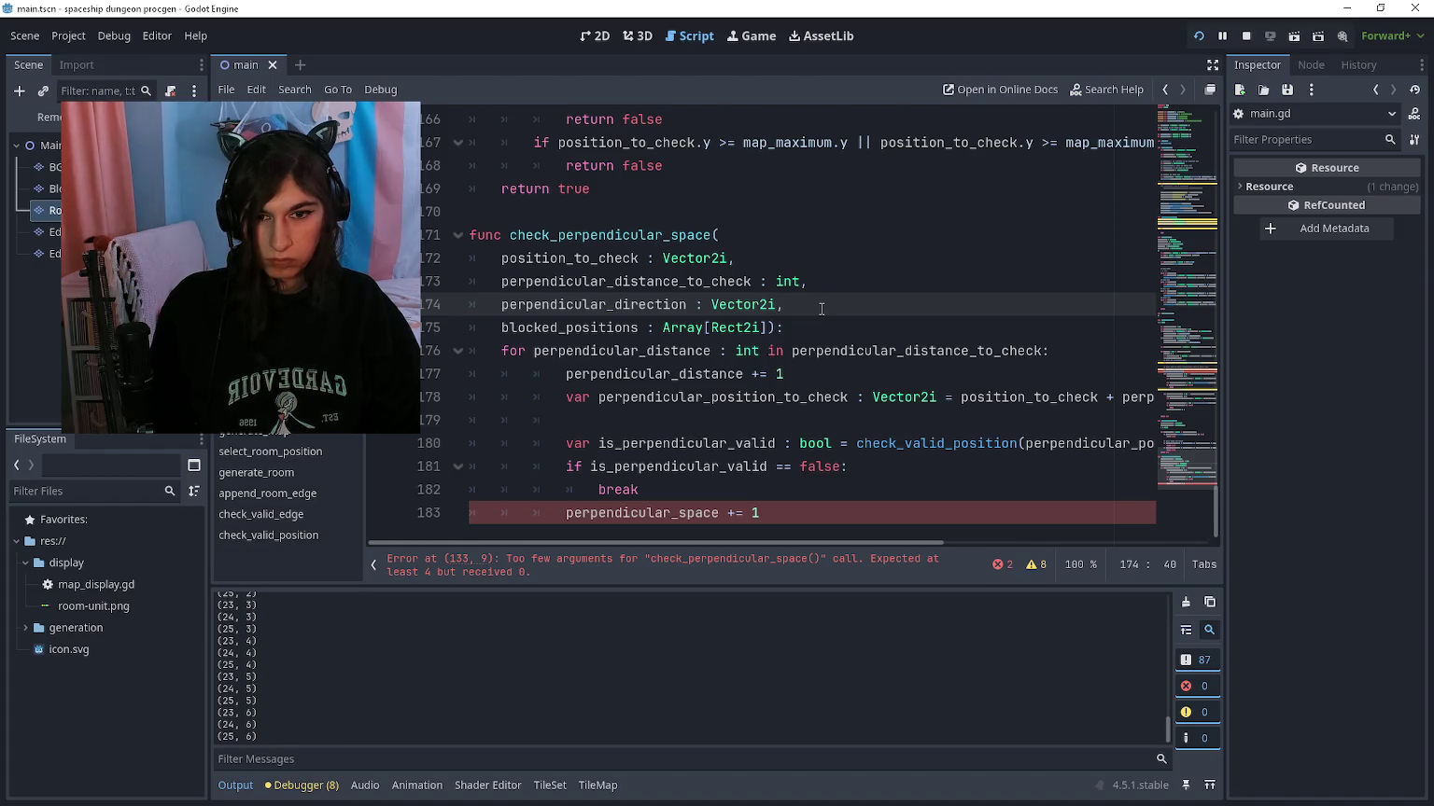
click(775, 326)
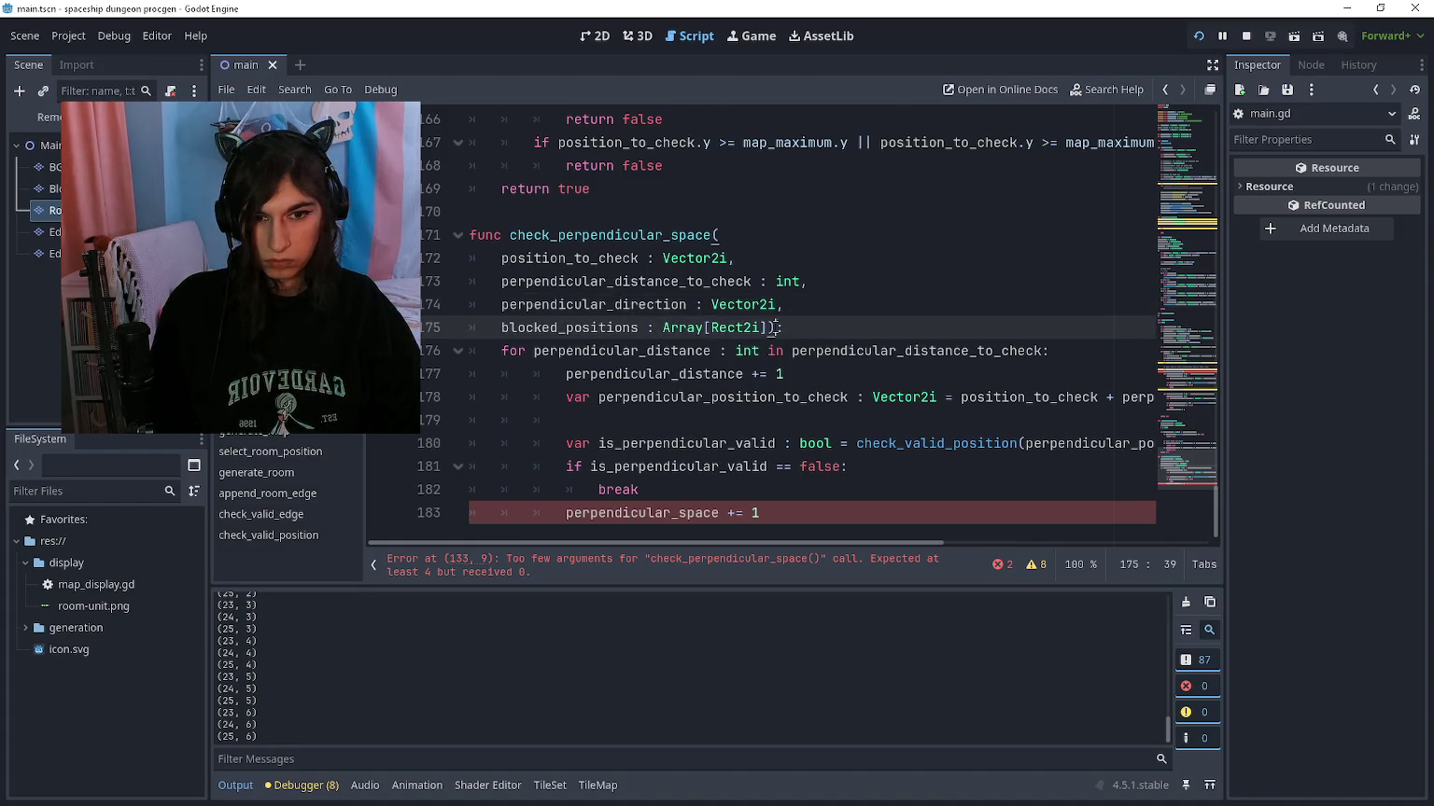
Step: Give the function an int return type and start a perpendicular_space variable declaration
text(-> i)
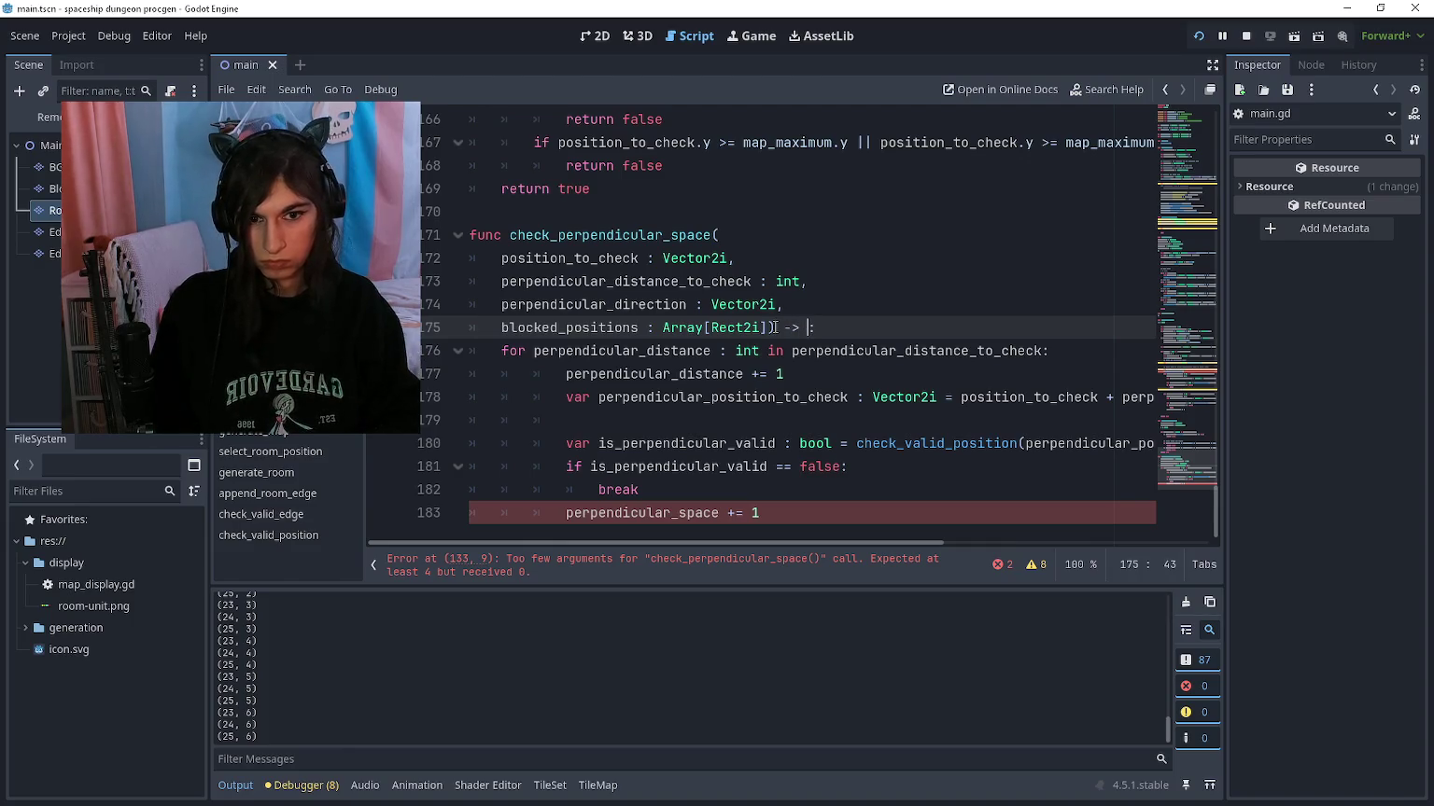
text(n)
key(Return)
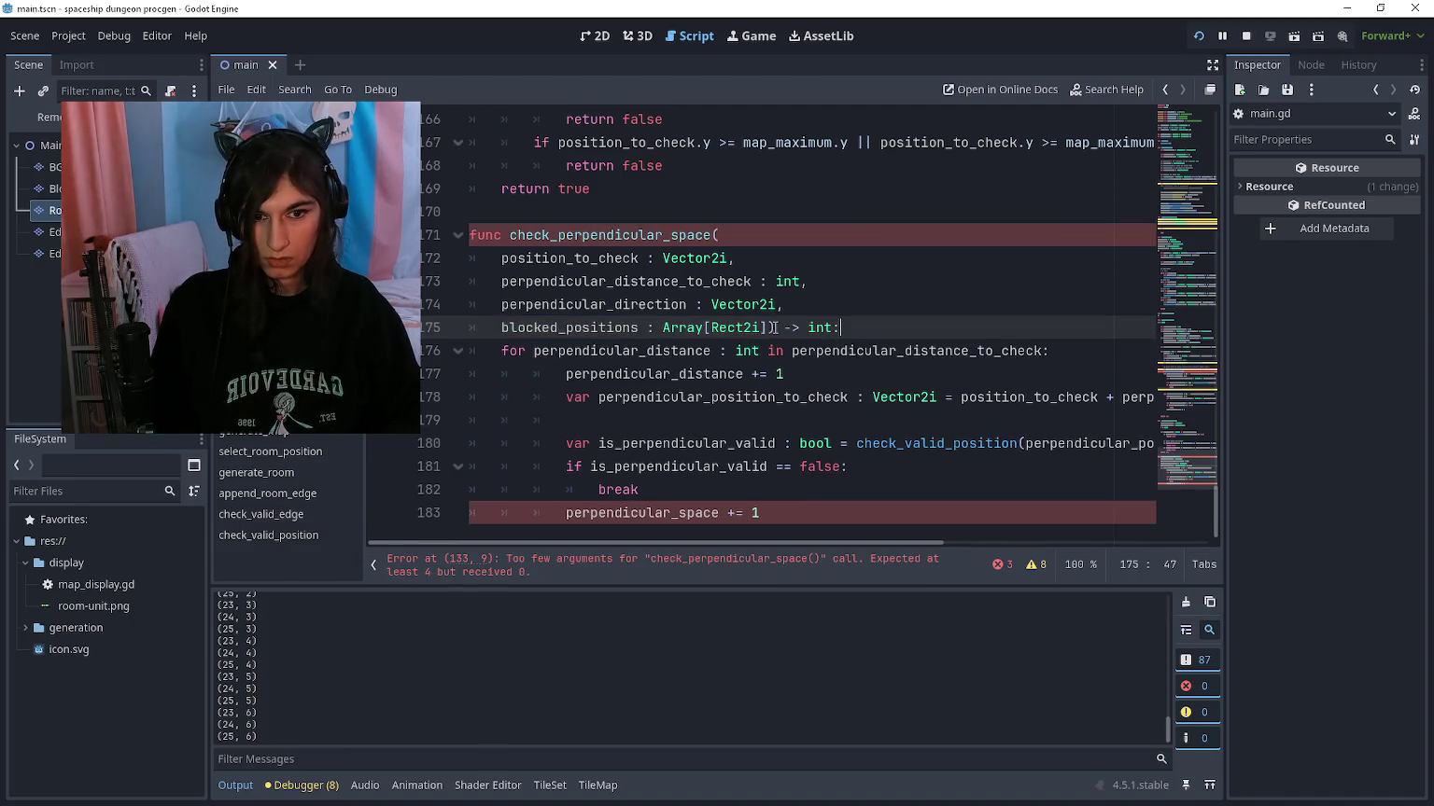
key(End)
key(Return)
key(BackSpace)
text(var perpe)
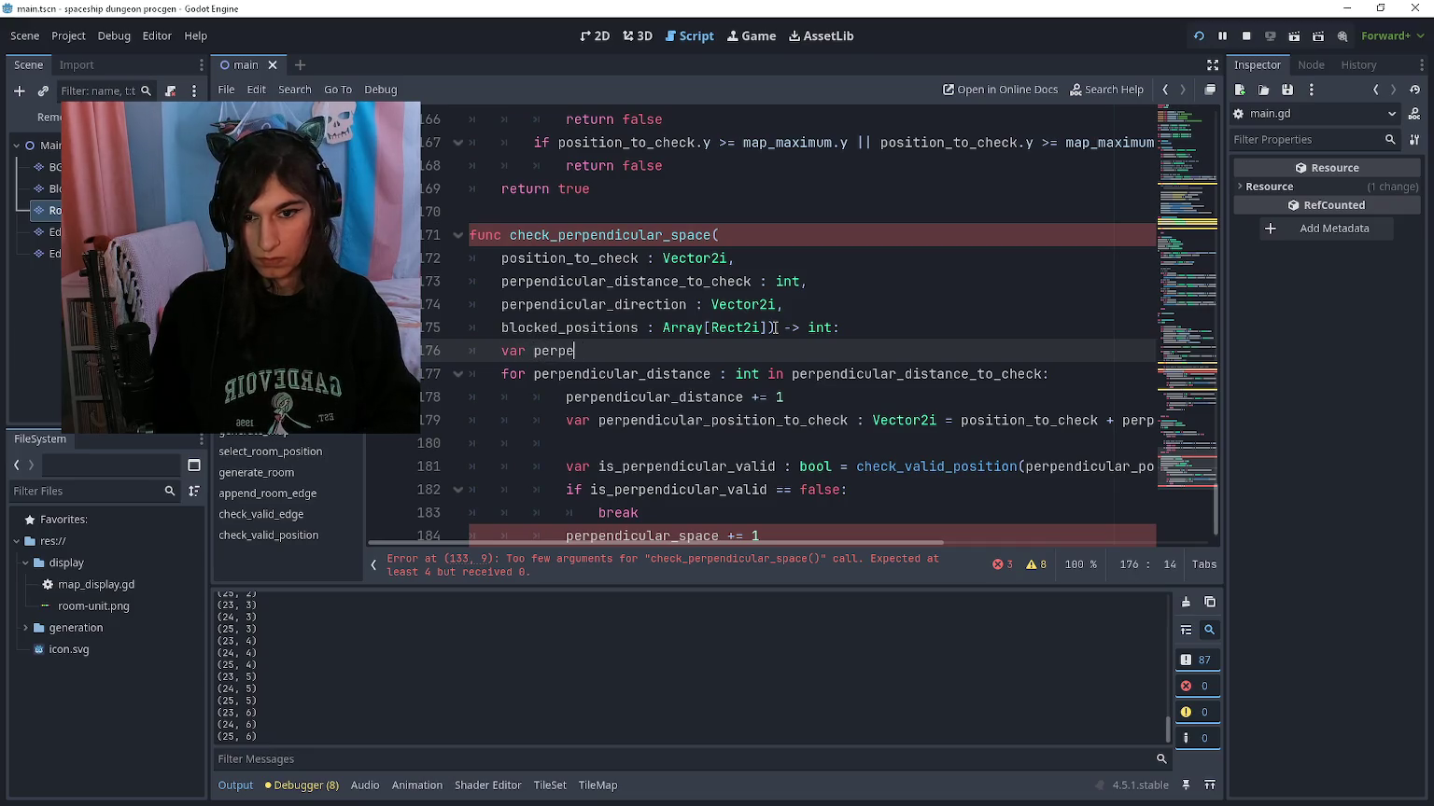
text(ndicular_space)
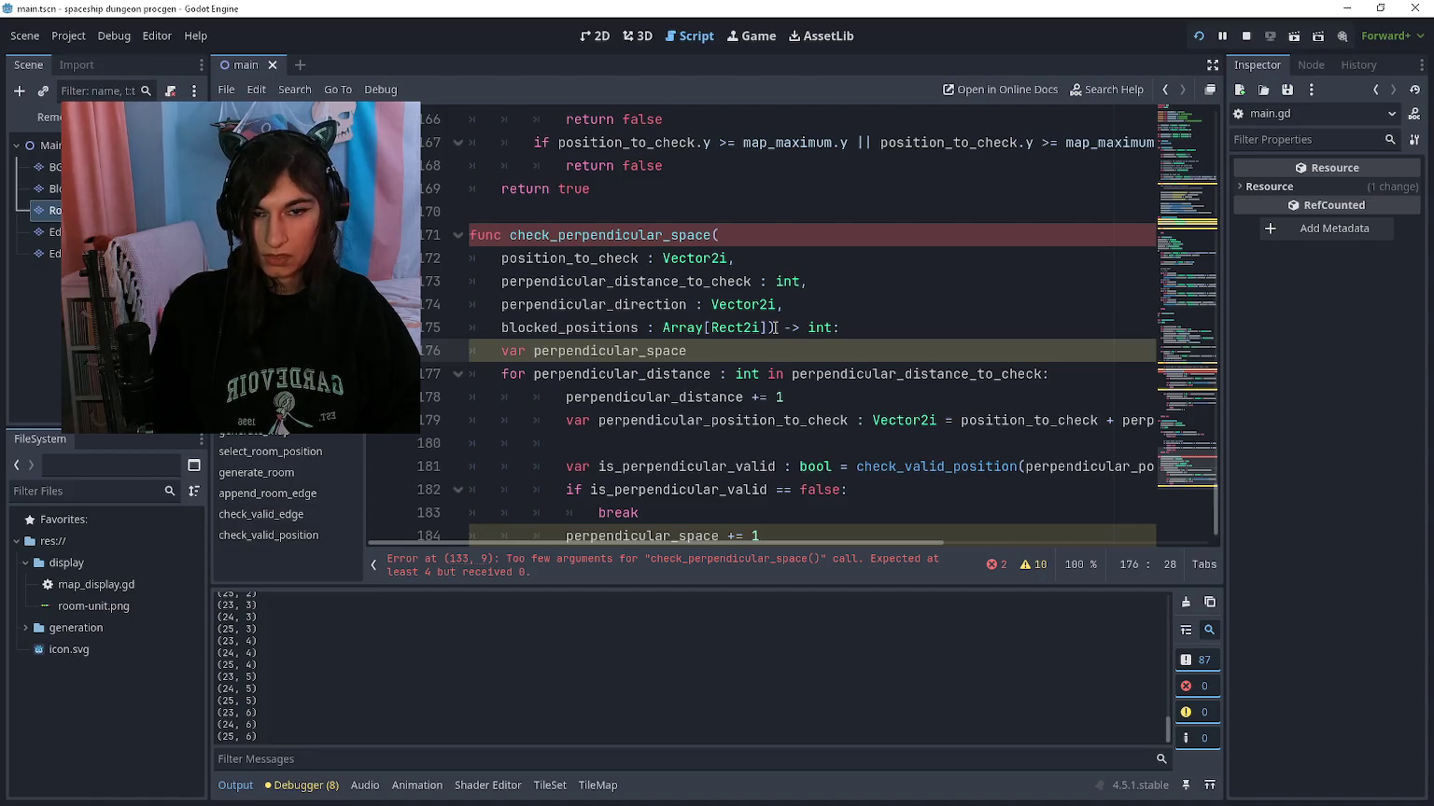
Step: Change the function's return type from int to bool
scroll(774, 328, up, 5)
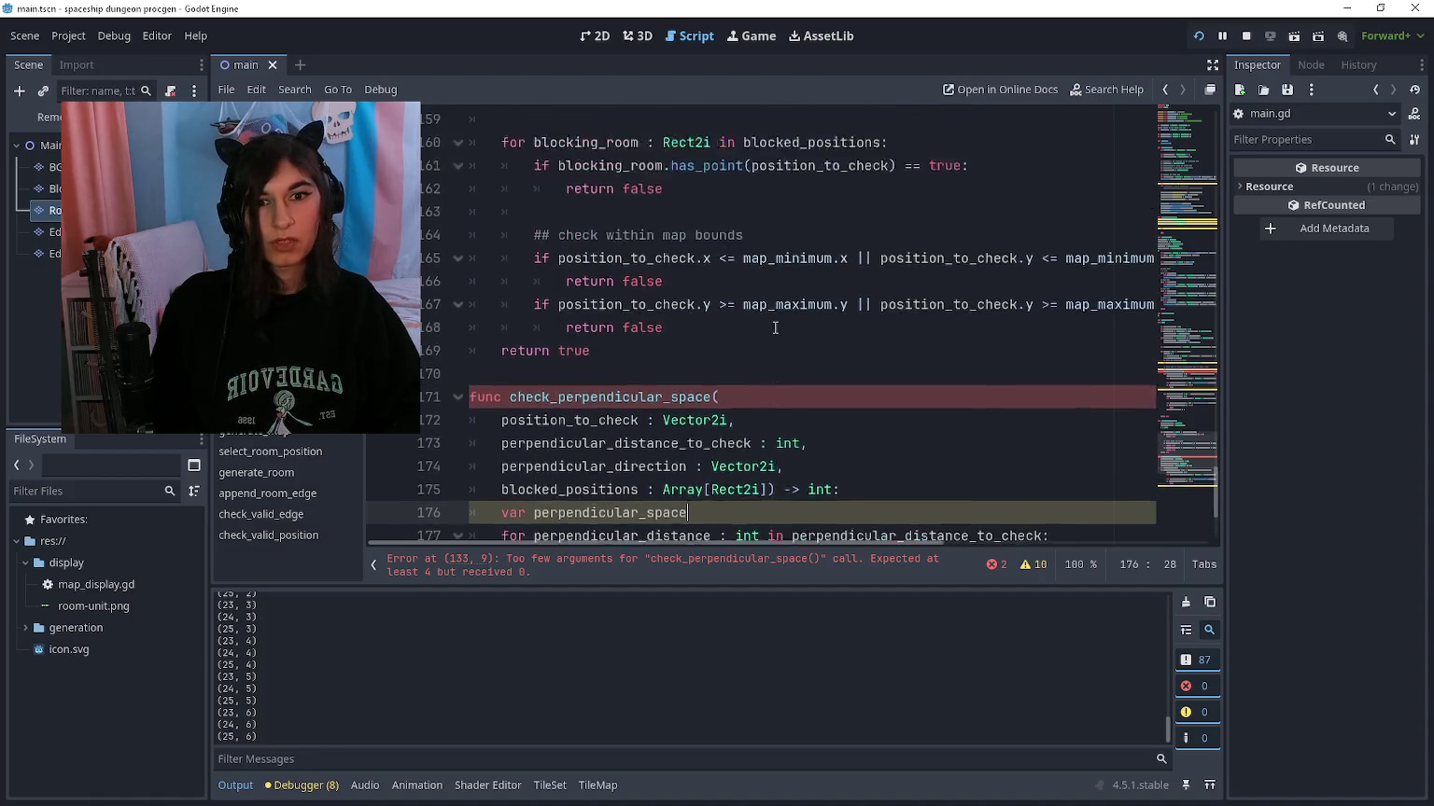
click(775, 327)
scroll(775, 327, down, 5)
key(Down)
key(Down)
key(Down)
key(Down)
key(Down)
key(Down)
key(Up)
key(BackSpace)
key(BackSpace)
key(BackSpace)
text(bool)
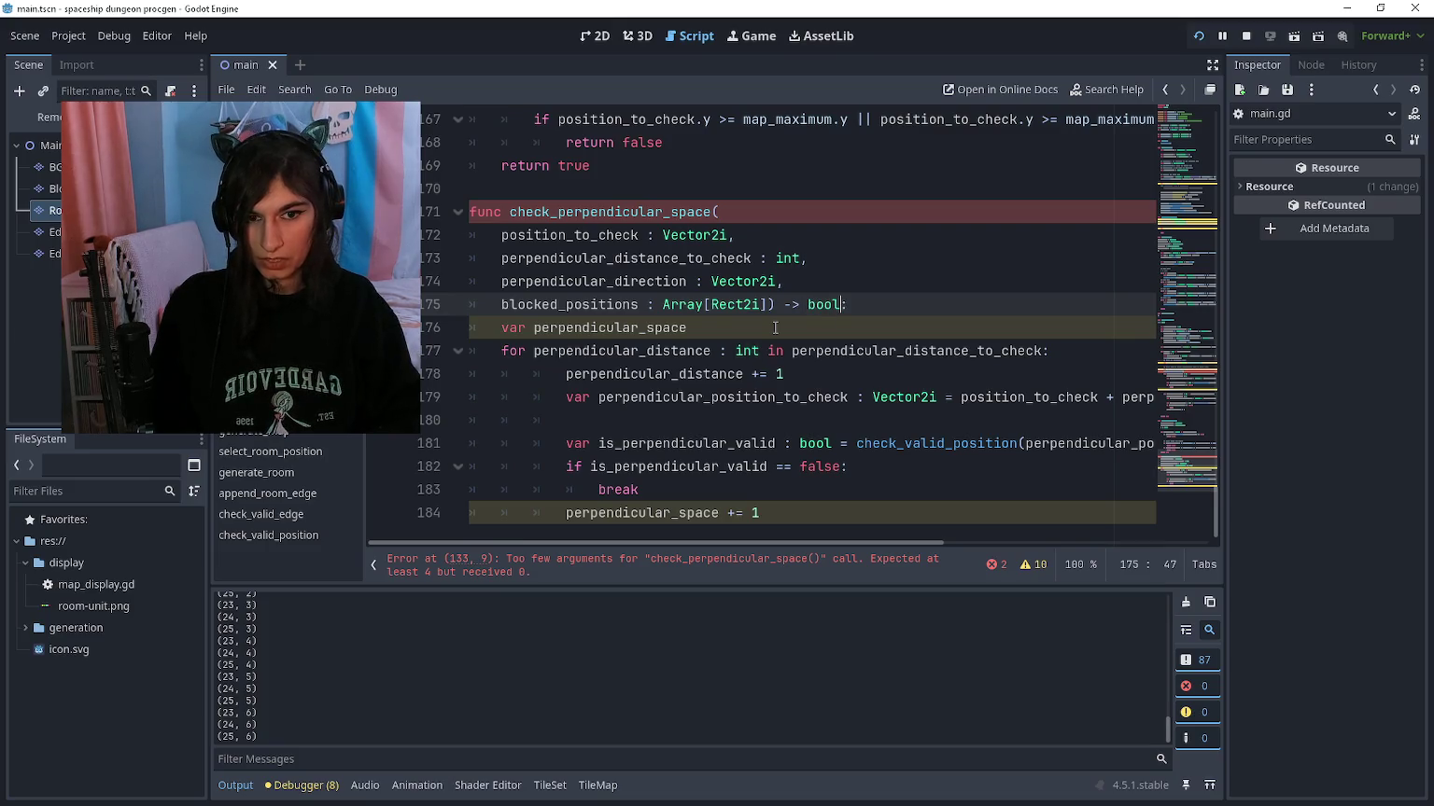
key(Escape)
Step: Retype the declaration as plain 'var perpendicular_space' without a default value
key(Down)
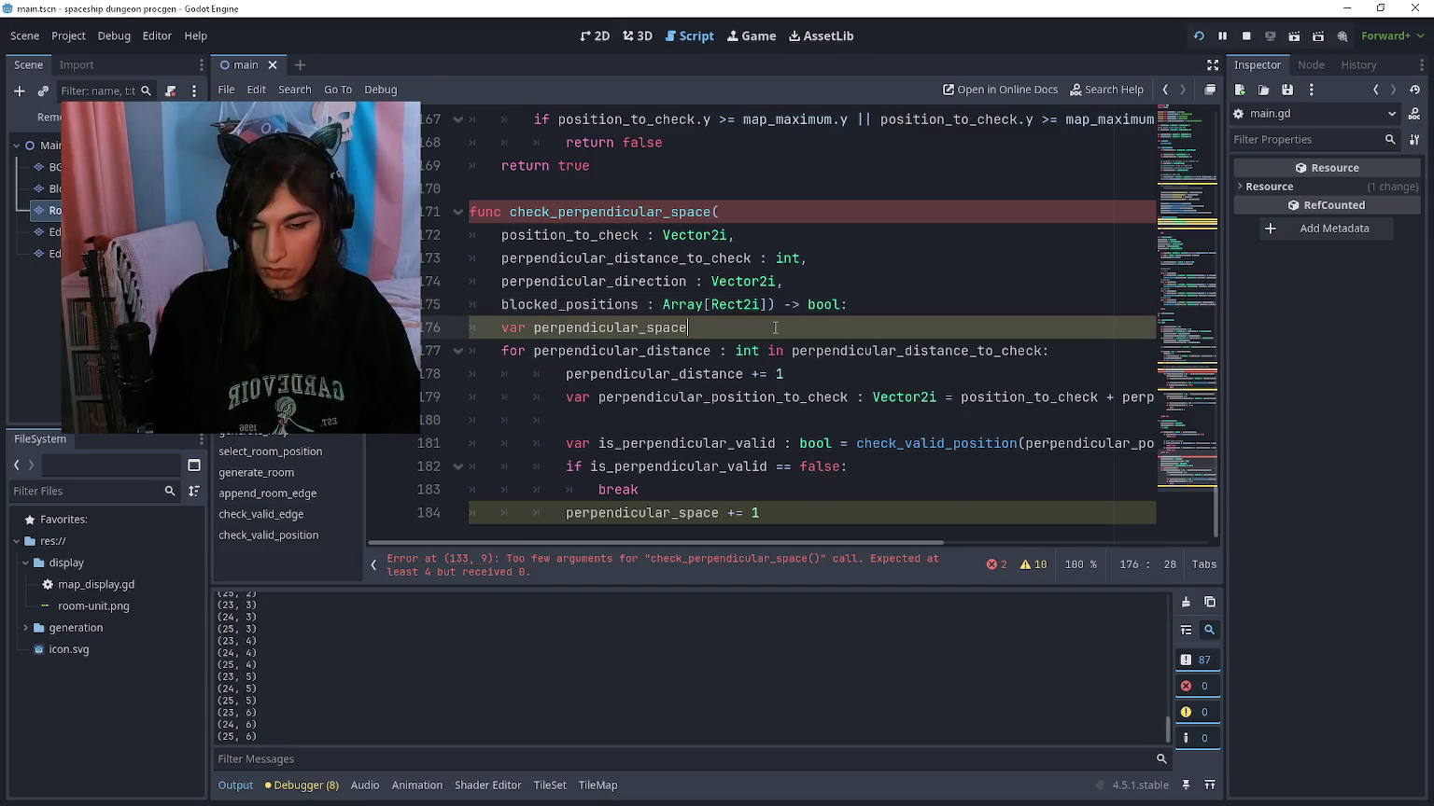
text( : bool)
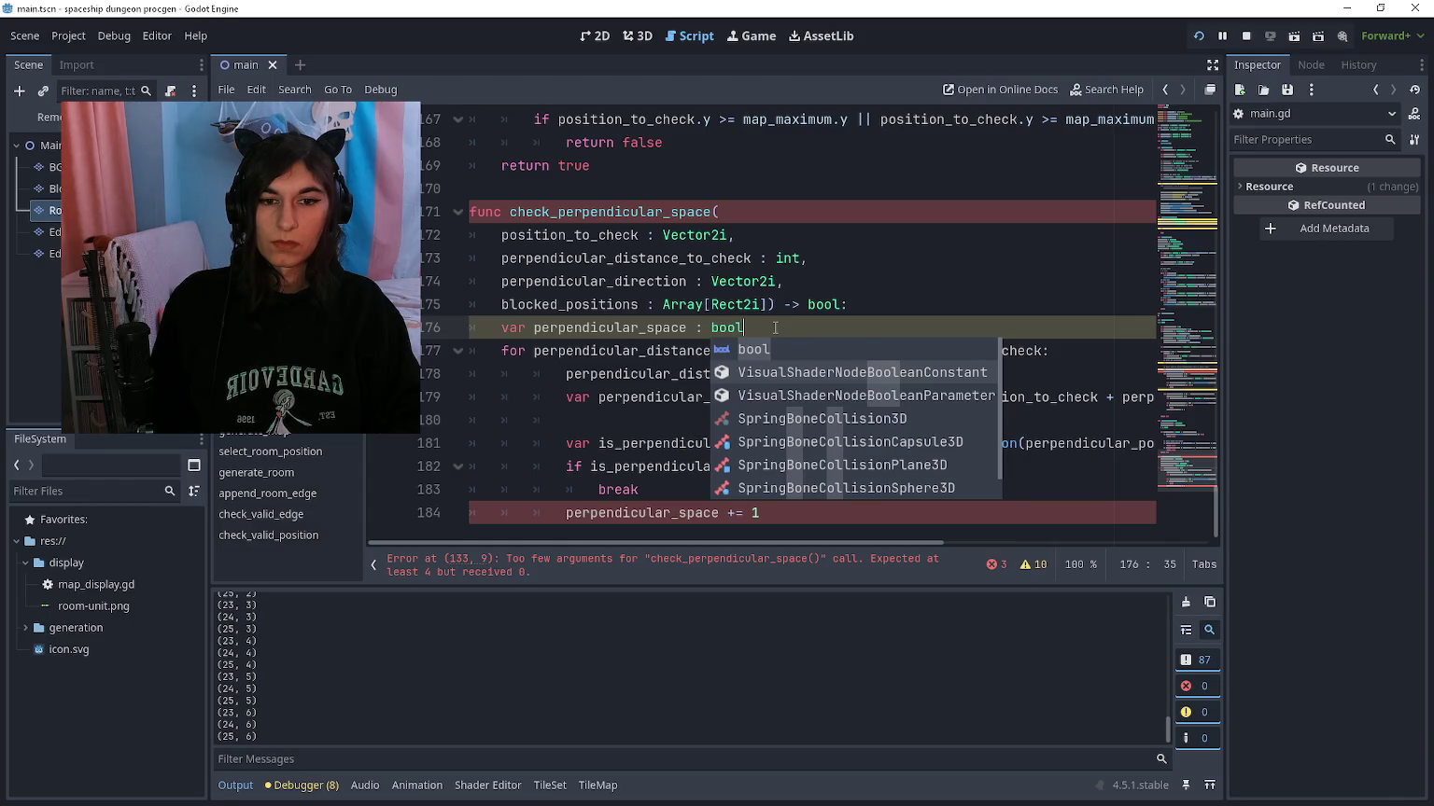
text( =)
key(BackSpace)
key(BackSpace)
key(BackSpace)
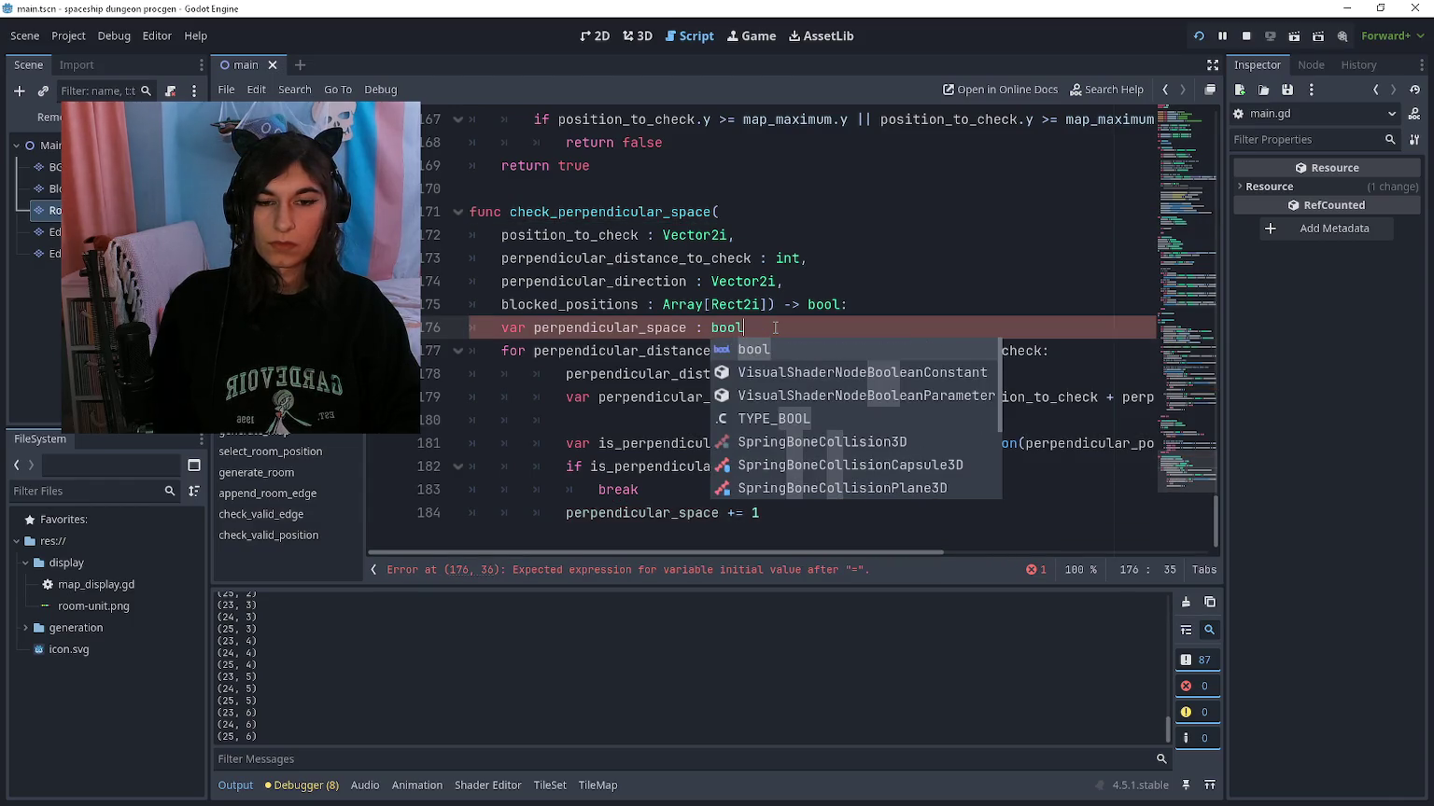
key(BackSpace)
key(BackSpace)
key(BackSpace)
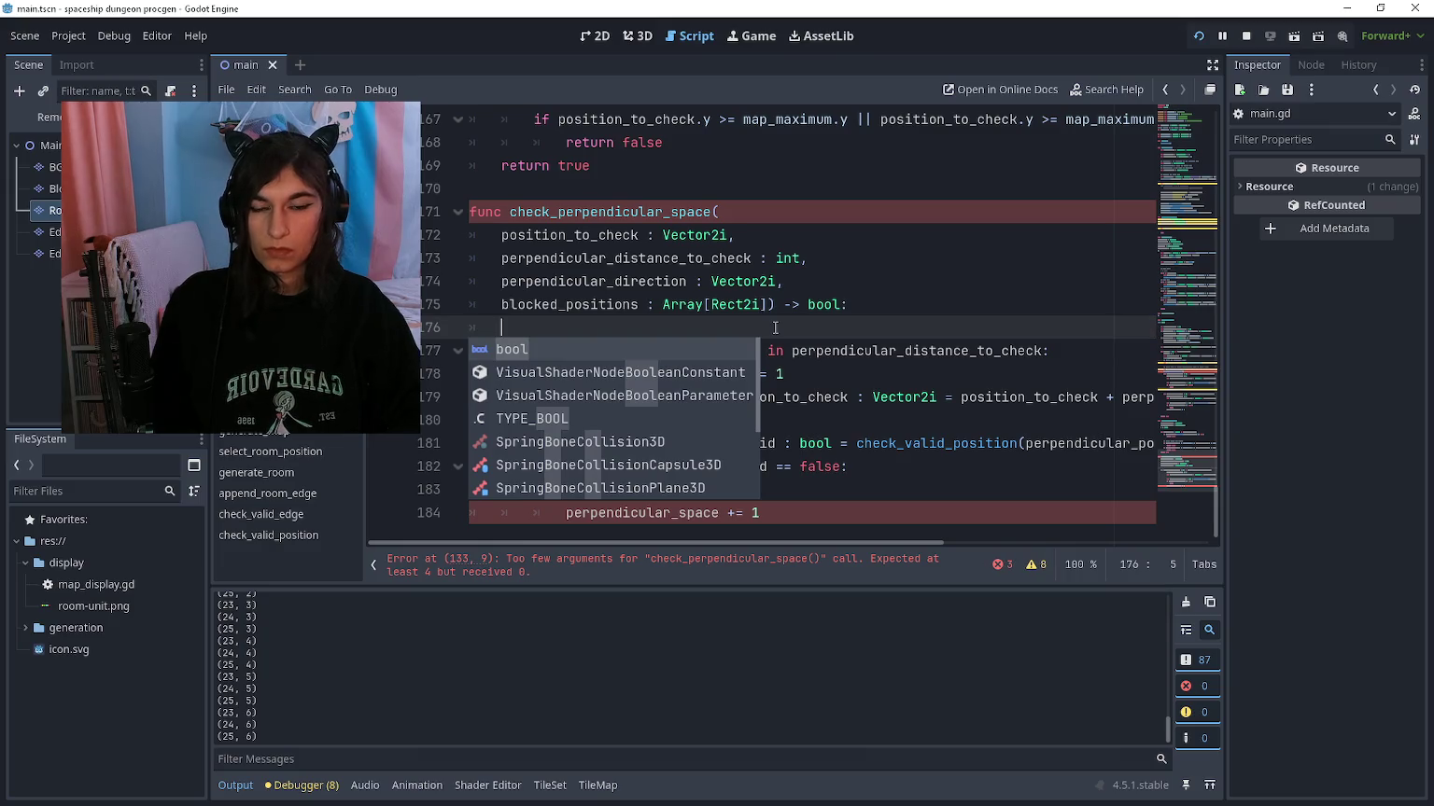
text(var perpend)
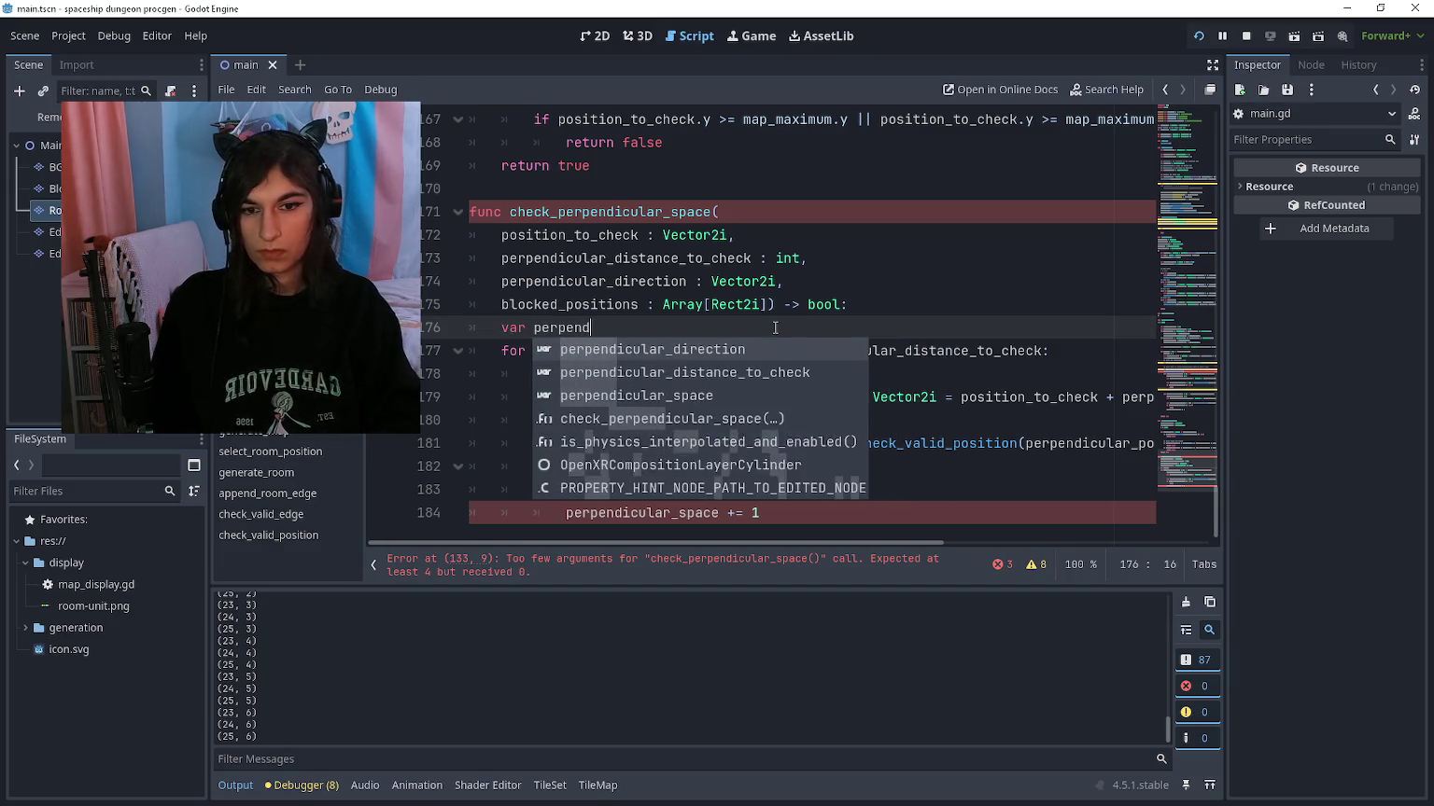
text(icular_space)
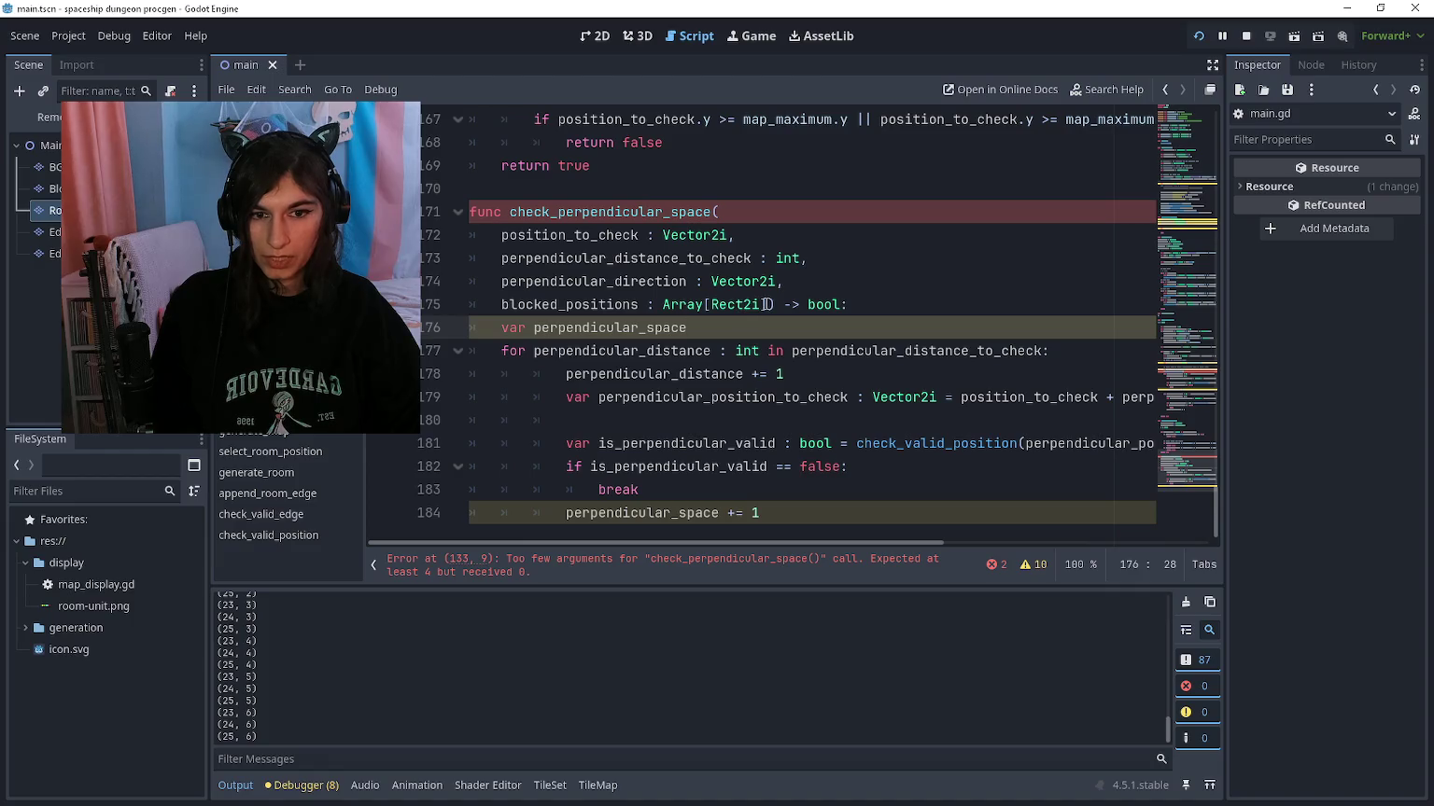
Step: Switch the function's return type back from bool to int
click(793, 284)
click(767, 305)
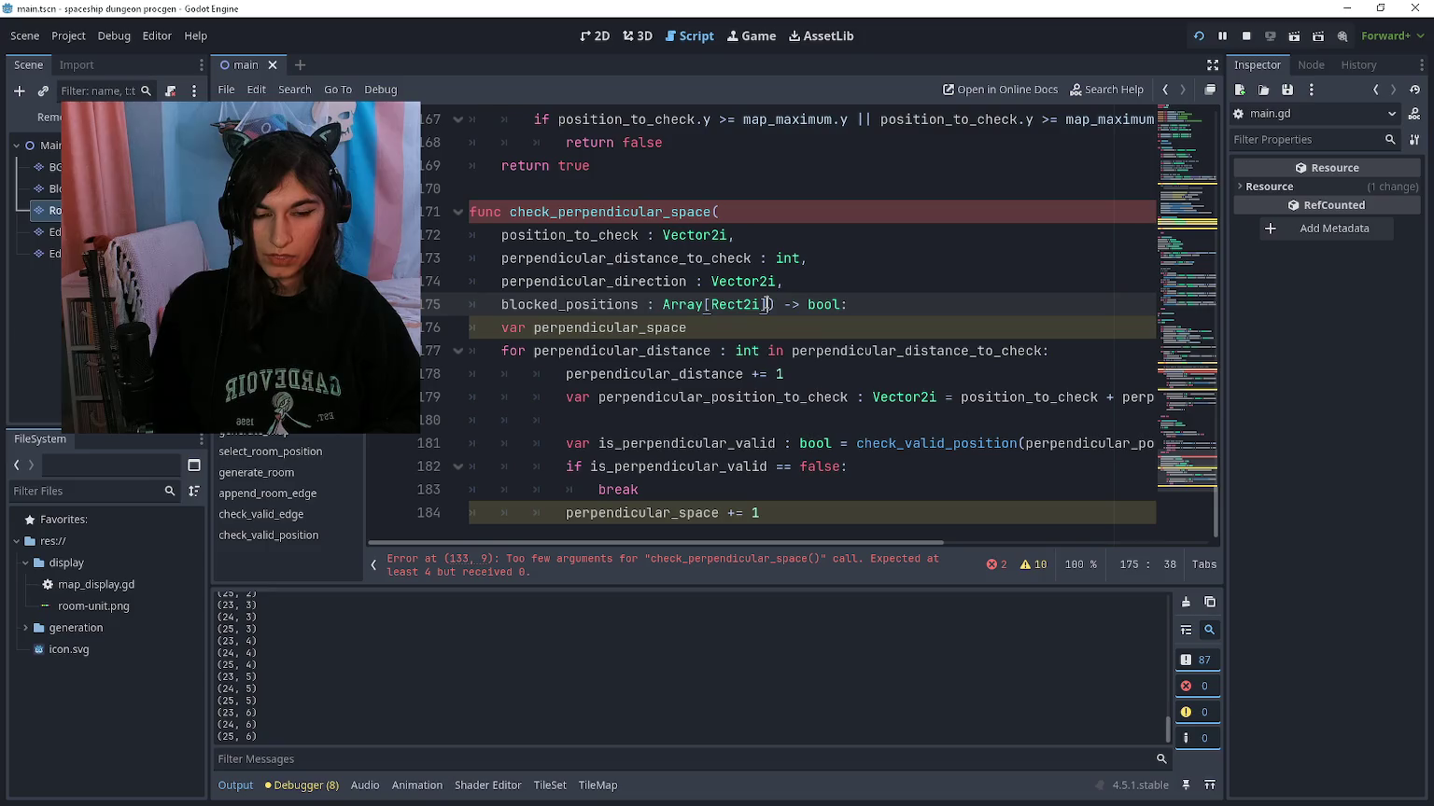
key(Right)
key(Right)
key(Right)
key(ctrl+Delete)
text(int)
key(Escape)
key(Down)
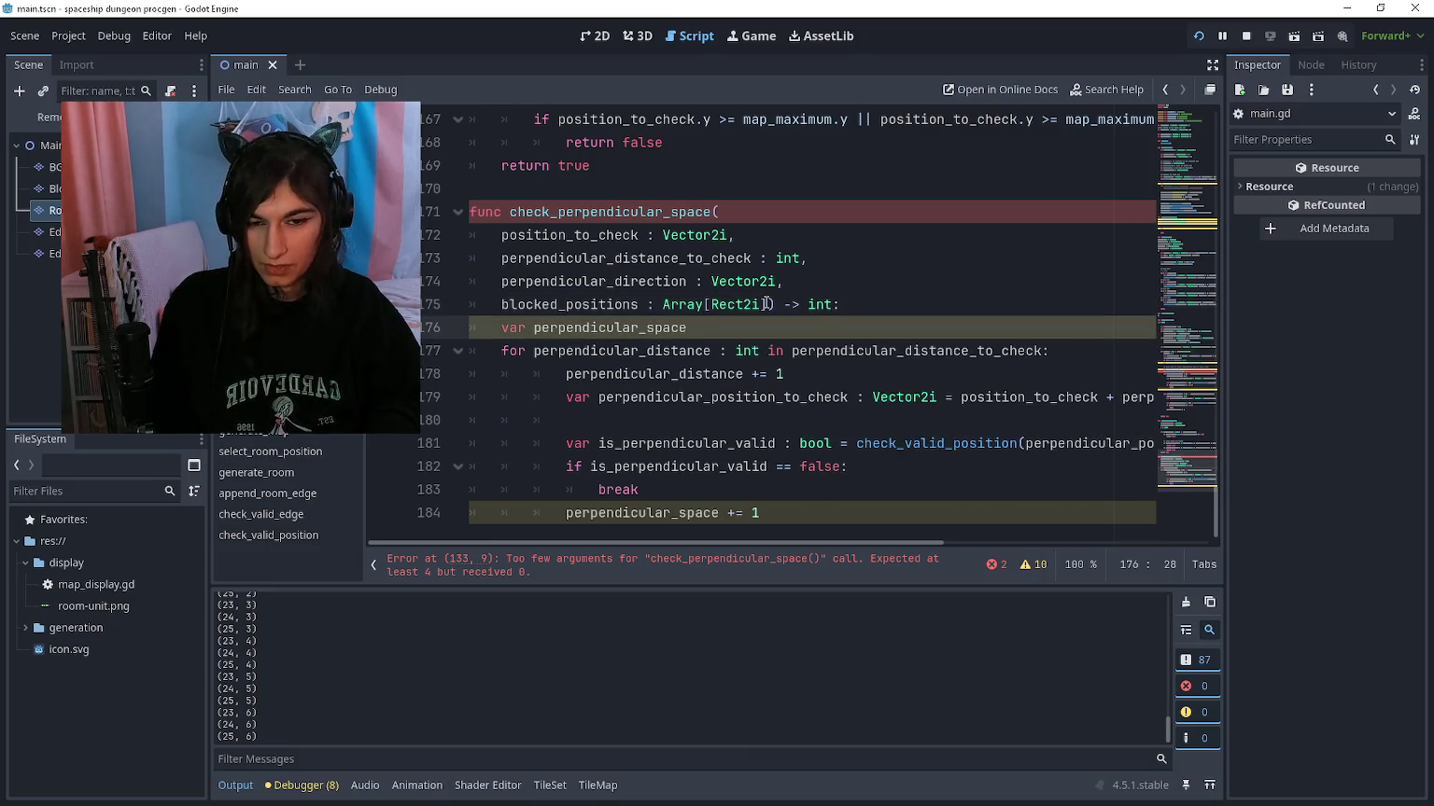
Step: Add 'return perpendicular_space' after the loop and expand the error details list
click(789, 507)
key(Return)
key(BackSpace)
text(return perpendicular_space)
key(Escape)
click(997, 563)
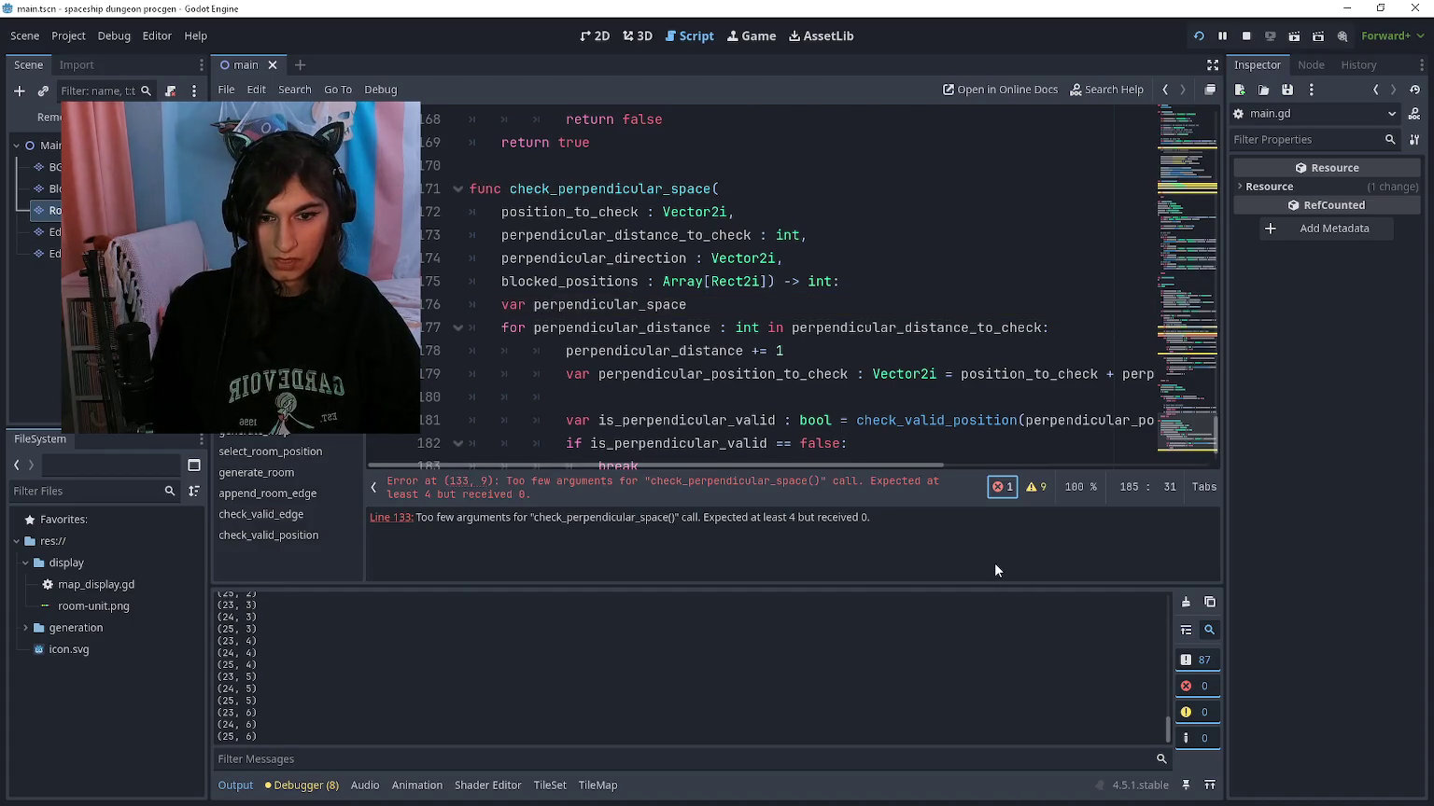
Step: Follow the line 184 warning and change the declaration to 'var perpendicular_space = 0'
click(848, 494)
click(1031, 486)
scroll(507, 560, down, 6)
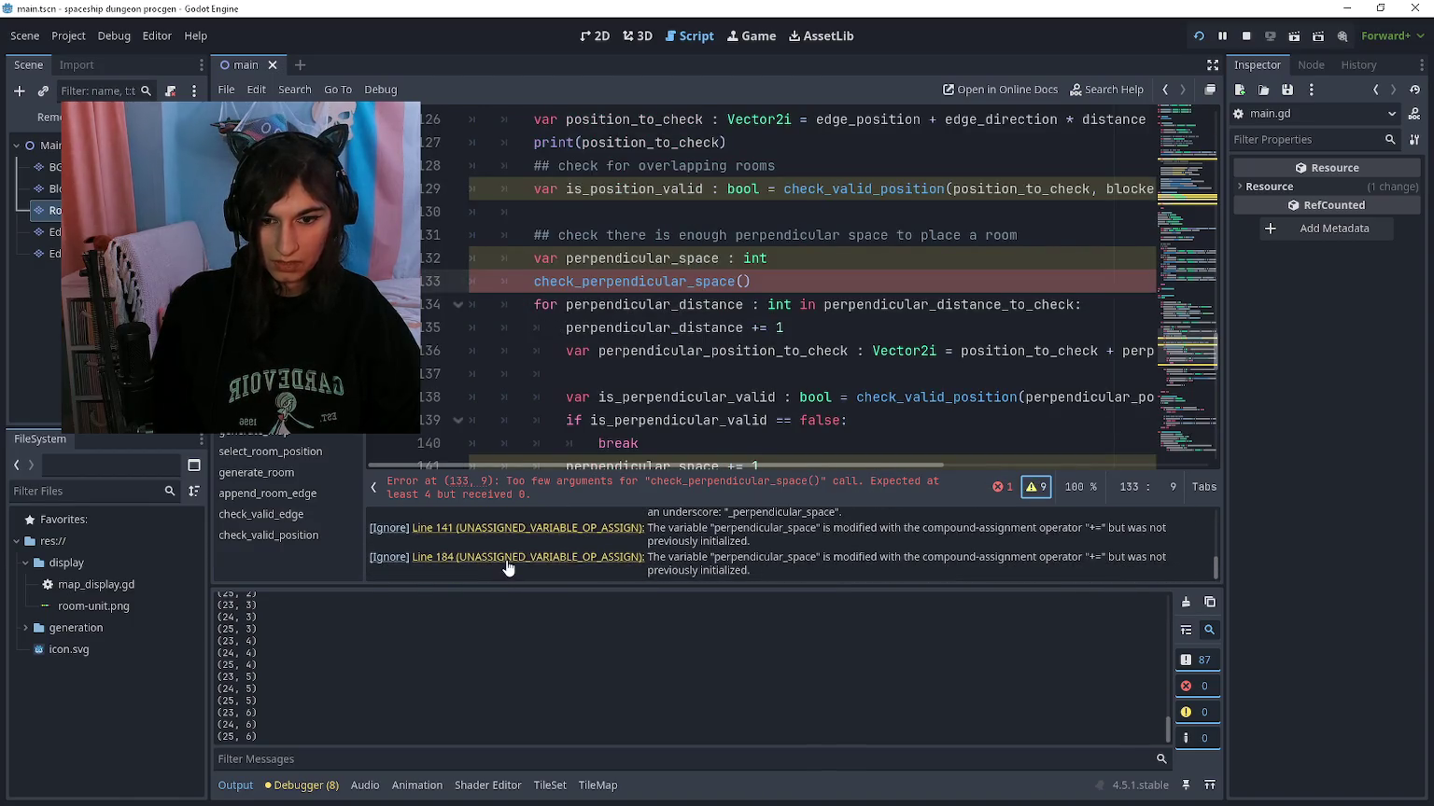
click(507, 557)
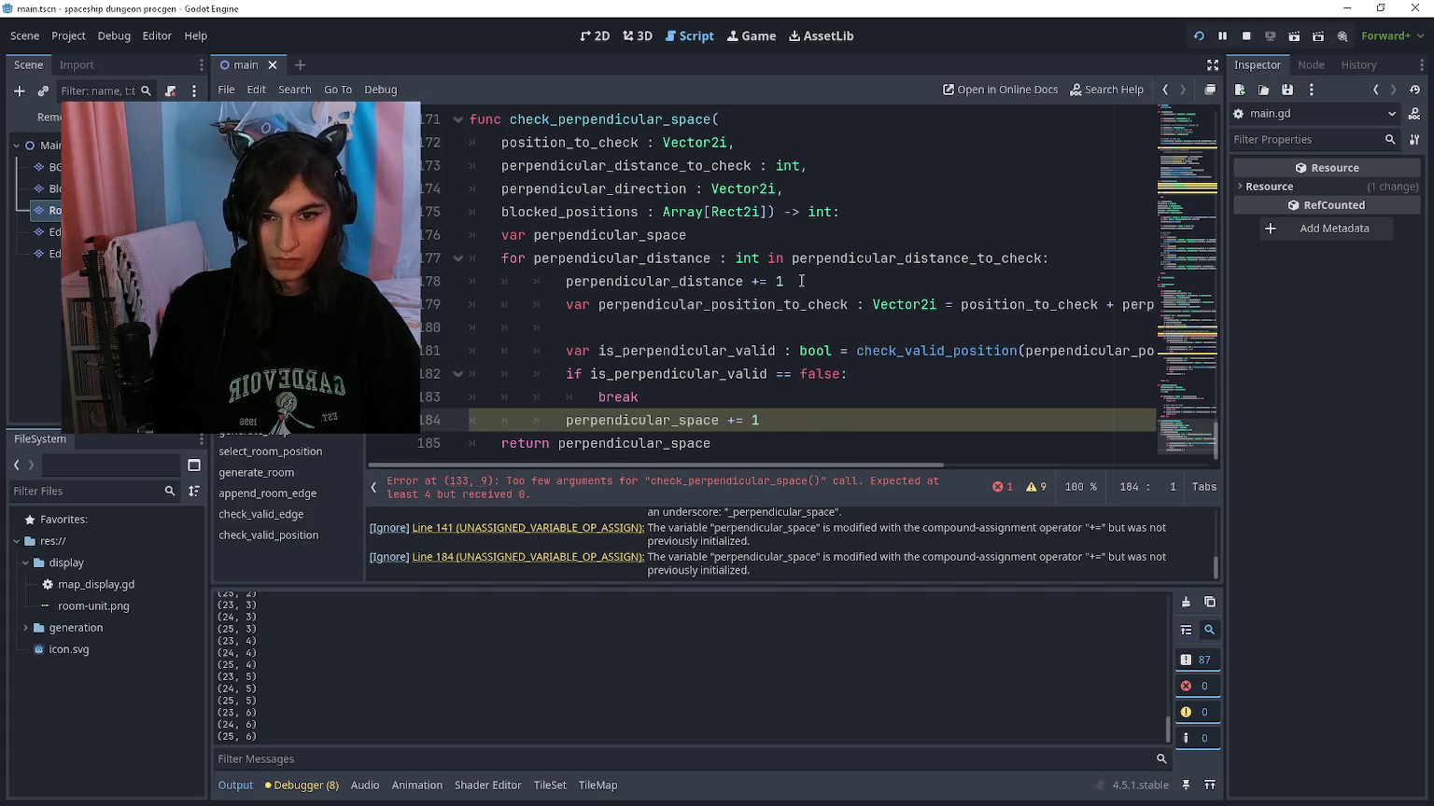
scroll(800, 281, up, 1)
click(728, 305)
text(= 0)
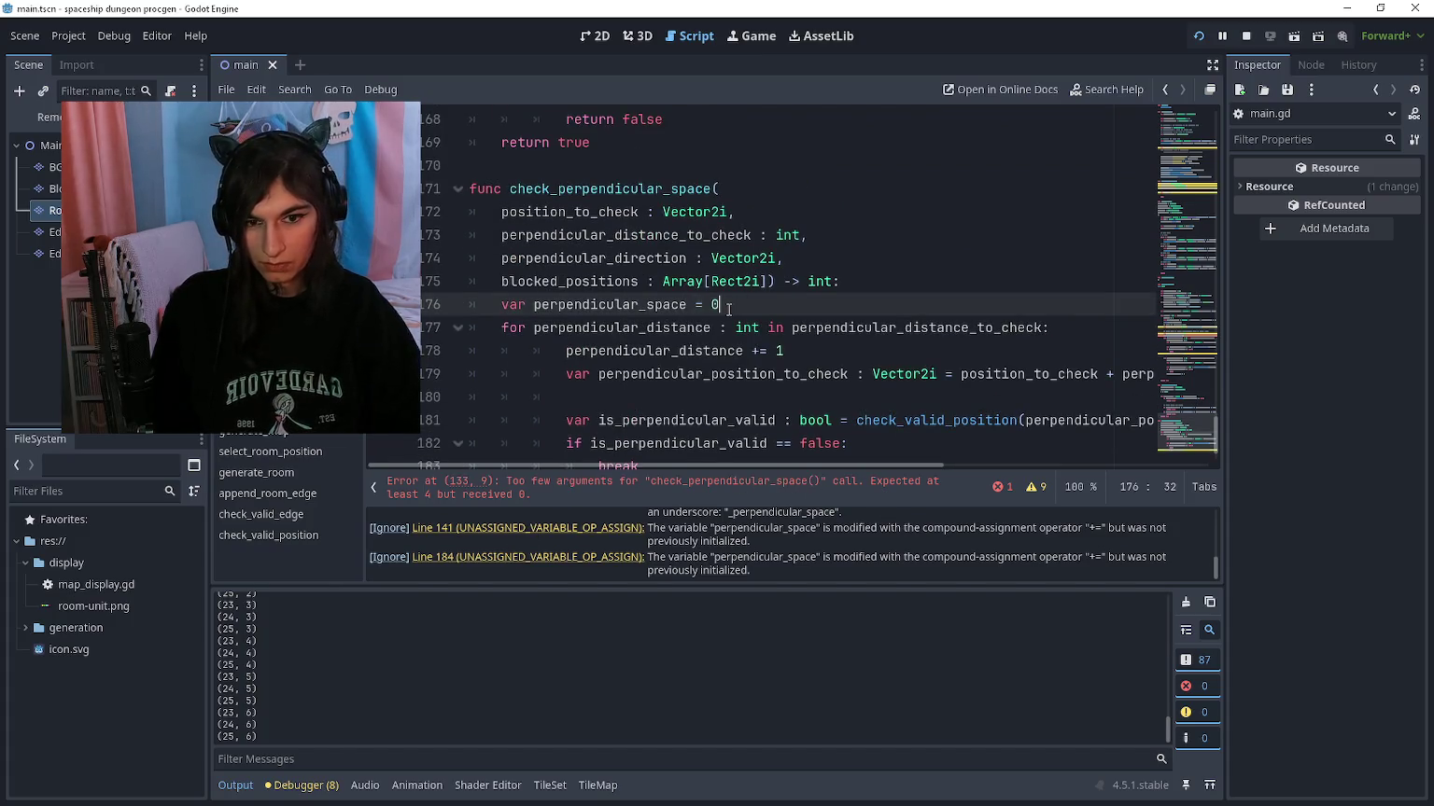
scroll(728, 309, down, 1)
click(1034, 486)
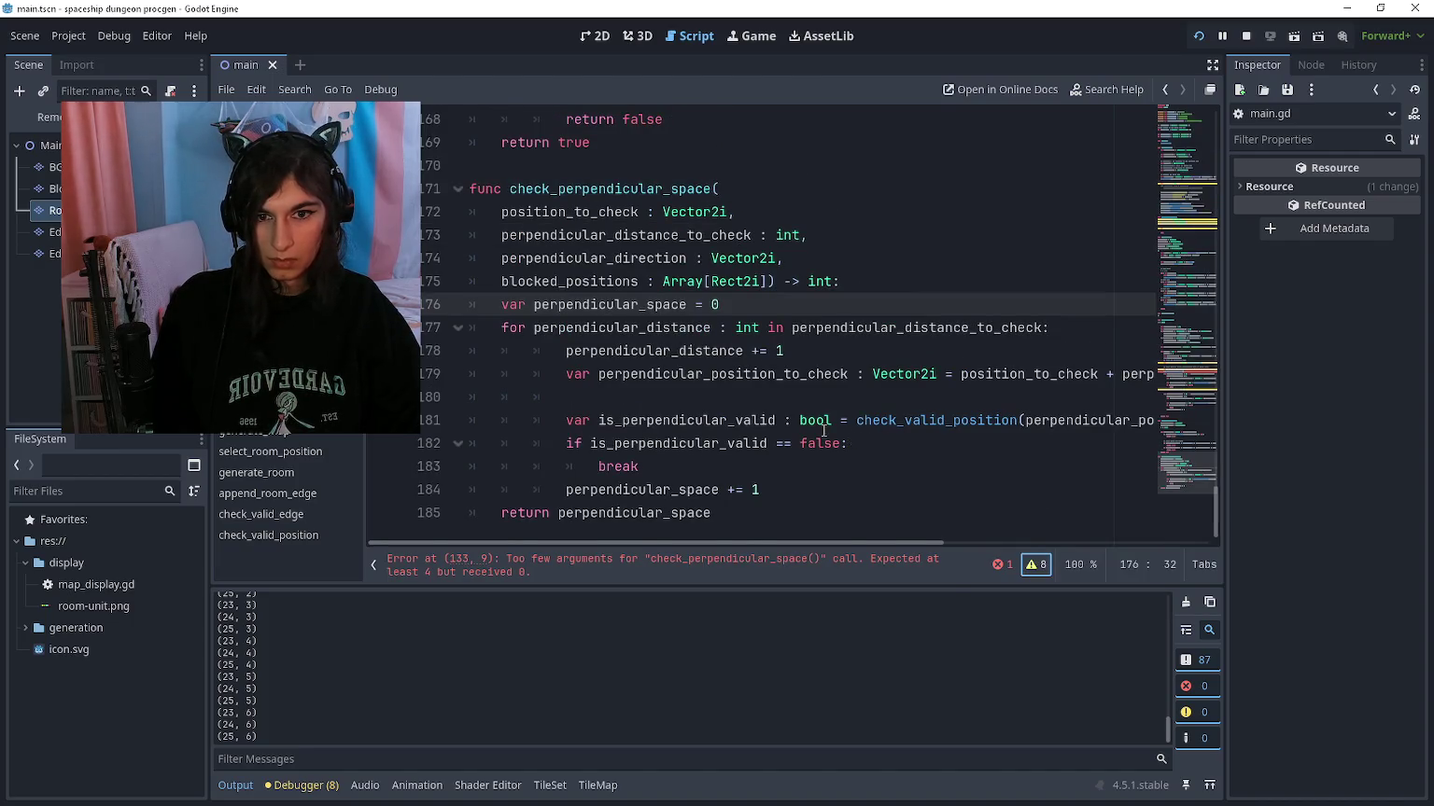
scroll(823, 428, up, 4)
scroll(780, 476, down, 4)
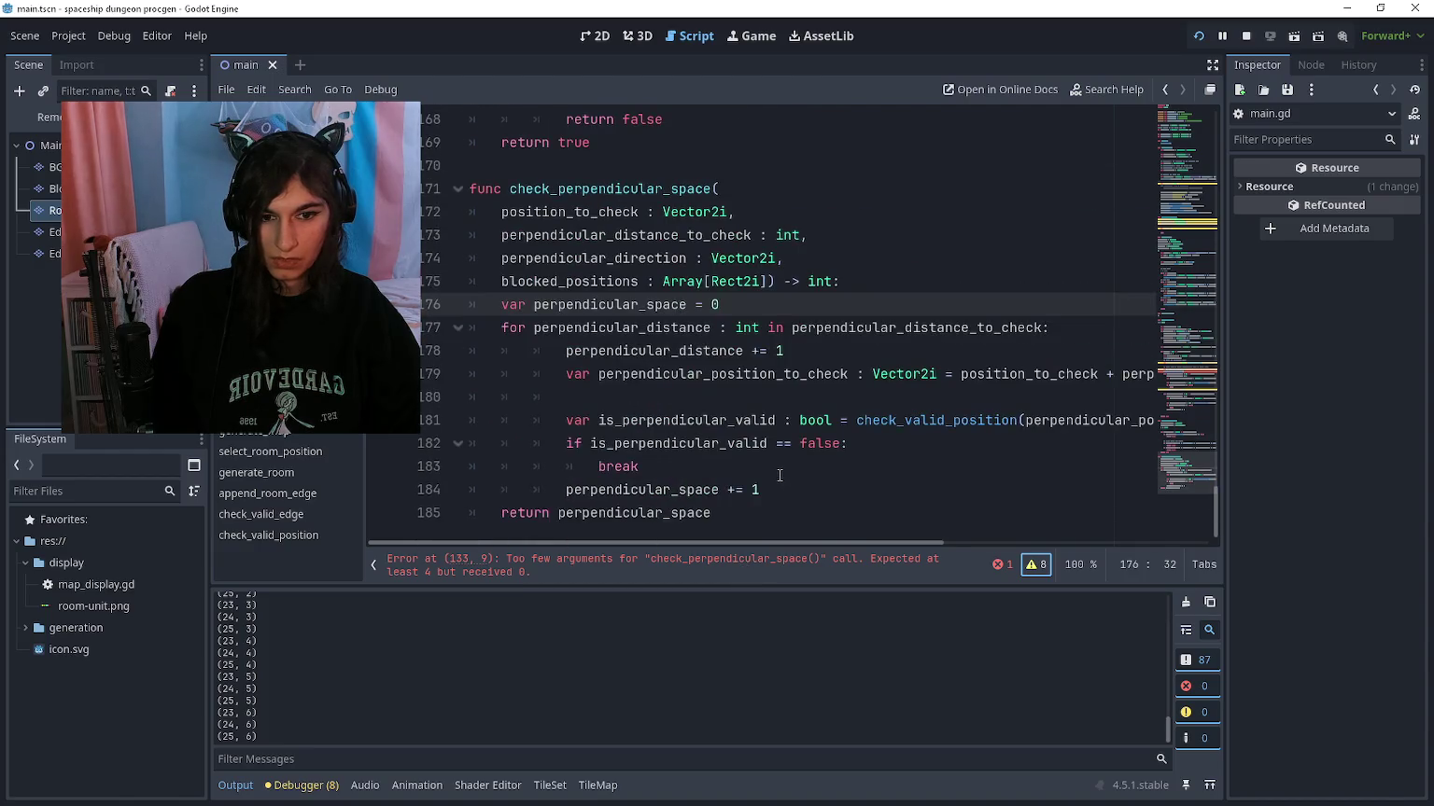
scroll(801, 467, up, 12)
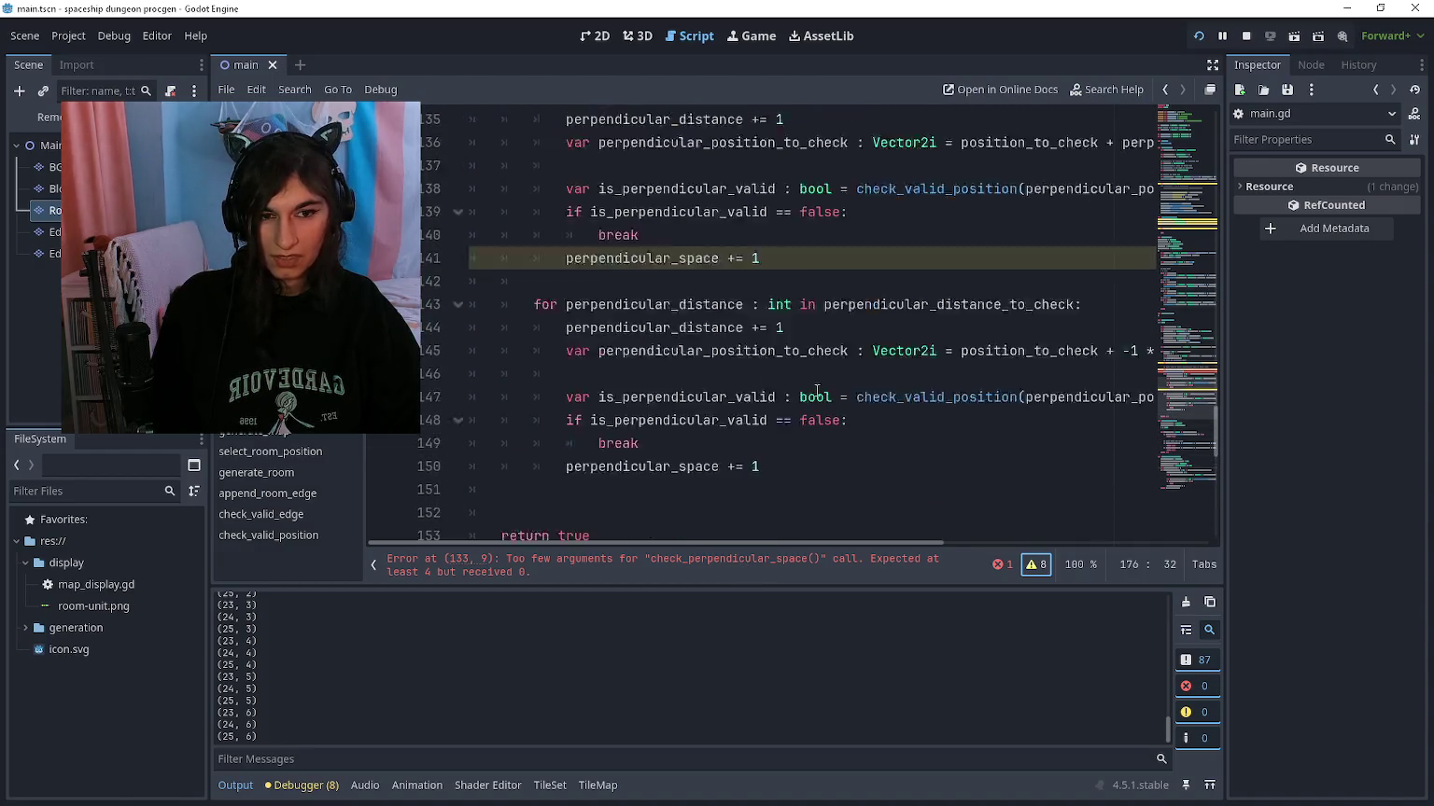
scroll(809, 336, up, 3)
Step: Pass position_to_check, perpendicular_distance_to_check, perpendicular_direction and blocked_positions in the line 133 call
click(744, 351)
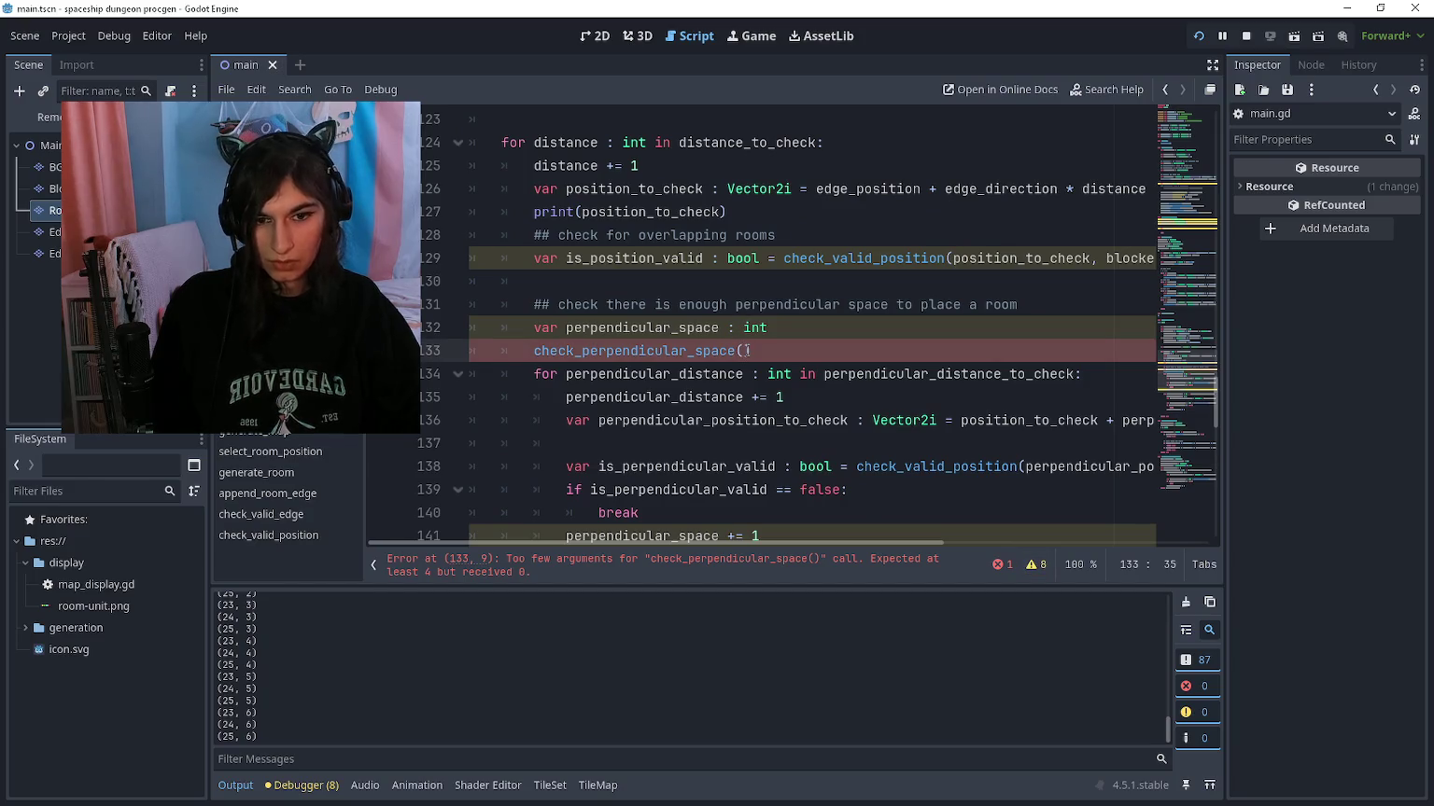
text(position_to_check, perpen)
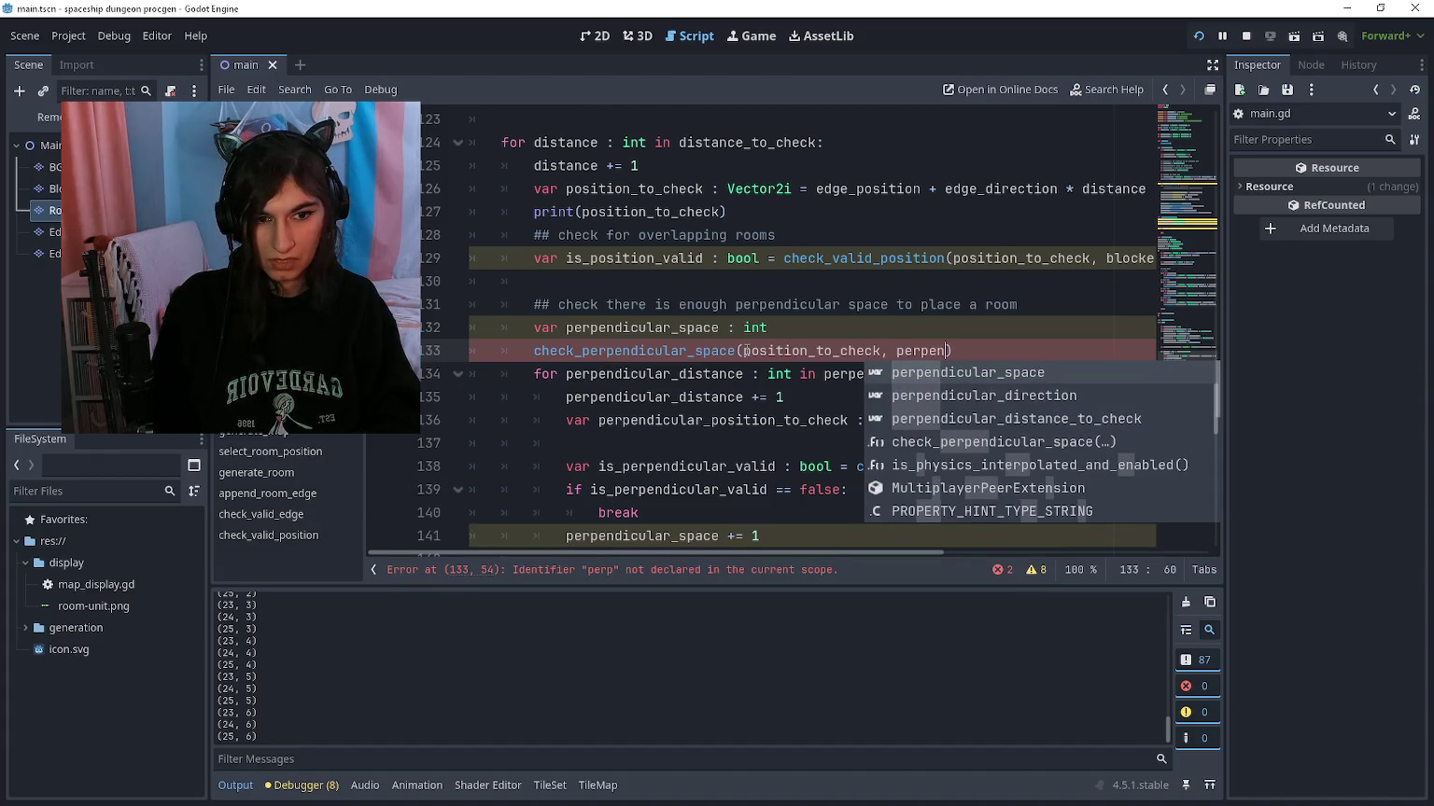
key(Down)
key(Down)
key(Return)
text(,)
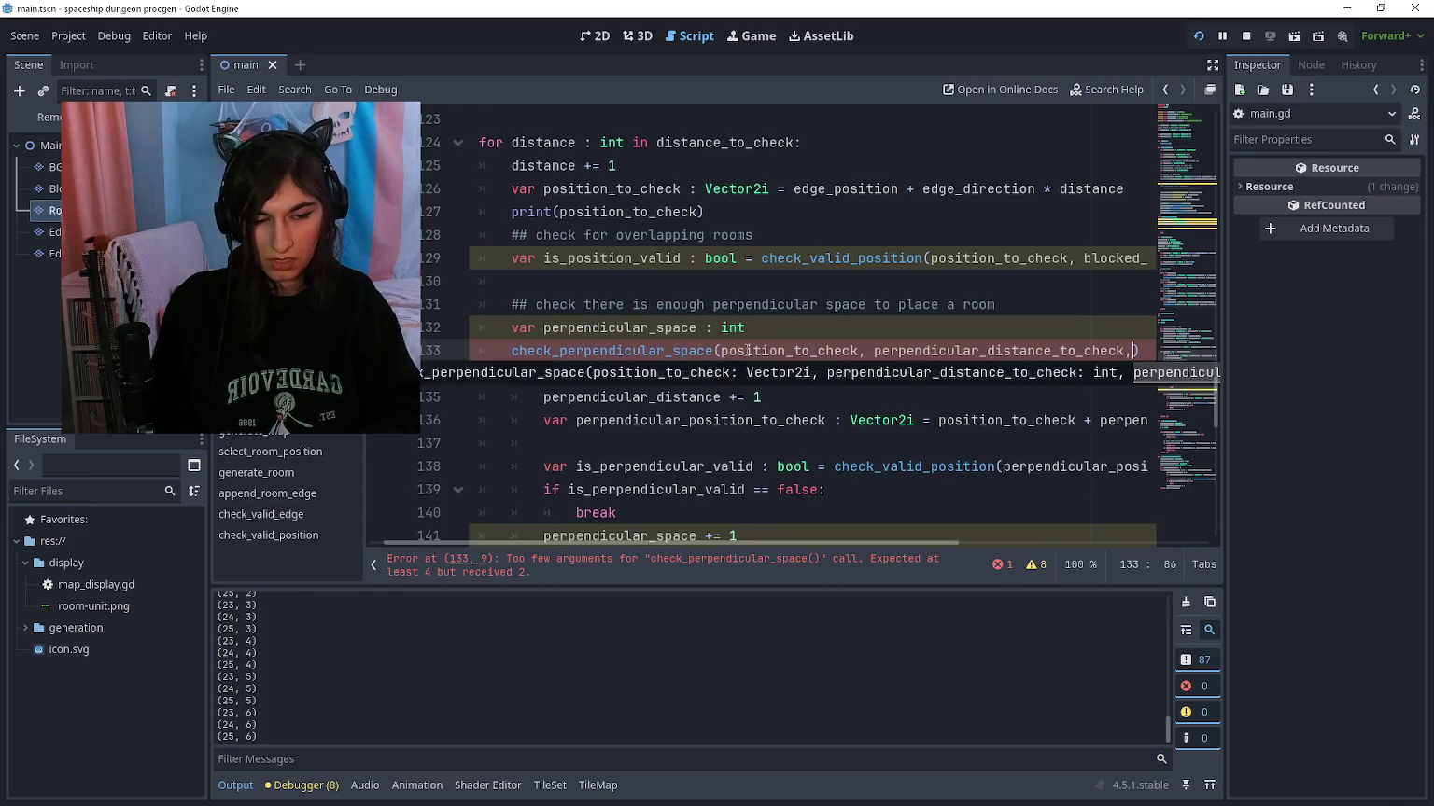
text( perpendicul)
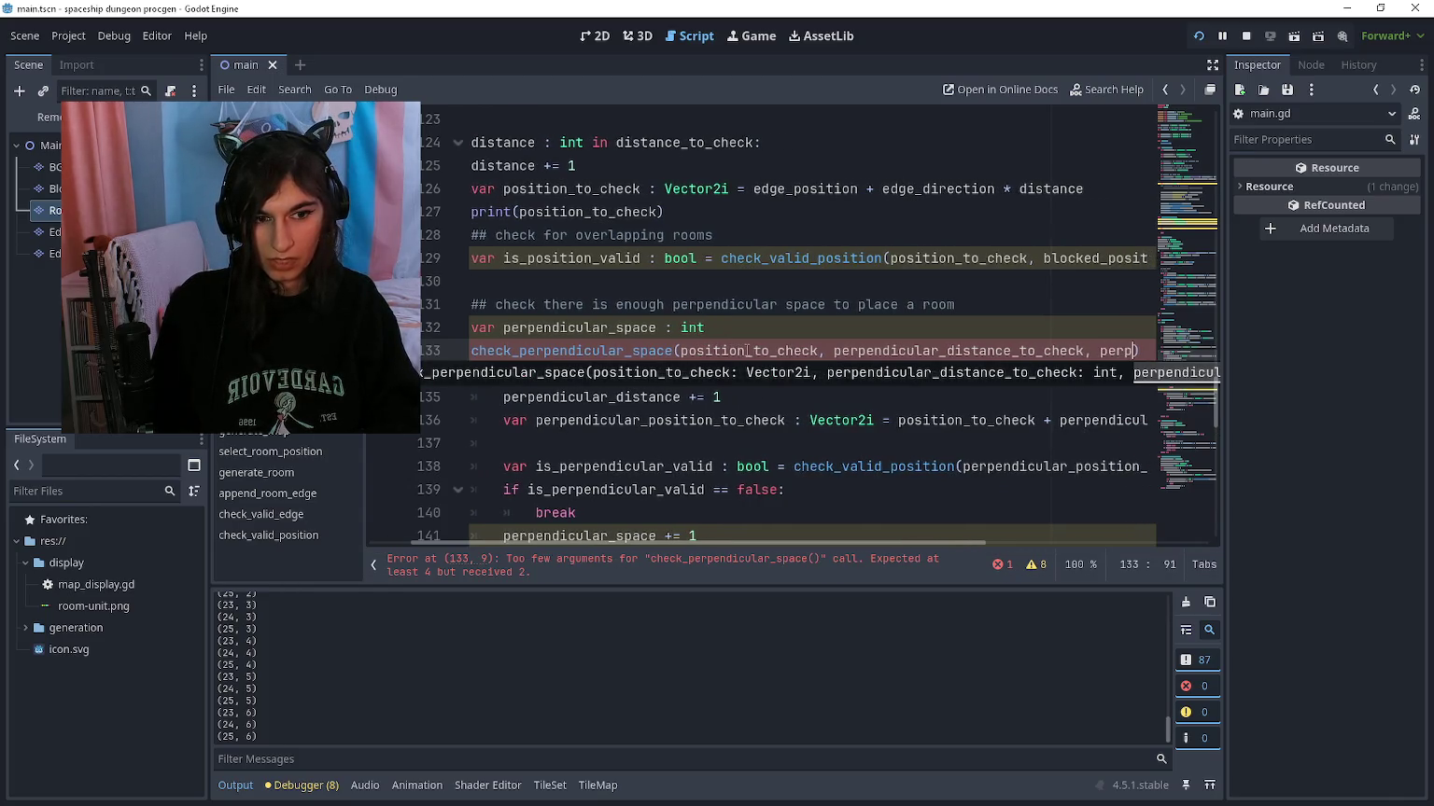
text(ar_di)
key(Return)
text(, )
text(blocked_position)
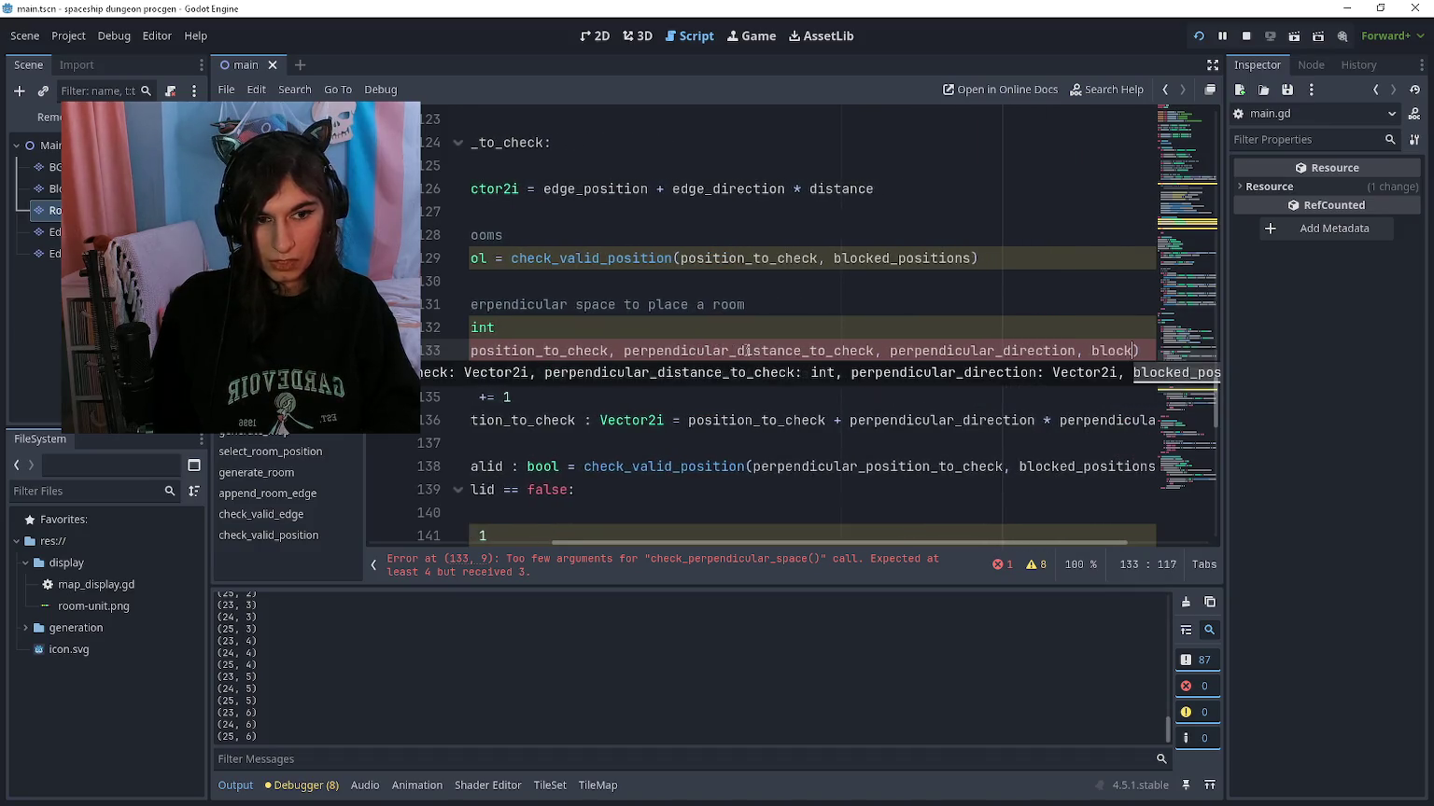
text(s))
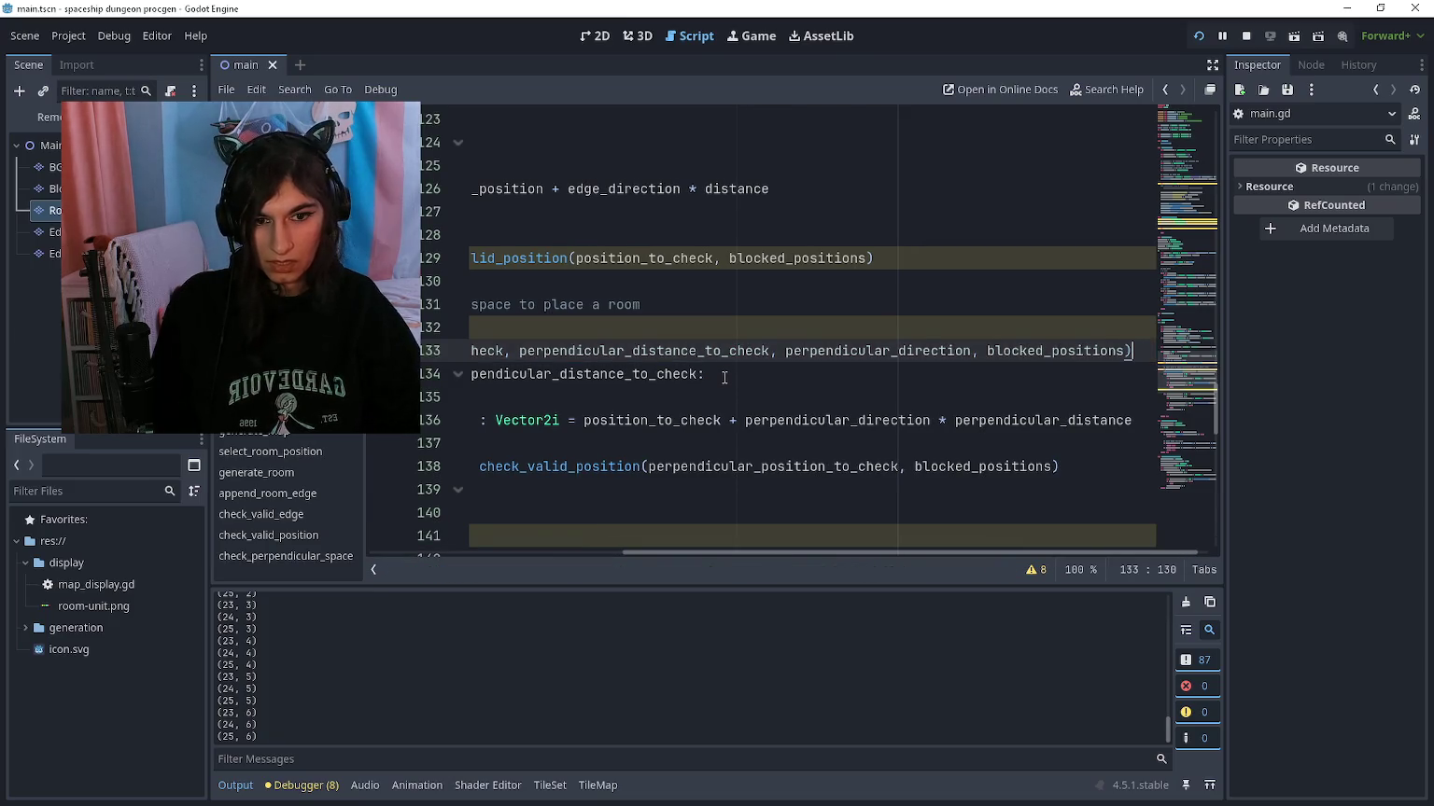
Step: Select the whole for-loop on lines 177–184 in check_perpendicular_space
scroll(747, 350, left, 5)
scroll(737, 369, down, 10)
scroll(726, 381, down, 3)
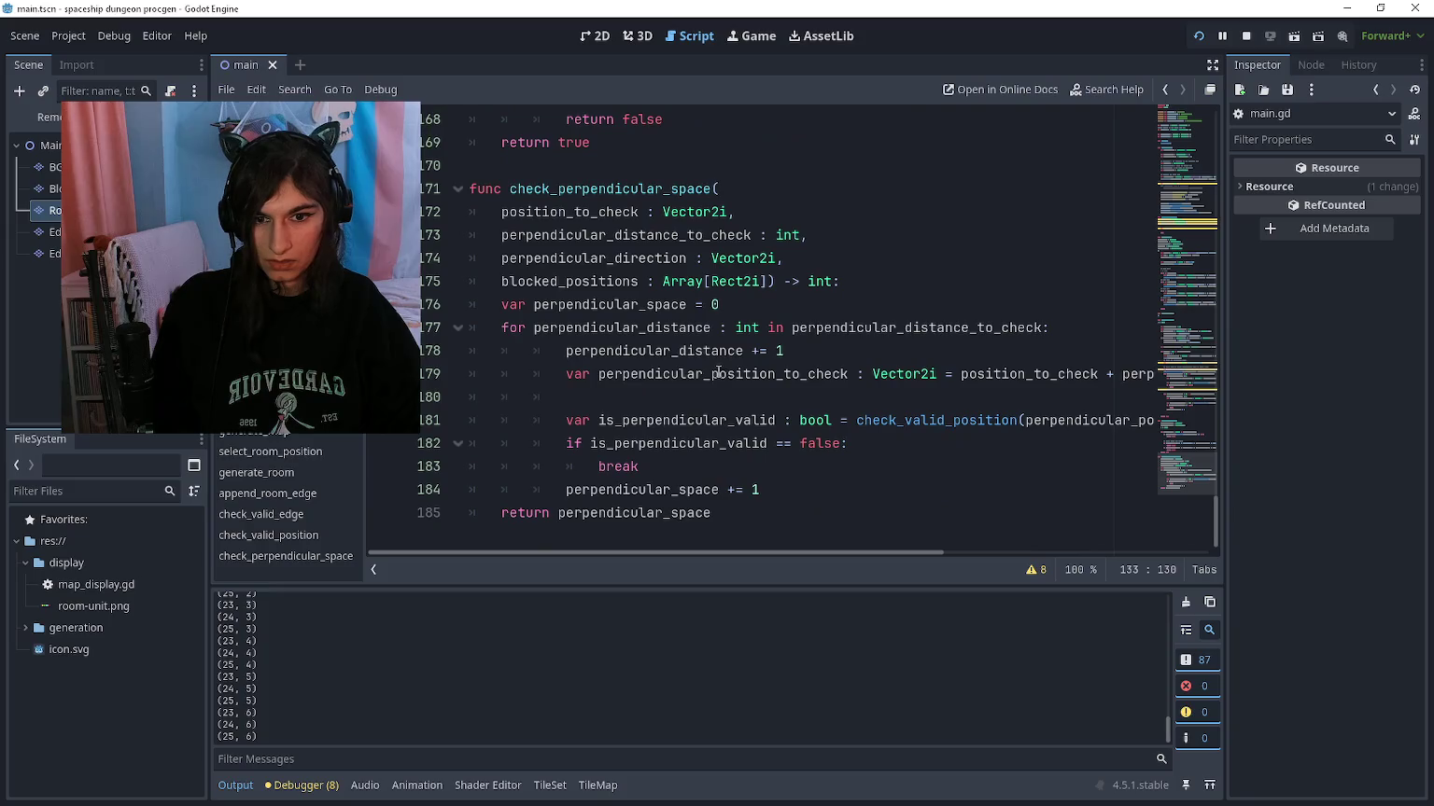
mouse_move(756, 486)
mouse_down()
mouse_move(523, 322)
mouse_move(498, 322)
mouse_up()
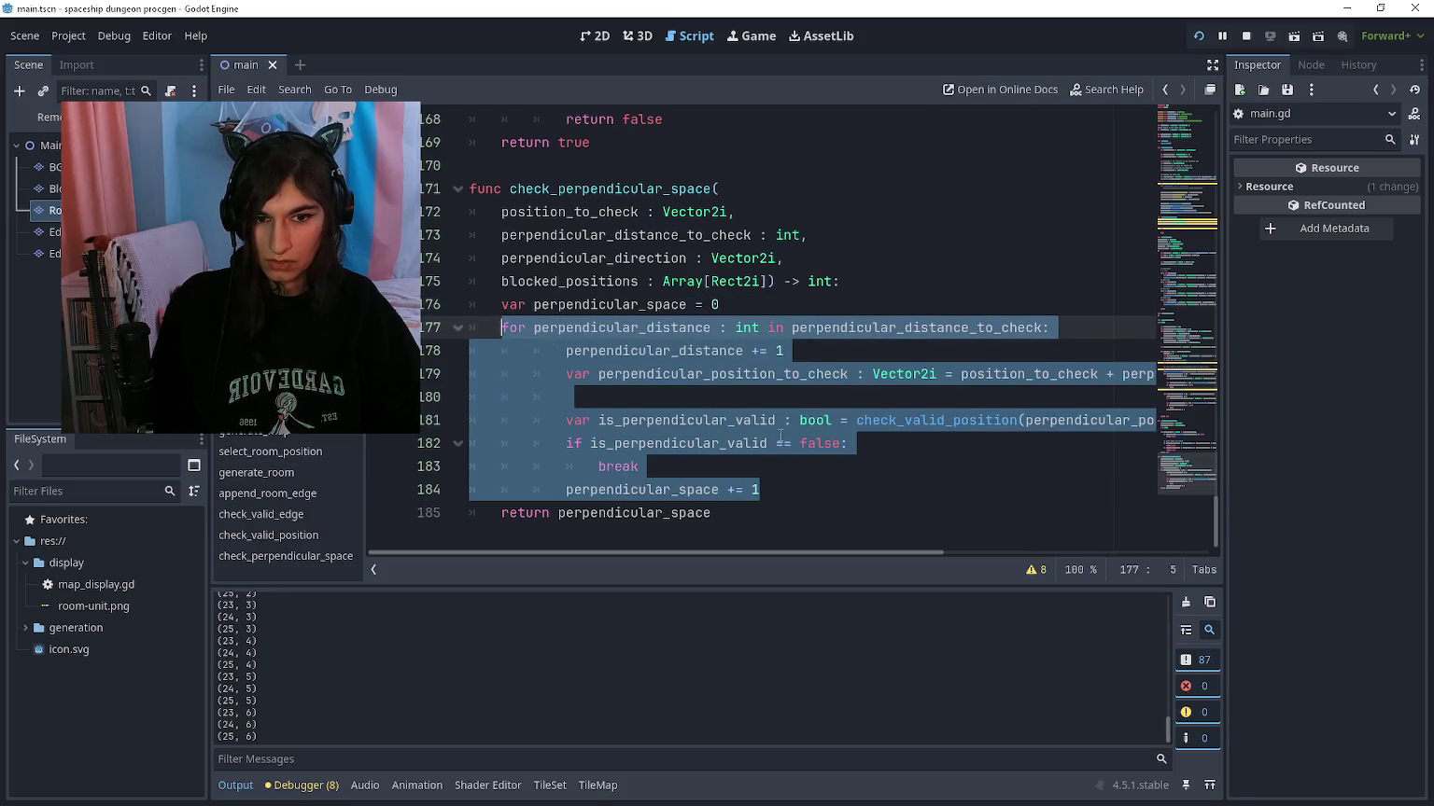
Step: Paste a copy of the loop below and make it use -1* perpendicular_direction
click(779, 486)
key(Return)
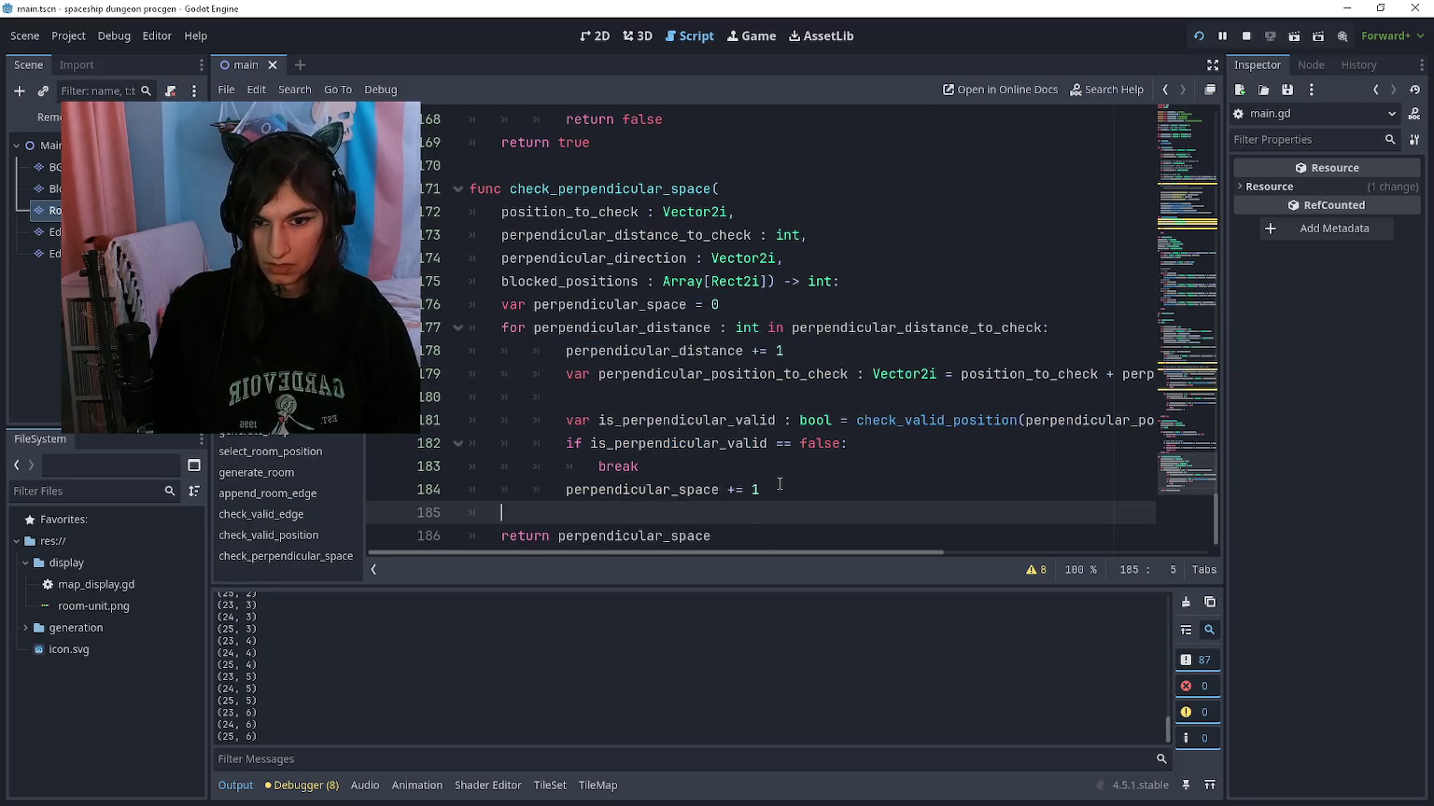
key(ctrl+v)
scroll(856, 475, right, 5)
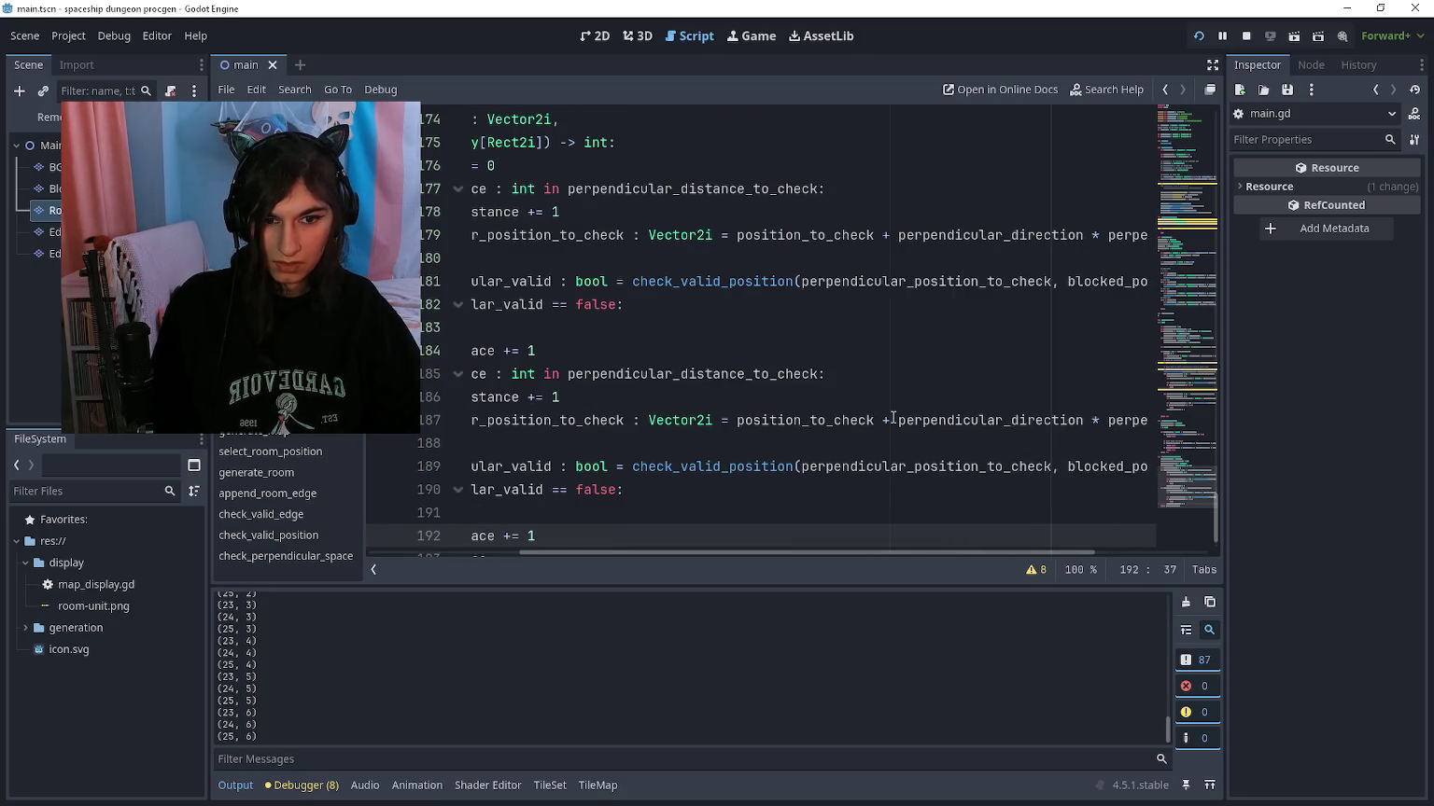
click(891, 420)
text(-1*)
Step: Add a '## check the opposite direction' comment above the copy and a blank line before the first loop
key(Up)
key(Up)
key(Up)
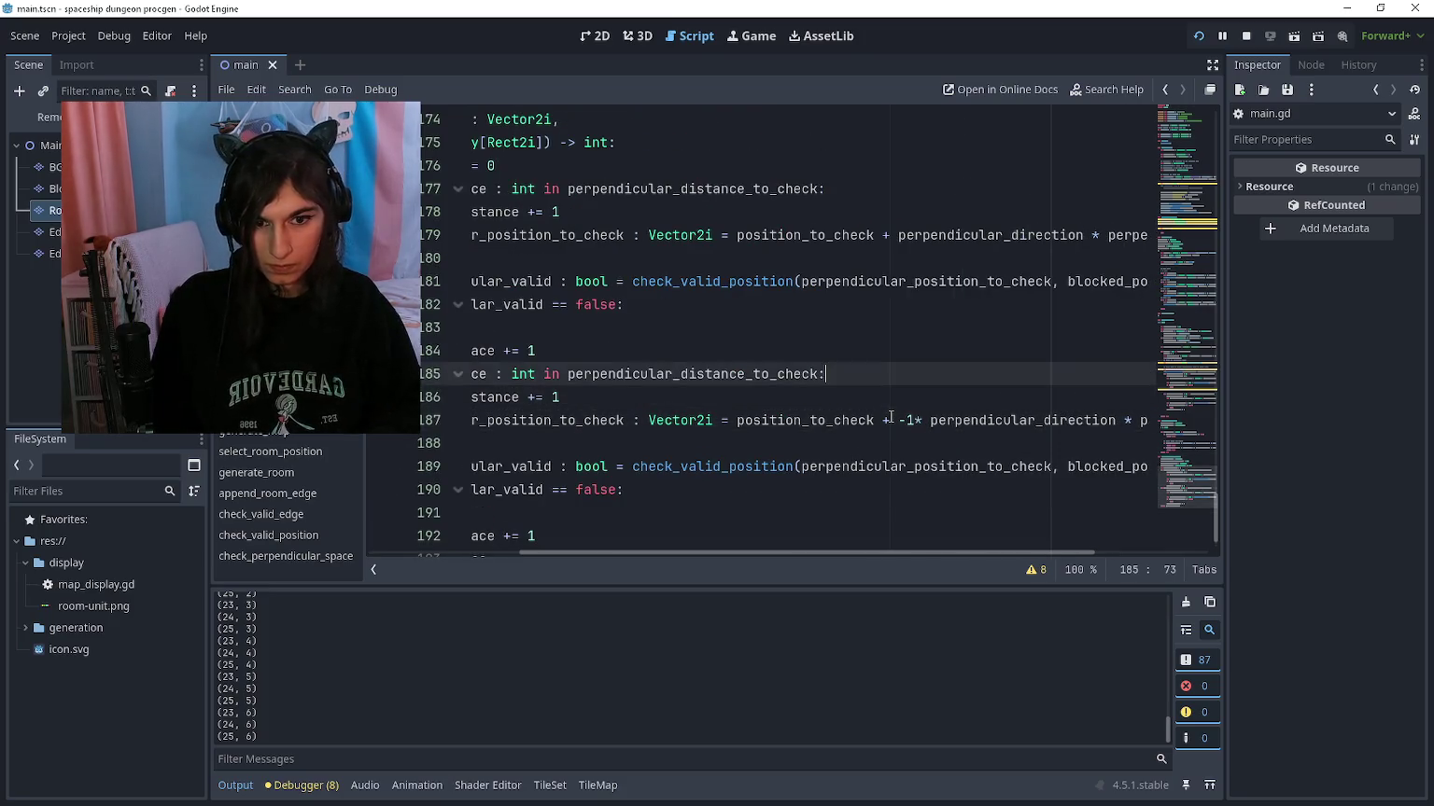
key(Down)
key(Home)
key(ctrl+shift+Return)
text(## check the opposite directi)
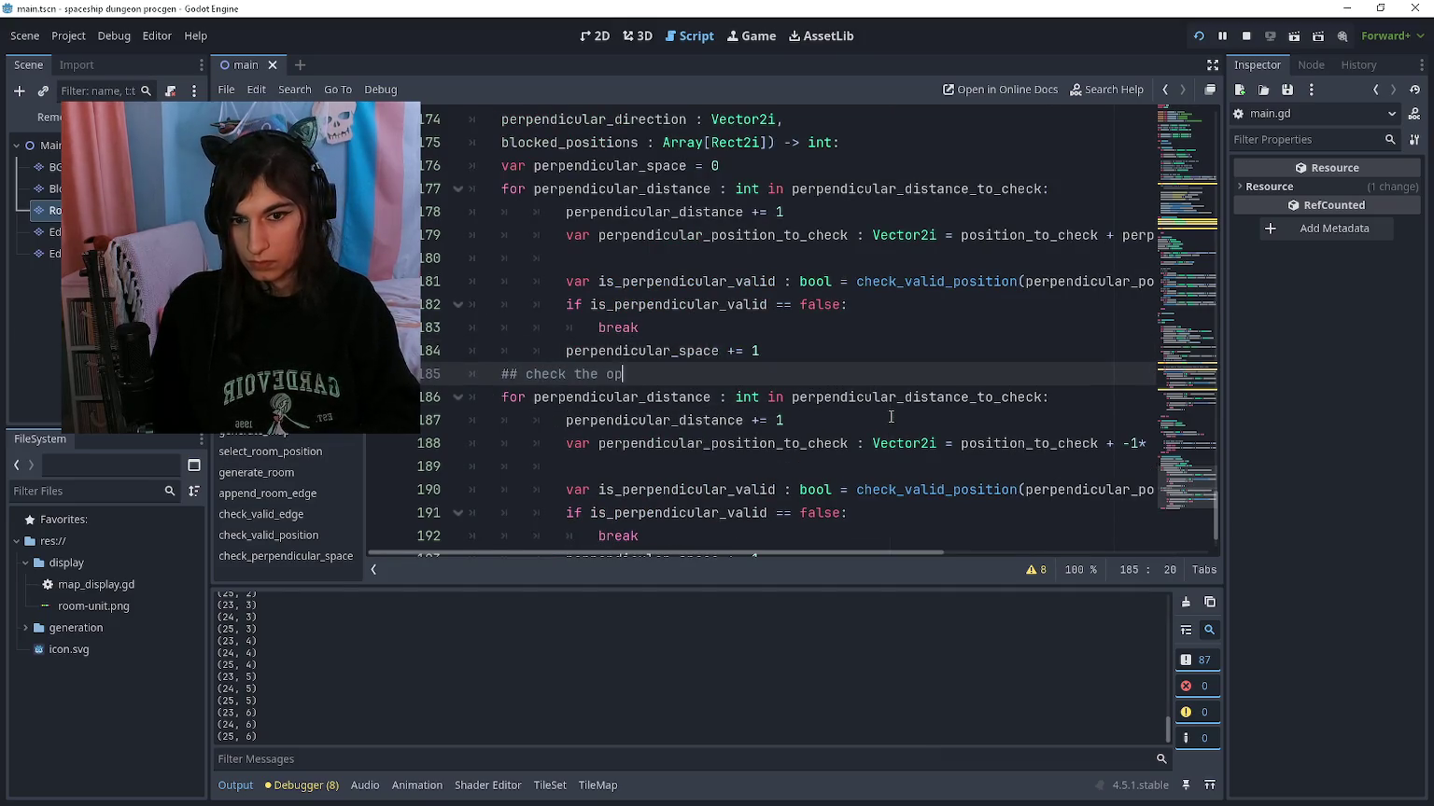
text(on)
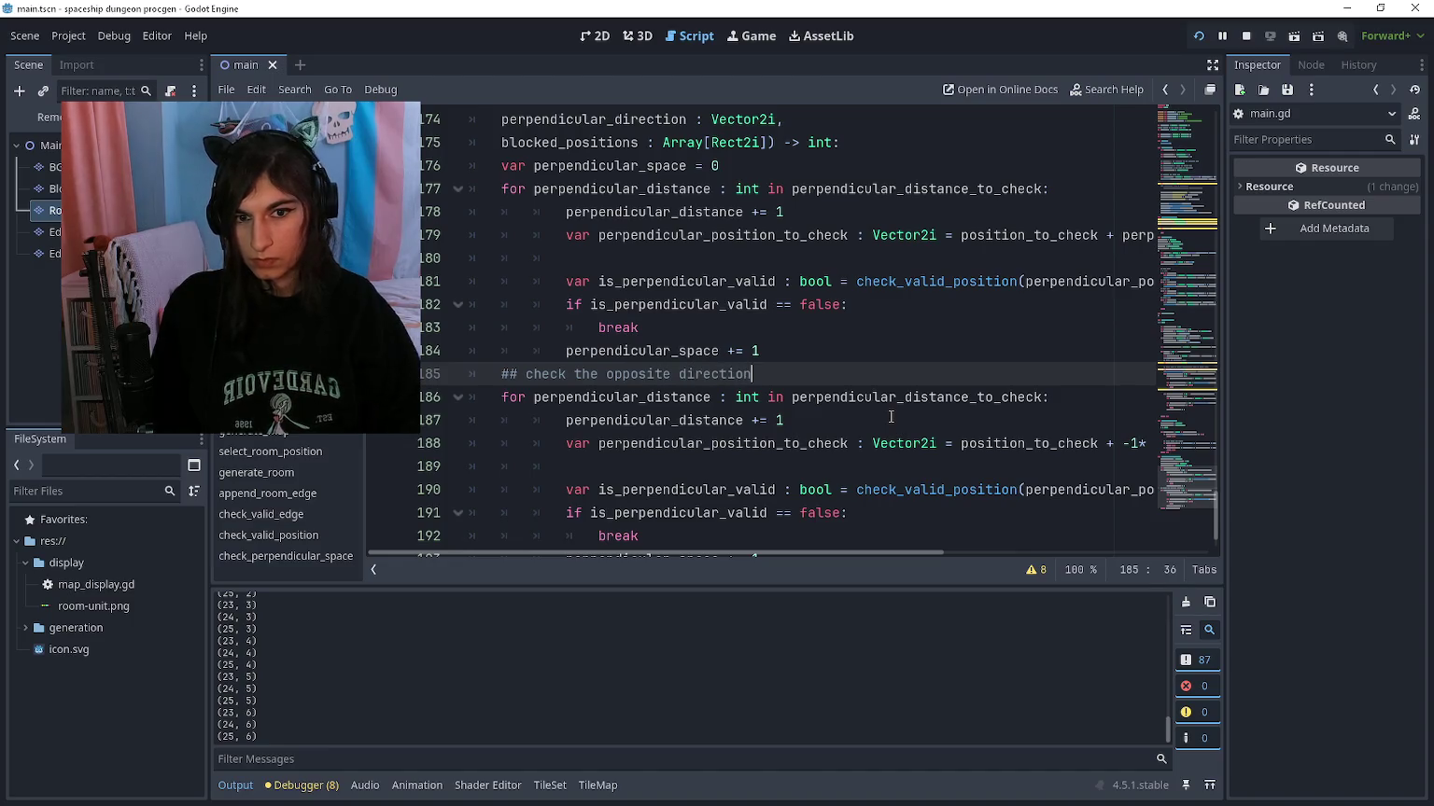
click(506, 187)
key(Return)
key(Up)
key(Up)
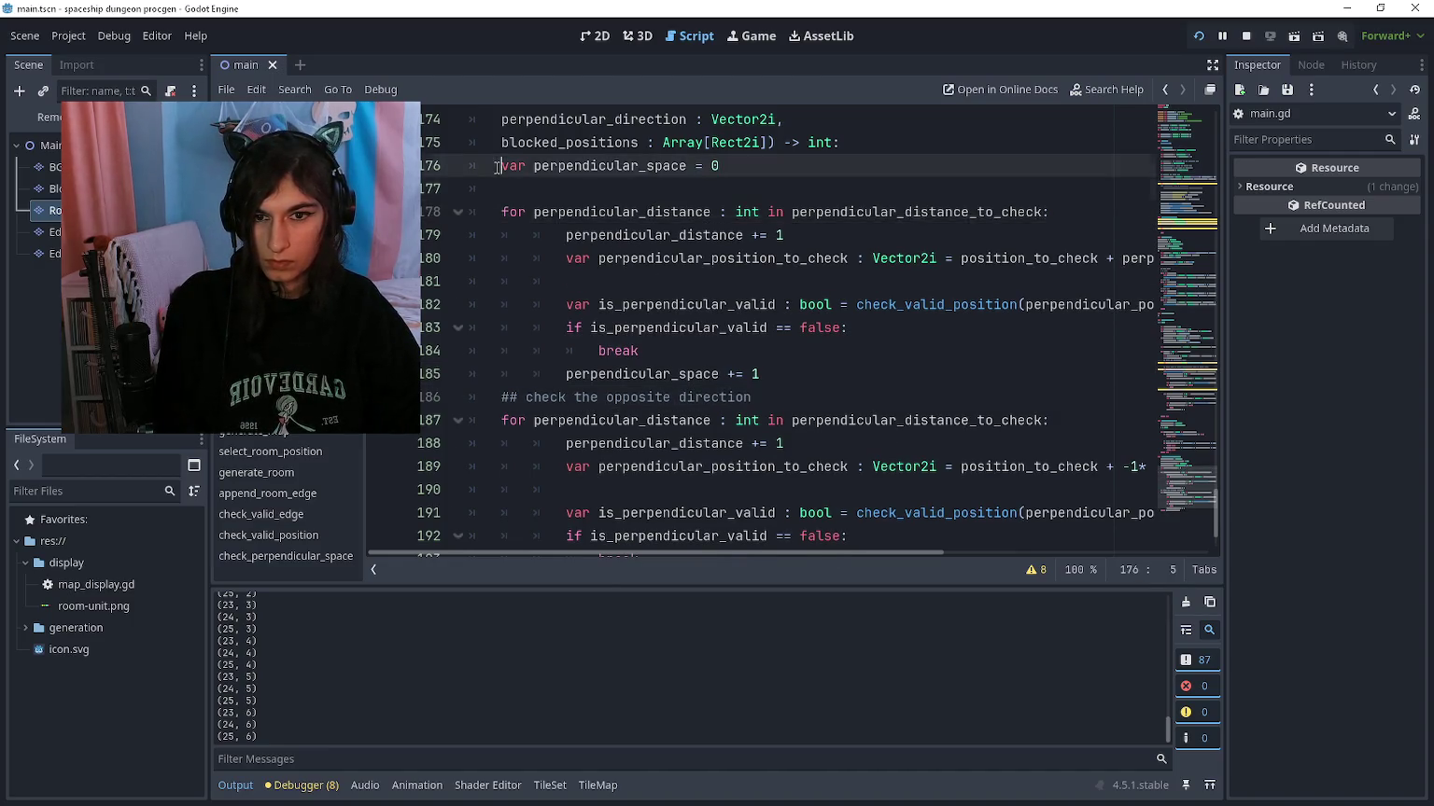
key(Return)
scroll(513, 374, down, 2)
click(493, 514)
Step: Delete the old inline loops below the check_perpendicular_space call
click(491, 328)
scroll(558, 355, up, 4)
scroll(558, 356, up, 8)
scroll(578, 353, down, 1)
scroll(598, 351, up, 5)
scroll(617, 350, down, 4)
scroll(617, 349, up, 3)
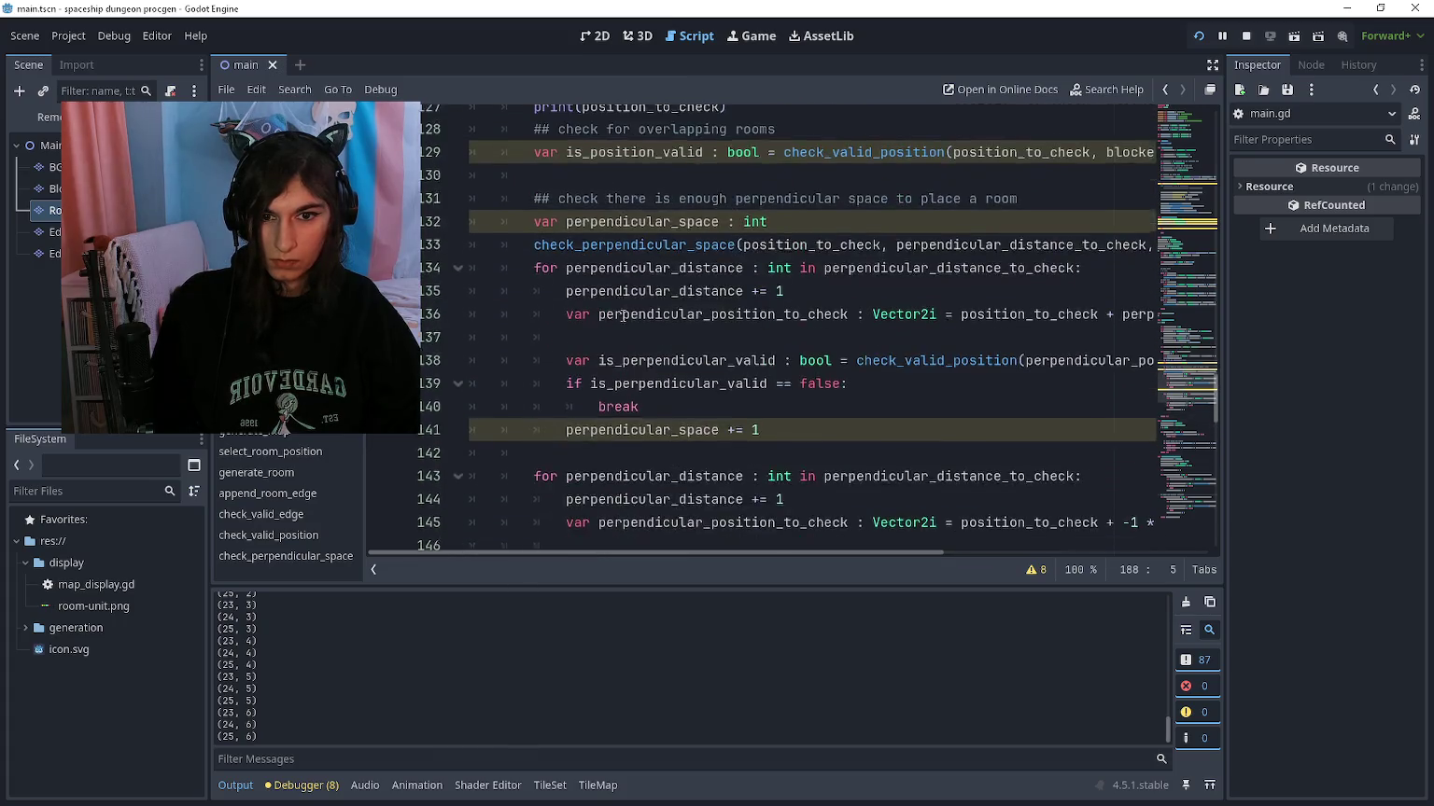
scroll(827, 473, down, 2)
mouse_move(783, 508)
mouse_down()
mouse_move(611, 280)
mouse_move(534, 280)
mouse_up()
key(BackSpace)
Step: Join the call onto the perpendicular_space declaration and start 'if perpendicular_space < min'
text(if perpen)
key(Escape)
key(Up)
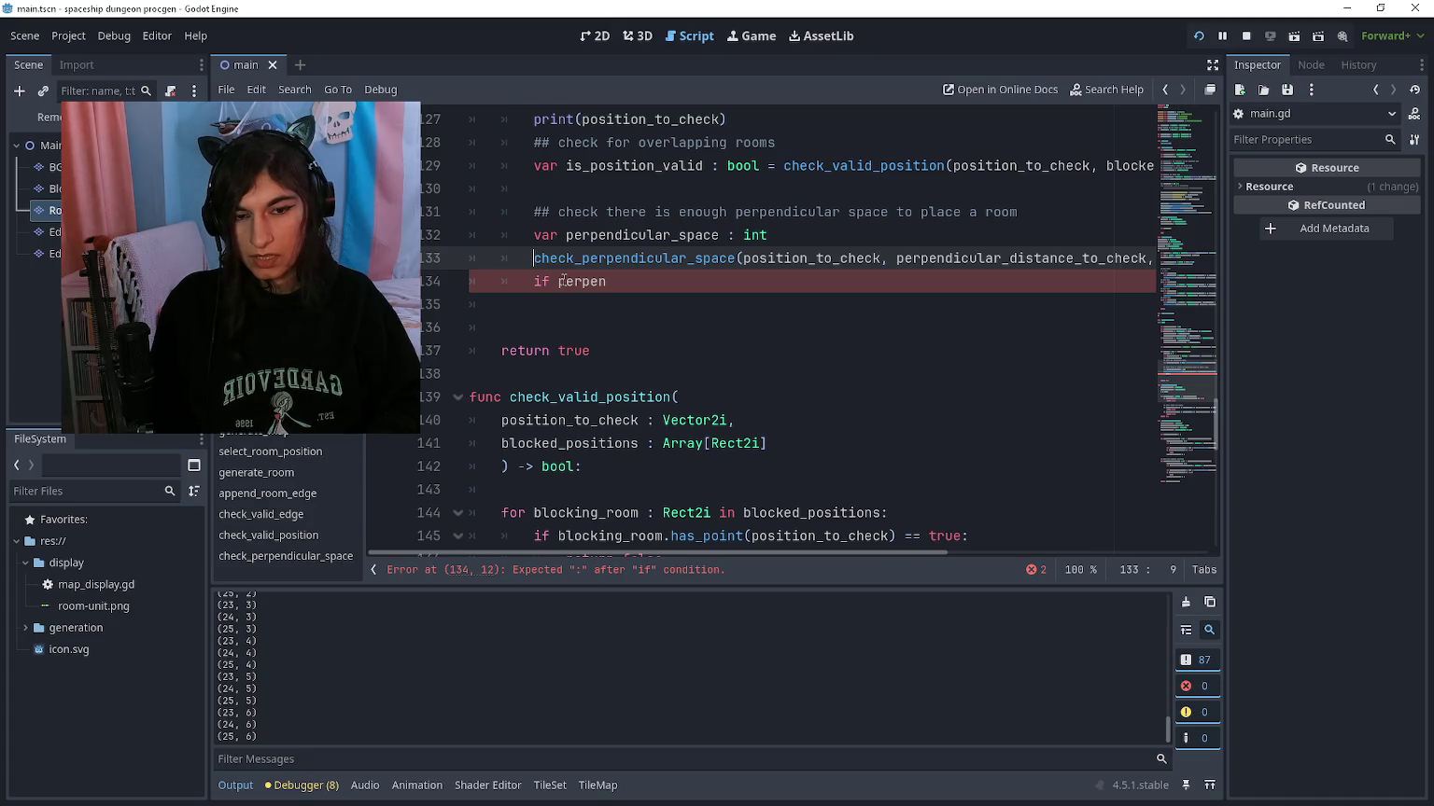
key(BackSpace)
key(BackSpace)
key(BackSpace)
text(=)
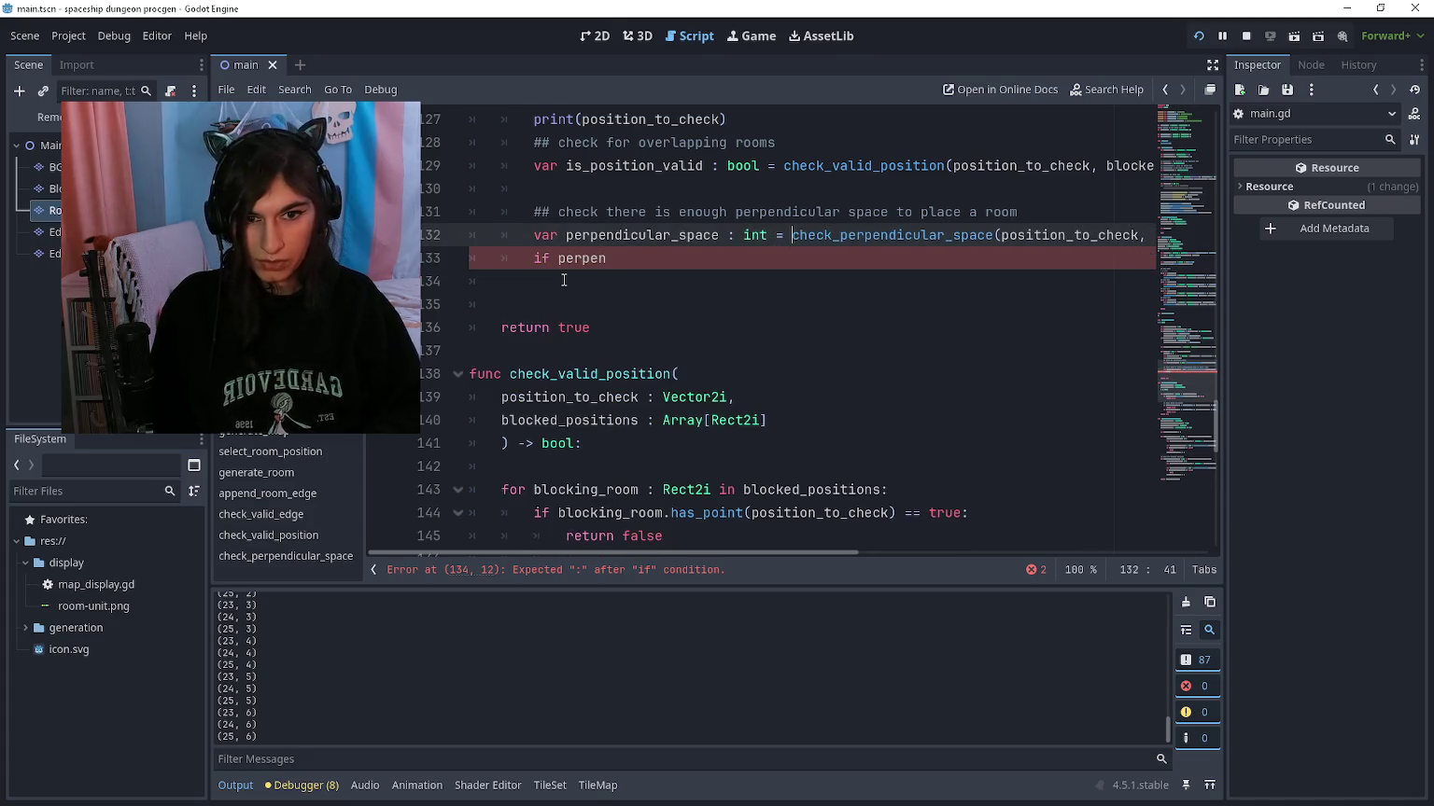
key(Escape)
key(Down)
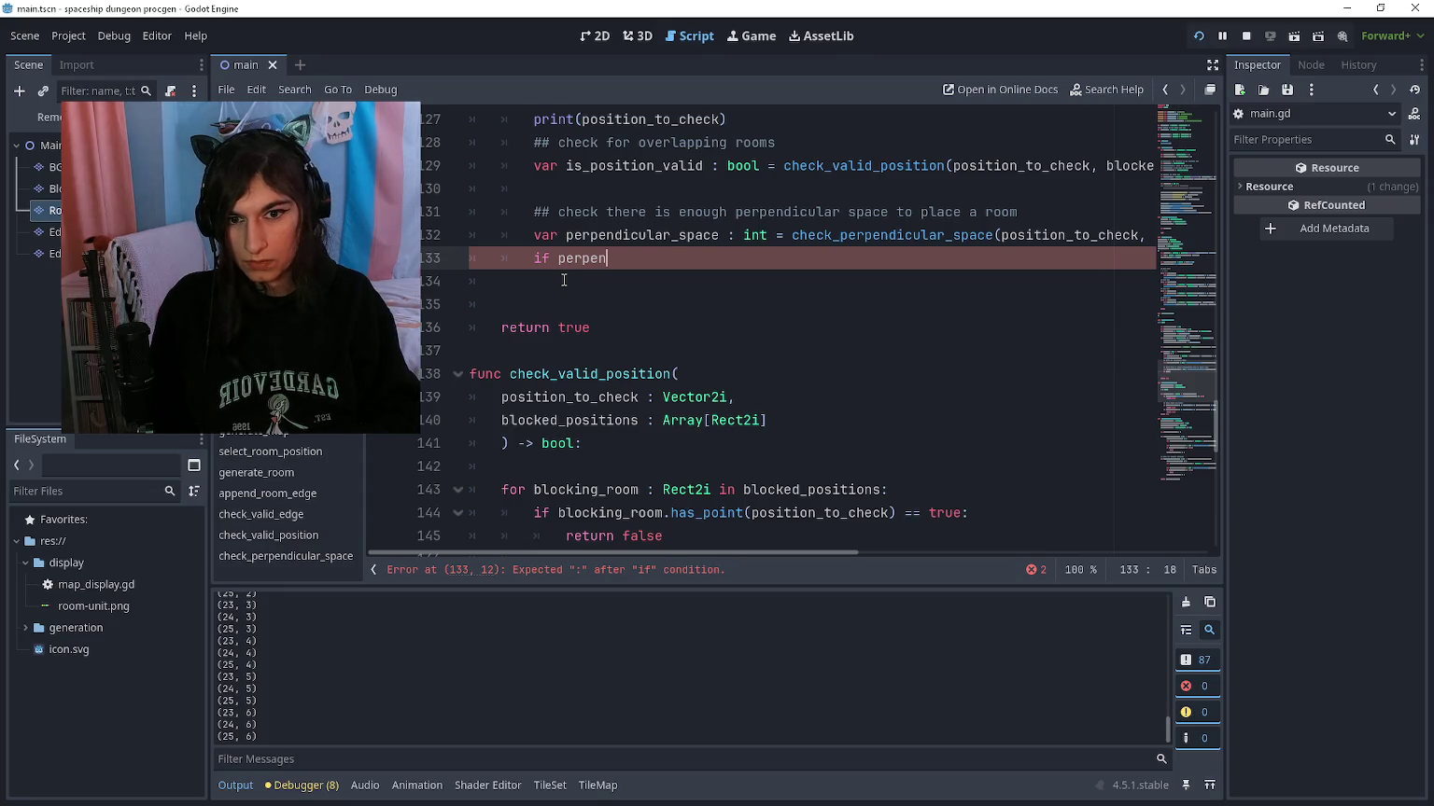
text(dicular)
key(Return)
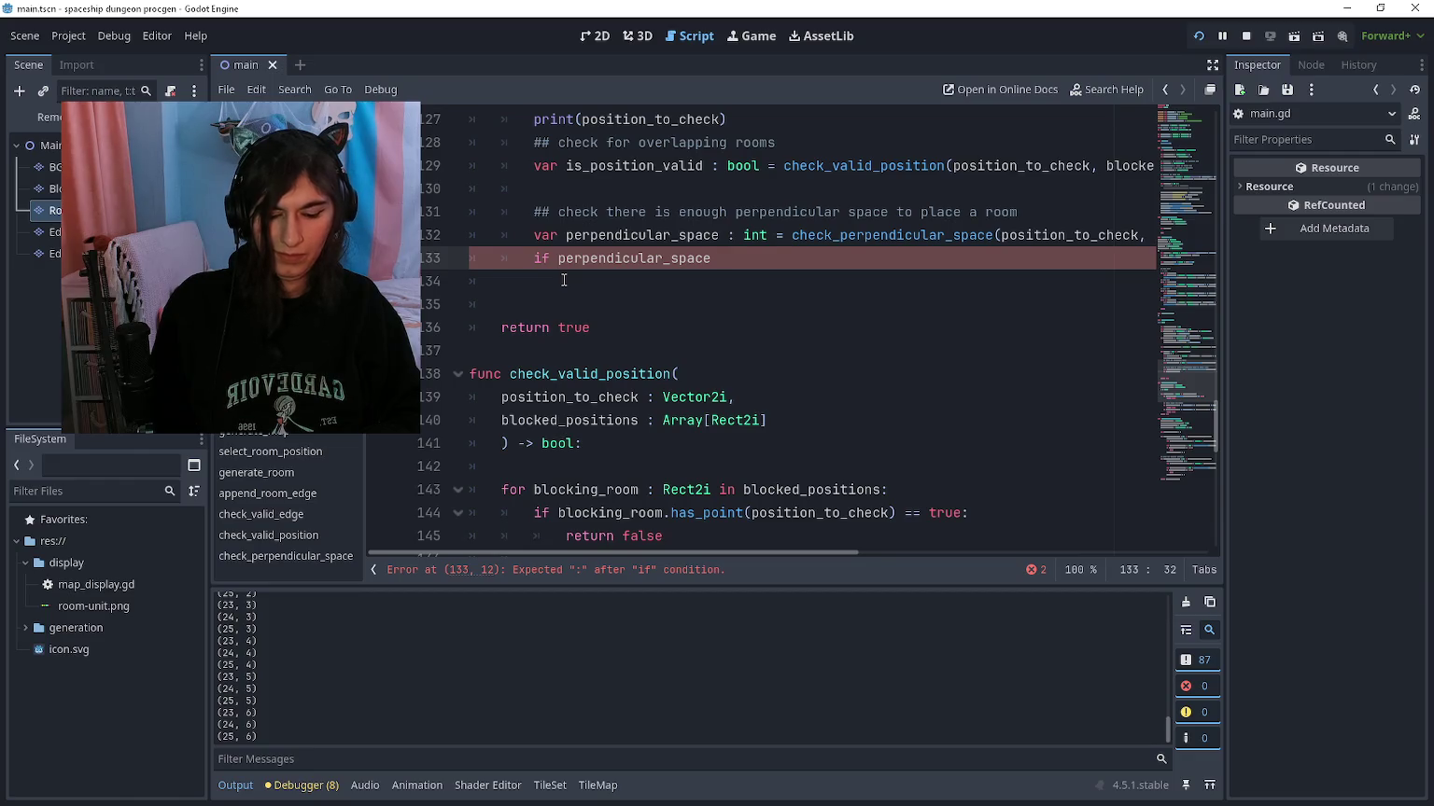
text(<)
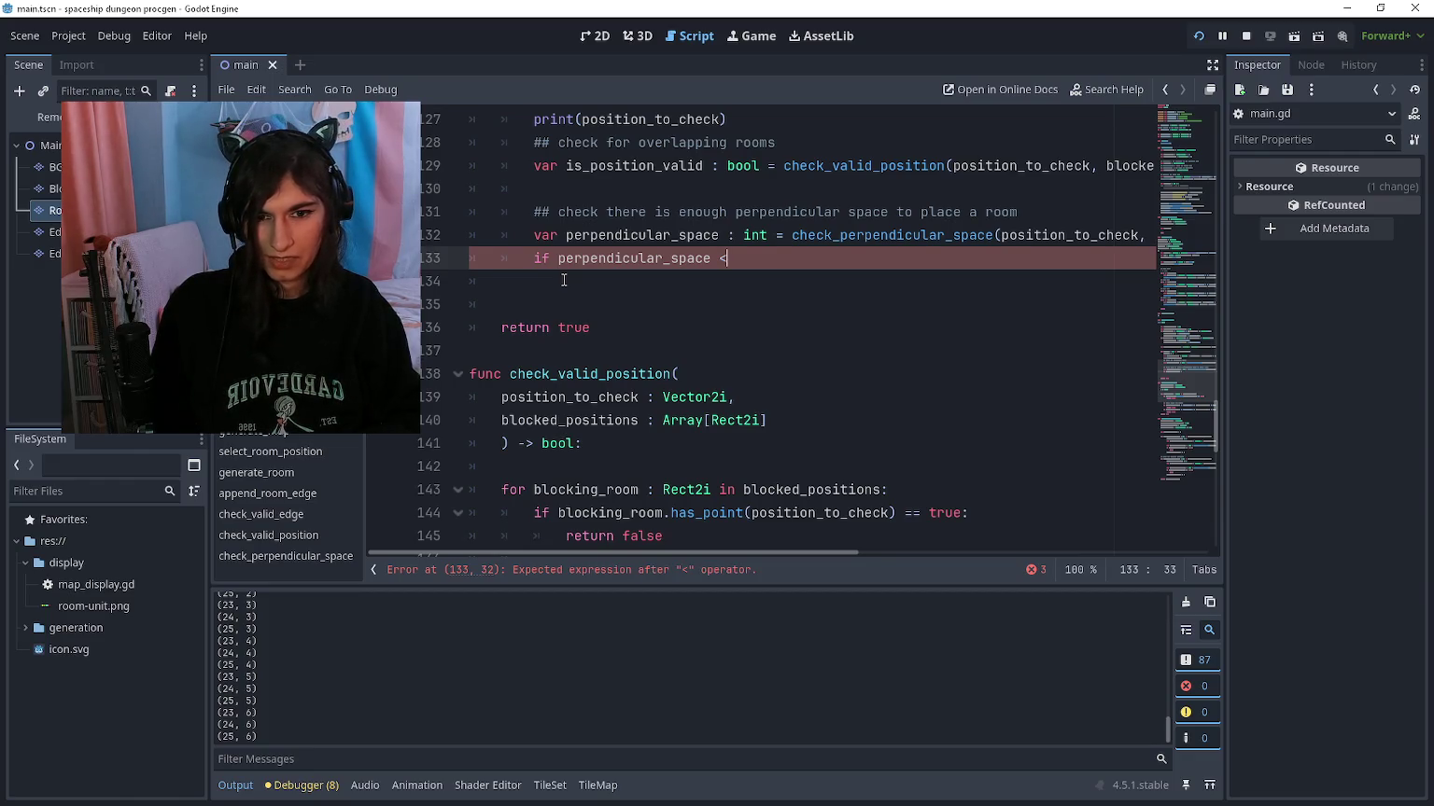
text( min)
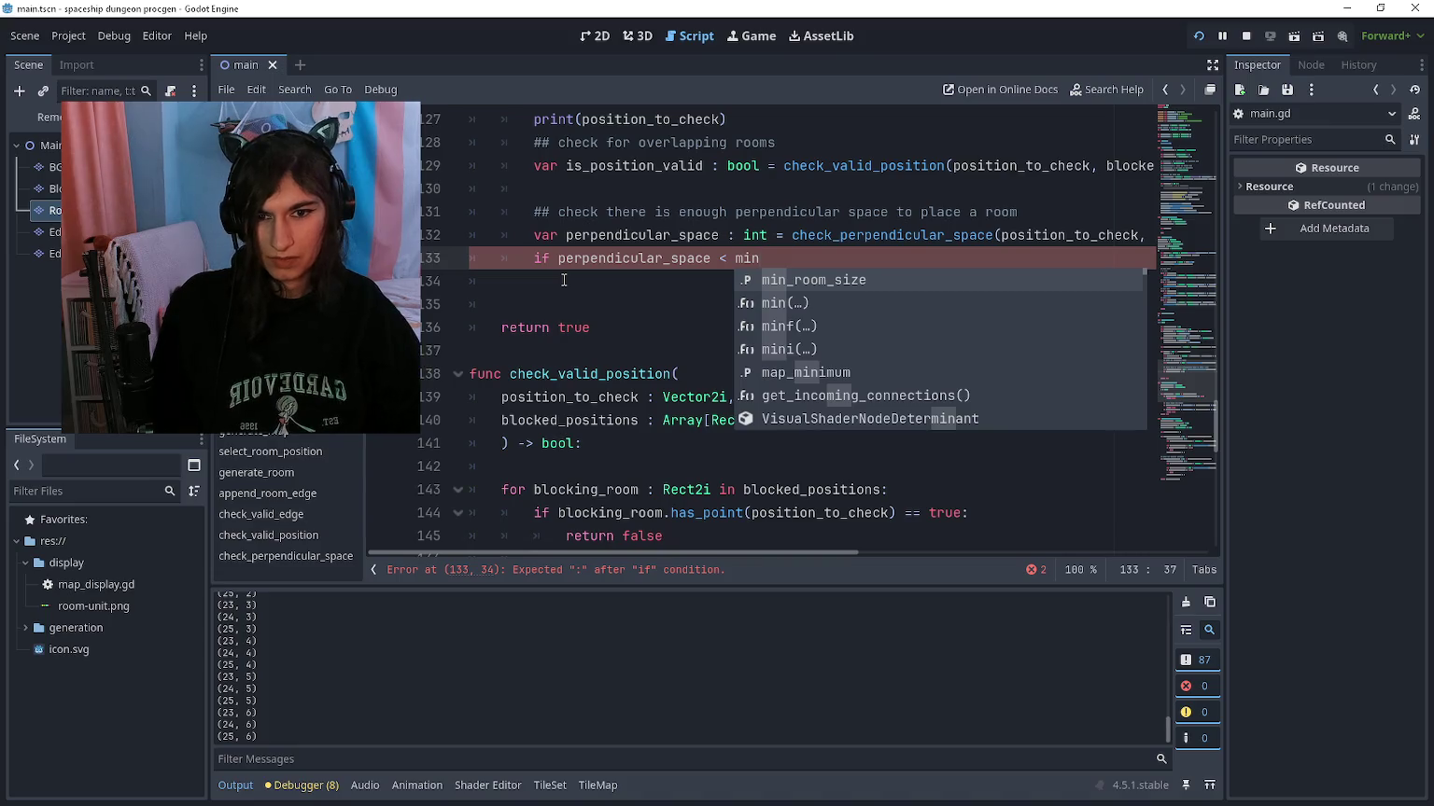
Step: Swap the min term for perpendicular_distance_to_check in the line 133 condition
scroll(569, 271, up, 10)
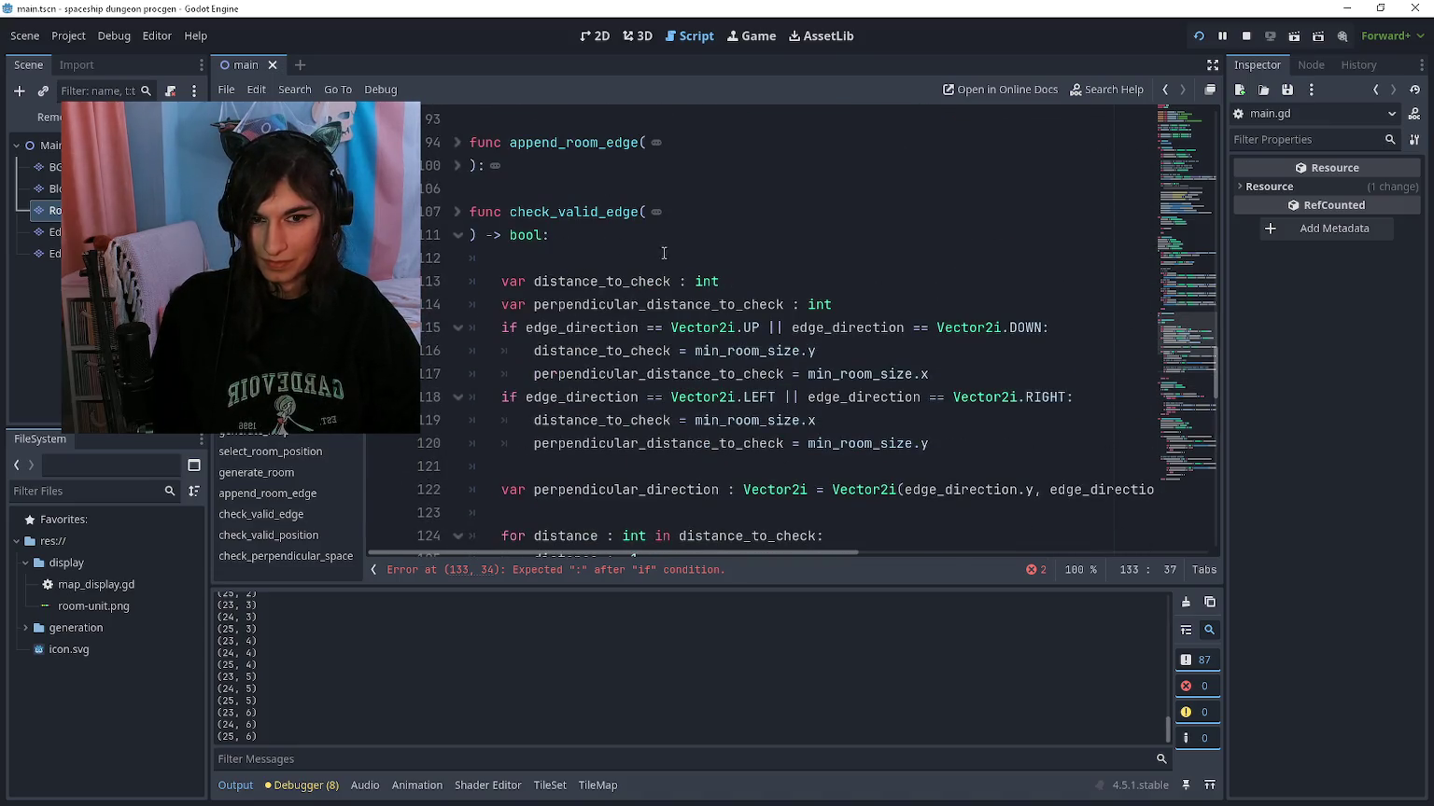
scroll(664, 253, down, 1)
mouse_move(699, 261)
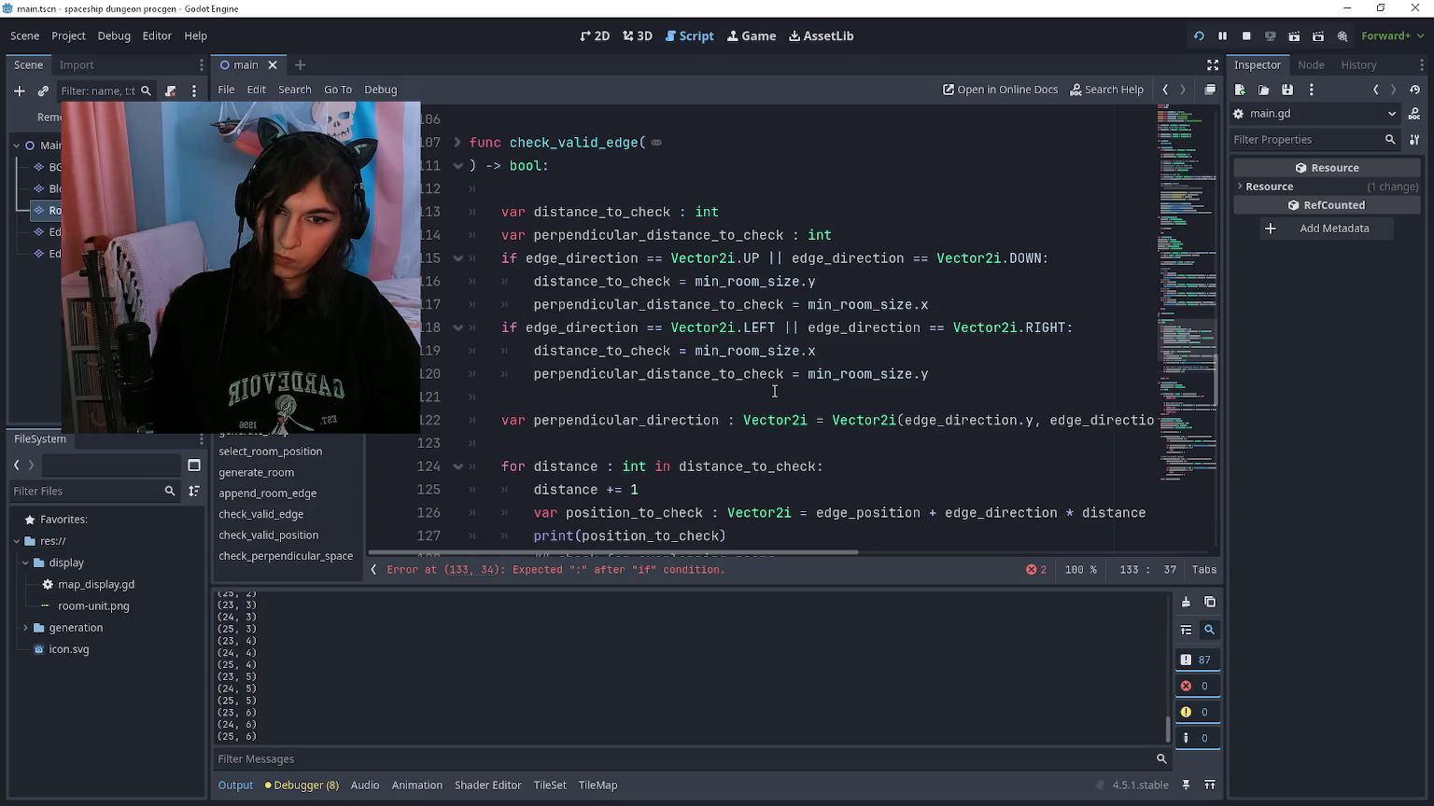
scroll(774, 391, down, 4)
scroll(738, 422, up, 2)
scroll(734, 430, down, 2)
key(BackSpace)
key(BackSpace)
key(BackSpace)
text(perpendicular_dista)
key(Return)
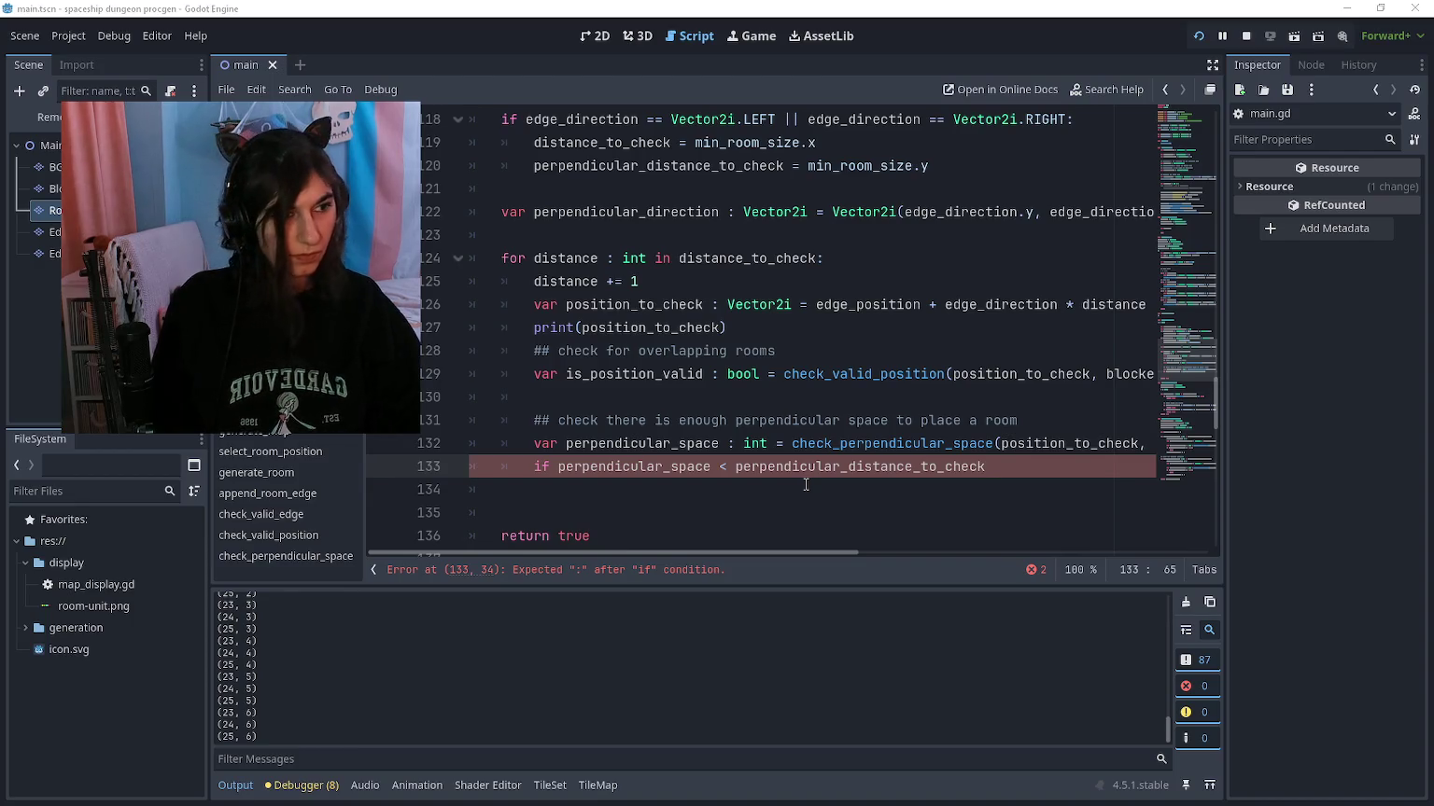
scroll(426, 310, up, 3)
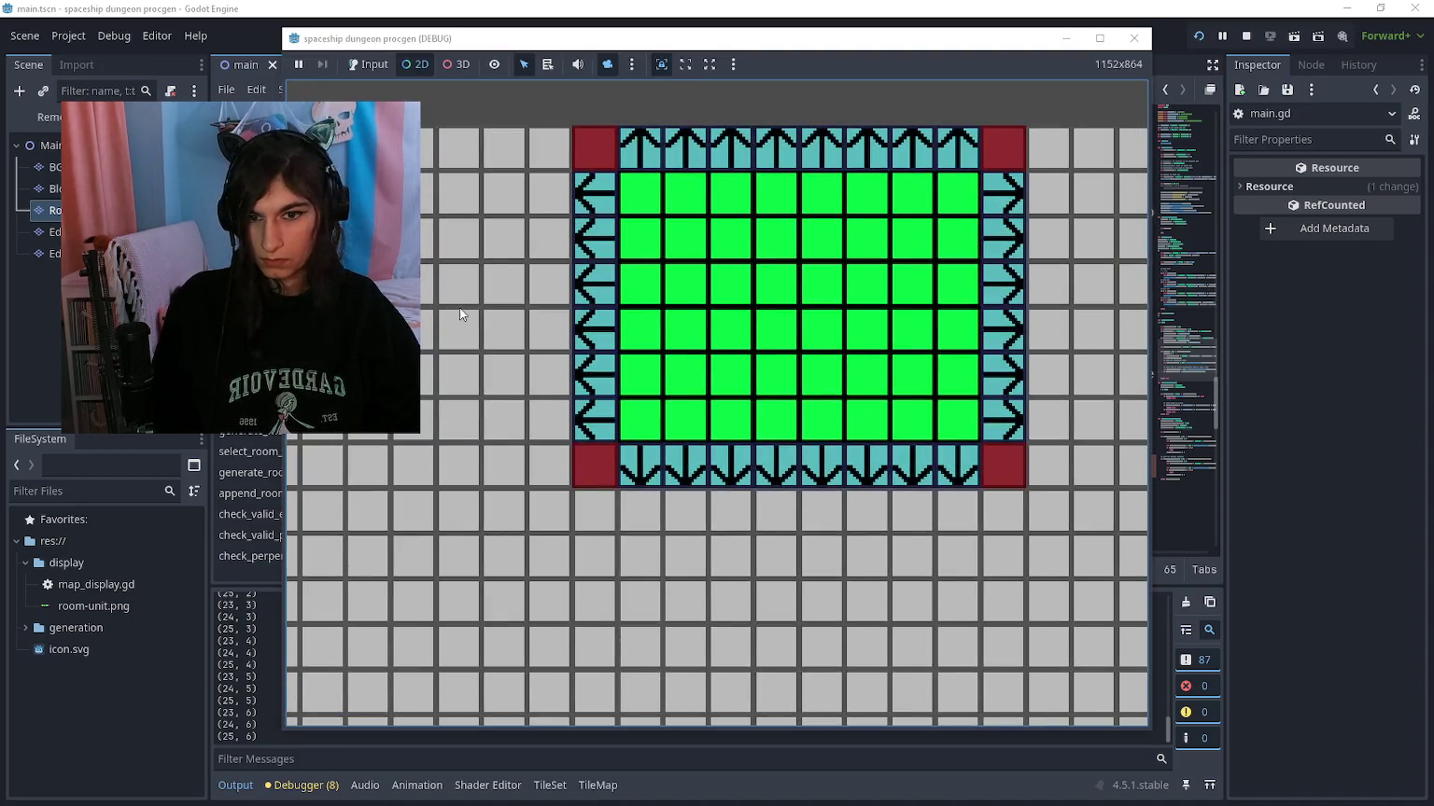
Step: Un-indent the first loop's body in check_perpendicular_space by one level
key(alt+Tab)
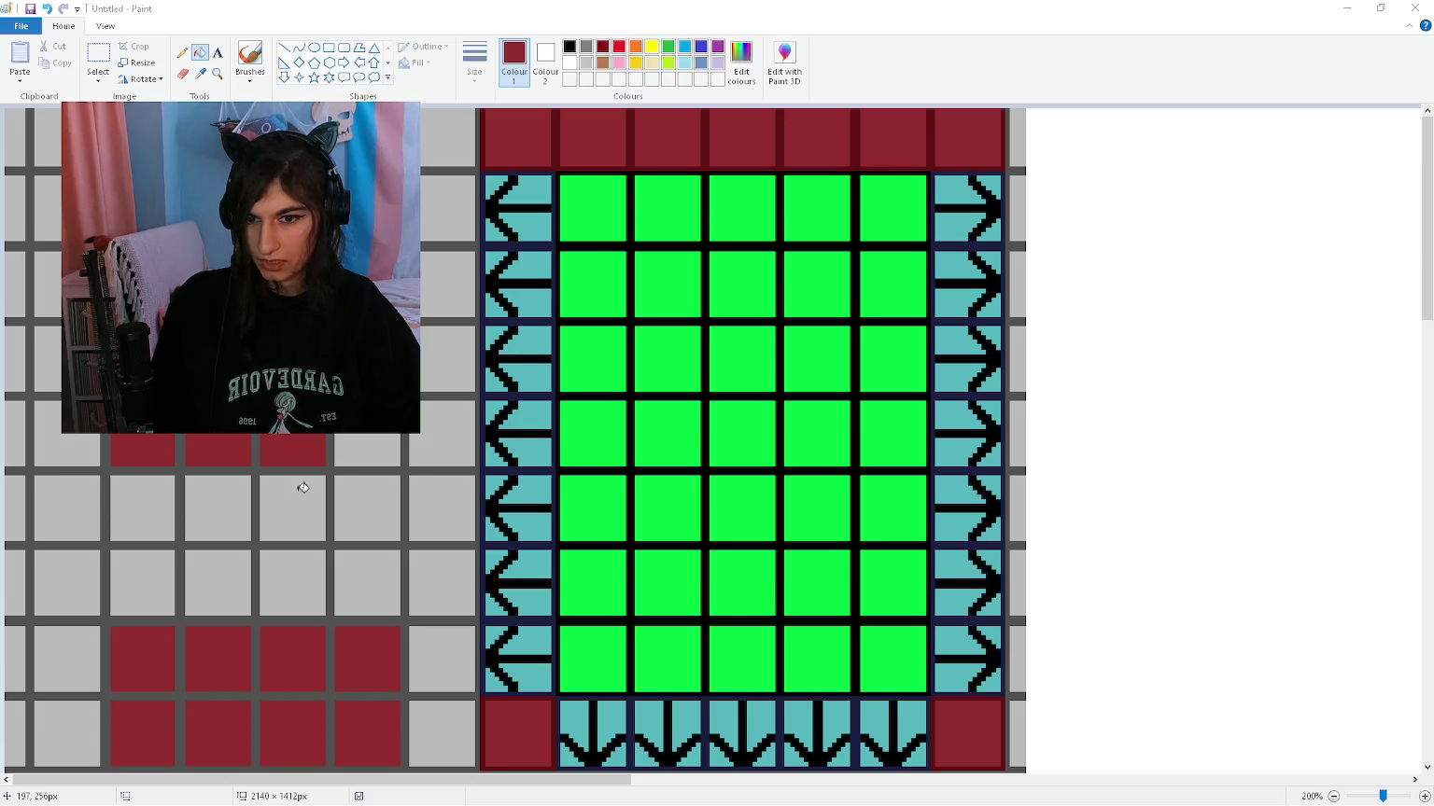
key(alt+Tab)
scroll(515, 401, down, 10)
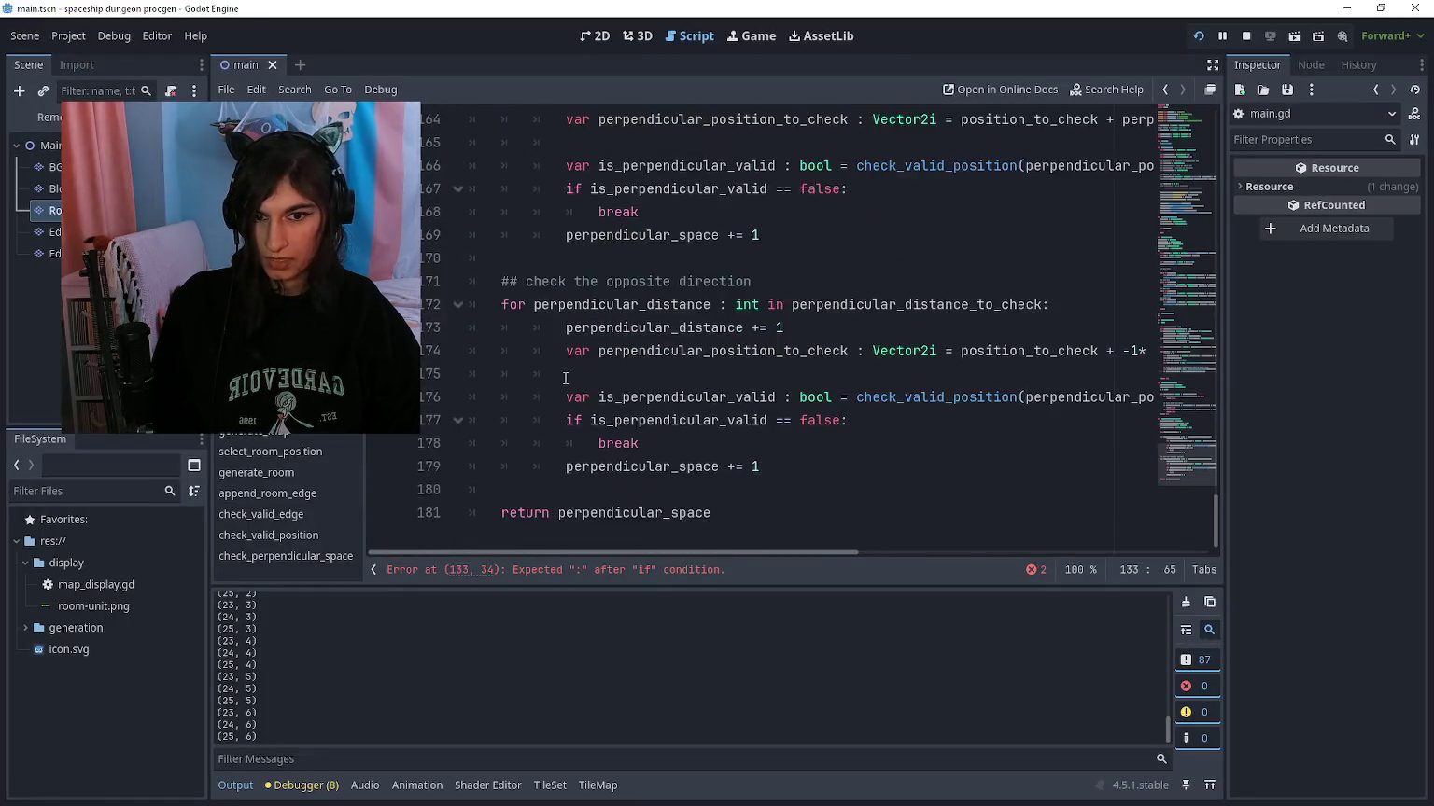
scroll(611, 397, up, 3)
drag(644, 486, 599, 489)
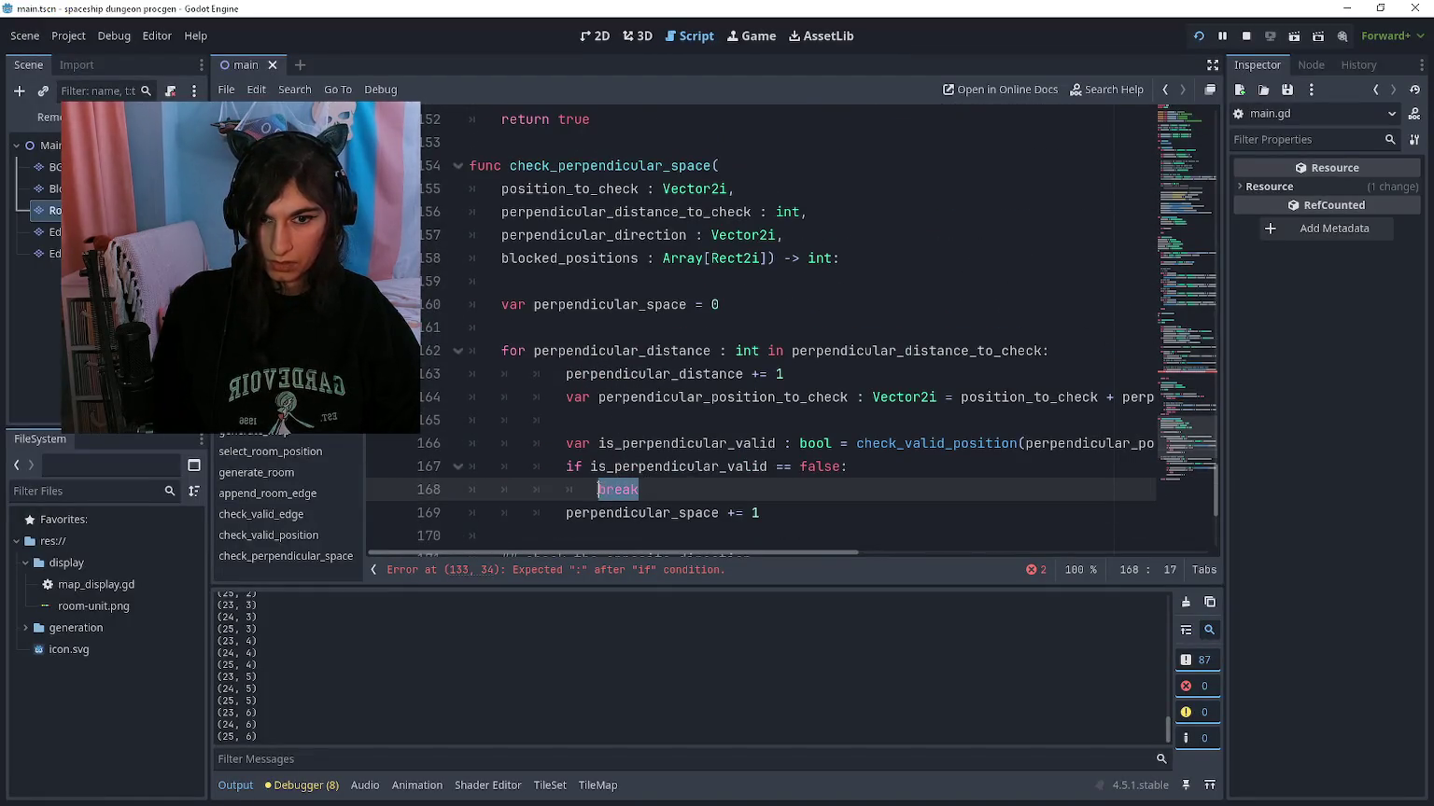
scroll(564, 378, down, 2)
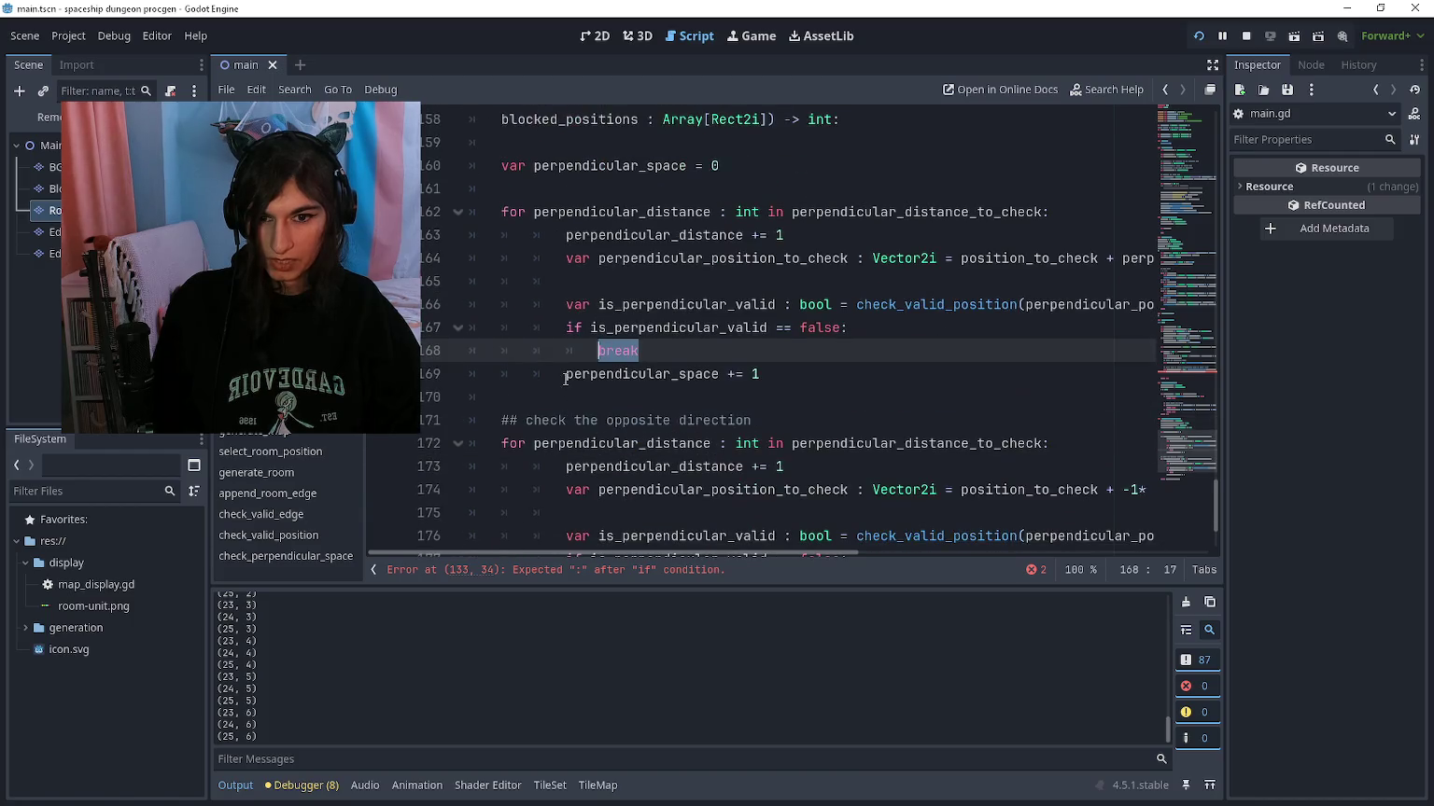
click(547, 253)
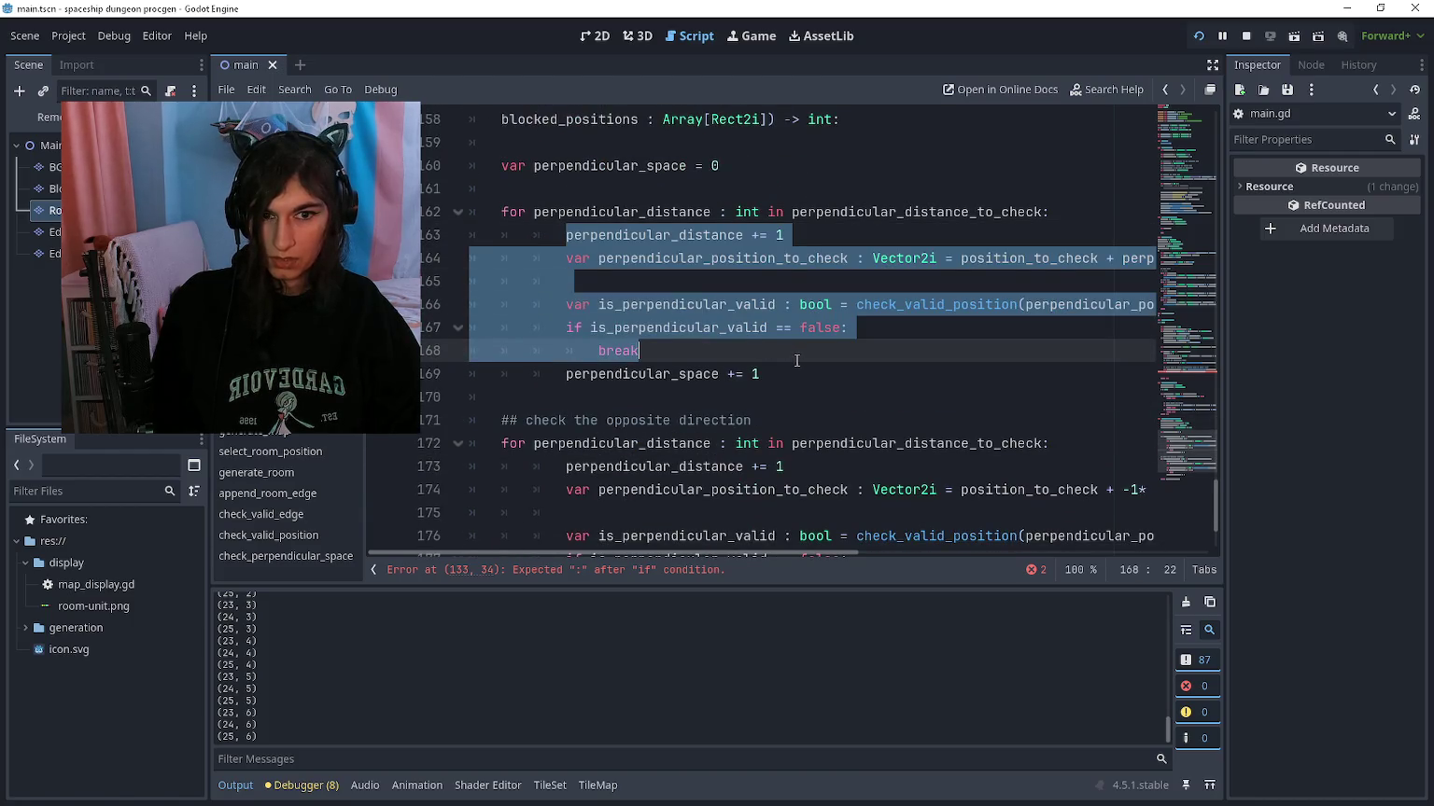
key(shift+Down)
key(shift+Tab)
Step: Un-indent the opposite-direction loop's body by one level
scroll(737, 364, down, 2)
drag(566, 328, 614, 351)
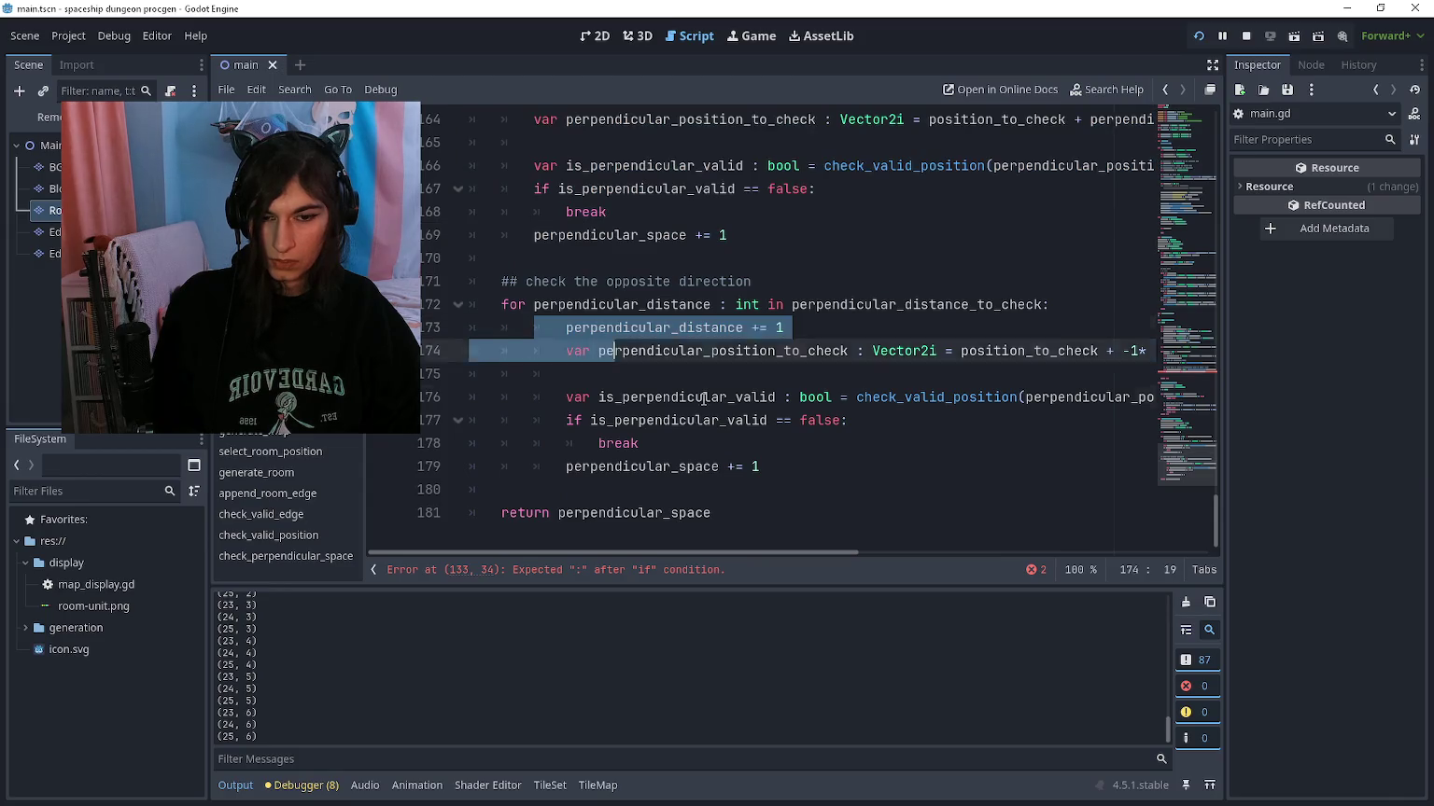
shift+click(817, 466)
key(shift+Tab)
click(768, 446)
Step: Add print(perpendicular_space) above the break in both loops
key(alt+Tab)
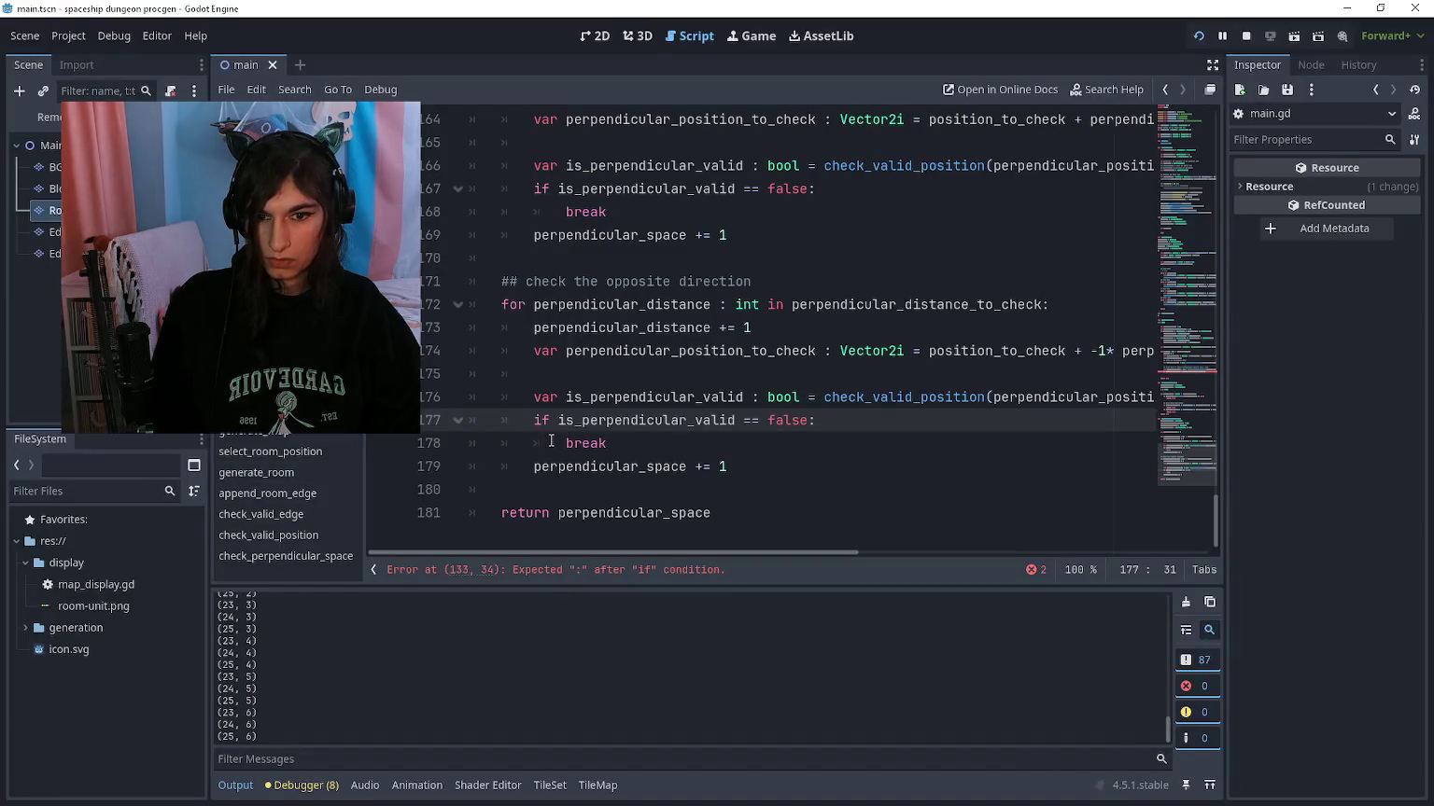
click(550, 442)
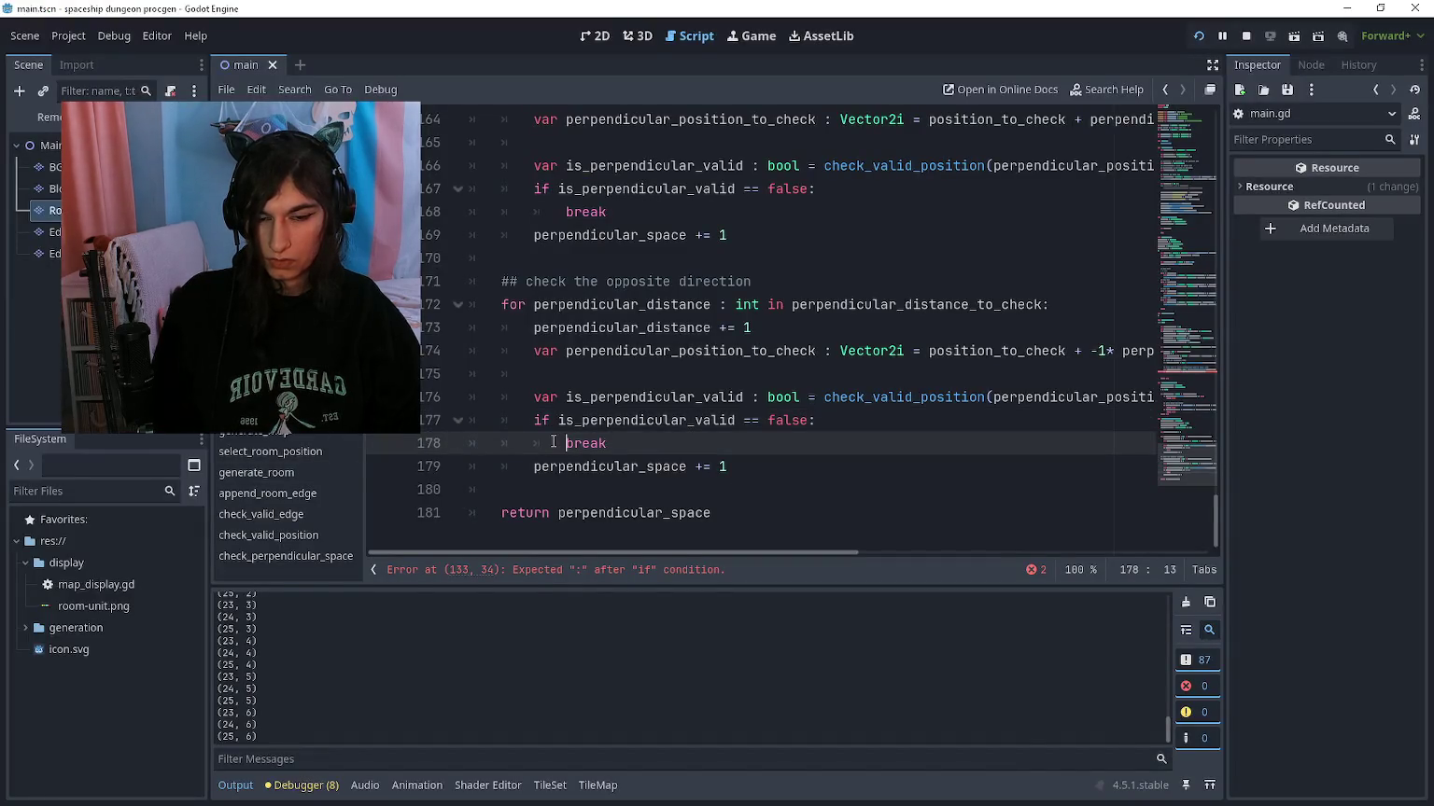
key(Return)
key(Up)
text(print()
text(perpendicul)
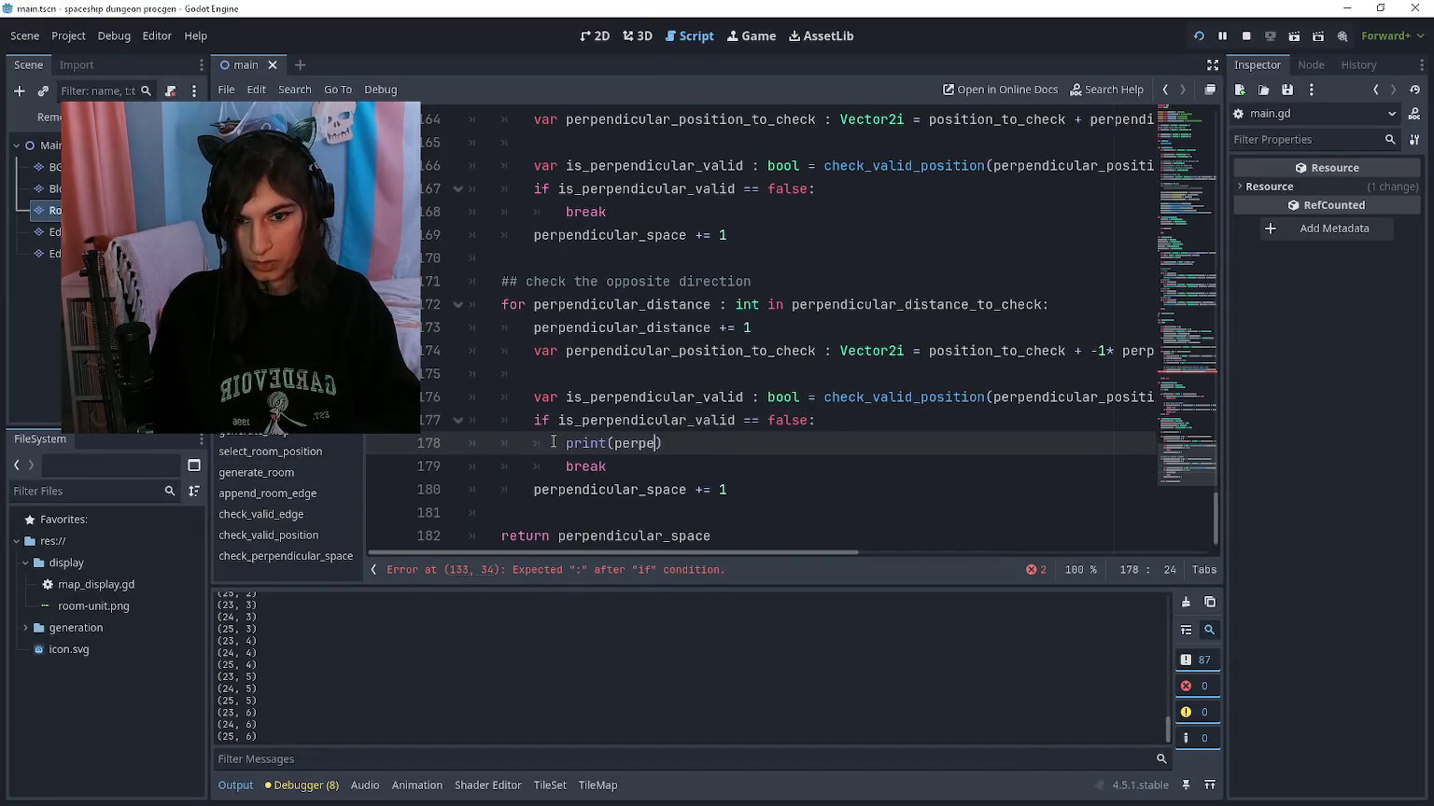
text(ar_space)
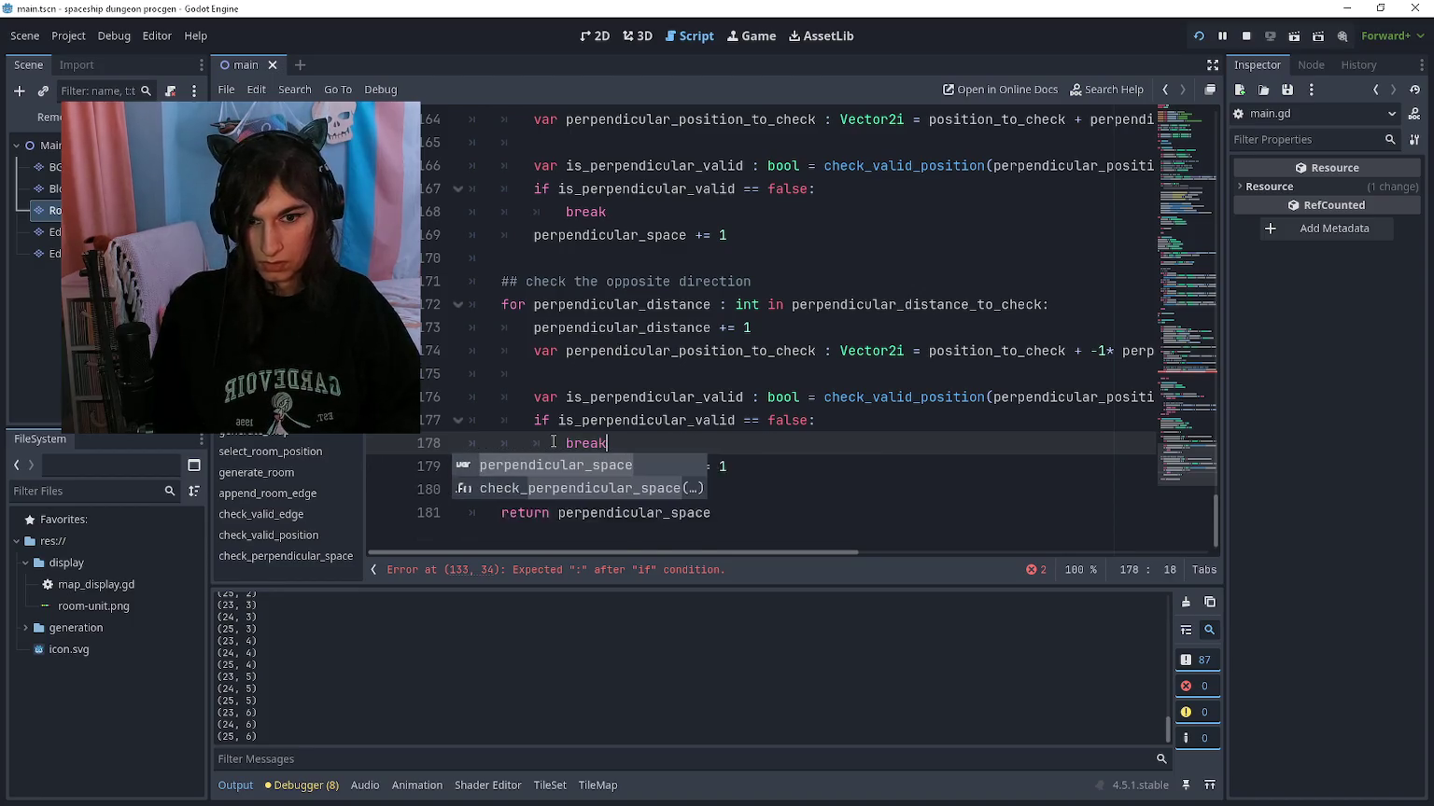
key(ctrl+Left)
key(ctrl+Left)
key(ctrl+c)
key(Up)
key(Up)
key(Up)
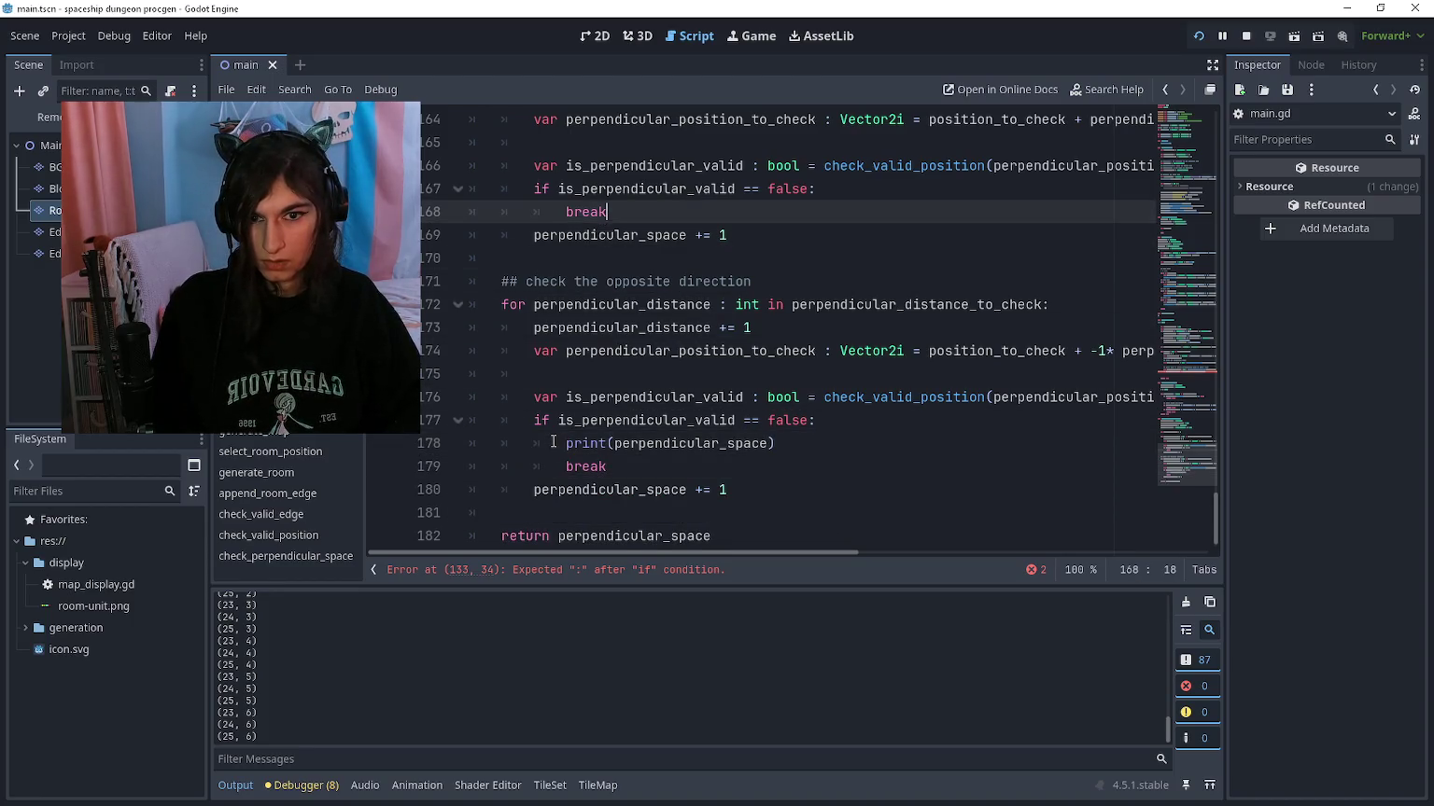
key(Home)
key(ctrl+v)
Step: Compare with the room mockup and move to the blank line before the function's return
key(alt+Tab)
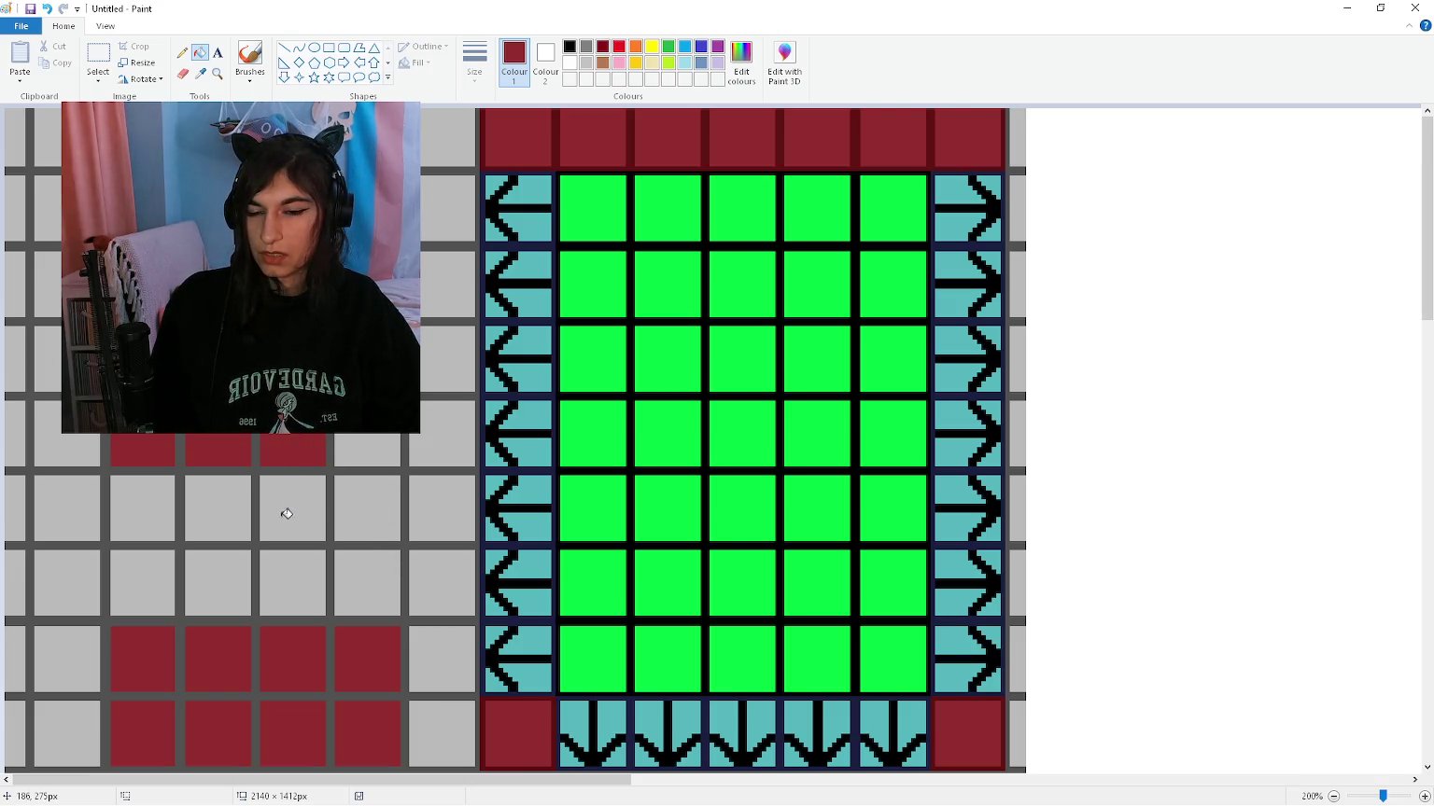
key(alt+Tab)
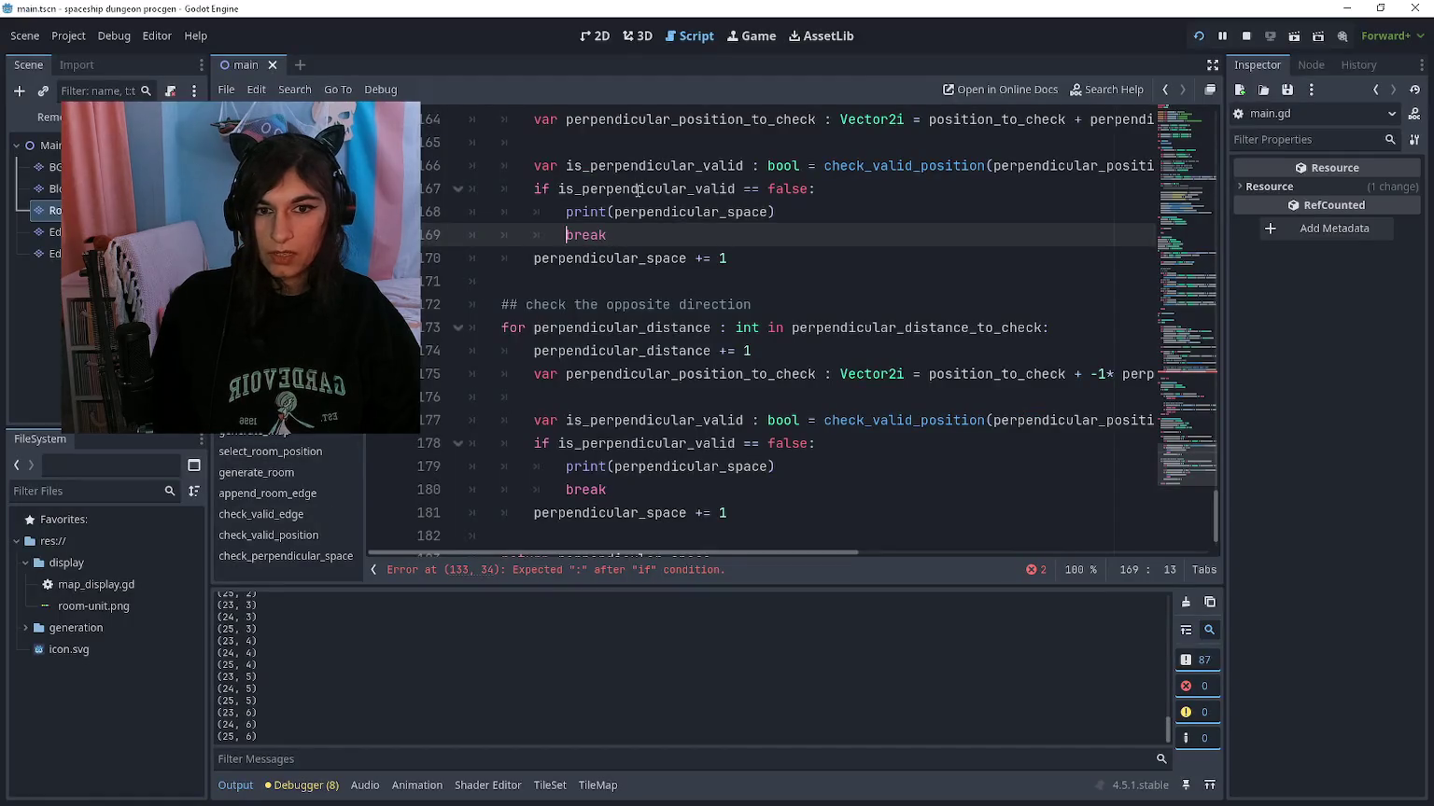
scroll(639, 190, up, 2)
click(712, 171)
key(alt+Tab)
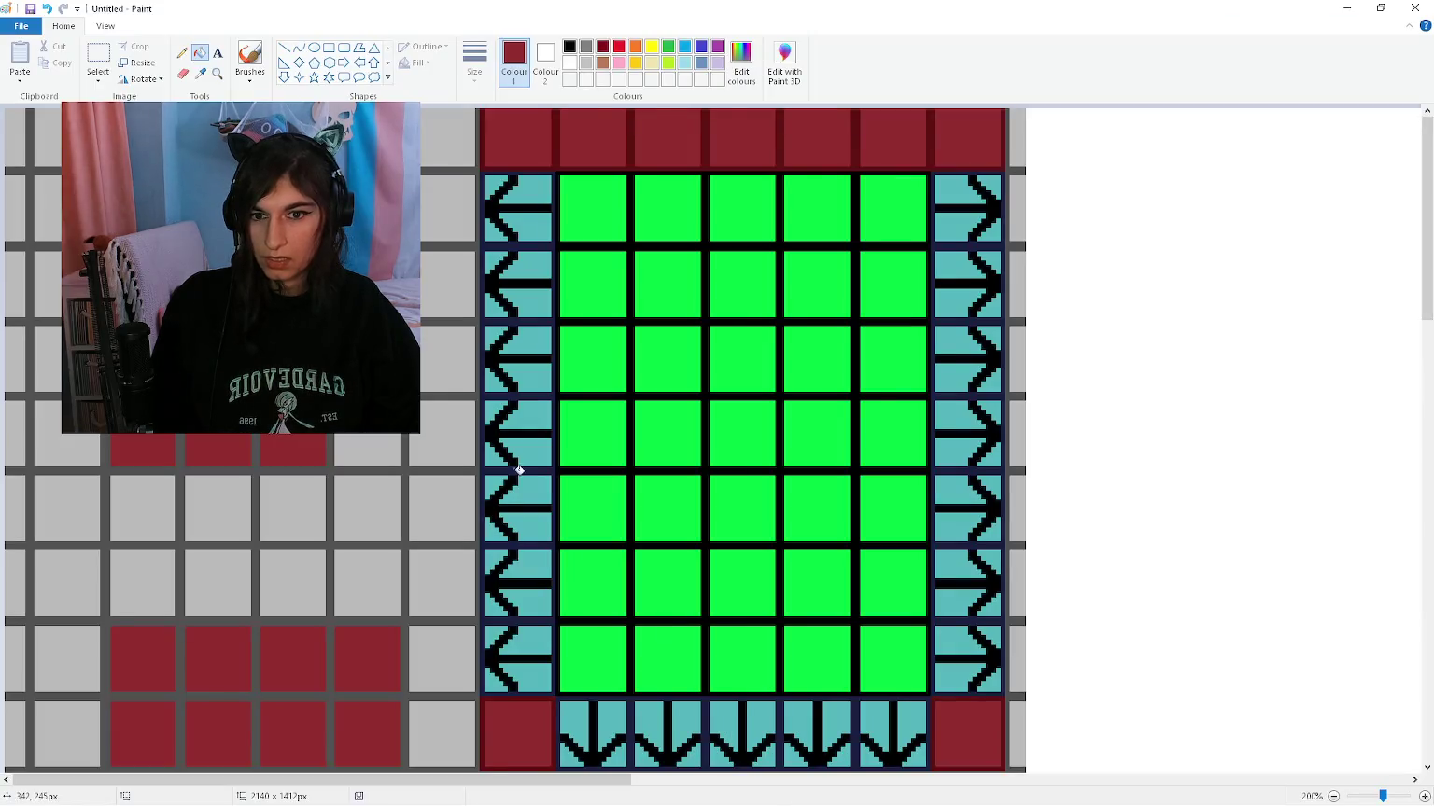
key(alt+Tab)
scroll(724, 360, down, 3)
click(755, 478)
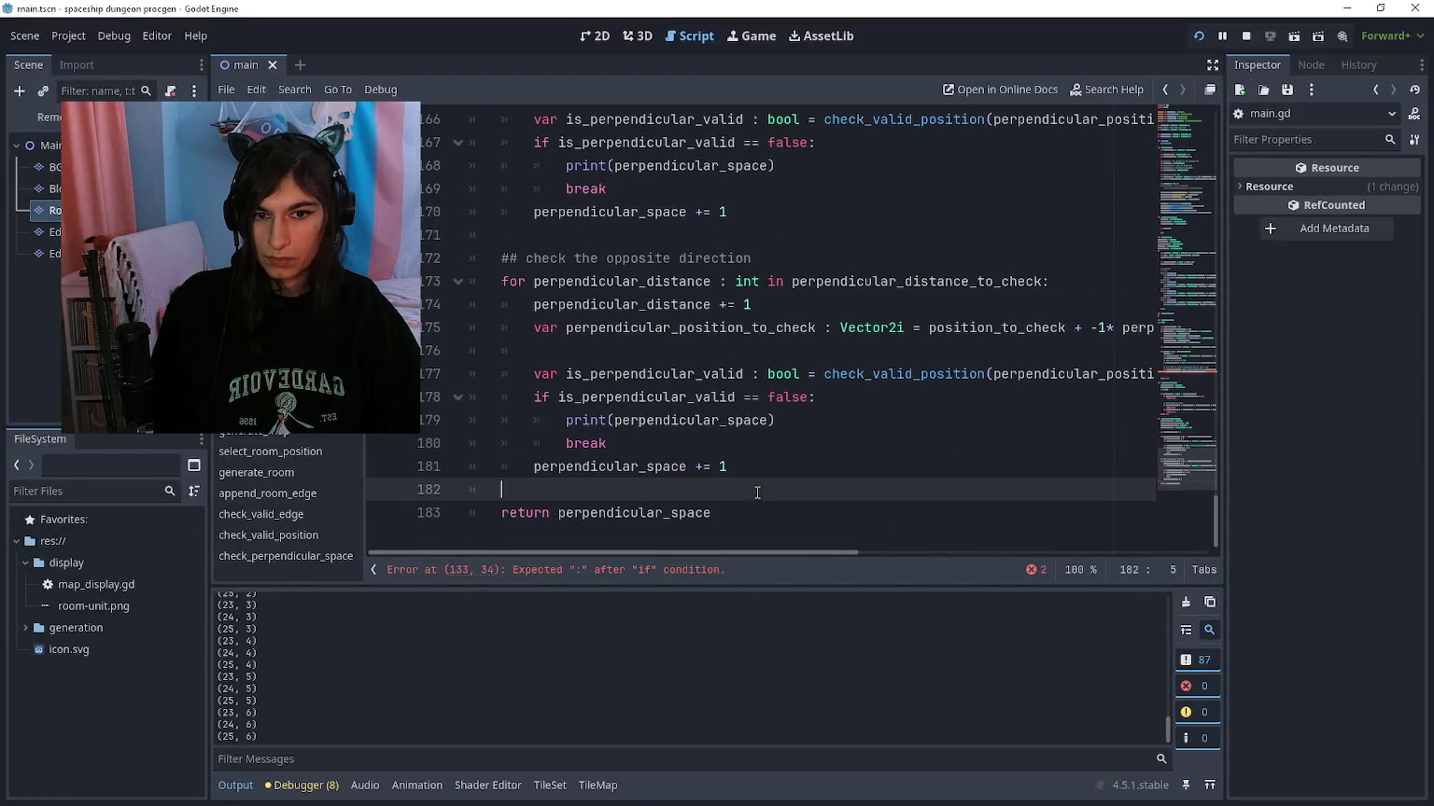
Step: Review the failing if line and the code around line 163
scroll(572, 482, up, 7)
scroll(572, 482, up, 10)
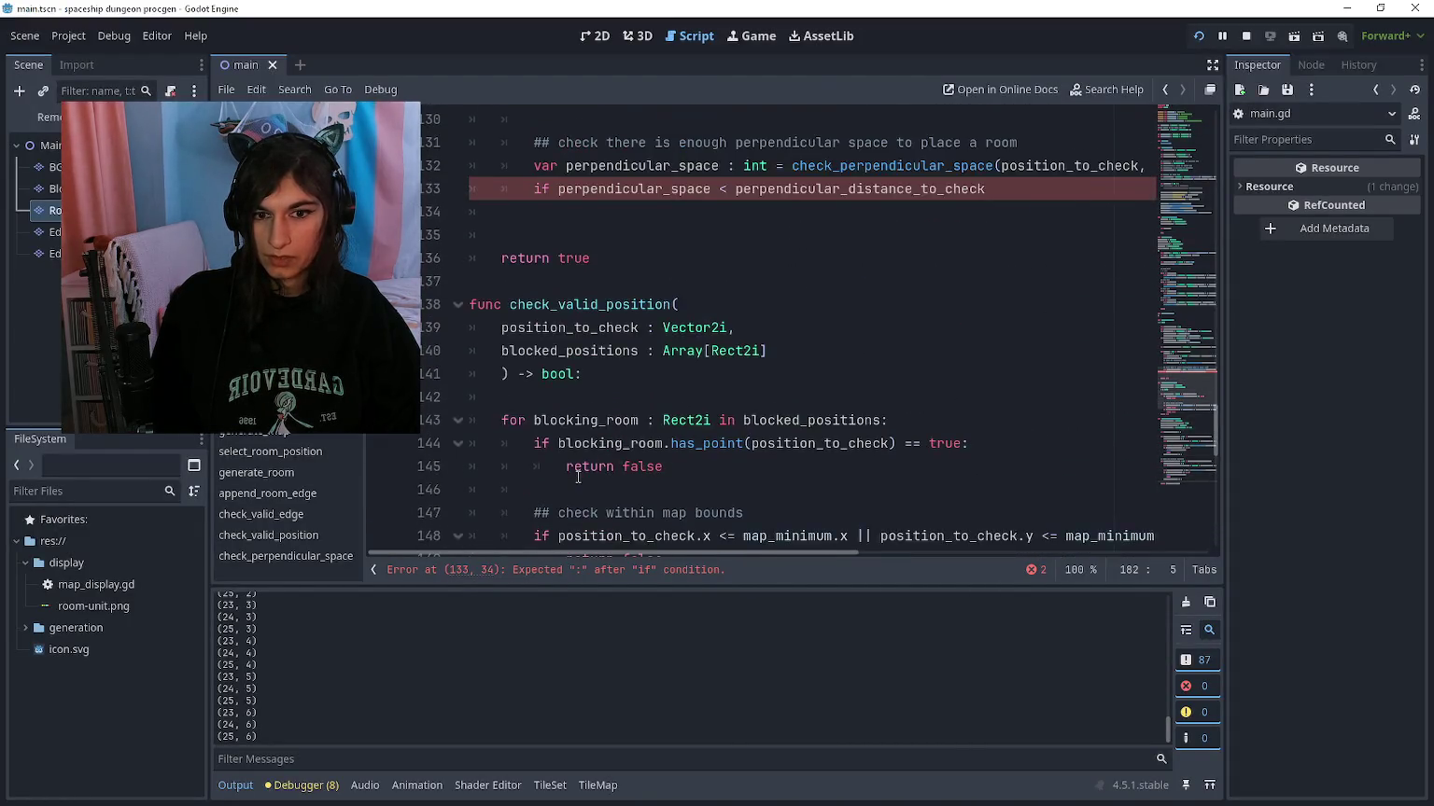
click(996, 397)
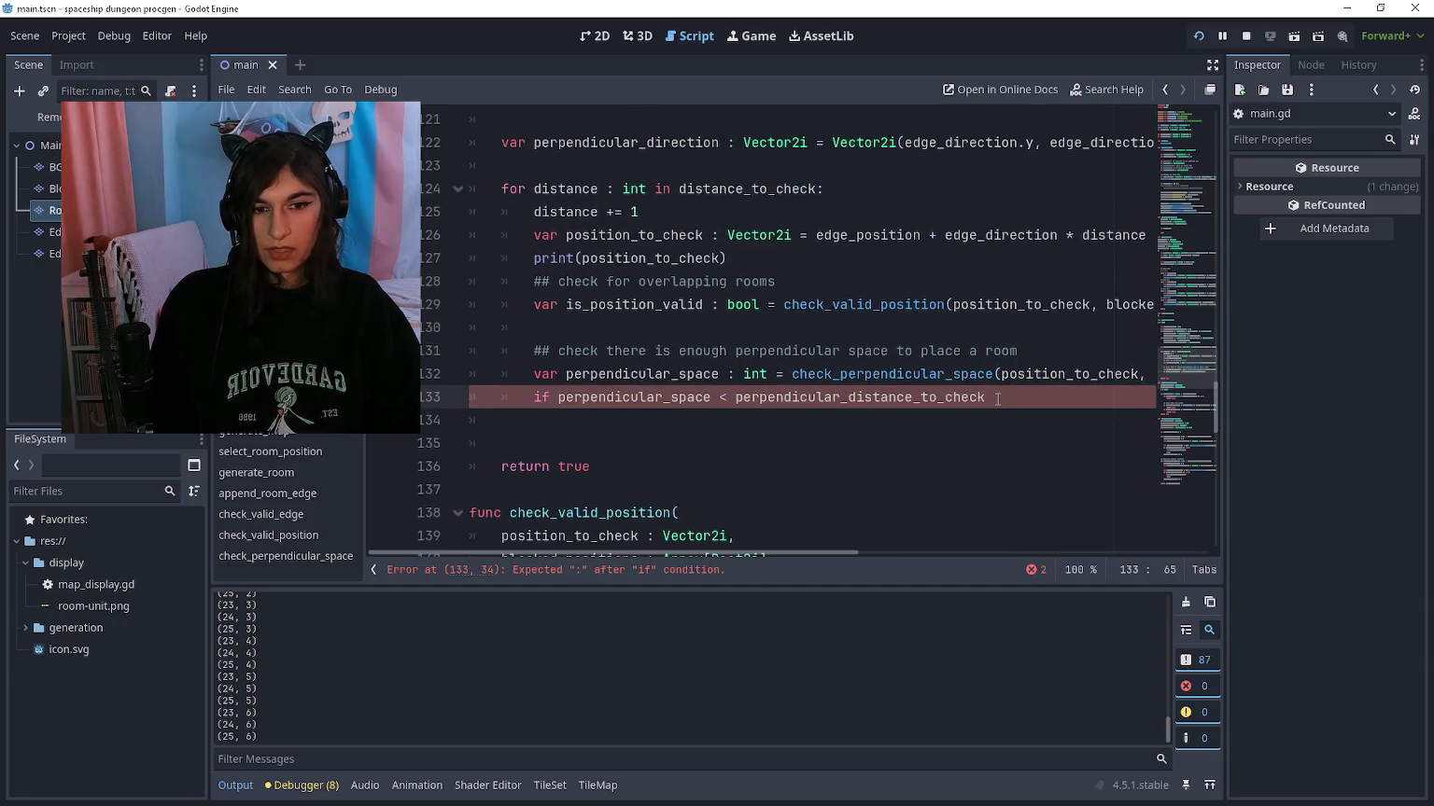
scroll(829, 395, down, 15)
scroll(829, 395, up, 3)
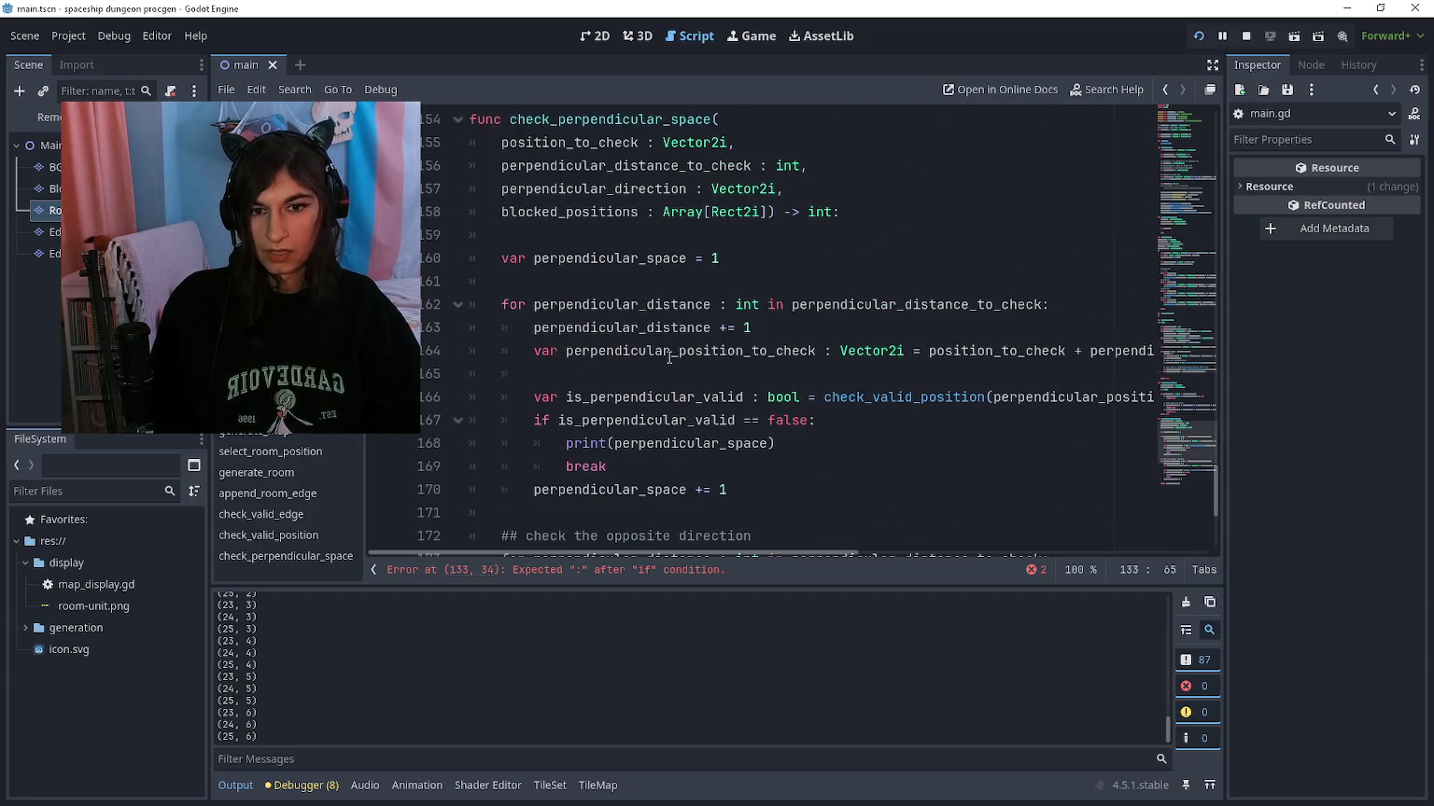
drag(679, 305, 826, 351)
click(775, 328)
scroll(786, 285, up, 7)
scroll(786, 284, up, 3)
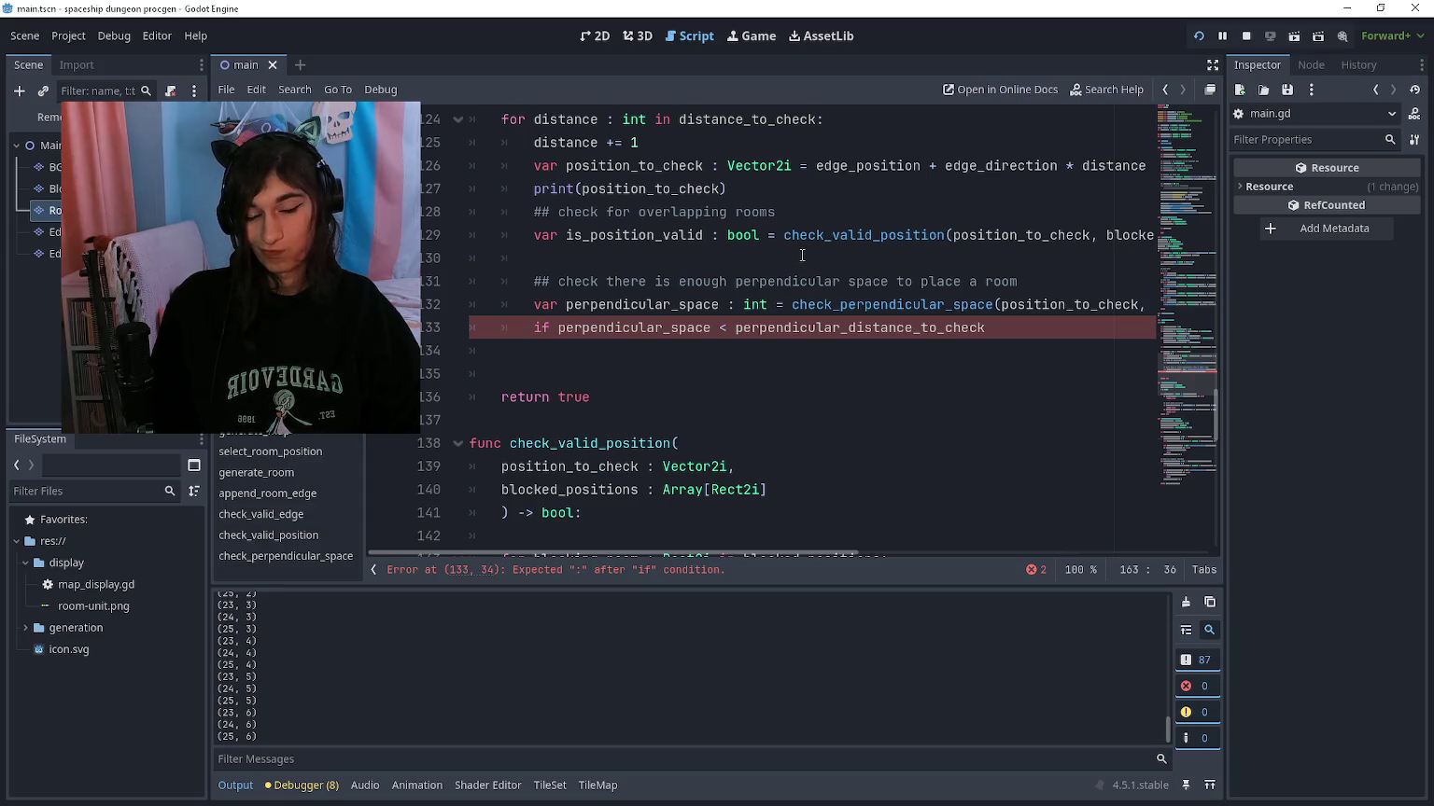
scroll(802, 255, down, 14)
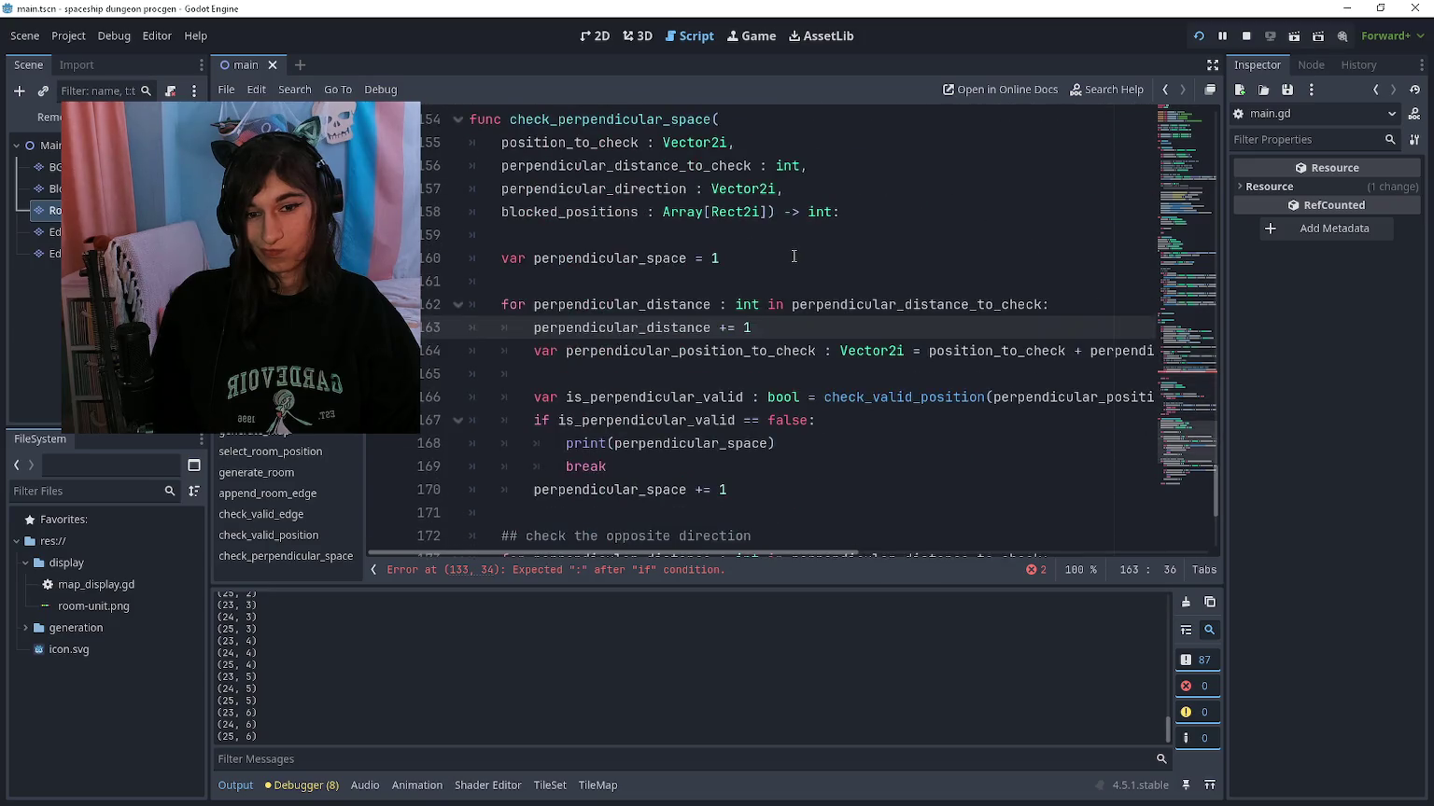
scroll(792, 259, up, 5)
Step: Change the return type from int to bool and start 'if perpendicular_space' above the final return
drag(809, 281, 835, 281)
text(bool)
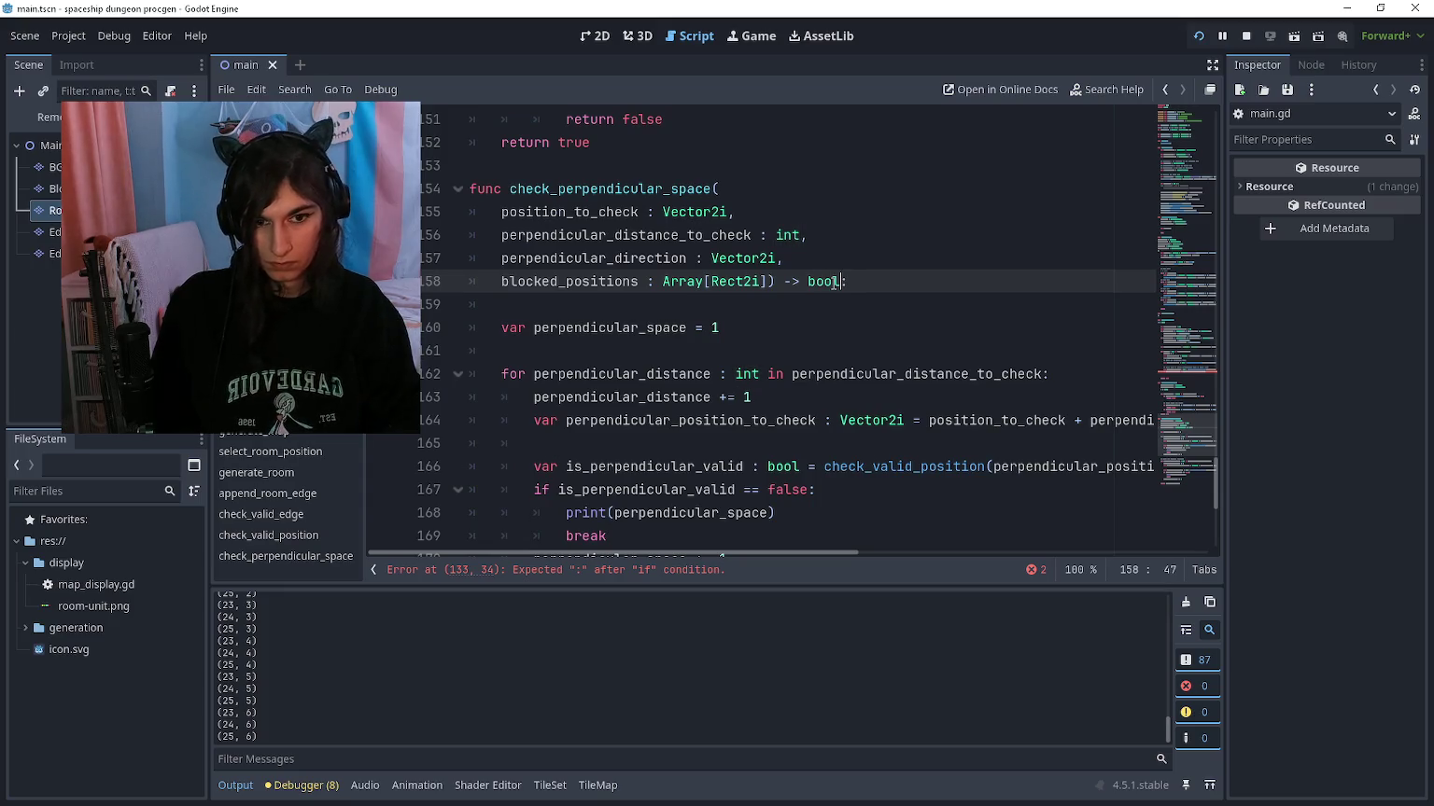
key(ctrl+End)
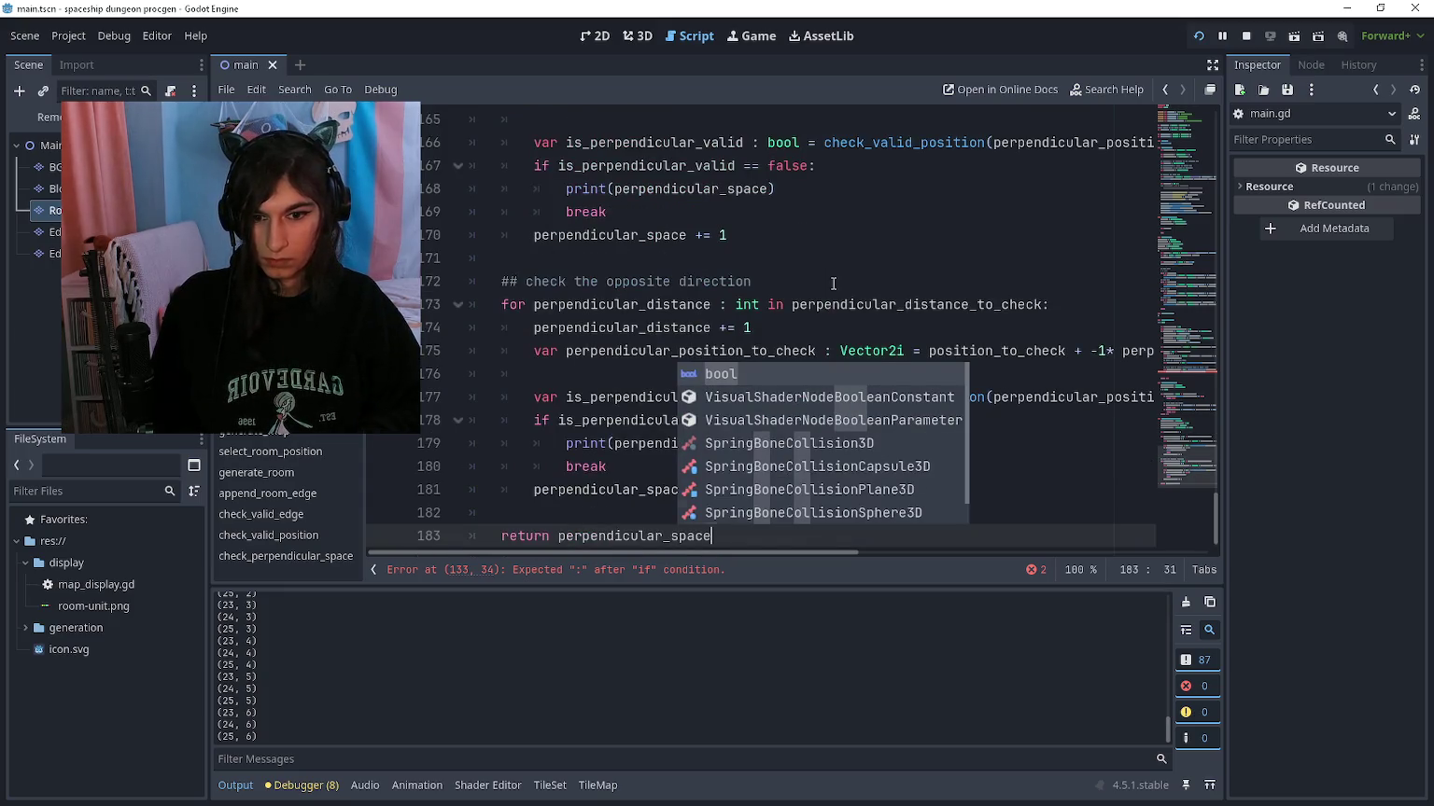
key(Escape)
key(ctrl+shift+Return)
text(if perpendicular_space)
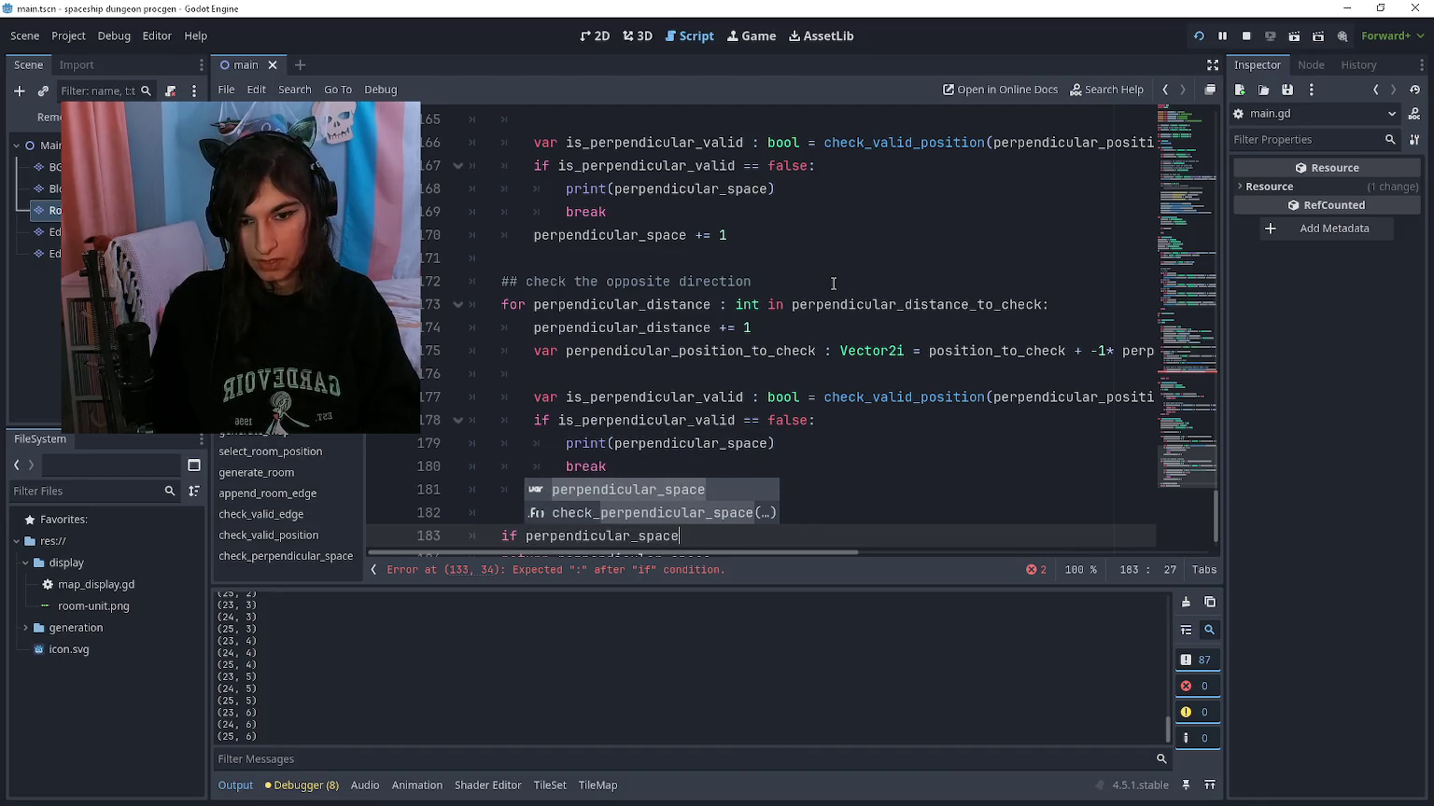
key(alt+Tab)
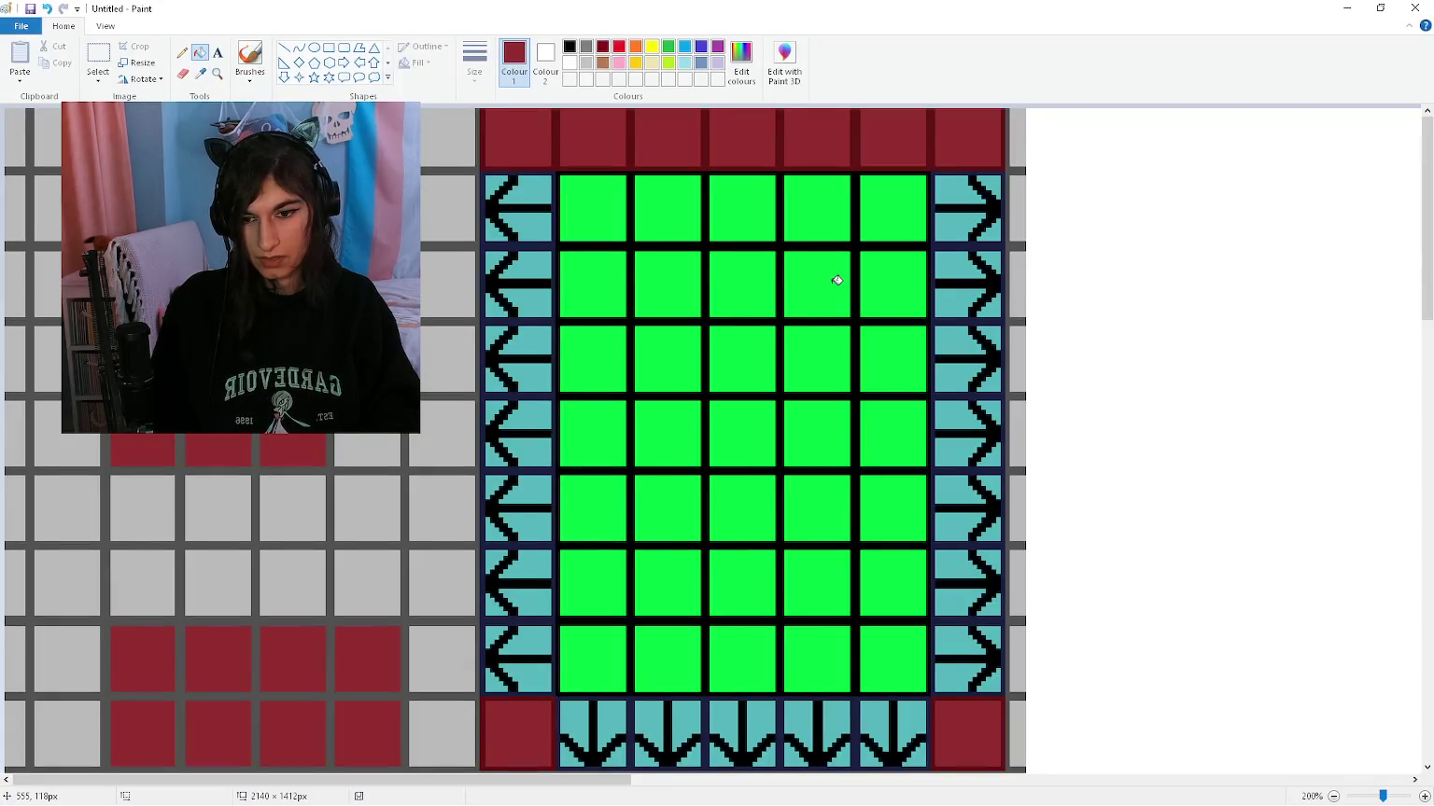
key(alt+Tab)
text(< perpendiculardis)
key(Return)
key(alt+Tab)
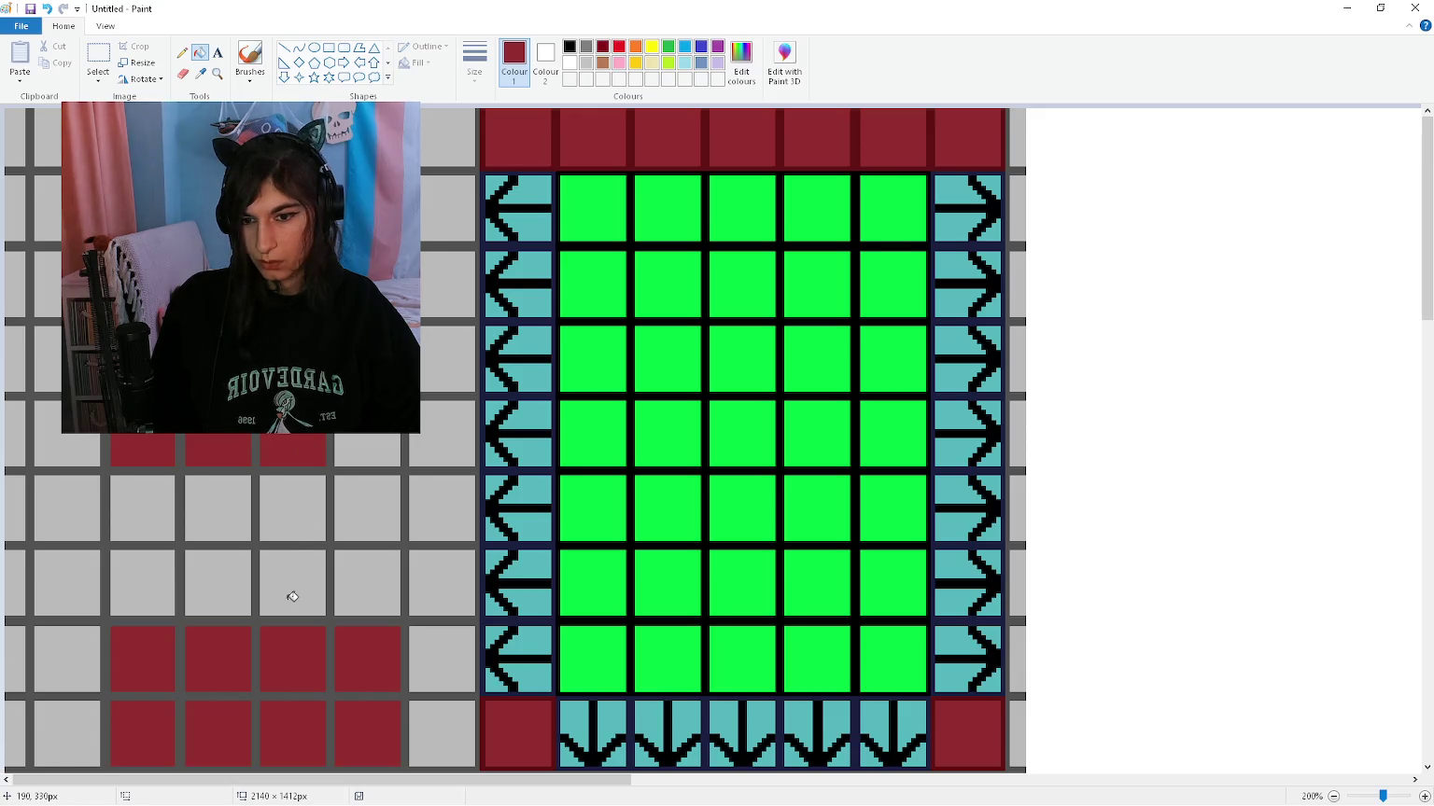
scroll(299, 533, down, 3)
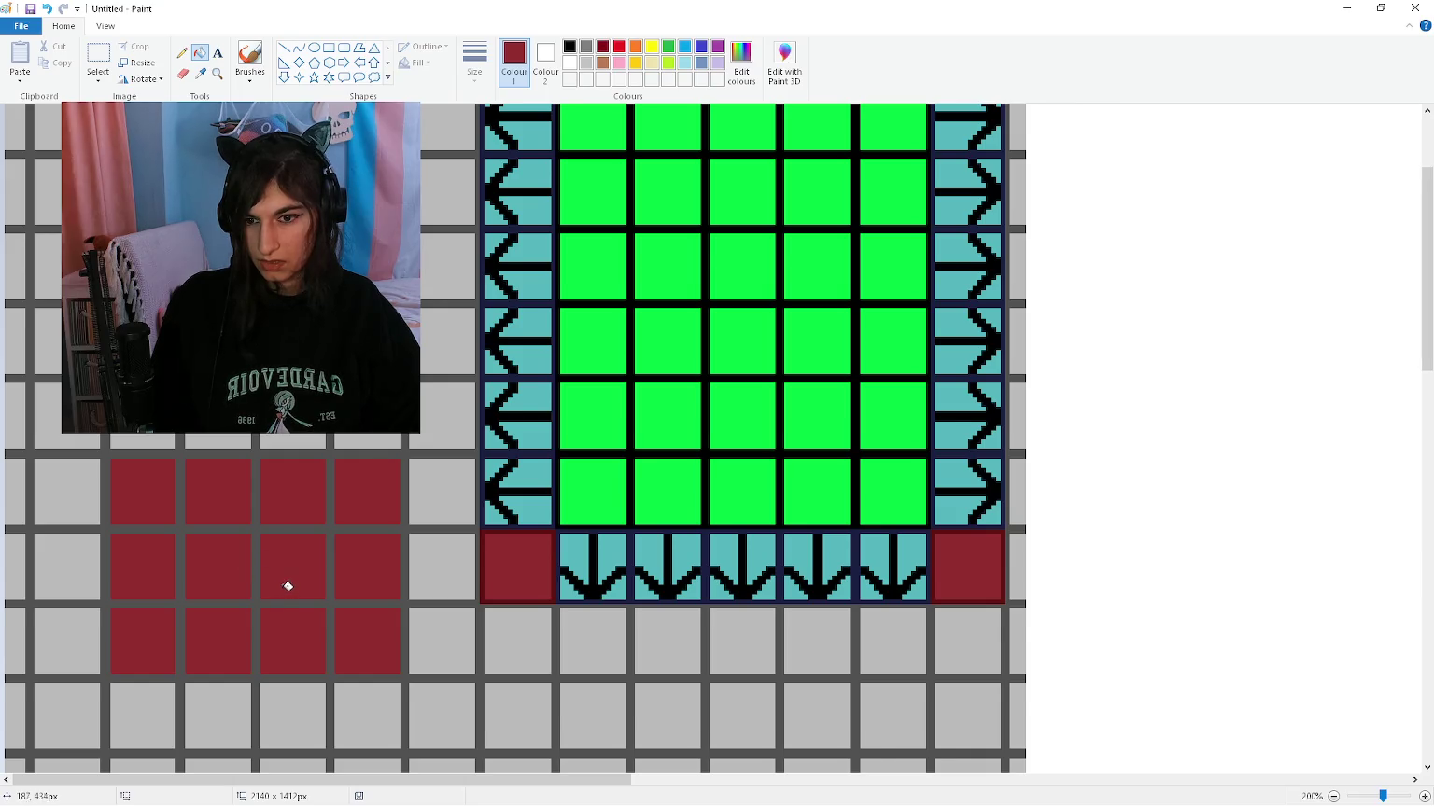
scroll(288, 586, up, 3)
key(alt+Tab)
Step: Finish the if with 'return false', add 'return true', and delete 'return perpendicular_space'
scroll(913, 548, down, 1)
text(:)
key(Return)
text(return false)
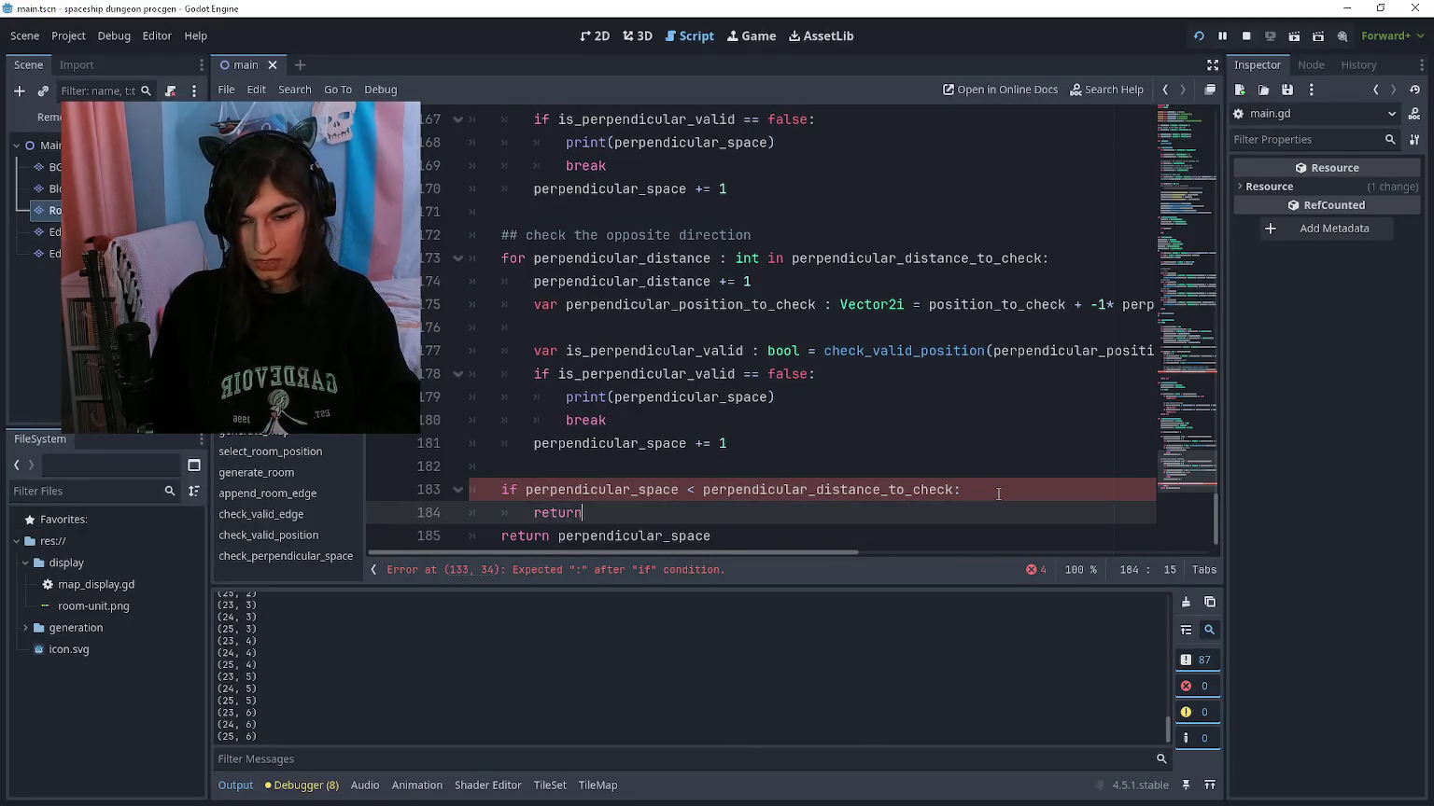
key(Return)
key(BackSpace)
text(return true)
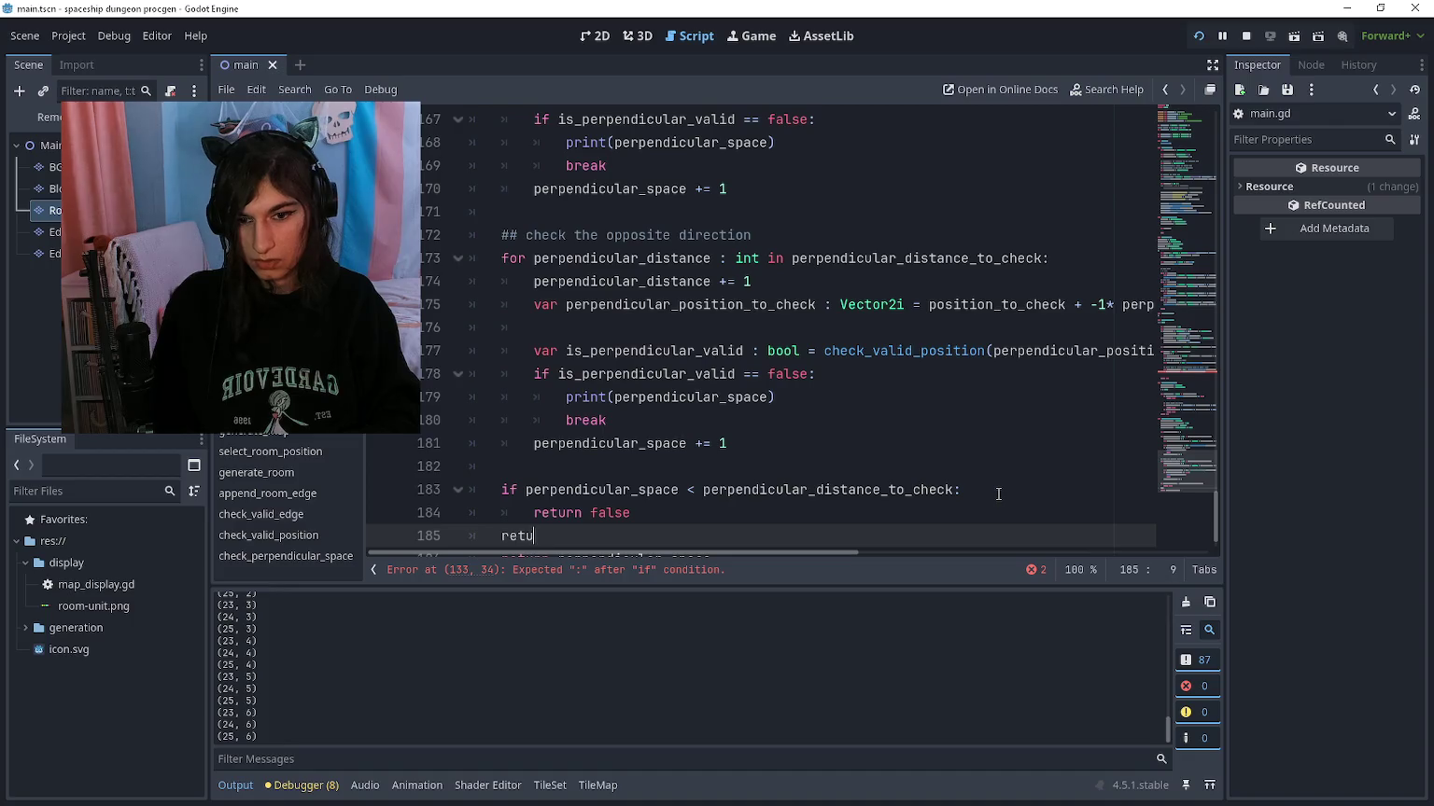
key(Up)
key(Down)
key(Down)
key(ctrl+shift+k)
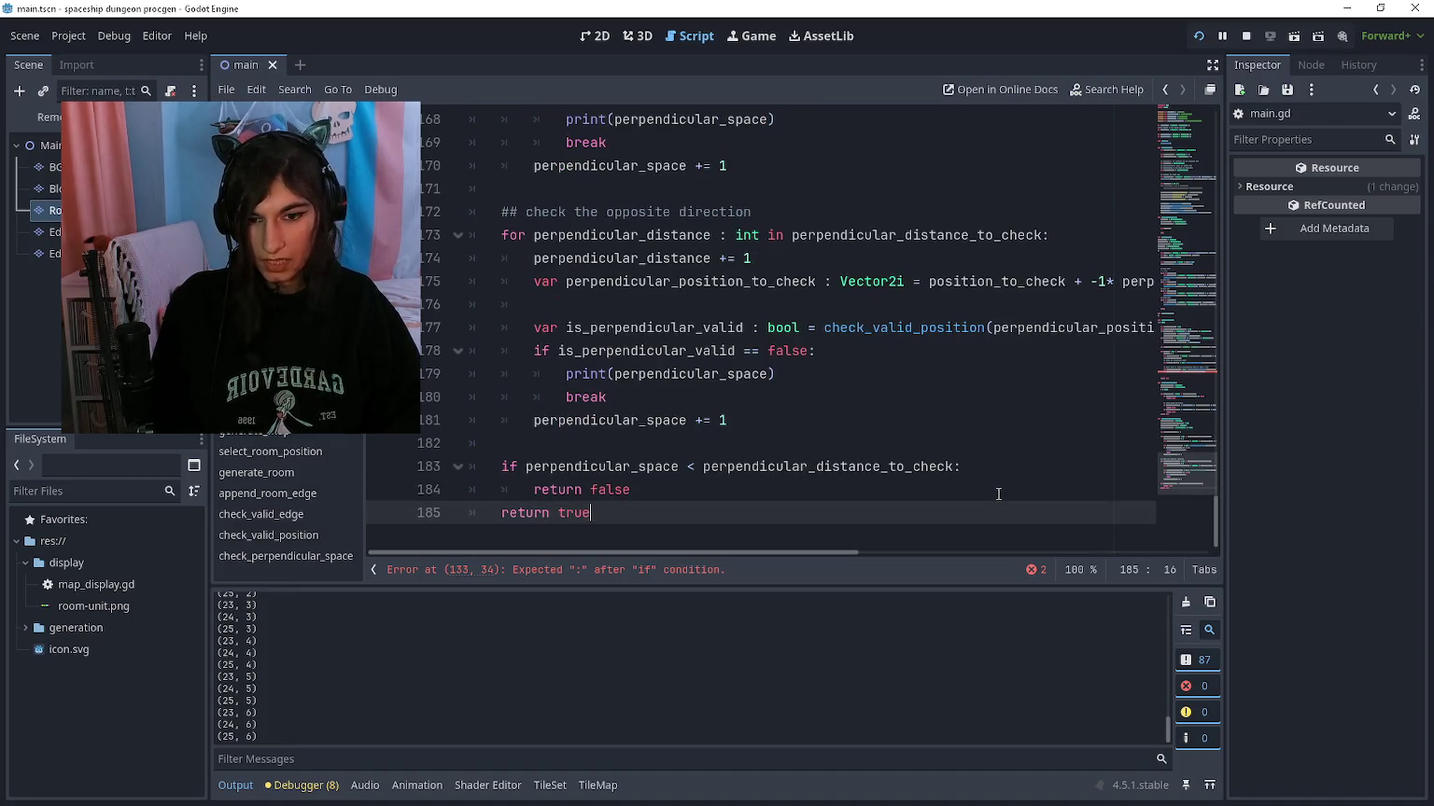
scroll(933, 448, up, 8)
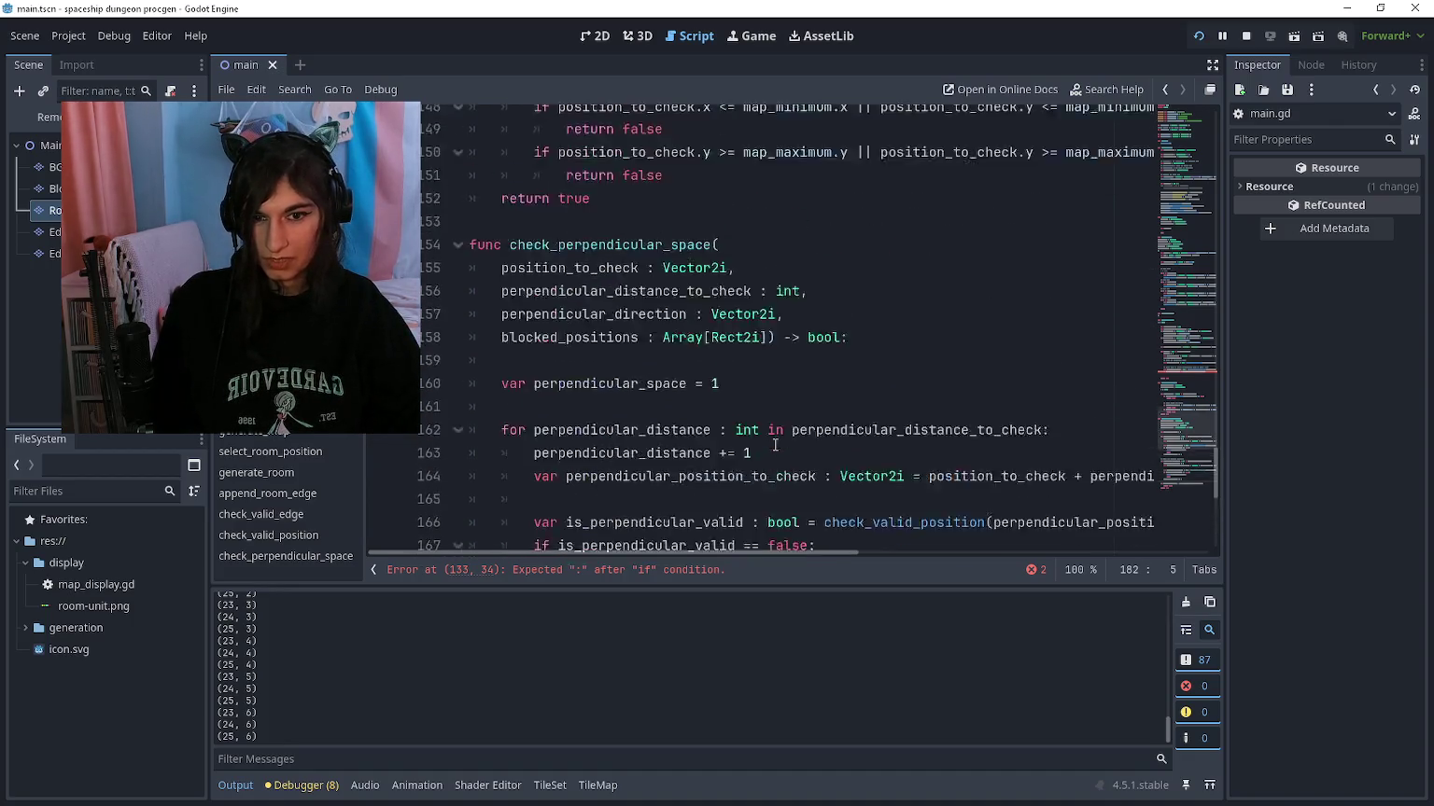
Step: Rename the caller's perpendicular_space variable to is_perpendicular_valid and type it as bool
click(681, 570)
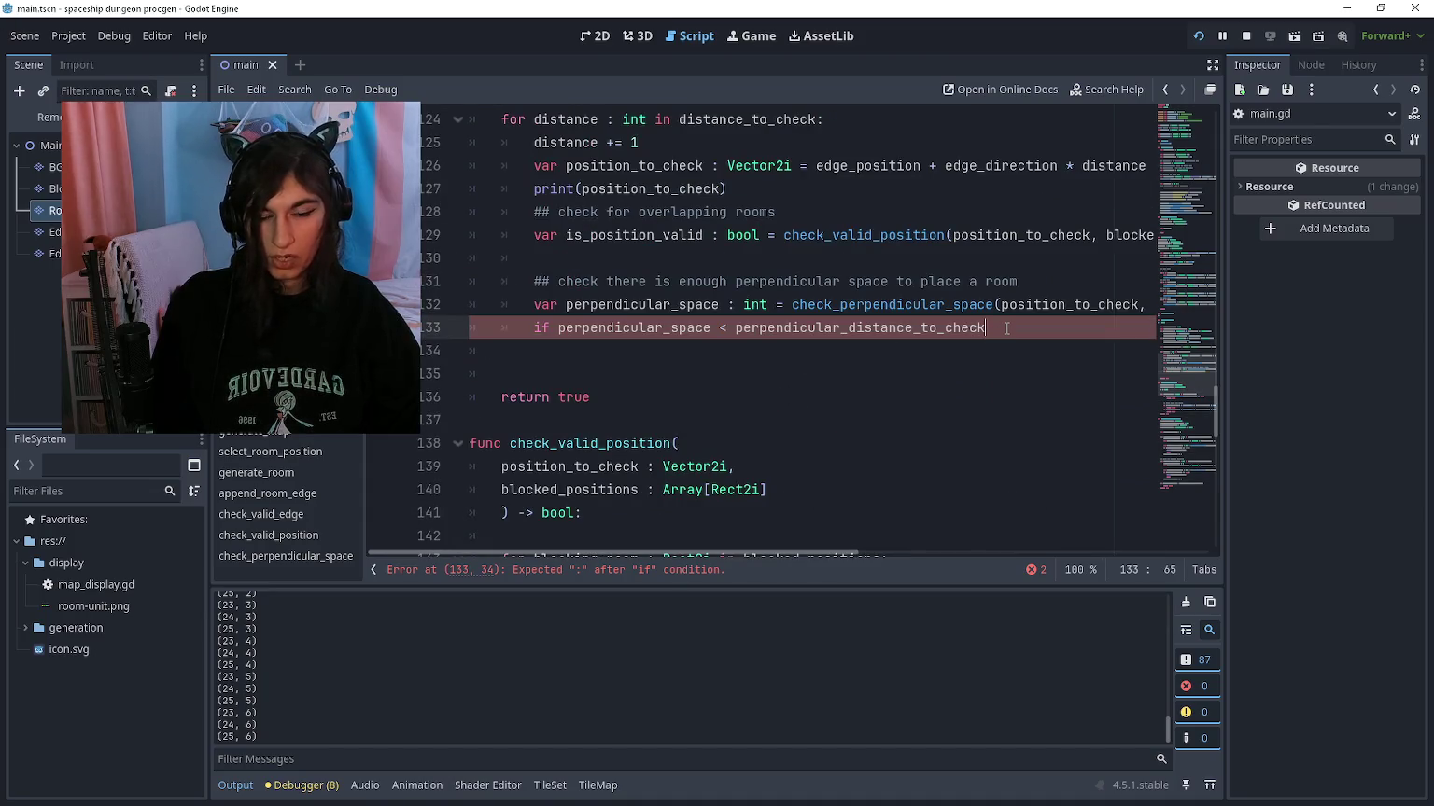
scroll(934, 354, up, 2)
scroll(738, 385, down, 1)
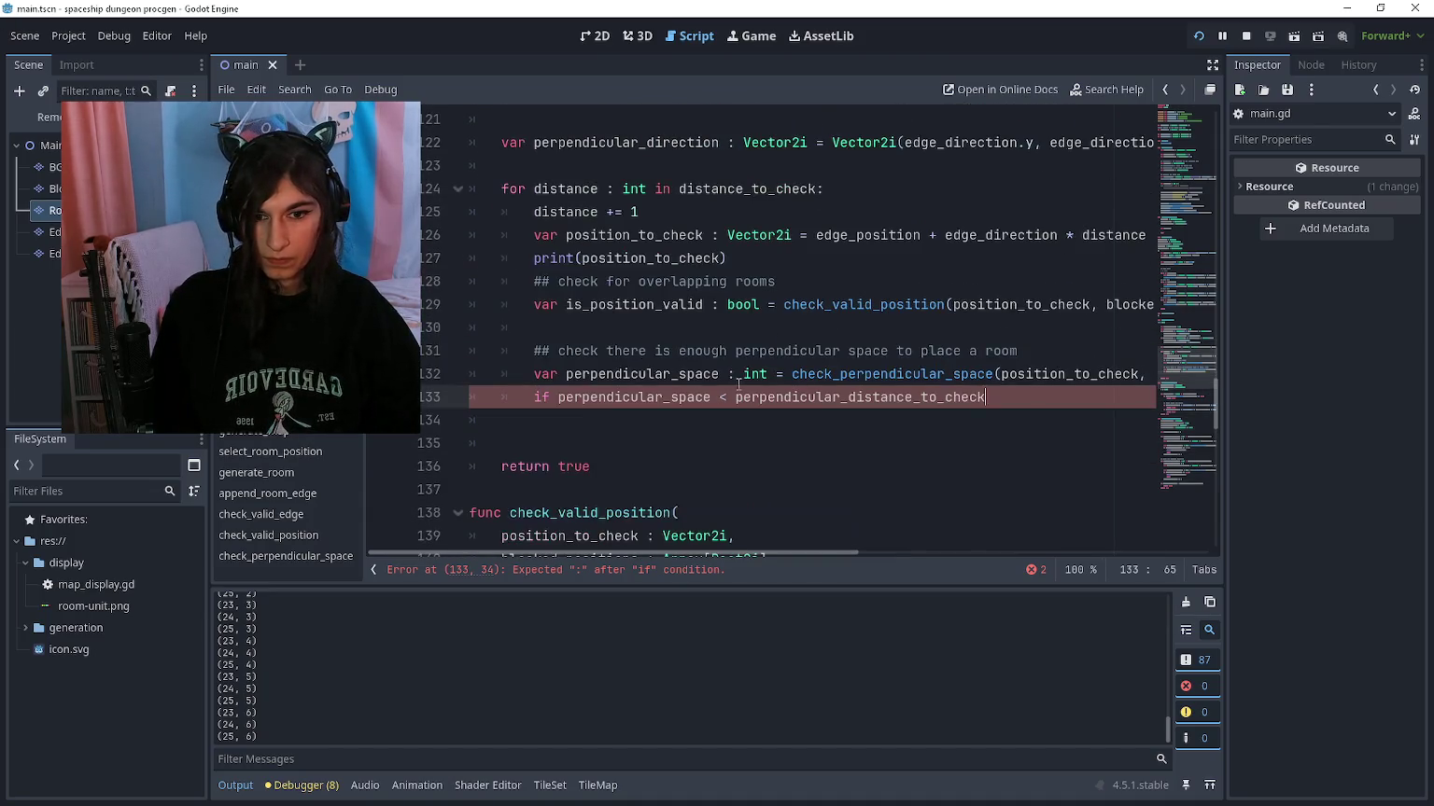
drag(566, 374, 720, 378)
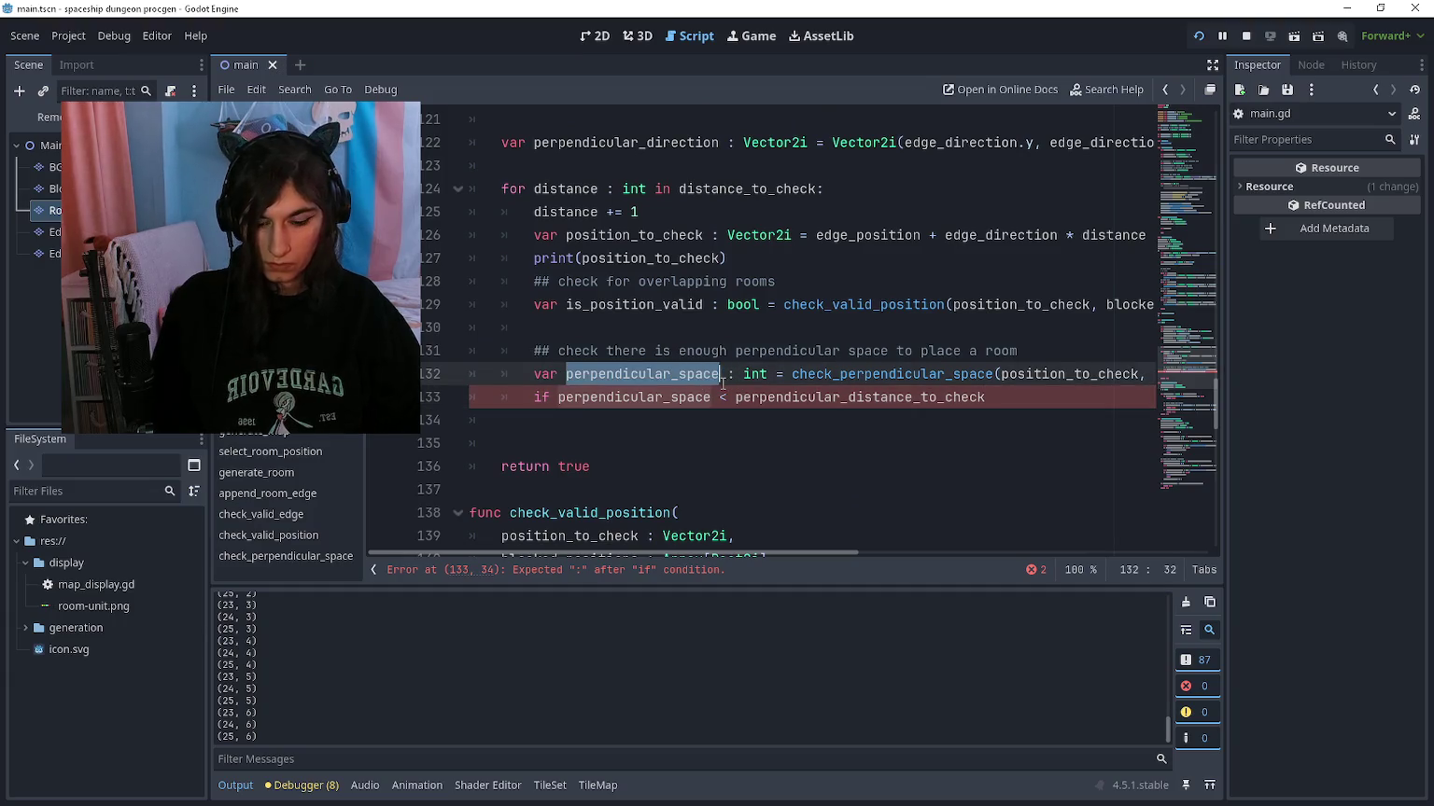
text(is_perpendicular_valid)
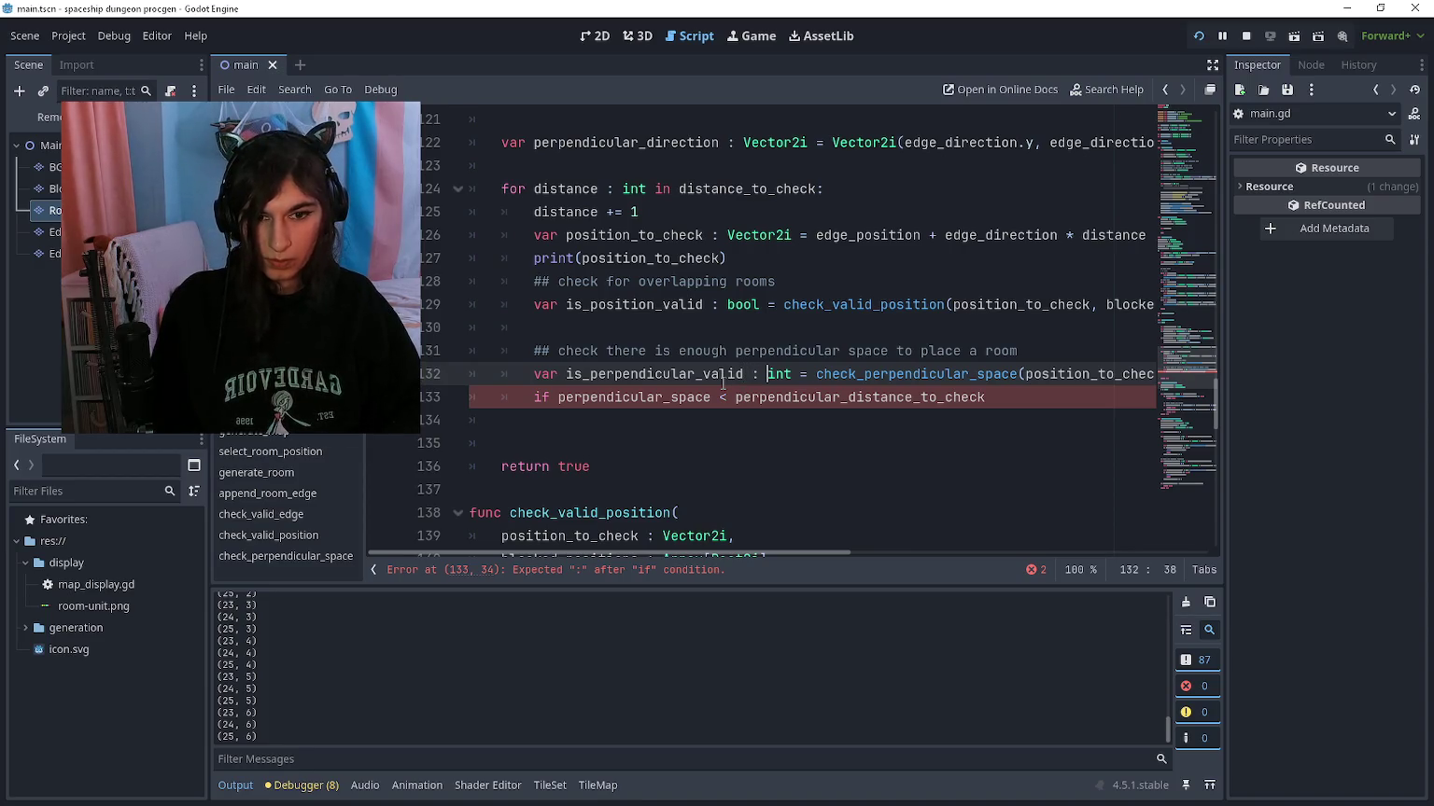
key(ctrl+shift+Right)
text(bool)
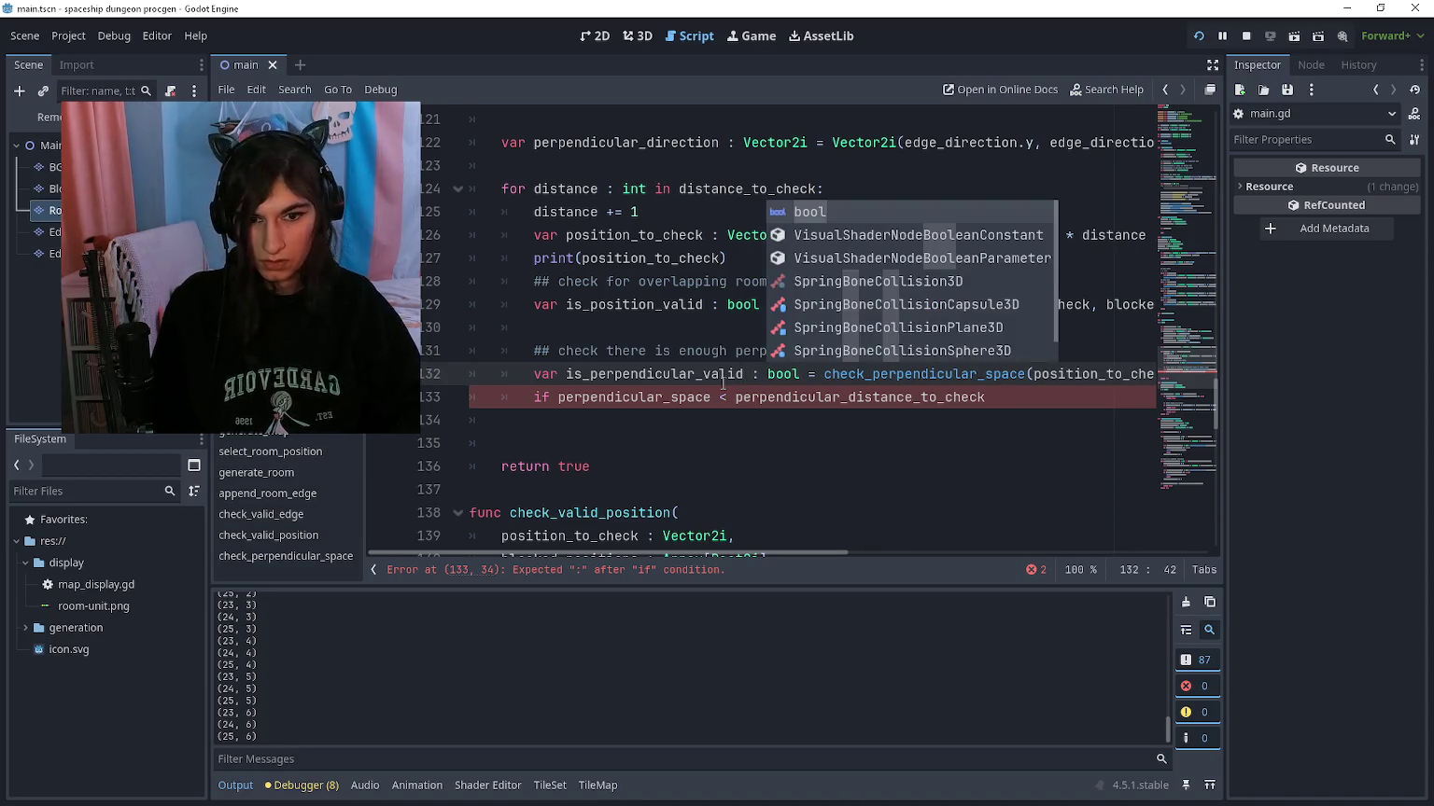
key(Escape)
key(Down)
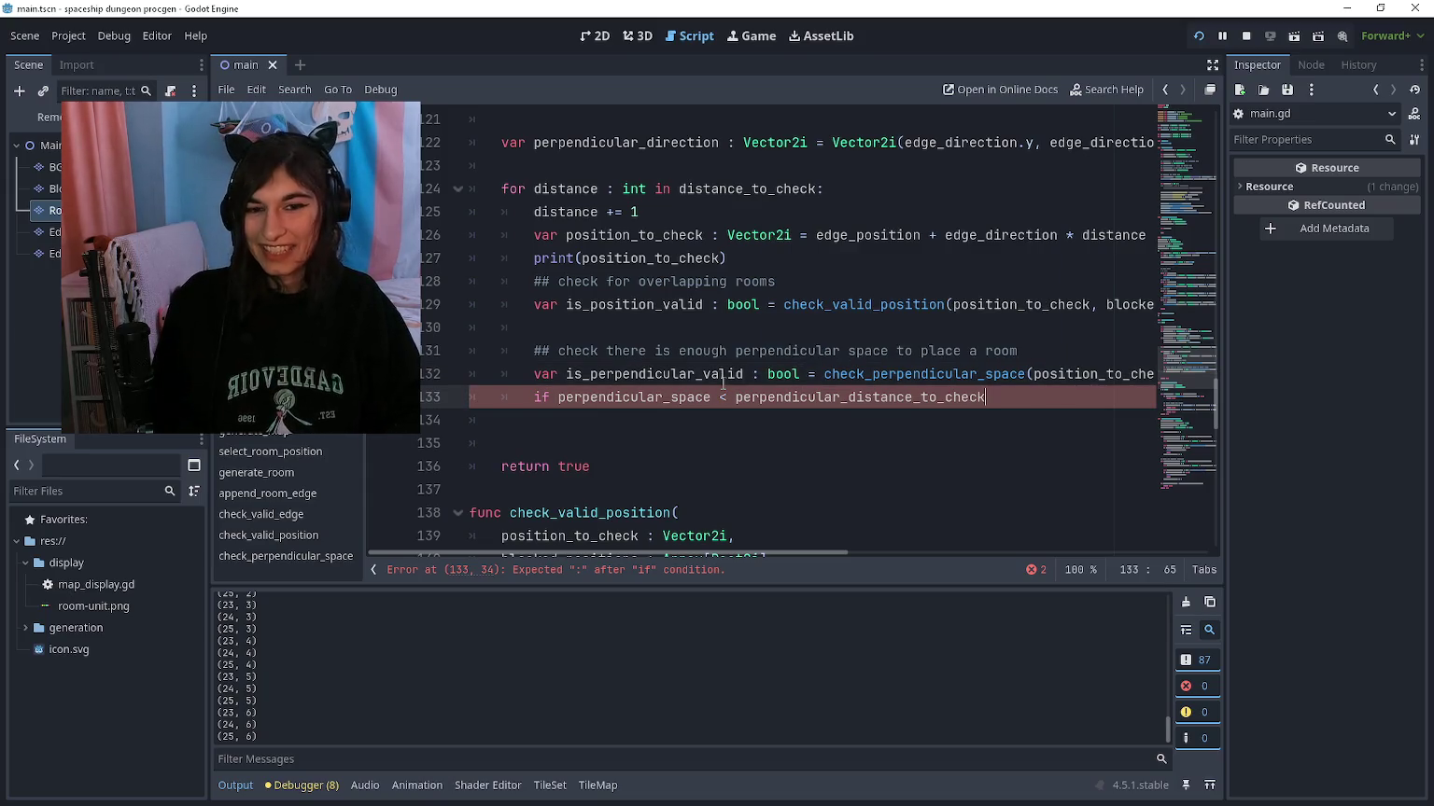
Step: Insert 'if is_position_valid == false: return' after the position check
key(shift+Home)
key(Up)
key(Up)
key(Up)
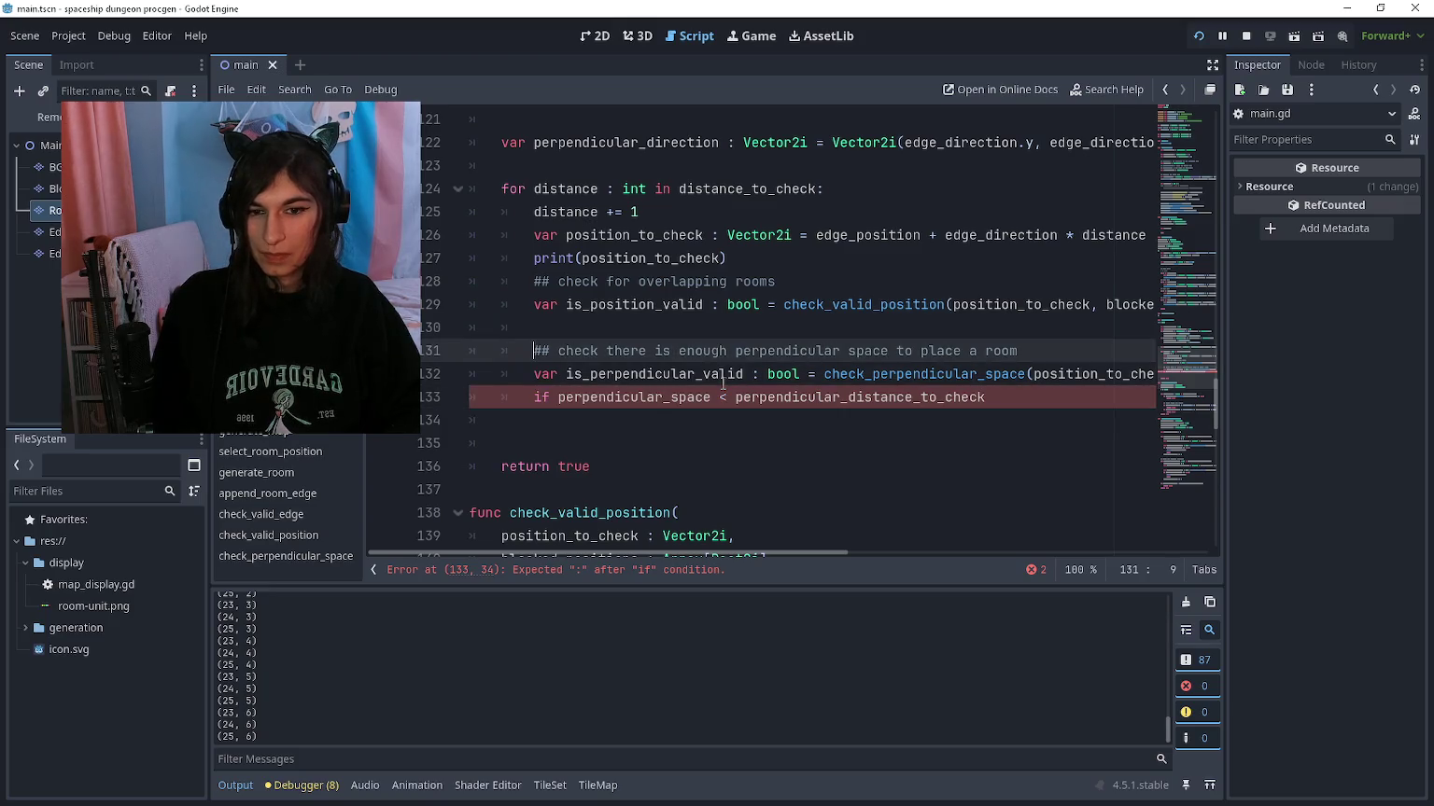
key(Return)
key(Up)
text(if is)
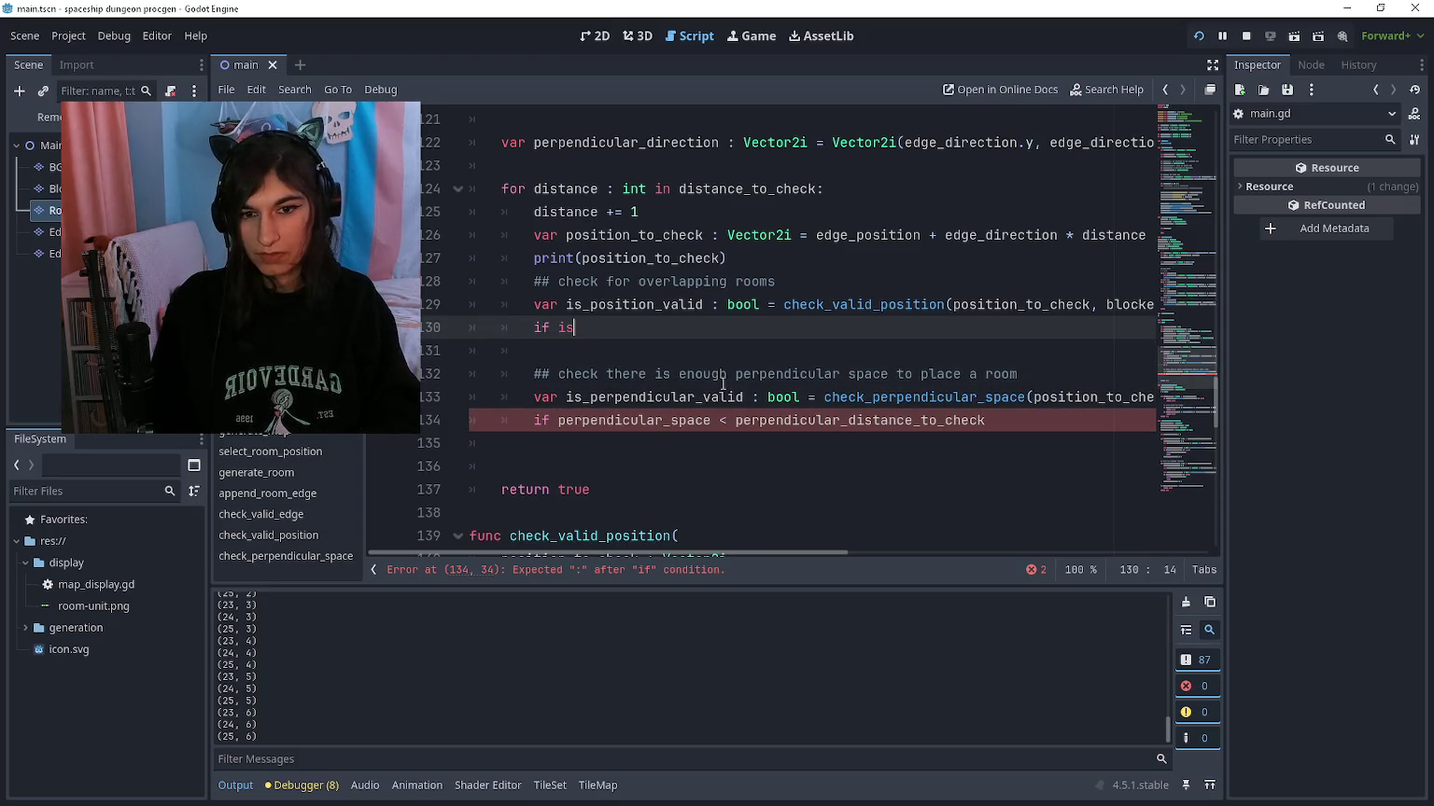
text(_position_valid == )
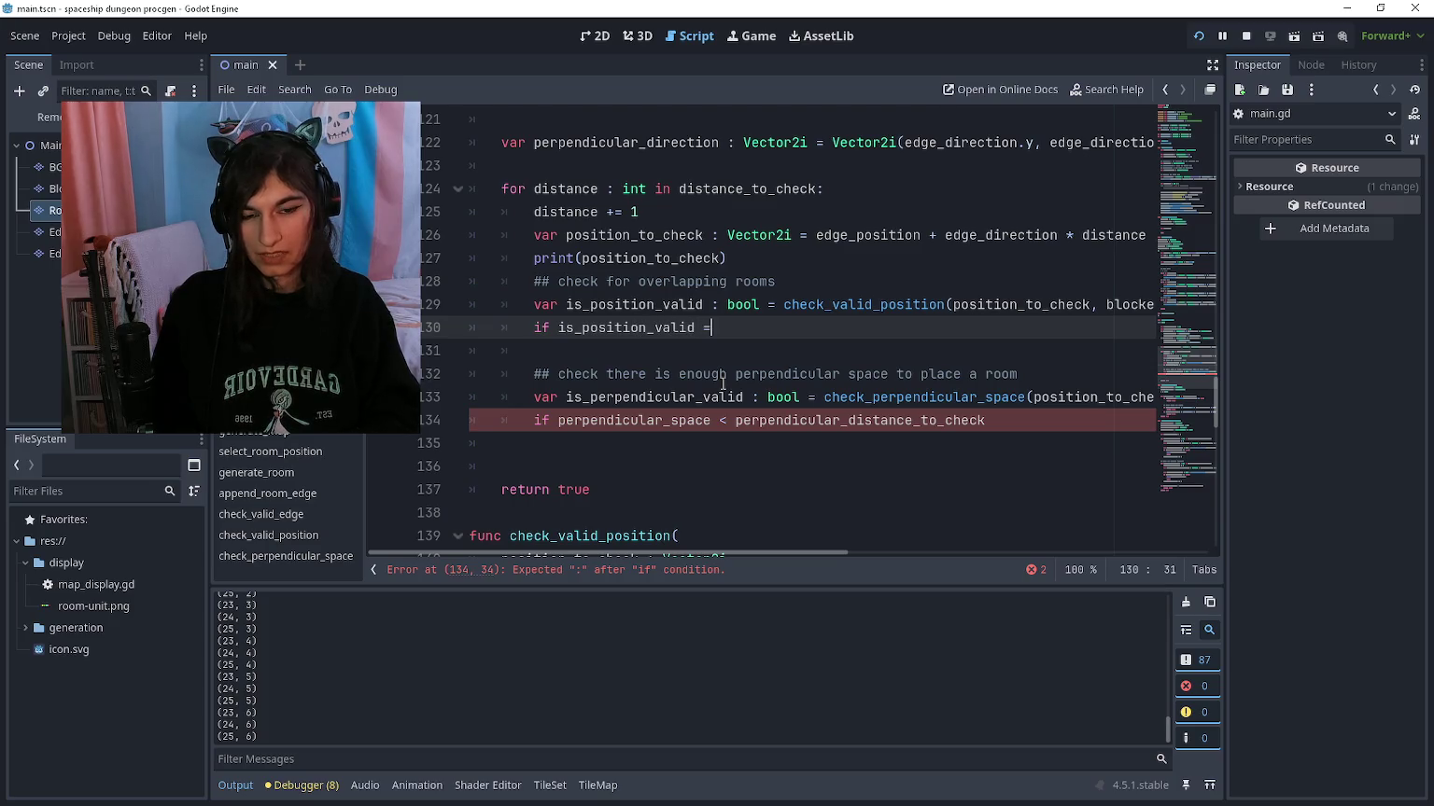
text(false:)
key(Return)
text(return)
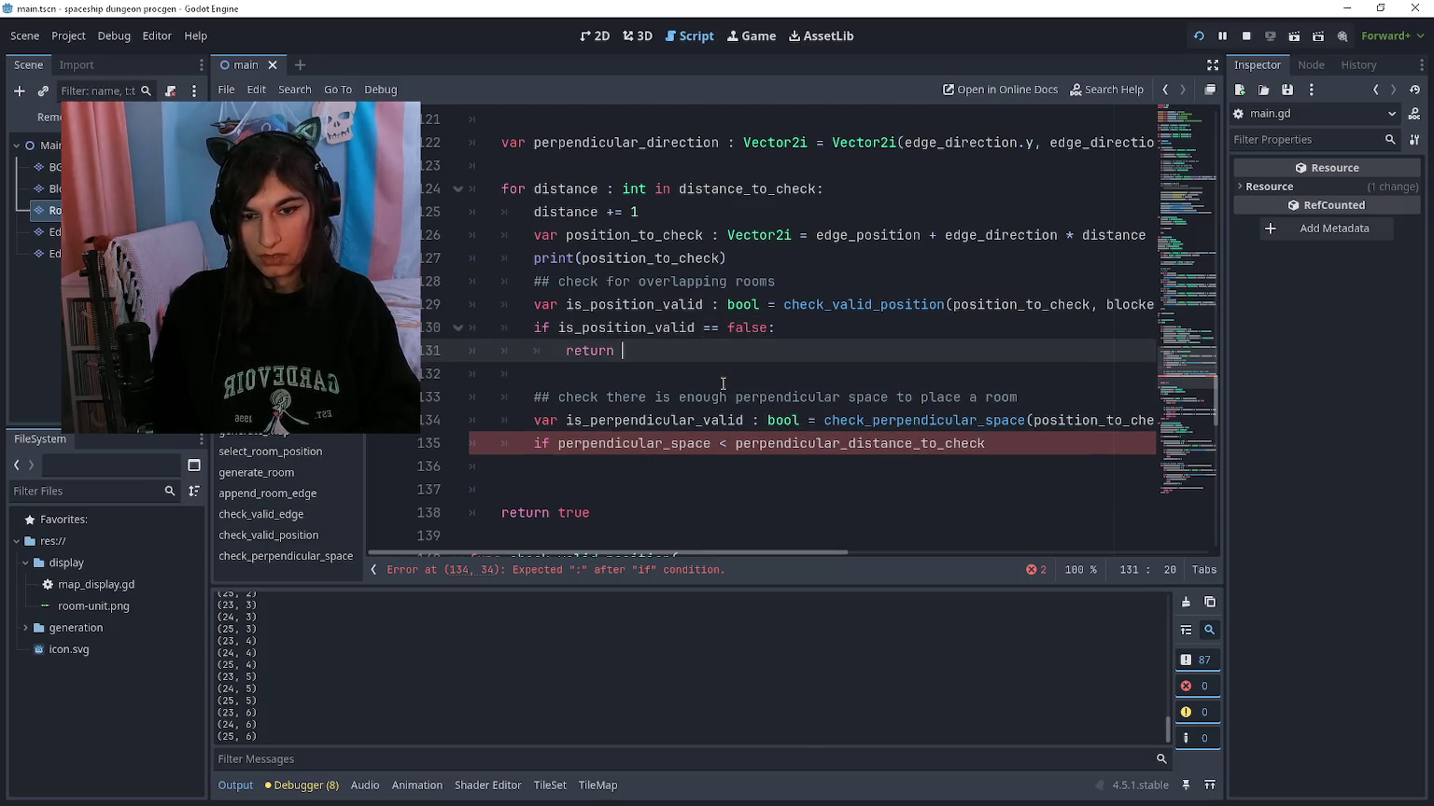
key(Down)
key(Down)
key(Down)
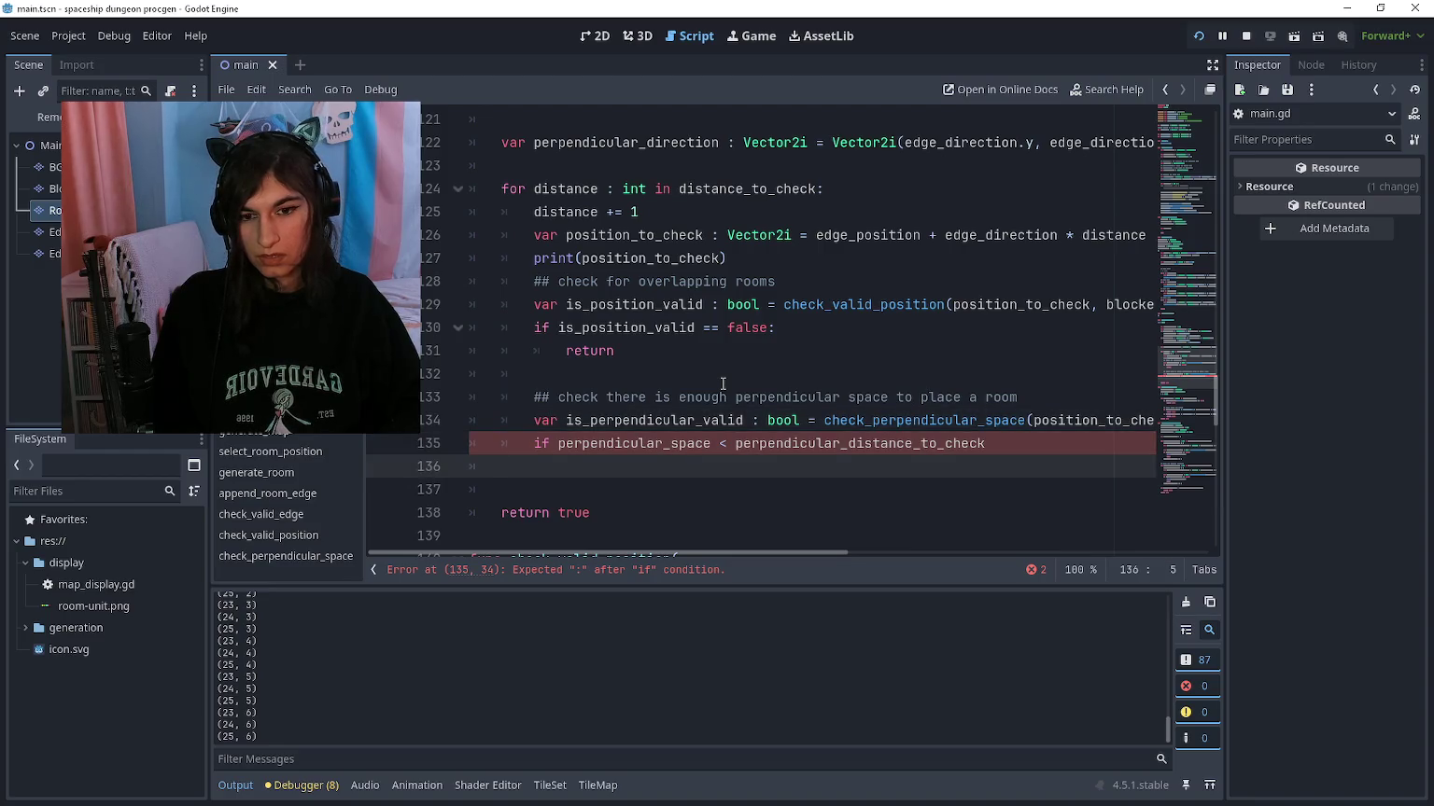
key(Up)
key(Up)
key(Up)
key(Down)
scroll(723, 384, up, 1)
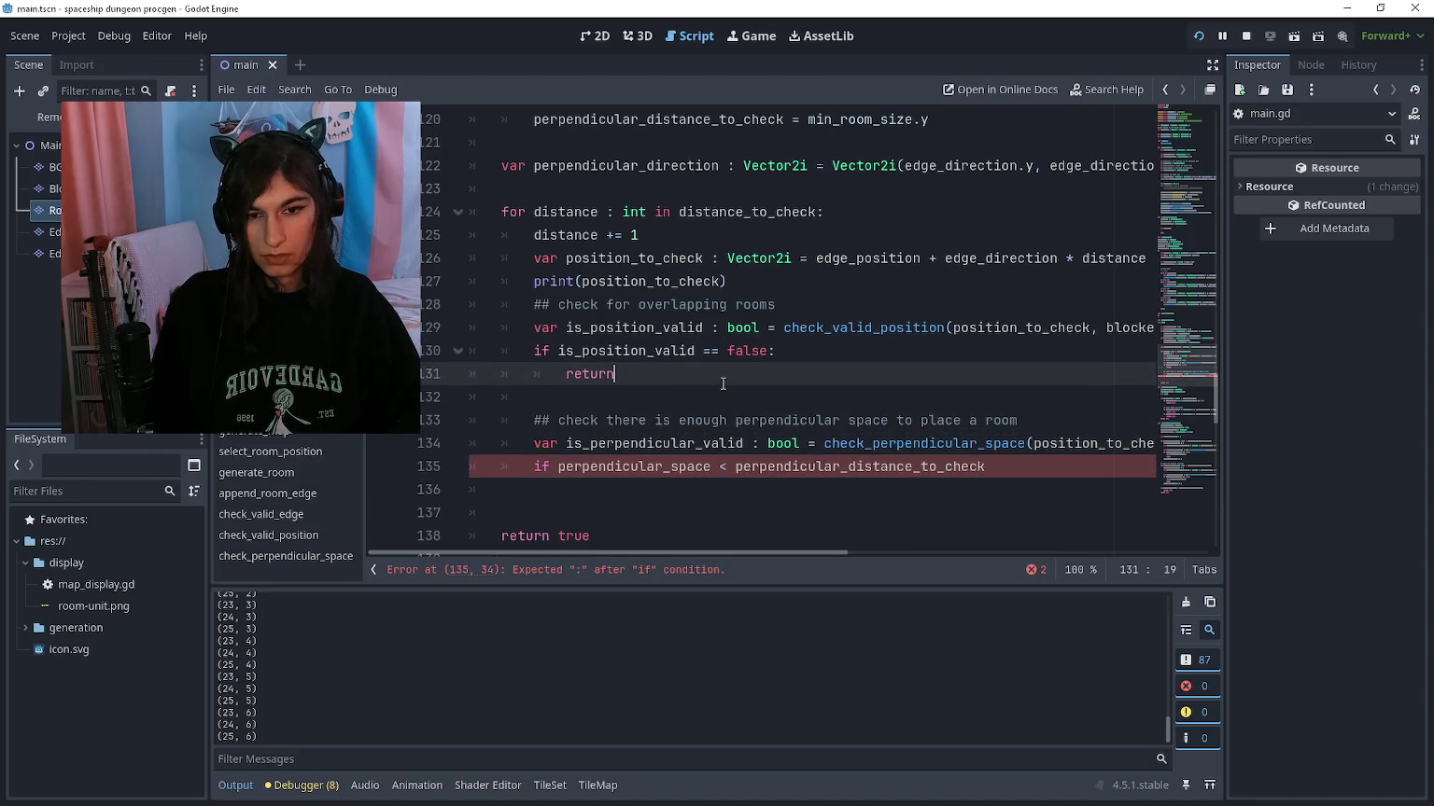
key(Page_Up)
key(Page_Up)
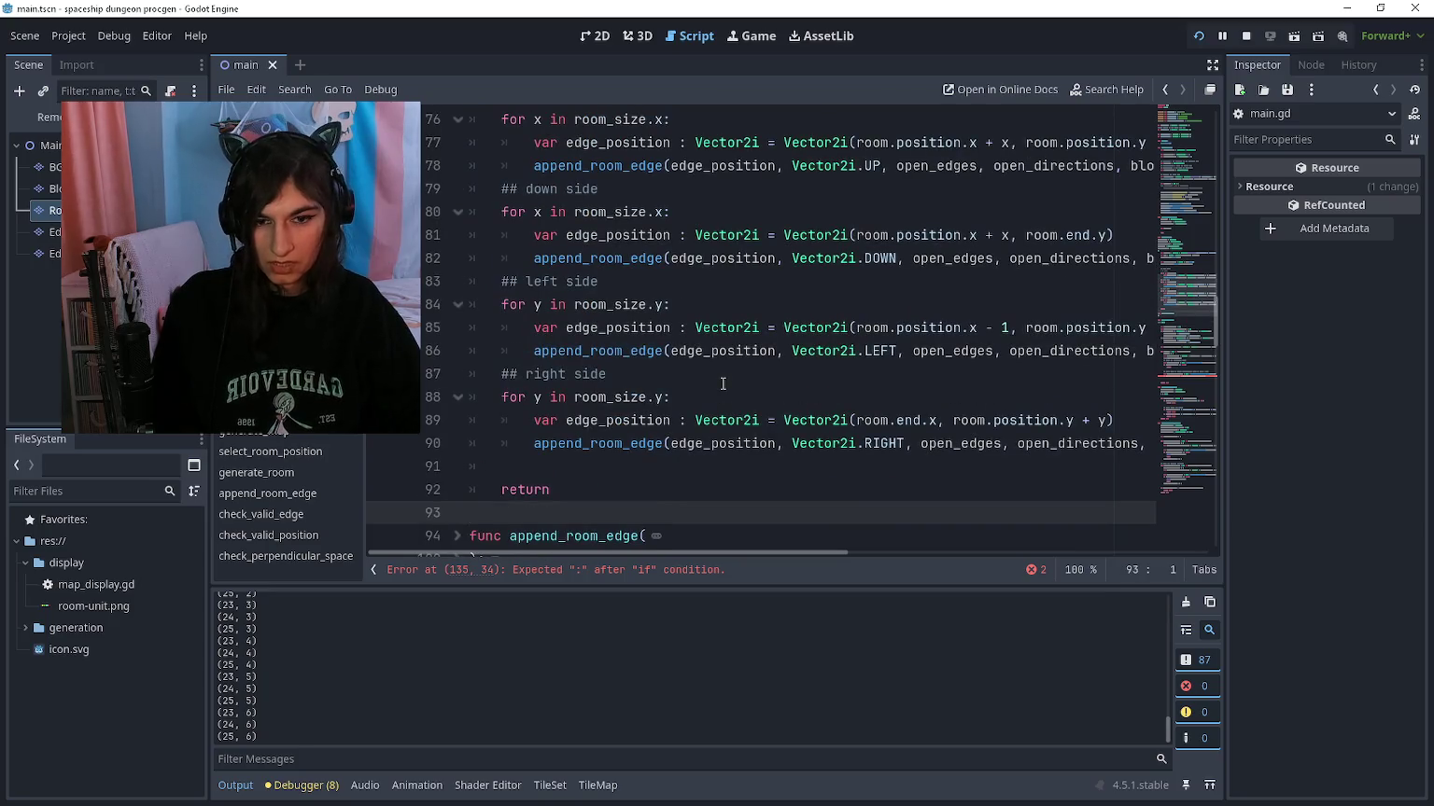
scroll(722, 384, down, 15)
click(588, 324)
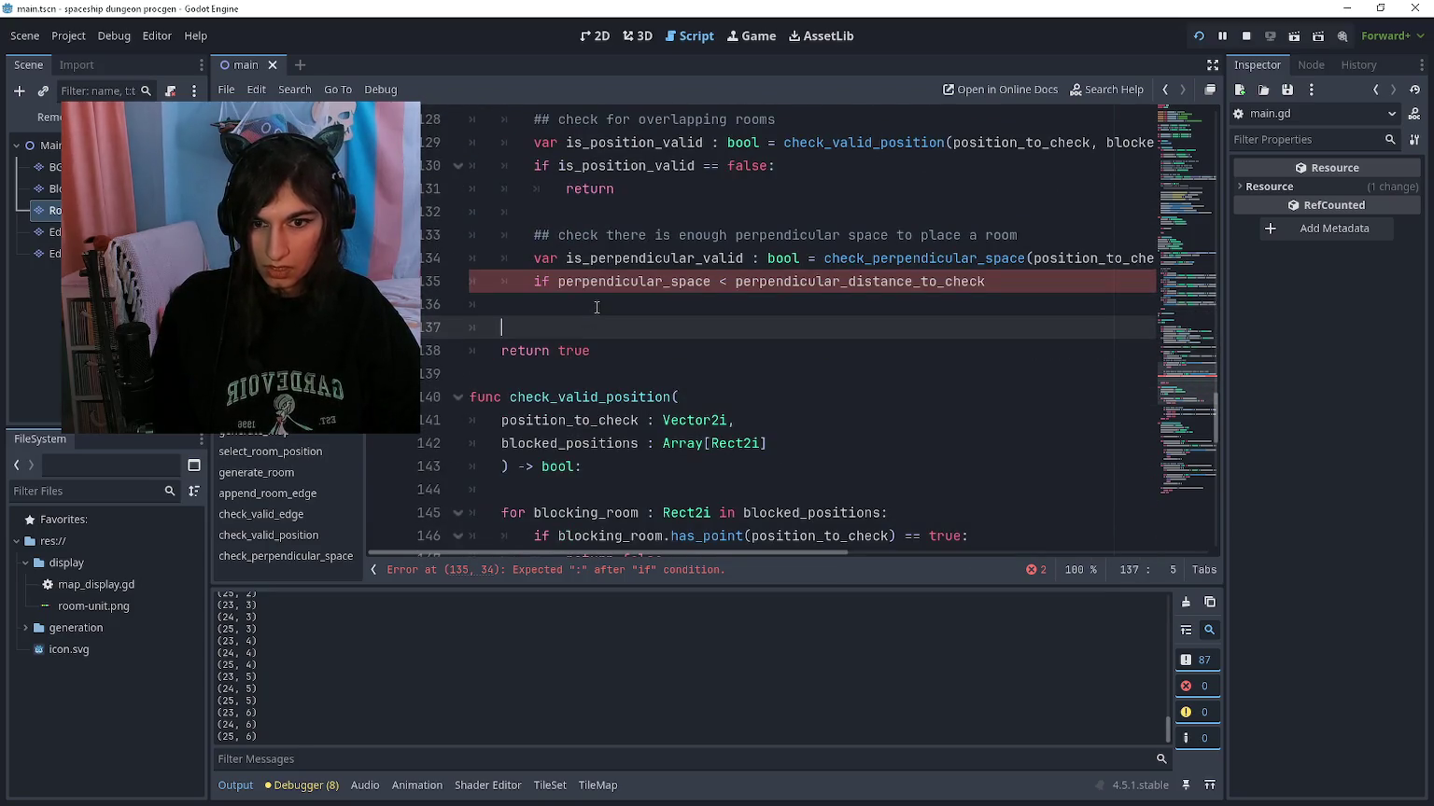
Step: Fix the misspelled return and change the condition to 'if is_perpendicular_valid == false:'
click(596, 307)
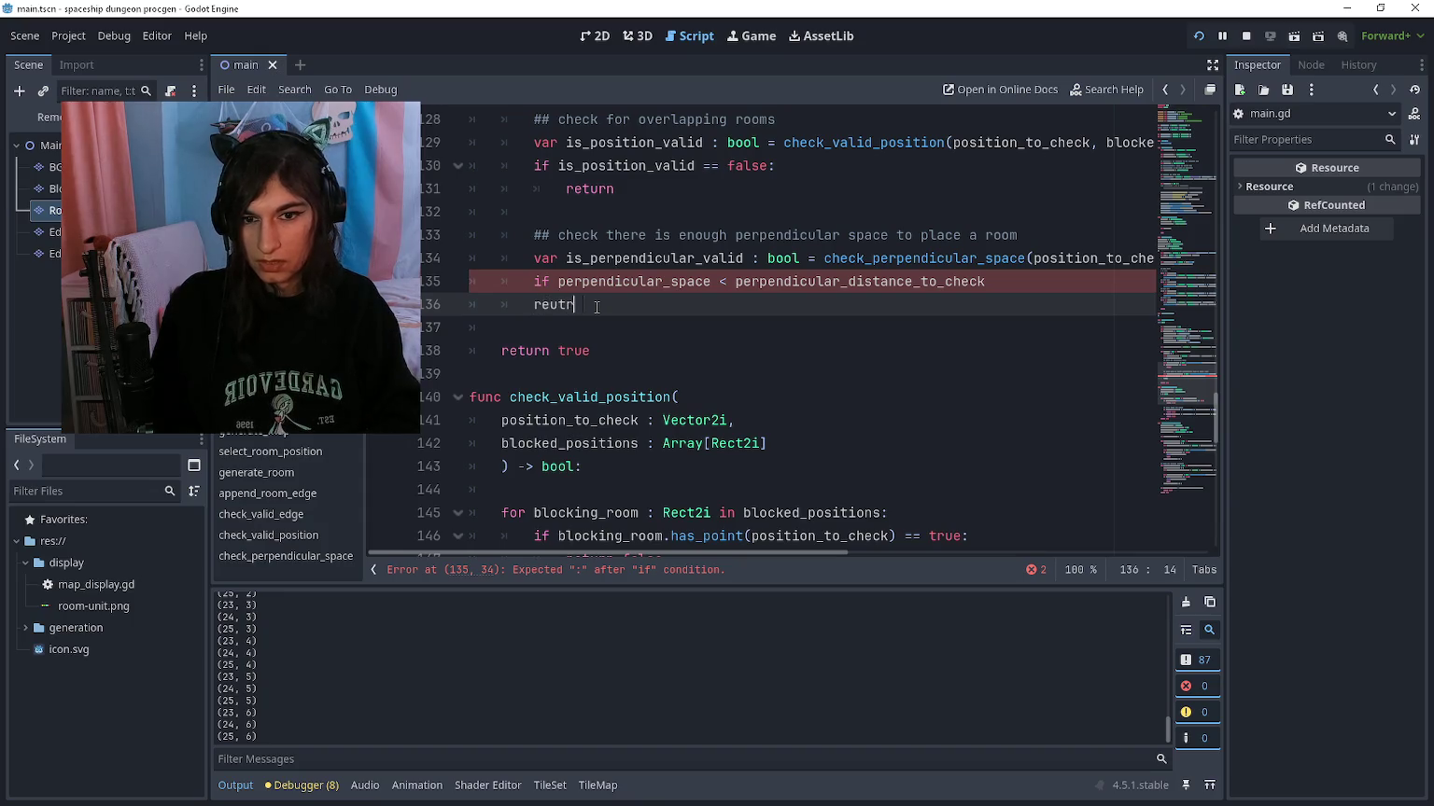
key(BackSpace)
key(BackSpace)
key(BackSpace)
text(turn)
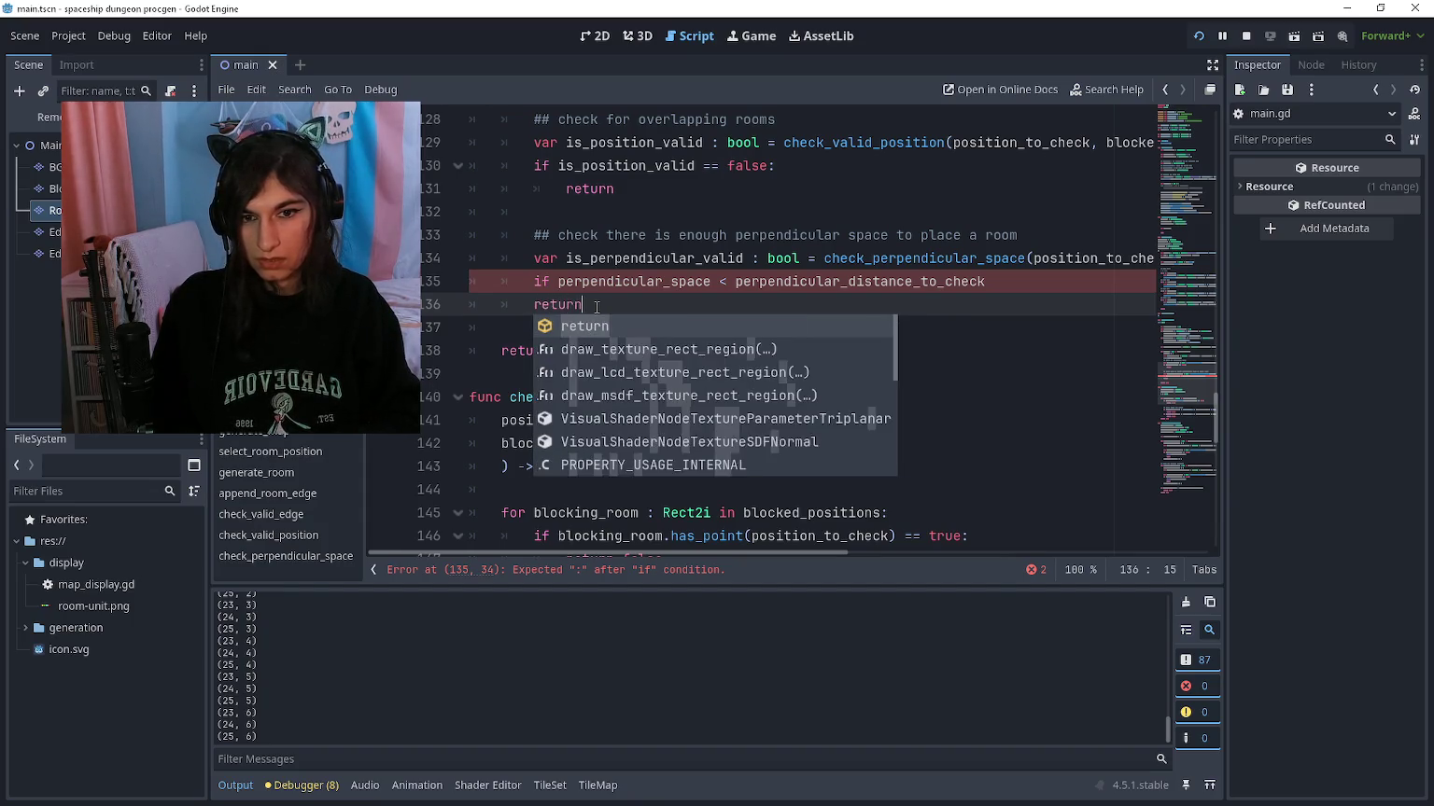
key(Escape)
key(Home)
key(Tab)
key(Up)
key(shift+End)
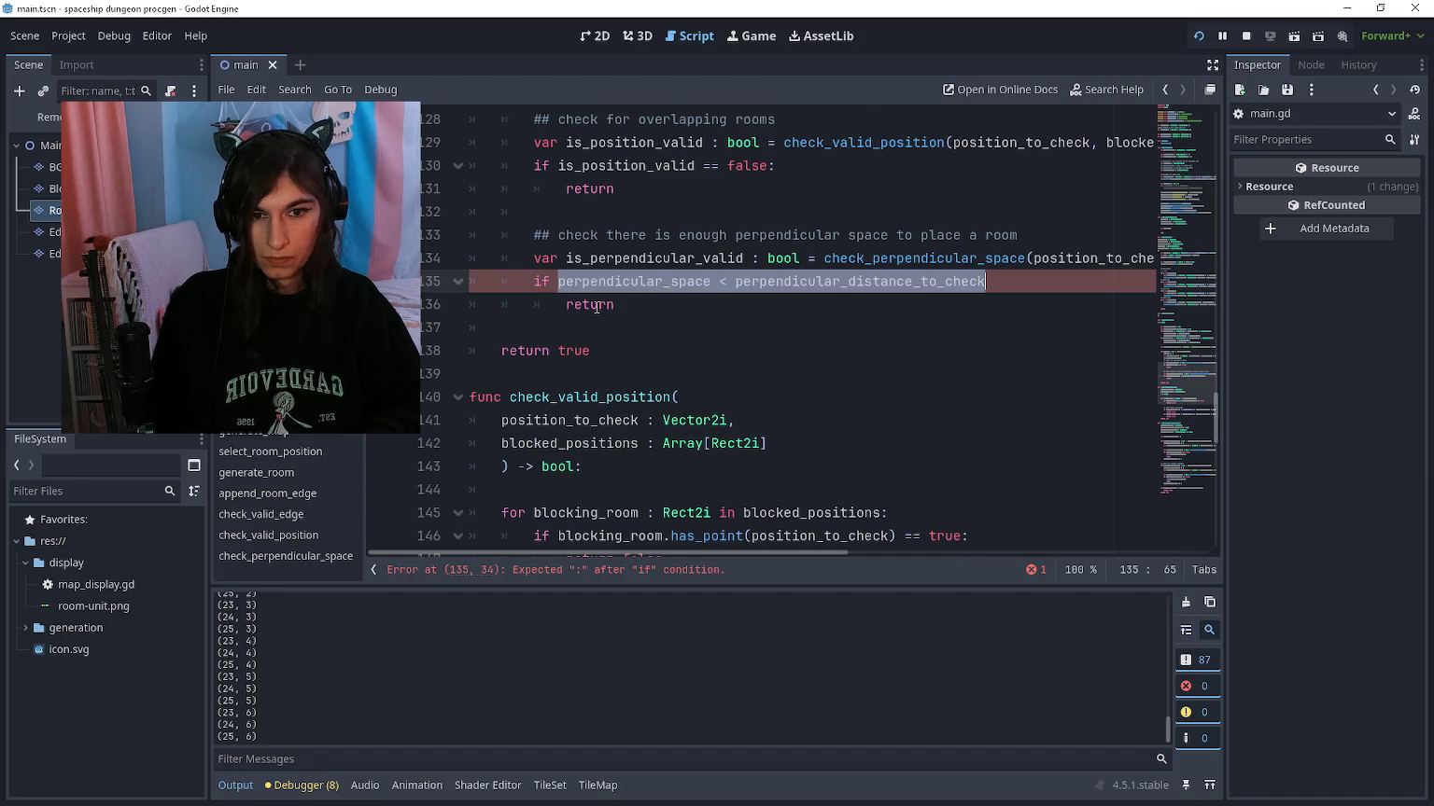
text(is_perpendicular_valid :)
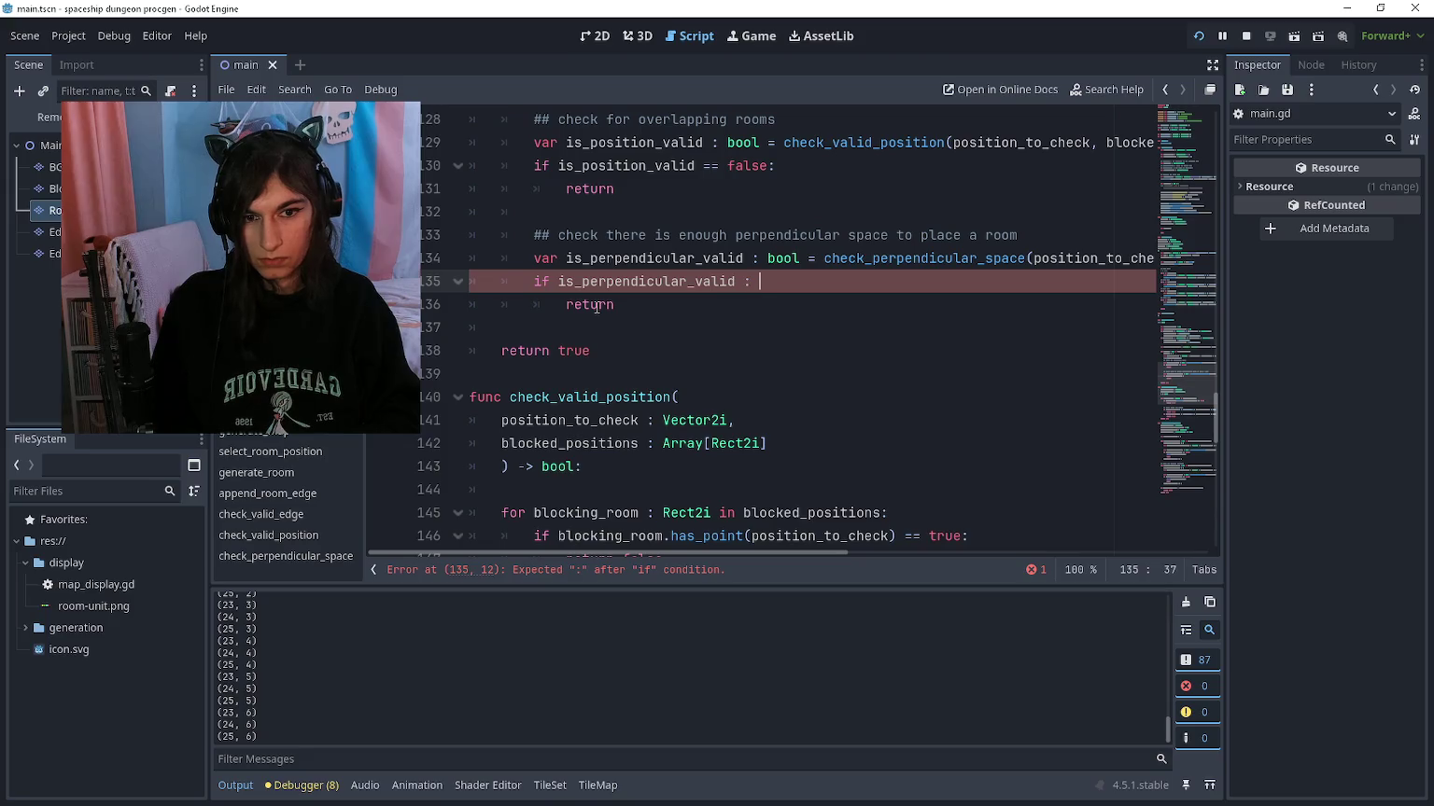
text( == false:)
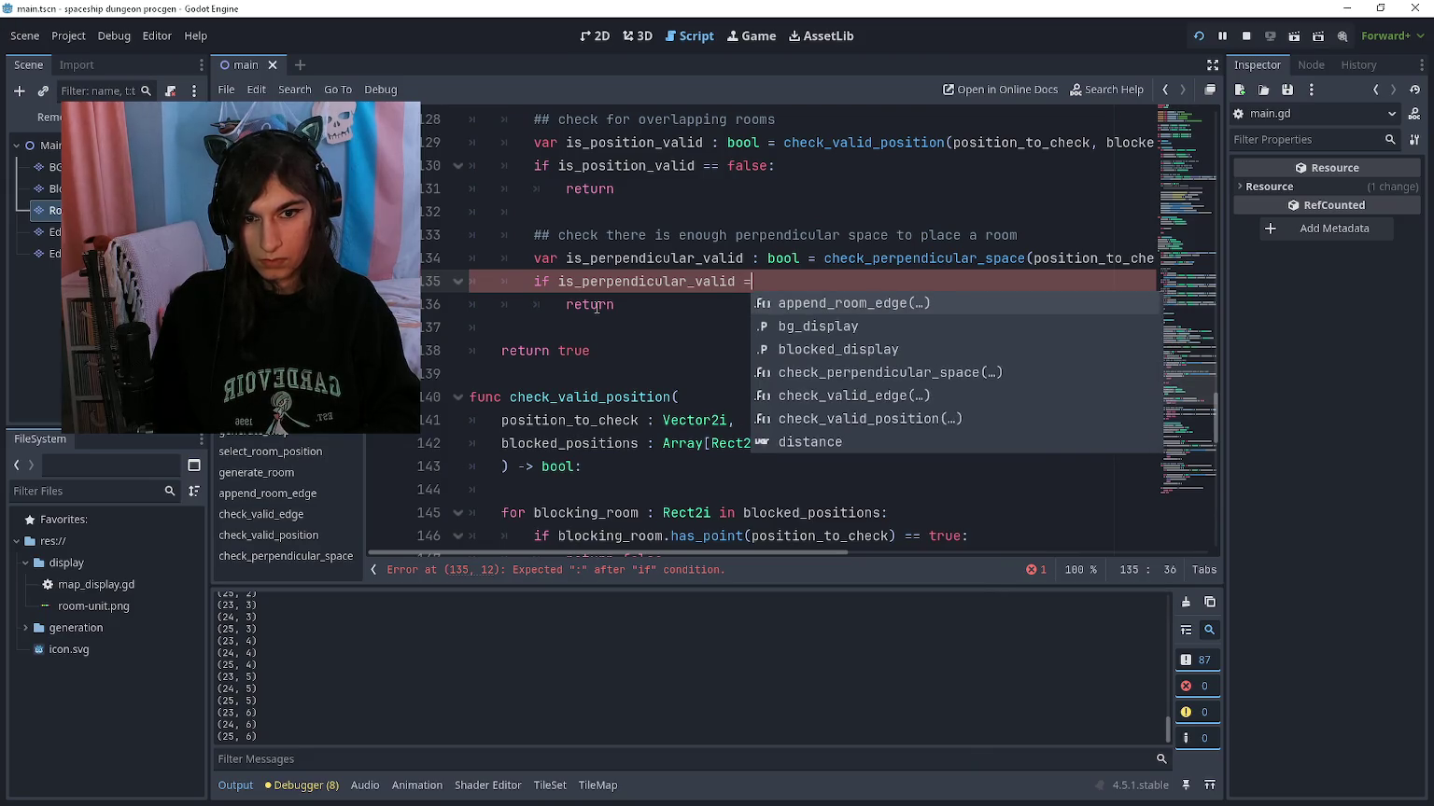
Step: Change both bare returns in check_valid_edge to 'return false'
key(Down)
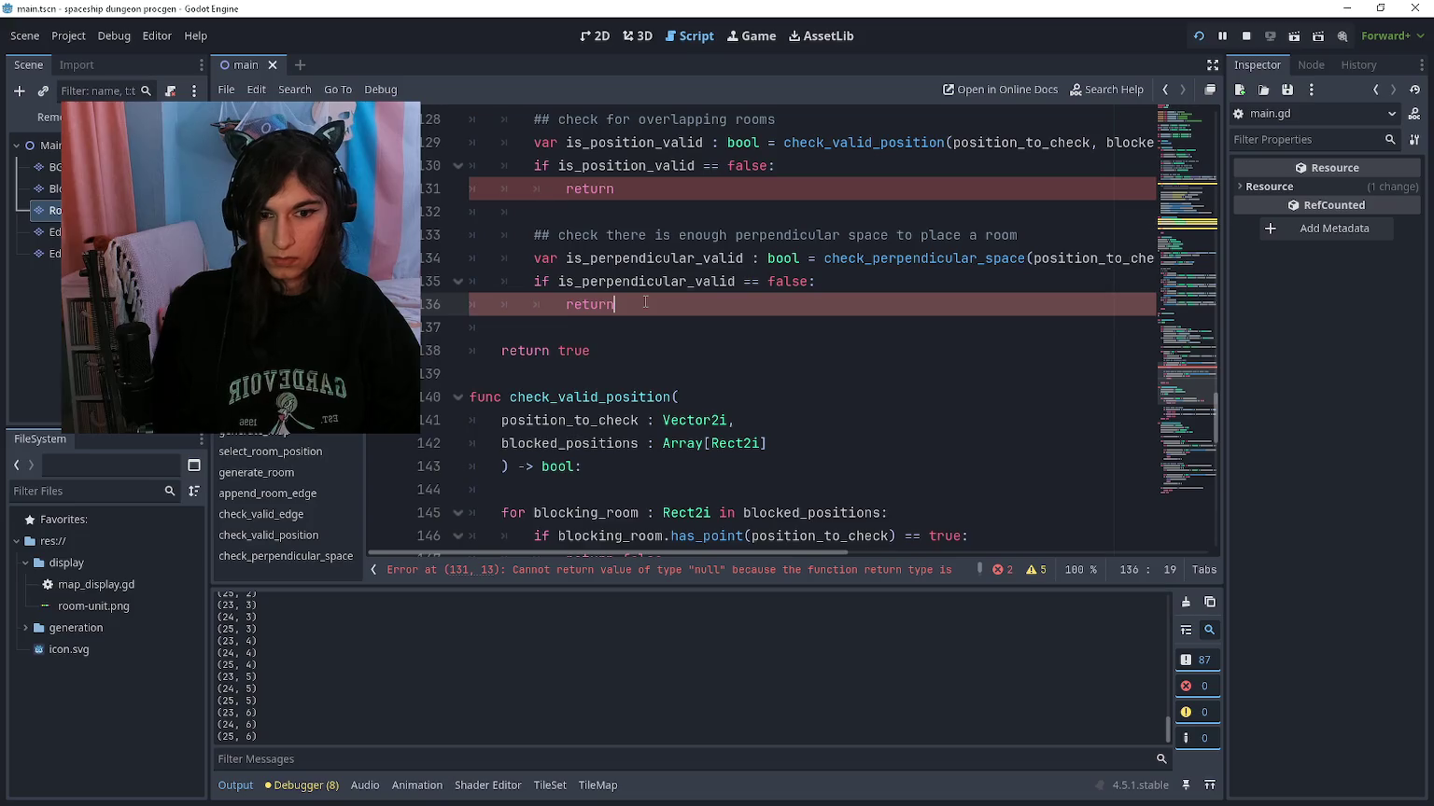
scroll(657, 312, up, 1)
scroll(658, 318, up, 6)
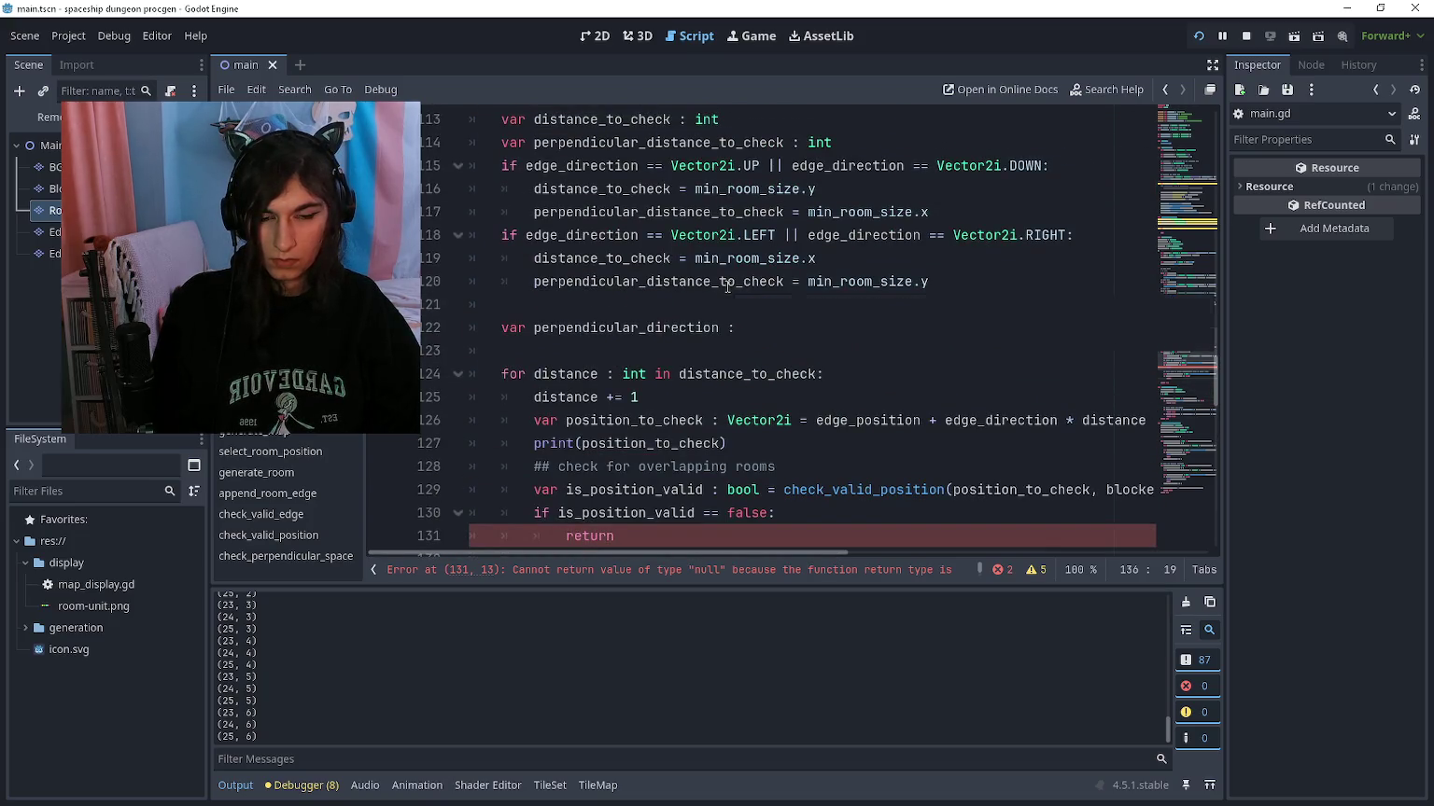
scroll(653, 313, down, 5)
scroll(635, 303, up, 6)
scroll(616, 297, up, 2)
scroll(616, 297, down, 2)
click(458, 189)
click(457, 192)
click(457, 213)
scroll(654, 373, down, 6)
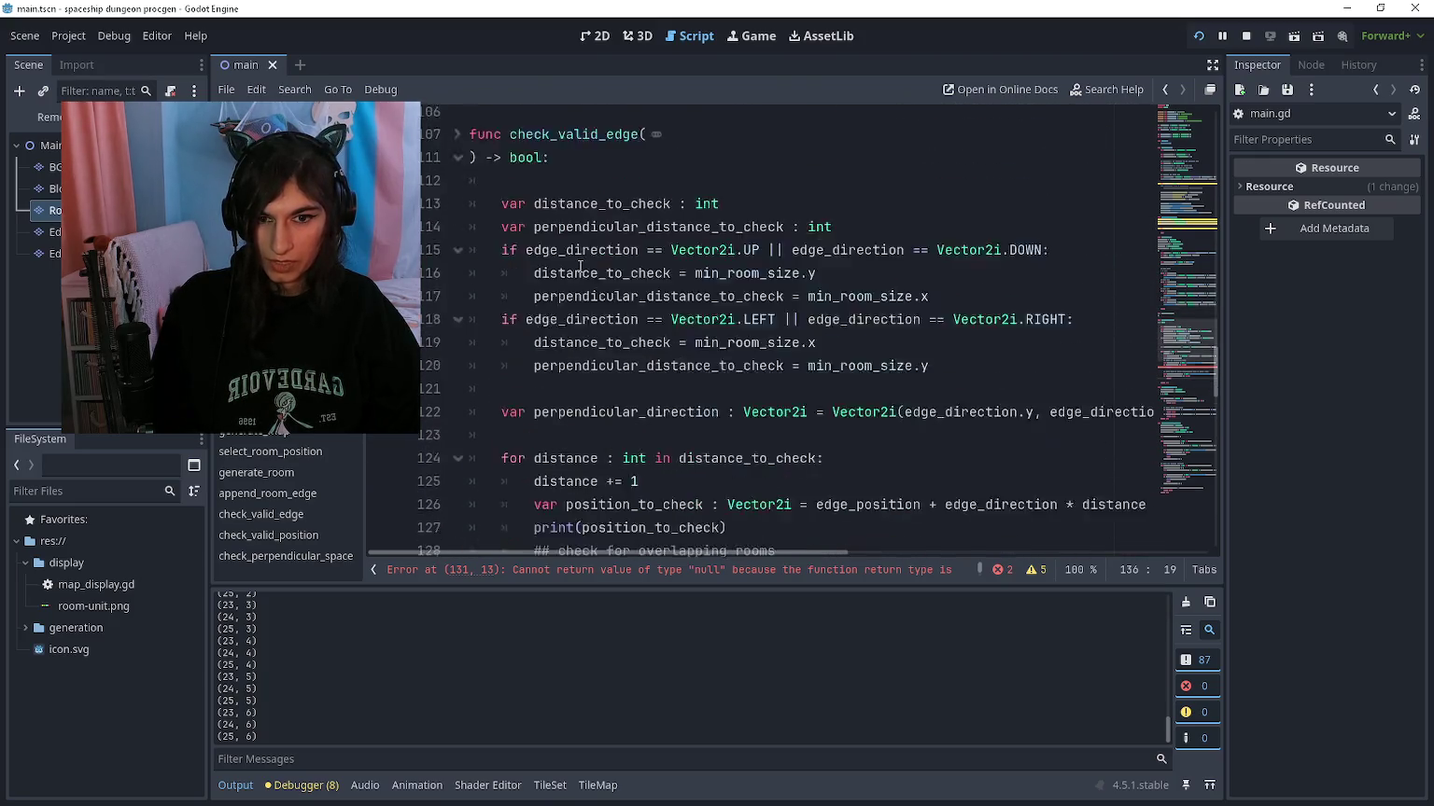
click(684, 395)
text(false)
key(Down)
key(Down)
key(Down)
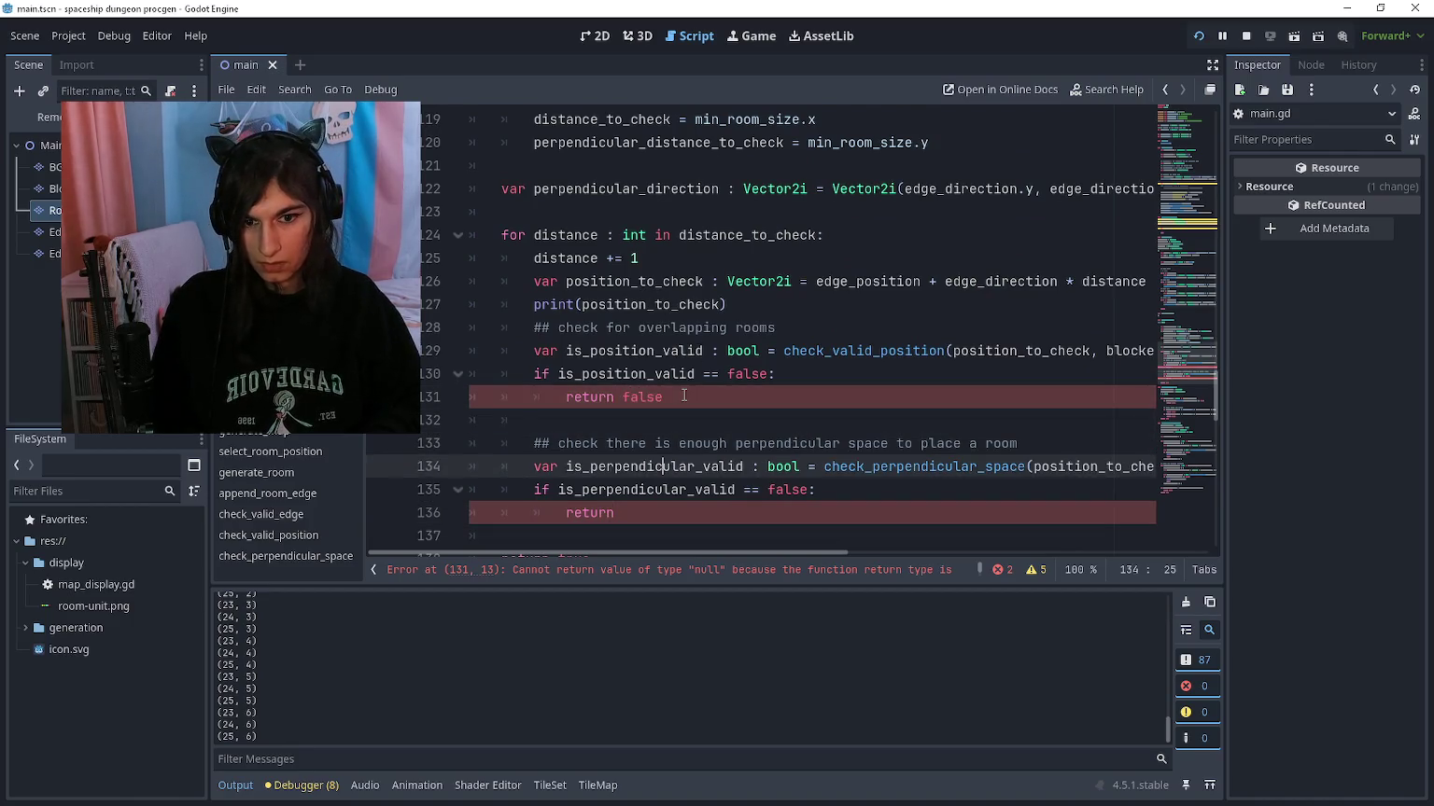
text(false)
Step: Unfold the append_room_edge body and launch the game with F5
scroll(684, 396, up, 5)
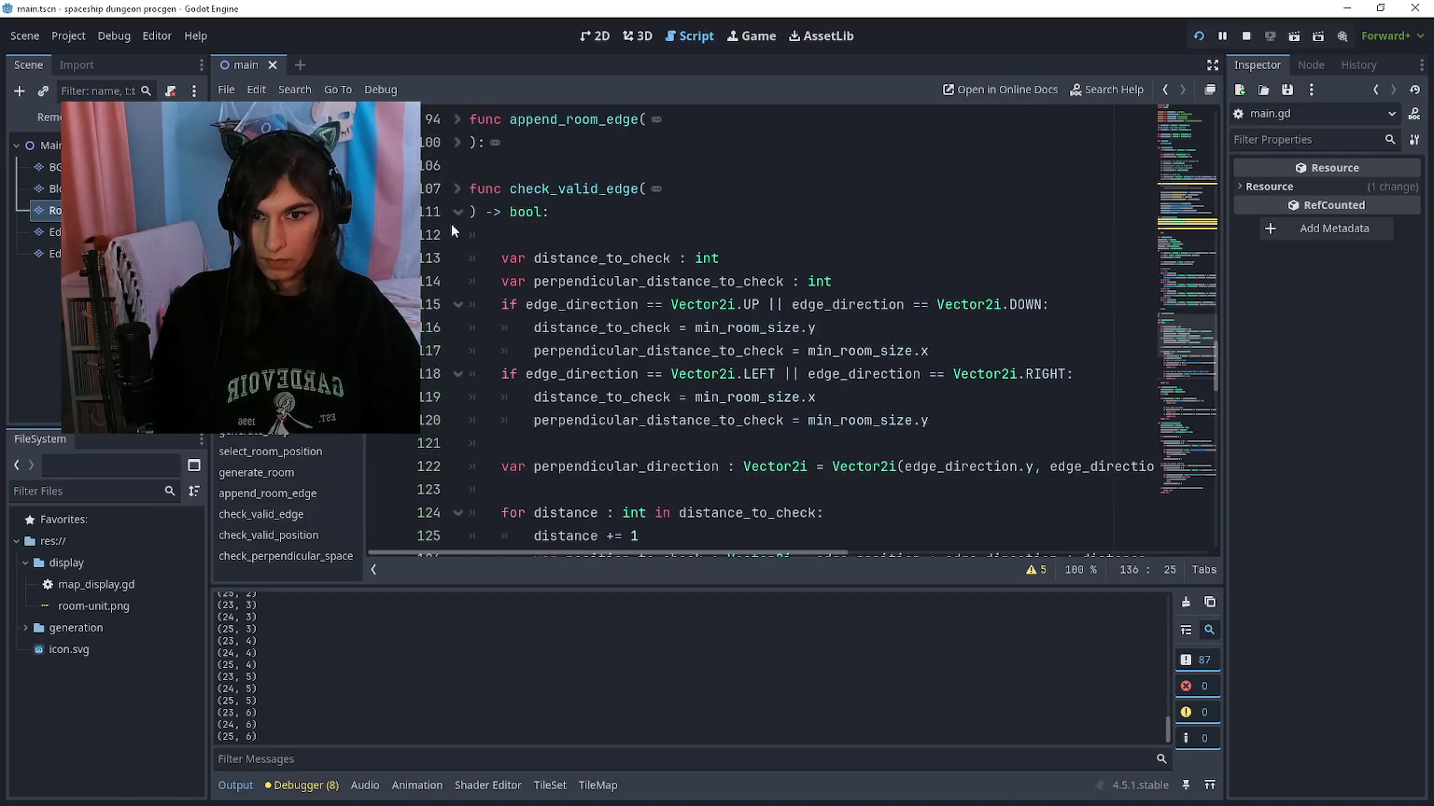
click(464, 146)
scroll(654, 308, down, 5)
key(F5)
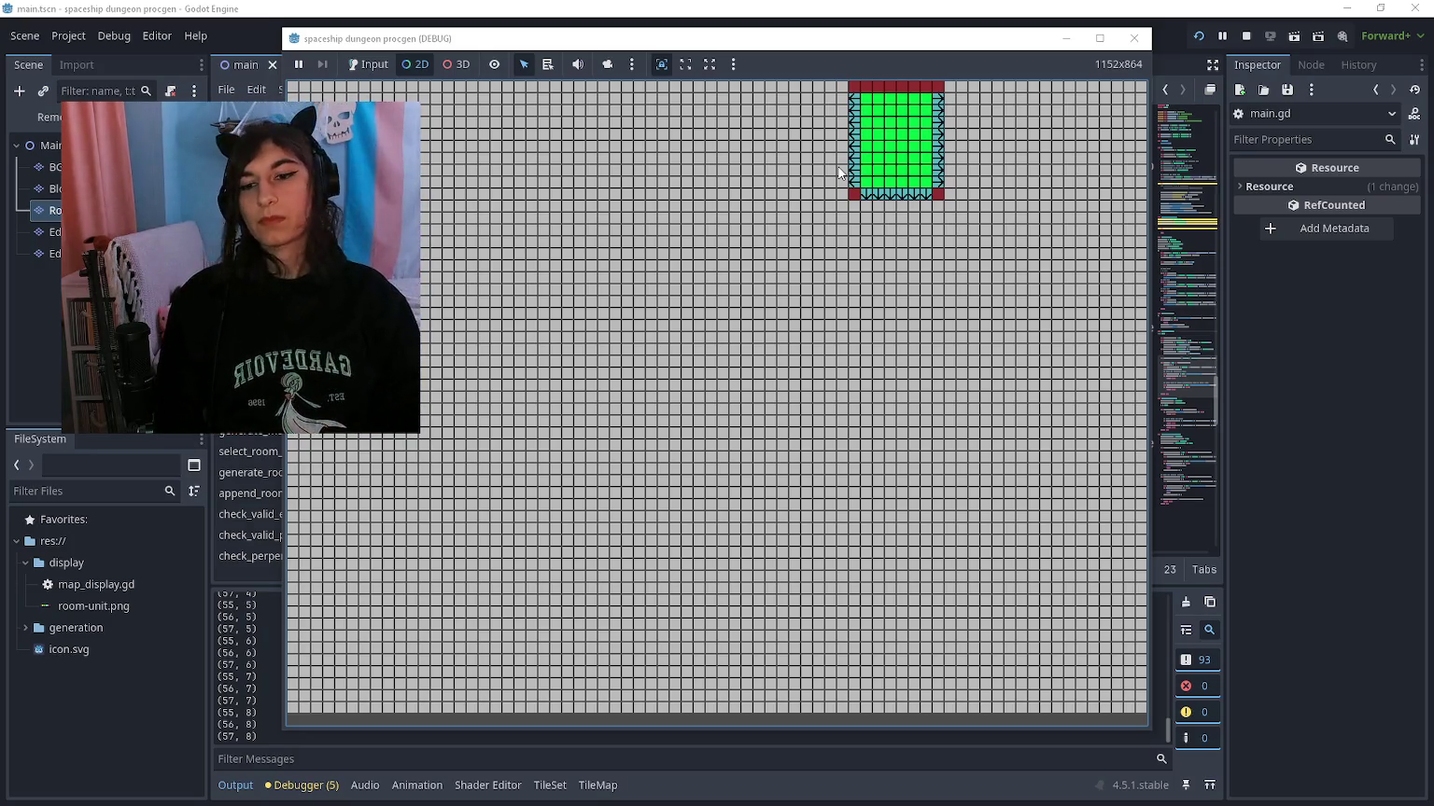
Step: Stop the game and review the check_valid_edge code around line 131
key(F8)
scroll(1160, 734, up, 10)
scroll(757, 294, down, 1)
click(757, 294)
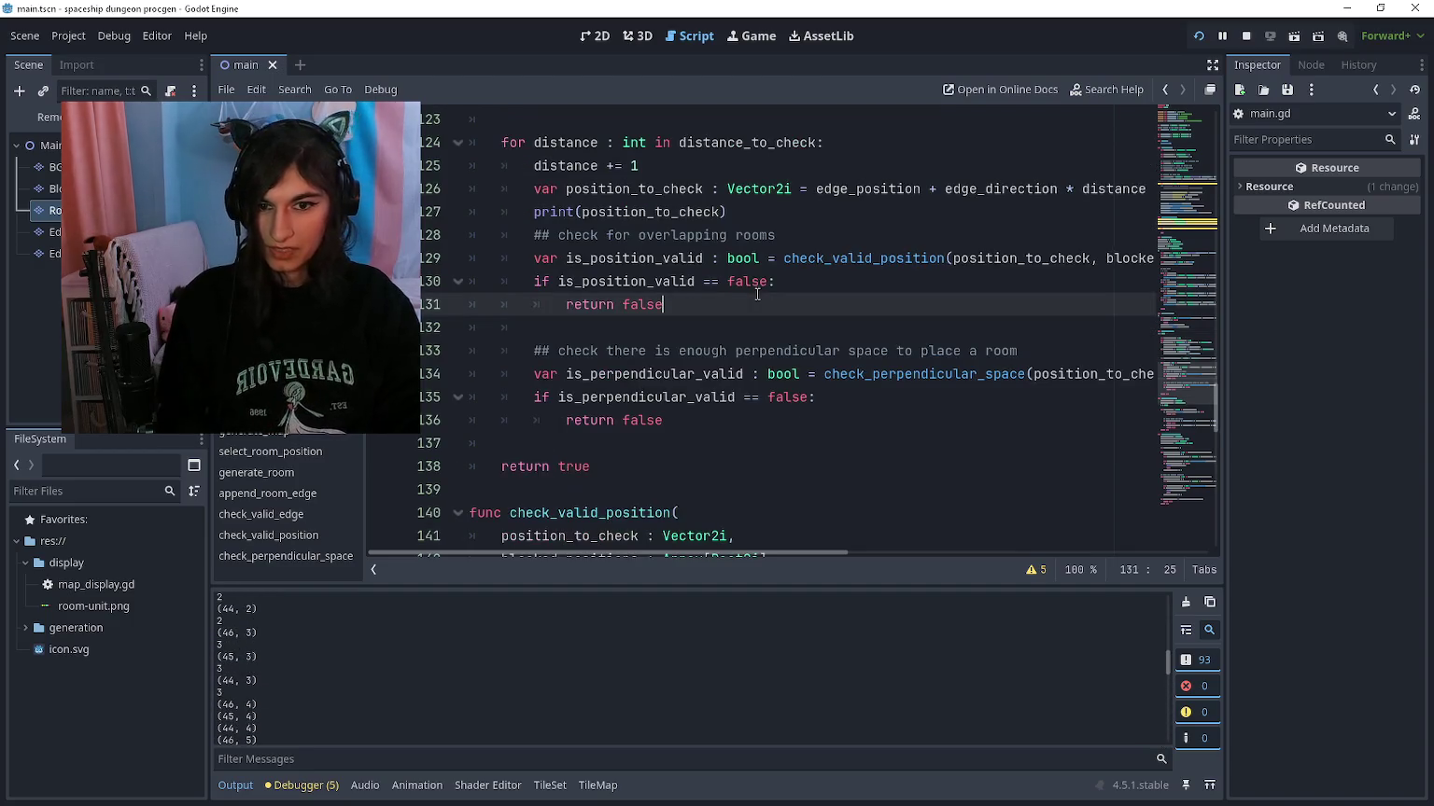
scroll(762, 222, down, 10)
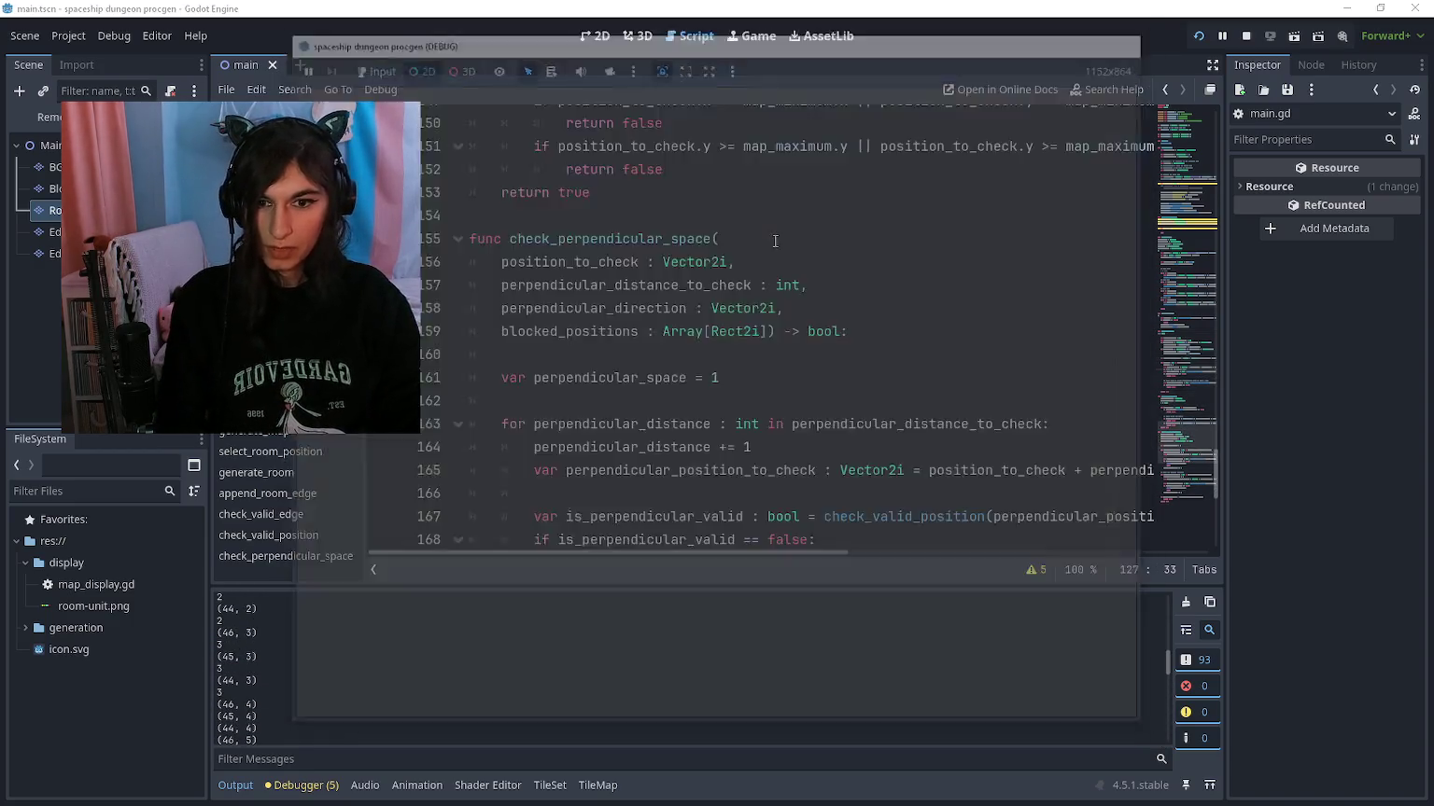
Step: Relaunch and stop the game repeatedly to read the printed perpendicular_space values
key(F5)
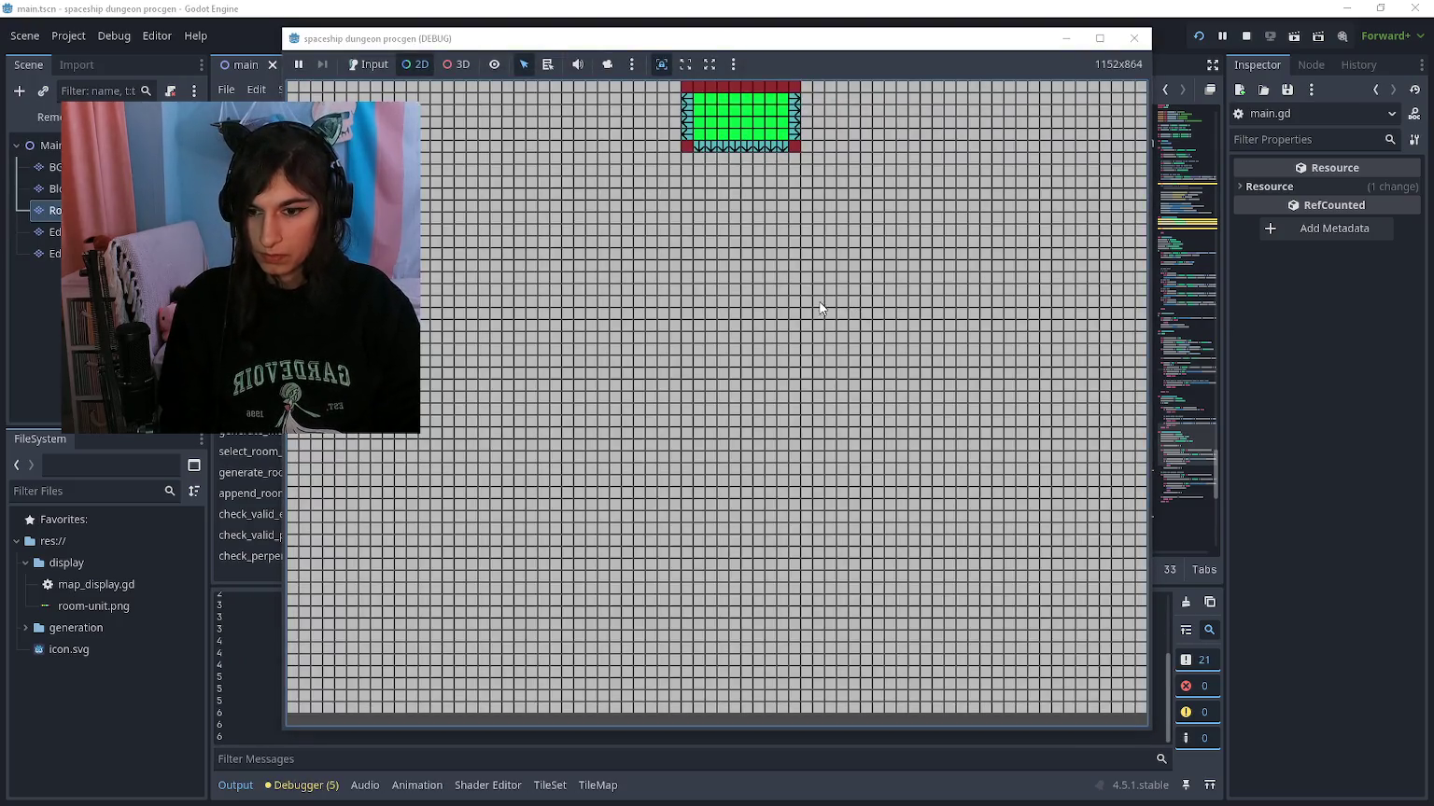
key(F8)
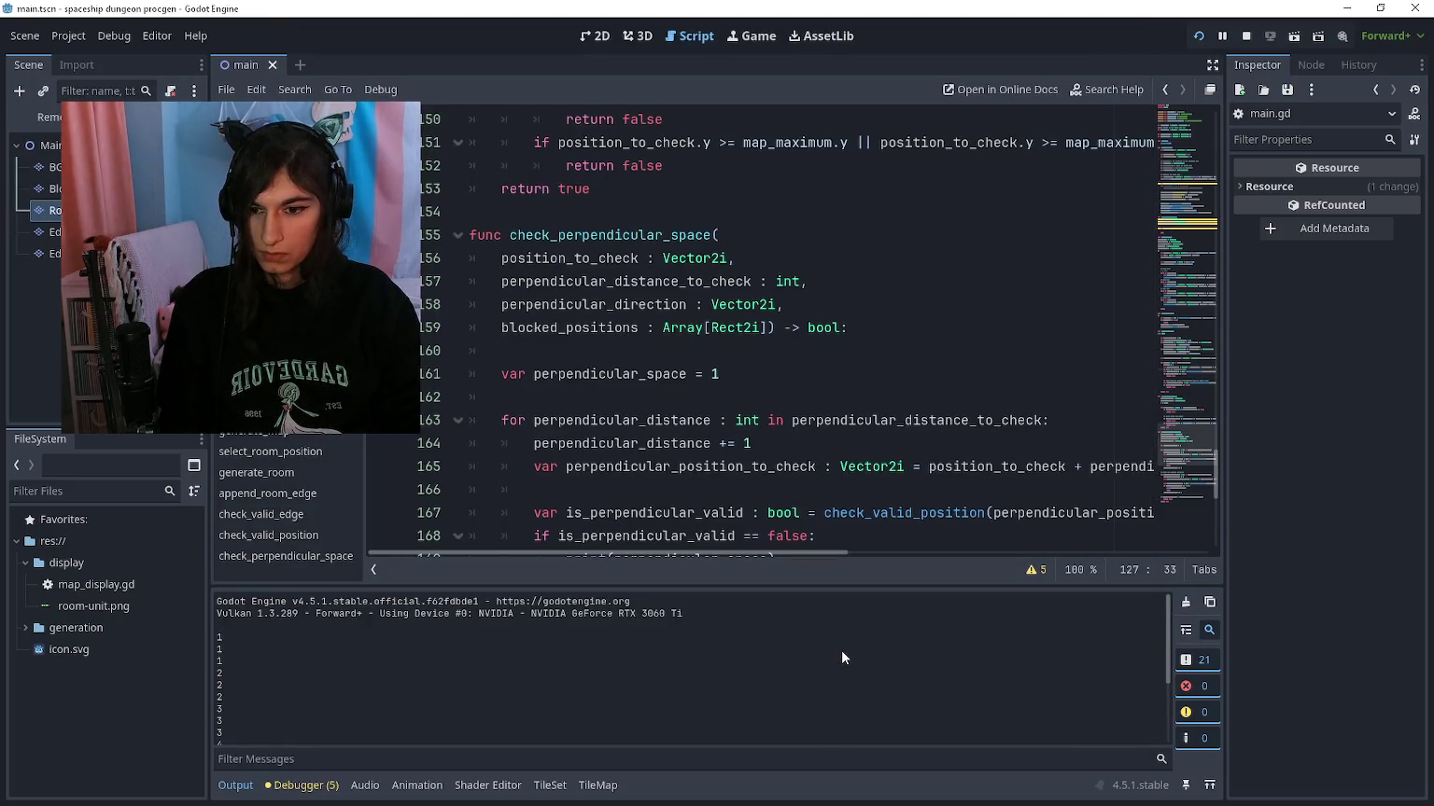
key(F5)
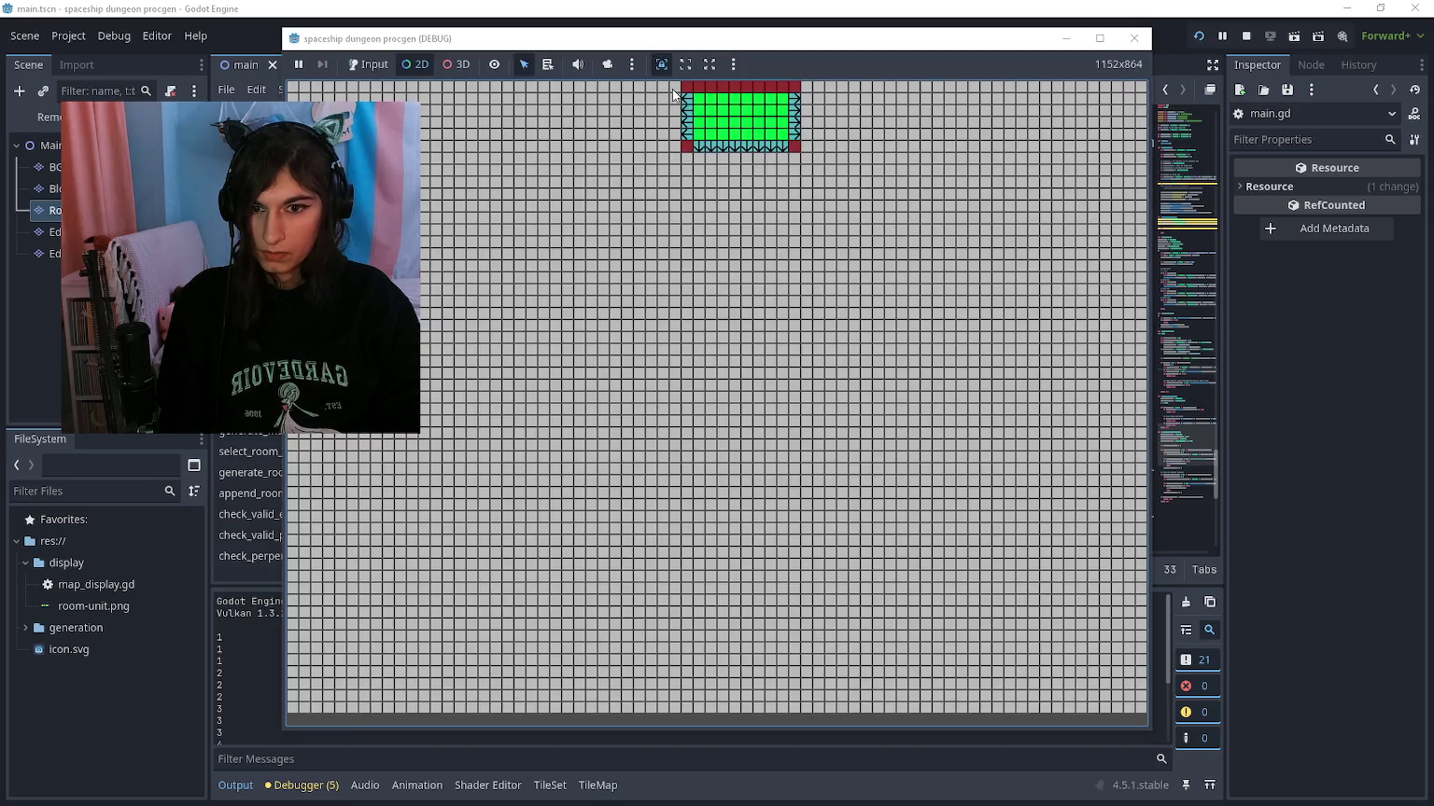
key(F8)
scroll(712, 434, down, 5)
click(719, 374)
key(F5)
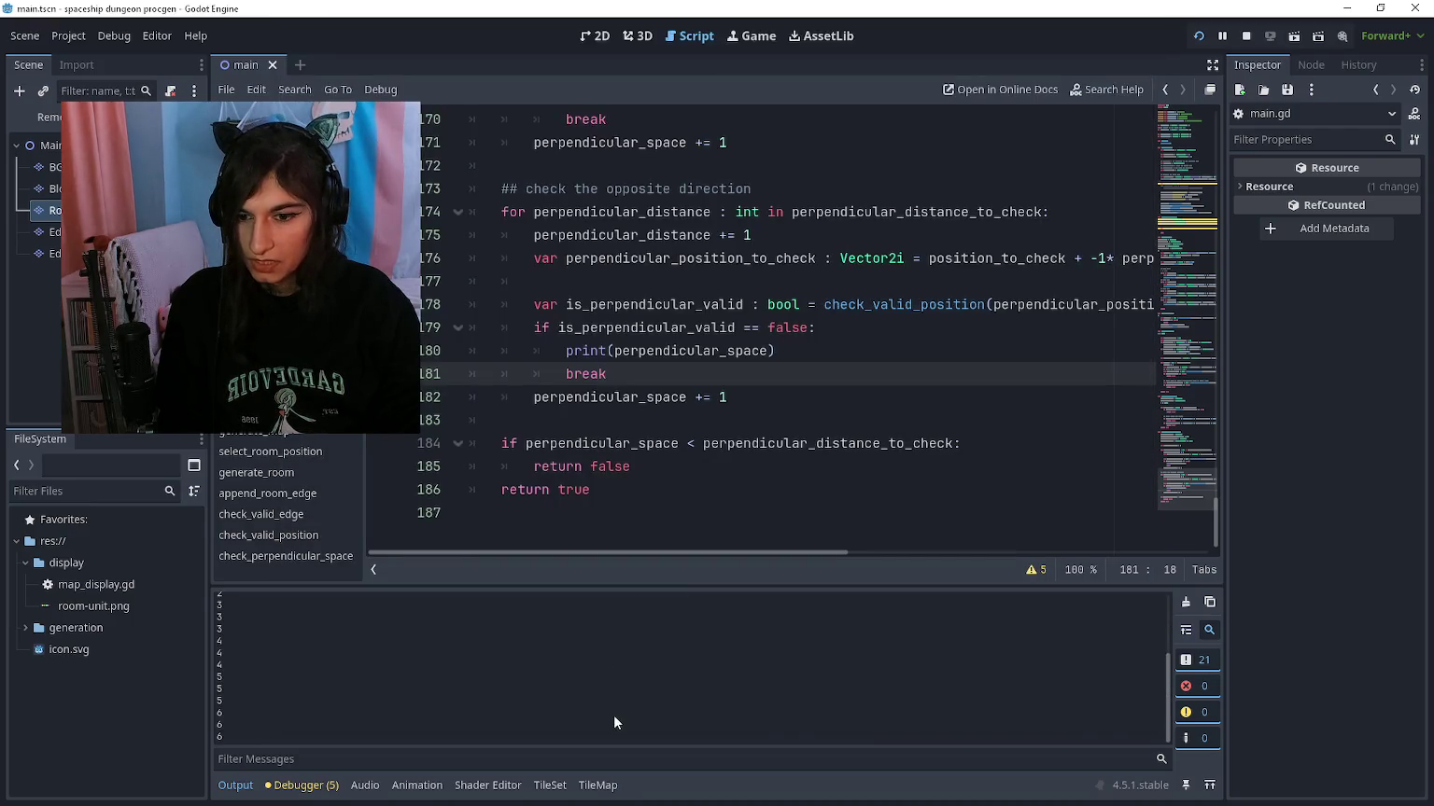
click(681, 465)
mouse_move(269, 736)
mouse_down()
mouse_move(216, 683)
mouse_move(213, 642)
mouse_up()
click(271, 655)
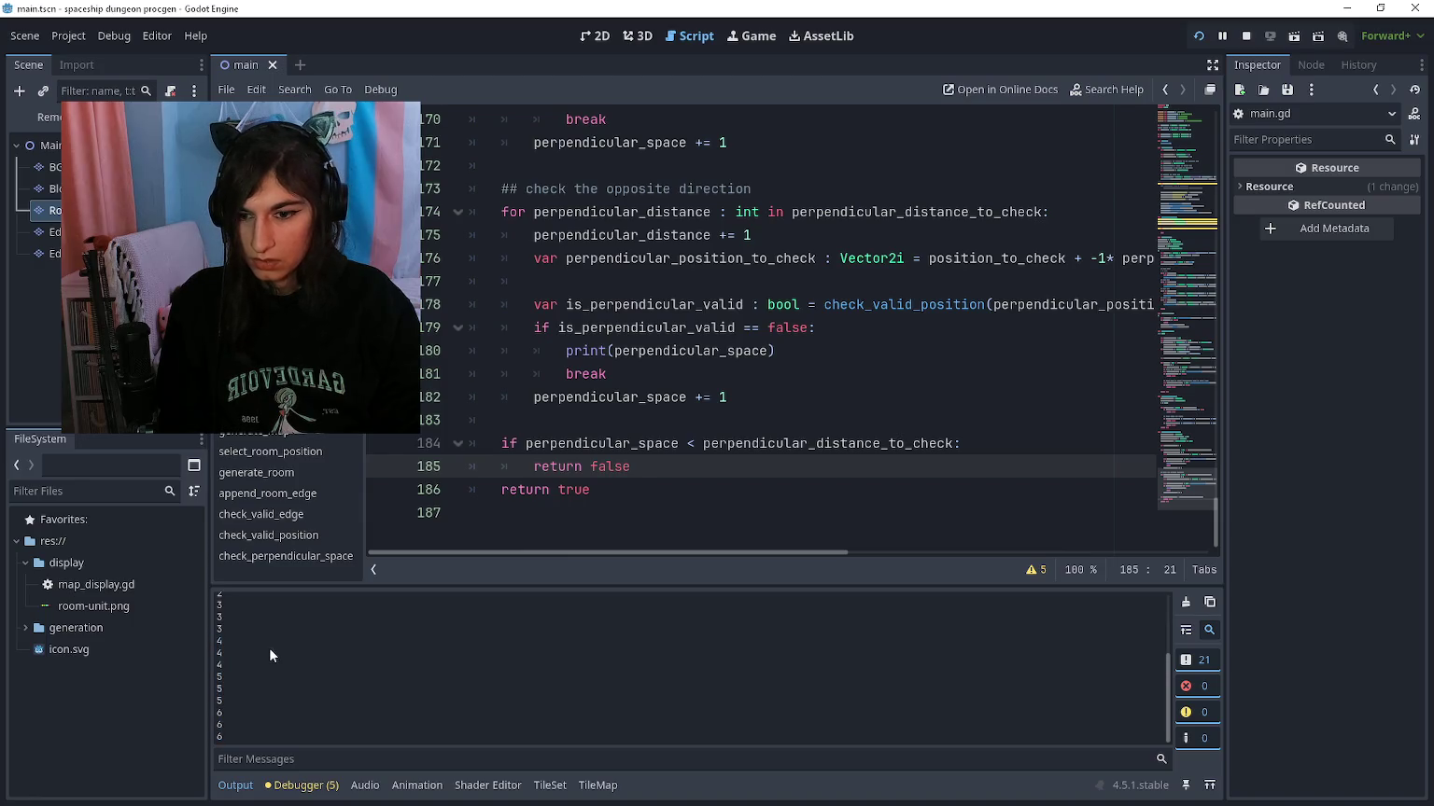
click(711, 412)
click(746, 398)
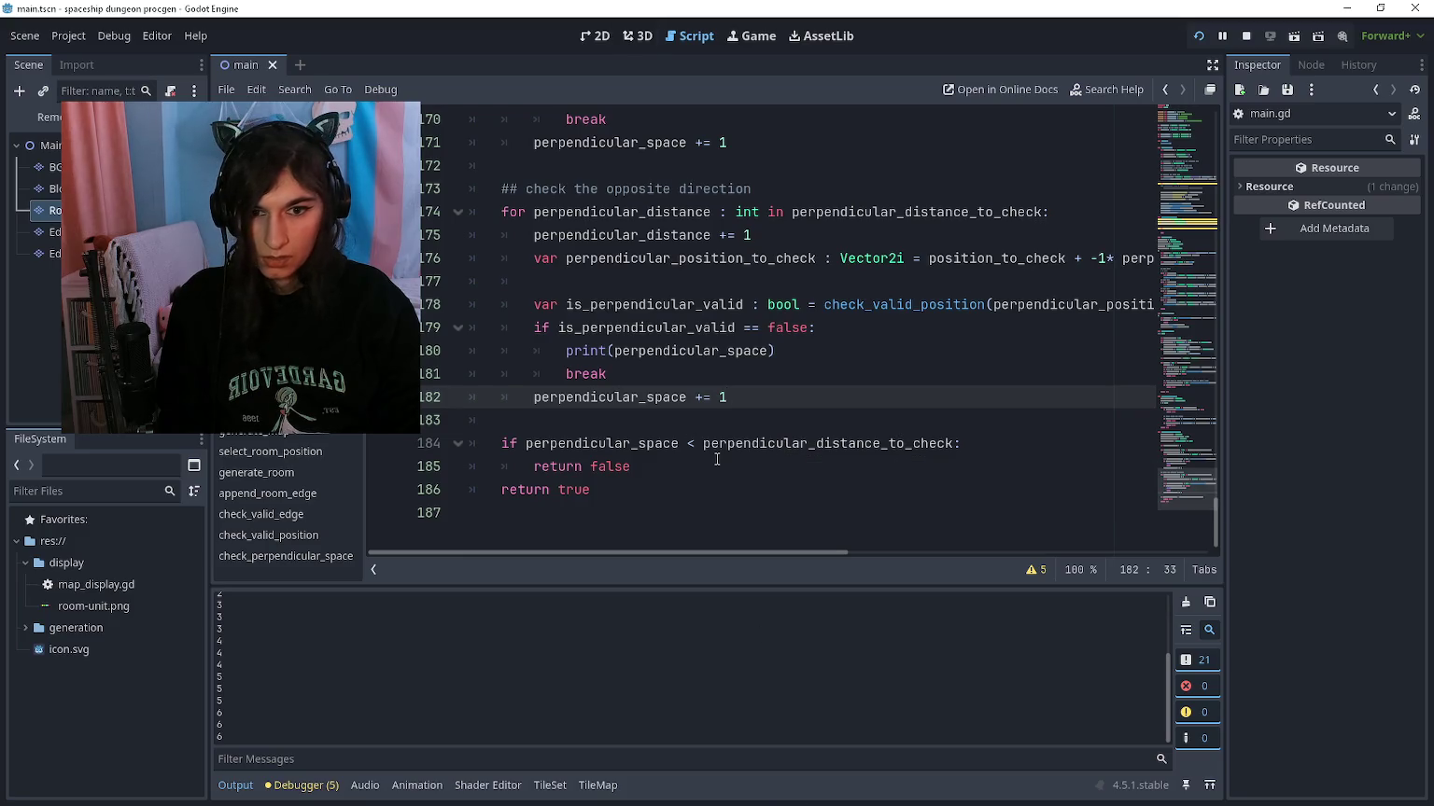
scroll(716, 459, up, 1)
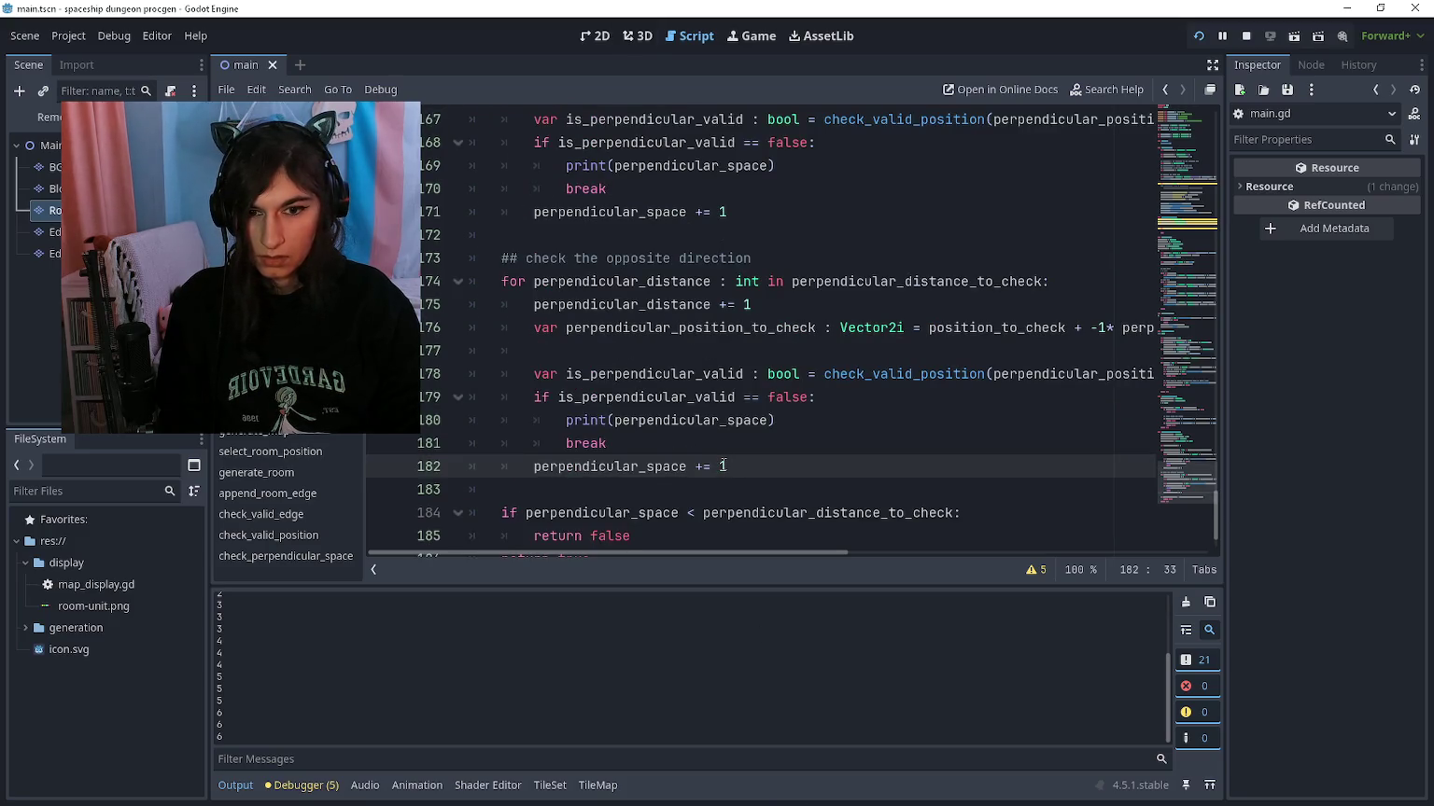
scroll(723, 465, up, 5)
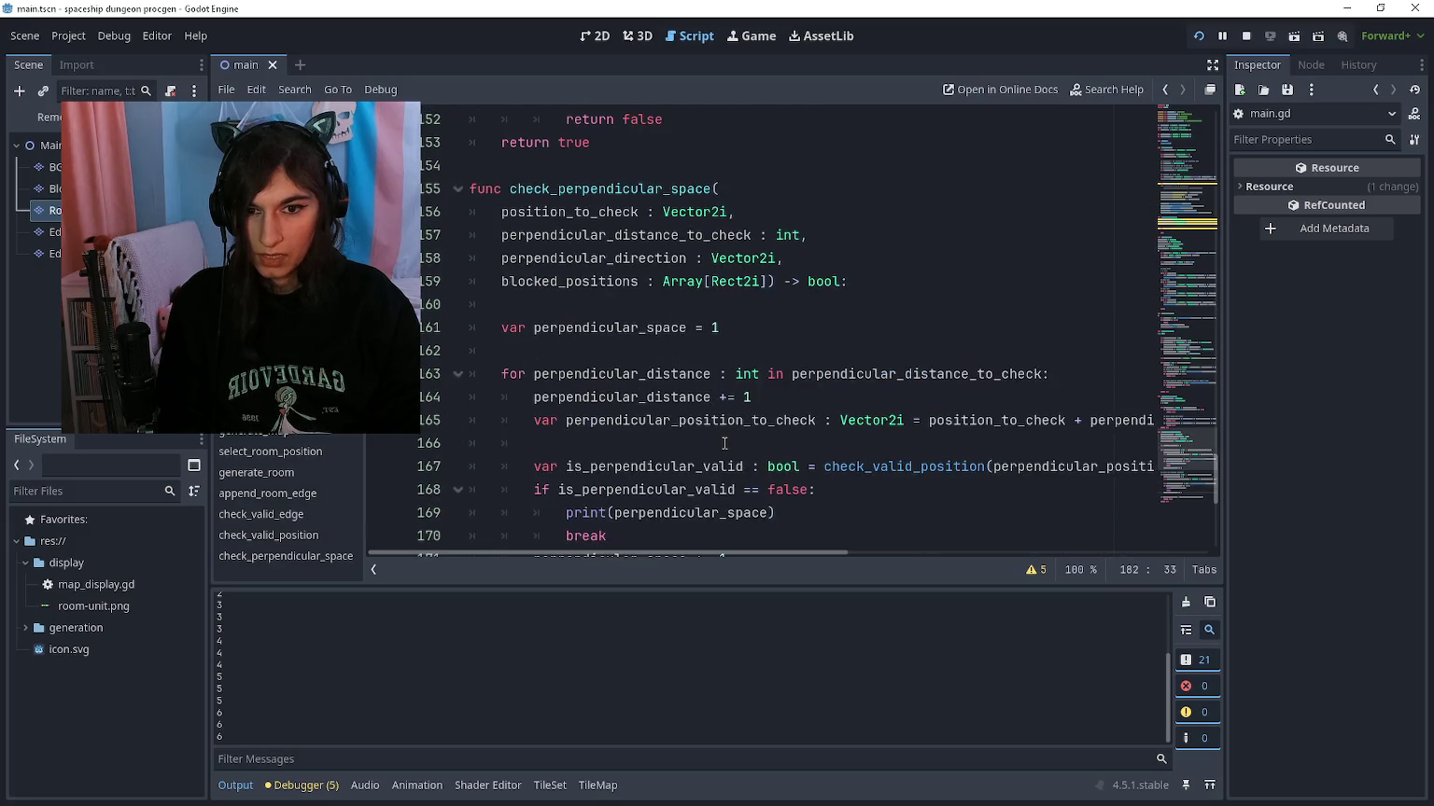
scroll(724, 443, down, 3)
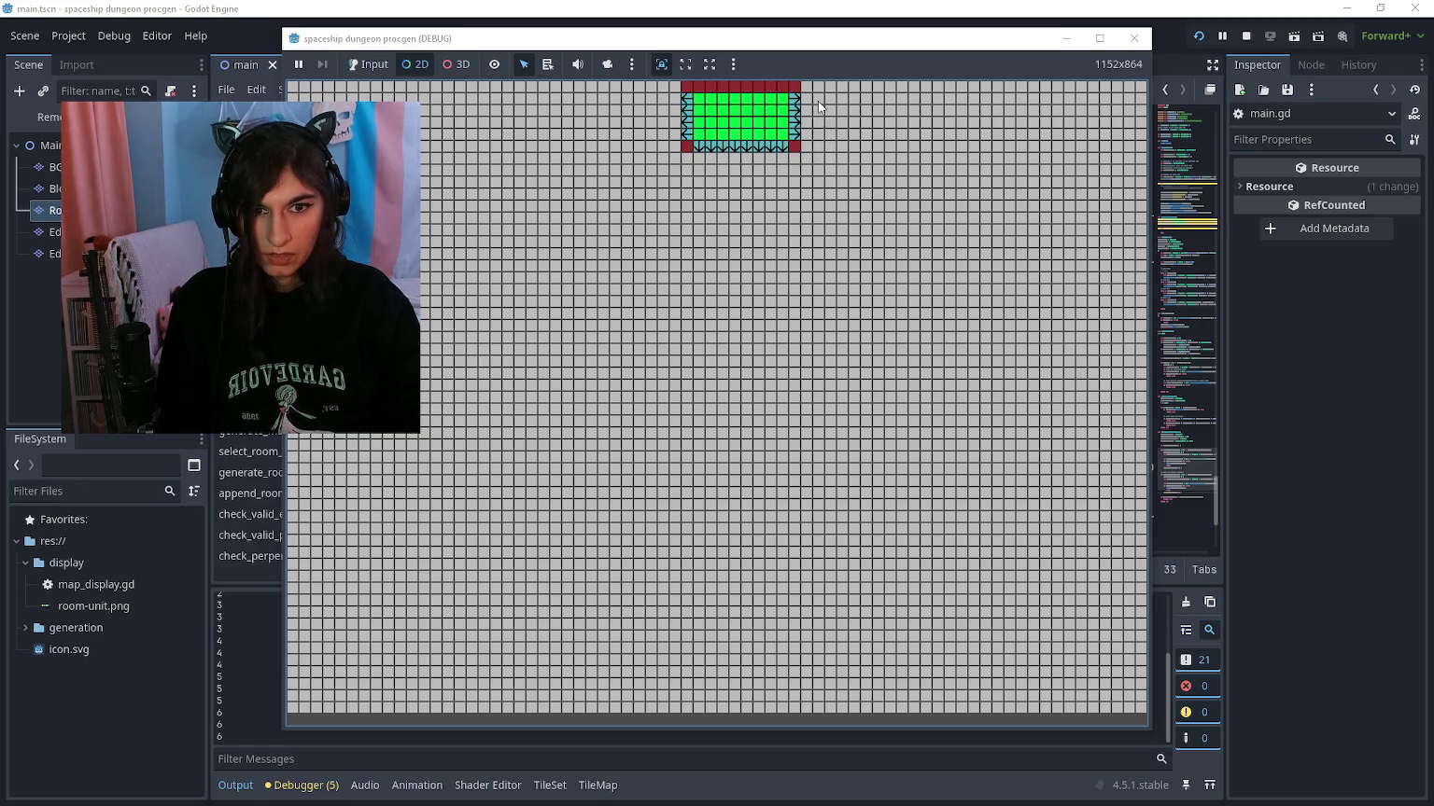
key(F8)
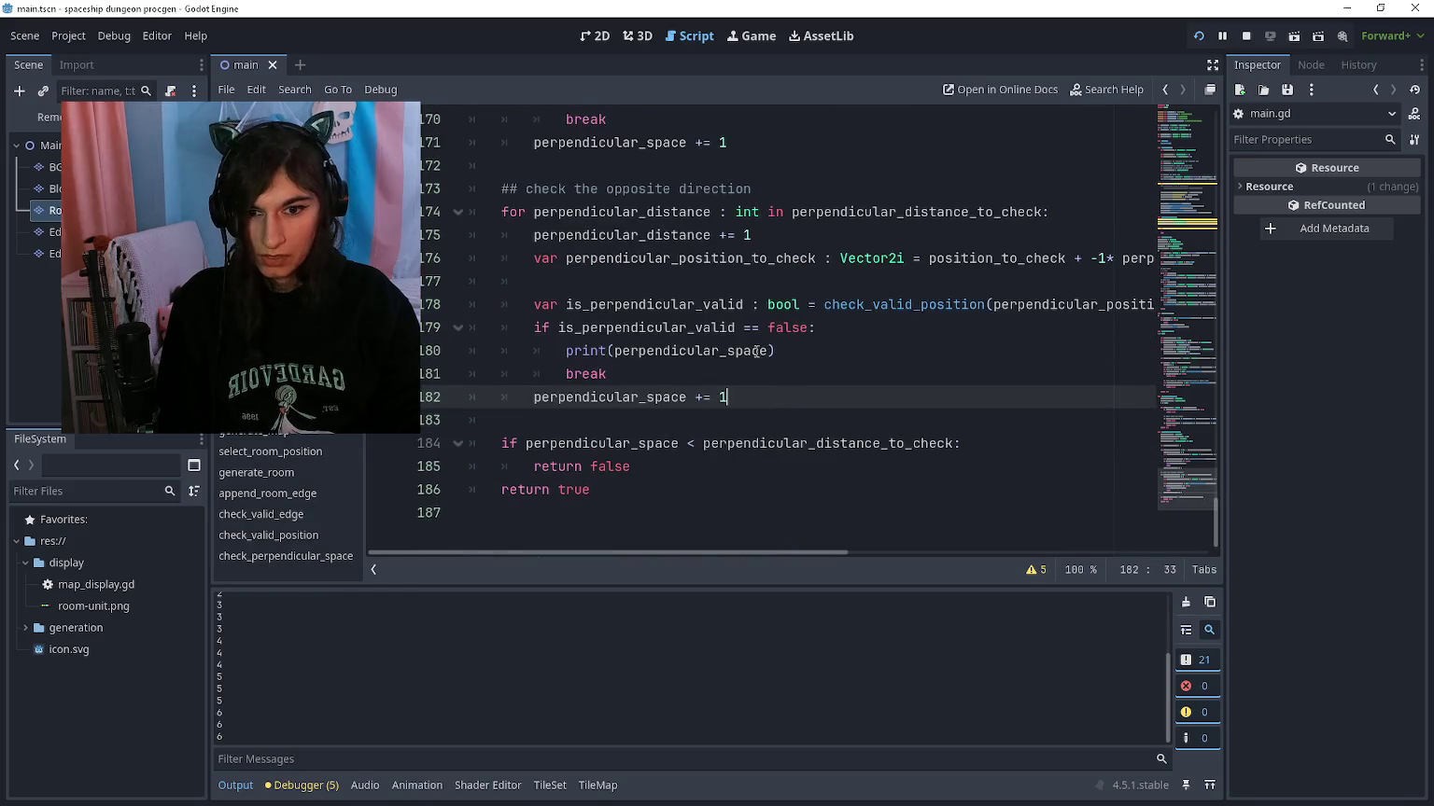
Step: Delete the print(perpendicular_space) debug line from check_perpendicular_space
click(690, 351)
scroll(690, 398, up, 4)
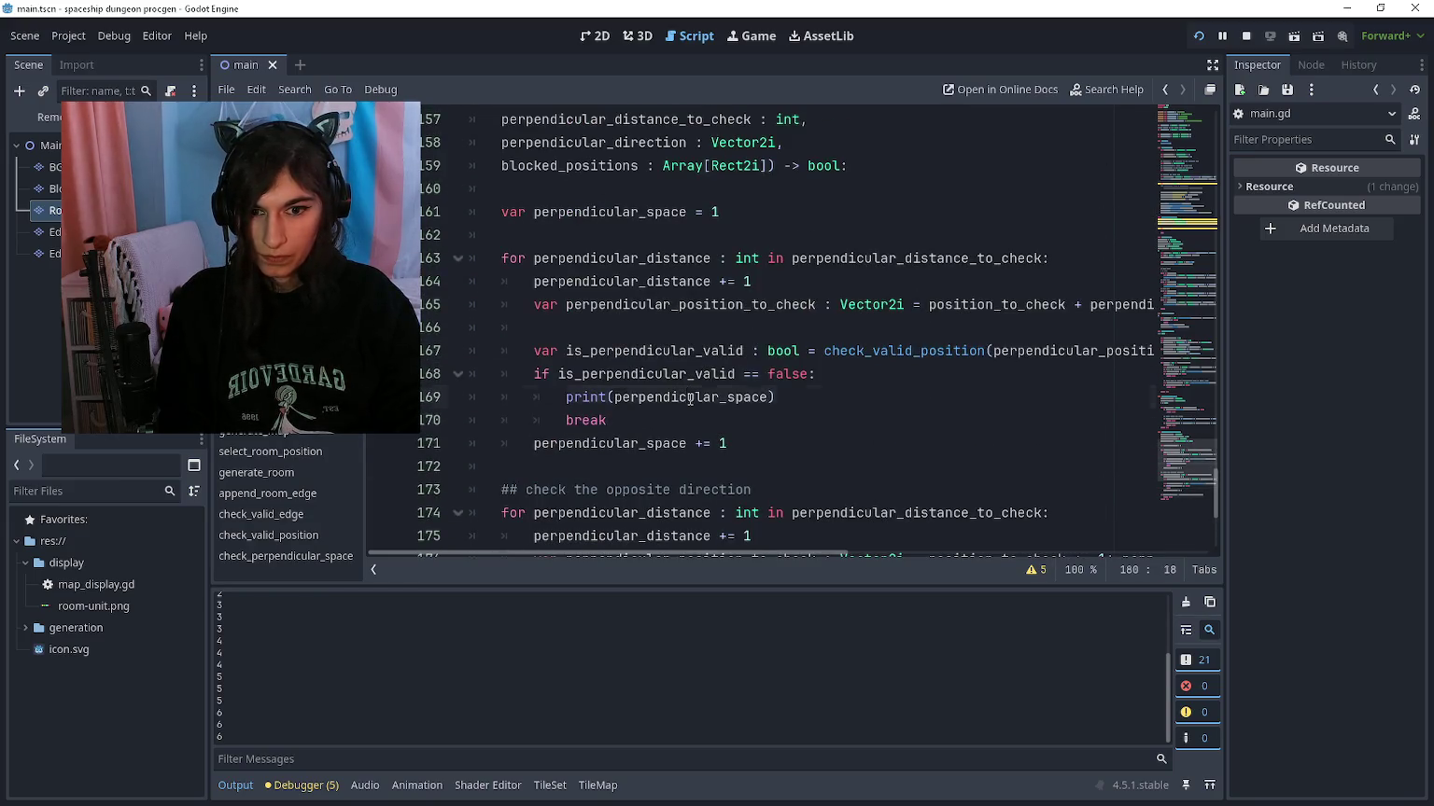
key(ctrl+shift+k)
scroll(686, 387, up, 7)
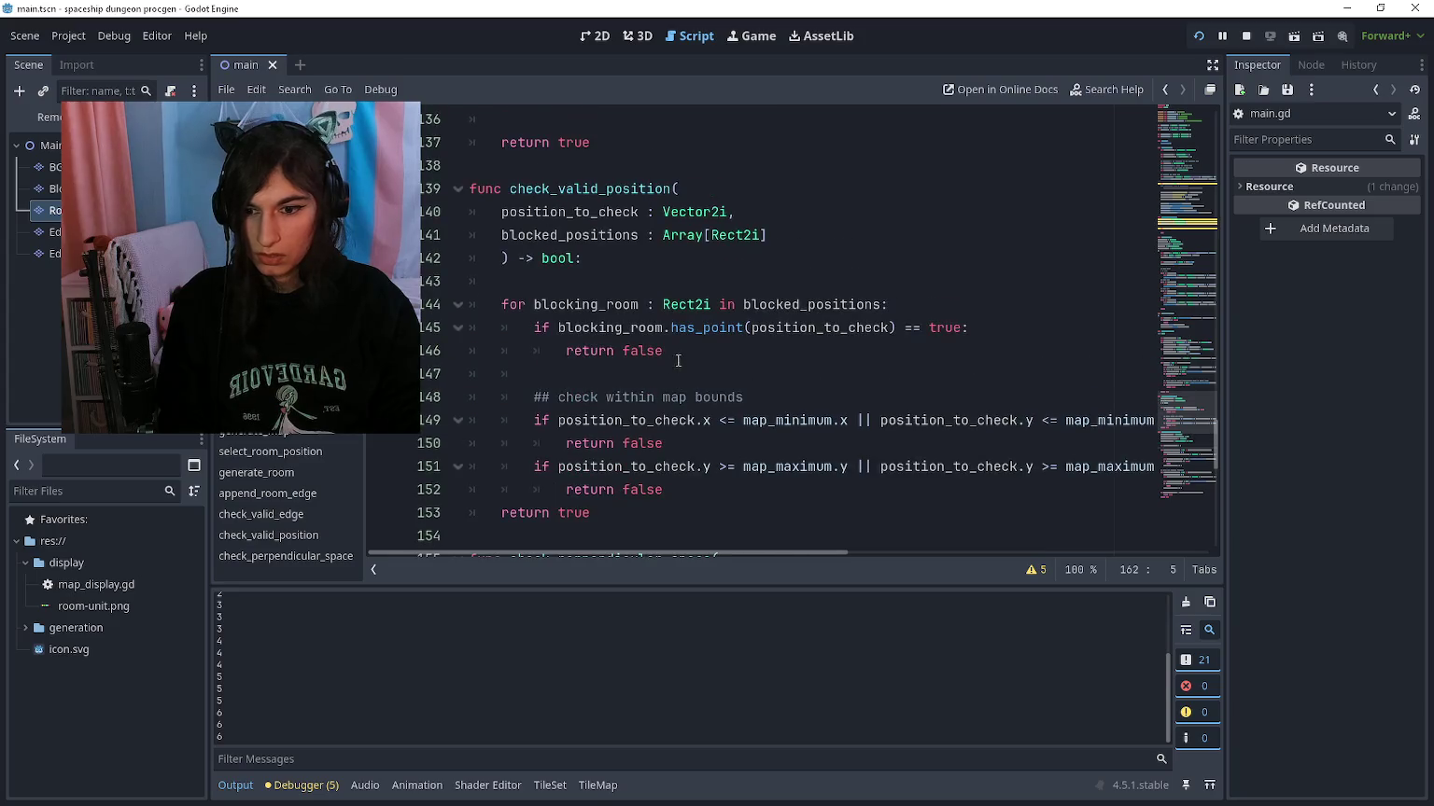
scroll(661, 431, down, 6)
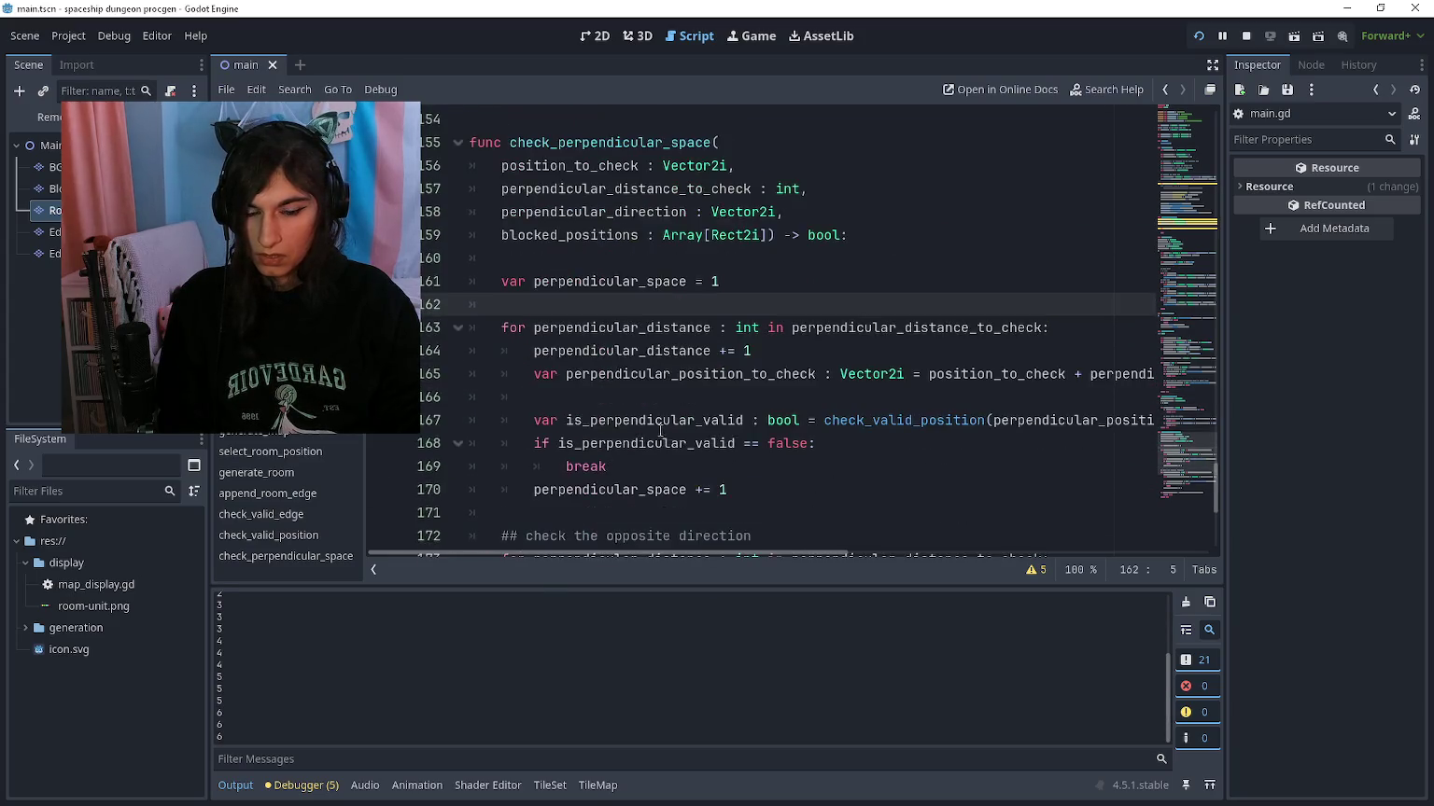
scroll(661, 430, down, 5)
click(504, 490)
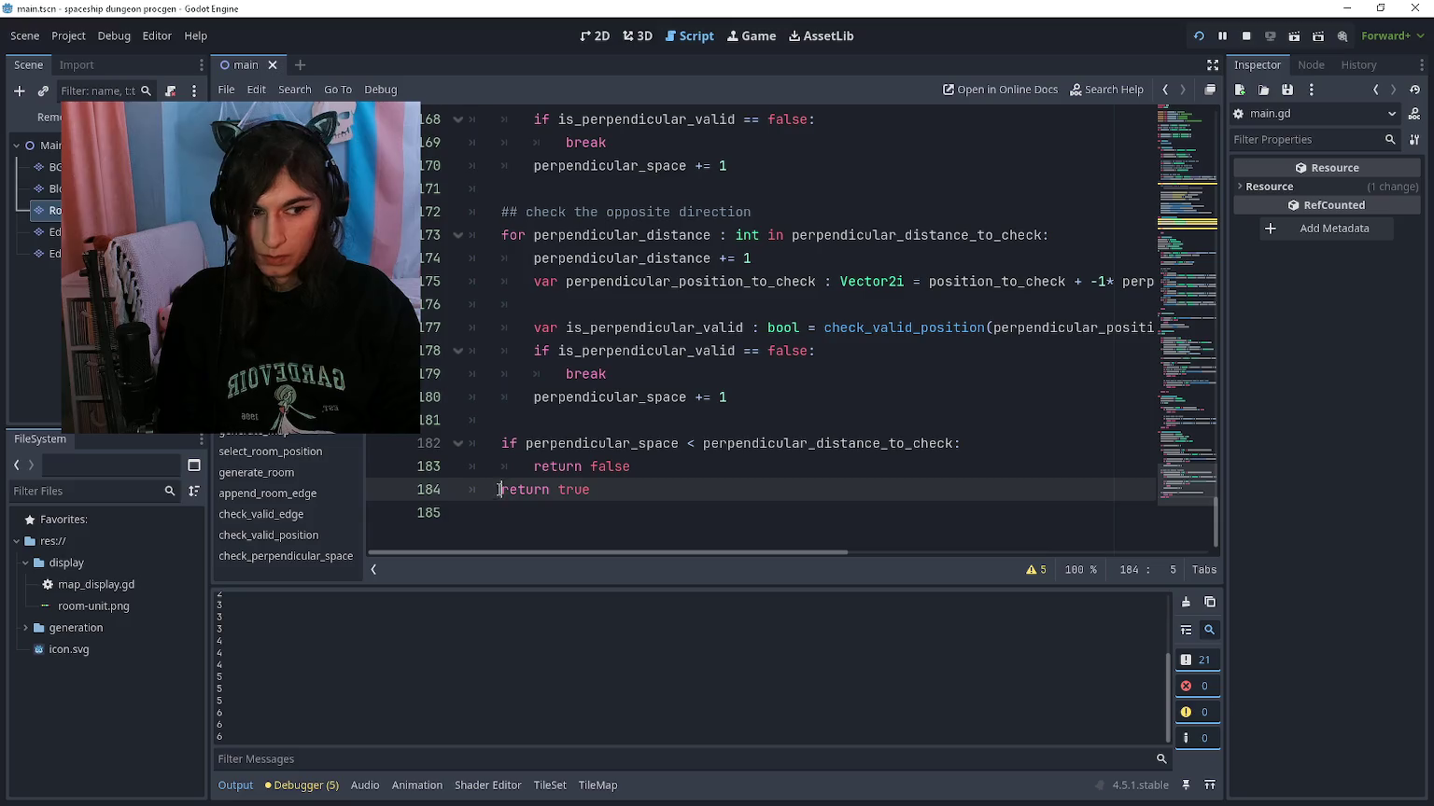
Step: Return to the edge_index declaration in select_room_position, then run and stop the game
scroll(600, 396, up, 11)
scroll(601, 396, down, 7)
scroll(604, 392, up, 20)
scroll(607, 389, up, 8)
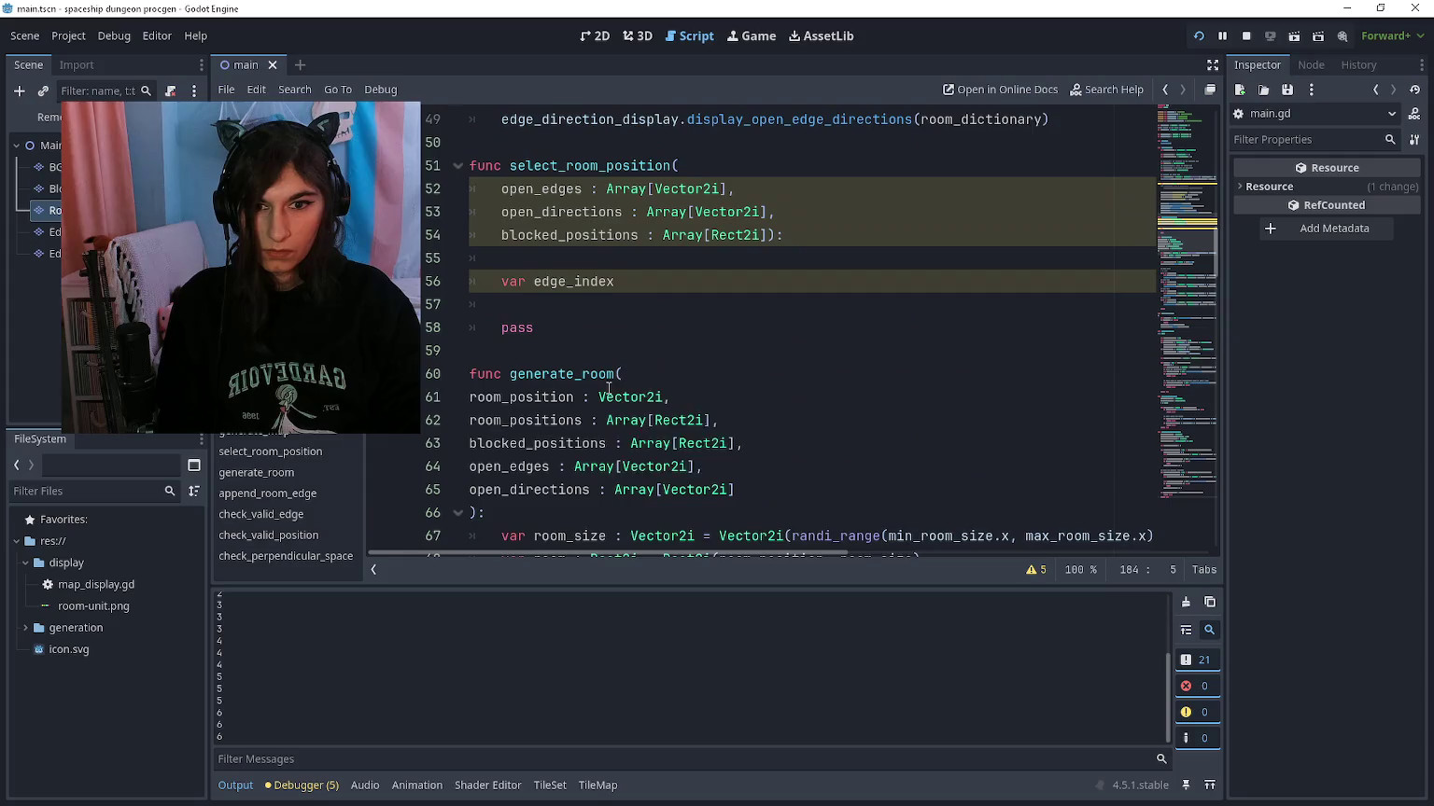
click(640, 352)
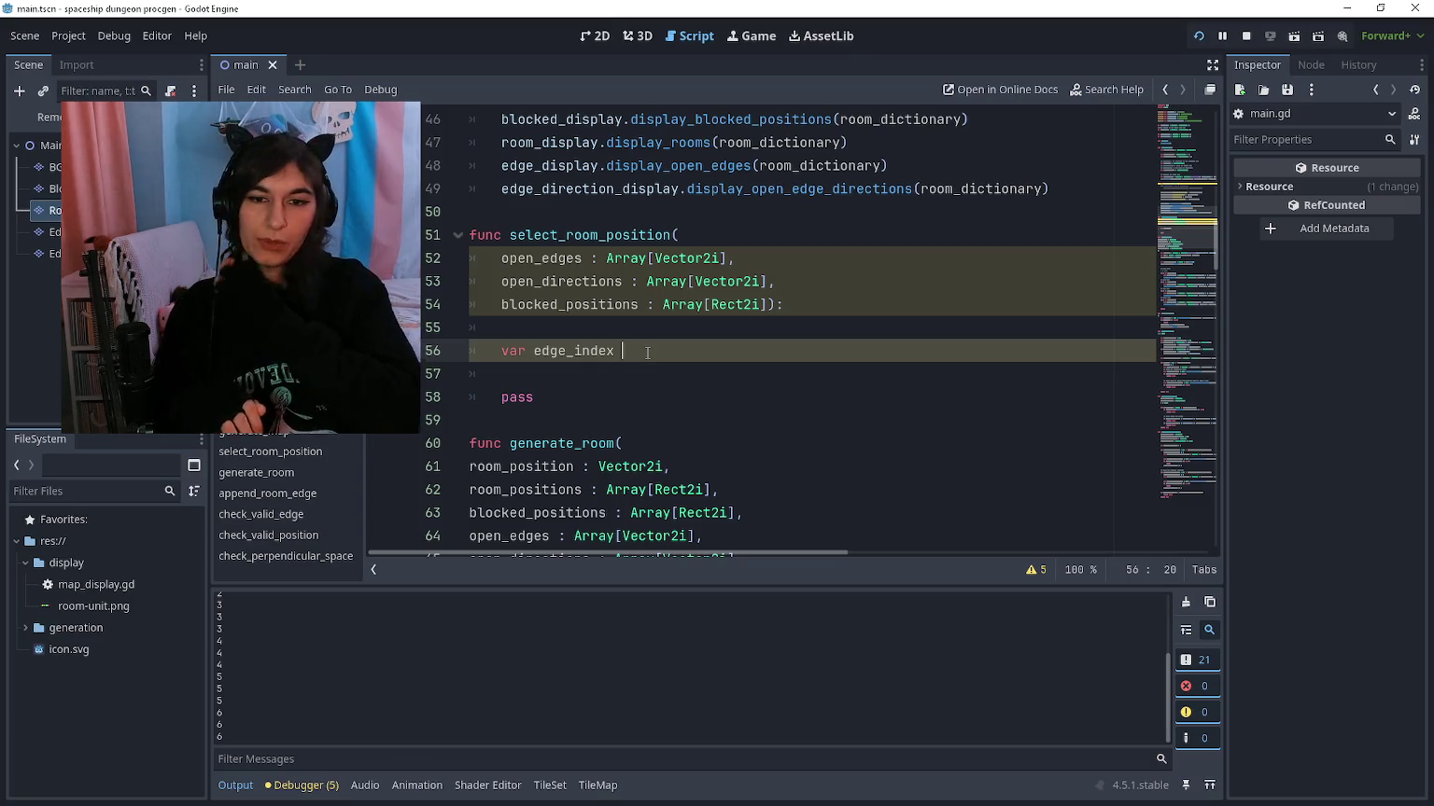
key(F5)
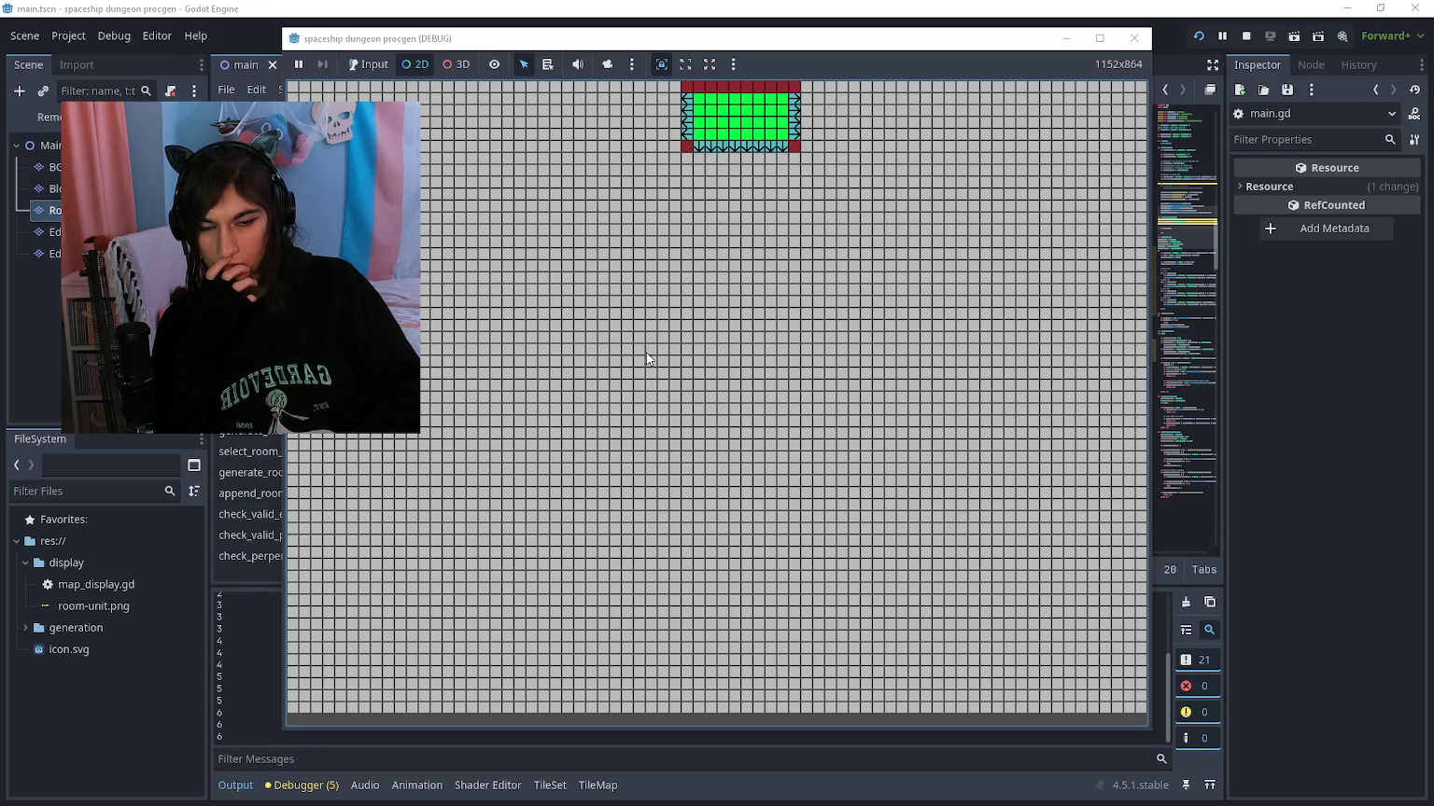
key(F8)
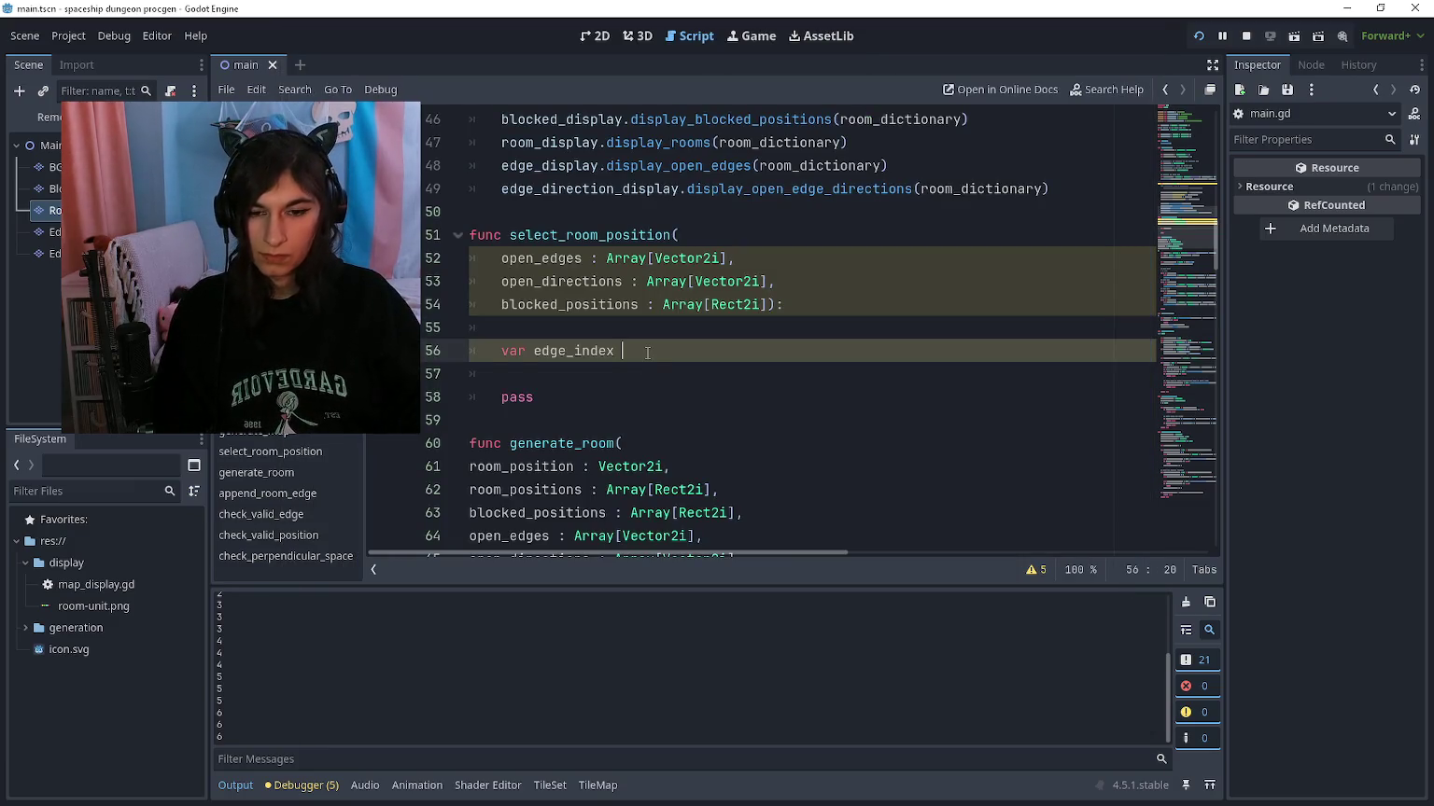
scroll(632, 345, up, 1)
Step: Rename select_room_position to select_room_dimensions
drag(606, 306, 673, 306)
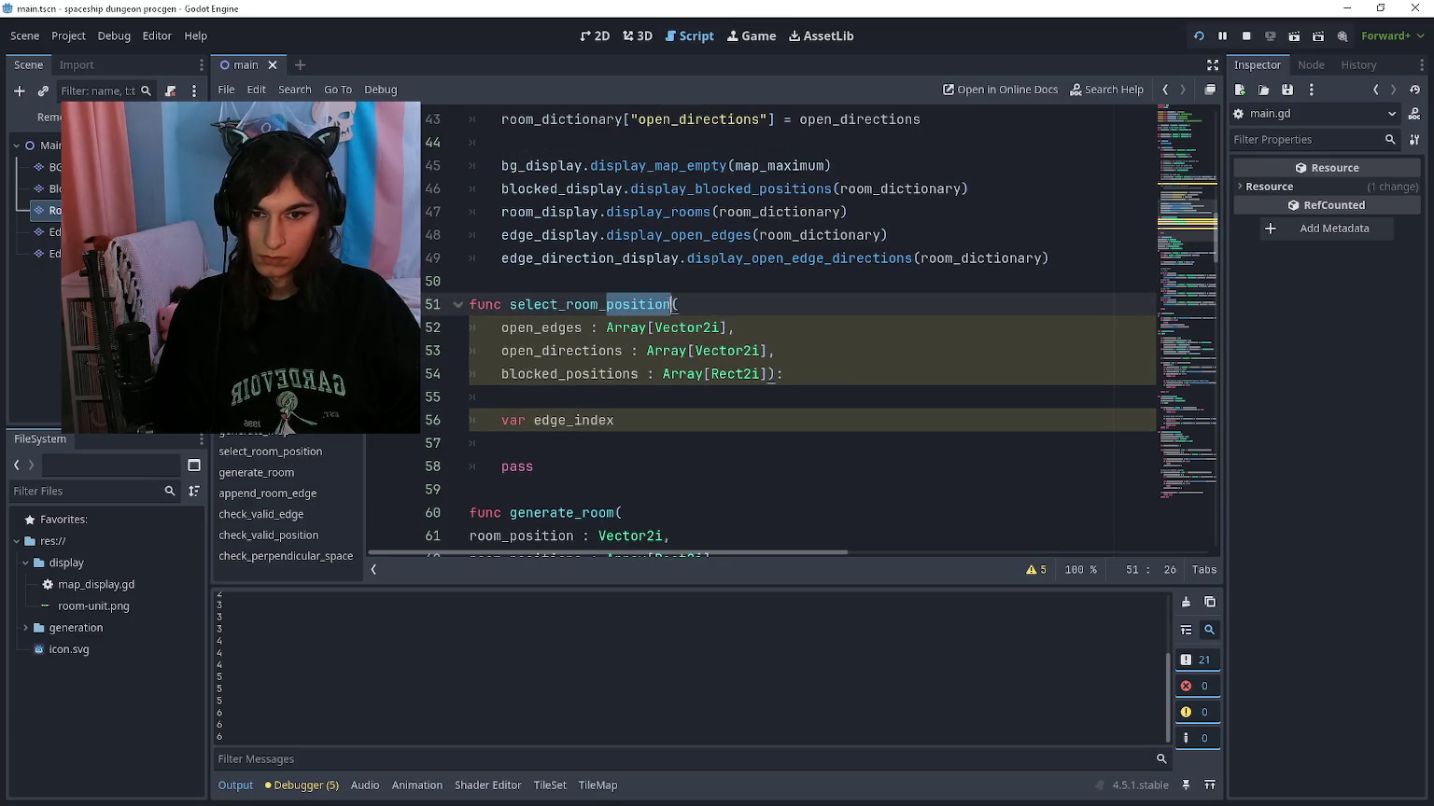
text(dimensions)
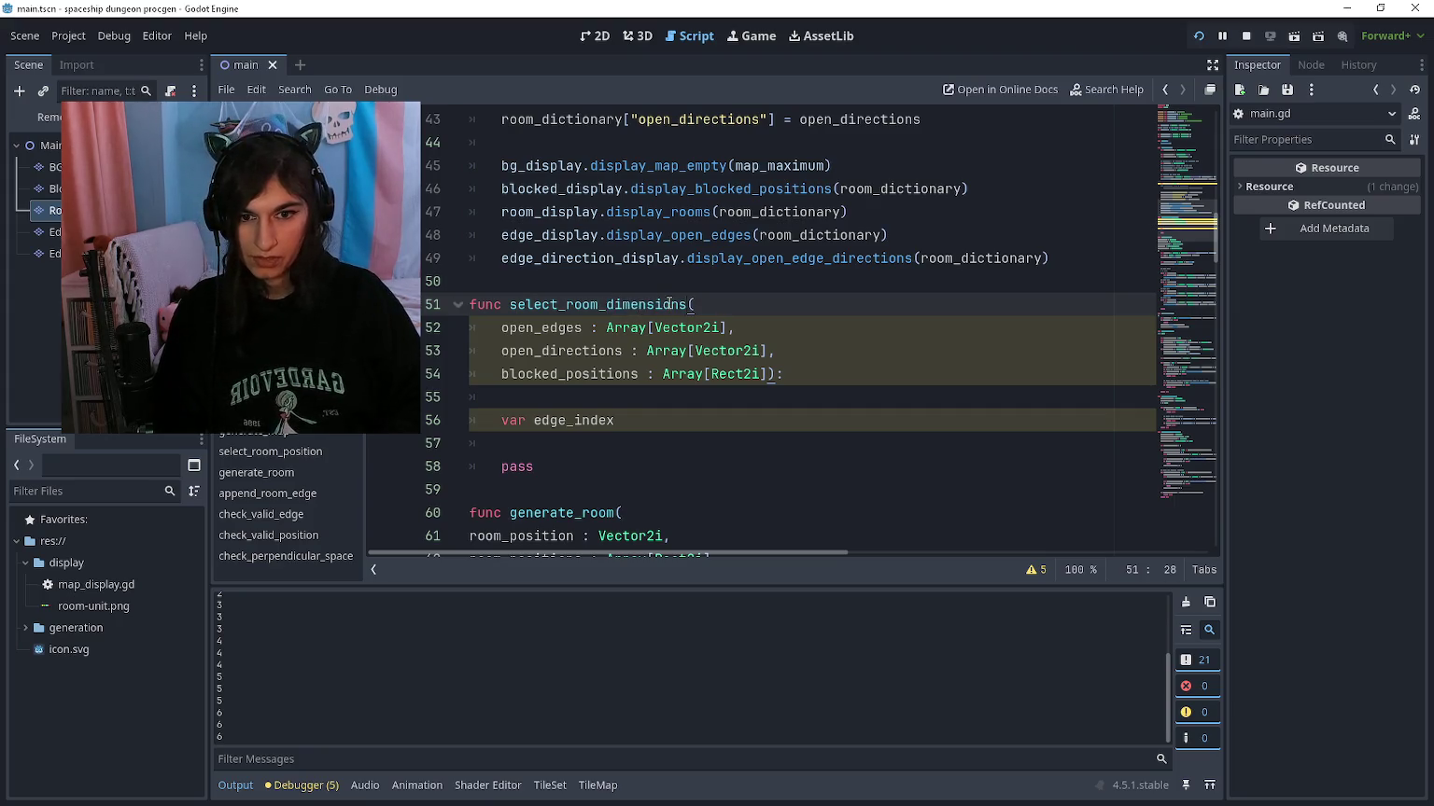
scroll(669, 317, up, 4)
scroll(665, 373, down, 5)
Step: Declare edge_index as int = randi_range(0, open_edges.size()) and begin an edge_position variable
click(686, 355)
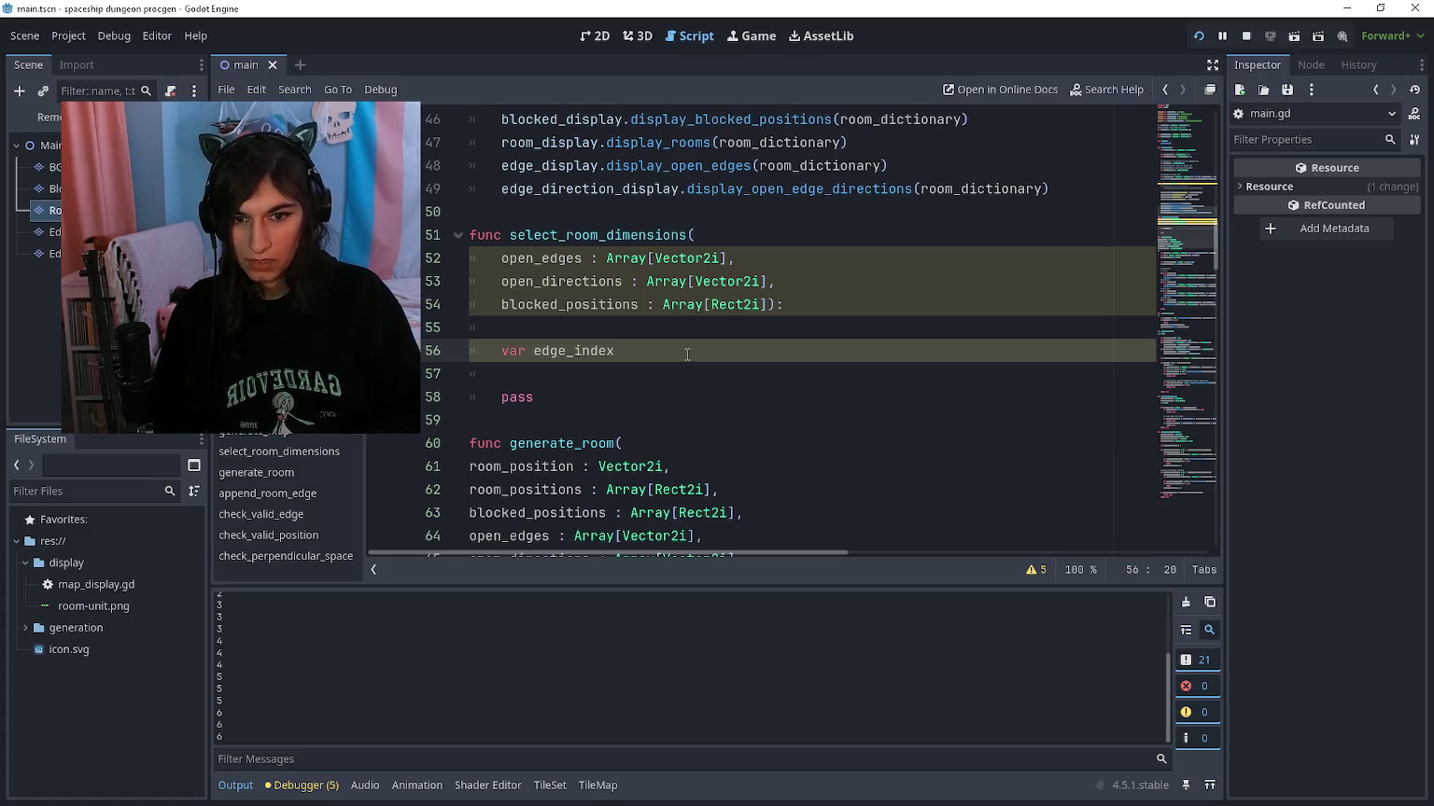
text(: int = )
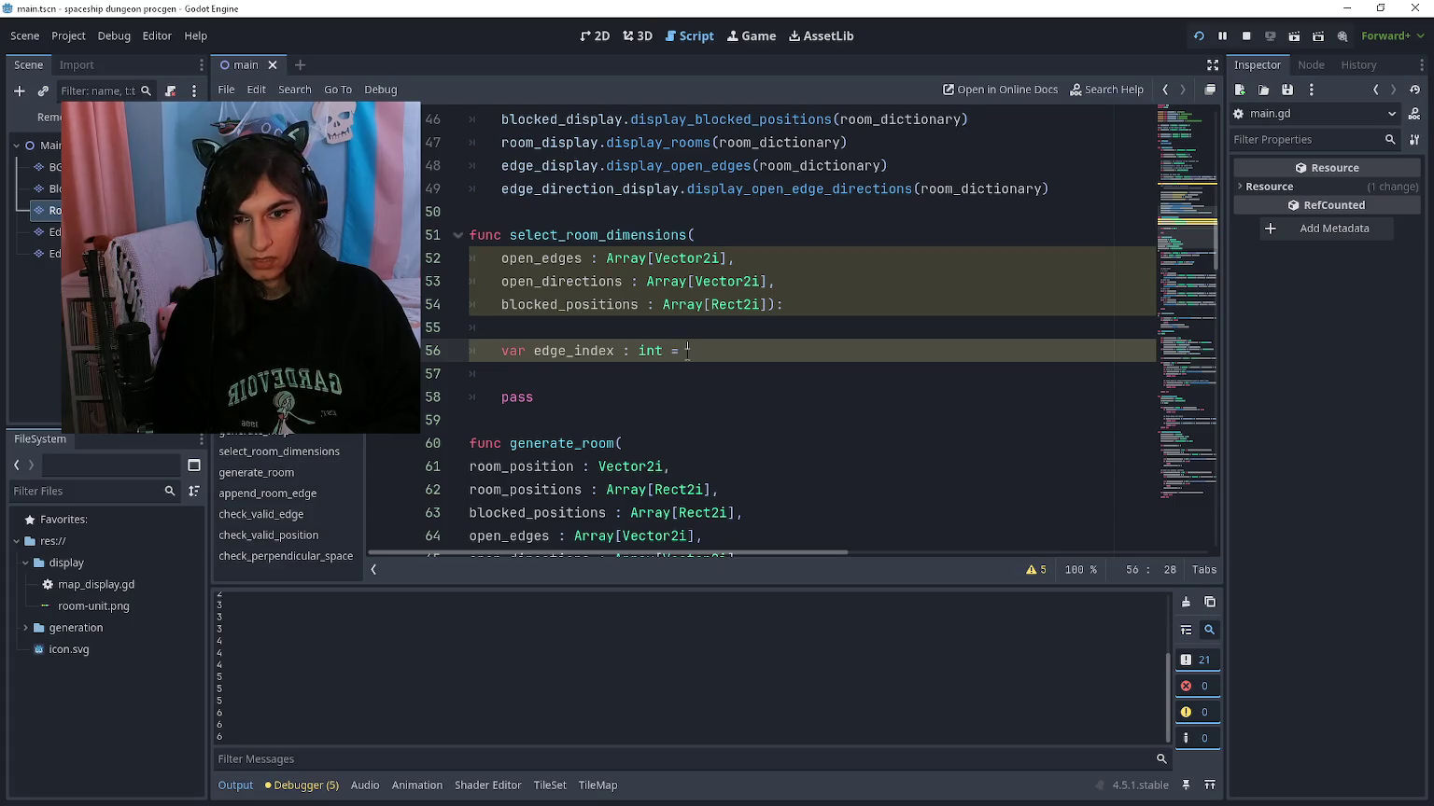
text(randi)
key(Return)
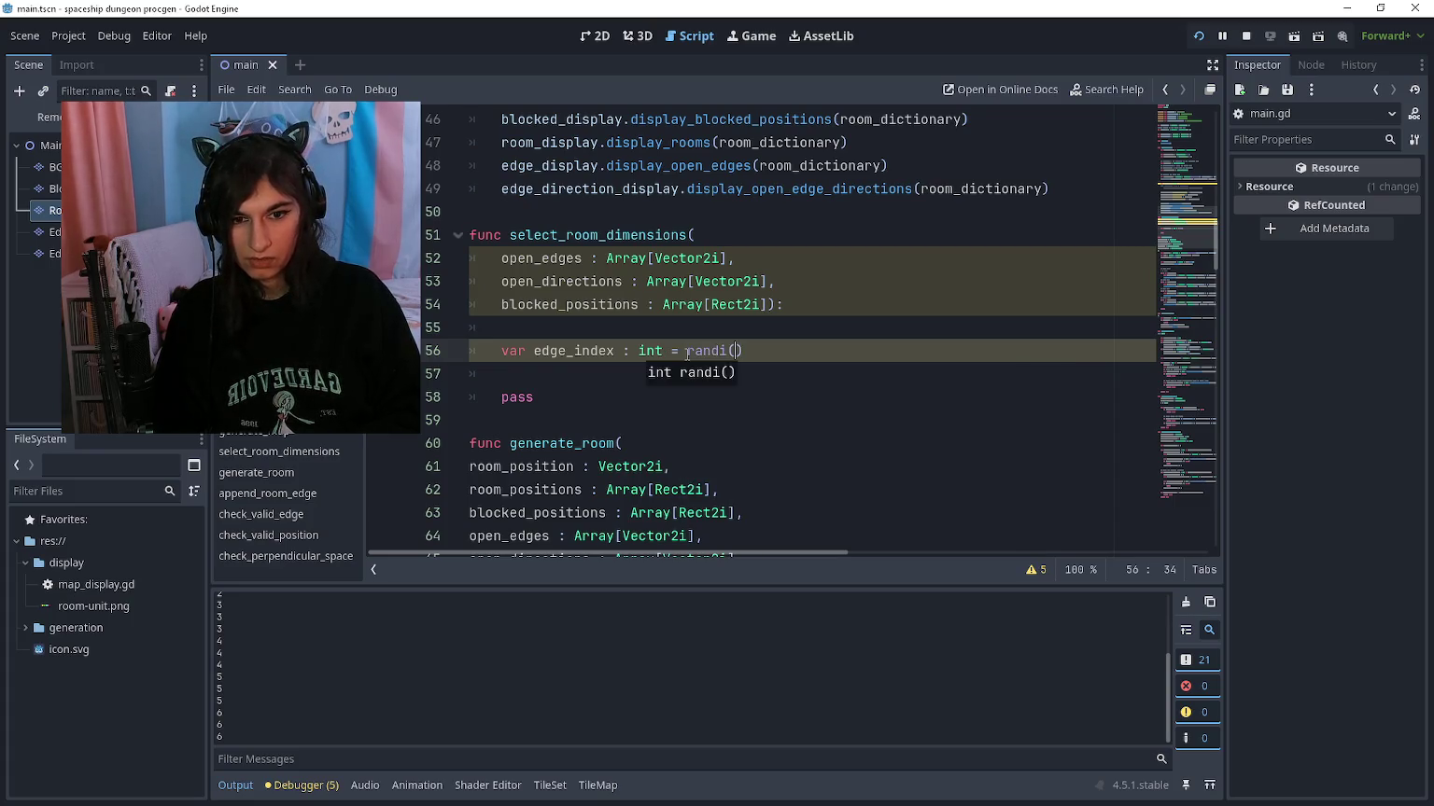
text(0, )
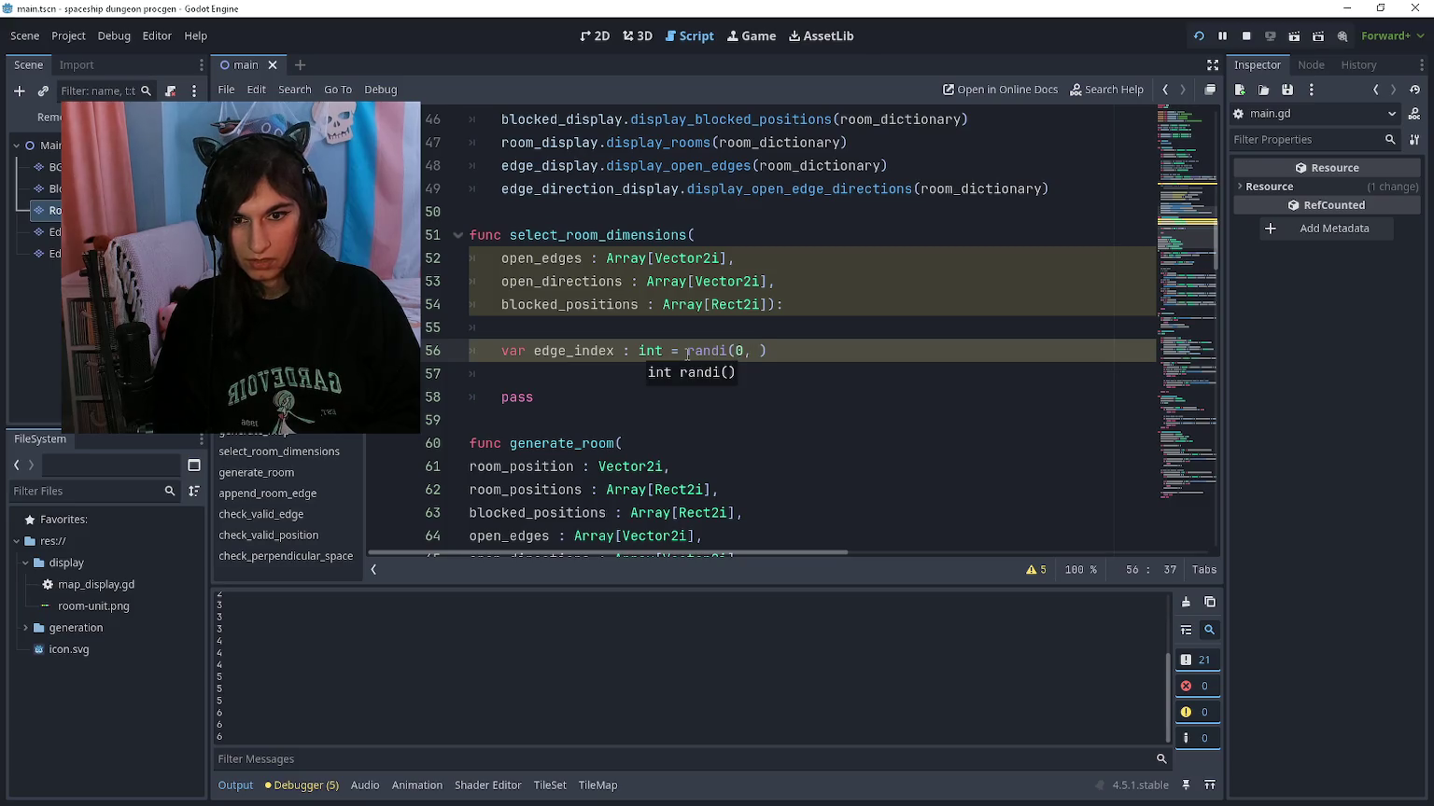
text(open_edg)
key(Return)
text(.size())
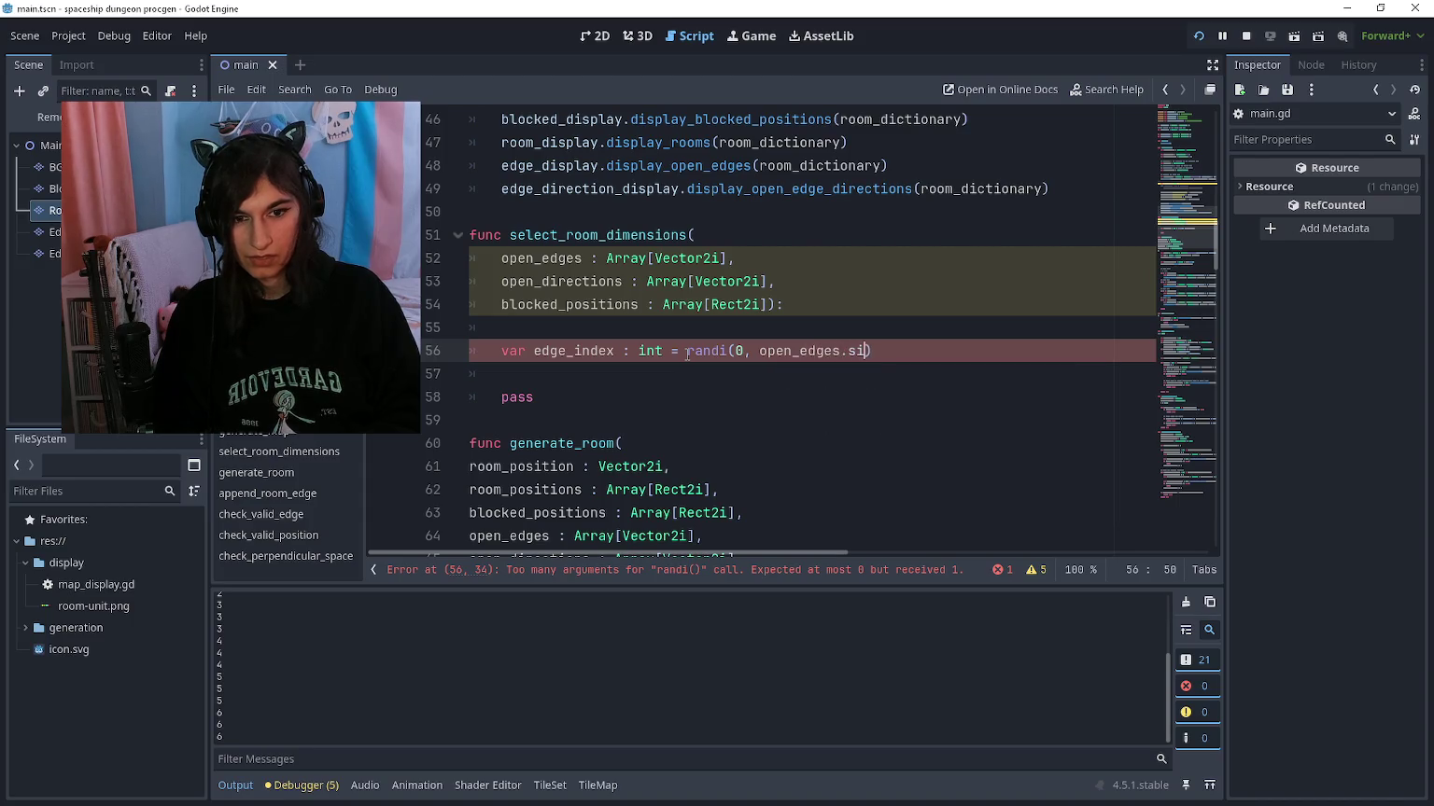
key(Down)
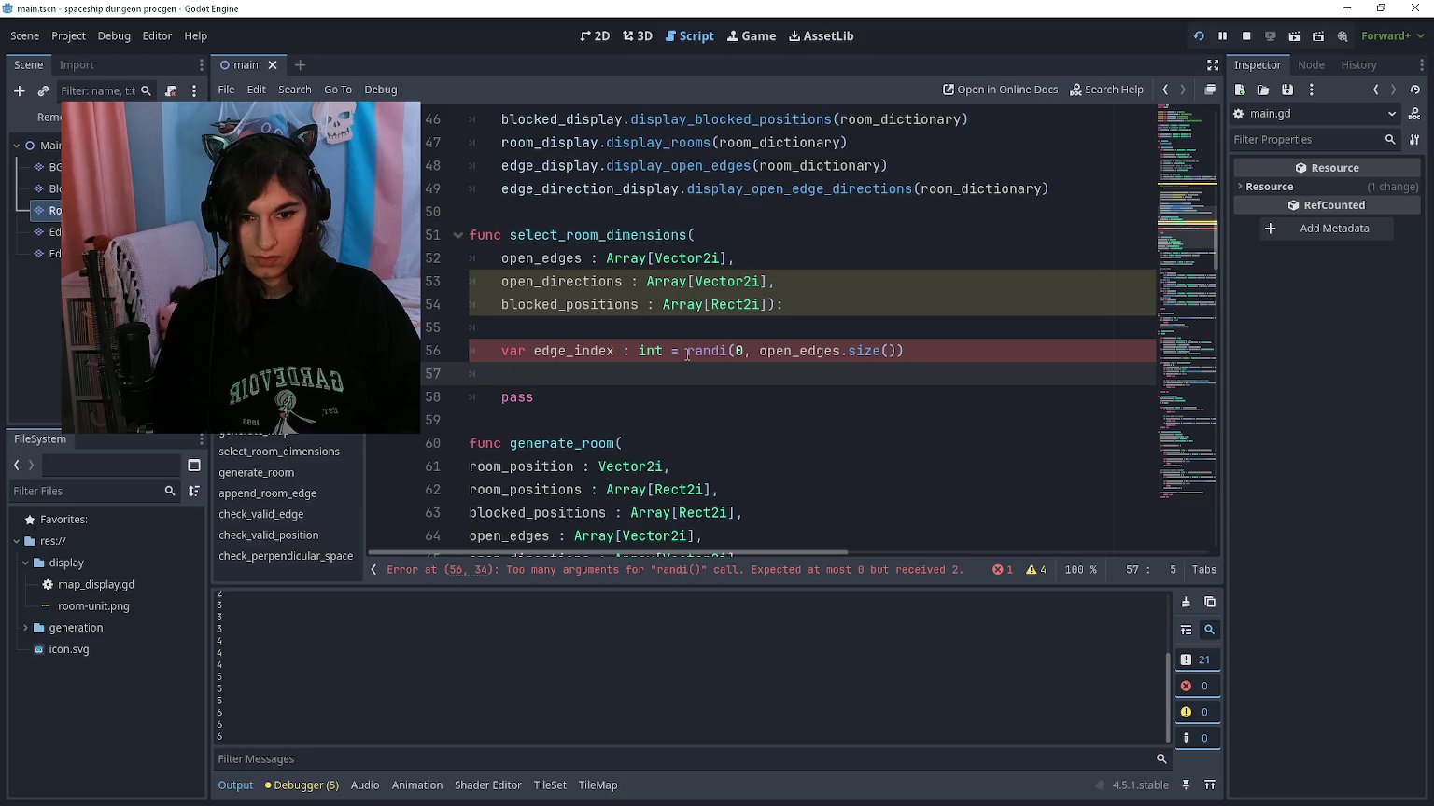
key(Up)
key(ctrl+Right)
key(ctrl+Right)
key(ctrl+Right)
text(_ran)
key(Return)
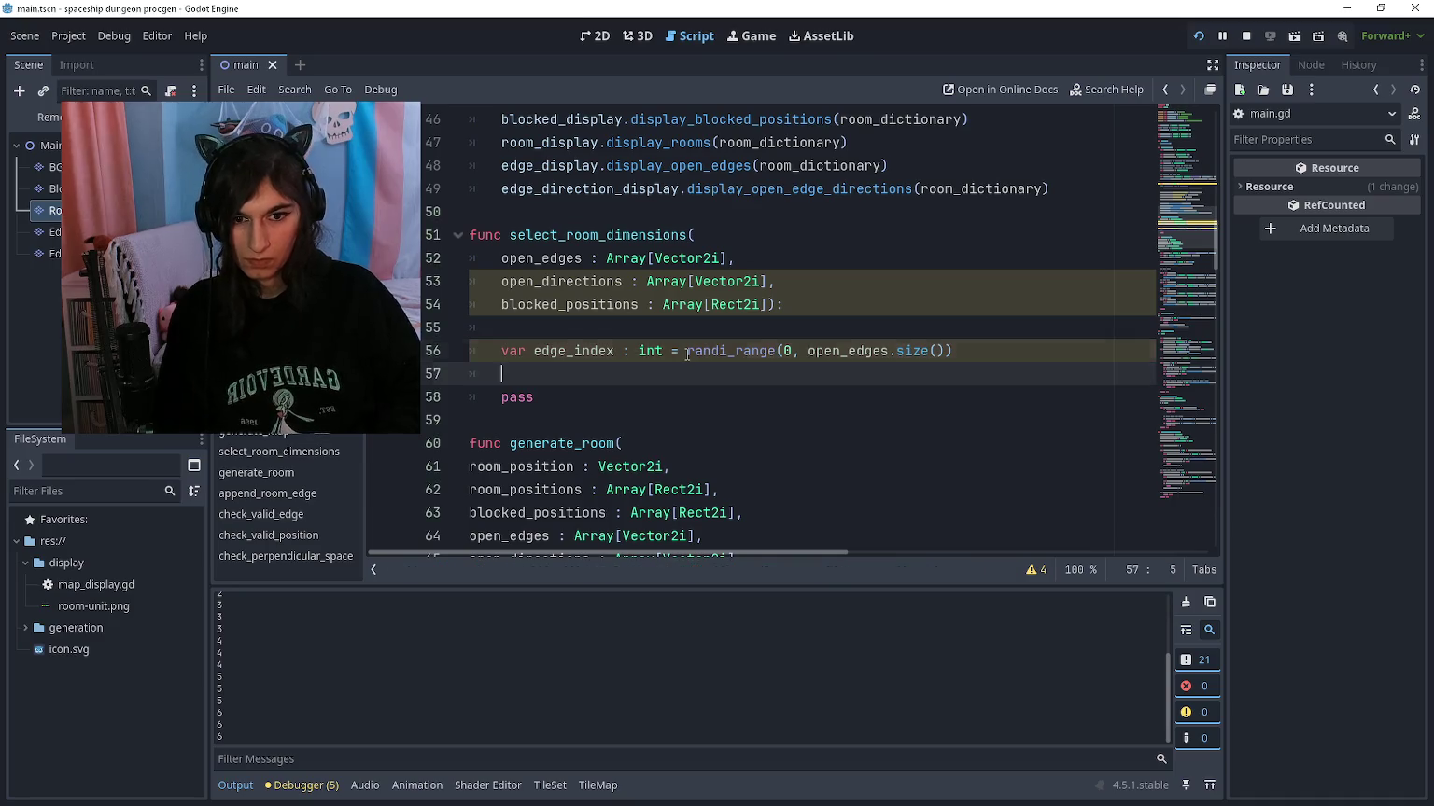
key(End)
key(Return)
text(var )
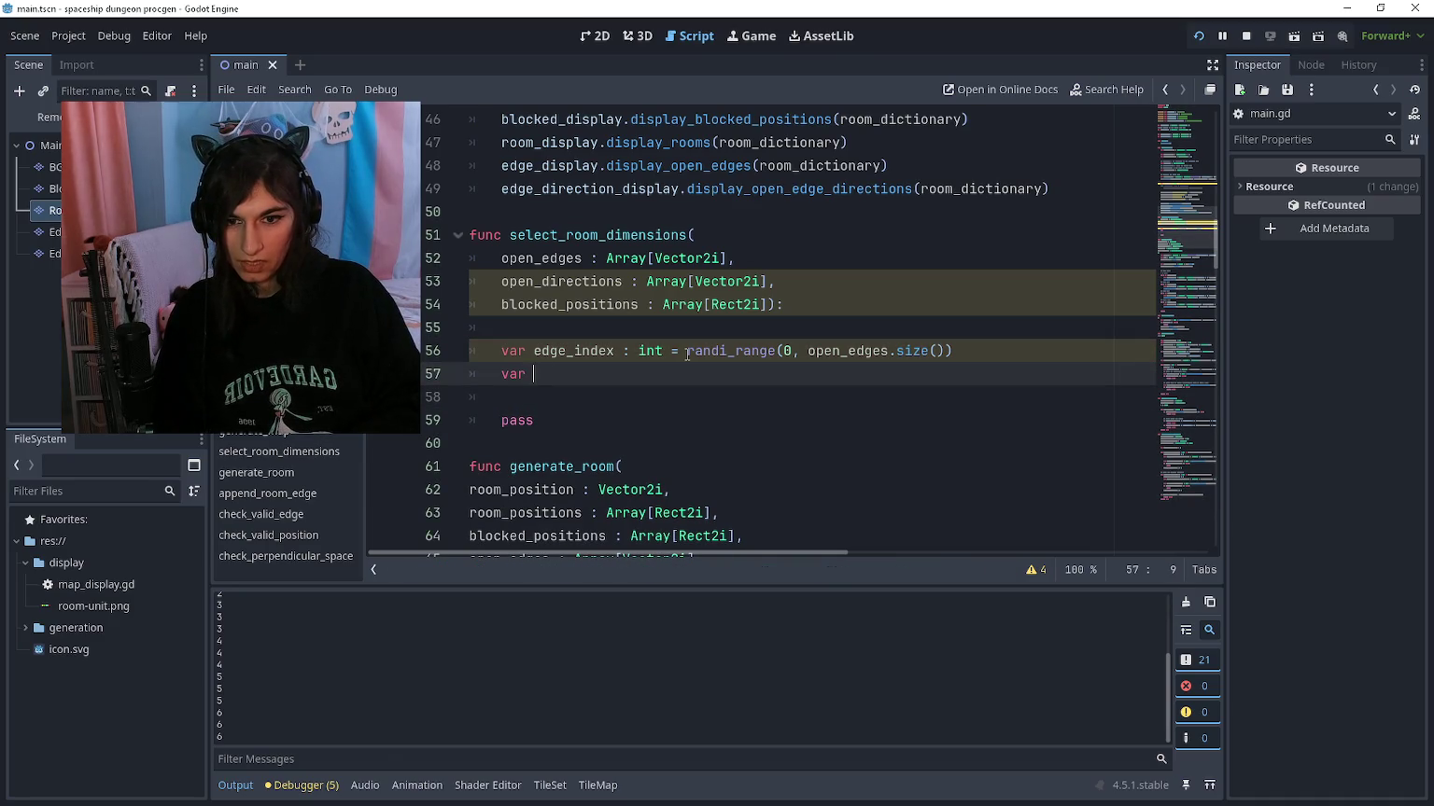
text(edge_pos)
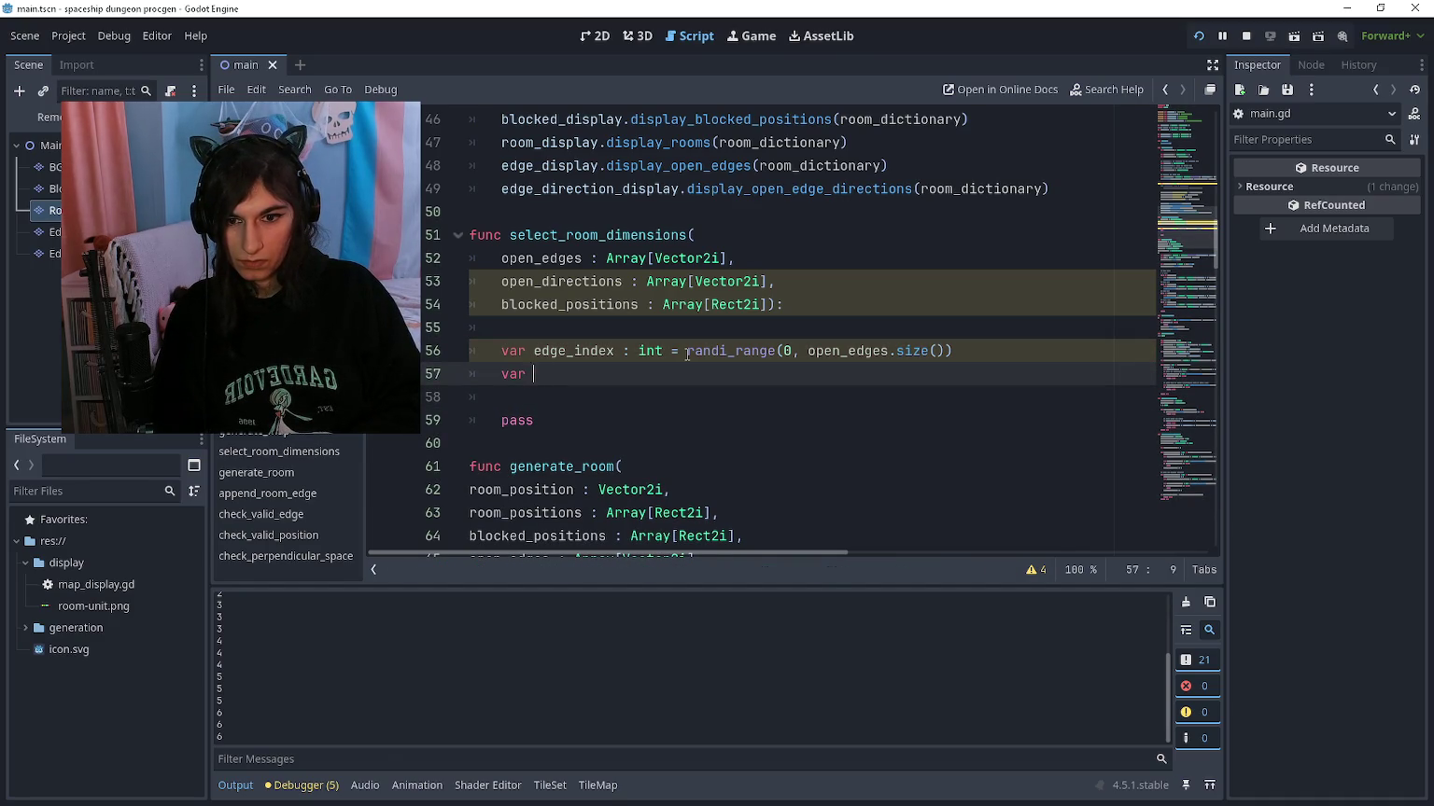
text(ition :)
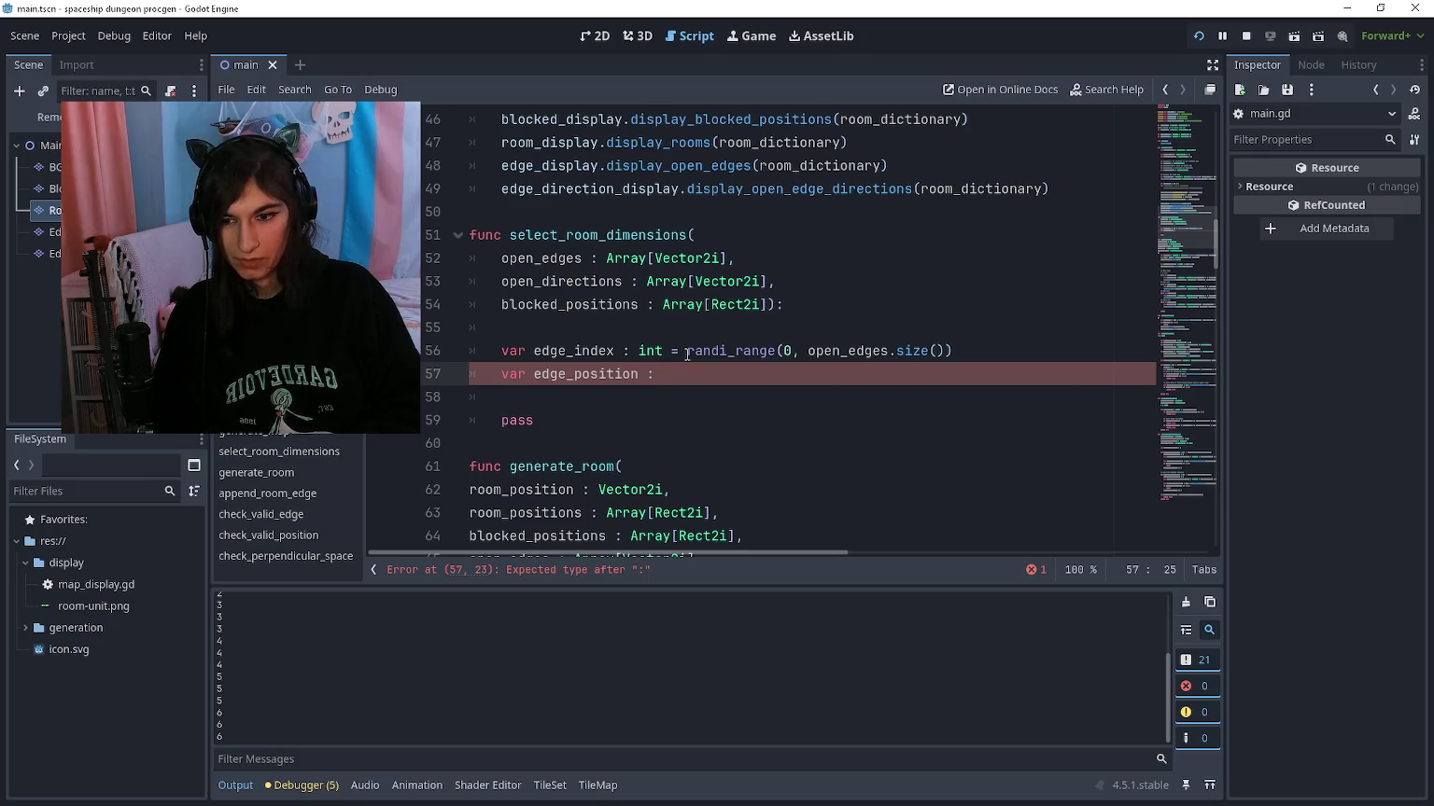
Step: Set edge_position to open_edges[edge_index] and edge_direction to open_directions[edge_index]
text(Vector2i = )
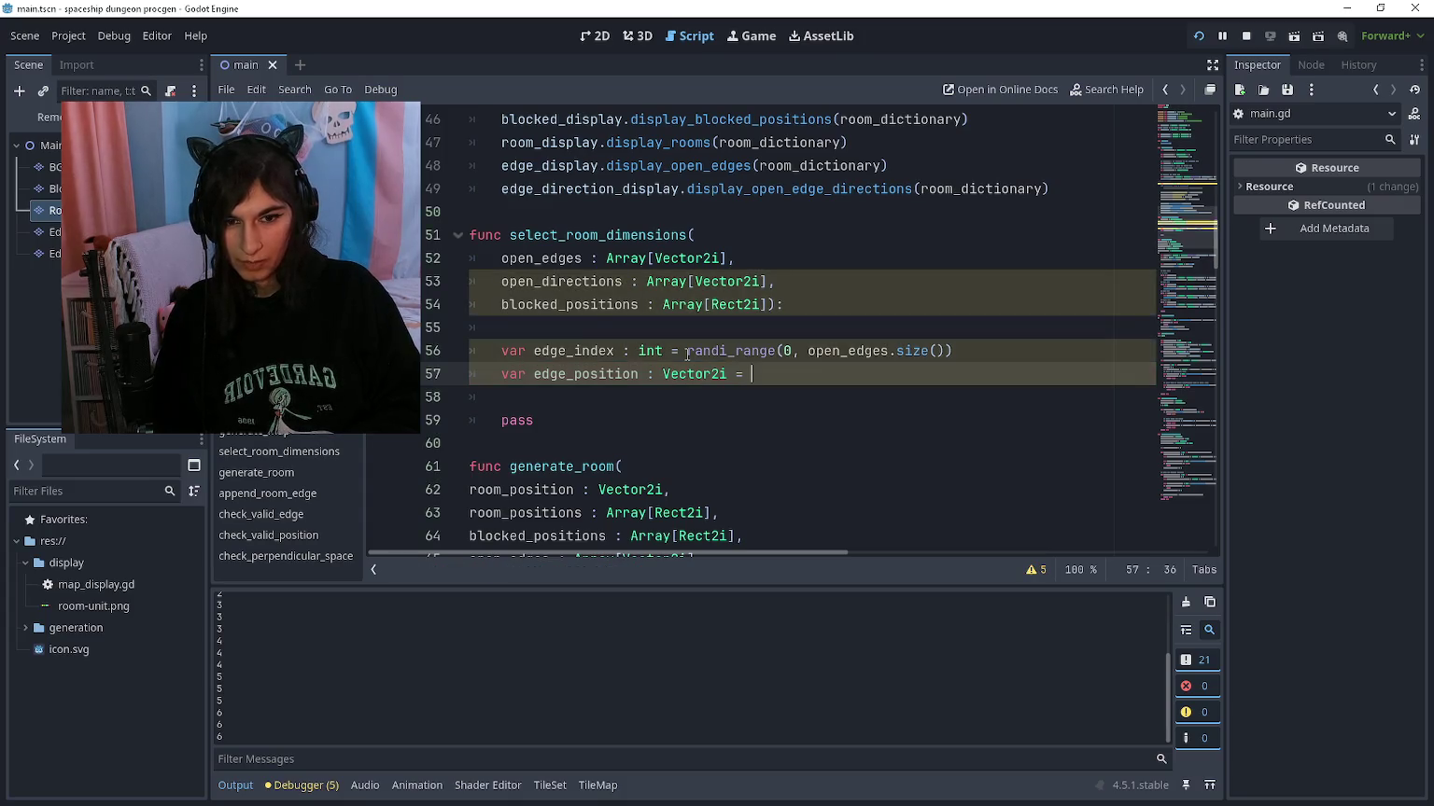
text(open_edge)
text(s)
text([edge+__)
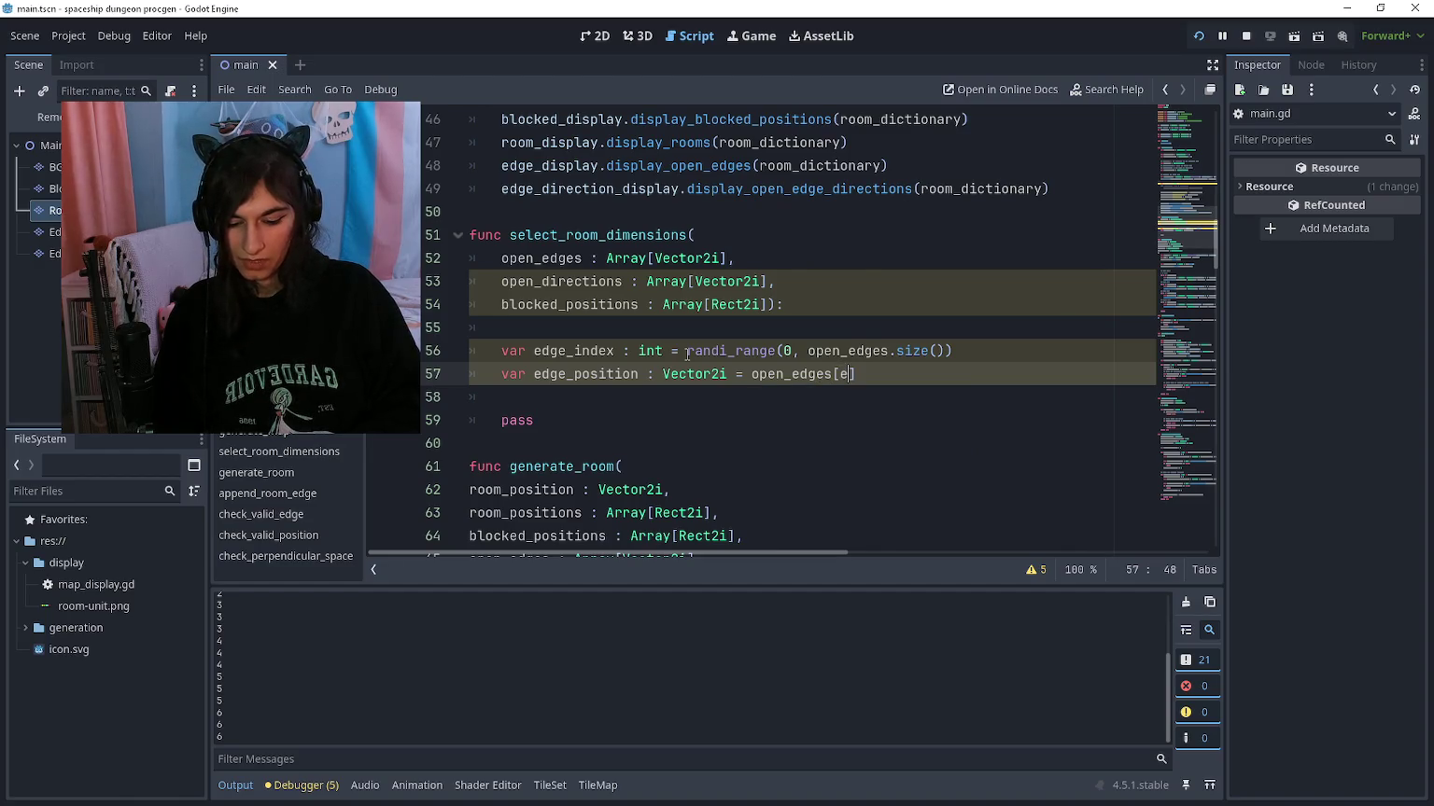
text(index])
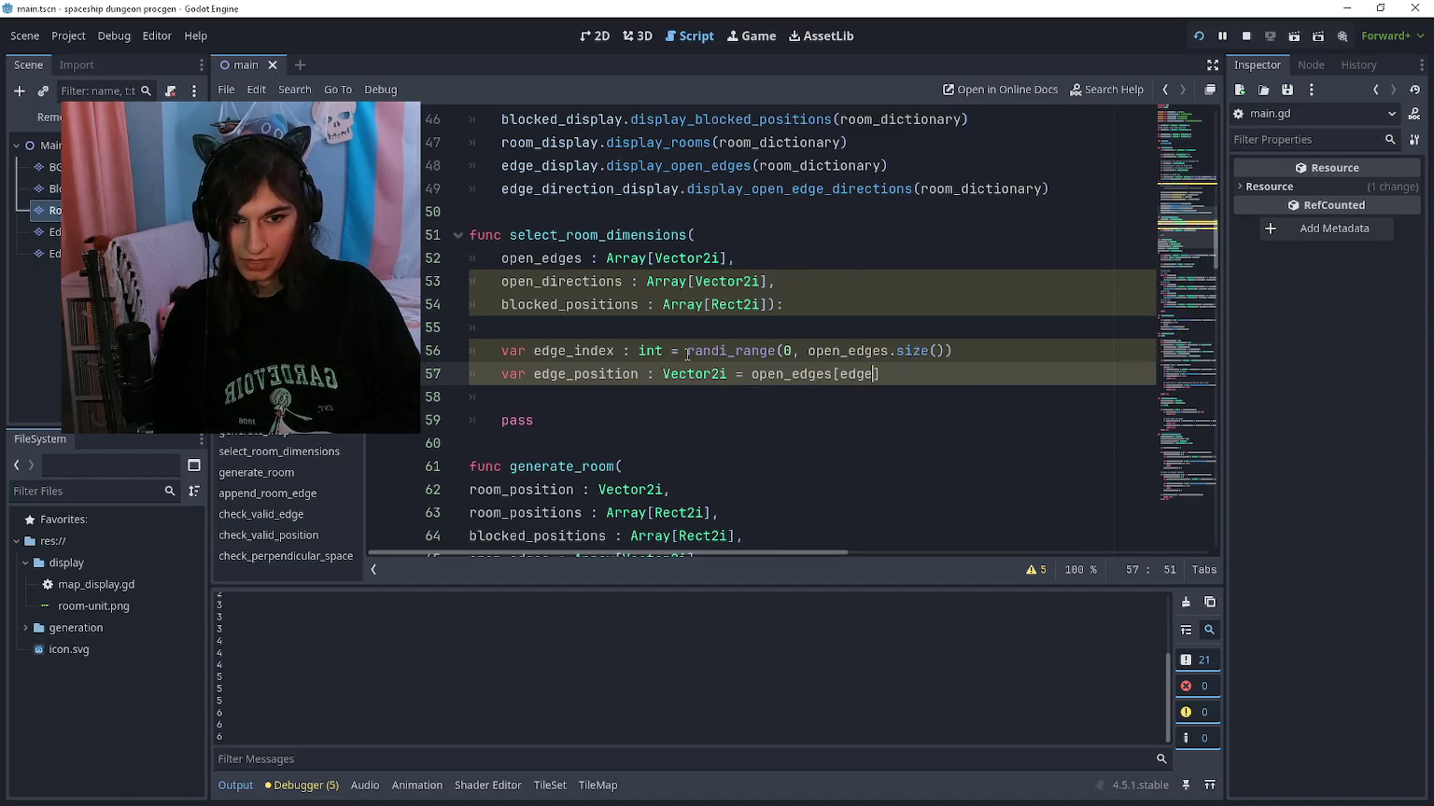
key(Return)
text(var edge_dirtec)
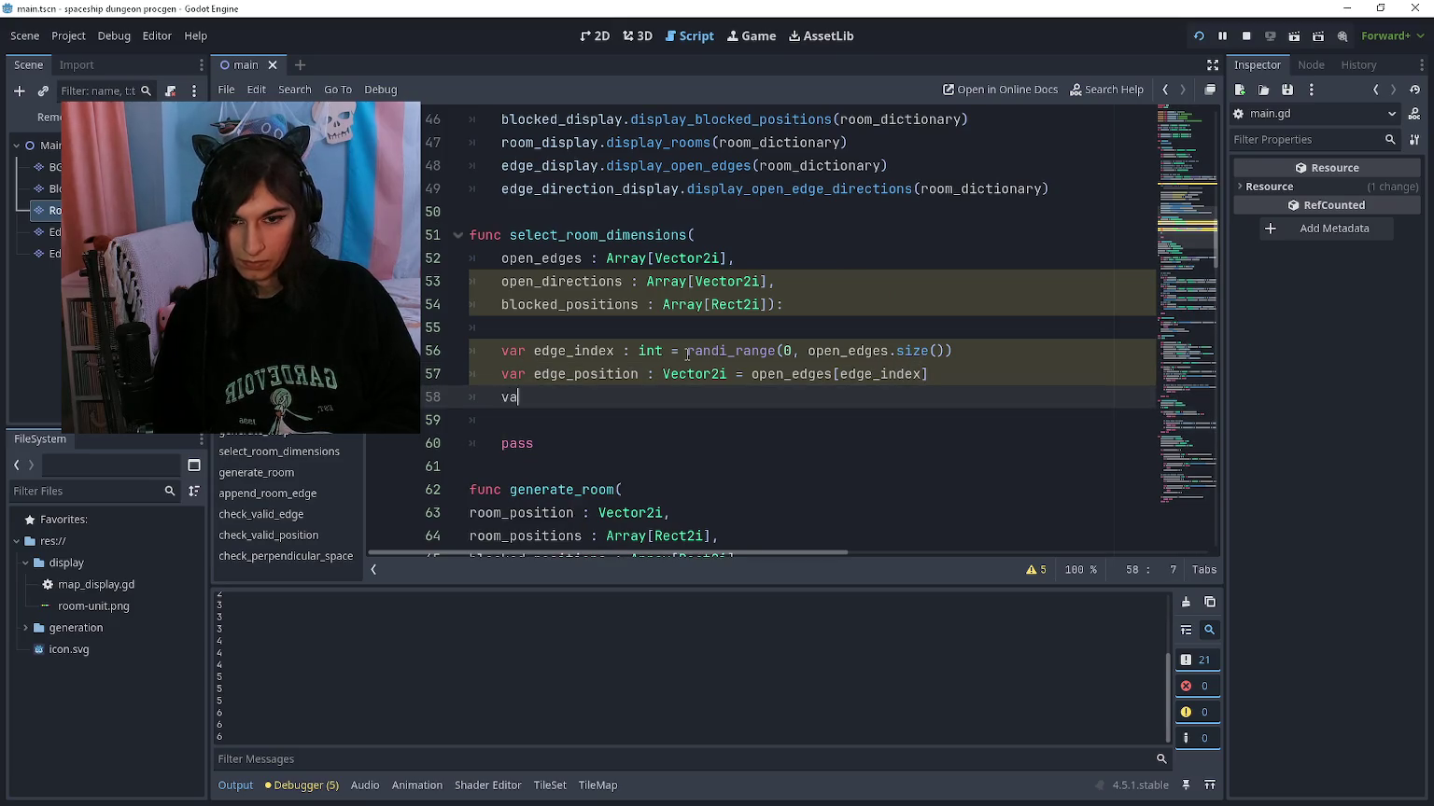
key(BackSpace)
key(BackSpace)
key(BackSpace)
text(ec)
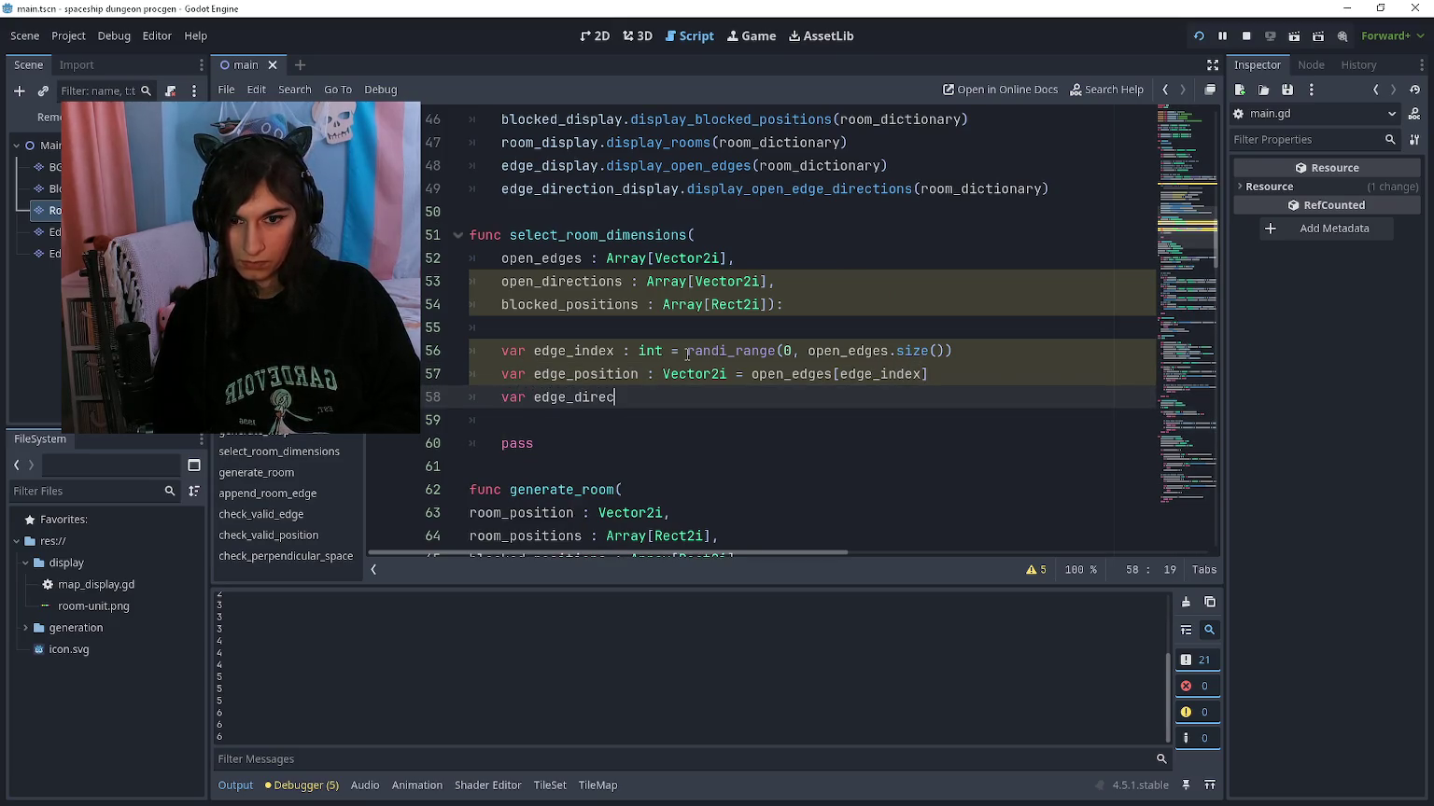
text(tion : Vector2i )
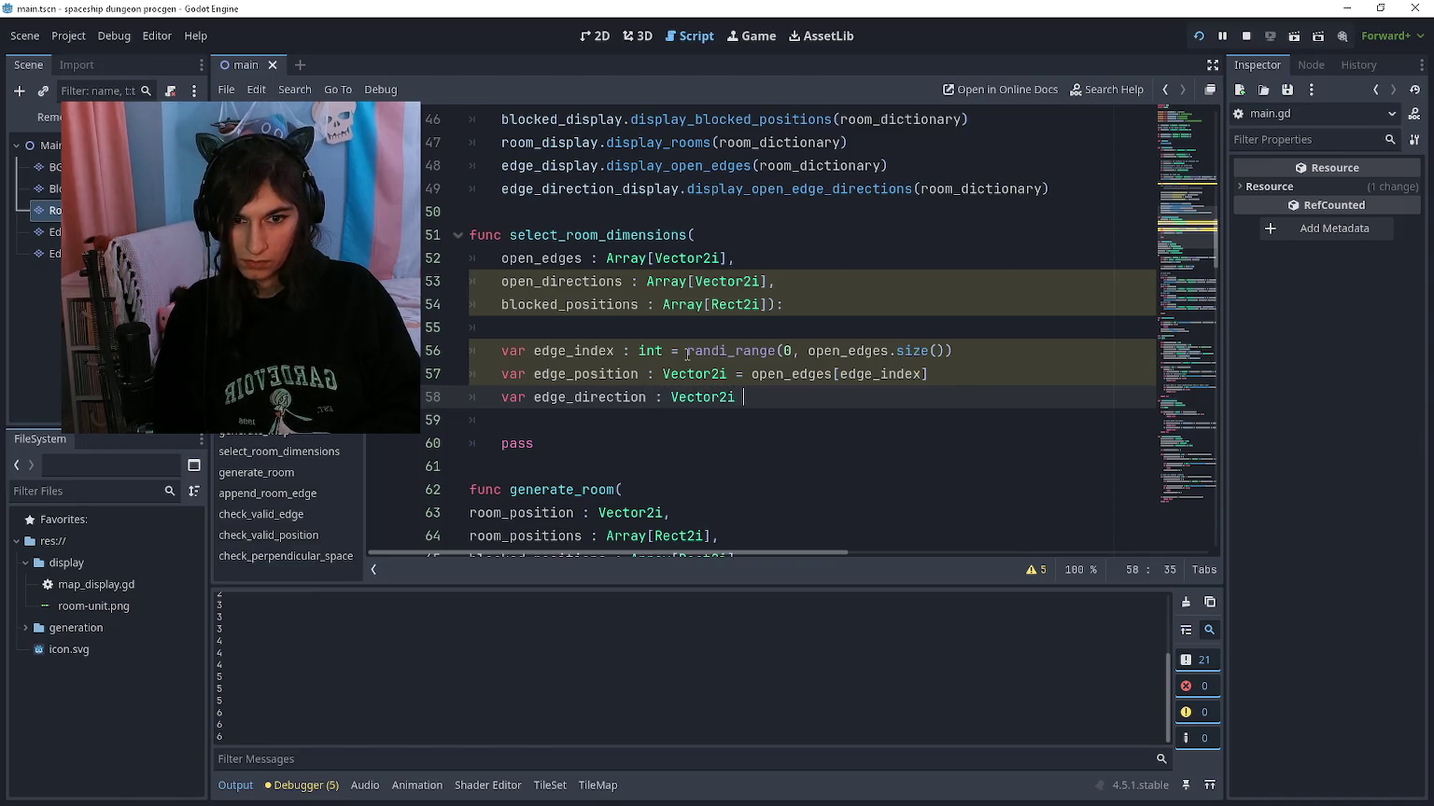
text(= open_directions[edge_index])
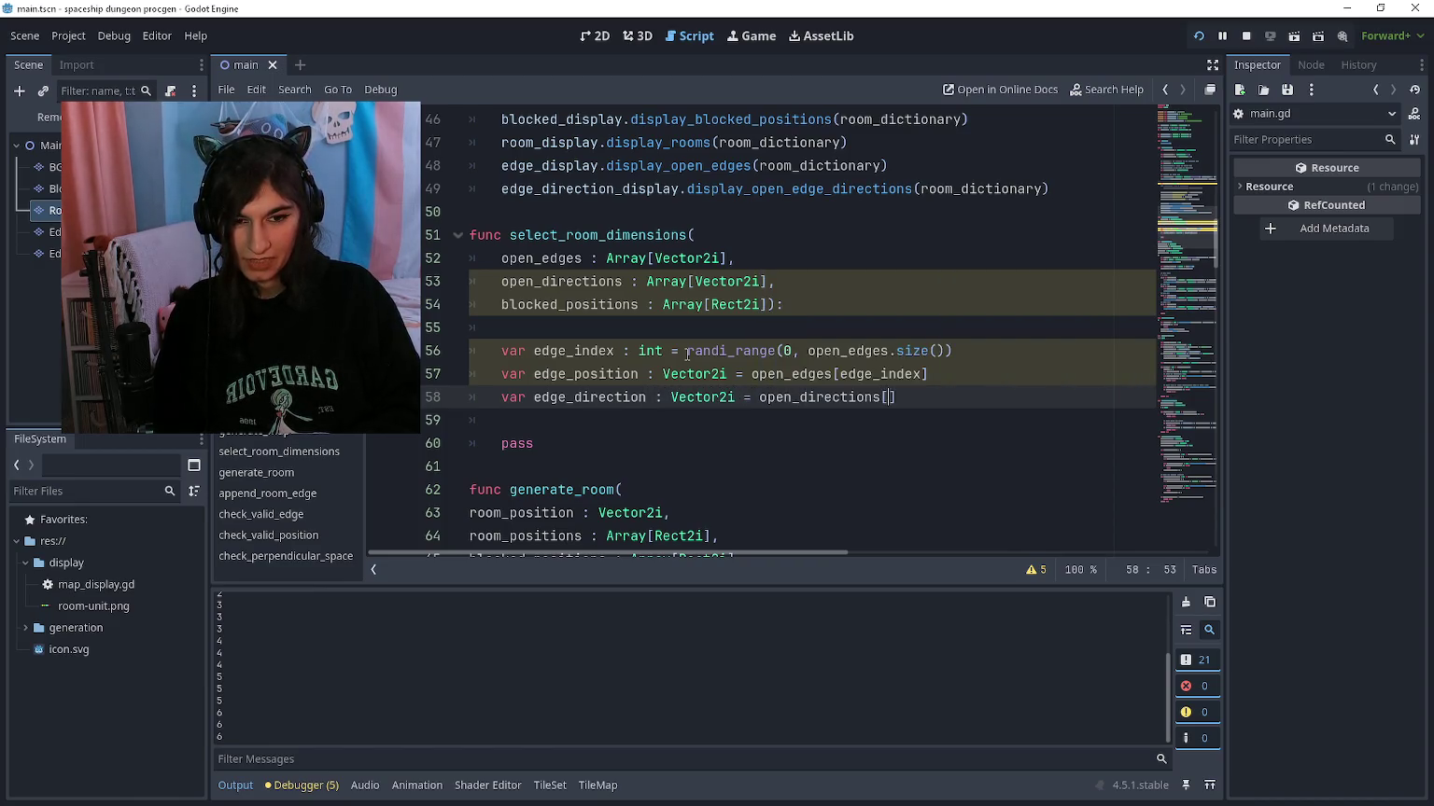
Step: Delete the leftover pass line, add spacing, then run and close the game
key(Down)
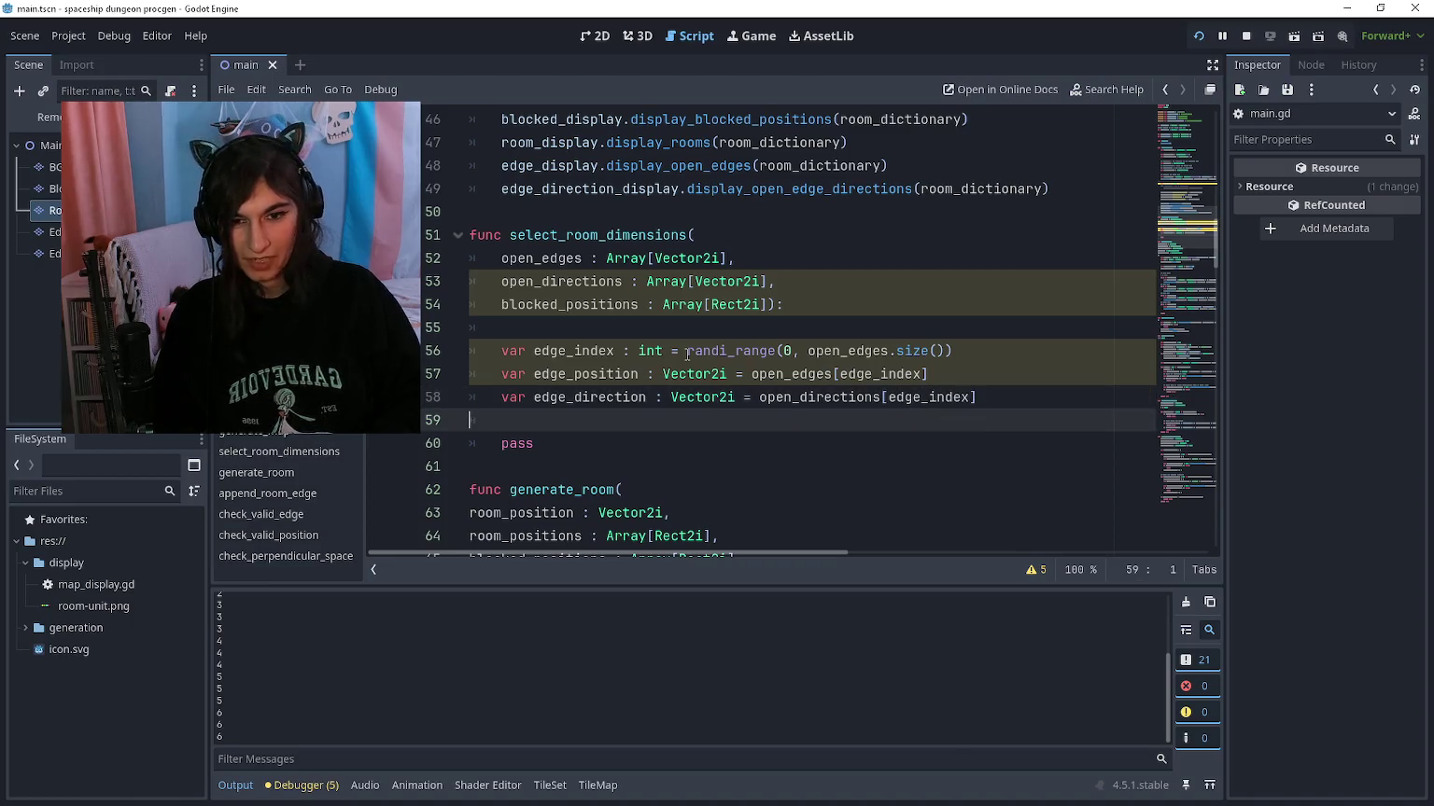
key(Return)
key(Return)
key(Down)
key(ctrl+shift+k)
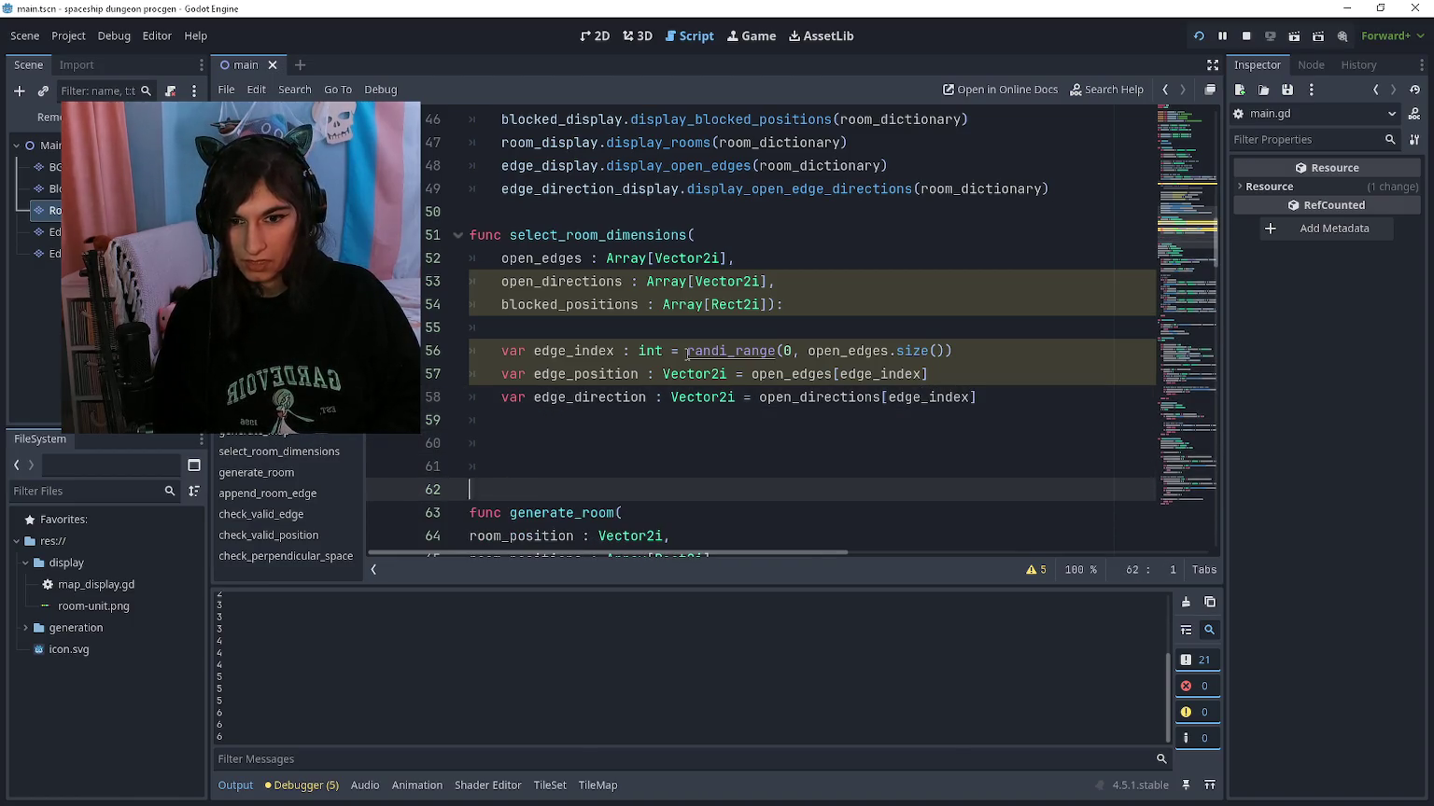
key(Up)
key(Up)
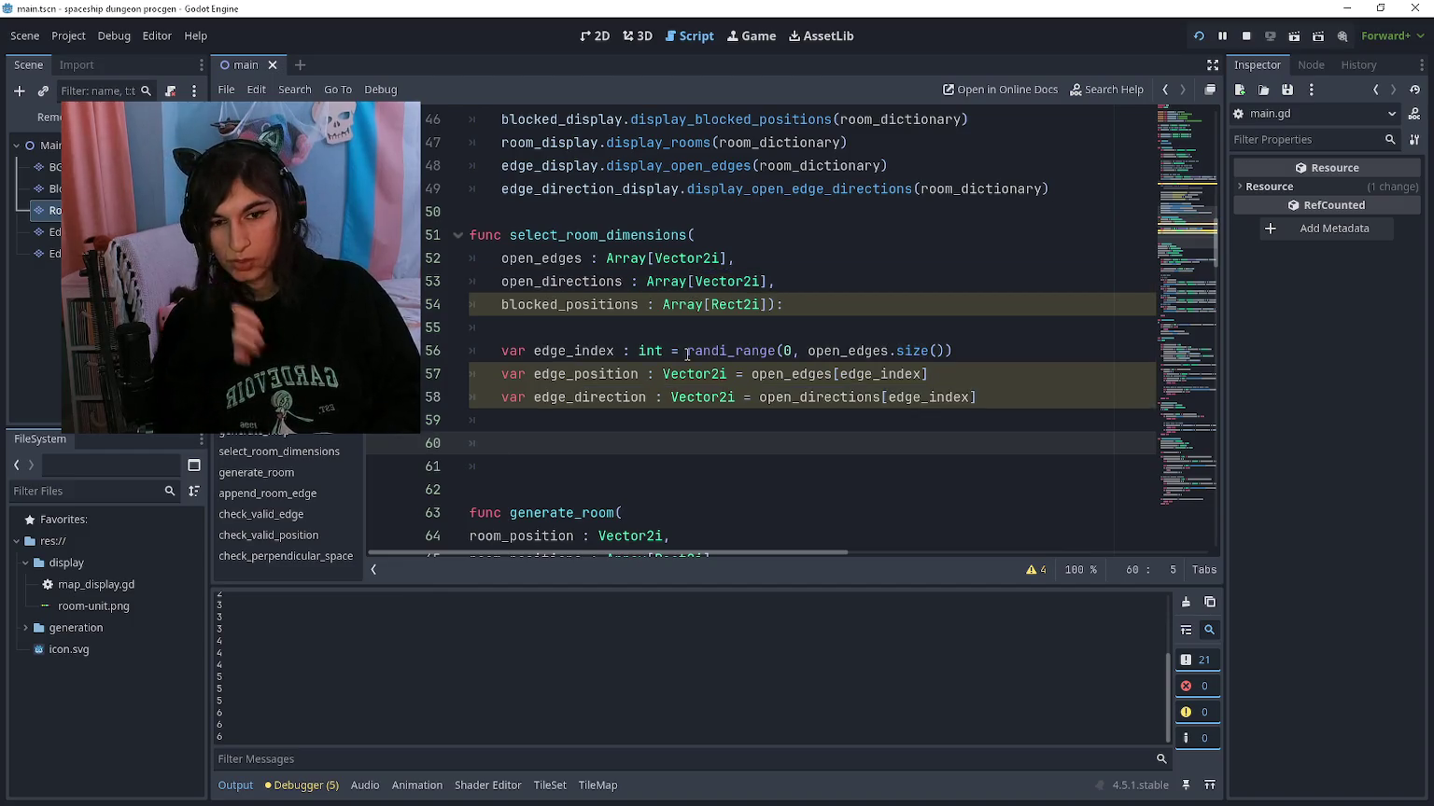
scroll(687, 355, down, 2)
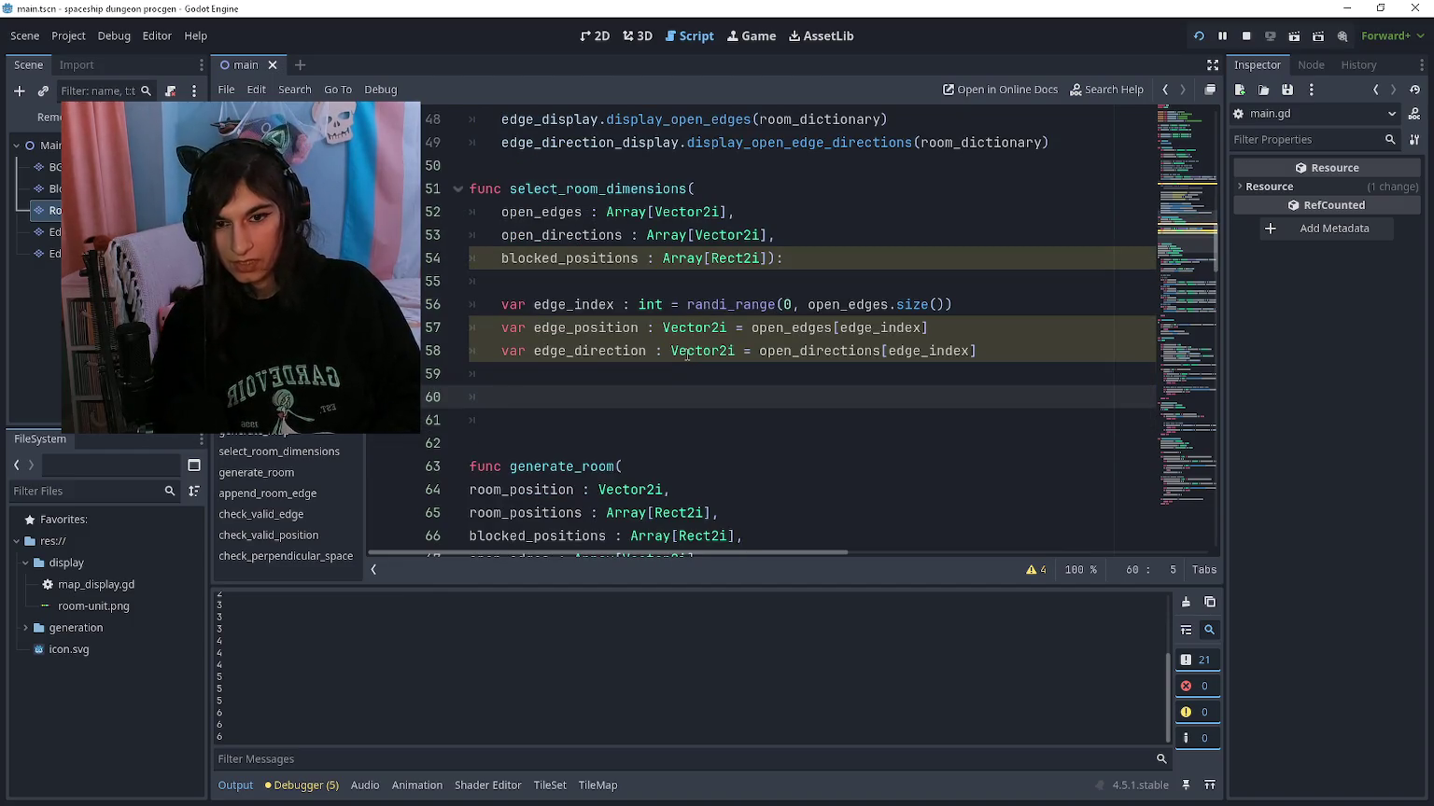
key(Return)
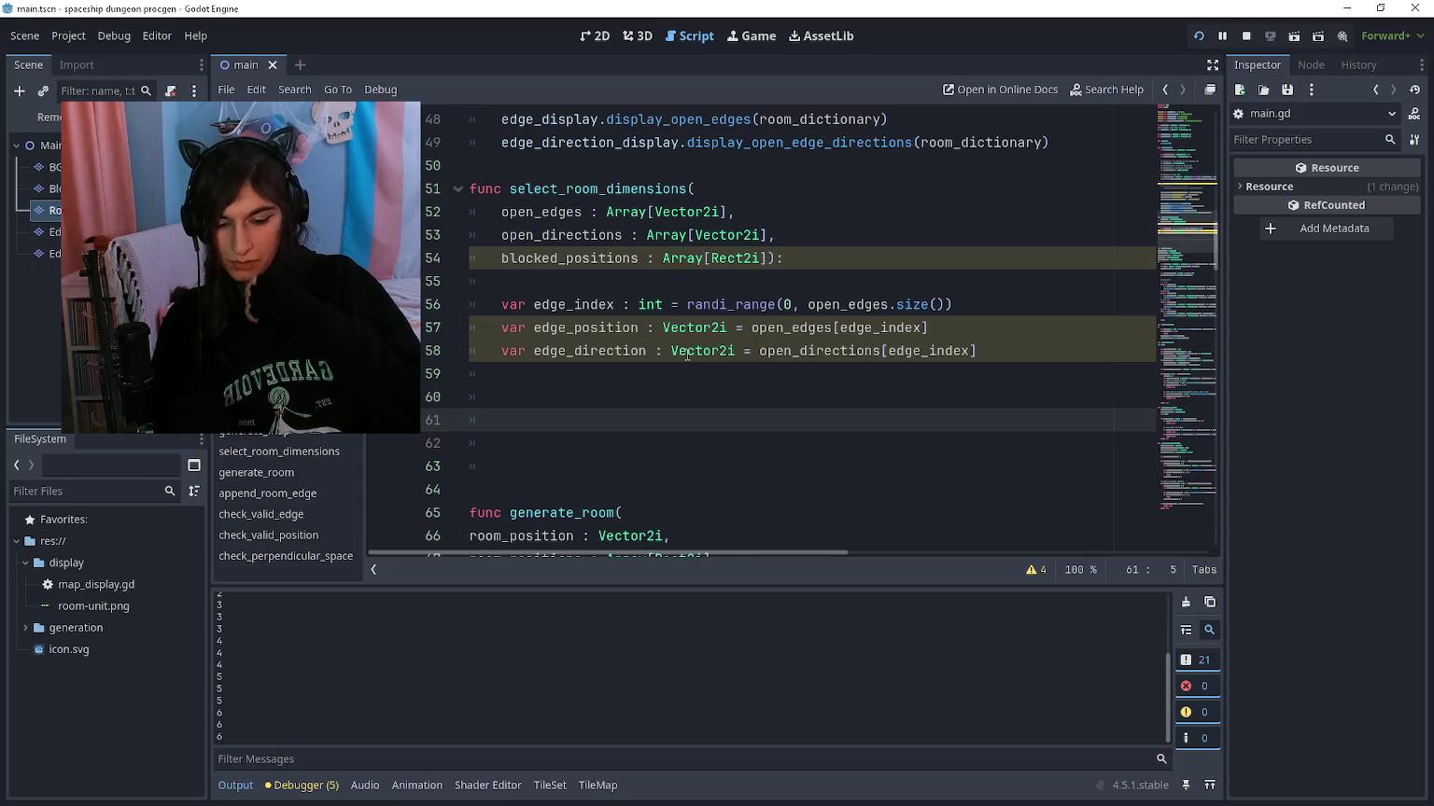
key(F5)
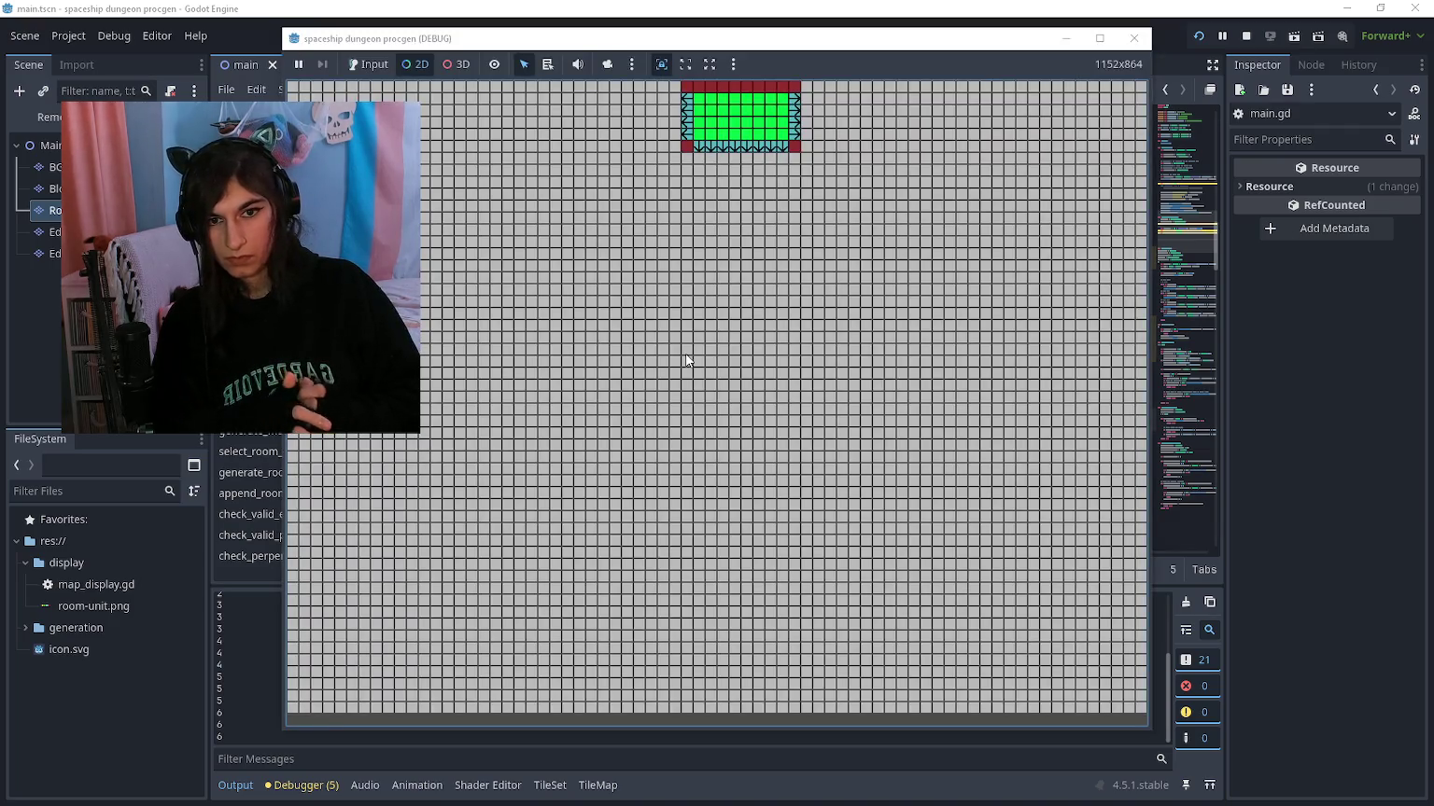
key(F8)
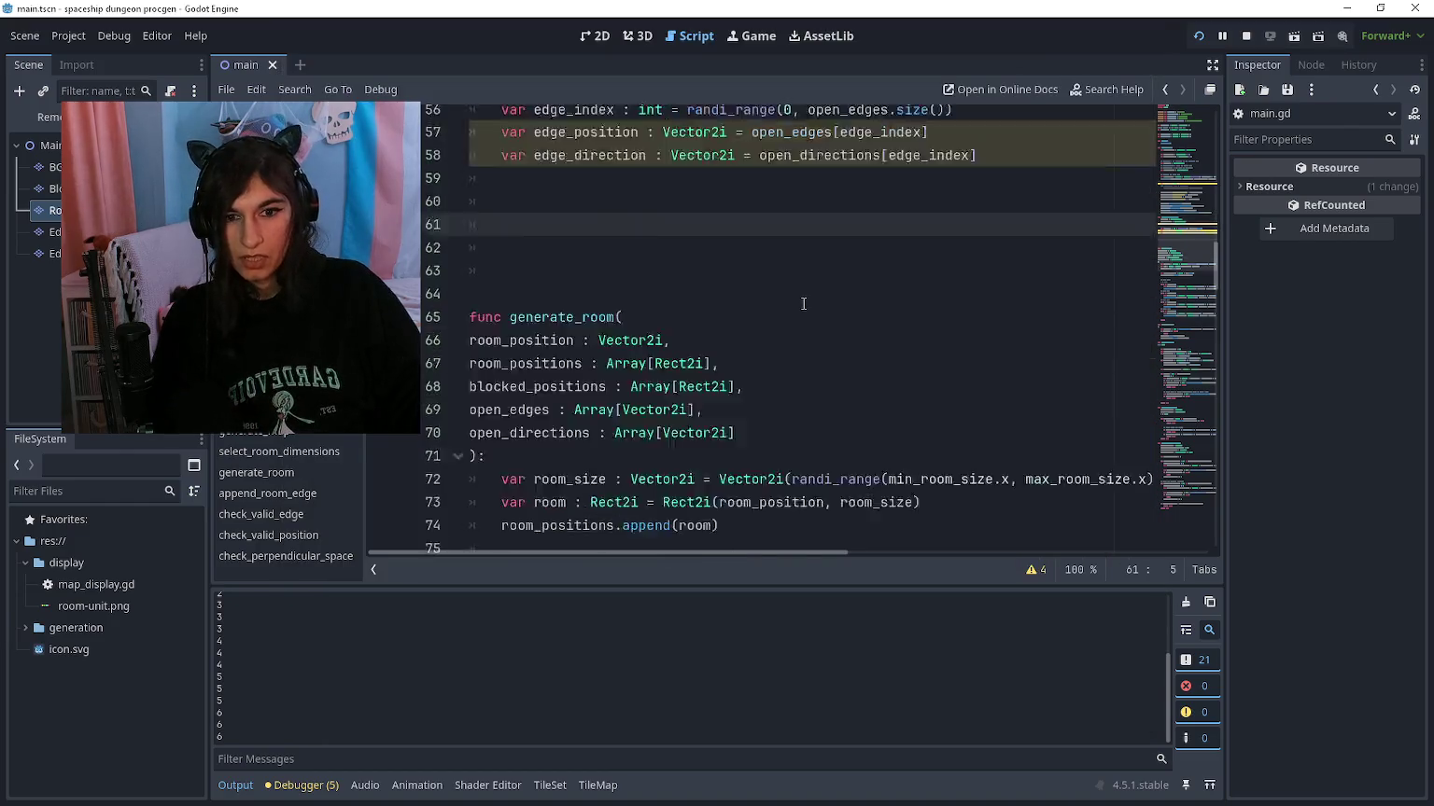
scroll(784, 317, down, 20)
scroll(775, 334, down, 8)
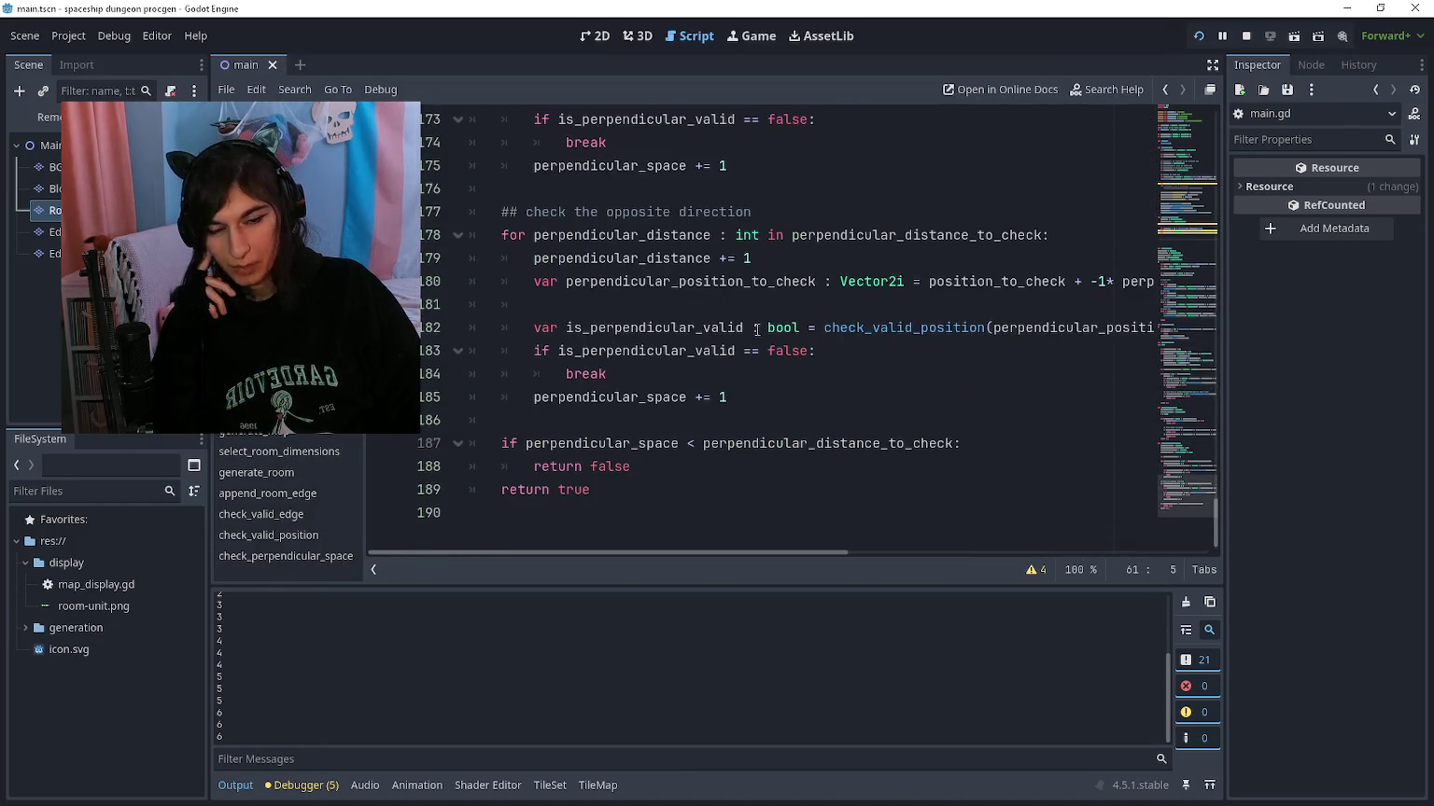
click(638, 467)
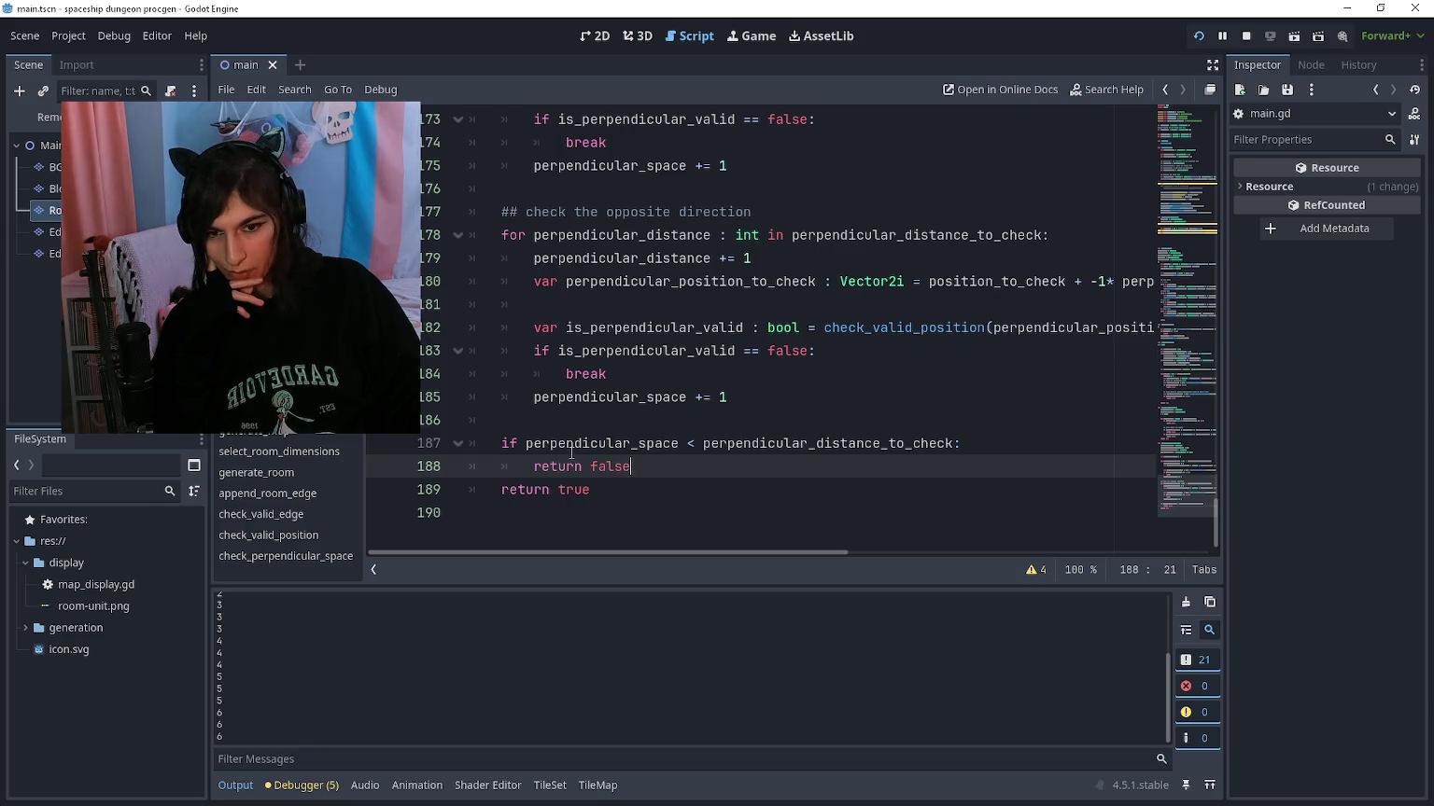
click(584, 422)
scroll(602, 429, up, 4)
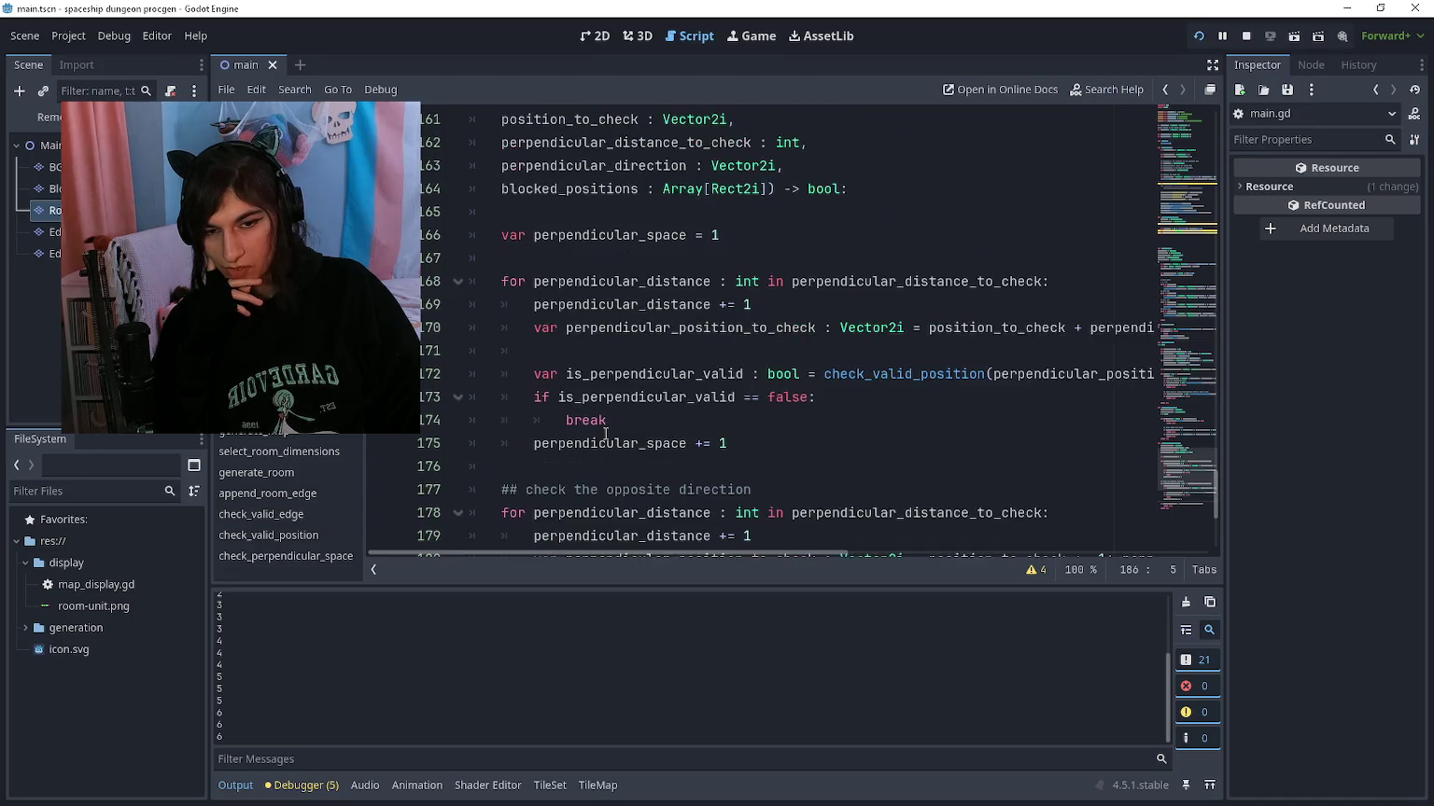
scroll(606, 433, up, 1)
scroll(746, 375, up, 3)
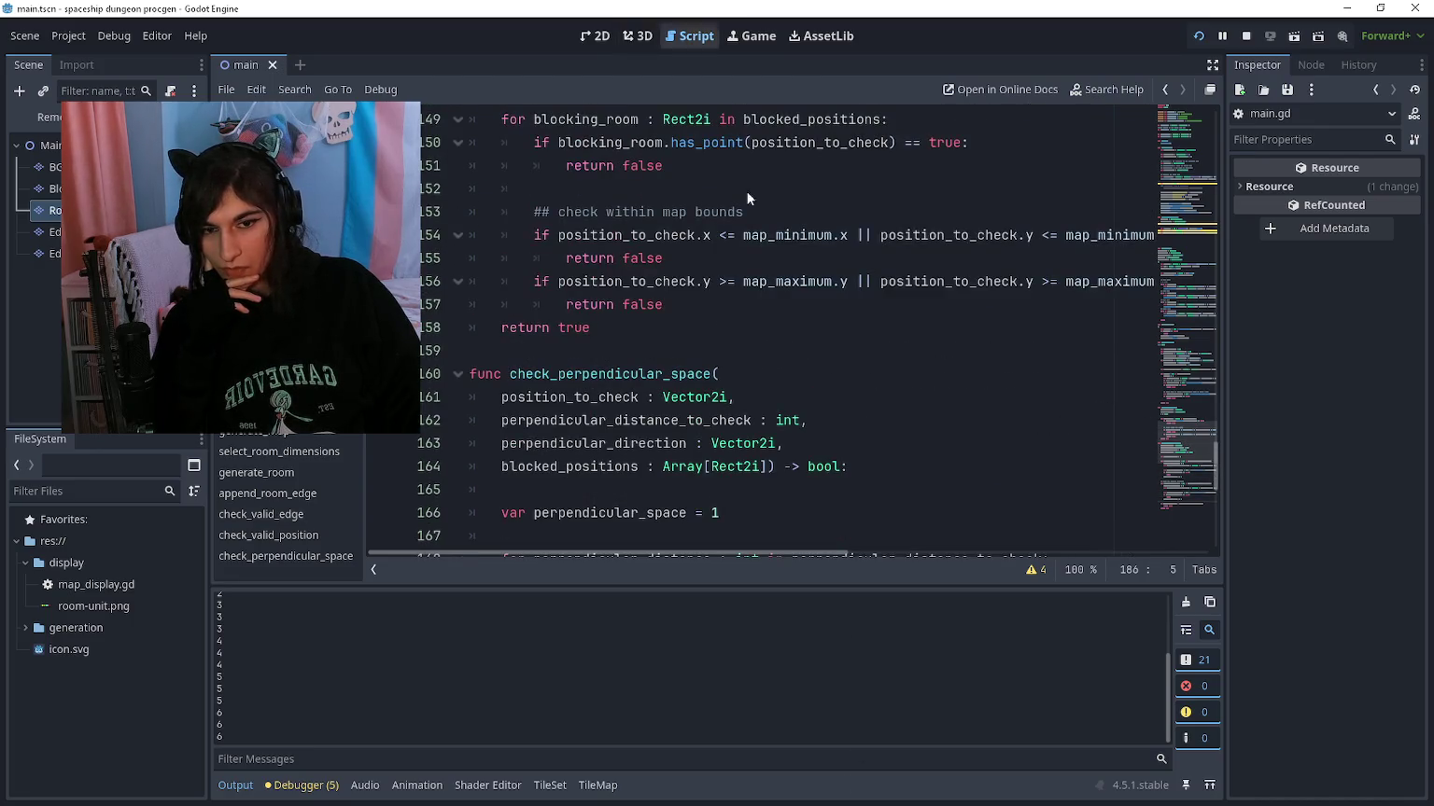
scroll(746, 374, up, 2)
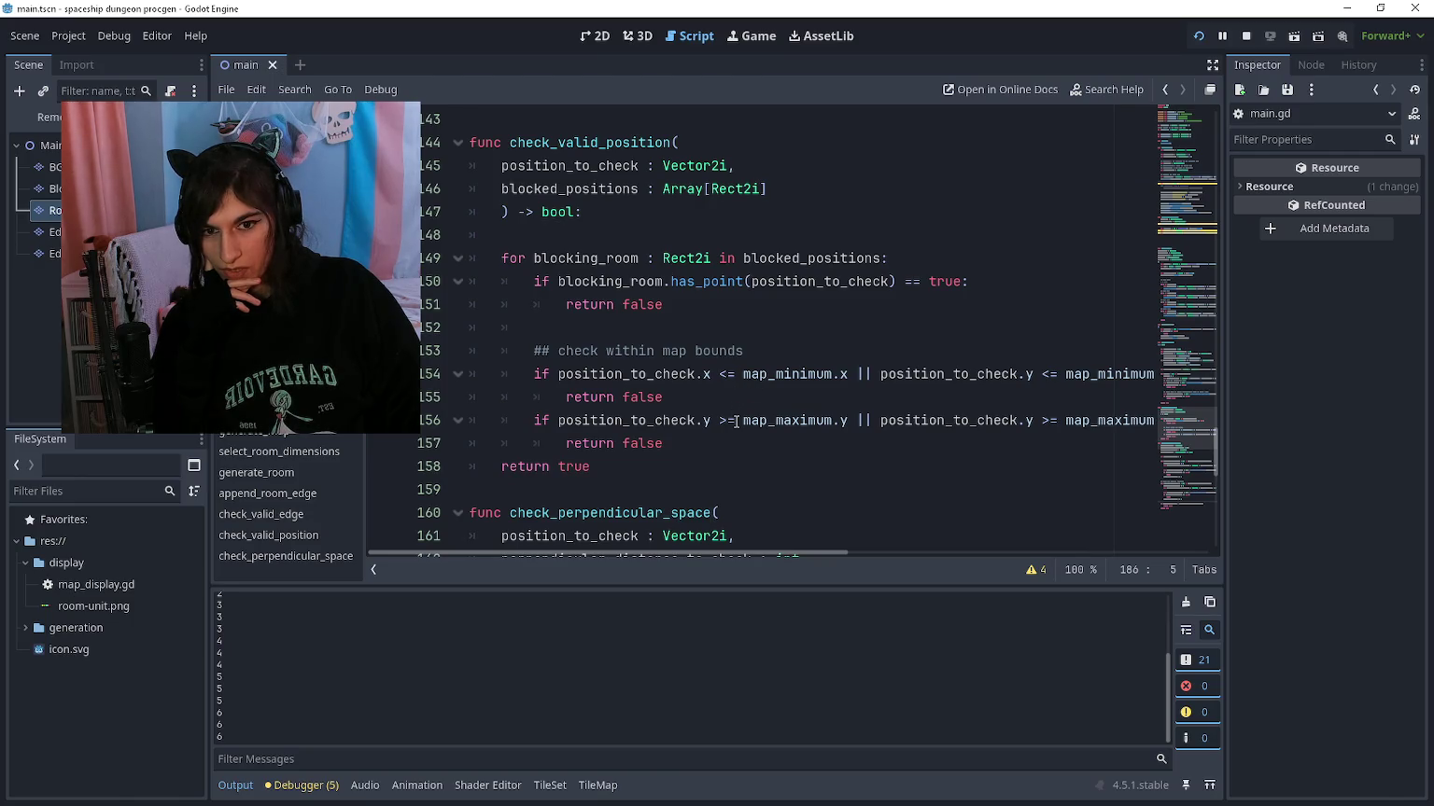
scroll(736, 422, down, 8)
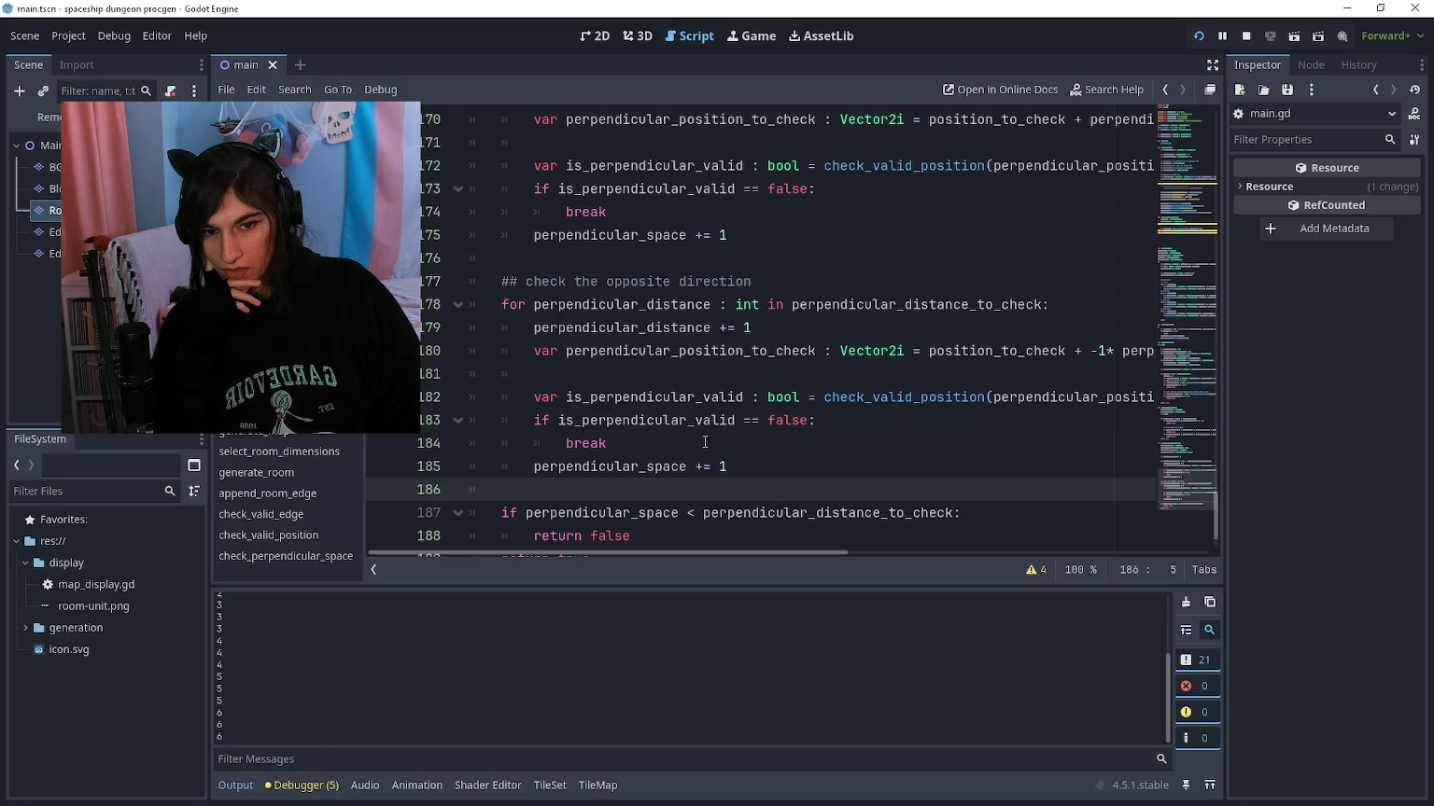
scroll(705, 443, up, 6)
scroll(701, 432, down, 4)
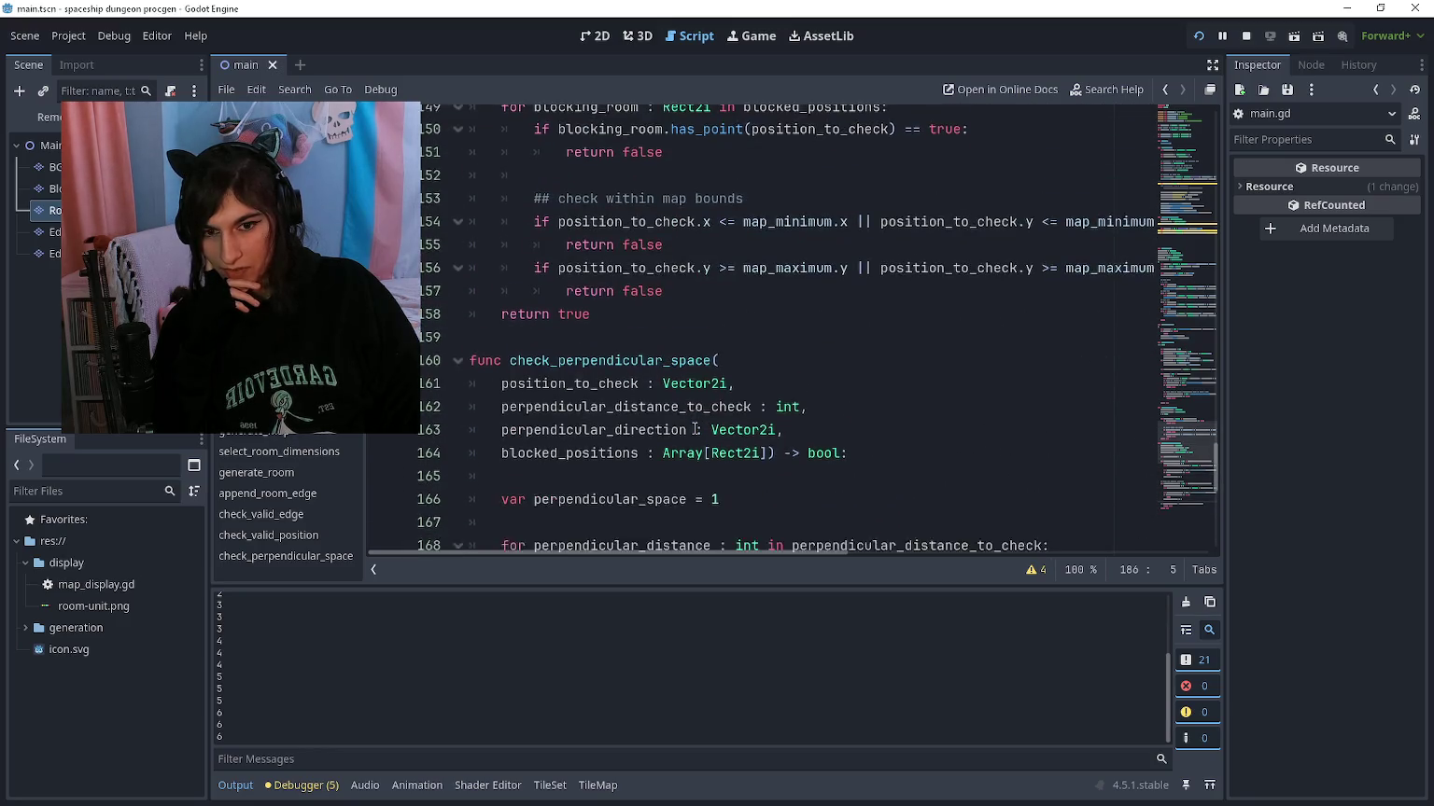
scroll(692, 429, up, 20)
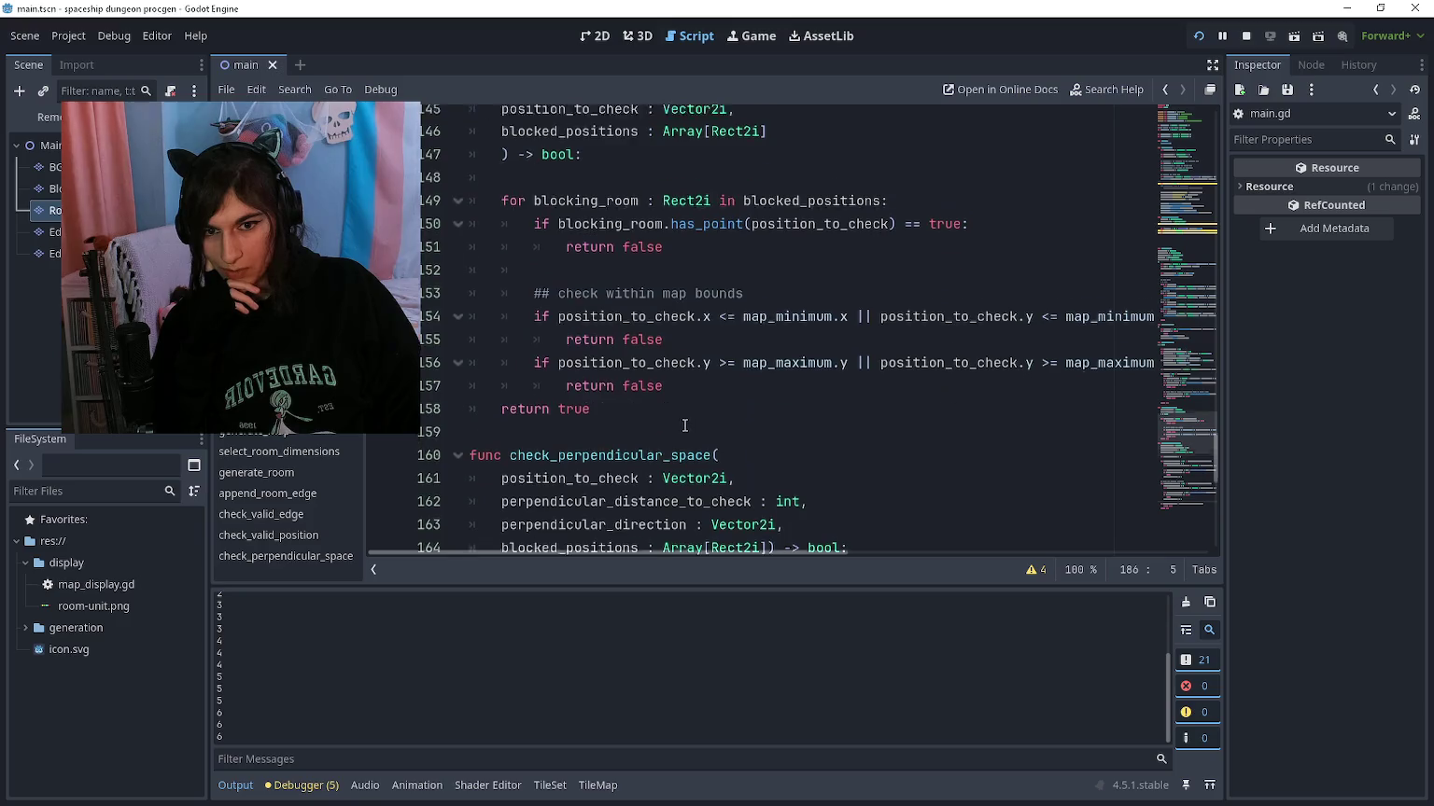
scroll(665, 406, up, 4)
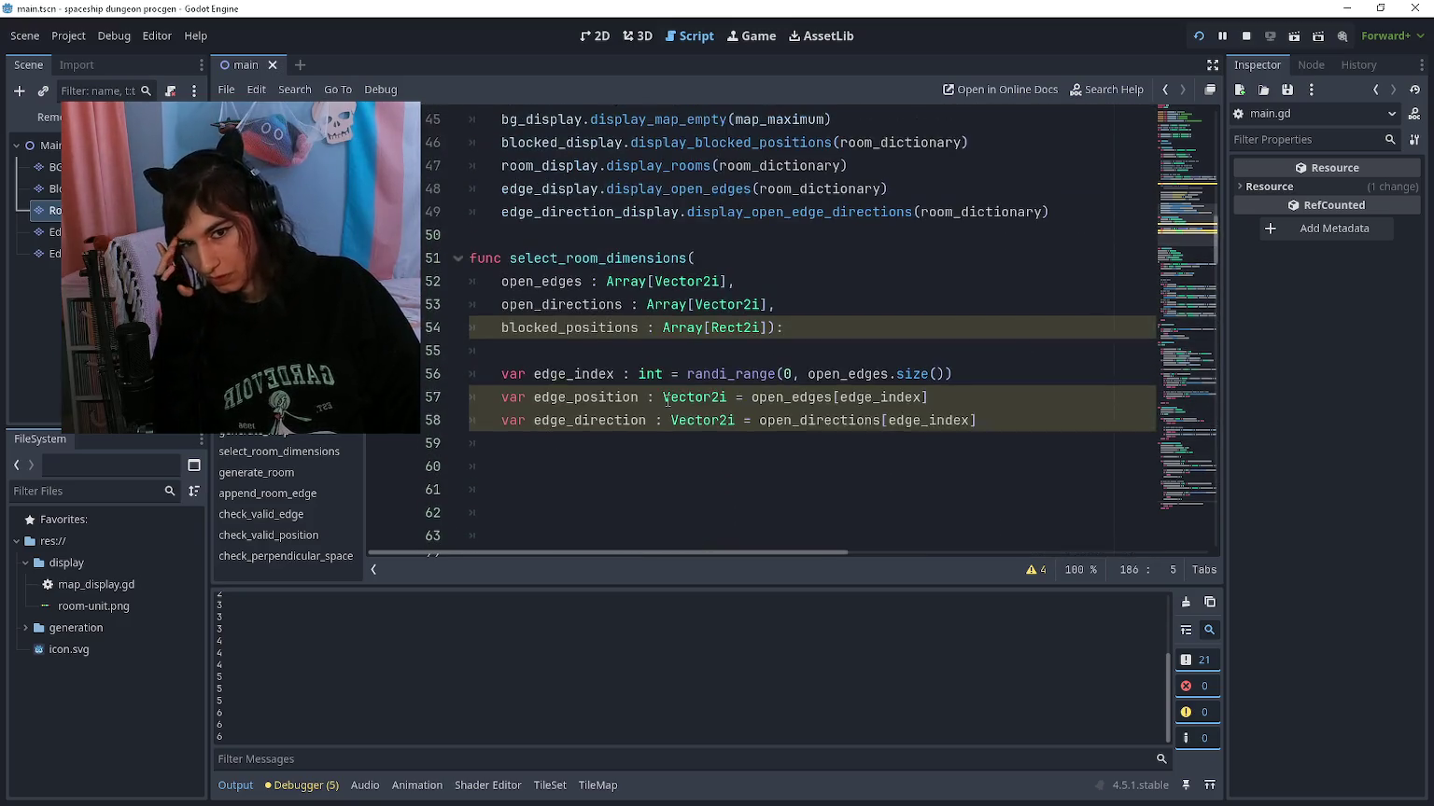
scroll(653, 354, down, 2)
click(647, 331)
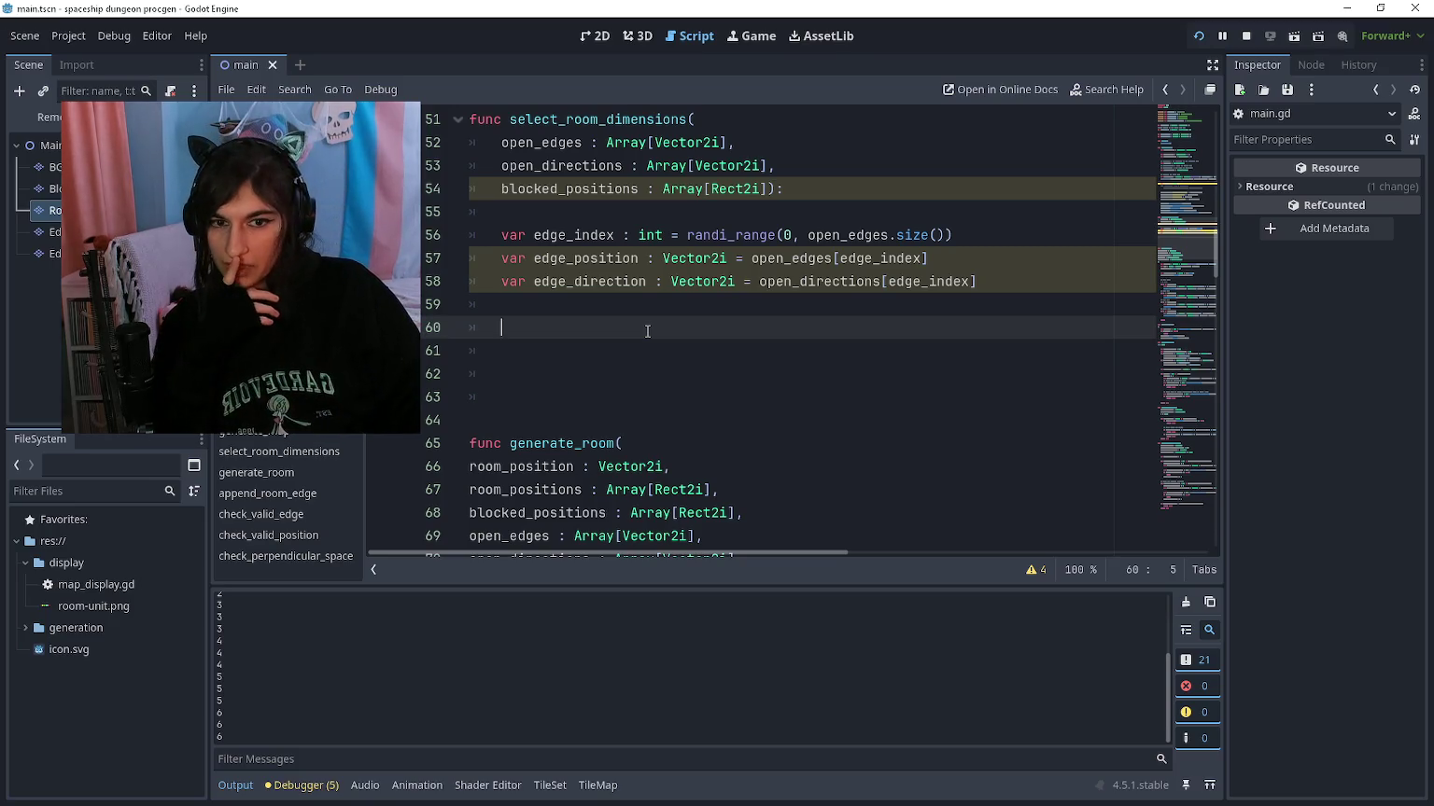
key(F5)
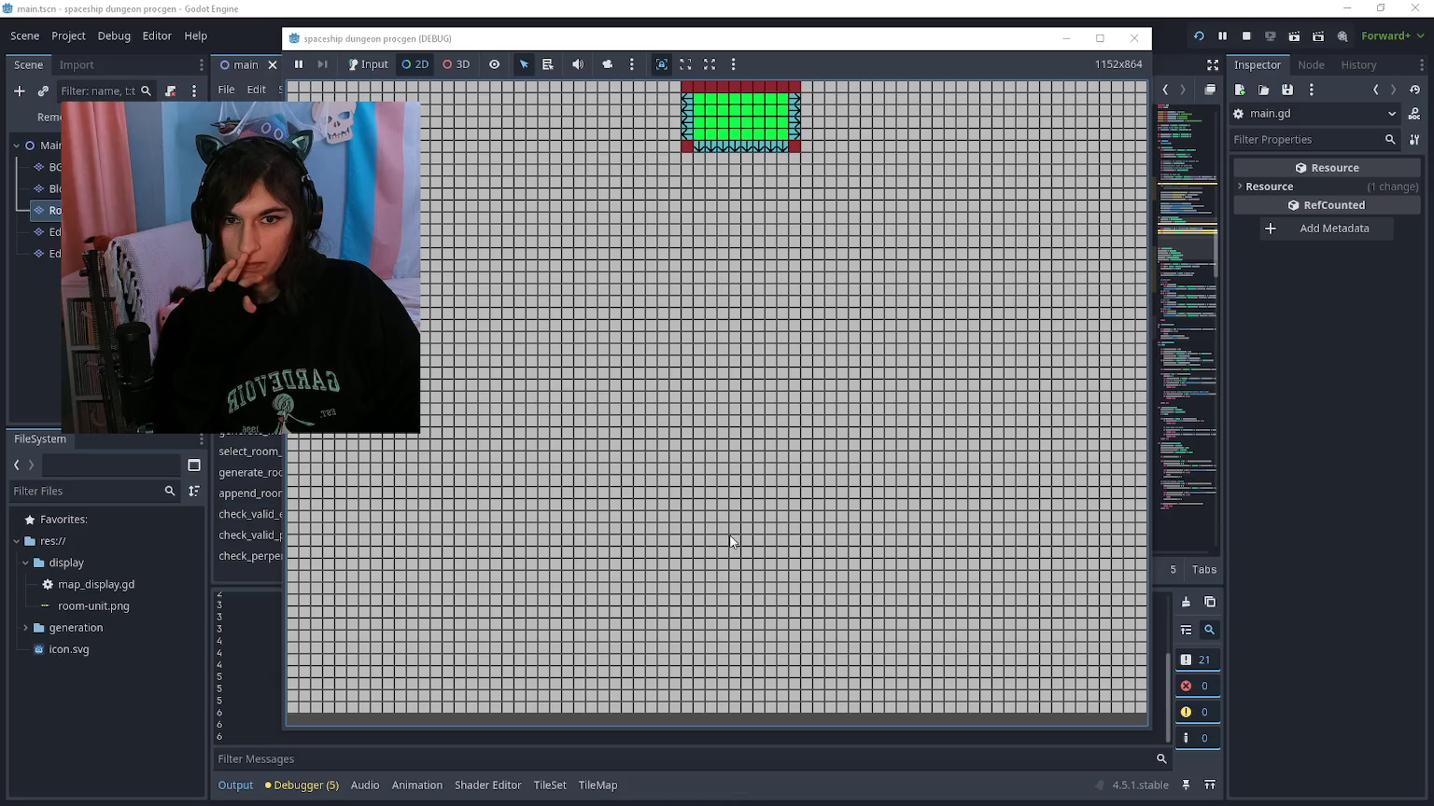
Step: Take over the game camera and zoom in on the green room at the top of the grid
click(606, 64)
scroll(678, 140, up, 7)
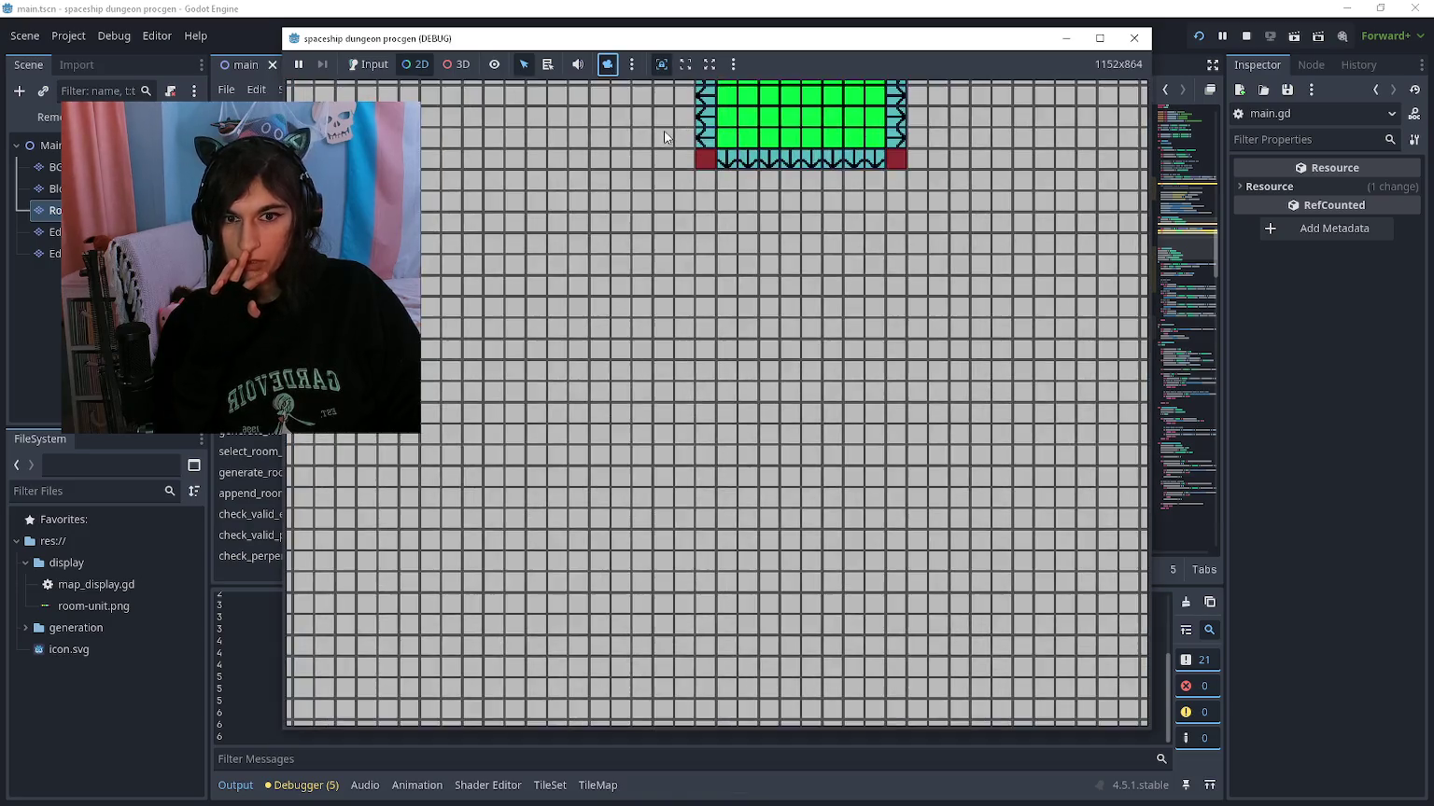
click(705, 278)
scroll(705, 278, down, 3)
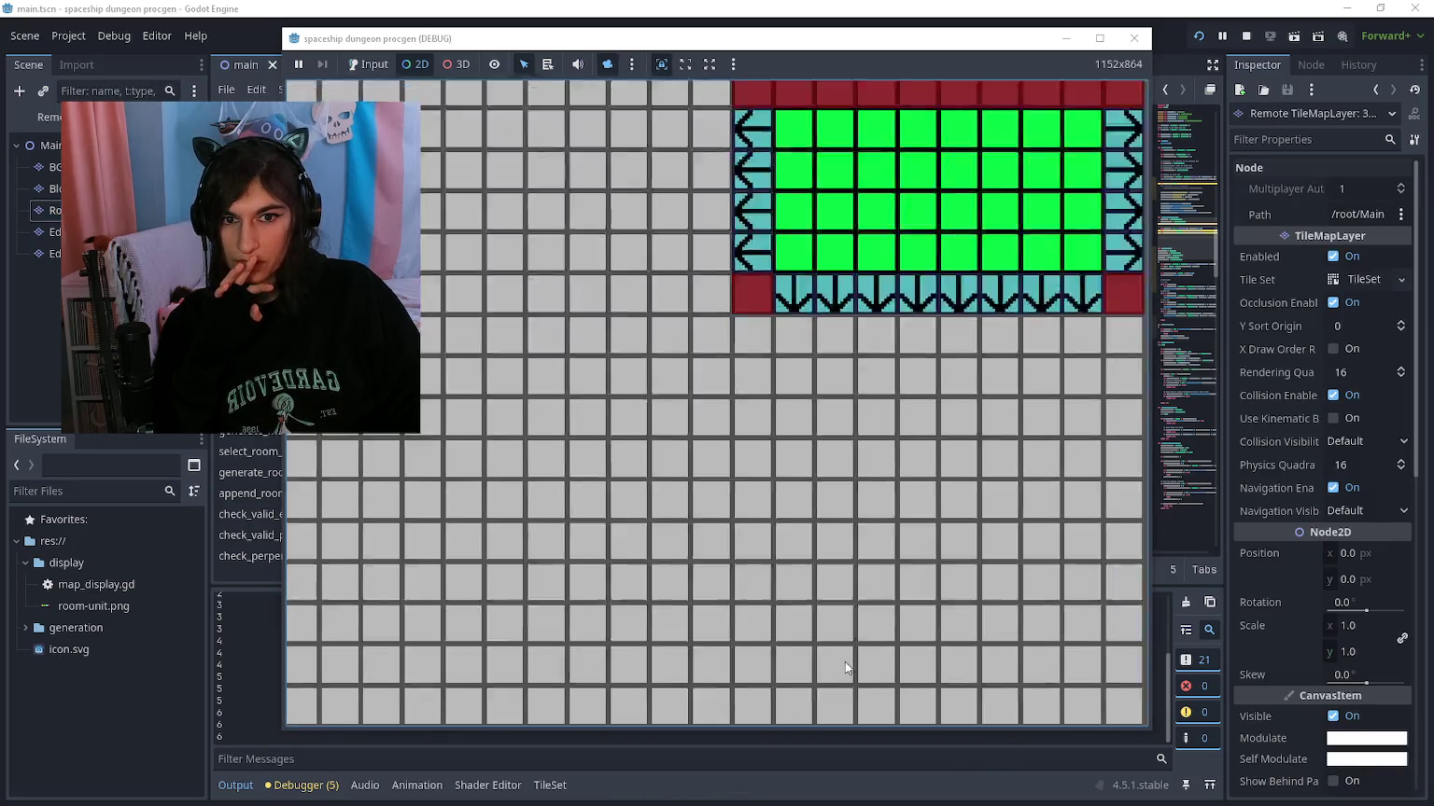
scroll(767, 335, up, 4)
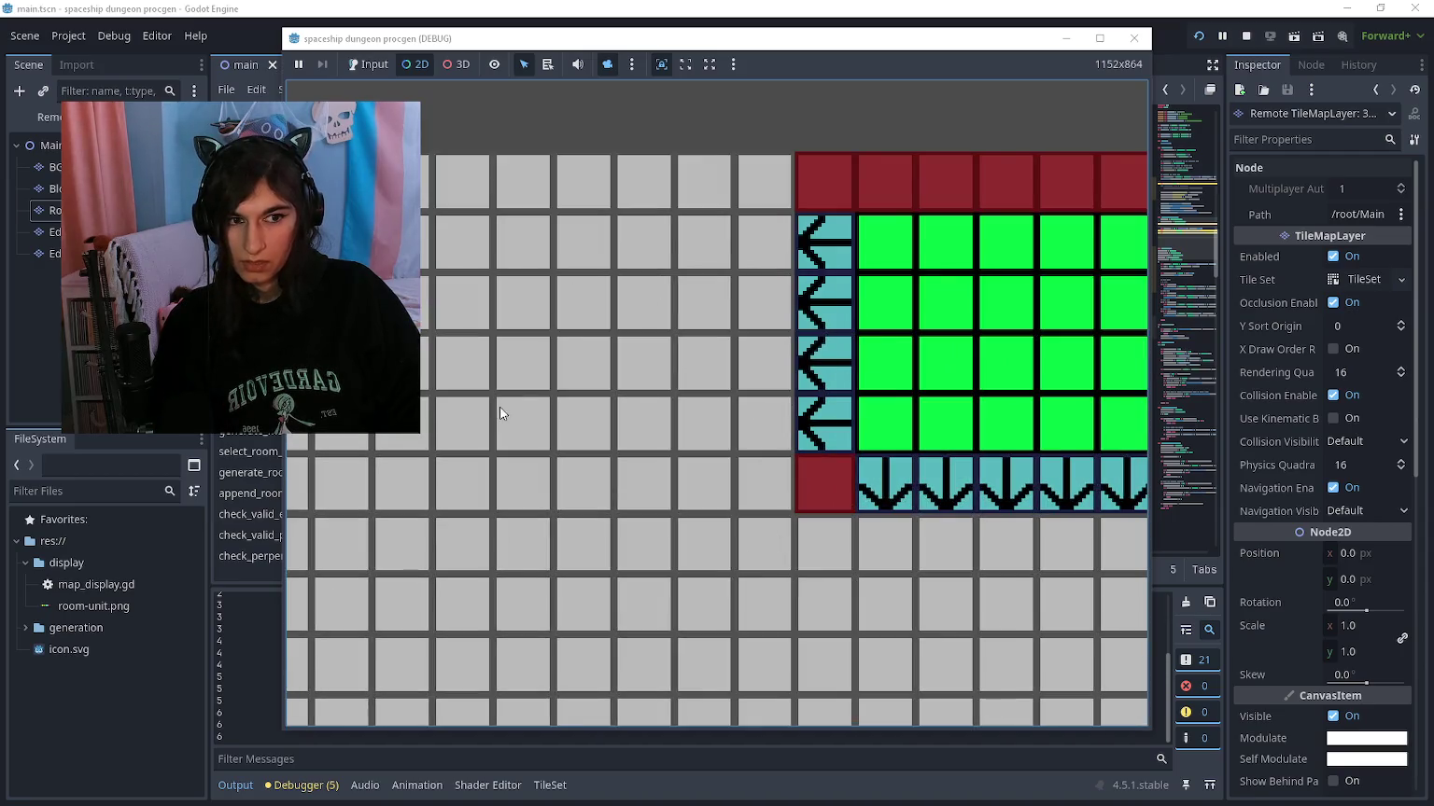